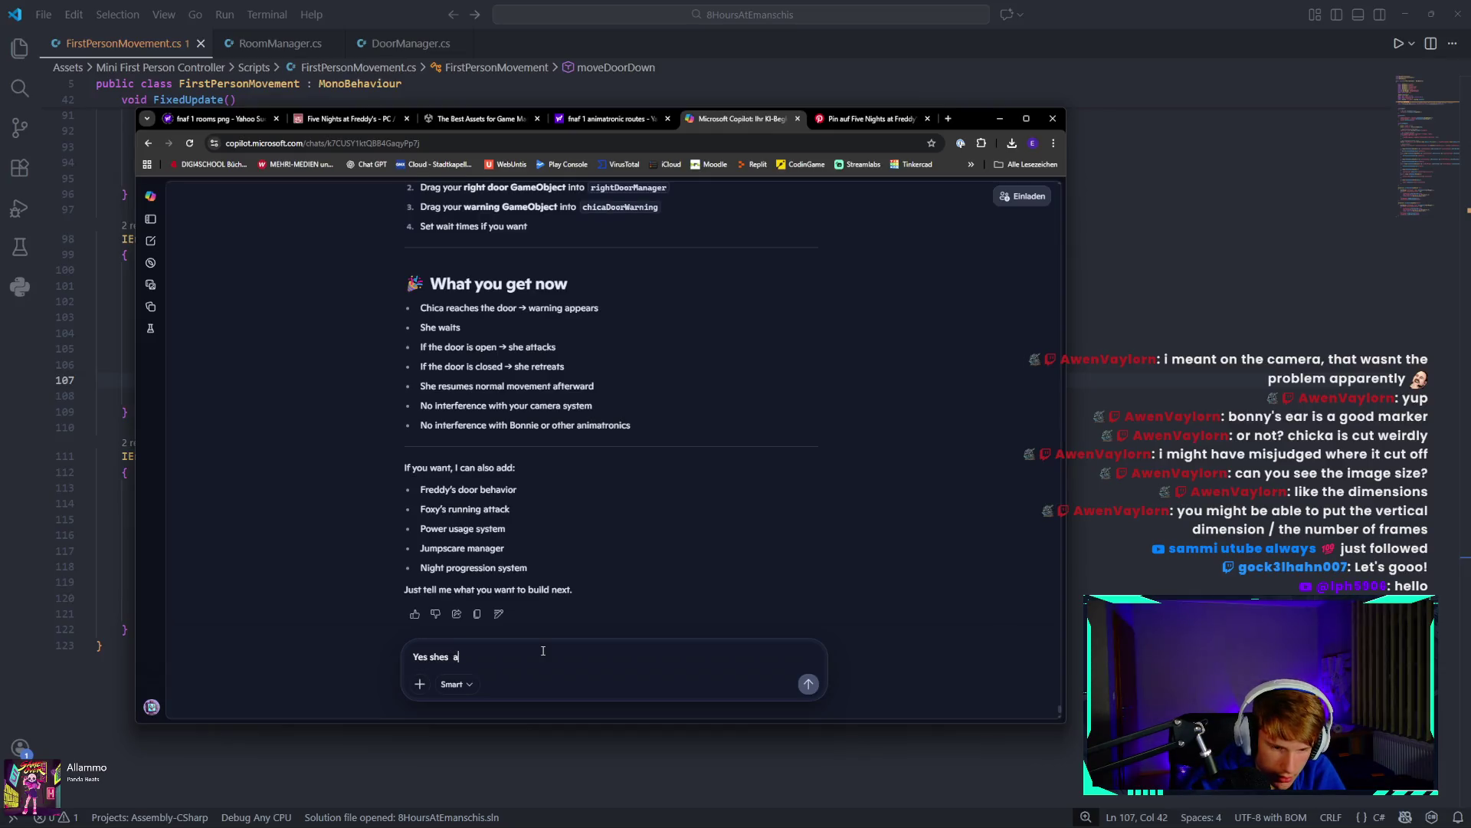
Send Copilot a reply confirming Chica attacks at the right door and requesting the whole script.
type("<ayka")
key("BackSpace")
key("BackSpace")
key("BackSpace")
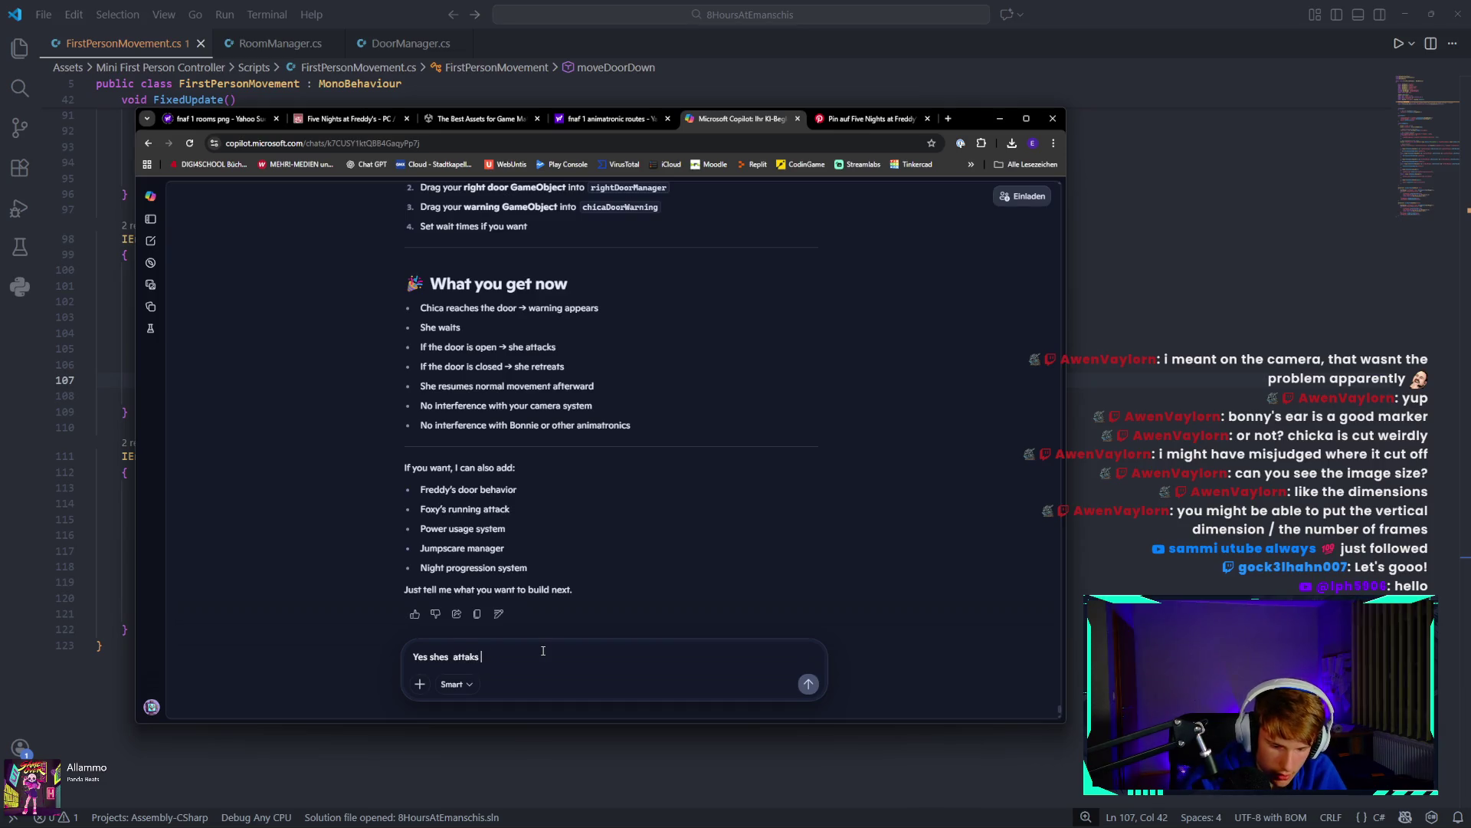
type("ght ")
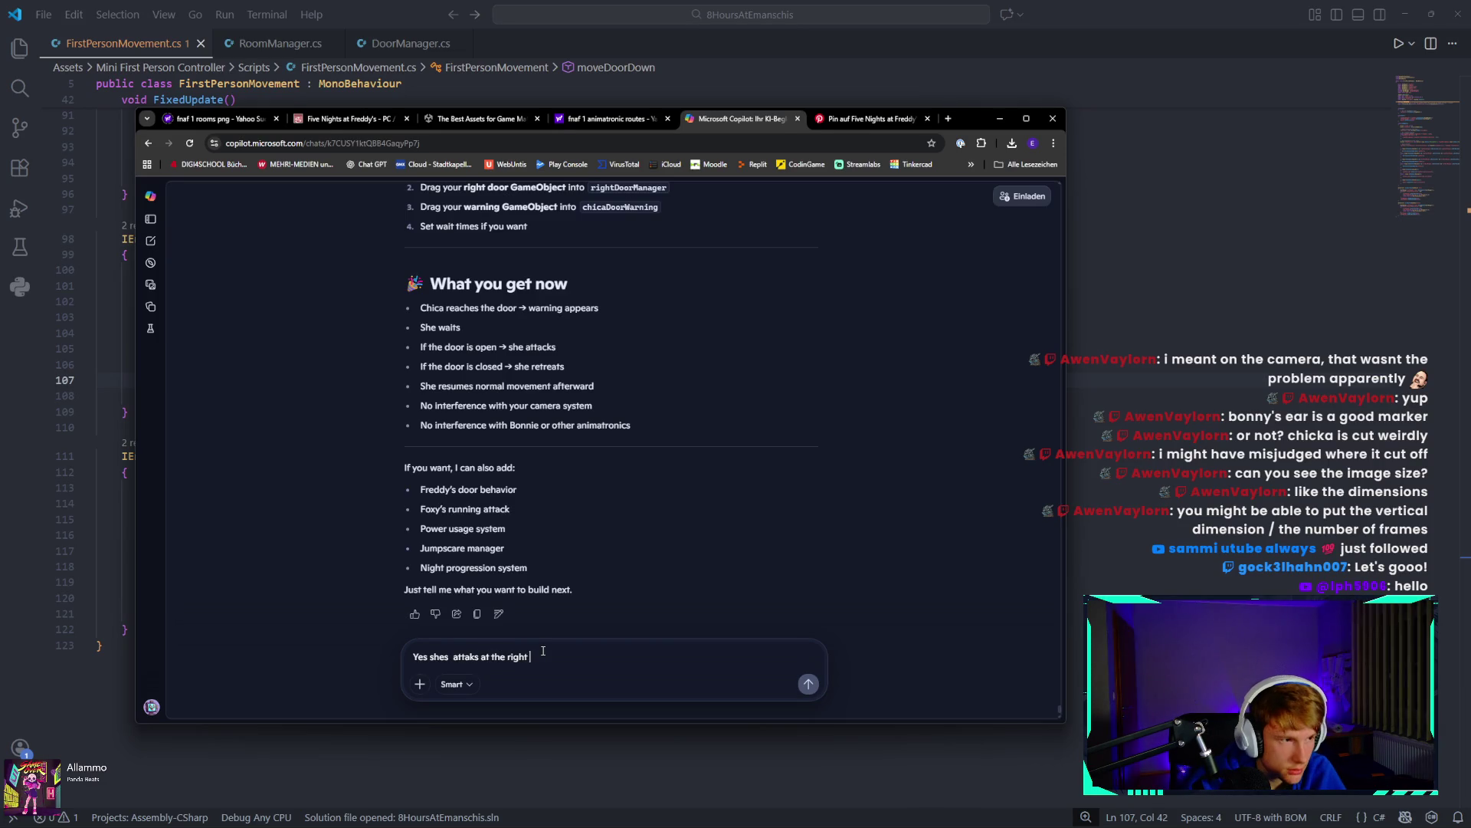
type("and c")
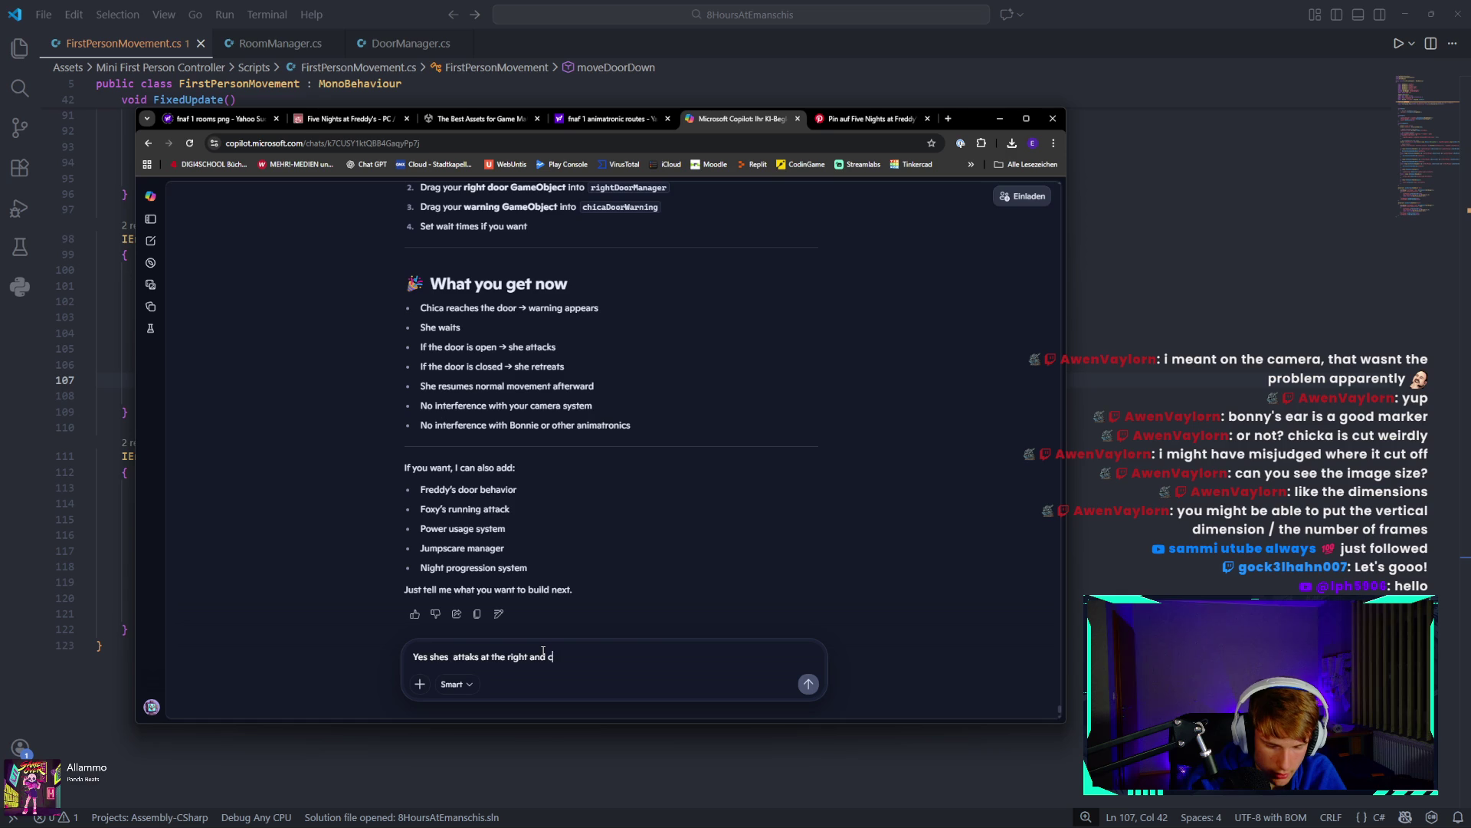
type("an you o")
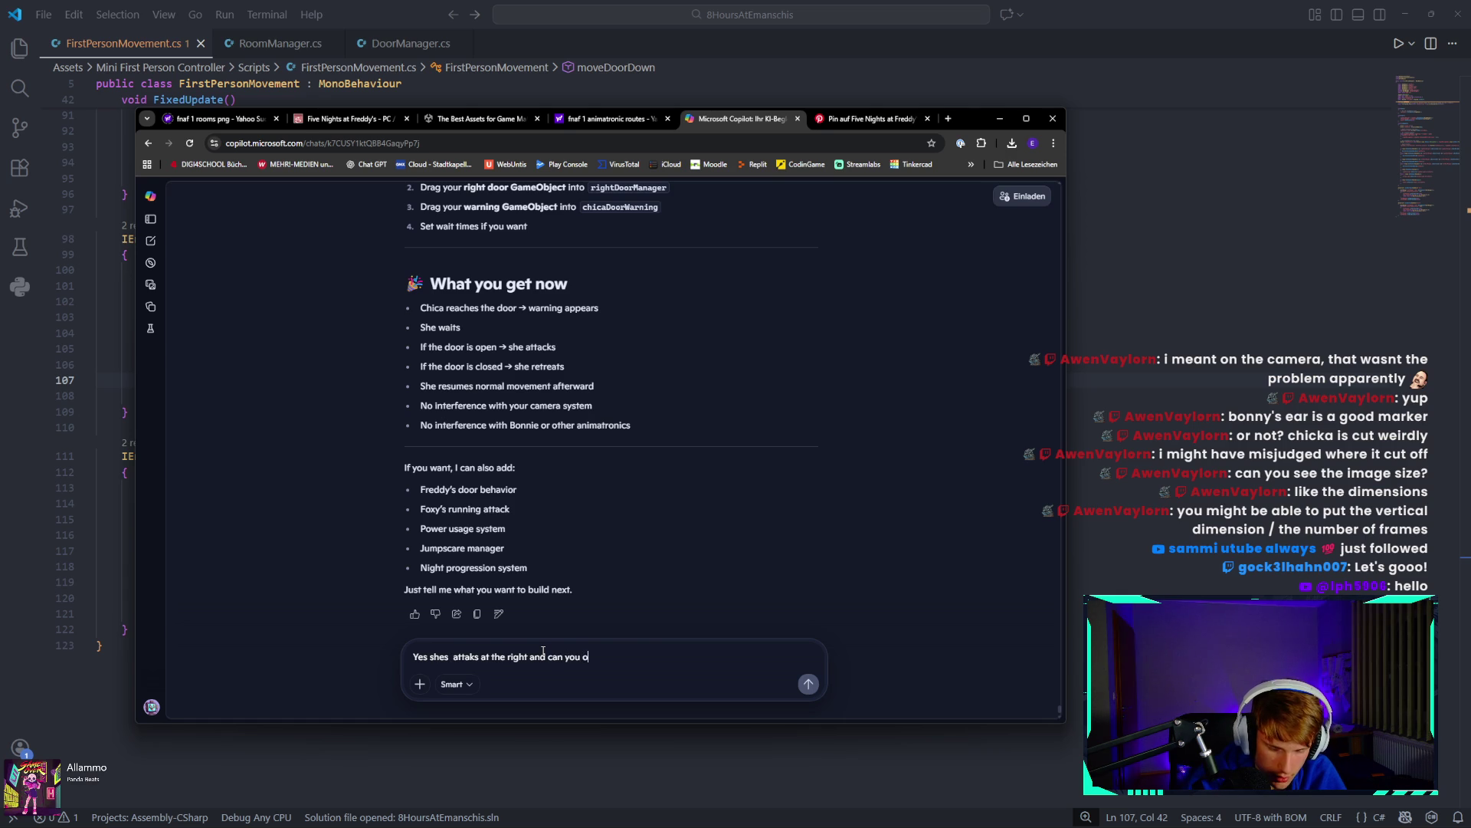
type(" mak")
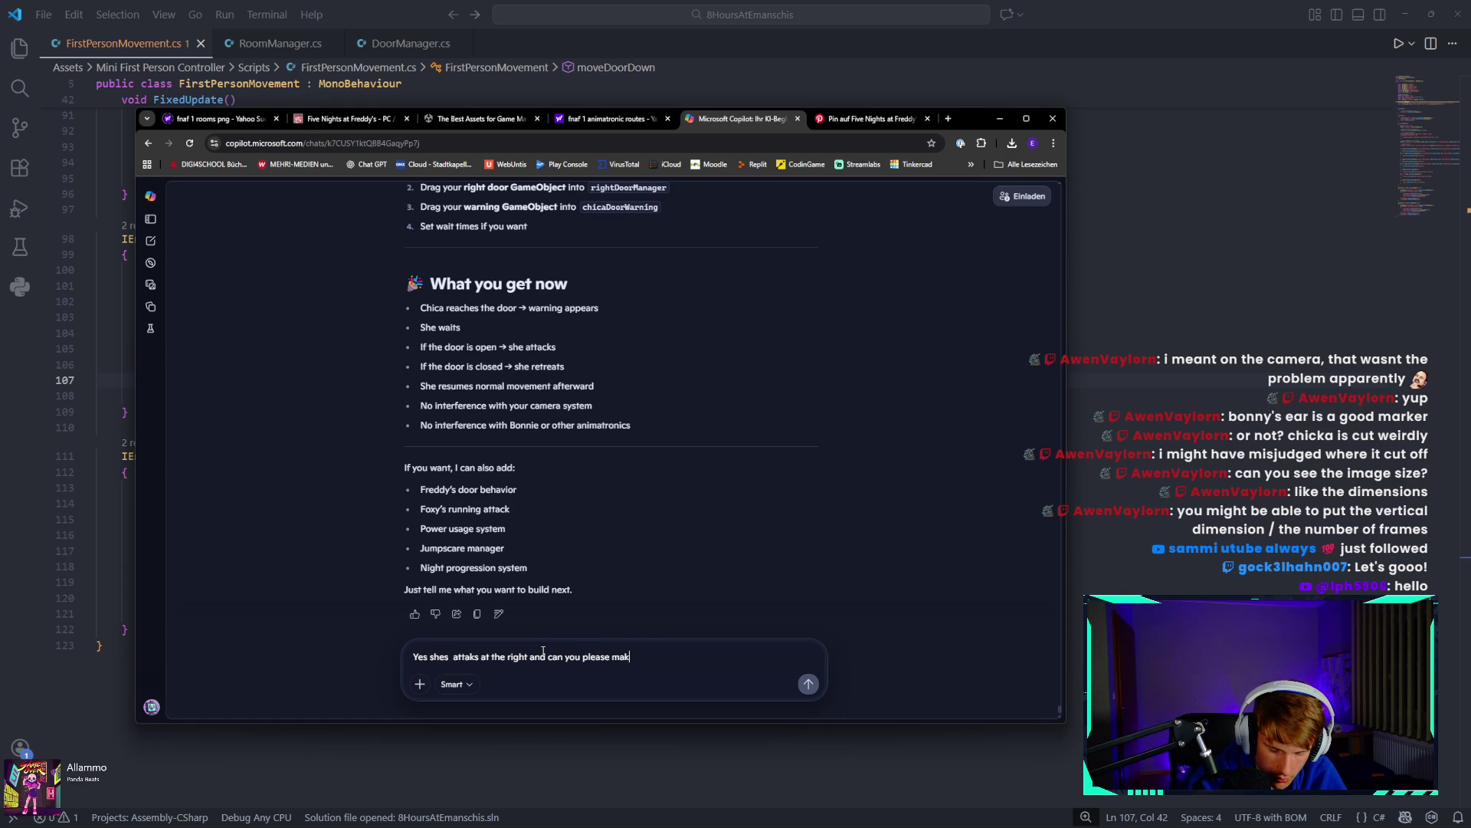
type("e the whole")
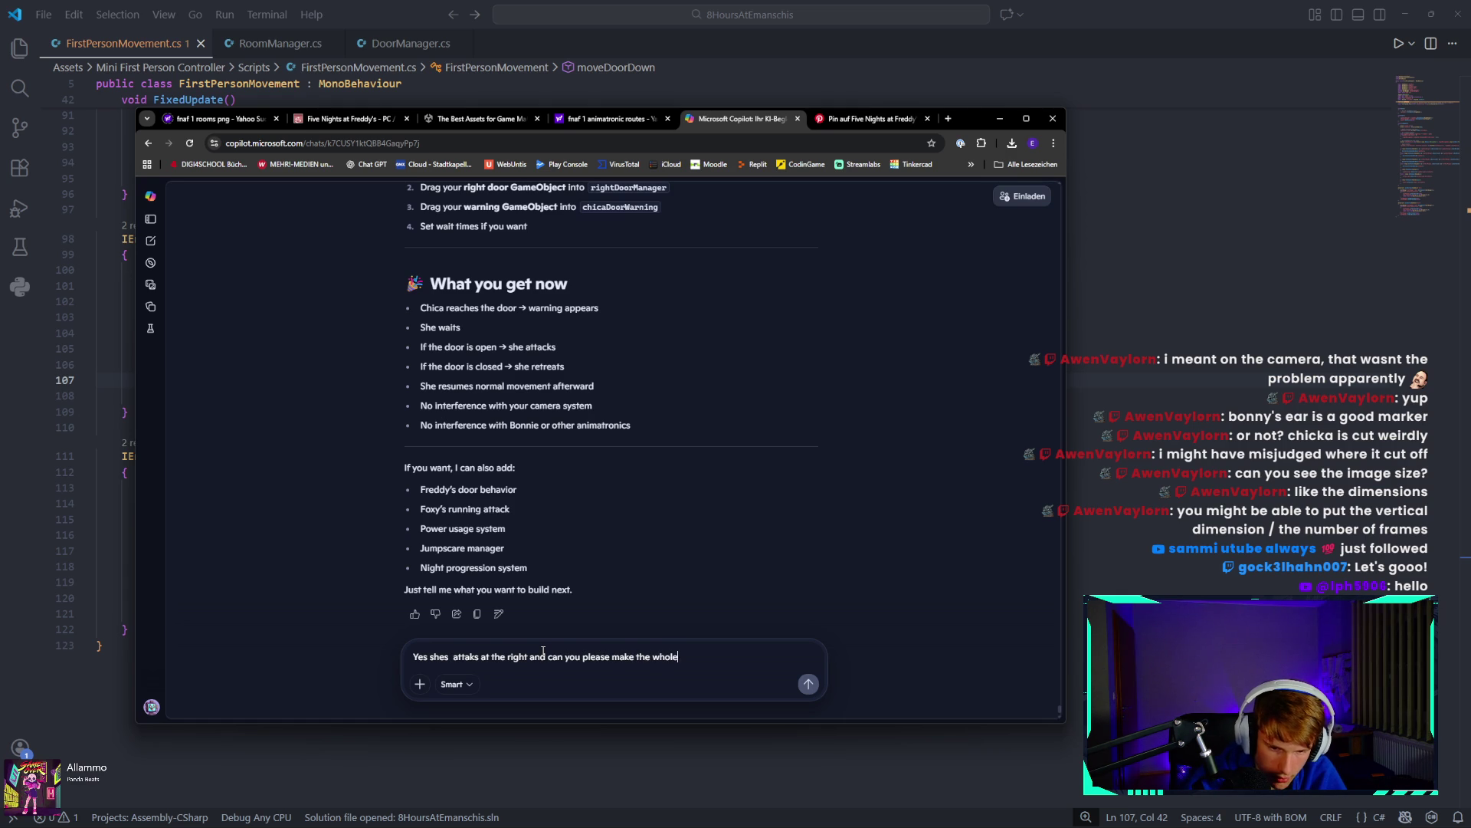
type(" scripot again than")
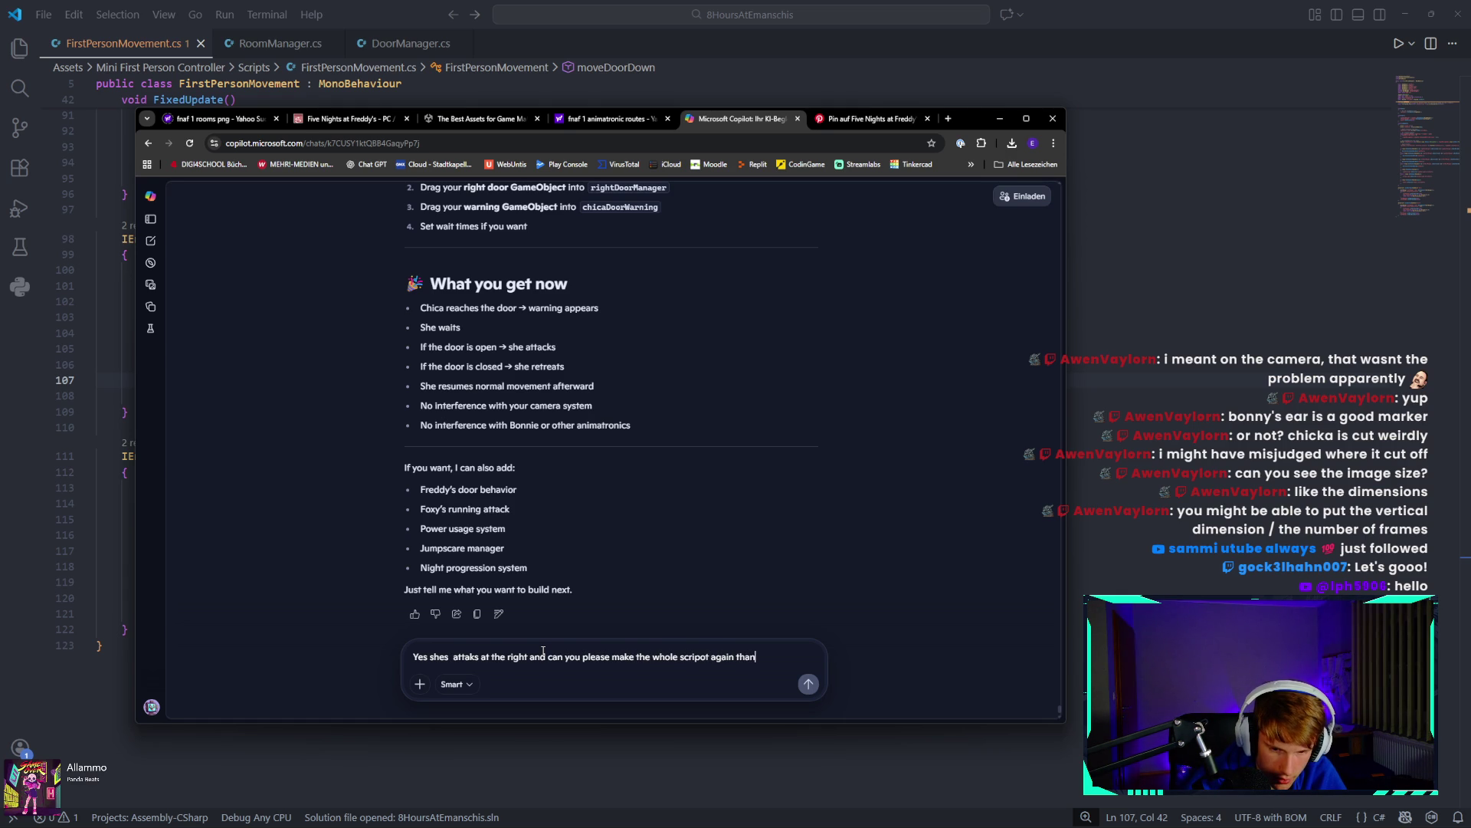
type("you")
key("Return")
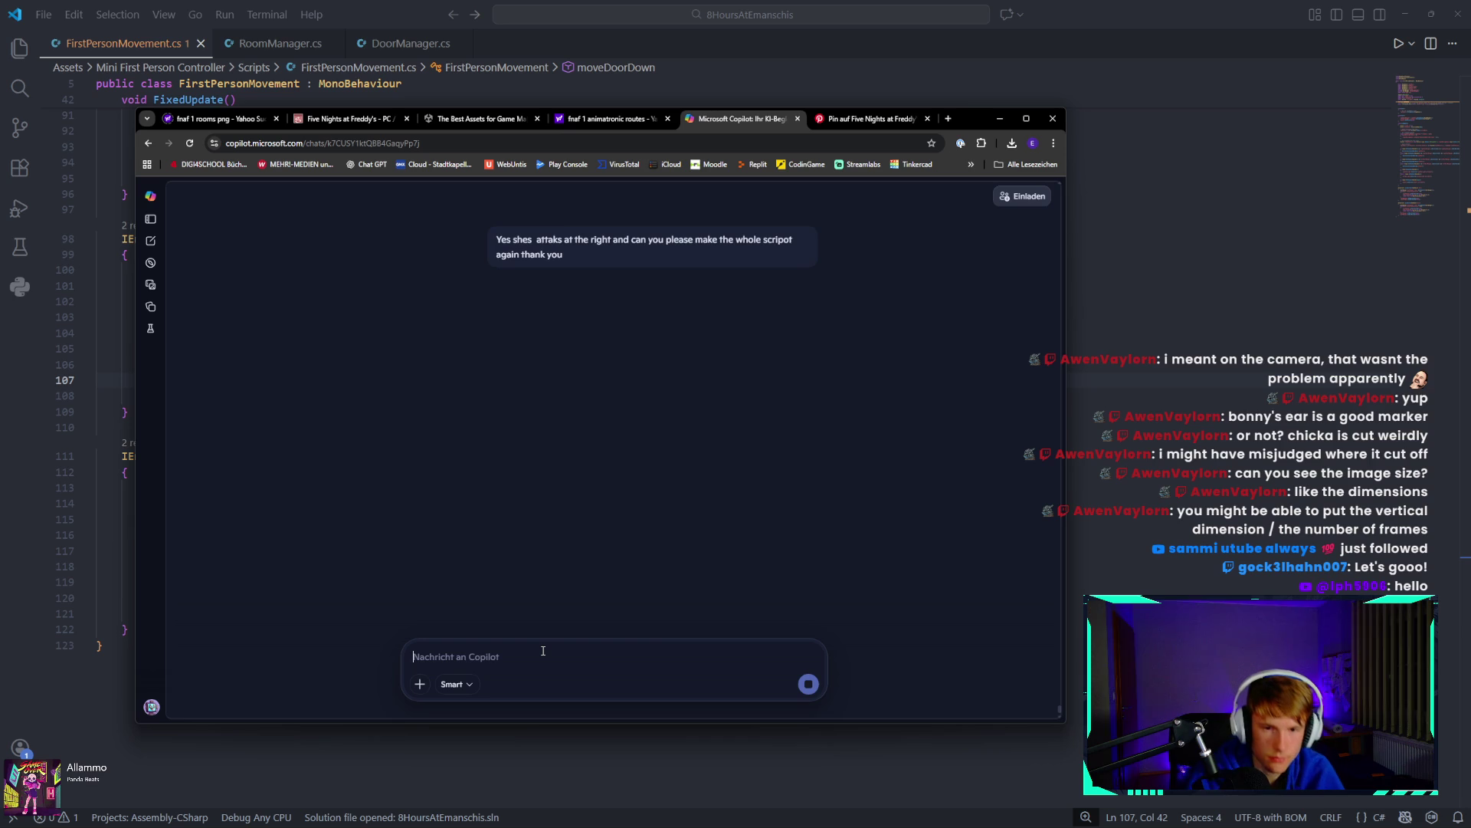
Read through Copilot's full RoomManager.cs reply covering Chica's route, right-door attack, retreat and warning object.
mouse_move(460, 824)
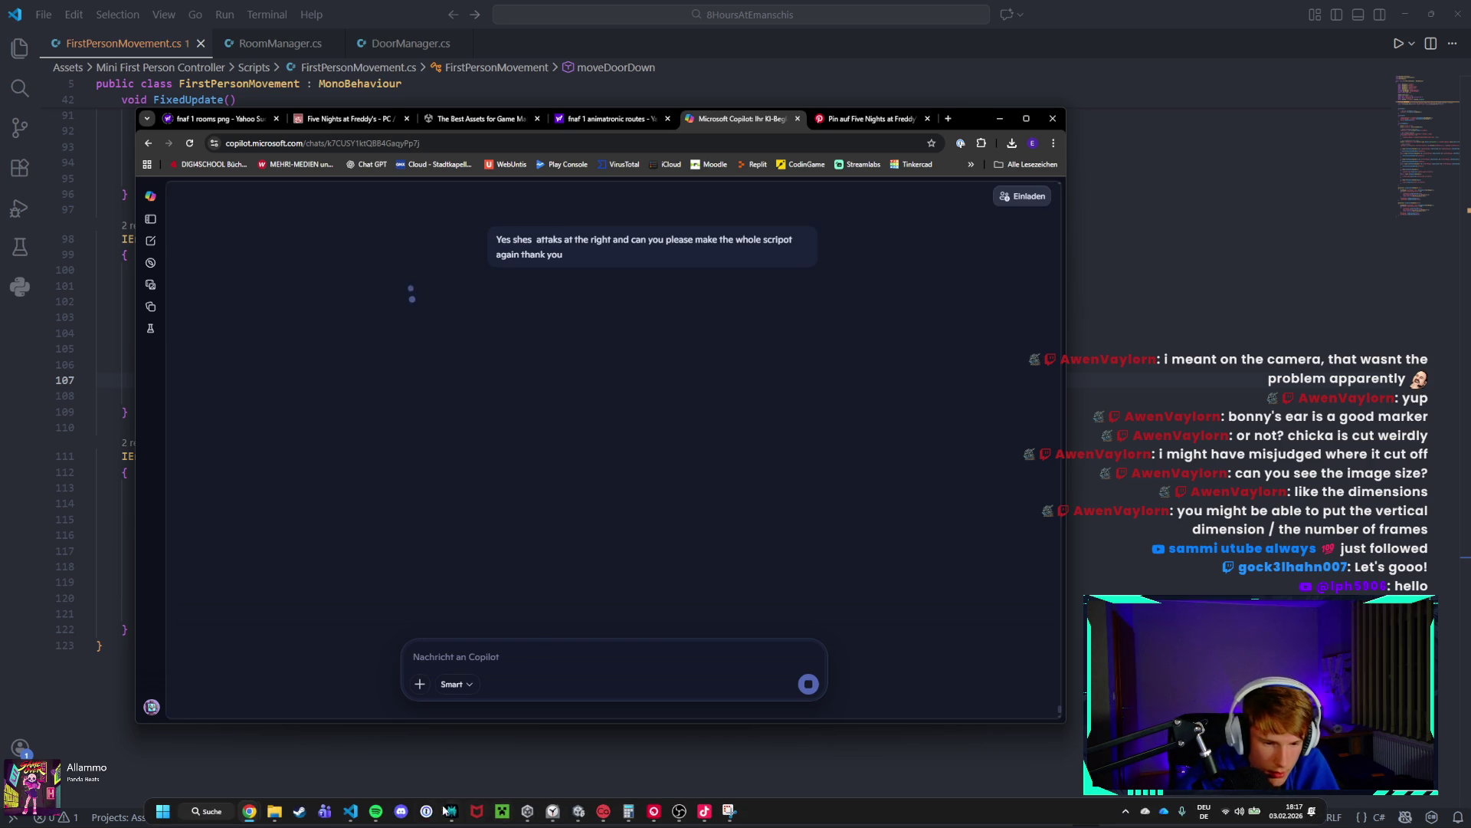
left_click(552, 811)
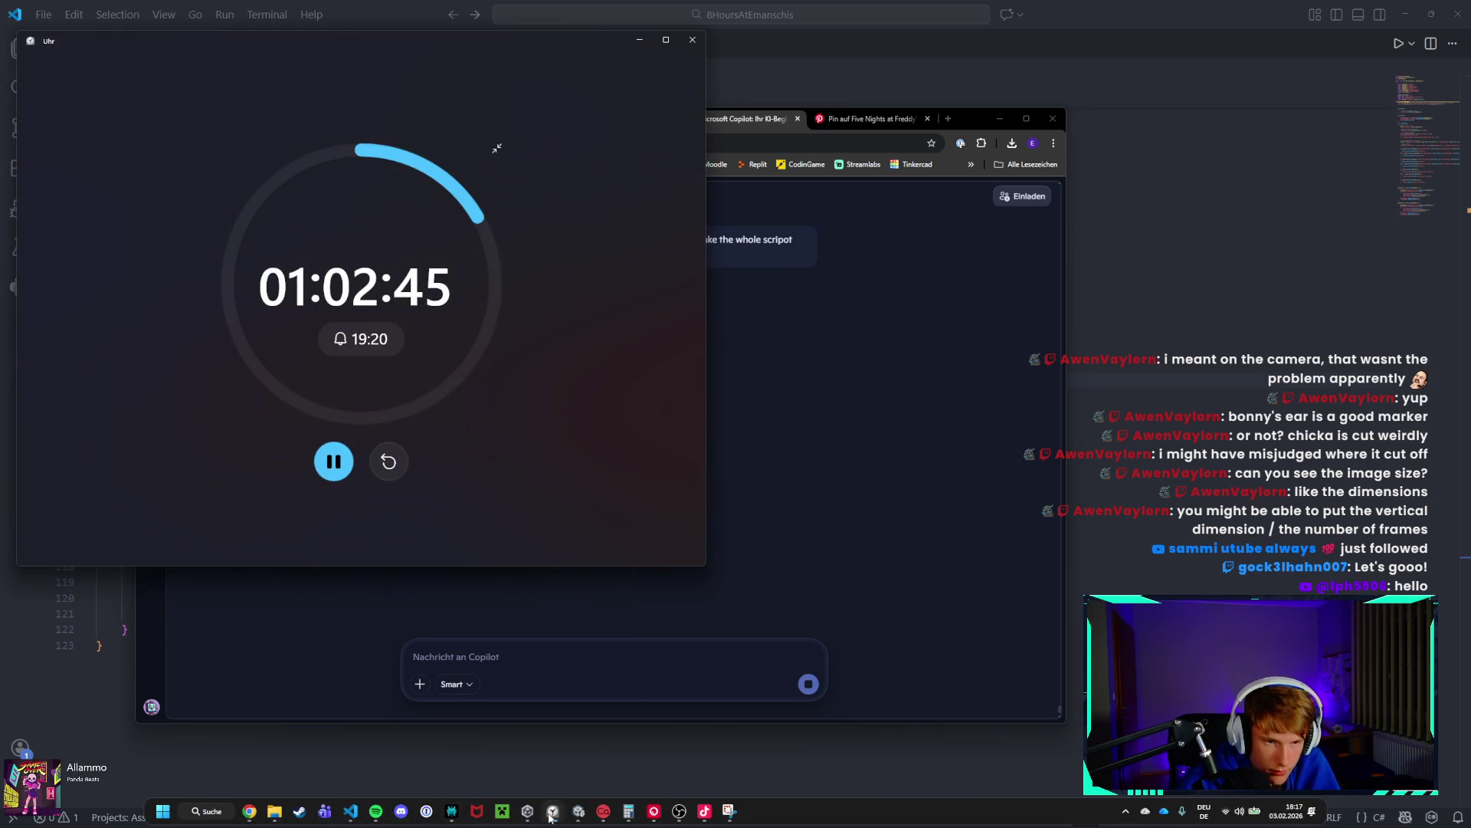
left_click(552, 810)
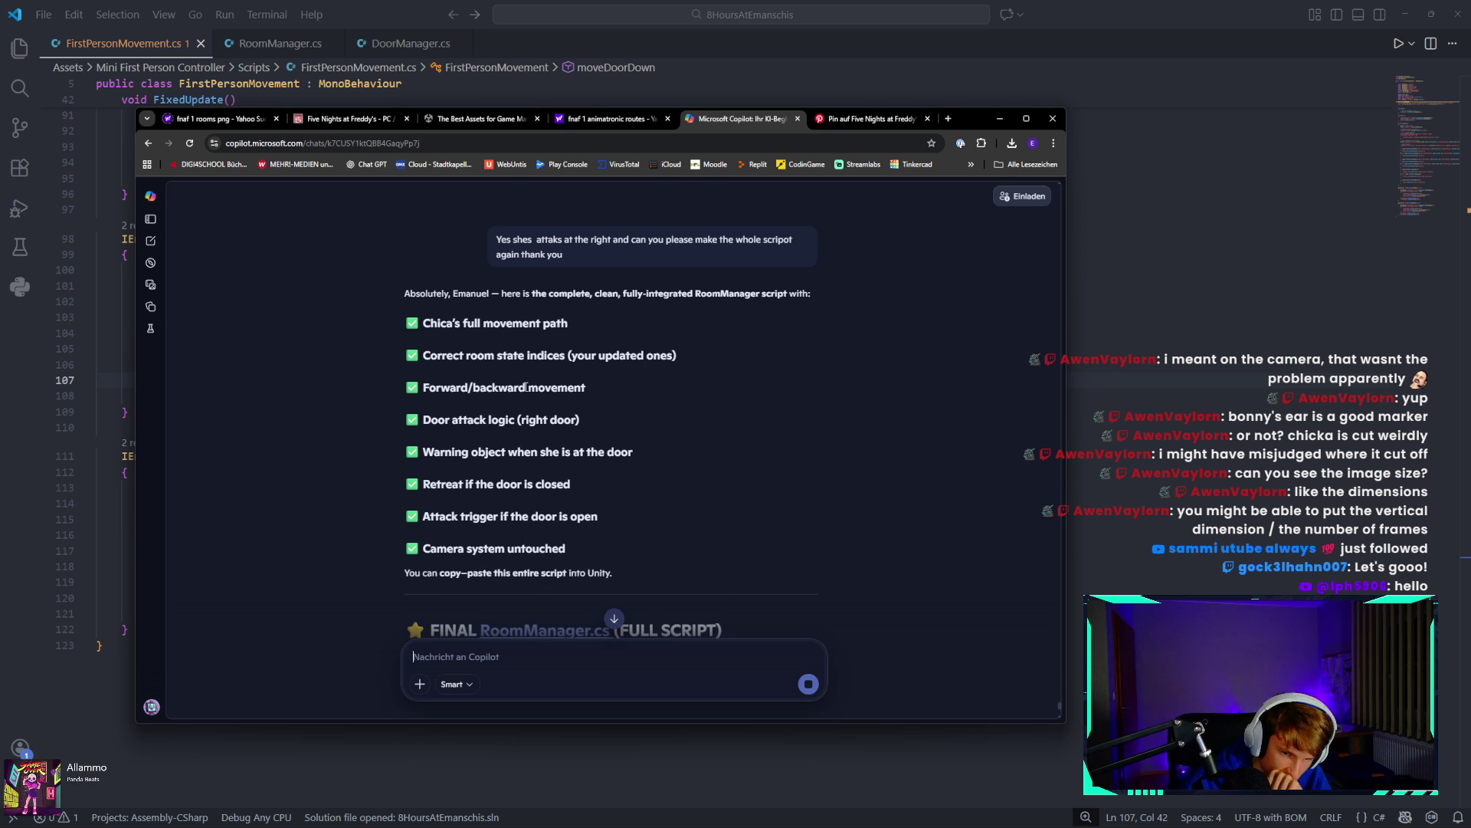
scroll(528, 368, "down", 2)
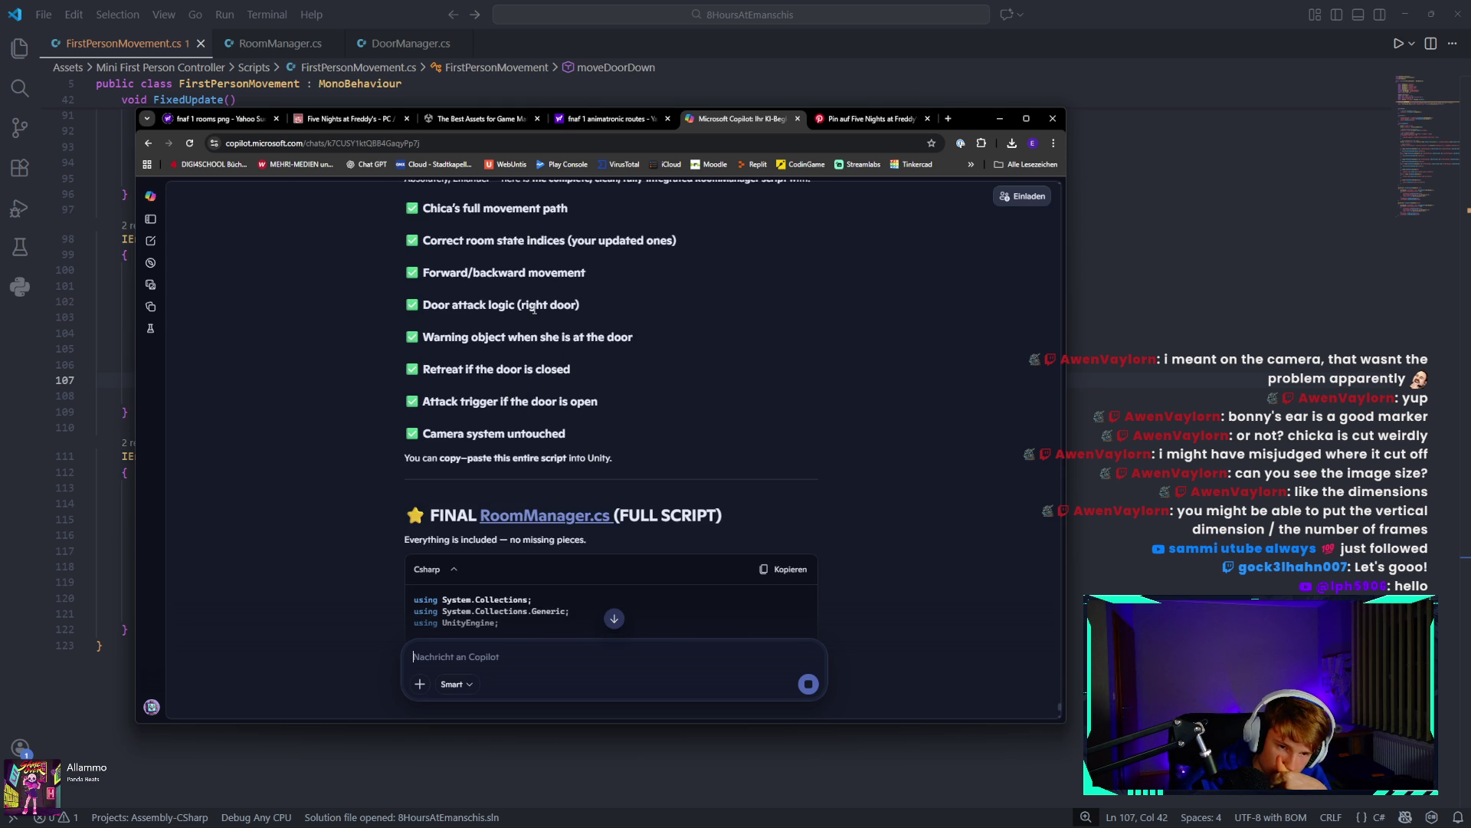
scroll(534, 309, "down", 1)
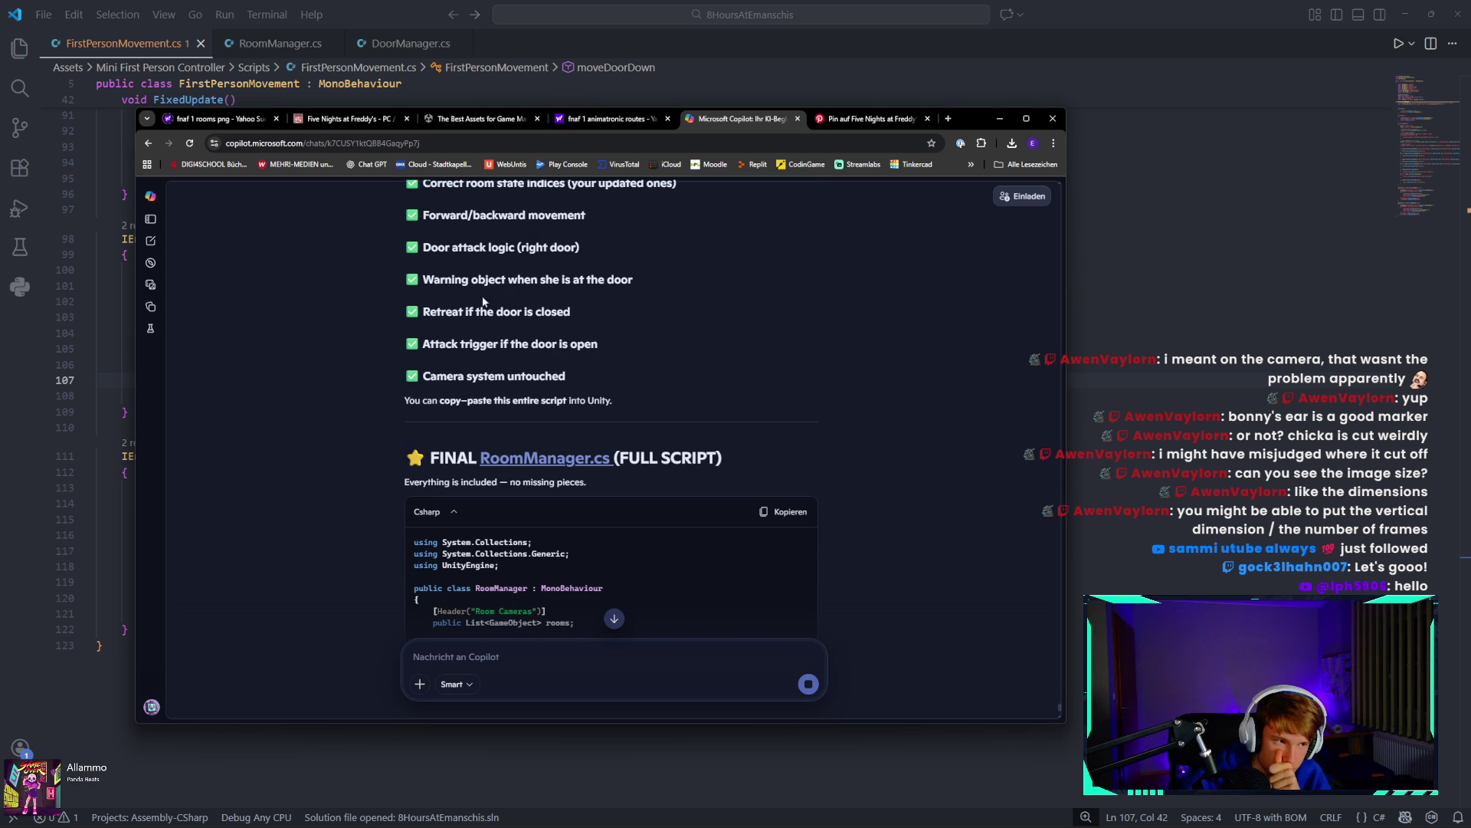
scroll(557, 357, "down", 3)
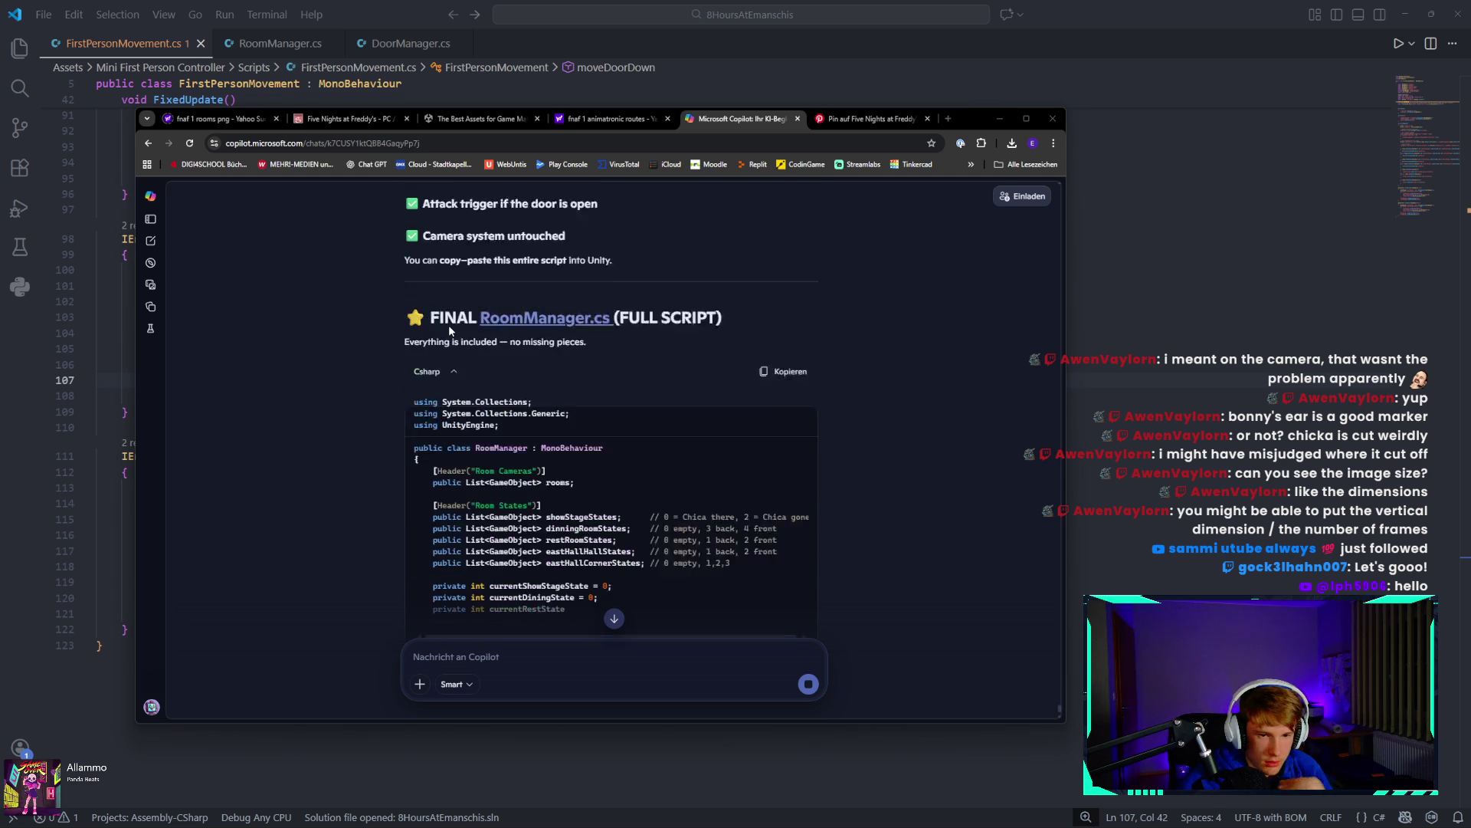
scroll(557, 356, "down", 3)
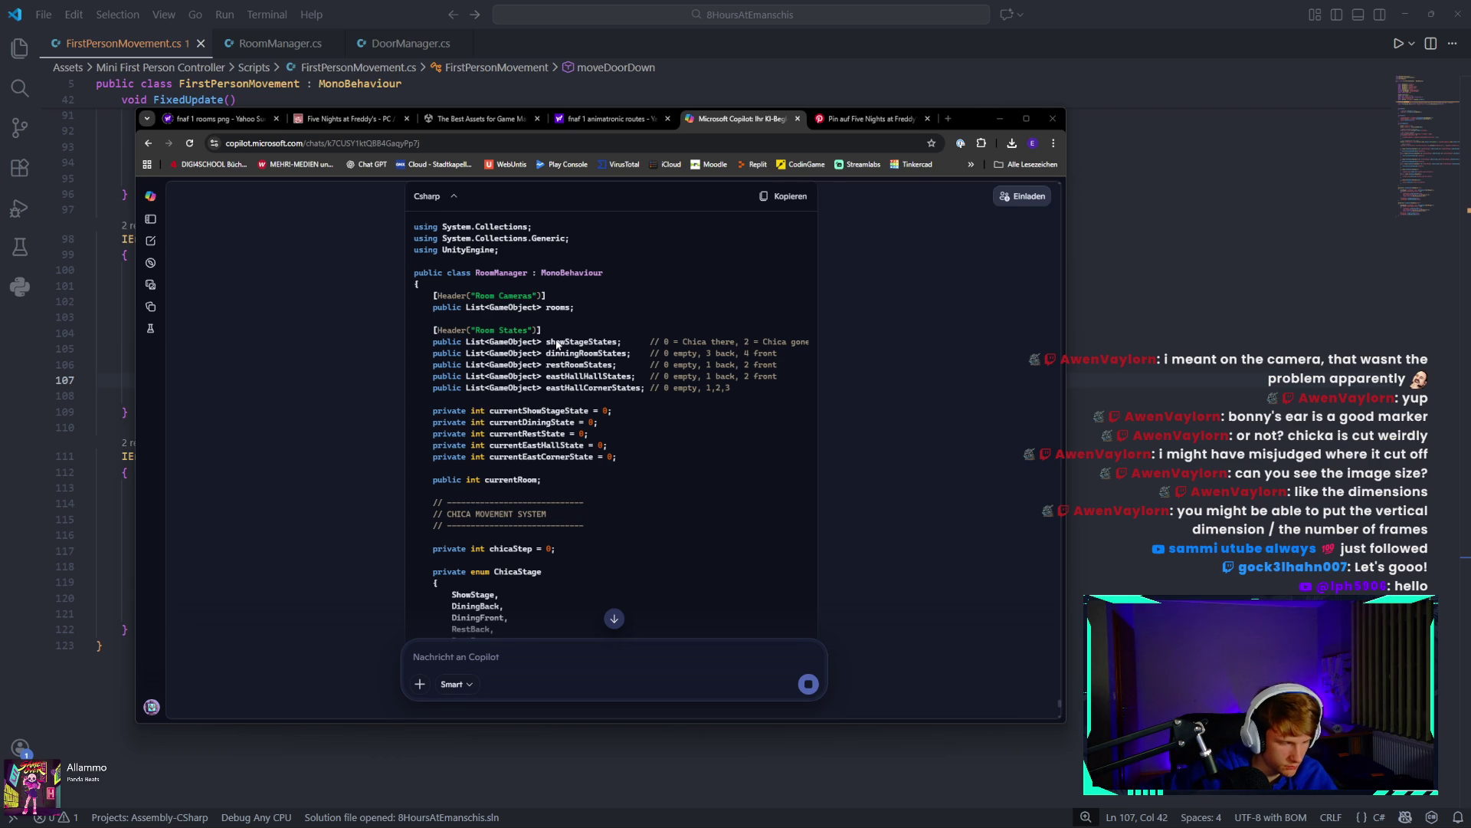
scroll(699, 419, "down", 5)
scroll(699, 418, "down", 5)
scroll(720, 451, "down", 3)
scroll(652, 477, "down", 2)
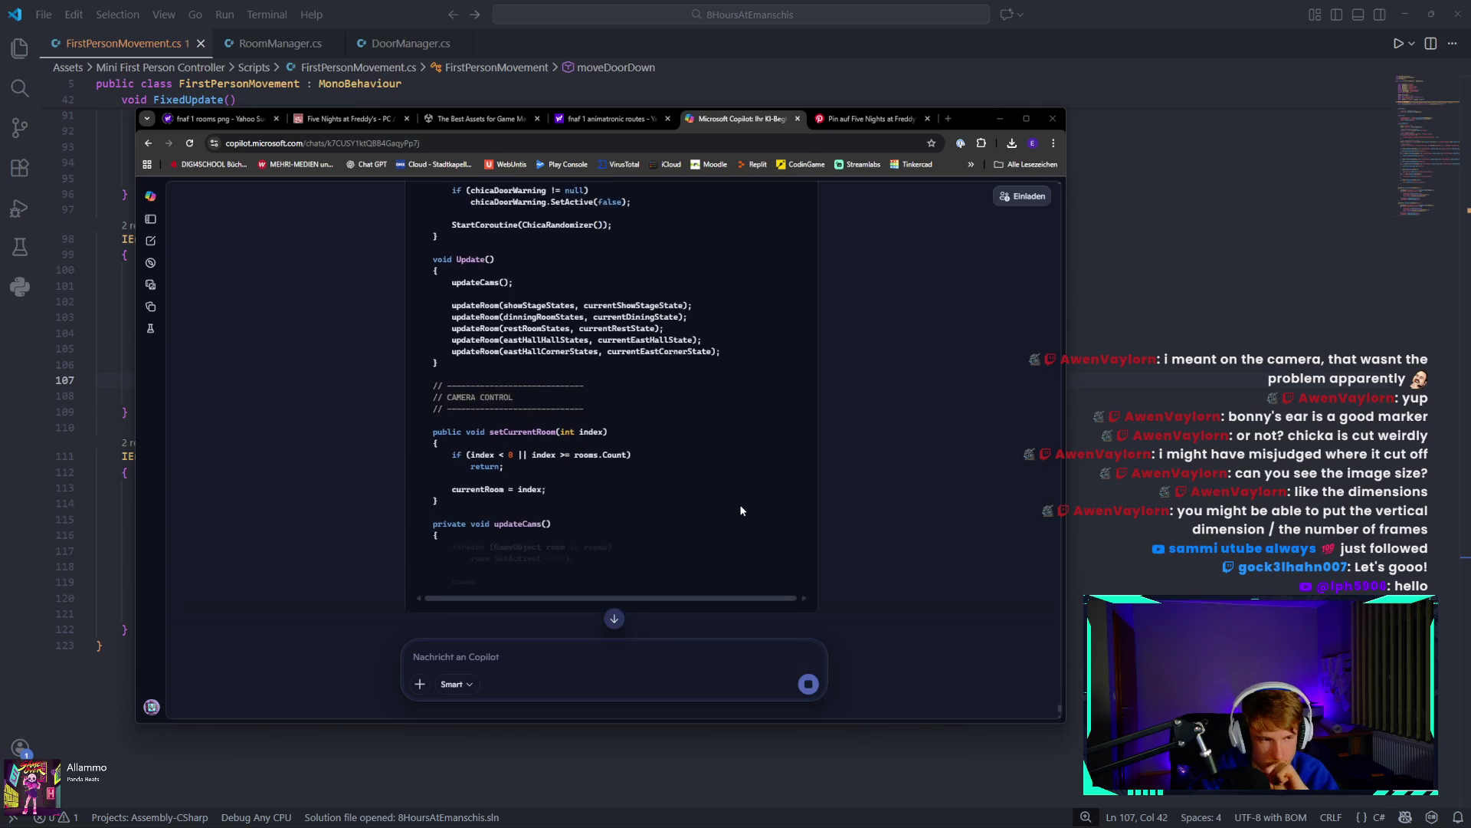
scroll(728, 490, "down", 2)
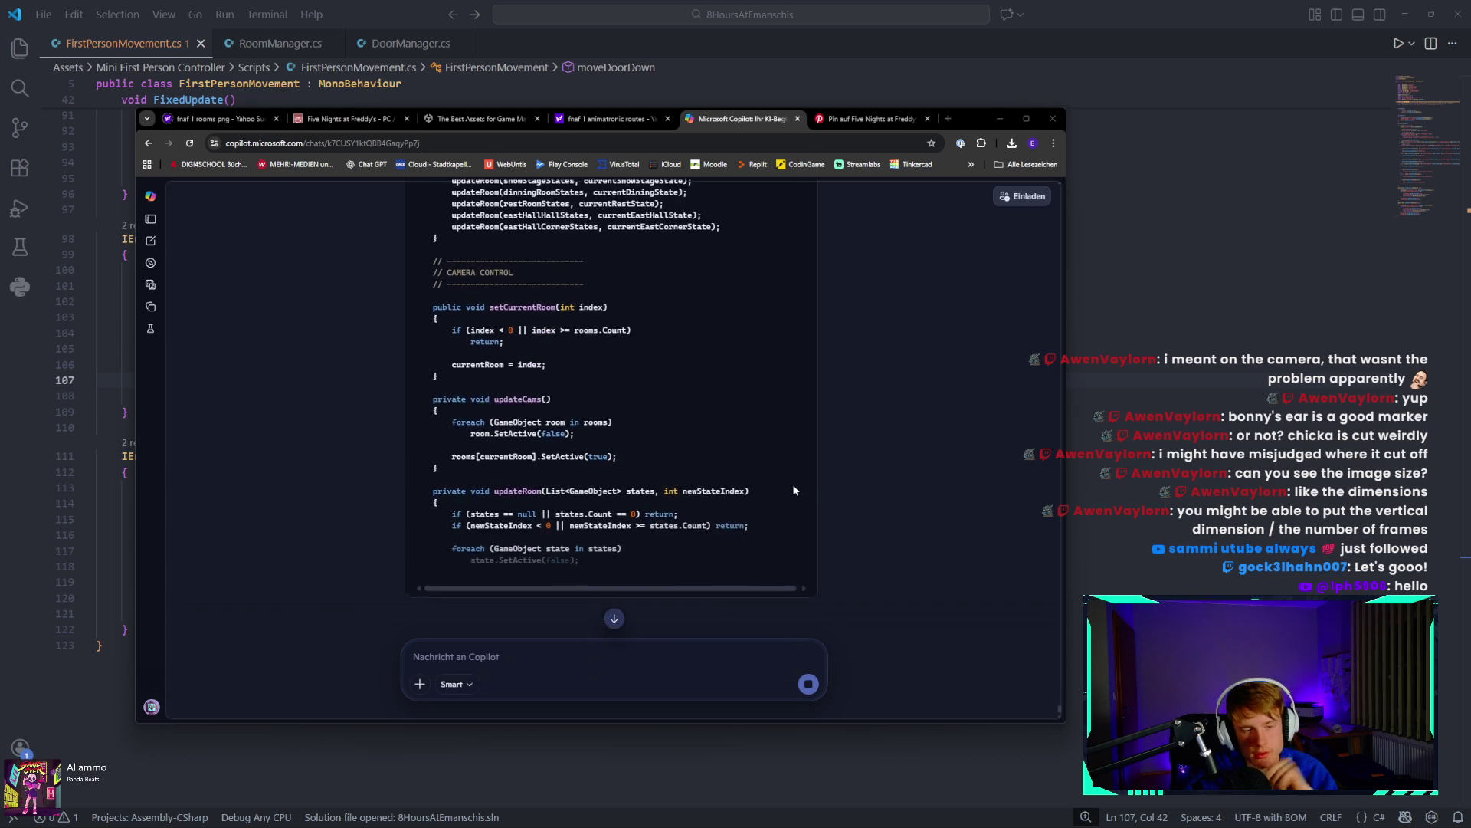
scroll(764, 489, "down", 2)
scroll(755, 509, "down", 2)
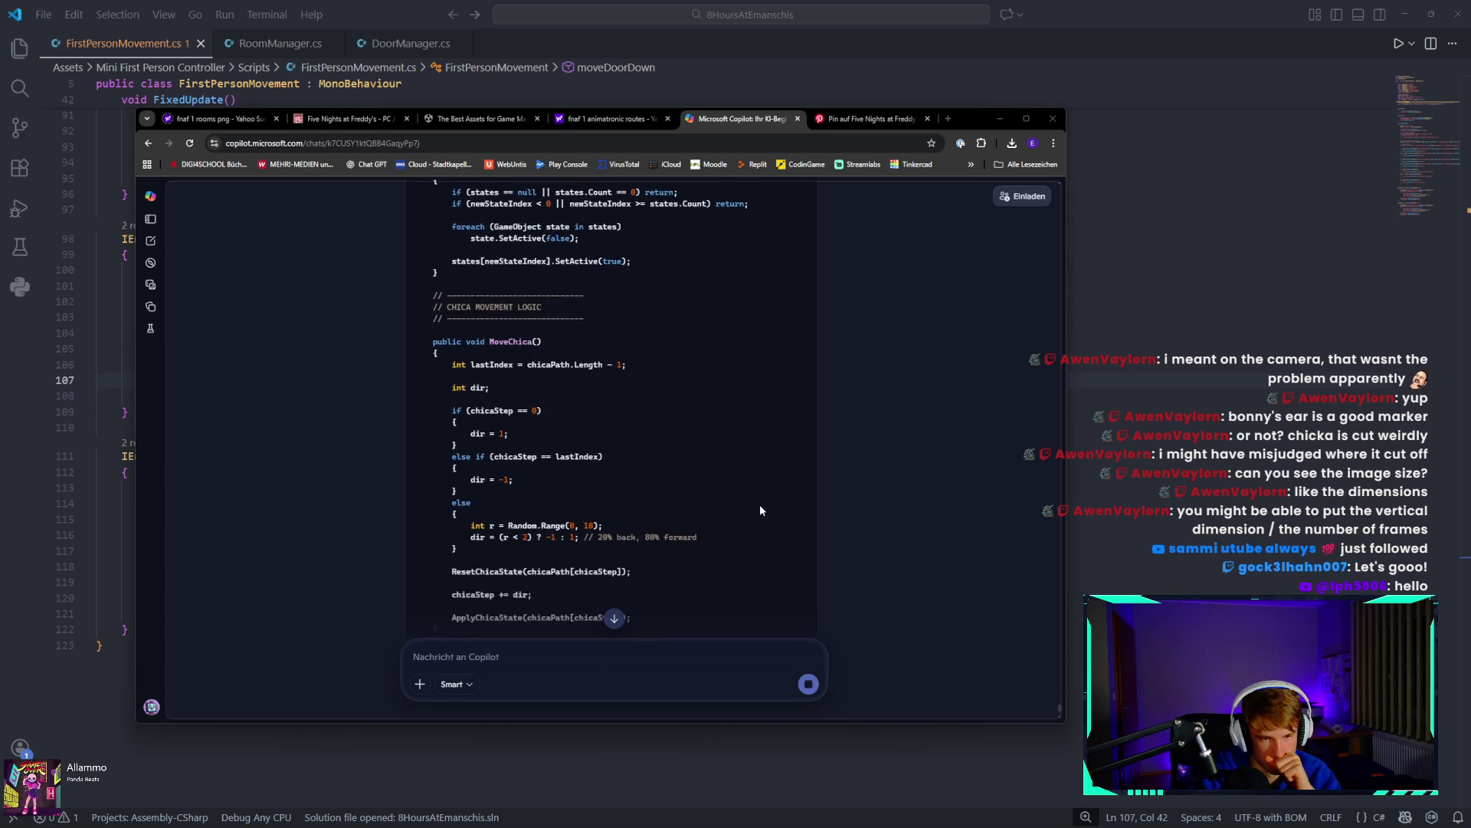
scroll(760, 506, "down", 3)
scroll(788, 512, "down", 1)
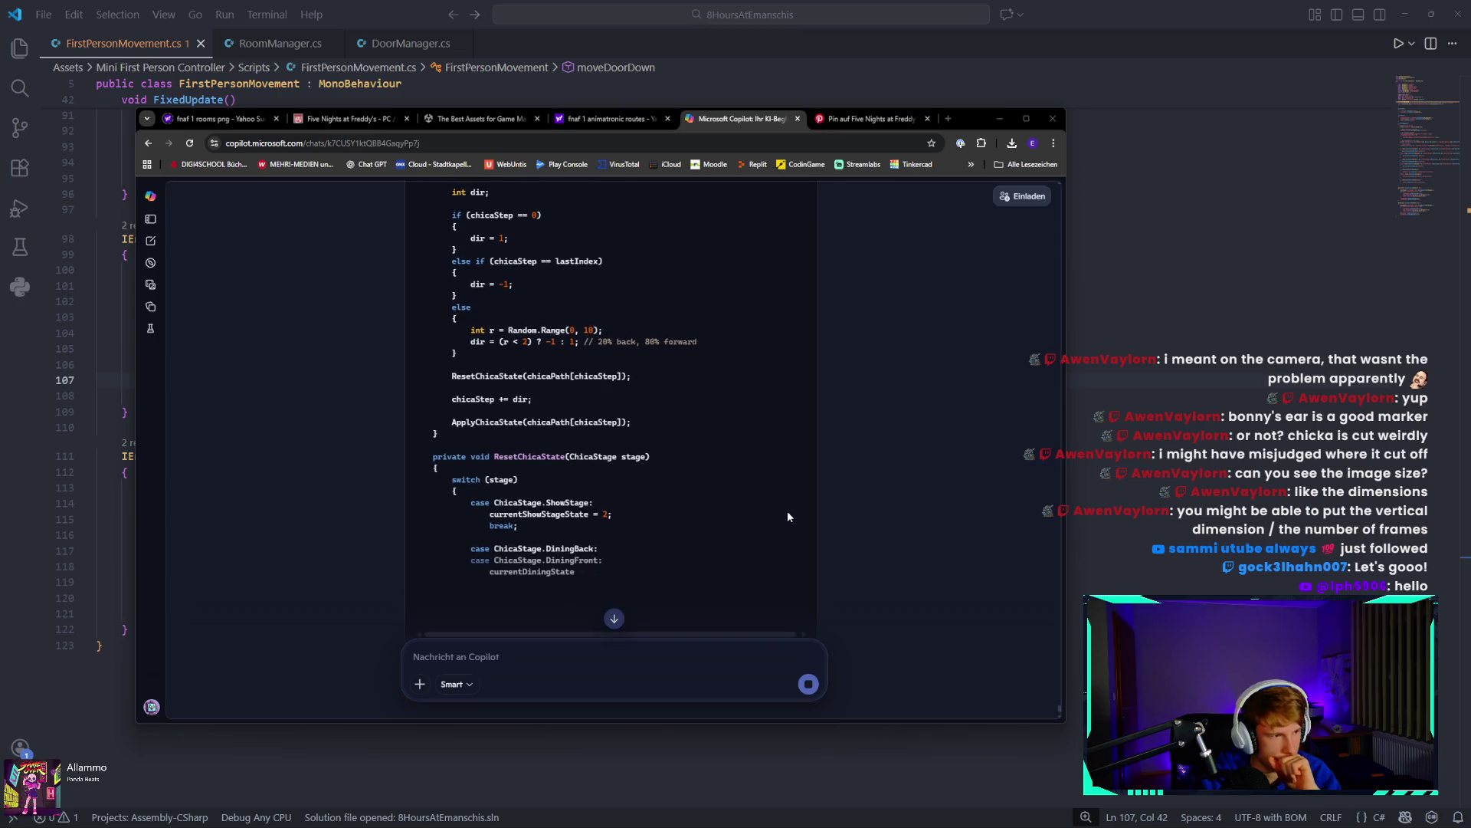
scroll(788, 512, "down", 2)
scroll(787, 512, "down", 3)
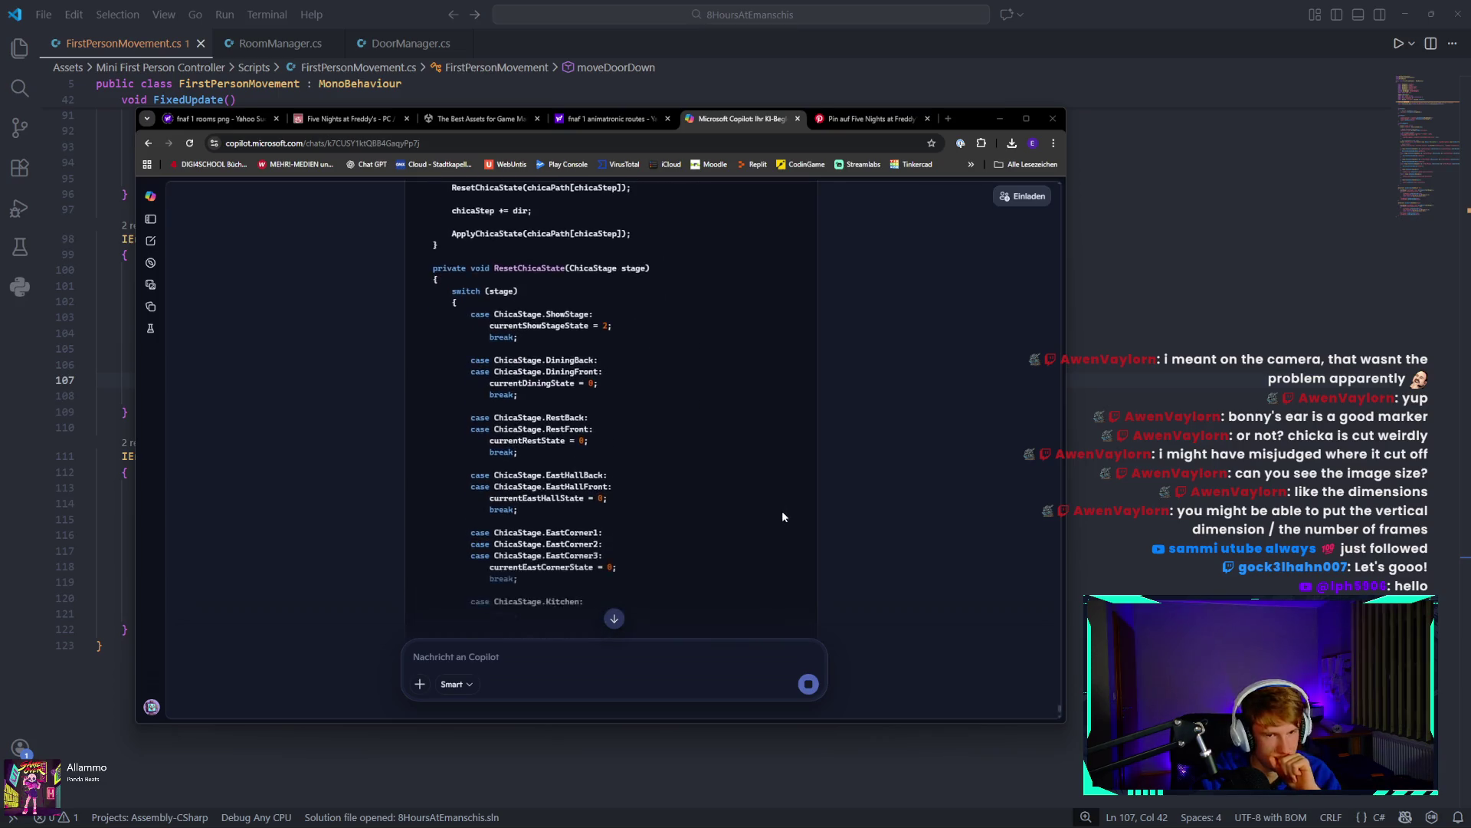
scroll(774, 509, "down", 2)
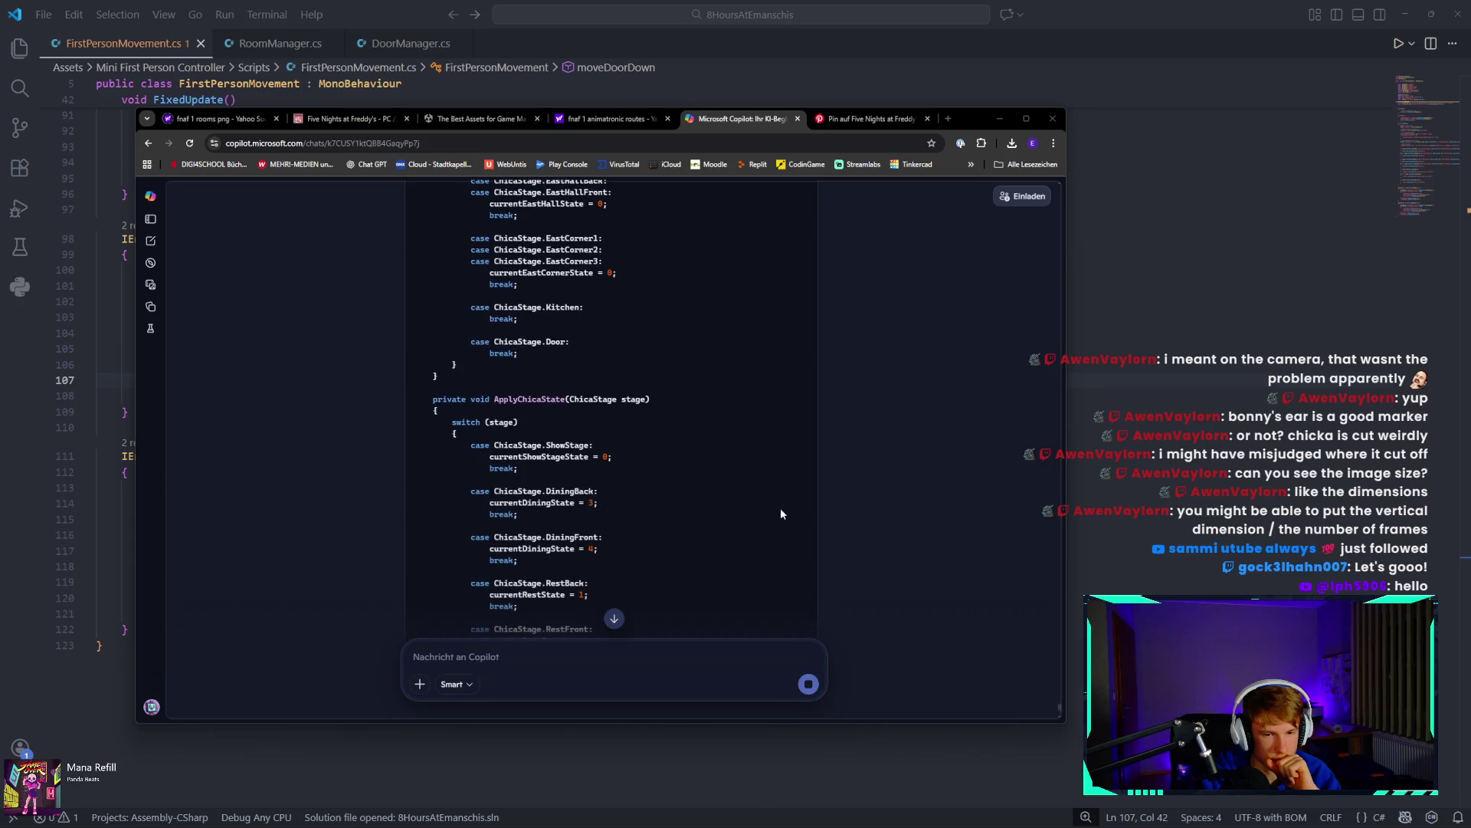
scroll(780, 512, "down", 3)
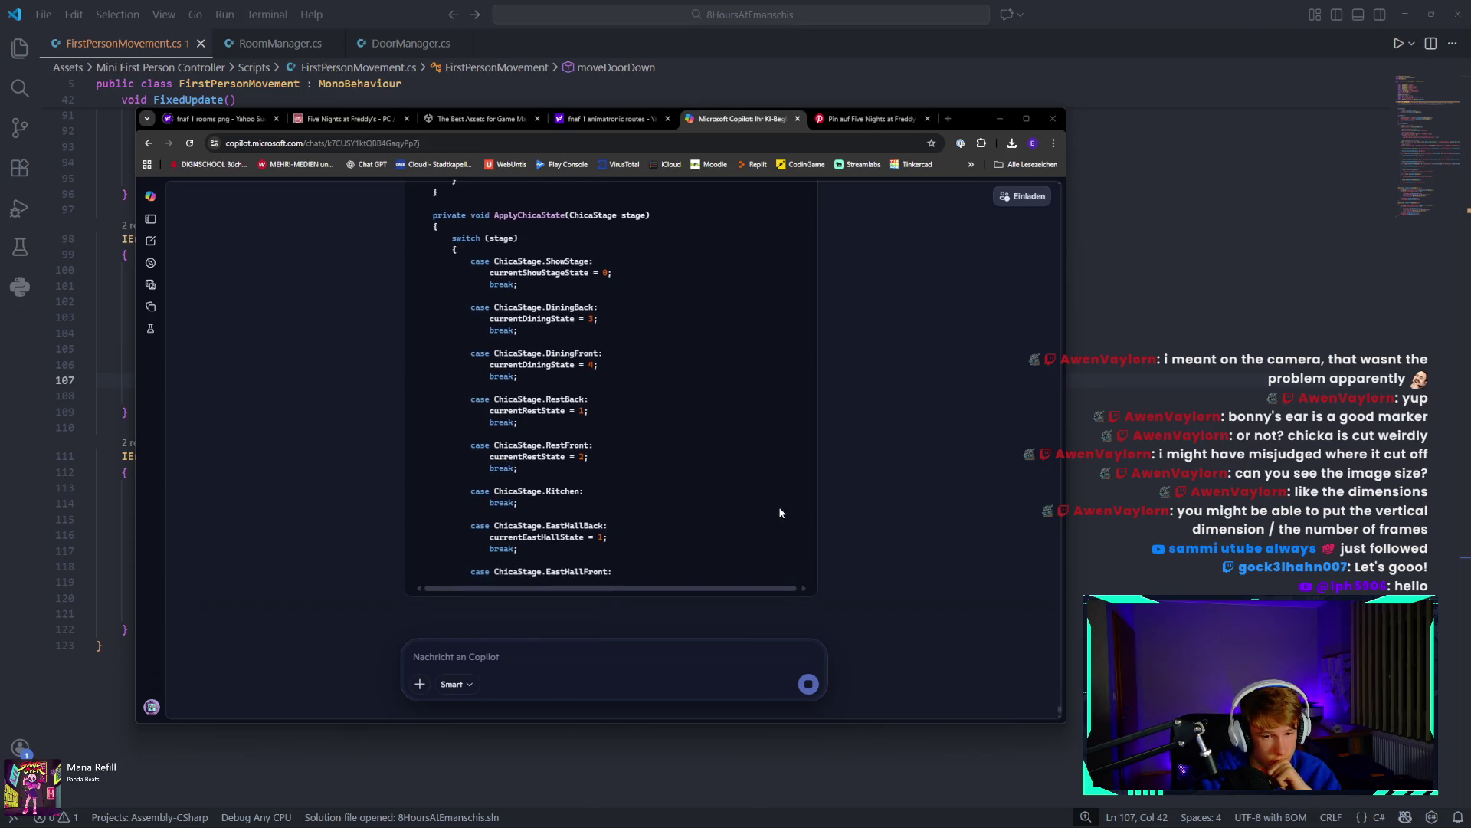
scroll(780, 506, "up", 10)
scroll(779, 455, "up", 12)
scroll(758, 460, "down", 5)
scroll(739, 453, "down", 15)
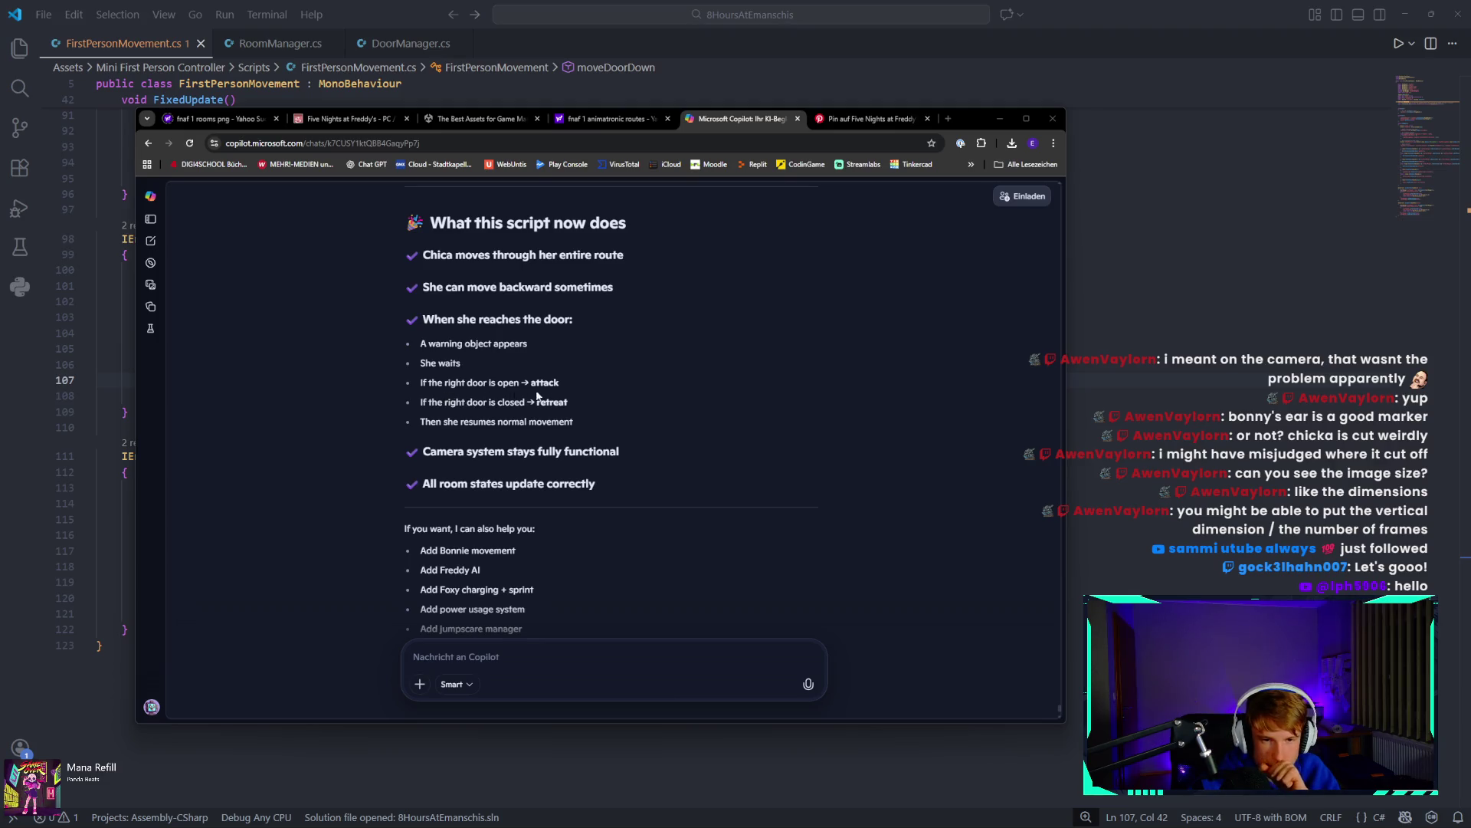
scroll(511, 400, "down", 1)
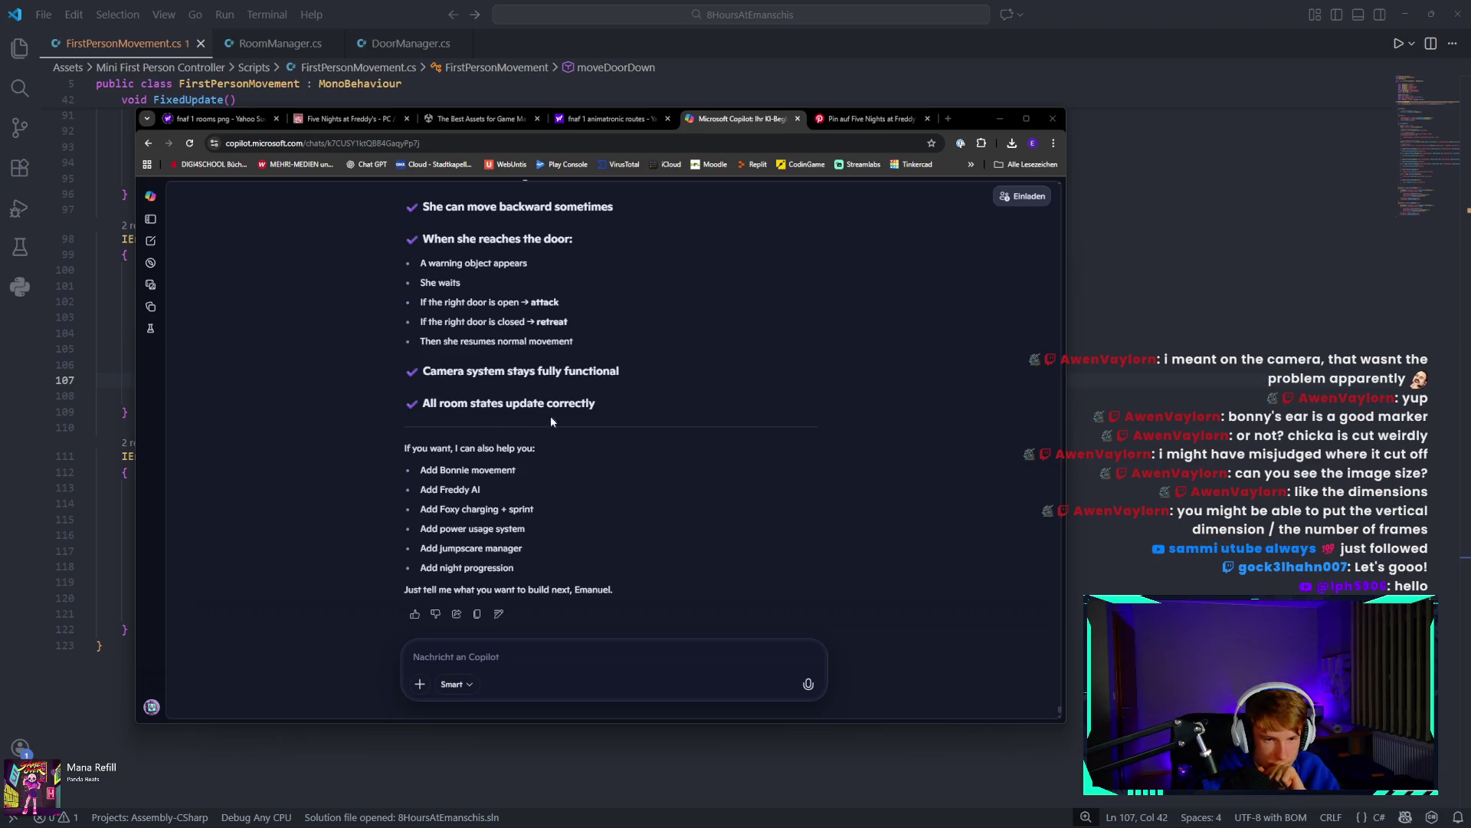
scroll(853, 395, "up", 15)
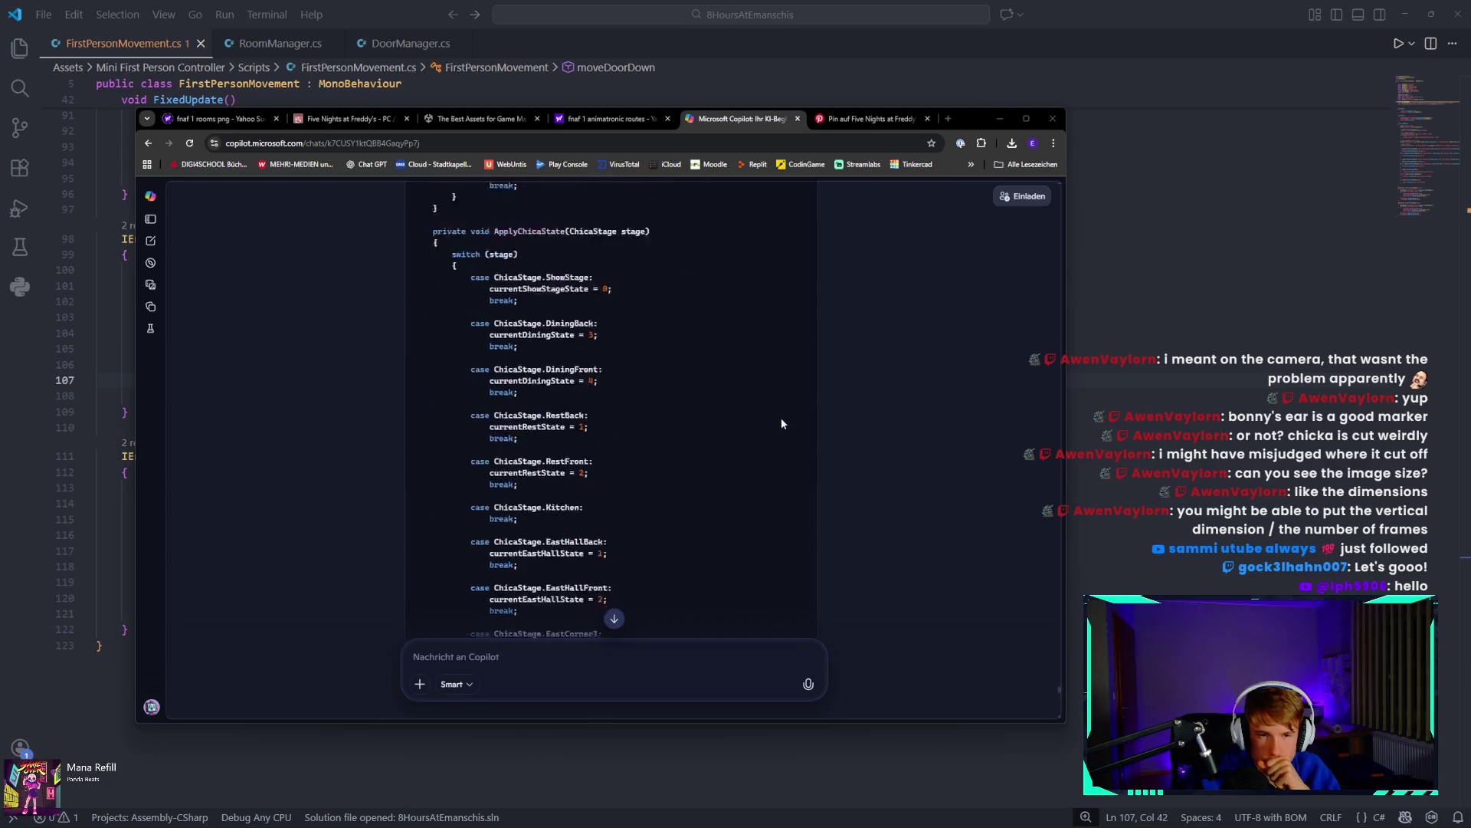
scroll(792, 444, "up", 10)
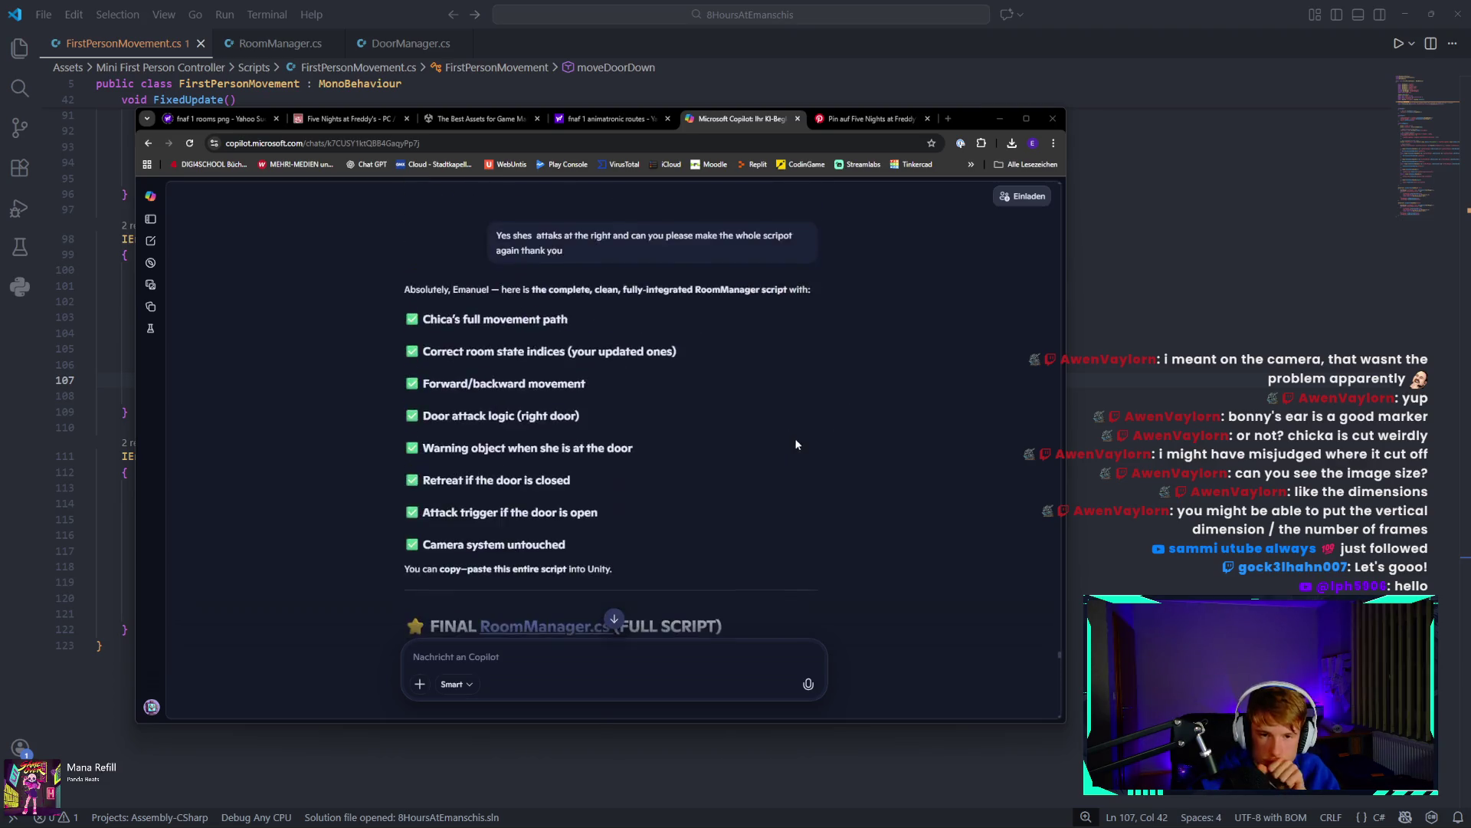
scroll(794, 439, "down", 4)
Replace the contents of RoomManager.cs with Copilot's new full script.
left_click(782, 279)
key("alt+Tab")
left_click(1017, 337)
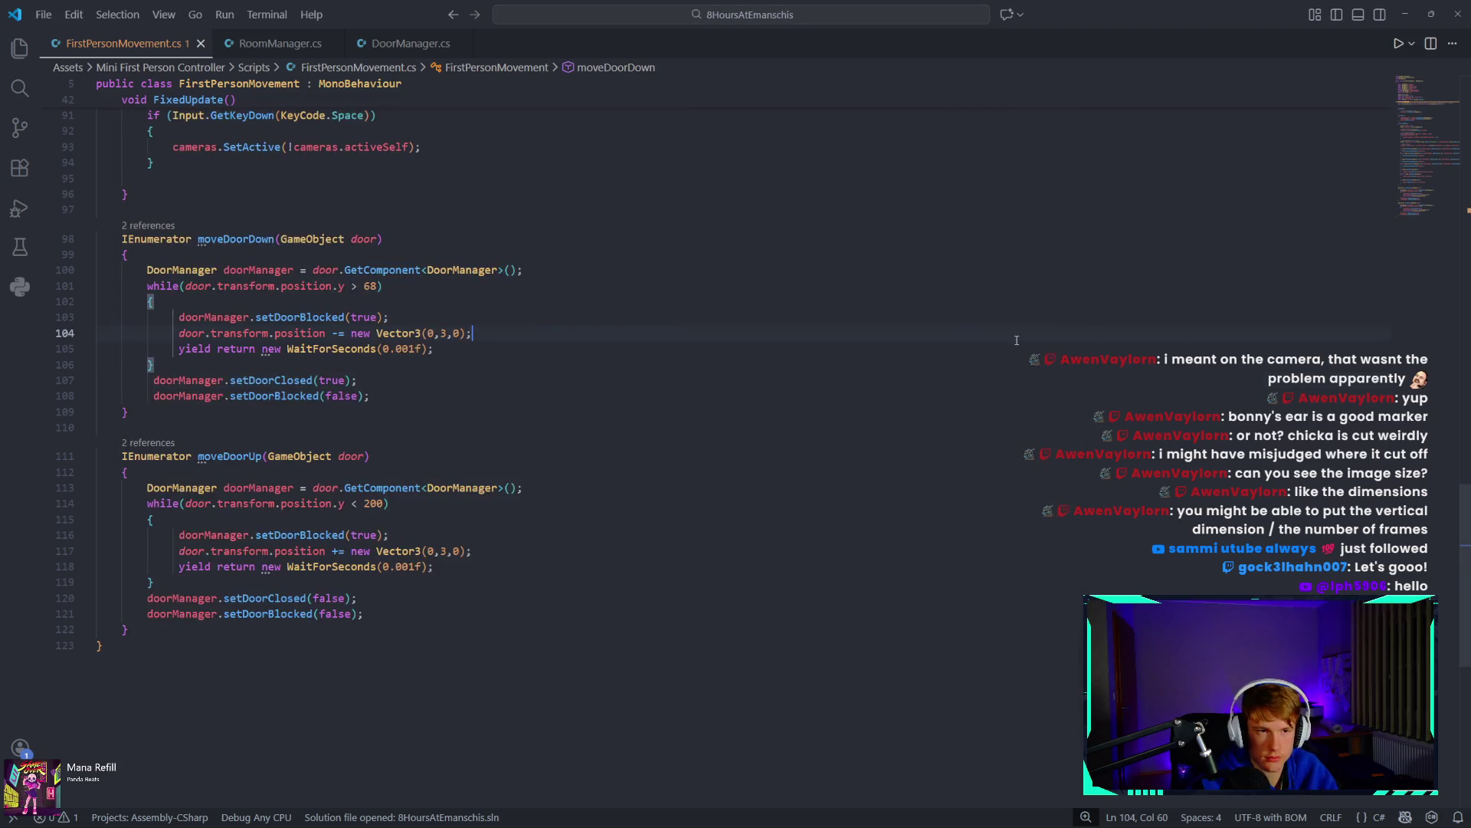
key("ctrl+Tab")
key("ctrl+a")
key("ctrl+v")
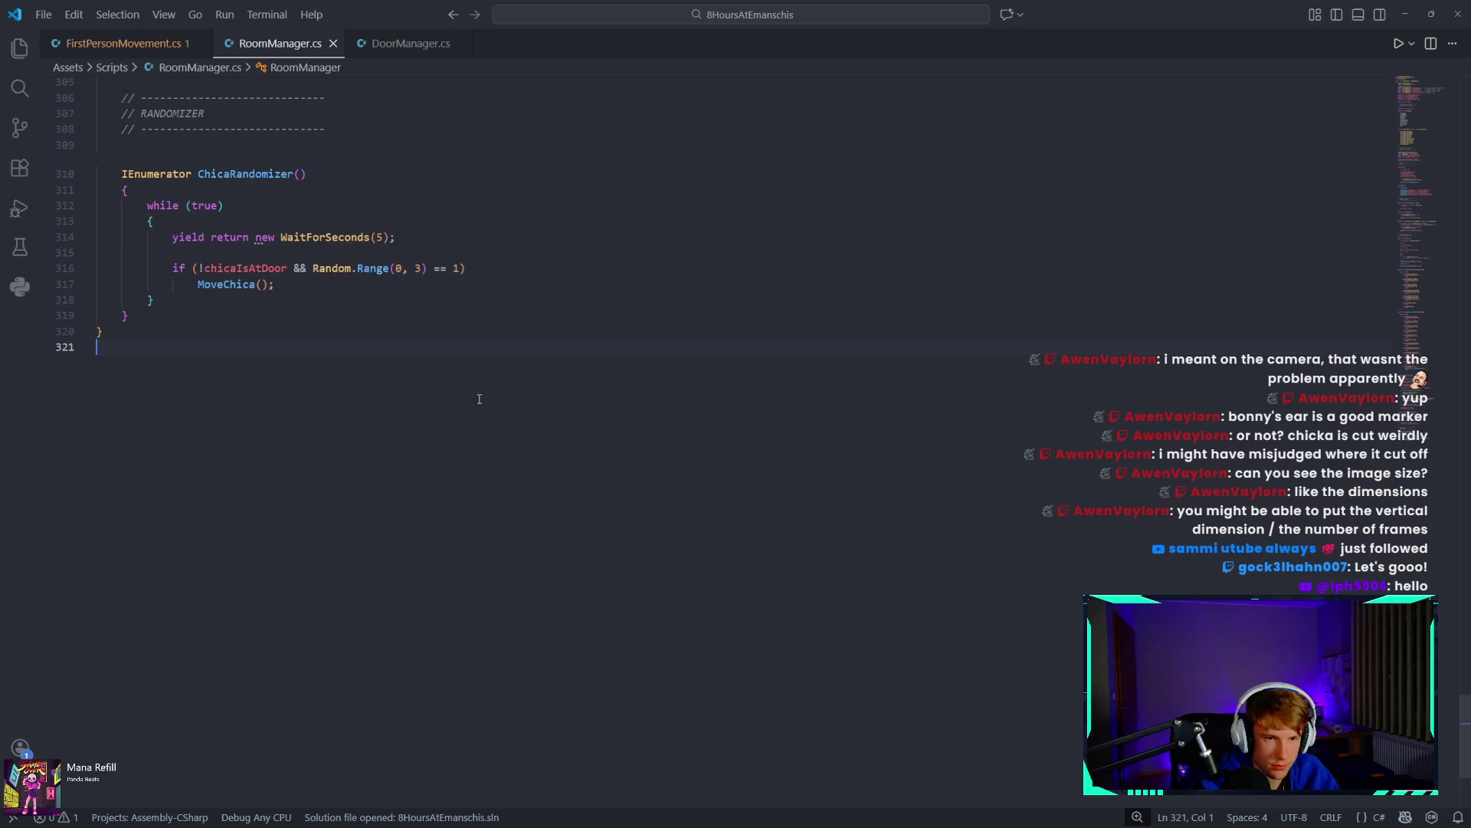
key("BackSpace")
Keep the ChicaRandomizer WaitForSeconds value at 5 and return to Unity.
left_click(381, 324)
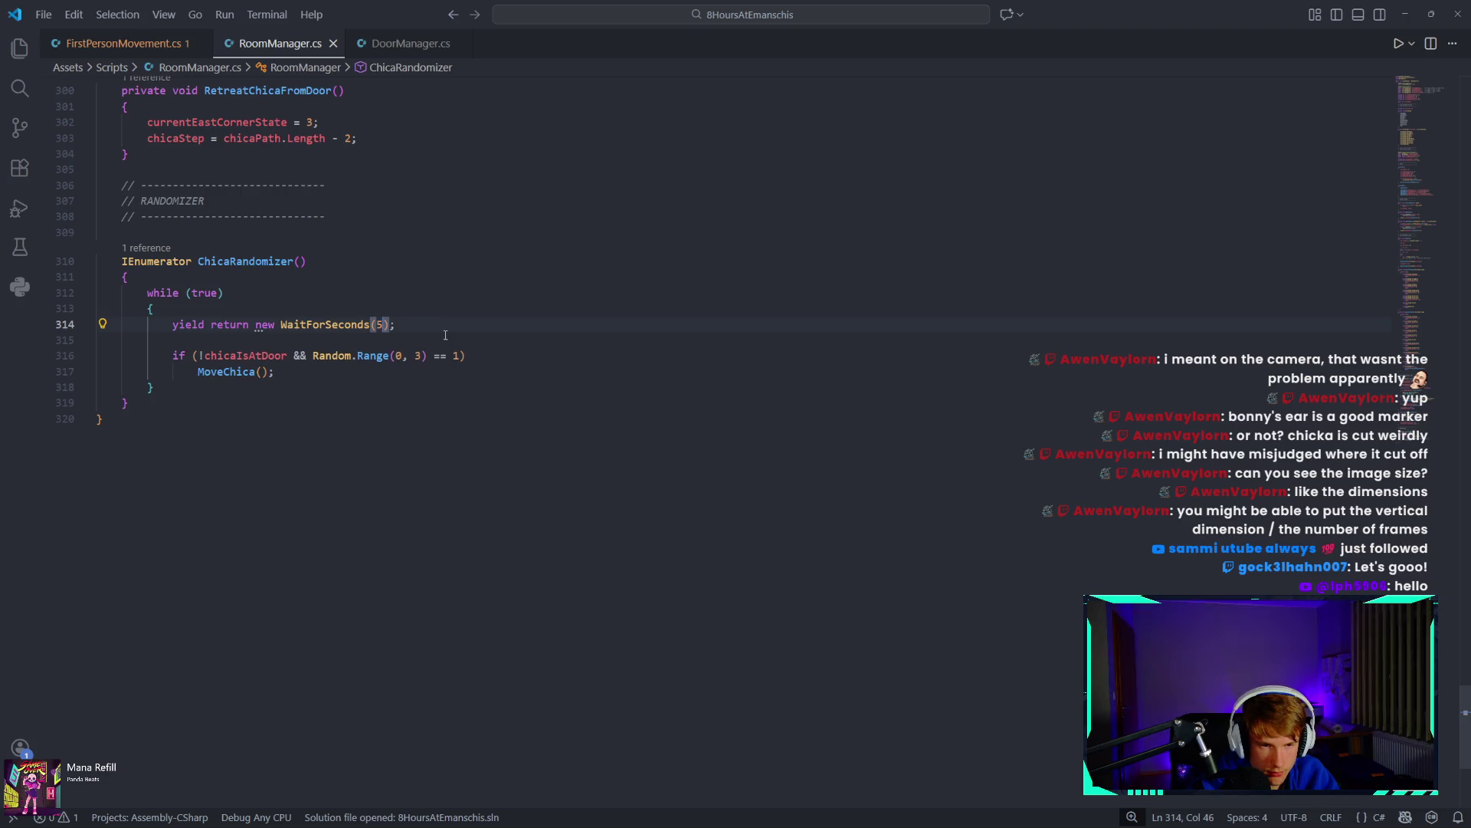
key("BackSpace")
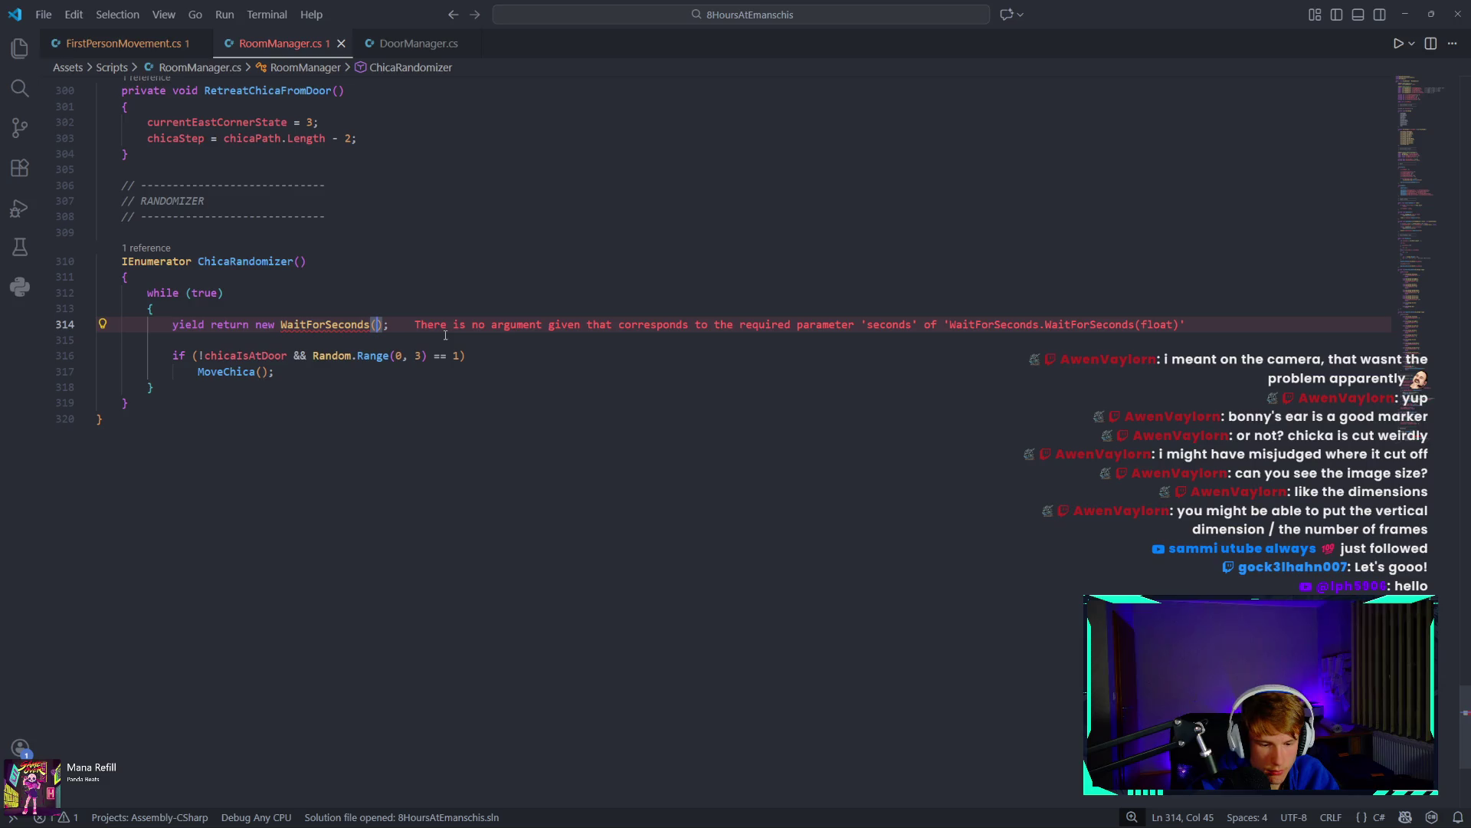
type("5")
left_click(454, 355)
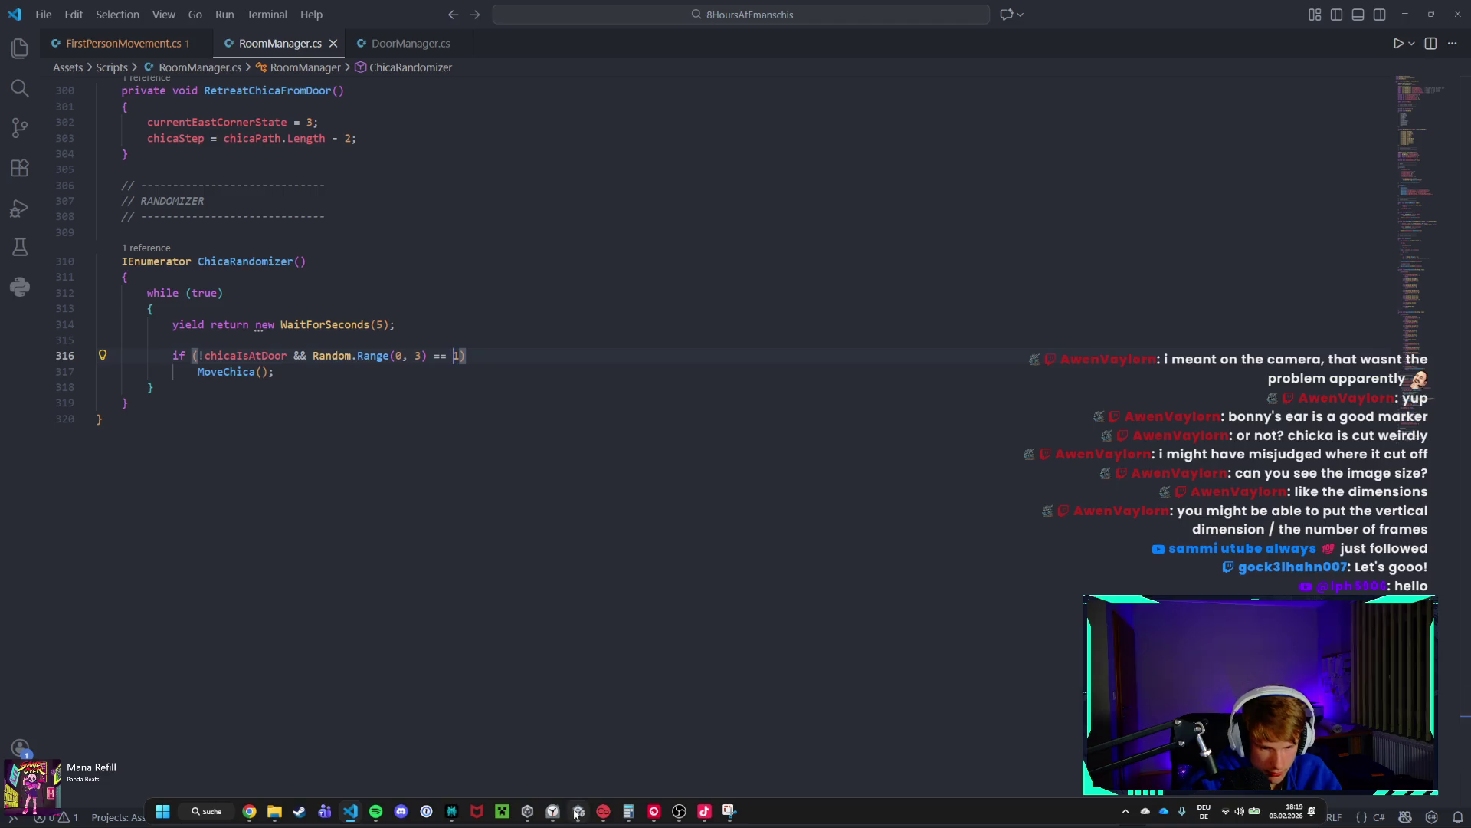
left_click(555, 812)
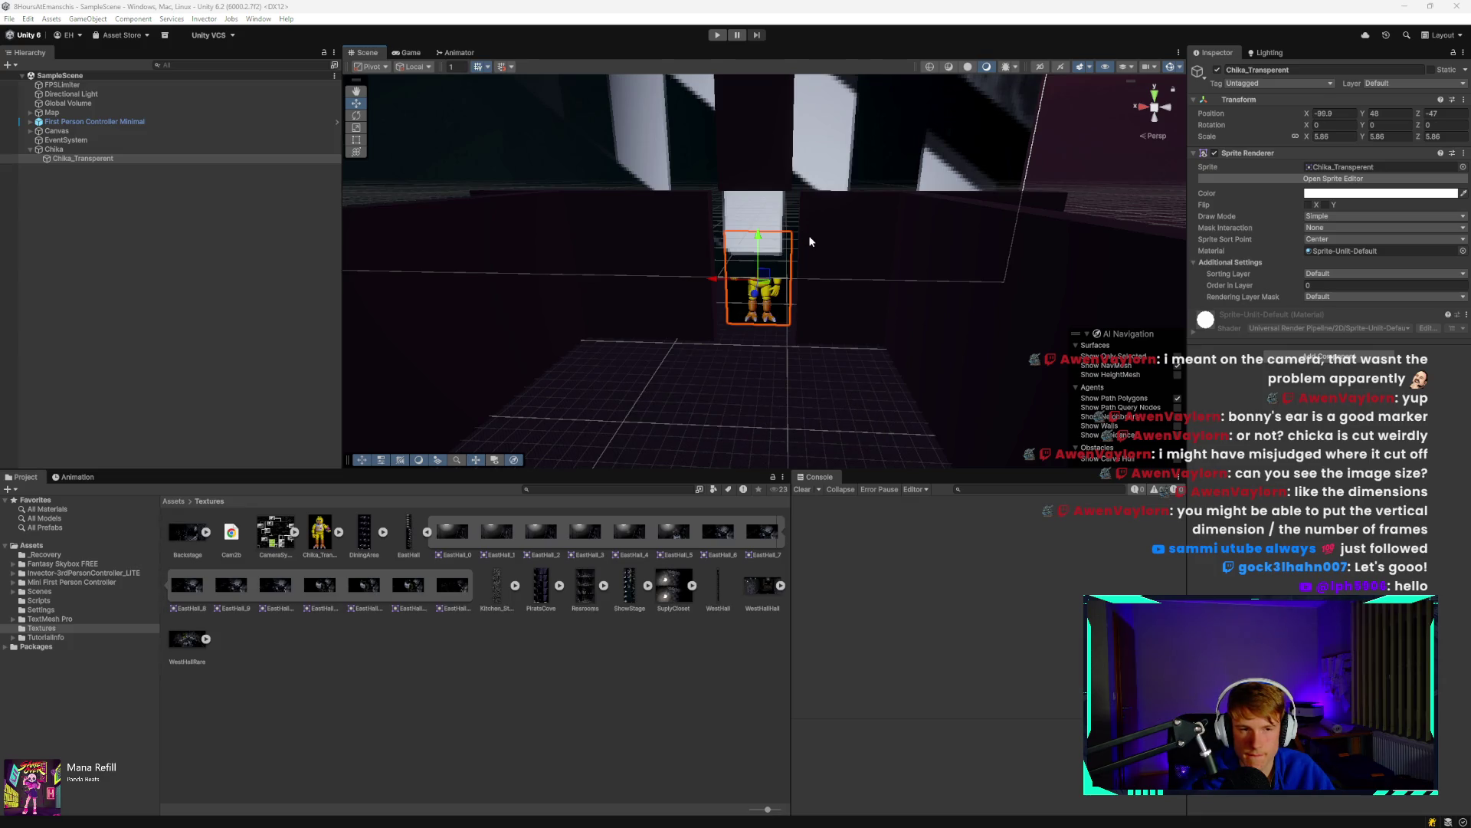
Adjust the Room Manager setting on First Person Controller Minimal in the Inspector.
left_click(190, 122)
scroll(1404, 554, "down", 10)
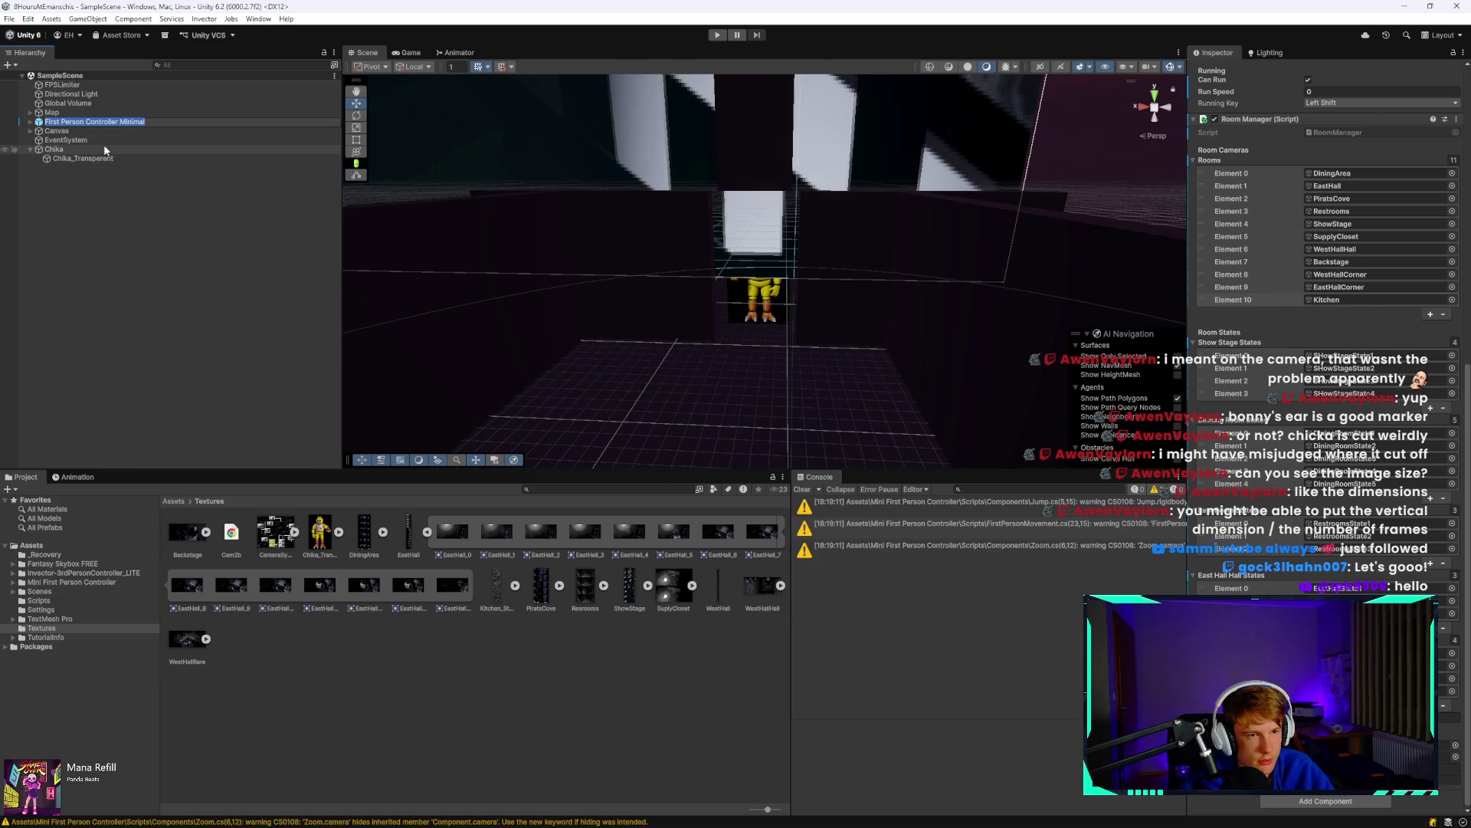
left_click(121, 121)
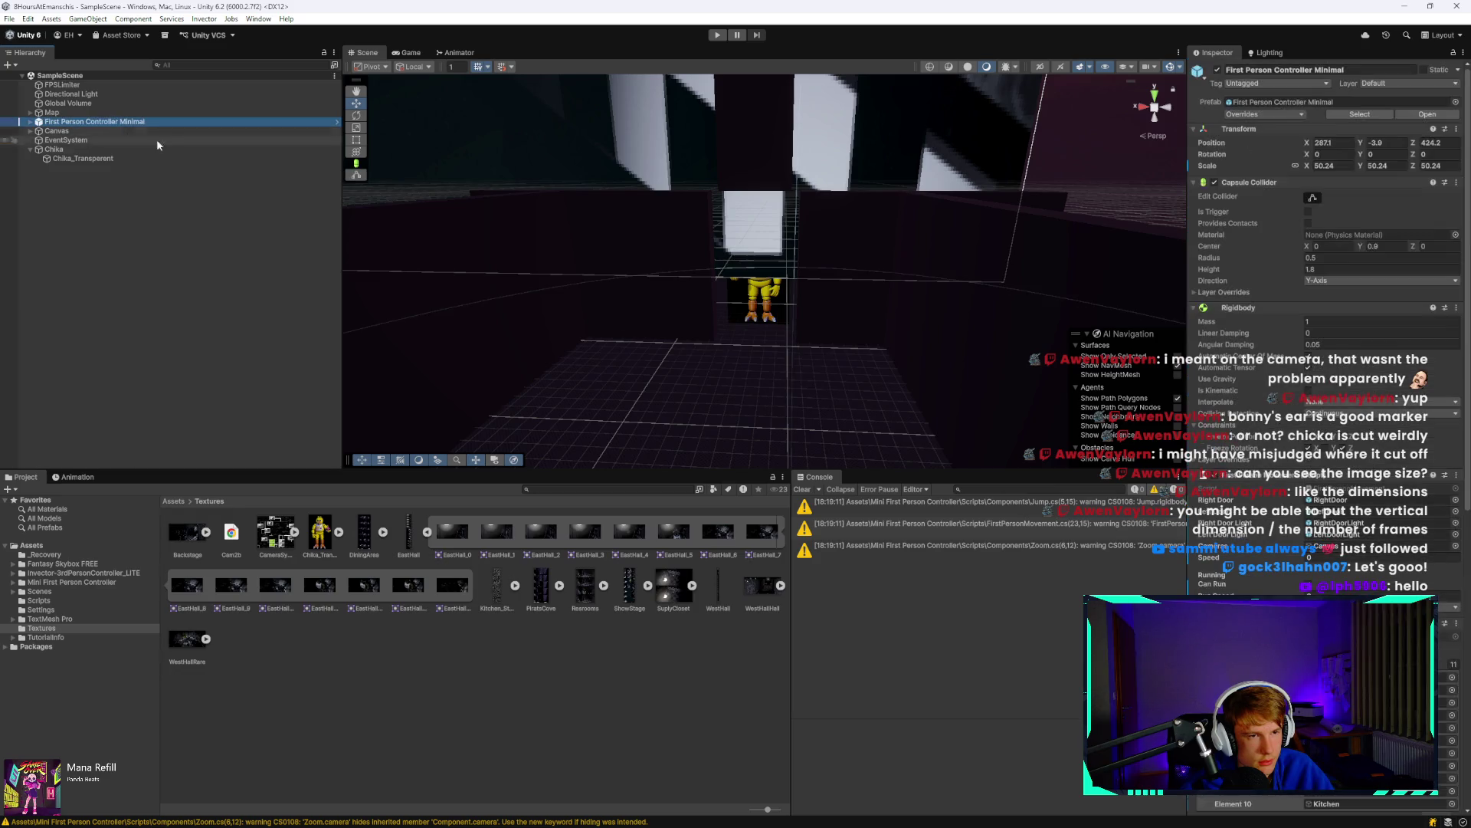
scroll(1326, 307, "down", 10)
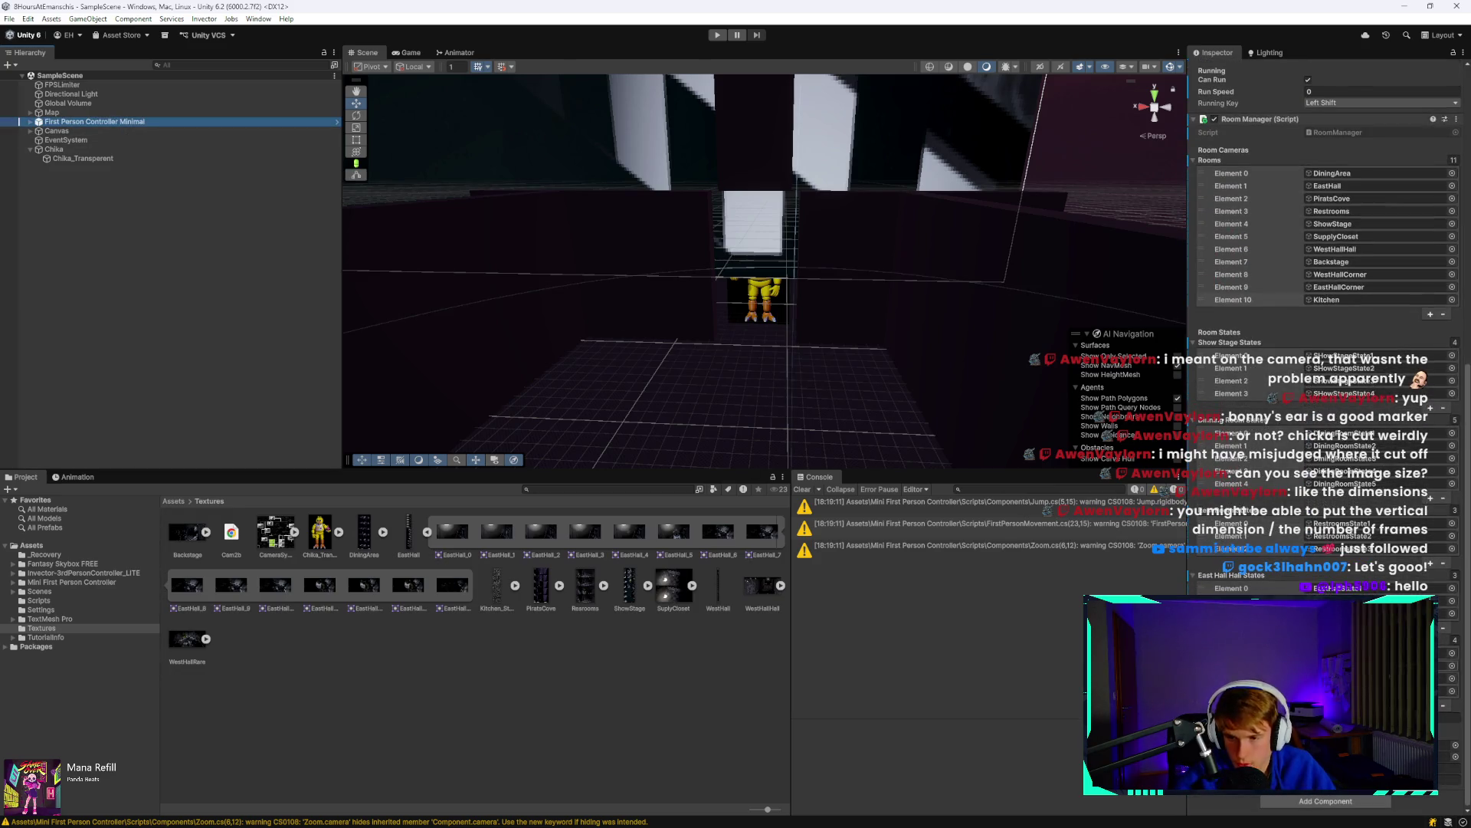
left_click(1034, 489)
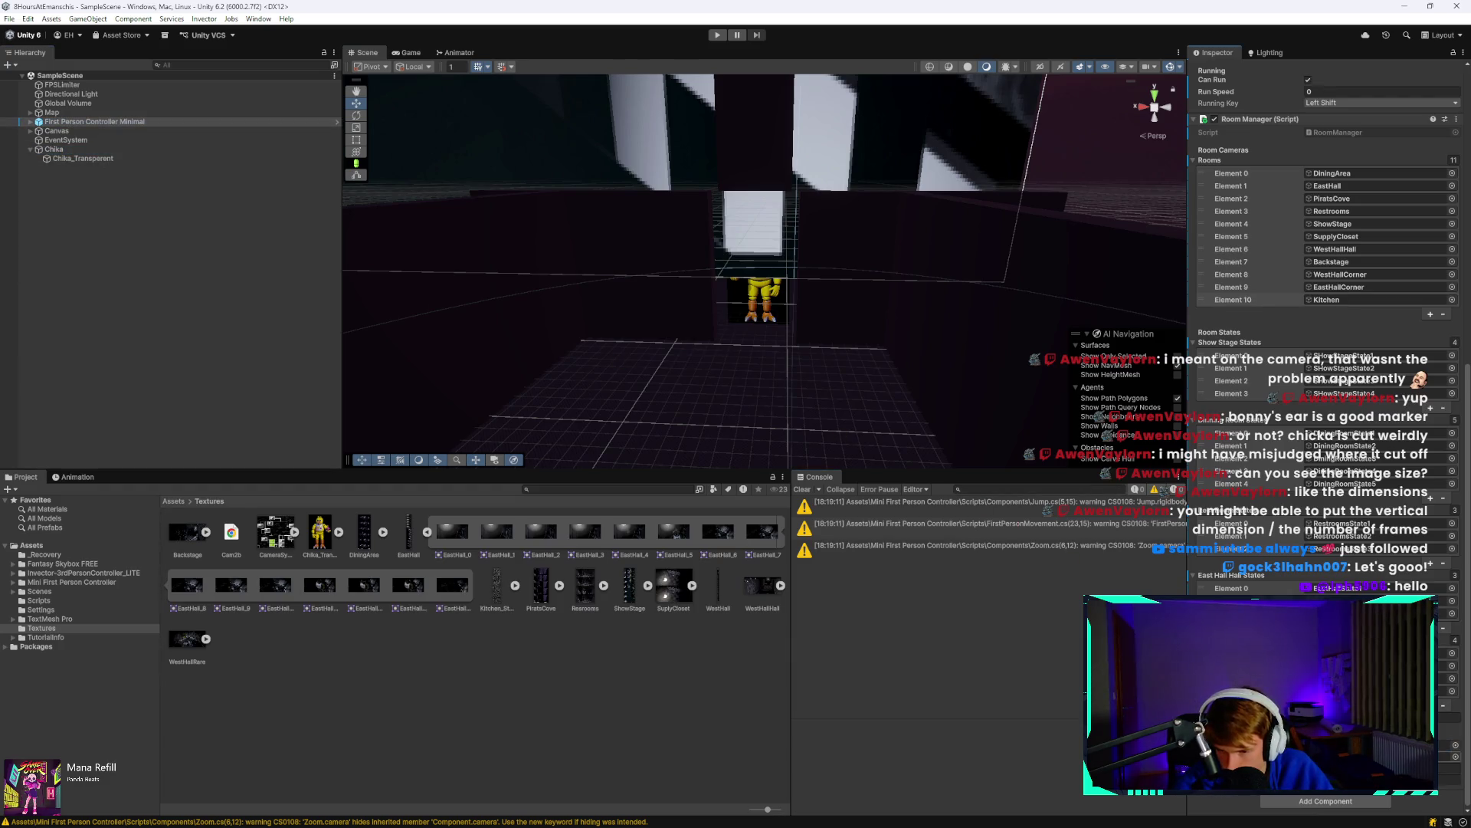
left_click(1445, 745)
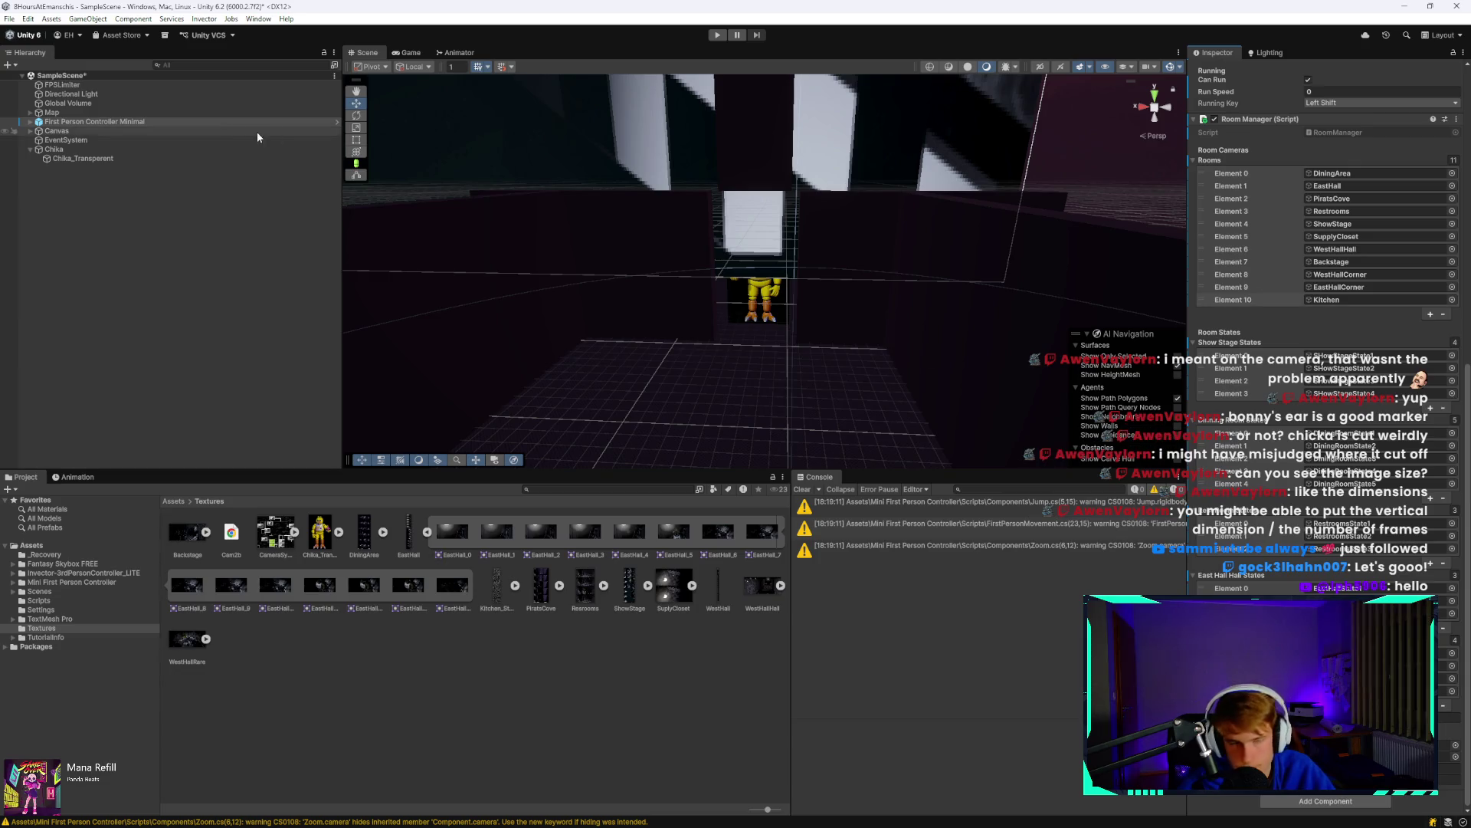
Check the Canvas and Map children, save the scene and enter Play mode.
left_click(31, 131)
left_click(31, 131)
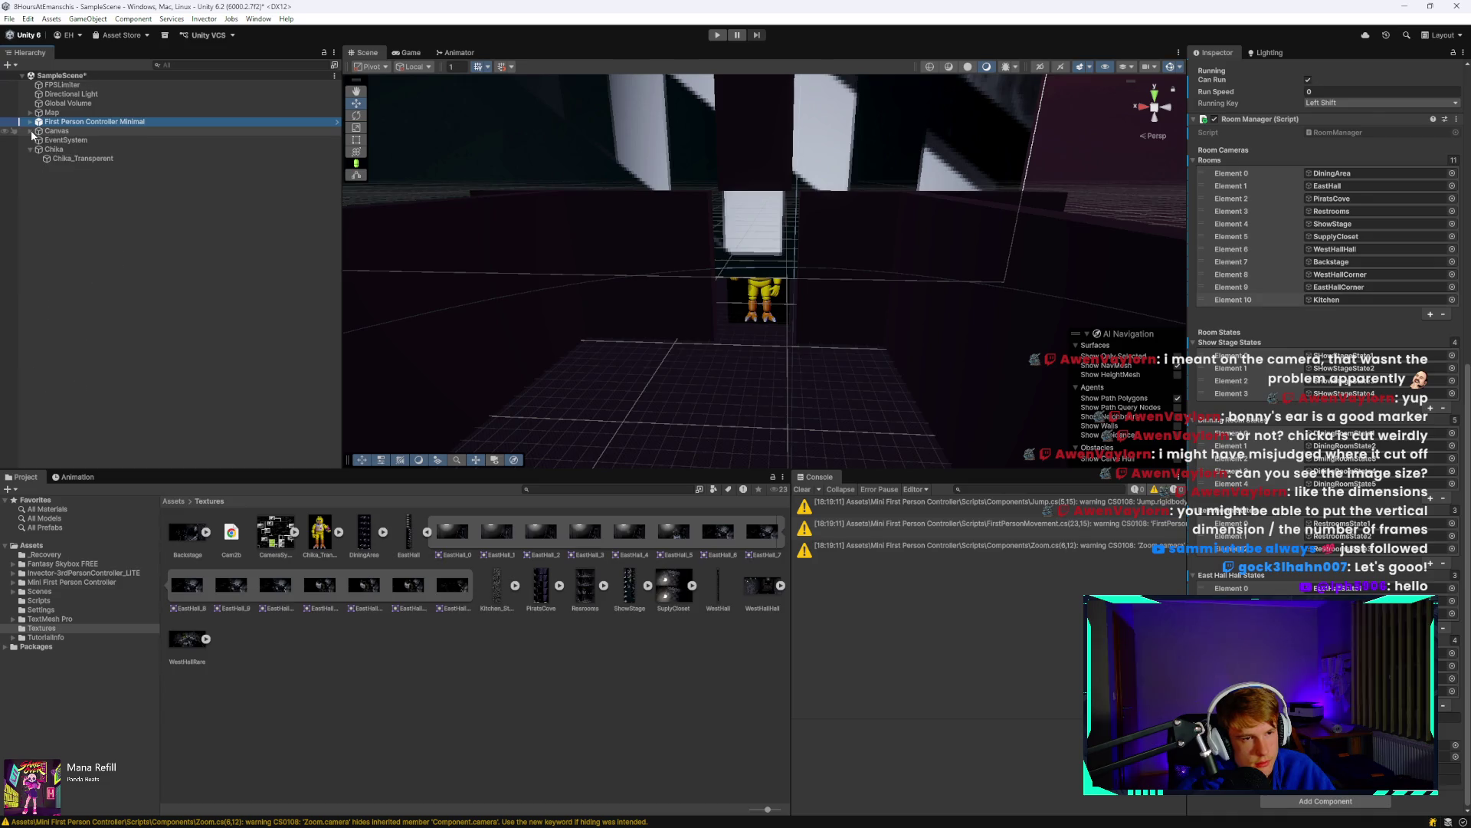
left_click(31, 113)
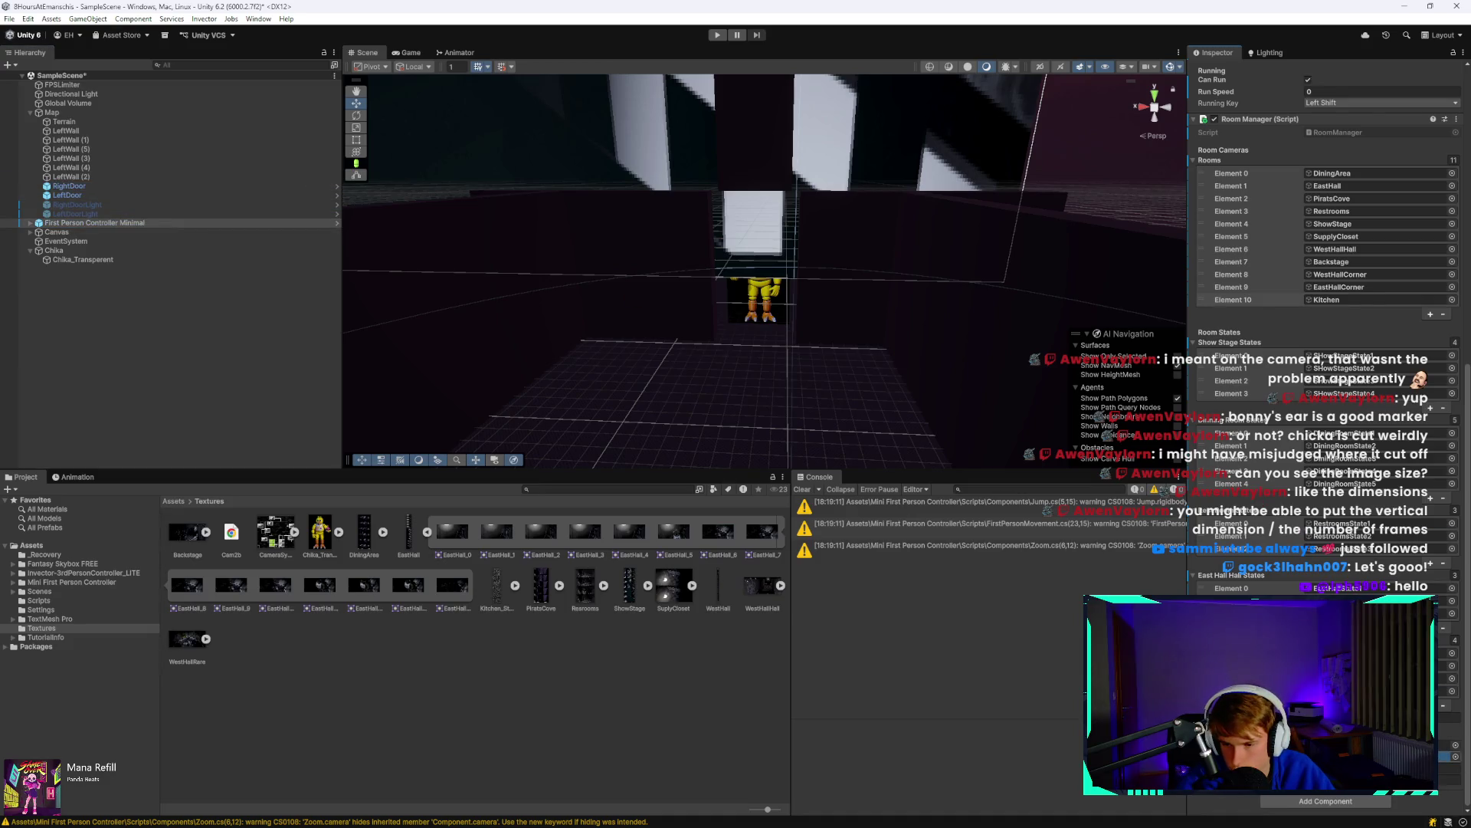
left_click(31, 114)
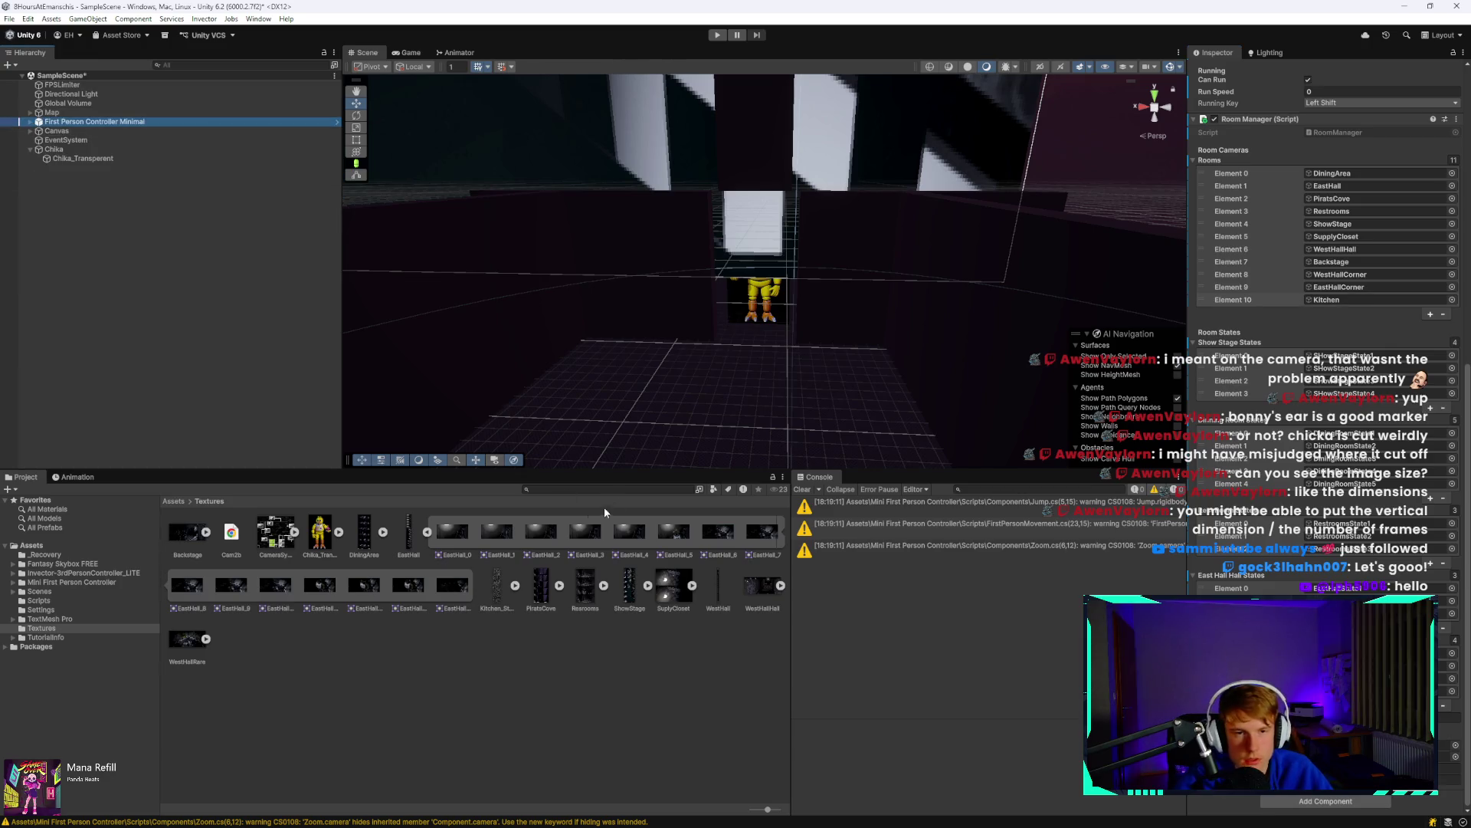
key("ctrl+s")
left_click(717, 35)
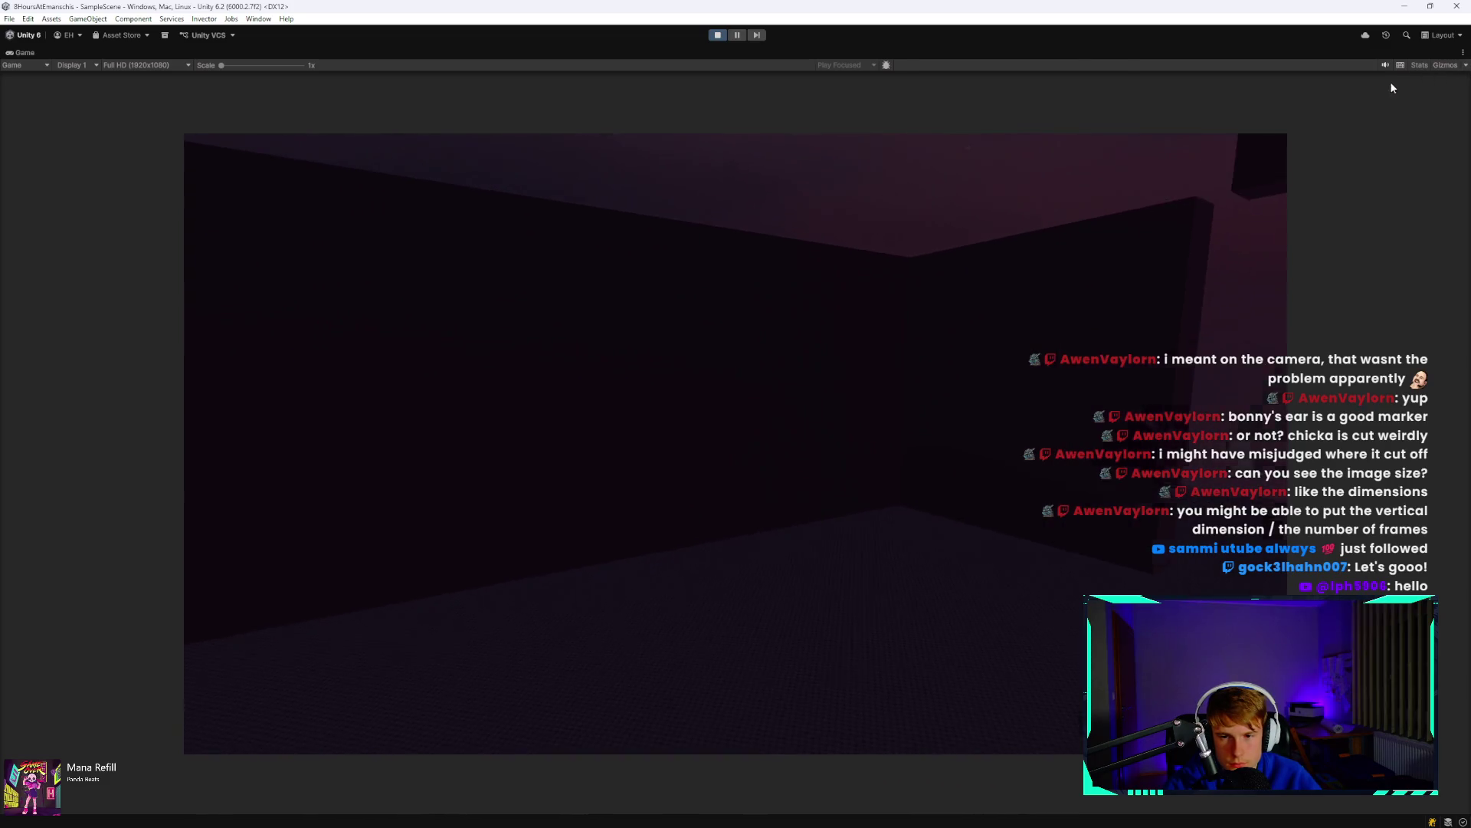
View the stage camera feed on the security monitor, then exit Play mode.
left_click(1141, 144)
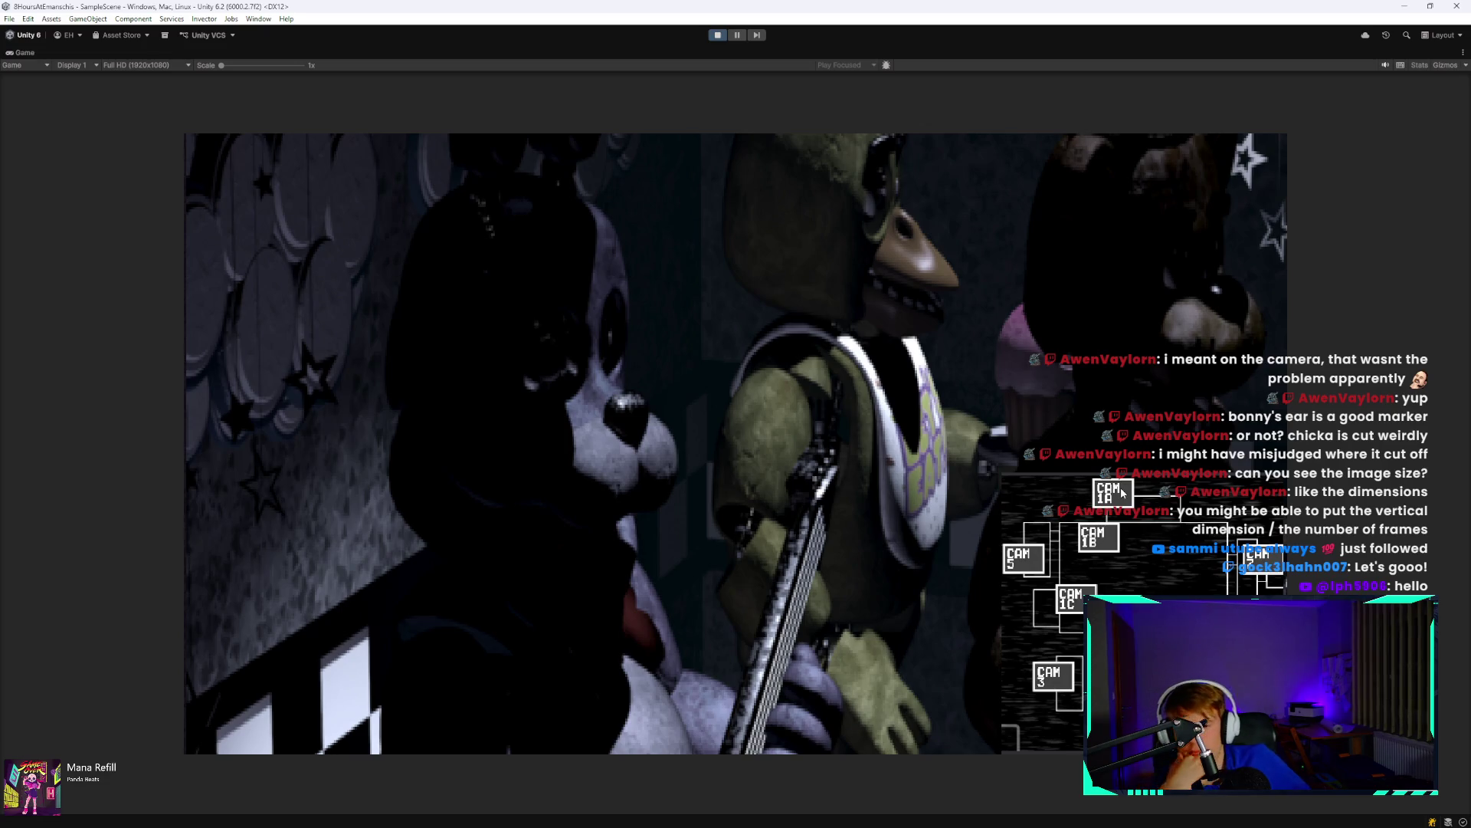
left_click(718, 36)
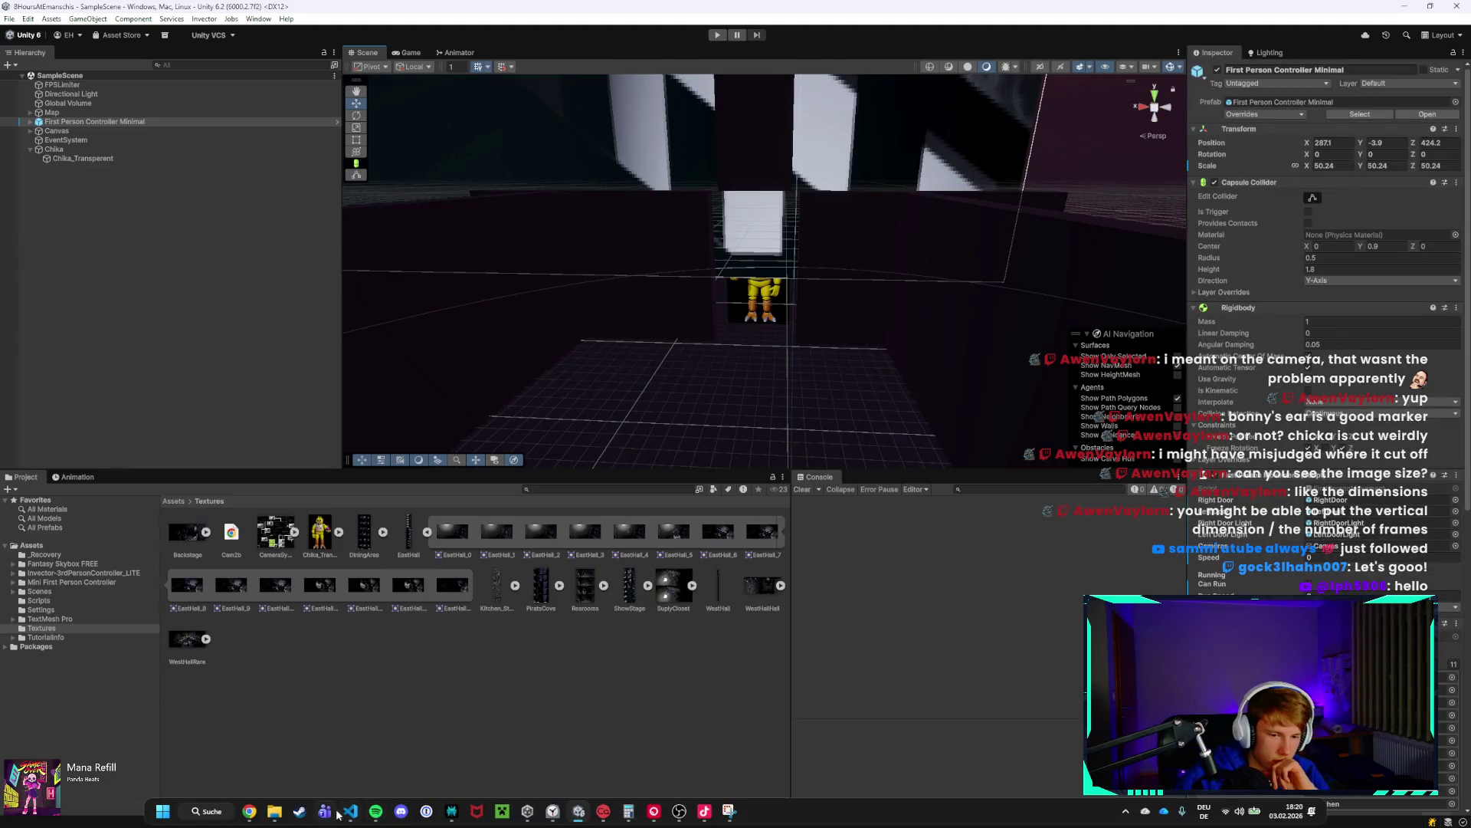
Change ChicaRandomizer's WaitForSeconds from 5 to 1 and return to Unity to recompile.
left_click(350, 810)
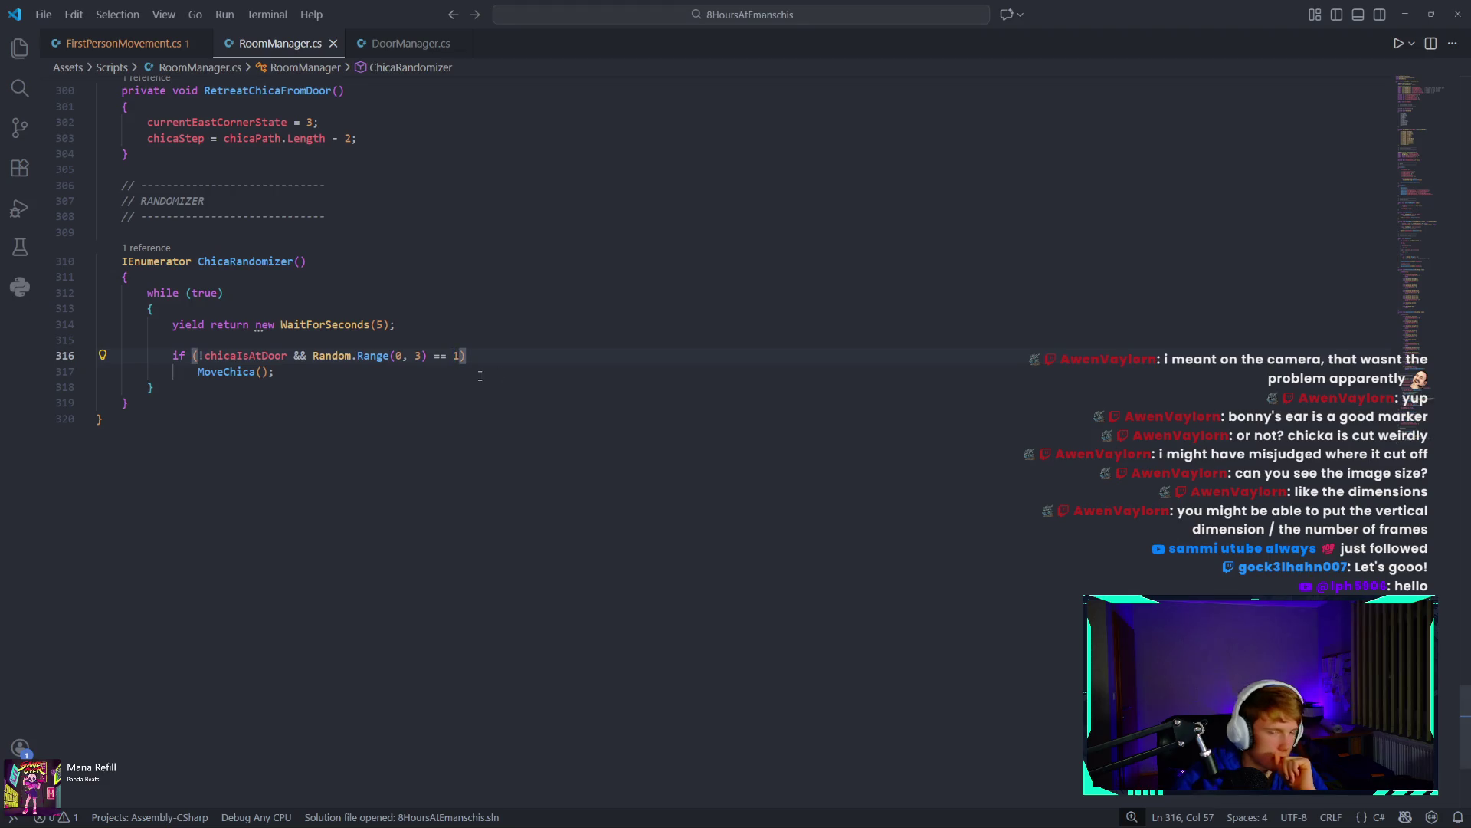
double_click(381, 324)
type("1")
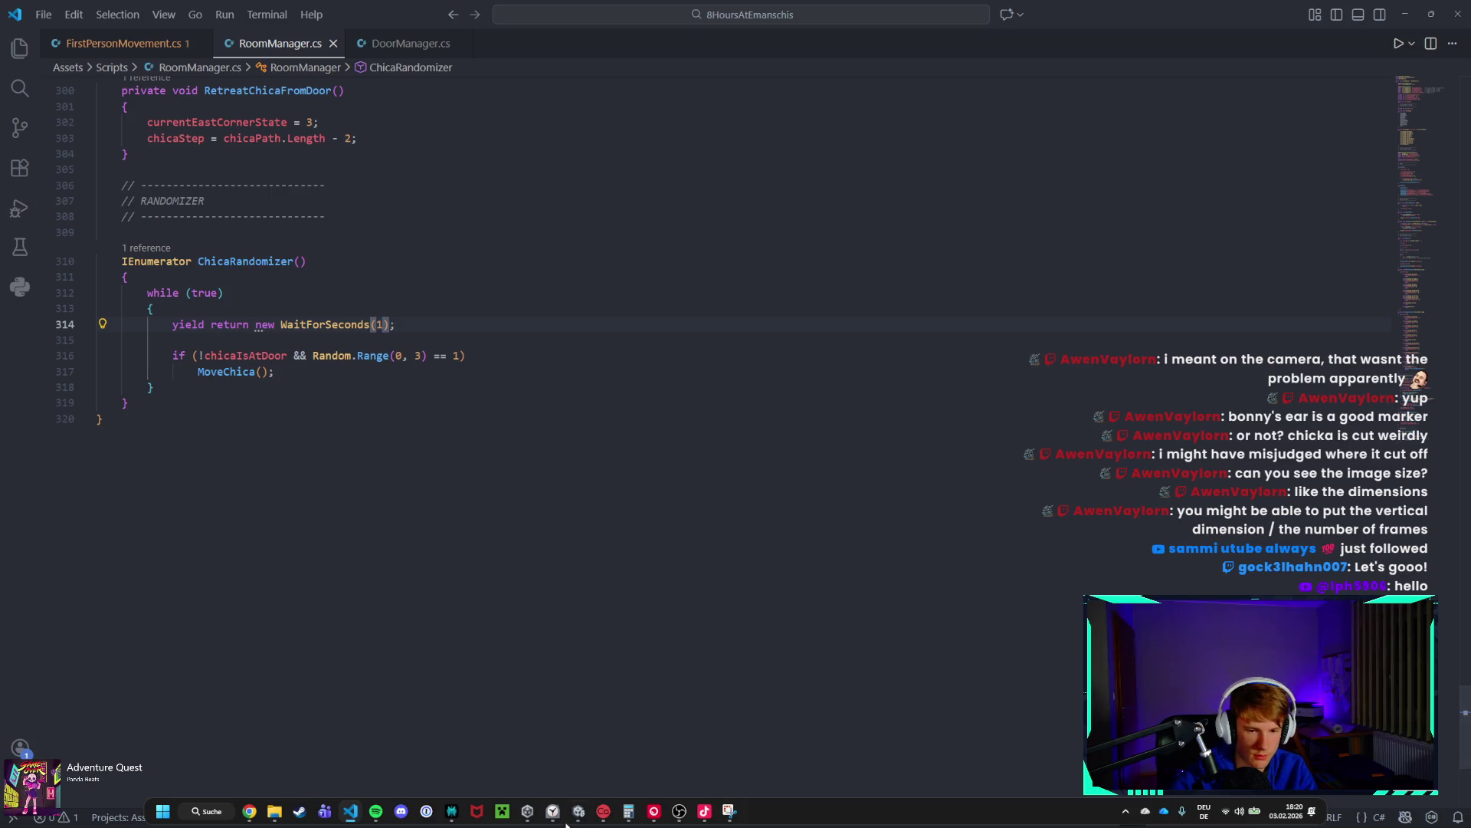
left_click(580, 811)
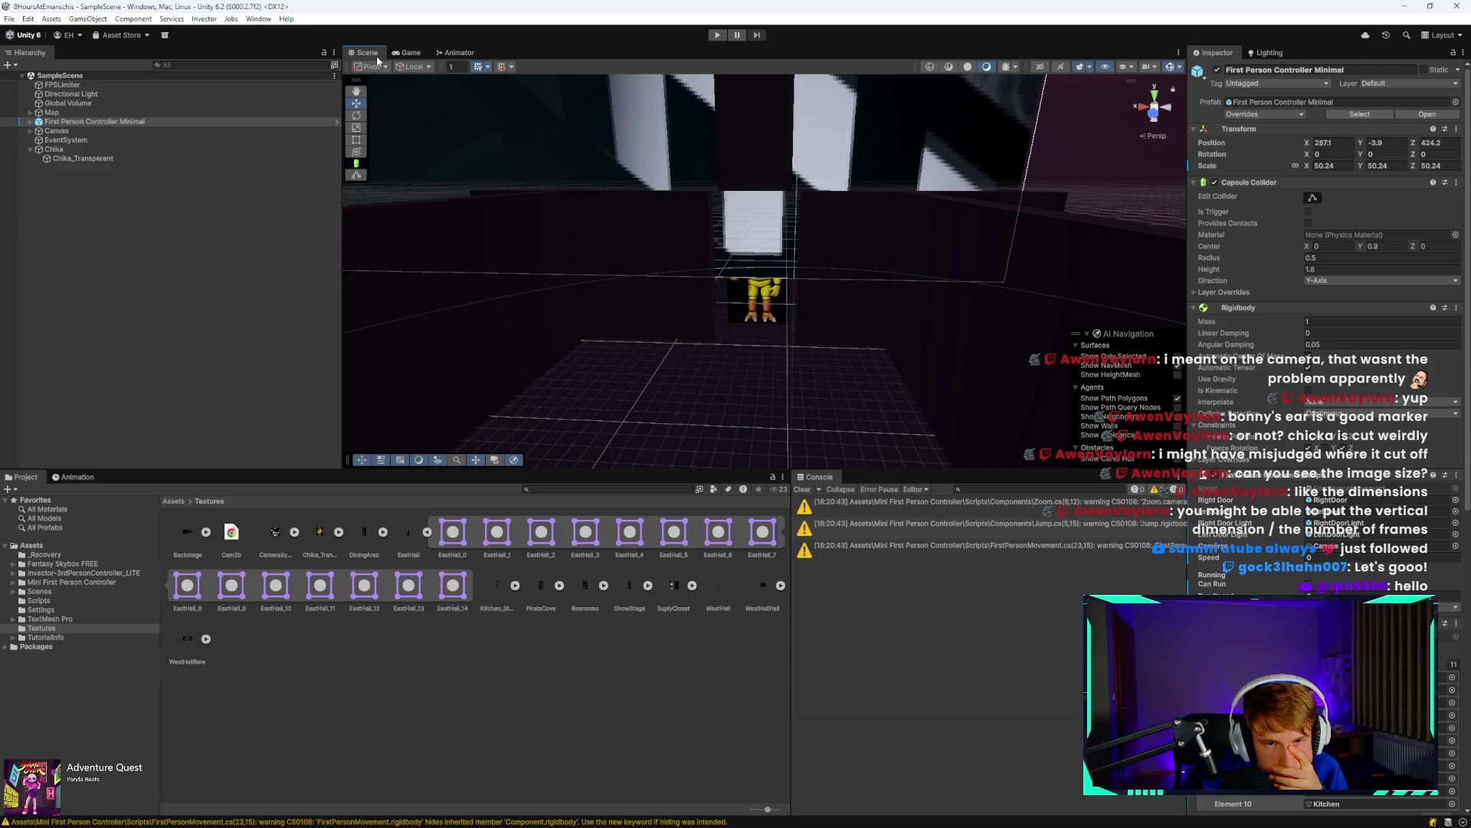
Enter Play mode with Ctrl+P and maximize the Game view.
key("ctrl+p")
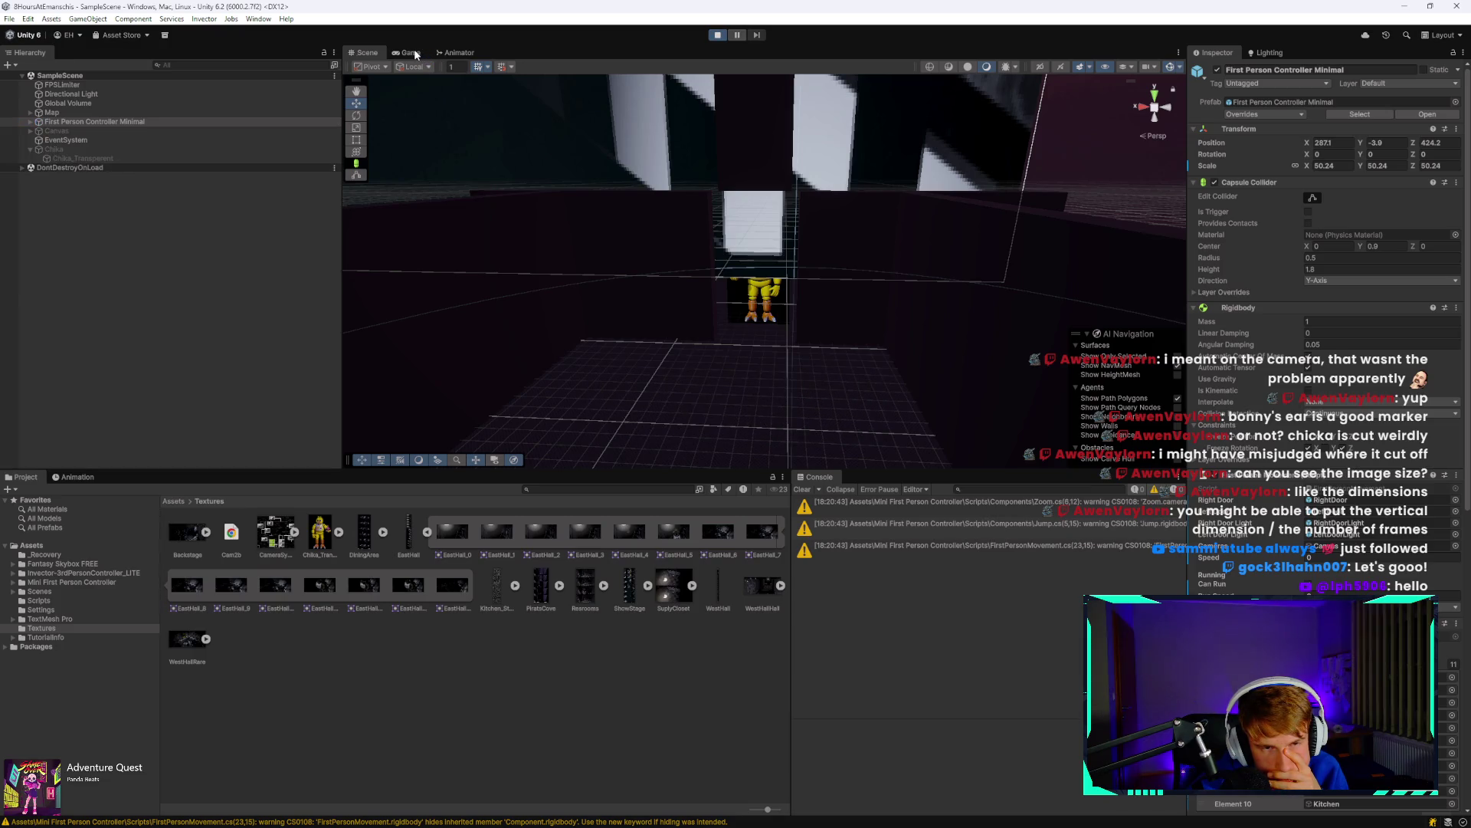
double_click(414, 54)
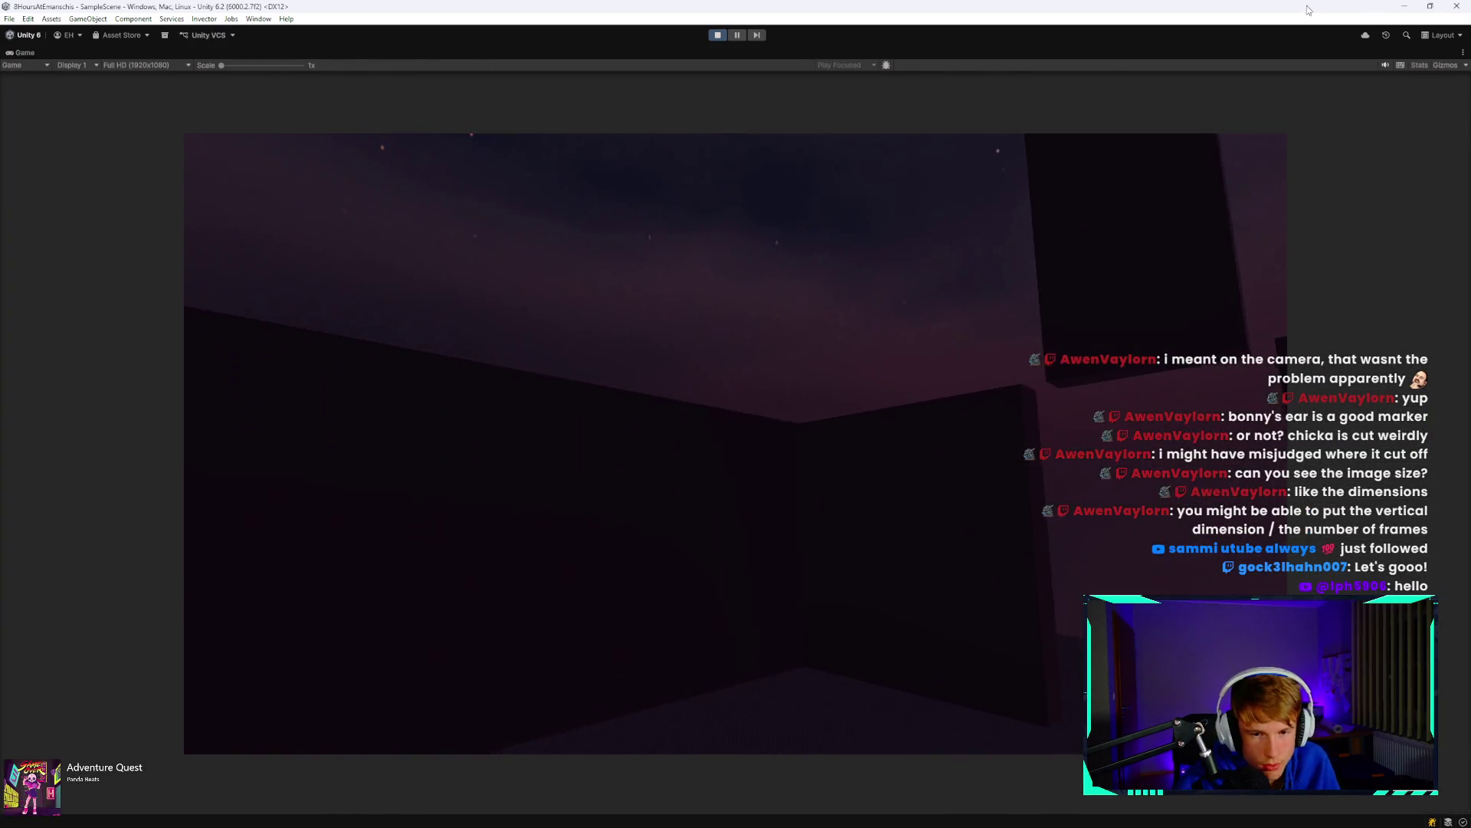
Open the camera monitor and flip between the dining area and restroom feeds to find Chica.
key("space")
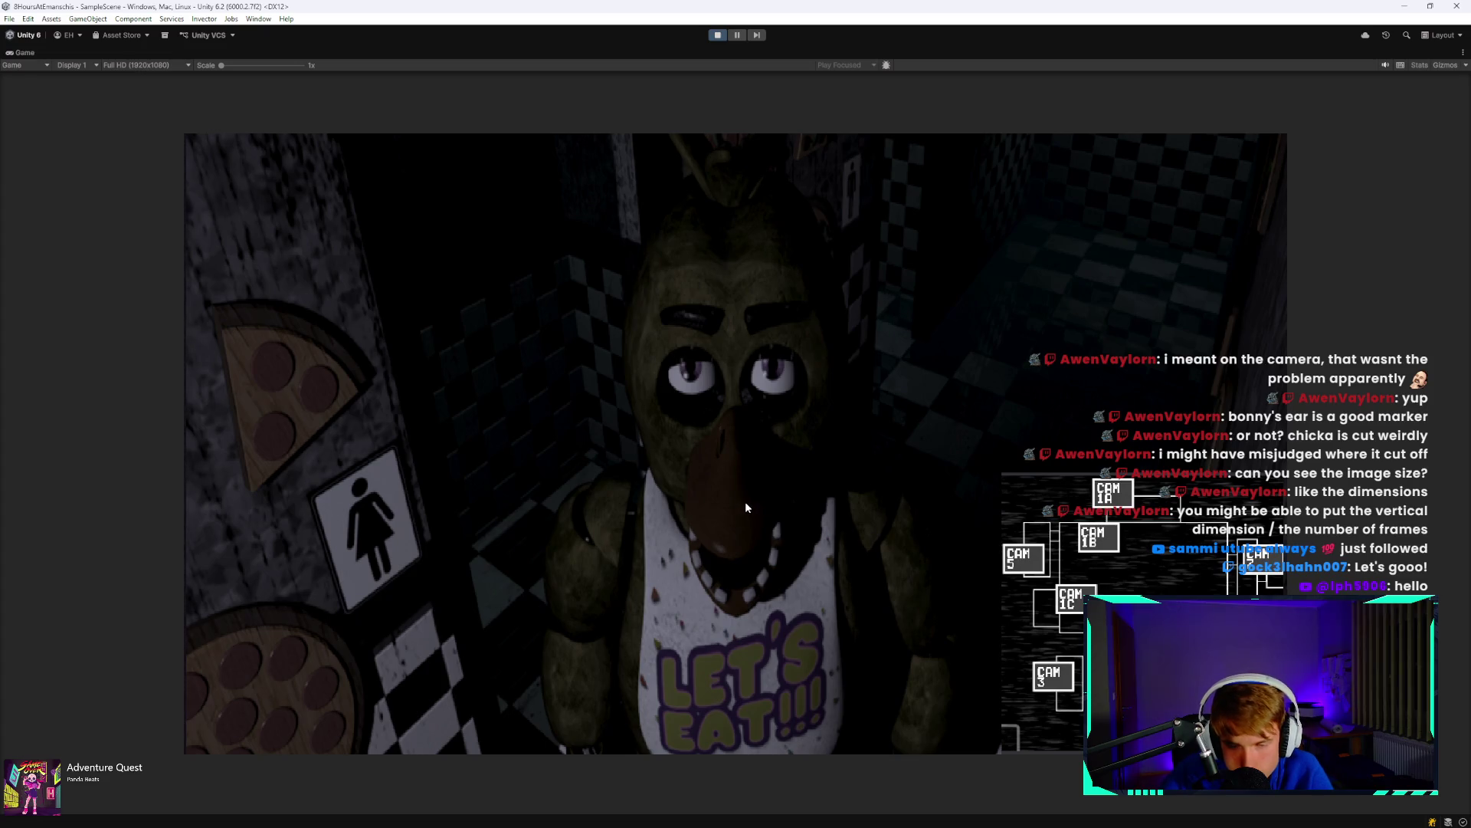
left_click(1094, 542)
left_click(1257, 557)
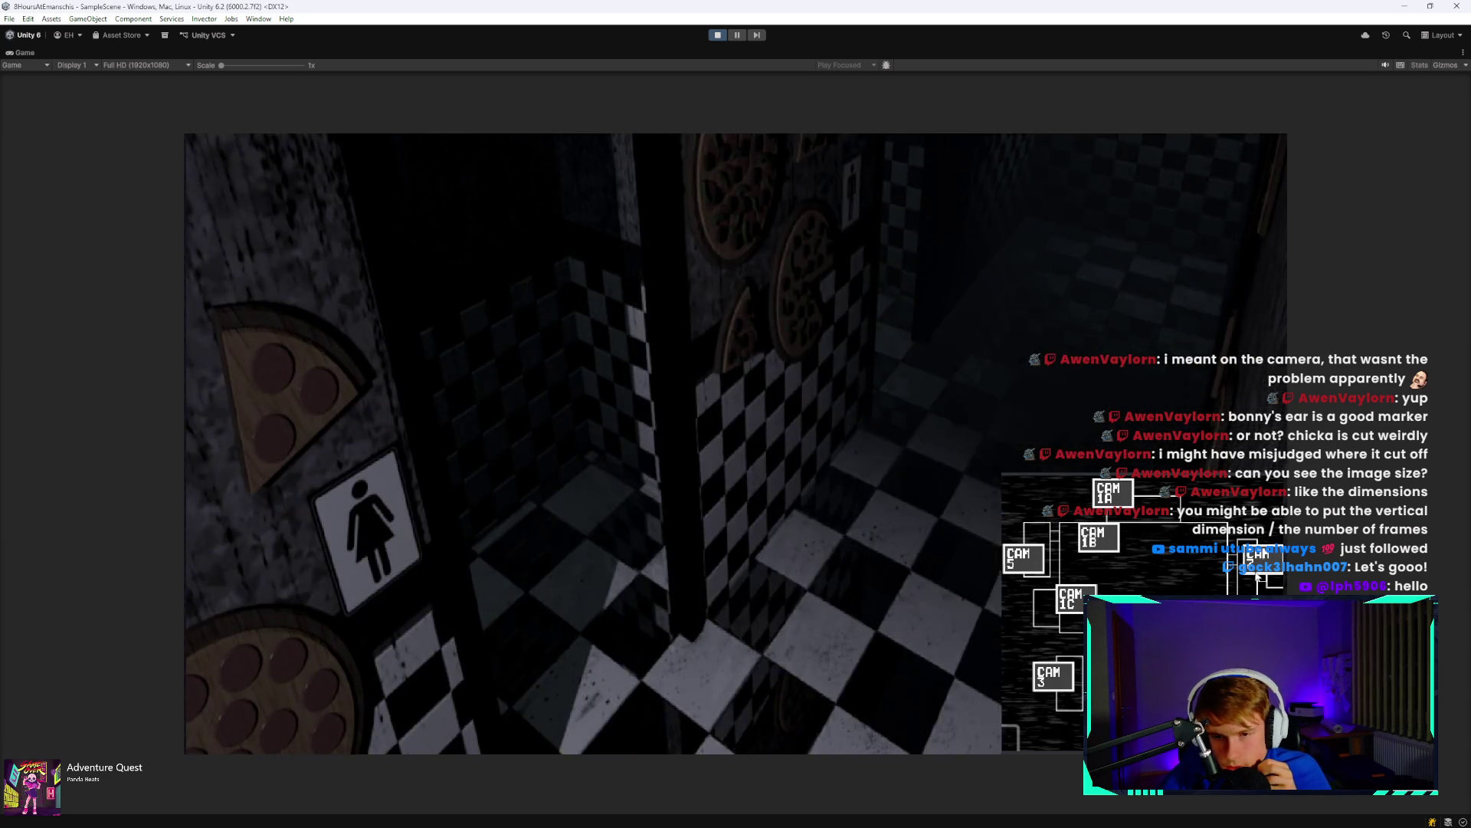
left_click(1096, 536)
left_click(1261, 567)
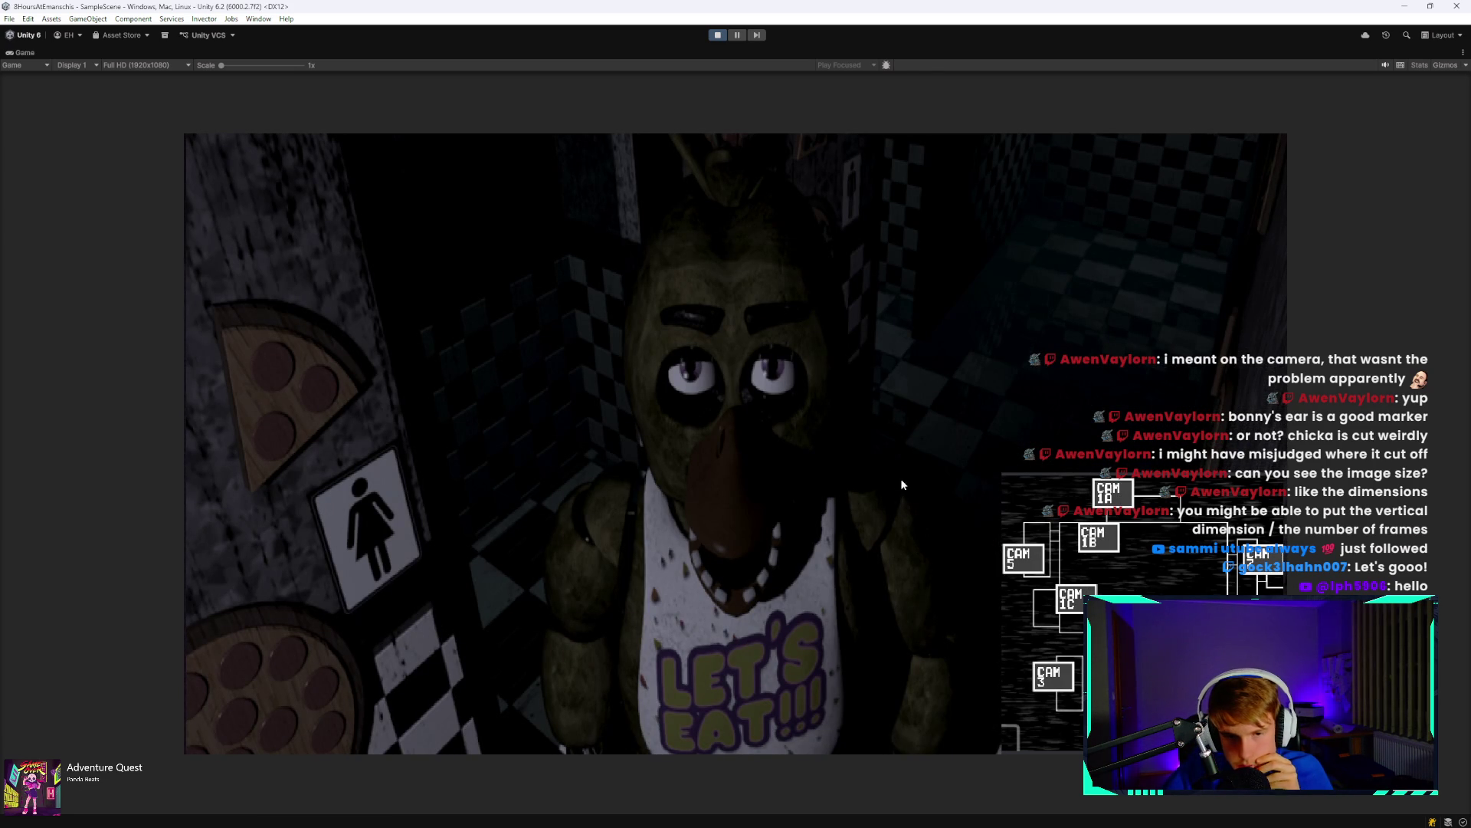
Cycle the stage, restroom and dining cameras, then close the monitor to see Chica retreat.
left_click(1071, 598)
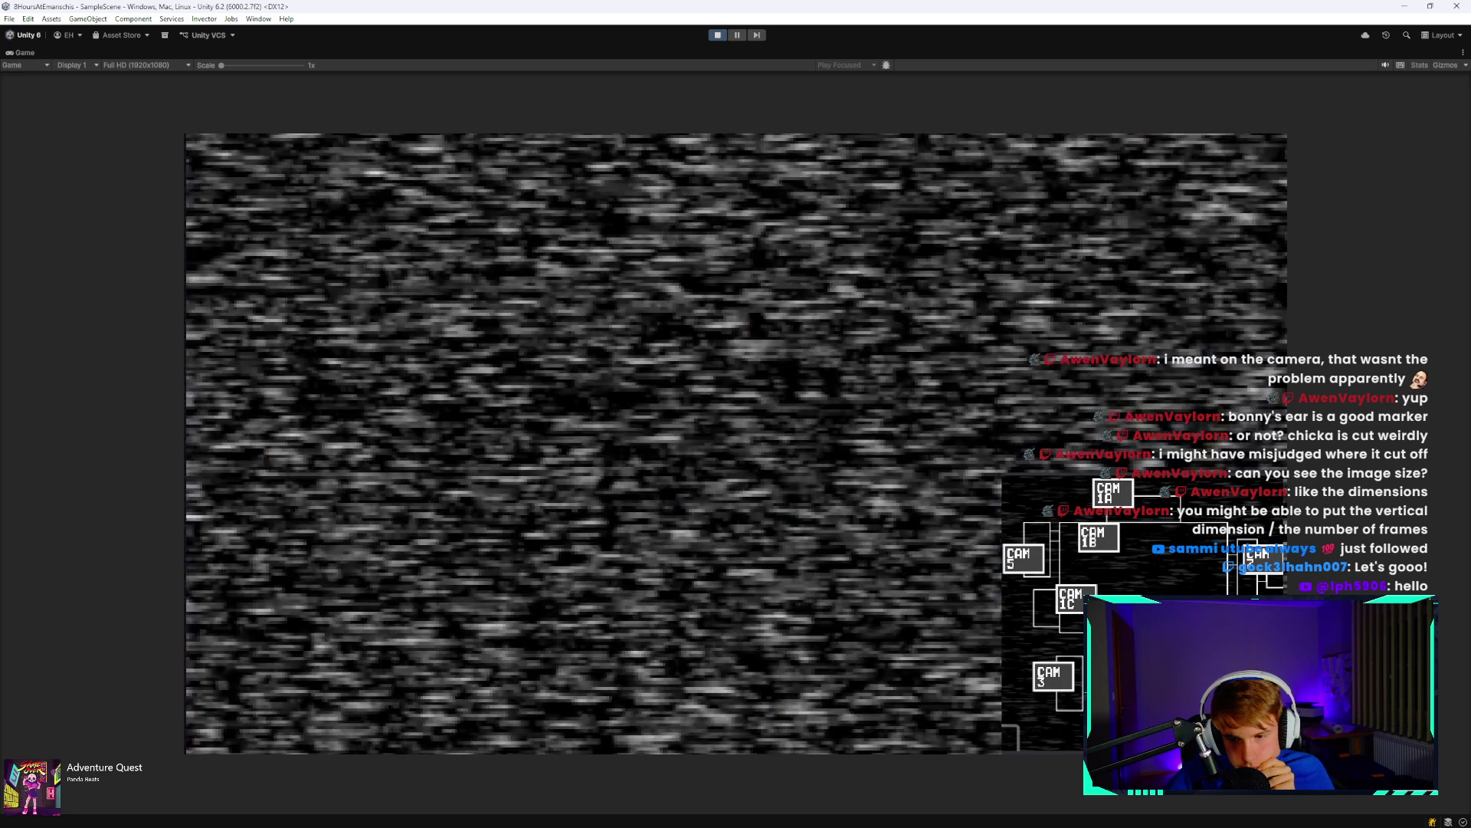
left_click(1257, 558)
left_click(1099, 537)
left_click(1248, 591)
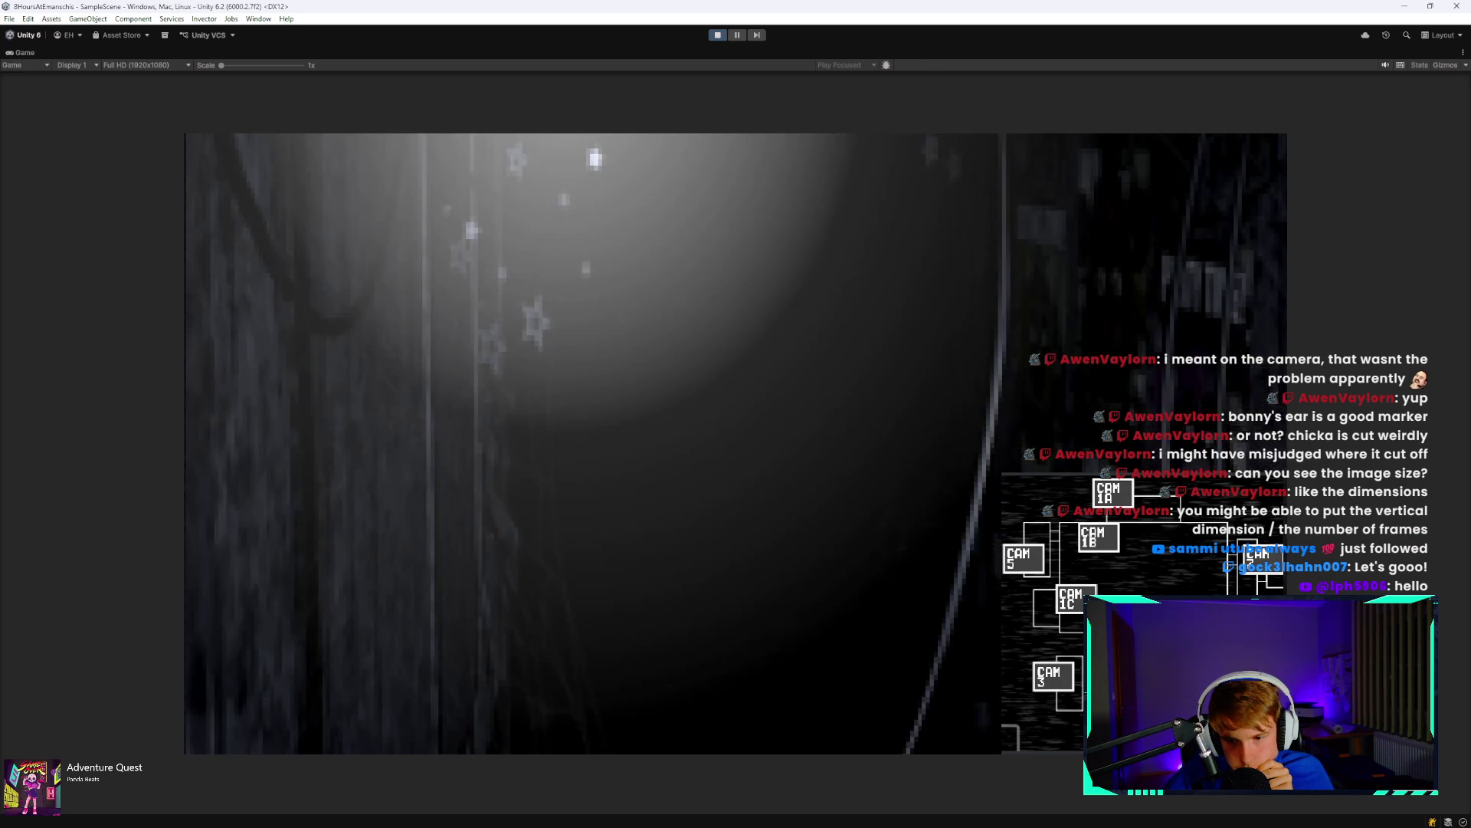
left_click(1256, 573)
left_click(1113, 492)
left_click(1099, 537)
left_click(1113, 492)
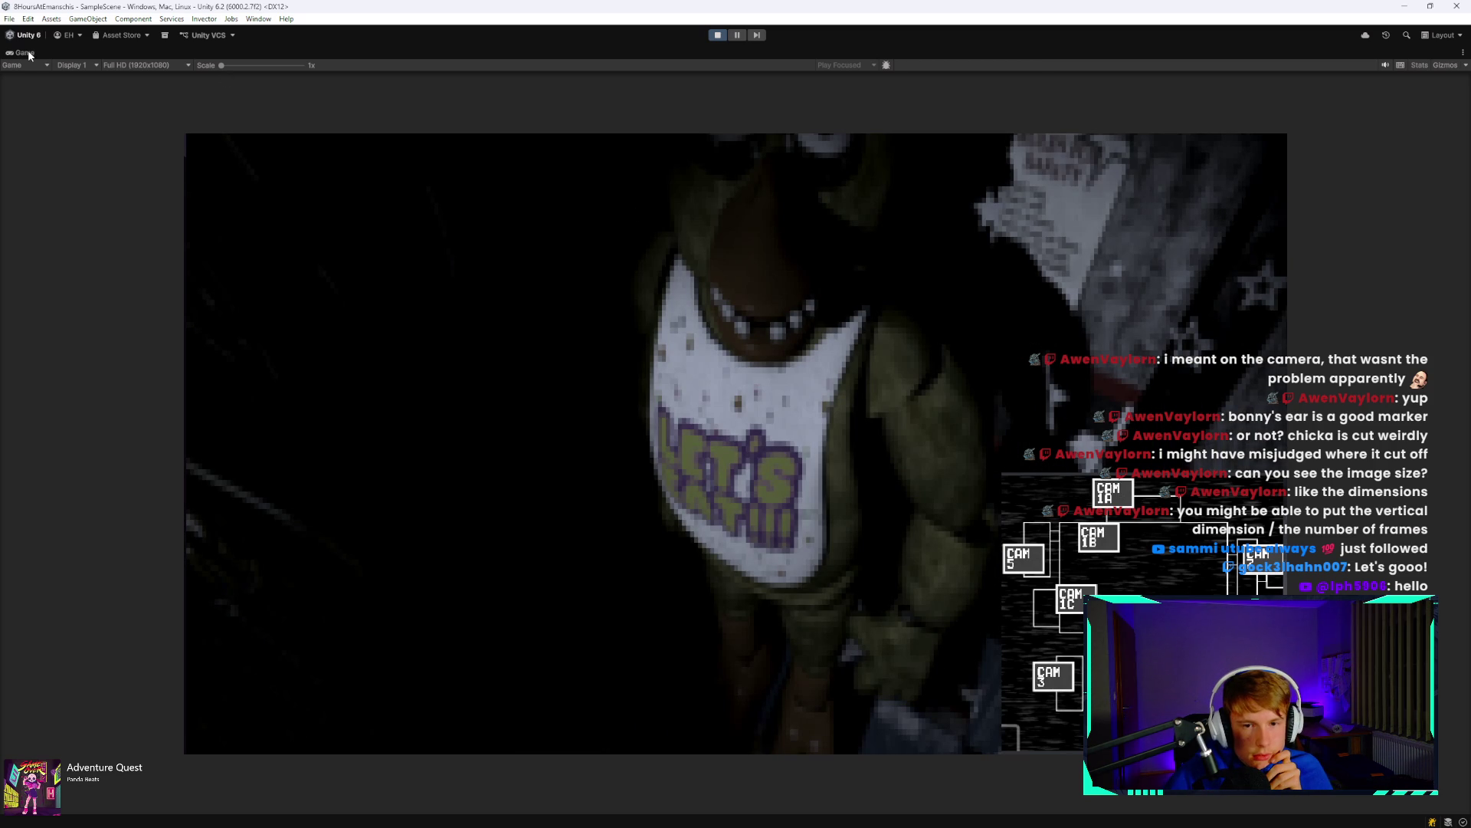
left_click(843, 527)
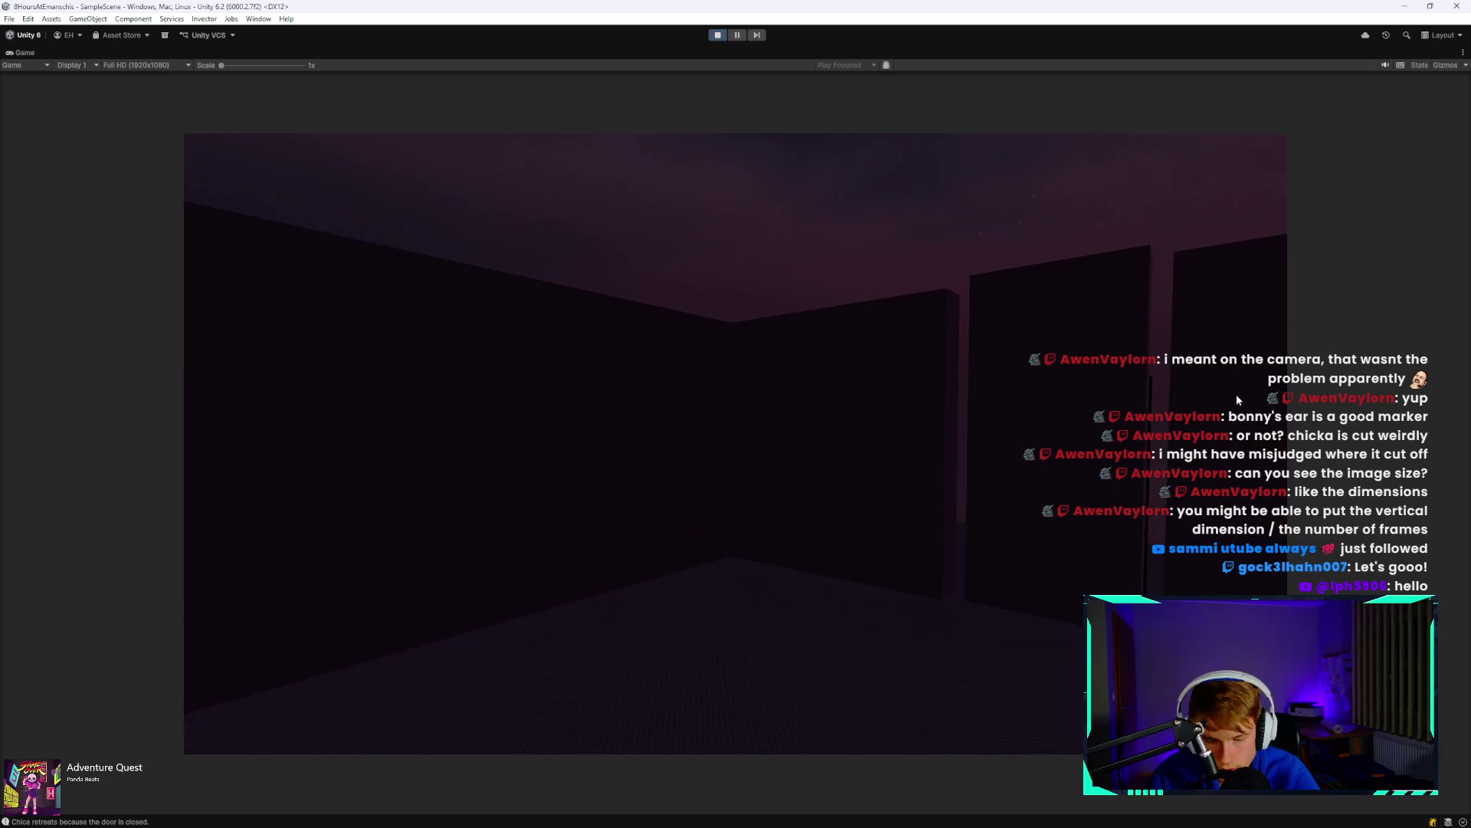
Check CAM 1A, CAM 1B, the restroom and Pirate Cove feeds, then lower the monitor.
key("space")
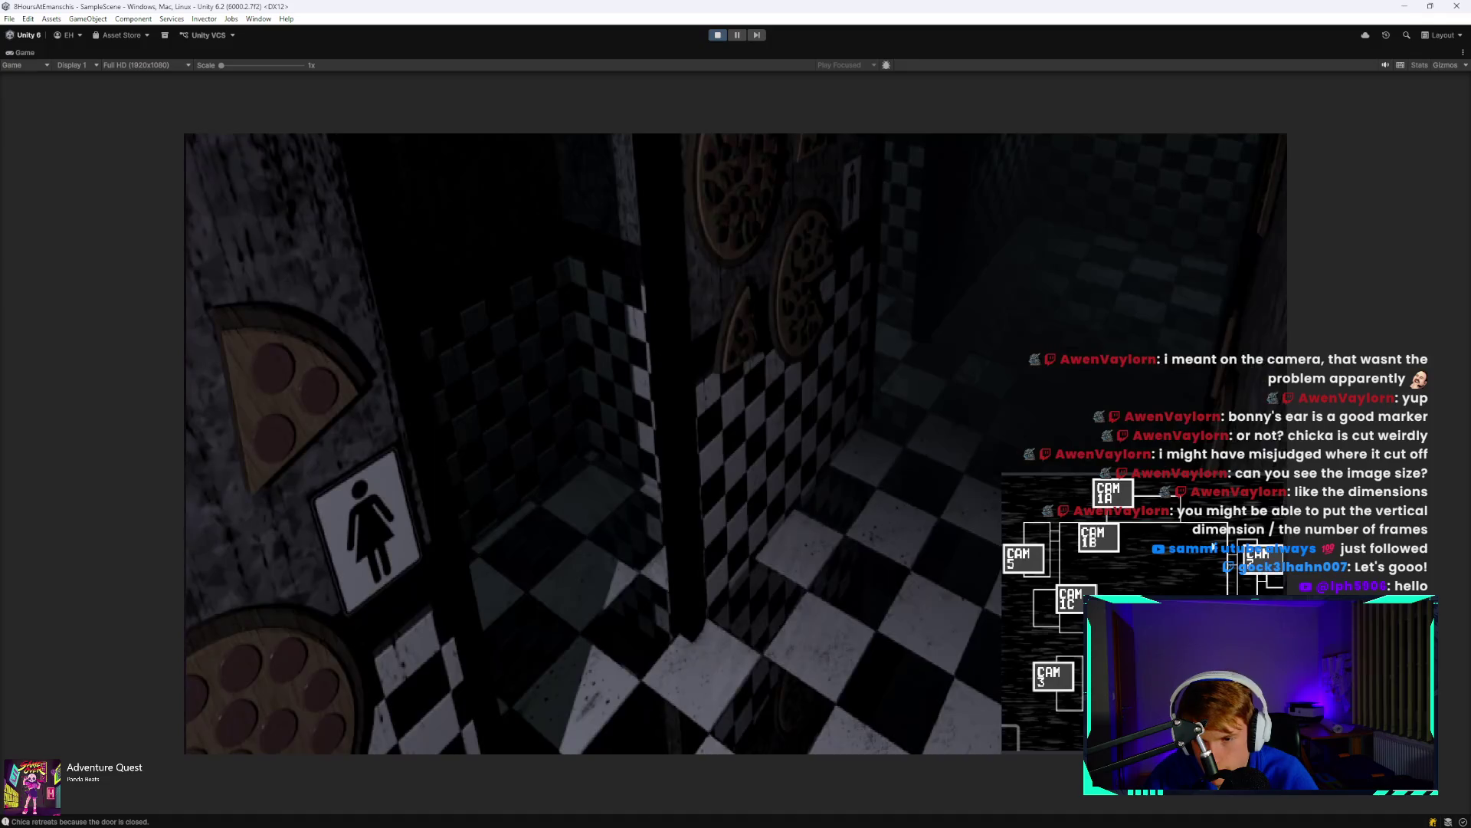
left_click(1116, 502)
left_click(1104, 532)
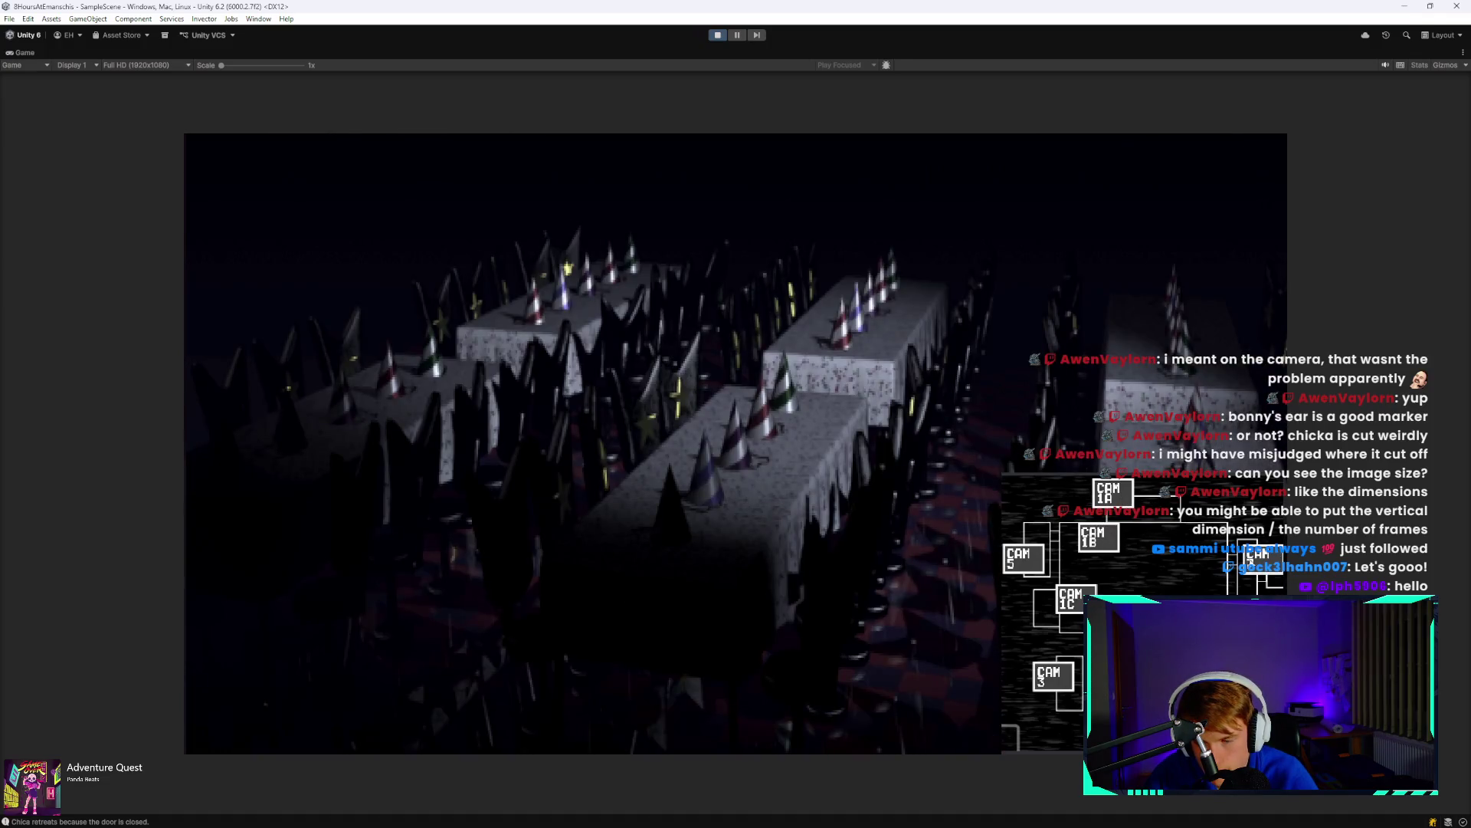
left_click(1257, 556)
left_click(1071, 598)
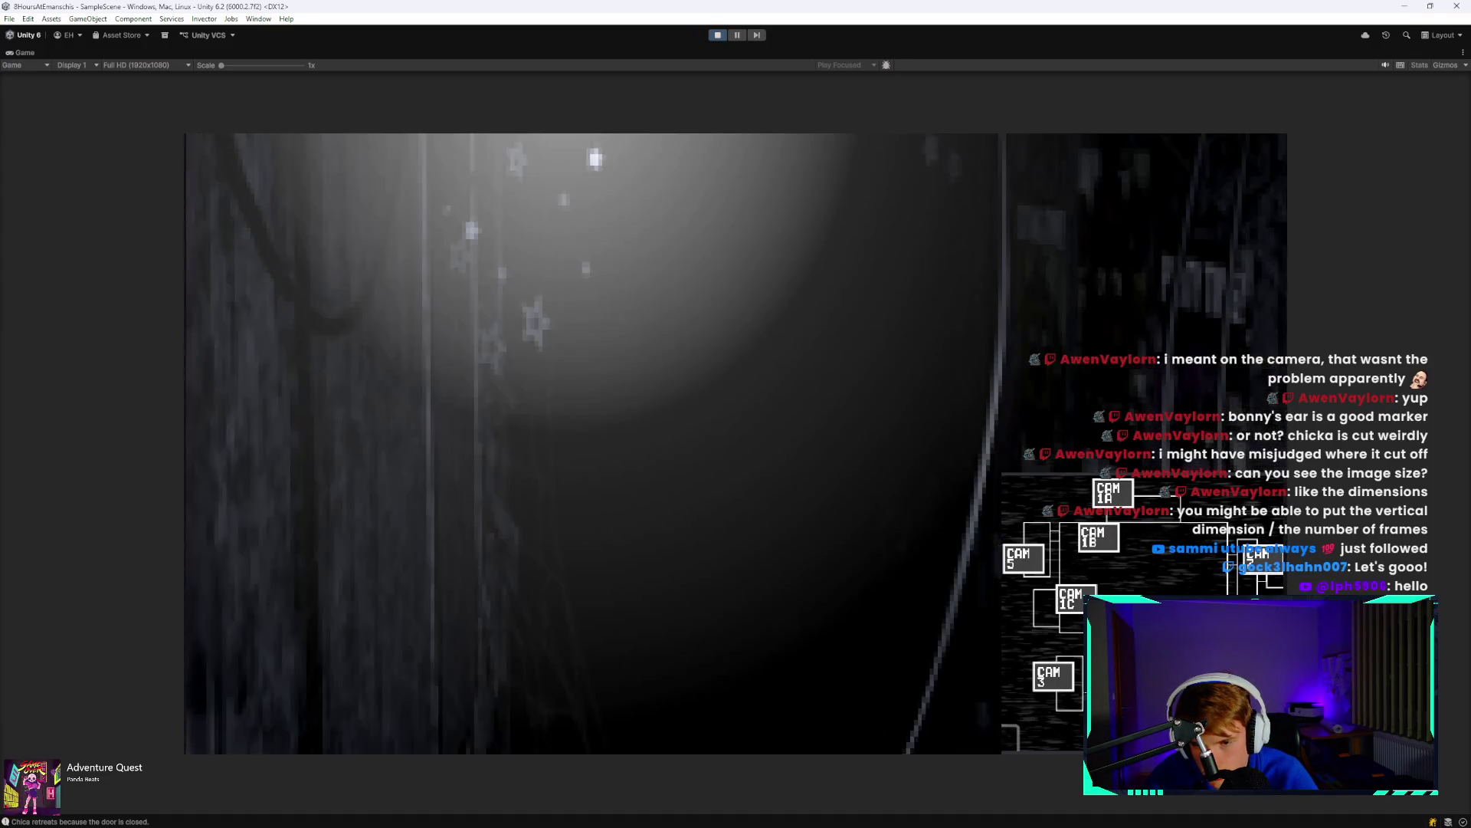
left_click(1099, 537)
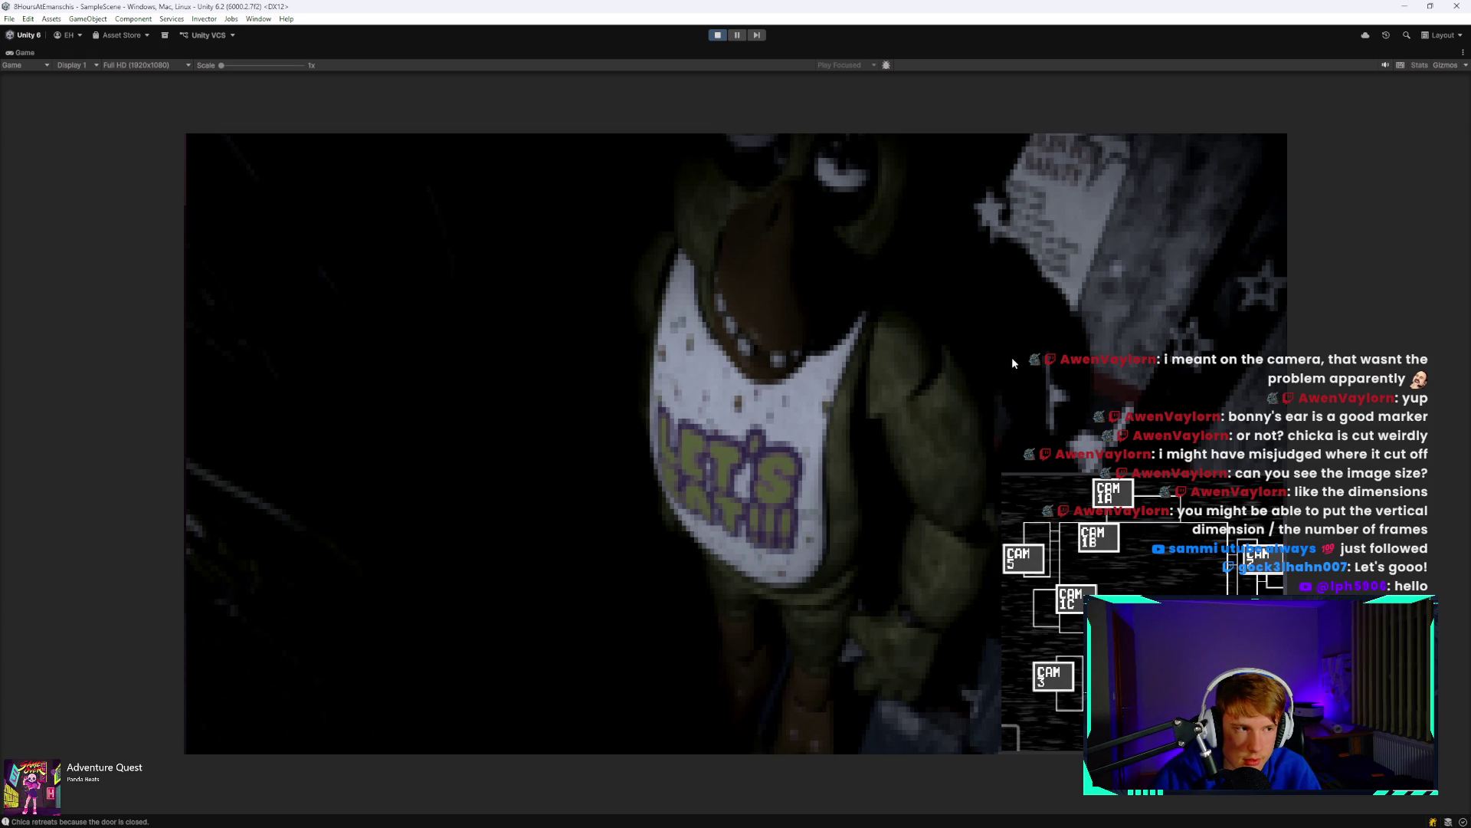
key("space")
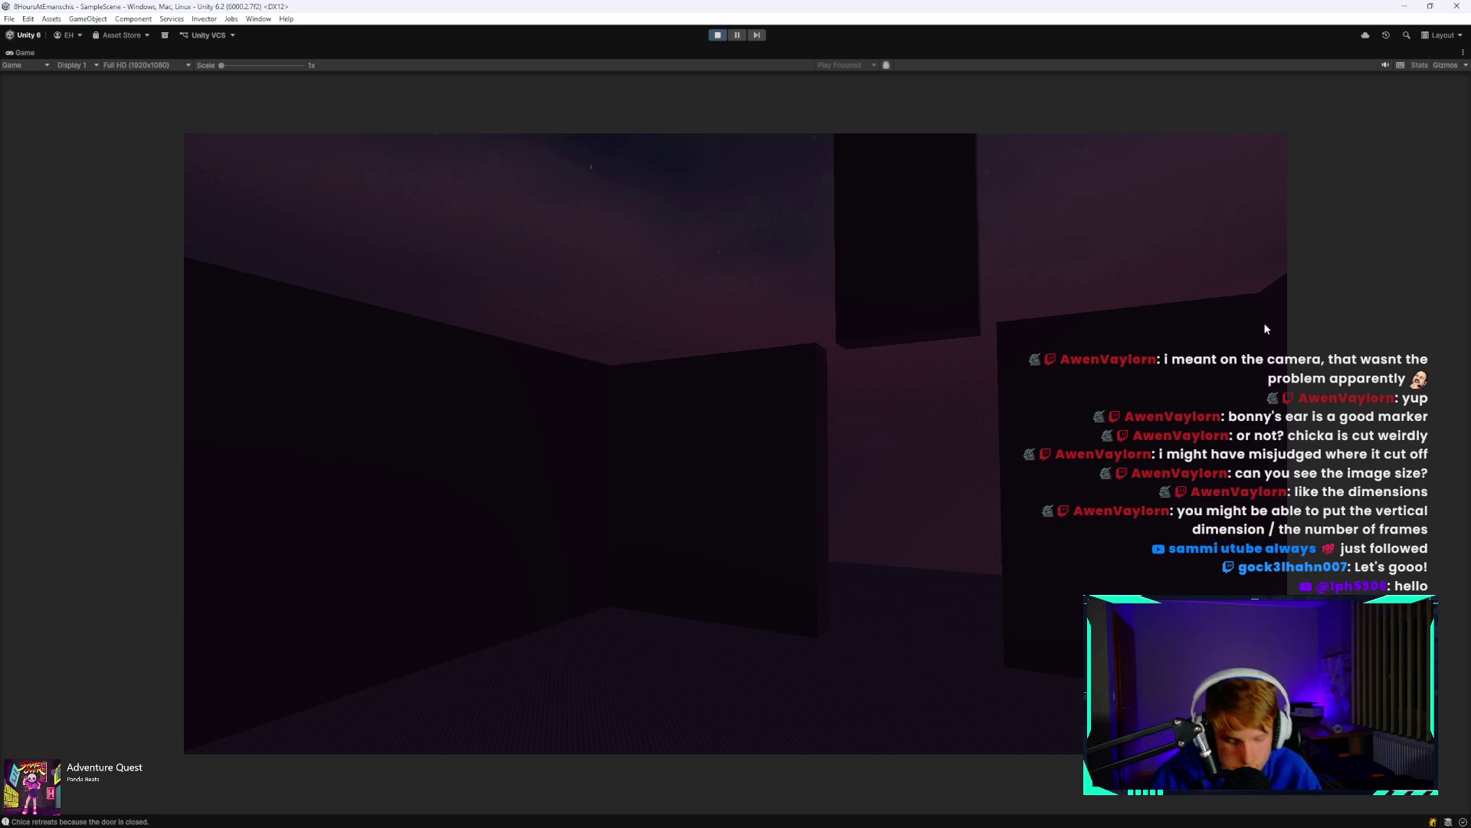
Raise the monitor, cycle cameras with the Right arrow, then lower it until CHICA ATTACKS! appears.
key("space")
key("Right")
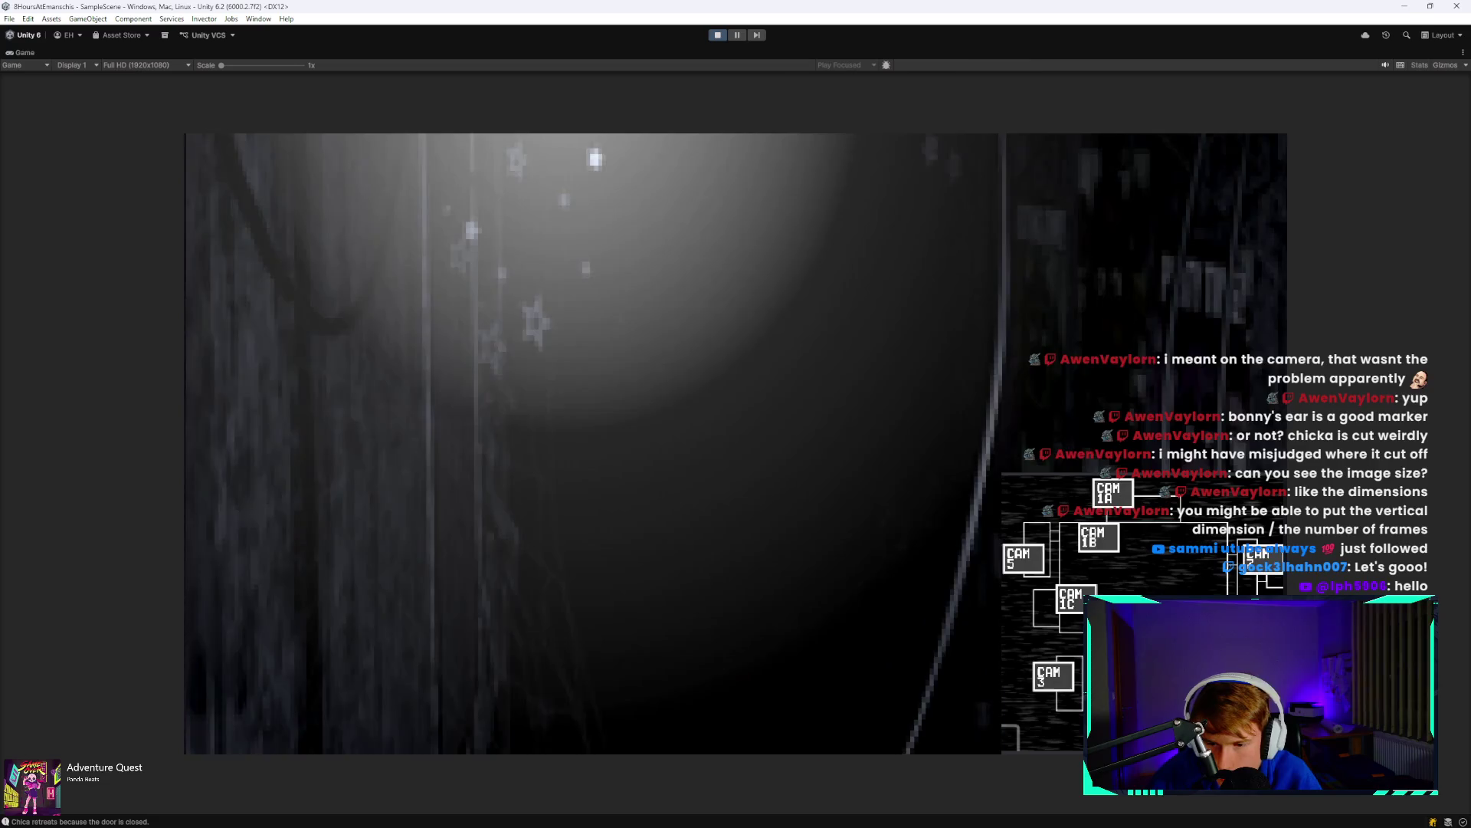
key("Right")
key("Right")
key("Right")
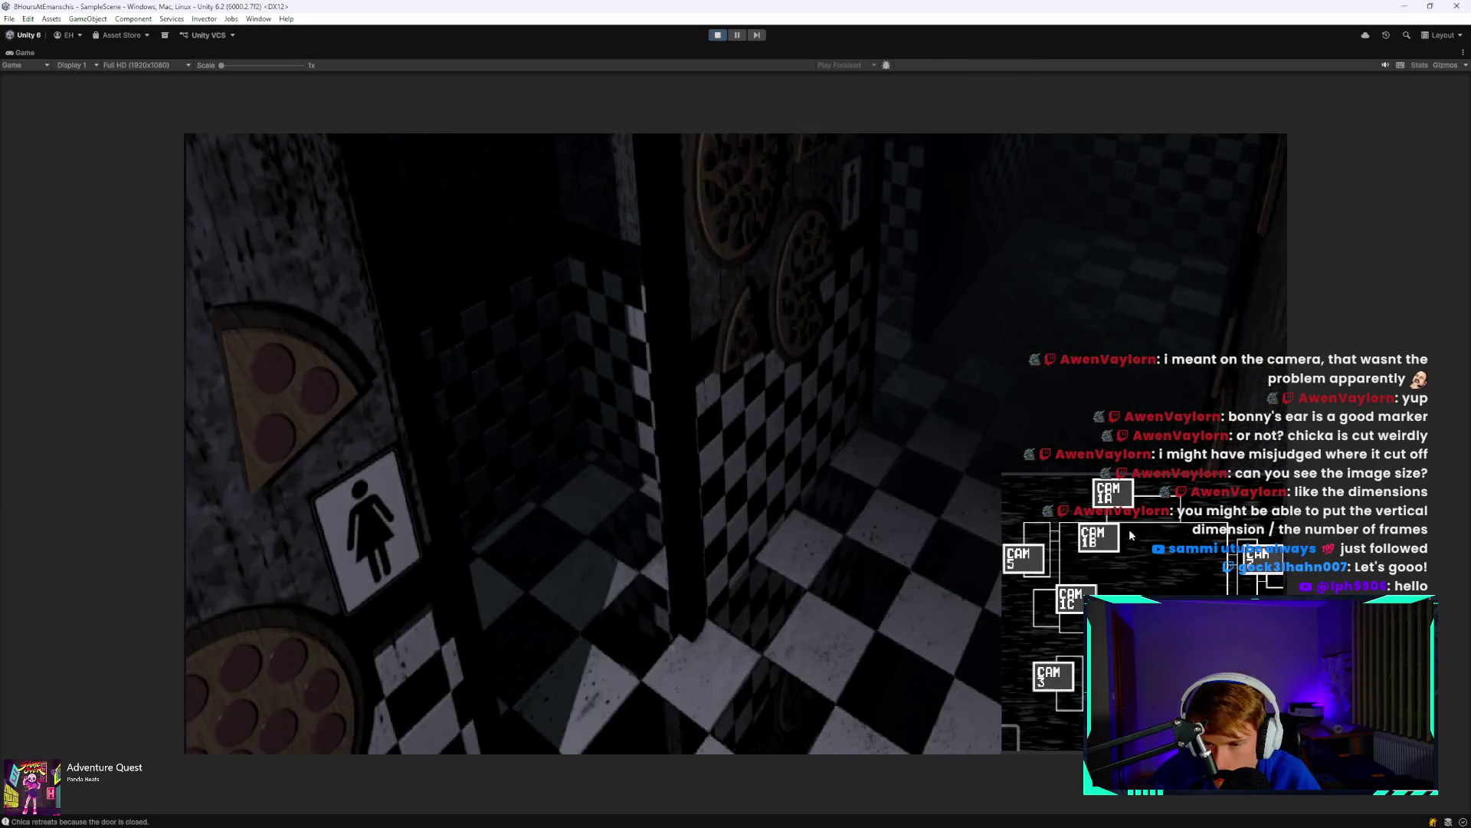
key("Right")
key("Right")
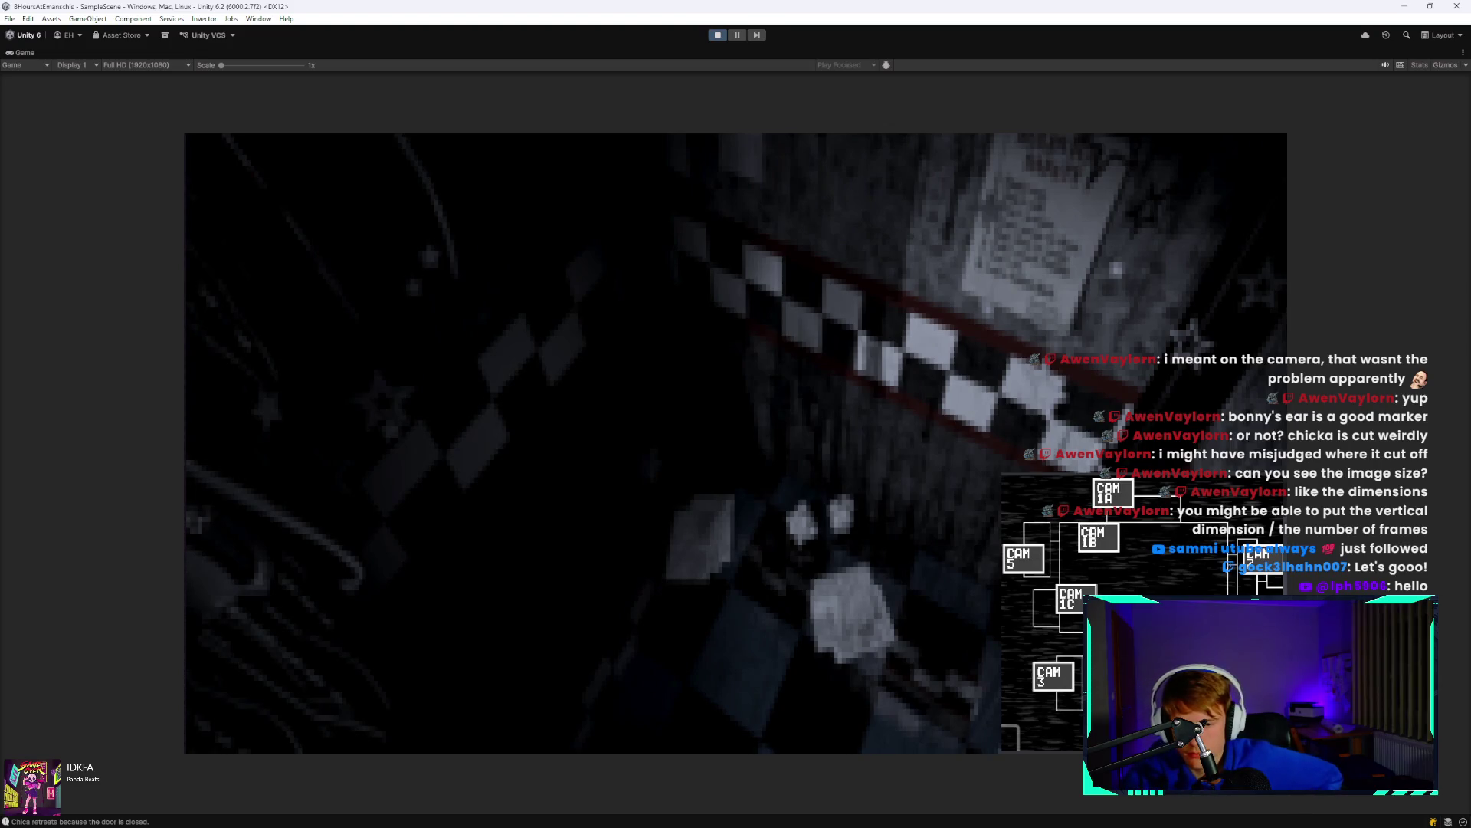
key("space")
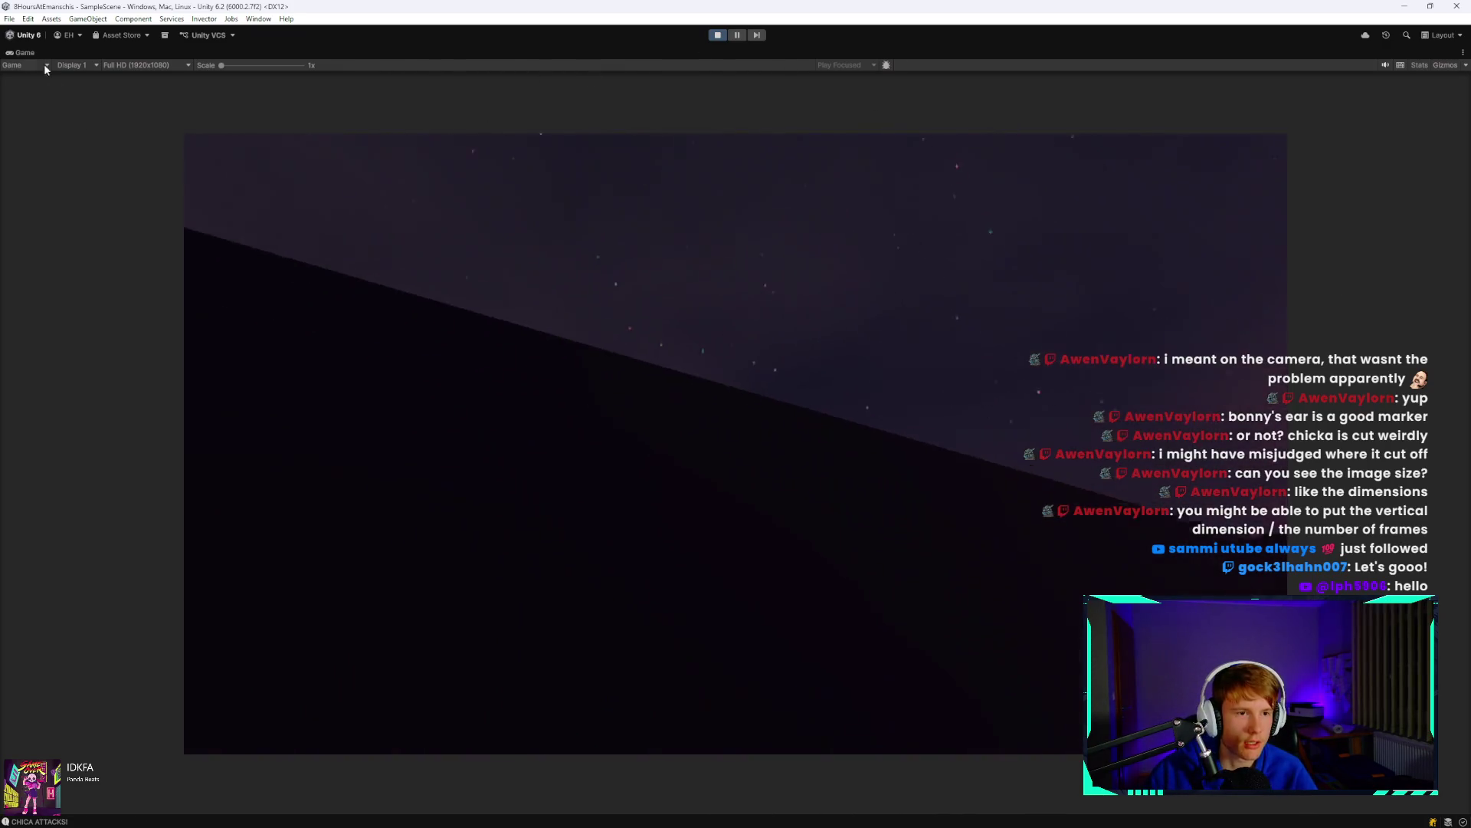
Restore the layout, review the retreat and CHICA ATTACKS! logs, stop play and clear the Console.
double_click(28, 53)
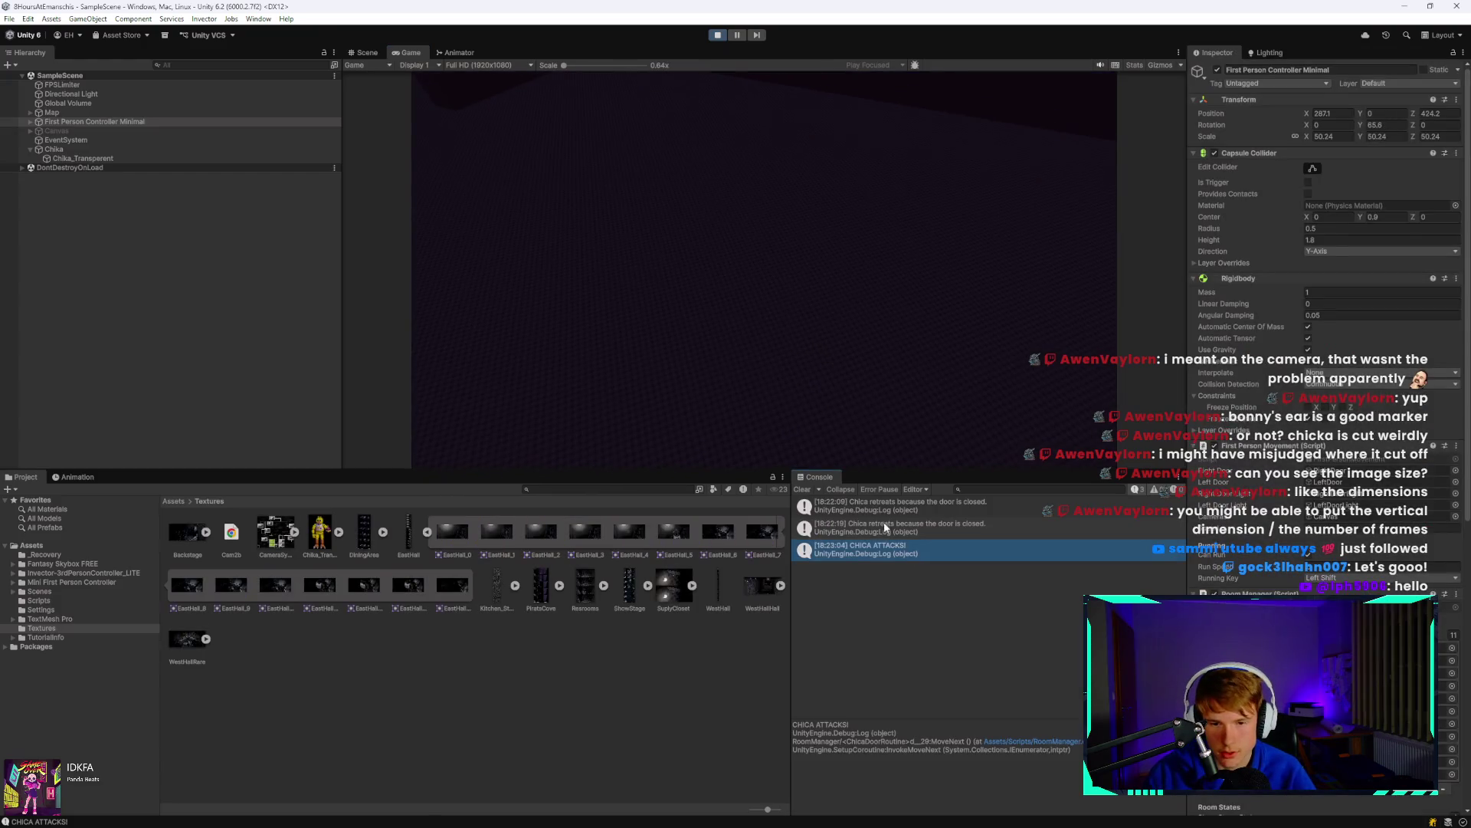
left_click(898, 527)
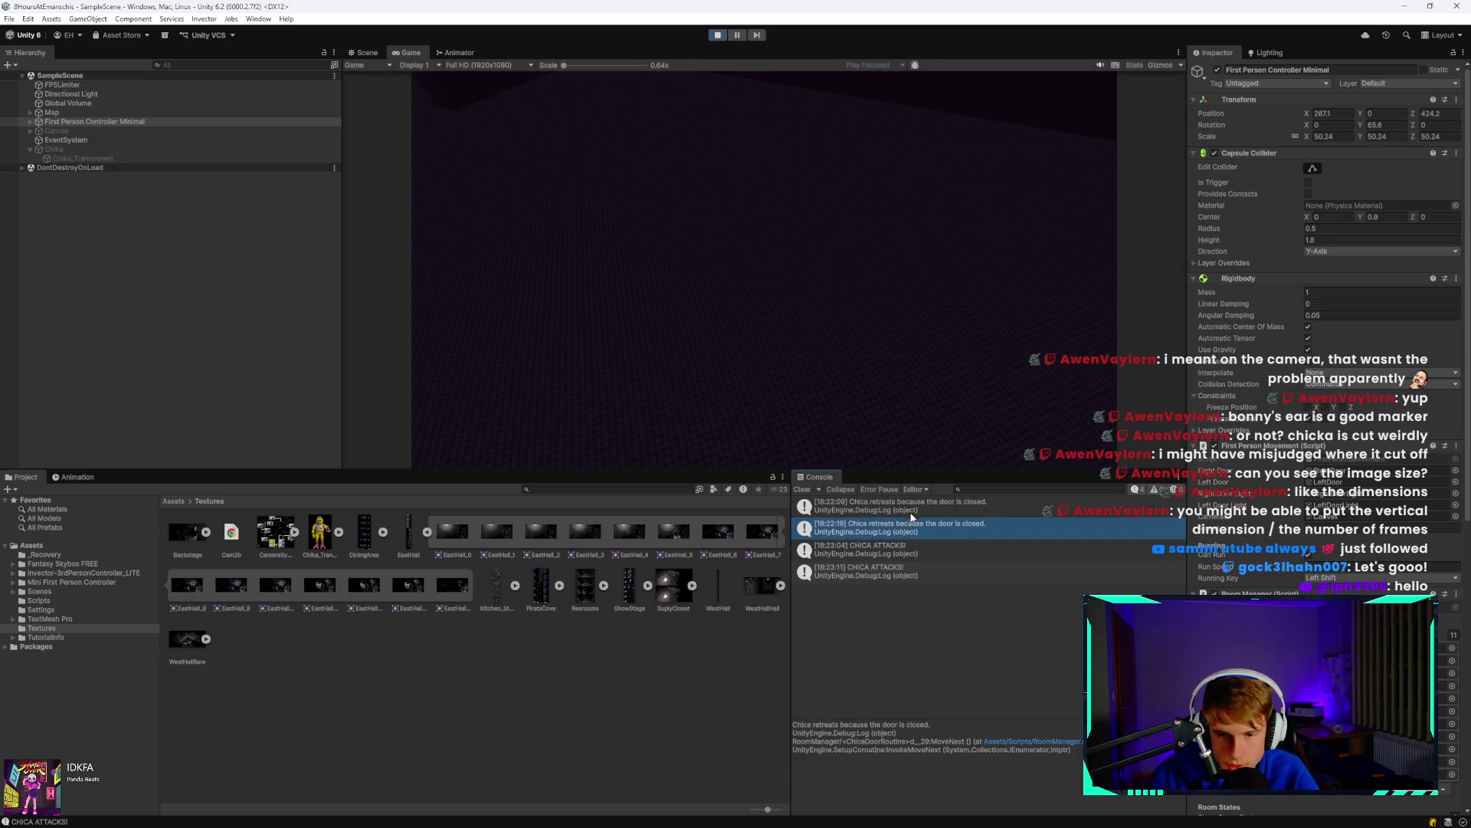
left_click(889, 506)
key("ctrl+p")
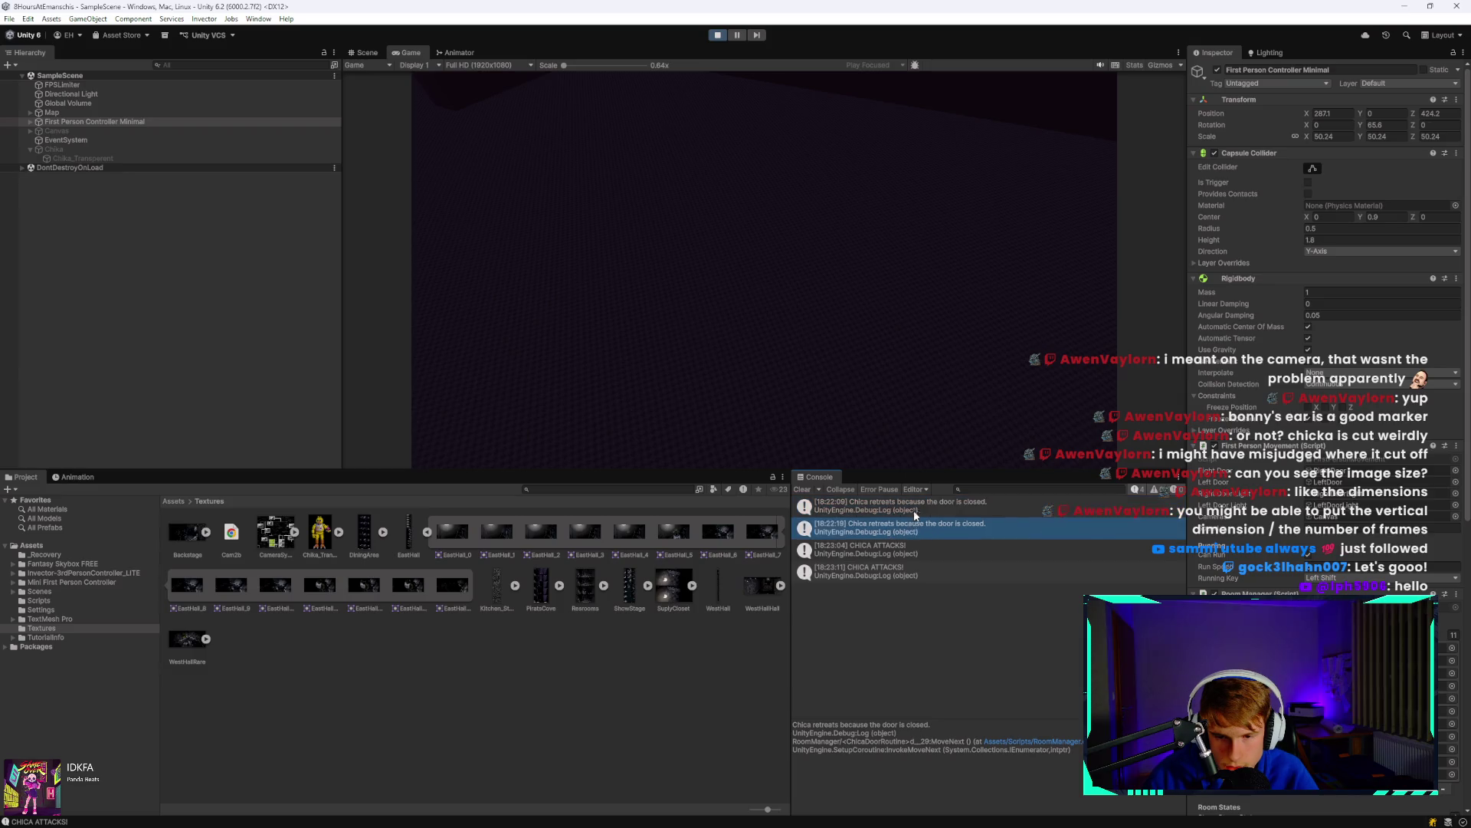
key("ctrl+p")
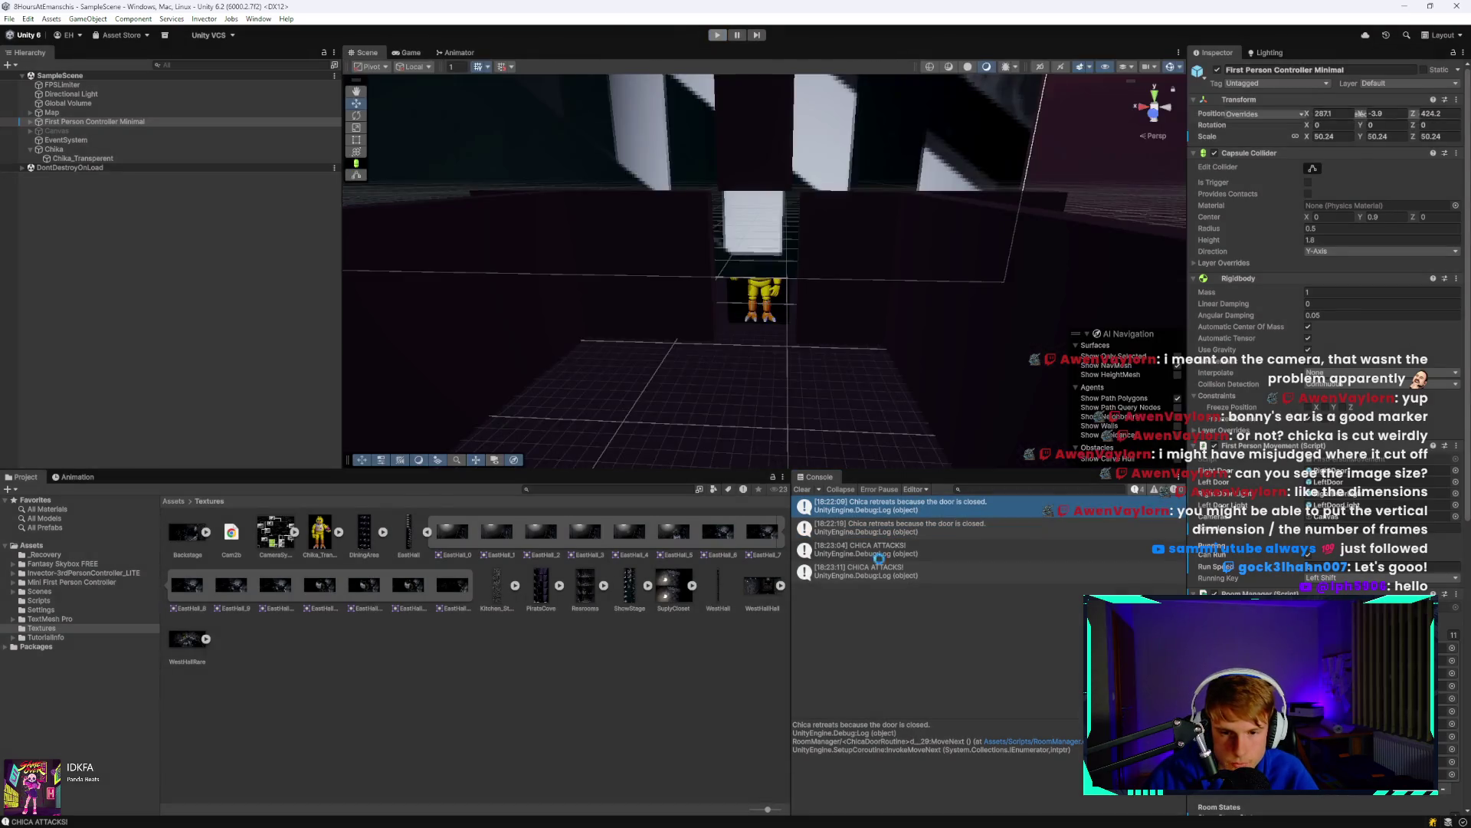
left_click(869, 571)
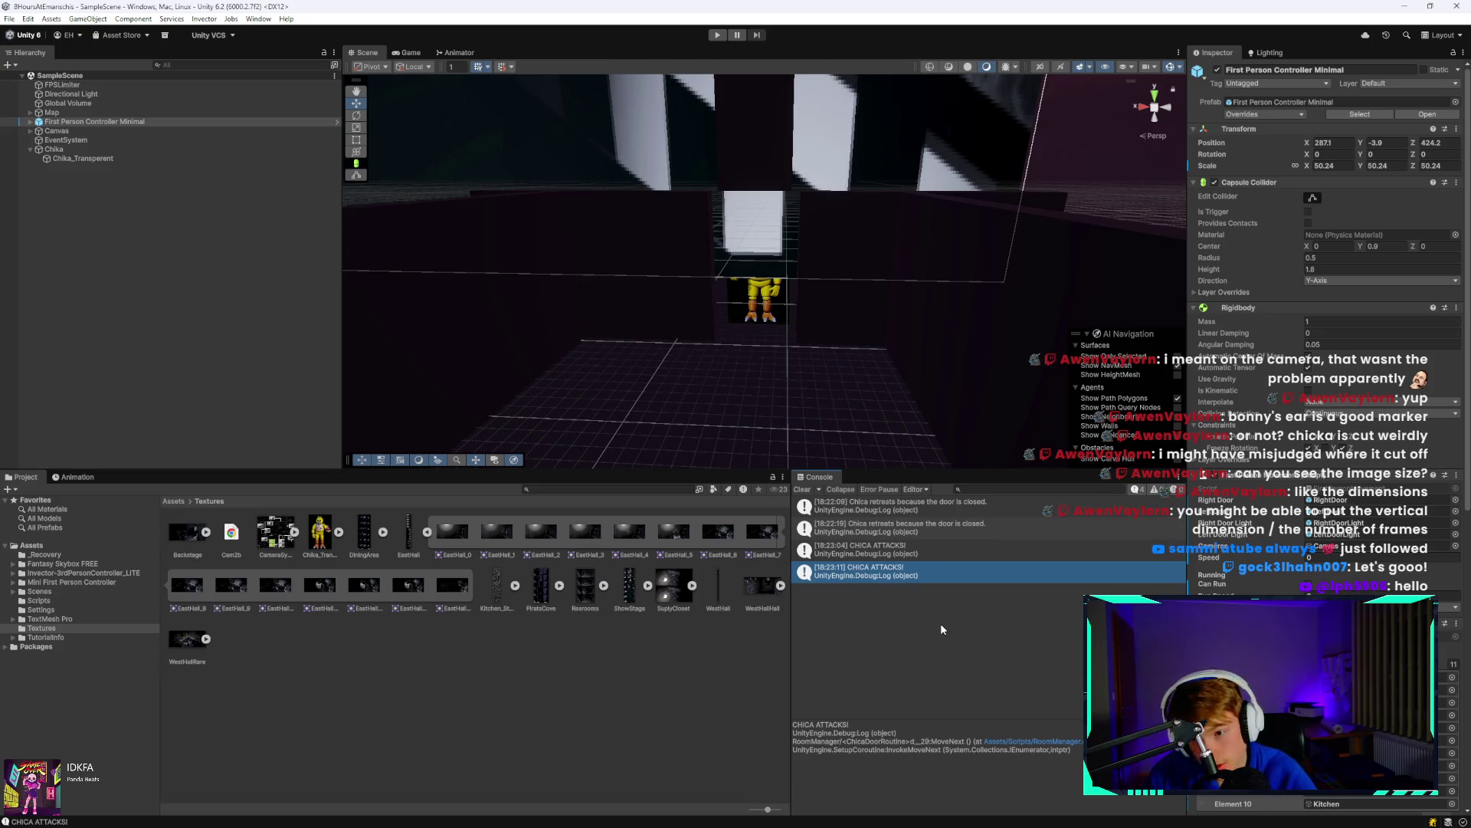
left_click(801, 488)
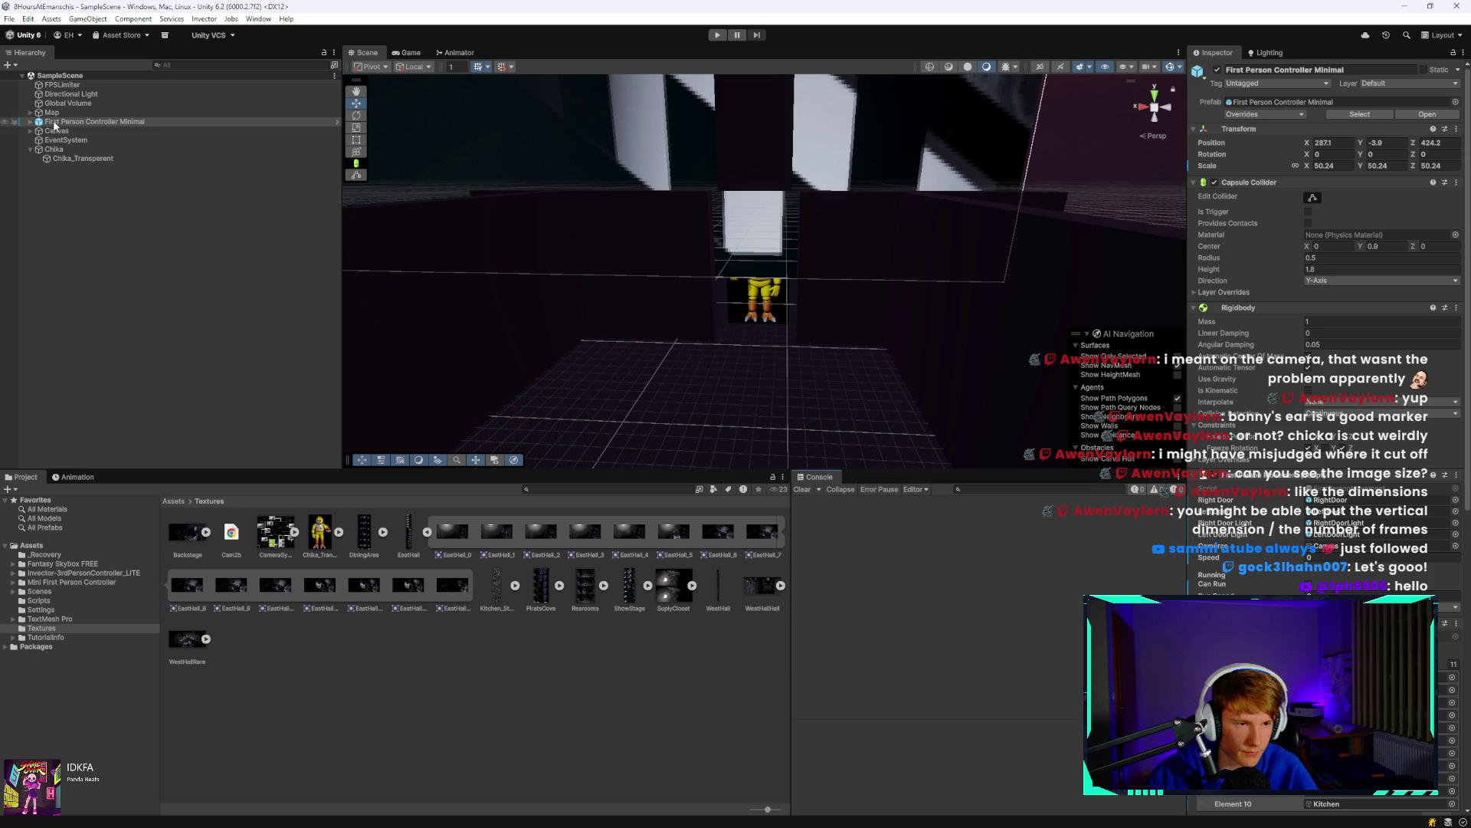
Create a Video Player object from the Hierarchy's Video menu and name it ChikaJumpscare.
left_click(31, 132)
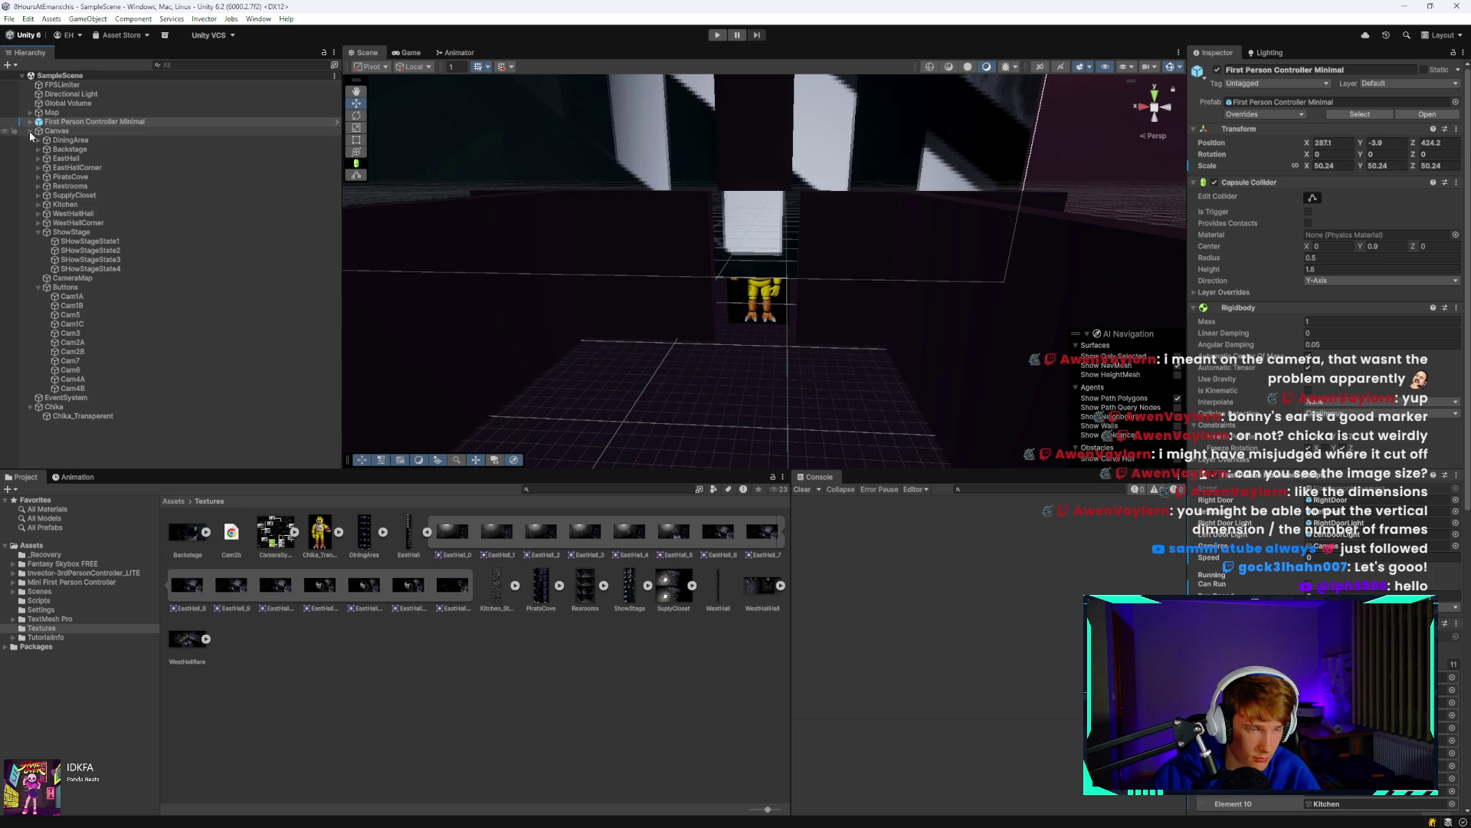
left_click(30, 132)
right_click(85, 196)
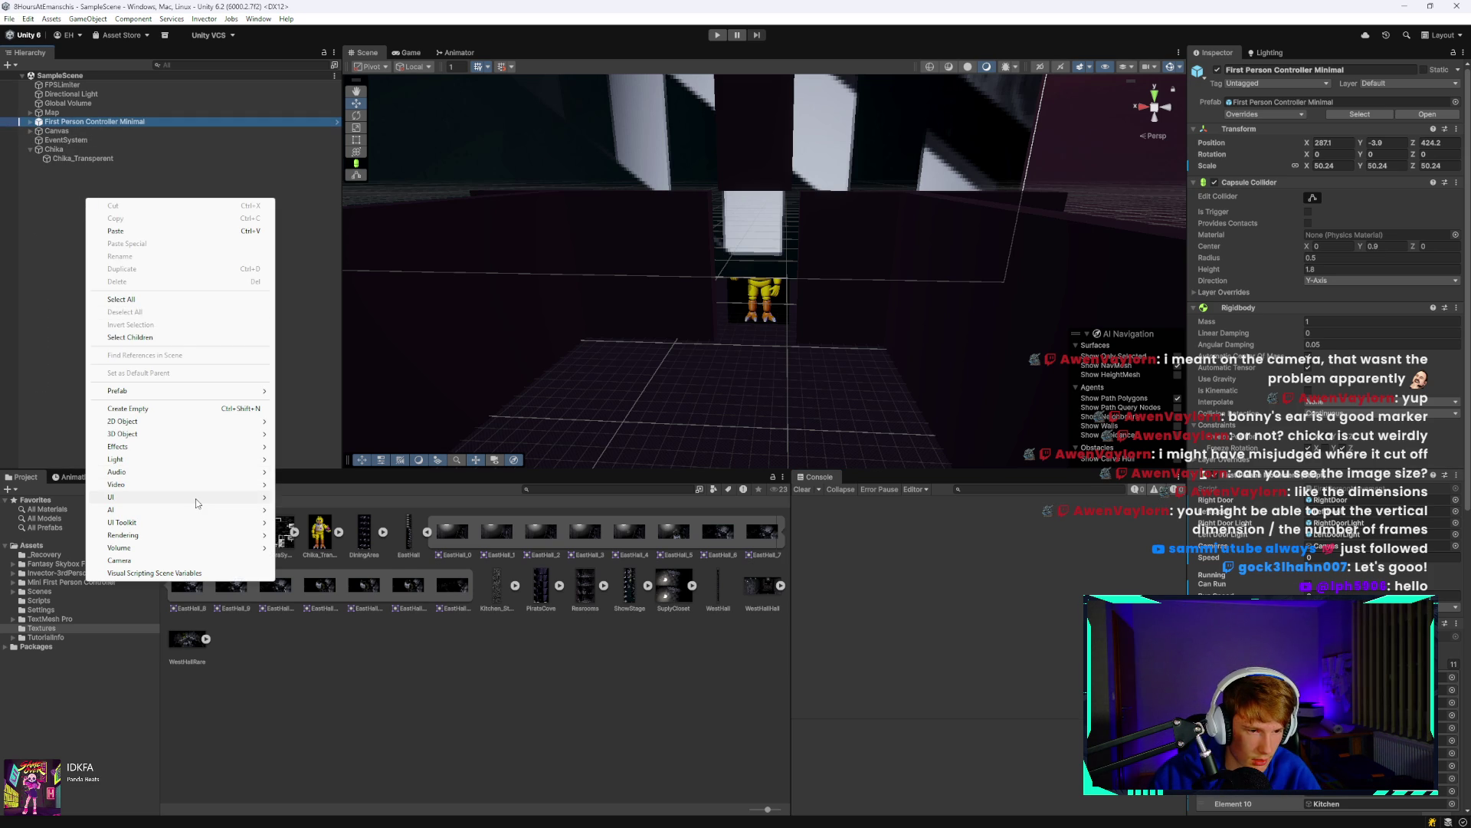
mouse_move(196, 498)
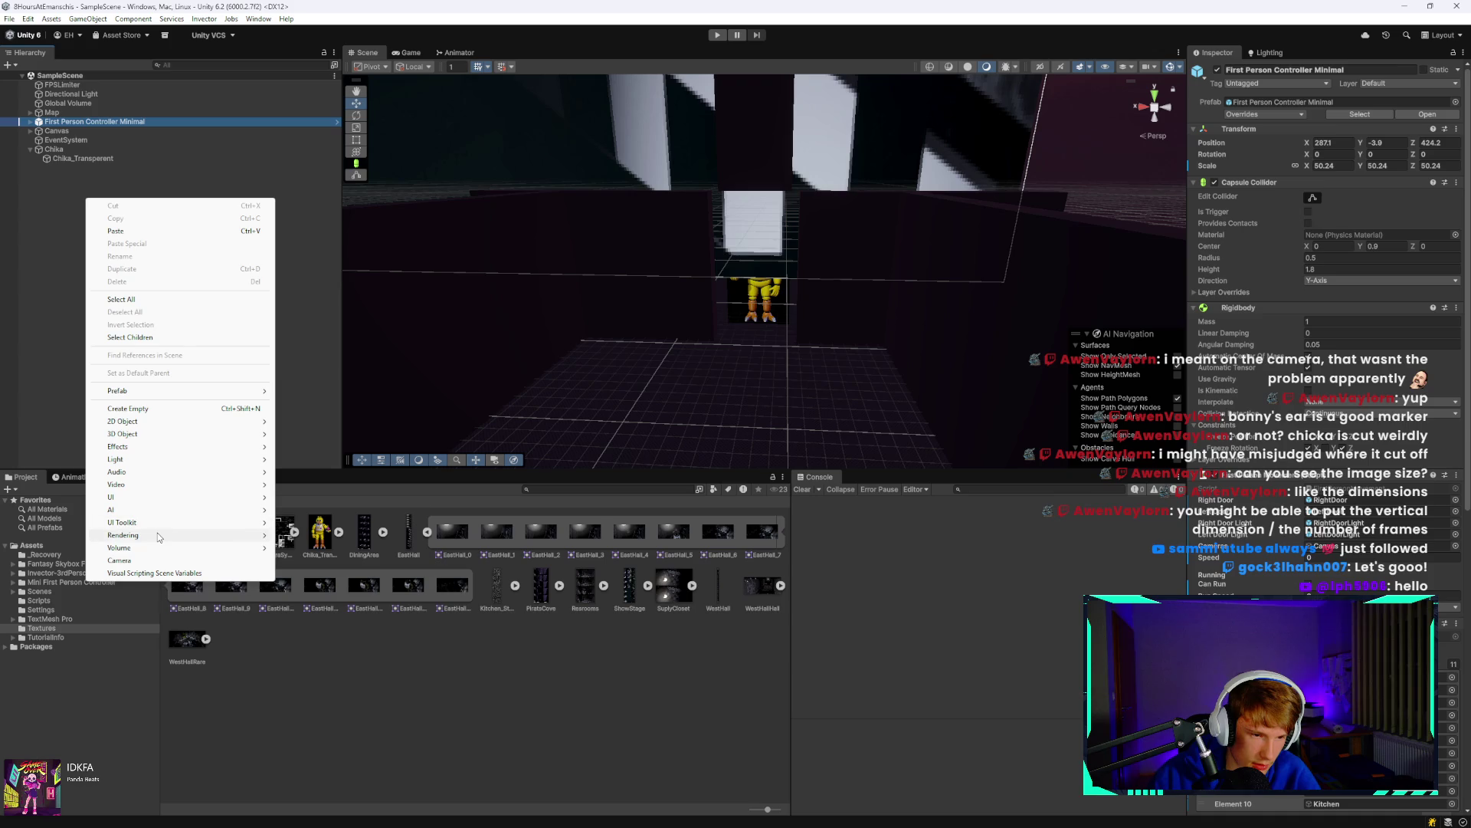
mouse_move(154, 548)
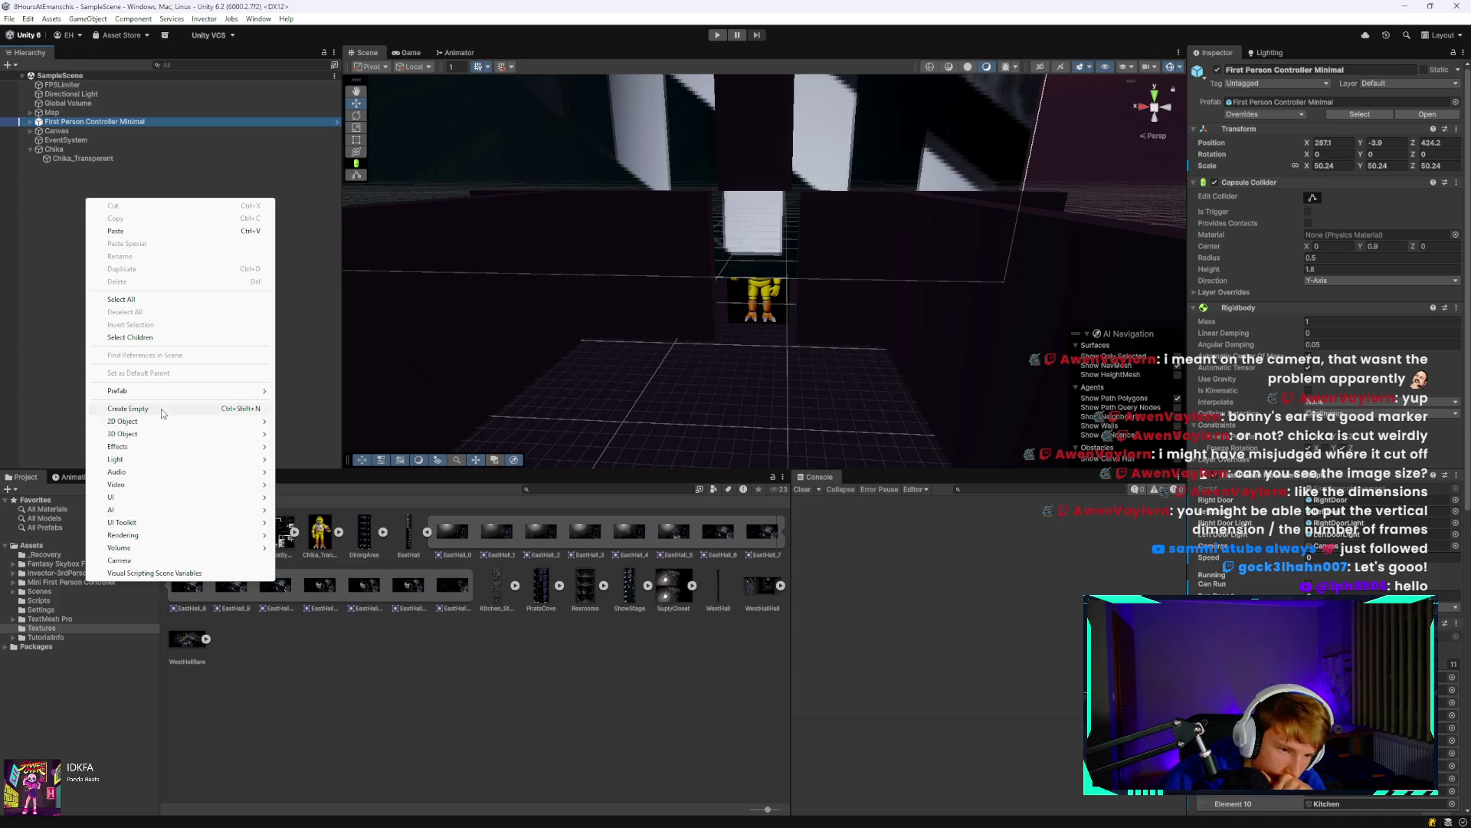
mouse_move(175, 486)
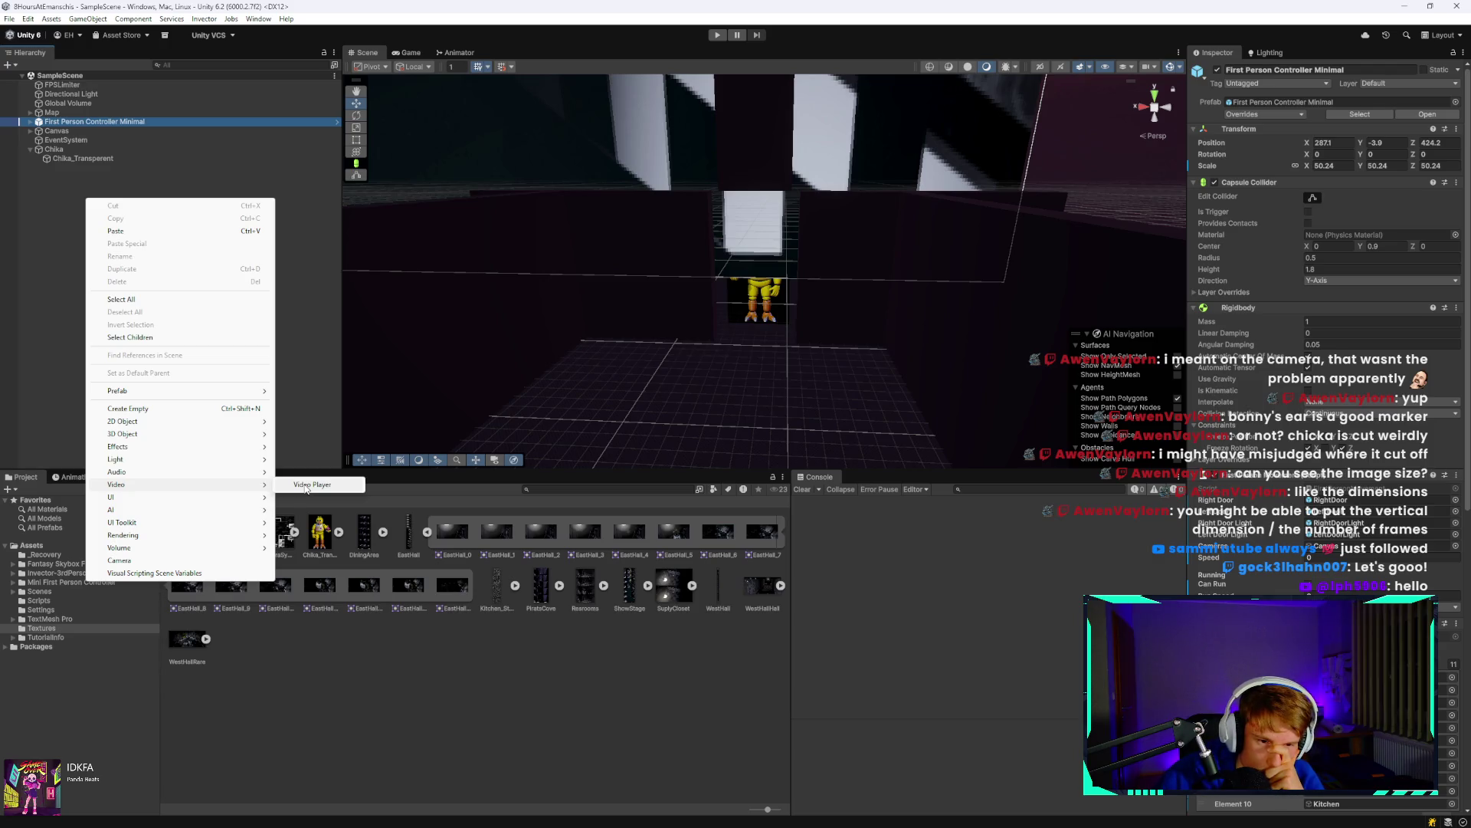
left_click(308, 486)
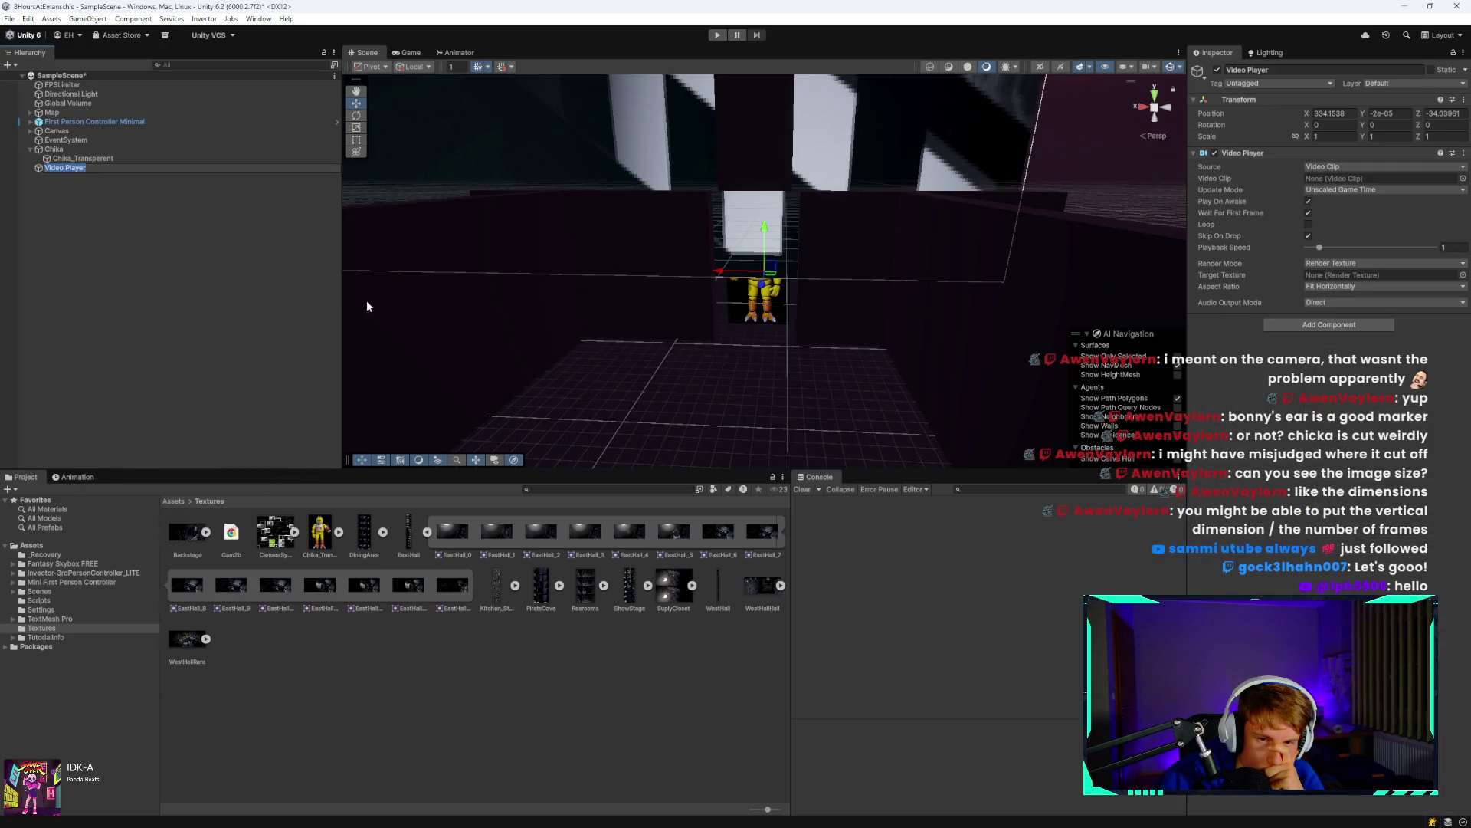
type("Ch")
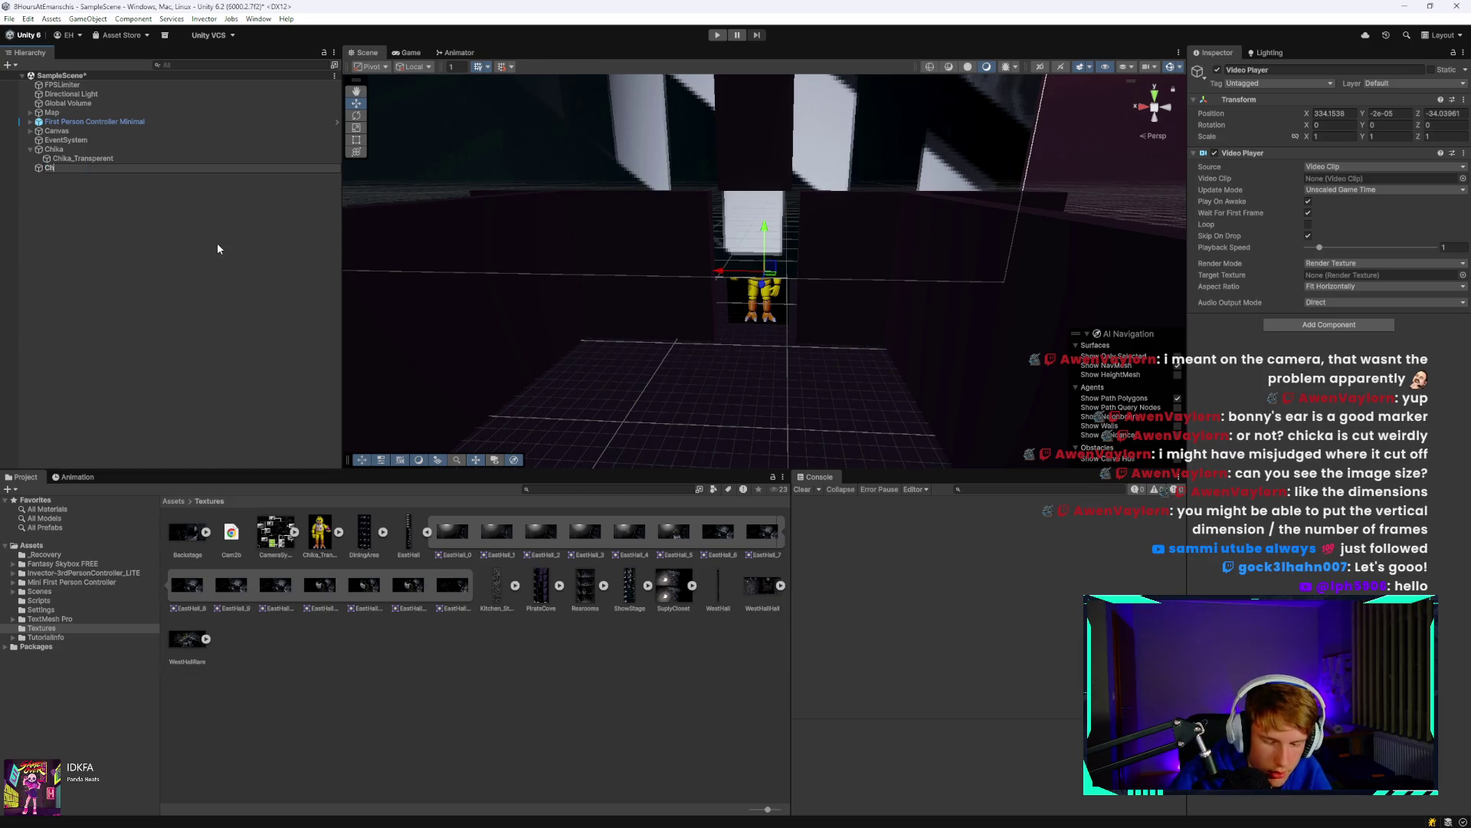
type("ikaJump")
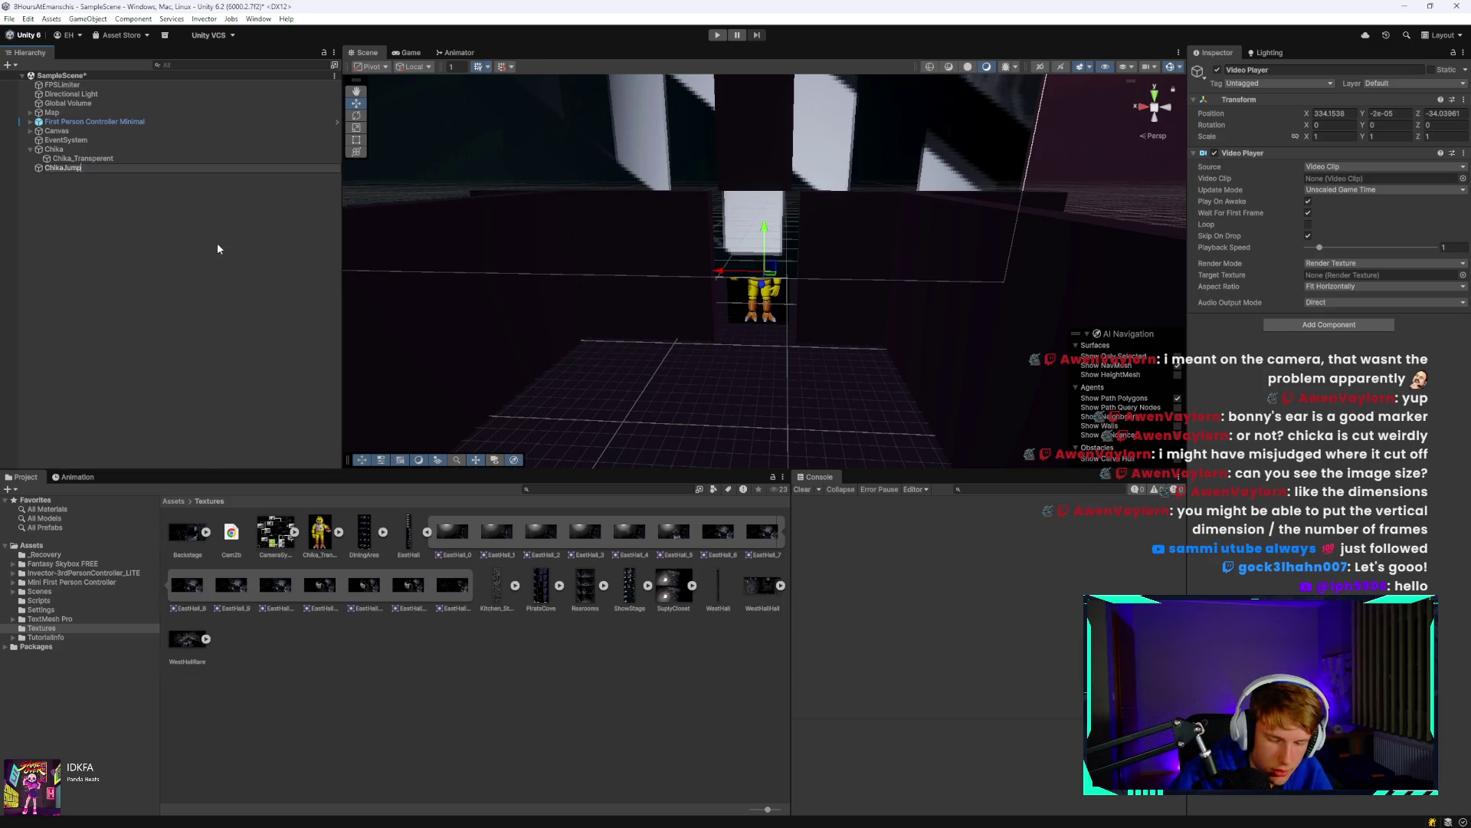
type("scare")
key("Return")
mouse_move(354, 811)
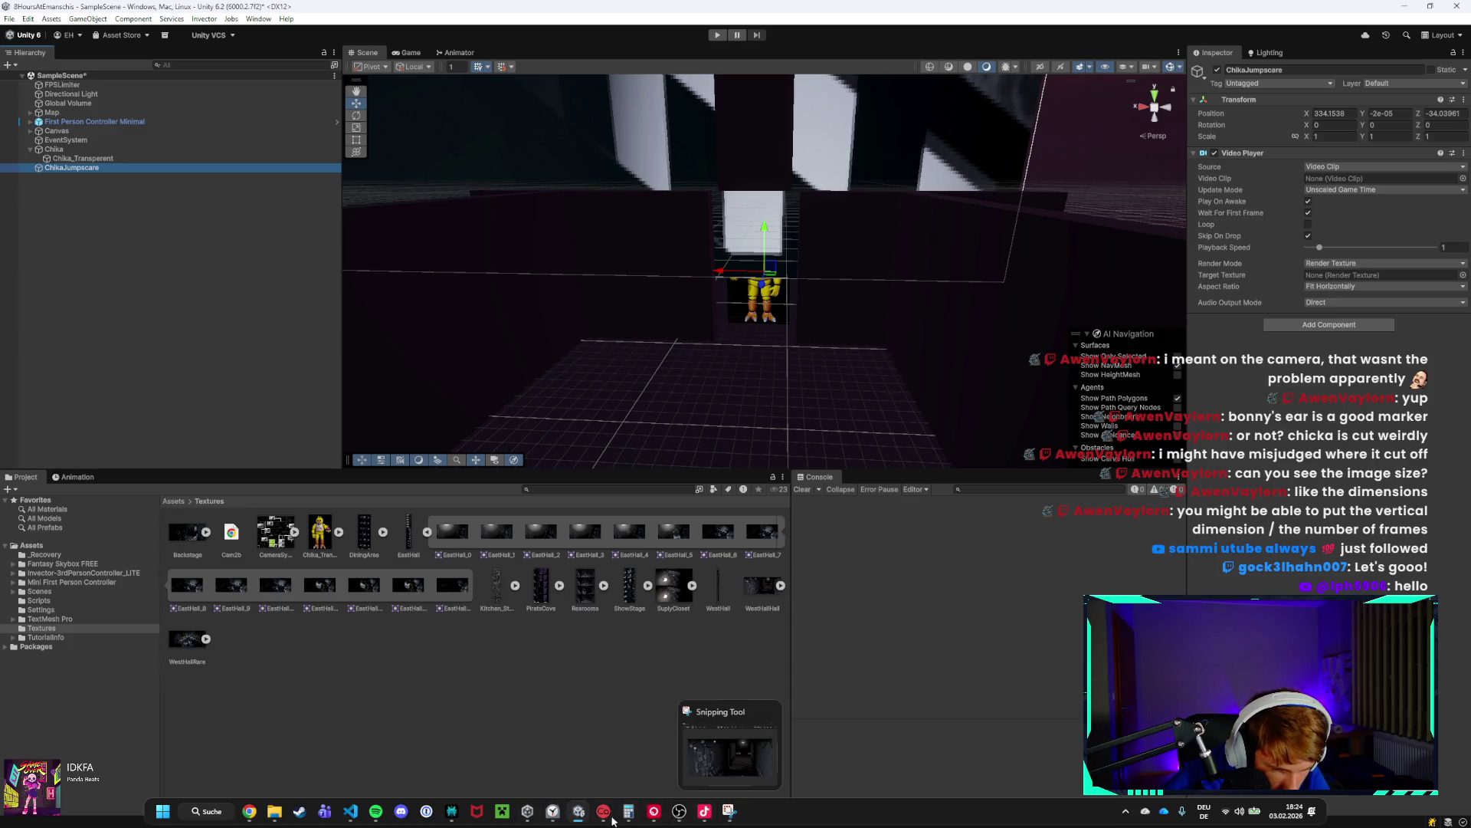
Check the Clock countdown at 00:56:07, then save the Unity scene with Ctrl+S.
left_click(553, 811)
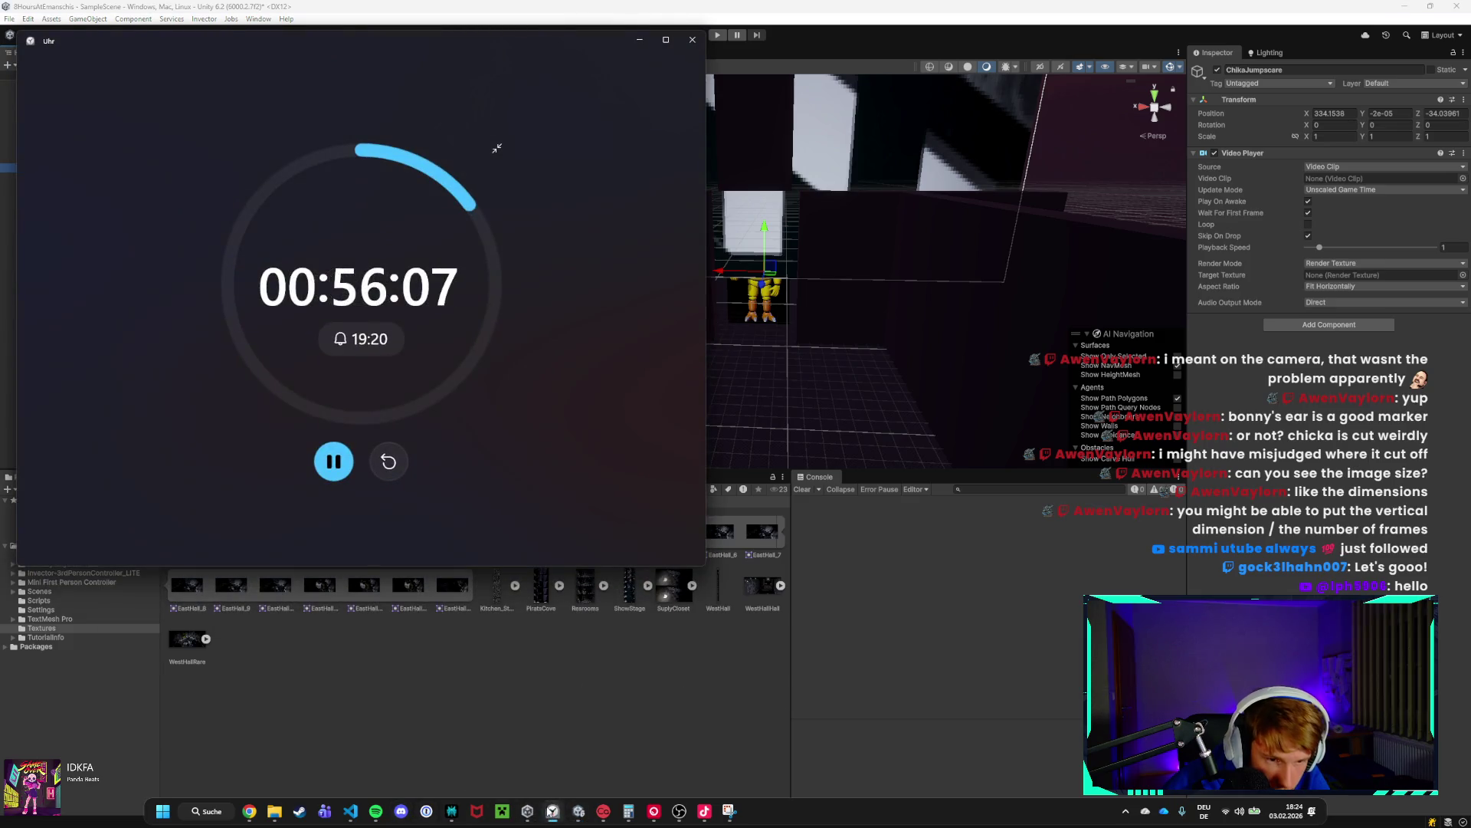
left_click(522, 669)
key("ctrl+s")
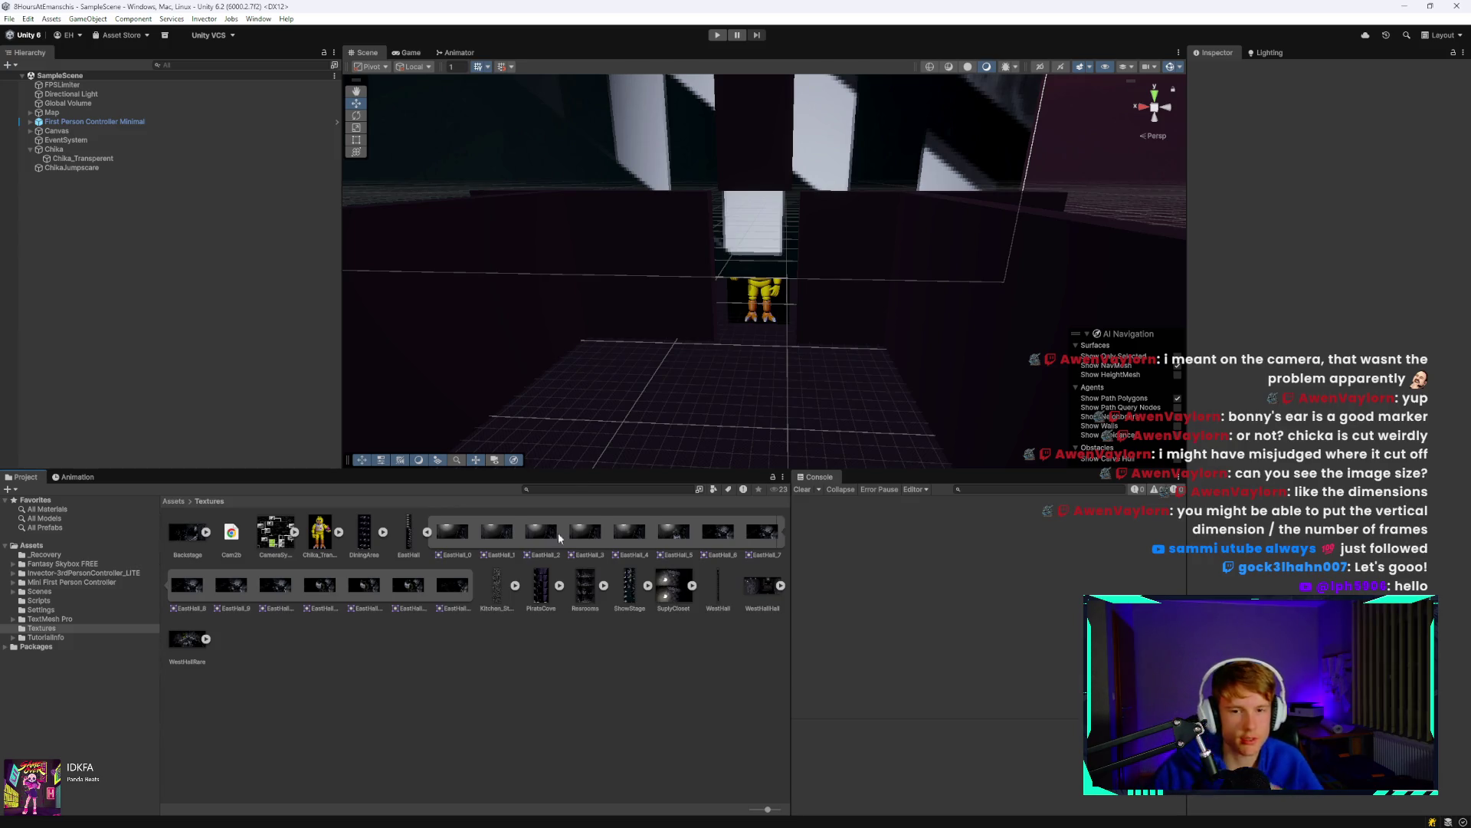
left_click(123, 167)
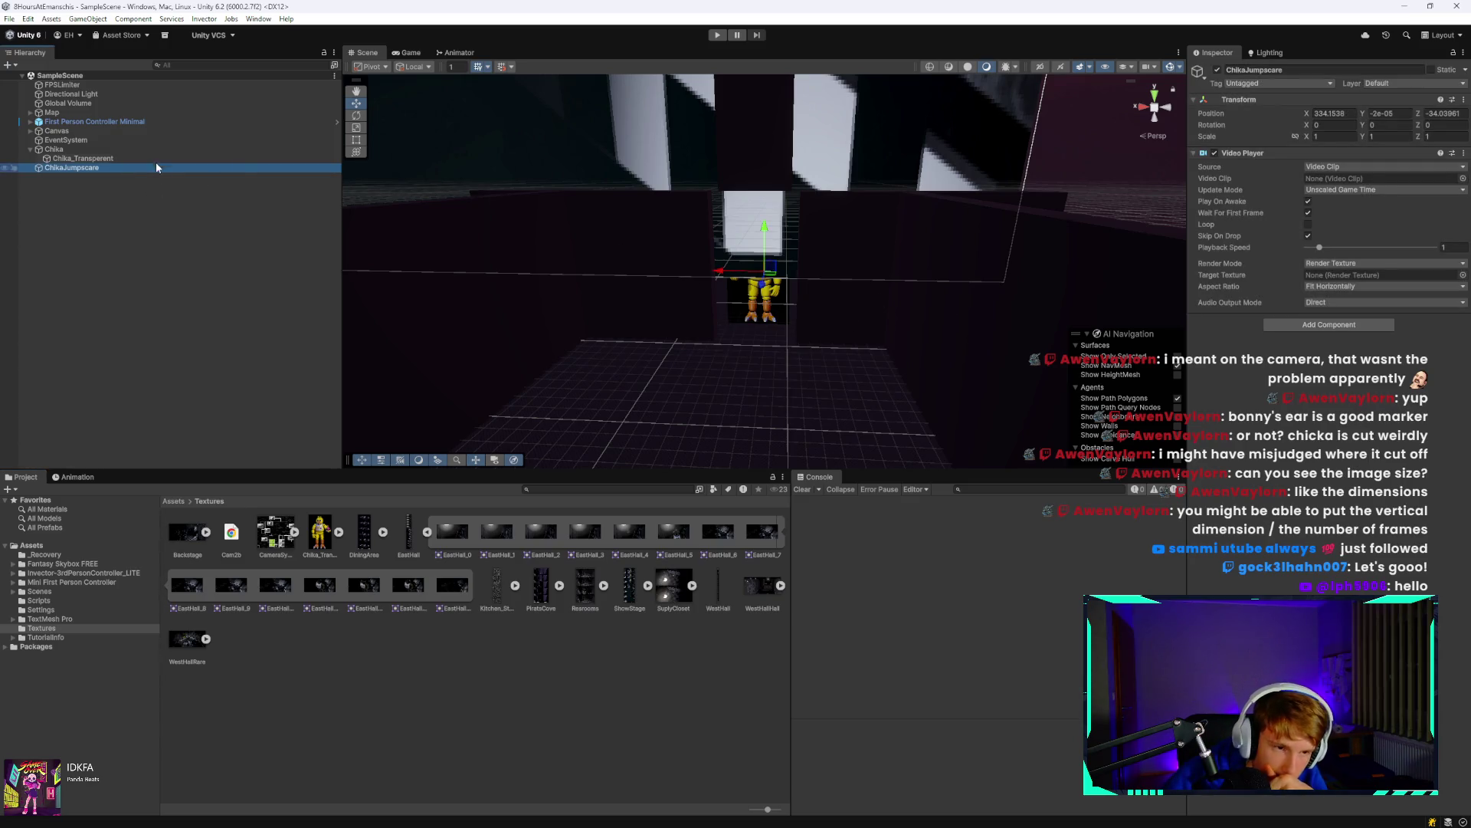
Move ChikaJumpscare around the room, shifting it to X 386.3 and Z 413.1.
left_click_drag(765, 285, 687, 417)
scroll(756, 387, "up", 3)
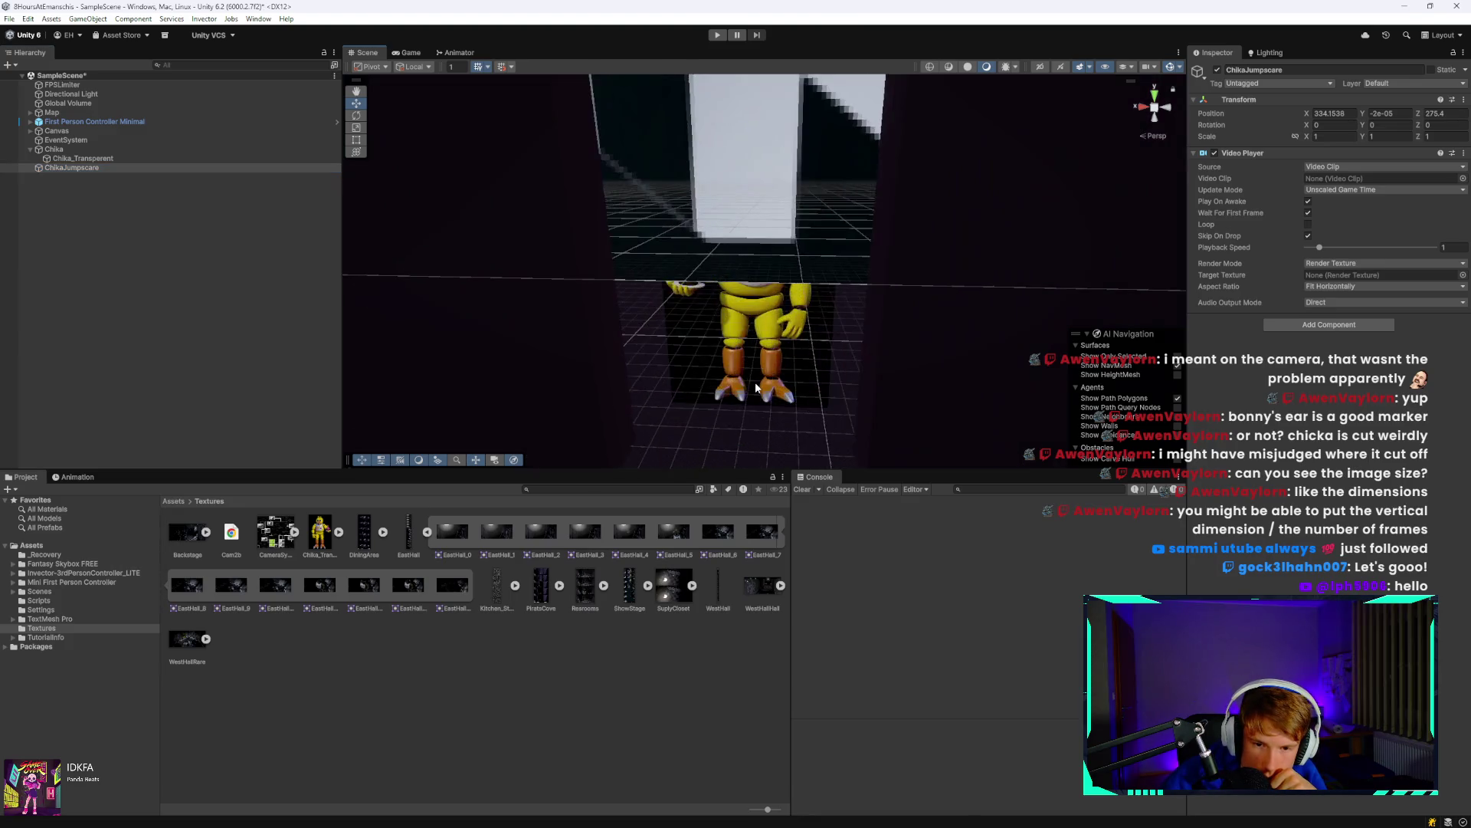
scroll(755, 387, "down", 3)
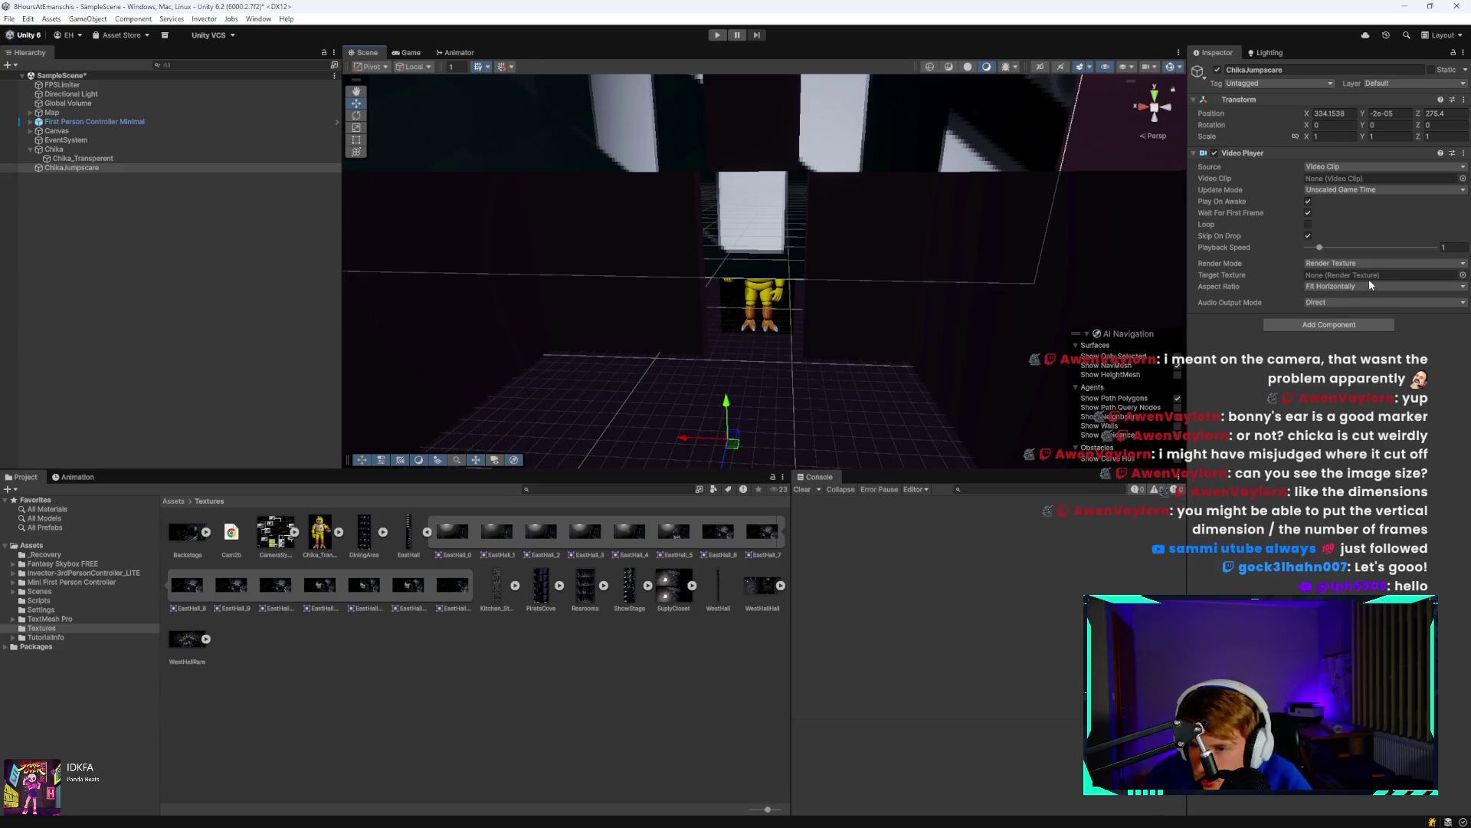
mouse_move(697, 437)
left_mouse_down()
mouse_move(597, 434)
mouse_move(621, 413)
left_mouse_up()
left_click(618, 380)
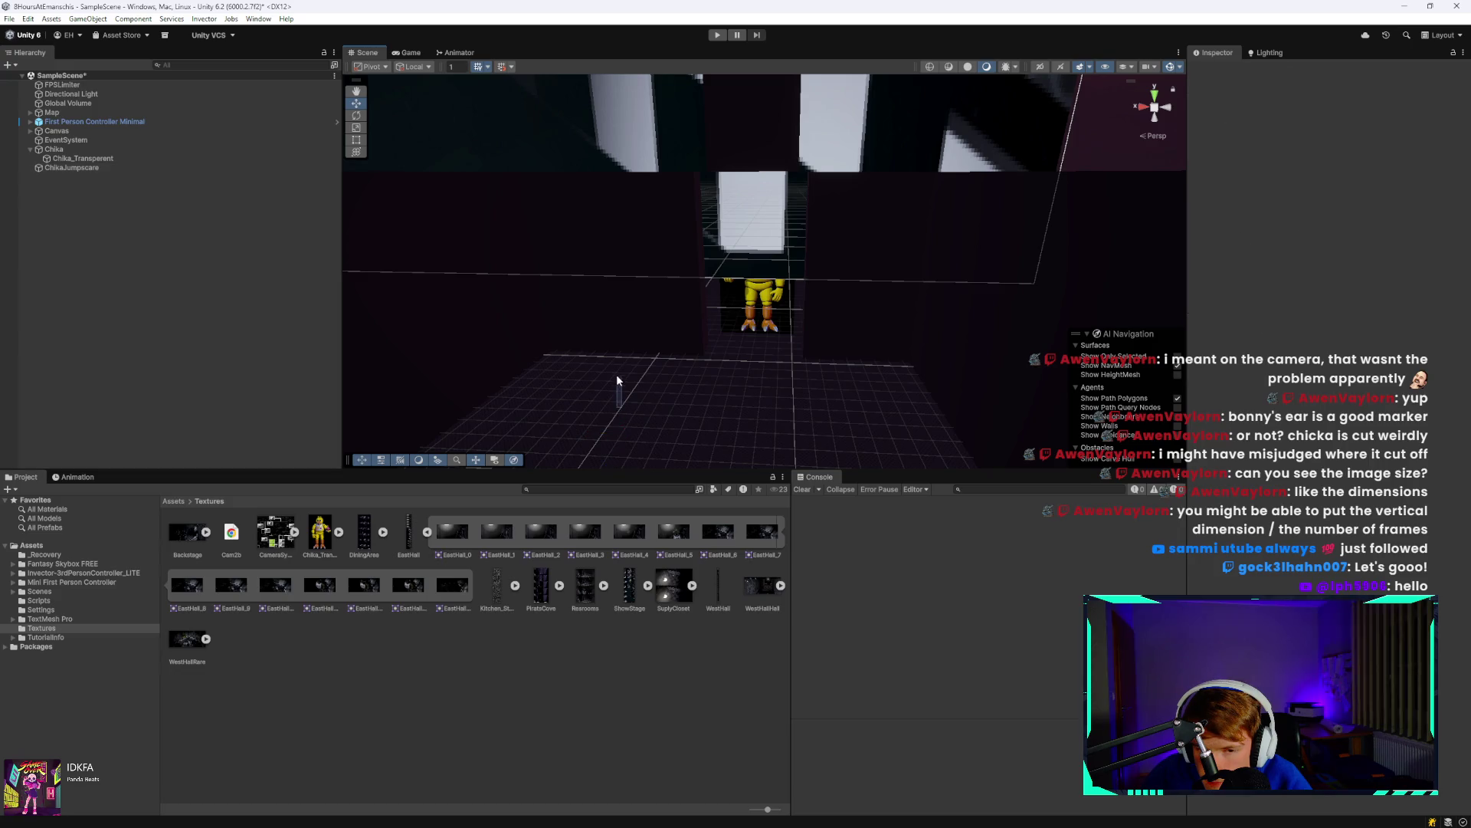
mouse_move(729, 406)
left_mouse_down()
mouse_move(457, 430)
mouse_move(650, 338)
mouse_move(729, 380)
mouse_move(735, 332)
mouse_move(735, 347)
left_mouse_up()
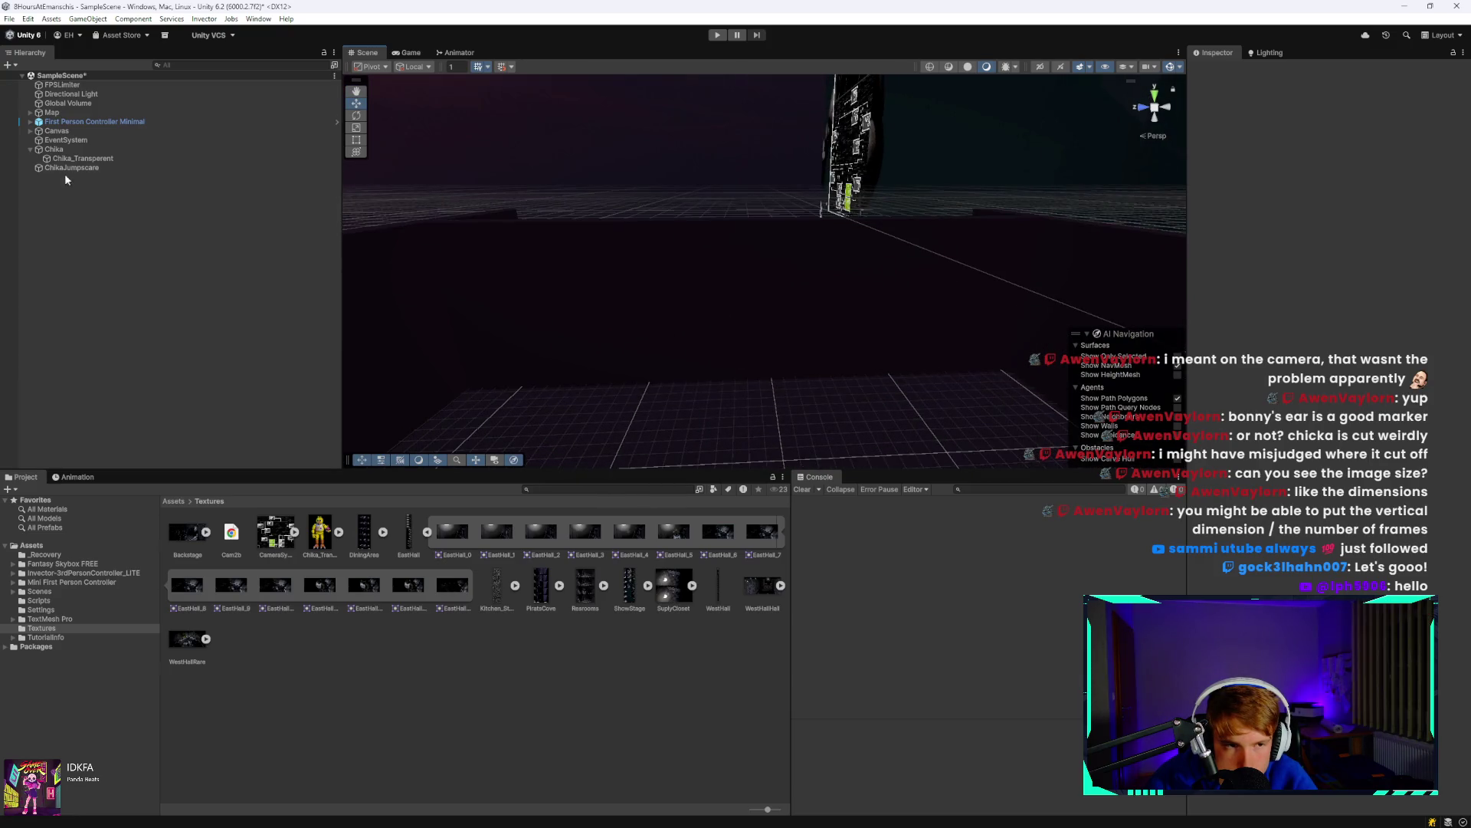
left_click(70, 168)
mouse_move(821, 402)
left_mouse_down()
mouse_move(849, 426)
mouse_move(872, 399)
left_mouse_up()
mouse_move(921, 440)
left_mouse_down()
mouse_move(723, 407)
mouse_move(757, 422)
mouse_move(774, 387)
mouse_move(801, 397)
left_mouse_up()
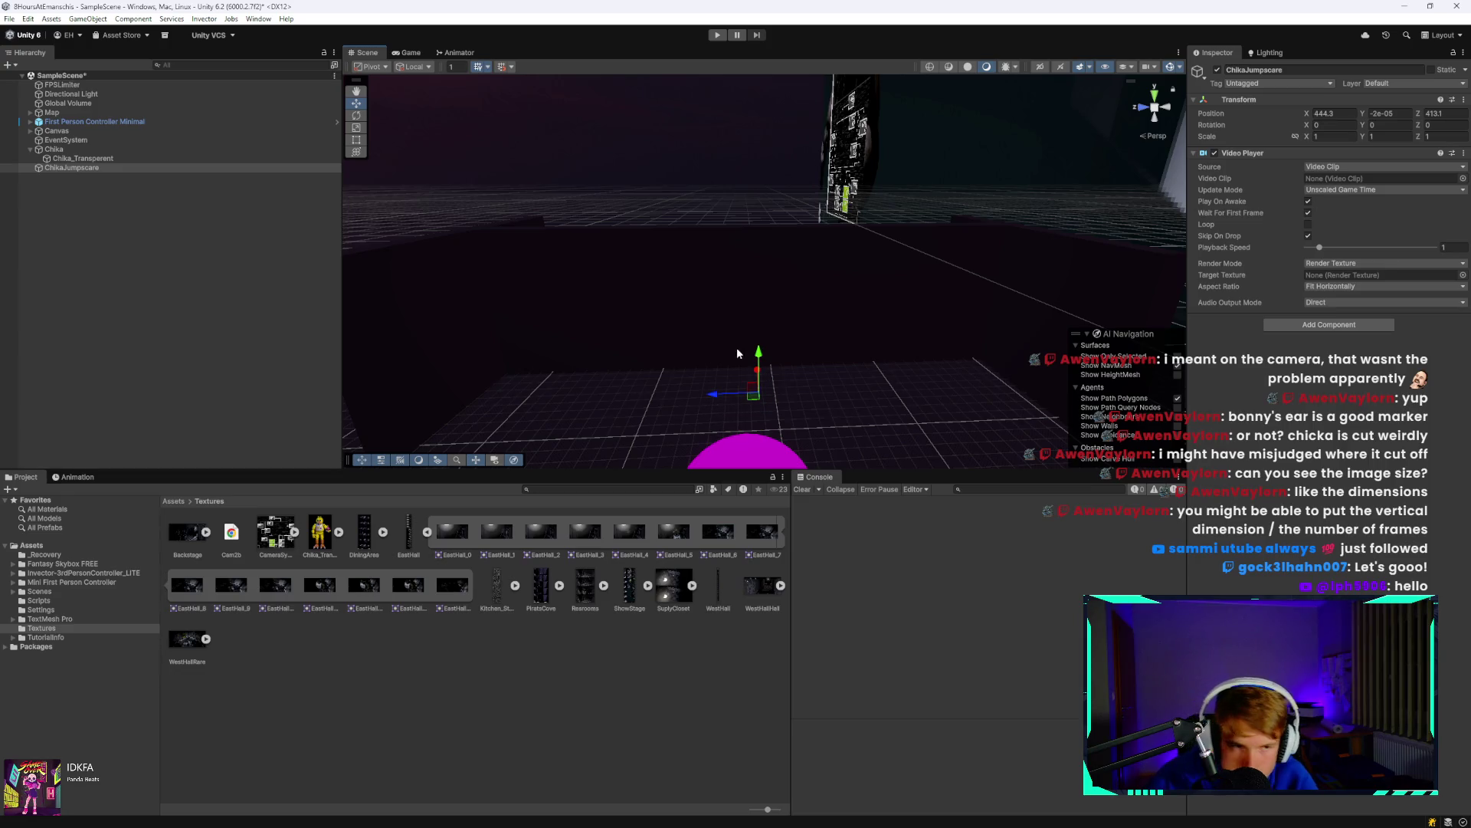
Look through the Video Player's Target Texture picker, then delete ChikaJumpscare from the scene.
left_click(642, 268)
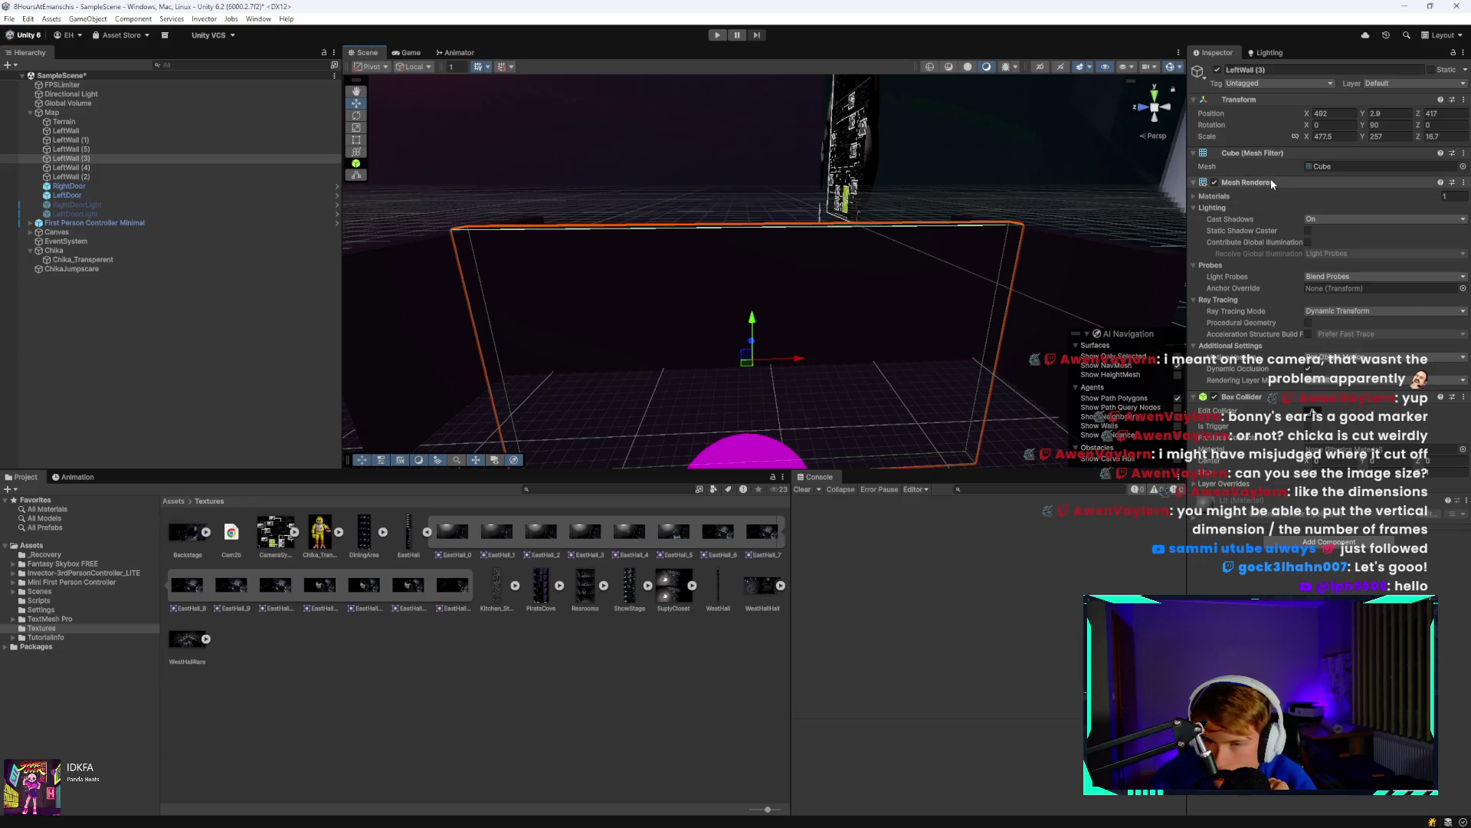
left_click(144, 269)
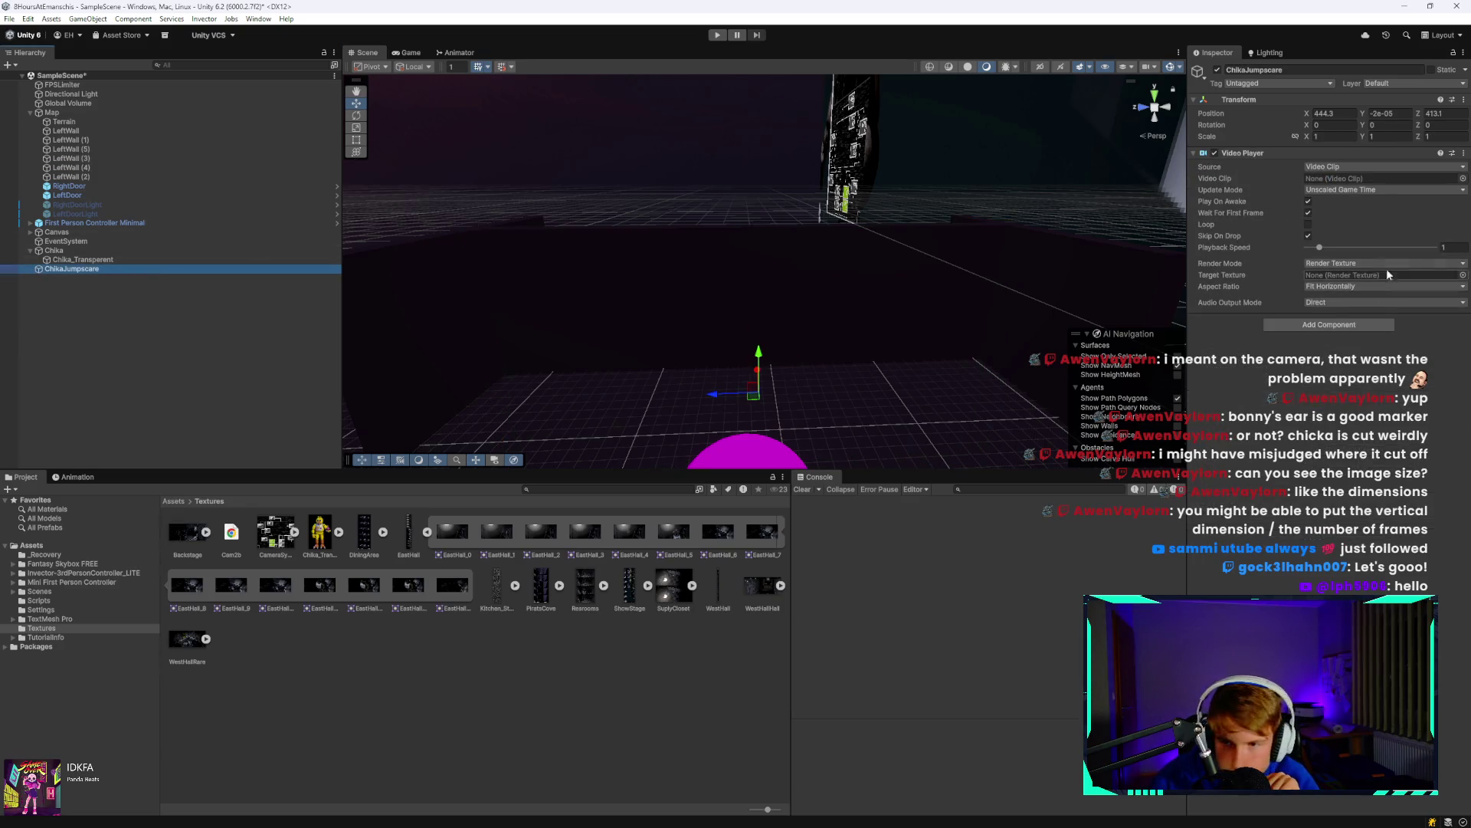
left_click(1463, 280)
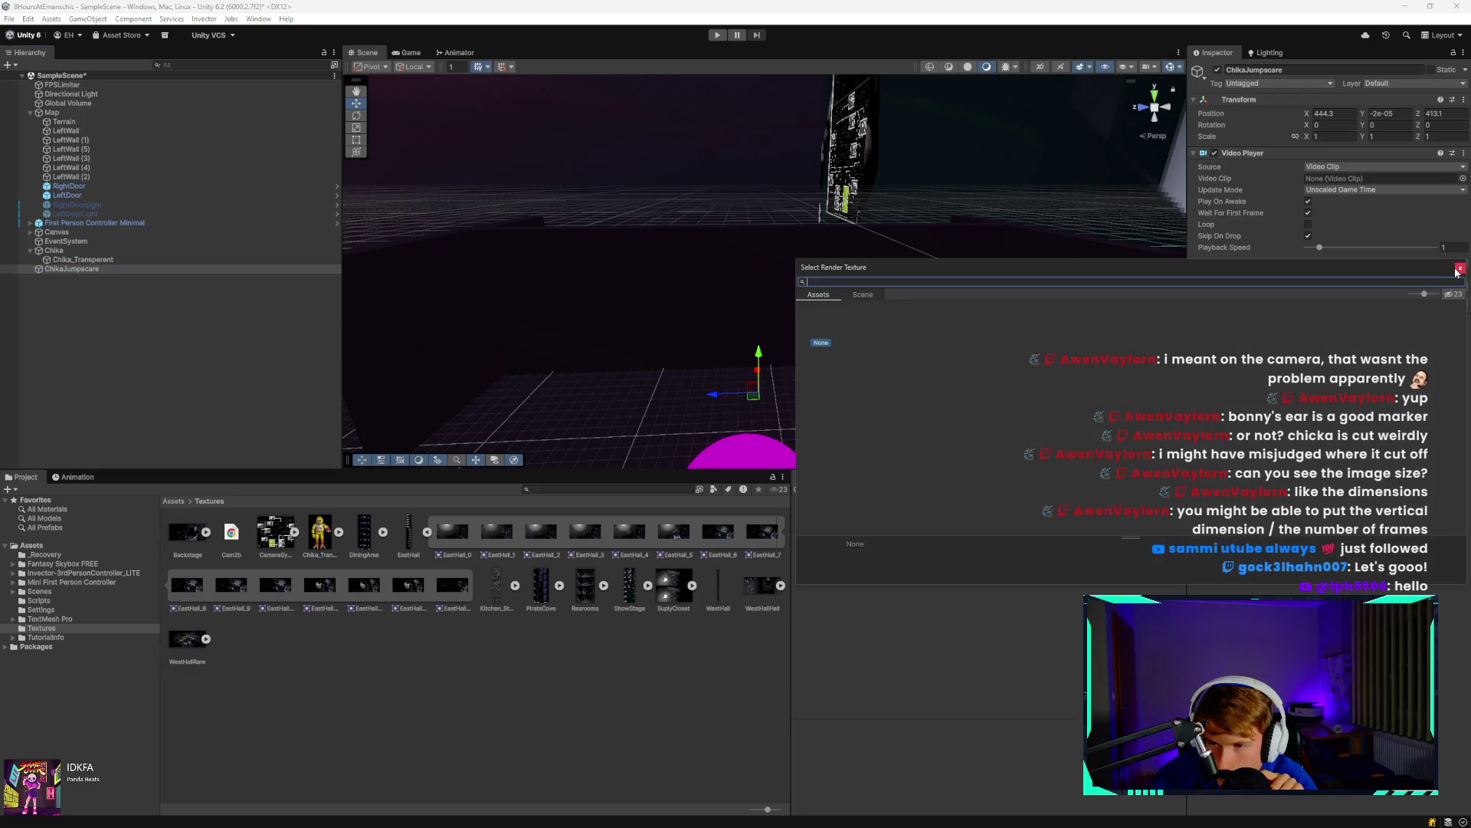
left_click(865, 296)
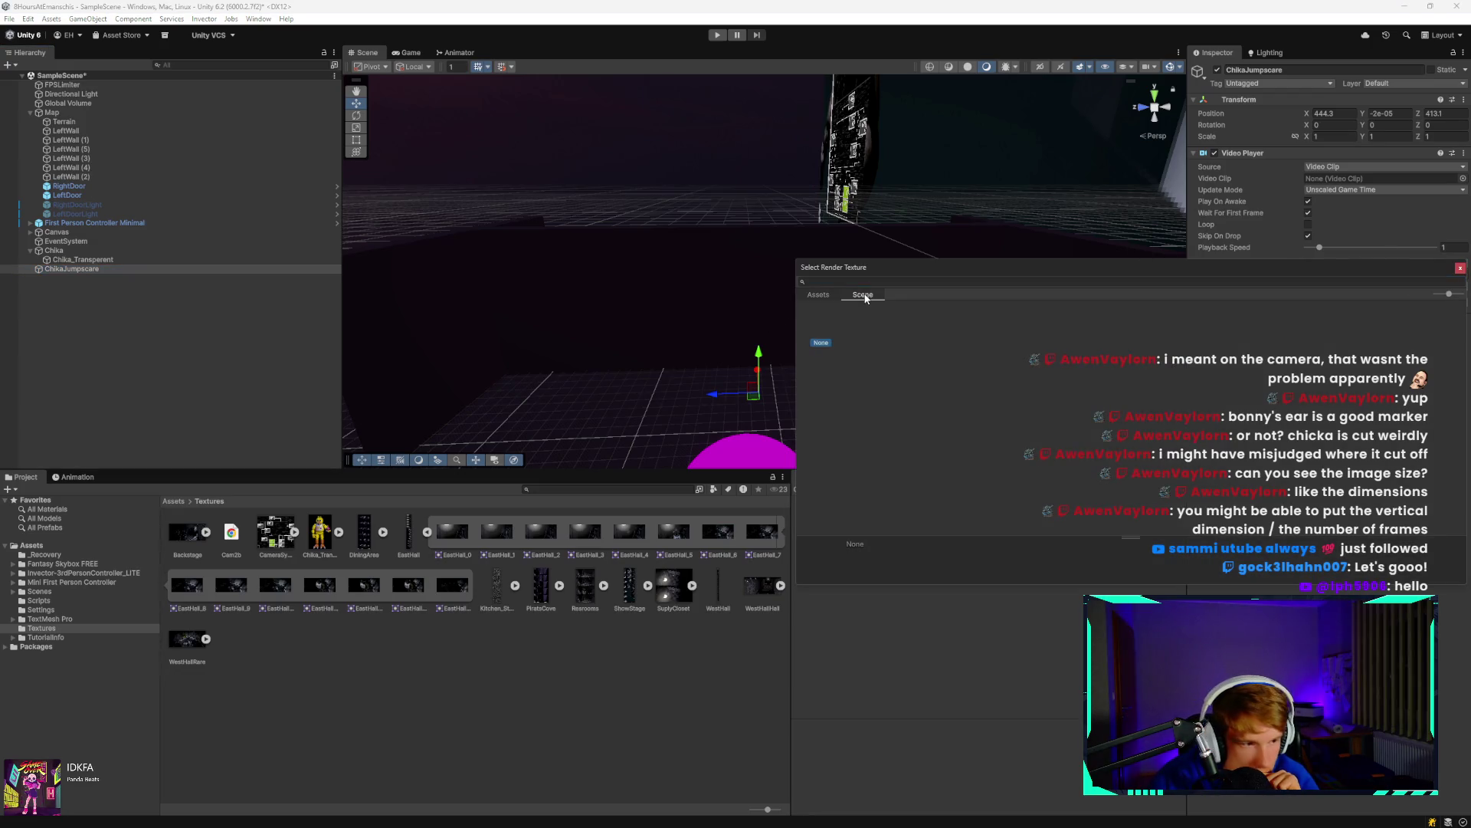
left_click(1461, 268)
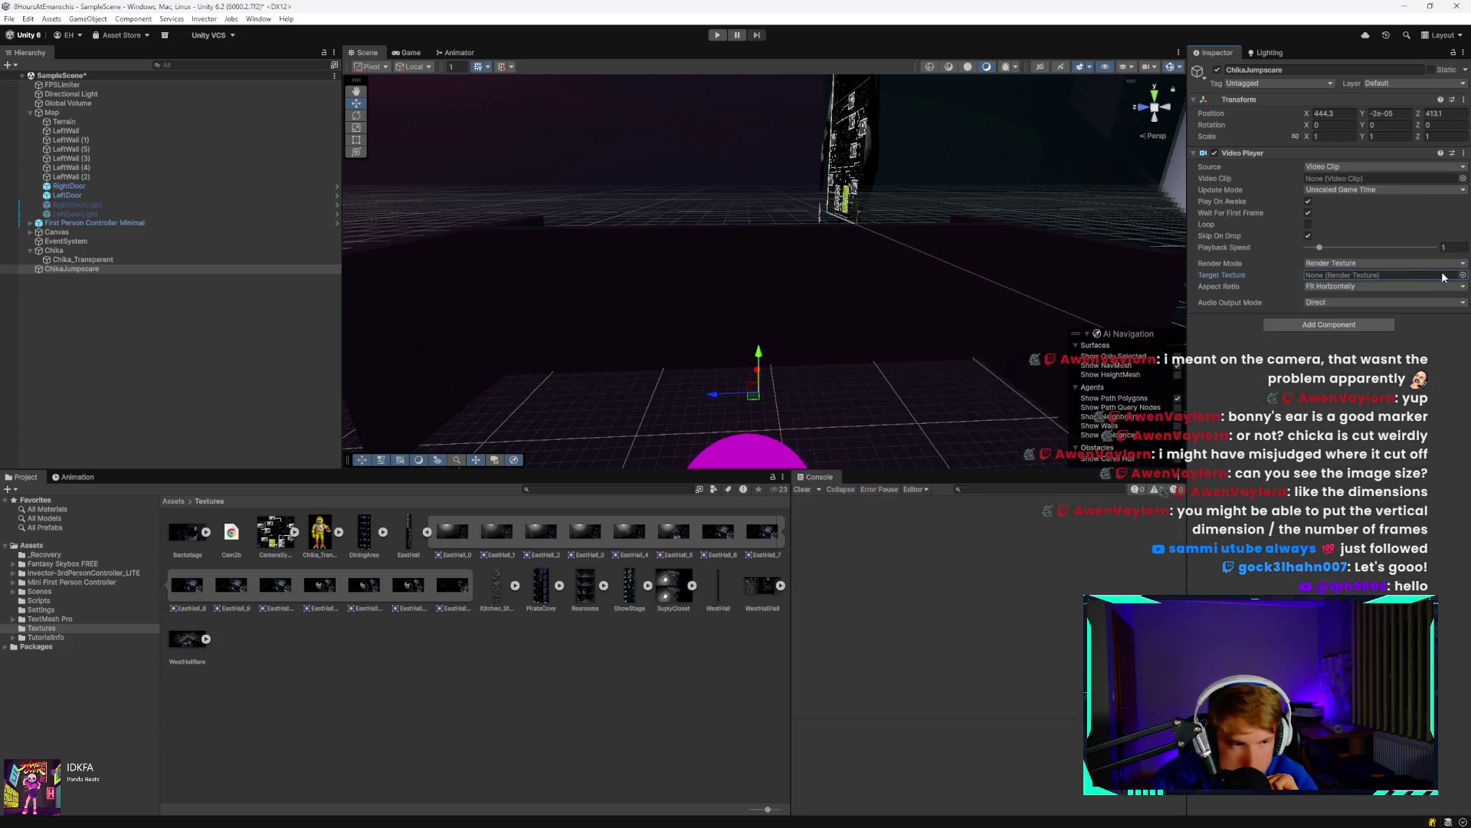
left_click(126, 270)
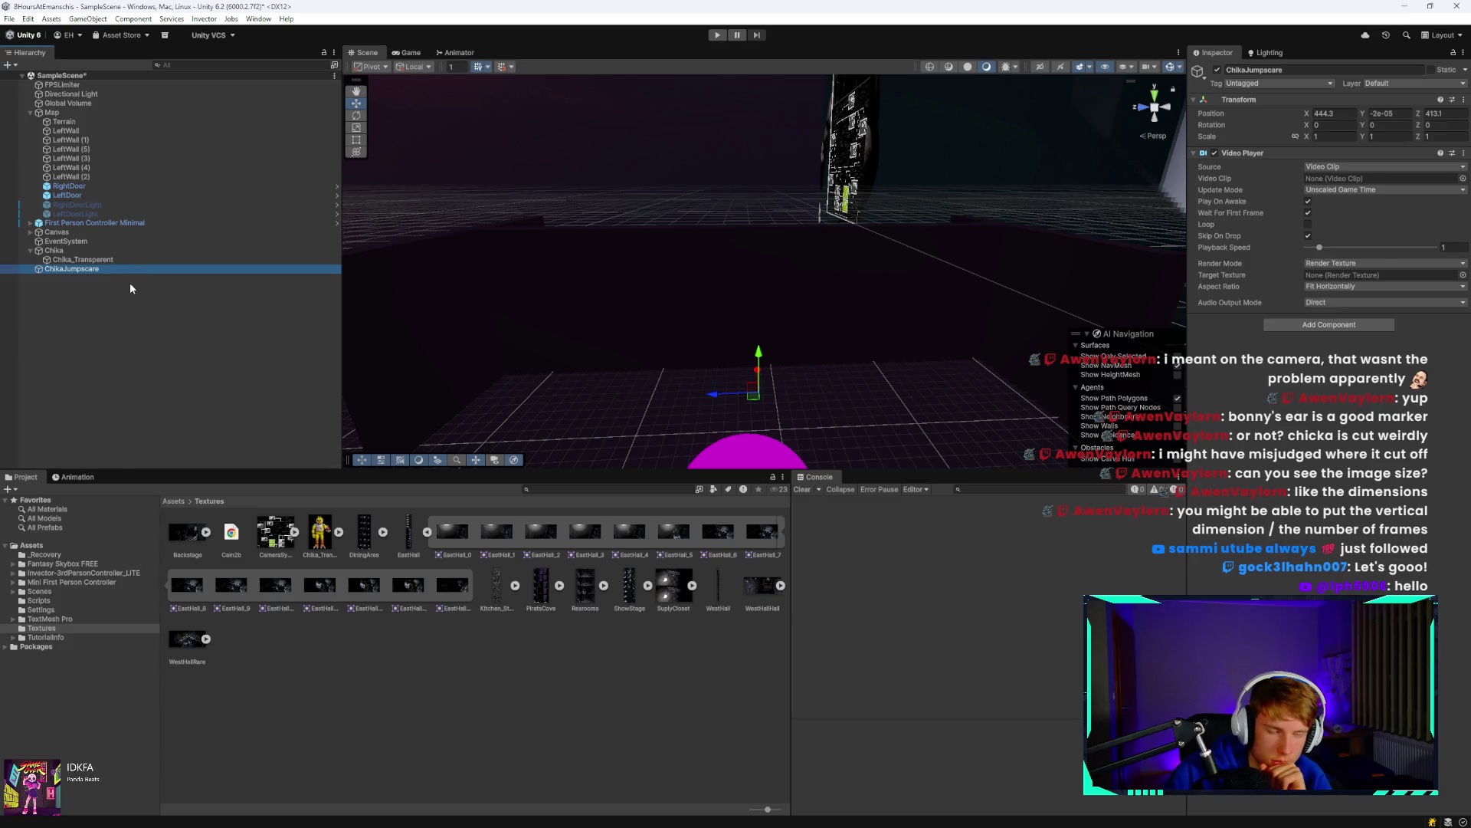
key("Delete")
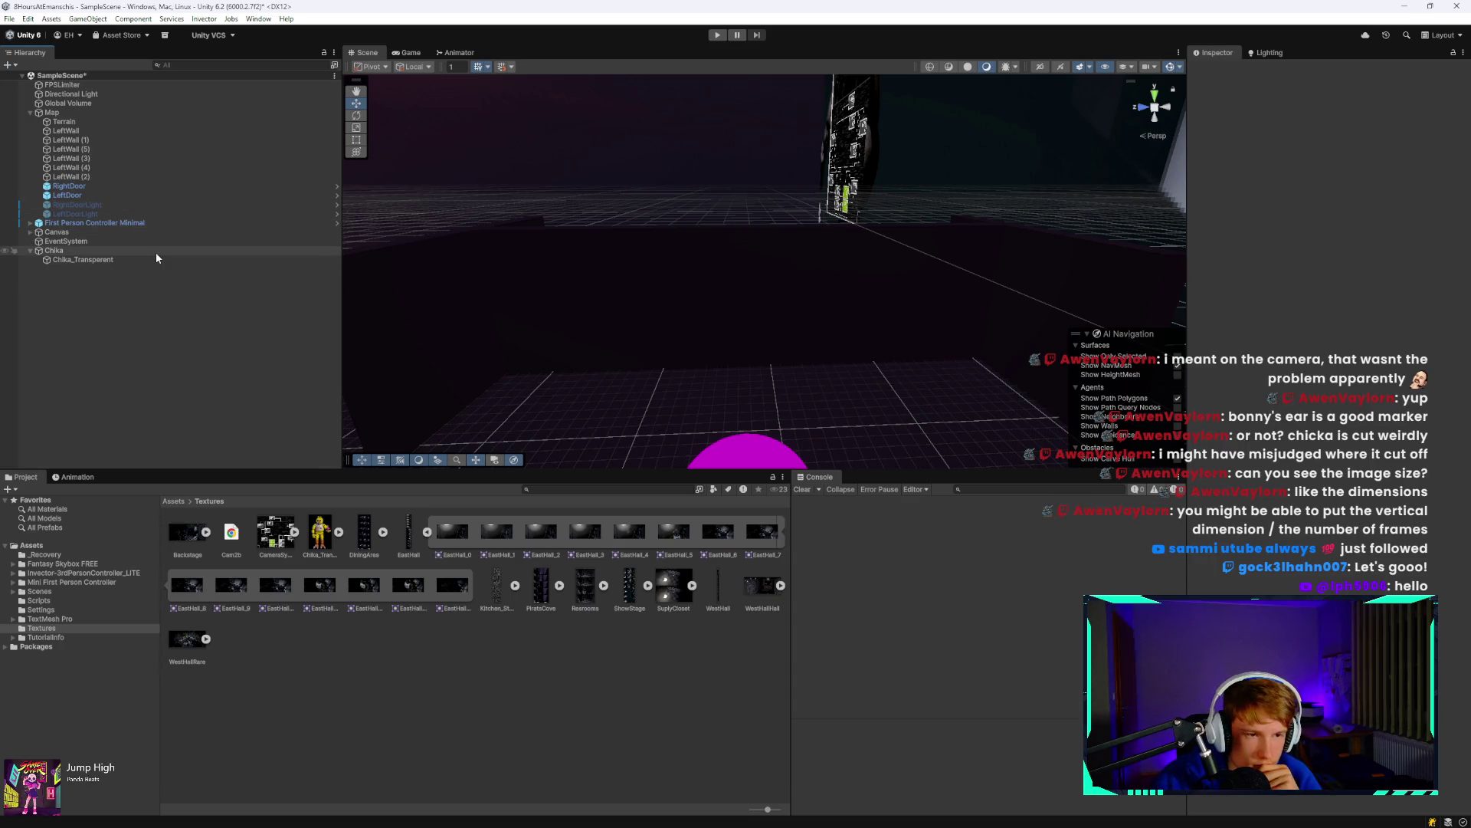
left_click(146, 260)
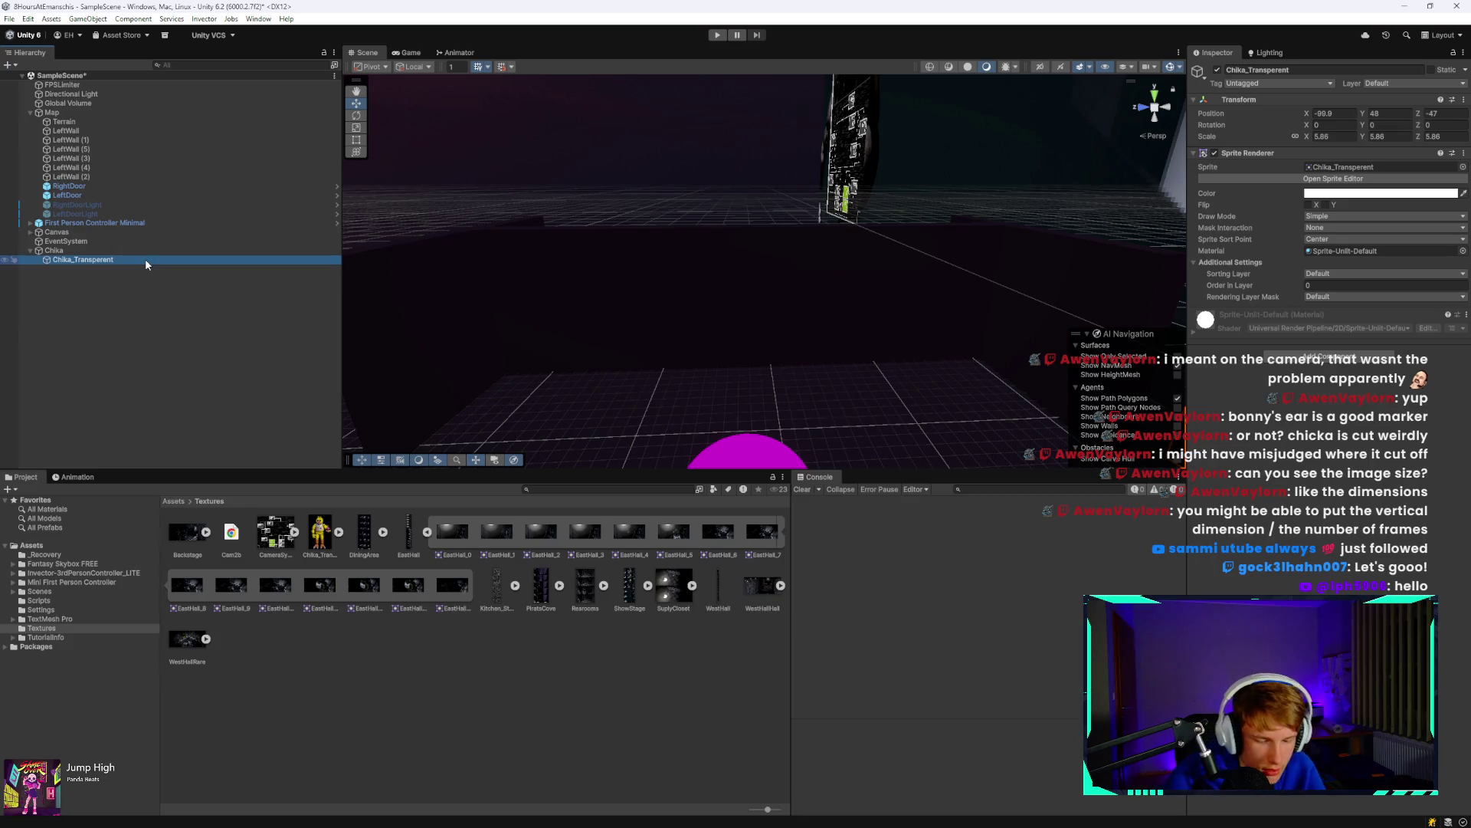
Duplicate the Chika sprite, enter 90 for the copy, scale it to 9.09 and raise it.
key("ctrl+d")
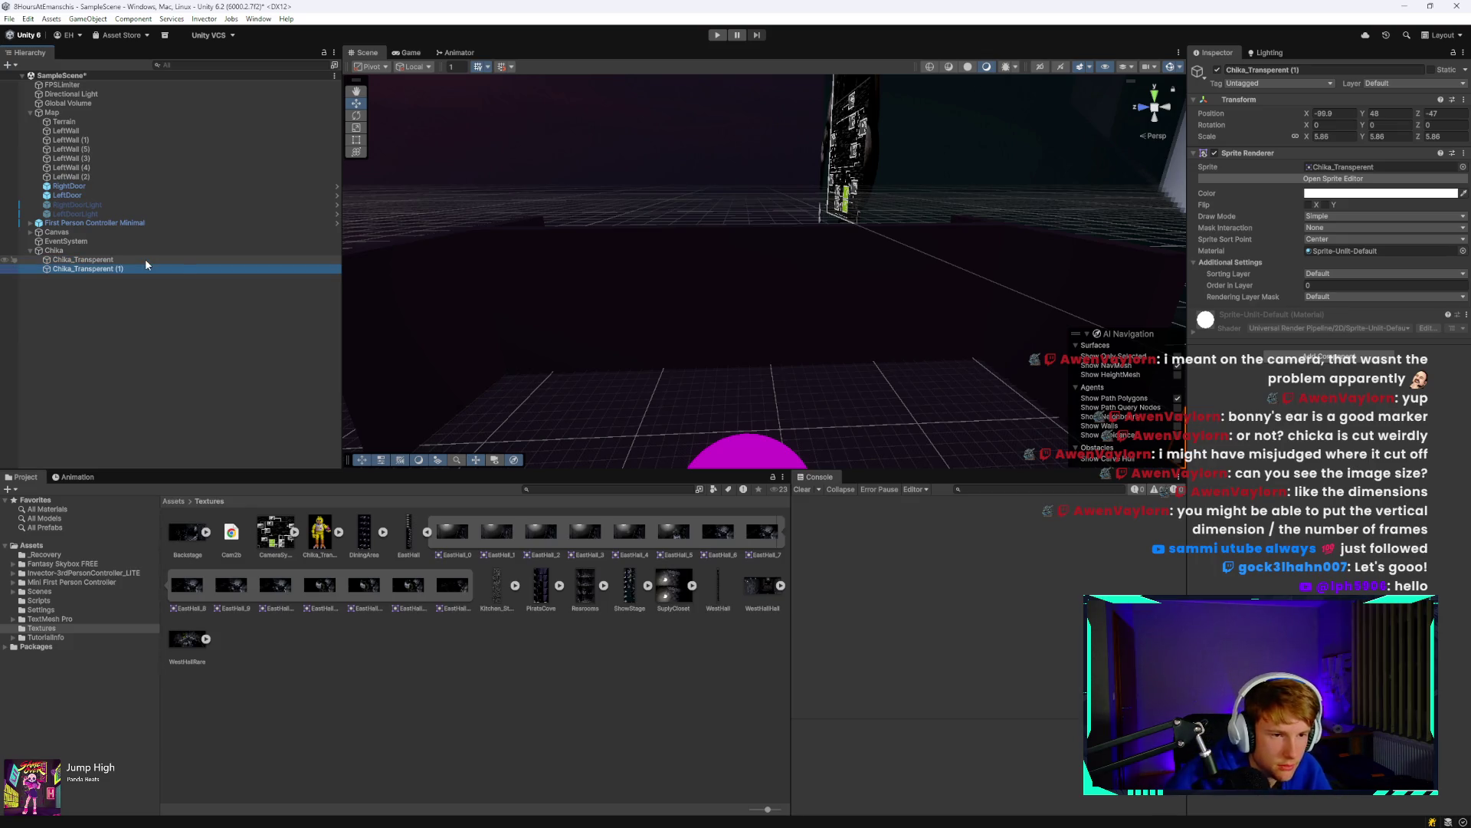
mouse_move(637, 415)
left_mouse_down()
mouse_move(764, 353)
mouse_move(886, 355)
left_mouse_up()
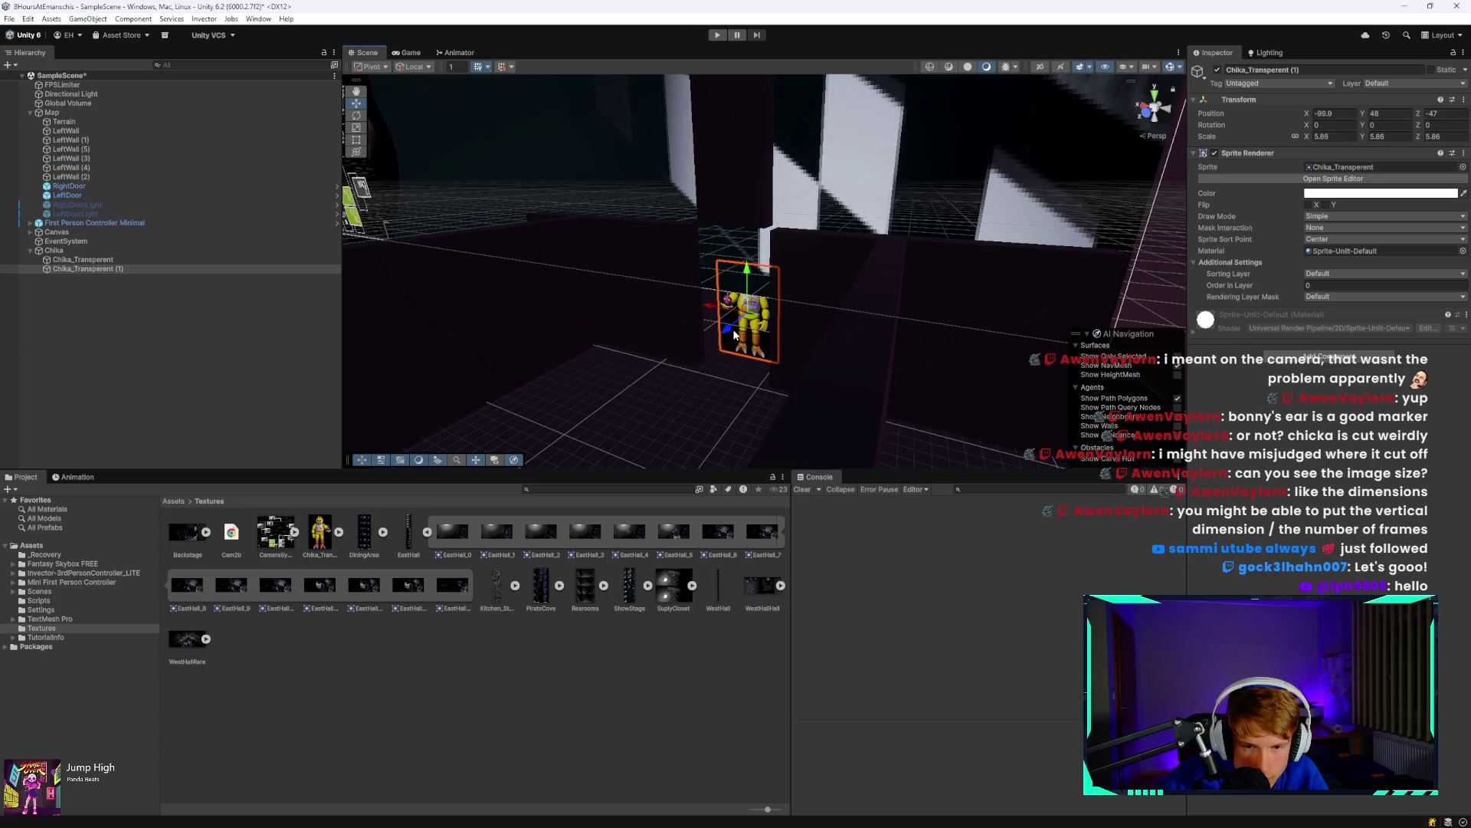
mouse_move(741, 341)
left_mouse_down()
mouse_move(529, 408)
mouse_move(445, 400)
mouse_move(456, 409)
left_mouse_up()
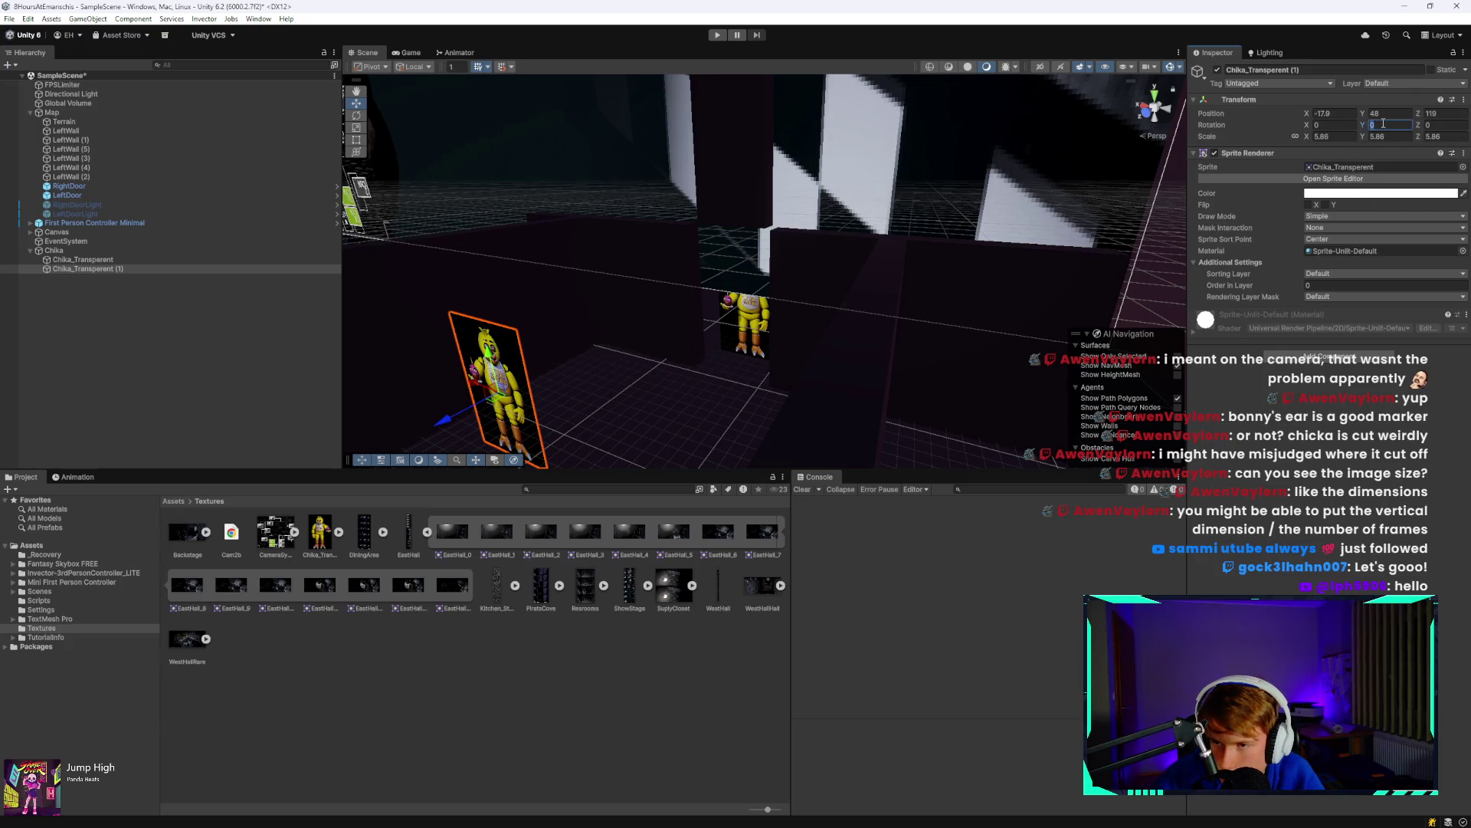
type("90")
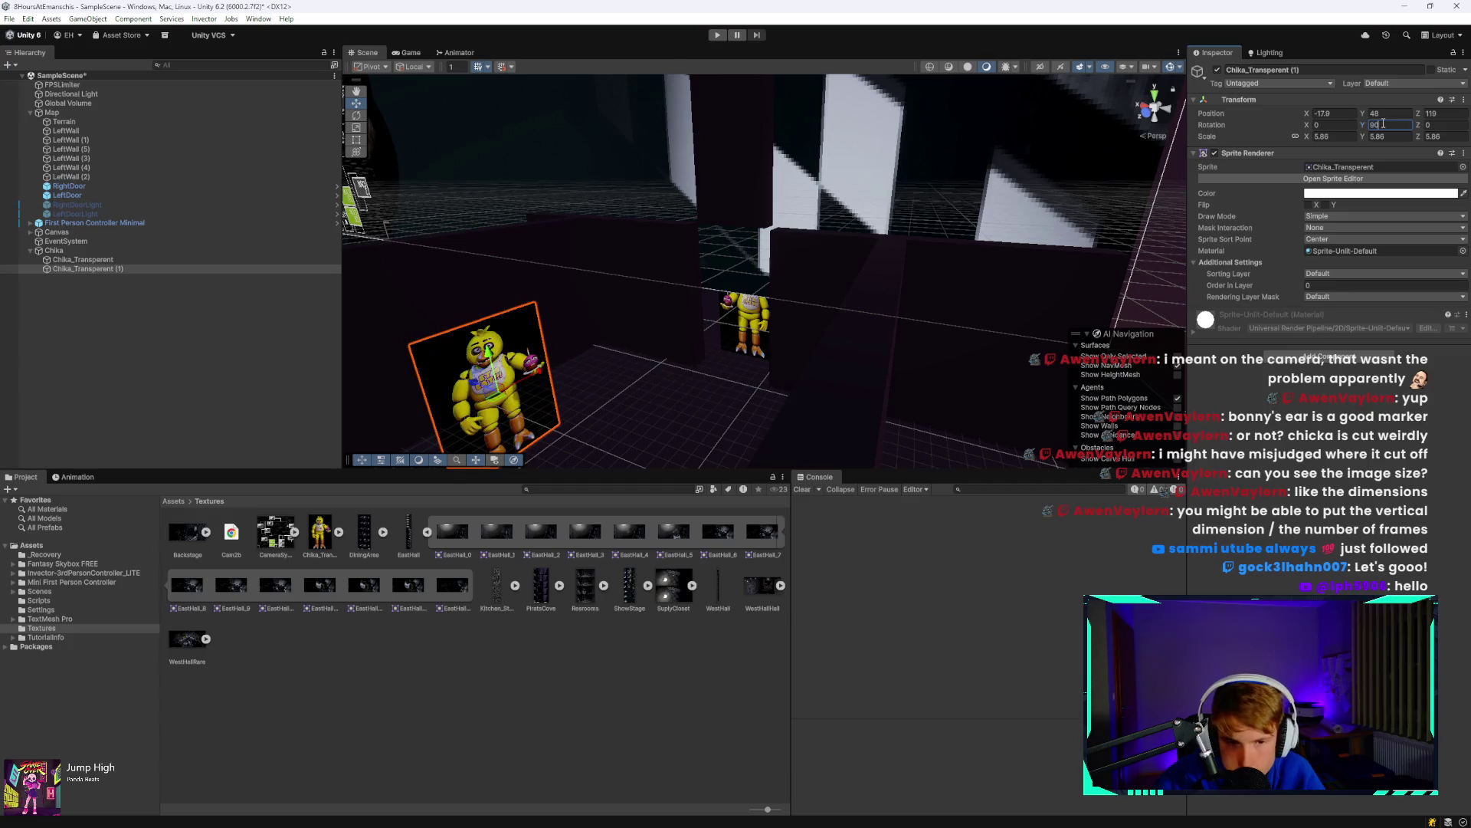
type("f")
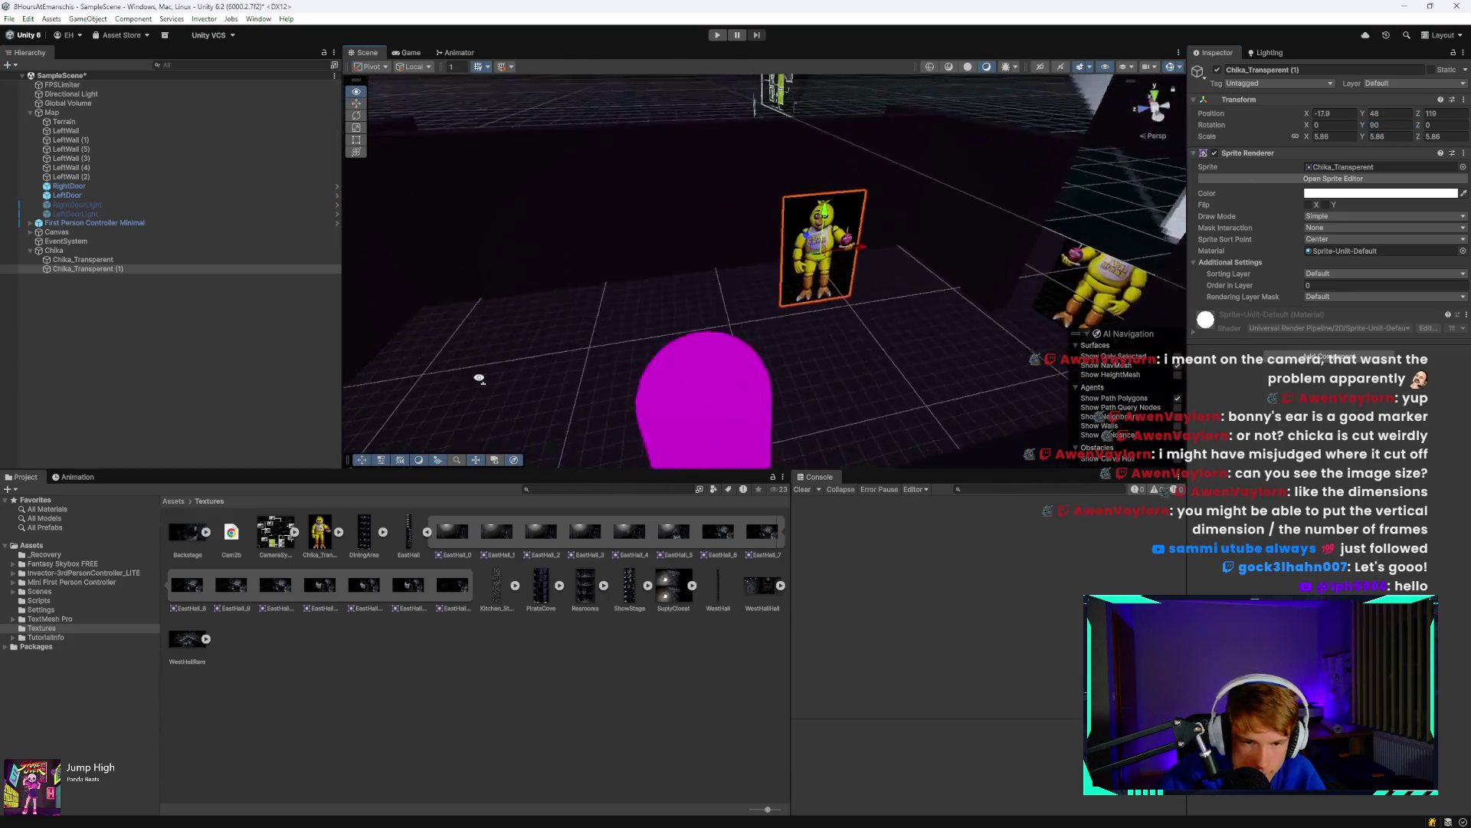
left_click_drag(868, 228, 721, 238)
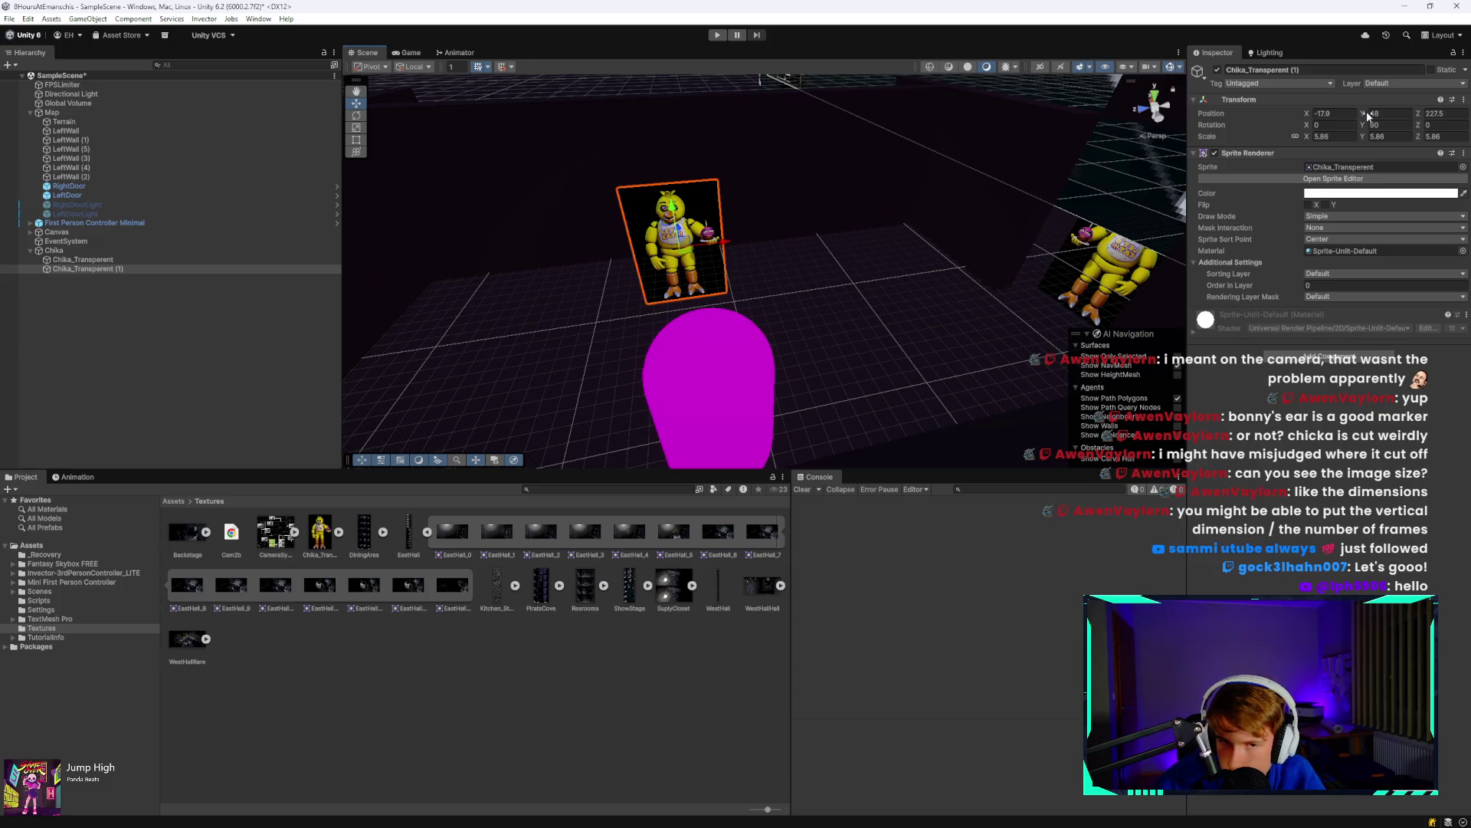
left_click(1316, 138)
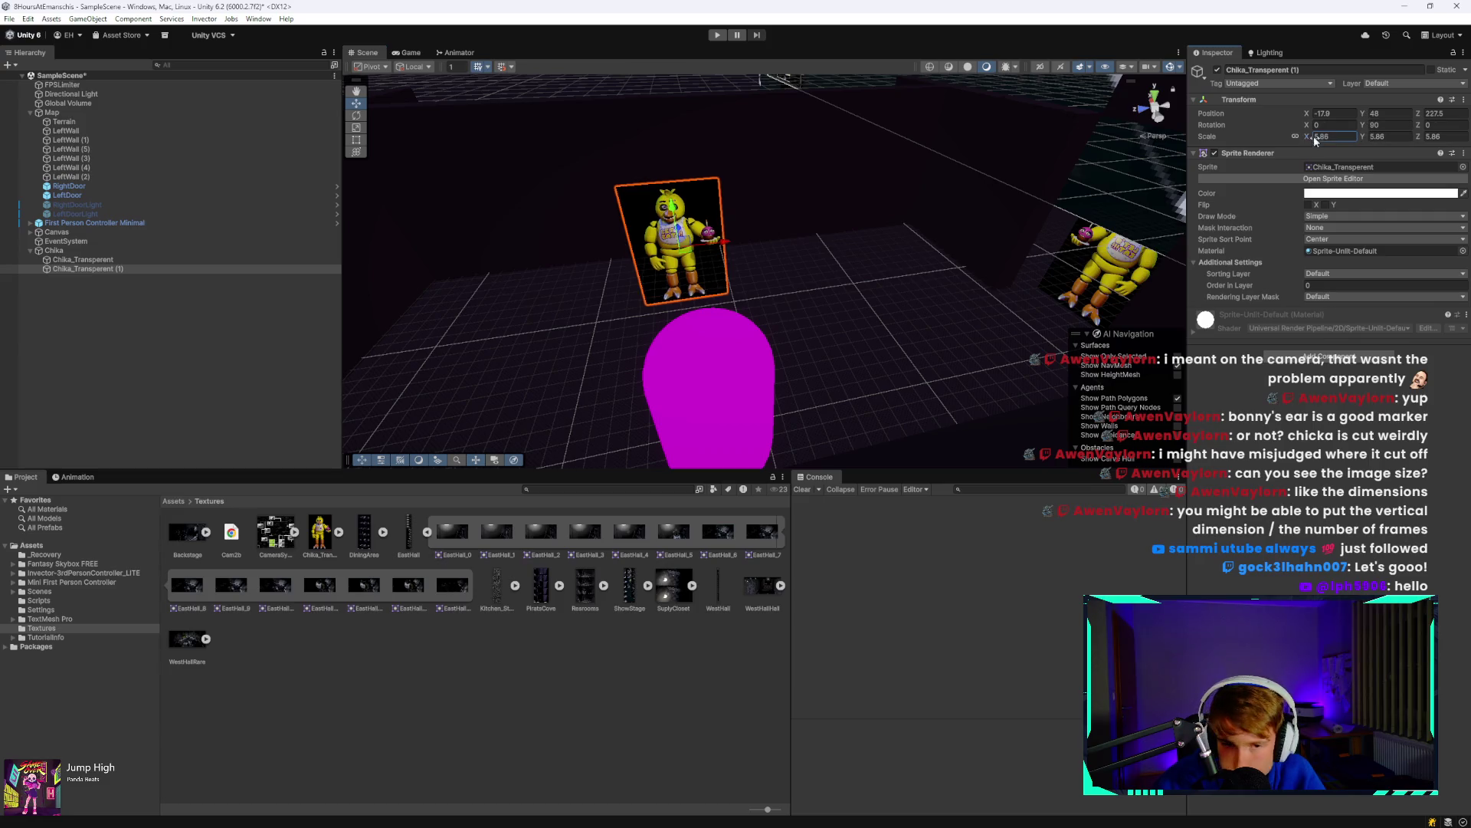
type("9.09")
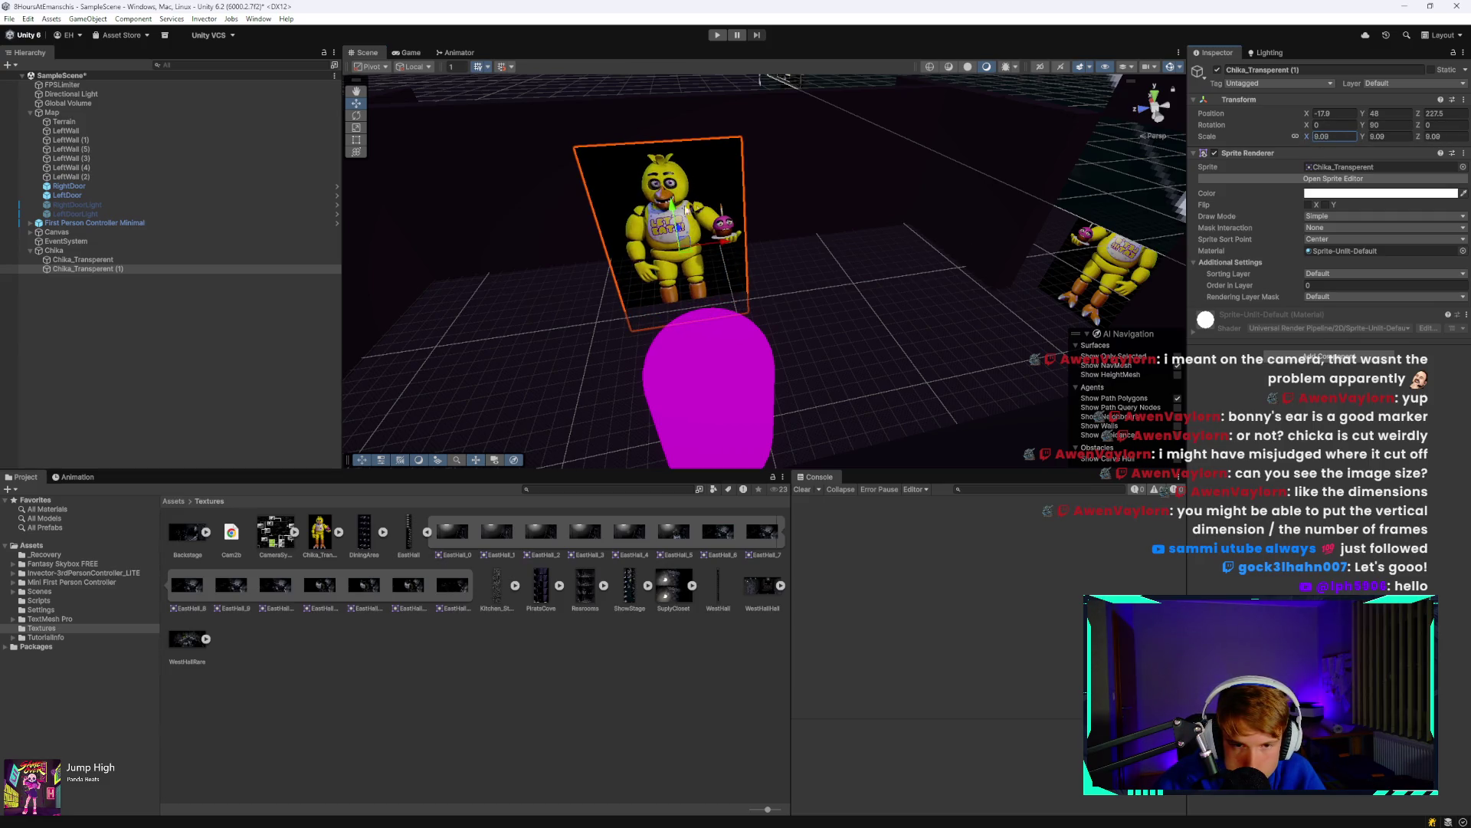
mouse_move(685, 208)
left_mouse_down()
mouse_move(689, 129)
mouse_move(703, 297)
left_mouse_up()
Duplicate the copy again, rotate the second copy around its vertical axis and reposition it.
left_click(145, 269)
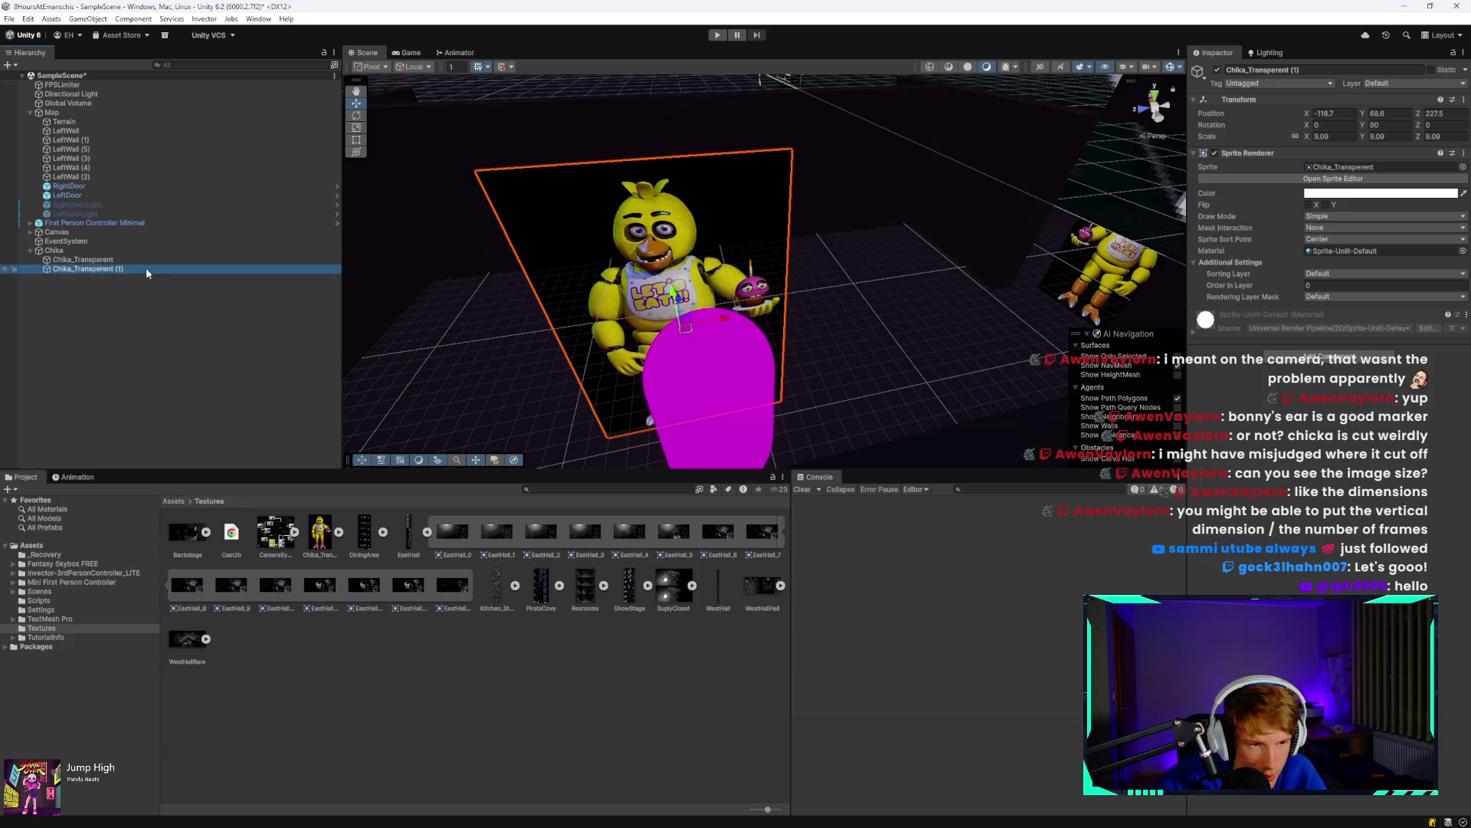
key("ctrl+d")
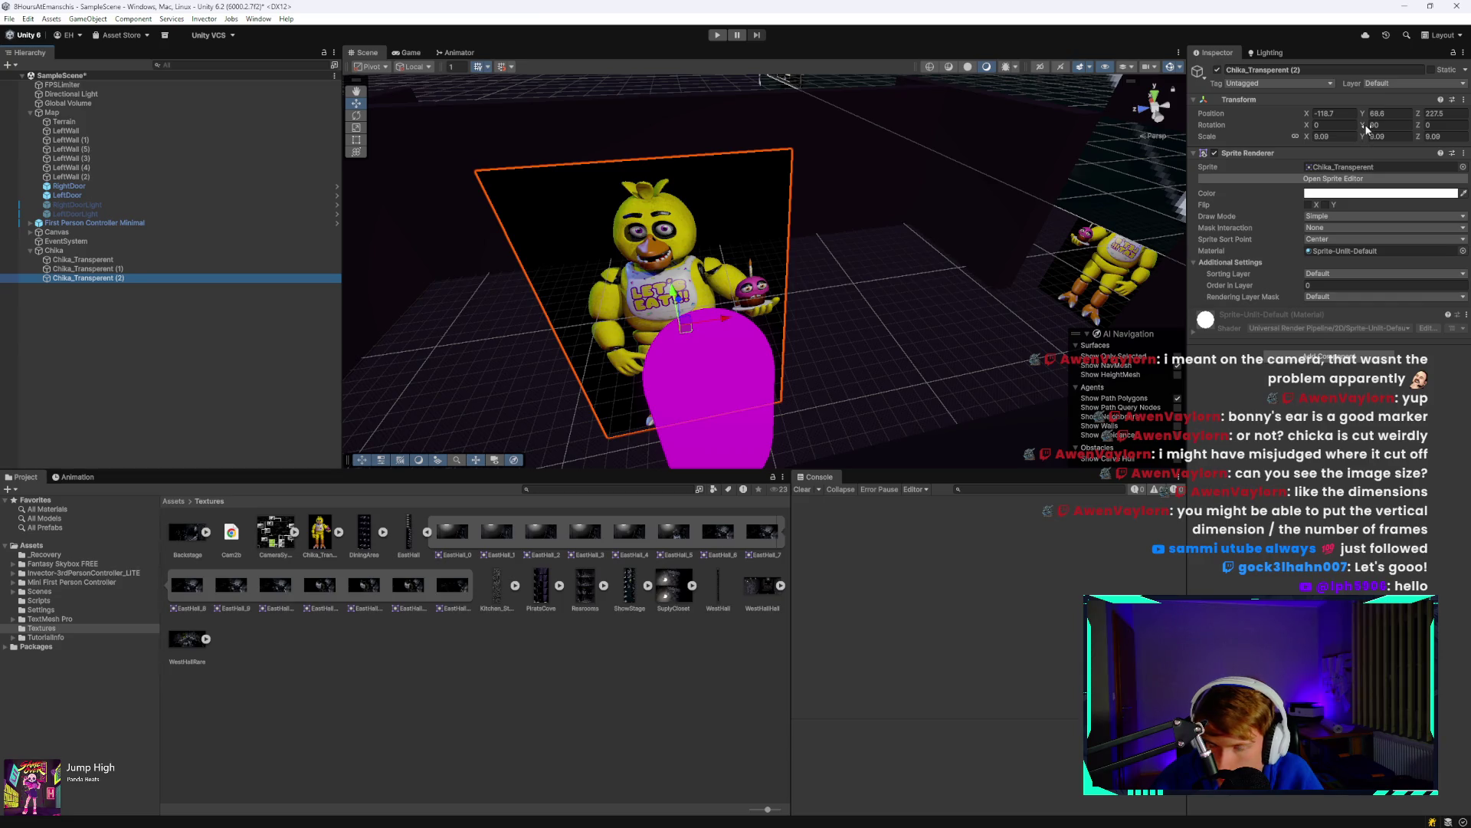
mouse_move(1367, 128)
left_mouse_down()
mouse_move(1456, 131)
mouse_move(269, 159)
left_mouse_up()
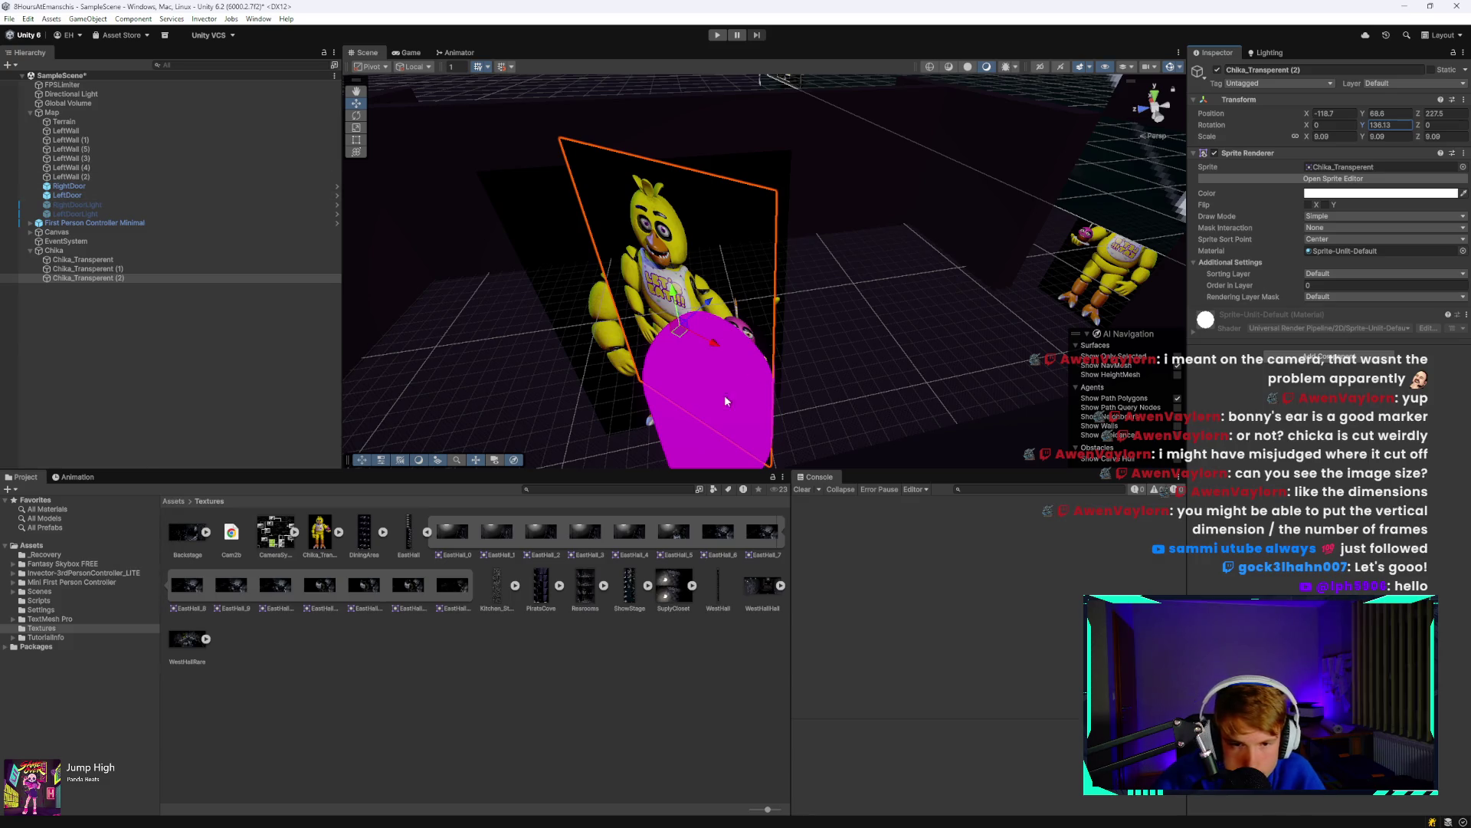
mouse_move(718, 308)
left_mouse_down()
mouse_move(792, 306)
mouse_move(894, 365)
mouse_move(876, 303)
mouse_move(846, 333)
left_mouse_up()
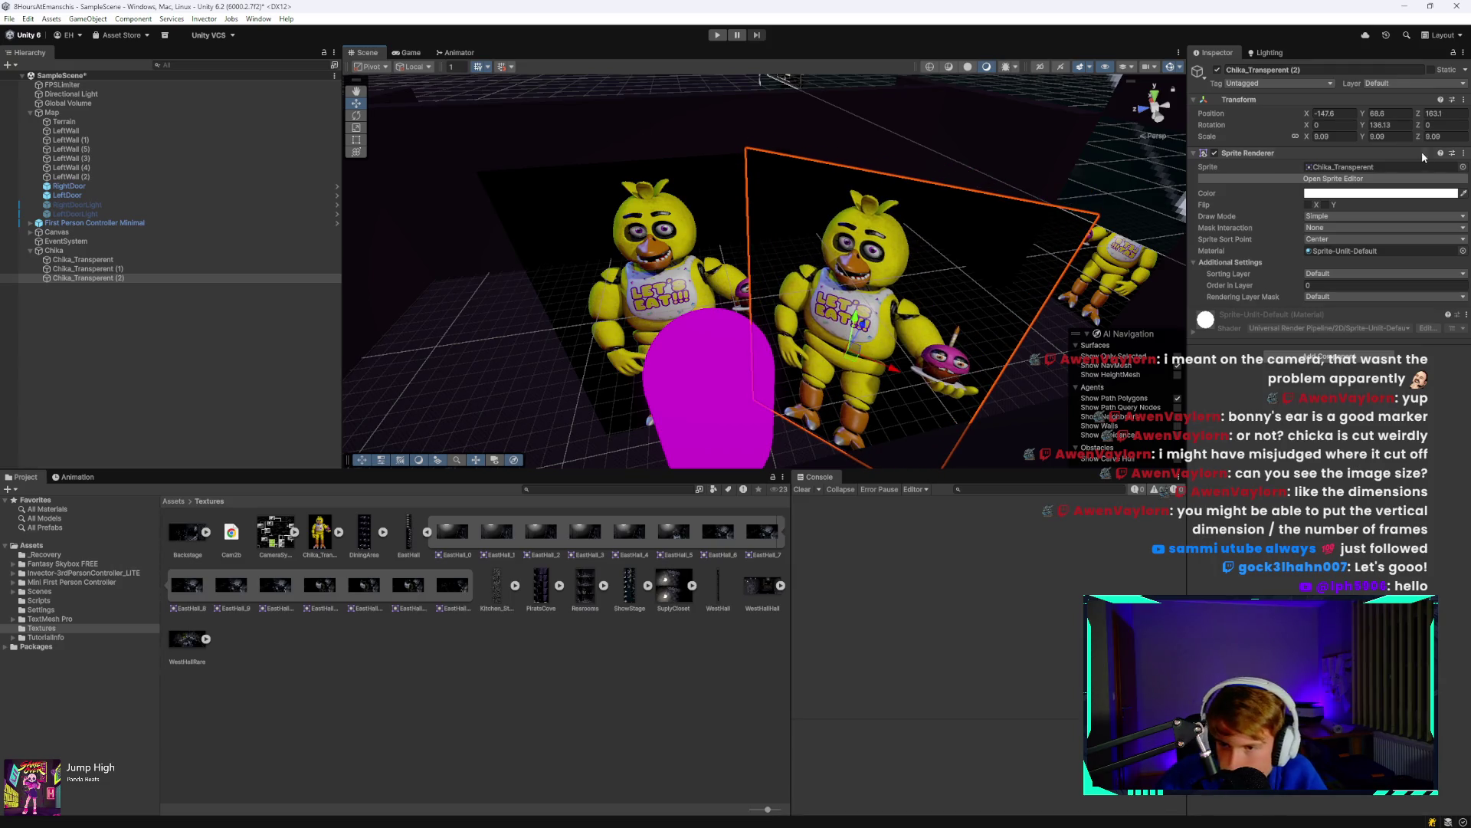
mouse_move(1363, 125)
left_mouse_down()
mouse_move(1345, 125)
mouse_move(1420, 128)
mouse_move(1406, 128)
left_mouse_up()
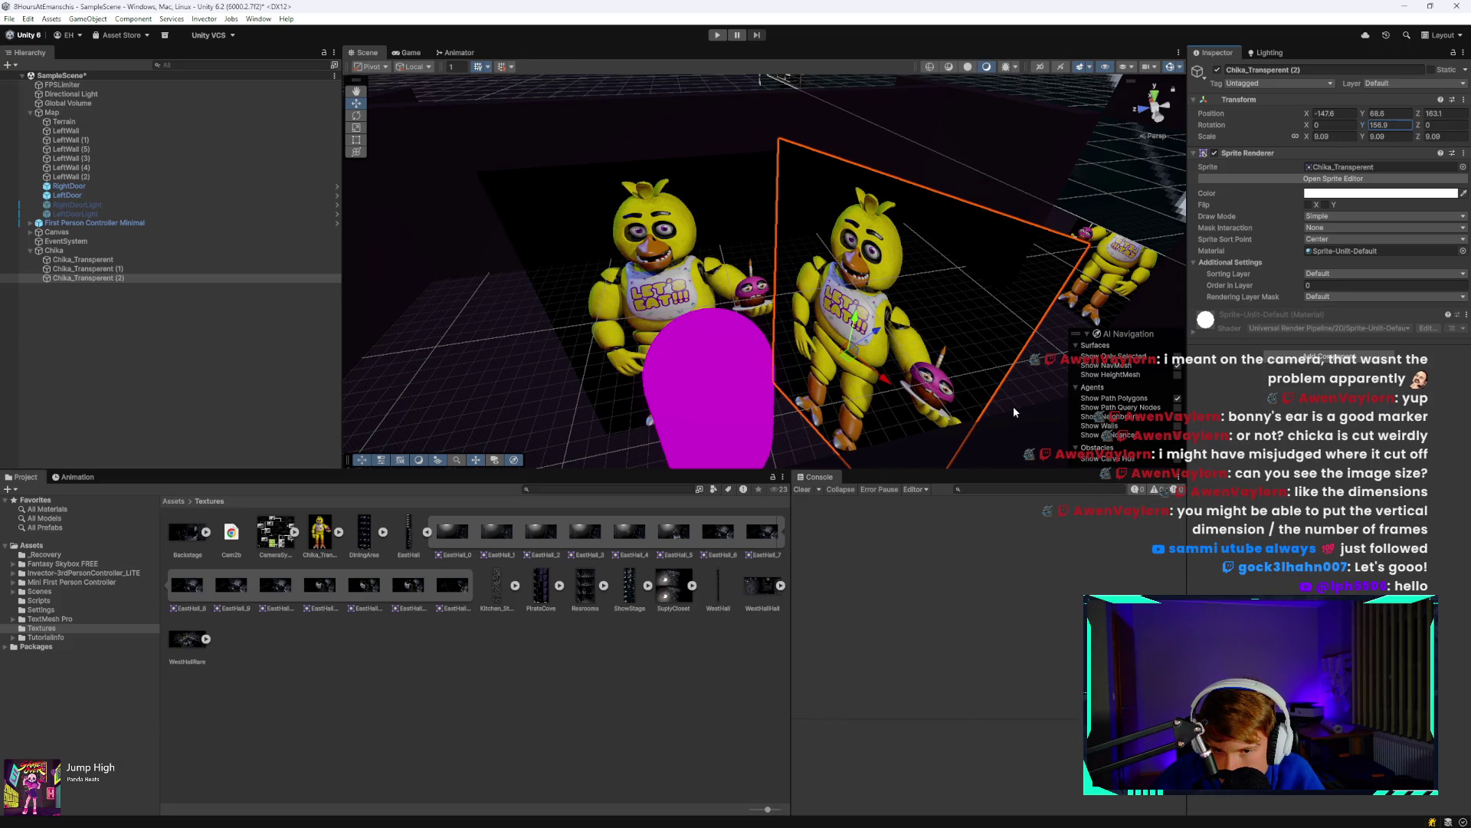
left_click_drag(887, 380, 882, 363)
Add a third copy with rotation -13.9, placed at X -145.1, Z 258.4.
left_click(130, 279)
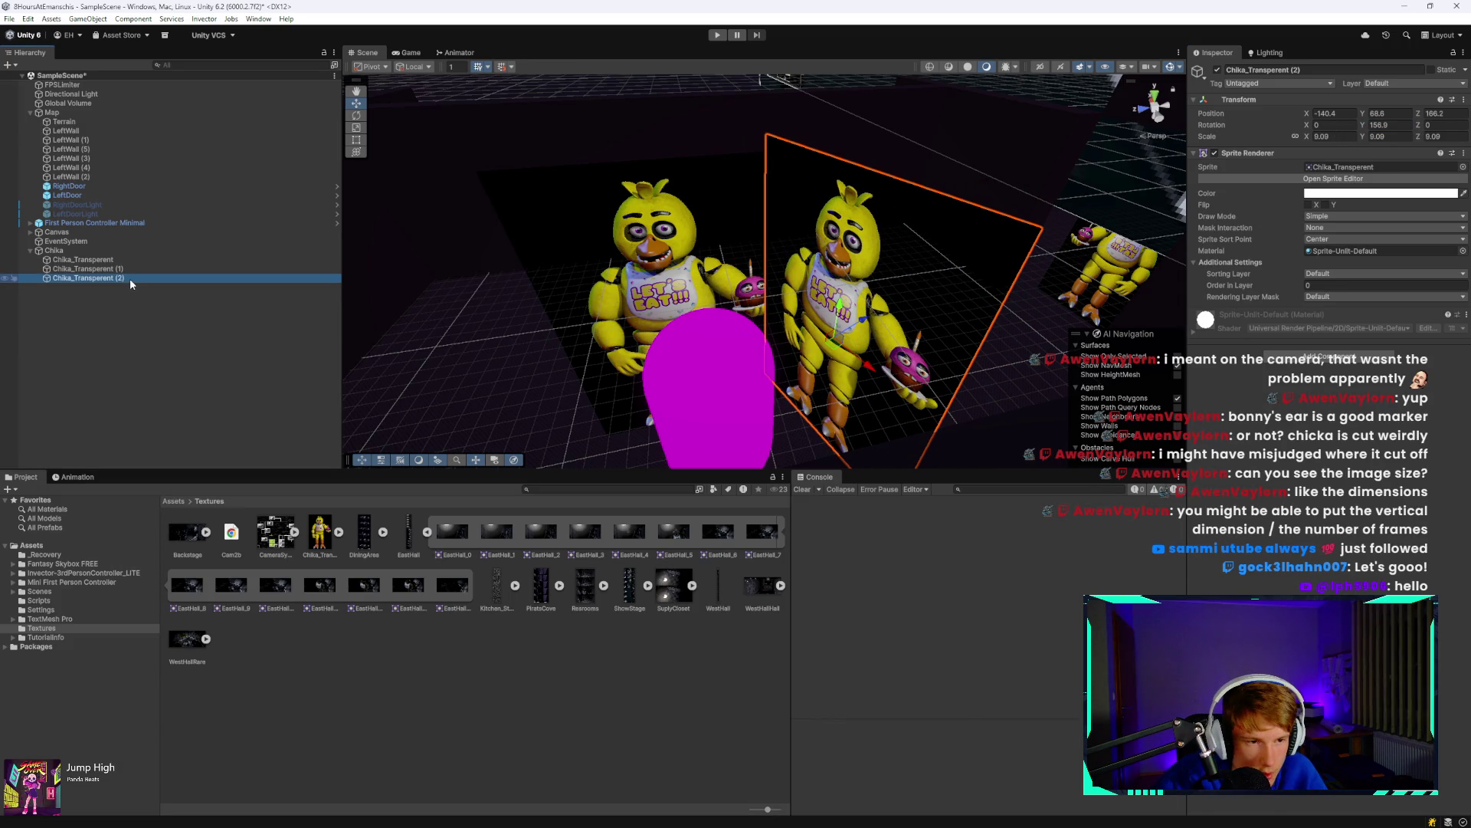
key("ctrl+d")
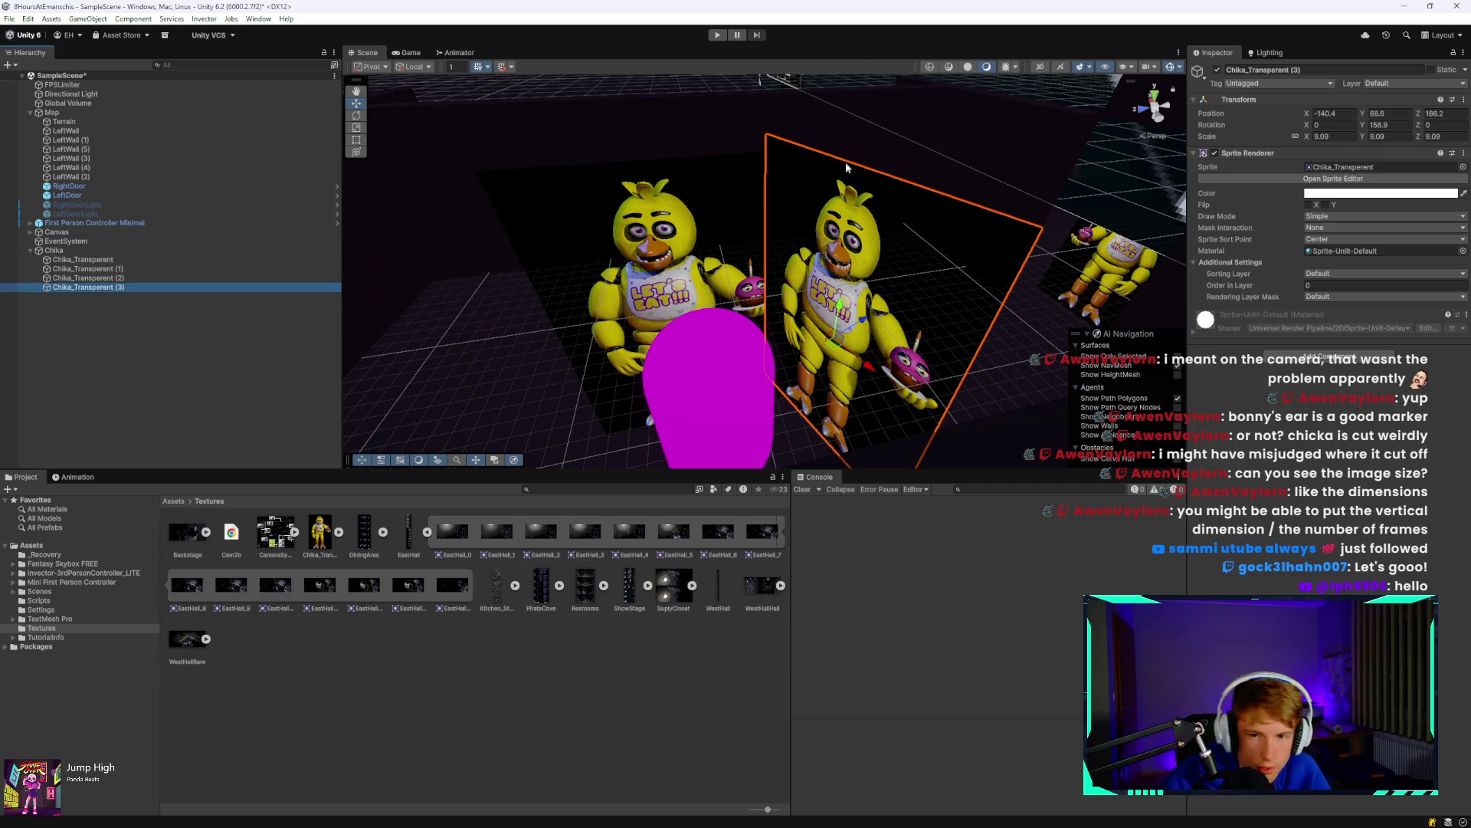
mouse_move(843, 328)
left_mouse_down()
mouse_move(767, 383)
mouse_move(598, 459)
left_mouse_up()
double_click(1379, 125)
type("-13.9")
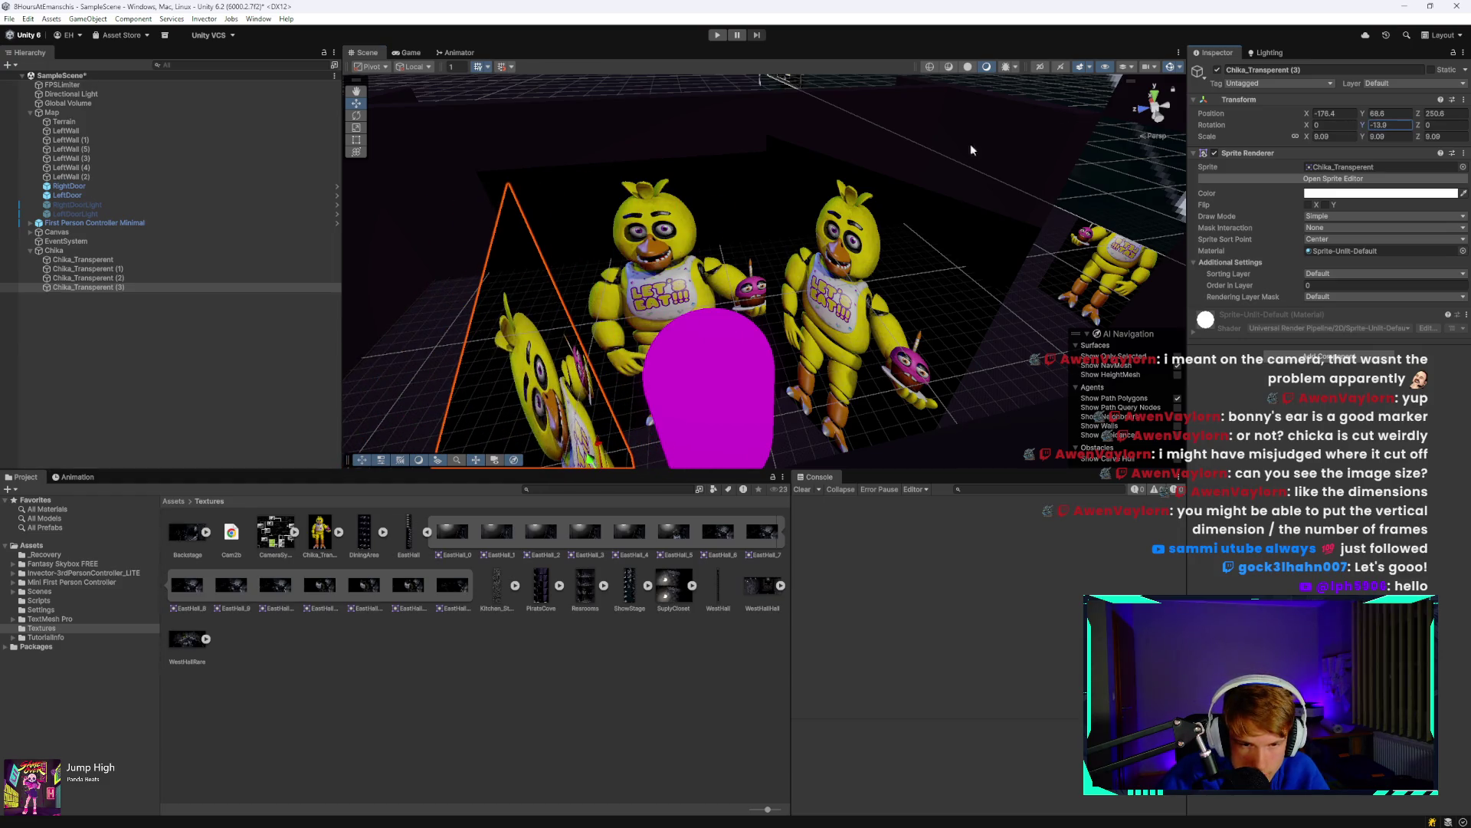
scroll(805, 207, "down", 5)
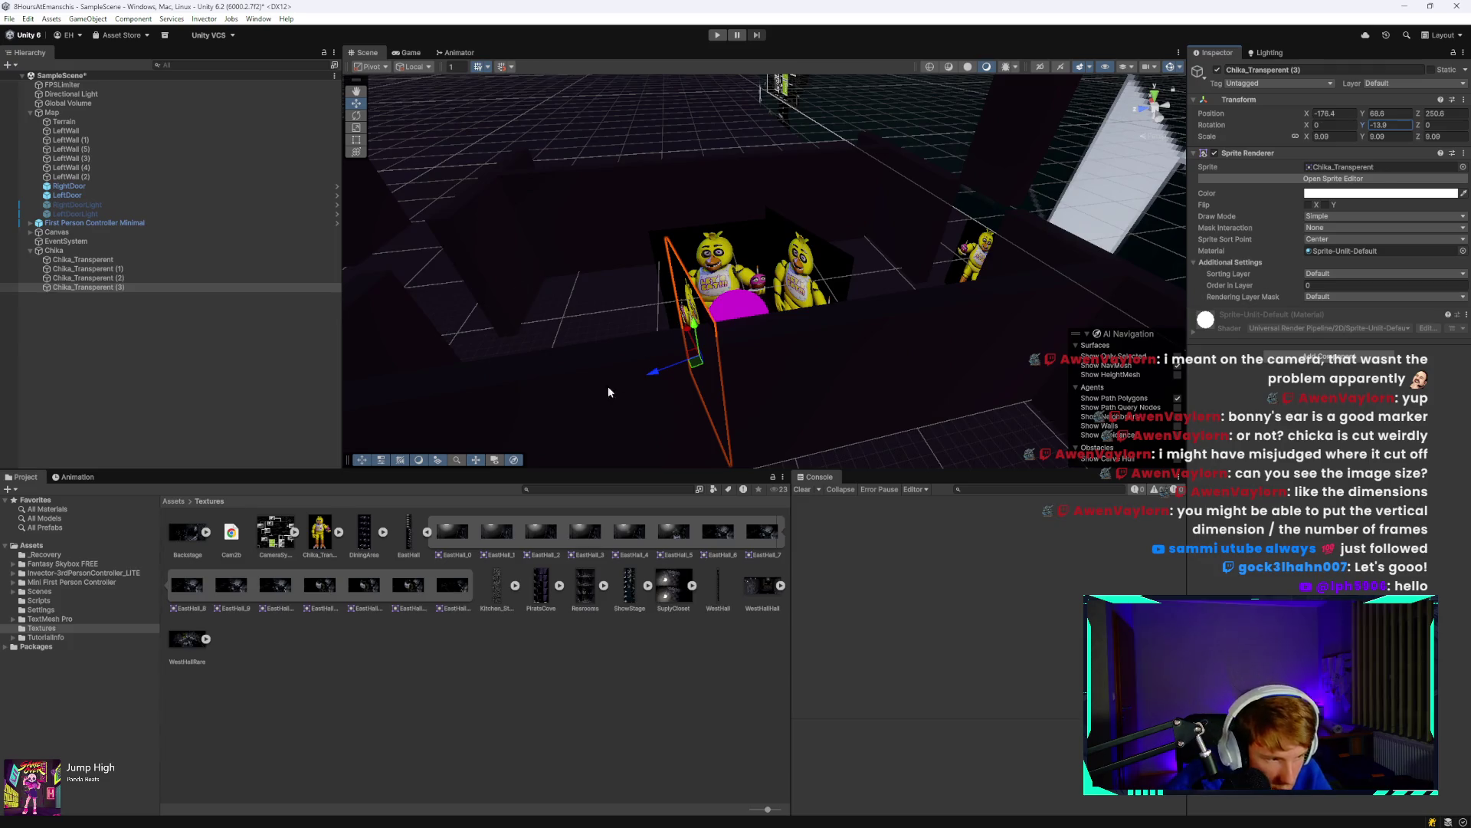
left_click_drag(690, 337, 665, 290)
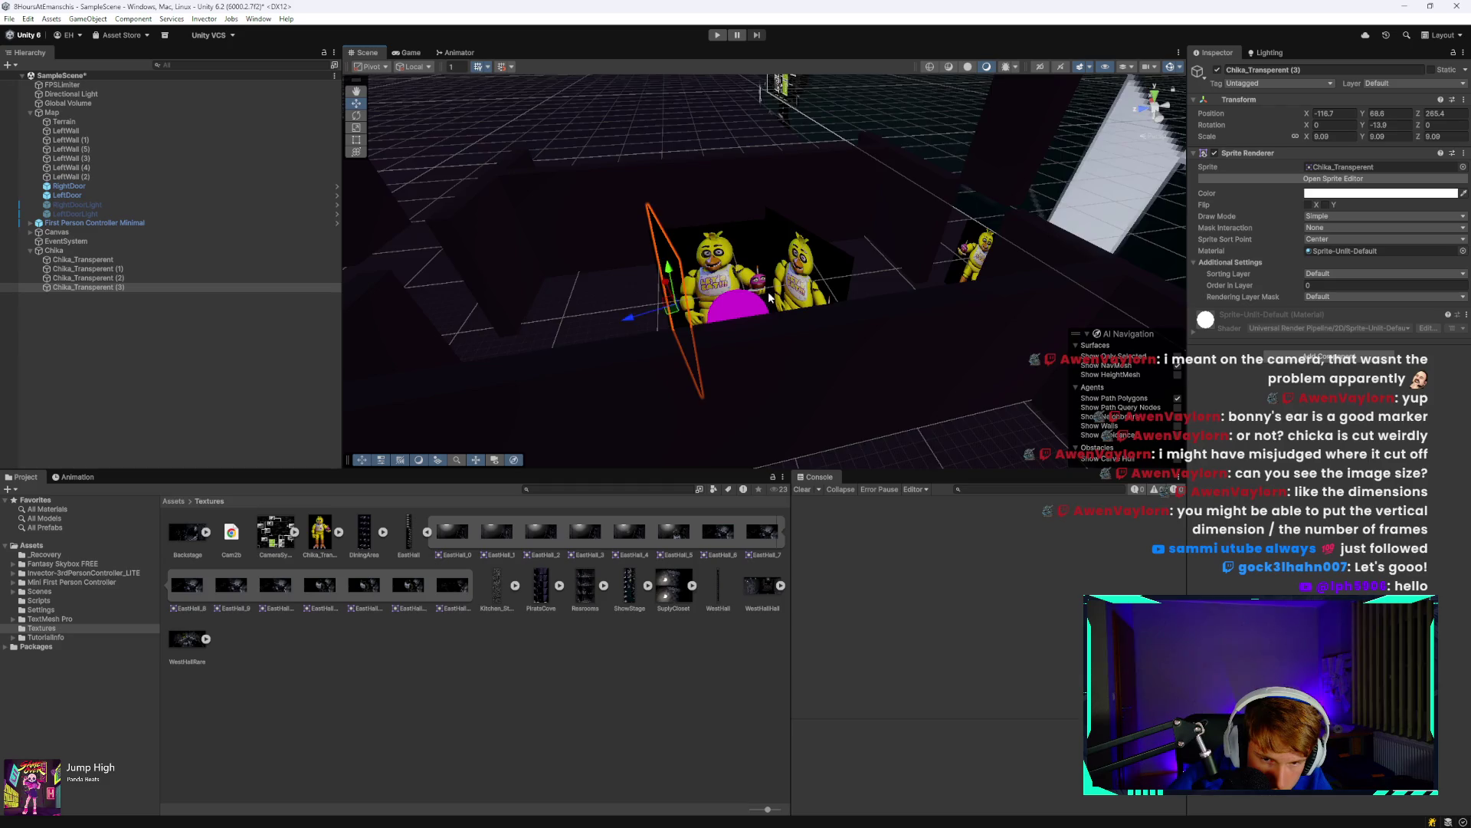
key("f")
scroll(768, 291, "down", 3)
mouse_move(768, 291)
left_mouse_down()
mouse_move(1066, 214)
mouse_move(648, 236)
mouse_move(776, 204)
mouse_move(787, 233)
left_mouse_up()
key("f")
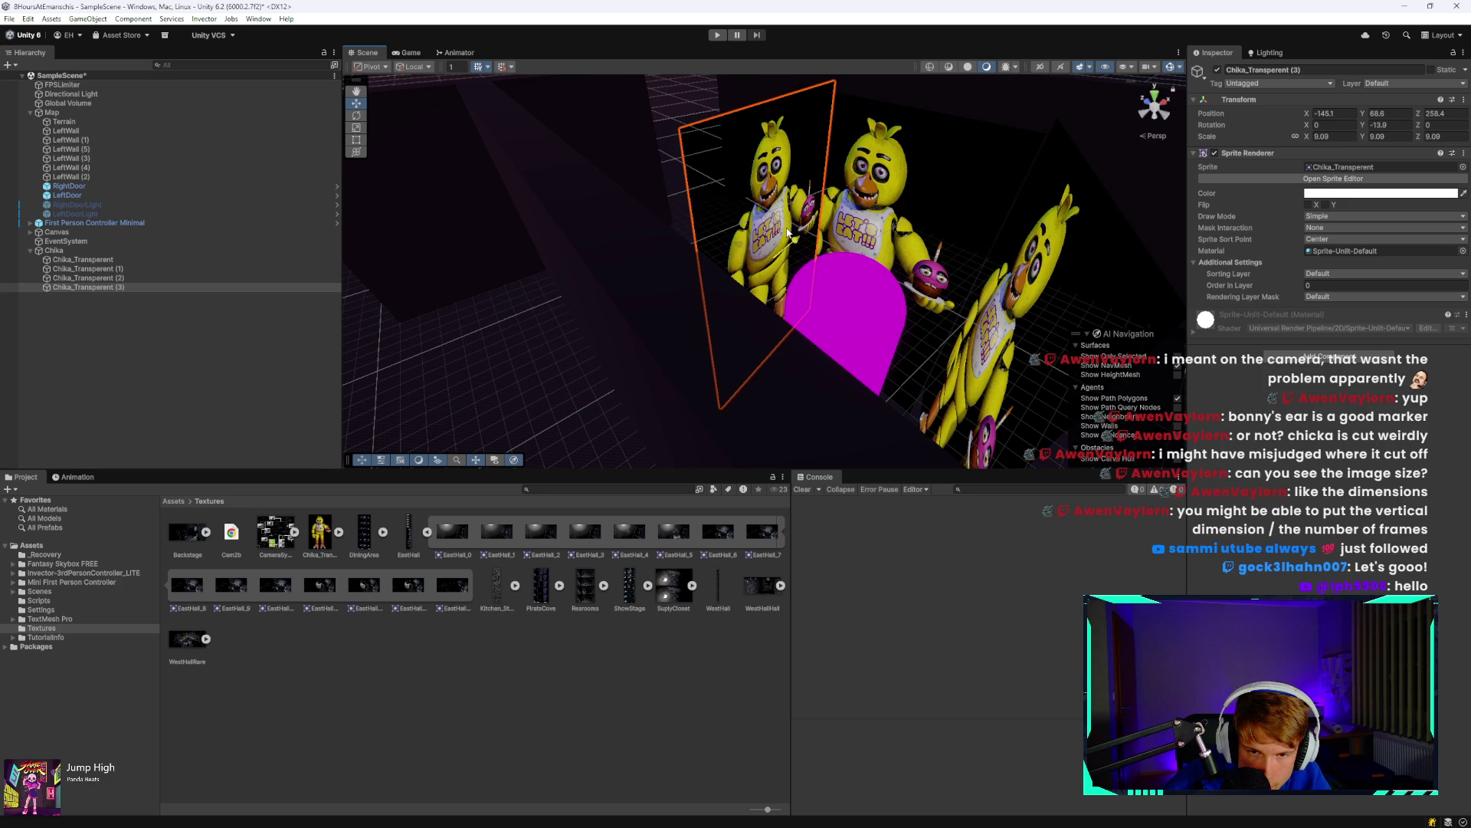
scroll(850, 200, "down", 5)
Playtest the game in the Game view, stop it, and select the three Chika_Transperent copies.
left_click(410, 53)
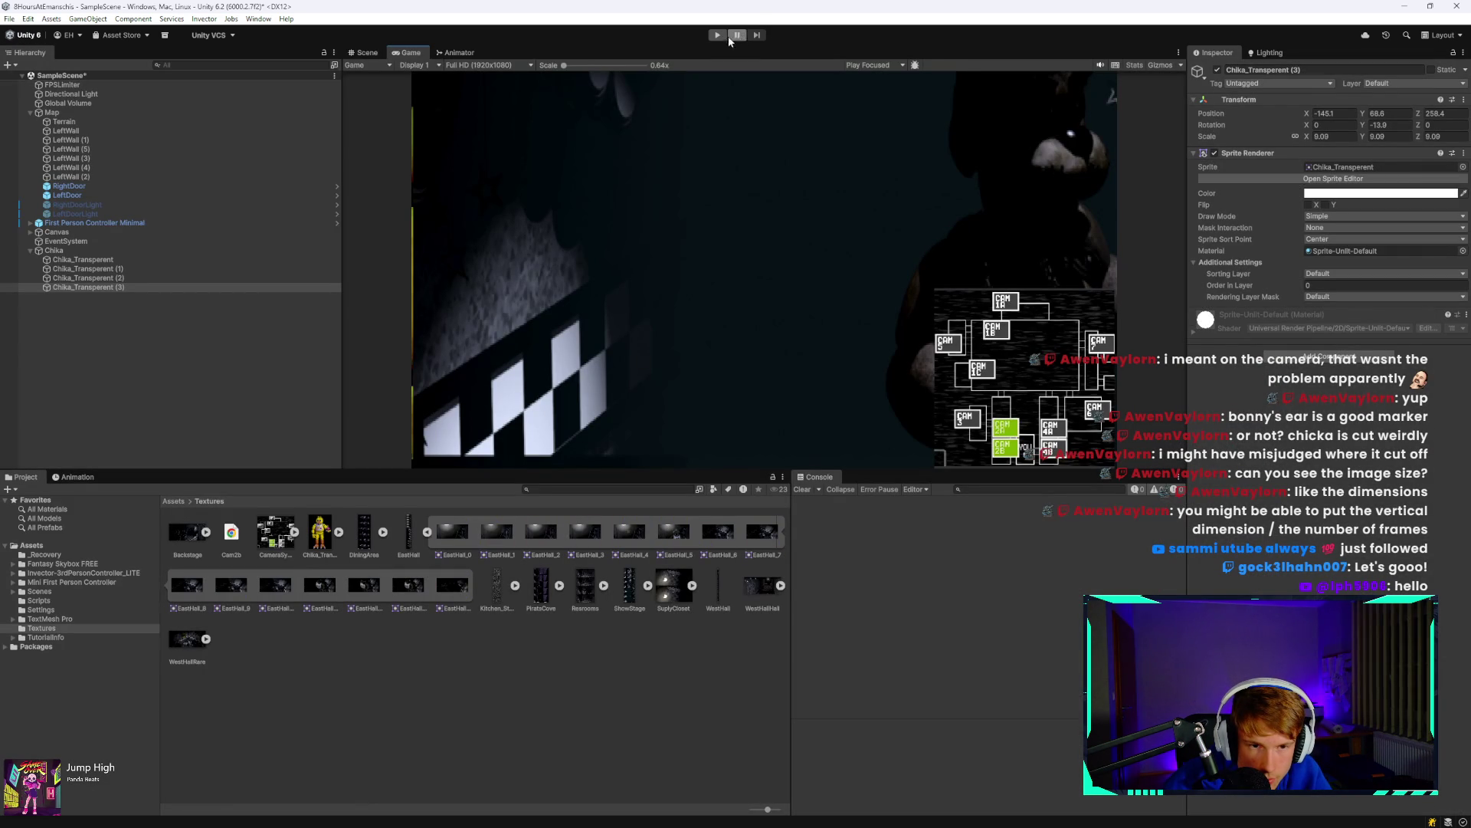
left_click(719, 35)
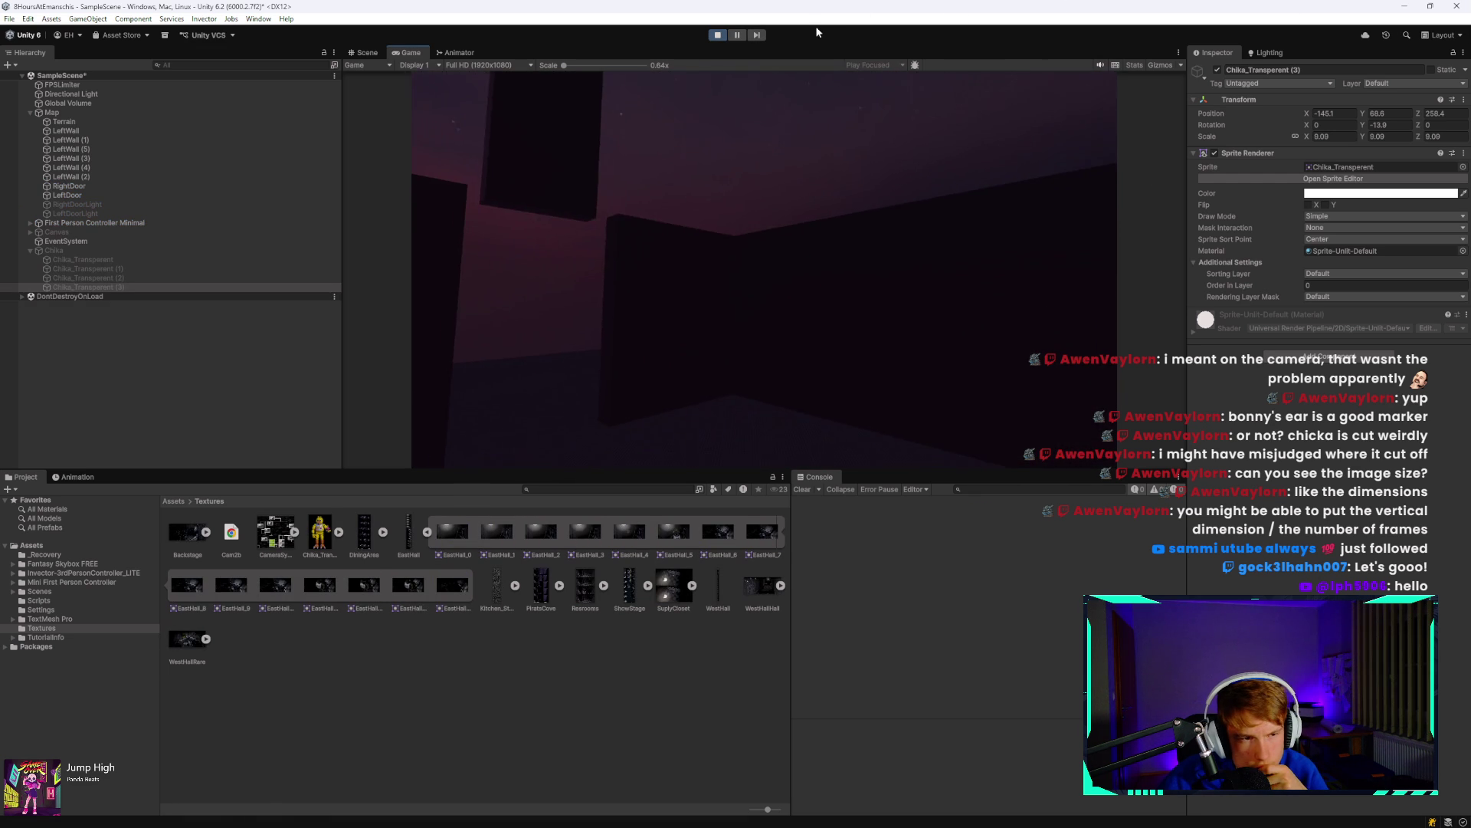
left_click(713, 36)
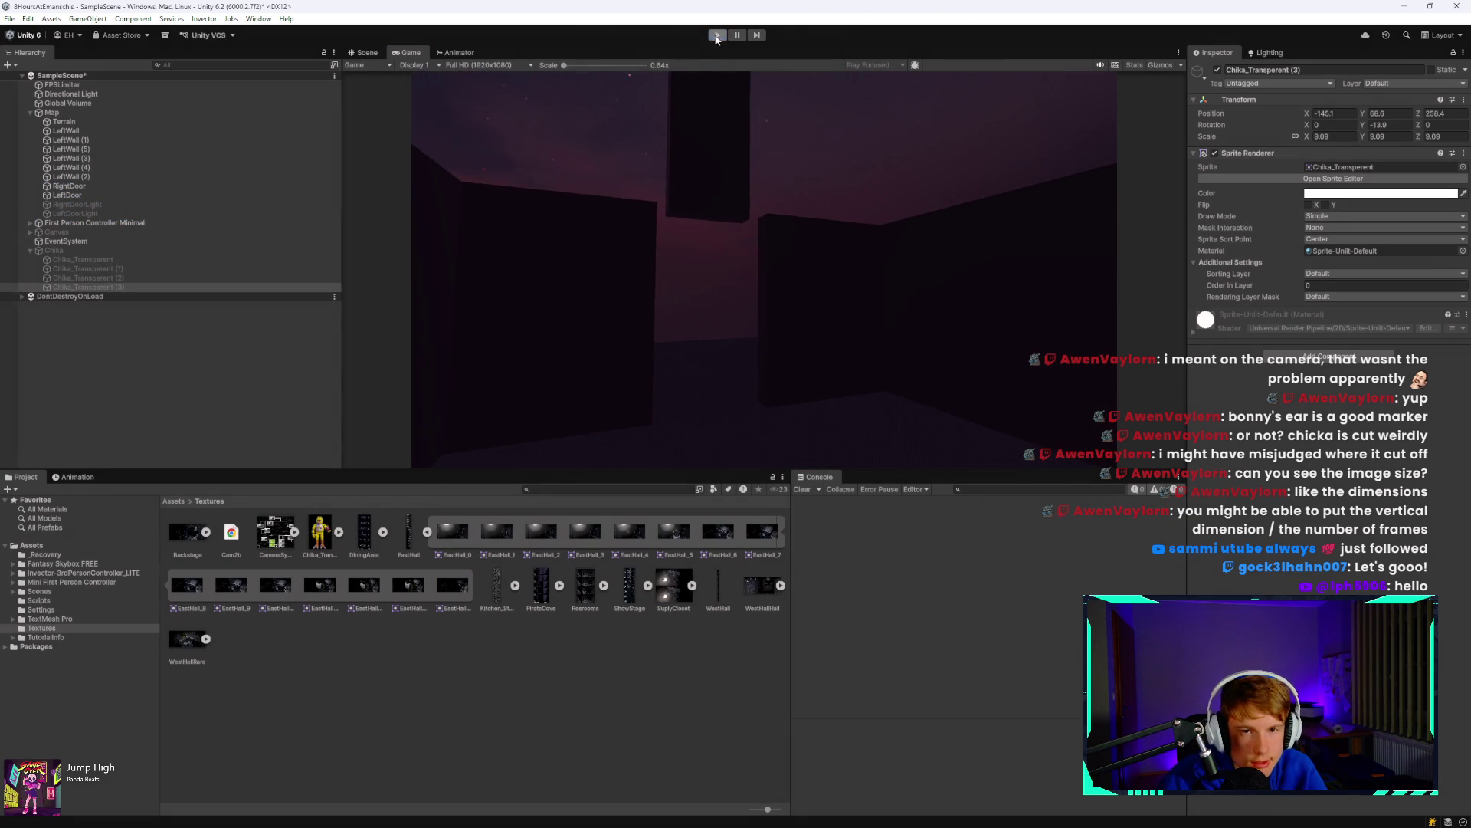
left_click(158, 268)
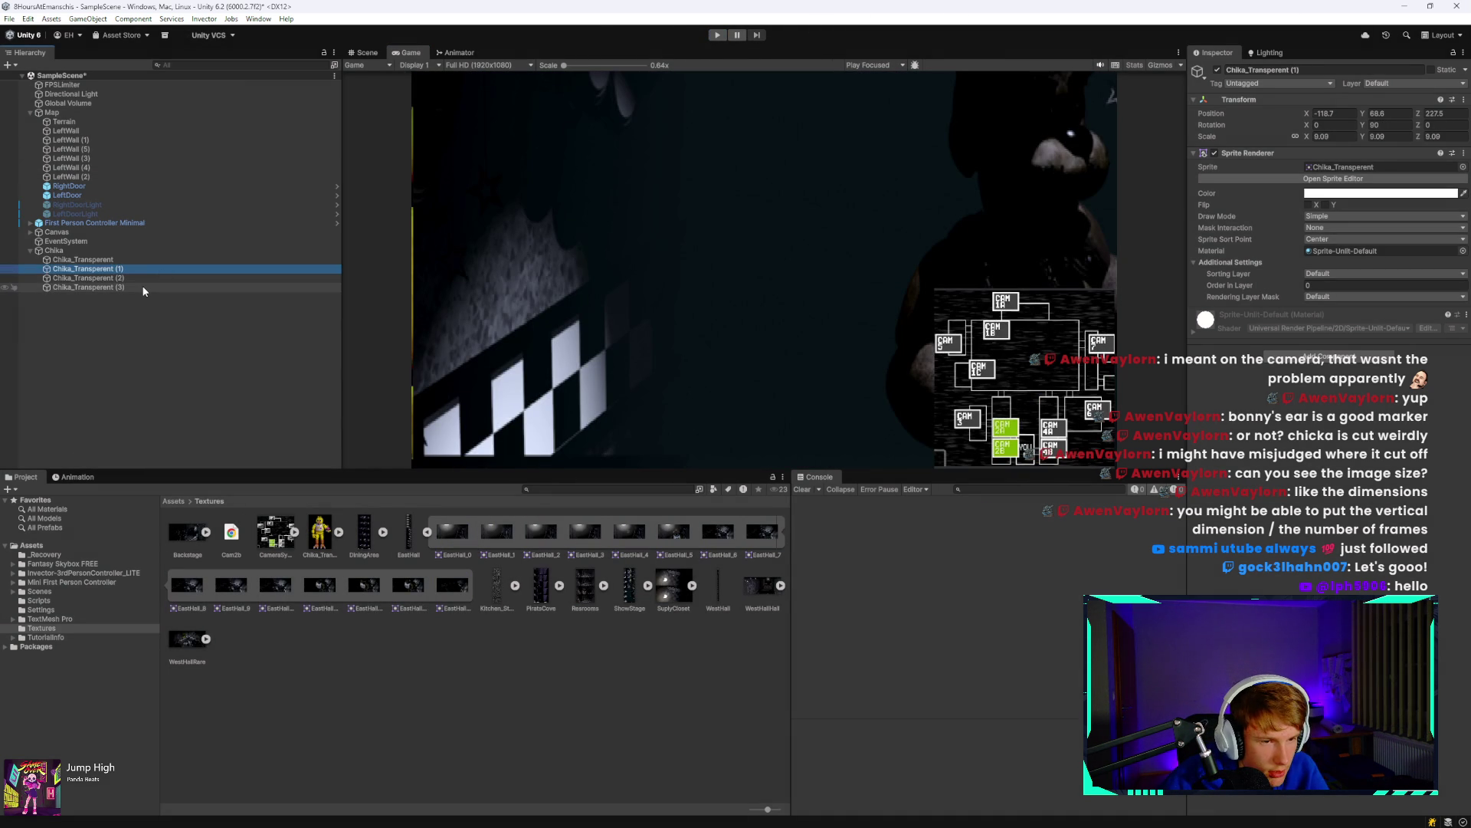
left_click(144, 288, "shift")
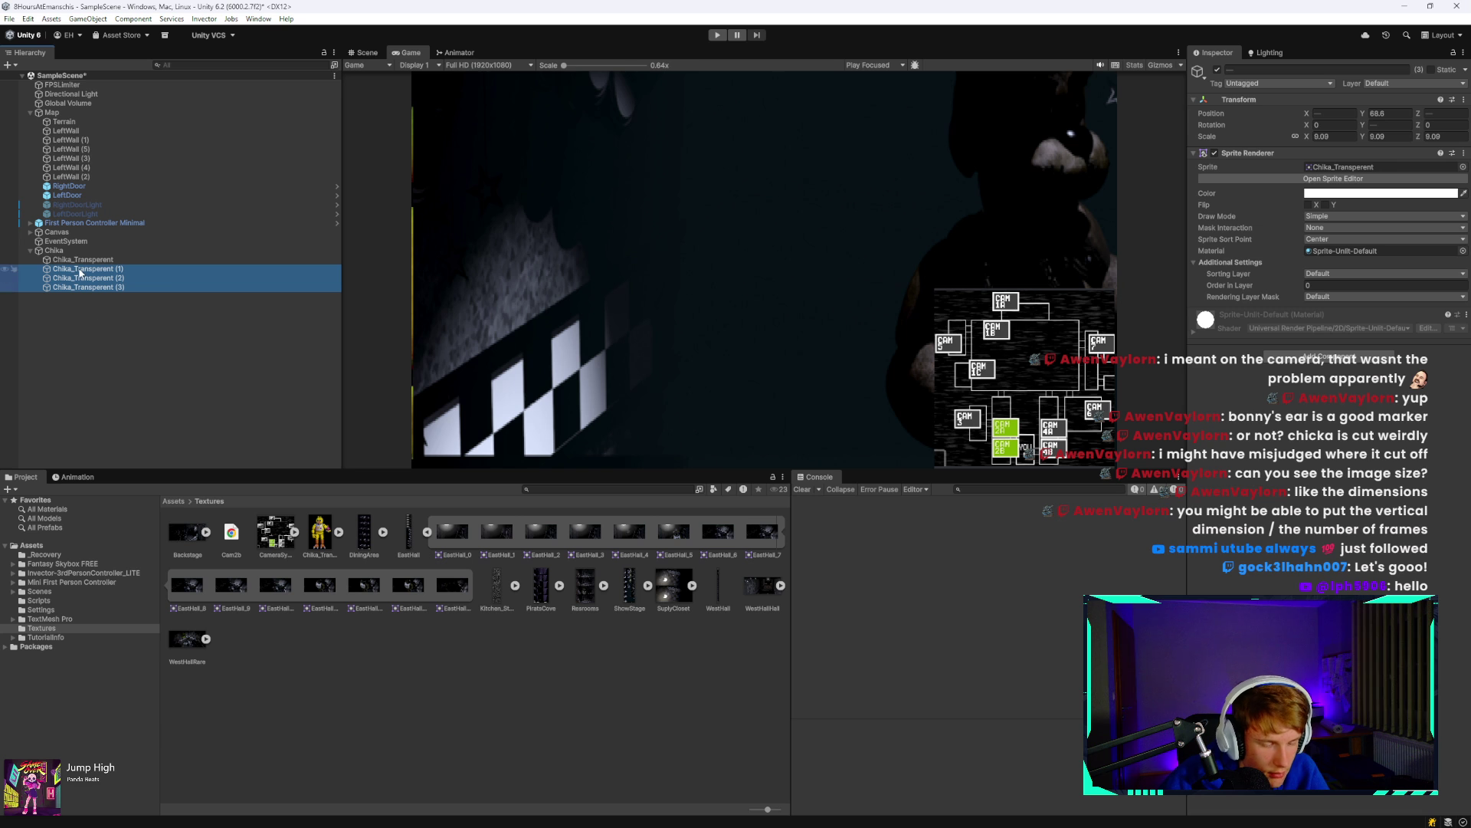
Create an empty object named ChikaJumpscare and parent the three Chika_Transperent copies under it.
mouse_move(79, 272)
left_mouse_down()
mouse_move(39, 260)
mouse_move(26, 277)
left_mouse_up()
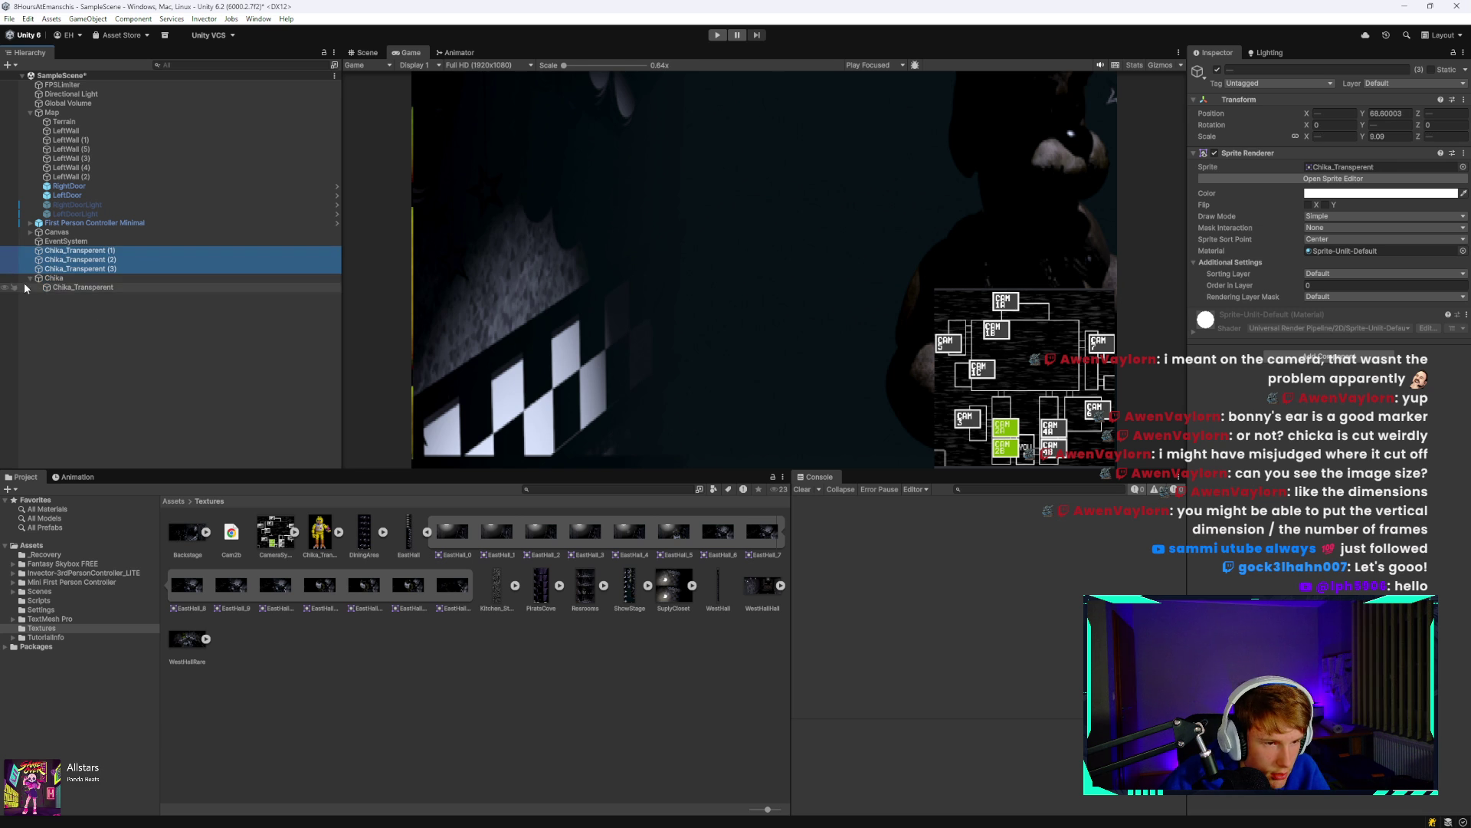
left_click(30, 278)
right_click(51, 336)
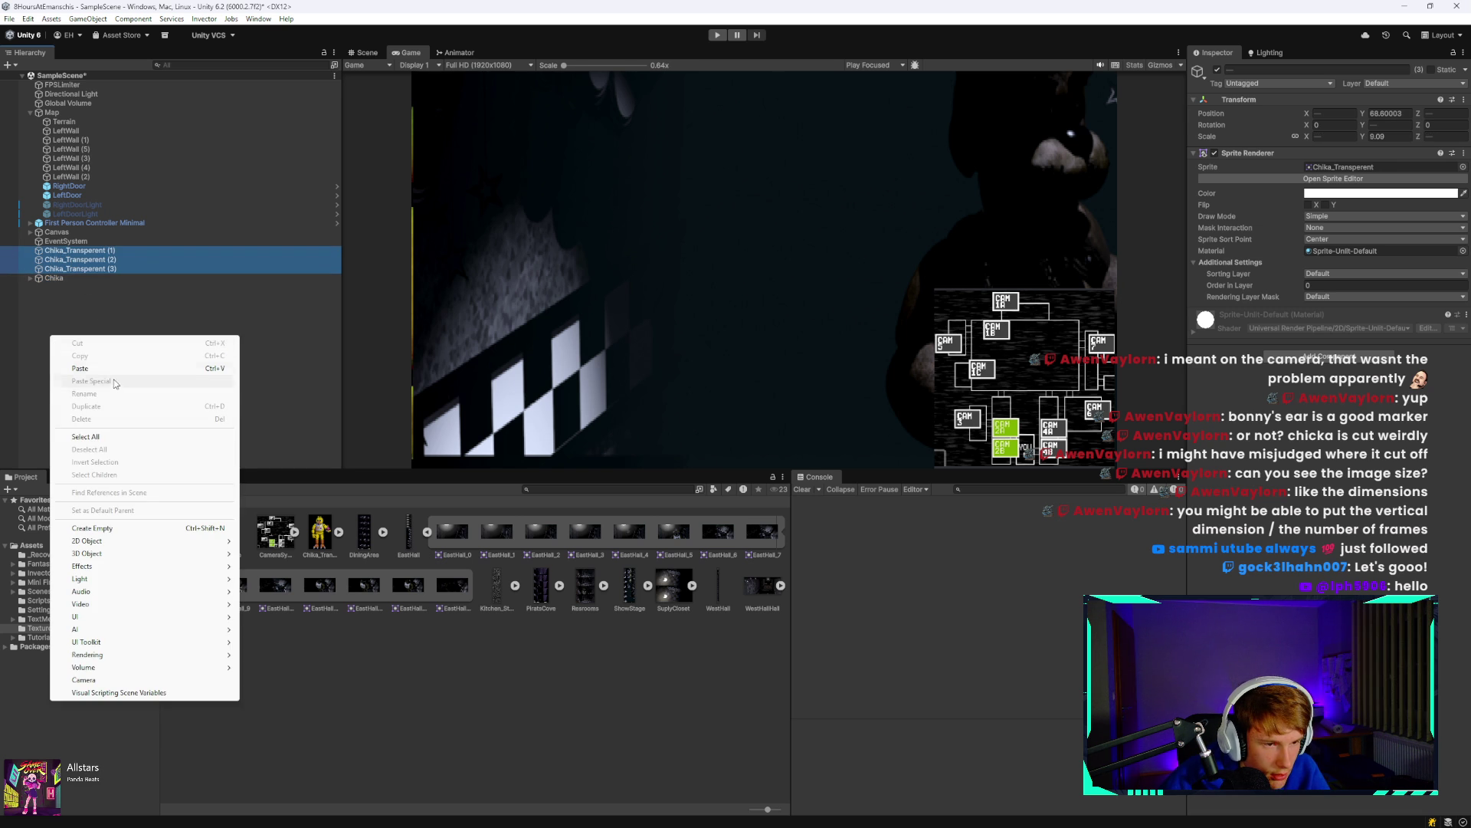
left_click(118, 528)
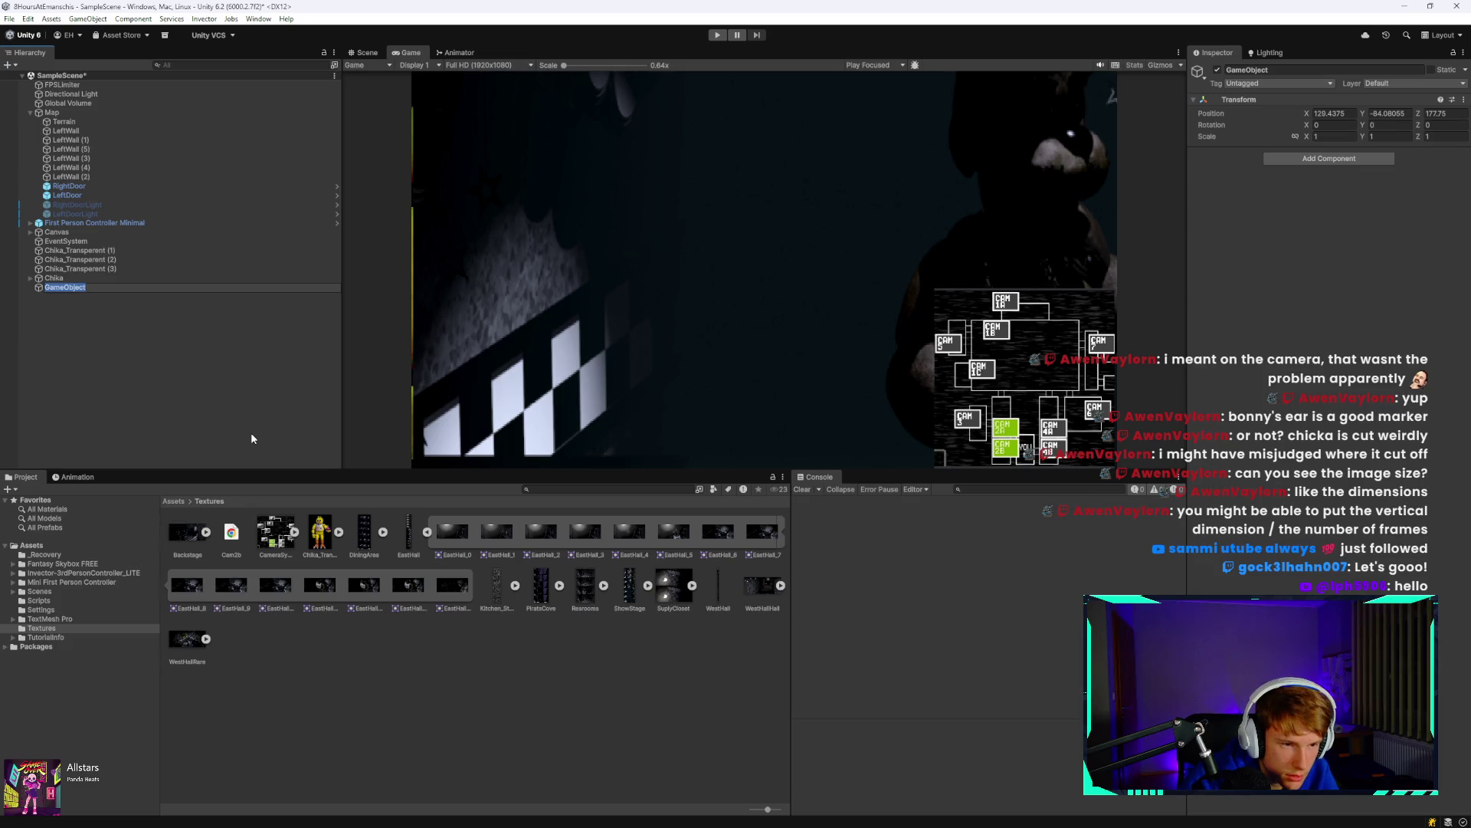
type("ChikaJumpscare")
key("Return")
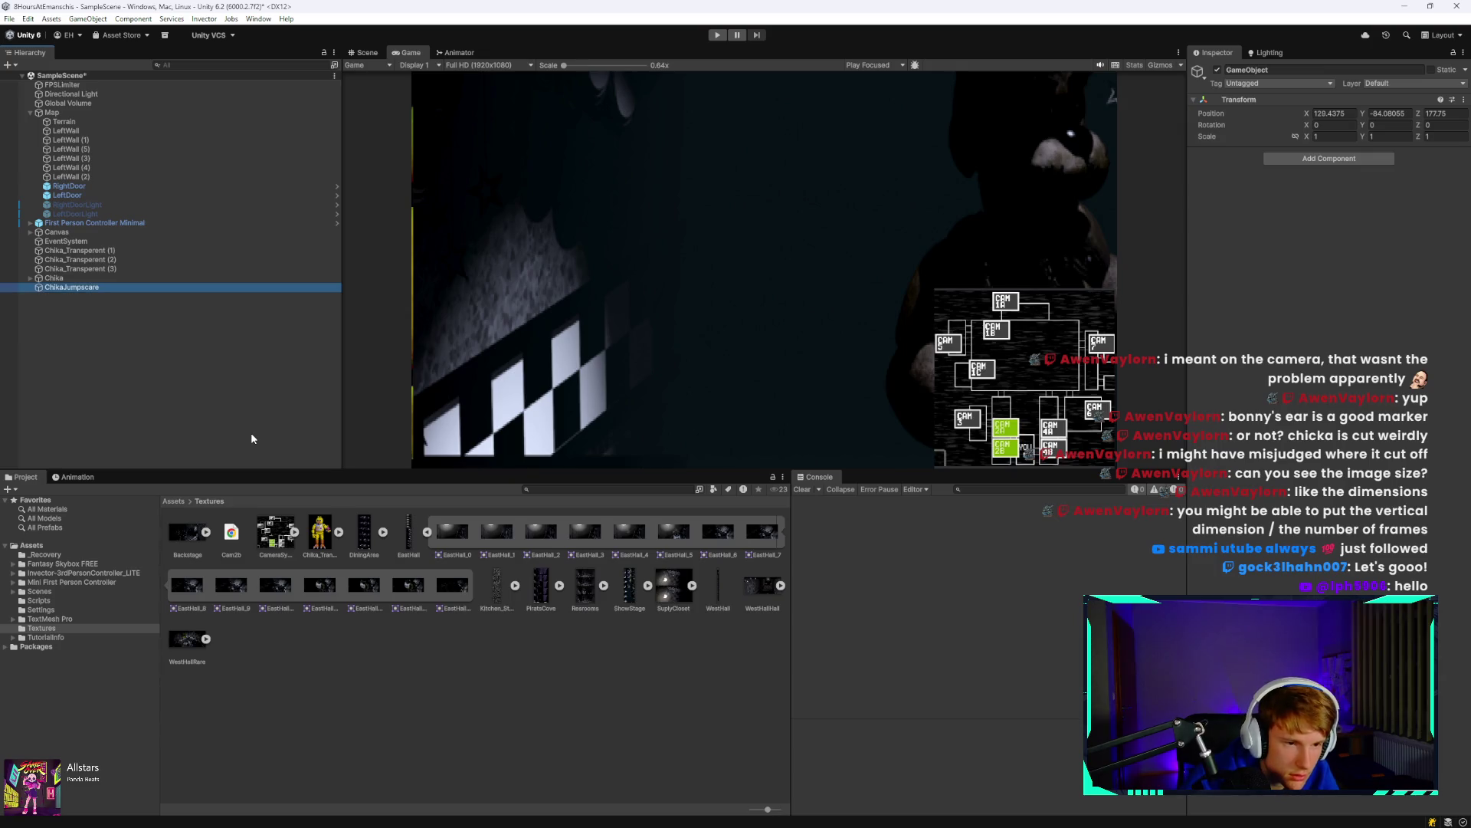
left_click(156, 249)
left_click(146, 269, "shift")
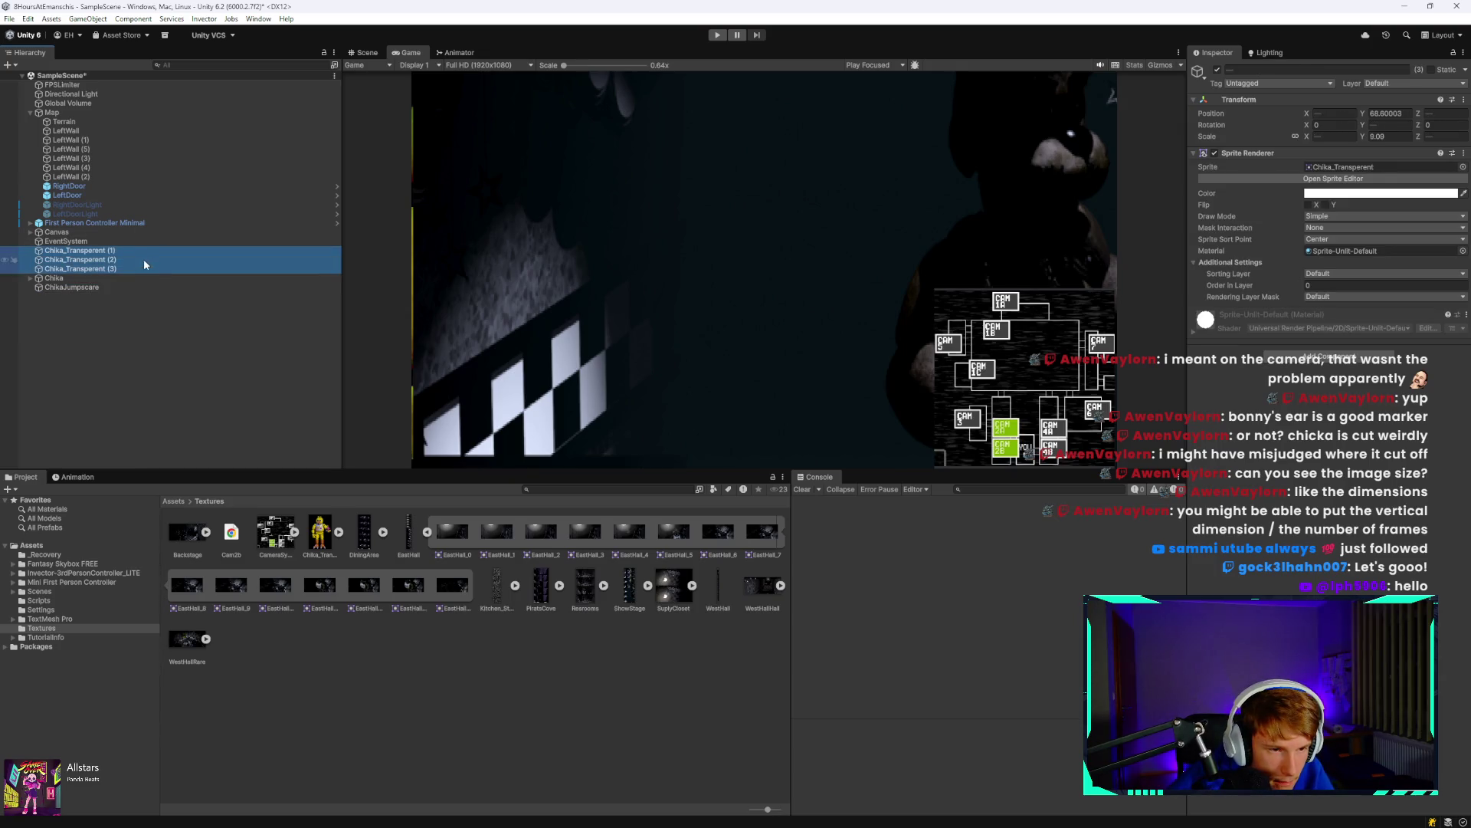
left_click_drag(142, 272, 127, 284)
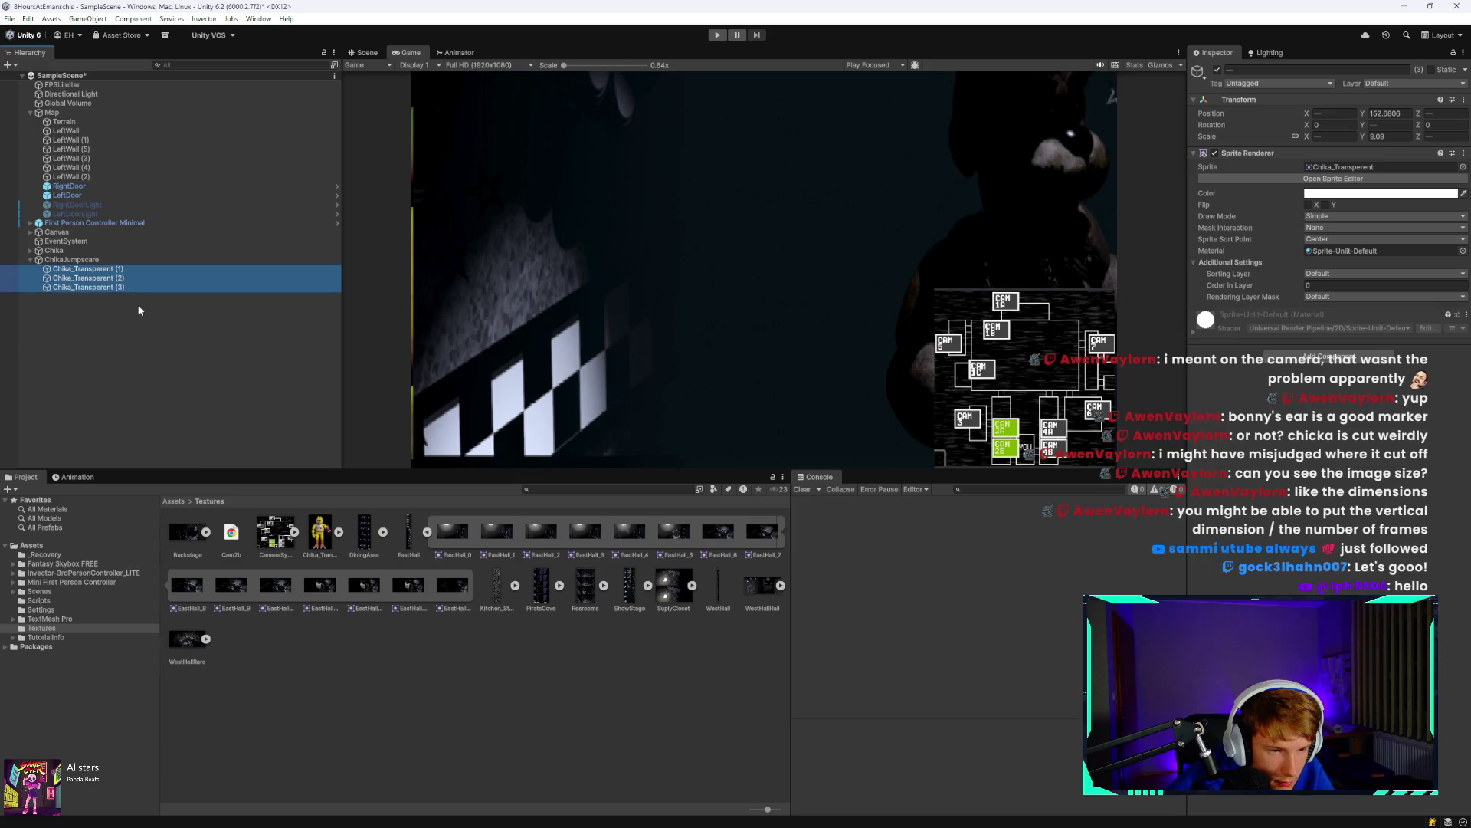
left_click(145, 311)
left_click(143, 260)
Playtest the game to check the sprites, then go back to the Scene view.
left_click(718, 35)
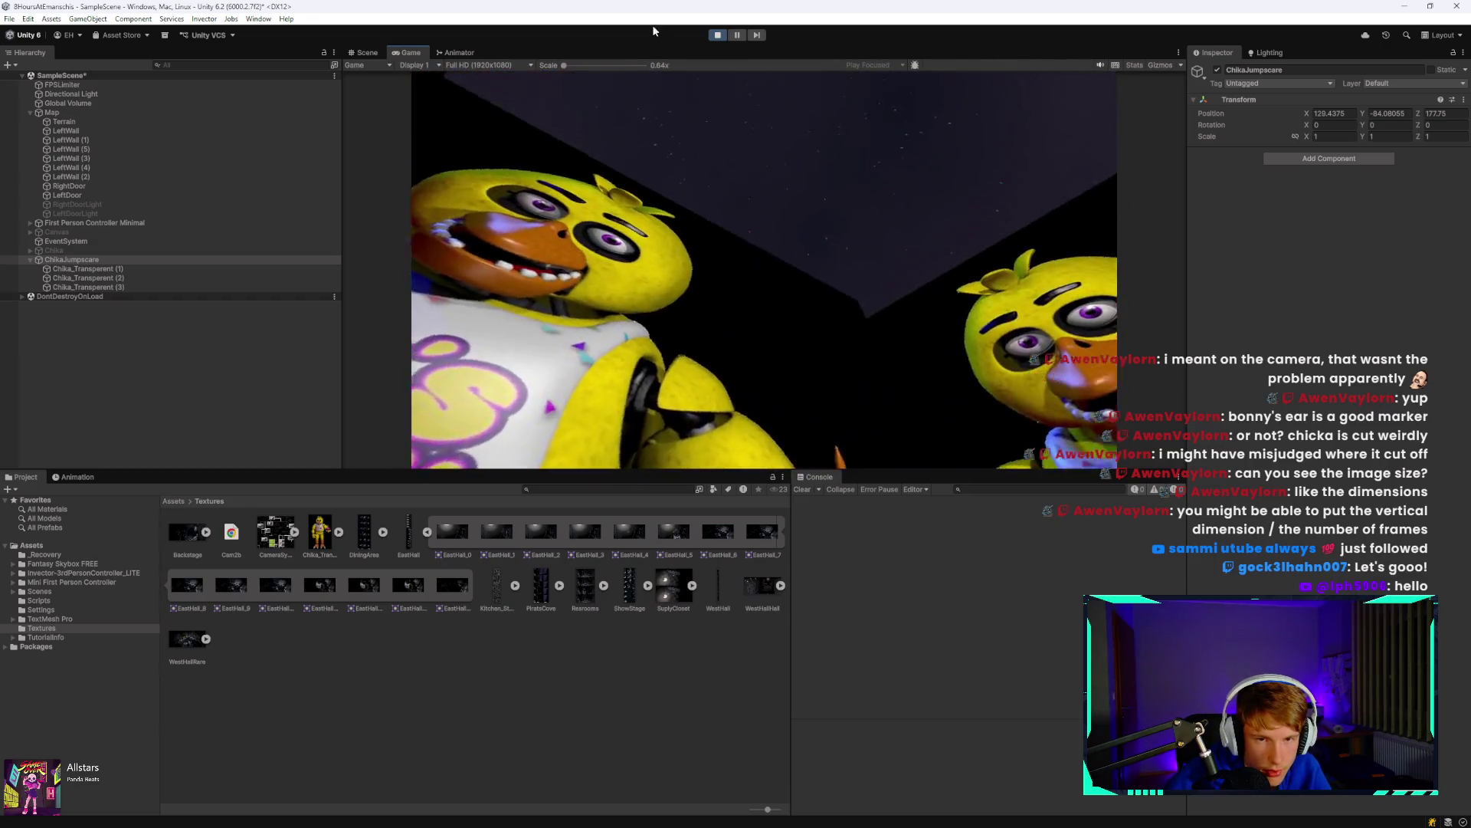
left_click(718, 34)
left_click(186, 269)
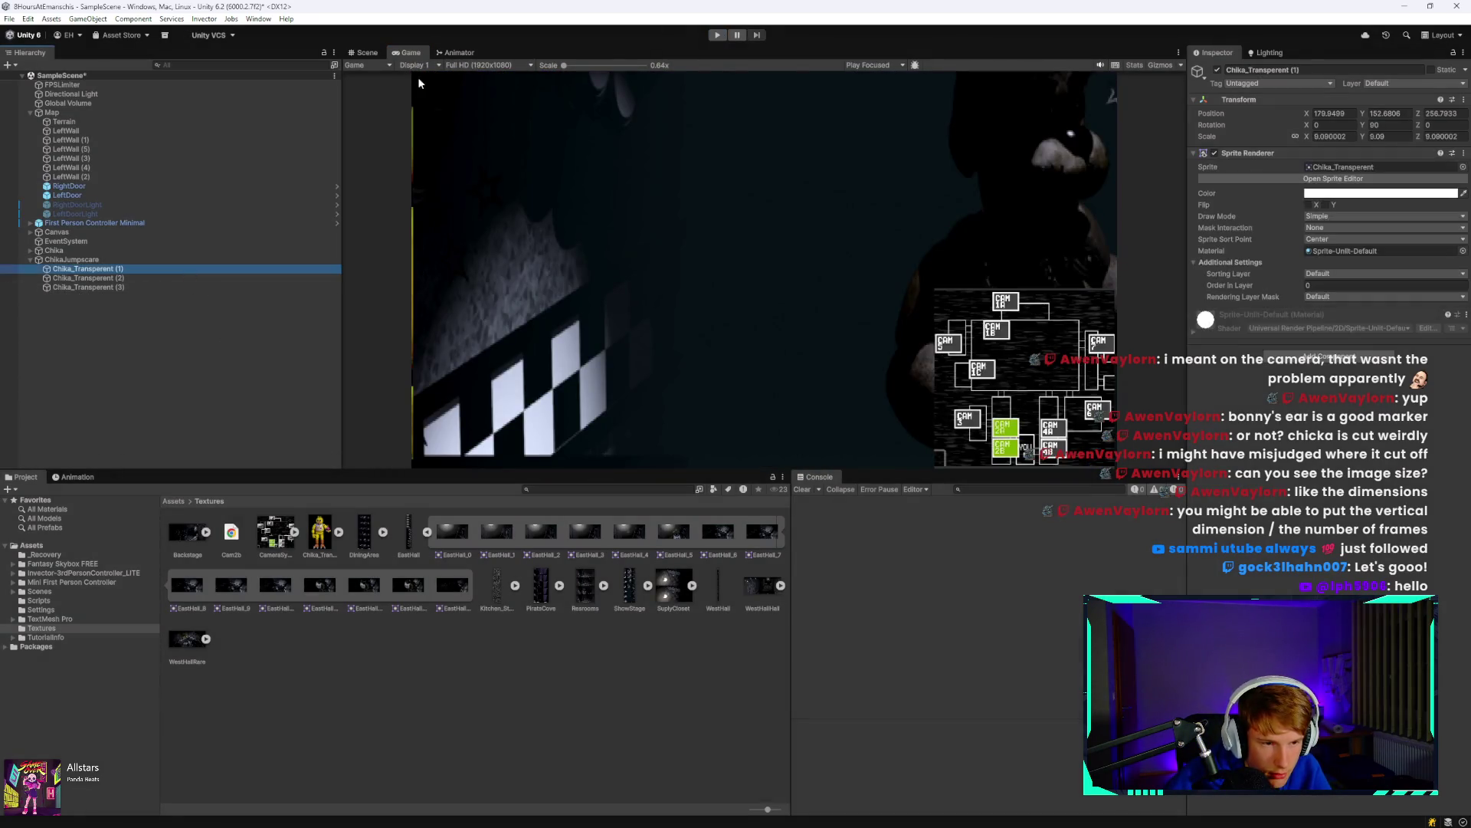
left_click(364, 53)
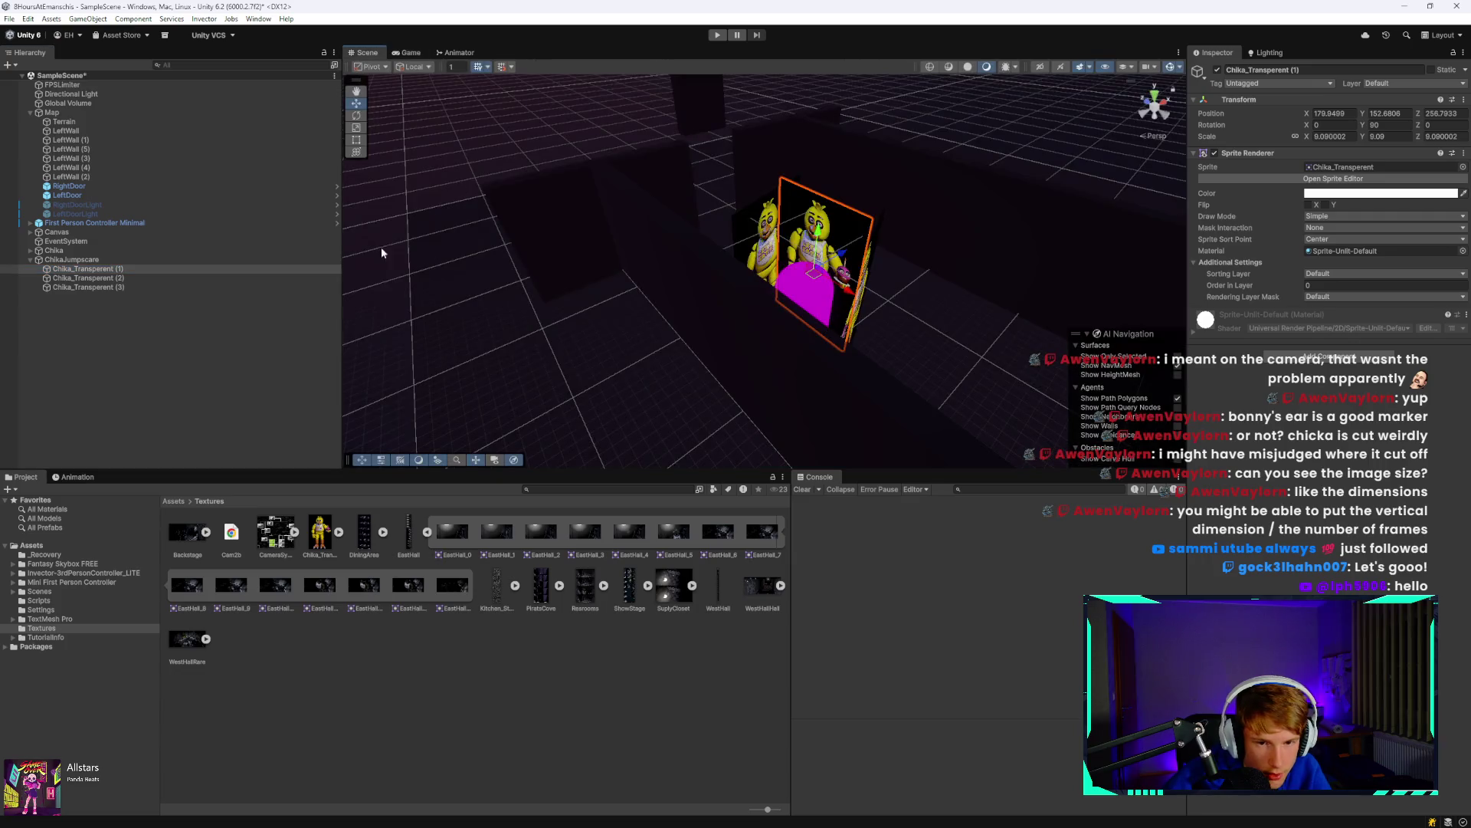
Shrink the three jumpscare sprites to scale 6.64, lower them and shift the third right.
left_click(118, 287, "shift")
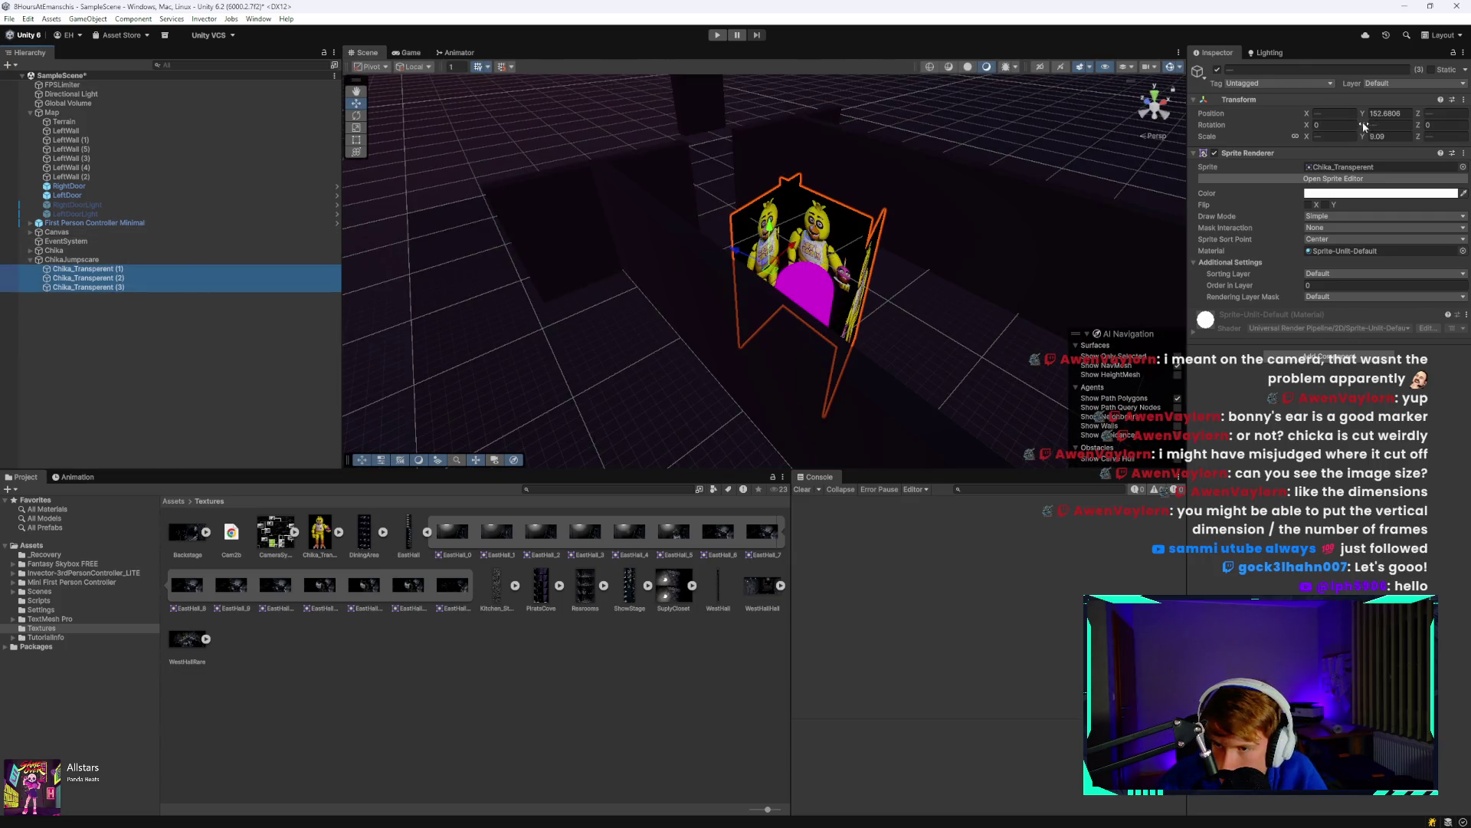
left_click_drag(1306, 138, 1259, 145)
key("f")
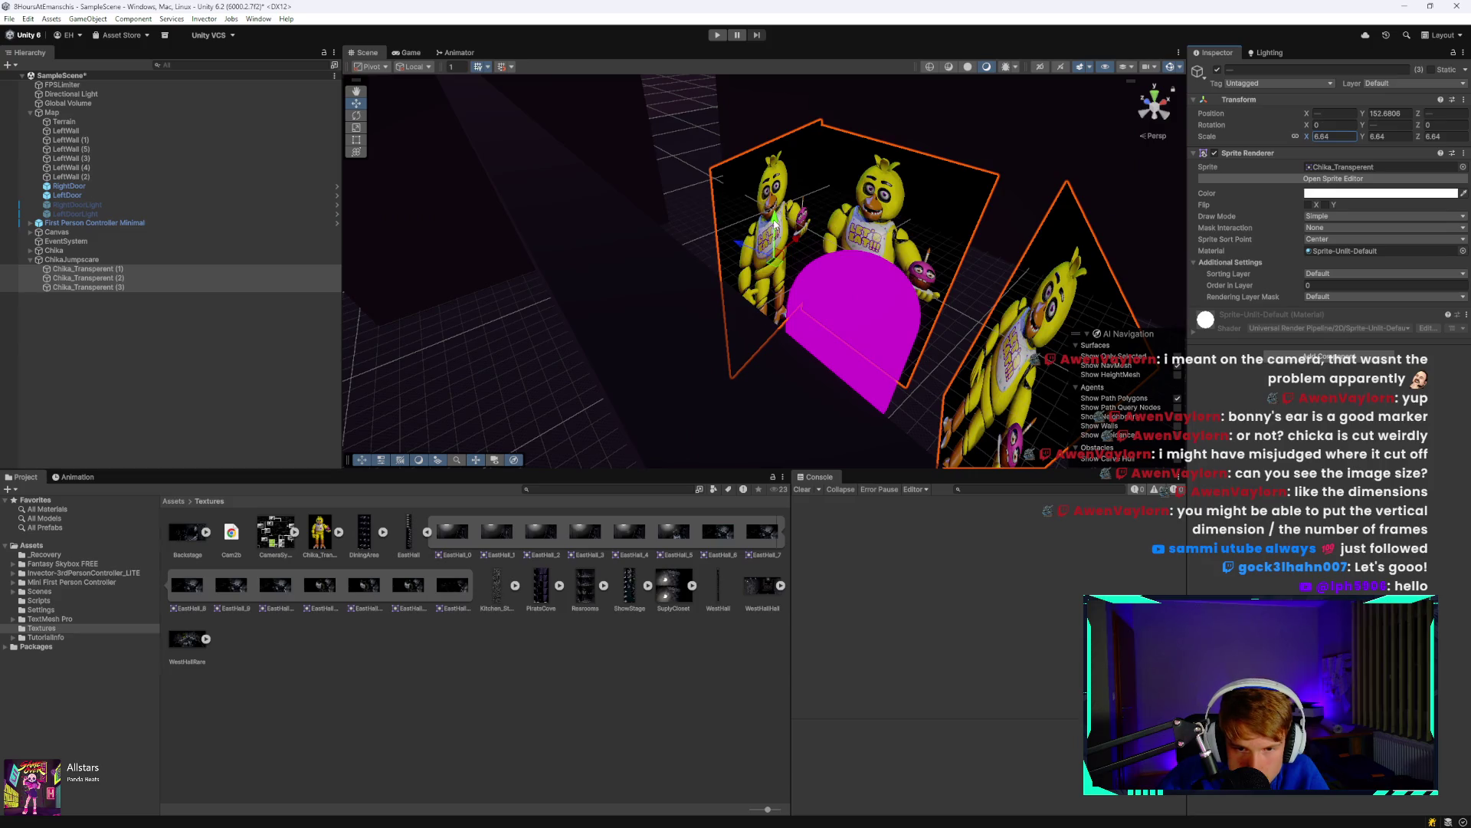
mouse_move(775, 223)
left_mouse_down()
mouse_move(764, 291)
mouse_move(792, 228)
mouse_move(794, 283)
mouse_move(807, 255)
left_mouse_up()
mouse_move(944, 344)
left_mouse_down()
mouse_move(843, 333)
mouse_move(797, 364)
mouse_move(762, 359)
mouse_move(773, 373)
mouse_move(761, 348)
left_mouse_up()
left_click(800, 360)
scroll(653, 294, "up", 3)
scroll(521, 273, "down", 3)
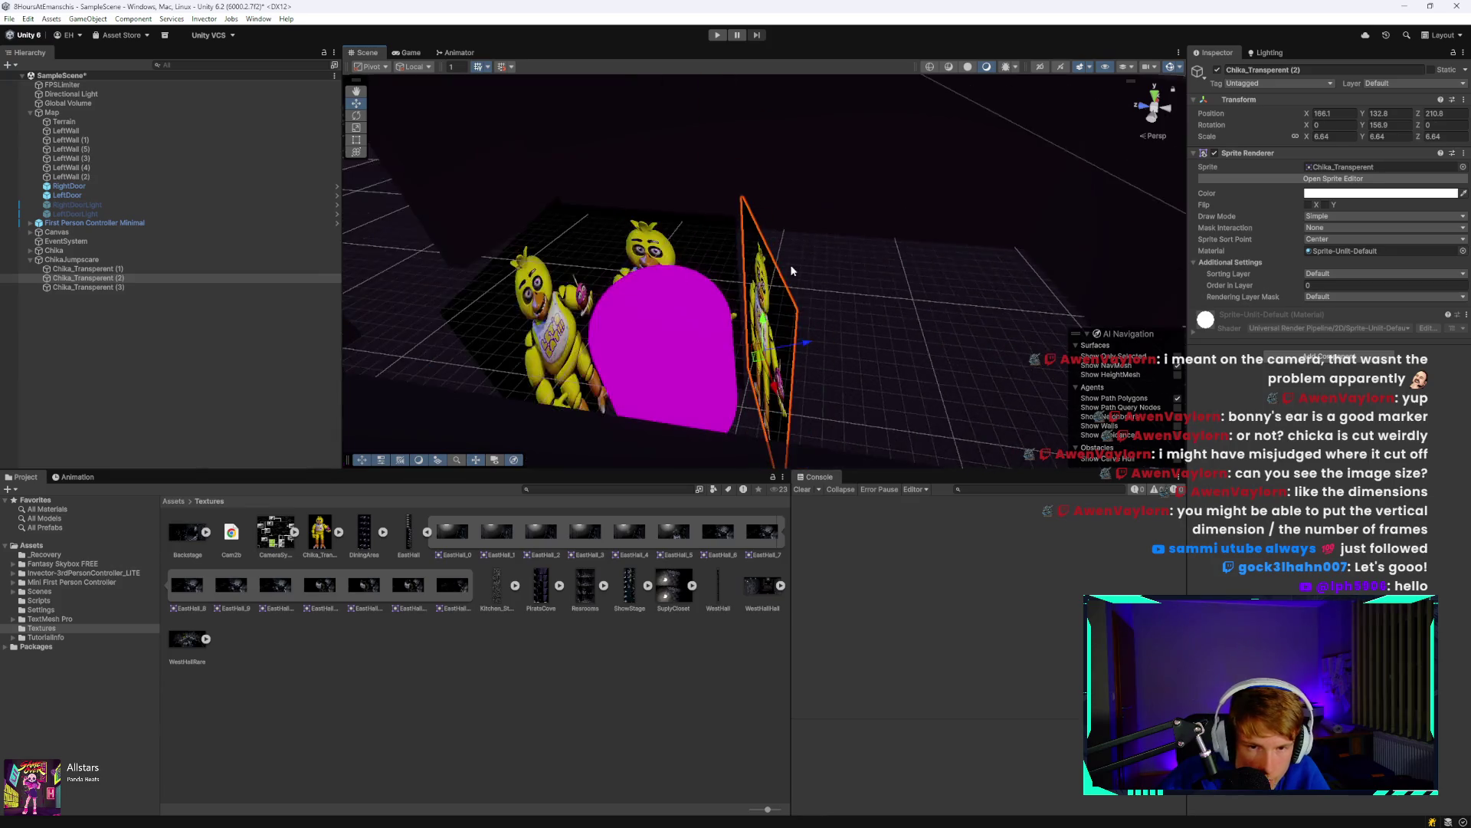
left_click_drag(521, 273, 678, 262)
left_click(742, 274)
left_click_drag(765, 302, 774, 299)
left_click(146, 287)
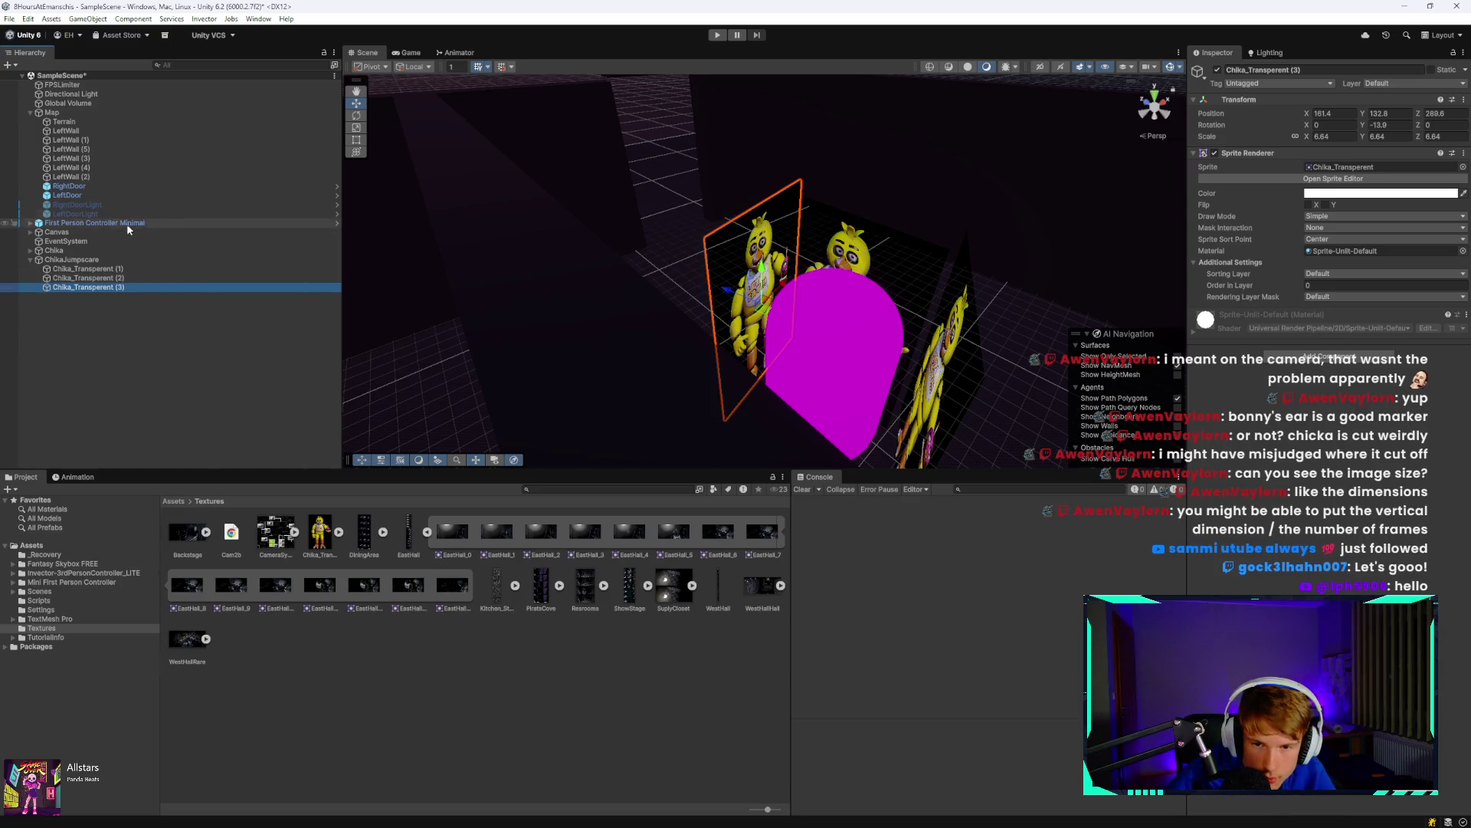
Duplicate Chika_Transperent (1) as a fourth panel with Rotation Y -90 on the left, then playtest.
left_click(142, 270)
key("ctrl+d")
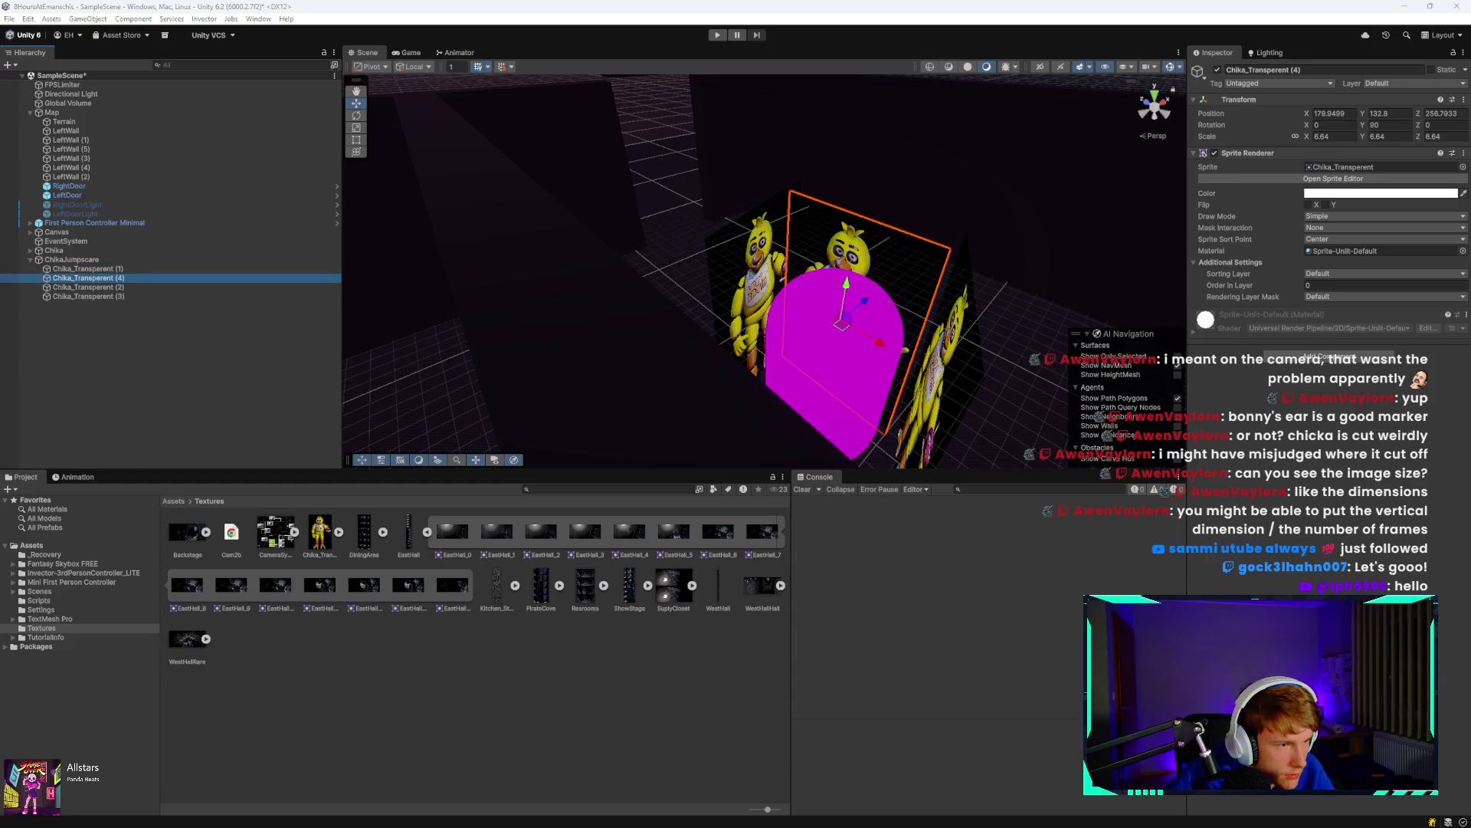
left_click_drag(170, 277, 162, 311)
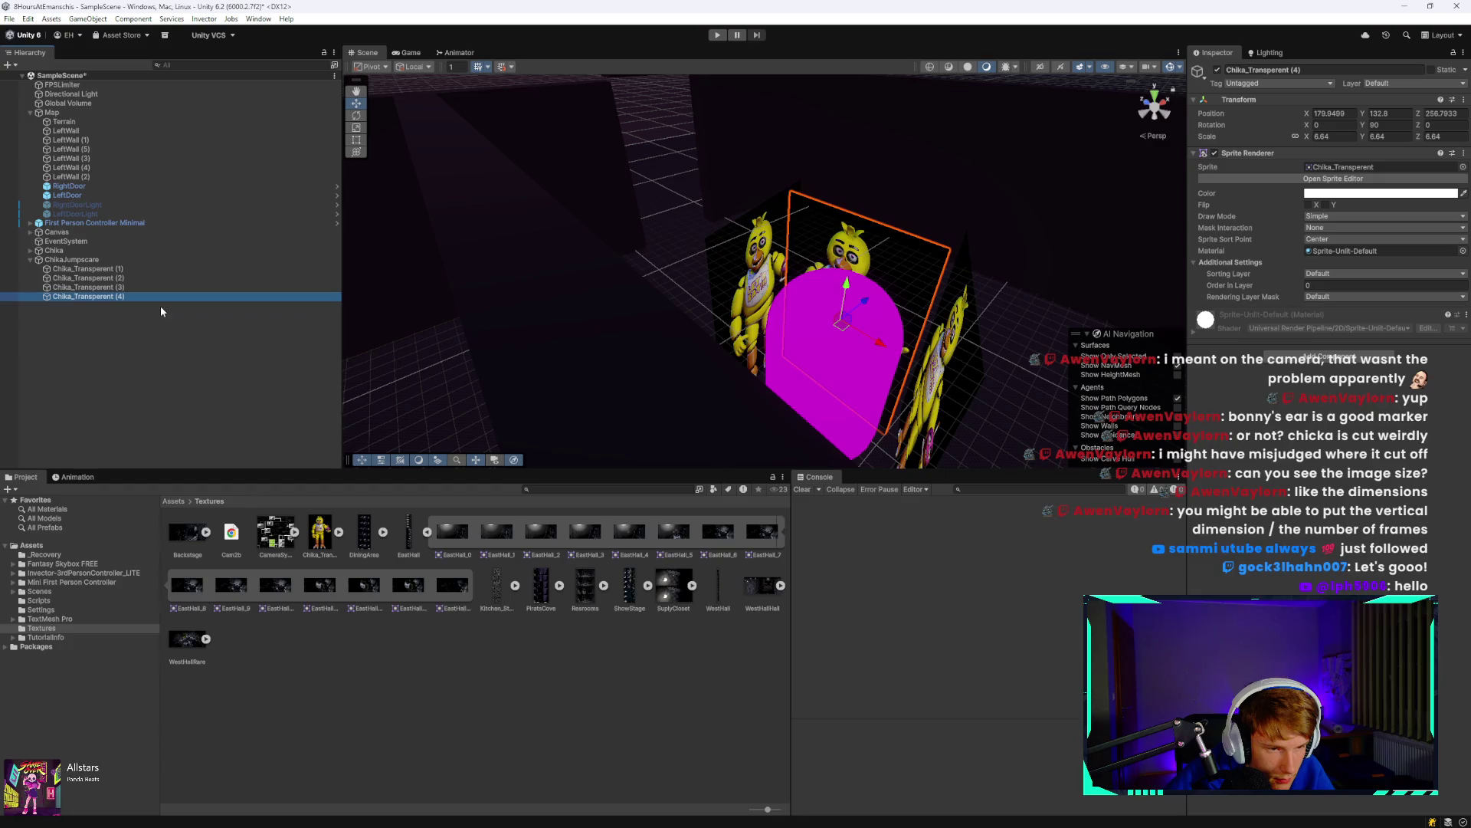
left_click_drag(872, 303, 780, 375)
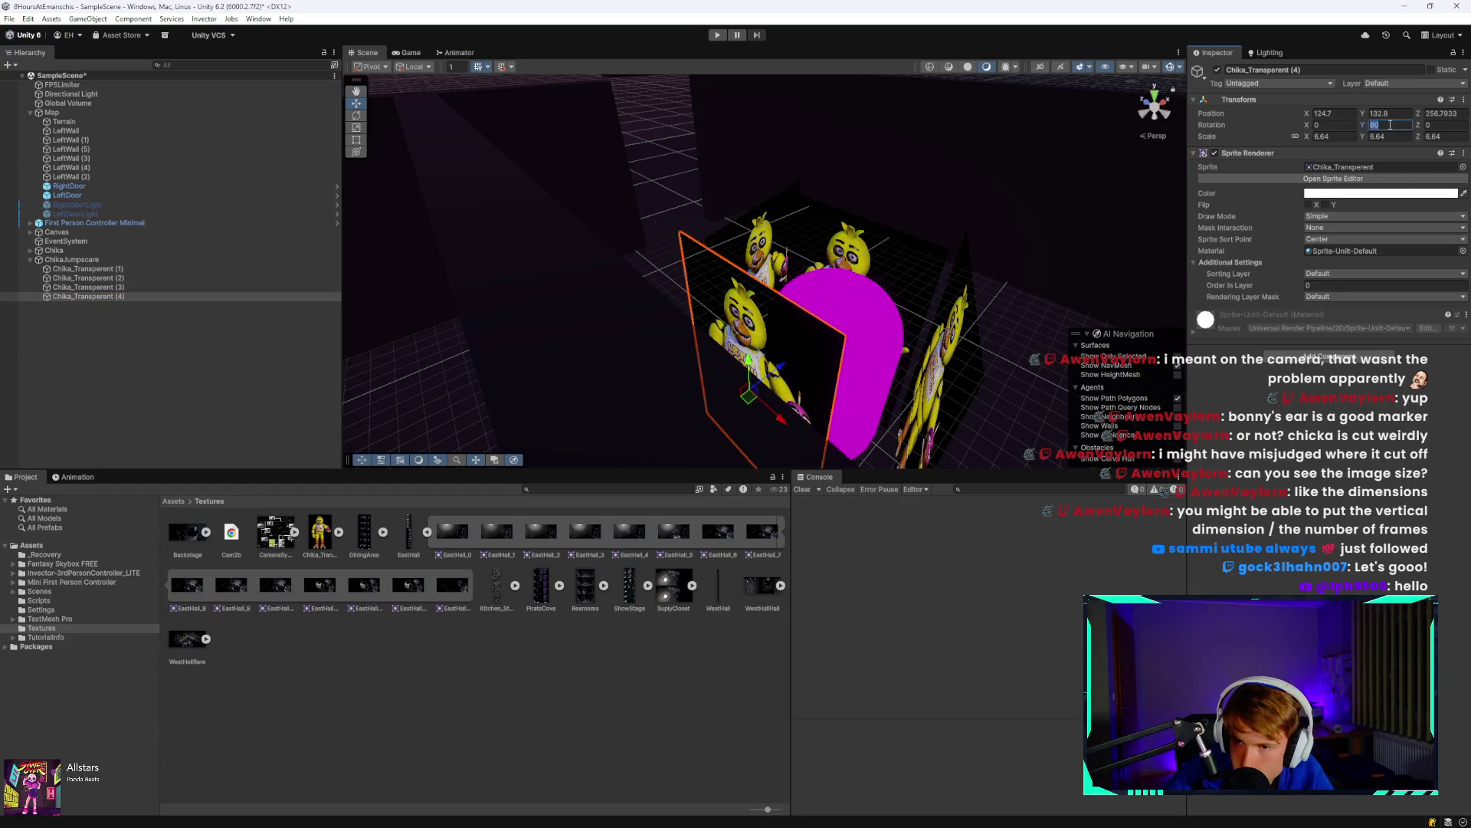
type("18")
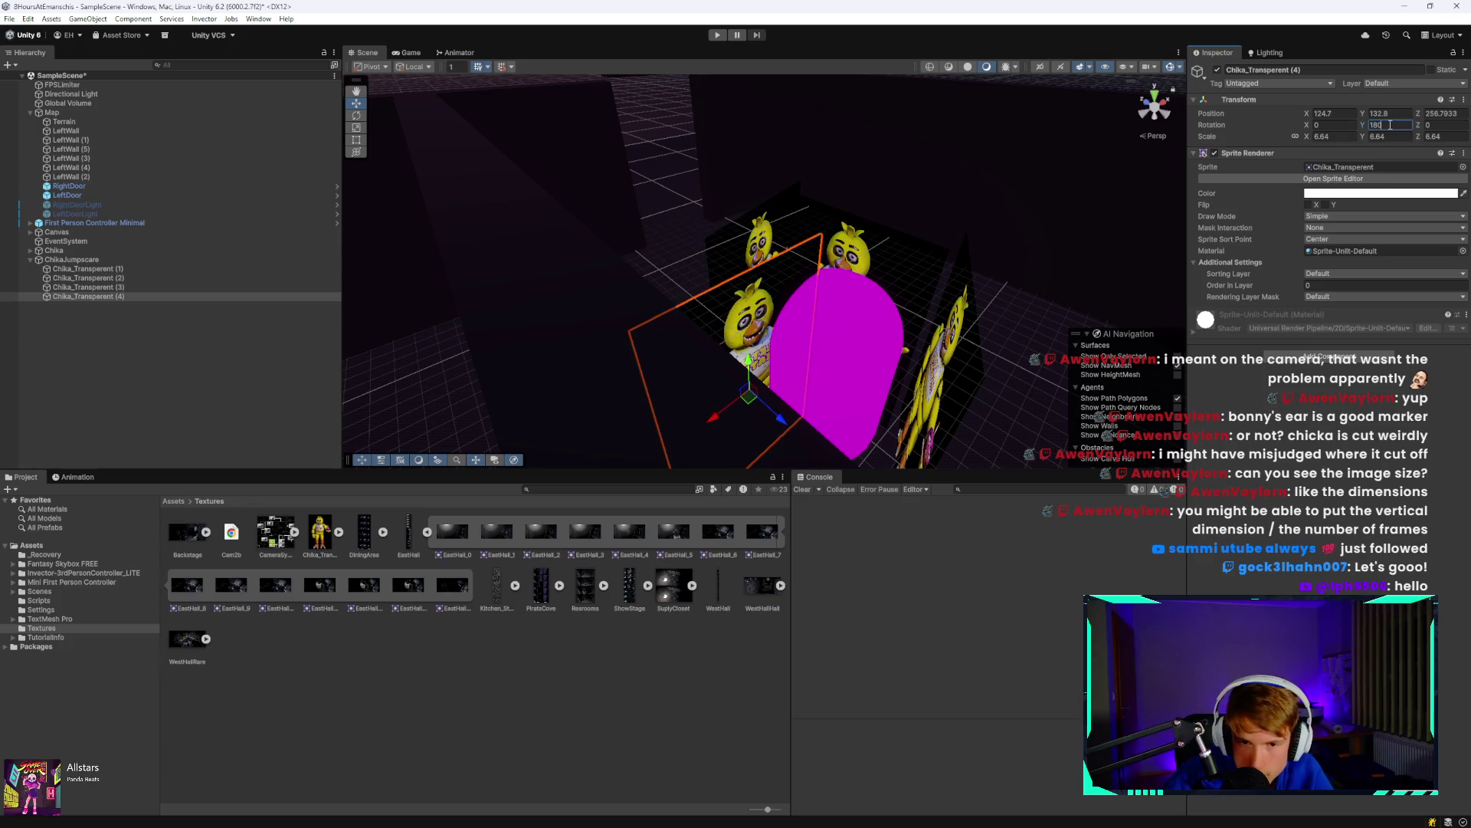
key("BackSpace")
key("BackSpace")
key("BackSpace")
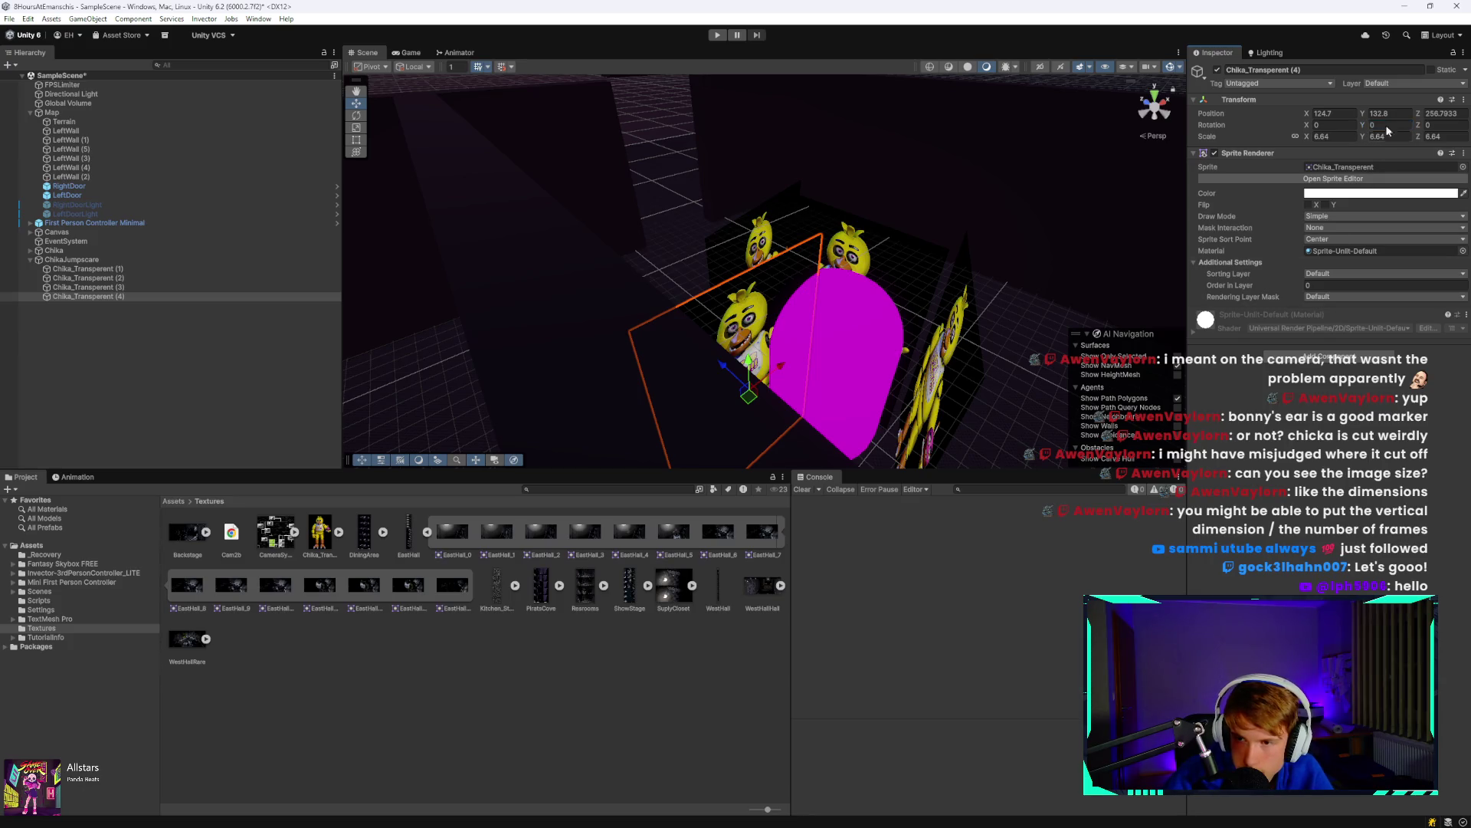
type("90")
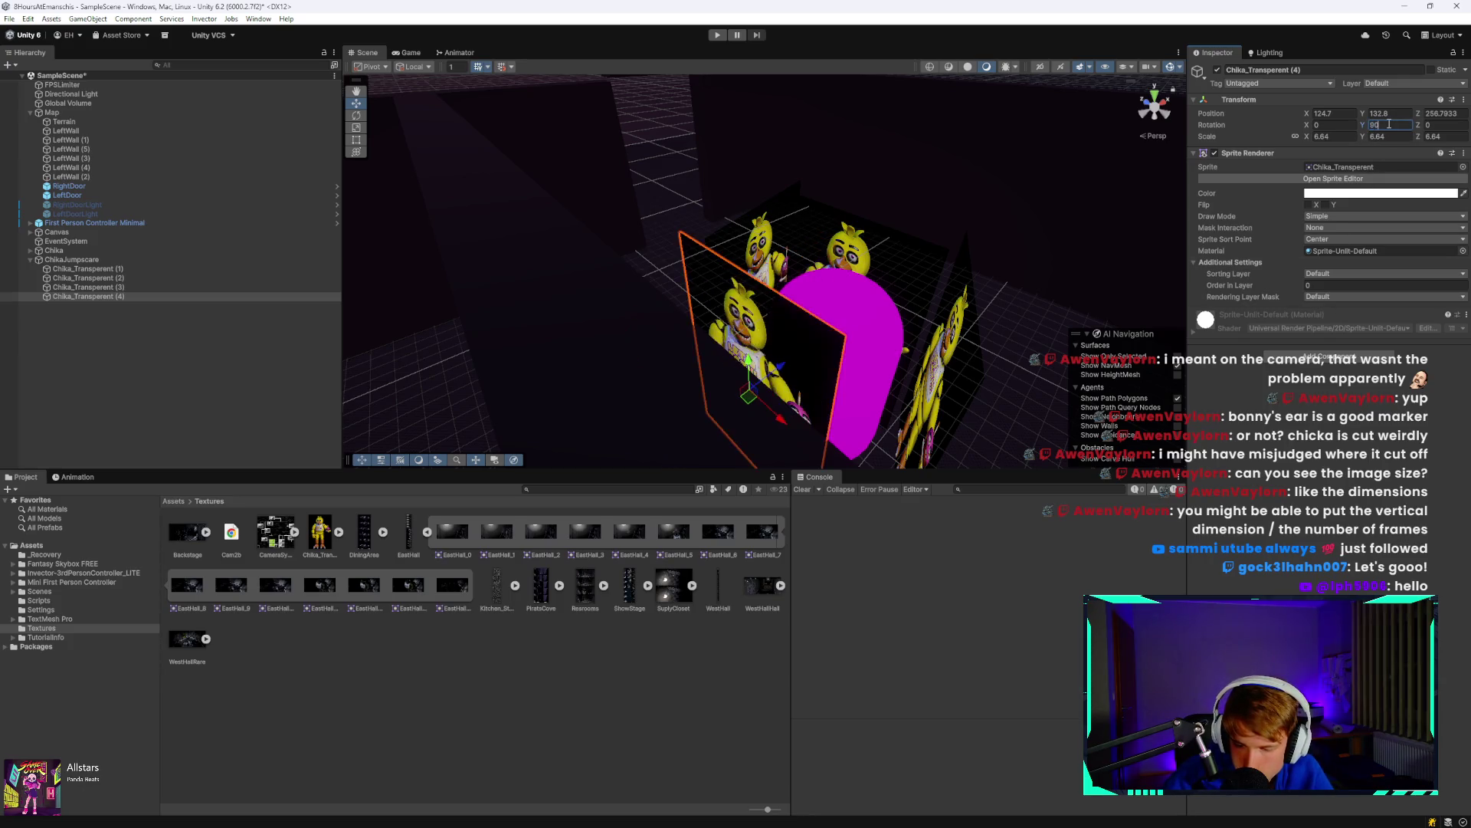
key("BackSpace")
key("BackSpace")
type("-90")
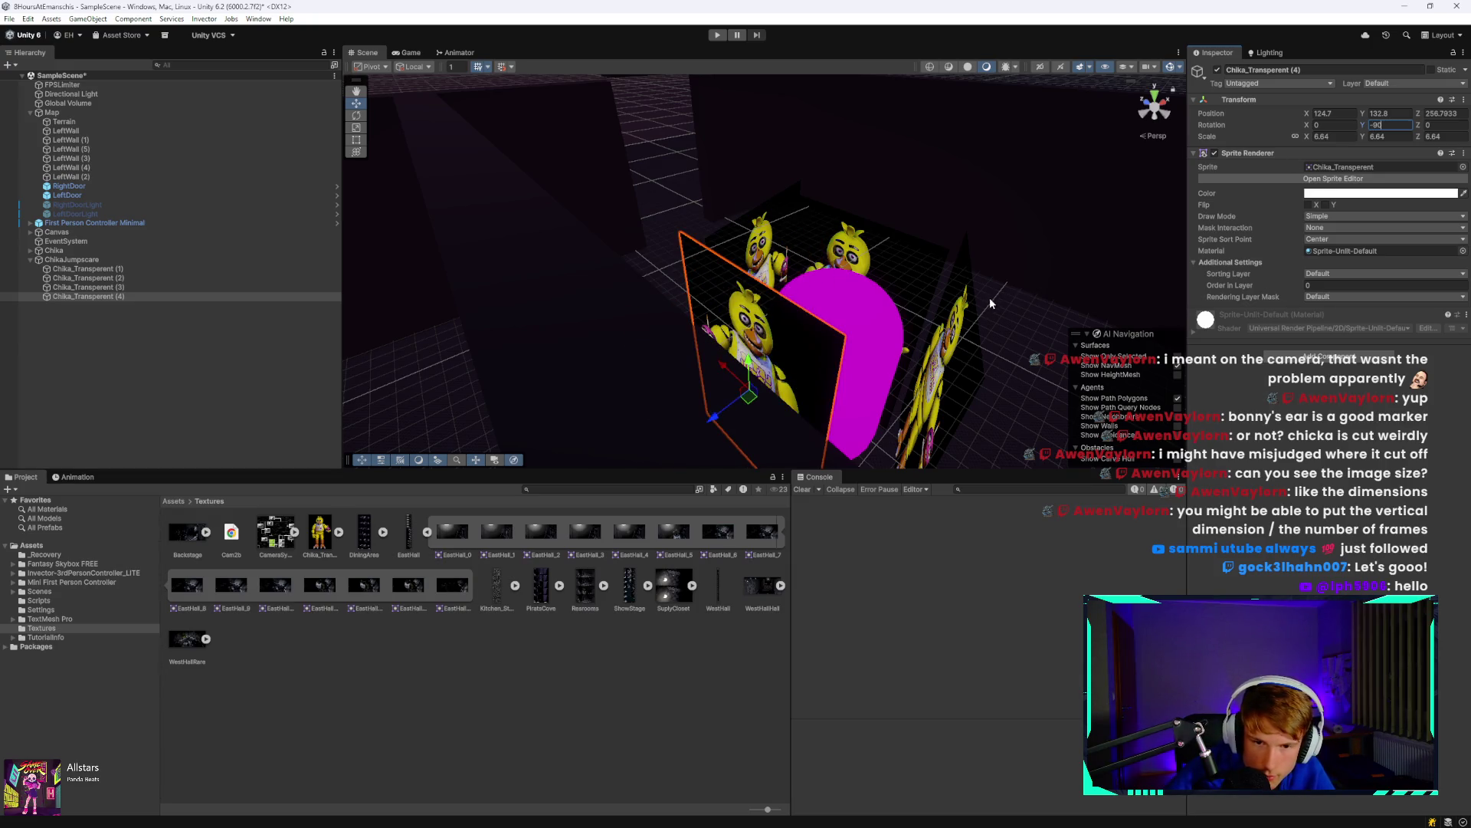
mouse_move(903, 318)
left_mouse_down()
mouse_move(715, 407)
mouse_move(725, 420)
mouse_move(755, 402)
mouse_move(732, 439)
left_mouse_up()
mouse_move(748, 372)
left_mouse_down()
mouse_move(748, 399)
mouse_move(747, 381)
left_mouse_up()
left_click(718, 34)
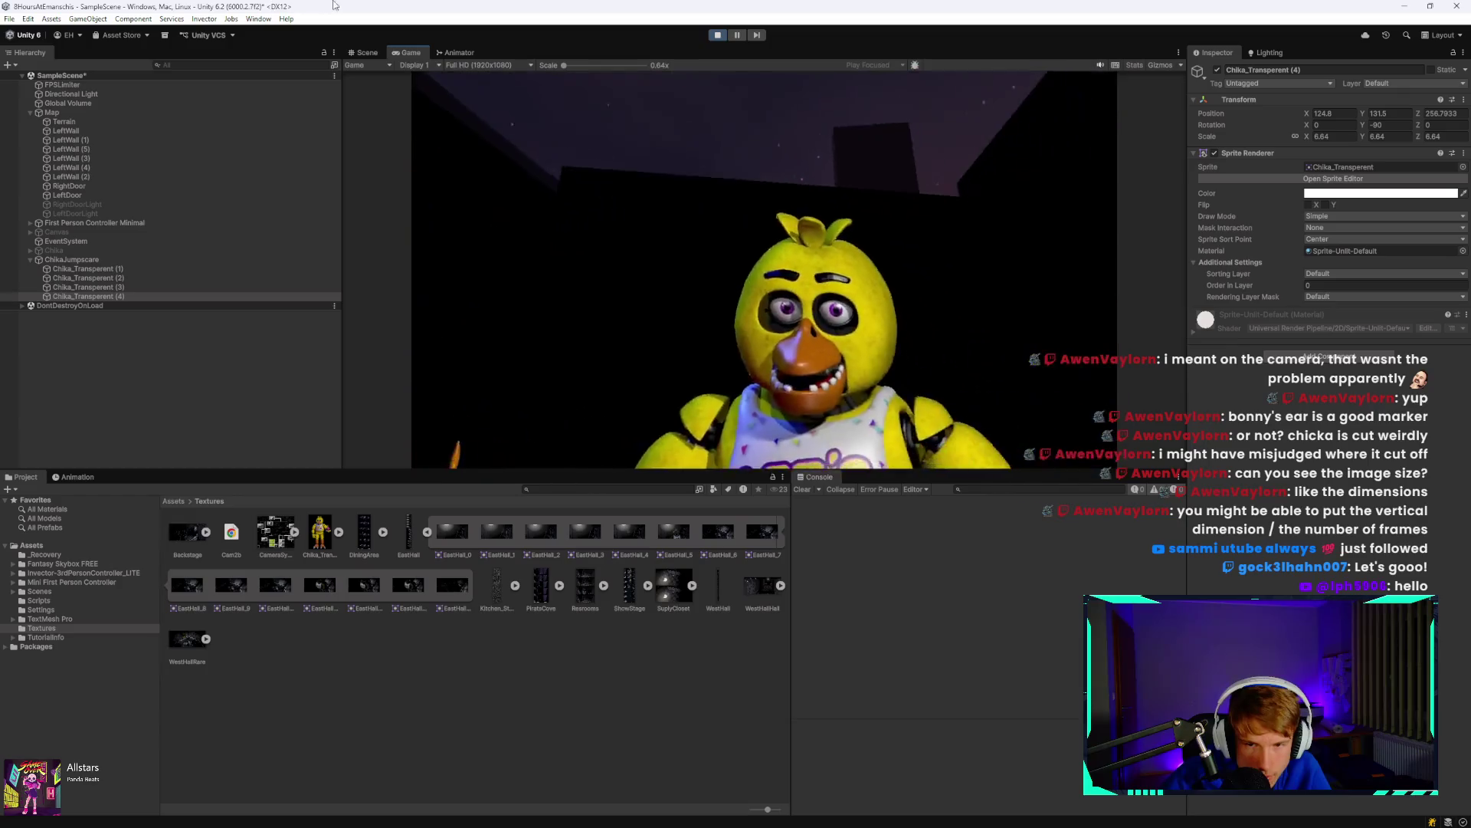
left_click(717, 34)
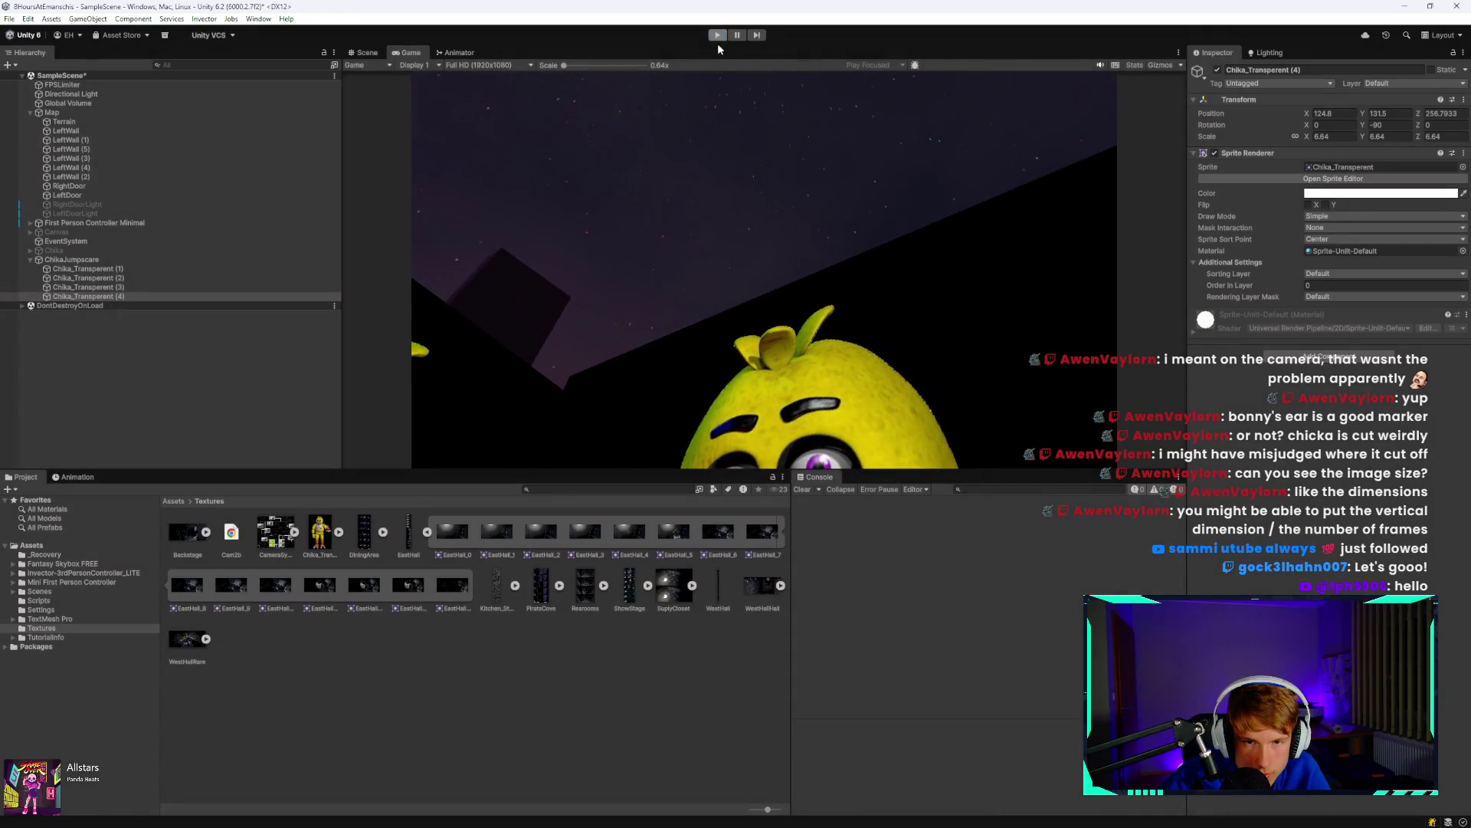
key("Up")
key("Up")
key("Up")
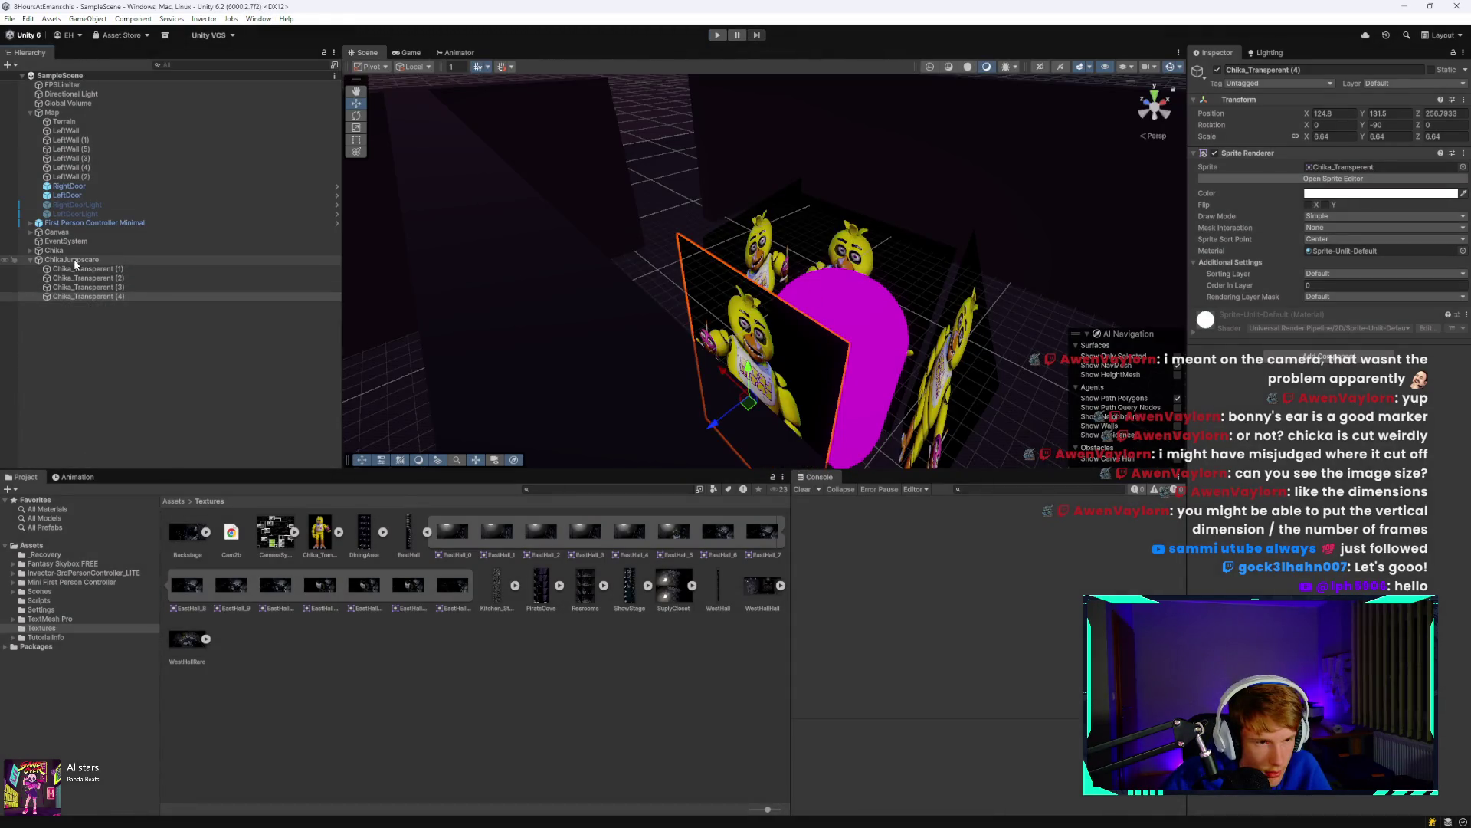
left_click(1218, 70)
left_click(1218, 70)
left_click(1218, 70)
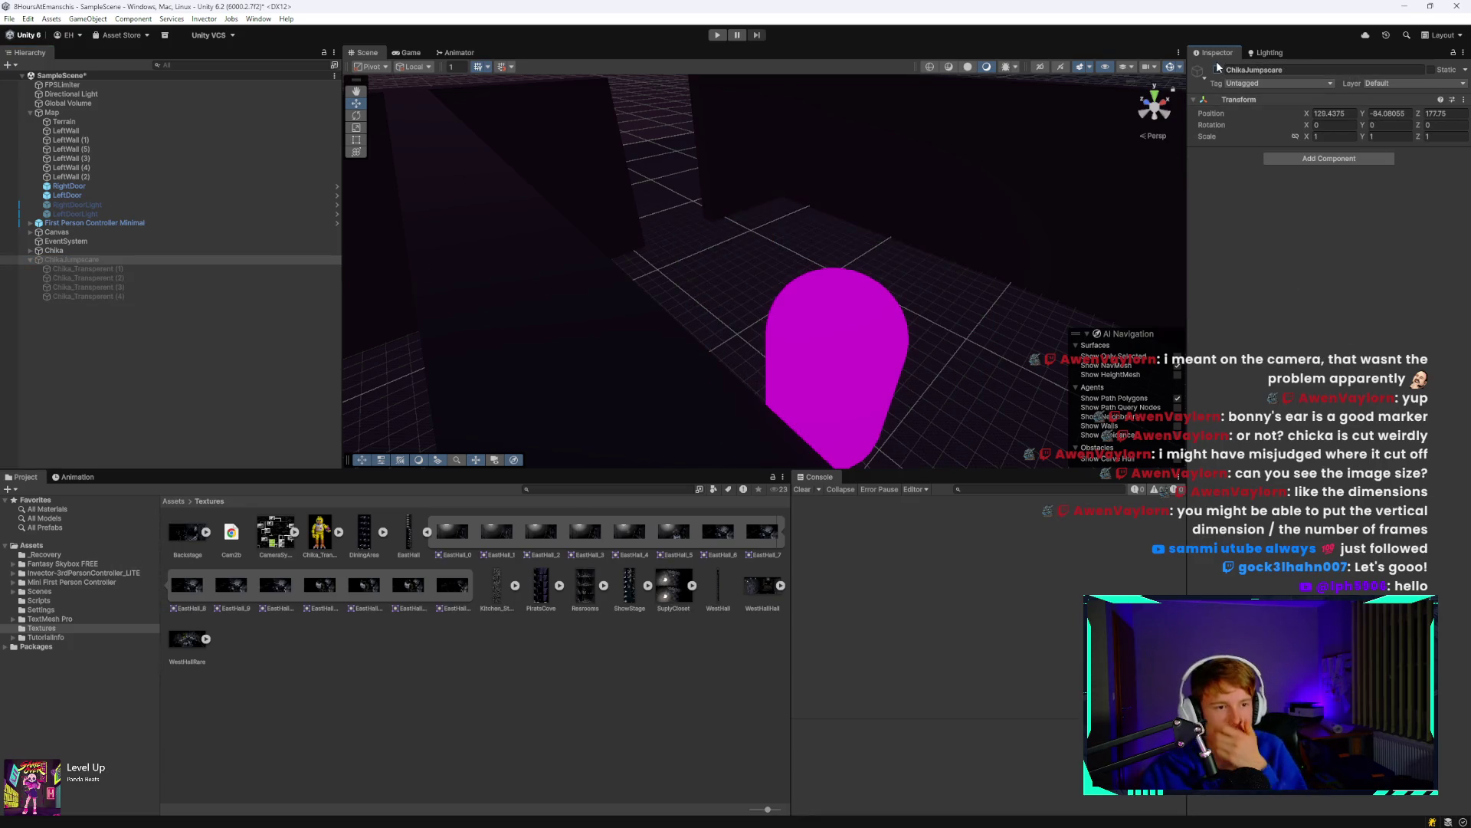
left_click(1217, 70)
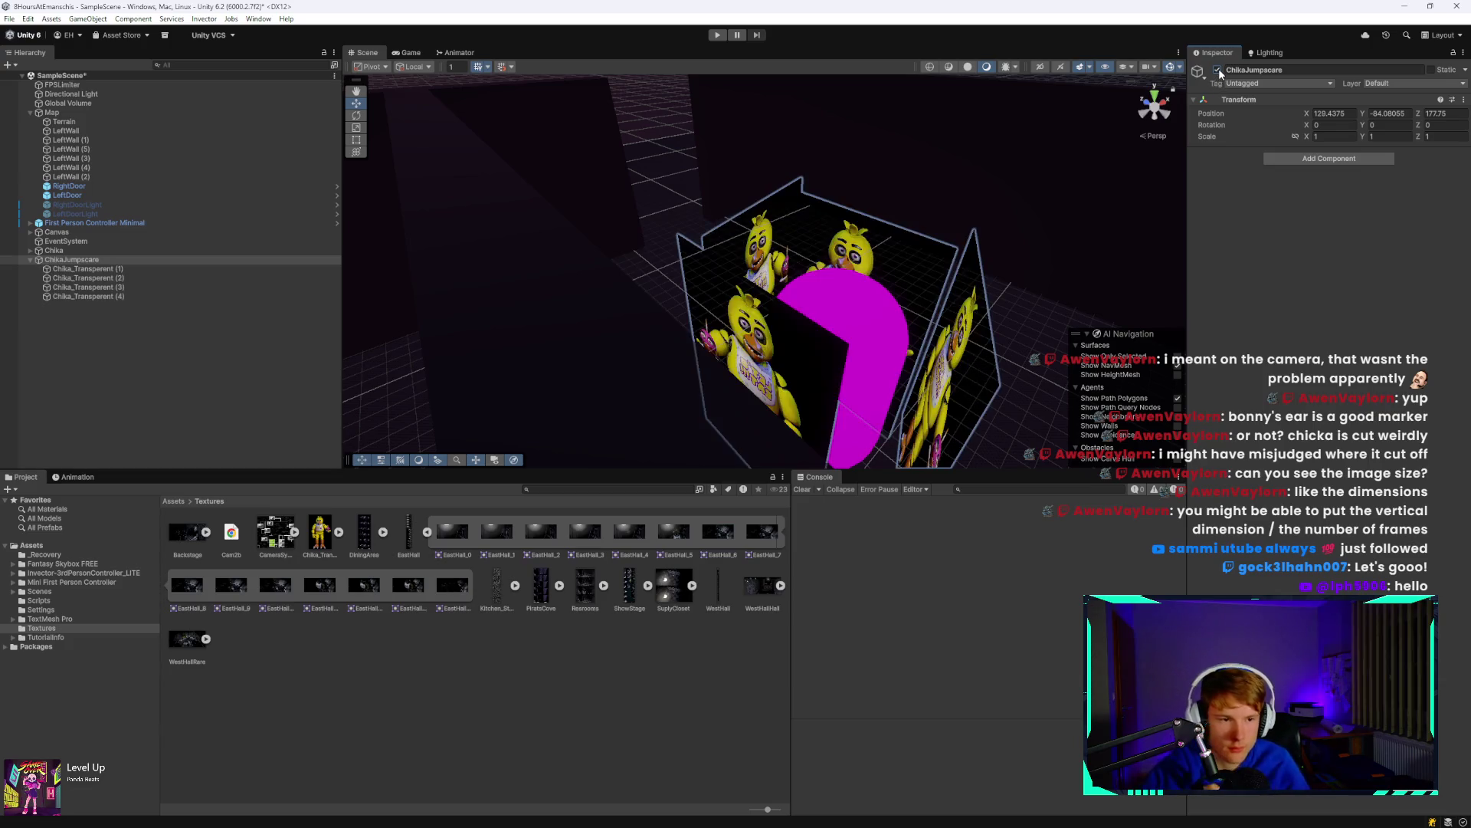
left_click(350, 821)
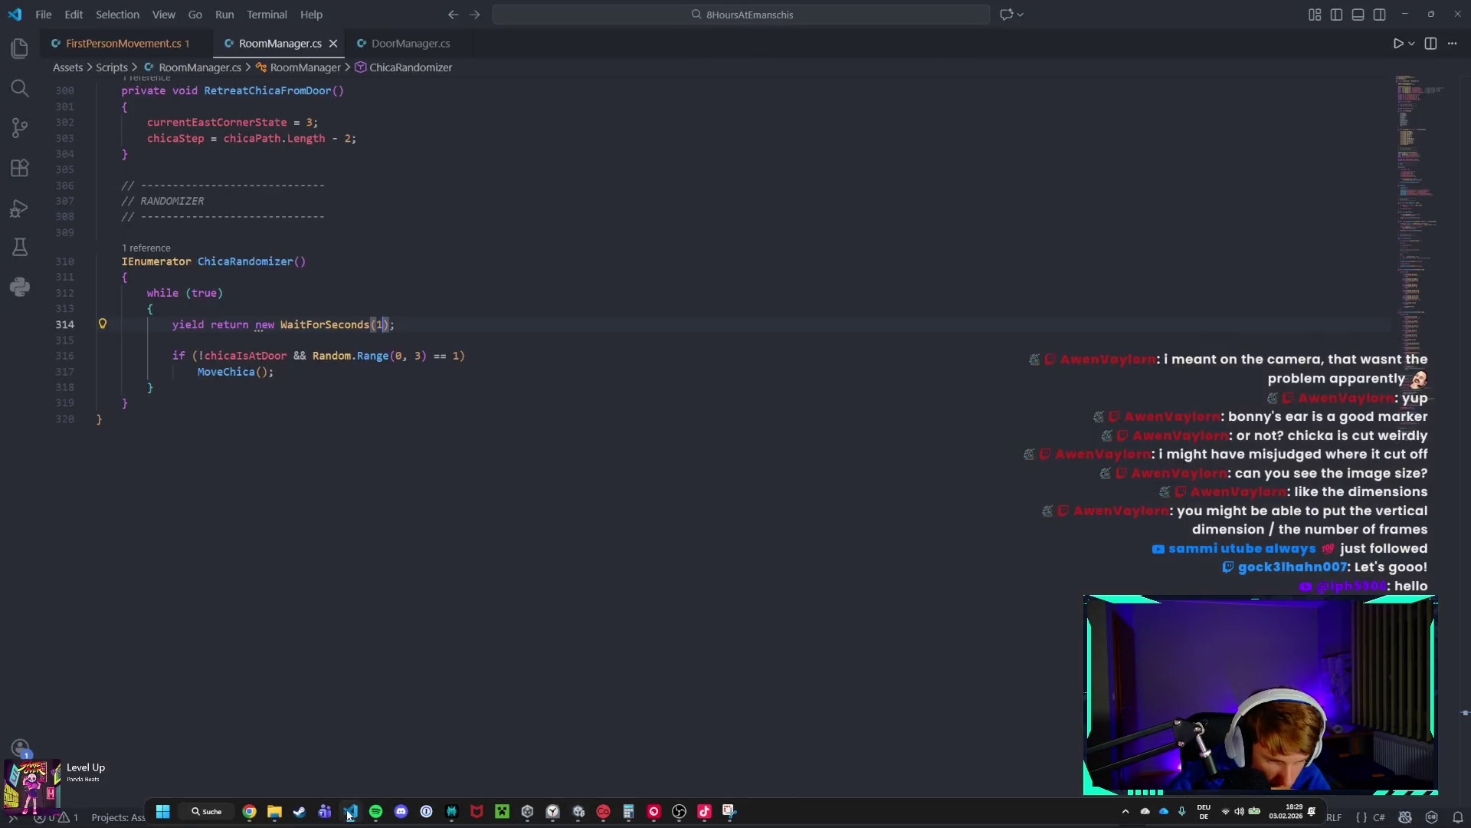
Add blank lines in TriggerChicaAttack and declare 'public GameObject chikaJumpScare;' below eastHallCornerStates.
scroll(337, 471, "up", 8)
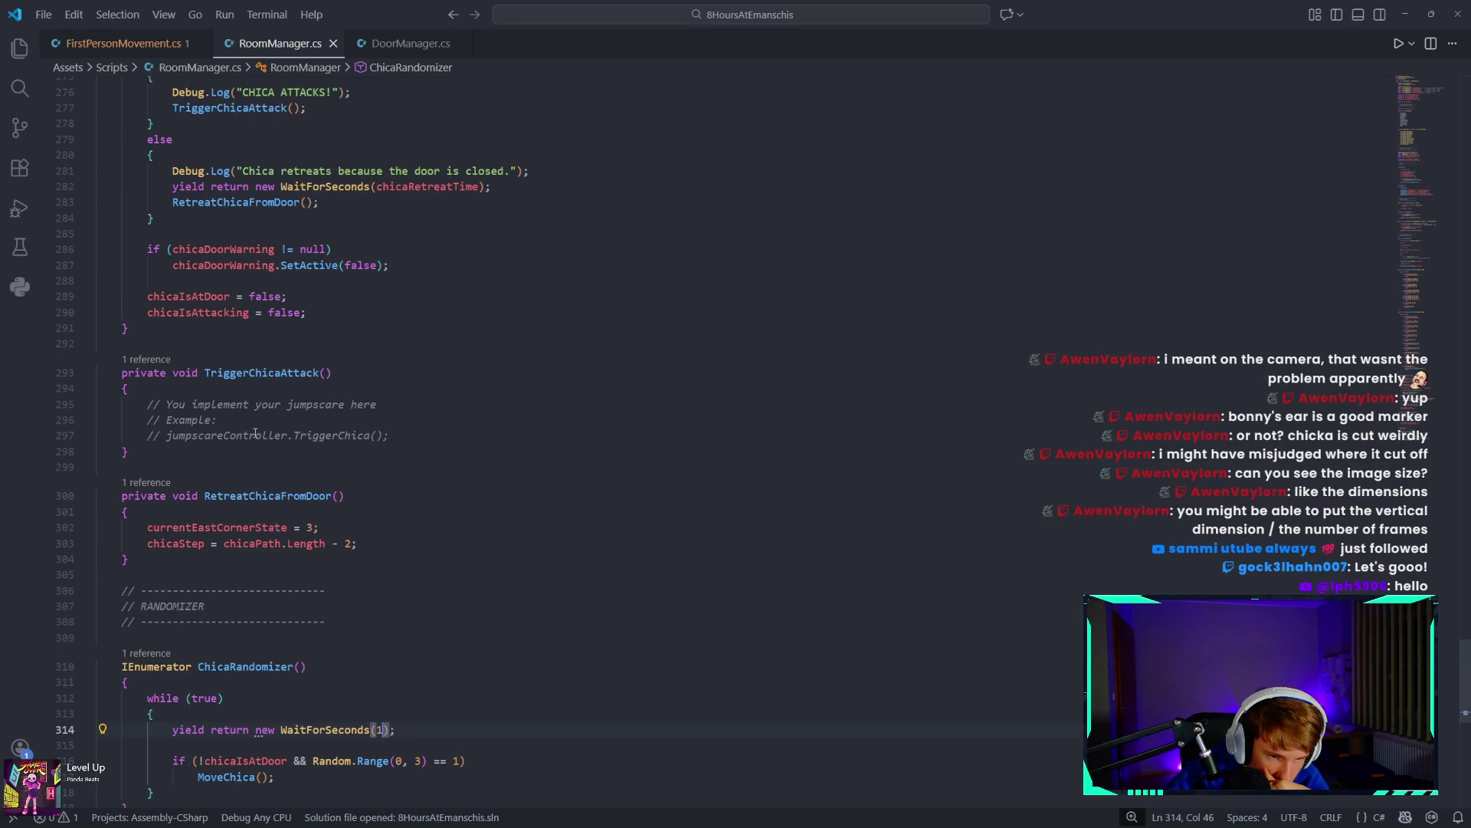
left_click(417, 434)
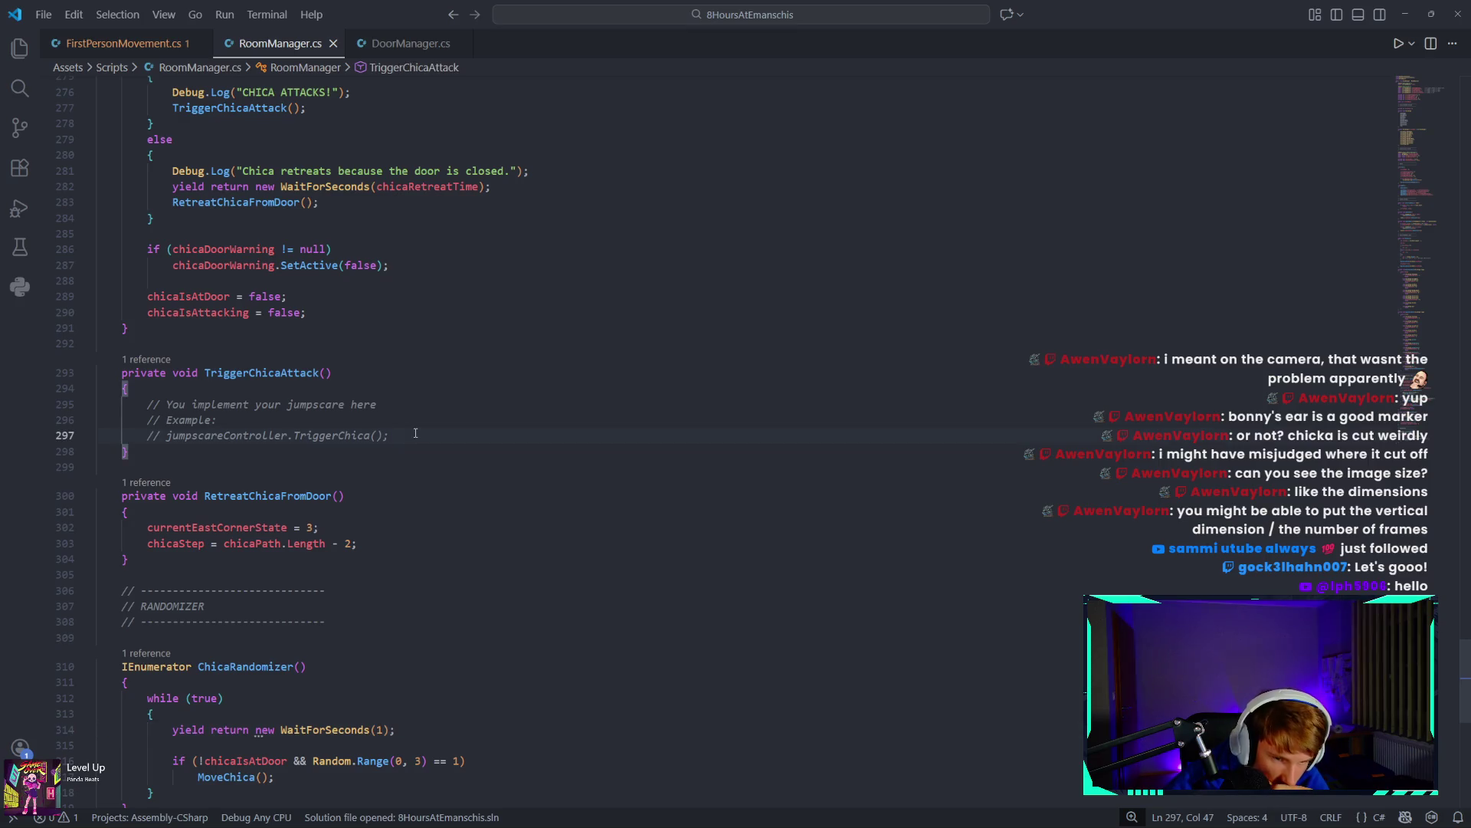
key("Return")
key("Return")
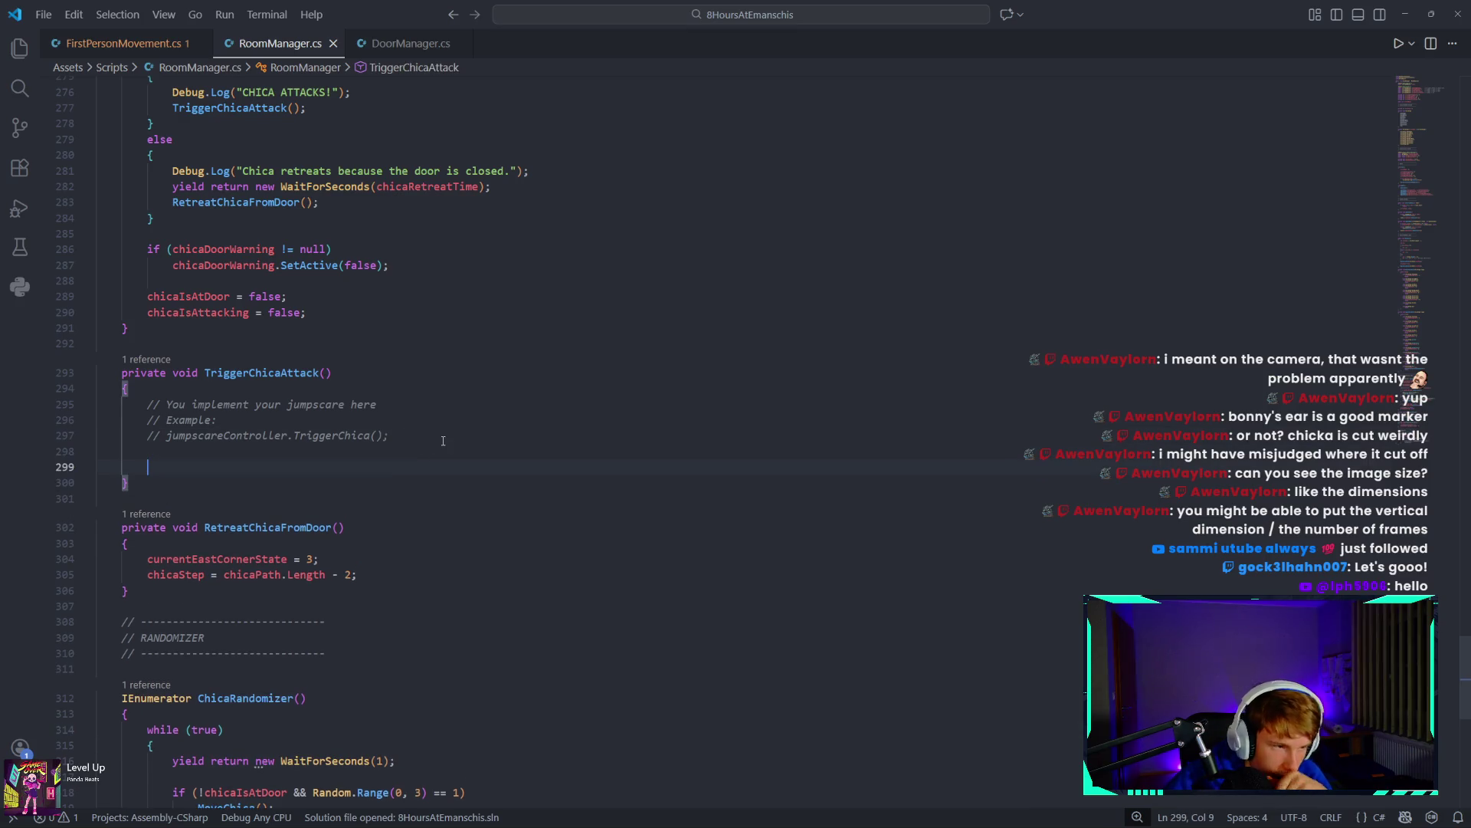
scroll(440, 550, "up", 16)
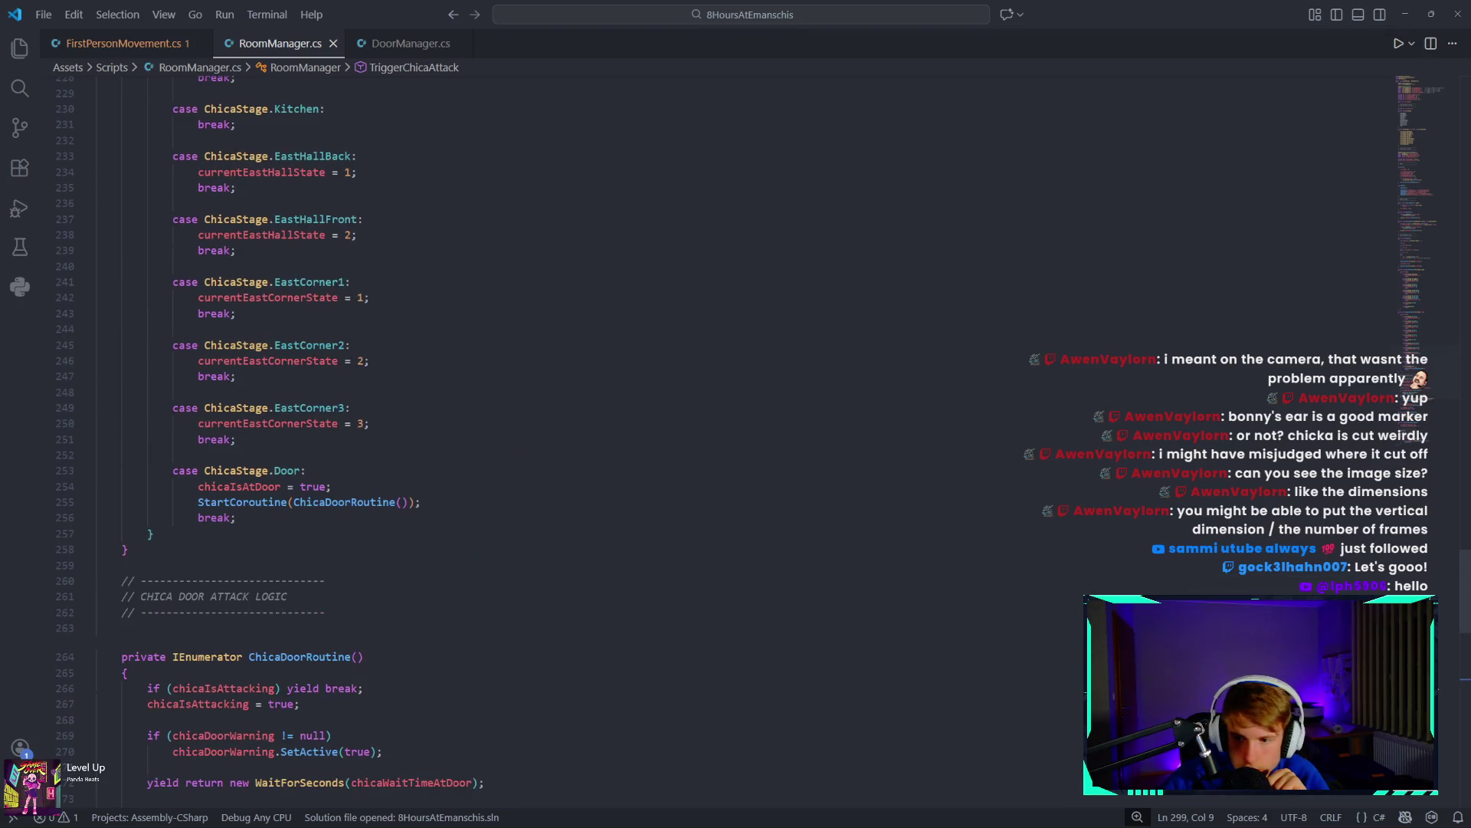
left_click_drag(1466, 606, 1465, 132)
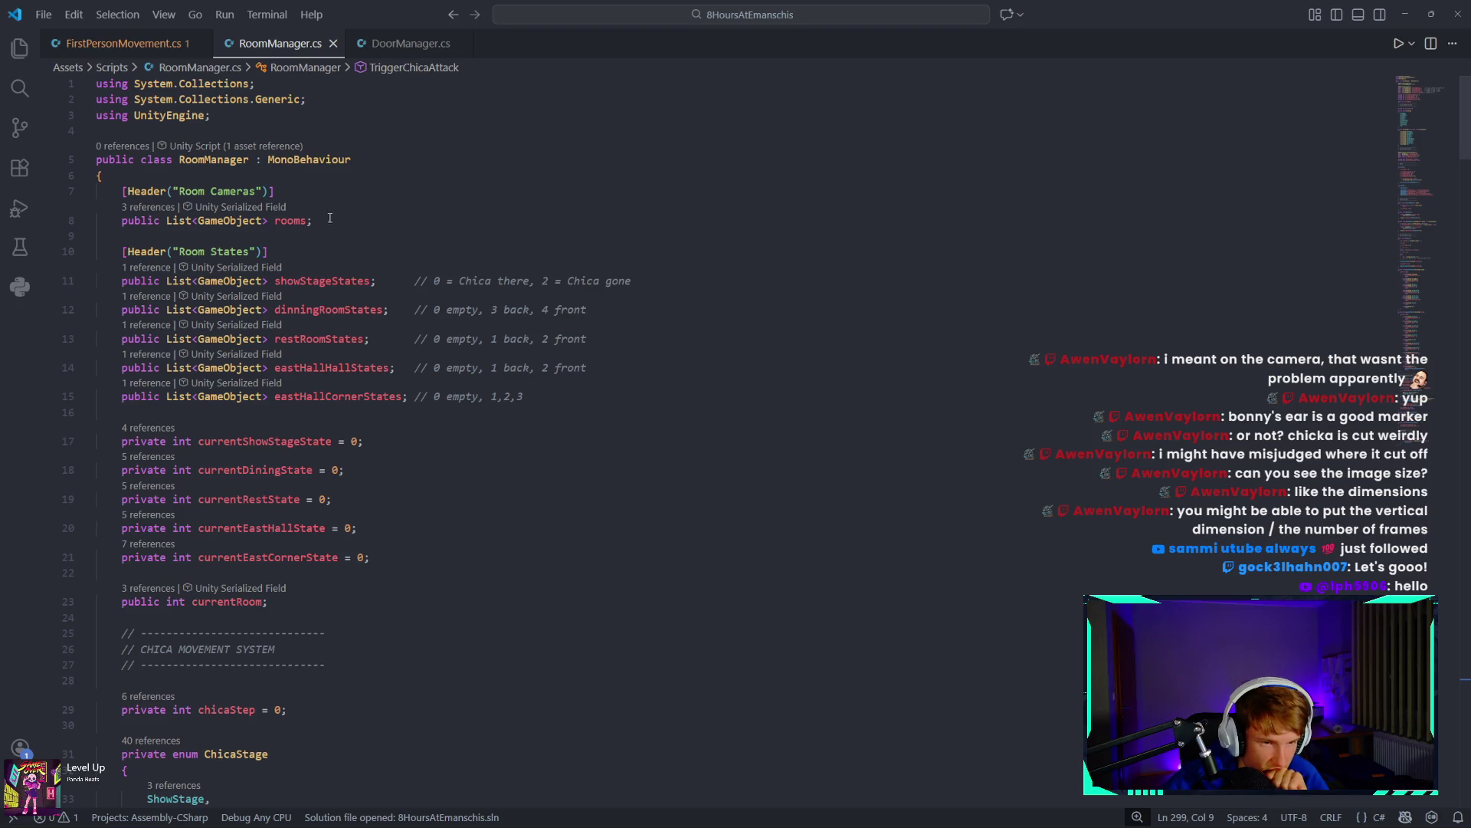
left_click(548, 399)
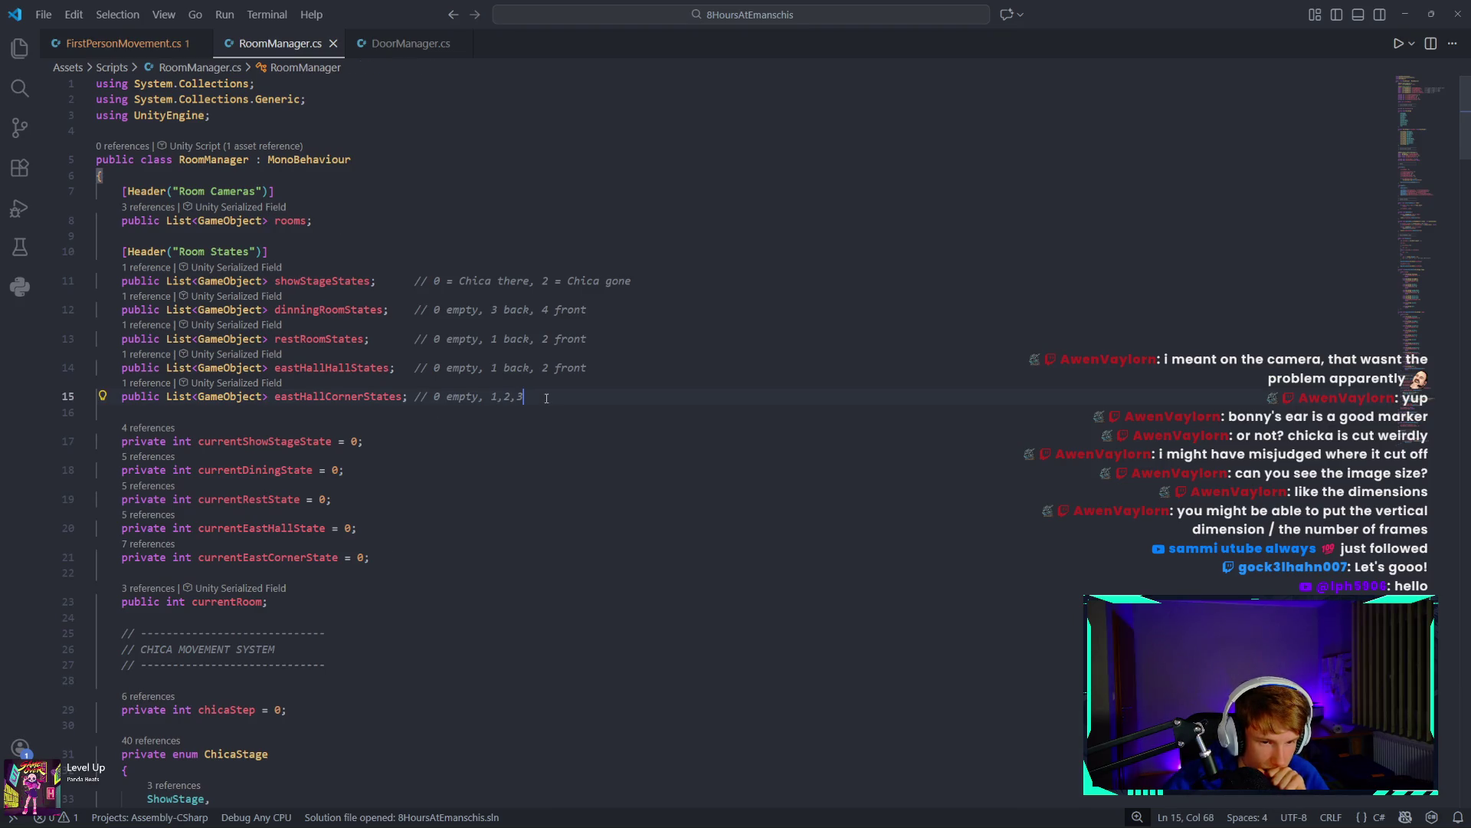
key("Return")
key("Return")
type("public Game")
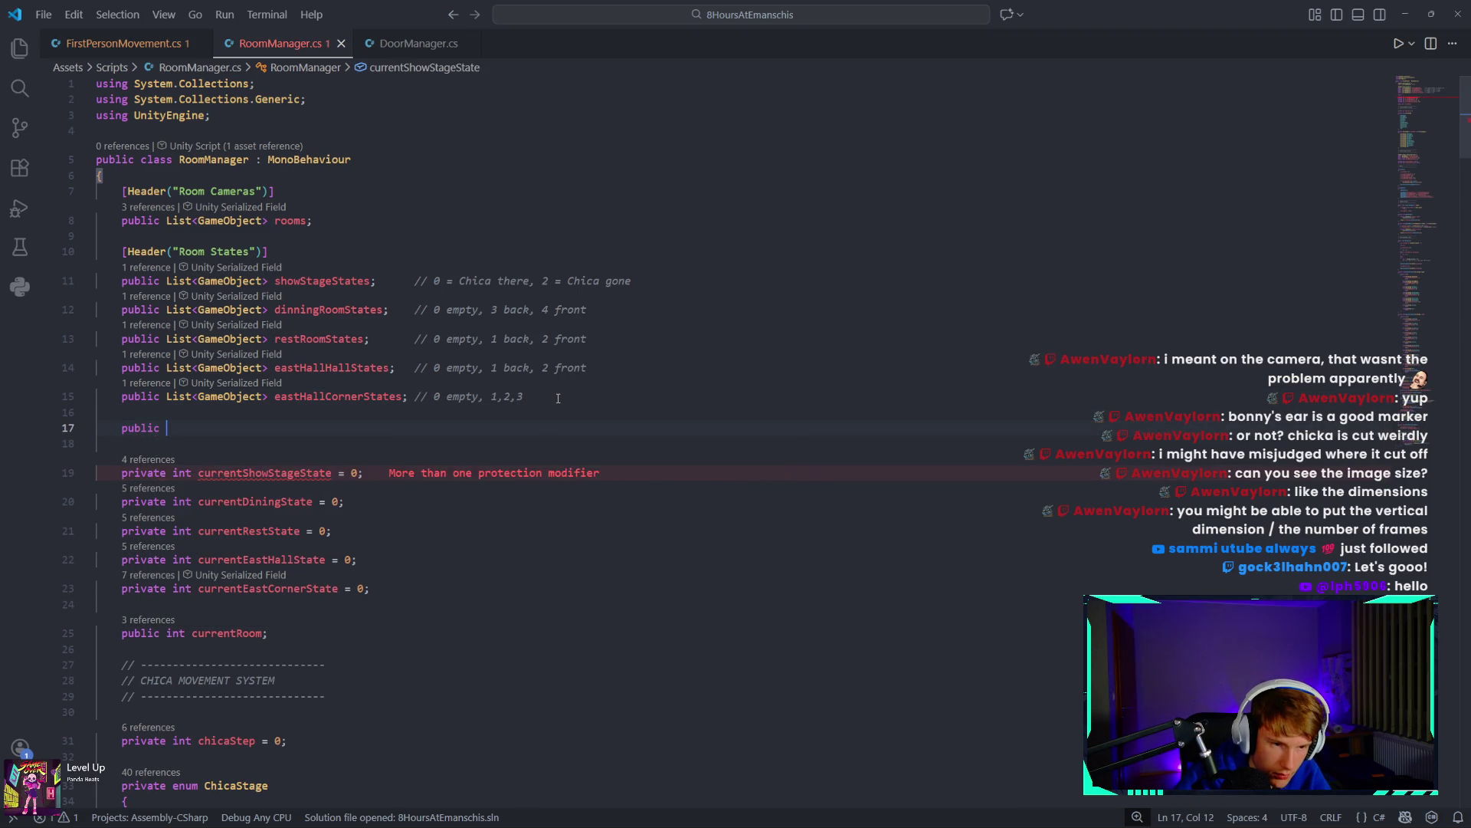
type("Object ")
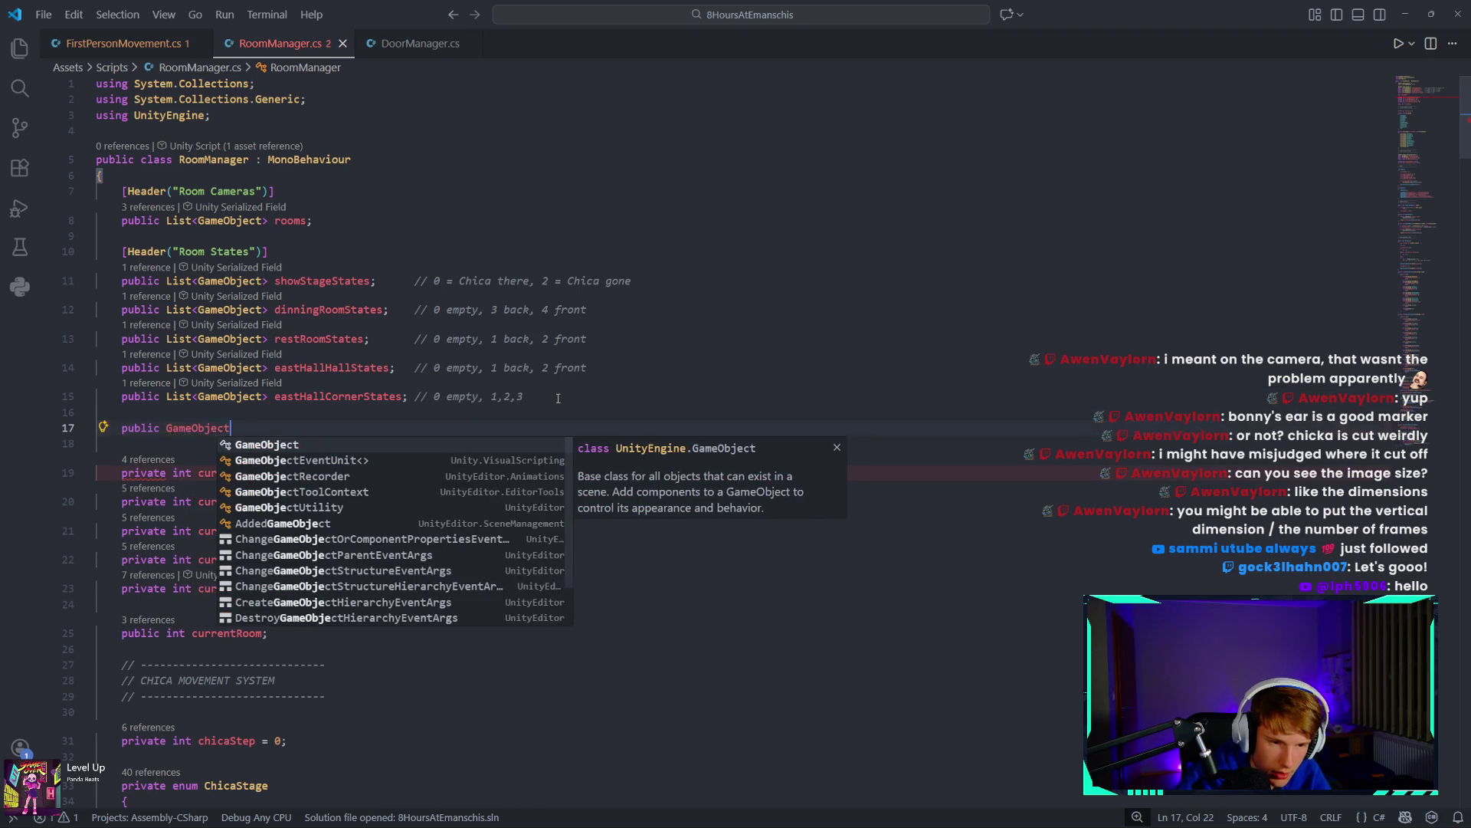
type("ch")
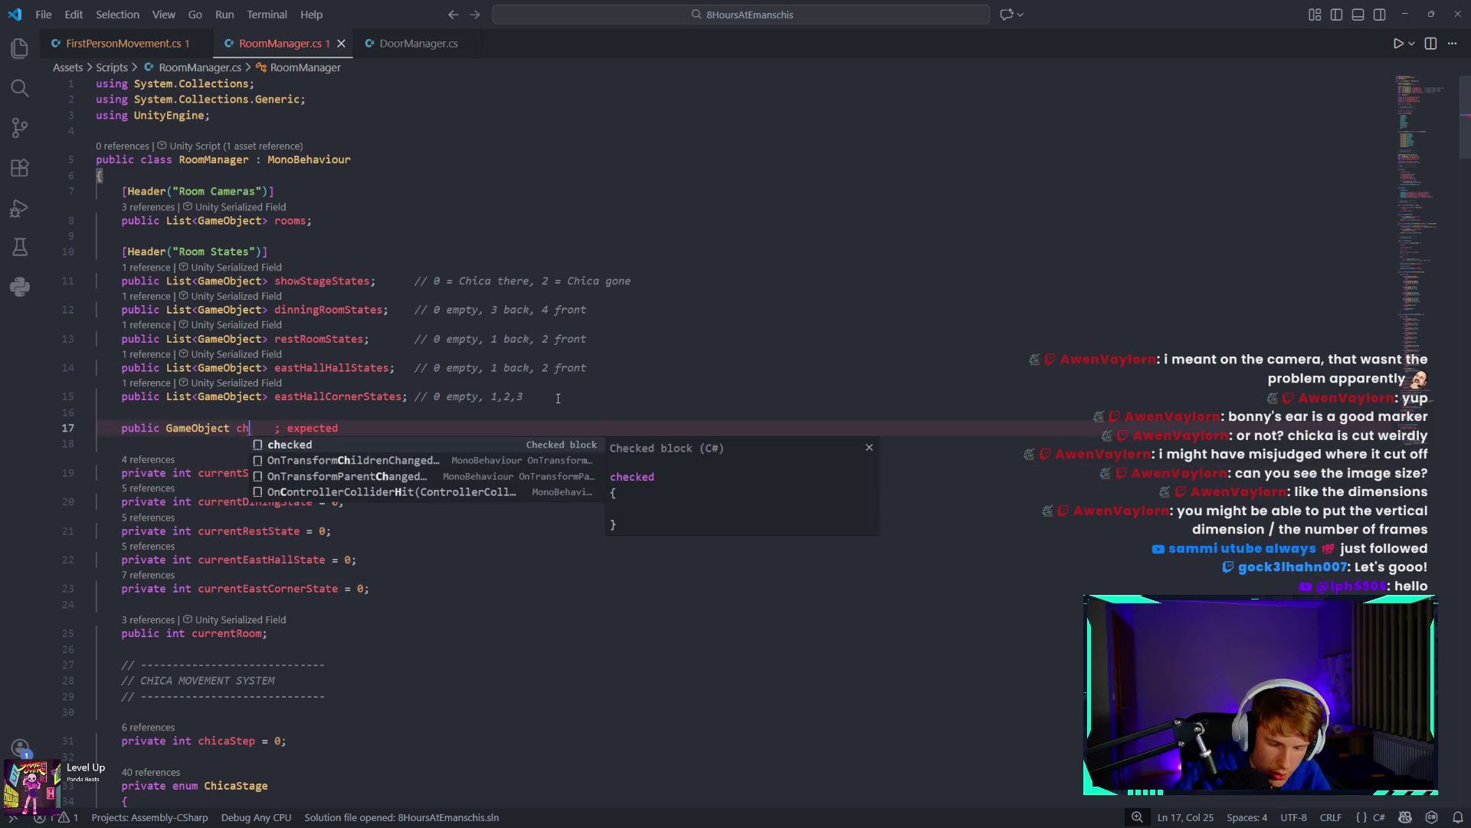
type("ikaJu")
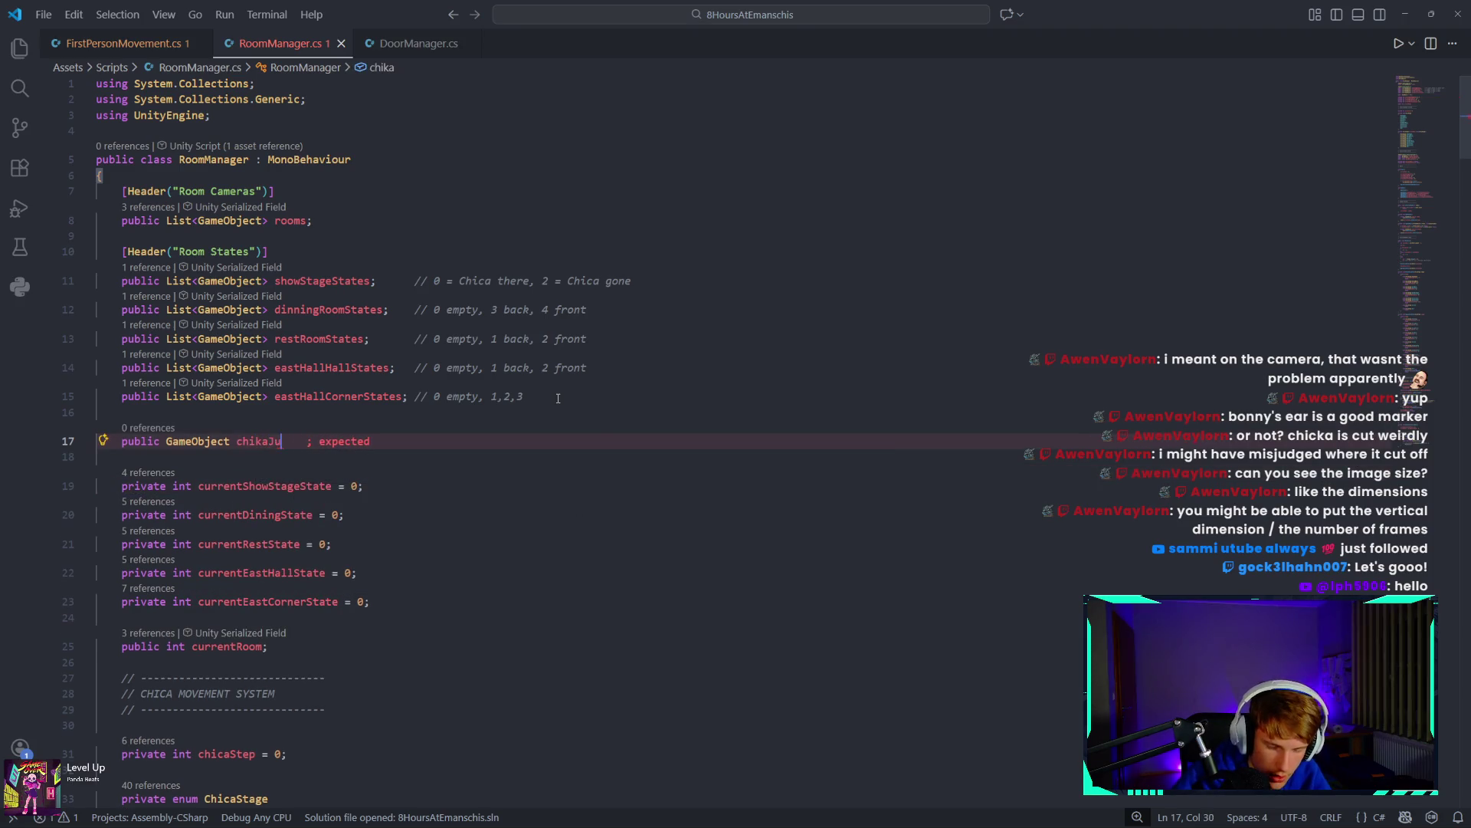
type("mpScare")
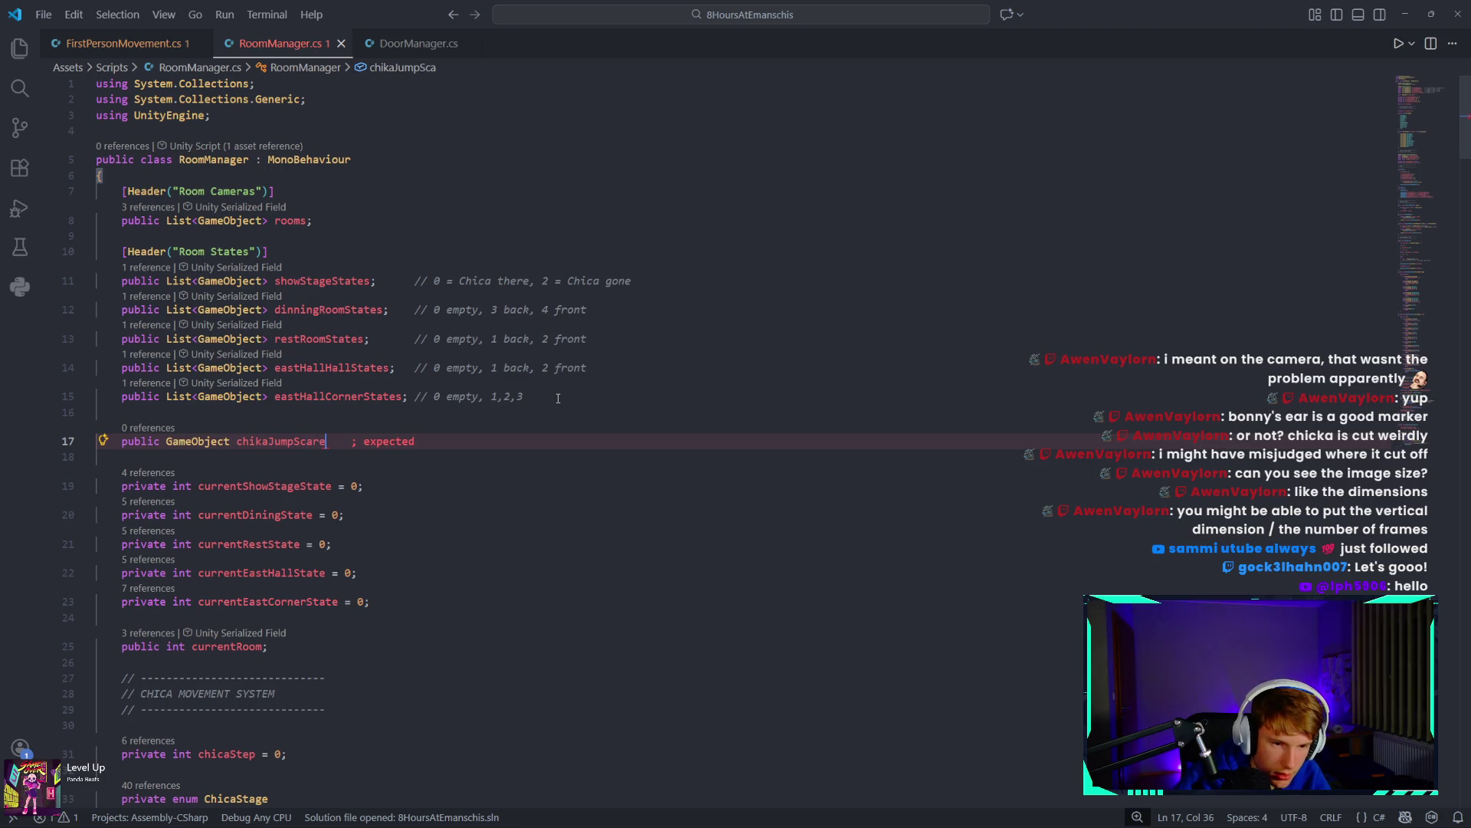
type(";")
scroll(565, 601, "down", 5)
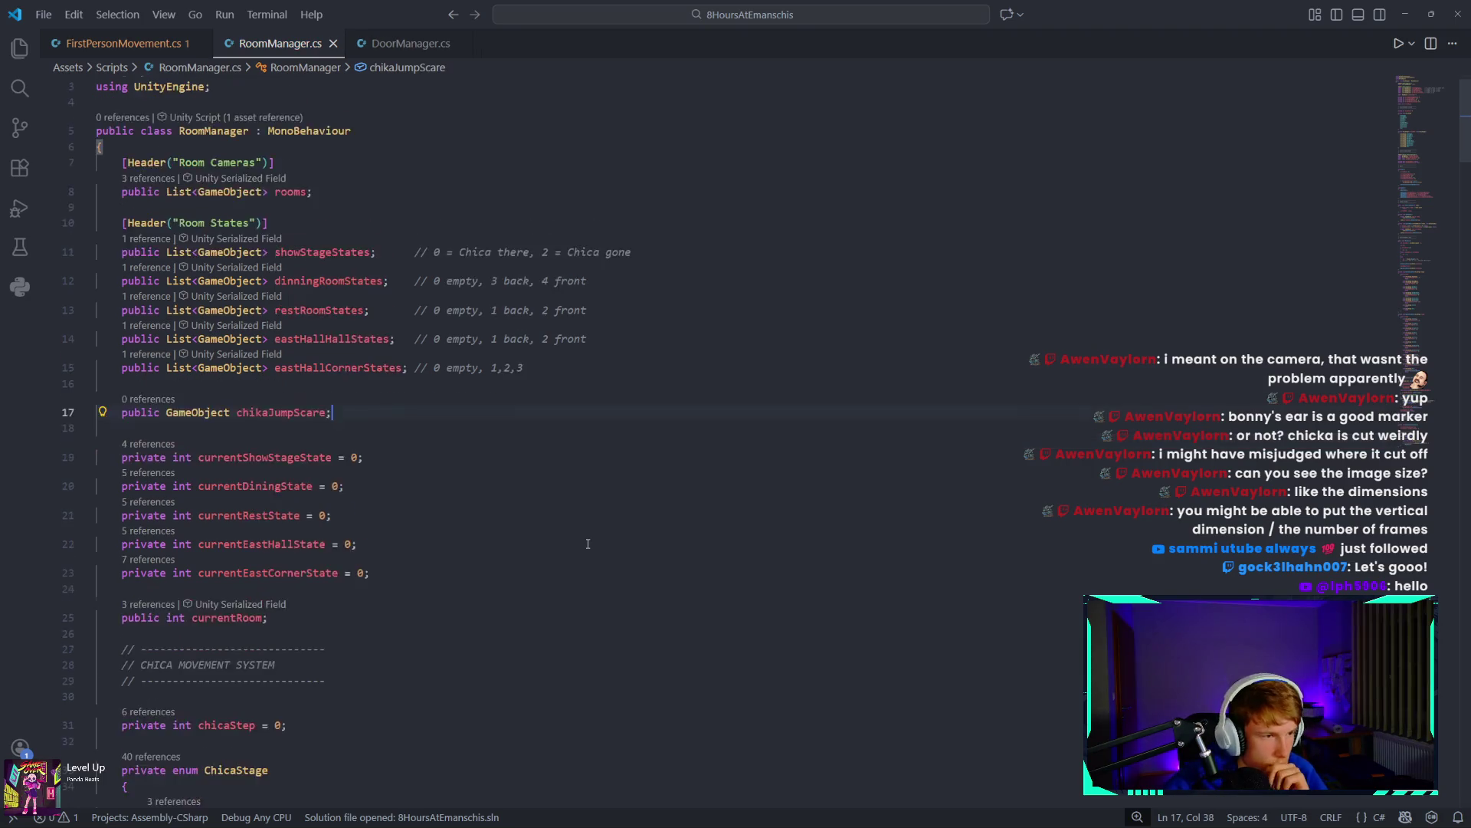
scroll(566, 601, "down", 15)
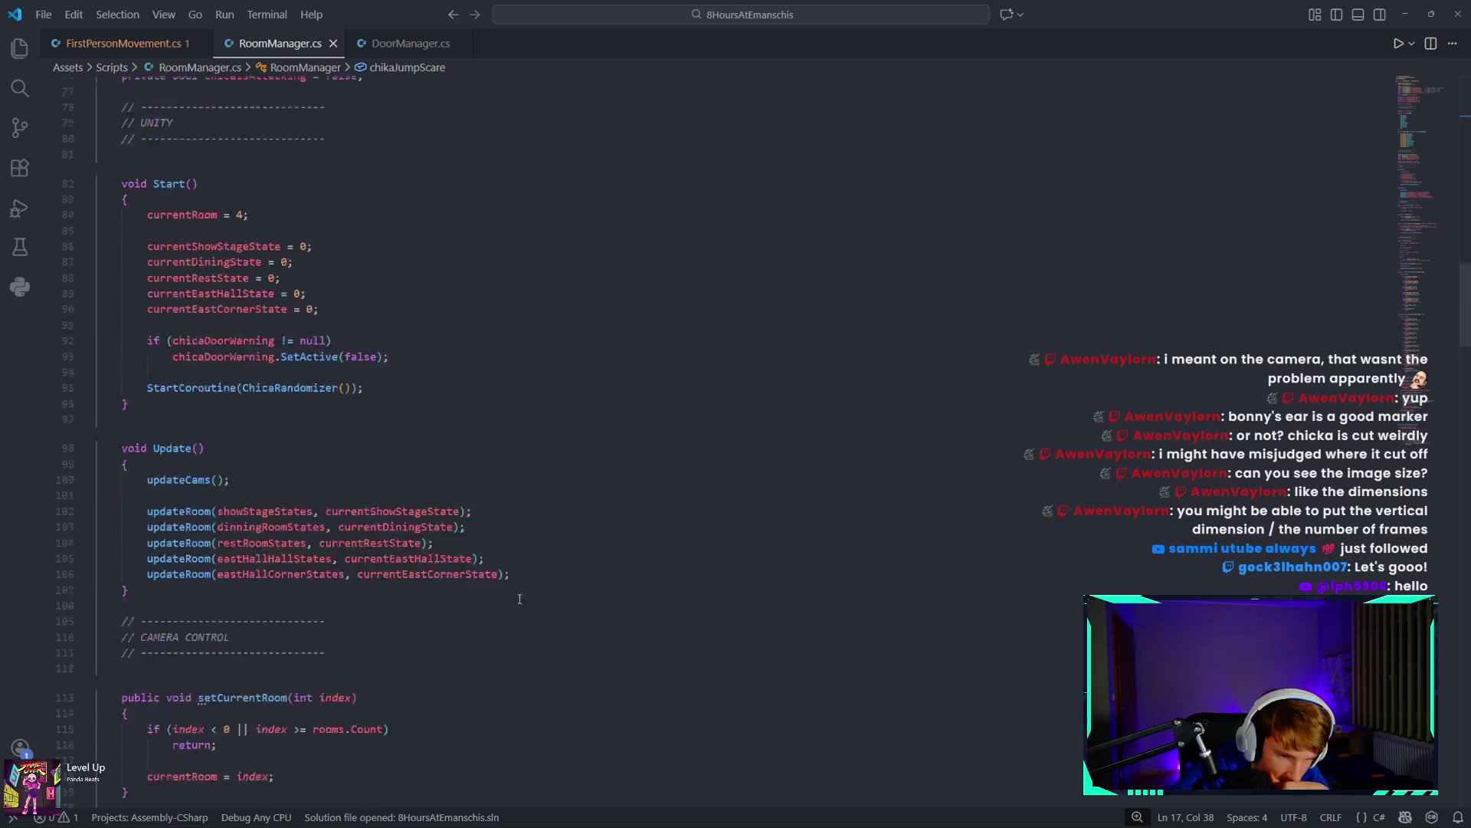
Write 'chikaJumpScare.SetActive(true);' on TriggerChicaAttack's empty line, using IntelliSense completions.
scroll(507, 594, "down", 17)
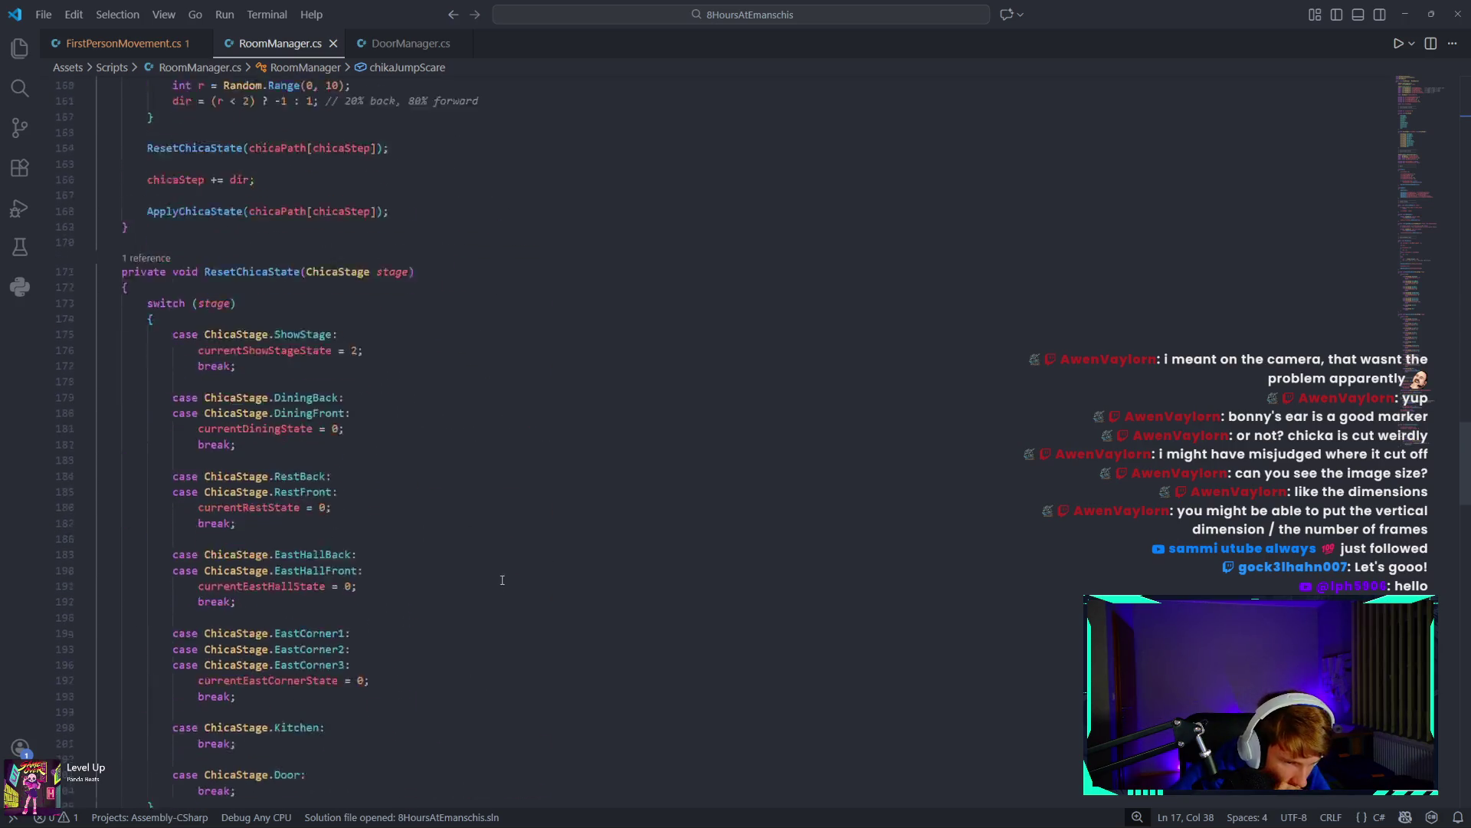
scroll(505, 565, "down", 18)
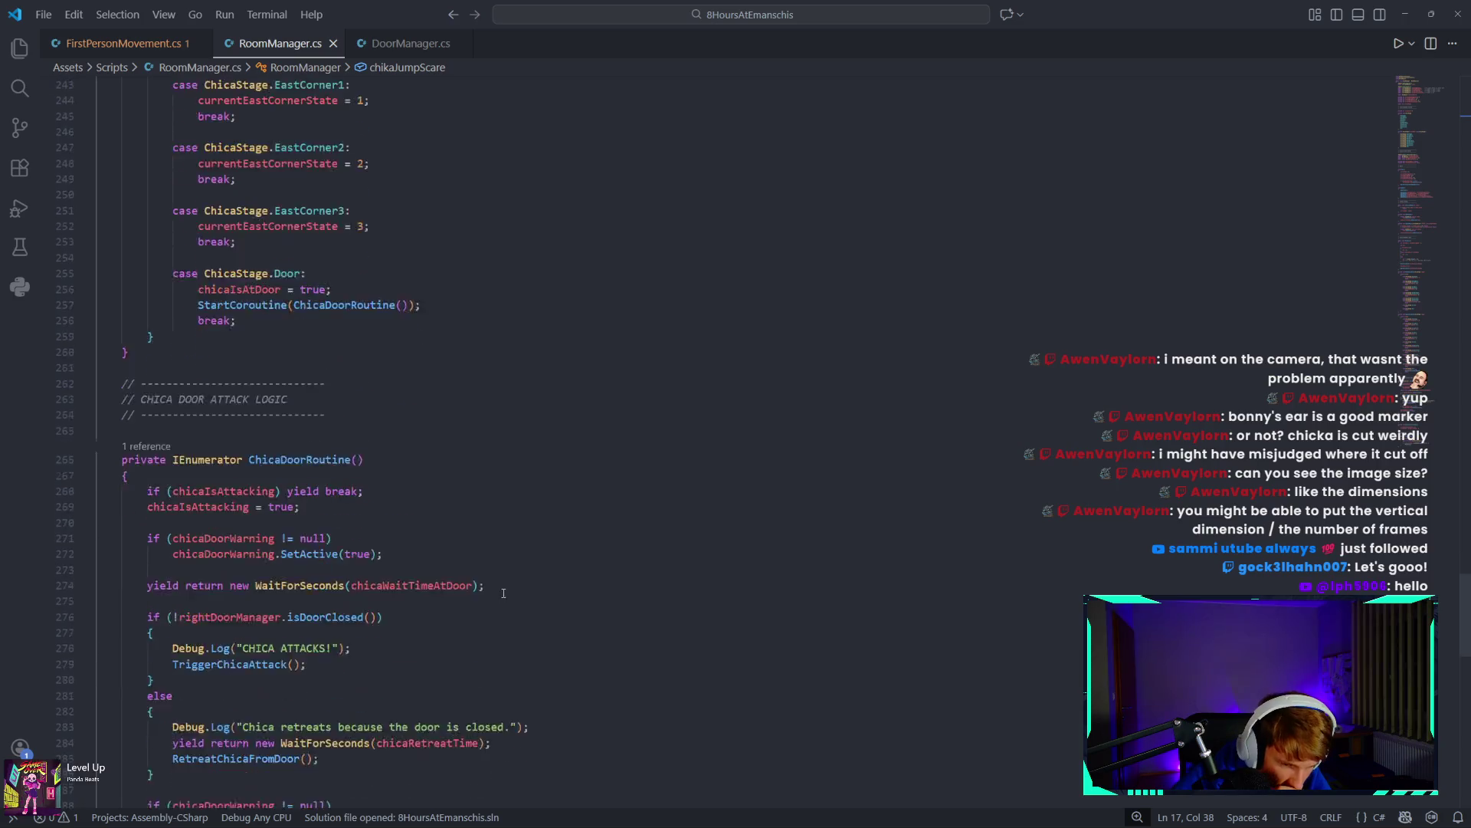
scroll(496, 607, "down", 3)
scroll(436, 576, "up", 2)
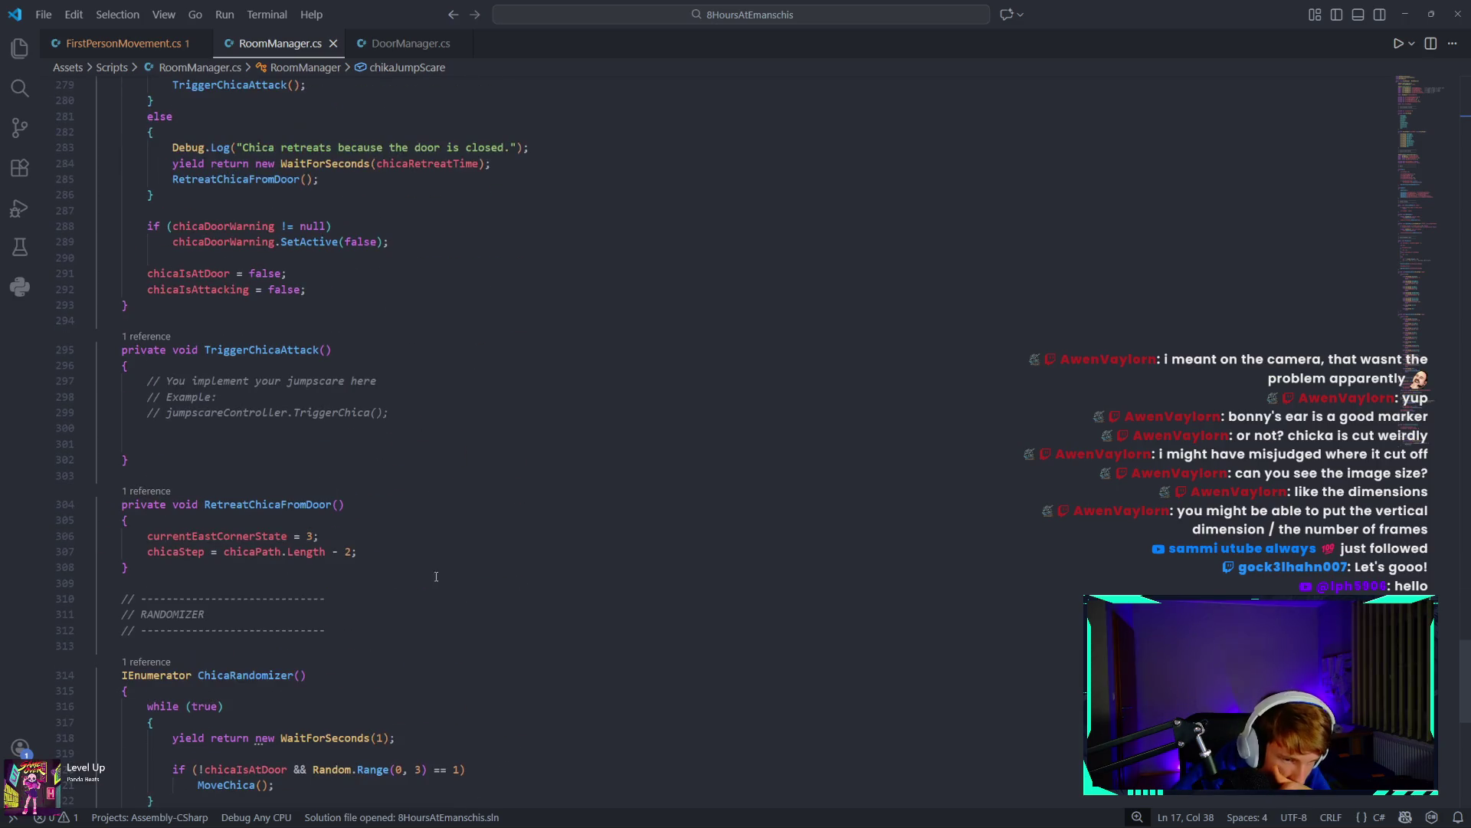
scroll(199, 590, "up", 2)
left_click(179, 560)
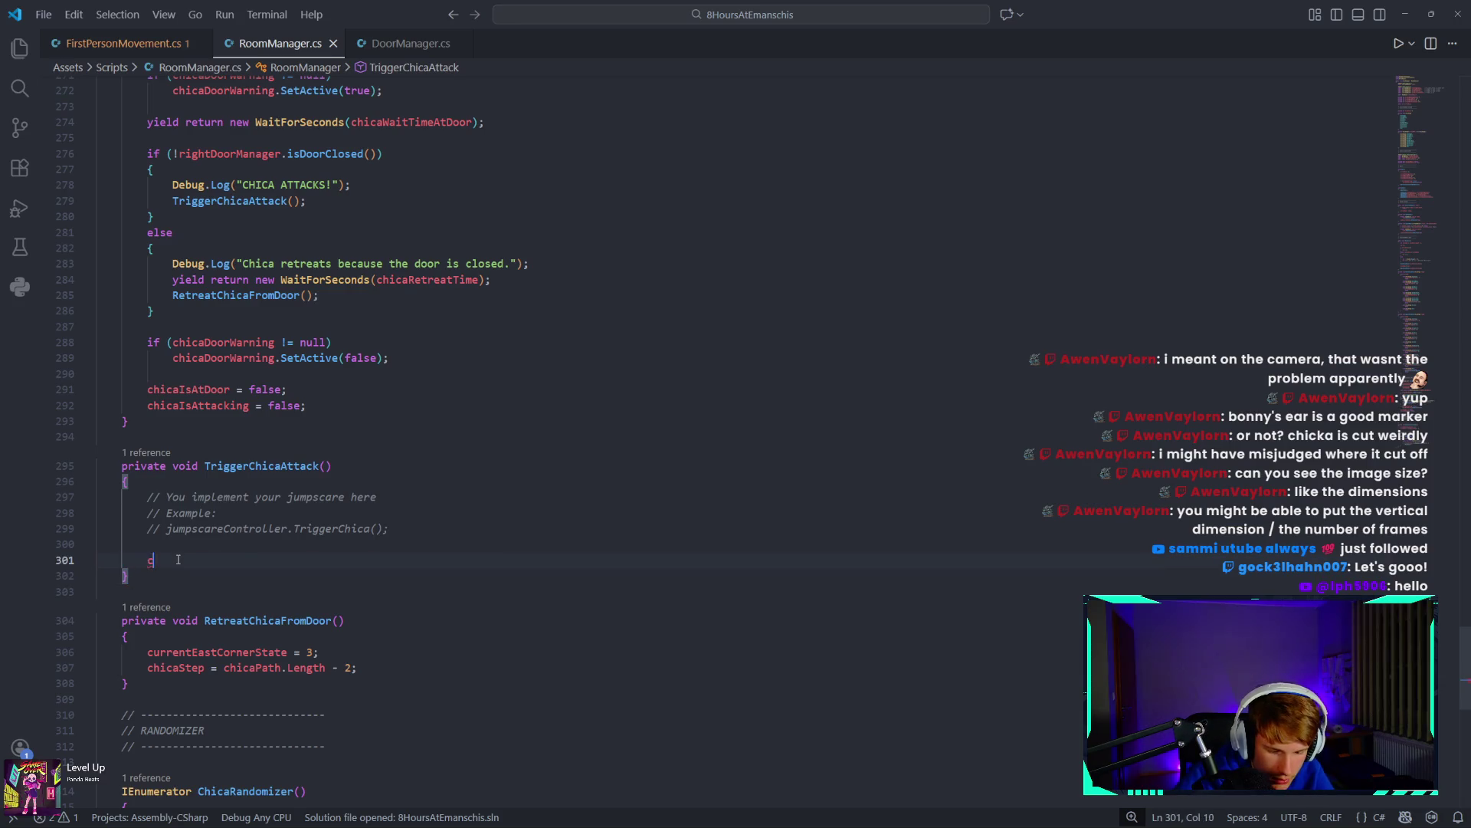
type("chika")
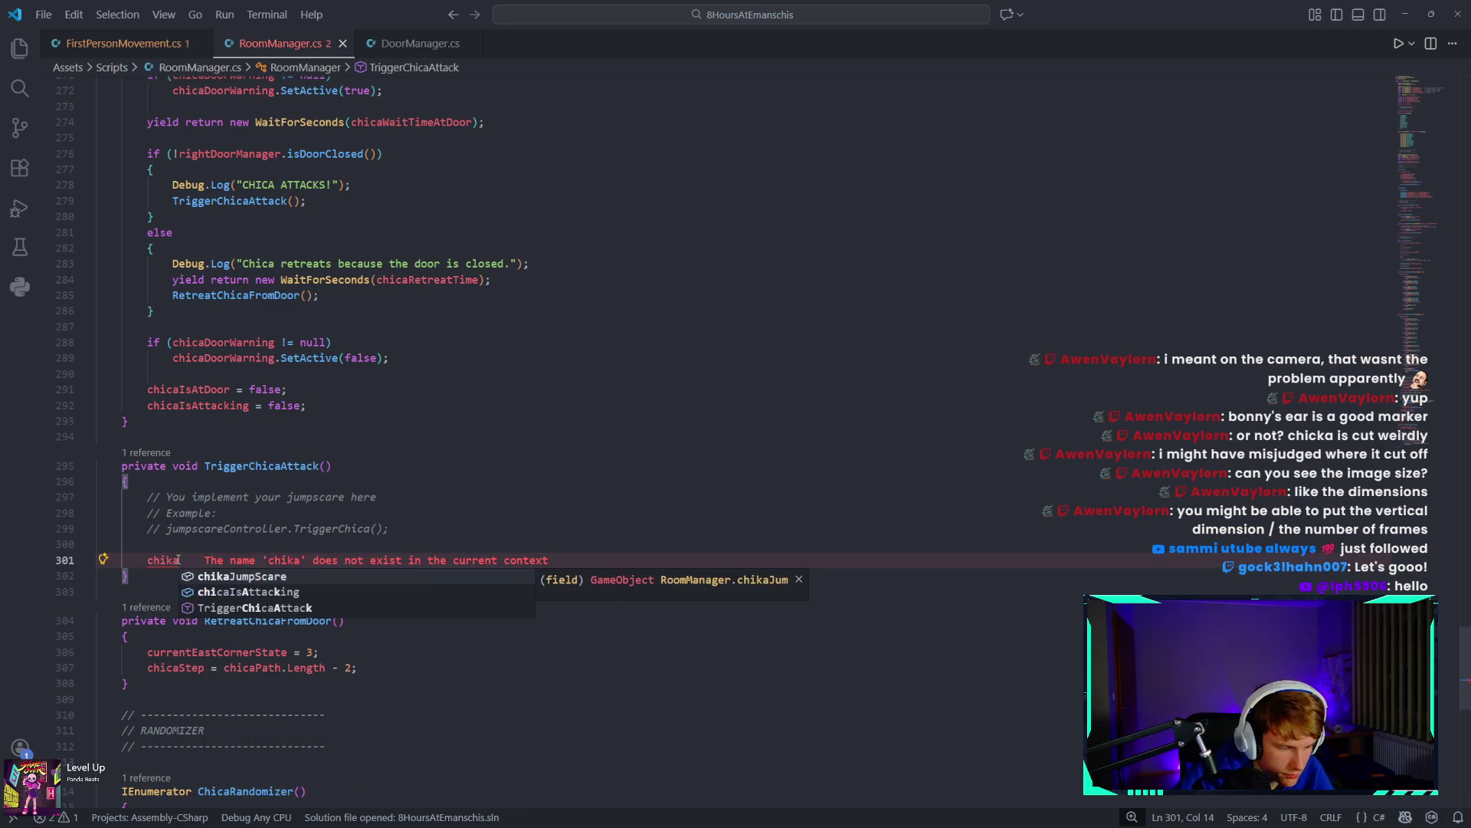
left_click(252, 576)
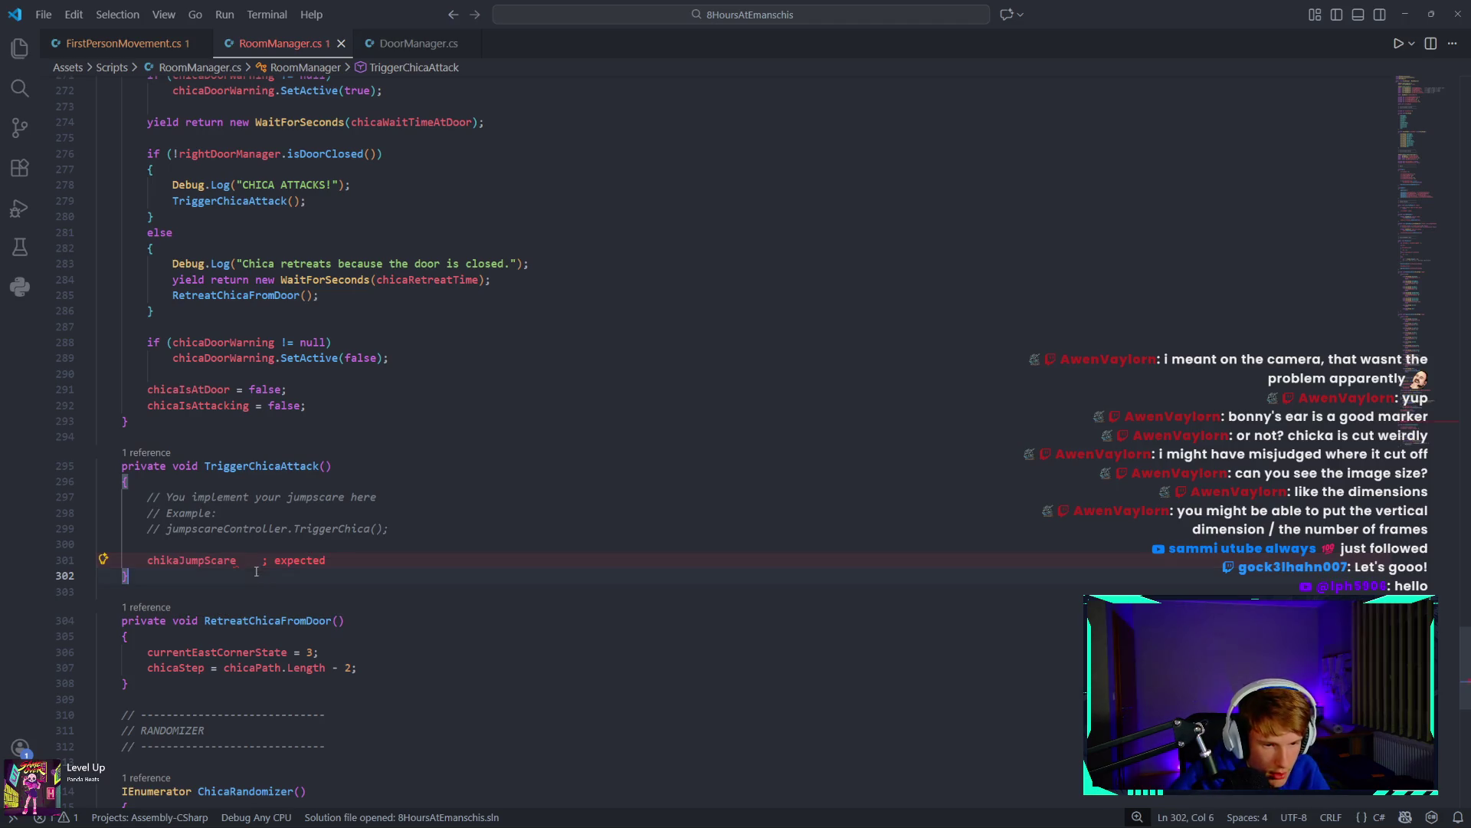
left_click(257, 554)
type(".set")
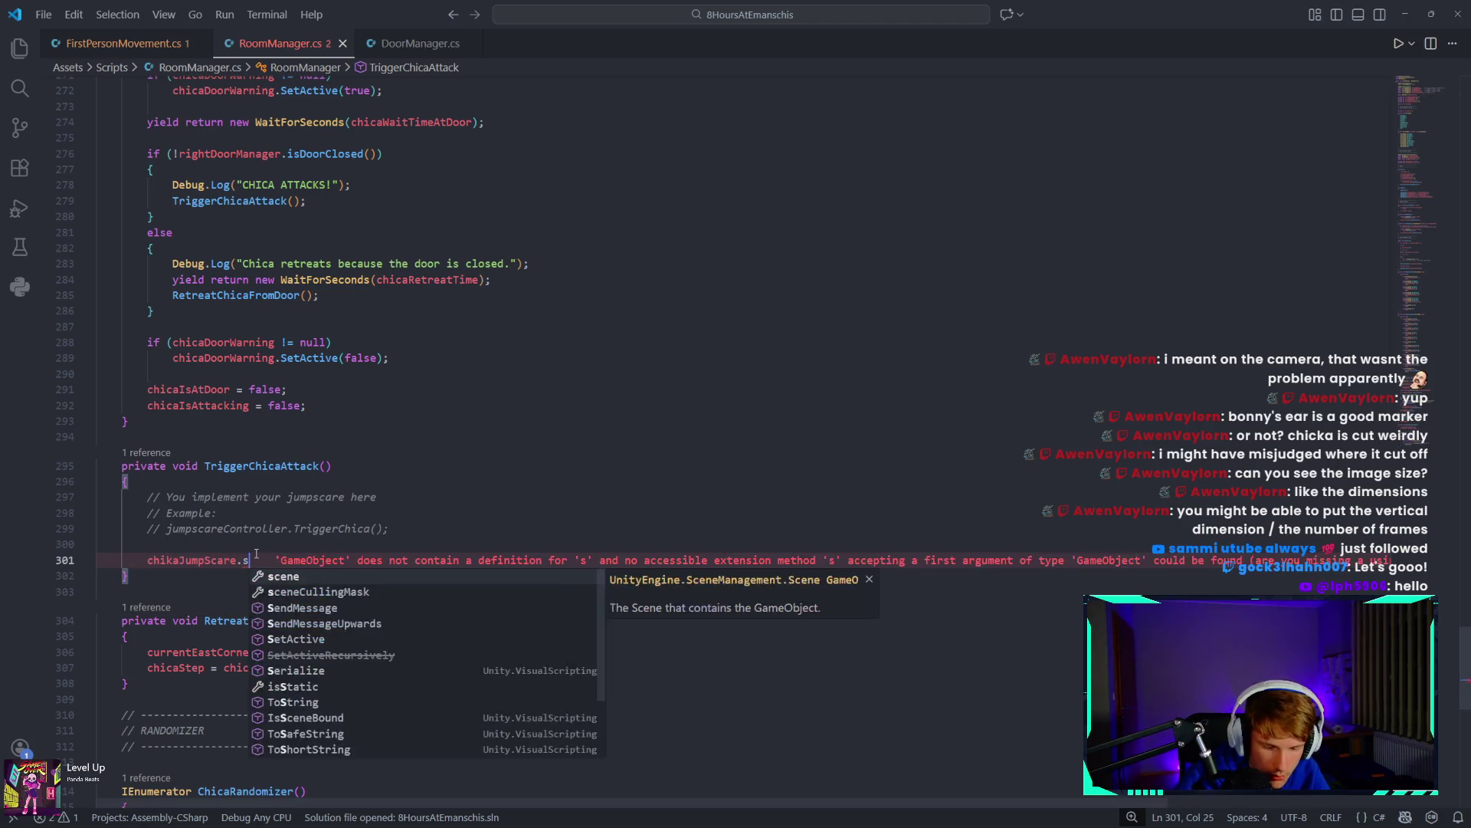
key("Tab")
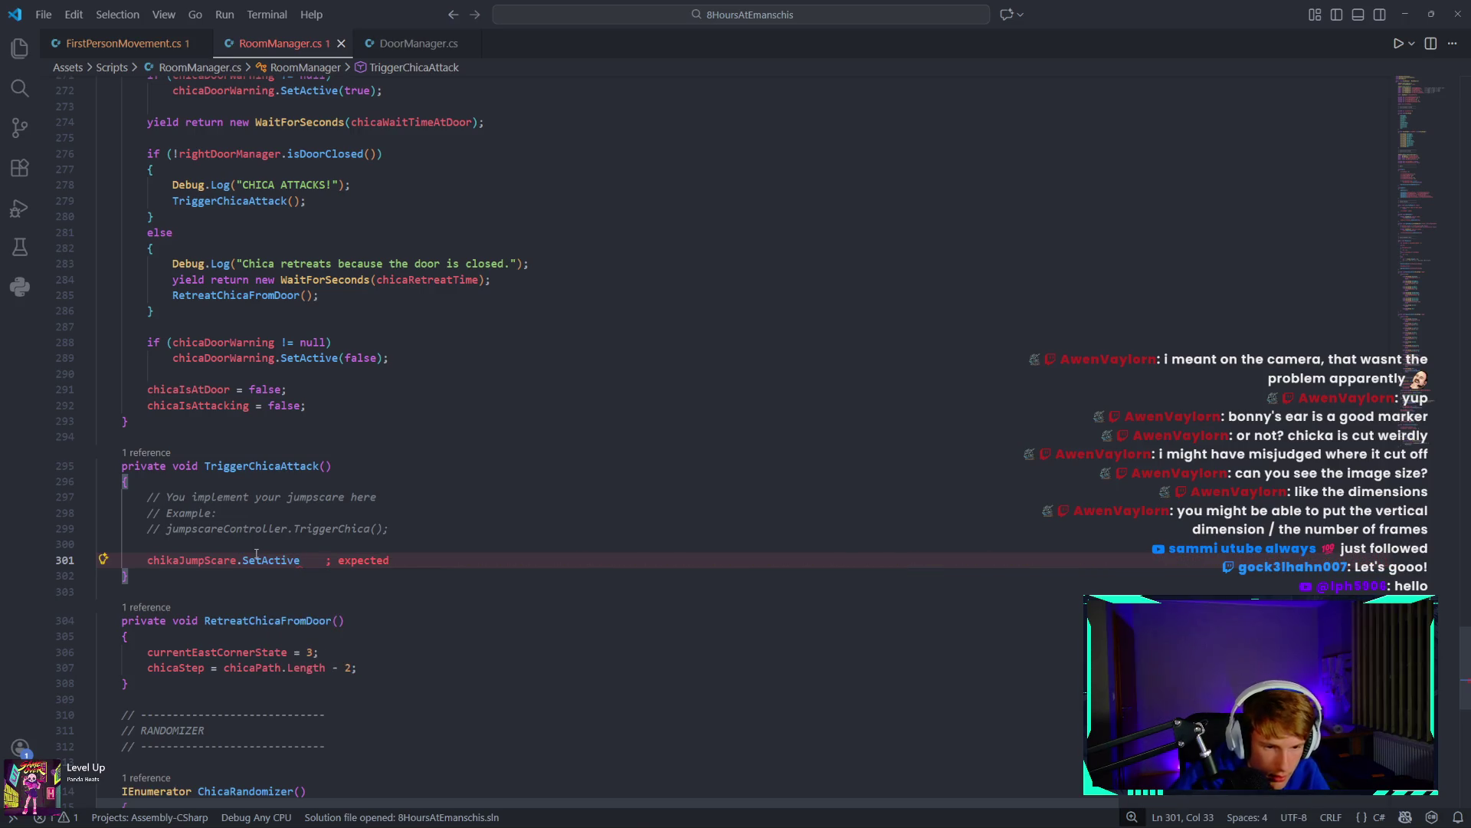
type("(true")
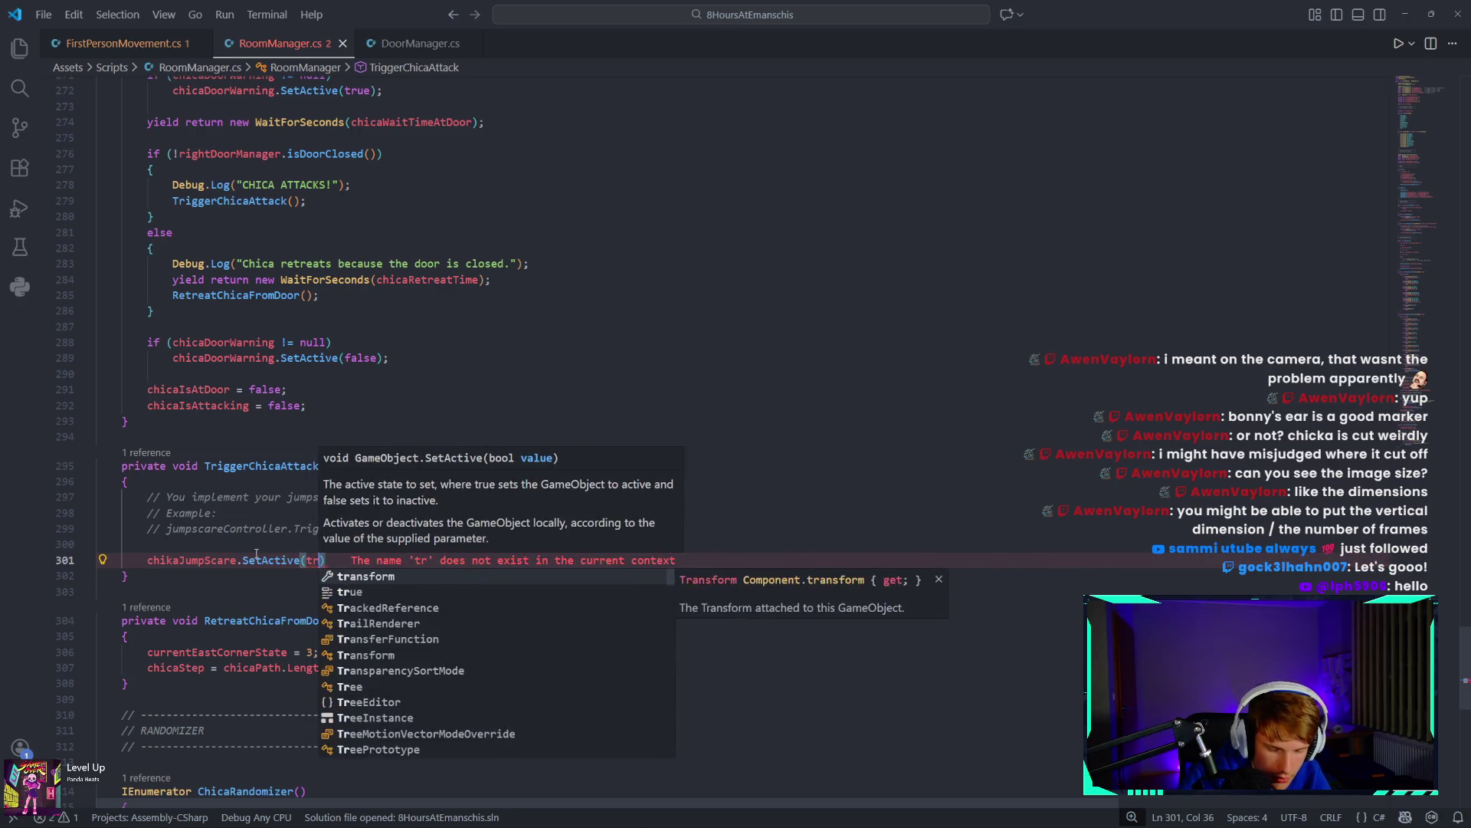
type(")")
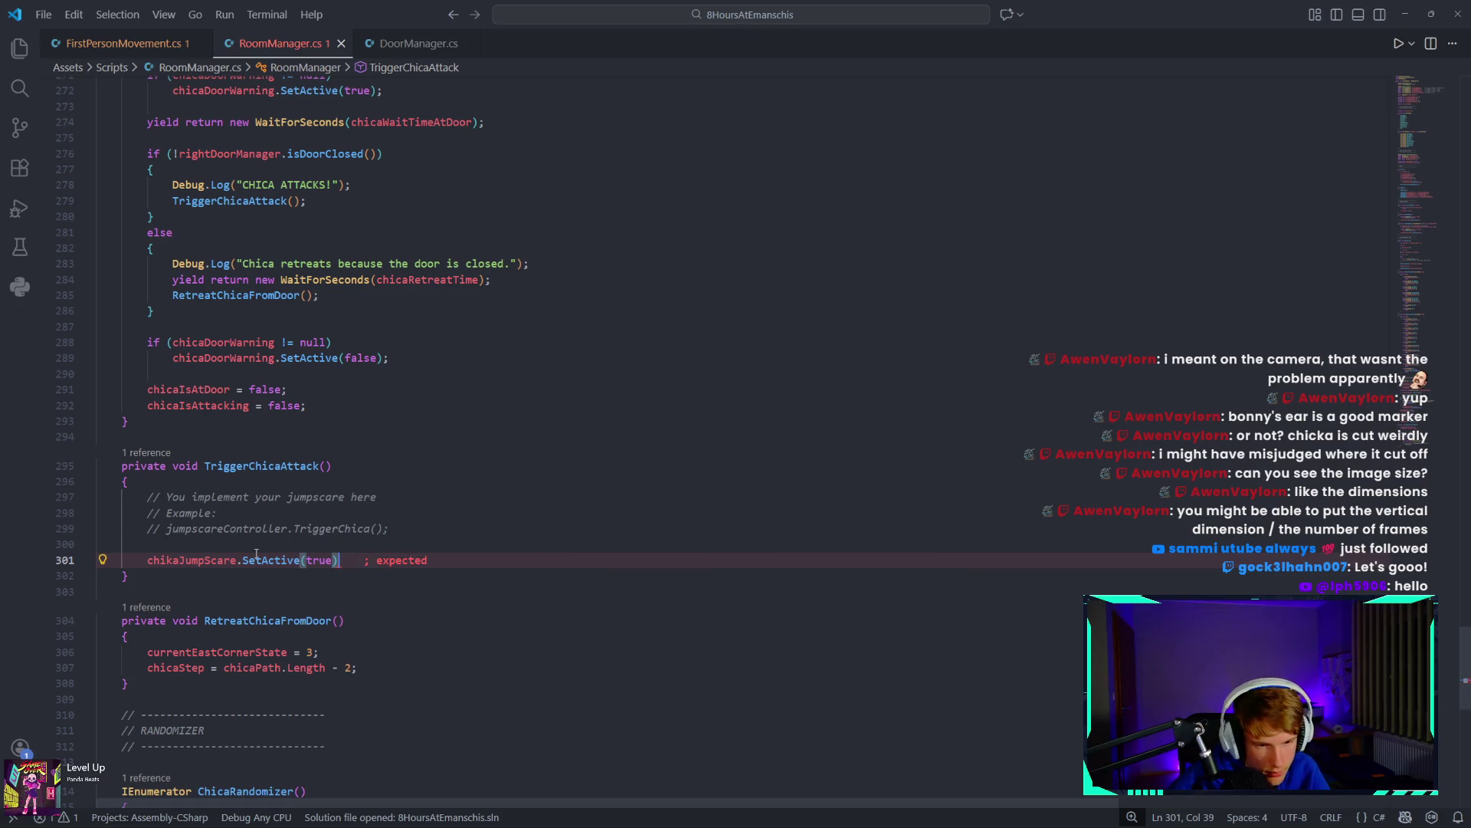
type(";")
key("Return")
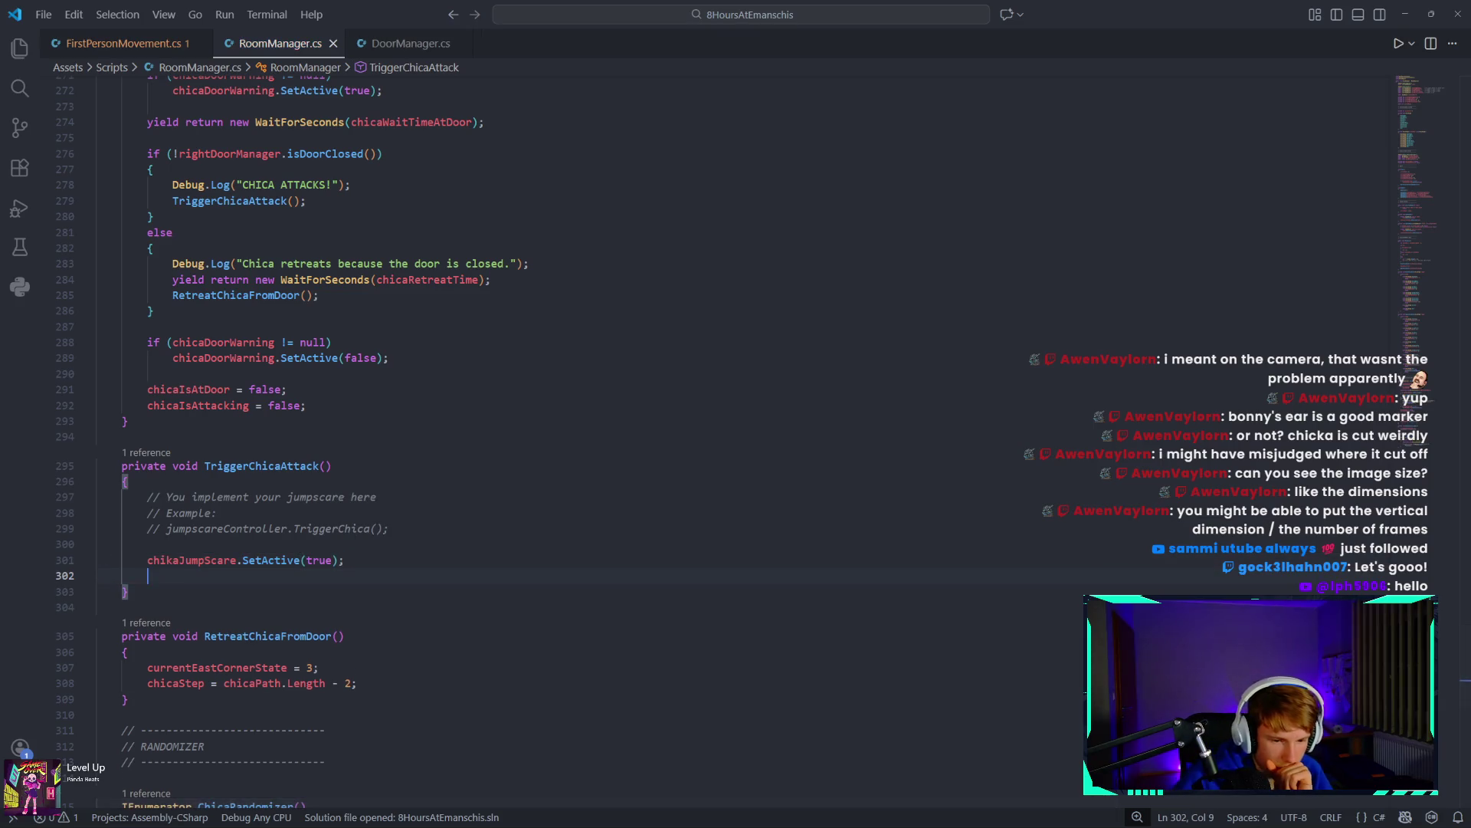
Close the Pinterest tab, open a new browser tab, and check the running countdown timer.
mouse_move(504, 821)
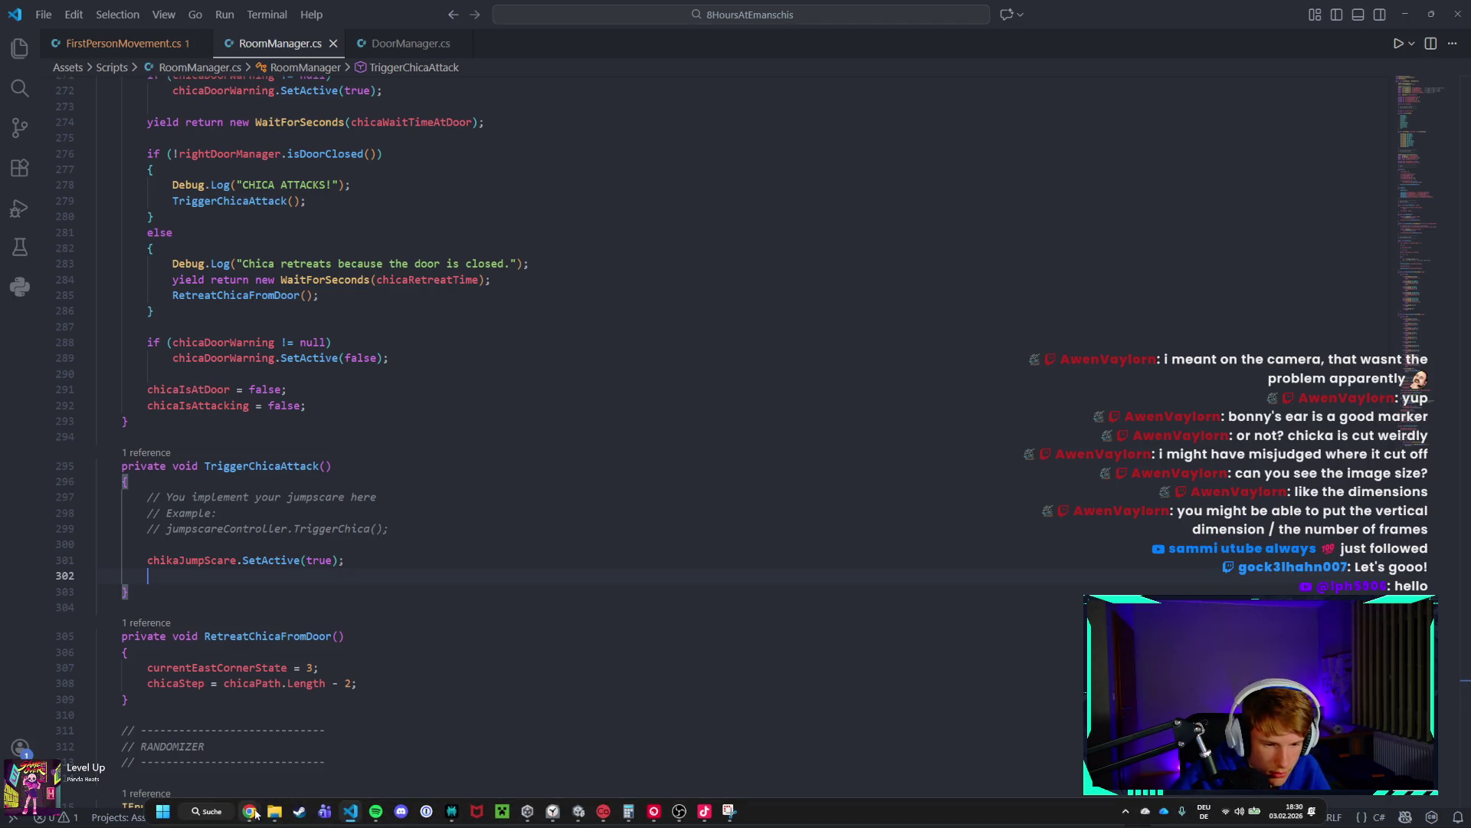
mouse_move(249, 811)
left_click(314, 761)
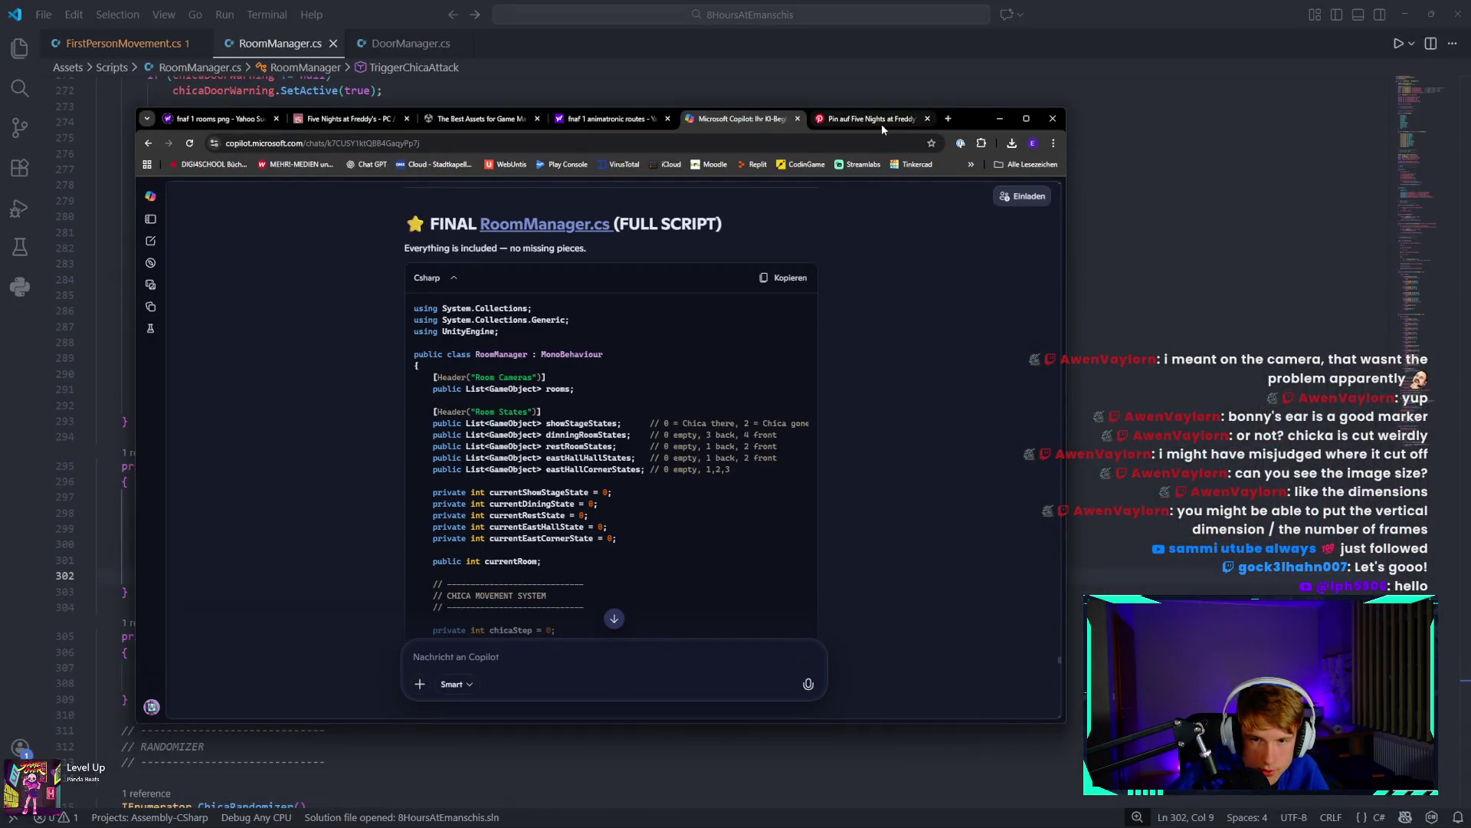
left_click(928, 119)
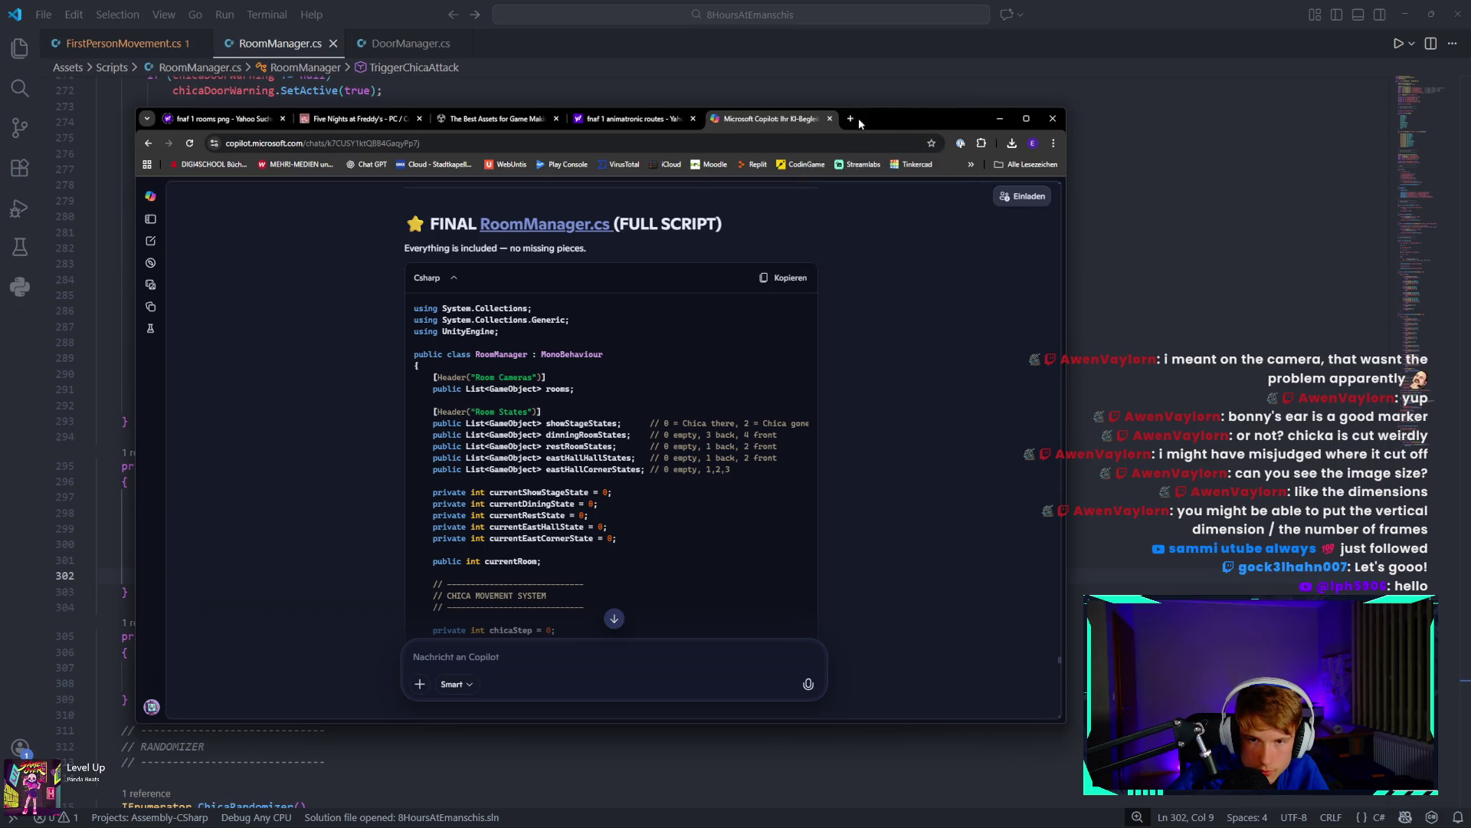
left_click(855, 119)
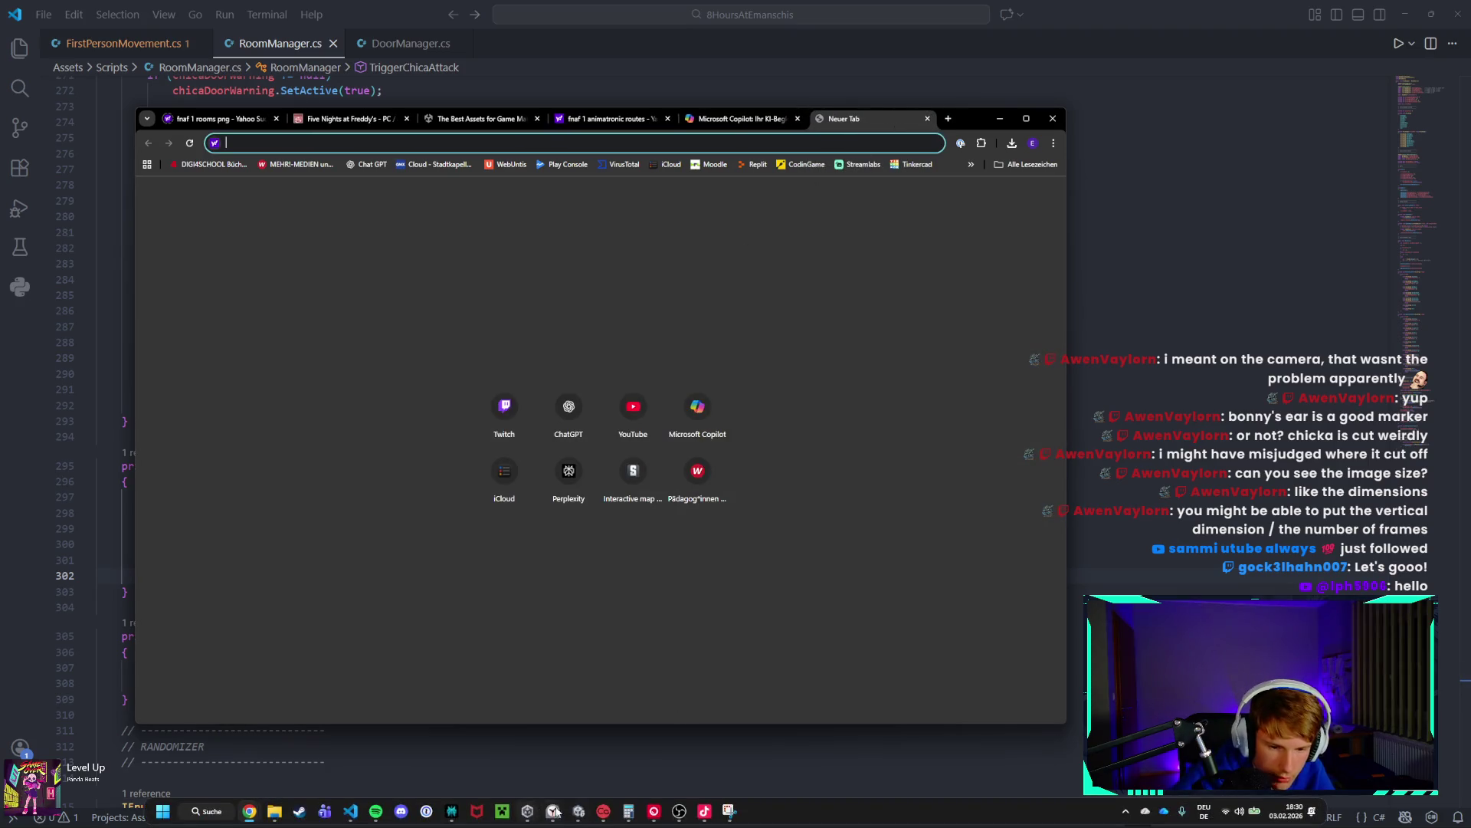
left_click(552, 811)
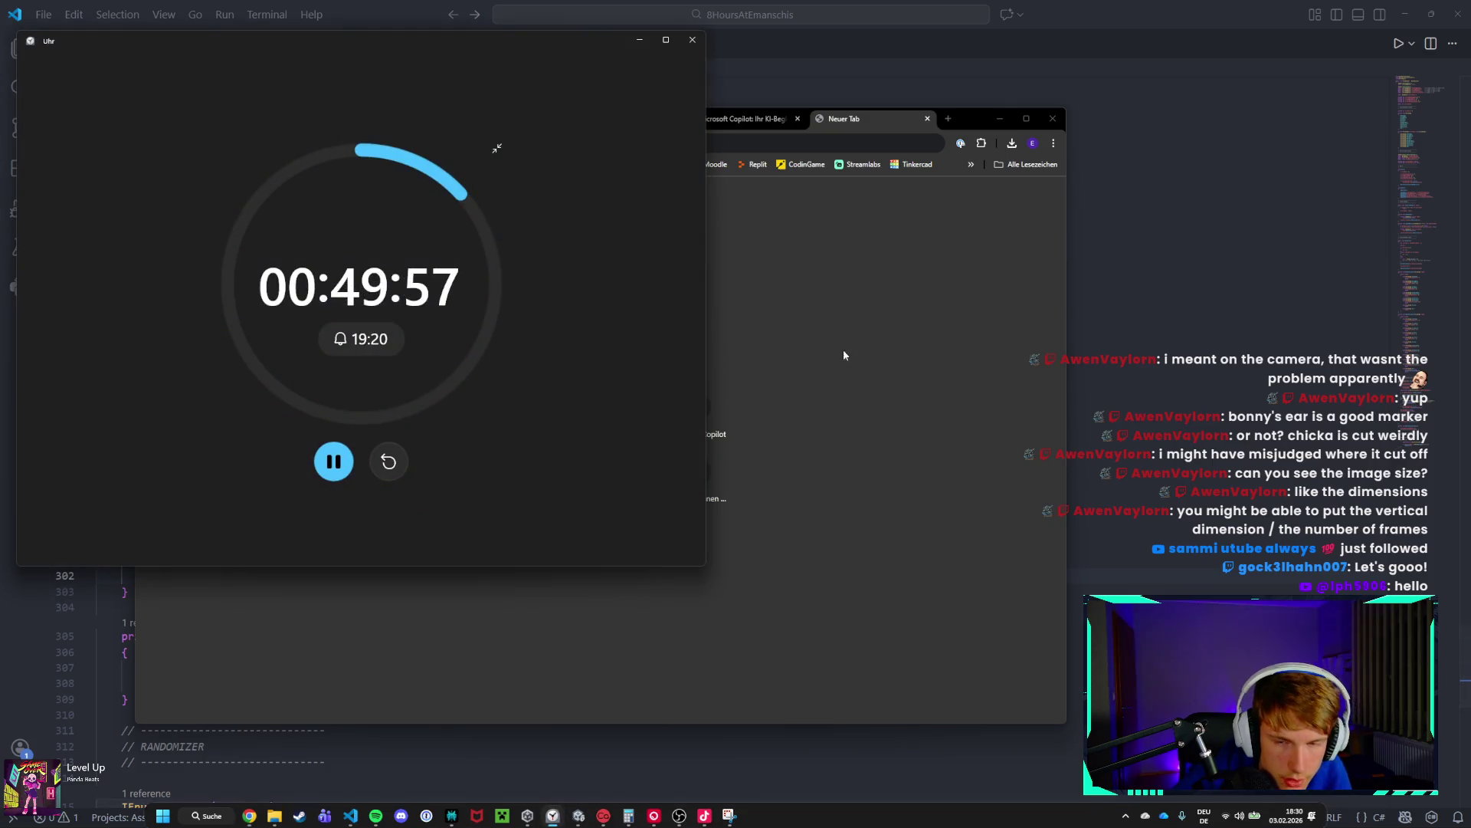
left_click(716, 267)
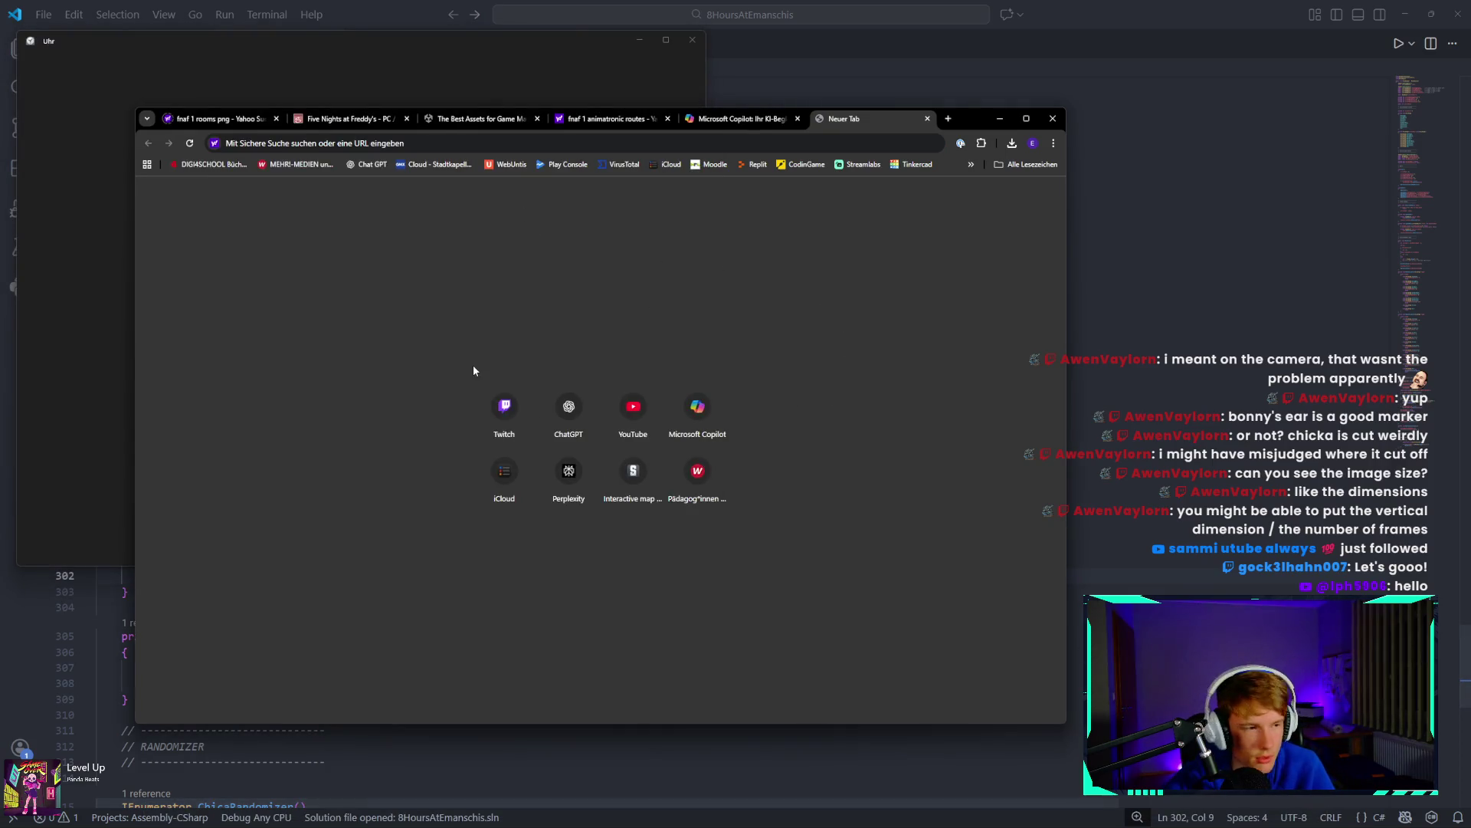
Search 'fnaf 1 jumpscare sound download' and open the FNaF 1 Sound Effects result.
left_click(357, 142)
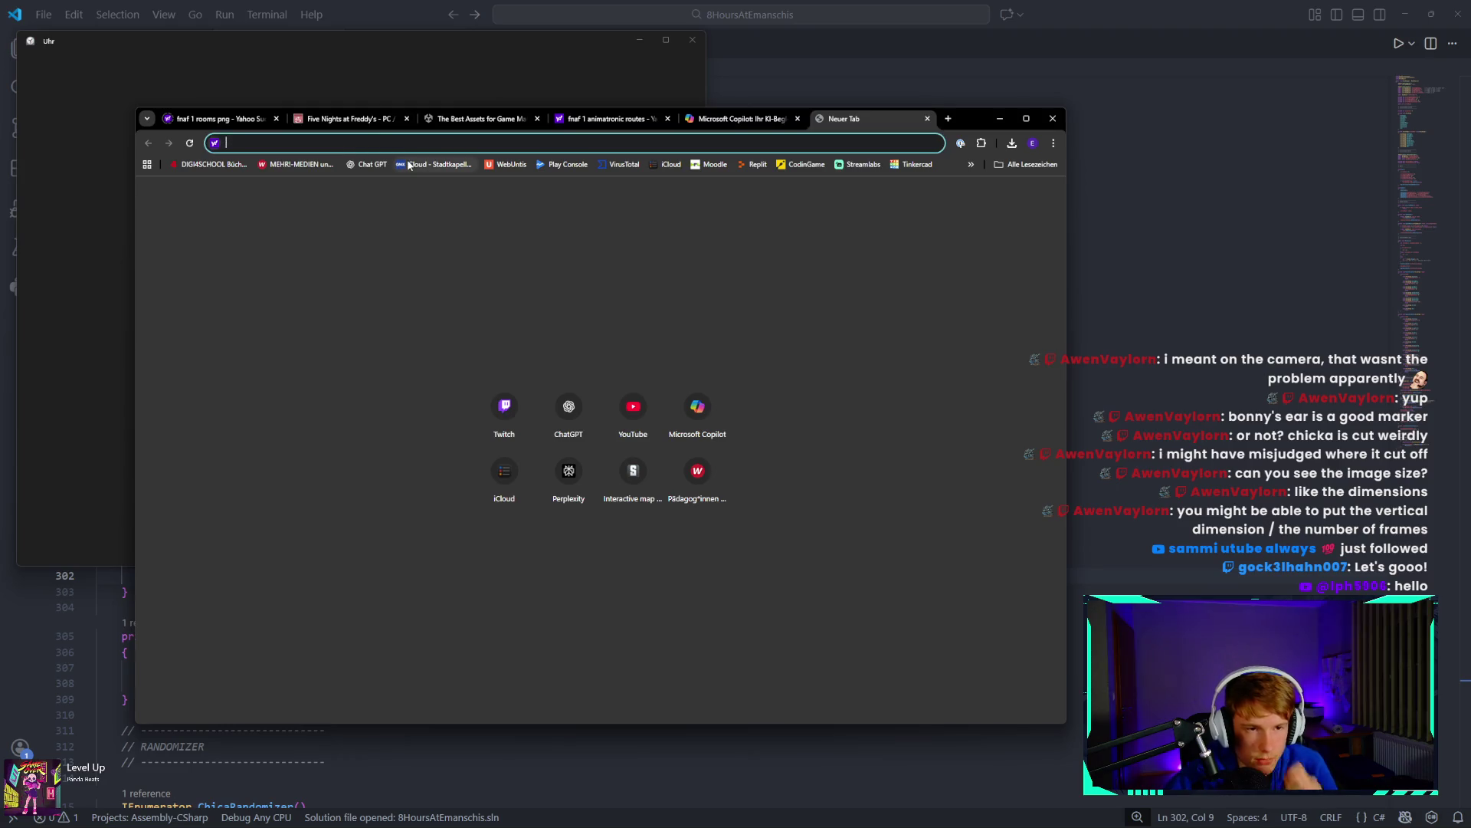
type("f")
type("1 ")
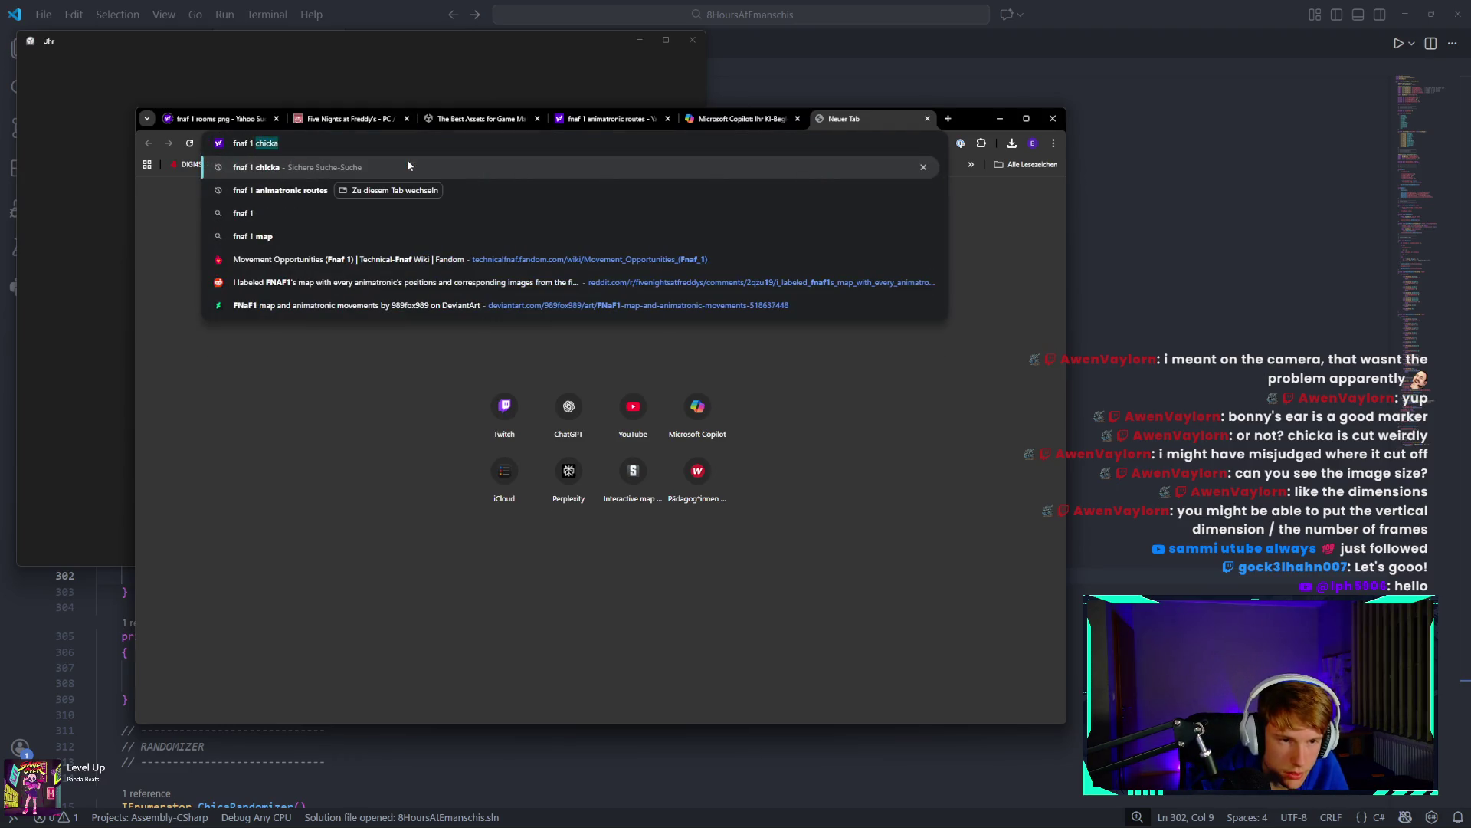
type("jumpscare")
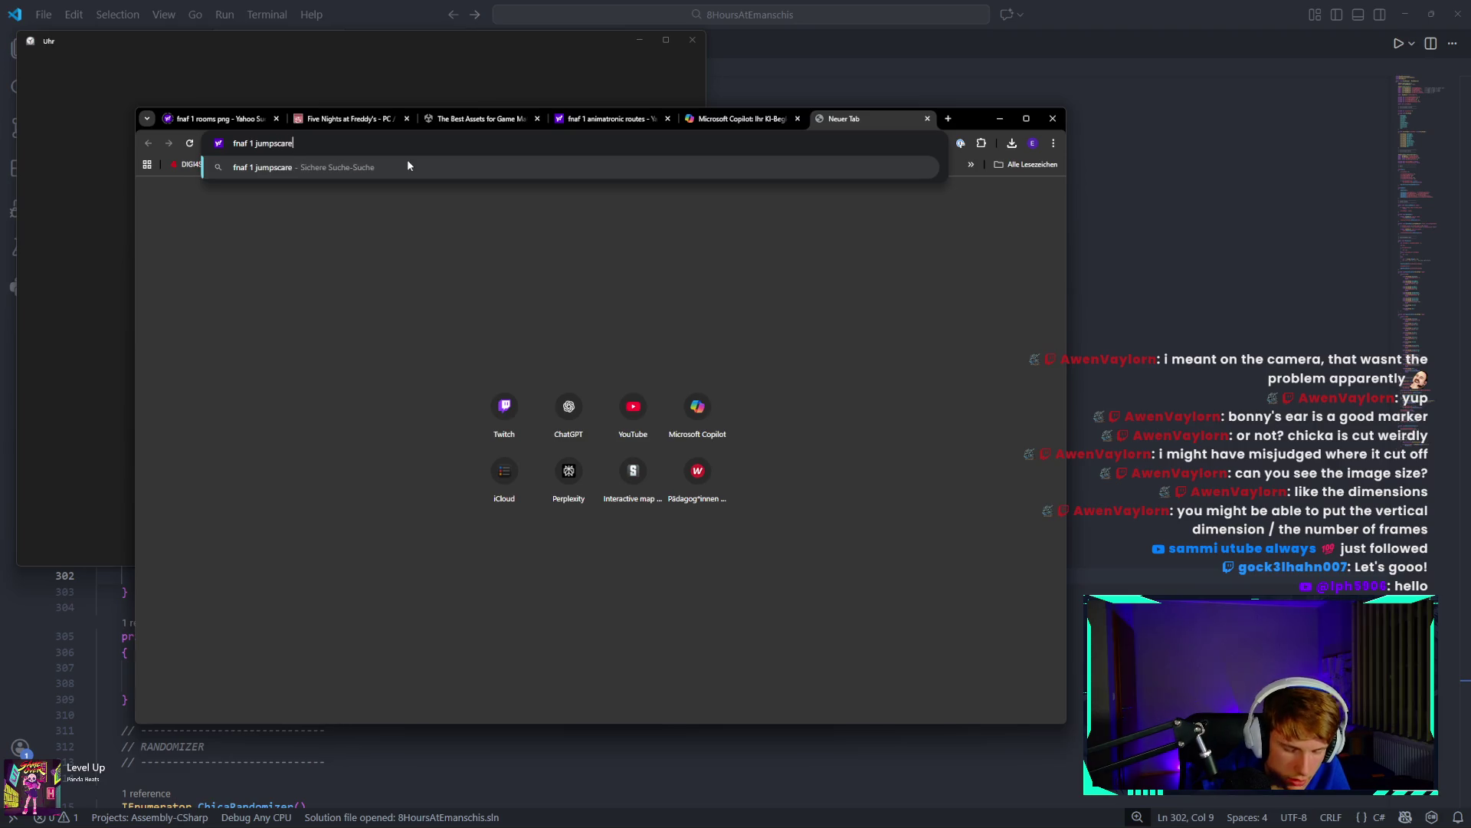
type(" sound do")
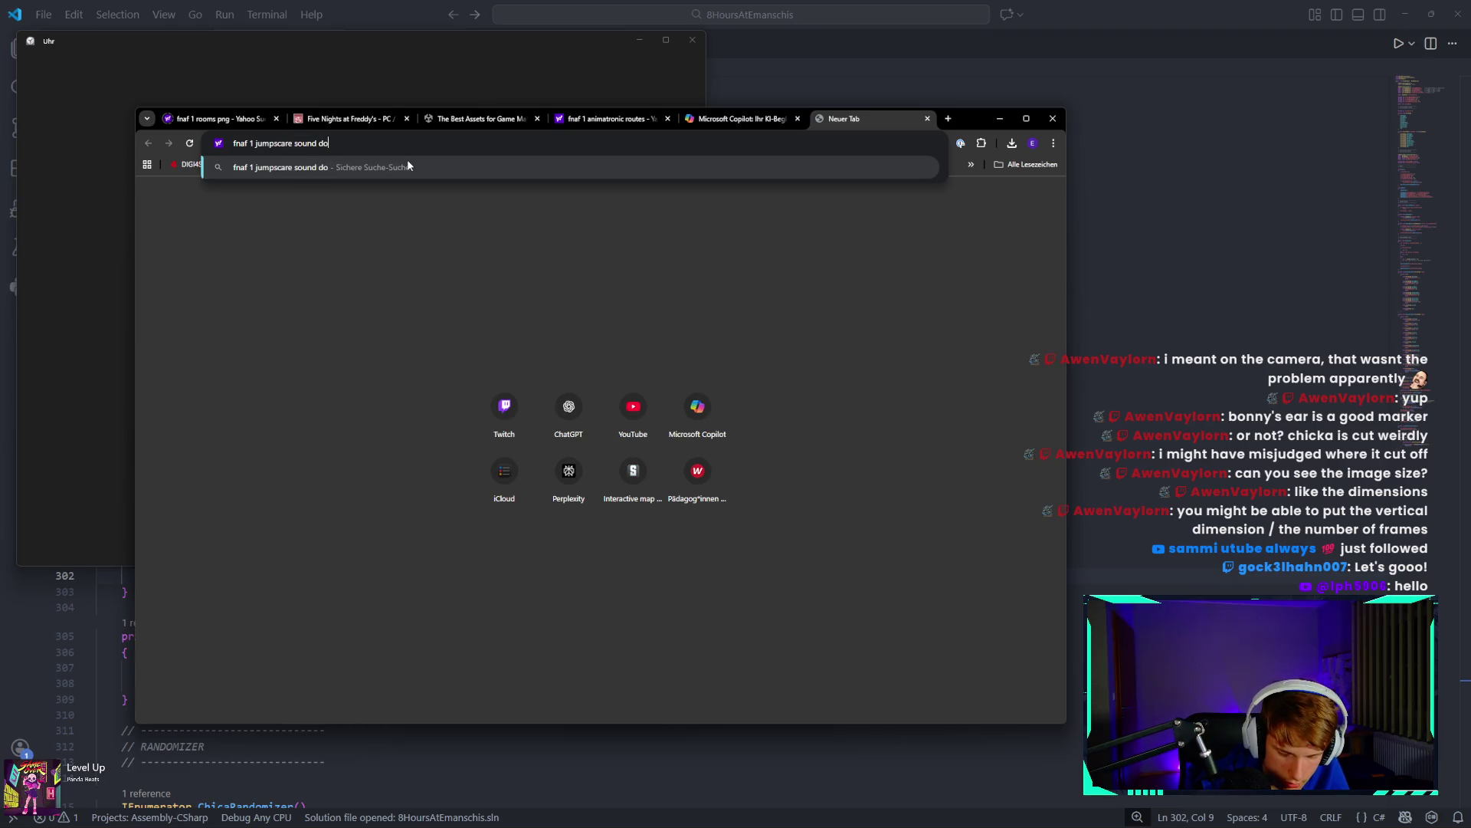
type("wnload")
key("Return")
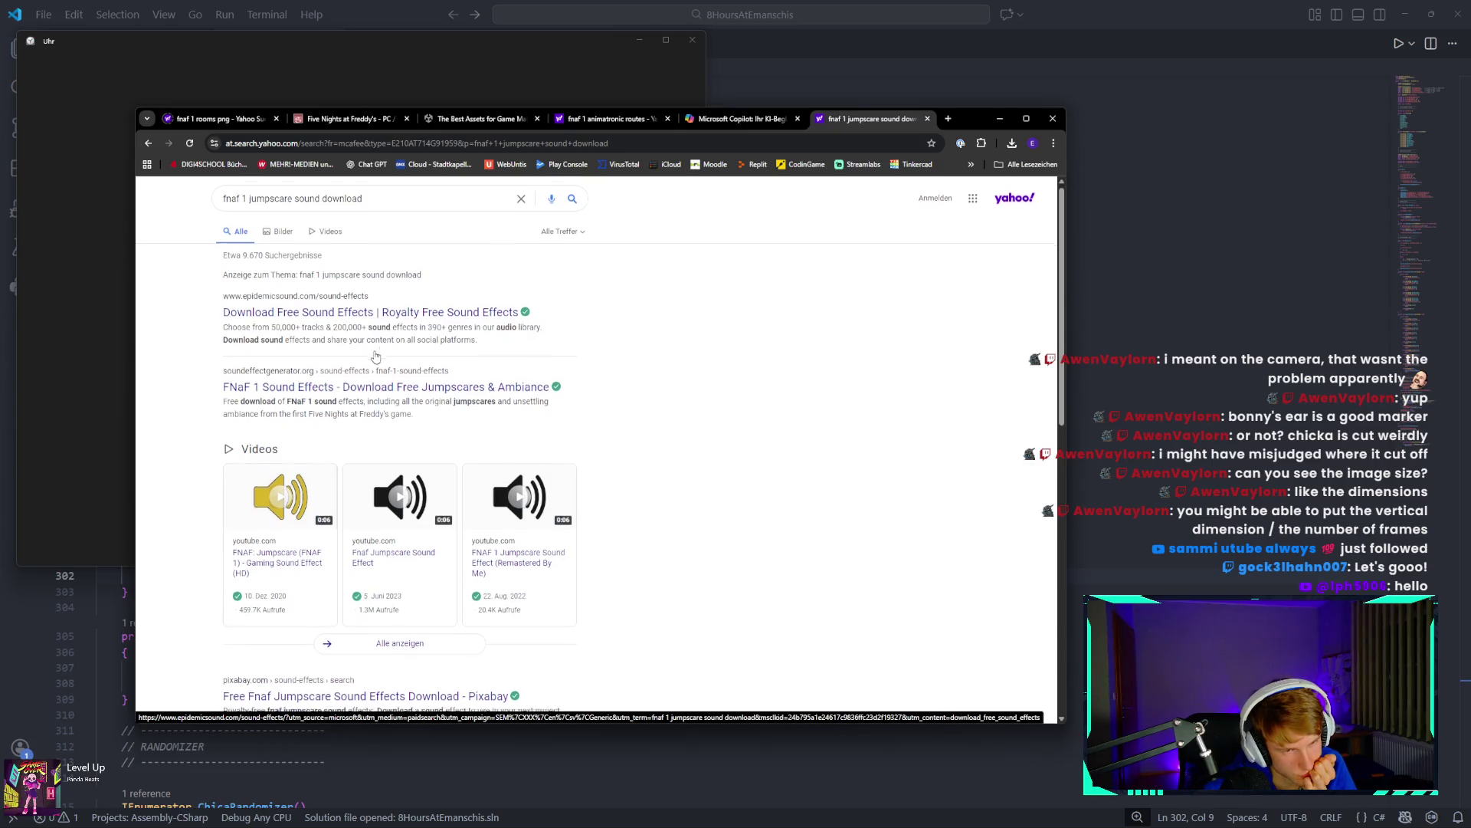
scroll(337, 318, "down", 2)
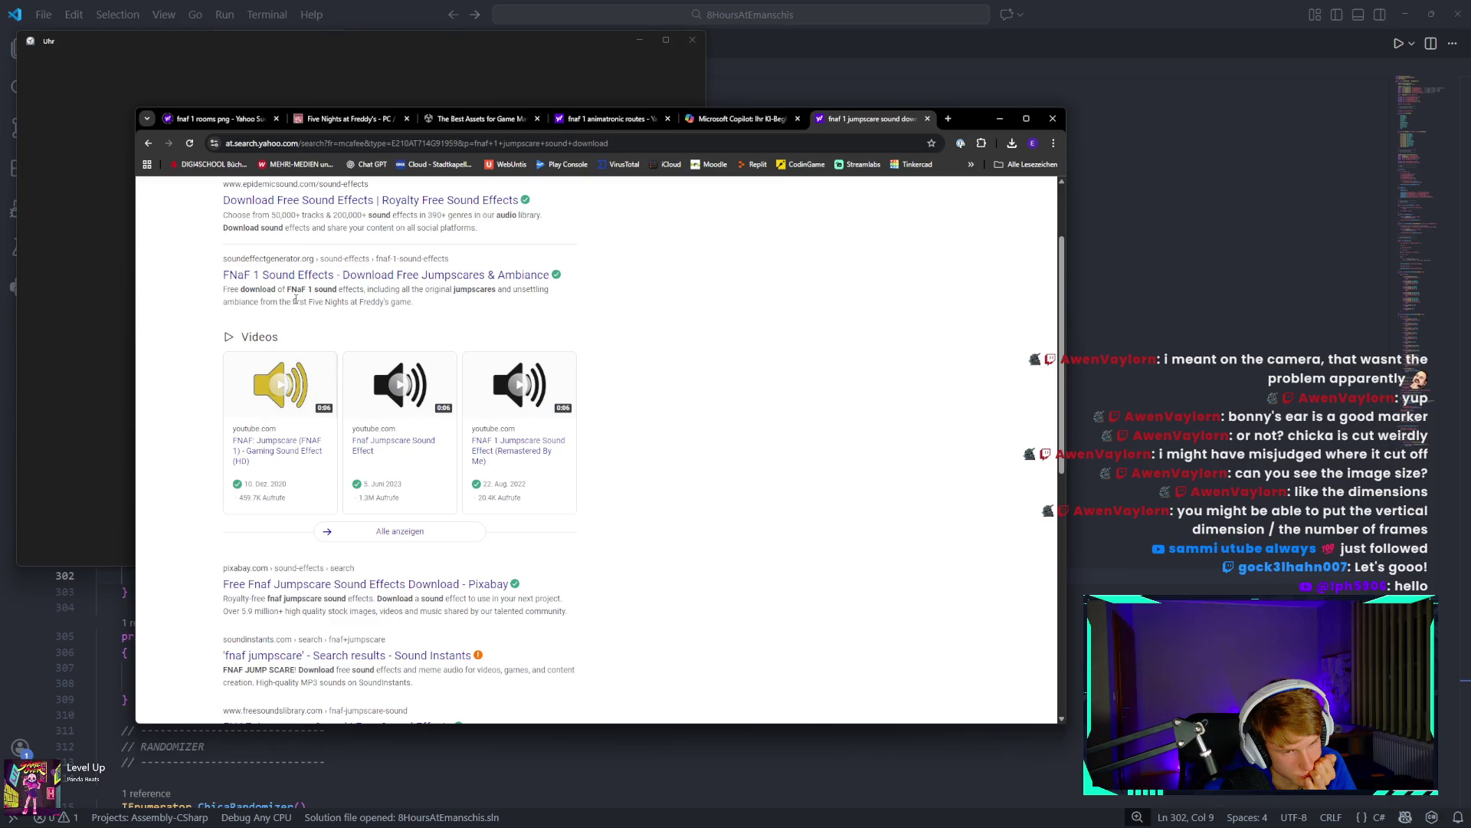
left_click(307, 277)
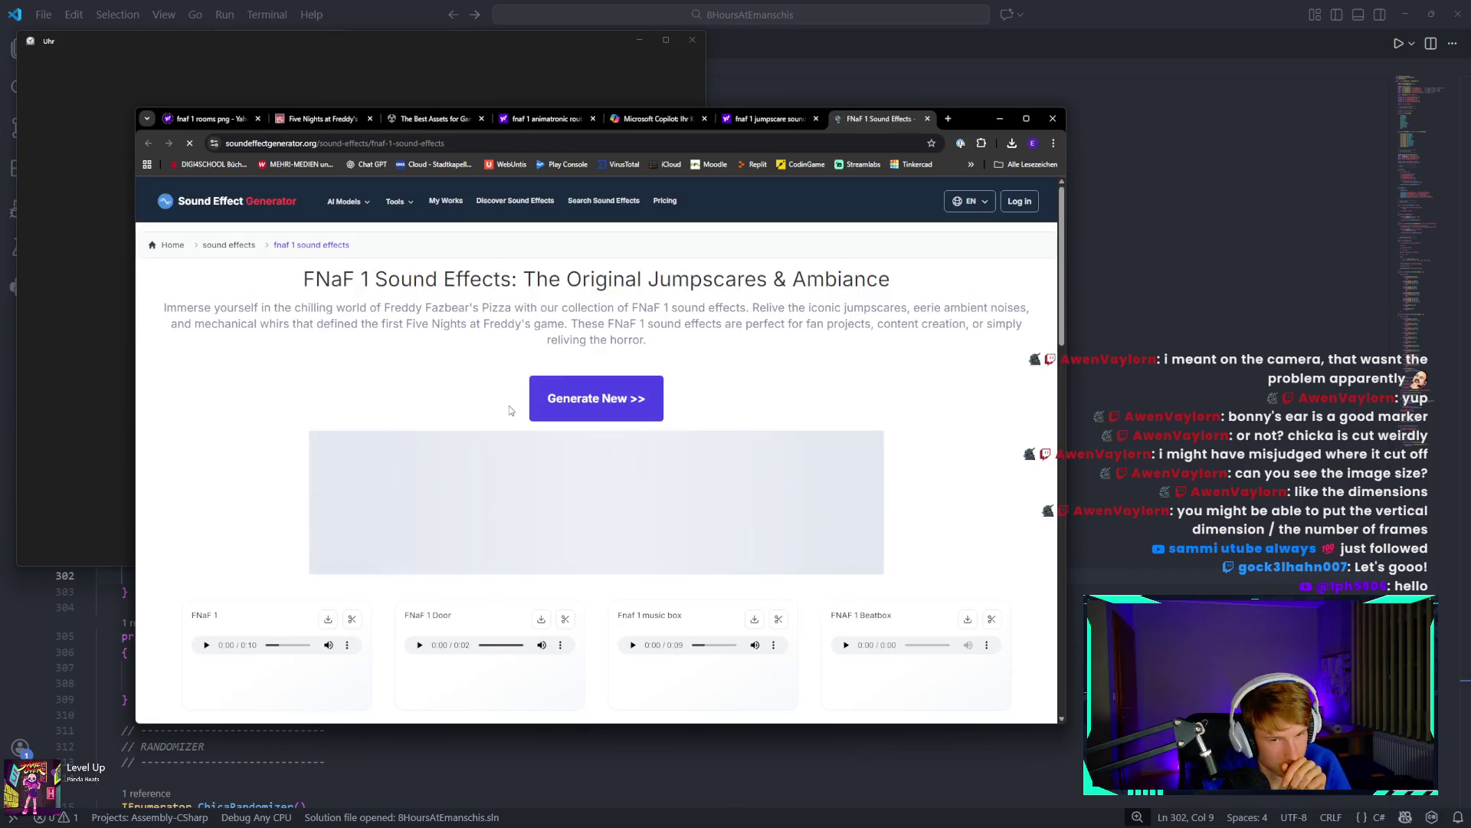
Preview the FNaF 1, Door, music box, Beatbox, Phone Call and Jumpscare sounds.
scroll(427, 436, "down", 3)
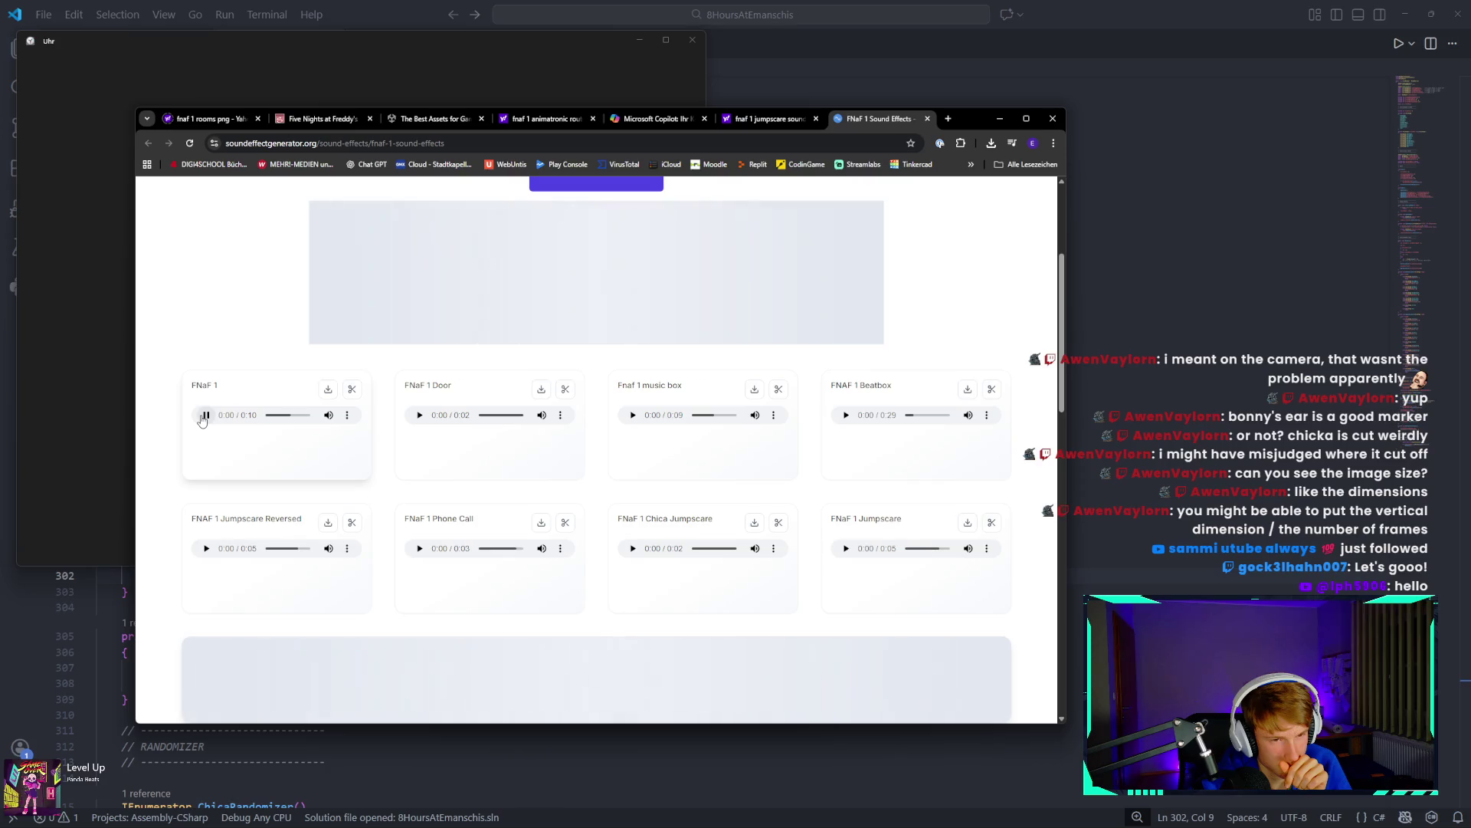
left_click(205, 418)
left_click(420, 415)
left_click(420, 415)
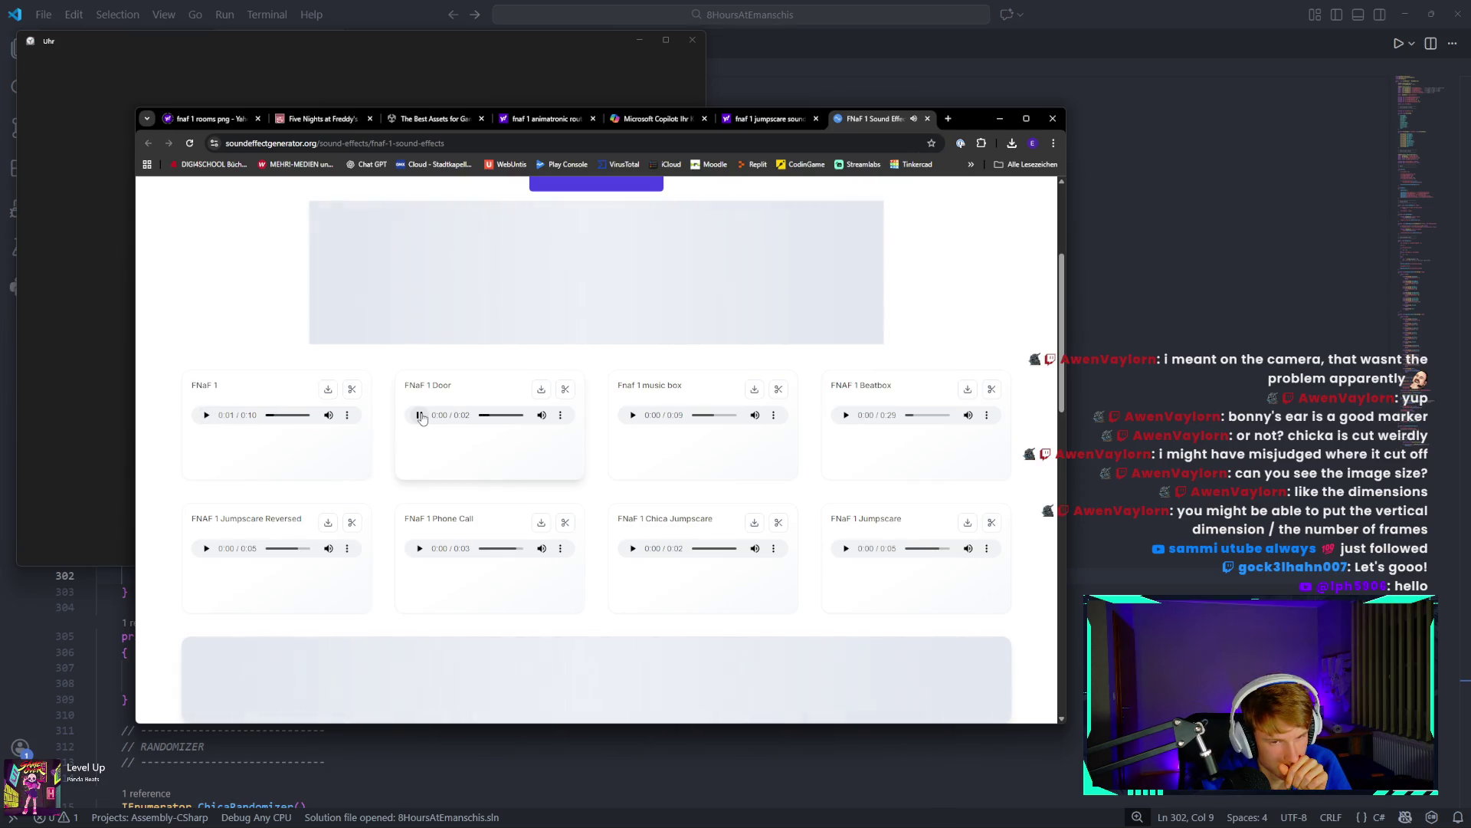
left_click(633, 415)
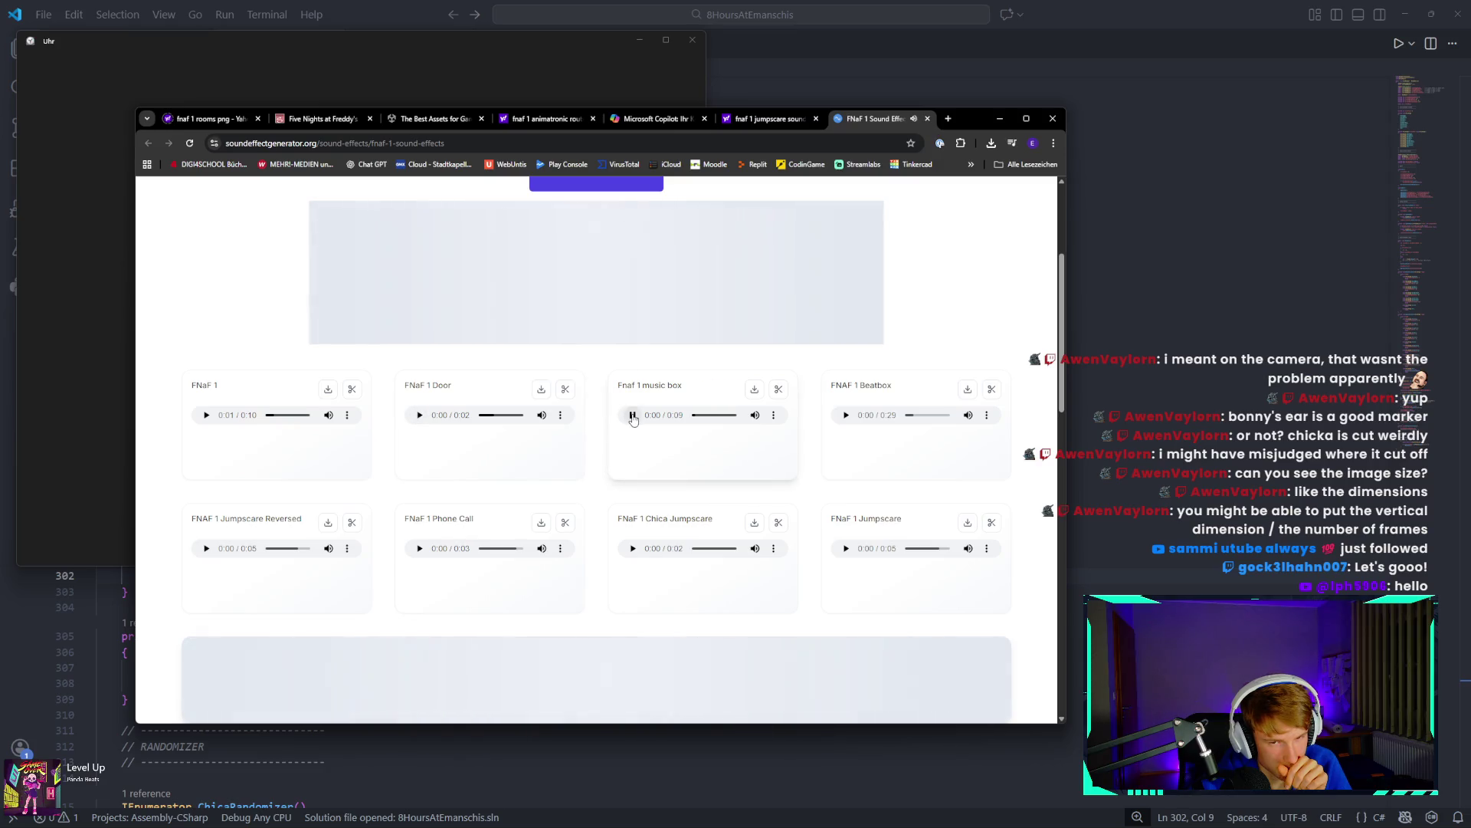
left_click(845, 415)
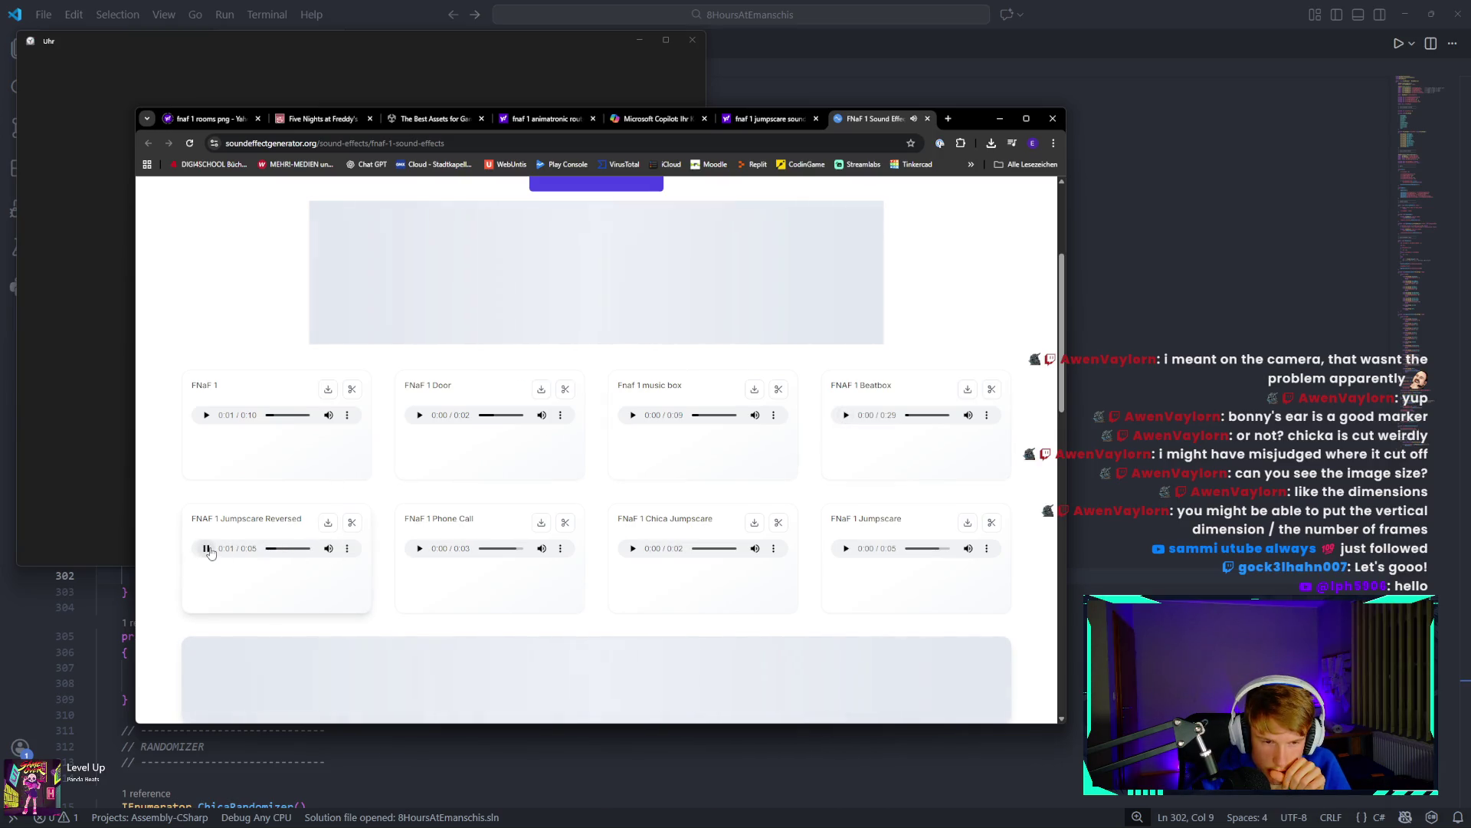
left_click(420, 548)
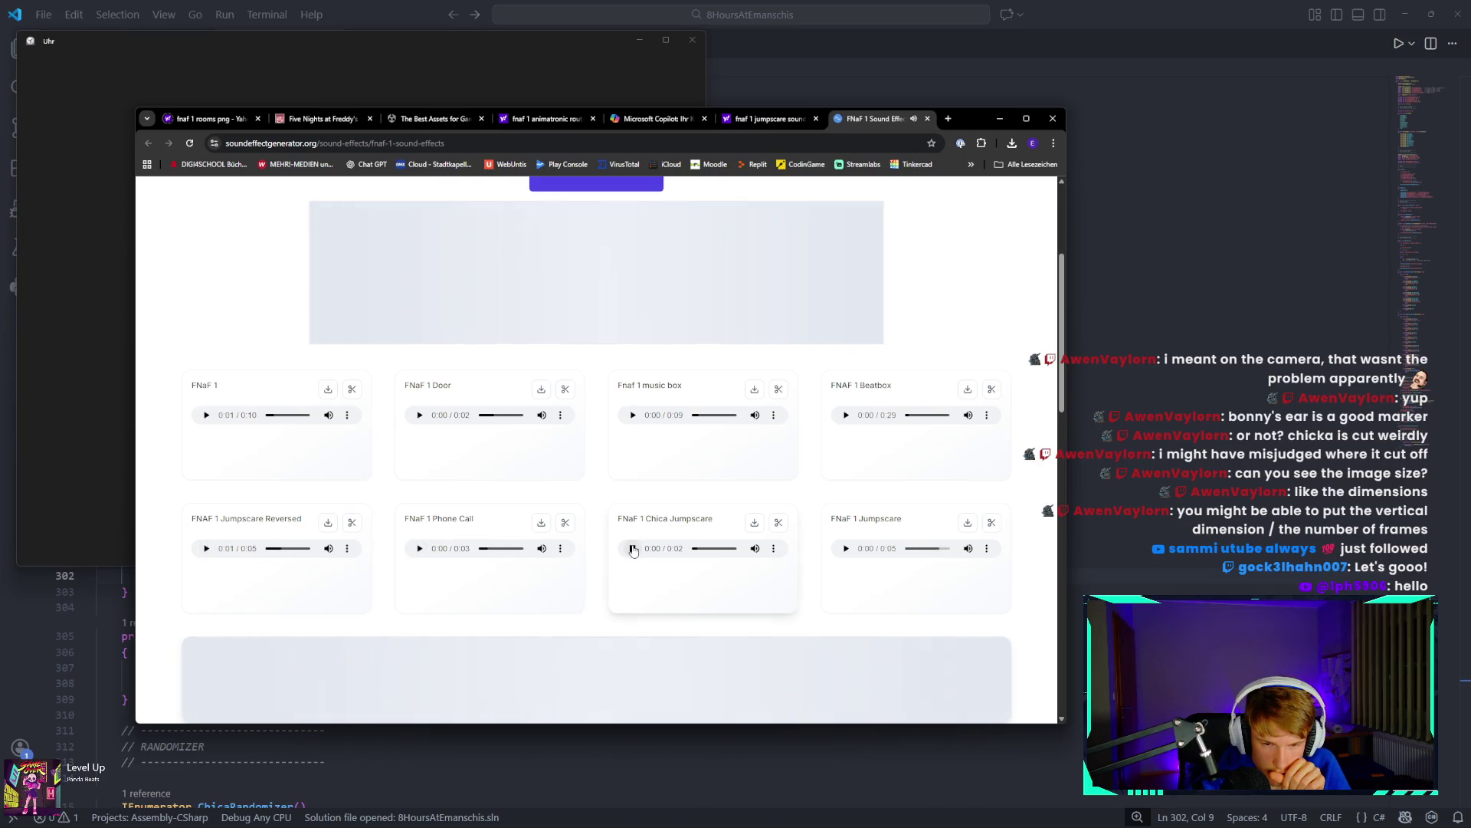
left_click(847, 549)
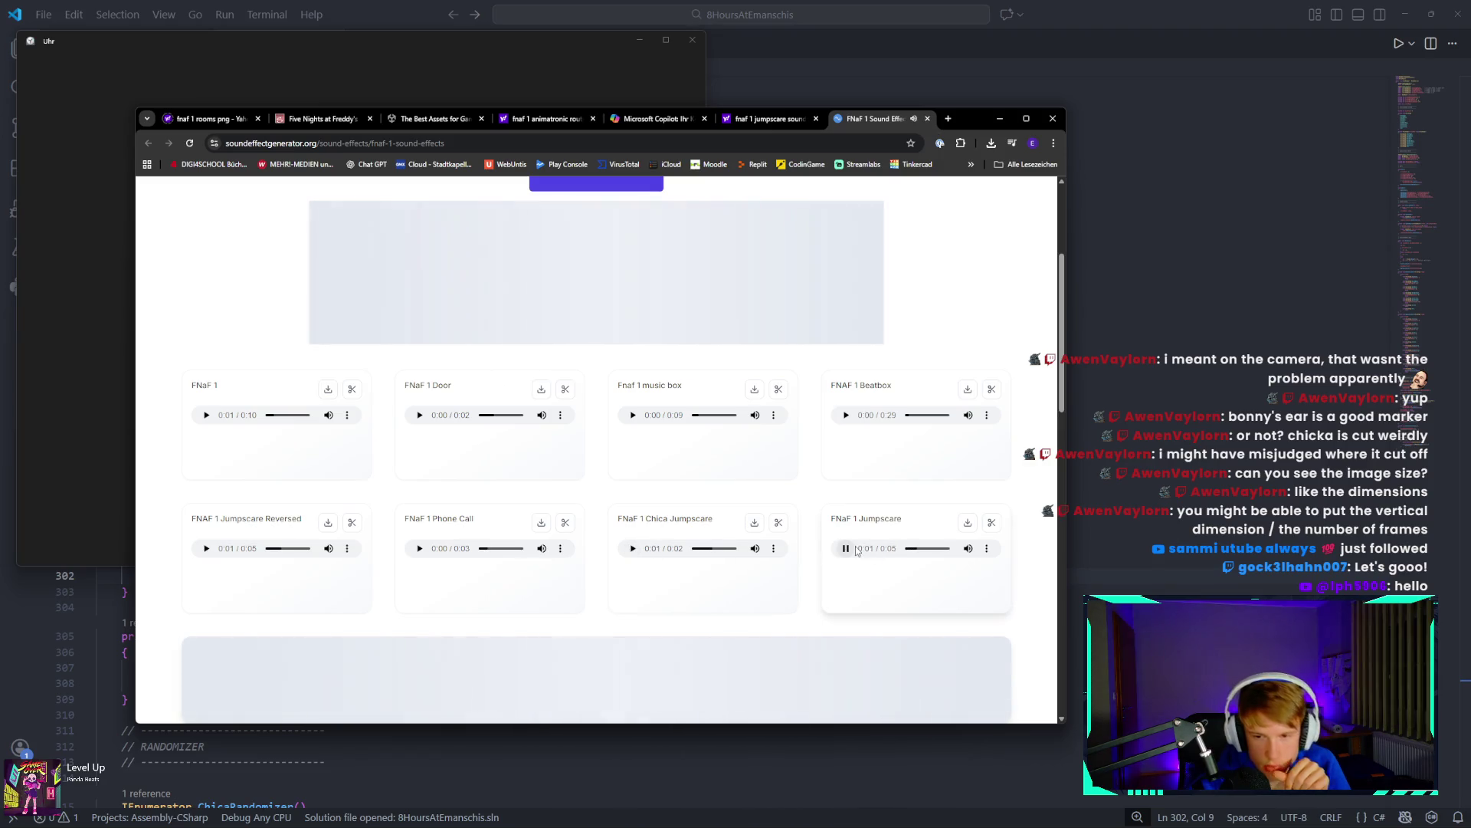
Download the FNAF 1 Jumpscare sound as an MP3 and dismiss the pop-up.
left_click(988, 549)
left_click(881, 541)
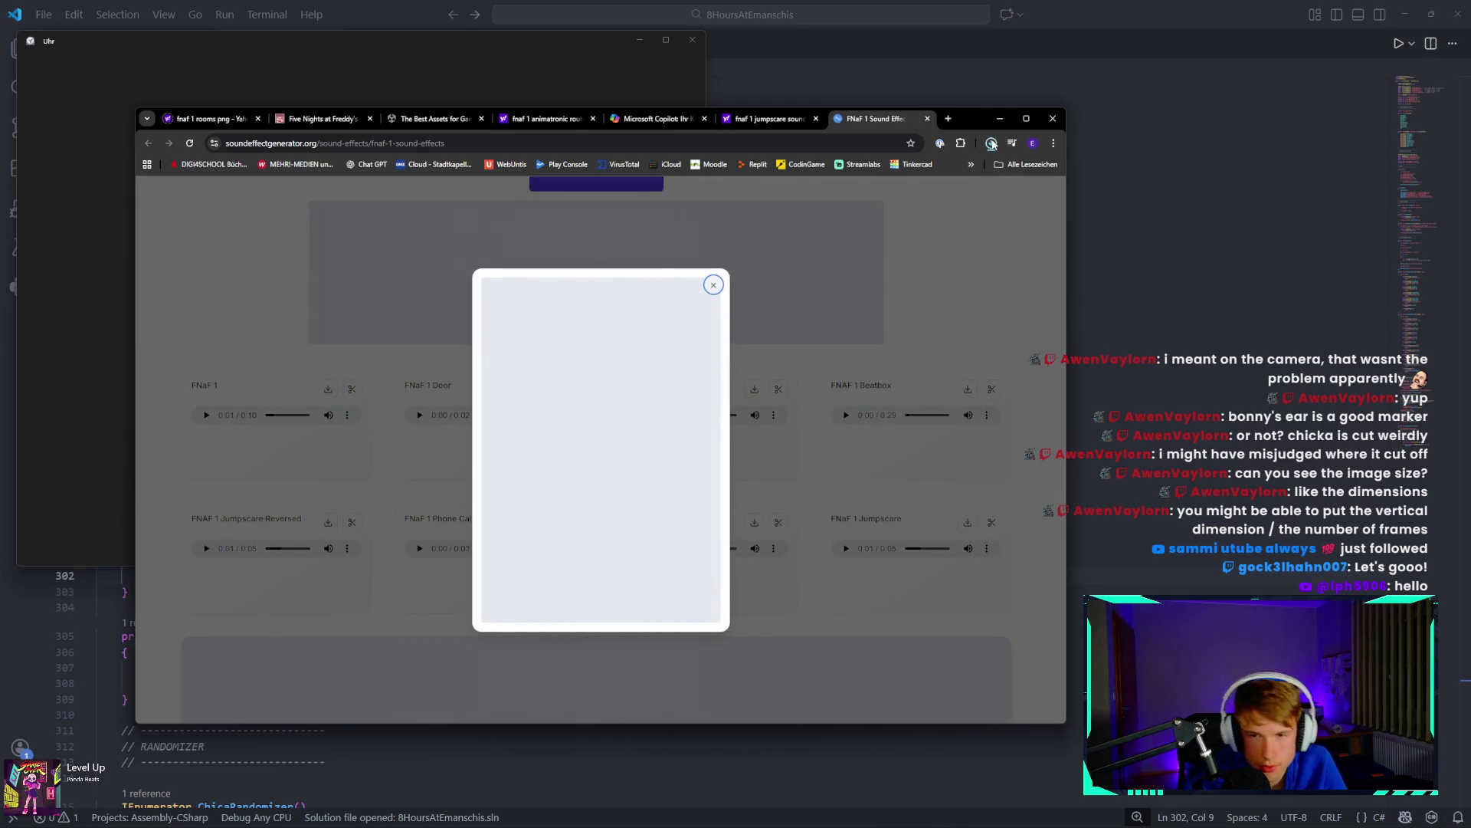
left_click(713, 285)
Select FNaF 1 jumpscare.mp3 (66 KB) in Downloads, then switch back to the Unity editor.
mouse_move(275, 811)
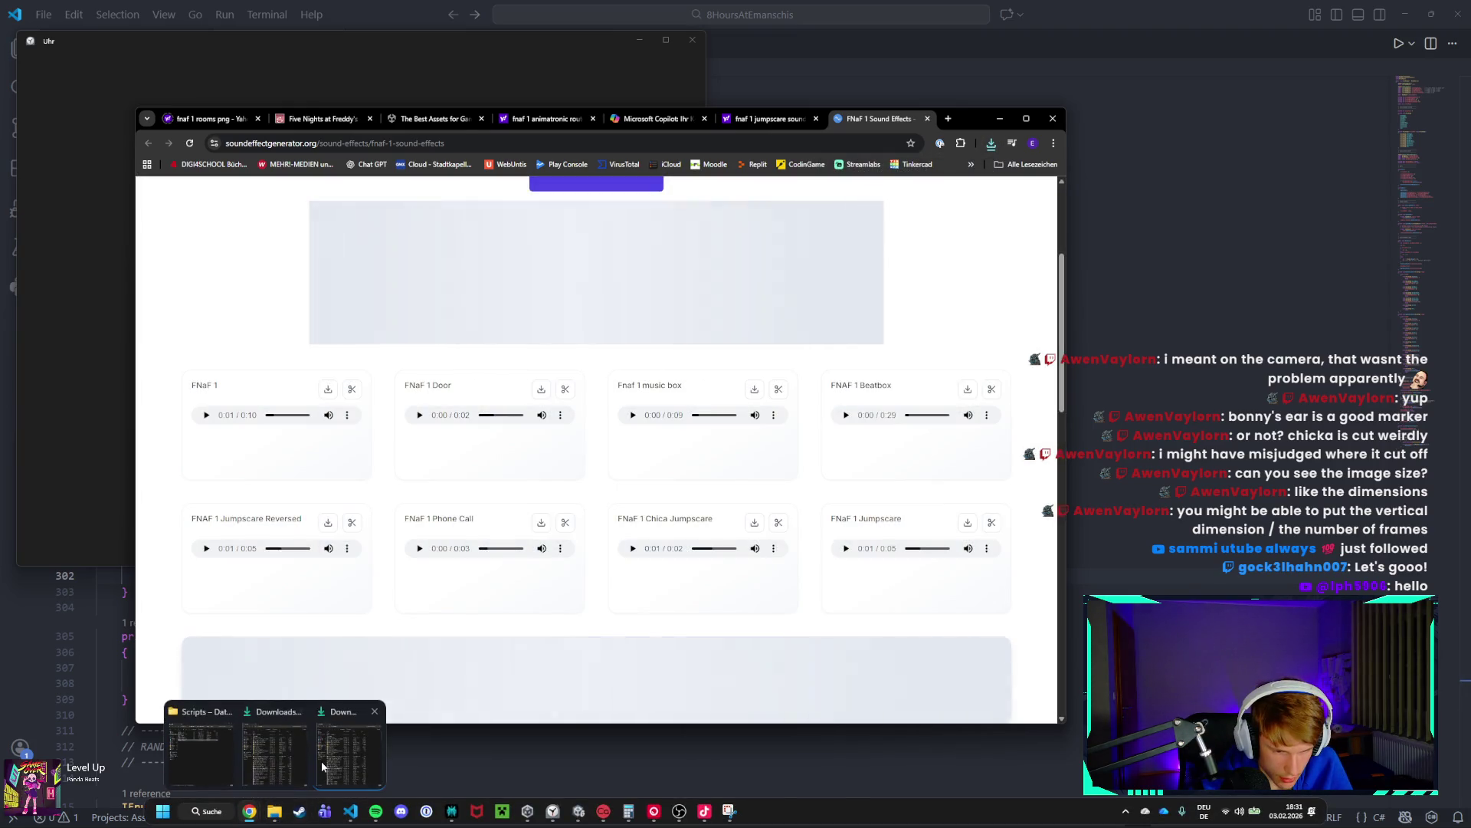
left_click(300, 755)
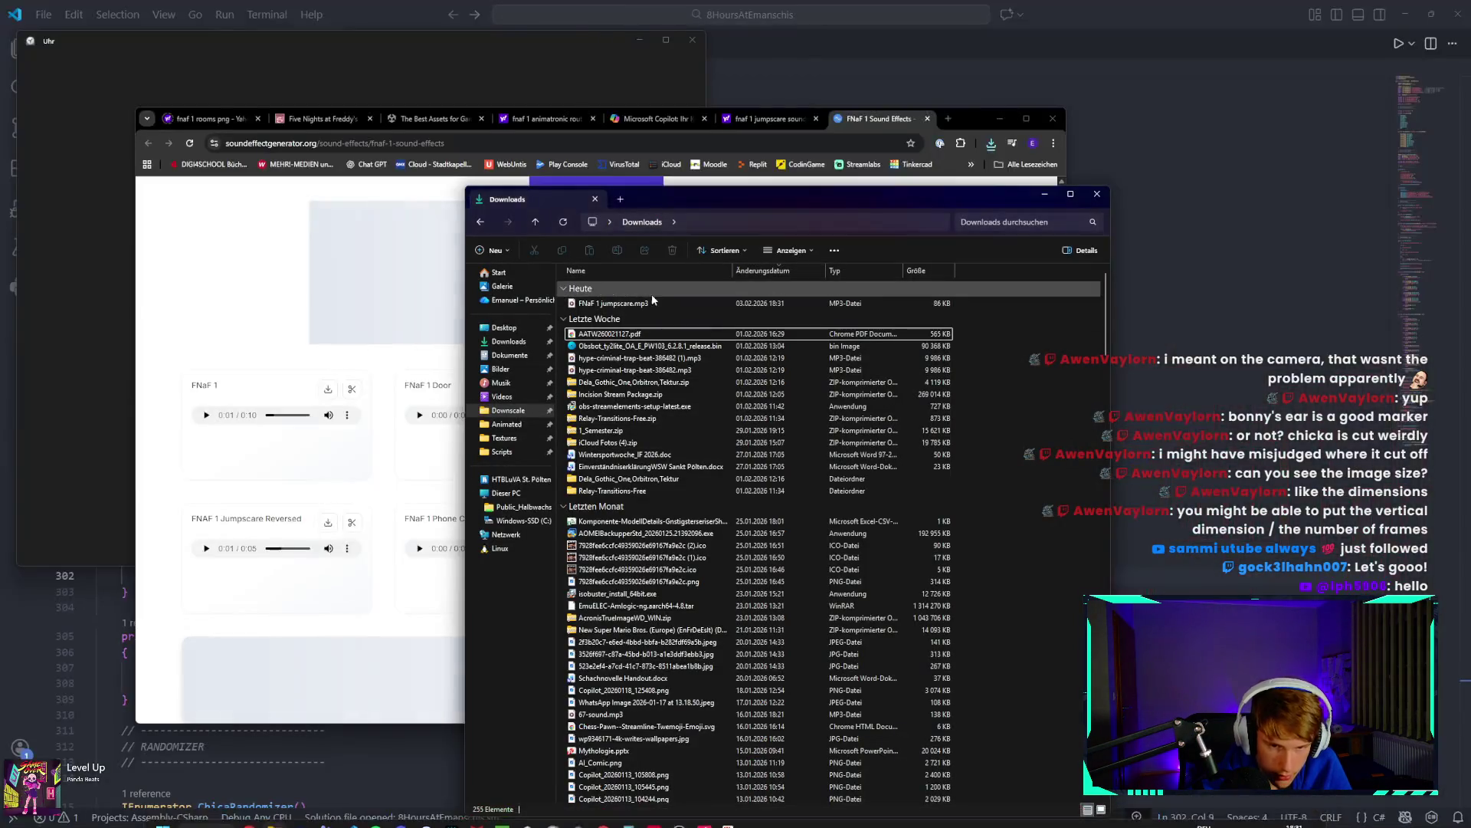
left_click(655, 303)
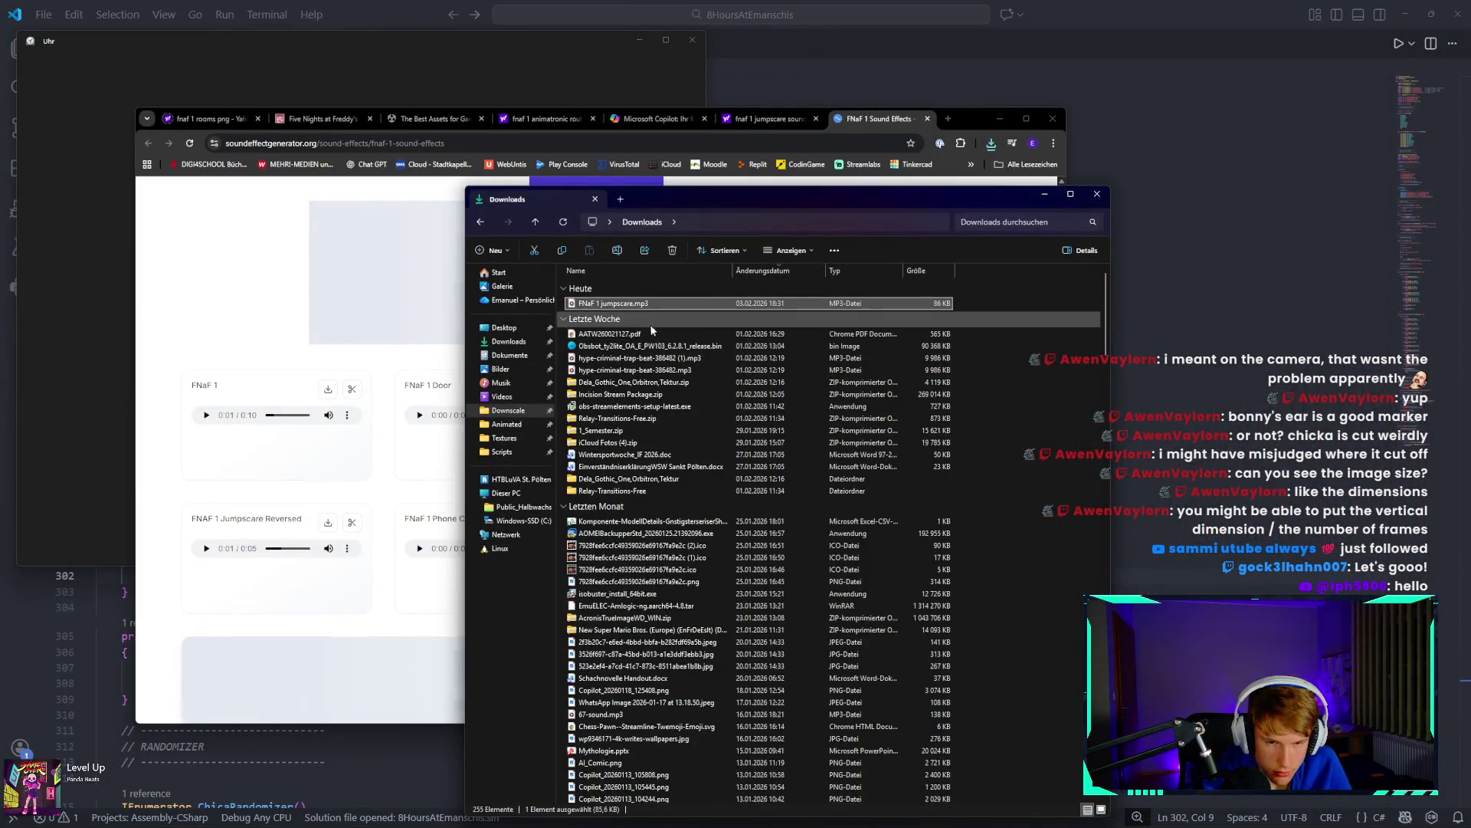
mouse_move(652, 824)
left_click(578, 811)
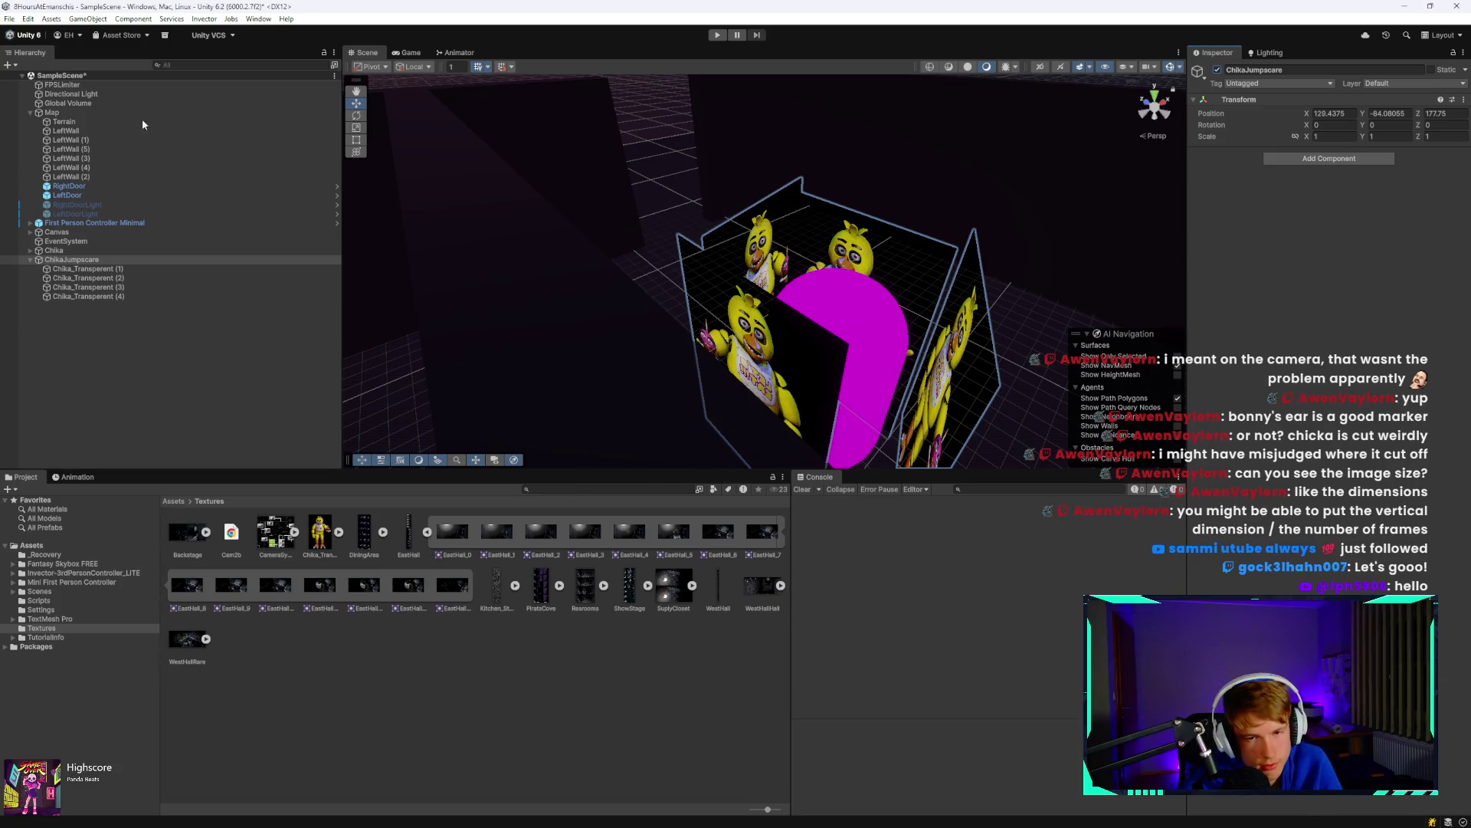
Inspect the Global Volume and First Person Controller Minimal objects in the Hierarchy.
left_click(100, 103)
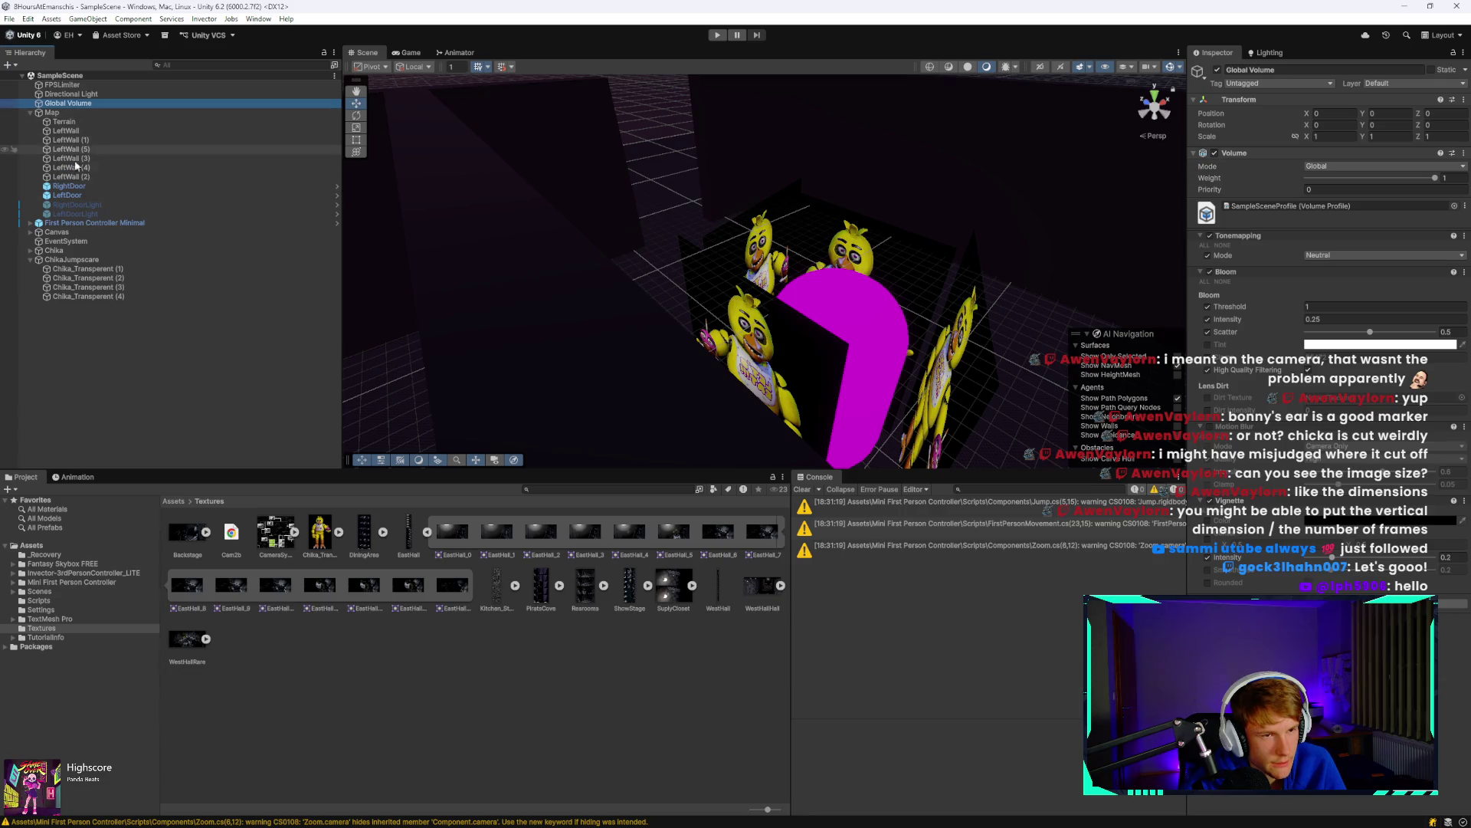
left_click(109, 223)
scroll(1395, 546, "down", 10)
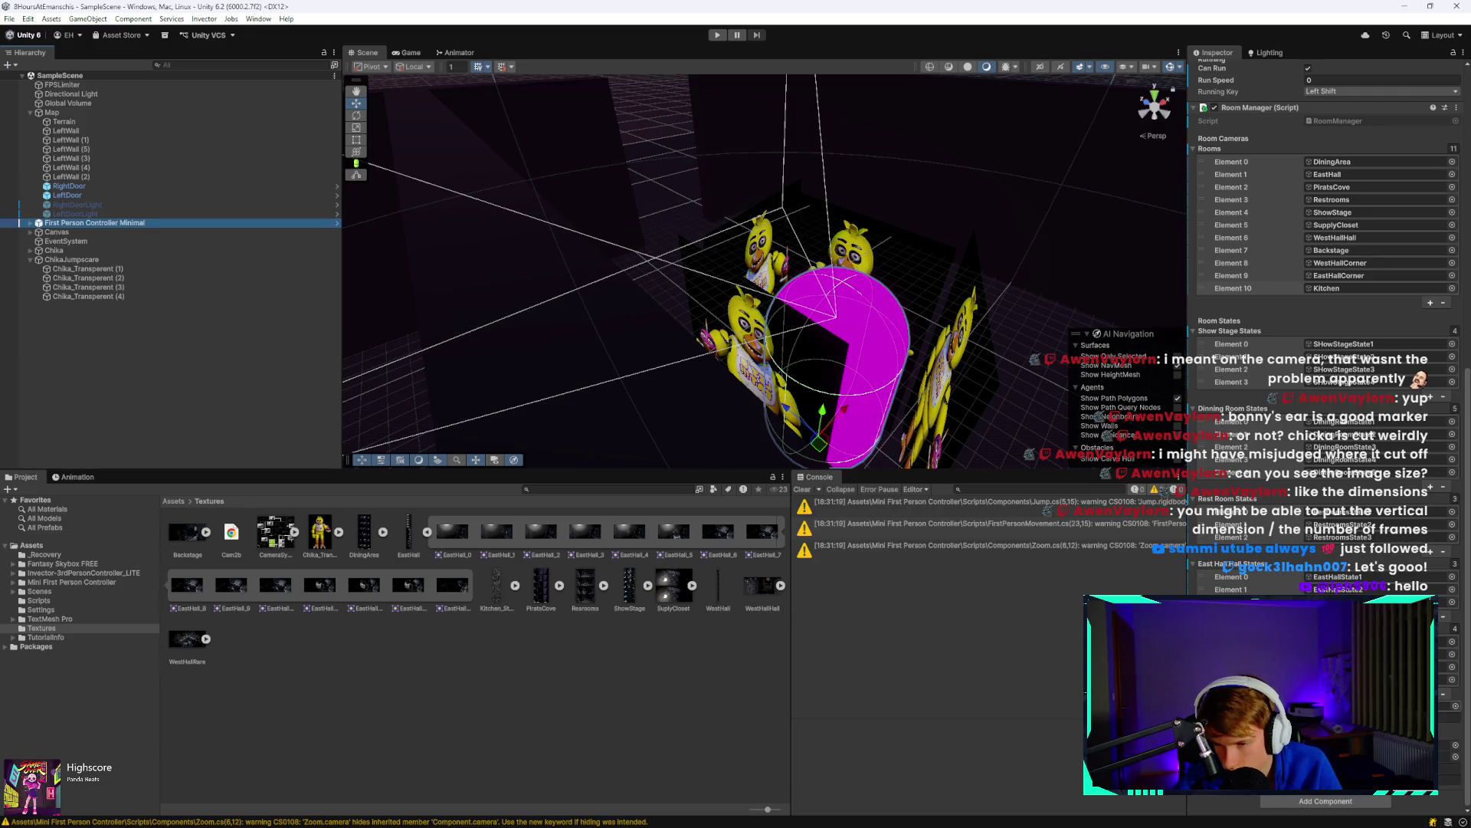
left_click(1445, 705)
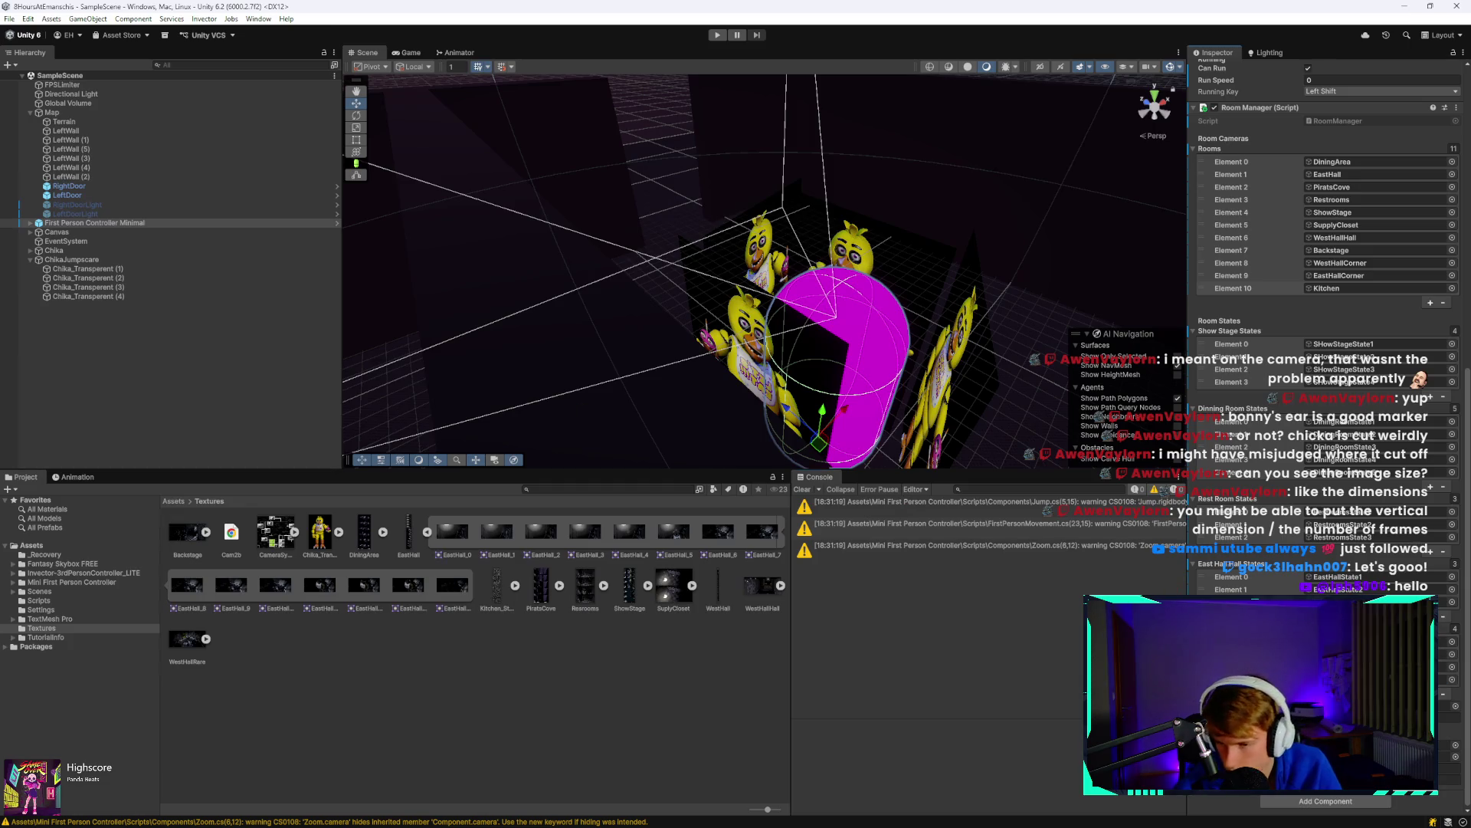
Uncheck ChikaJumpscare's active box so its four Chika_Transperent sprites are hidden.
left_click(128, 260)
left_click(1216, 69)
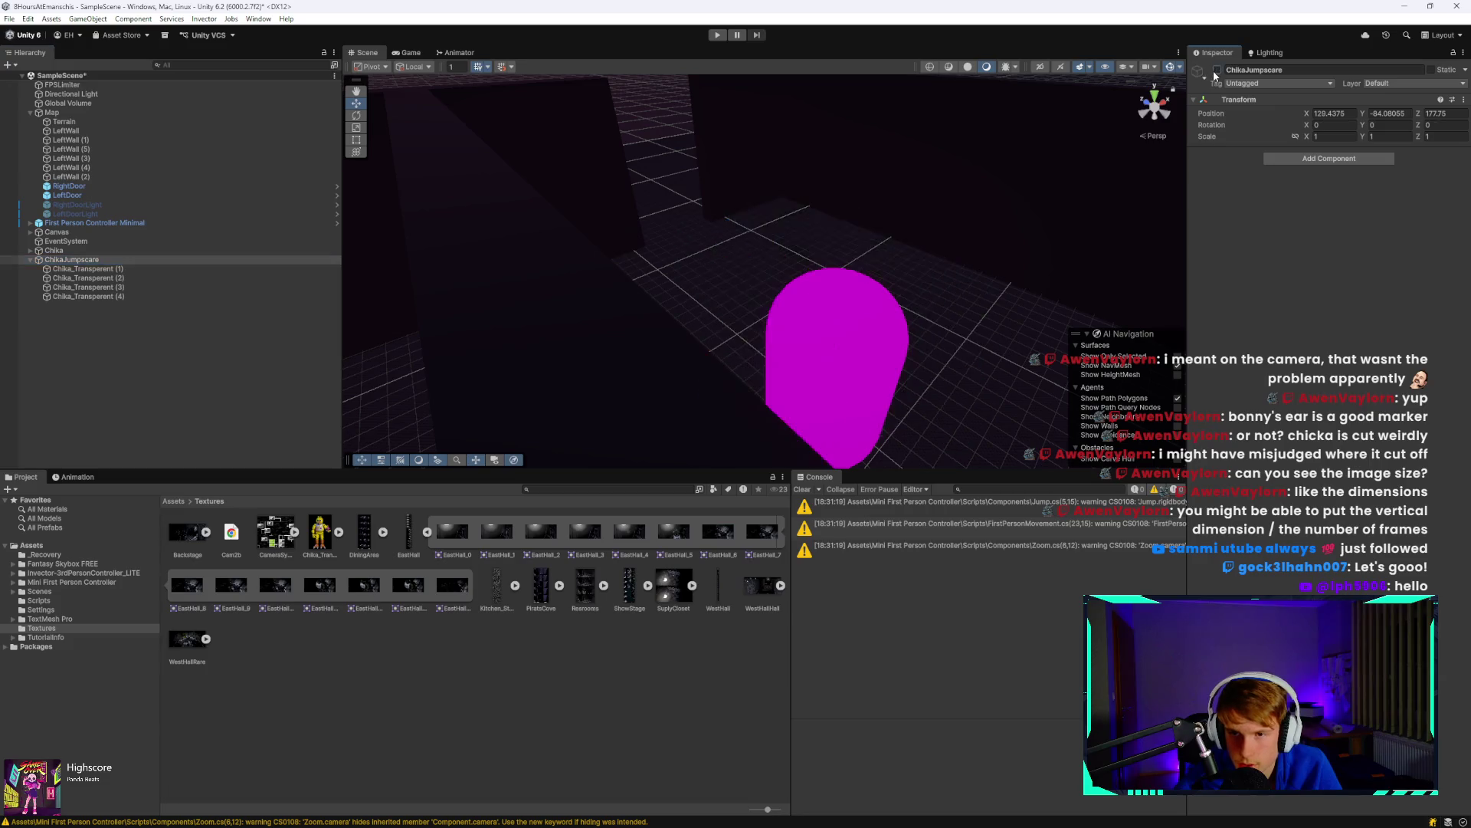
mouse_move(261, 825)
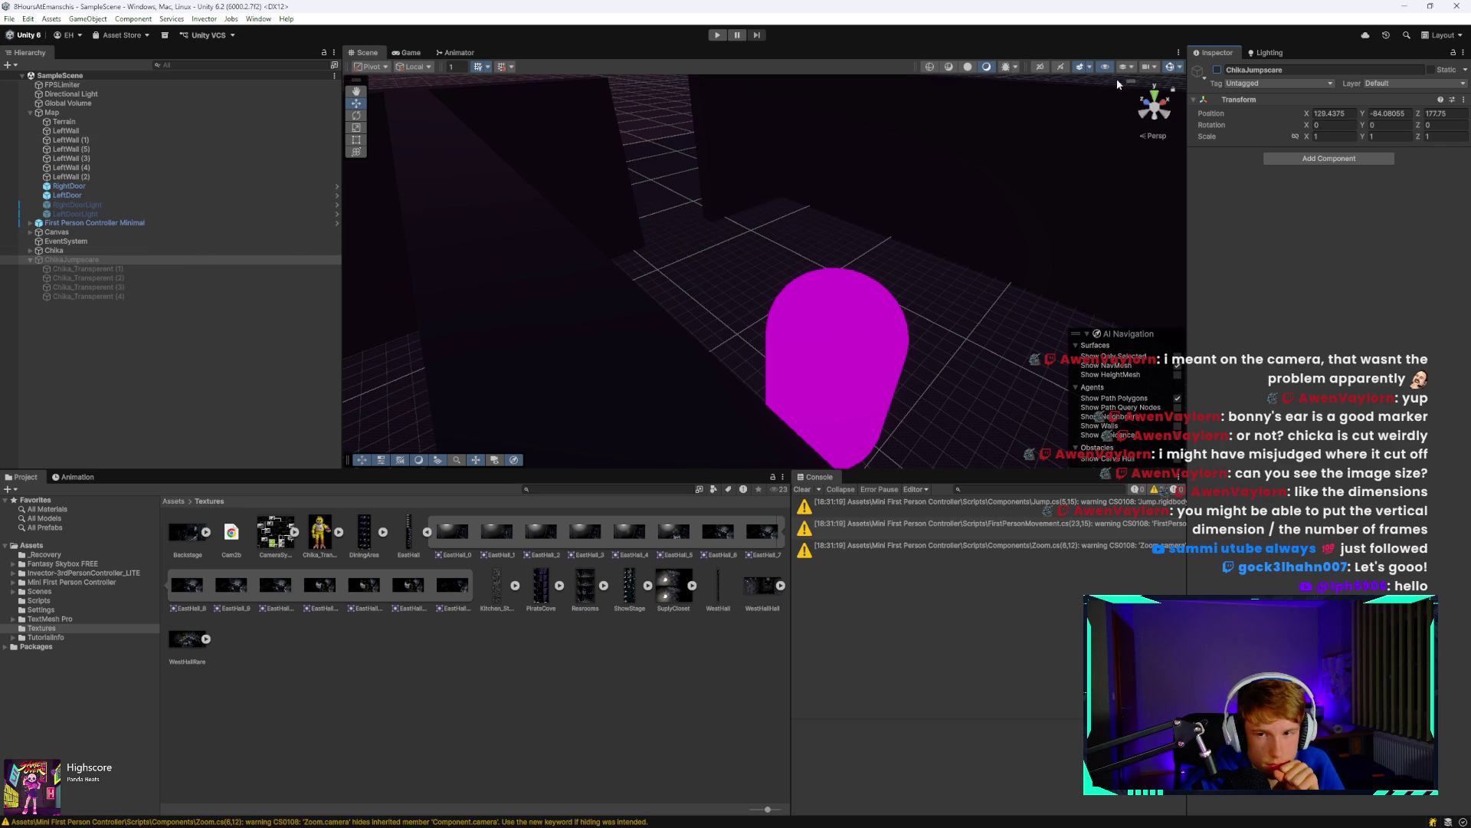
left_click(158, 259)
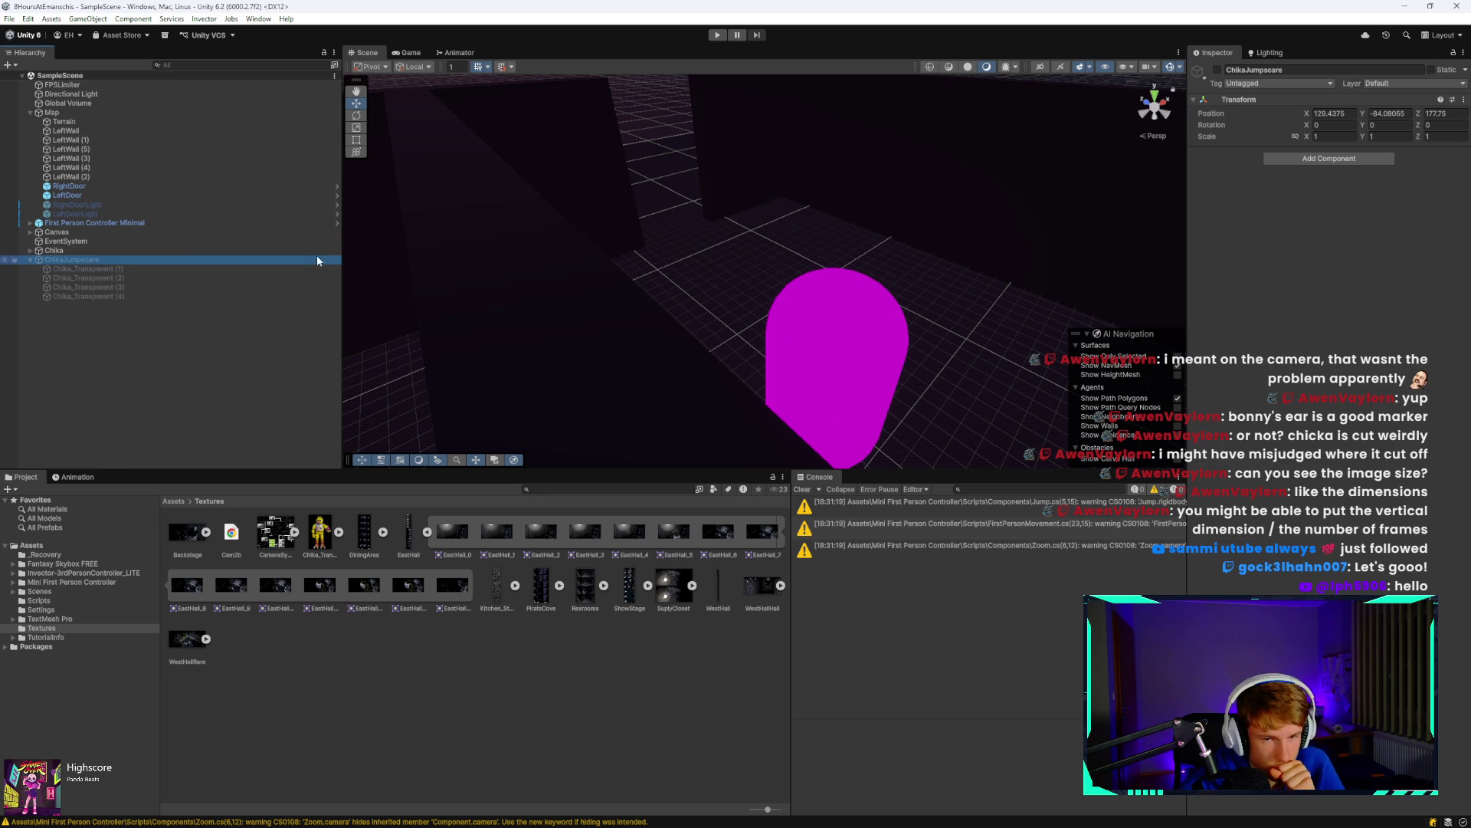
Start adding a component to First Person Controller Minimal, then list the top-level Assets folder.
left_click(1341, 160)
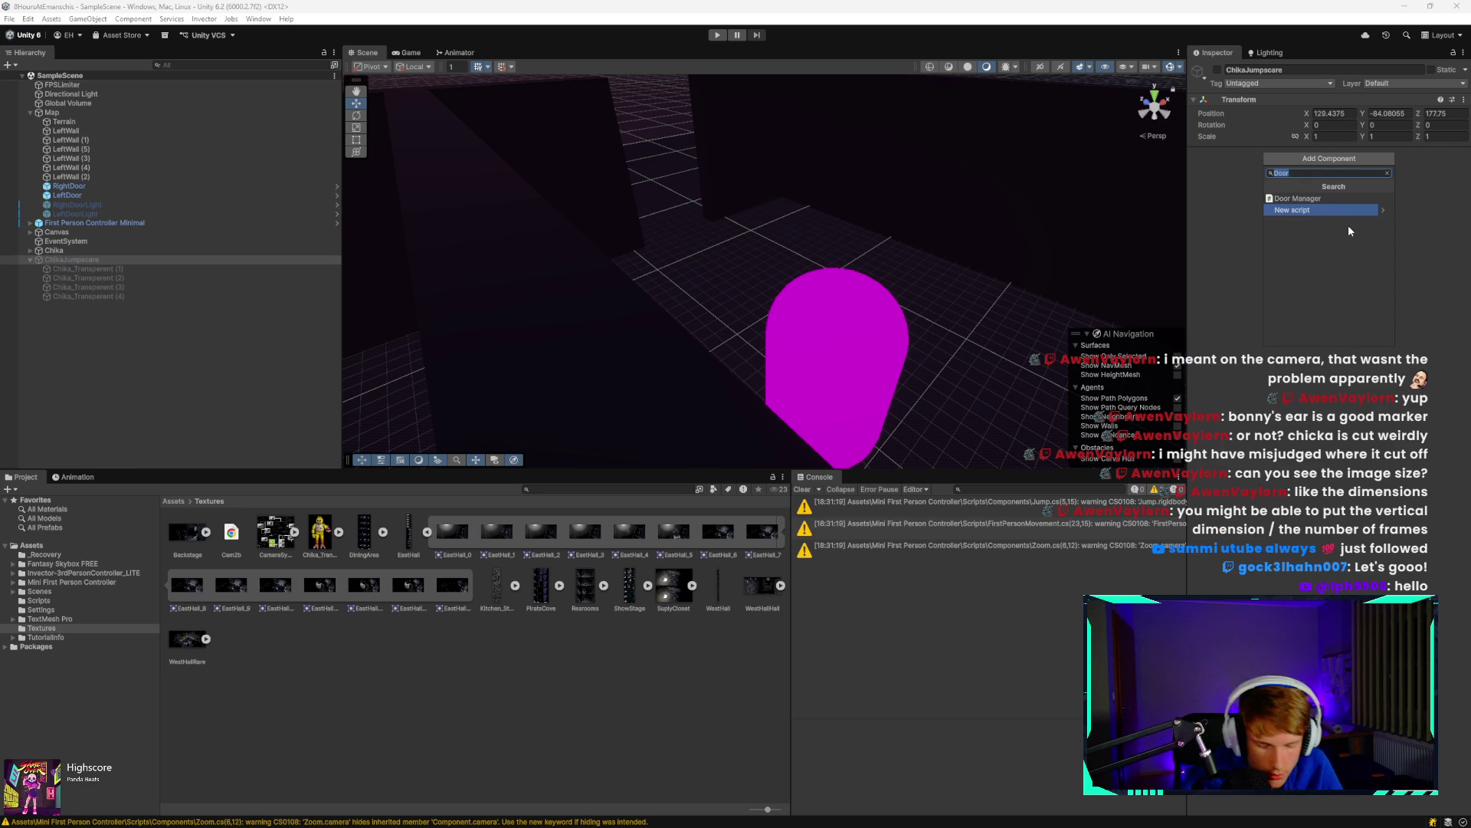
left_click(233, 225)
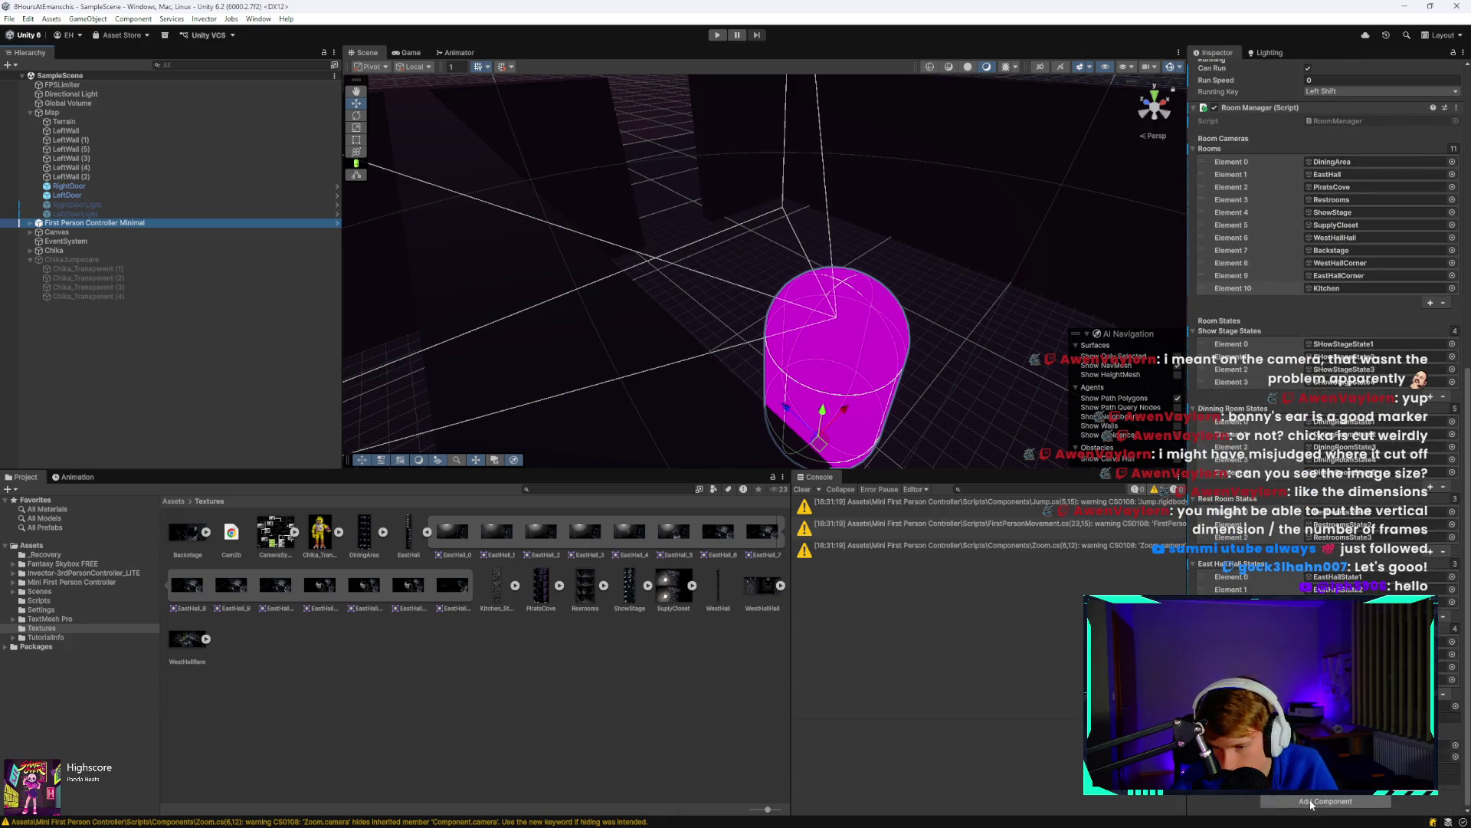
left_click(1312, 801)
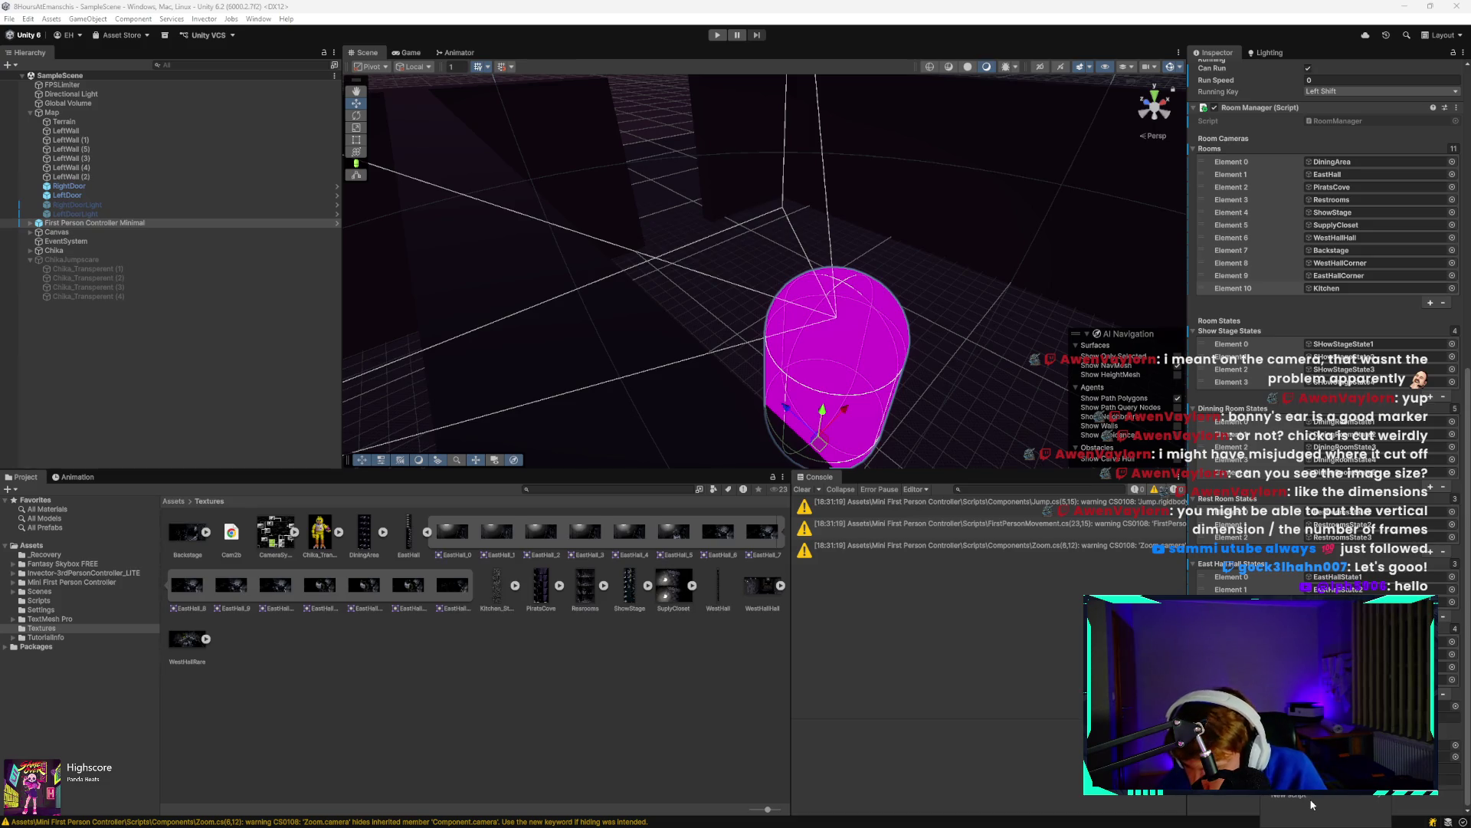
scroll(1312, 804, "down", 5)
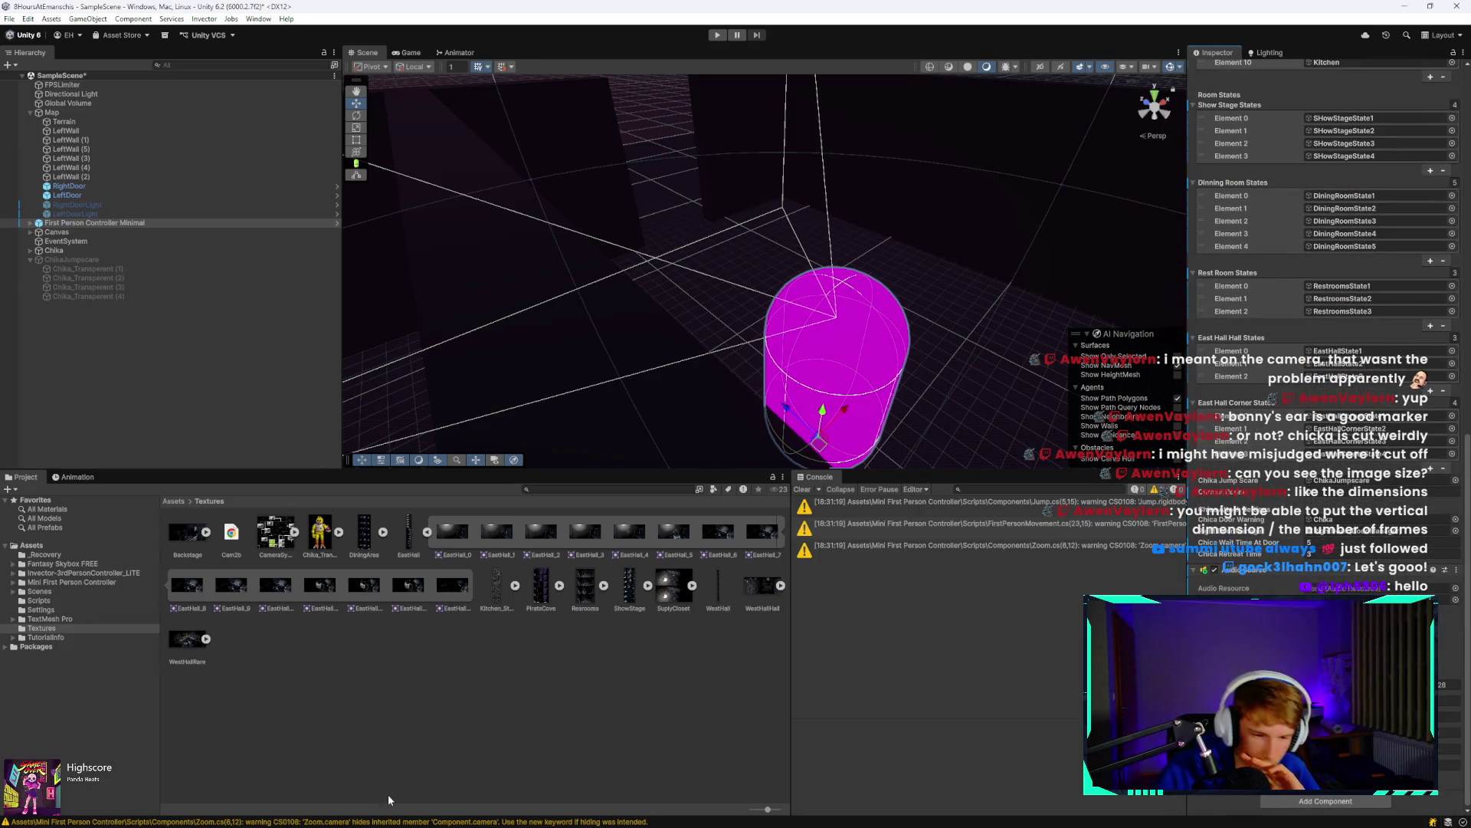
left_click(36, 545)
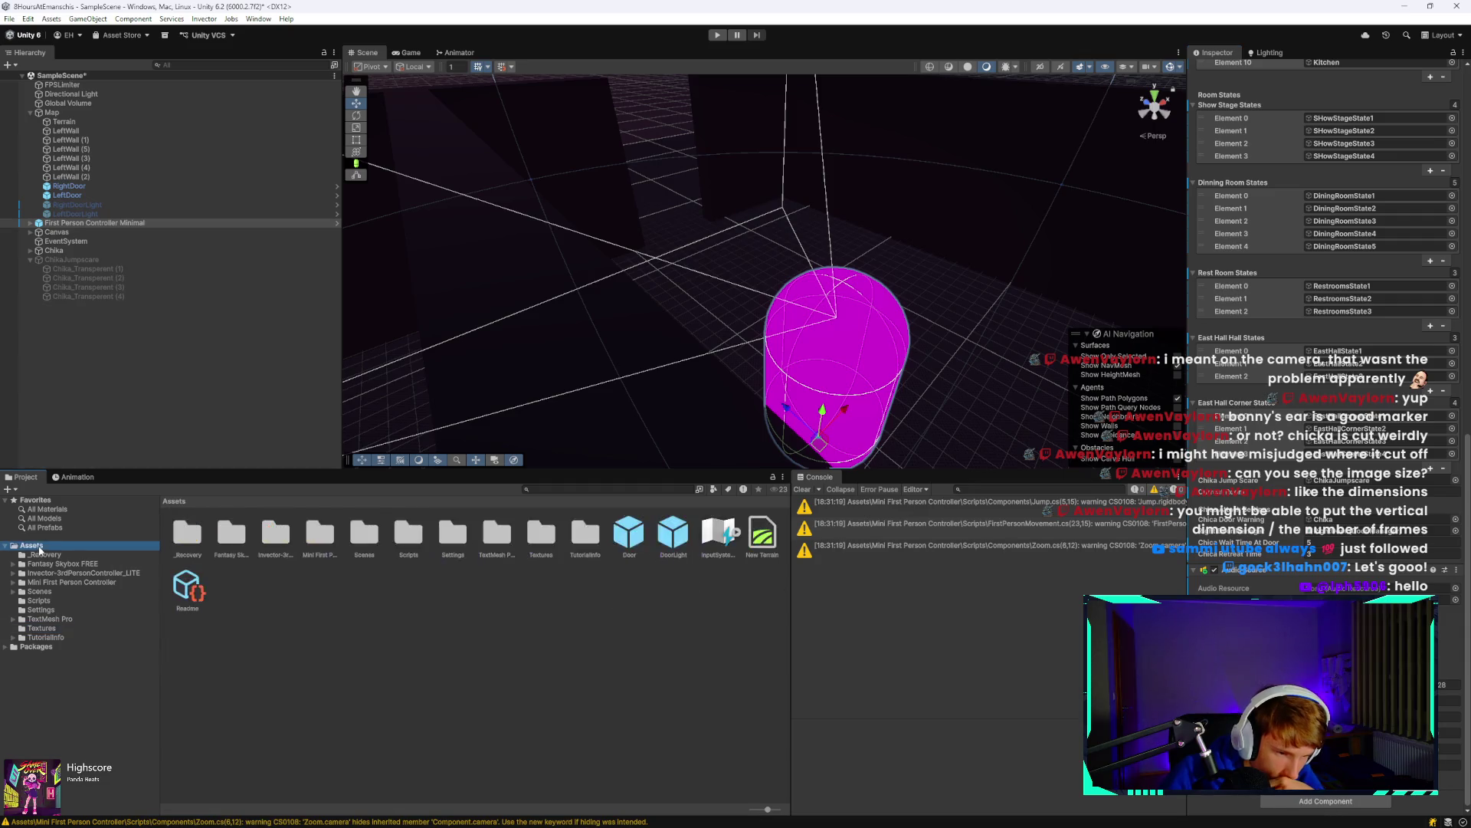
Copy FNaF 1 jumpscare.mp3 from Downloads after a failed drag into Unity.
mouse_move(407, 824)
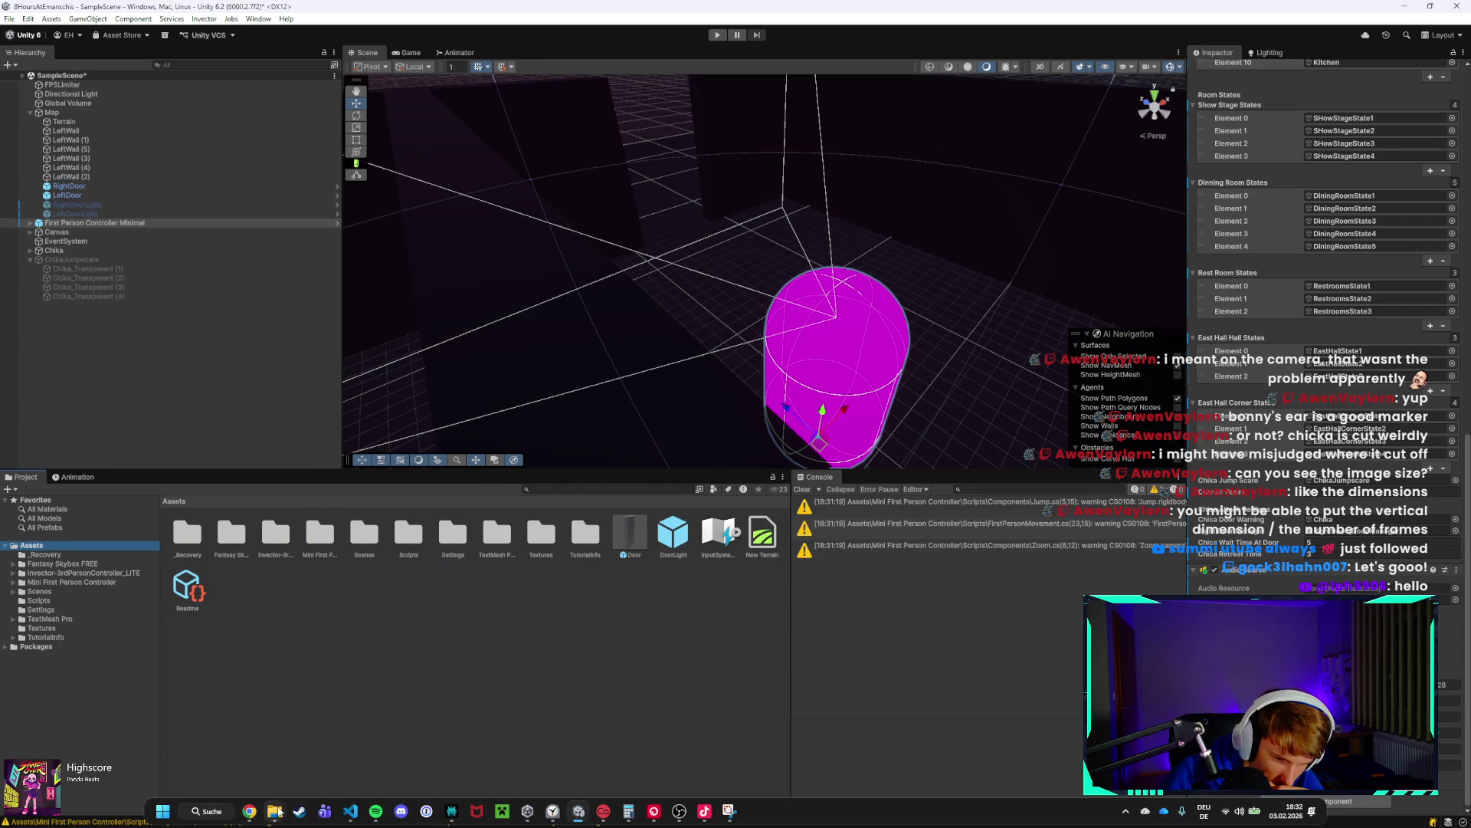
left_click(275, 745)
mouse_move(516, 416)
left_mouse_down()
mouse_move(302, 659)
mouse_move(716, 443)
mouse_move(613, 414)
mouse_move(646, 306)
mouse_move(590, 190)
mouse_move(675, 48)
left_mouse_up()
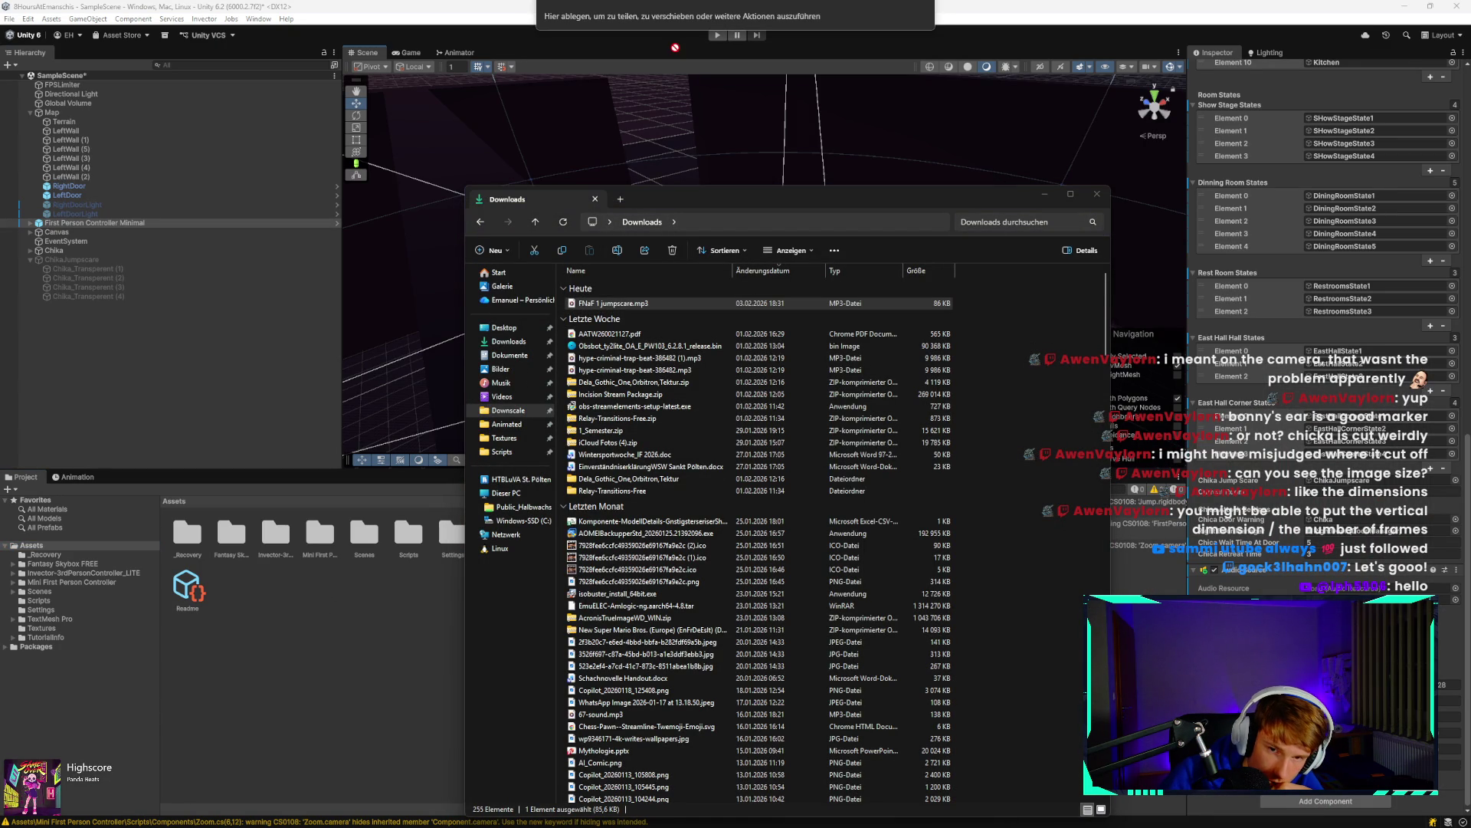
left_click_drag(656, 304, 654, 304)
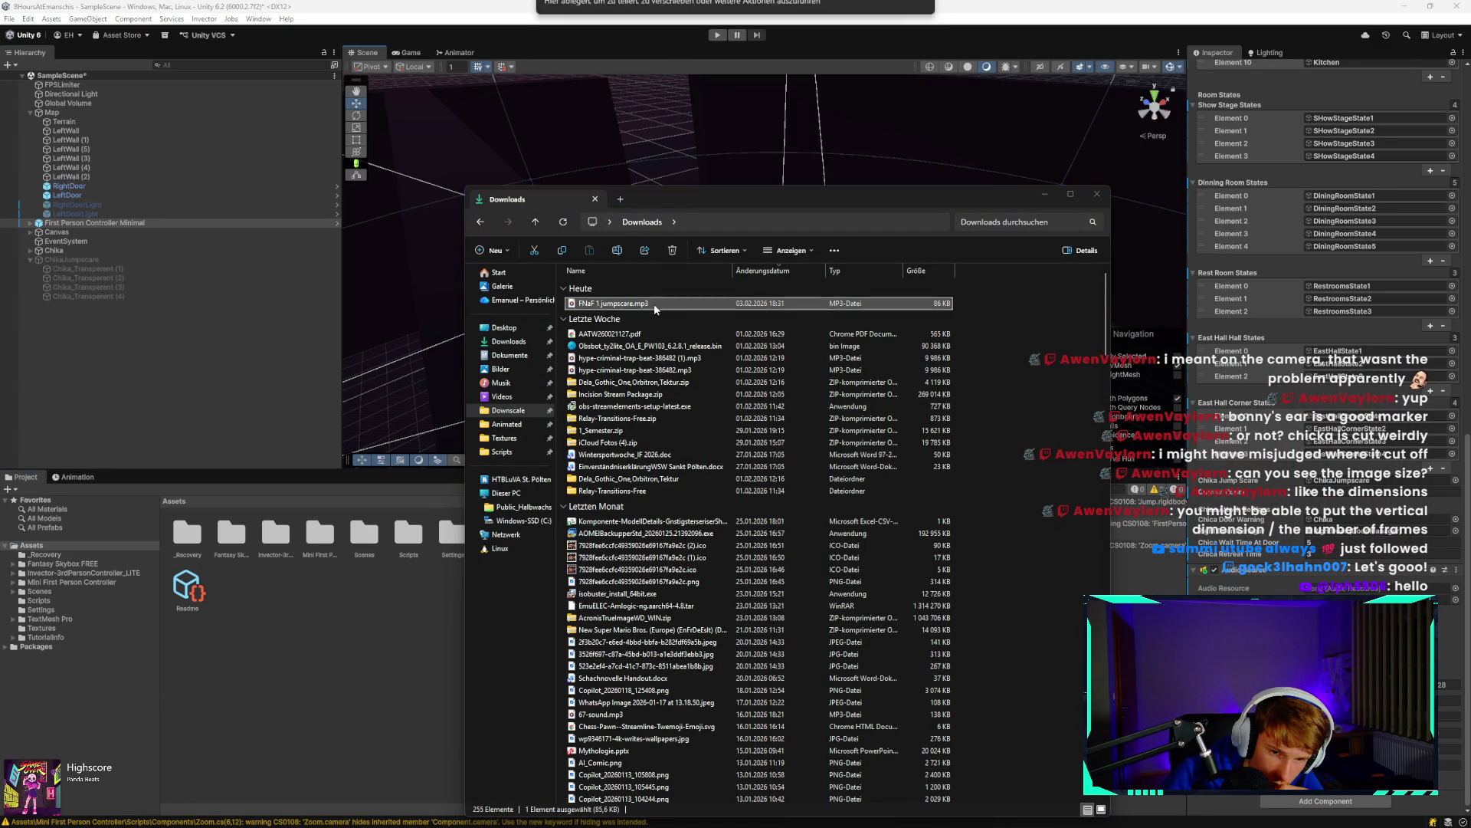
key("ctrl+c")
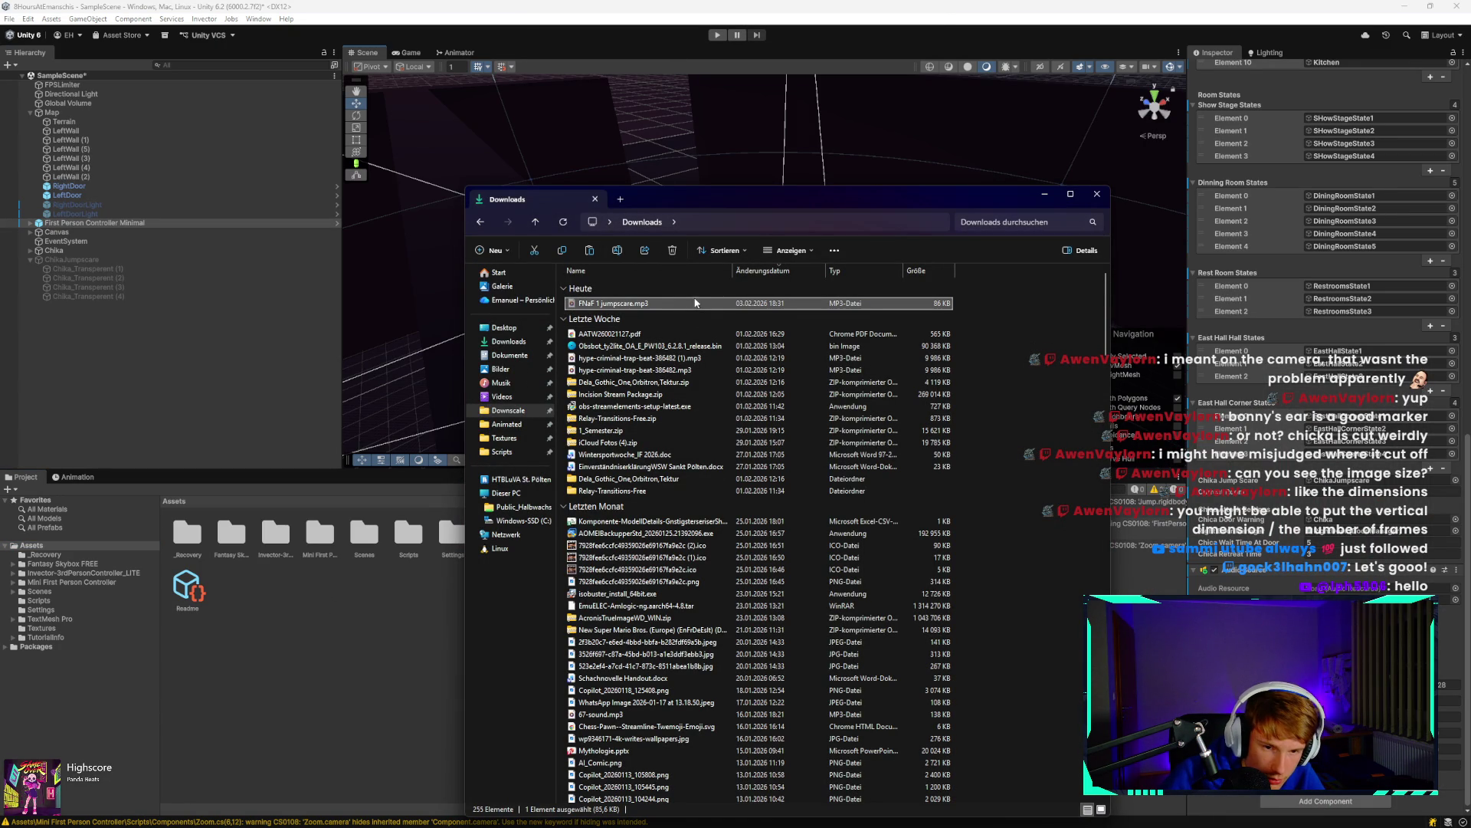
Paste the mp3 into the project's Assets folder and select the imported clip in Unity.
left_click(513, 438)
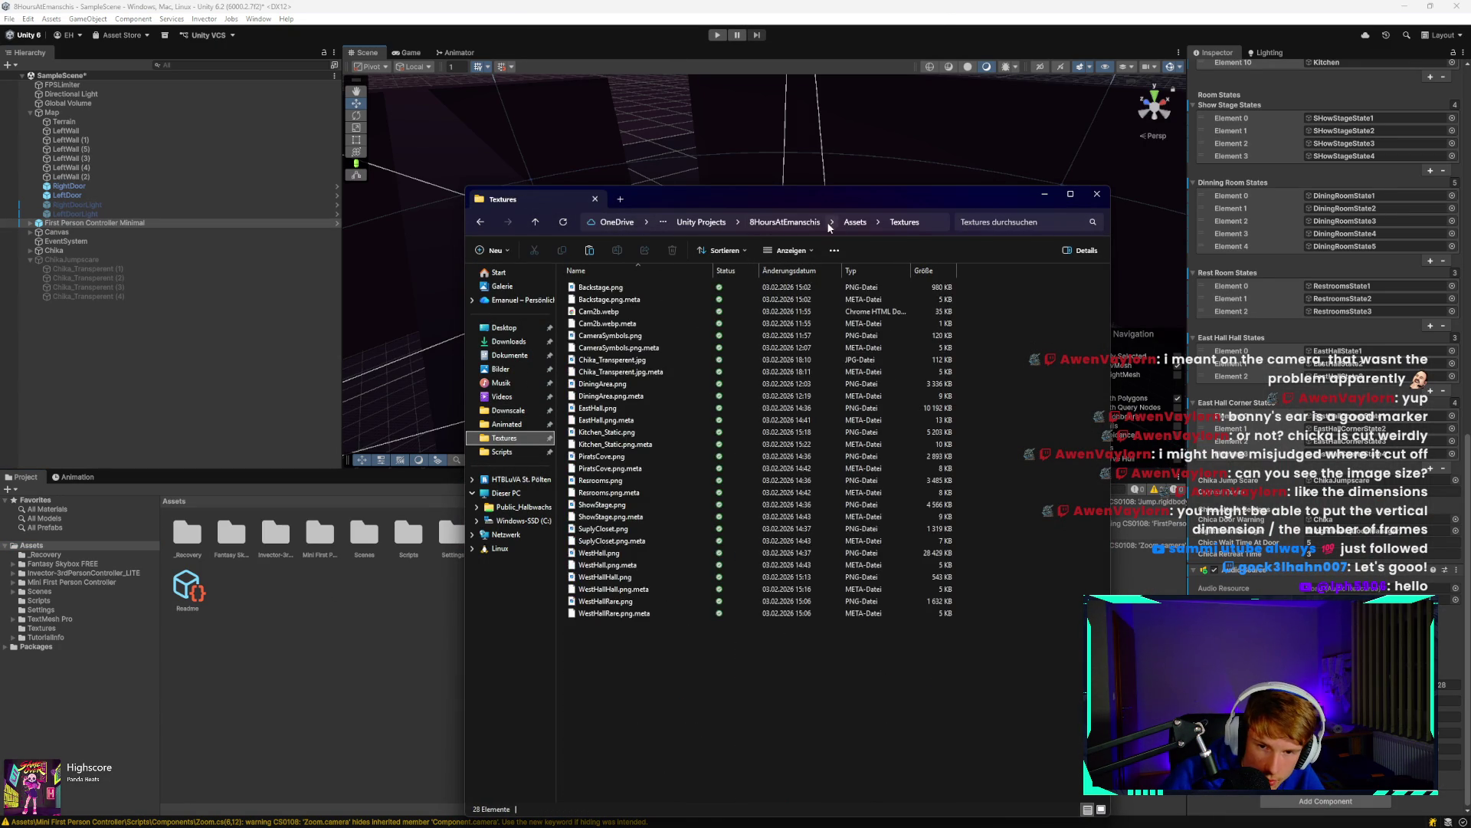
left_click(853, 222)
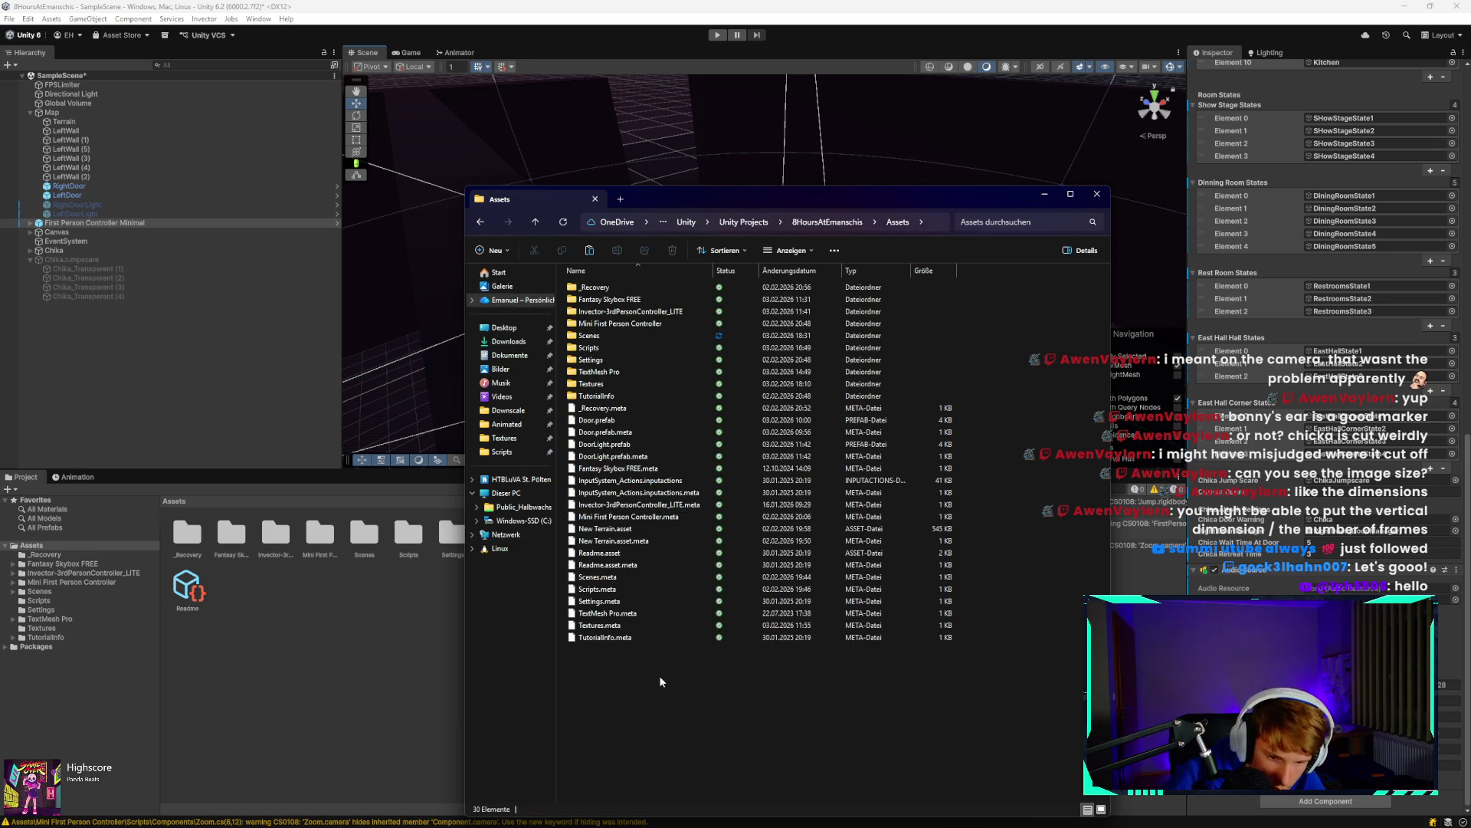
key("ctrl+v")
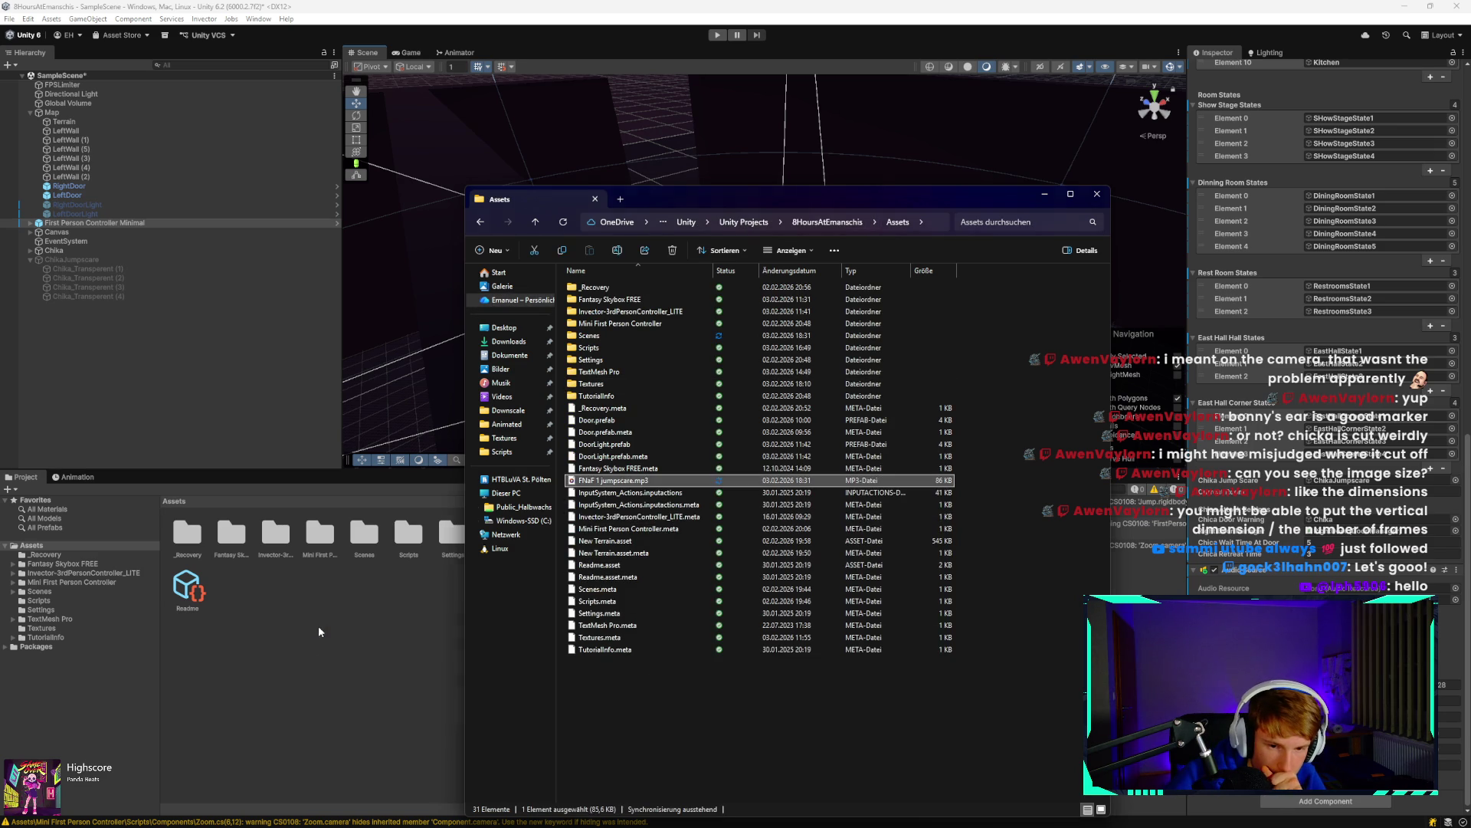
left_click(414, 596)
left_click(717, 536)
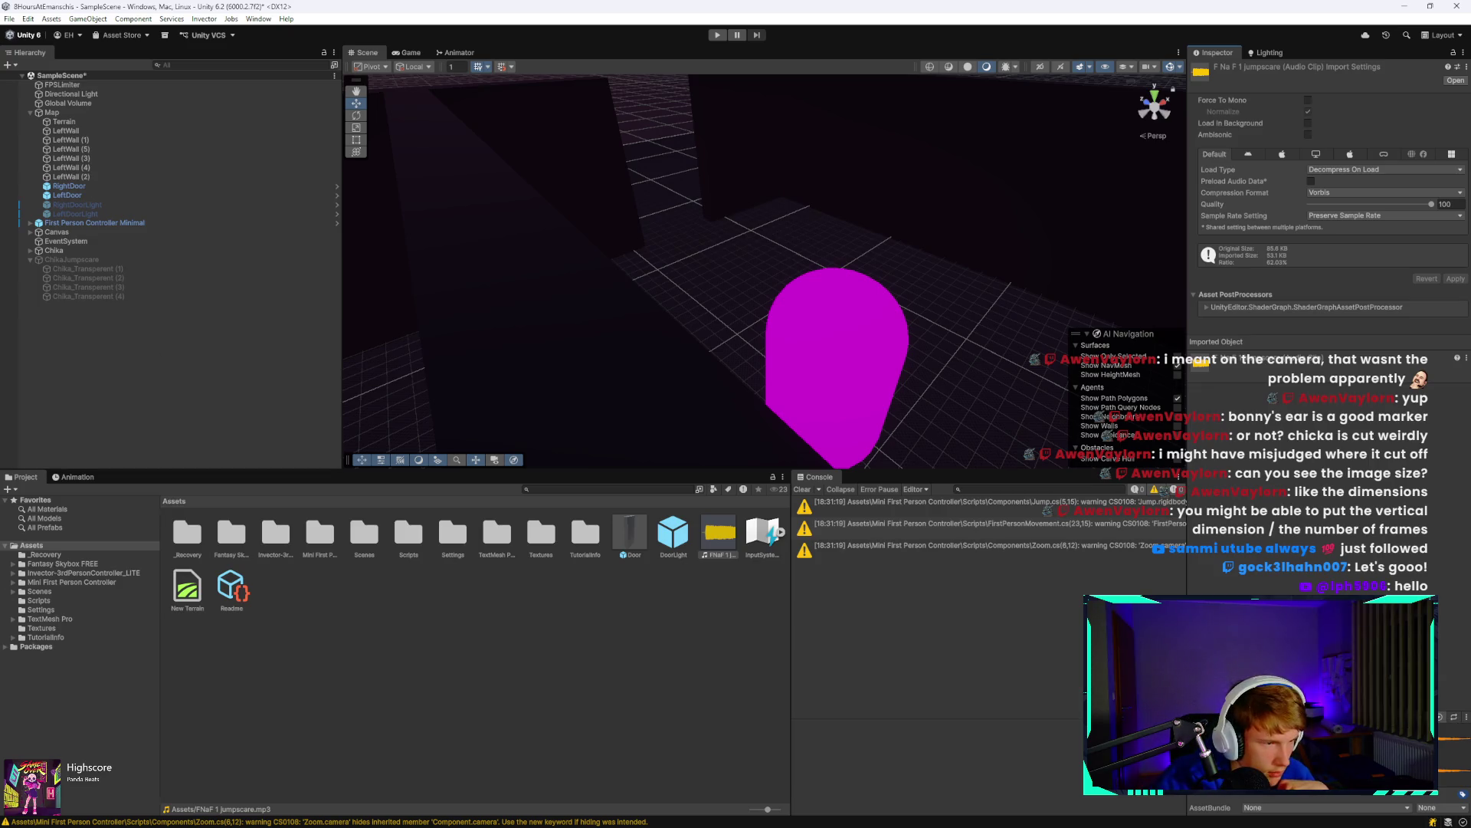
Adjust the system sound output volume, then select First Person Controller Minimal in the Hierarchy.
mouse_move(1247, 817)
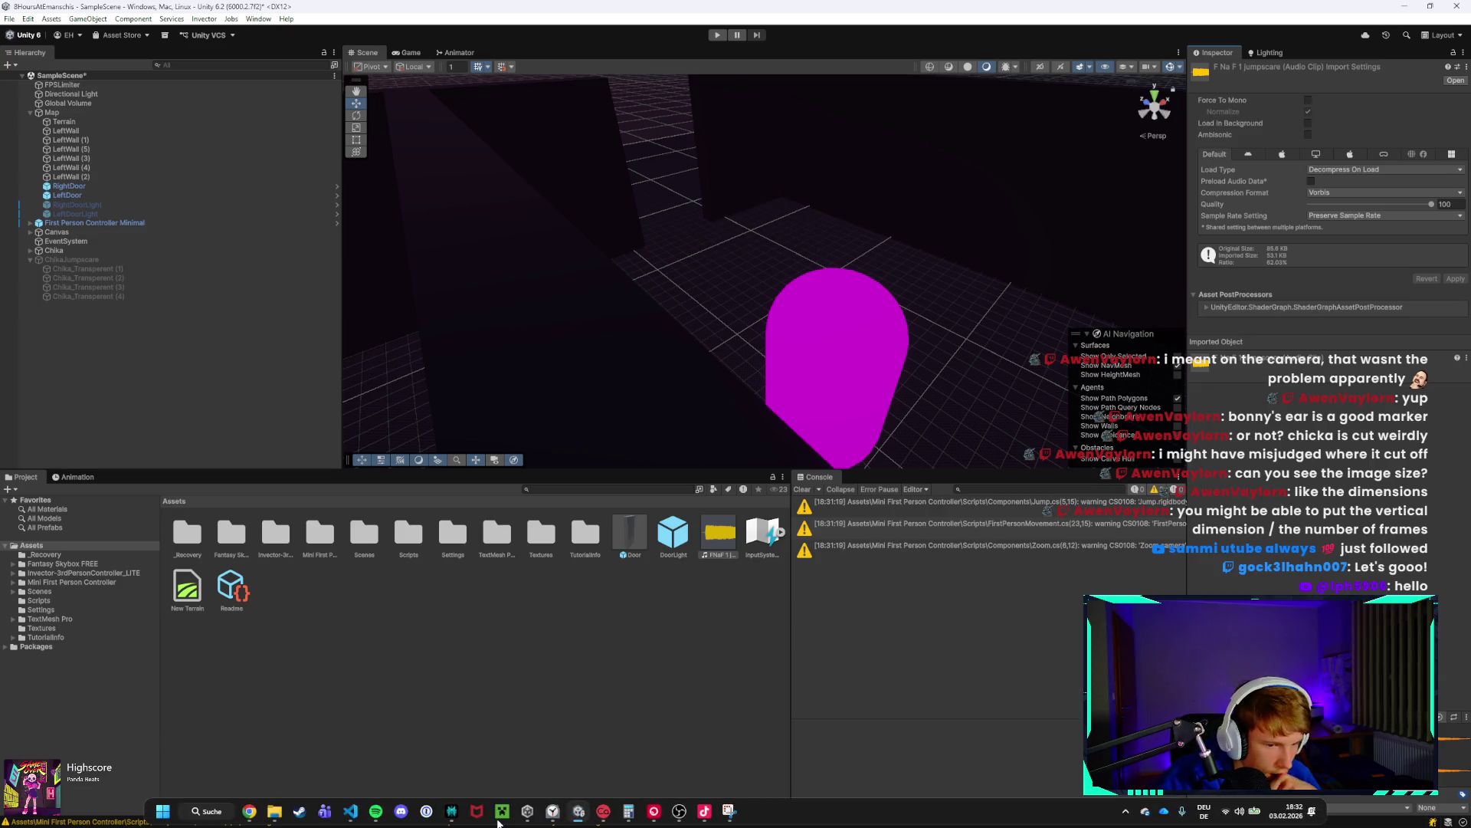
left_click(1248, 817)
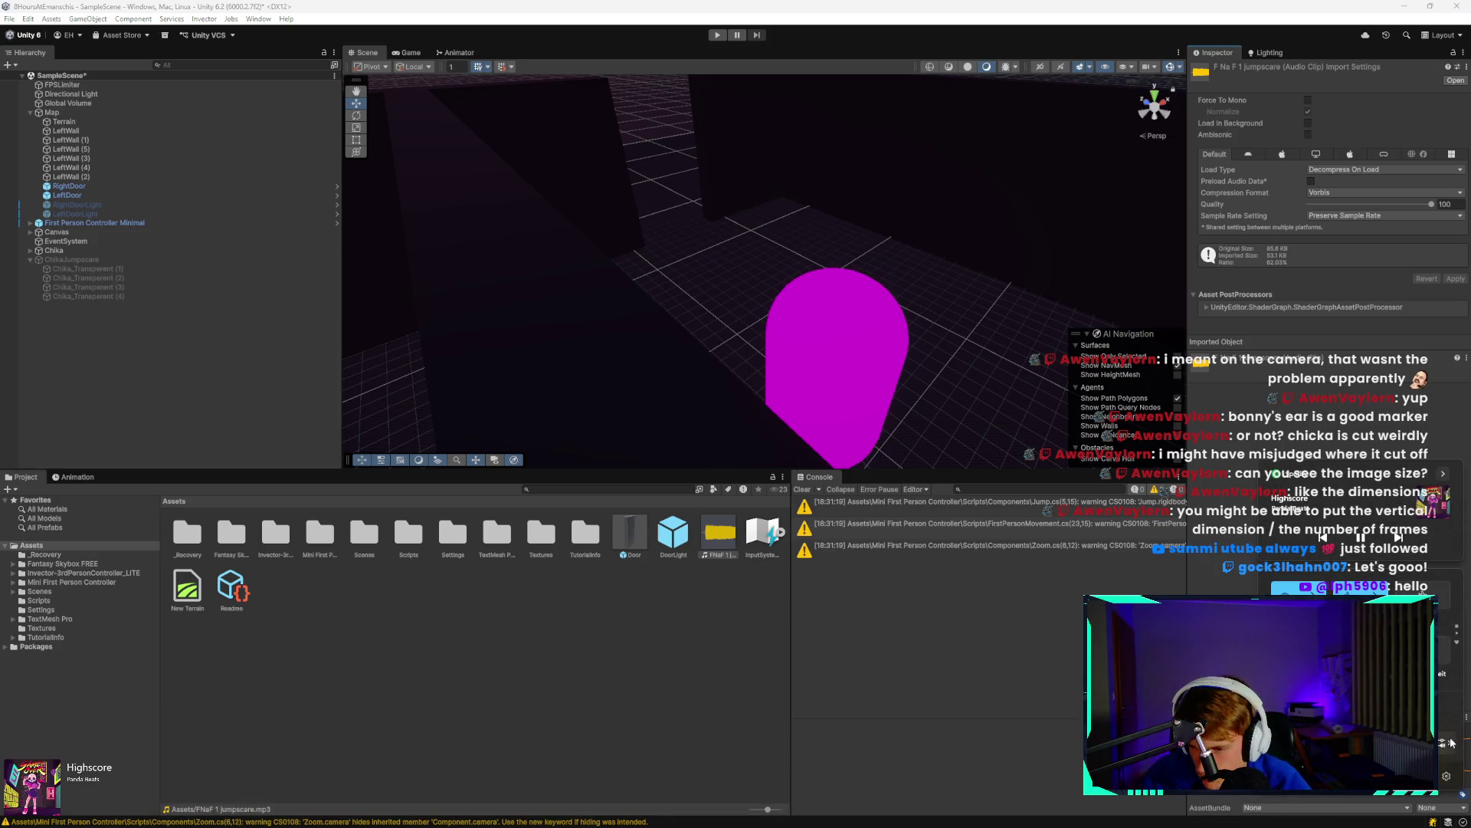
left_click(1448, 742)
scroll(1446, 674, "up", 1)
scroll(1450, 650, "up", 1)
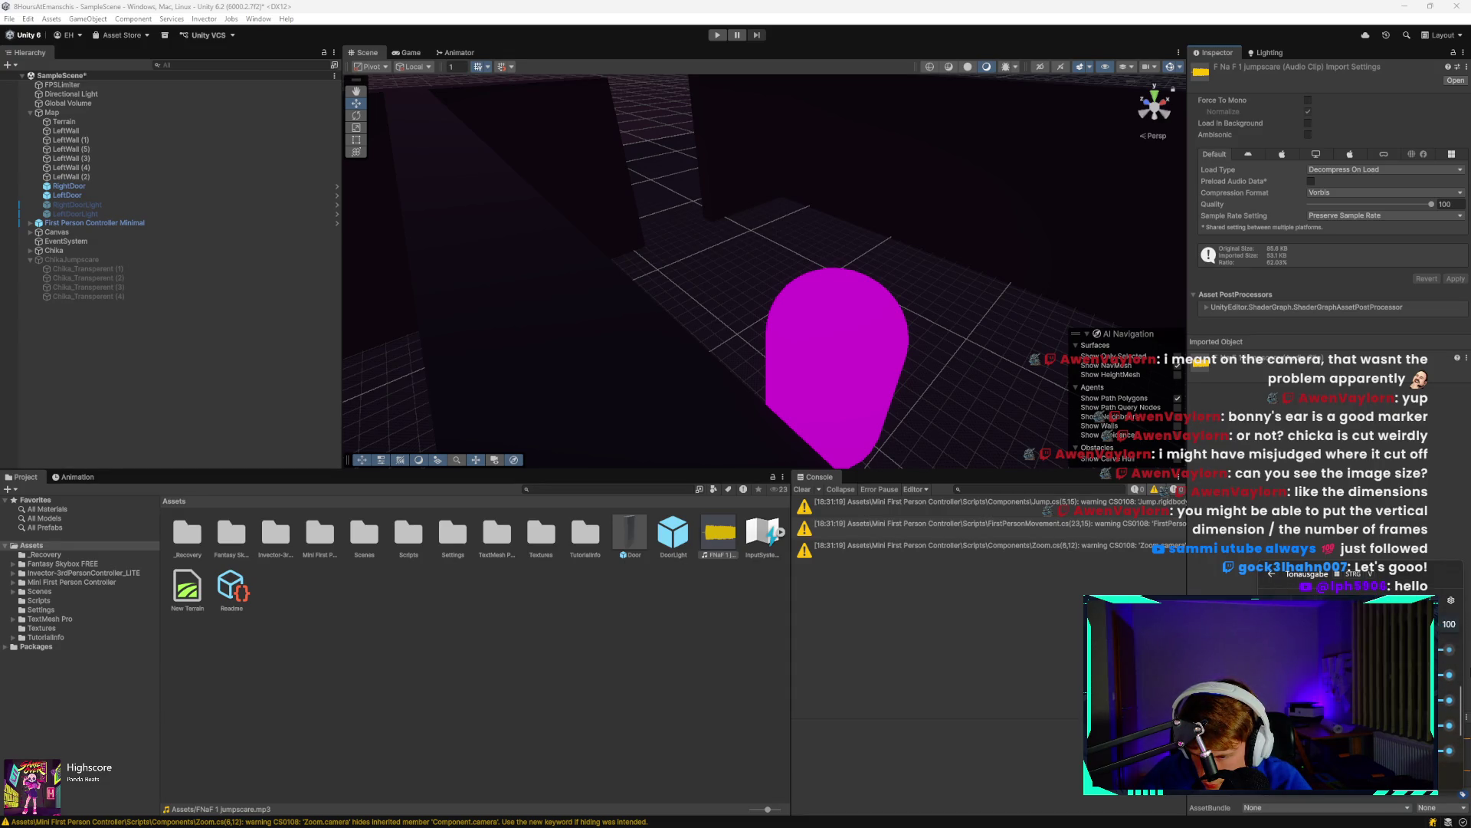
key("Escape")
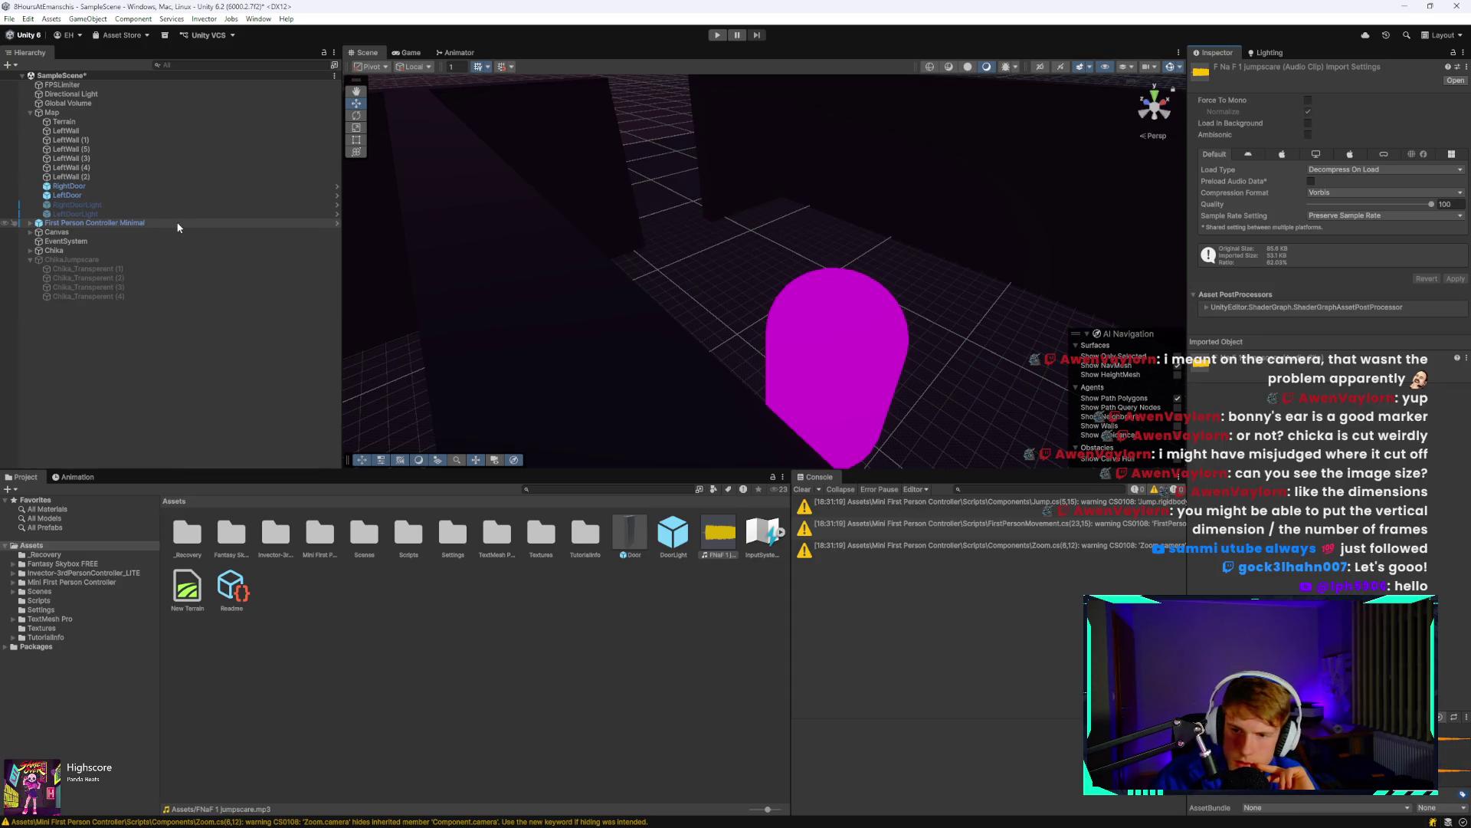
left_click(150, 223)
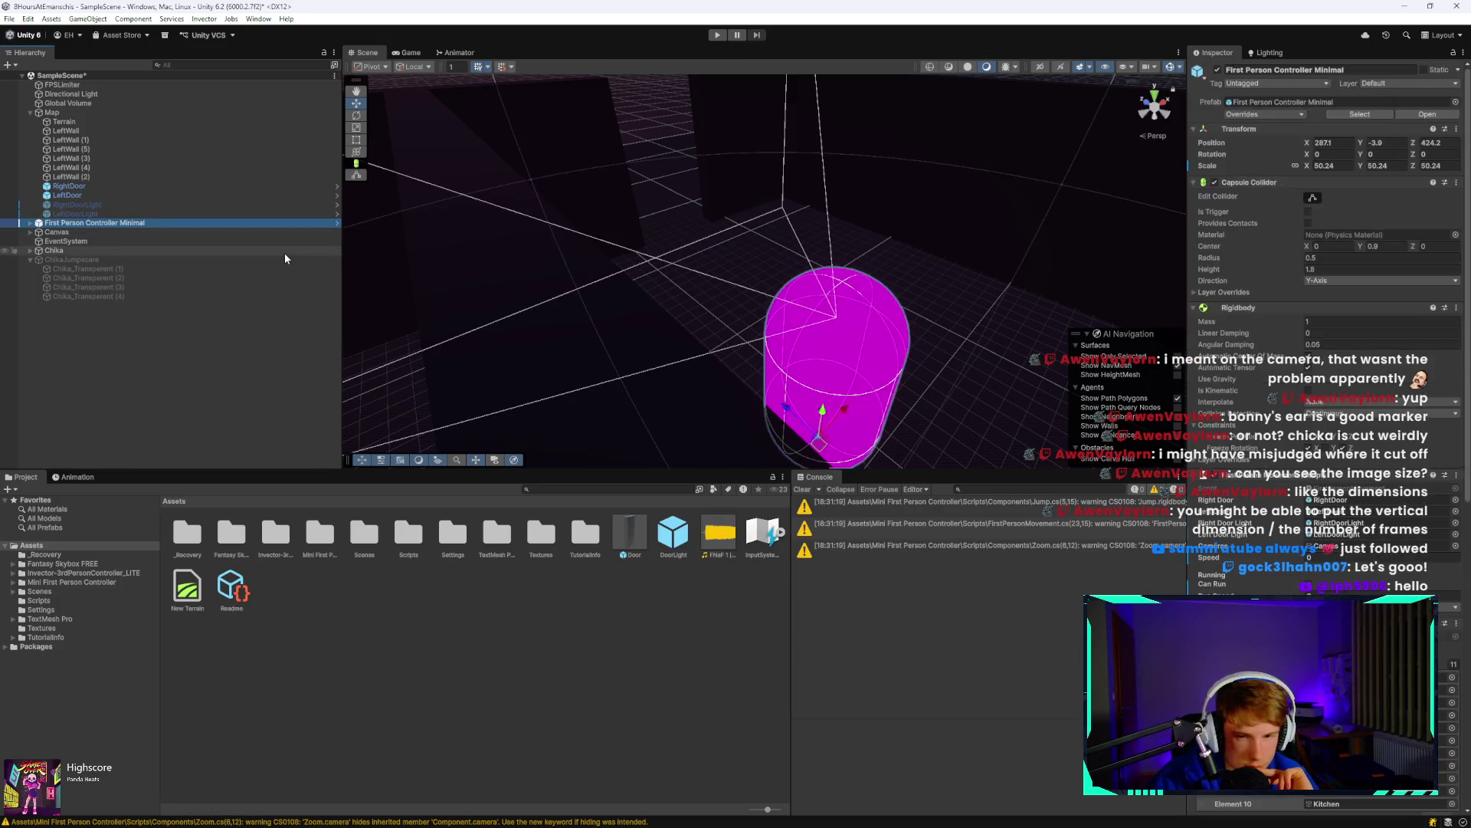
Set the controller's Audio Resource to FNaF 1 jumpscare and adjust two numeric audio settings.
scroll(1329, 444, "down", 15)
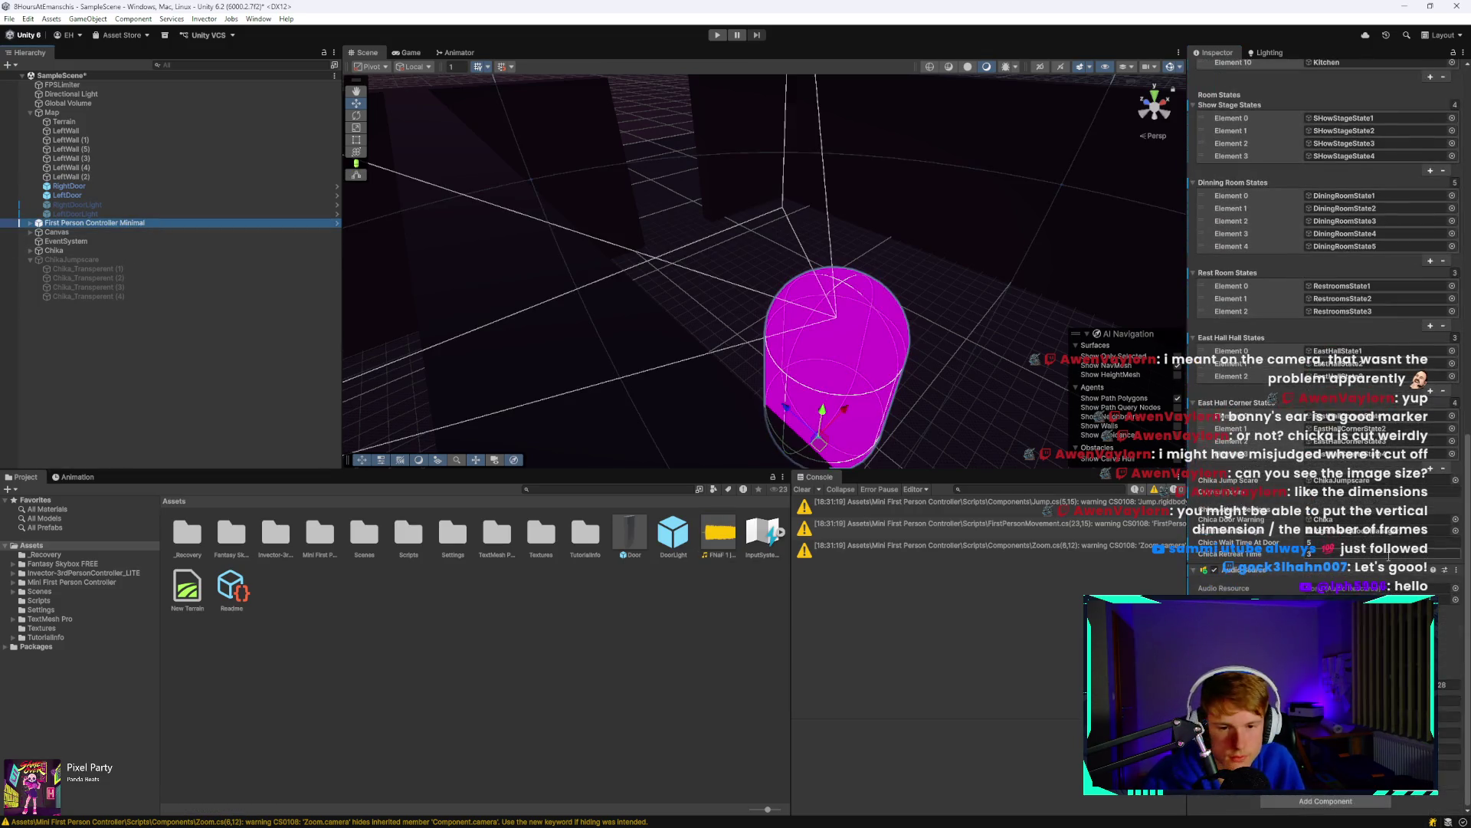
left_click_drag(719, 532, 1053, 600)
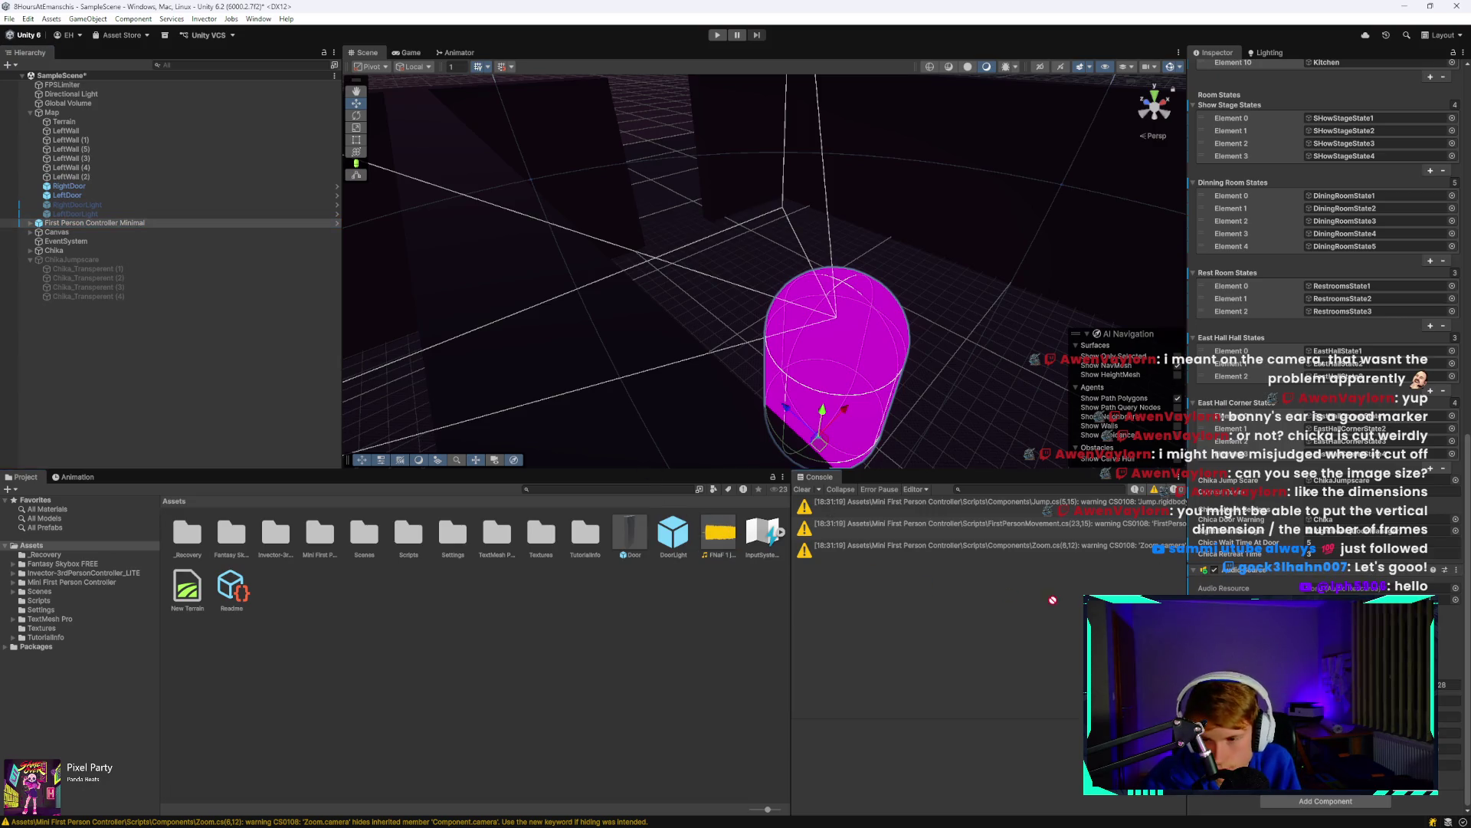
left_click_drag(1372, 591, 1372, 591)
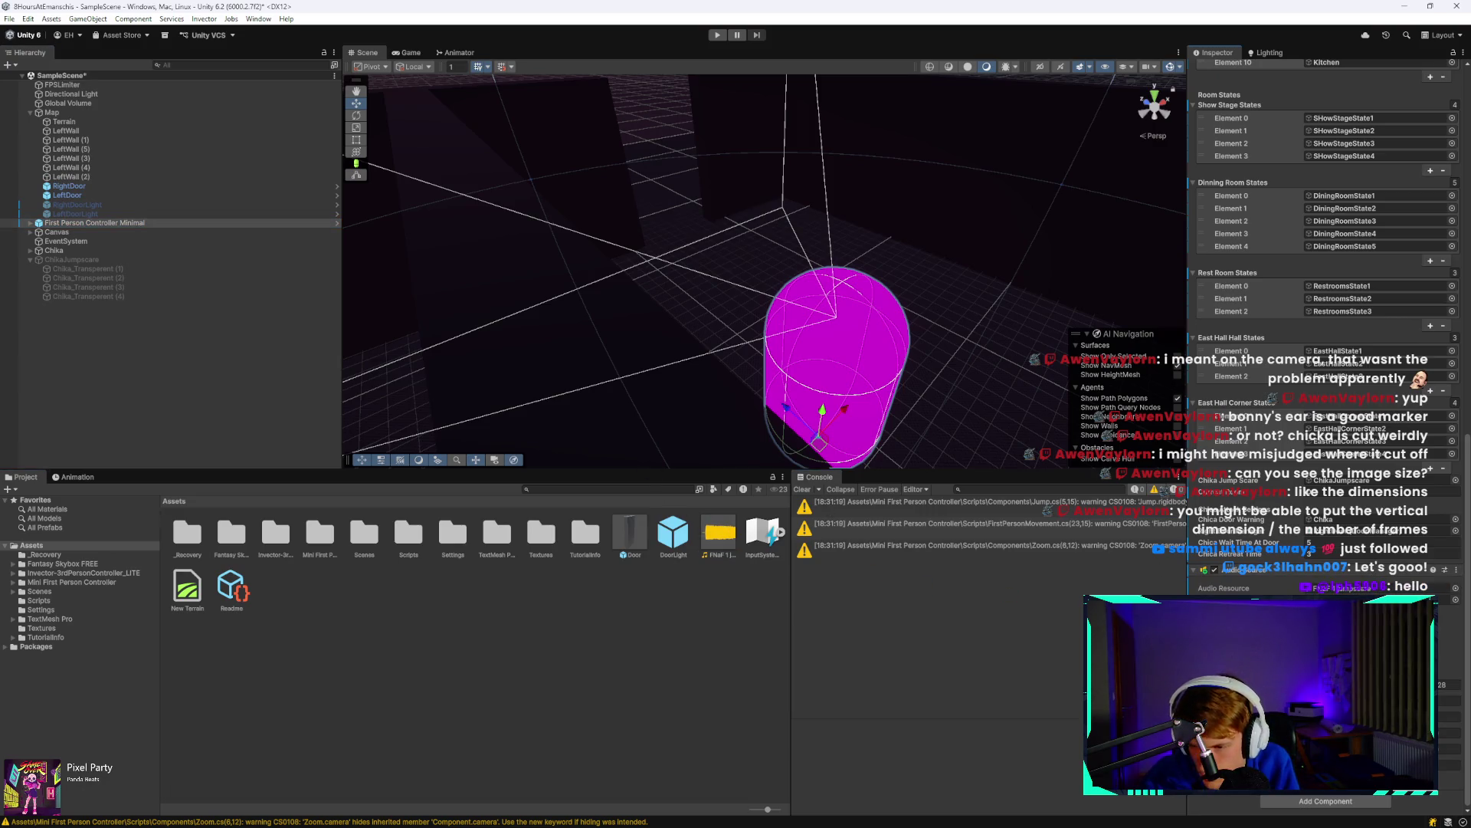
left_click(1450, 685)
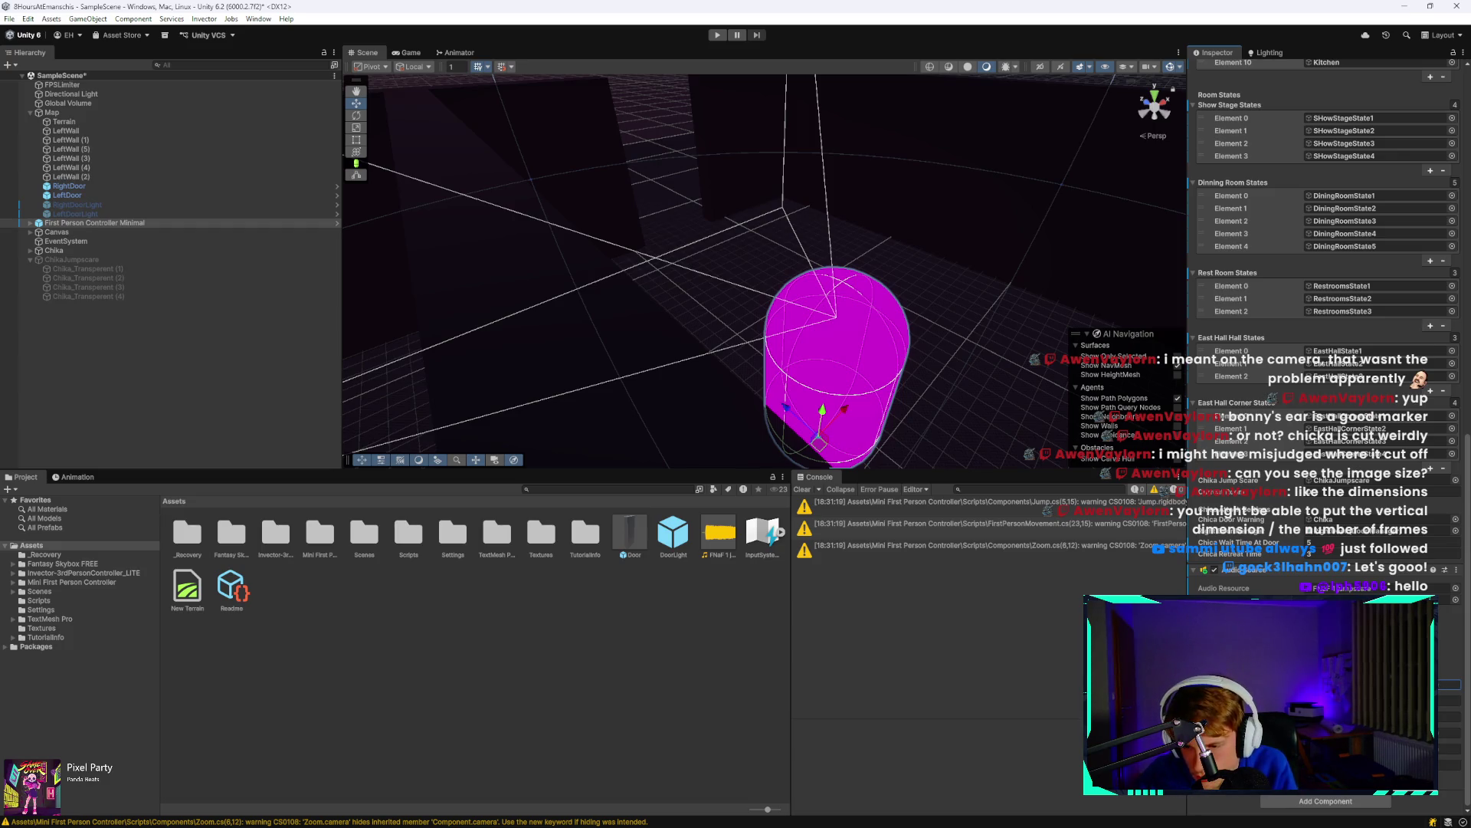
left_click(896, 675)
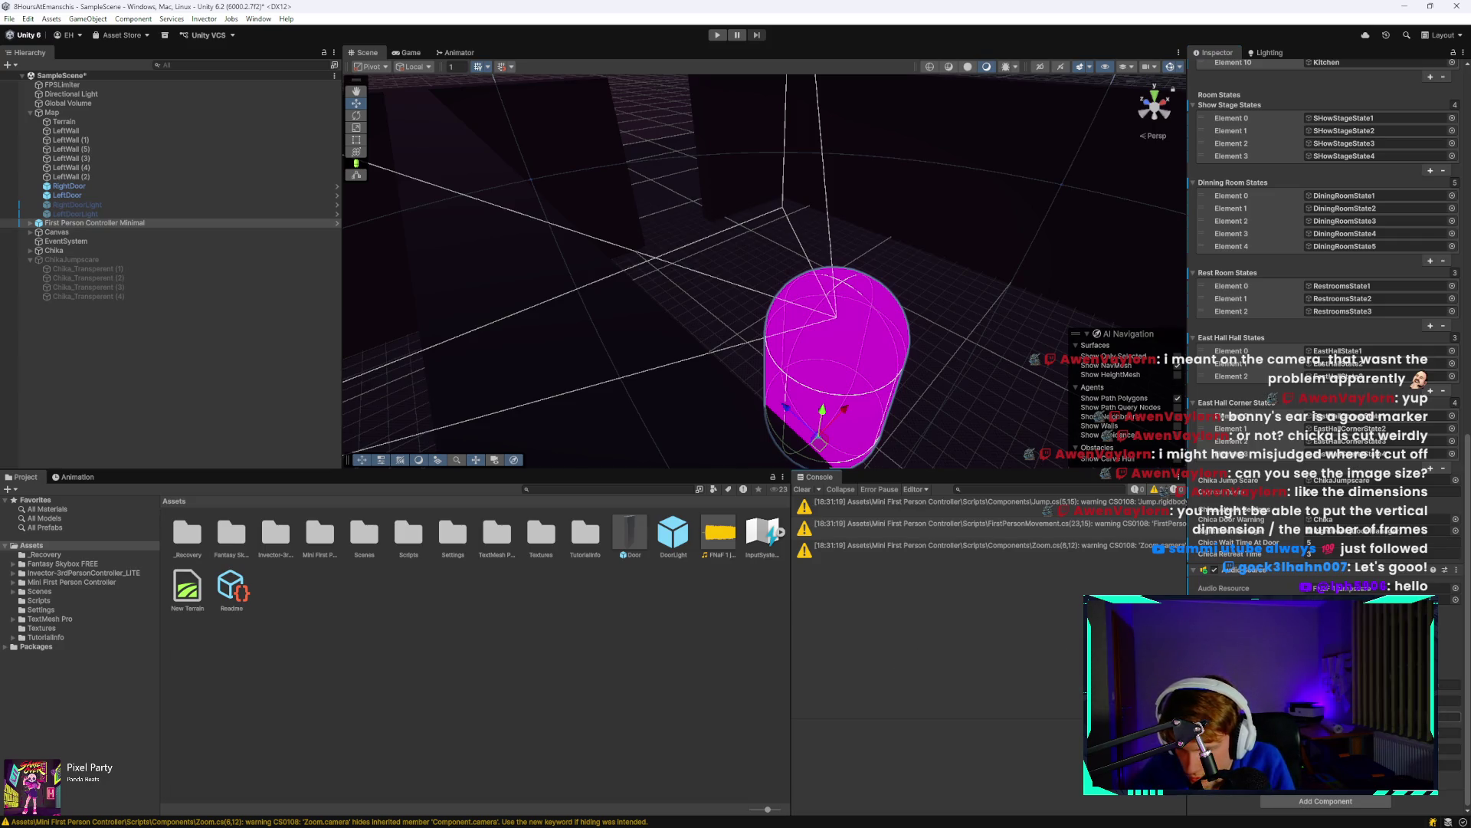
left_click(1450, 700)
left_click(981, 642)
Run the scene in Play mode briefly, then stop it with Ctrl+P.
left_click(717, 35)
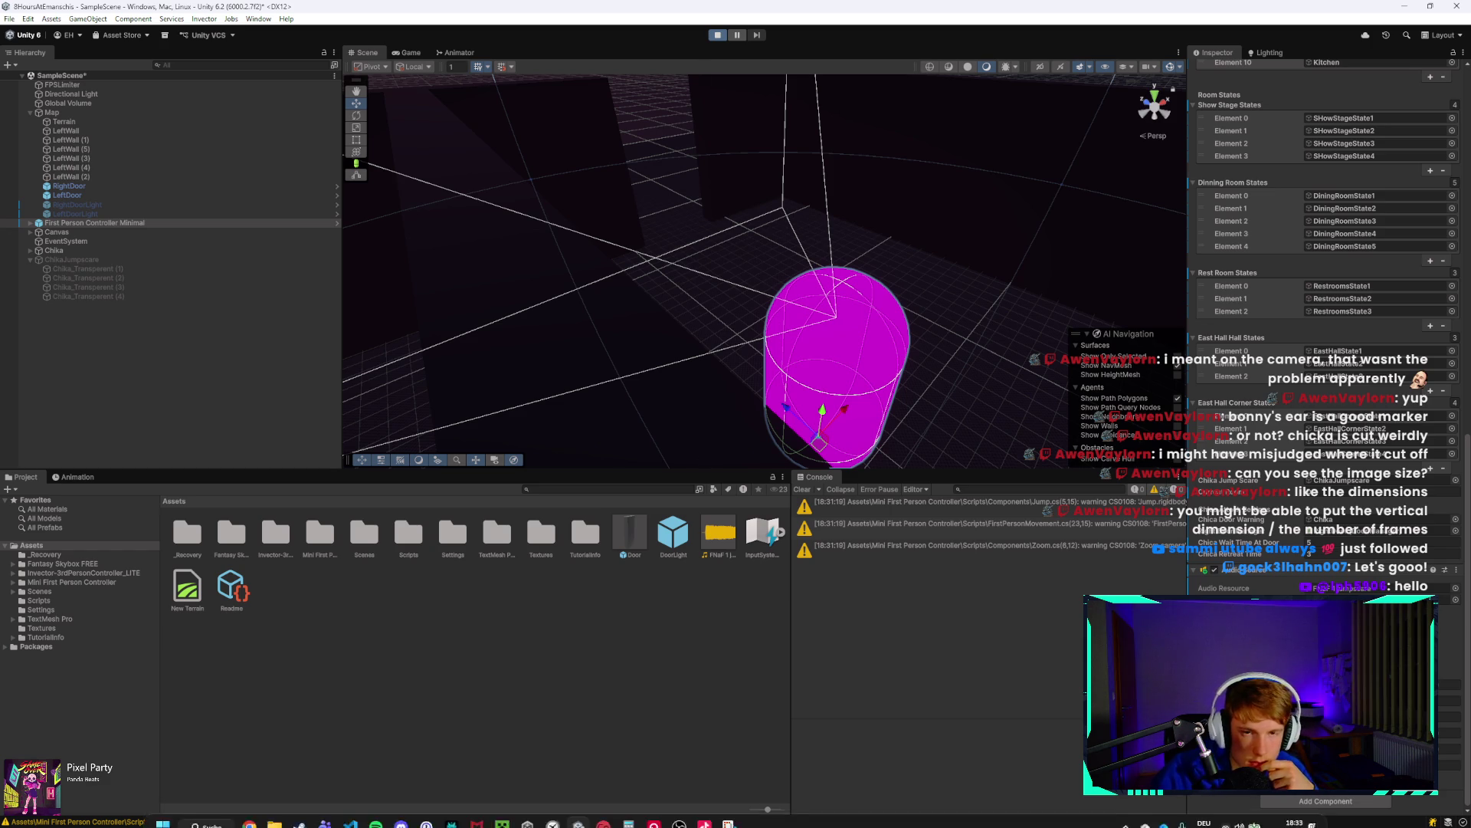
left_click(552, 811)
left_click(598, 301)
key("ctrl+p")
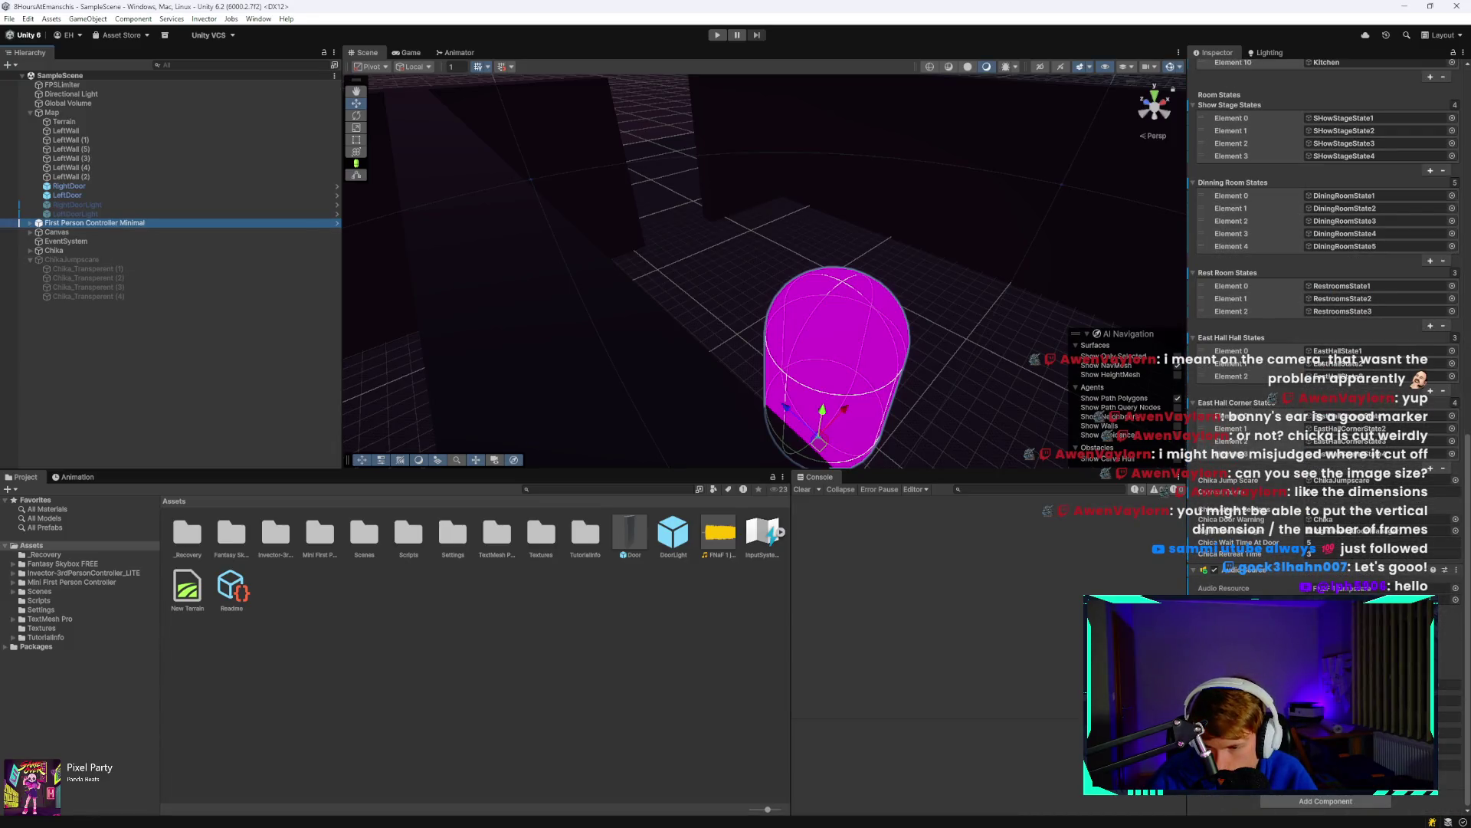
Enter Play mode, open the camera monitor, and switch from CAM 1B to the CAM 7 restroom.
left_click(716, 38)
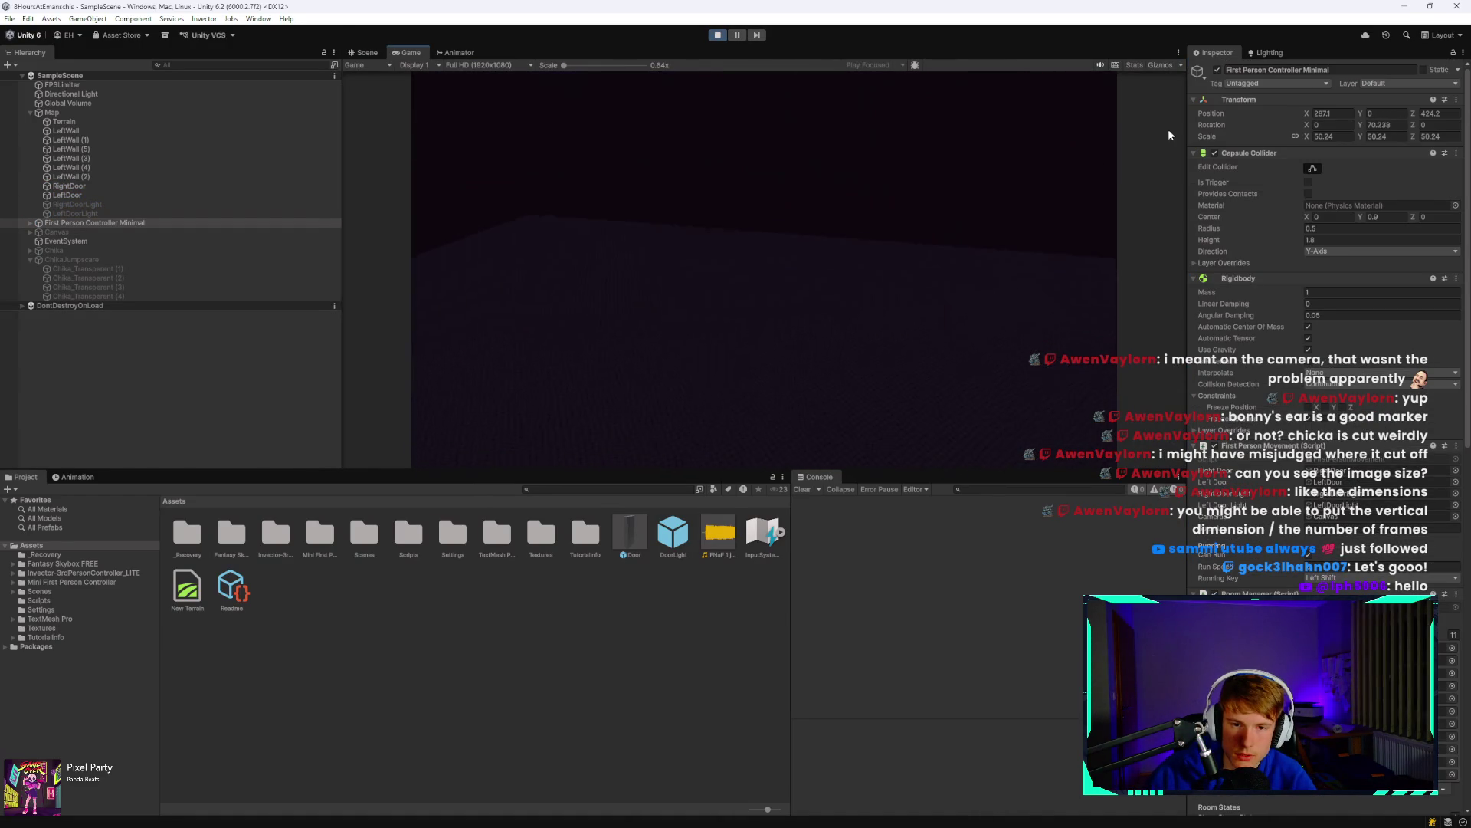
left_click(866, 212)
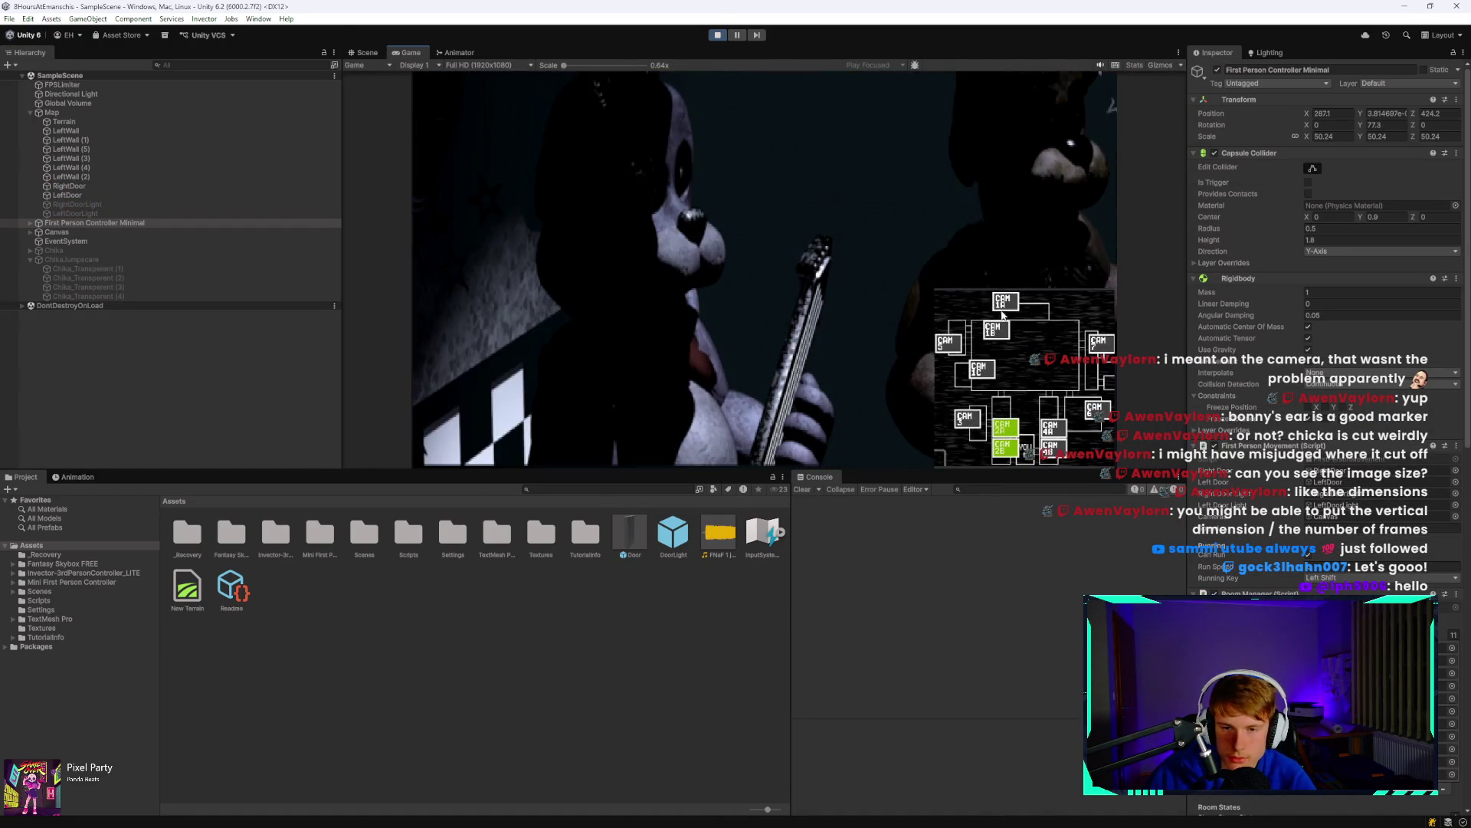
left_click(993, 330)
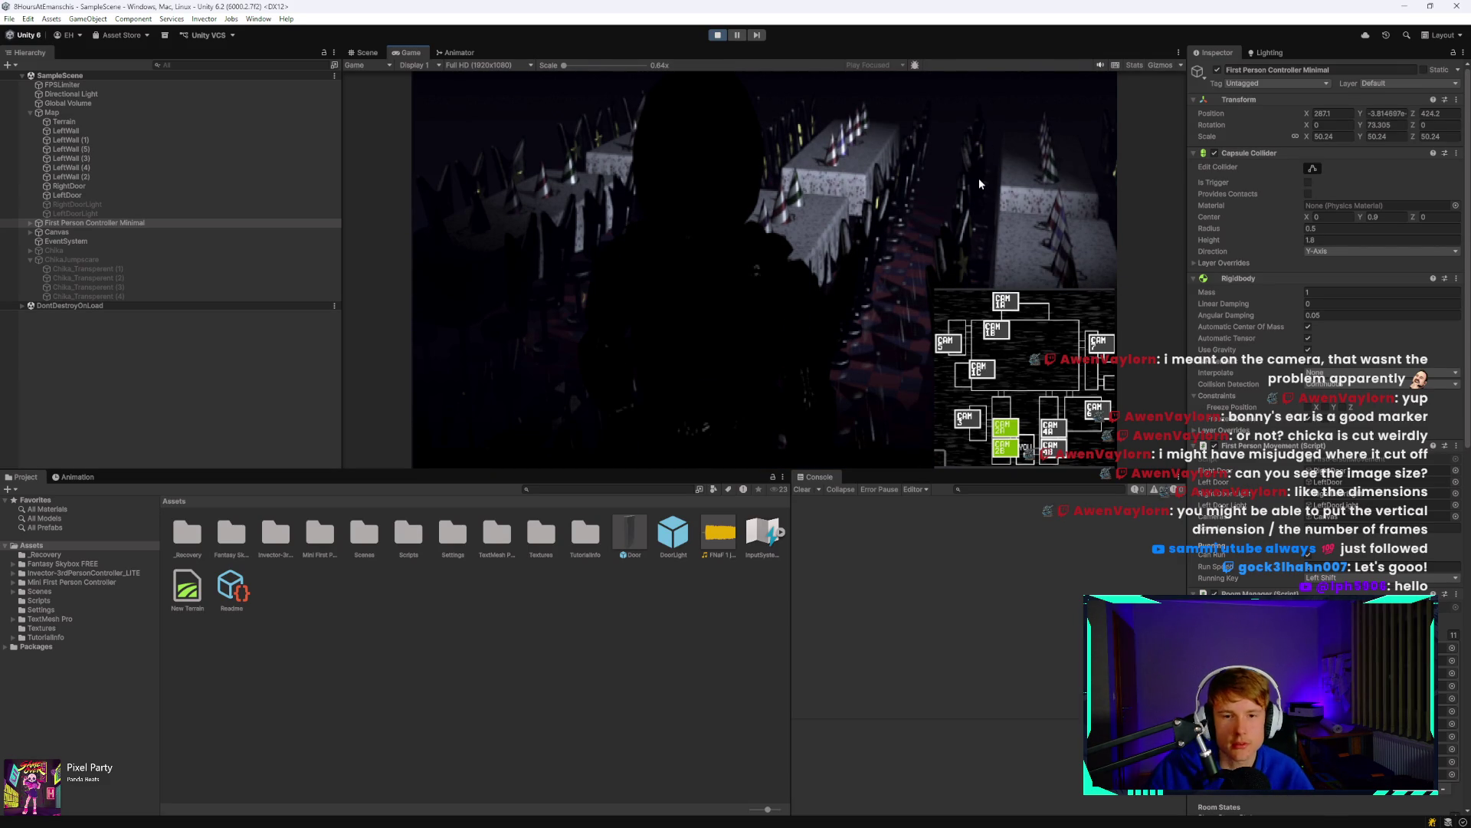
left_click(1098, 339)
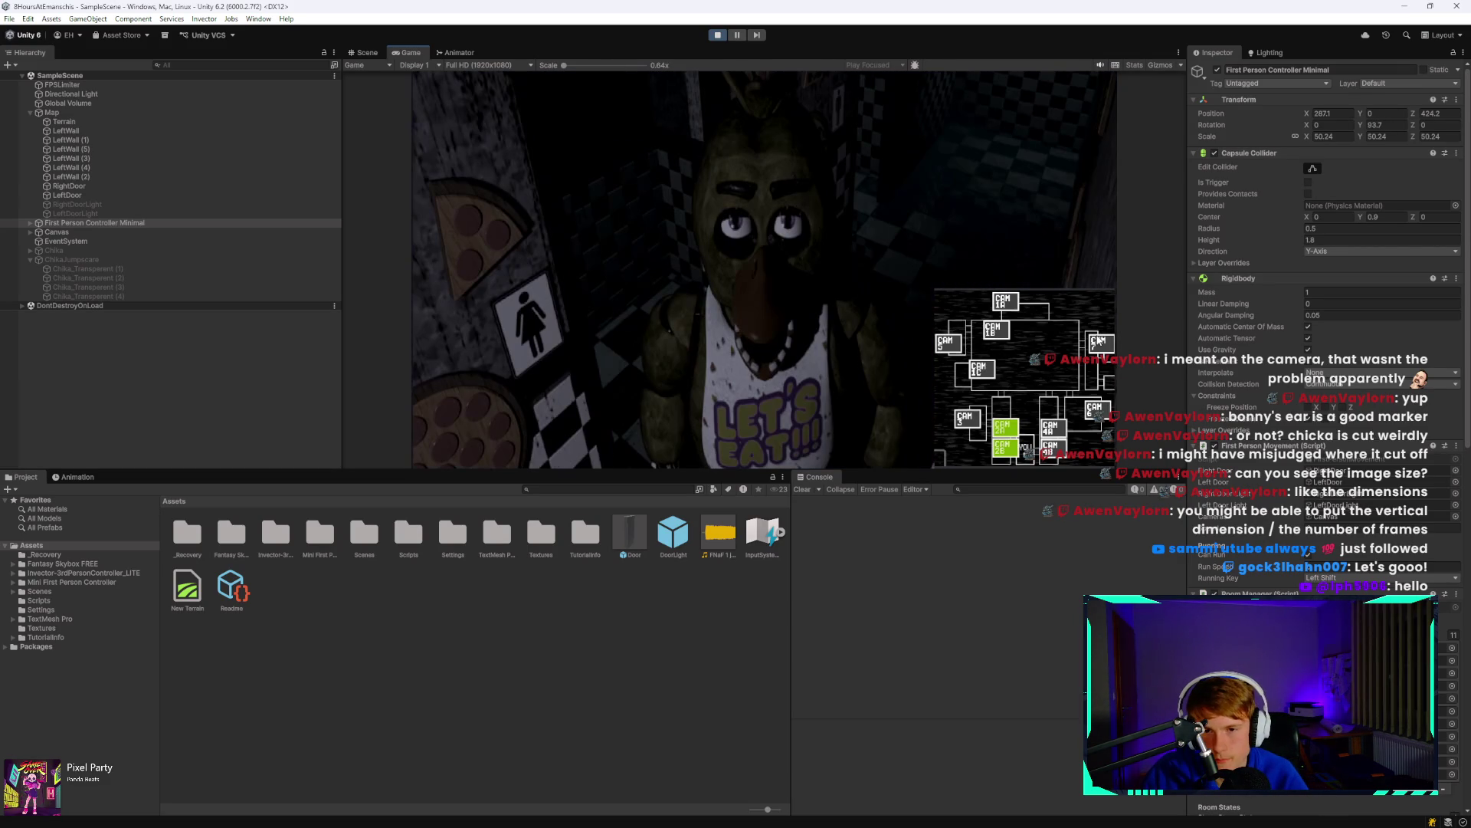
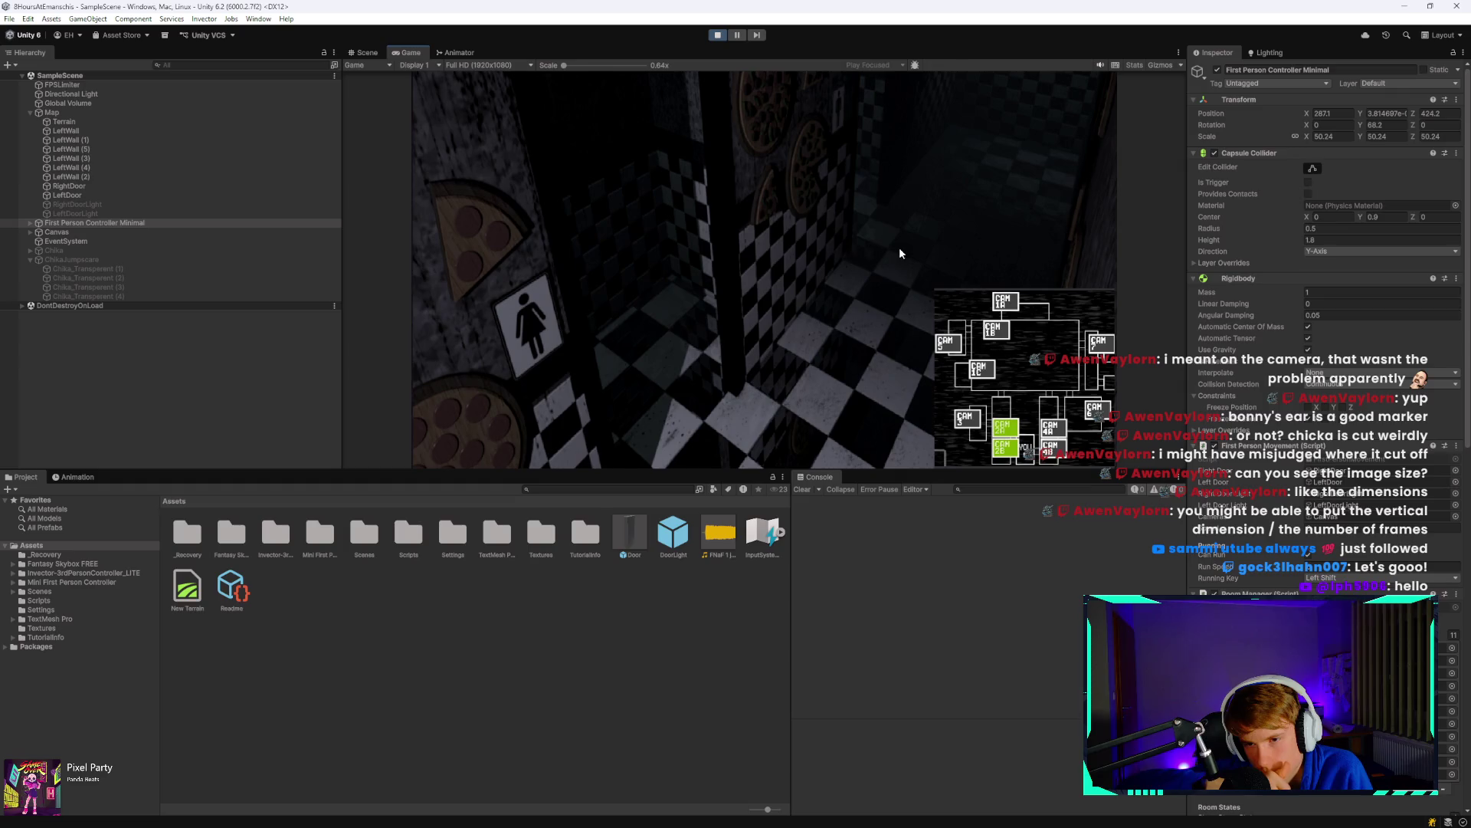
Cycle the security monitor through the dining-room, restroom and hallway cameras, lowering and raising it.
left_click(1067, 355)
left_click(1098, 341)
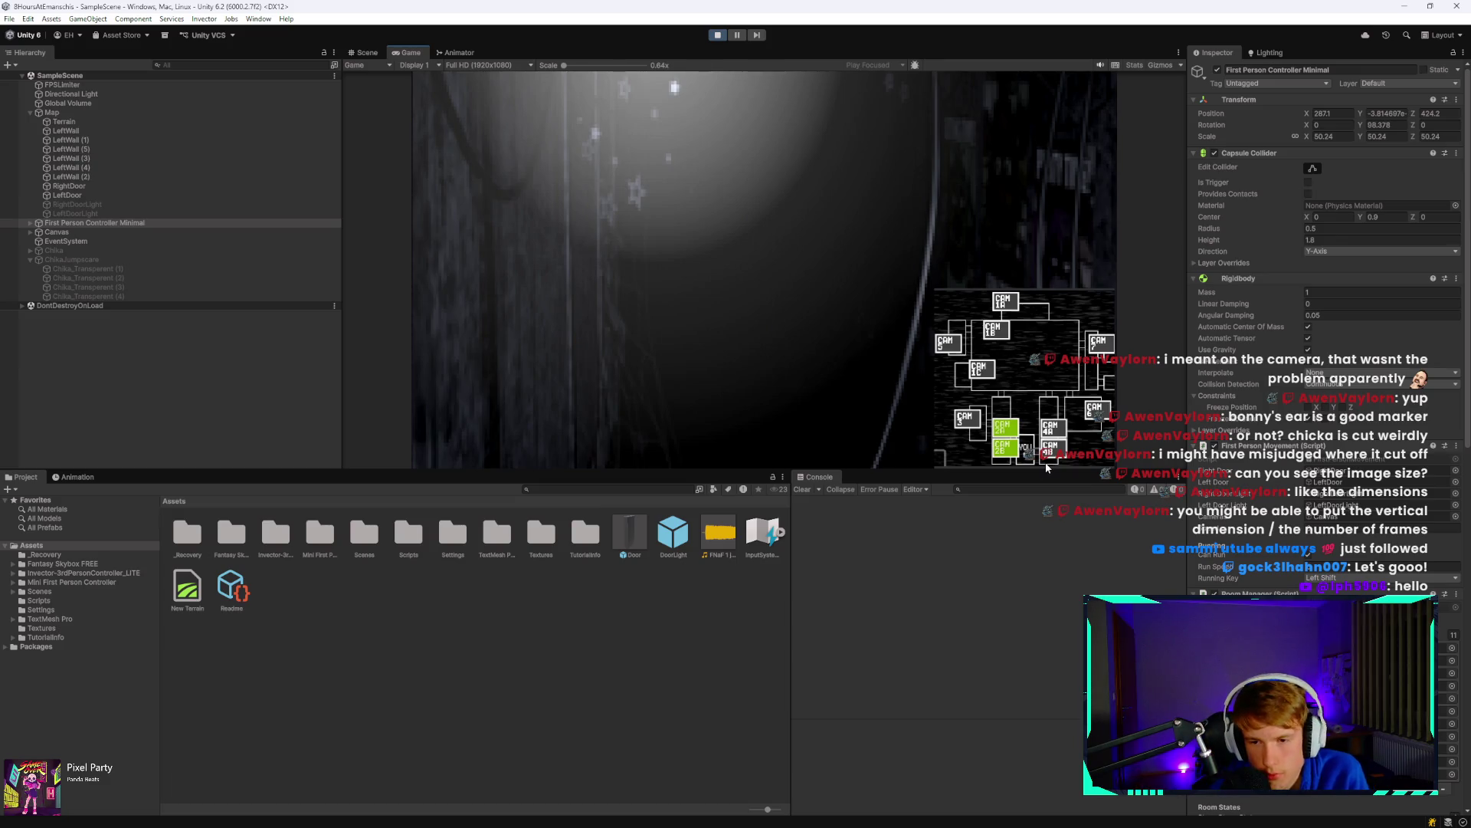
left_click(1051, 452)
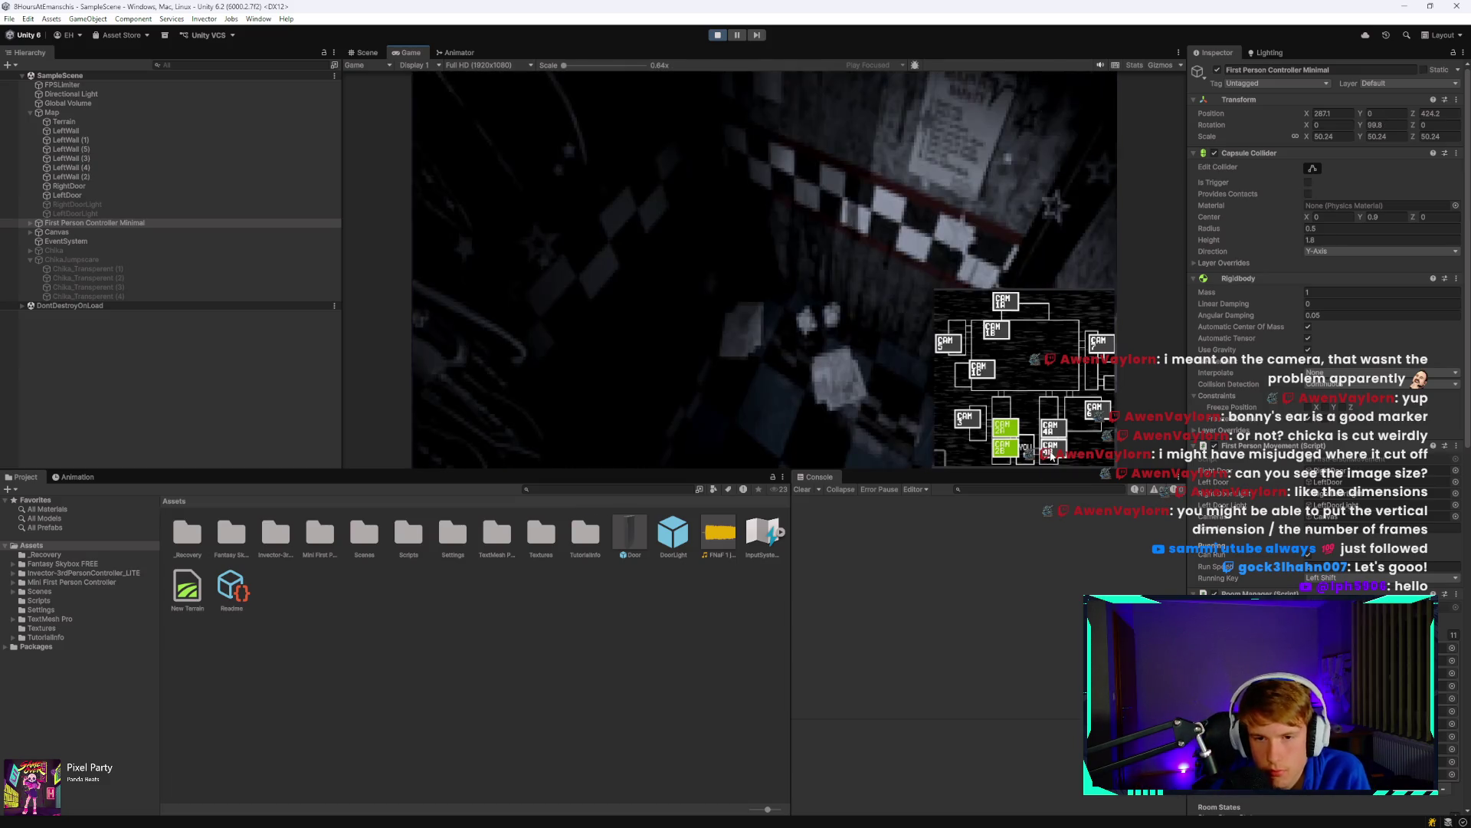
key("space")
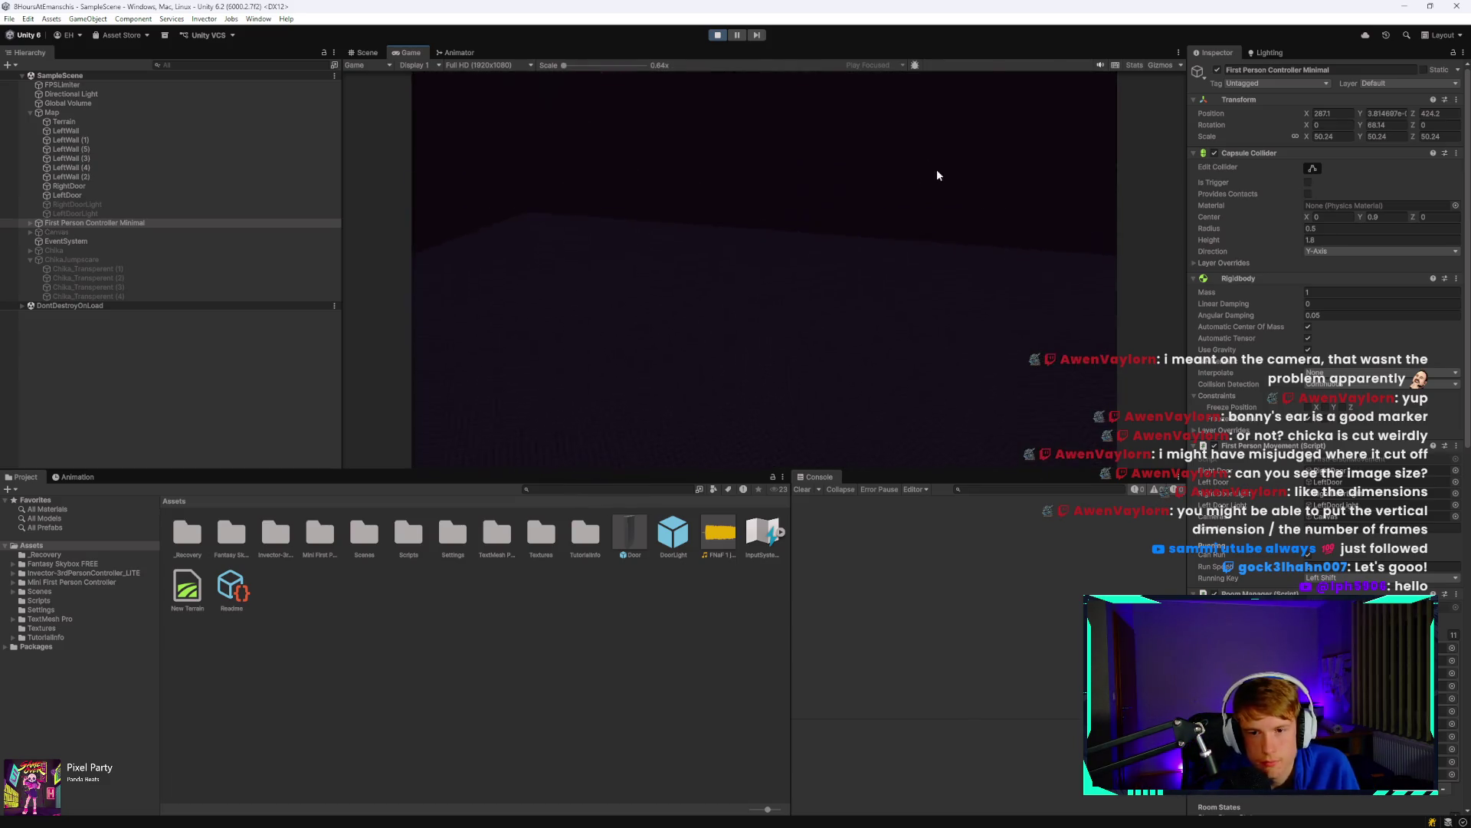
mouse_move(1341, 98)
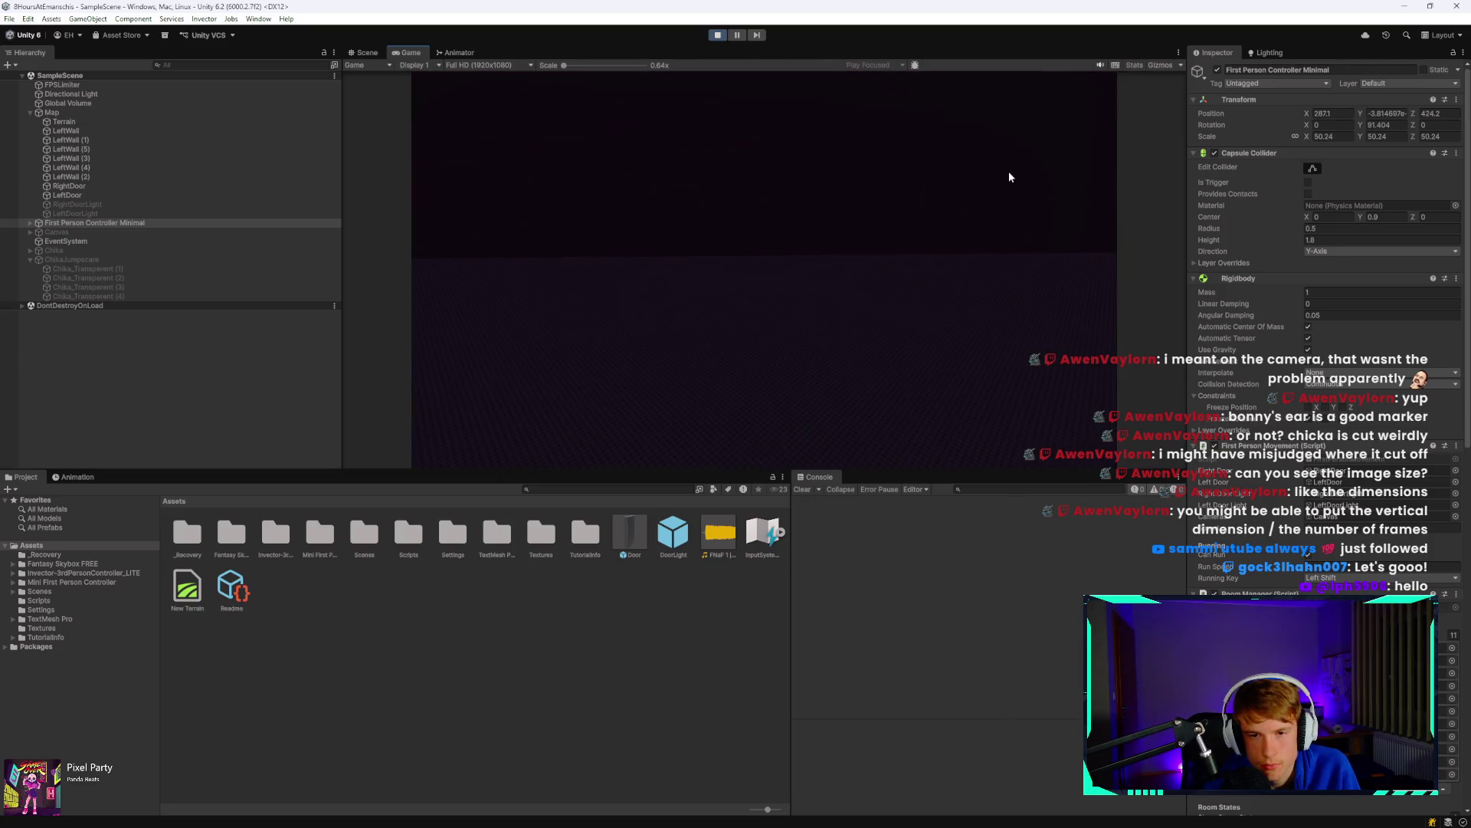
key("space")
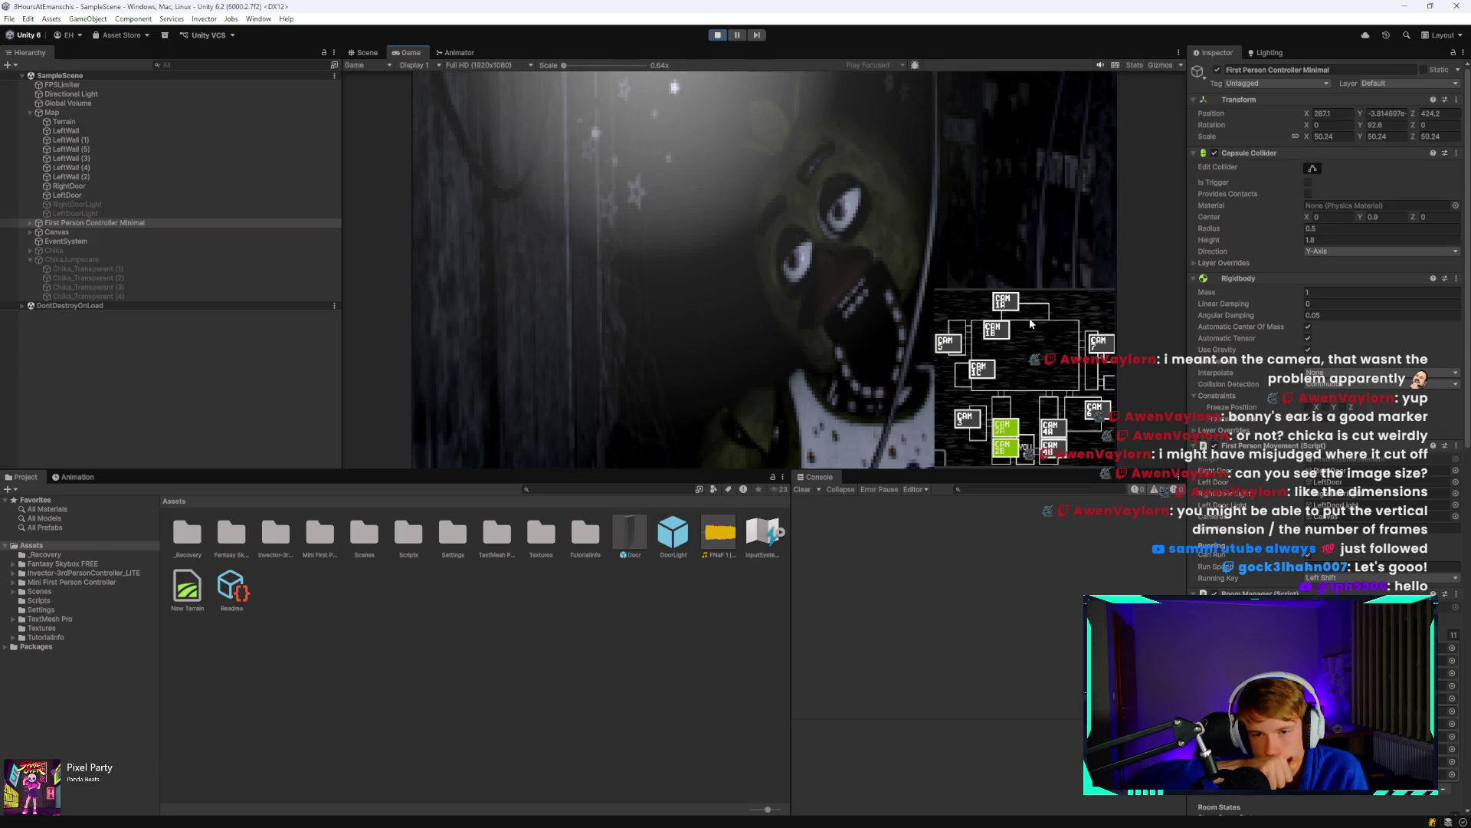
Watch Chica on her camera, flip the monitor to check the room, and maximize the Game view.
left_click(1051, 449)
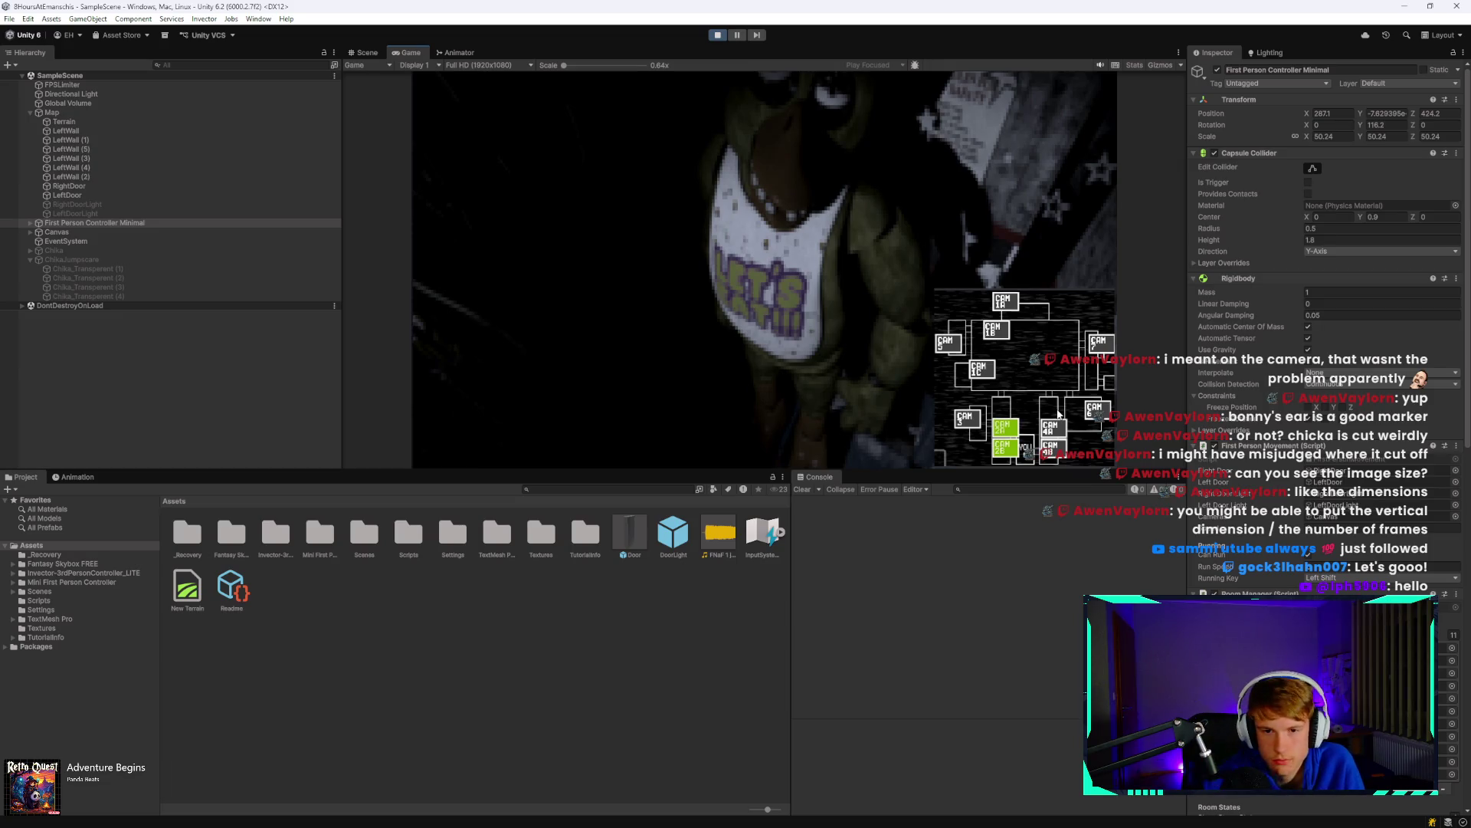
key("Tab")
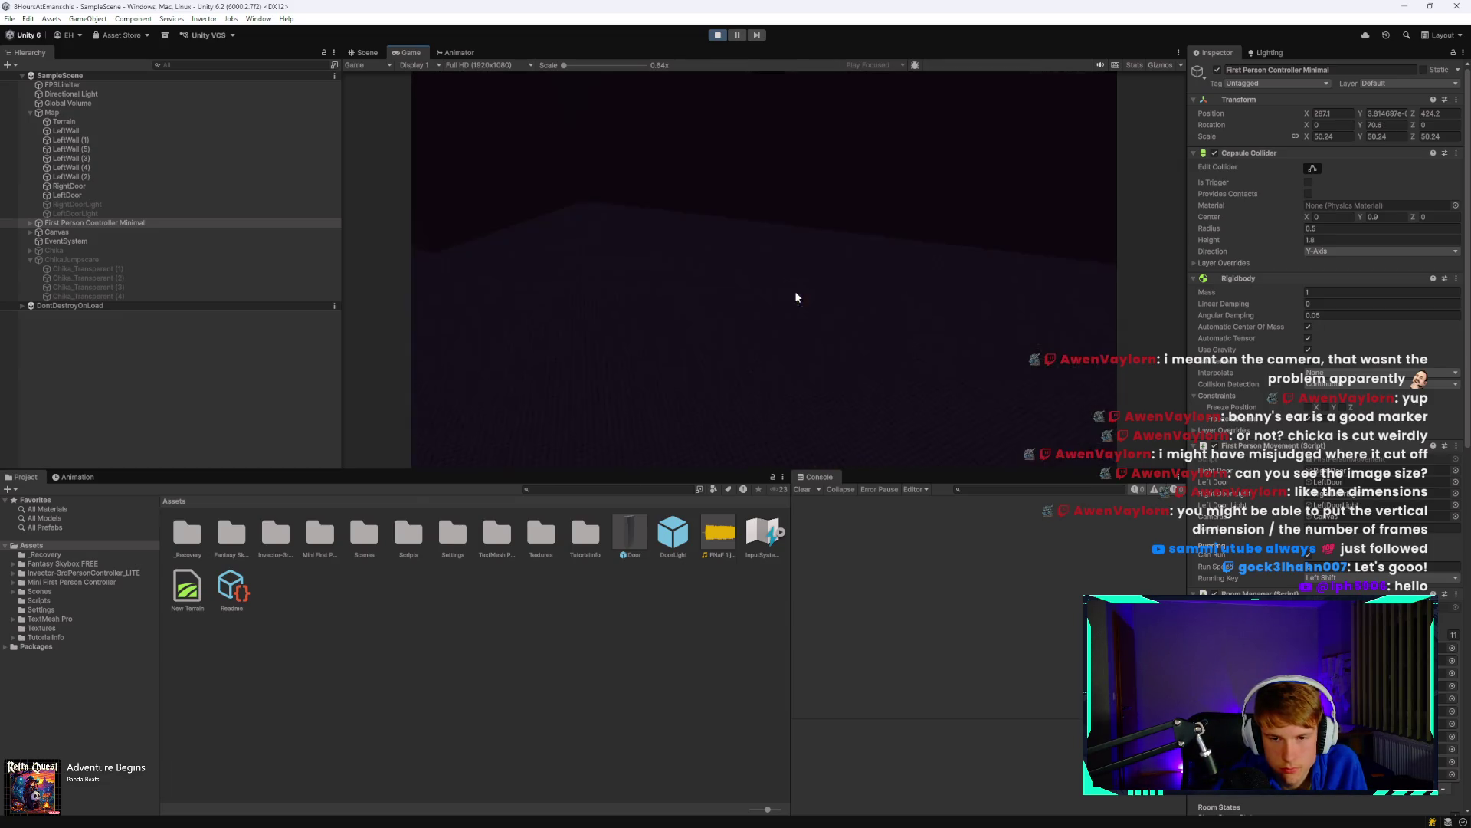
key("Tab")
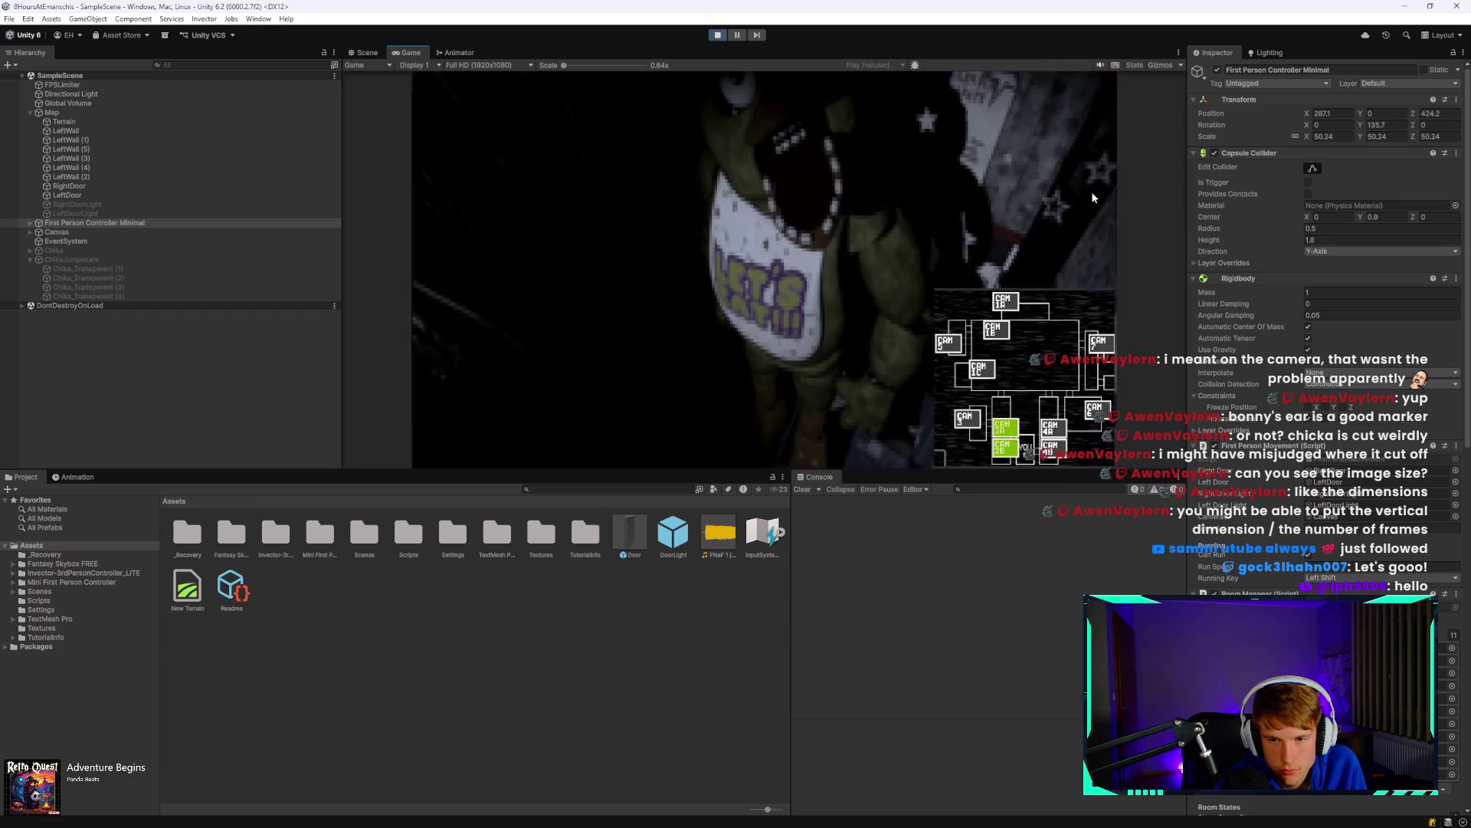
key("Tab")
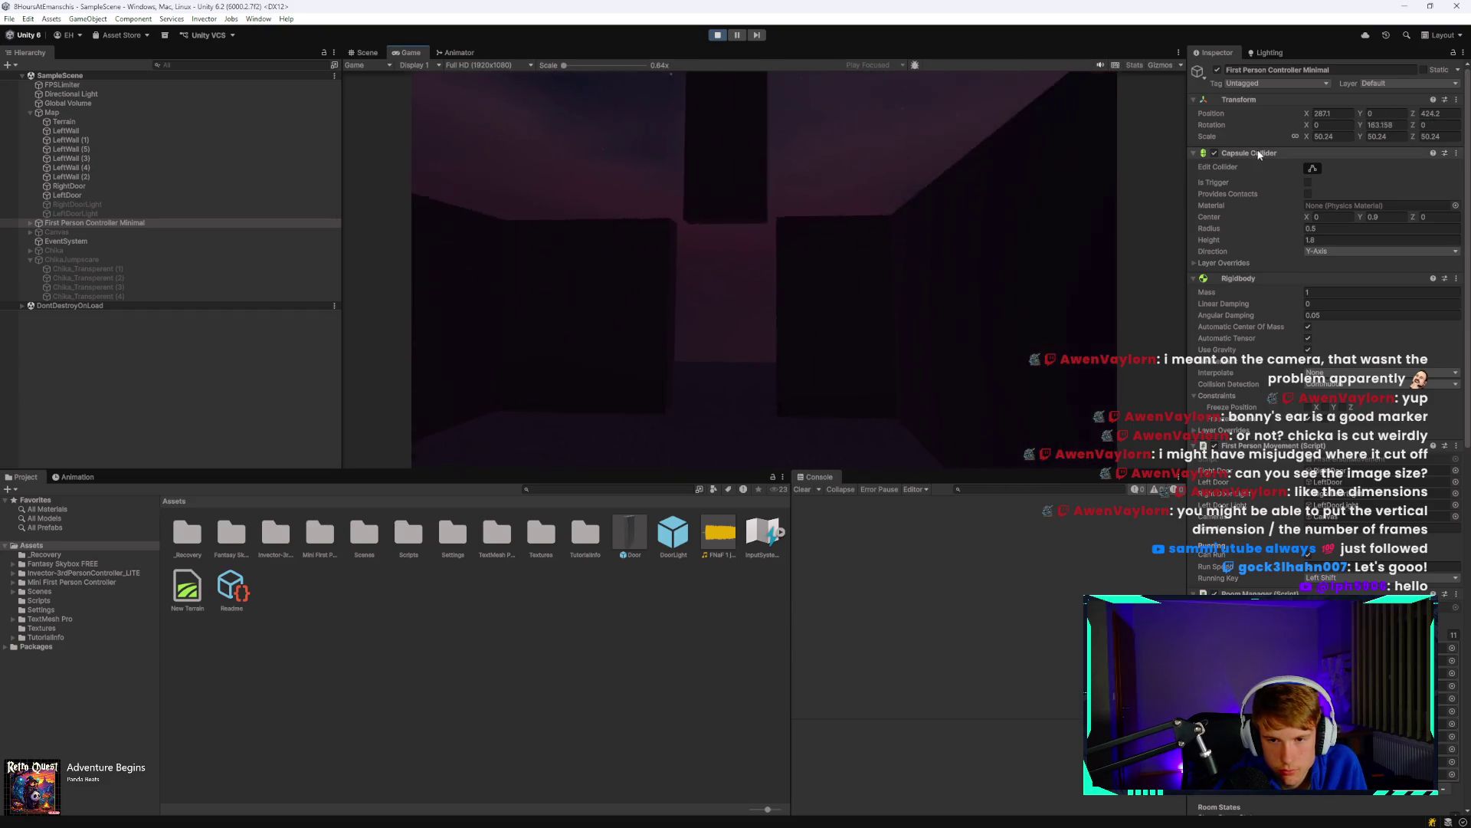
double_click(405, 53)
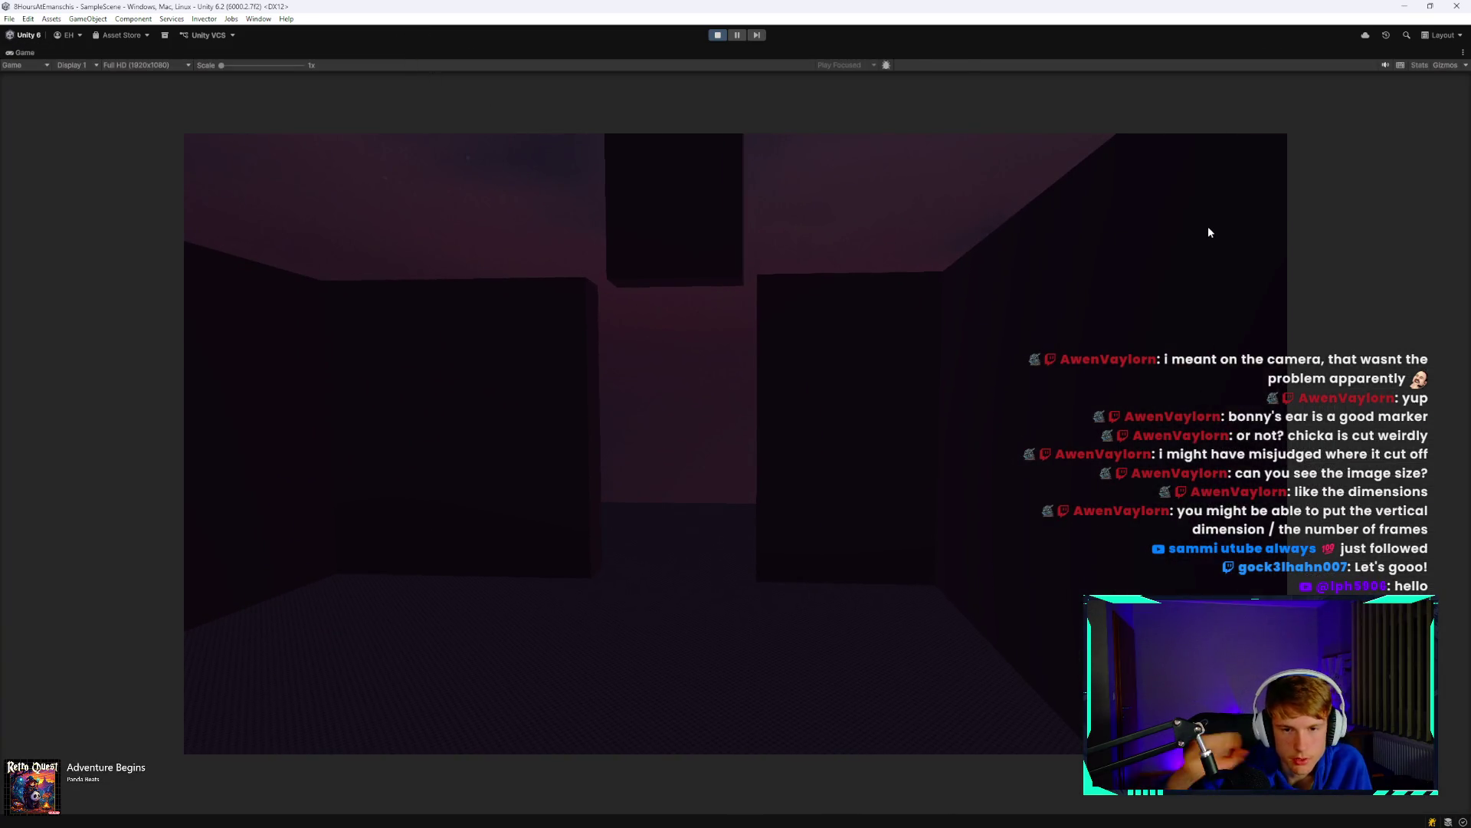
Keep toggling the camera monitor until Chica's jumpscare fires, then stop Play mode.
key("space")
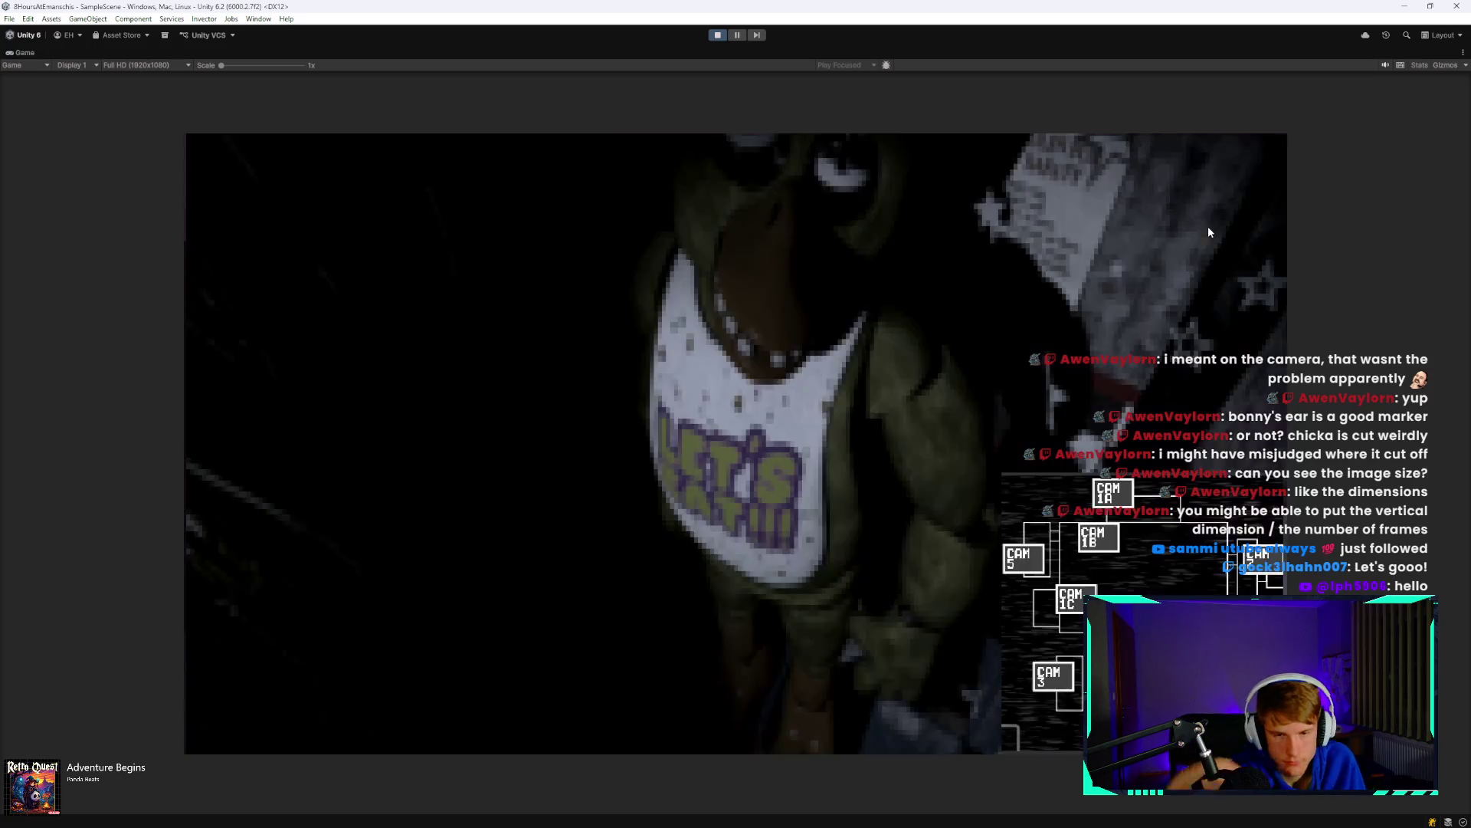
key("space")
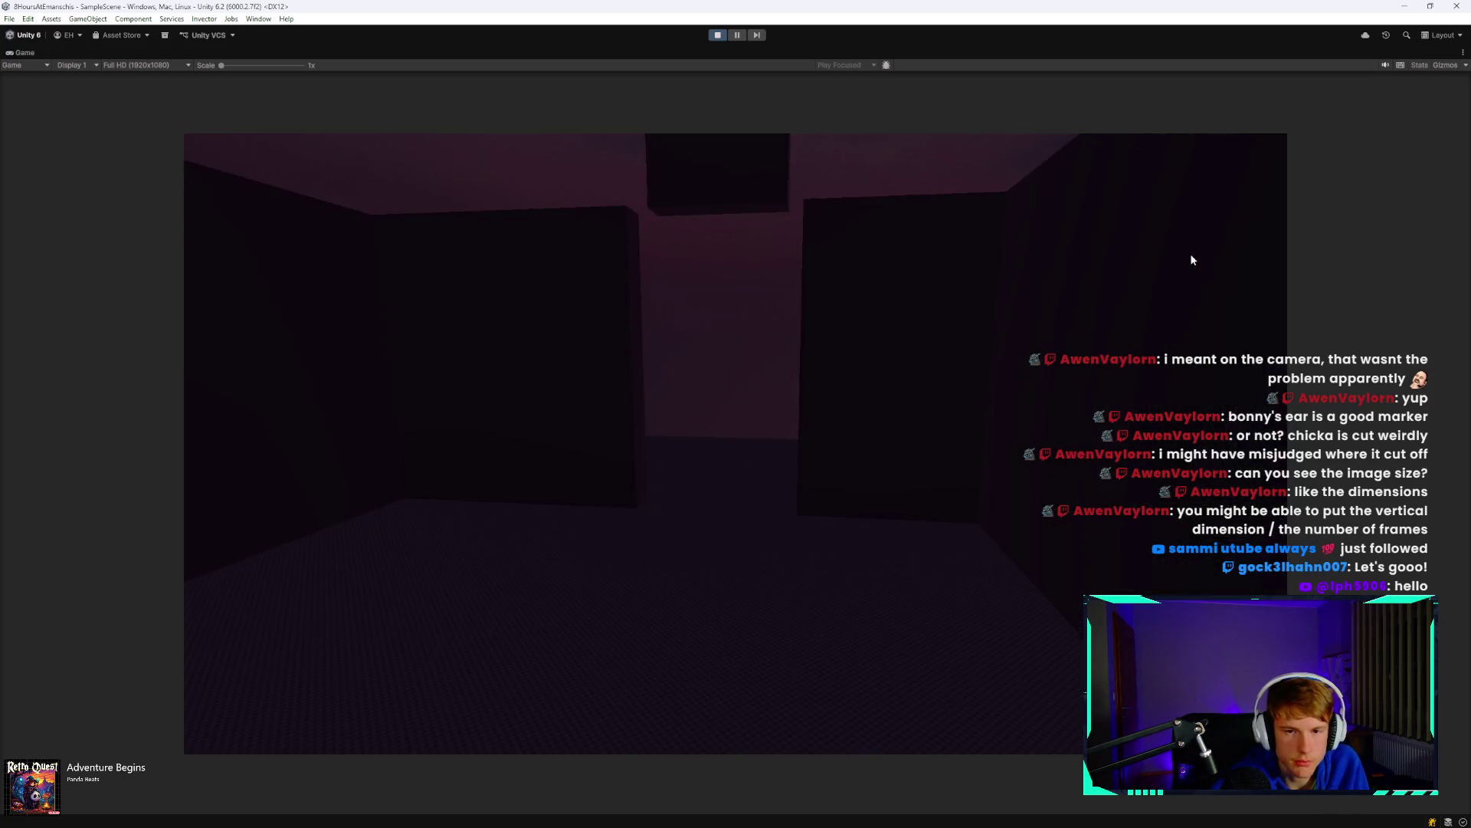
key("space")
key("space")
key("space")
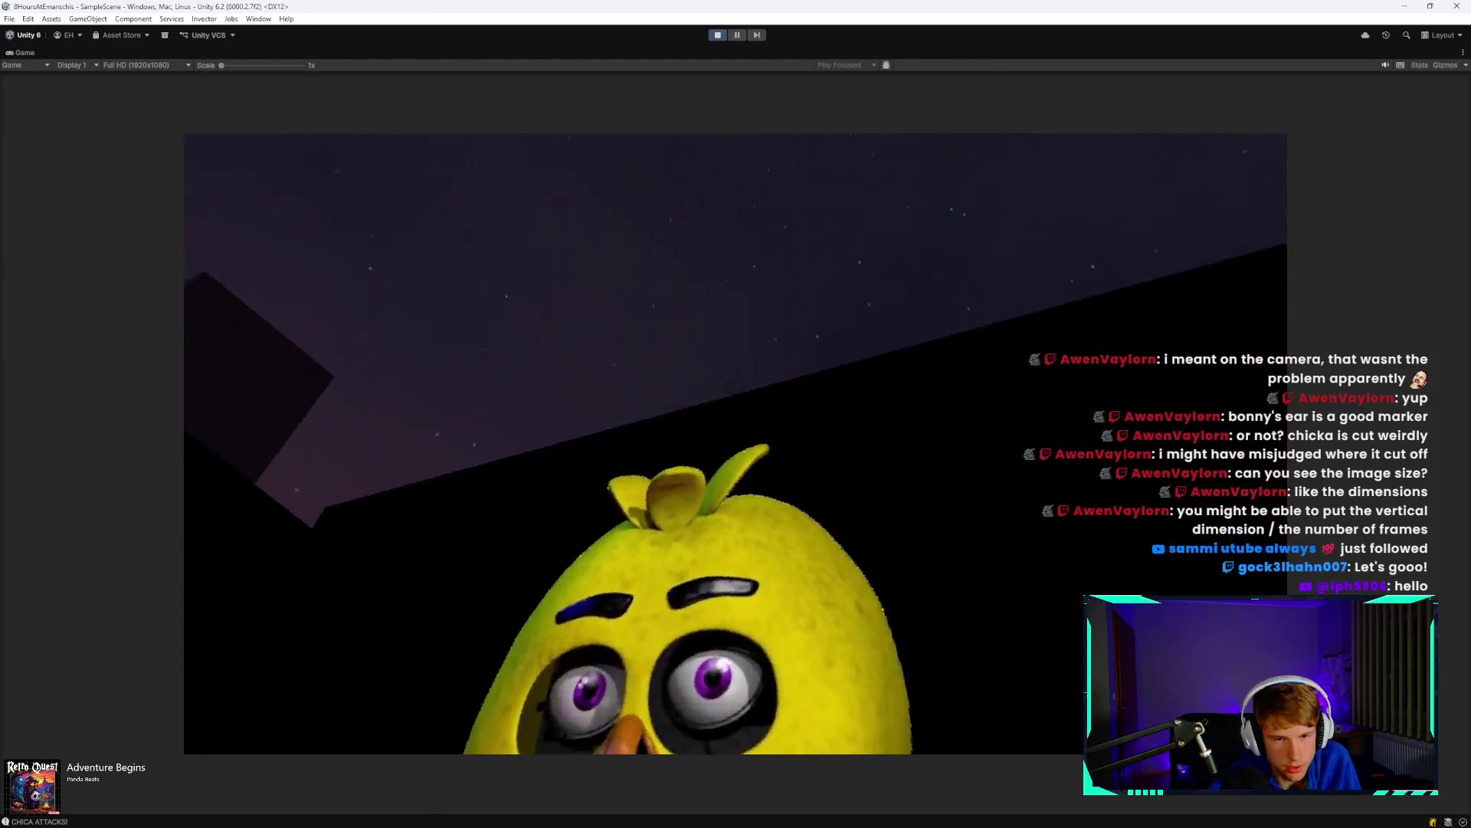
left_click(711, 37)
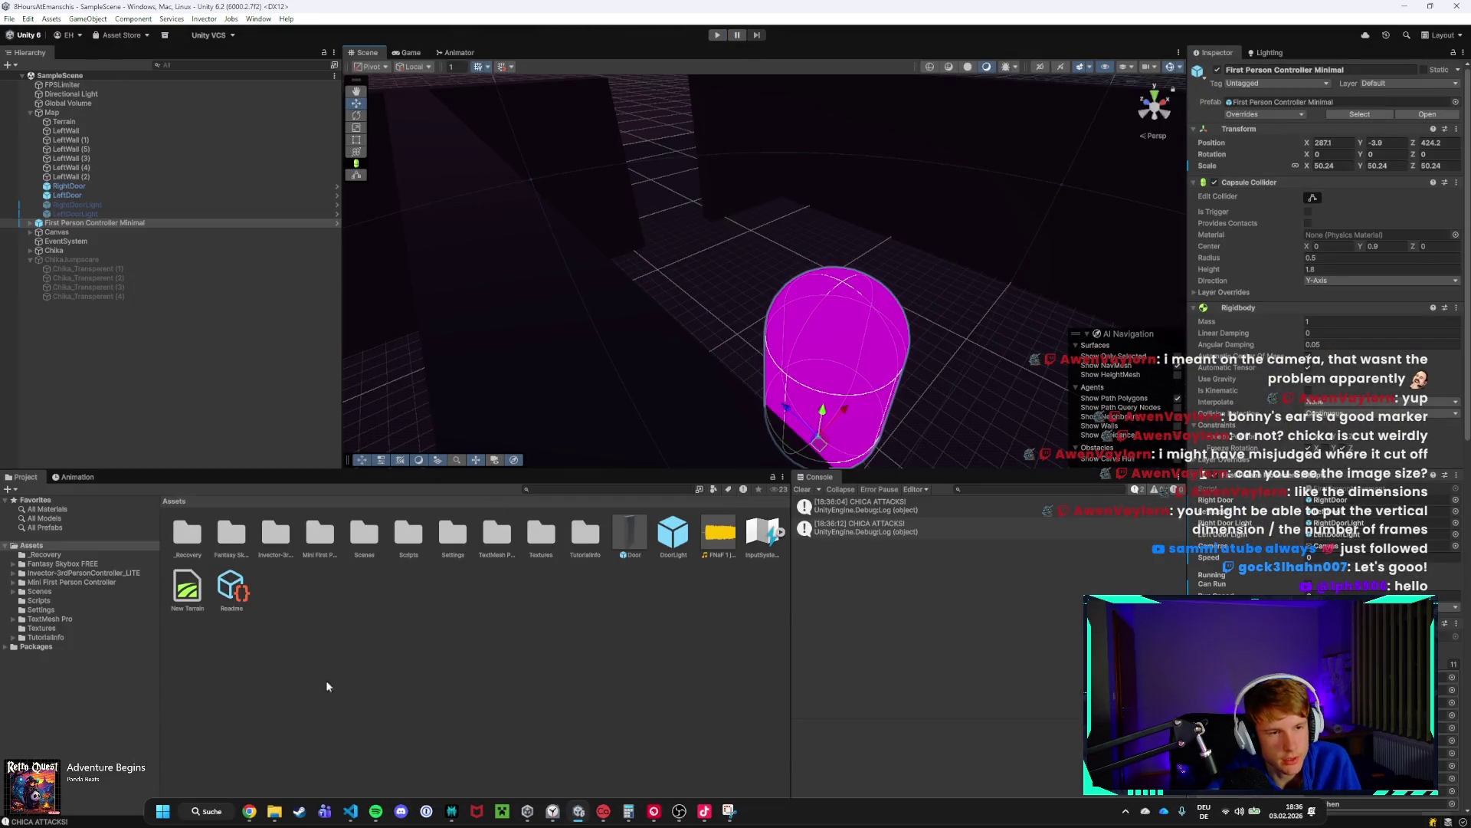
Declare 'public AudioSource jumpScareSound;' below the chikaJumpScare field in RoomManager.cs.
left_click(350, 811)
scroll(550, 510, "up", 20)
scroll(551, 522, "up", 20)
scroll(453, 529, "up", 15)
scroll(402, 563, "down", 3)
scroll(394, 550, "up", 3)
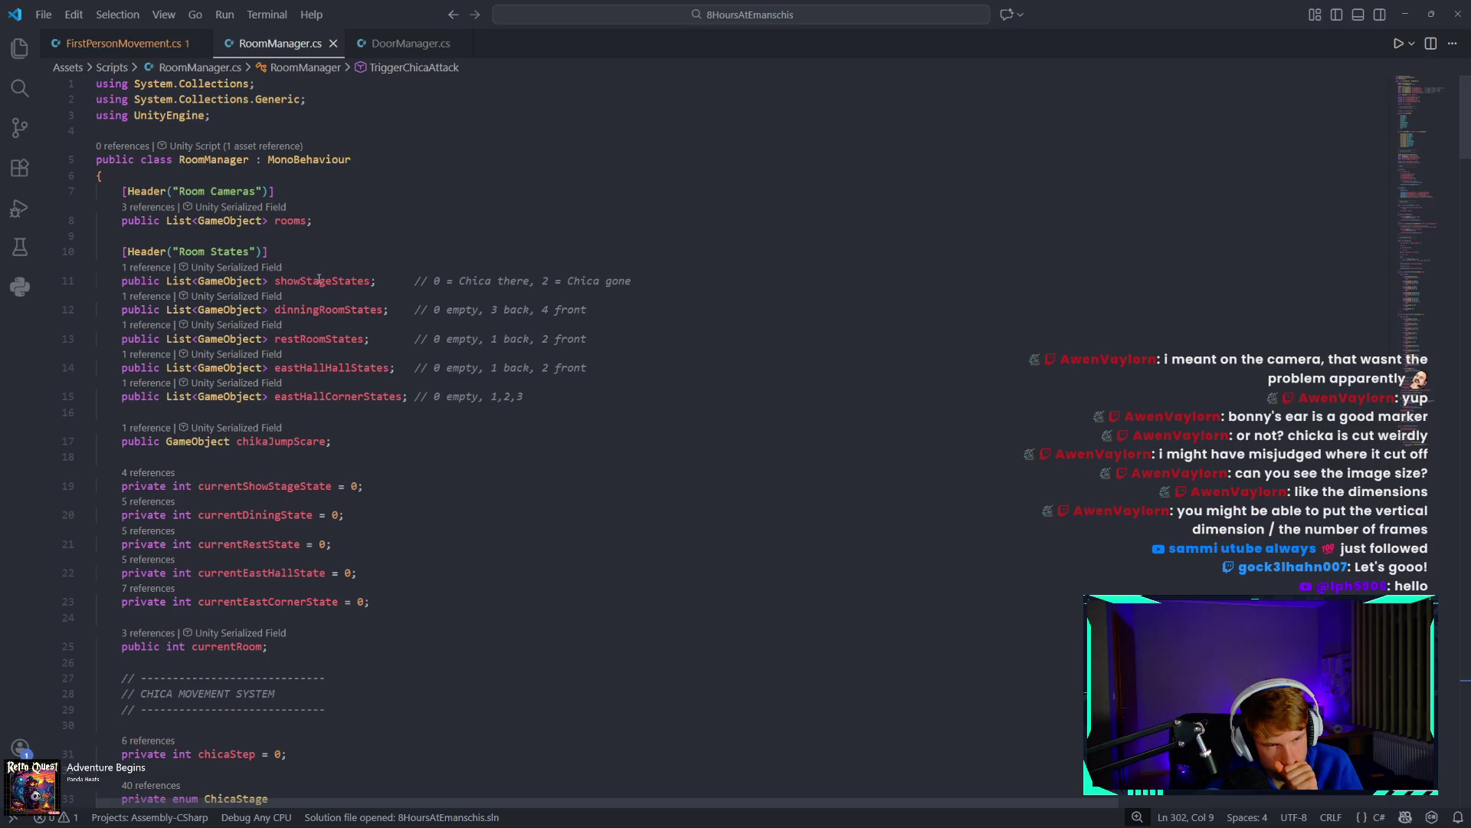
left_click(358, 443)
key("Return")
key("Return")
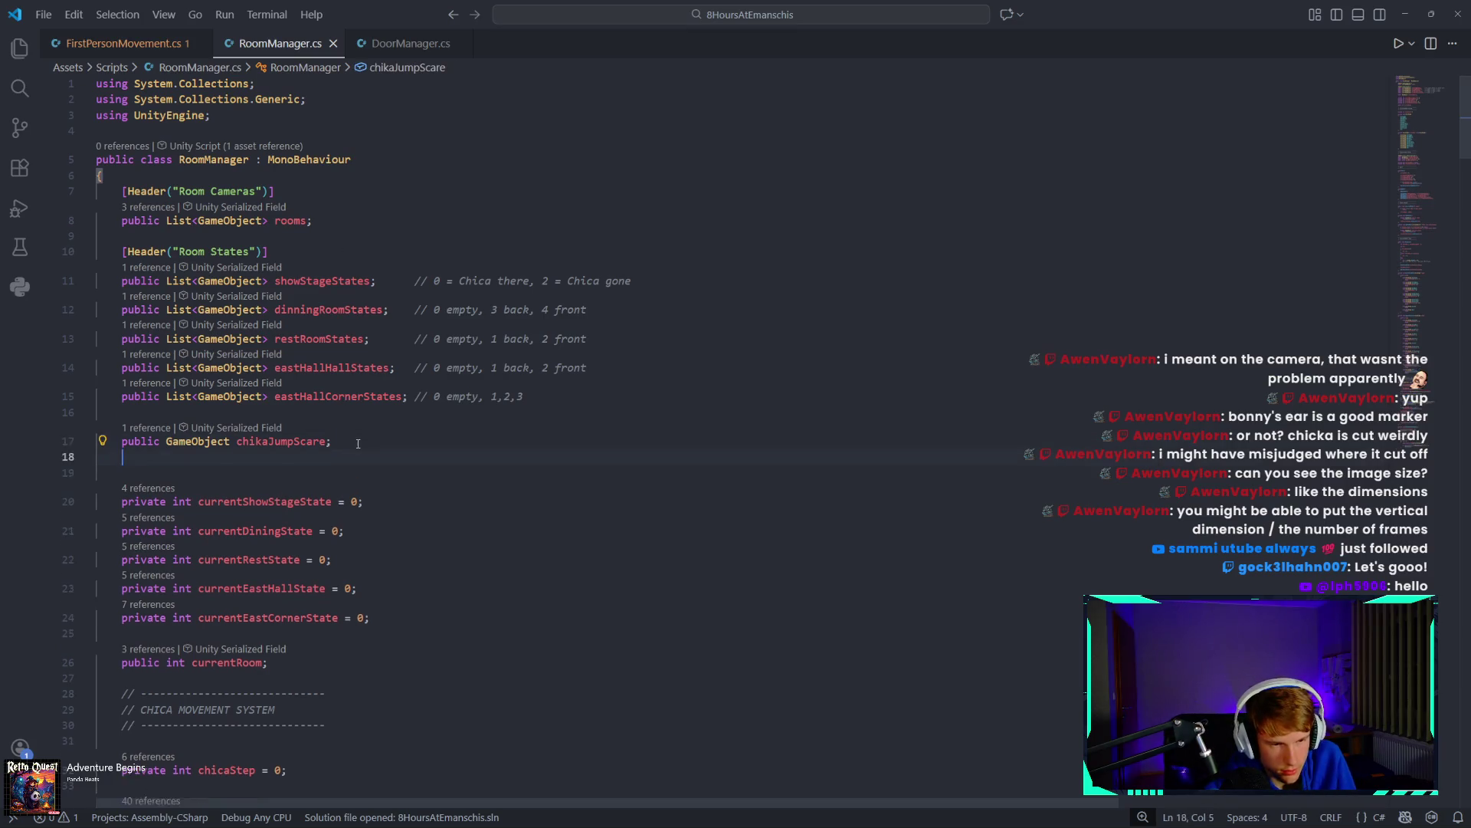
type("public ")
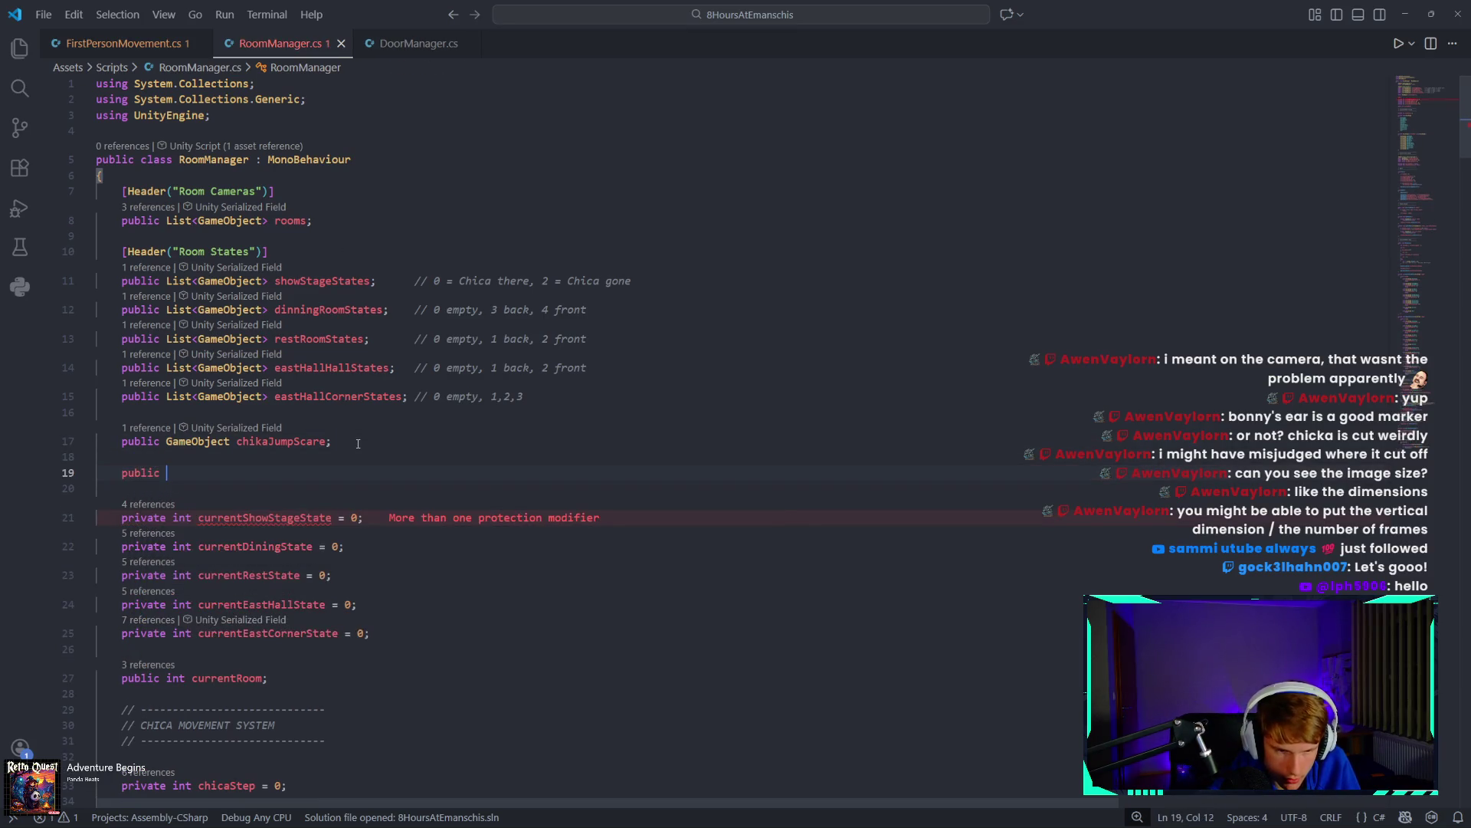
type("AudioSo")
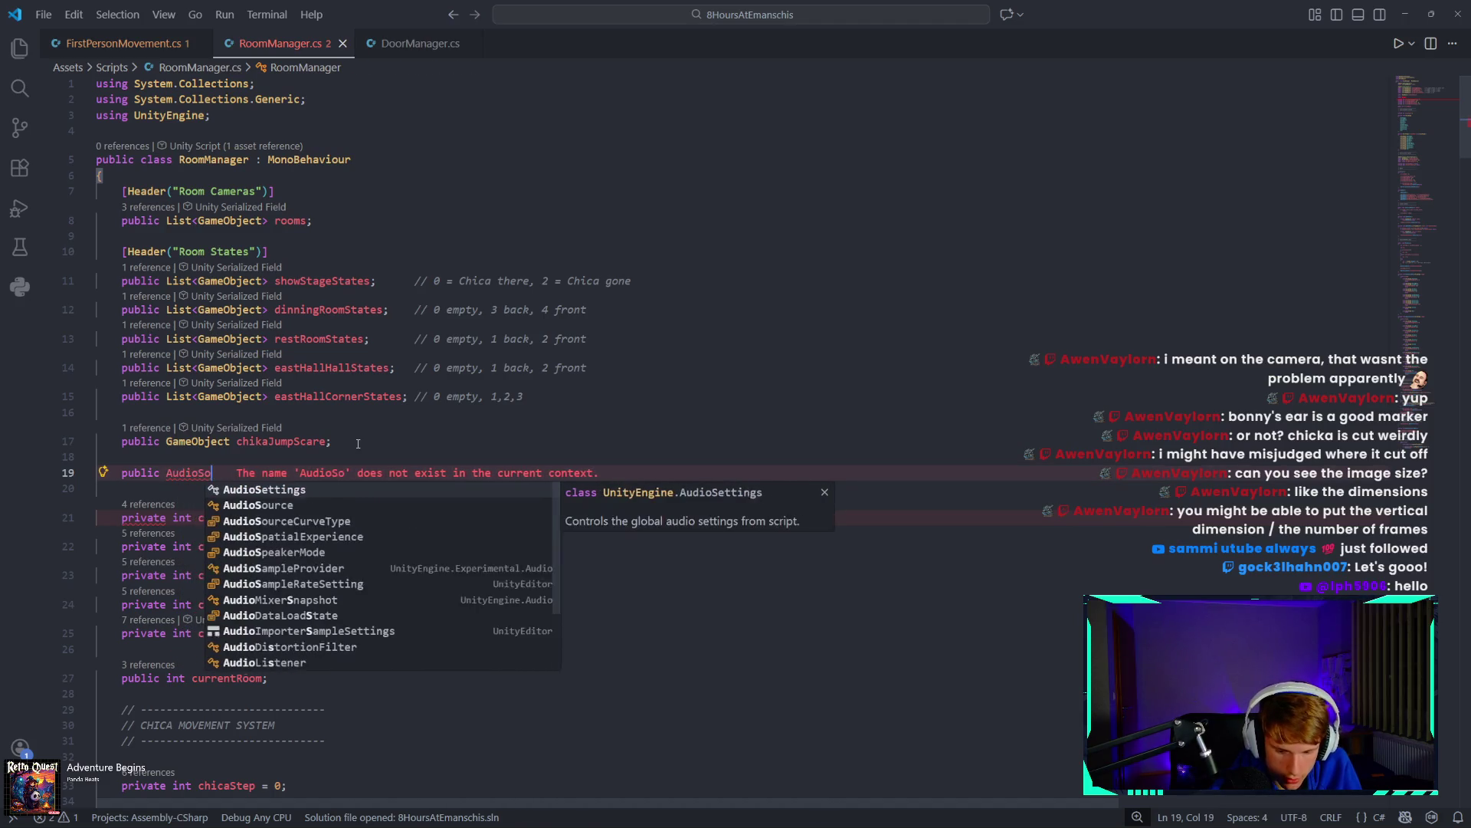
type("urce jumpScare")
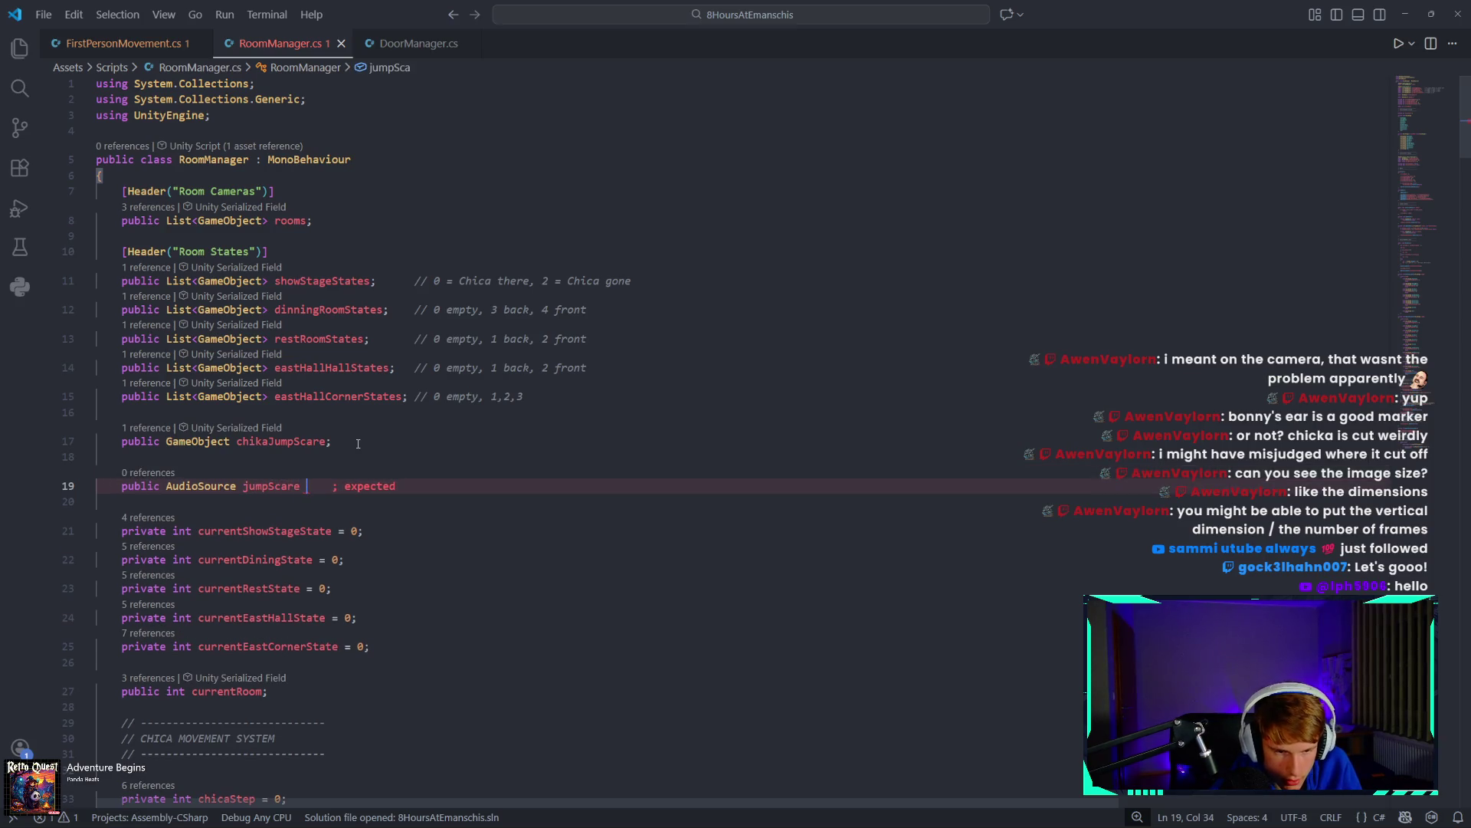
key("BackSpace")
type("Sound;")
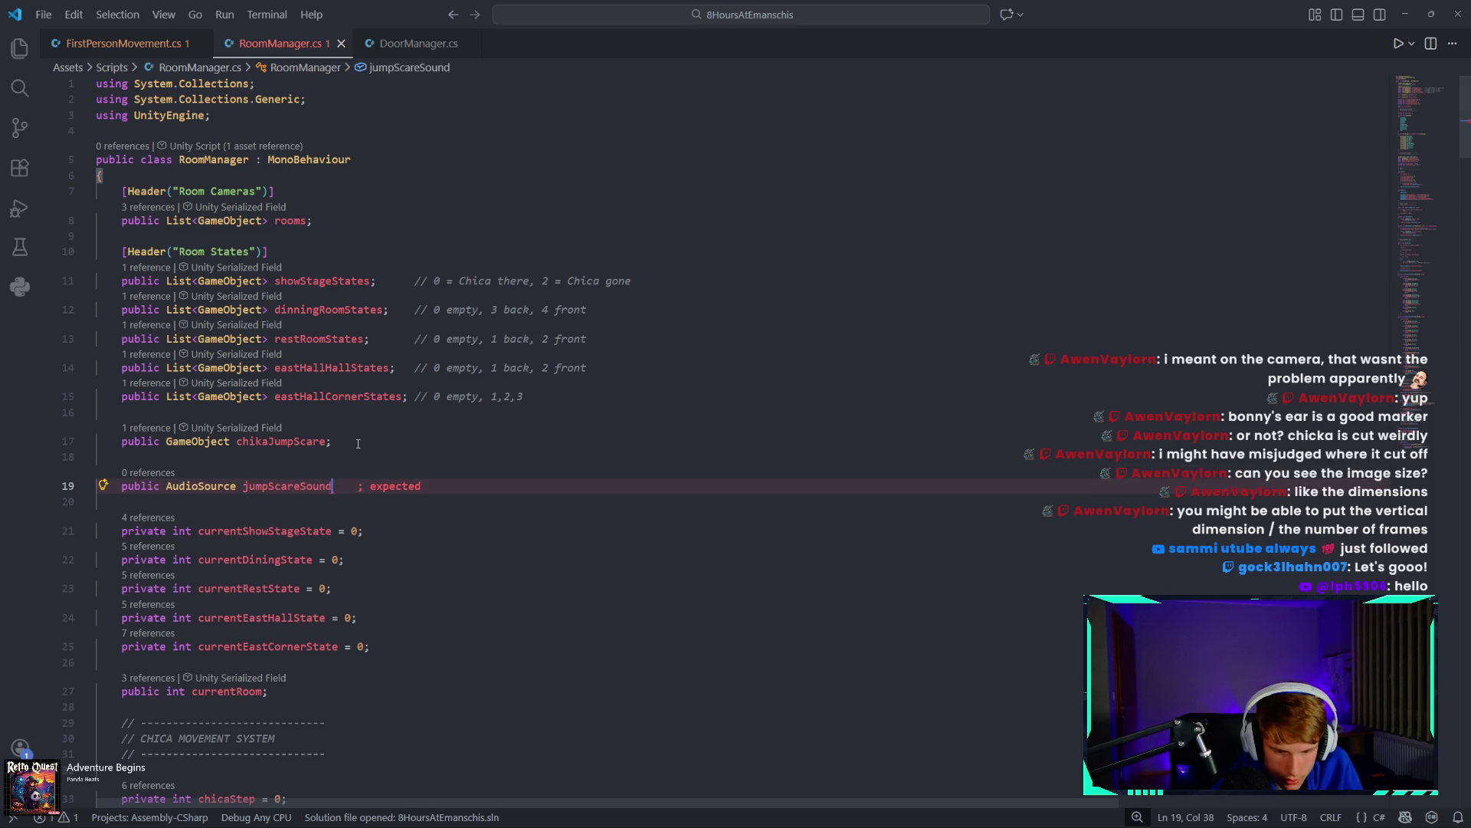
Add 'jumpScareSound.Play();' inside TriggerChicaAttack and return to Unity to recompile.
scroll(358, 444, "down", 20)
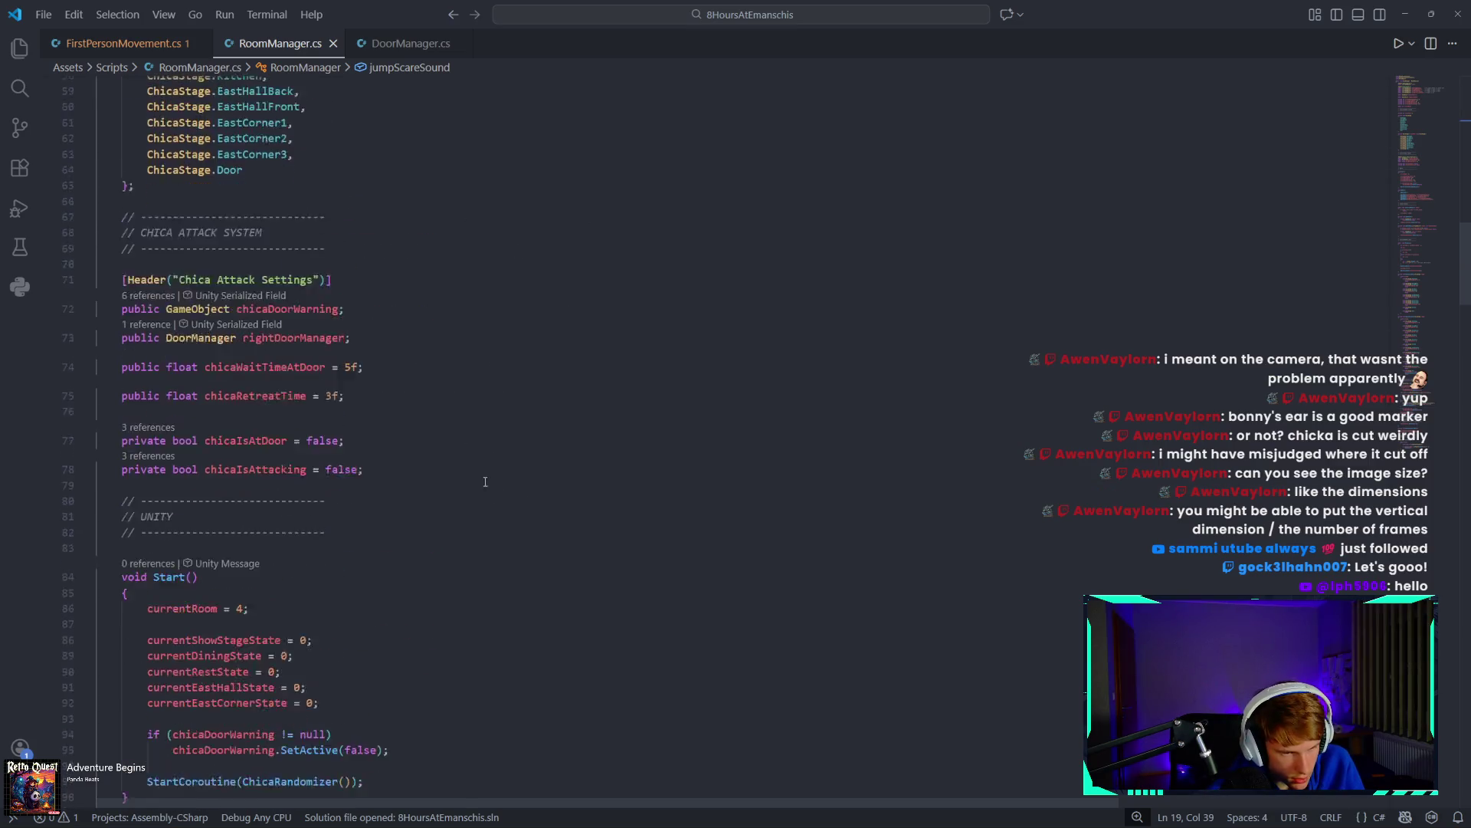
scroll(464, 470, "down", 20)
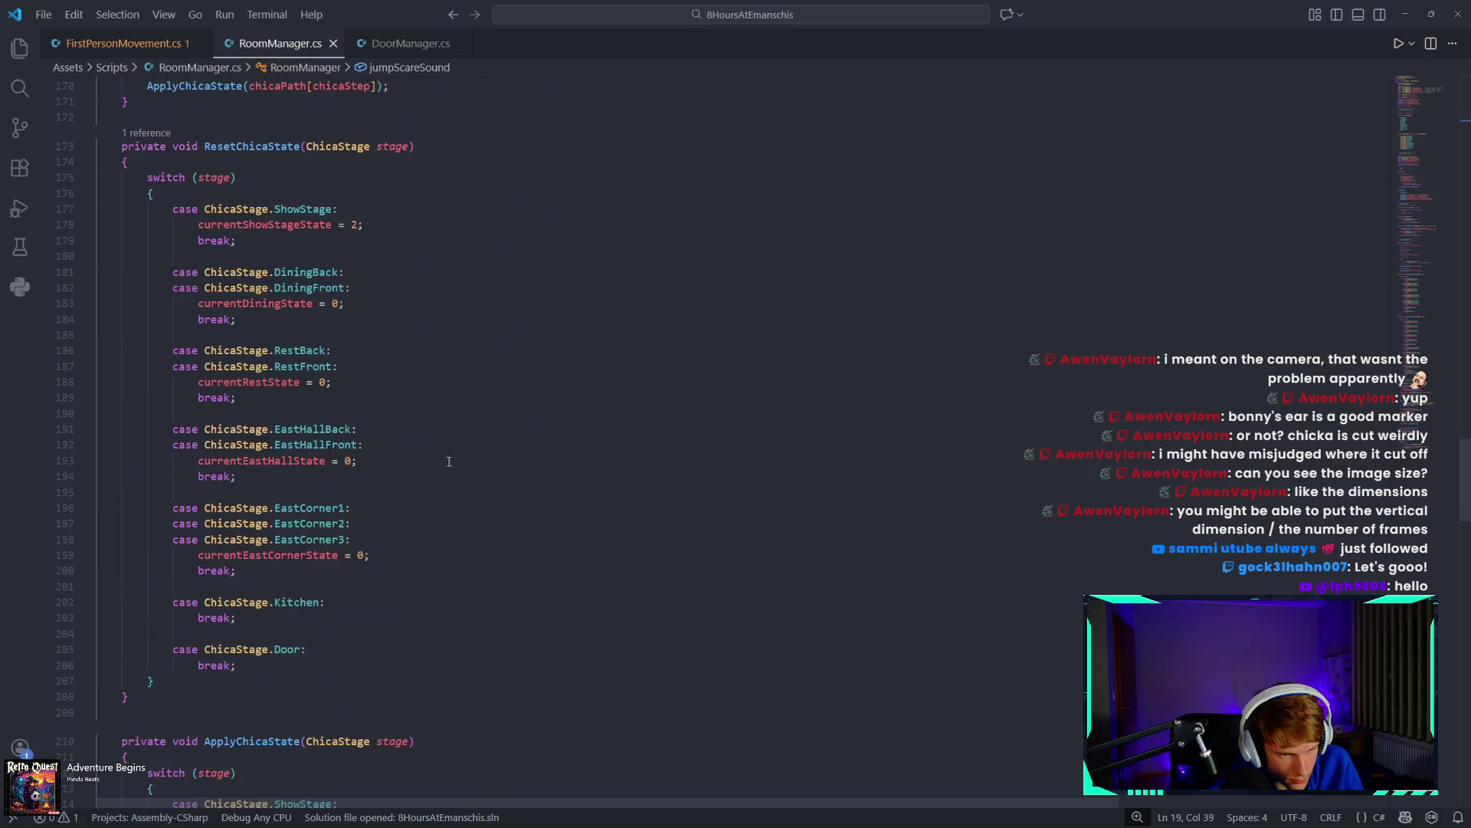
scroll(449, 459, "up", 13)
scroll(434, 461, "down", 17)
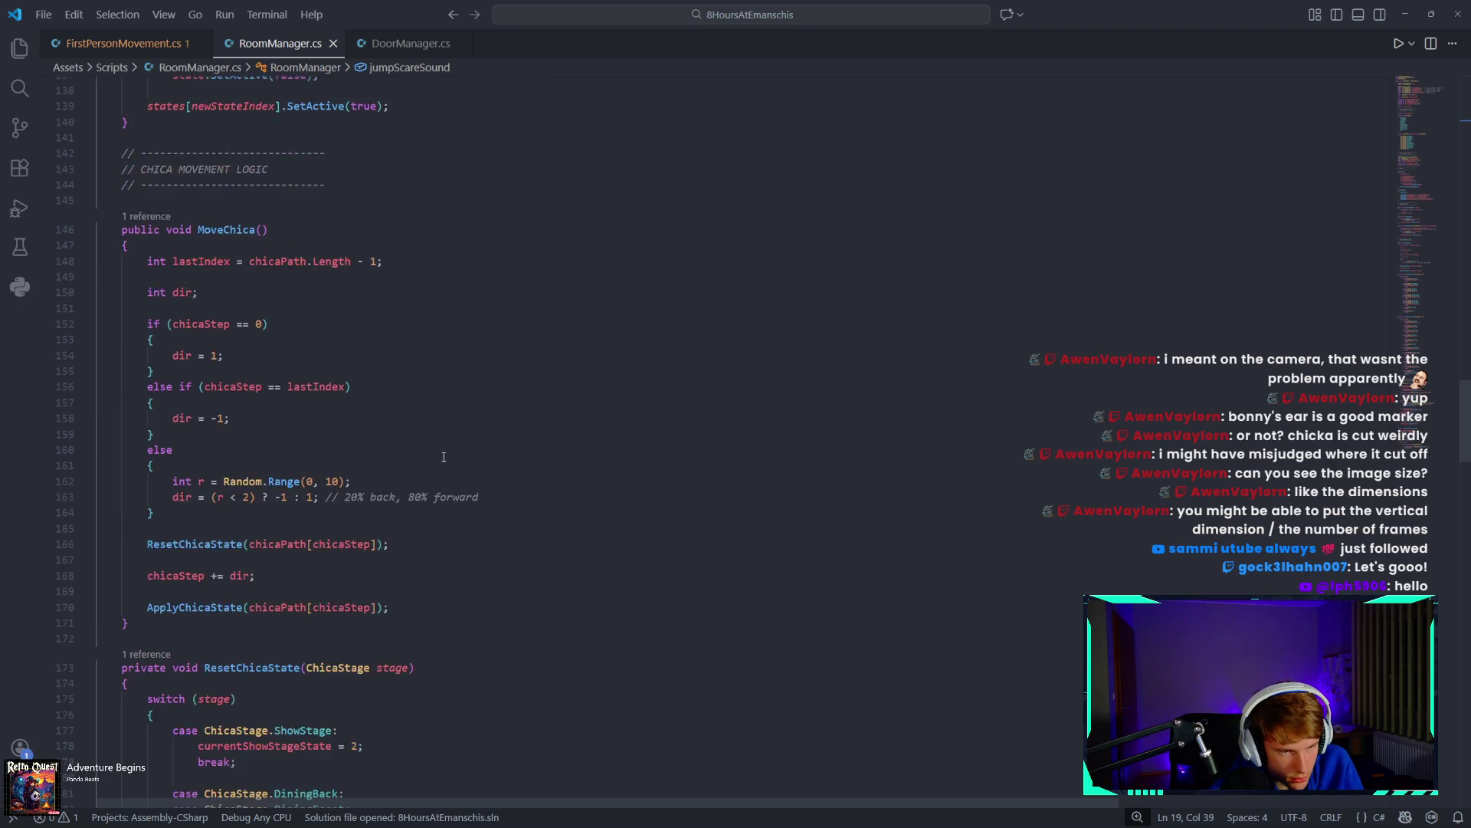
scroll(434, 461, "down", 20)
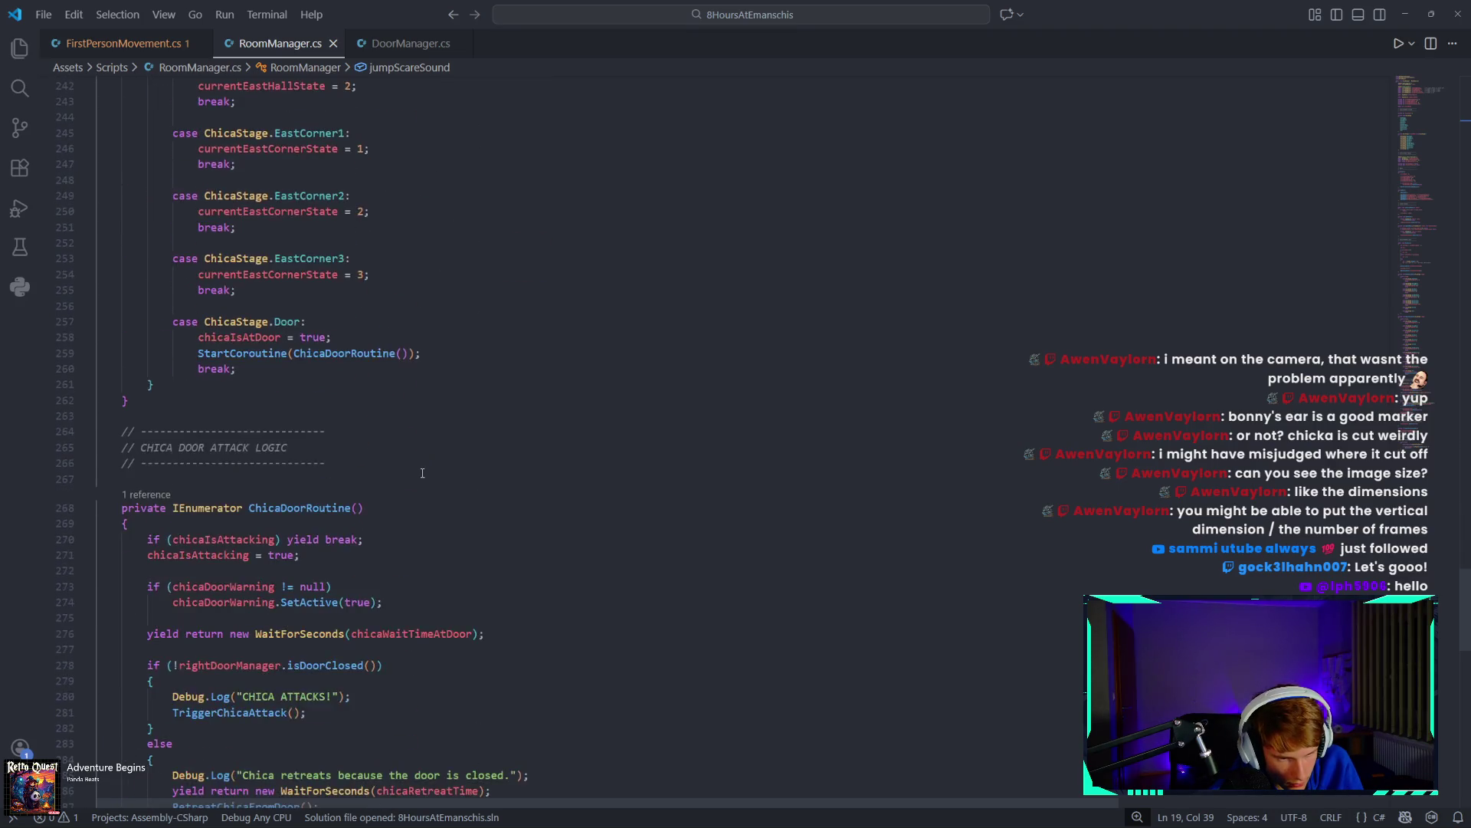
scroll(400, 470, "down", 4)
left_click(224, 339)
type("jumpsca")
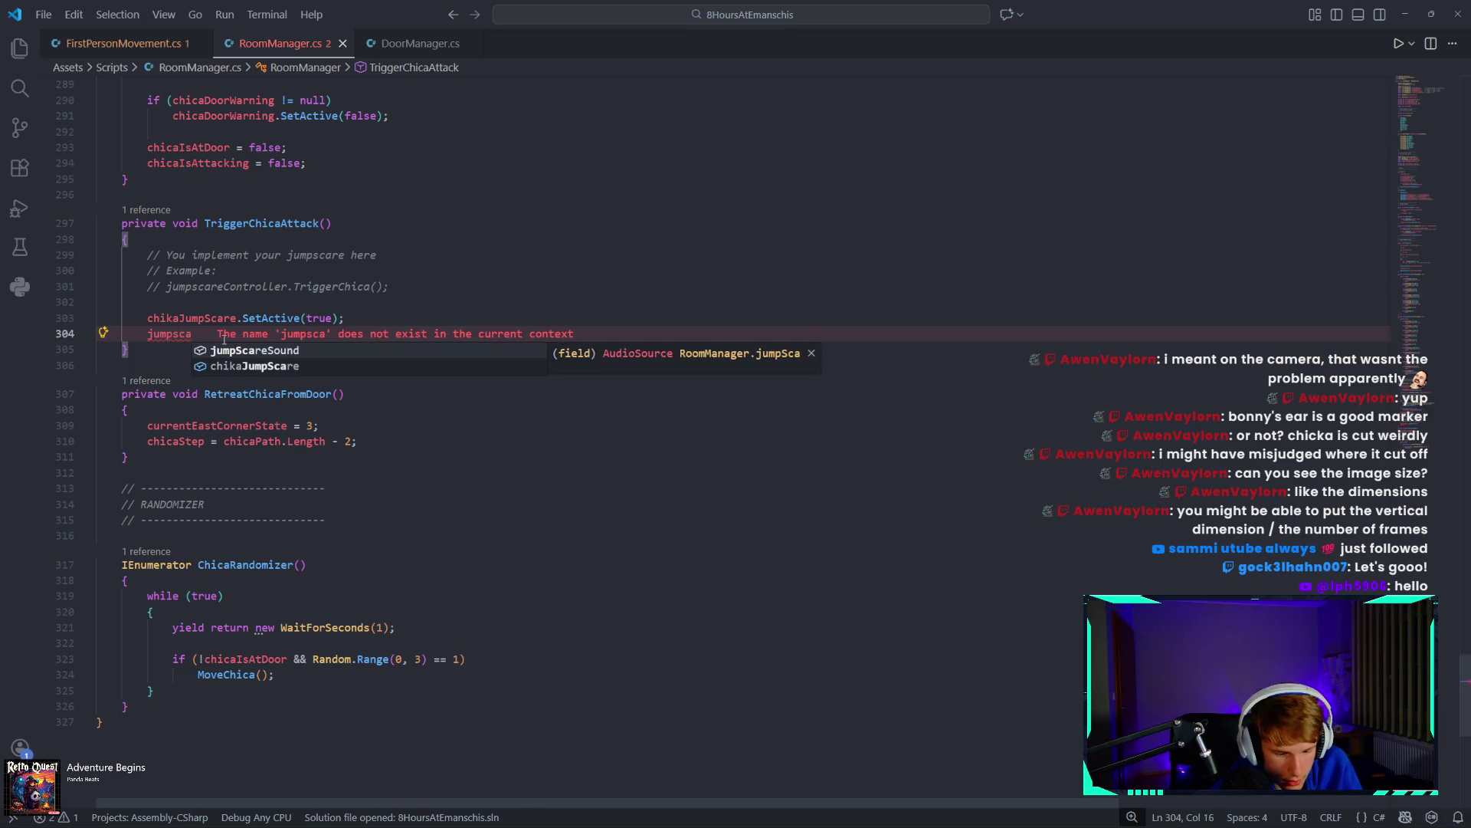
type("re")
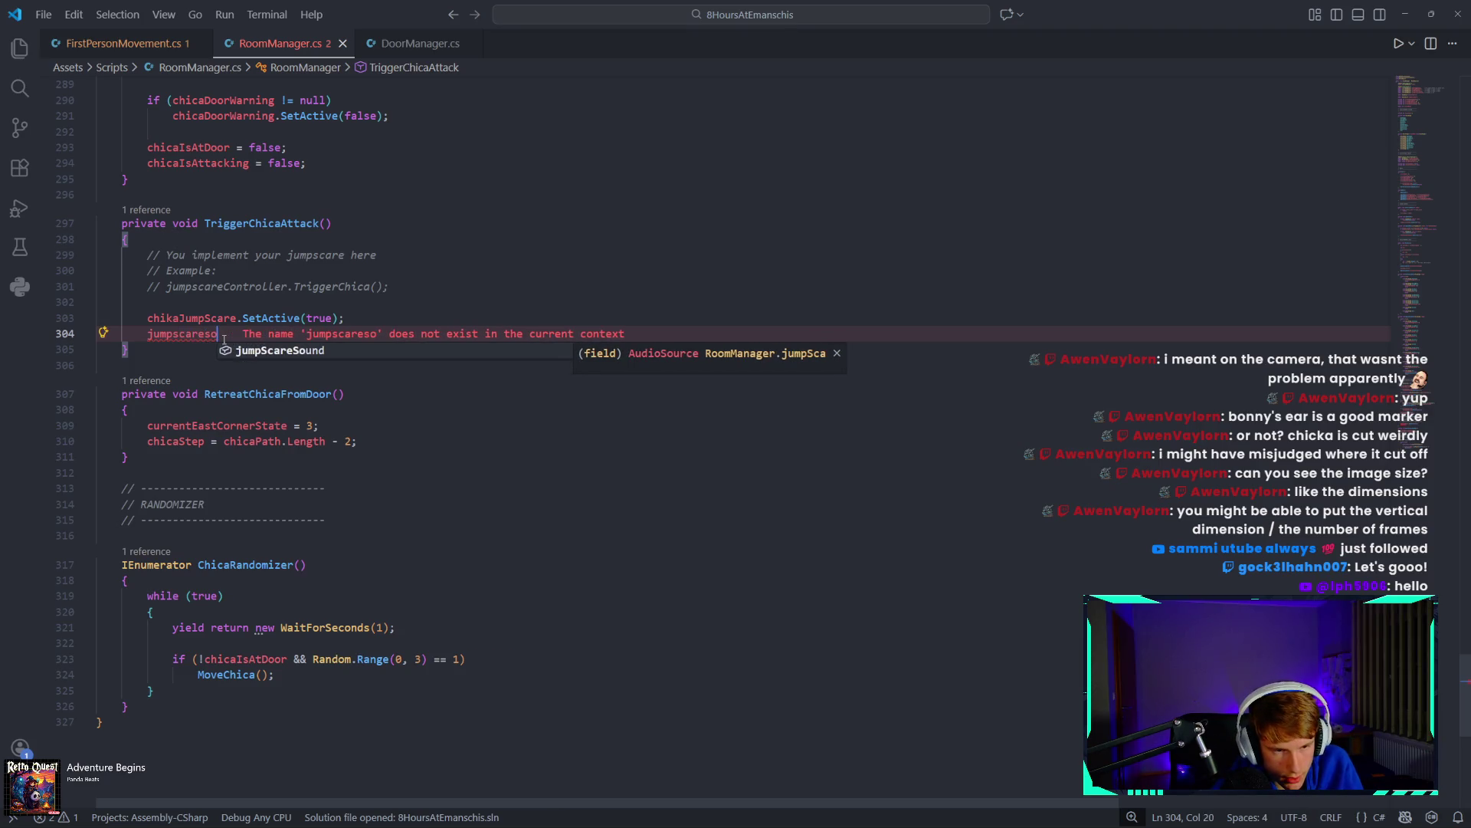
key("Tab")
type(".P")
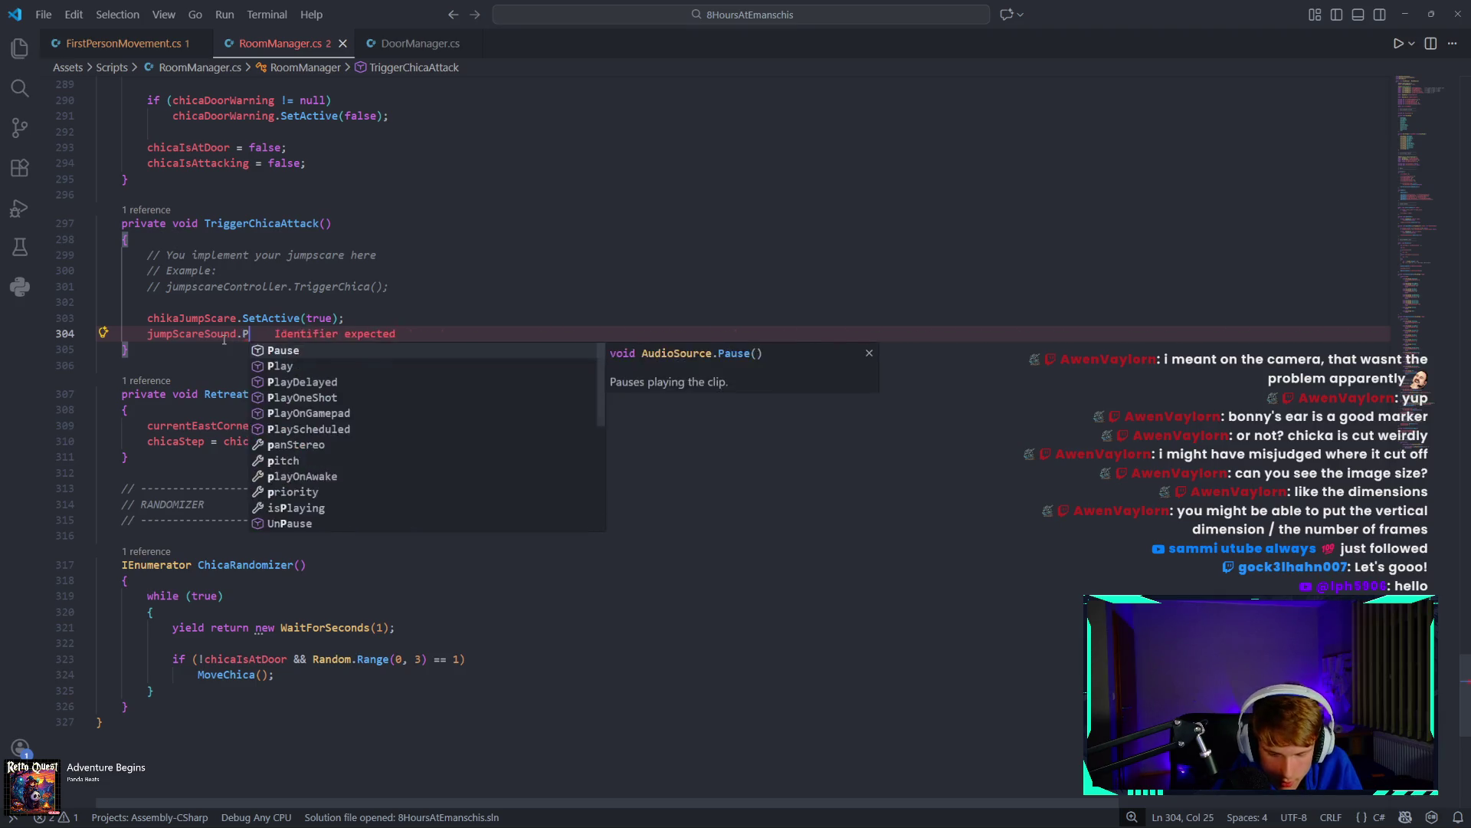
type("lay();")
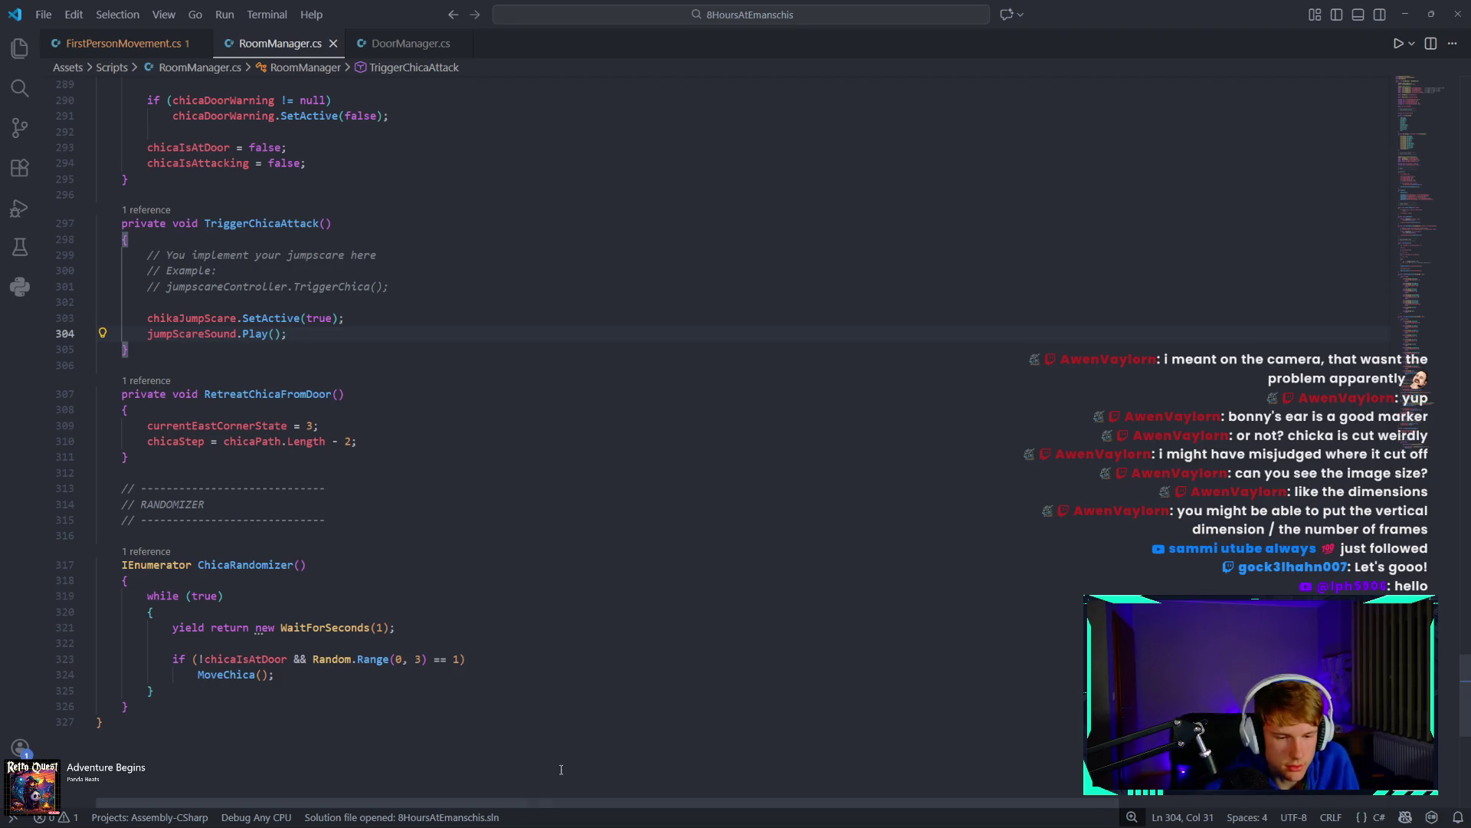
mouse_move(460, 824)
mouse_move(557, 815)
left_click(599, 755)
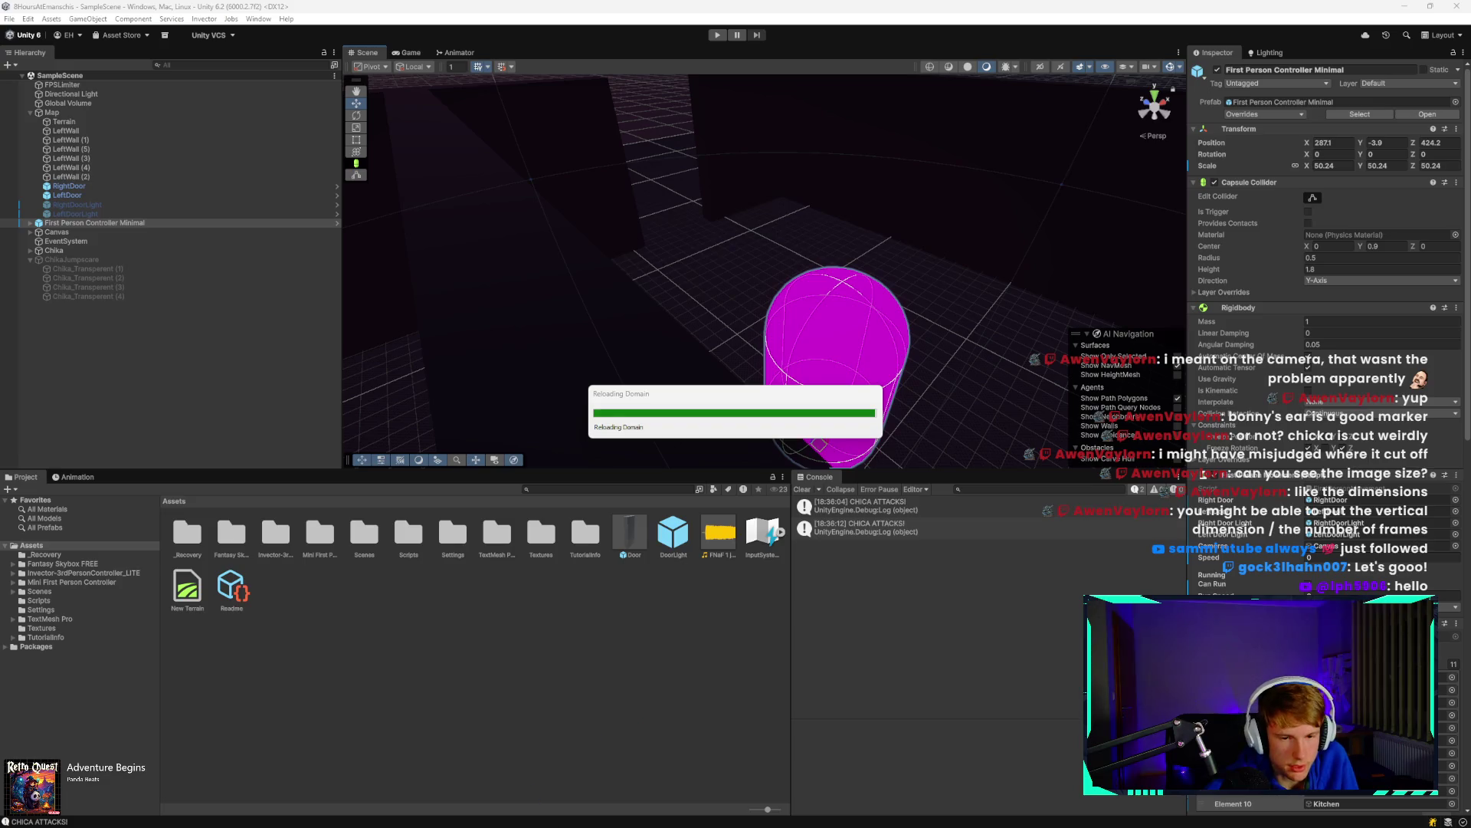
Orbit the Scene view around the player capsule to the magenta Chika placeholder, then return to RoomManager.cs.
left_click(554, 810)
left_click(554, 810)
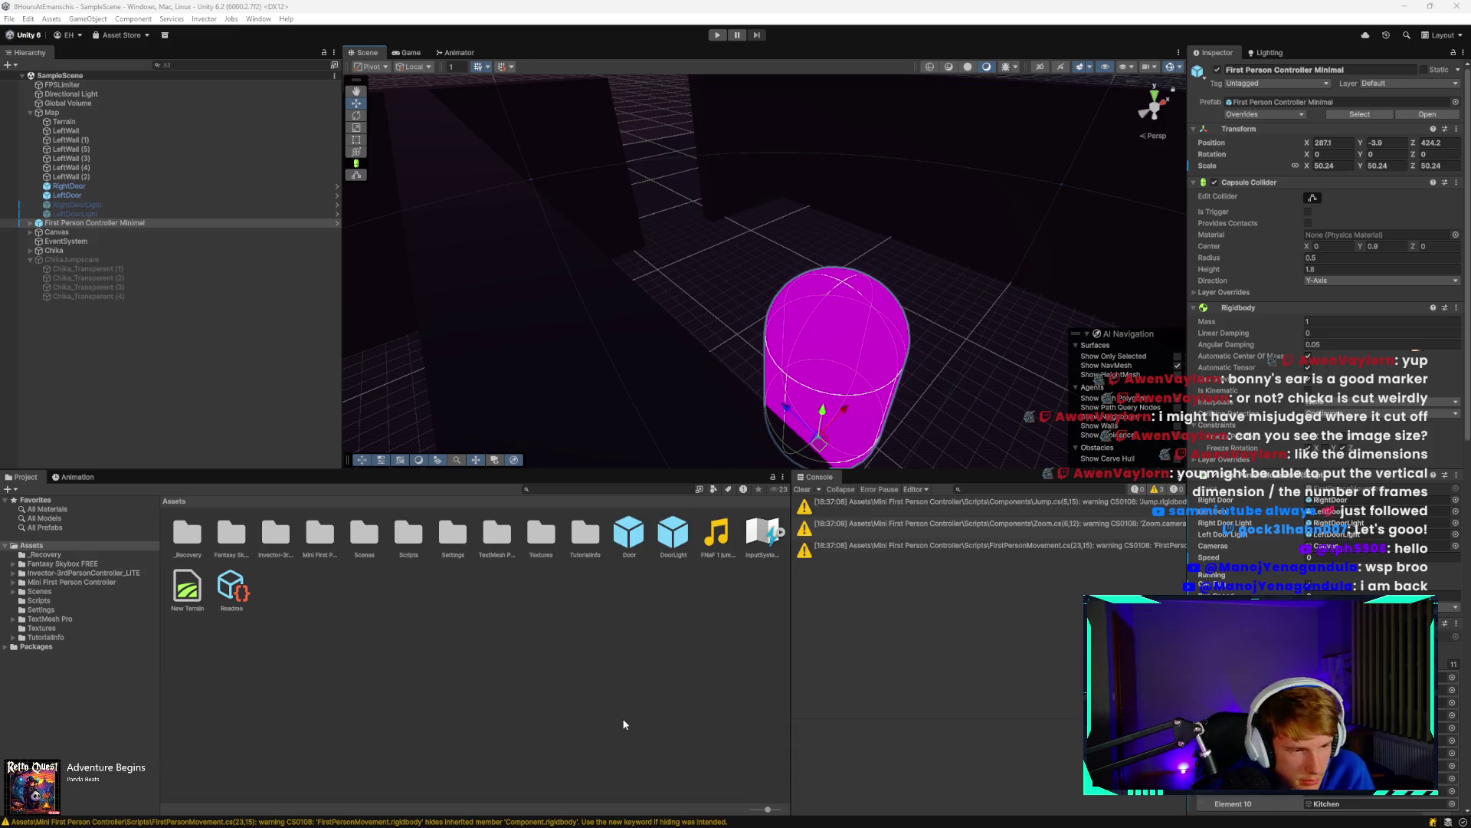
mouse_move(756, 429)
left_mouse_down()
mouse_move(936, 279)
mouse_move(974, 288)
mouse_move(975, 305)
left_mouse_up()
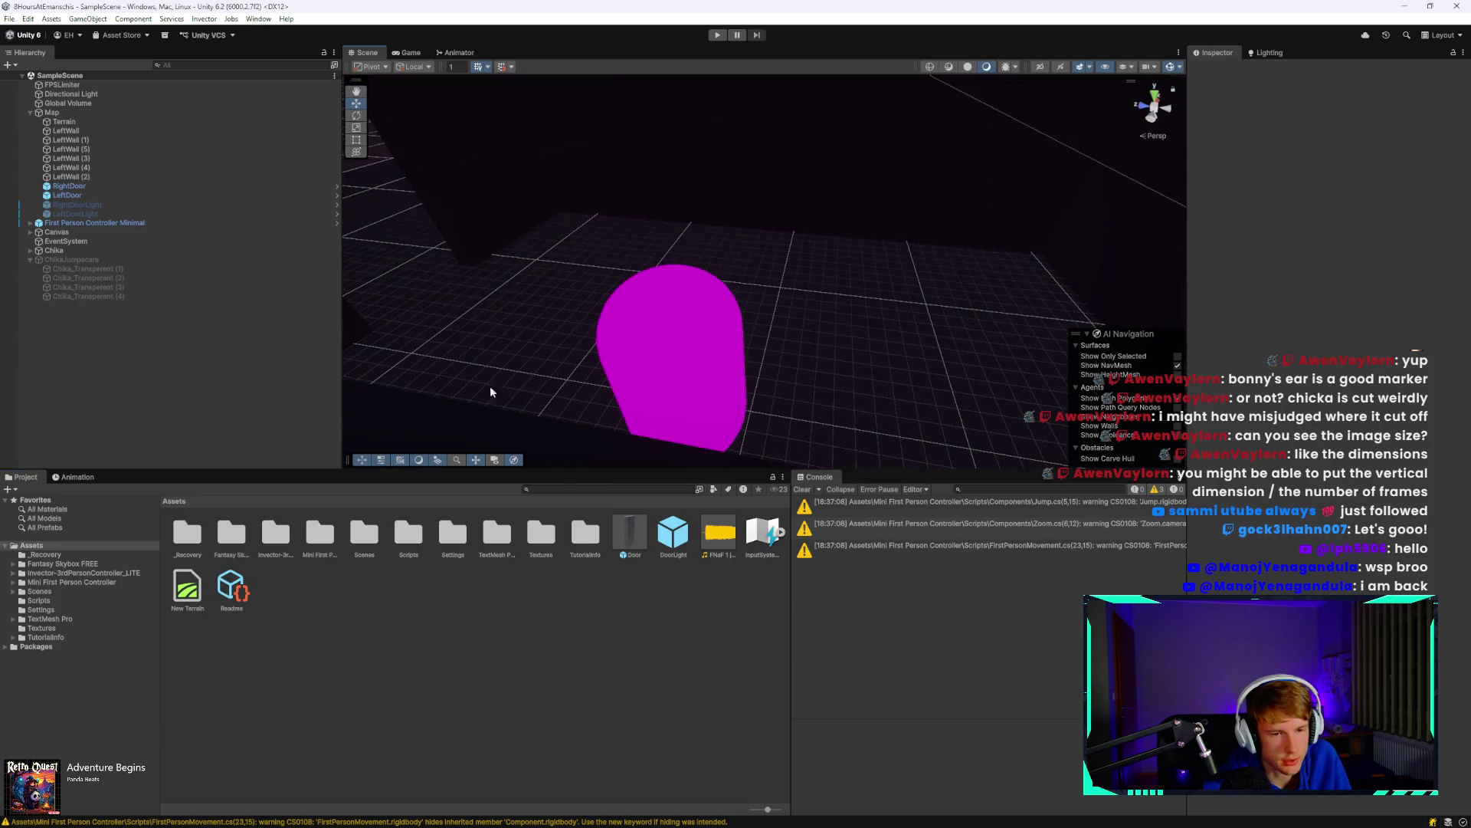
mouse_move(803, 376)
left_mouse_down()
mouse_move(847, 344)
mouse_move(935, 336)
mouse_move(979, 312)
mouse_move(784, 328)
left_mouse_up()
left_click(553, 812)
left_click(553, 813)
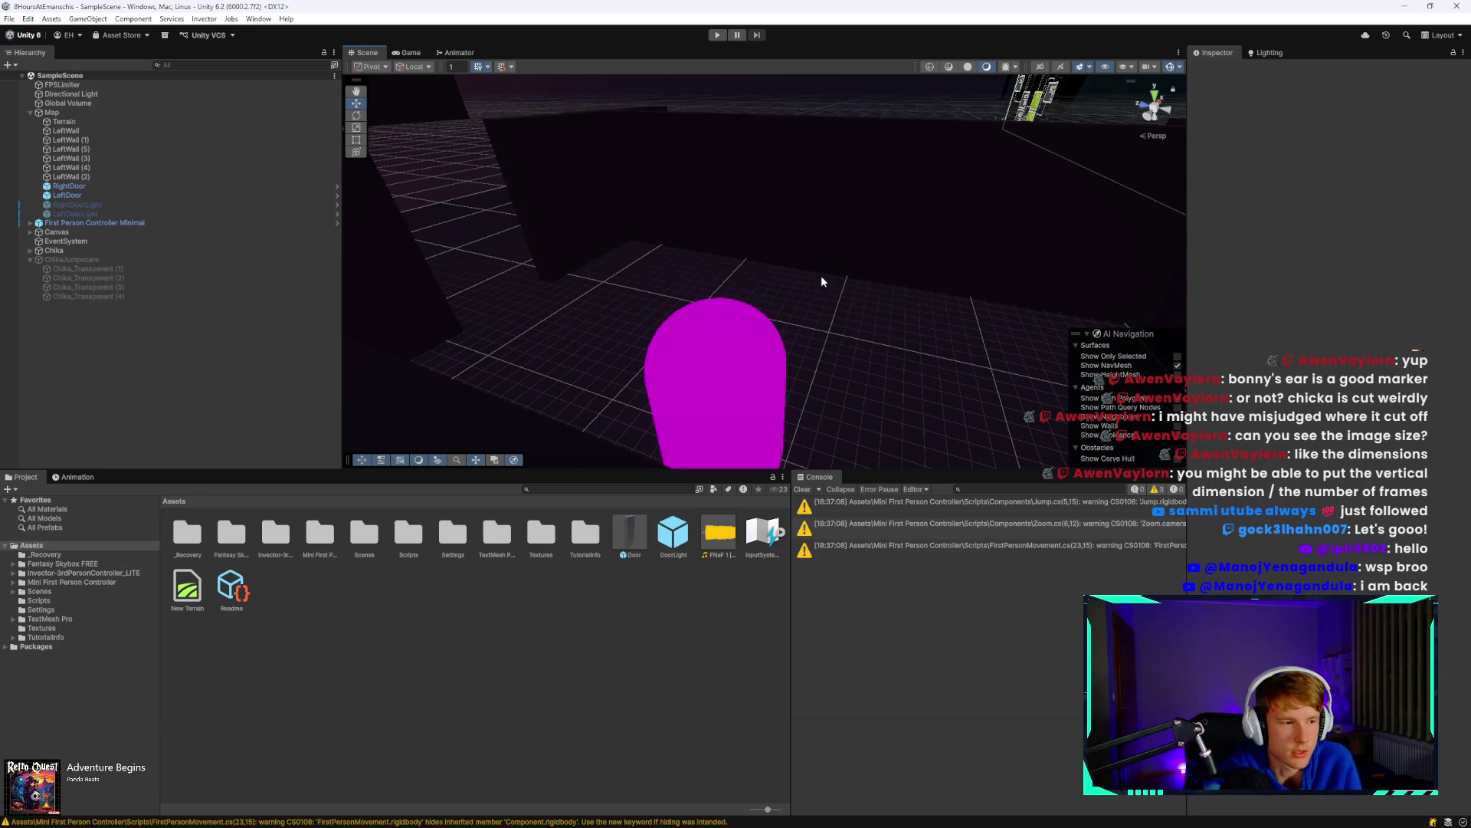
mouse_move(720, 319)
left_mouse_down()
mouse_move(1019, 295)
mouse_move(683, 279)
mouse_move(752, 319)
mouse_move(838, 319)
mouse_move(746, 306)
mouse_move(761, 285)
left_mouse_up()
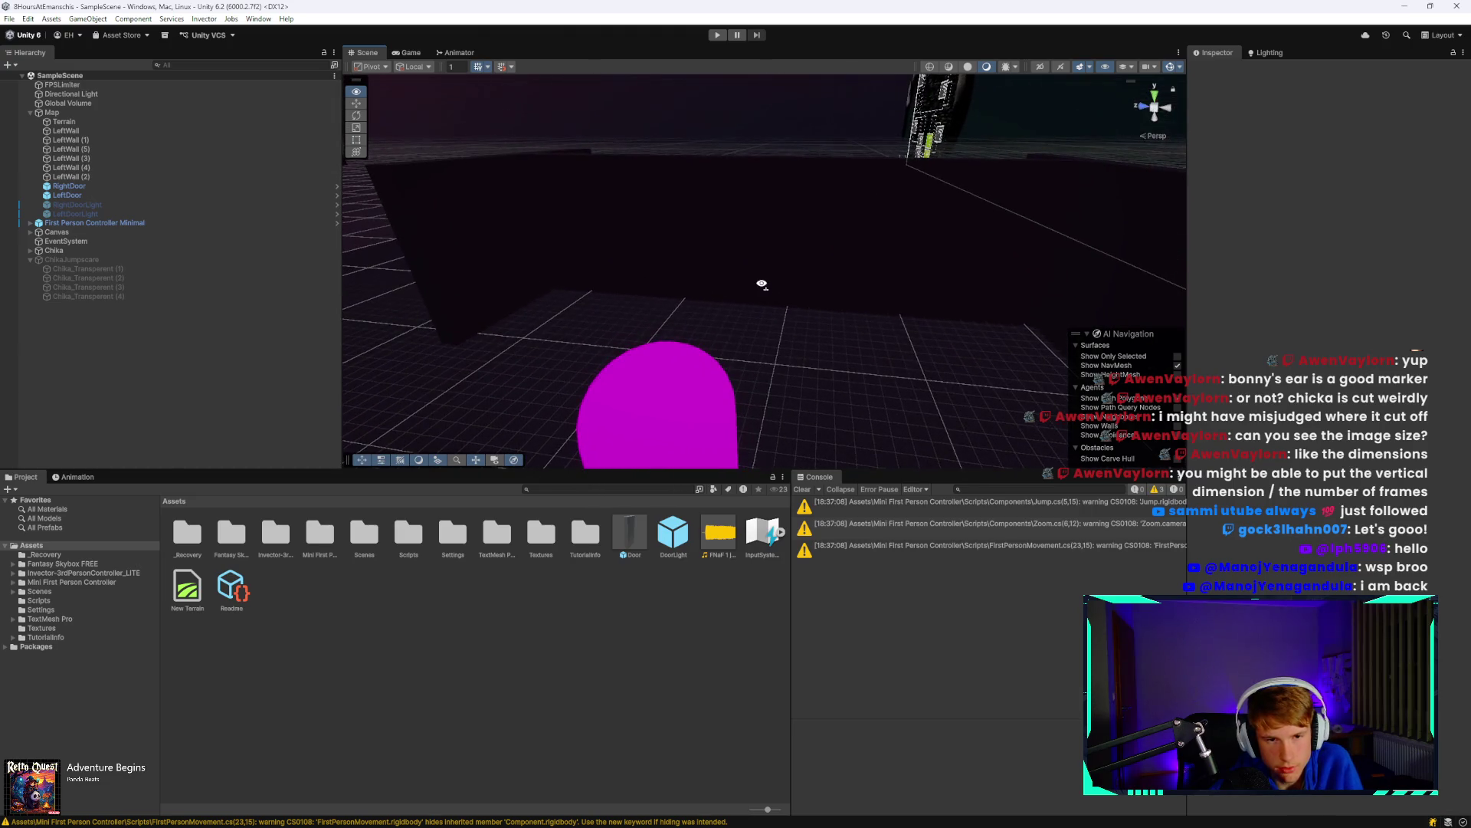
mouse_move(573, 802)
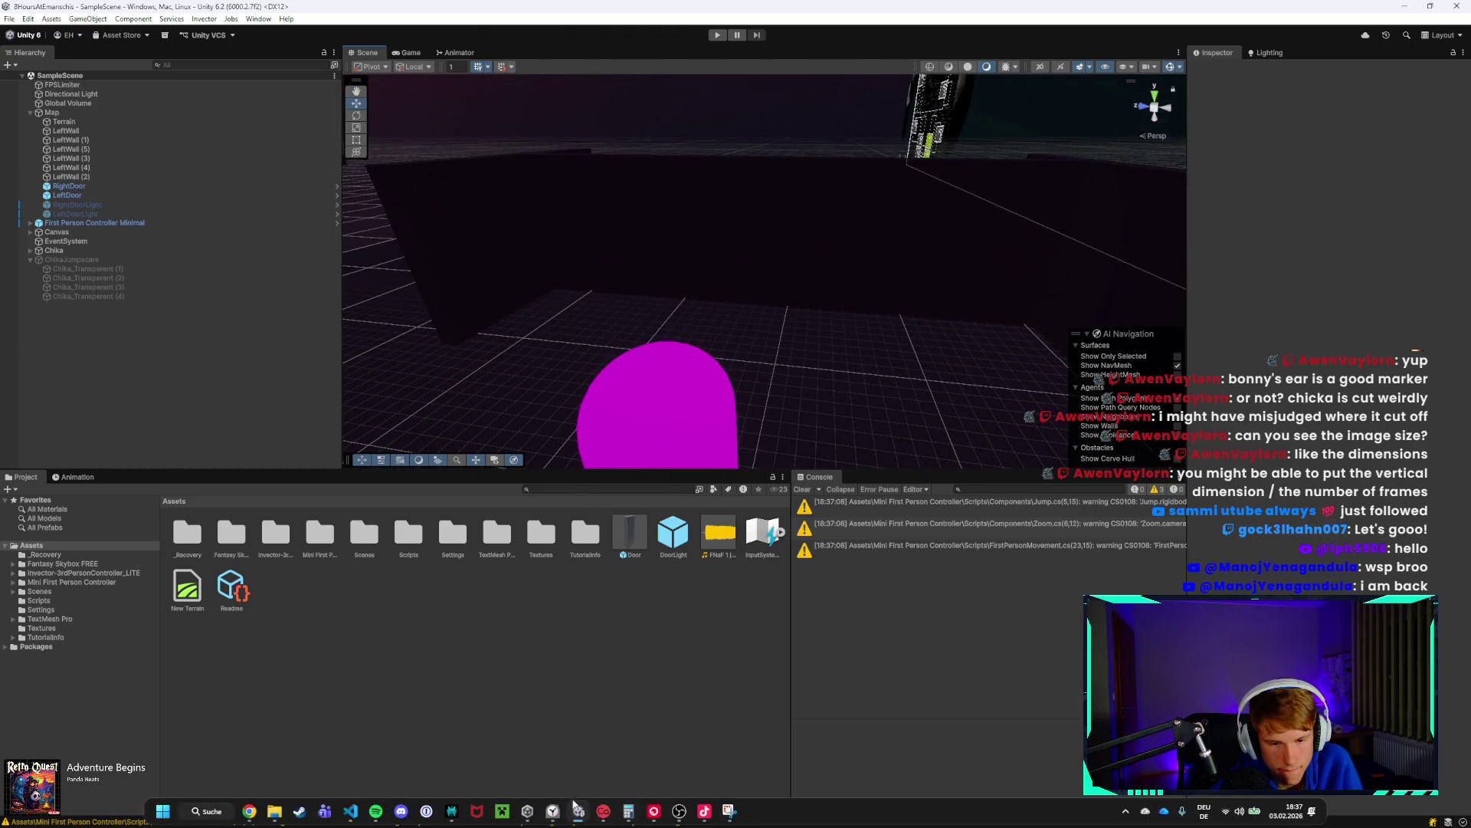
mouse_move(353, 817)
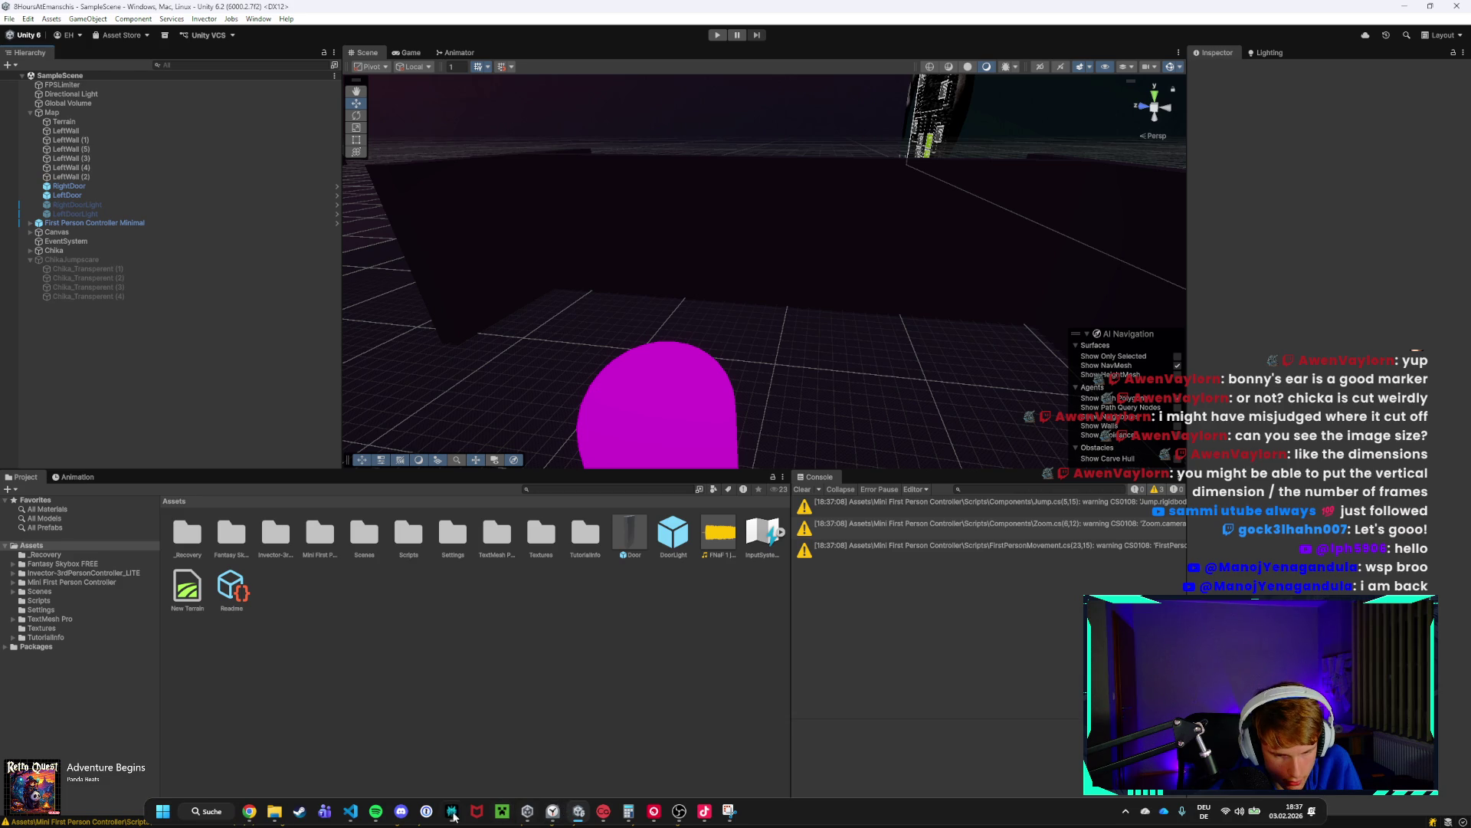
left_click(350, 811)
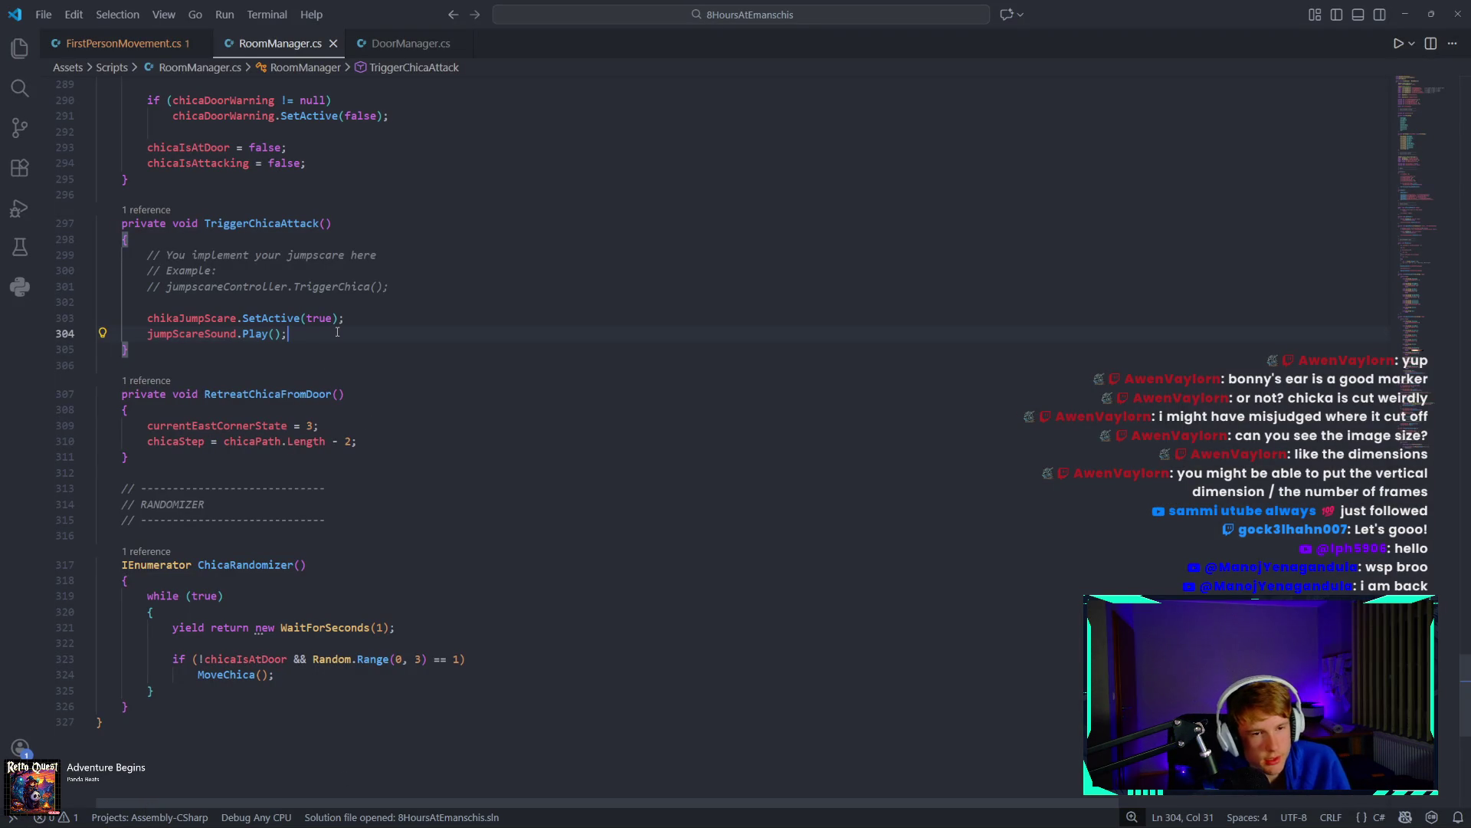
Add an empty line above chikaJumpScare.SetActive in TriggerChicaAttack.
key("Return")
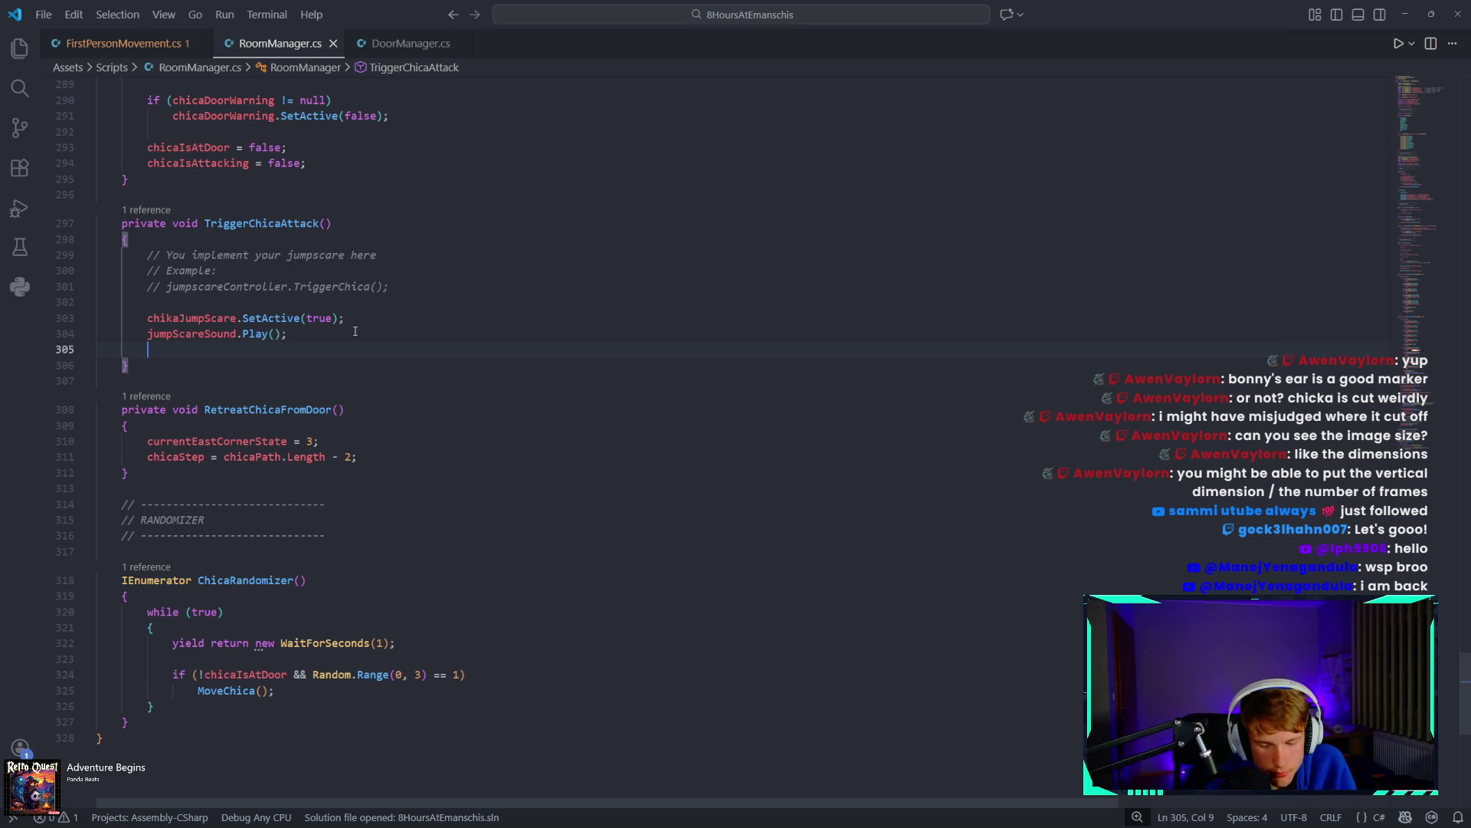
key("BackSpace")
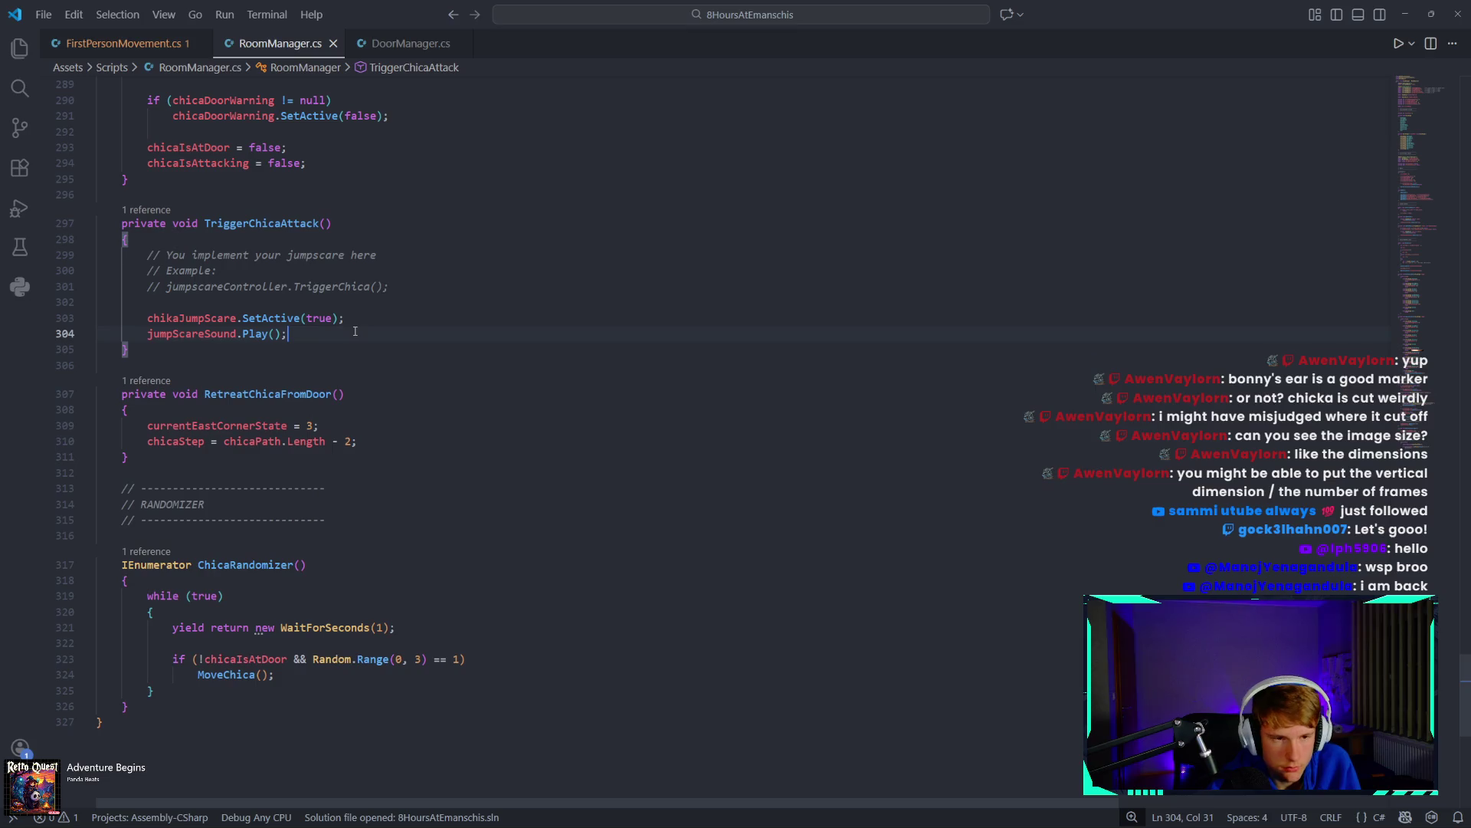
left_click(240, 305)
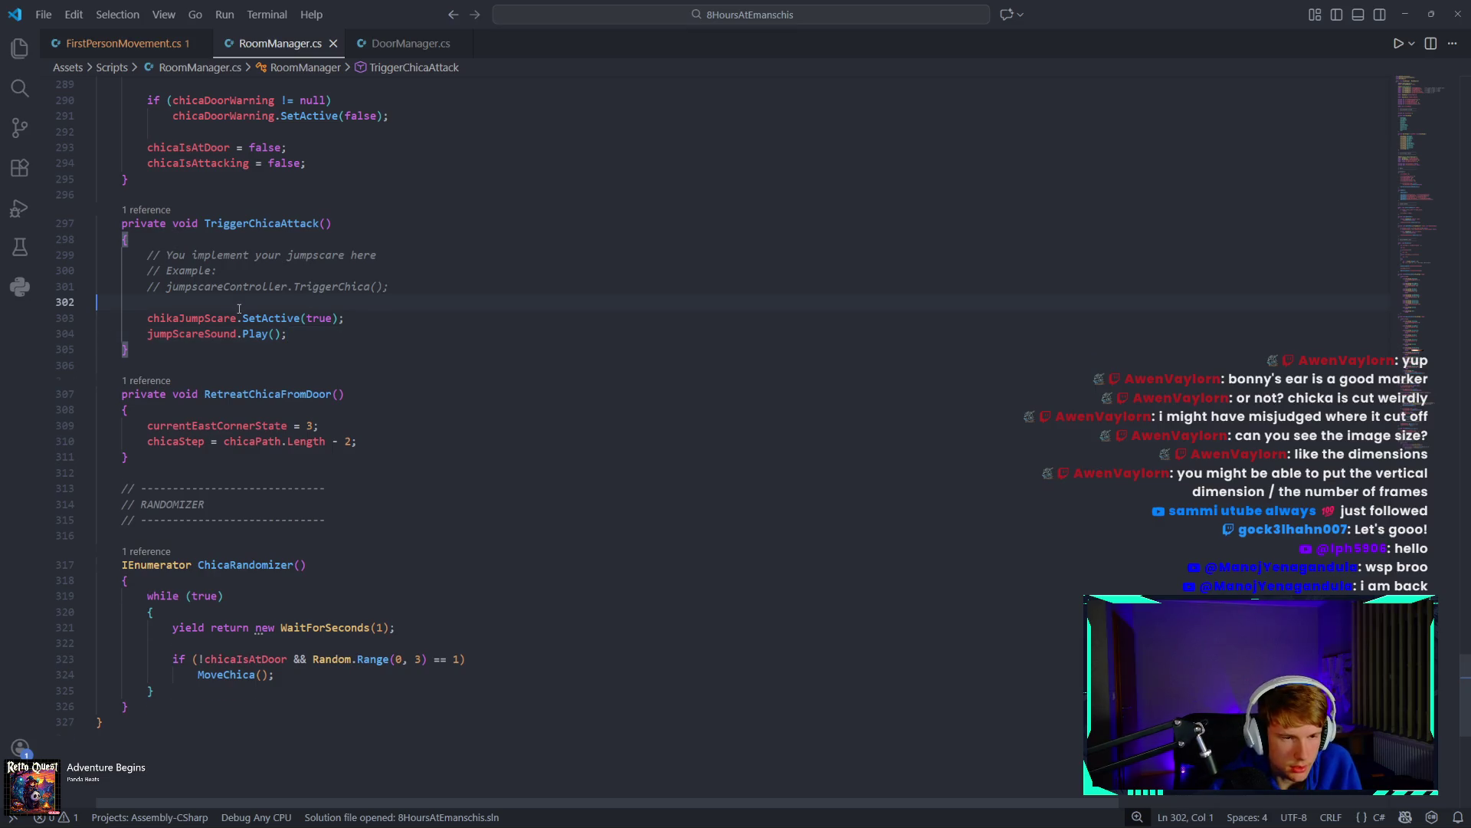
key("Return")
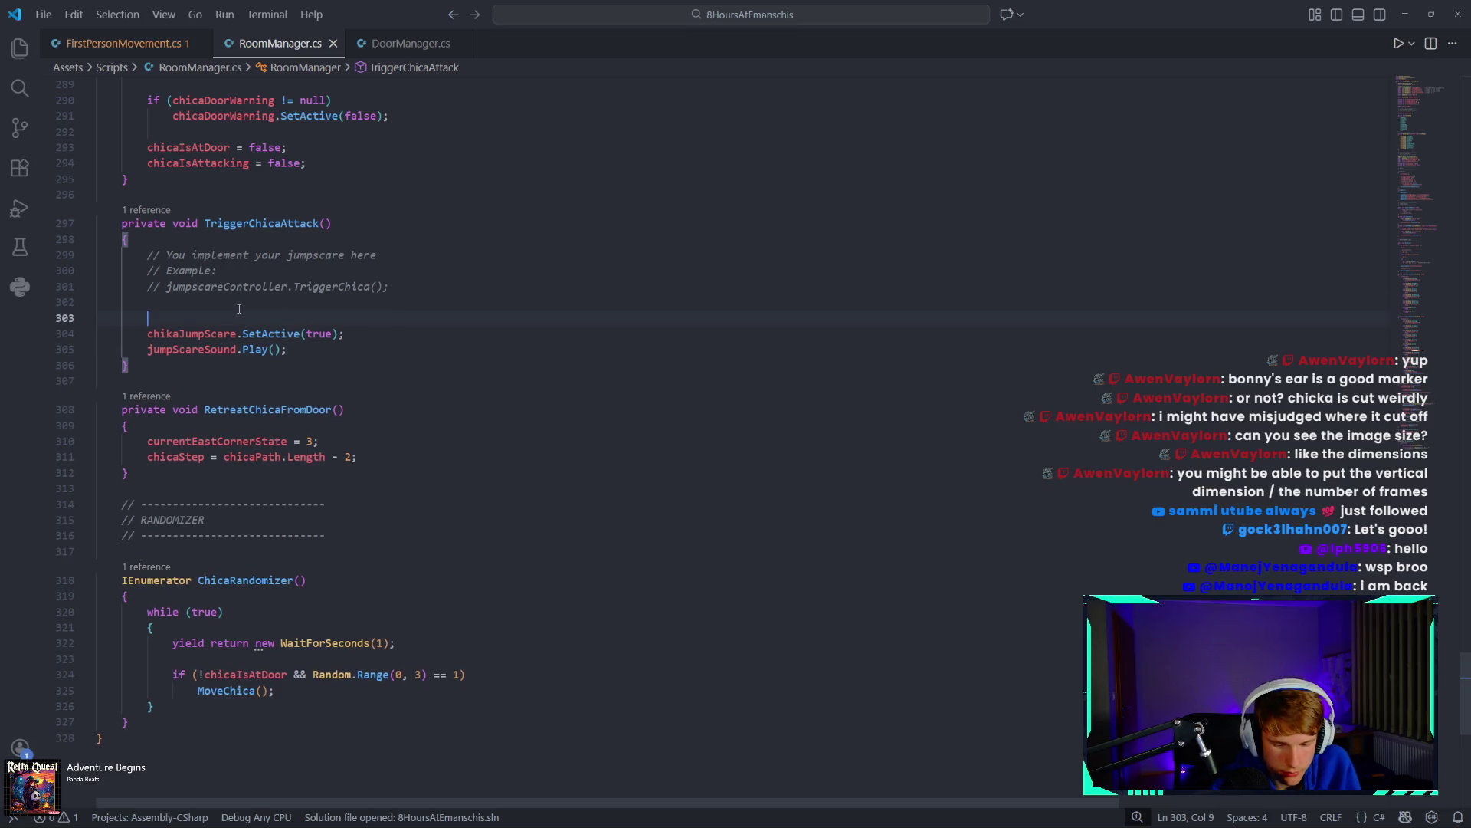
type("c")
key("BackSpace")
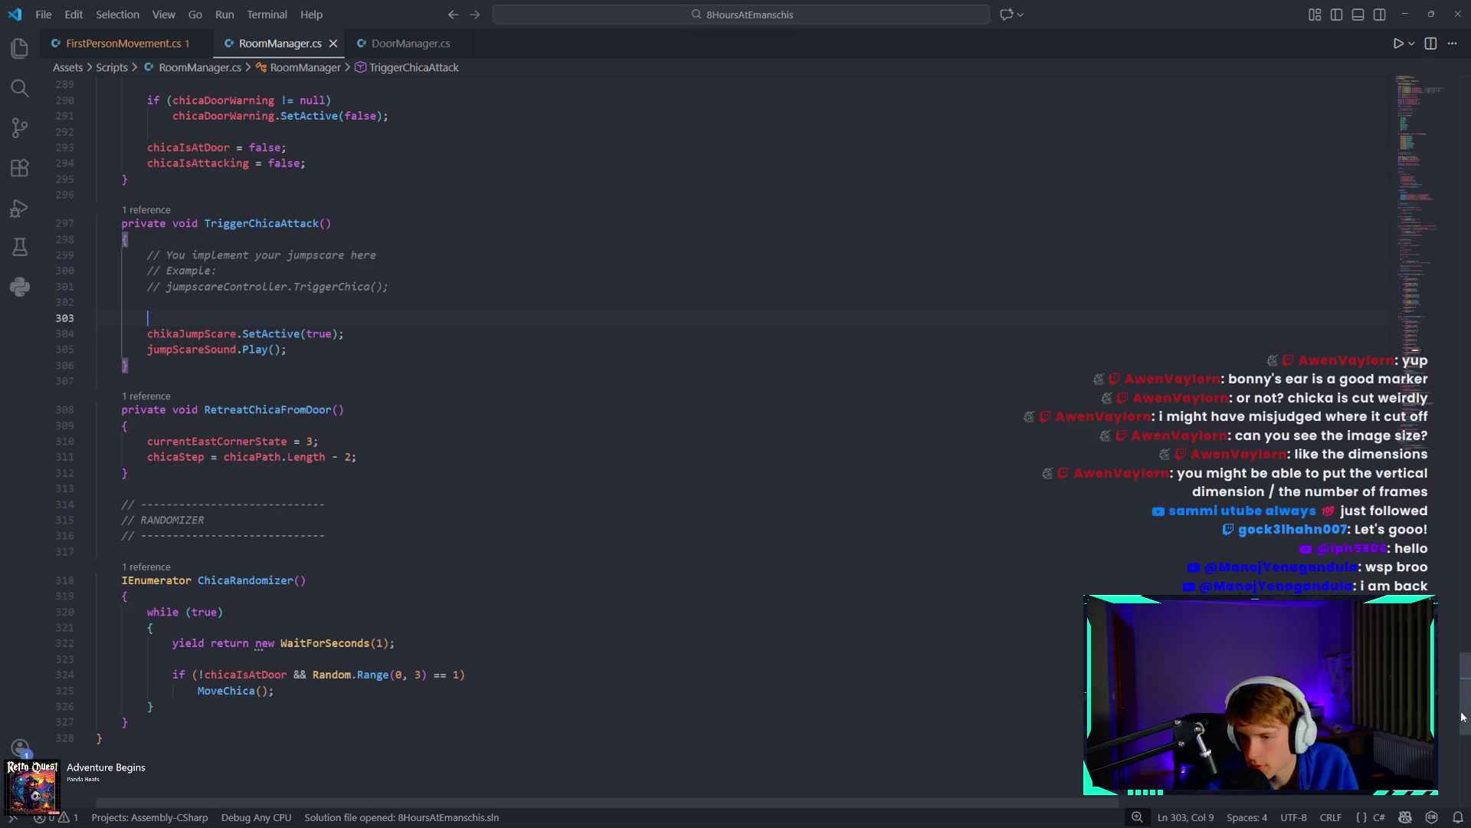
mouse_move(1464, 689)
left_mouse_down()
mouse_move(1460, 230)
mouse_move(1406, 69)
left_mouse_up()
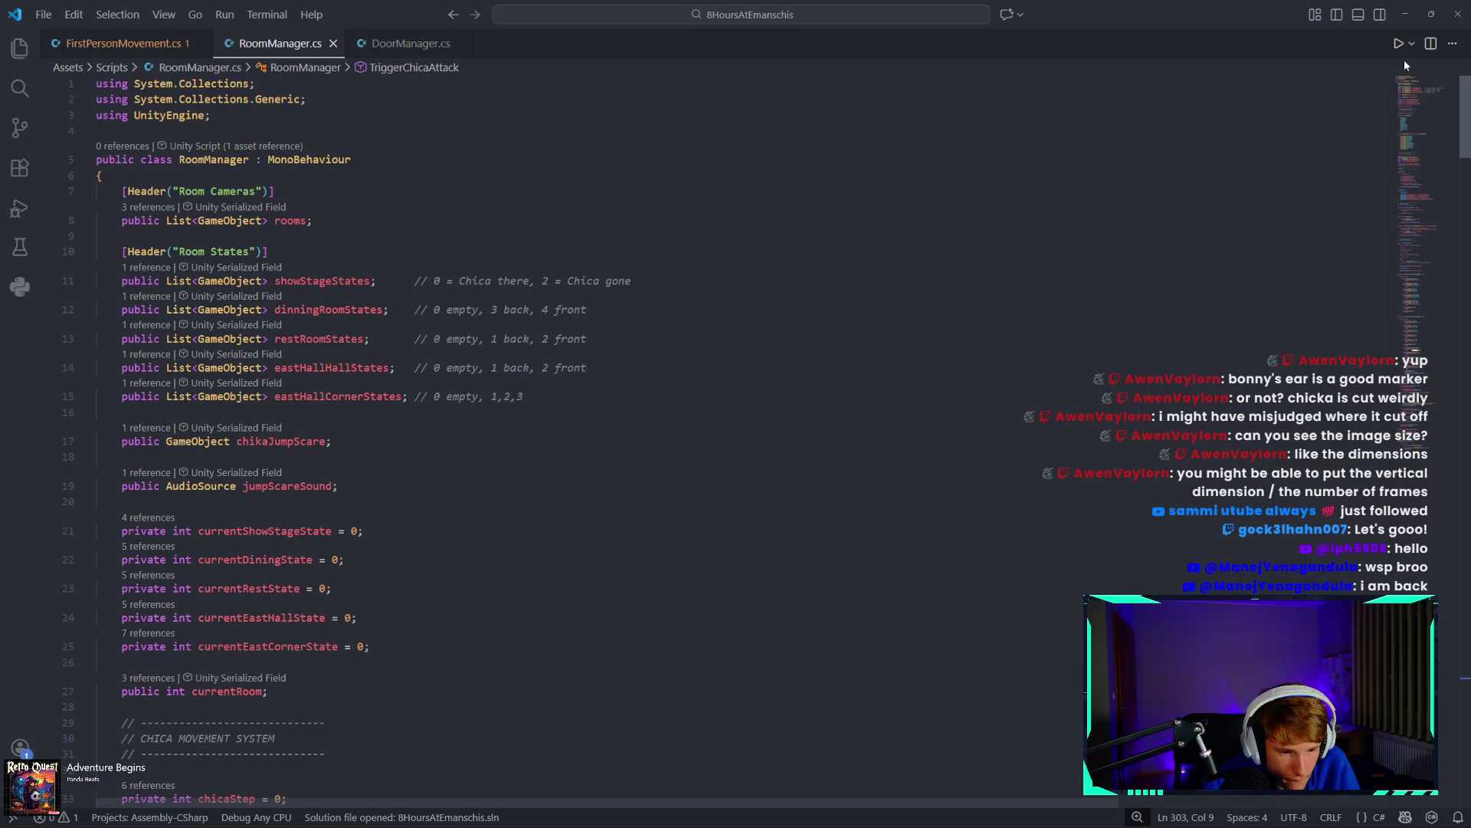
Scroll through FirstPersonMovement.cs, then switch back to RoomManager.cs.
left_click(107, 44)
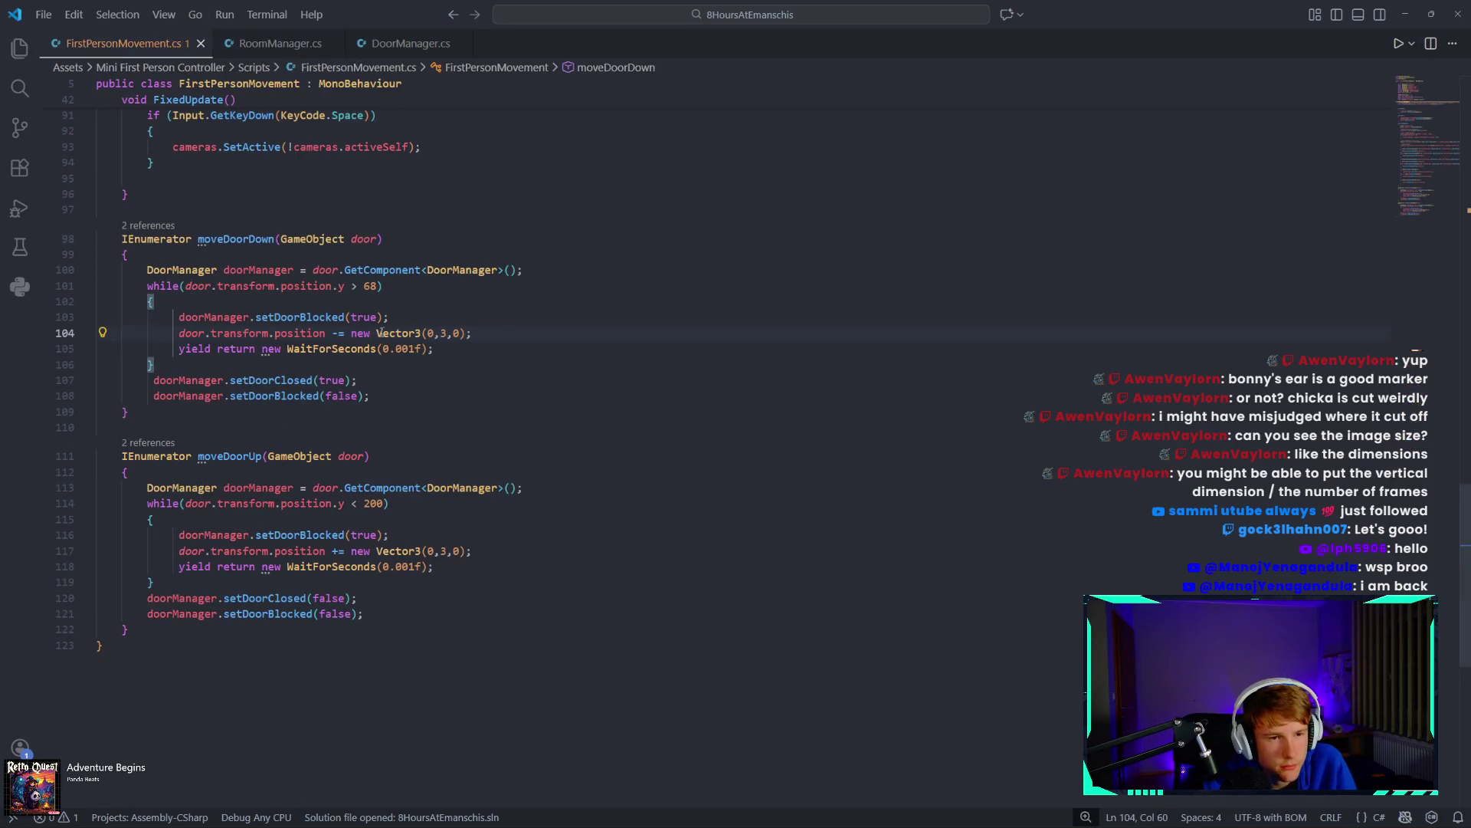
scroll(379, 333, "up", 10)
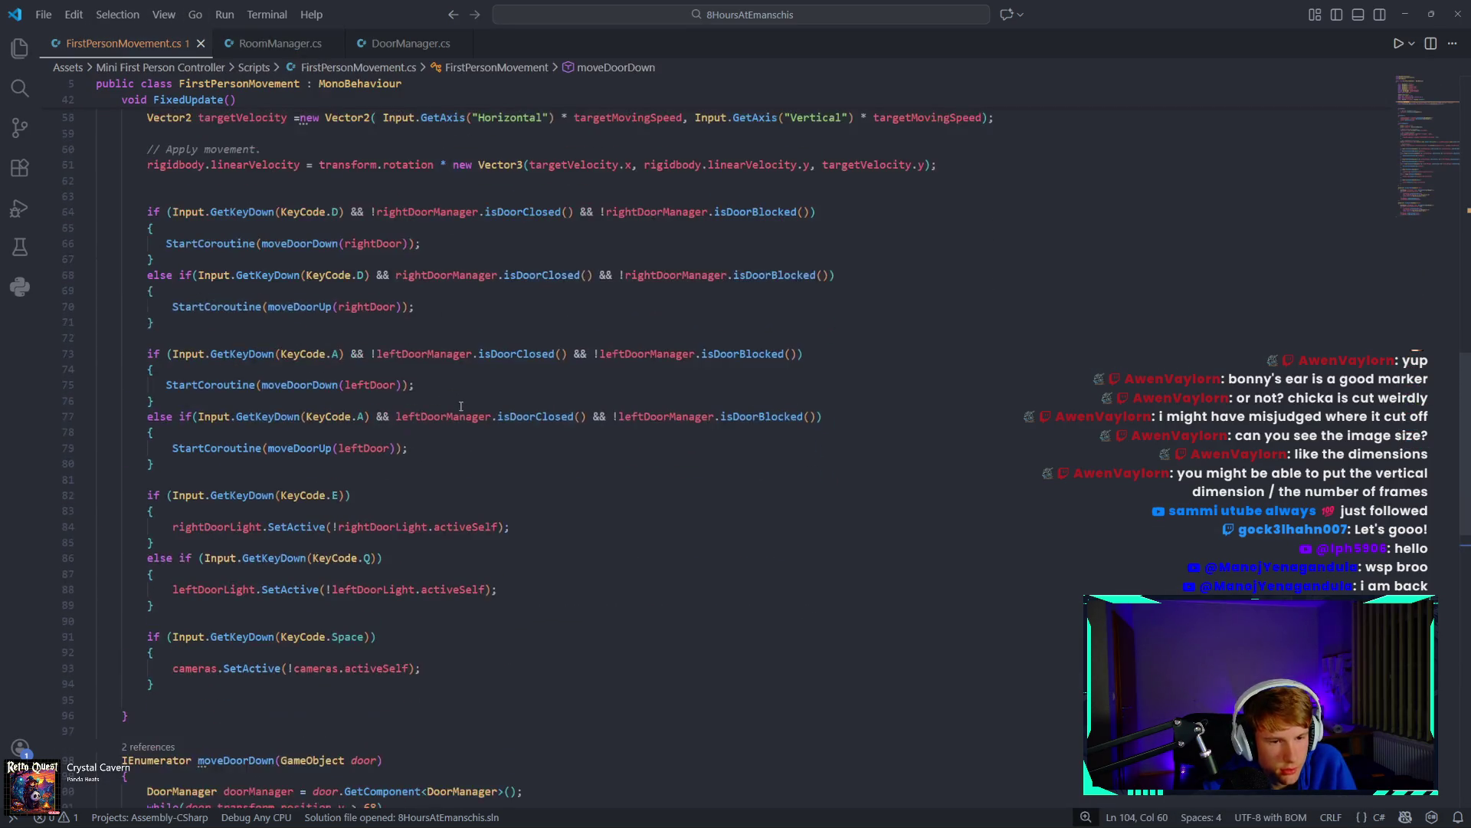
scroll(462, 404, "down", 1)
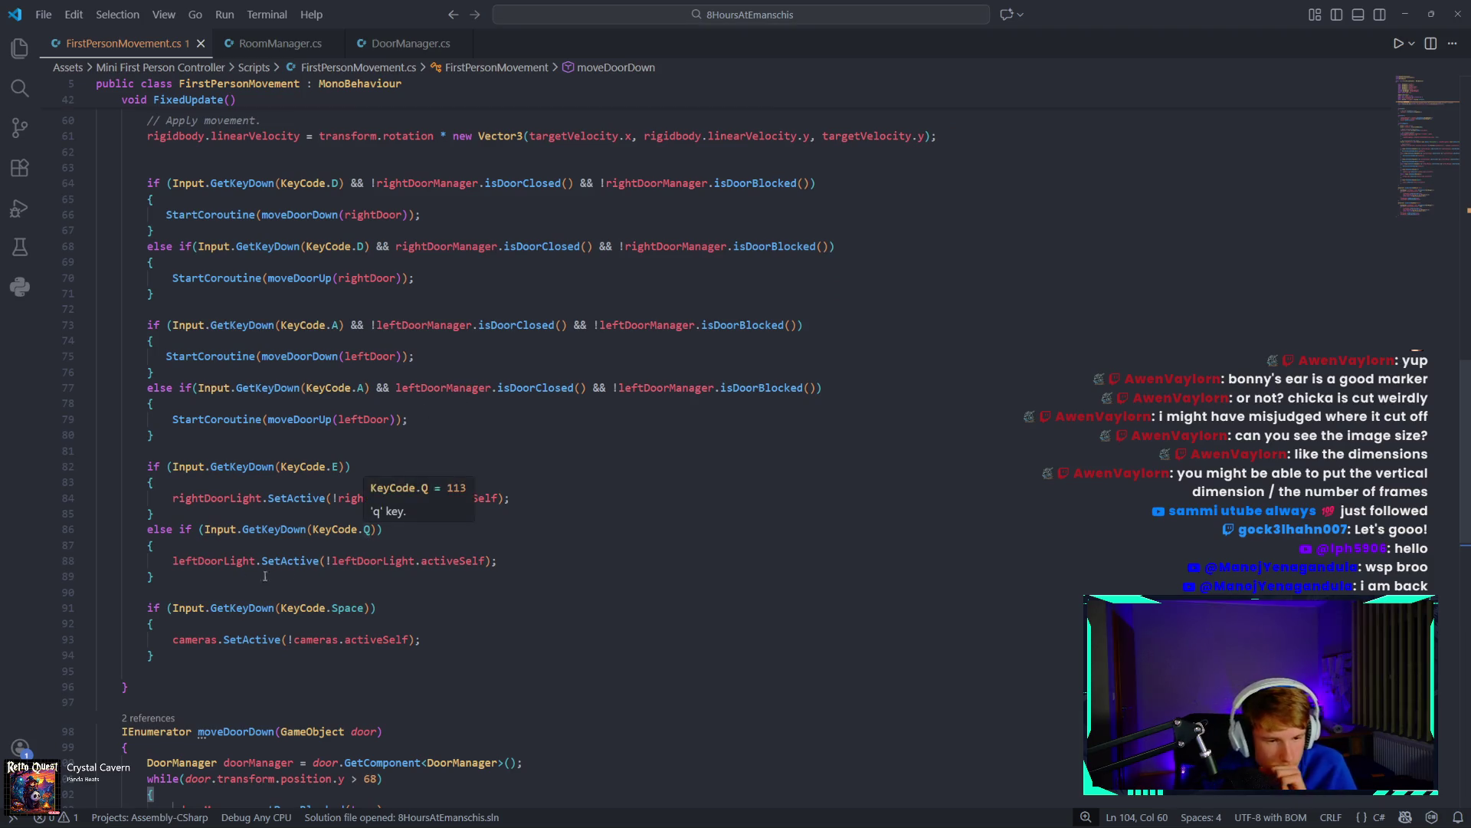
scroll(483, 617, "up", 3)
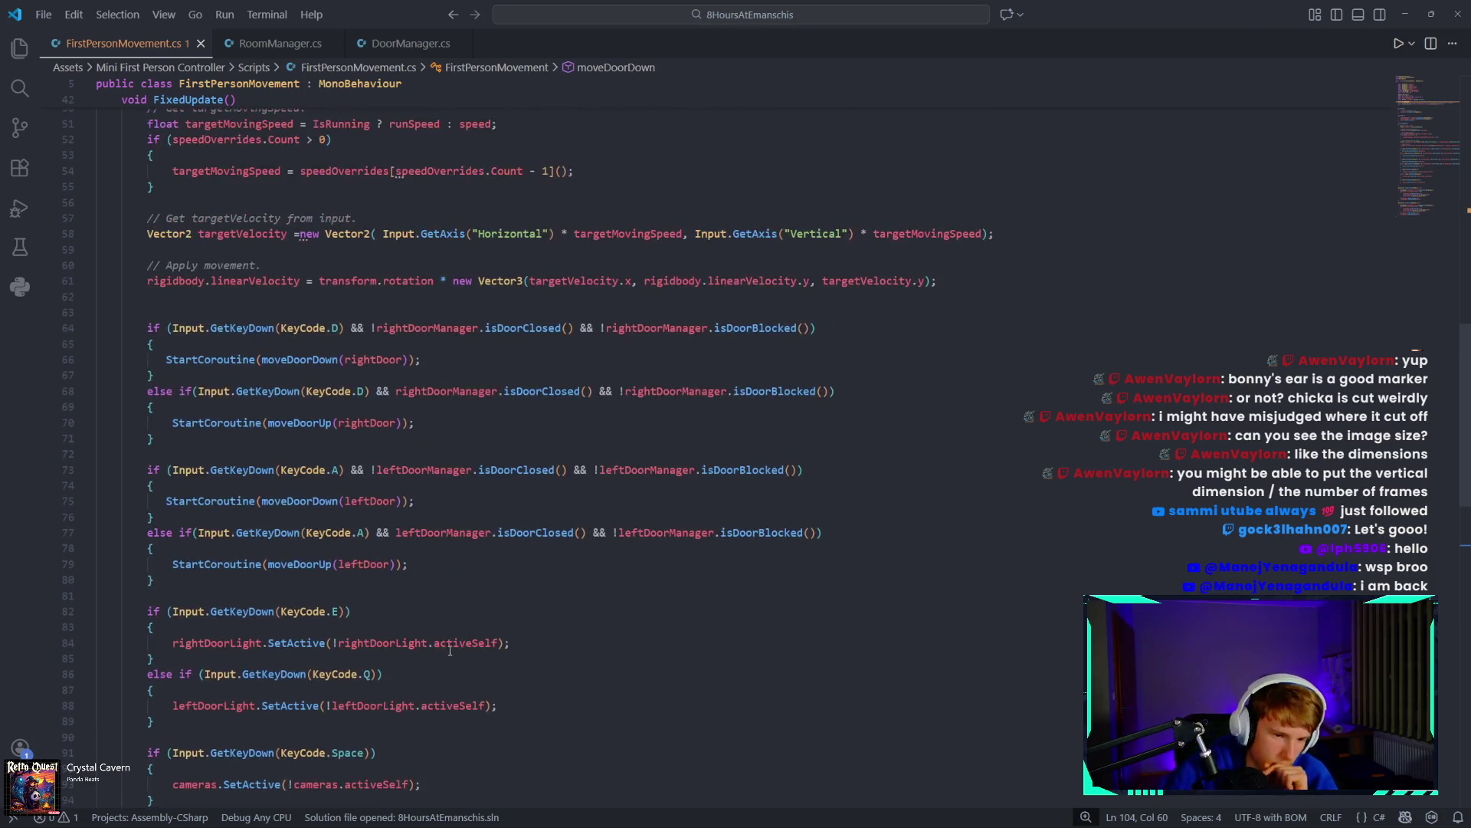
scroll(483, 617, "down", 2)
left_click(264, 43)
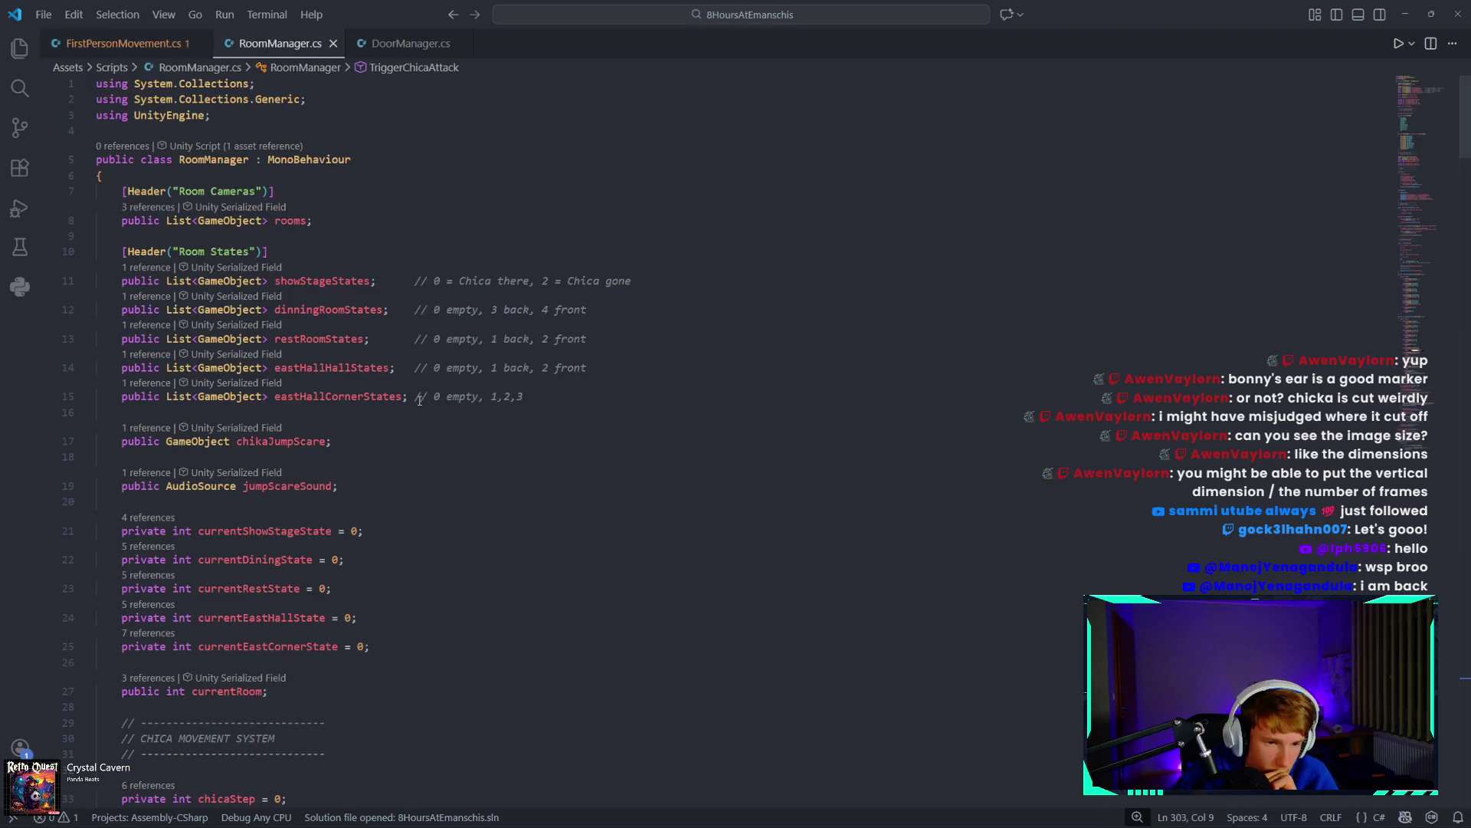
Re-check FirstPersonMovement.cs, then scroll through RoomManager.cs to review the jumpScareSound field.
left_click(122, 43)
scroll(309, 444, "up", 8)
scroll(309, 443, "up", 10)
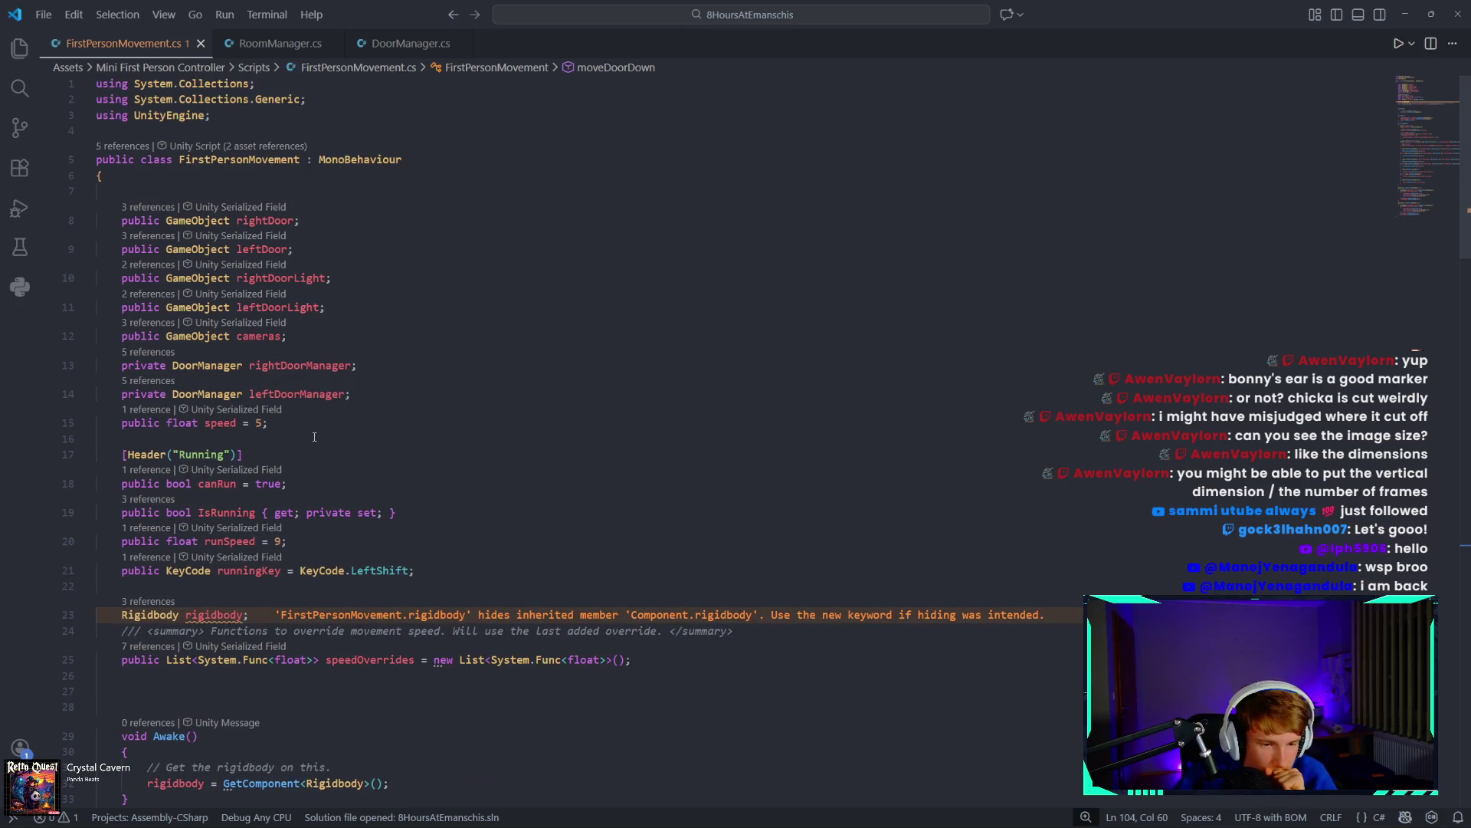
scroll(315, 437, "down", 5)
scroll(314, 437, "down", 20)
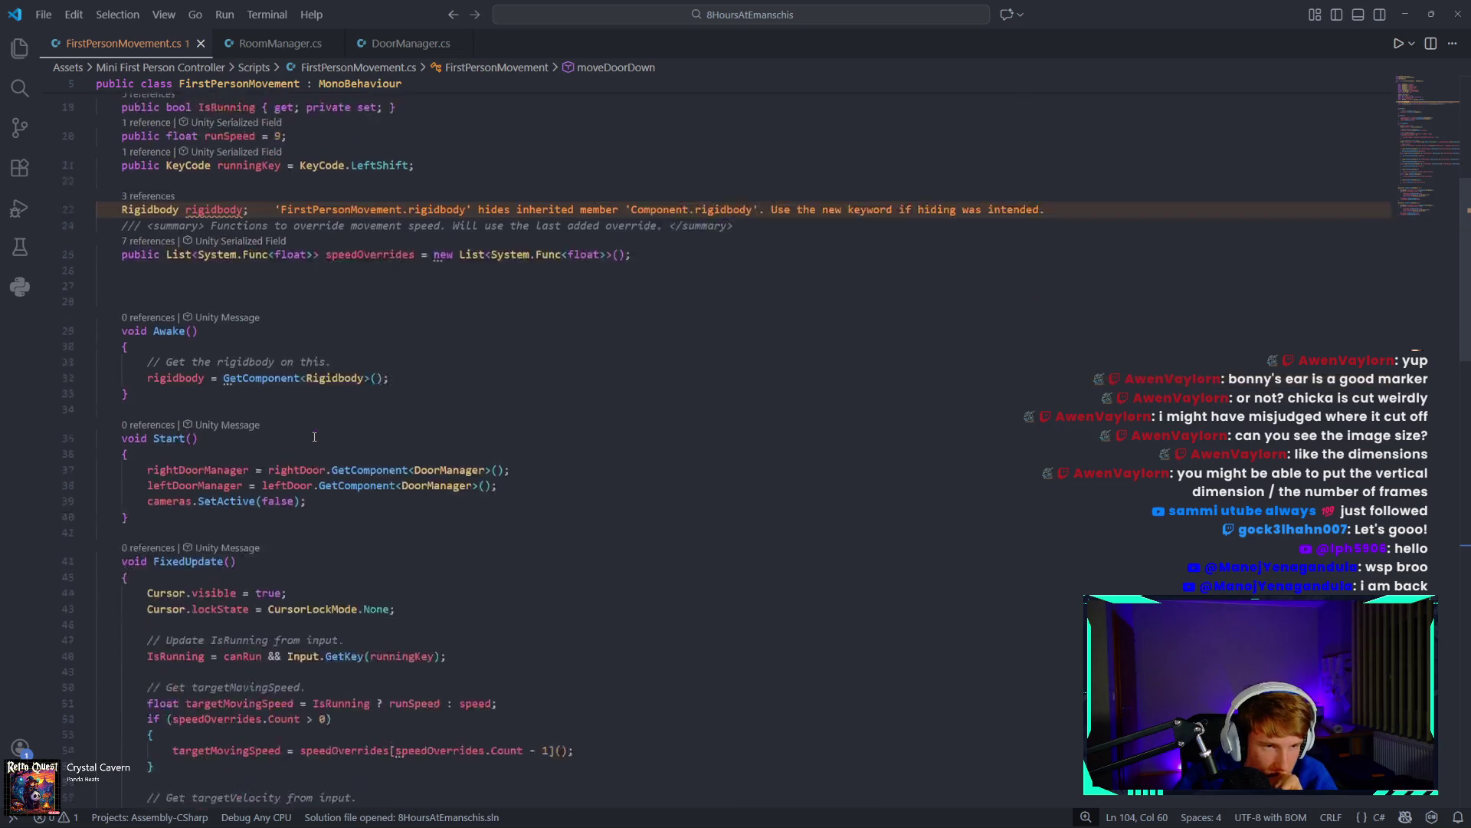
scroll(307, 444, "down", 5)
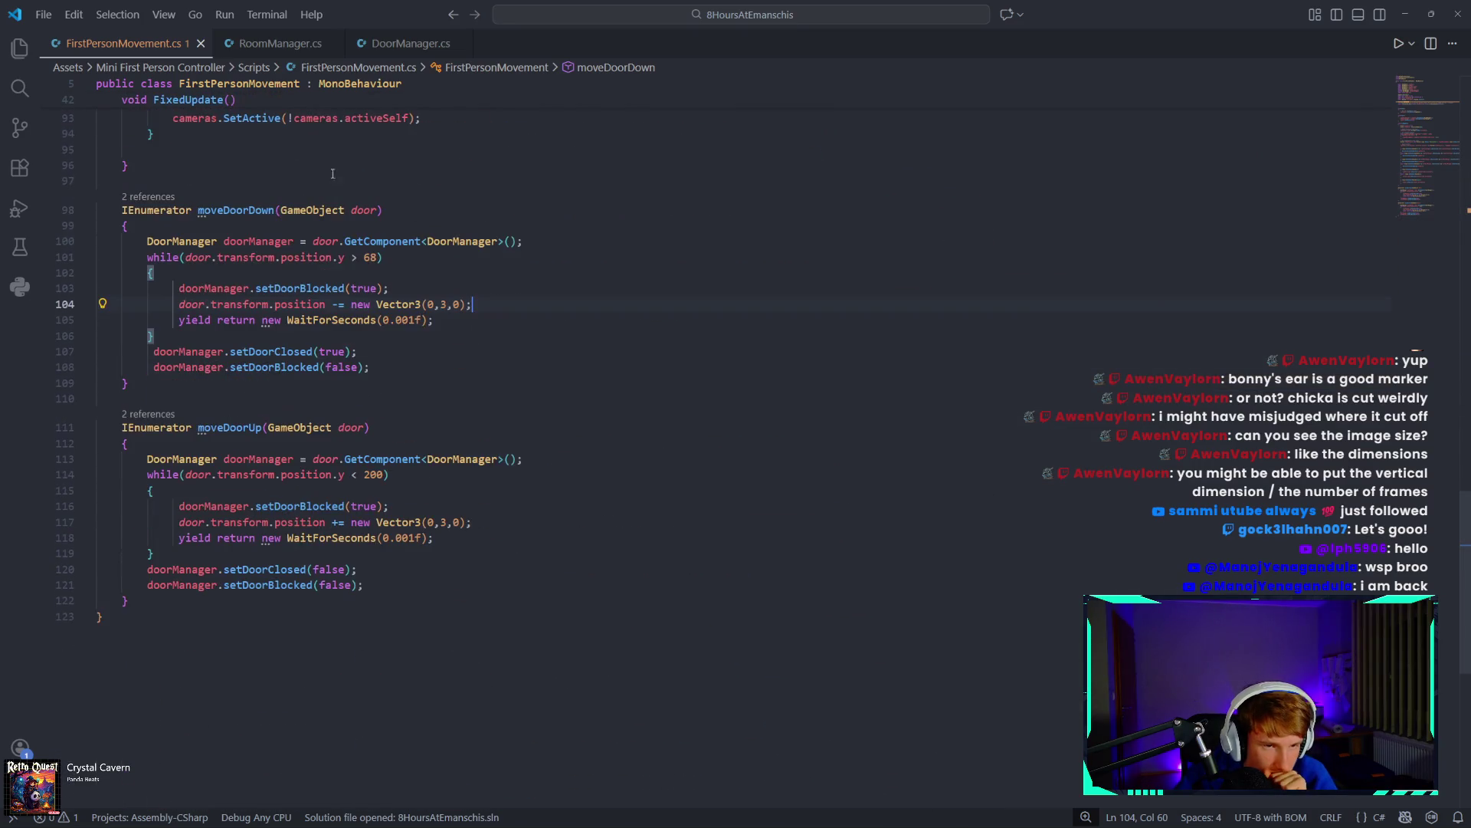
left_click(279, 43)
scroll(371, 434, "down", 5)
scroll(370, 434, "down", 20)
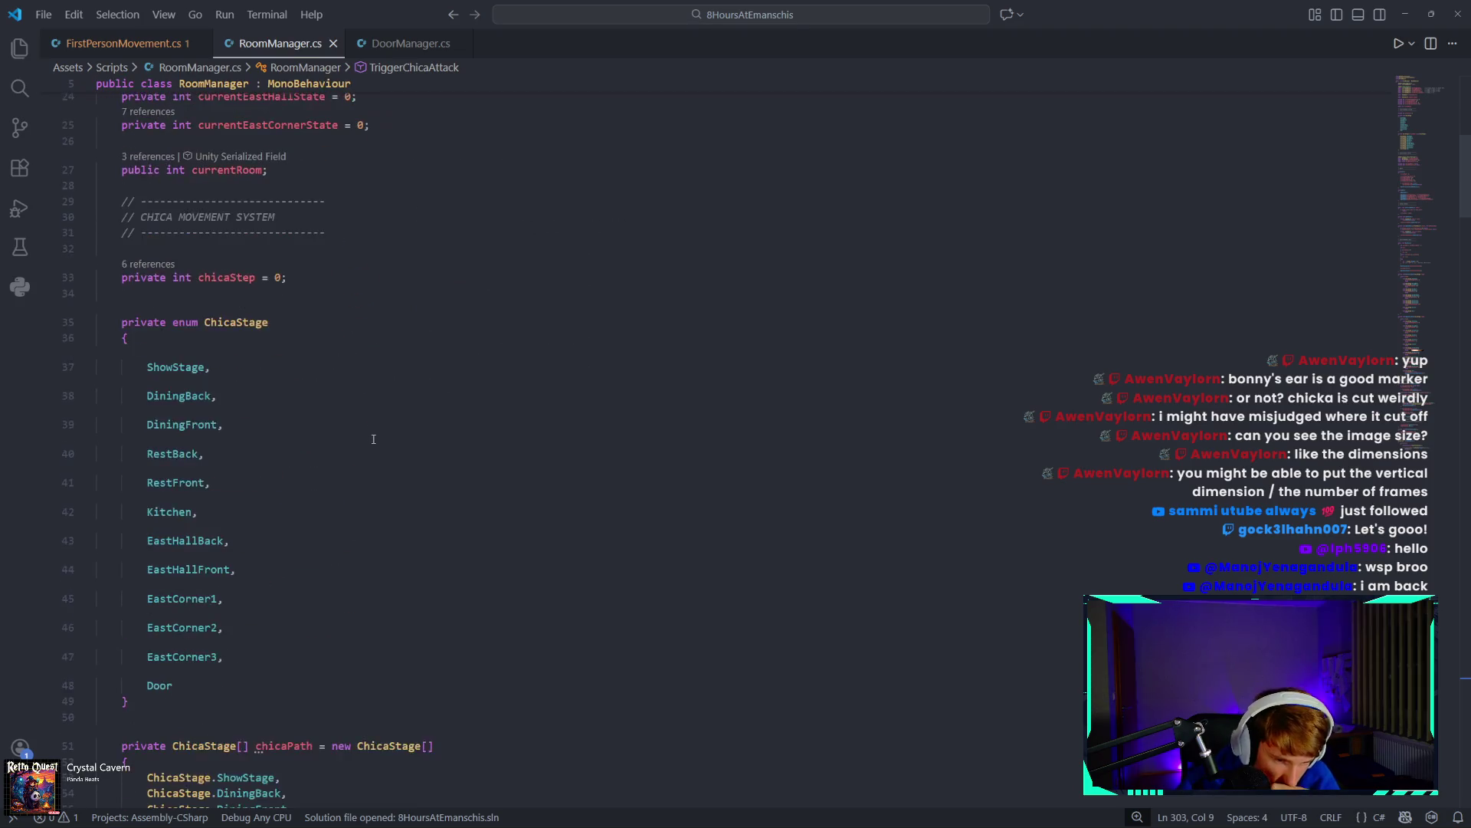
scroll(380, 486, "down", 20)
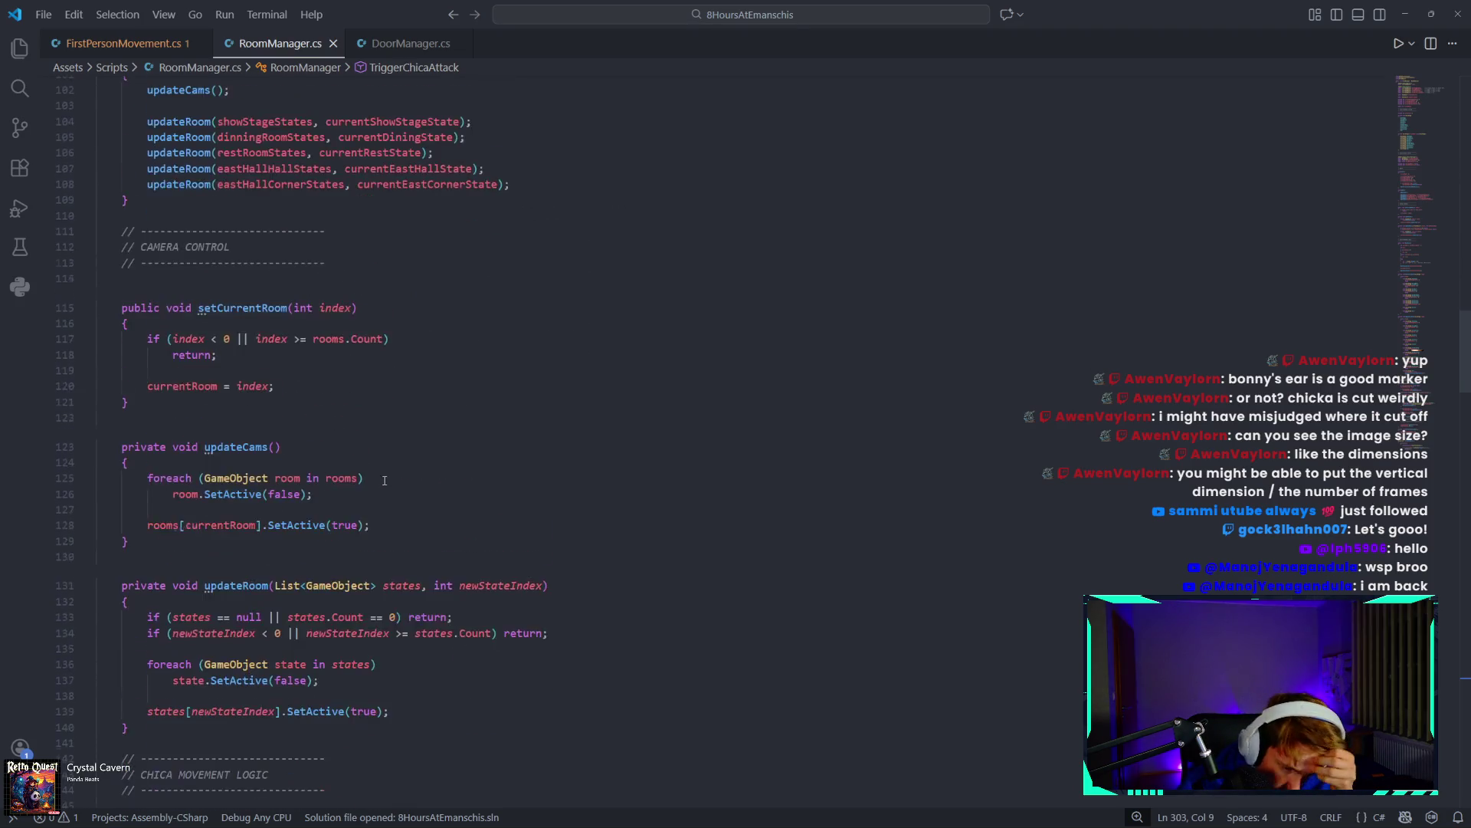
scroll(380, 483, "down", 12)
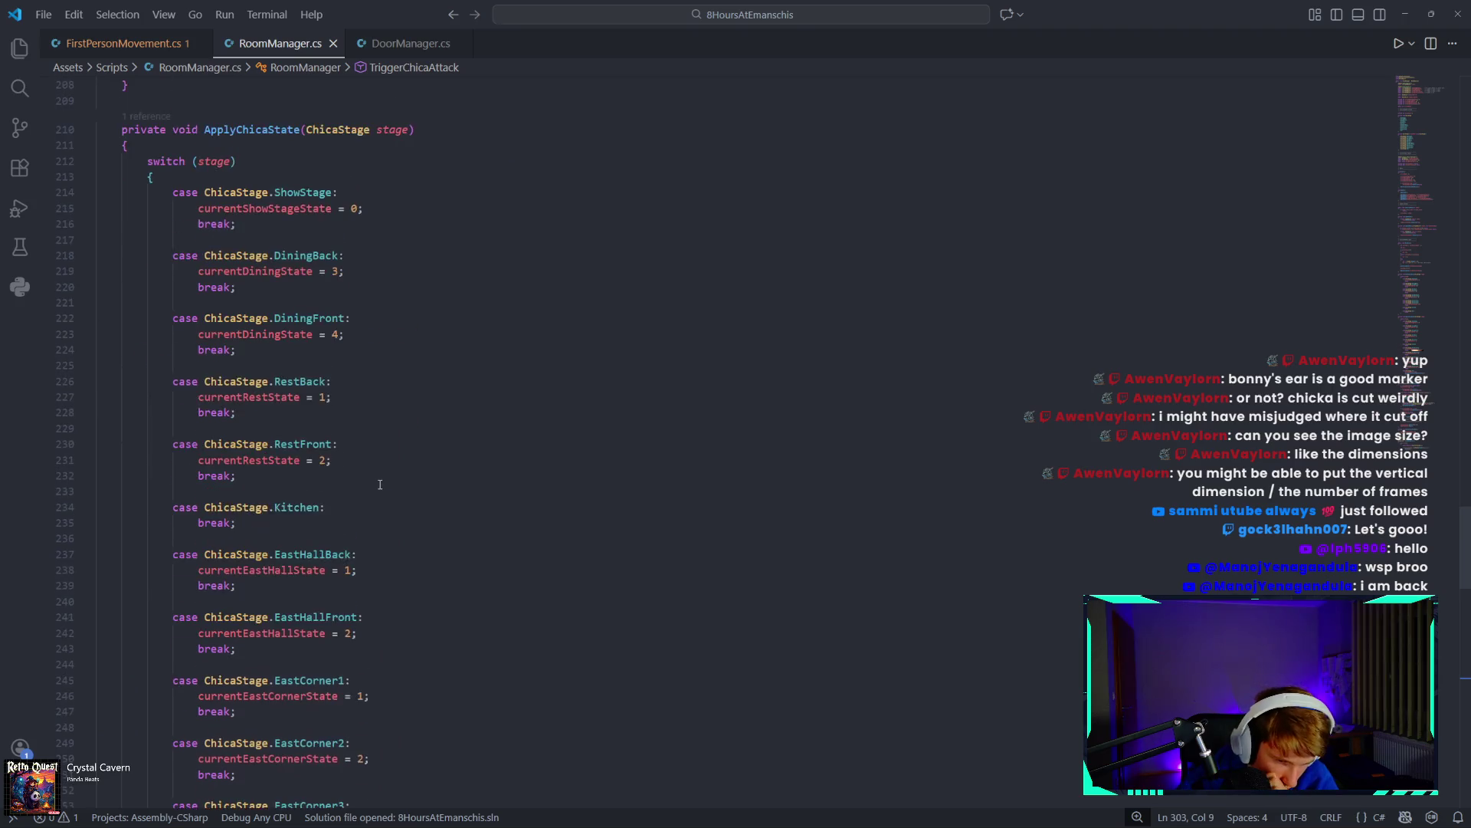
scroll(1418, 434, "up", 16)
scroll(1418, 435, "up", 20)
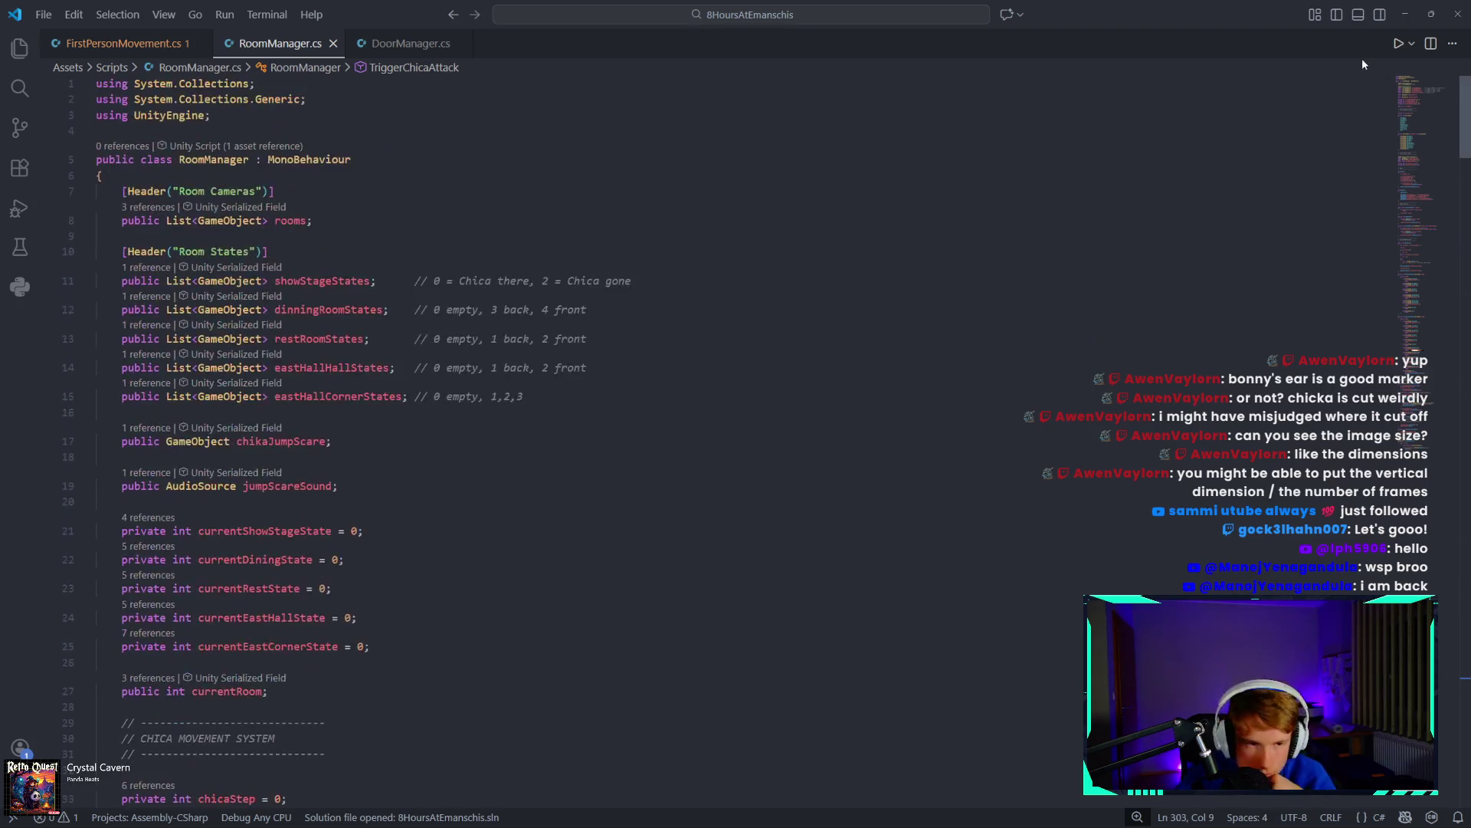
Add an 'internal bool died;' field below jumpScareSound and save RoomManager.cs.
left_click(444, 488)
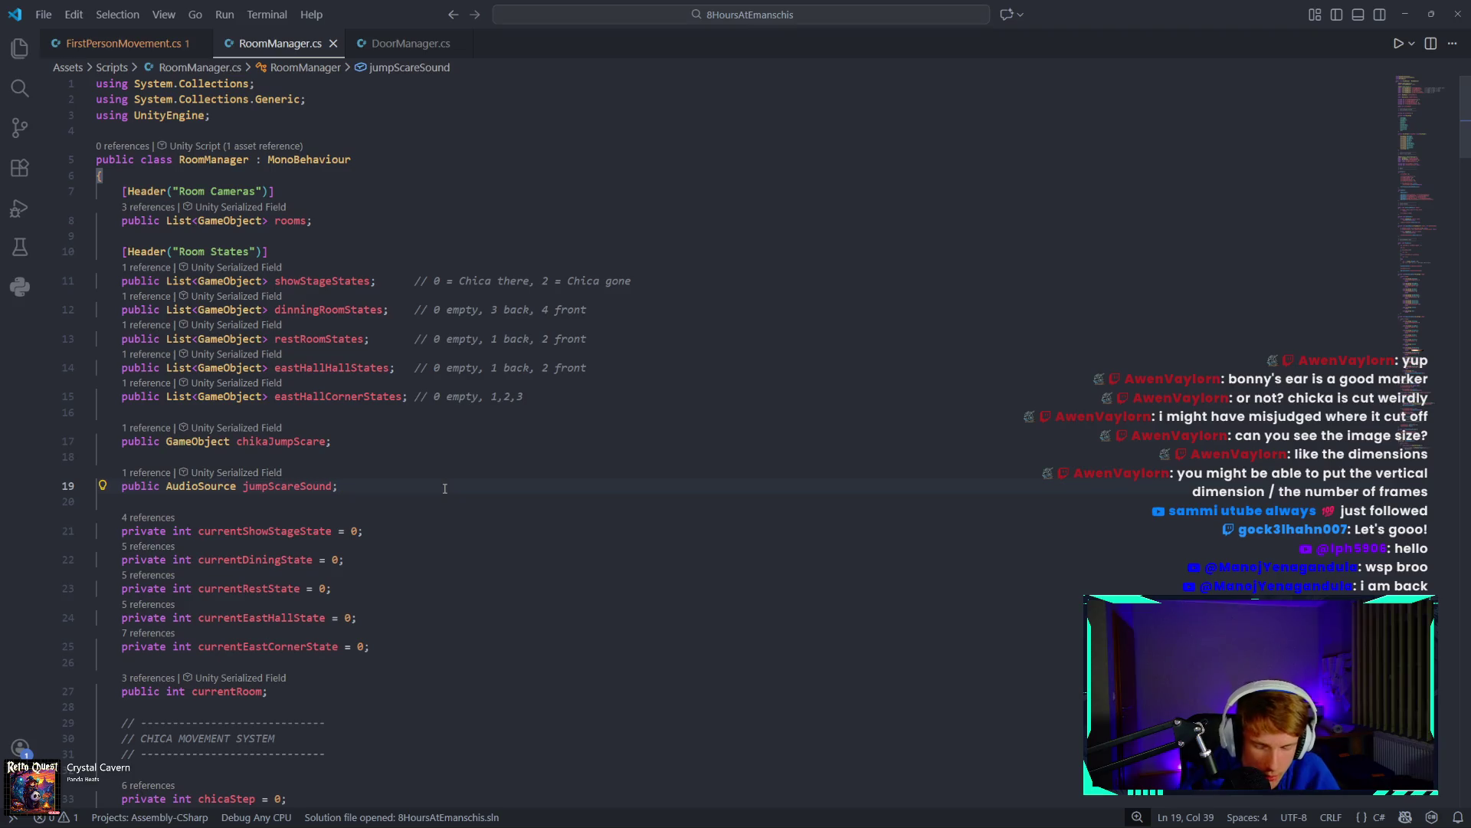
key("Return")
key("Return")
type("pub")
key("BackSpace")
key("BackSpace")
key("BackSpace")
type("inter")
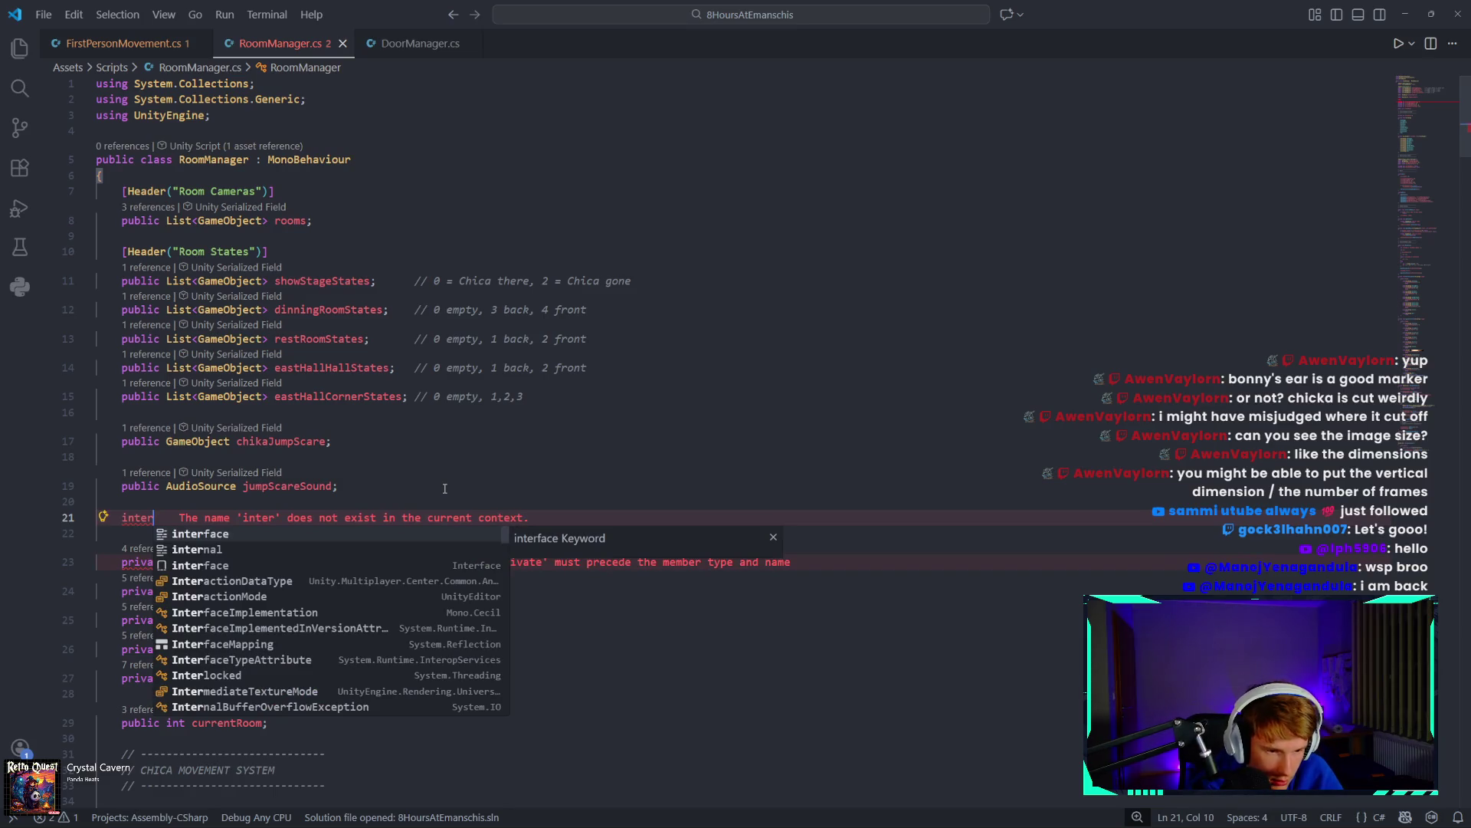
type("nal bool died;")
key("ctrl+s")
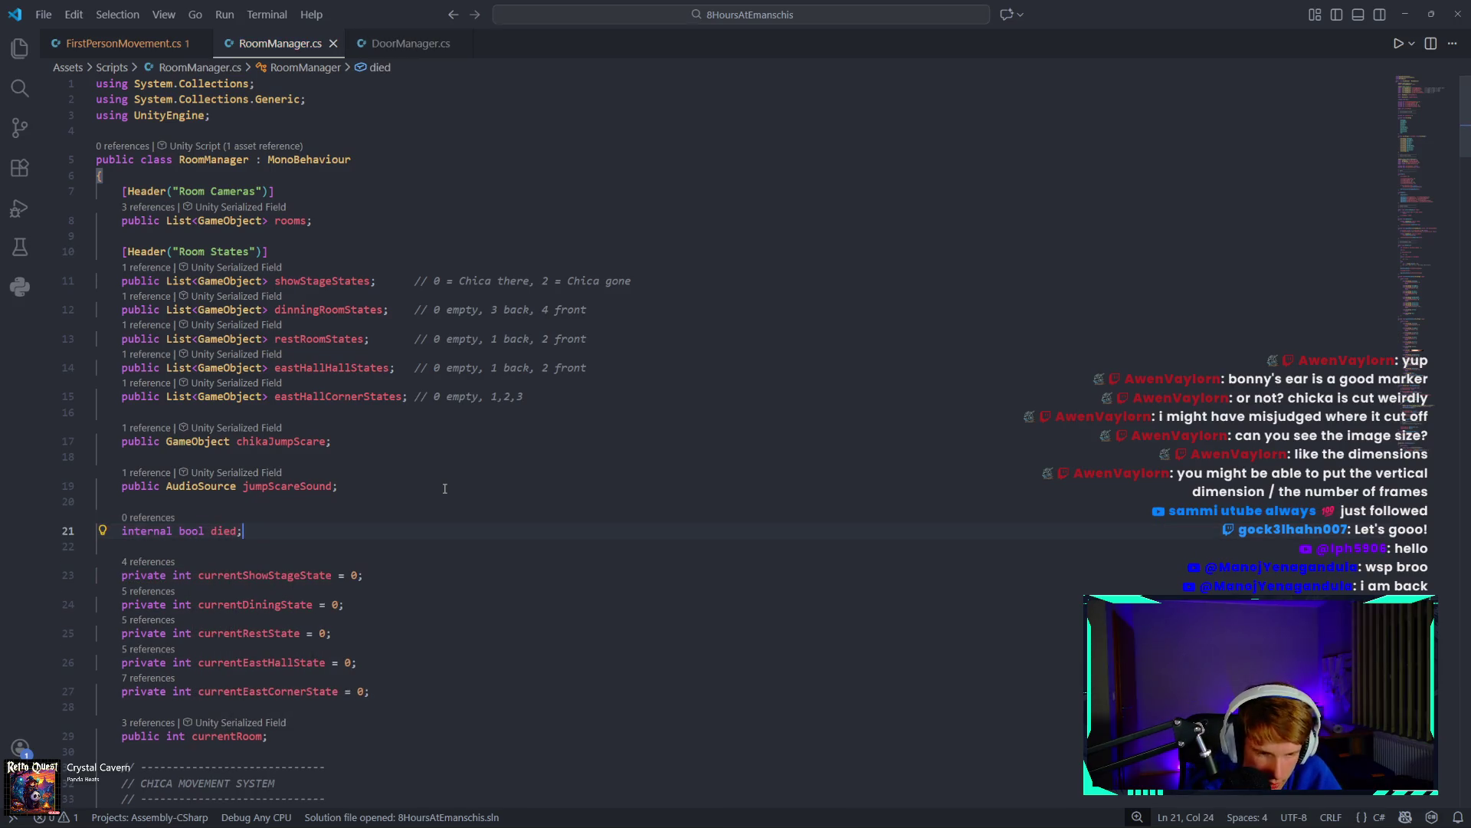
Write 'died = true;' on line 305 of TriggerChicaAttack, before the jumpscare activation.
scroll(444, 488, "down", 20)
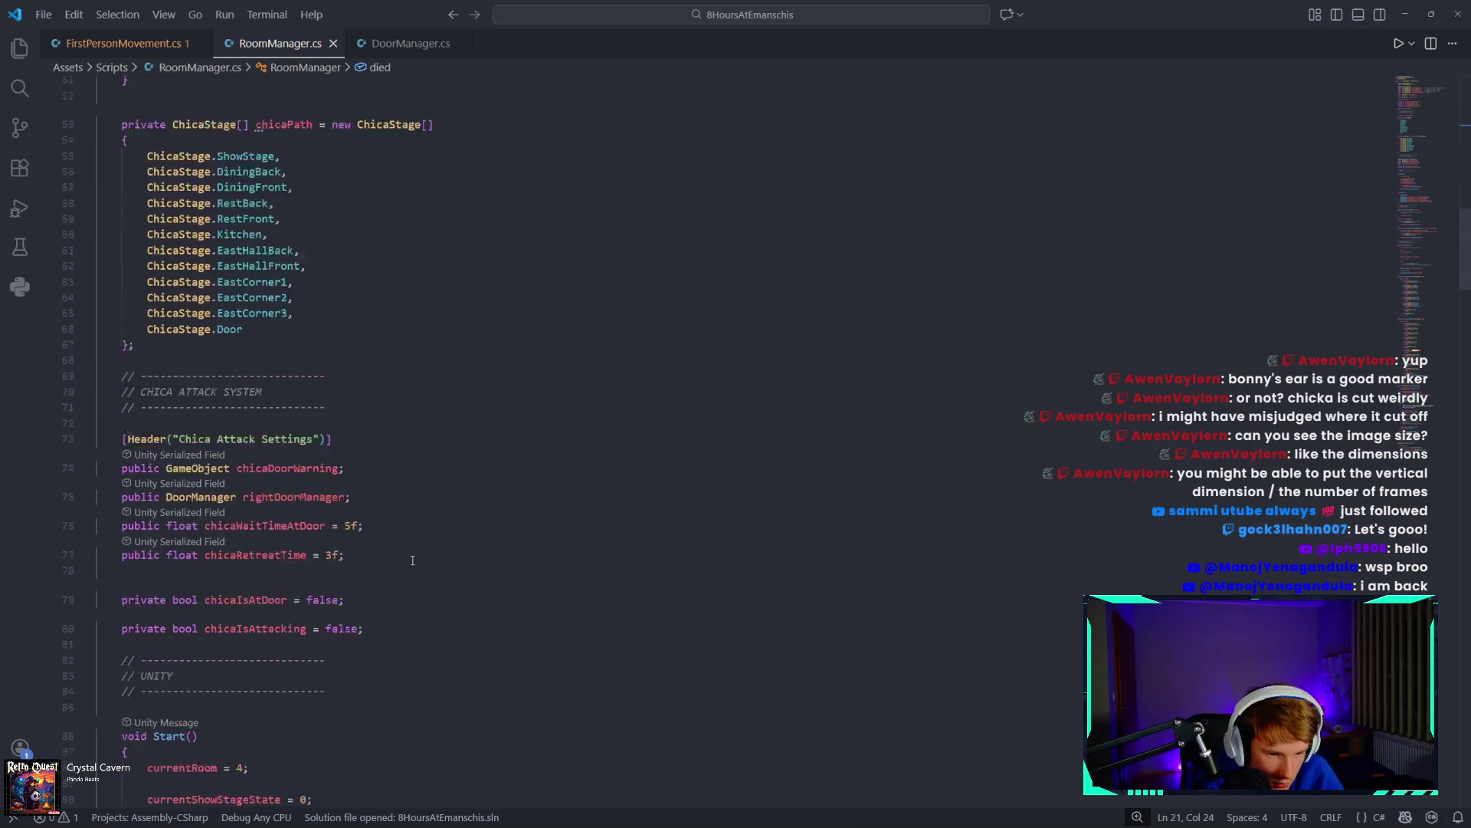
scroll(420, 567, "down", 20)
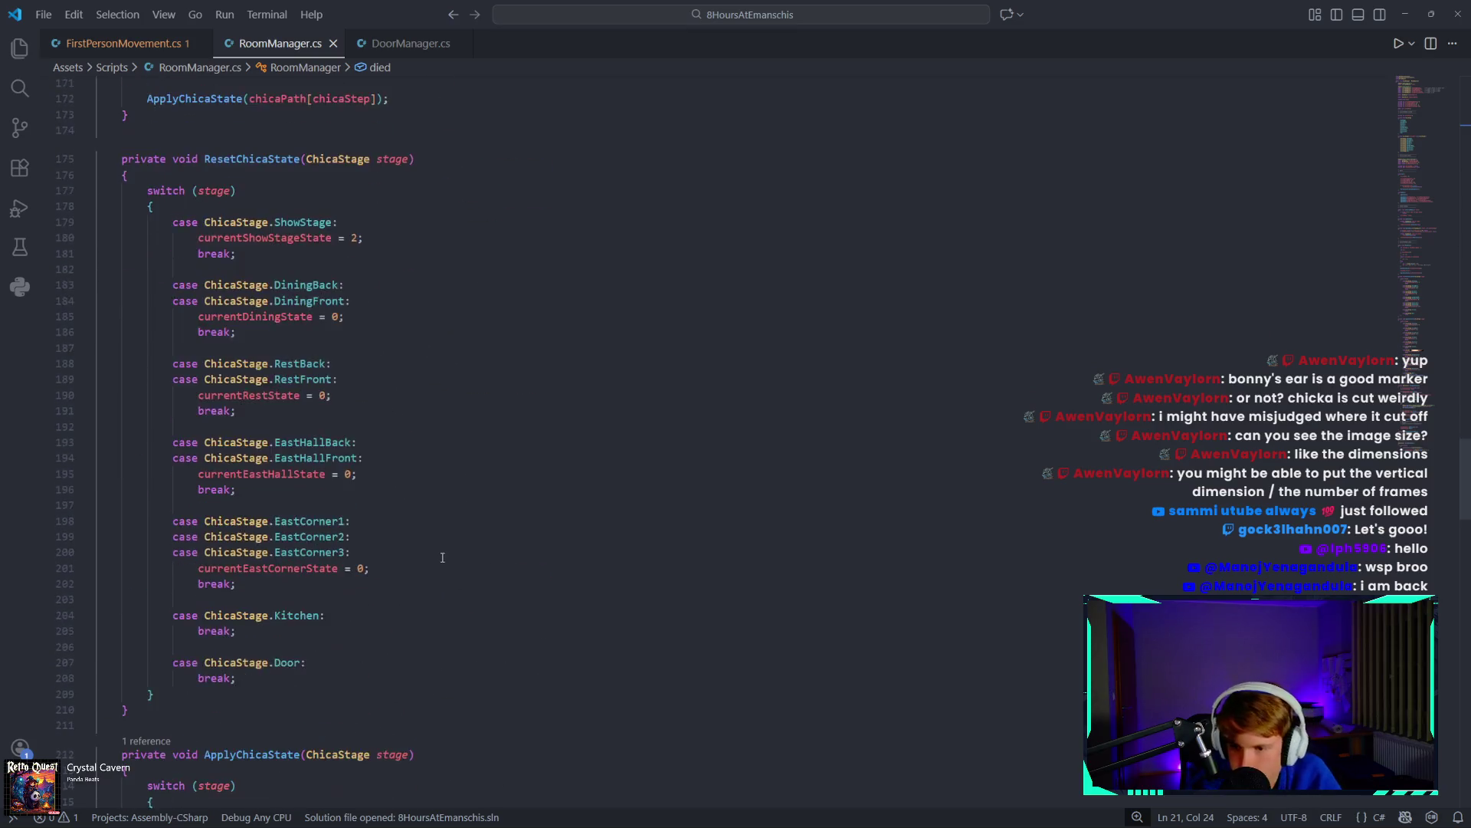
scroll(431, 580, "down", 20)
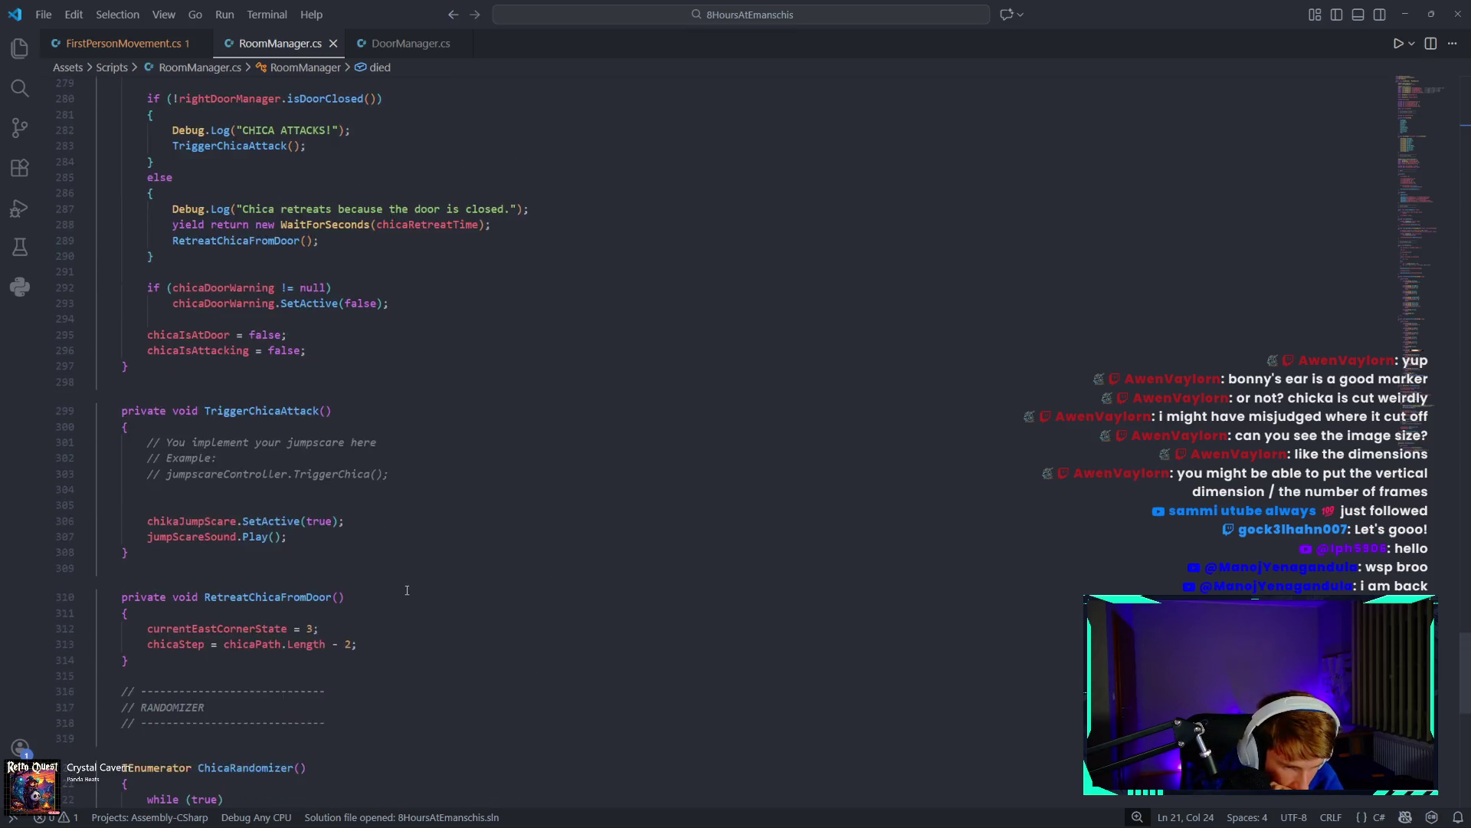
scroll(399, 598, "up", 6)
left_click(320, 507)
left_click(269, 463)
left_click(268, 492)
left_click(230, 479)
type("died = true")
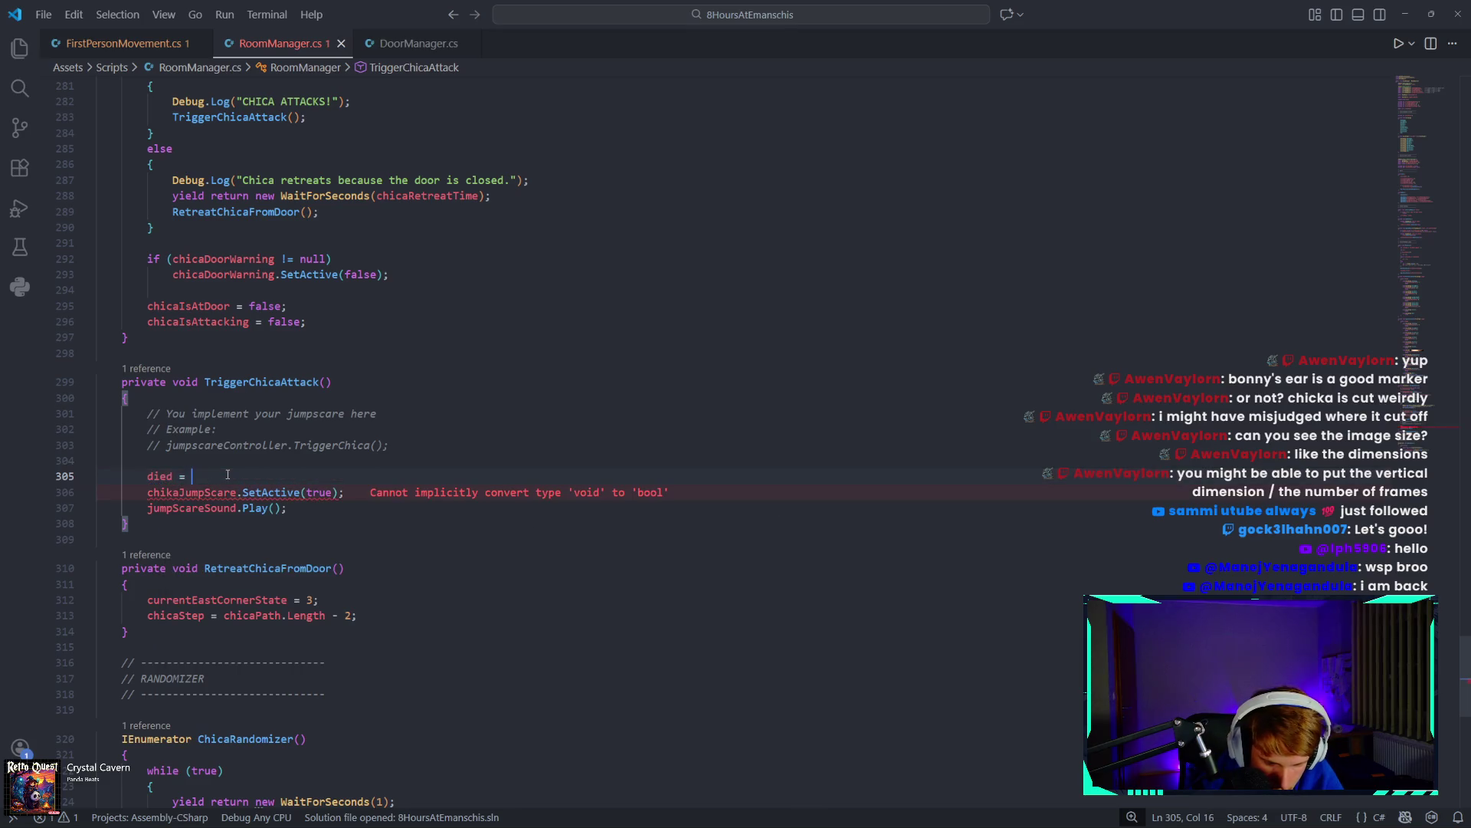
type(";")
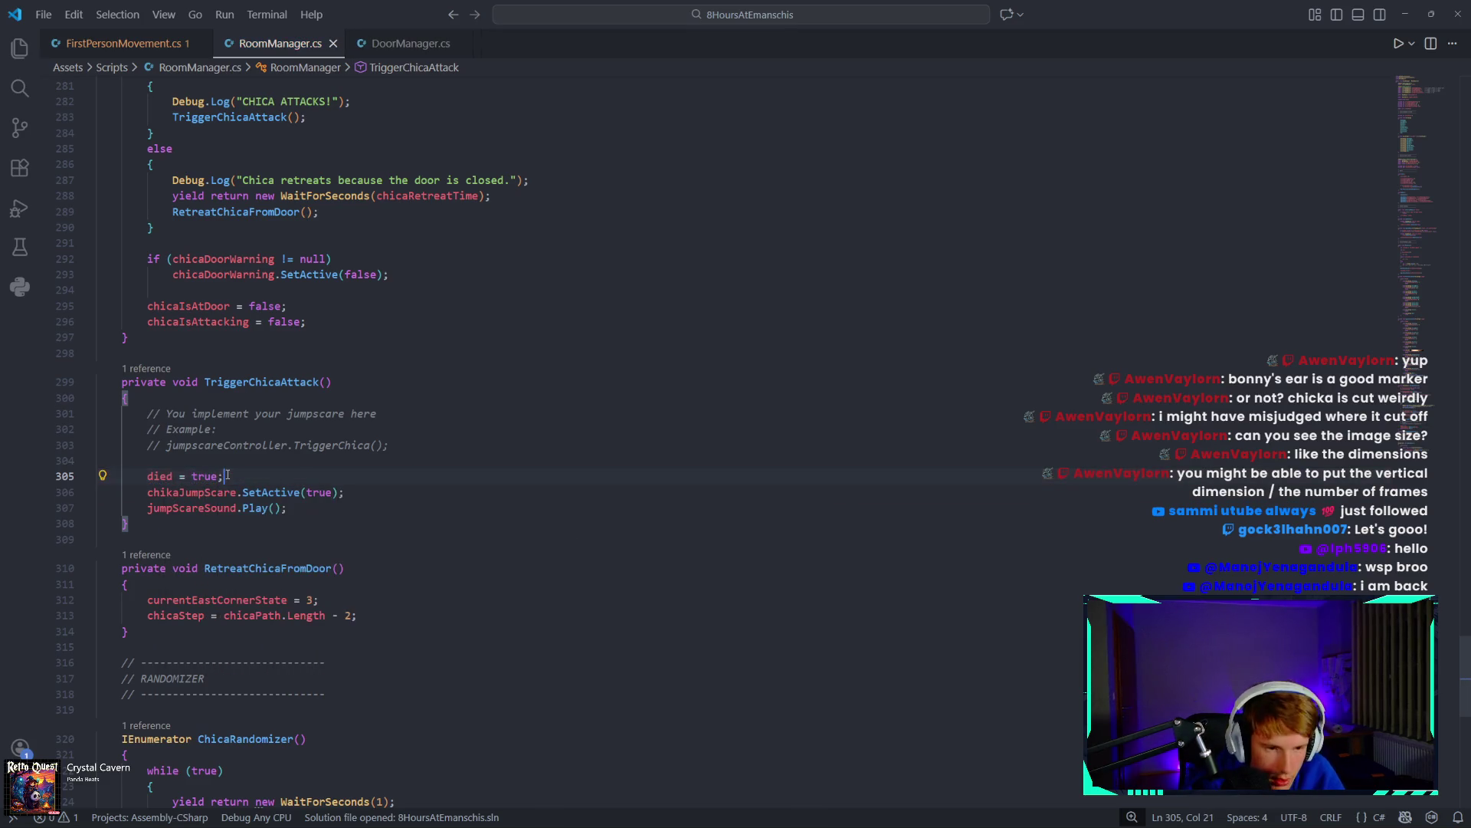
left_click(138, 44)
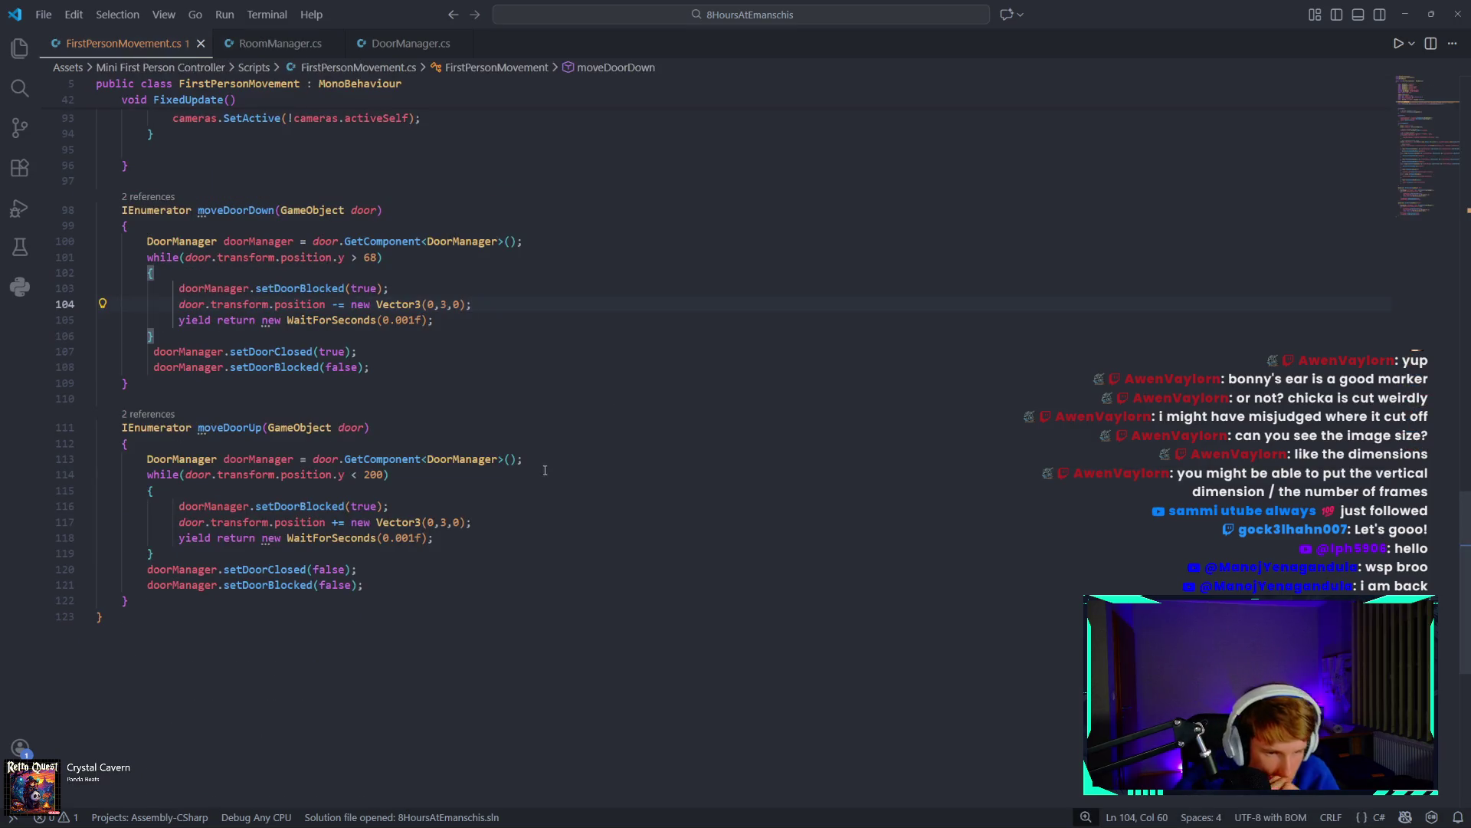
scroll(522, 636, "up", 2)
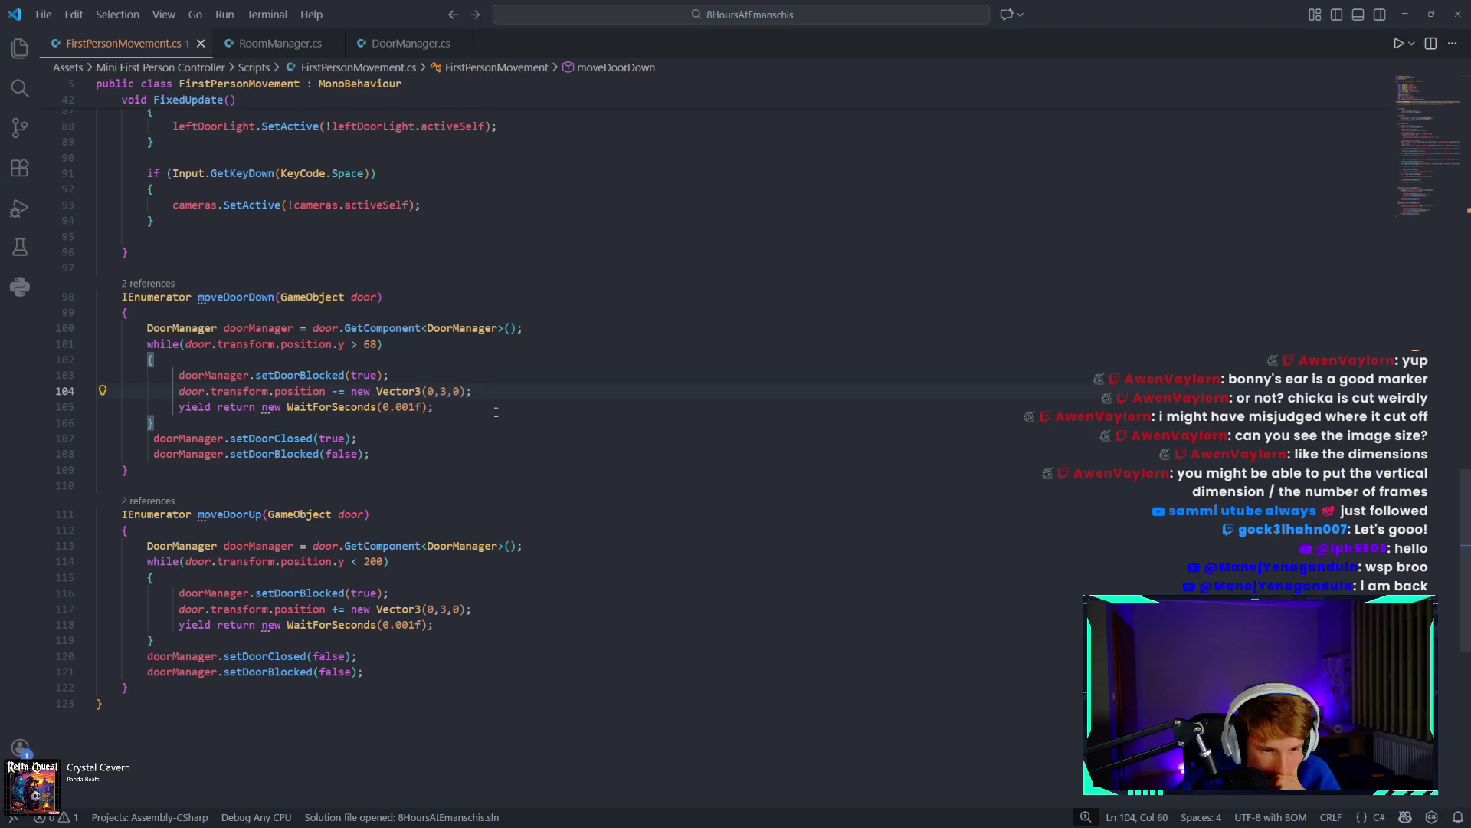
scroll(496, 413, "up", 6)
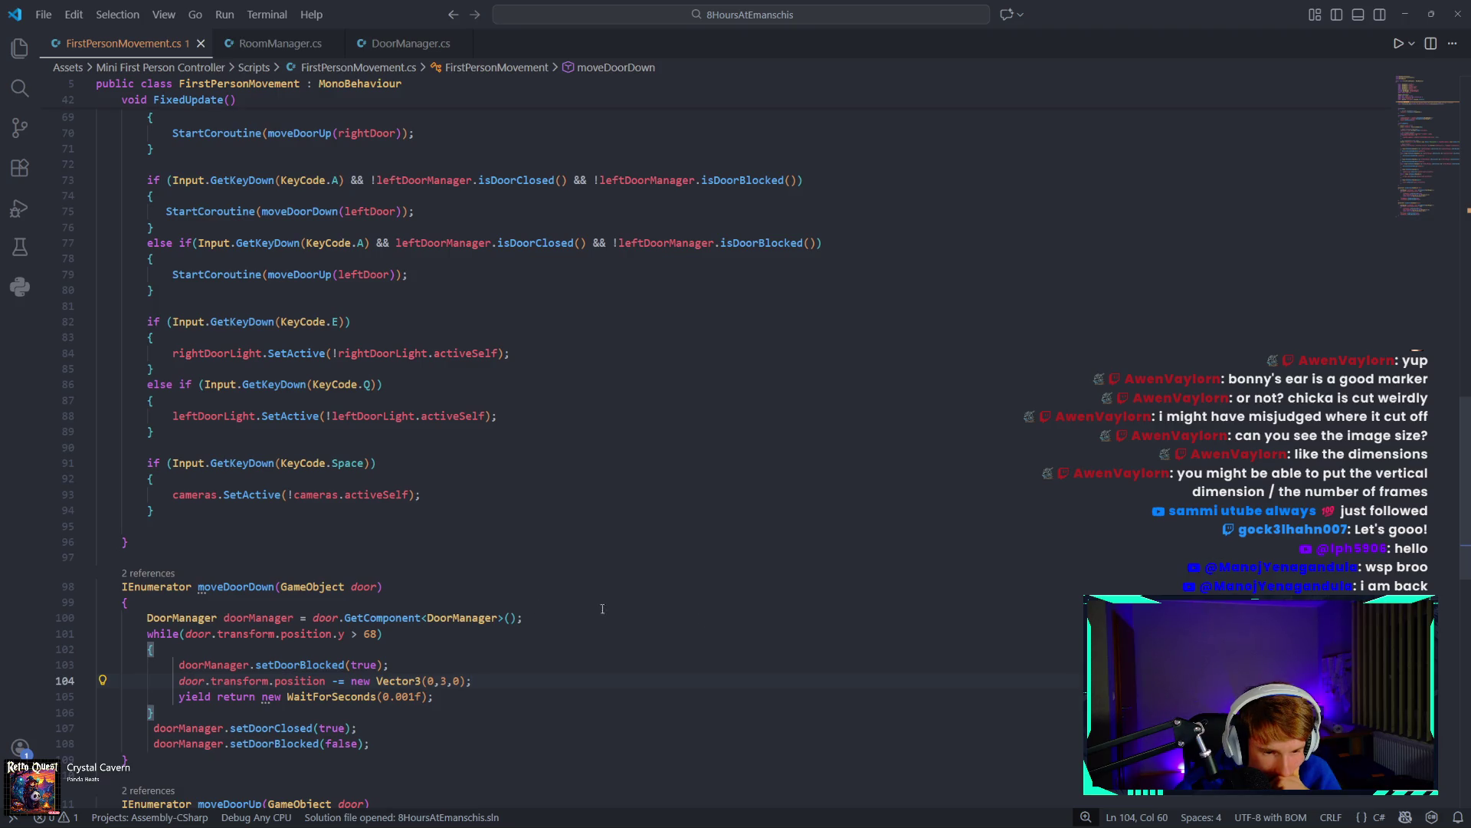
scroll(1403, 86, "up", 20)
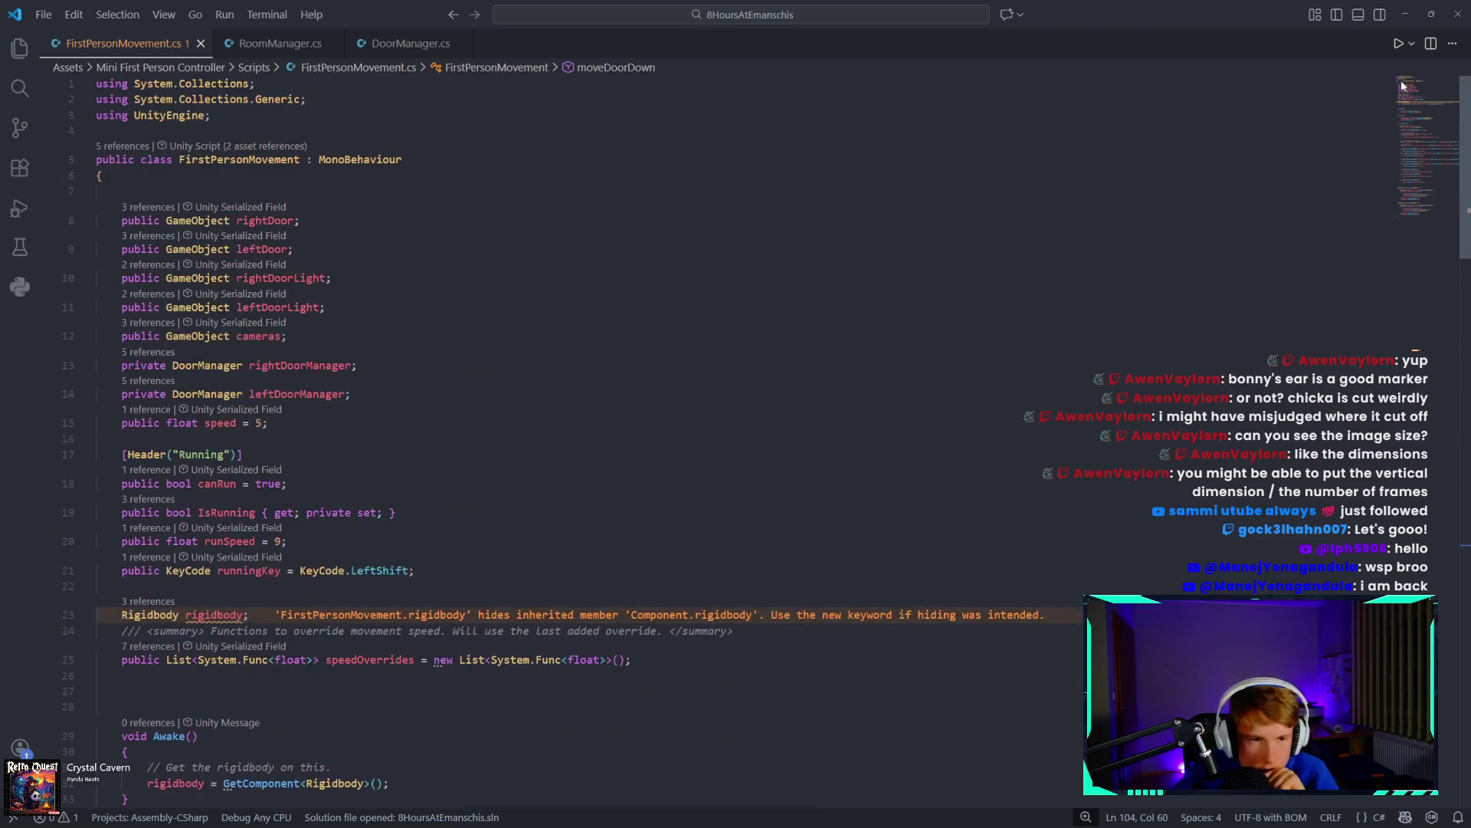
scroll(1410, 247, "down", 3)
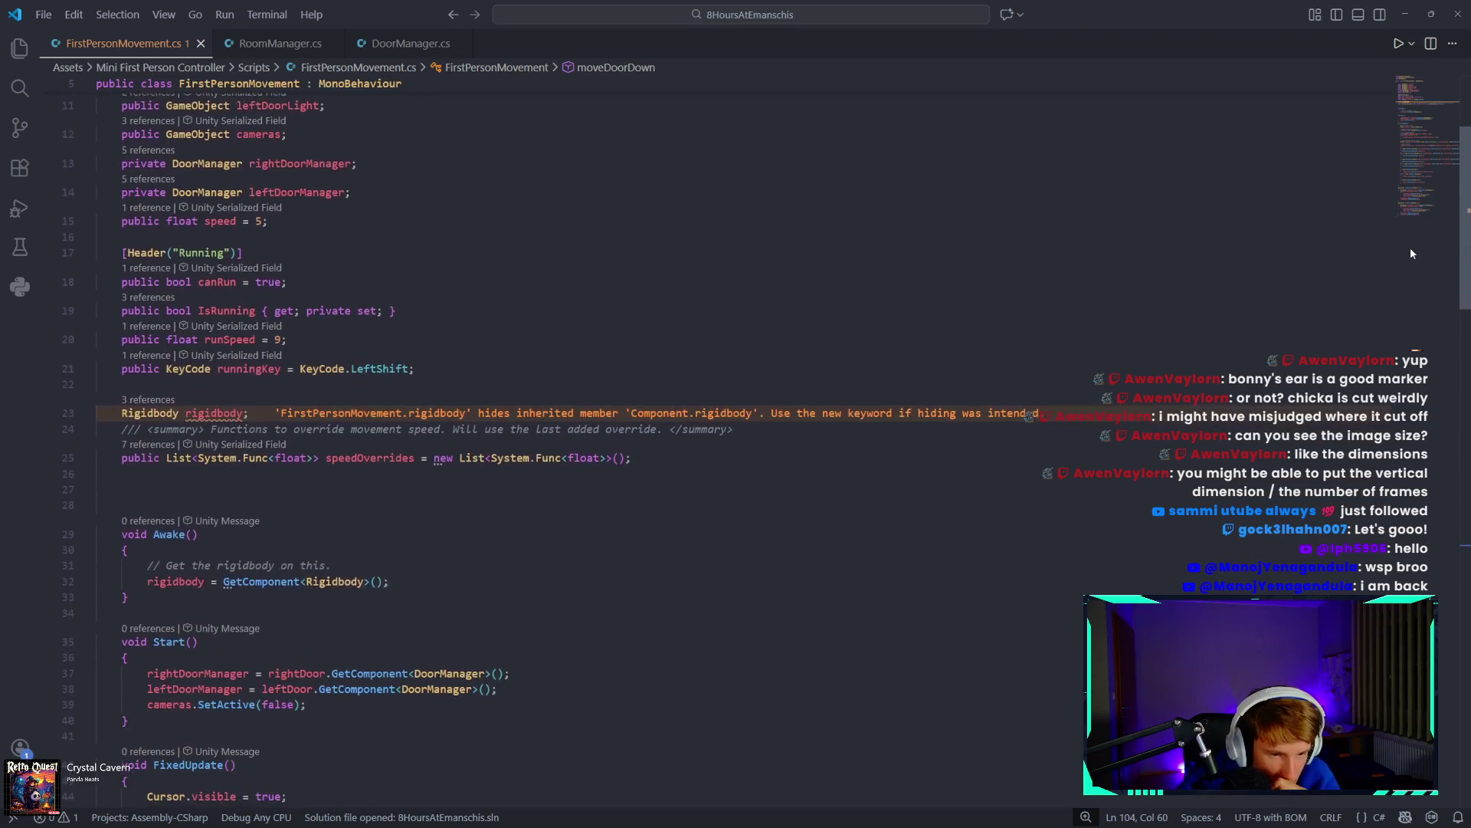
scroll(1413, 253, "down", 6)
mouse_move(1438, 378)
left_mouse_down()
mouse_move(1457, 635)
mouse_move(1465, 521)
left_mouse_up()
scroll(1465, 521, "down", 2)
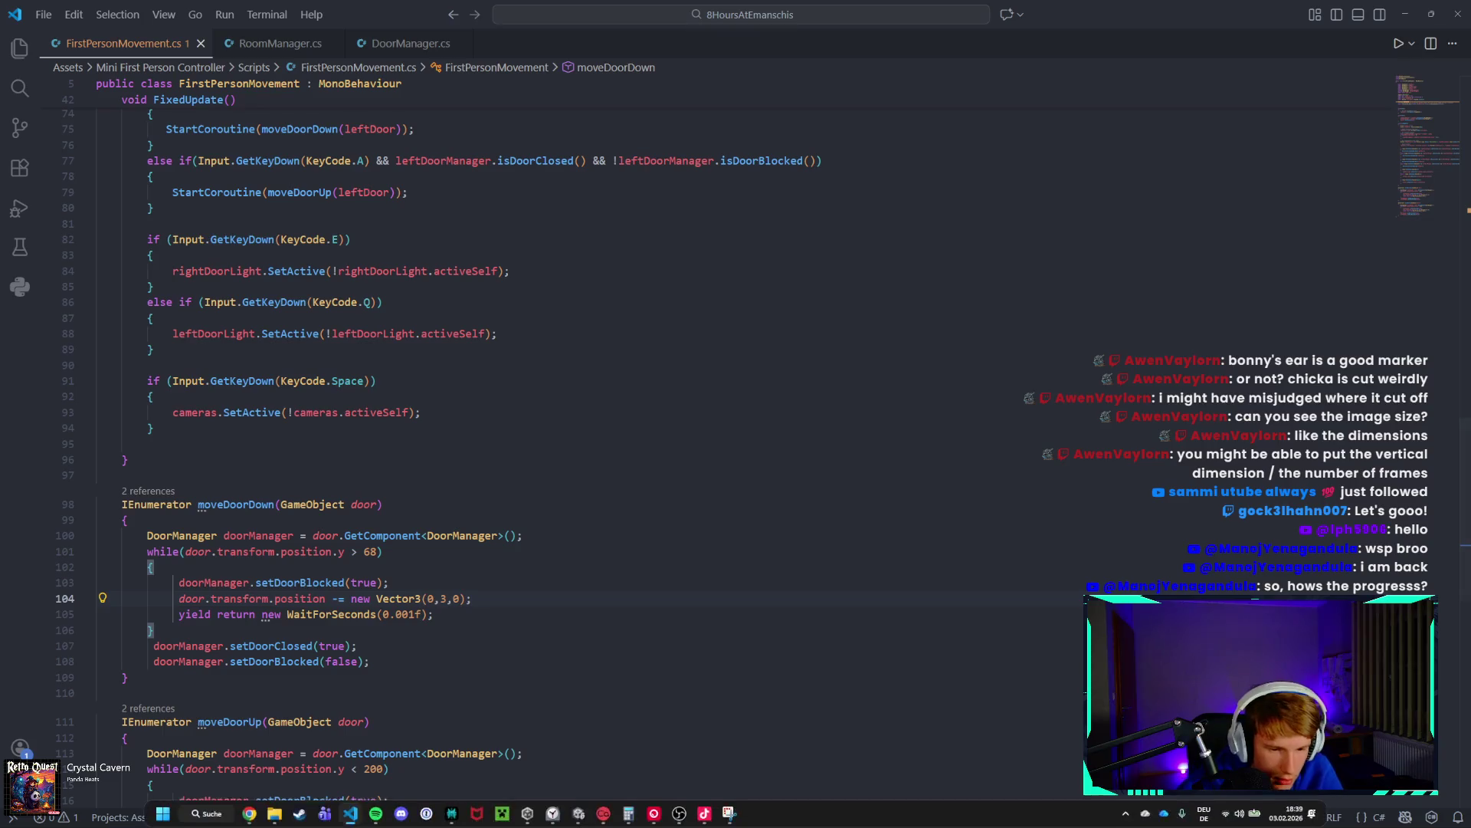
mouse_move(350, 812)
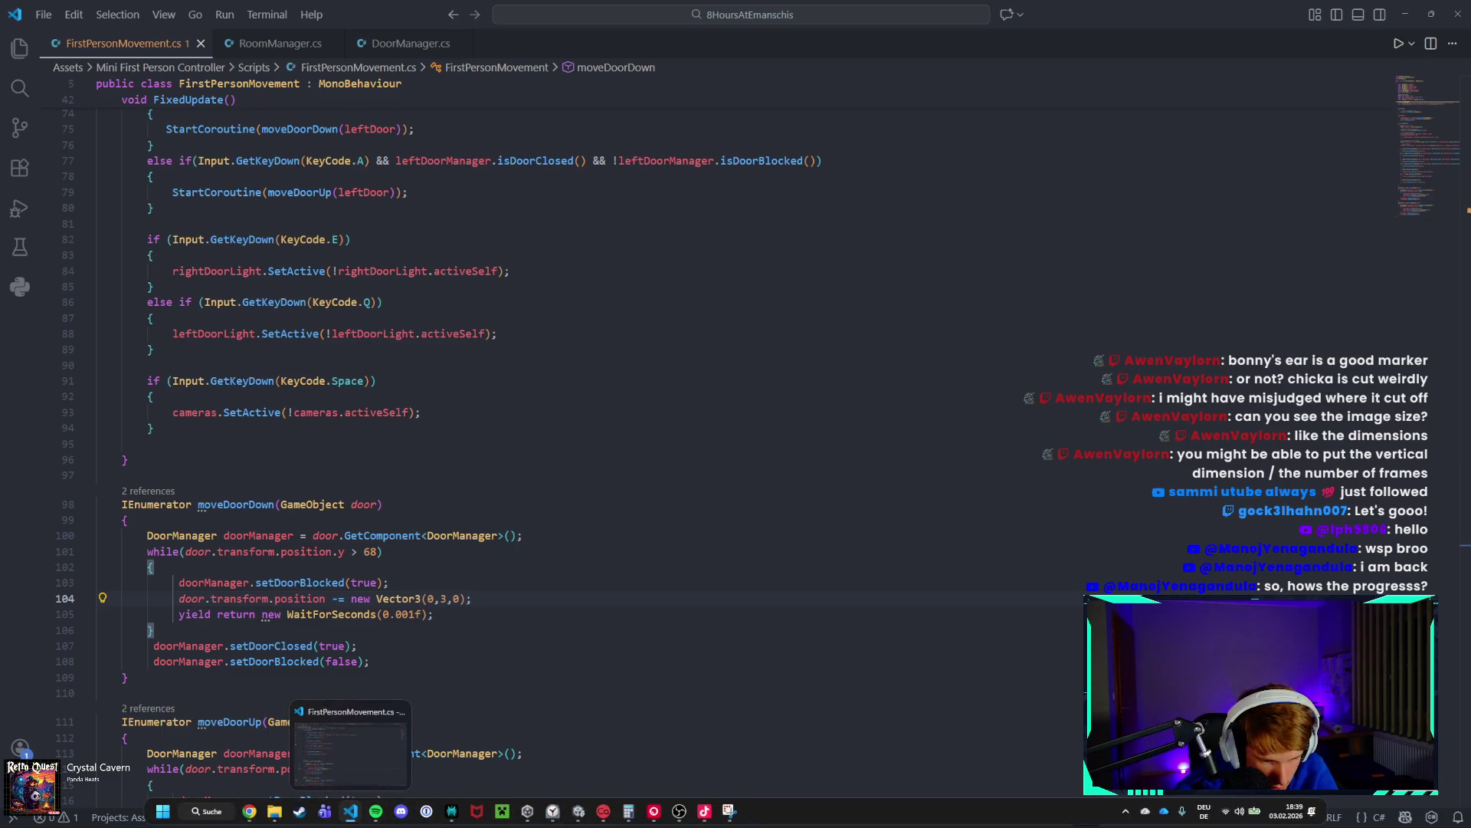
left_click(549, 732)
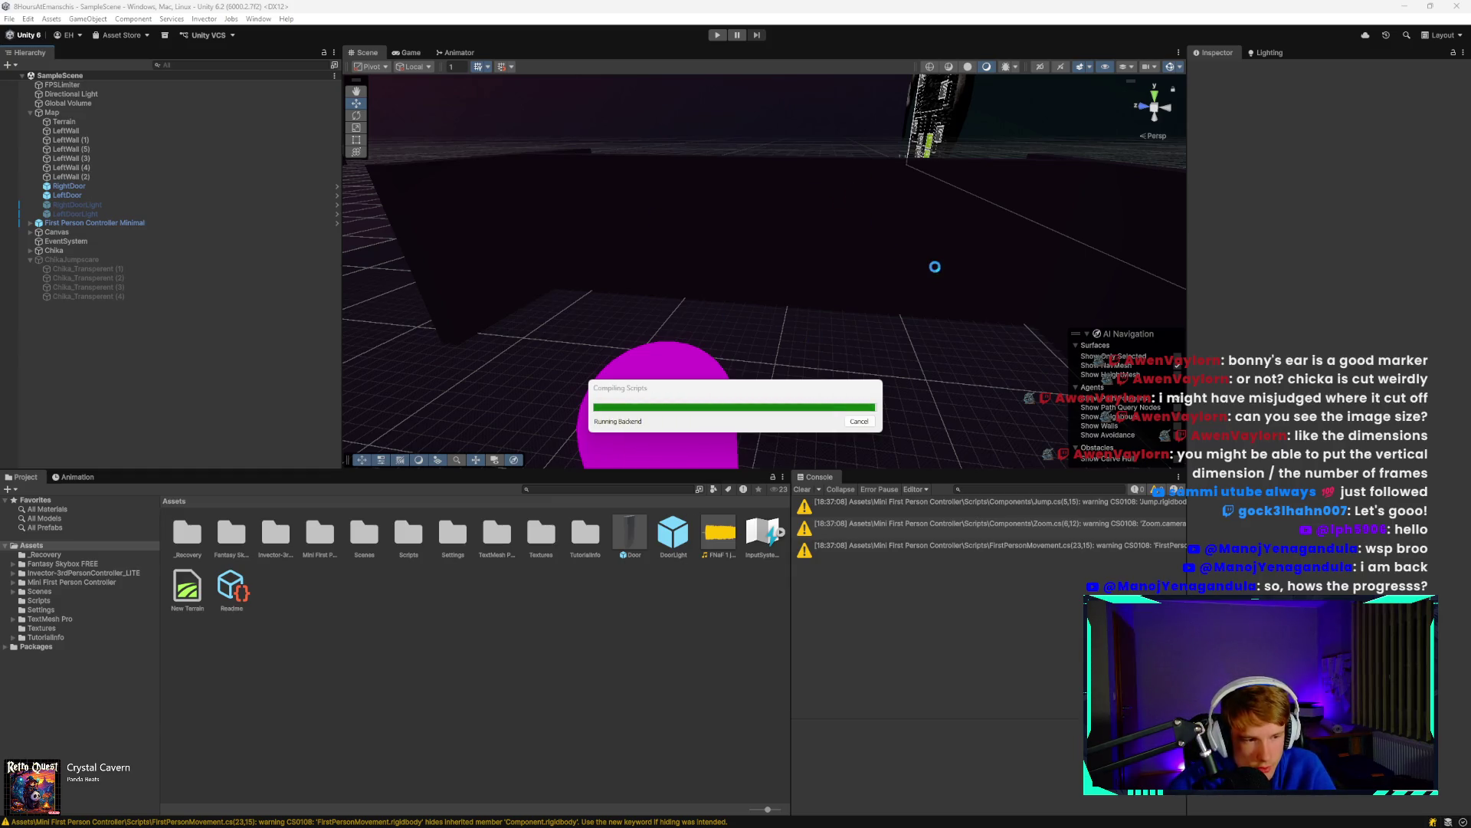
Return to Unity after the scripts recompile and enter Play mode.
mouse_move(567, 820)
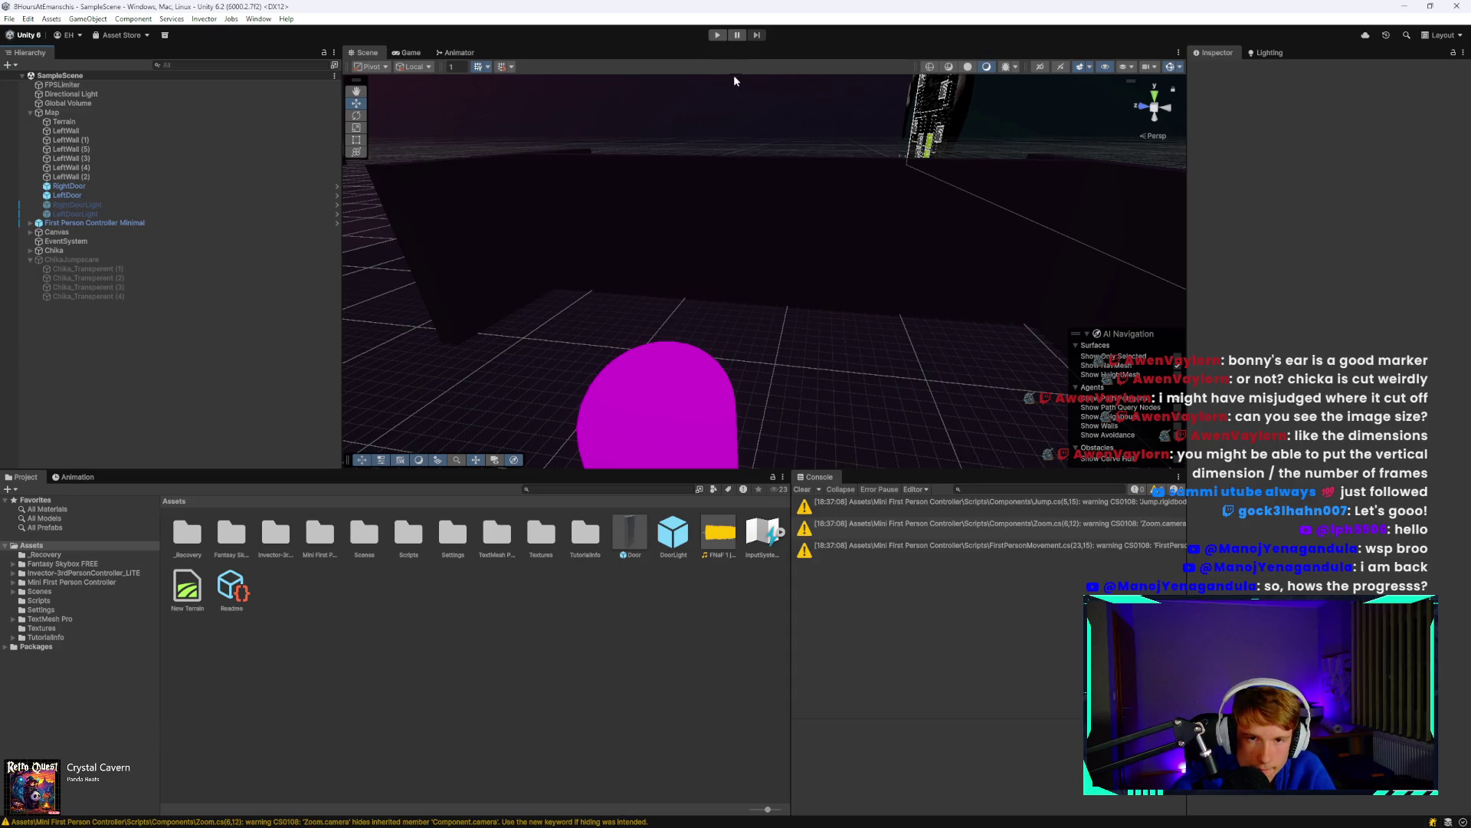
left_click(718, 35)
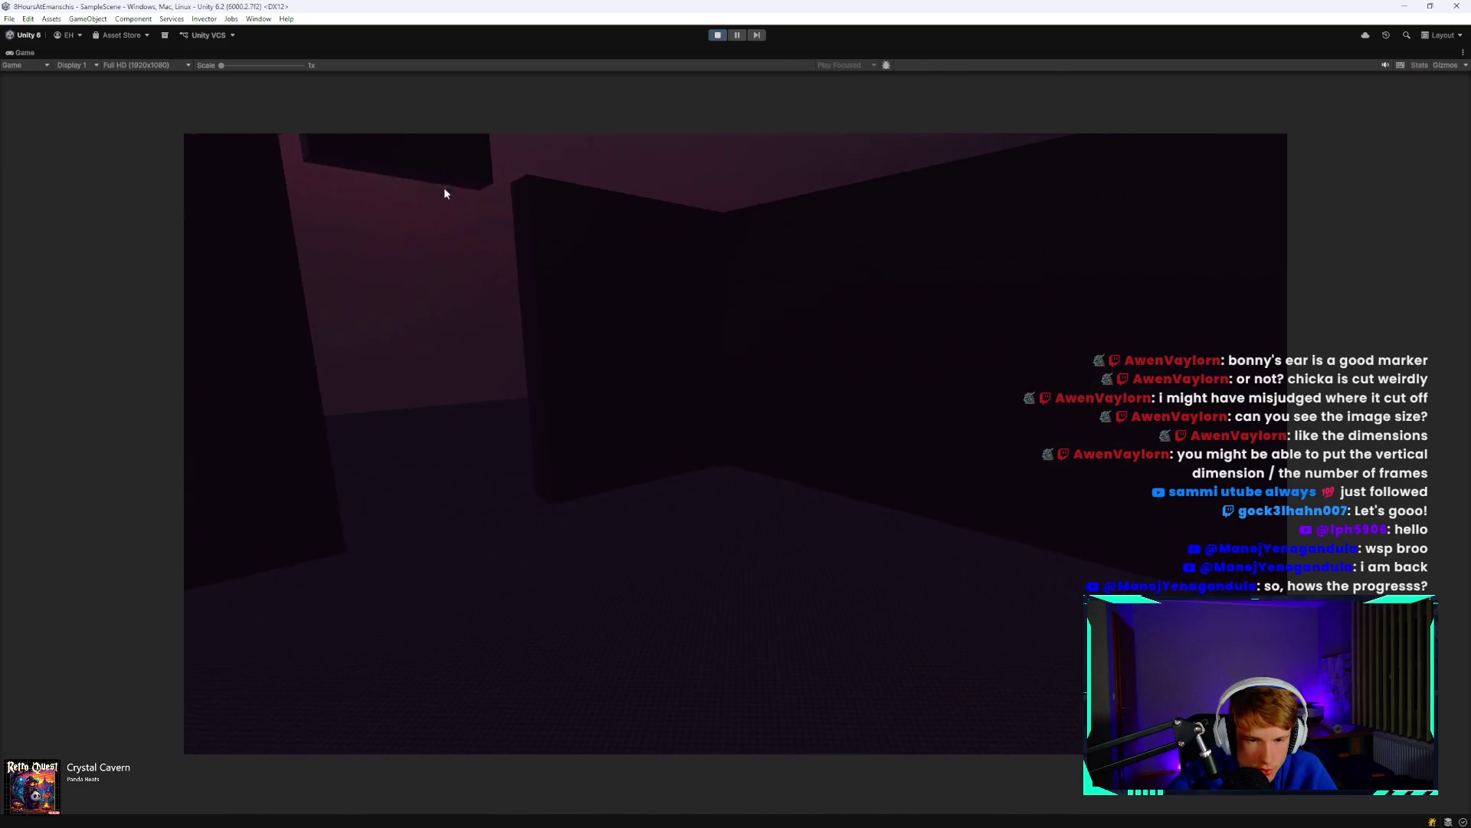
Cycle the monitor through Bonnie's, the dining-area and Chica's feeds until the jumpscare, then stop play.
key("space")
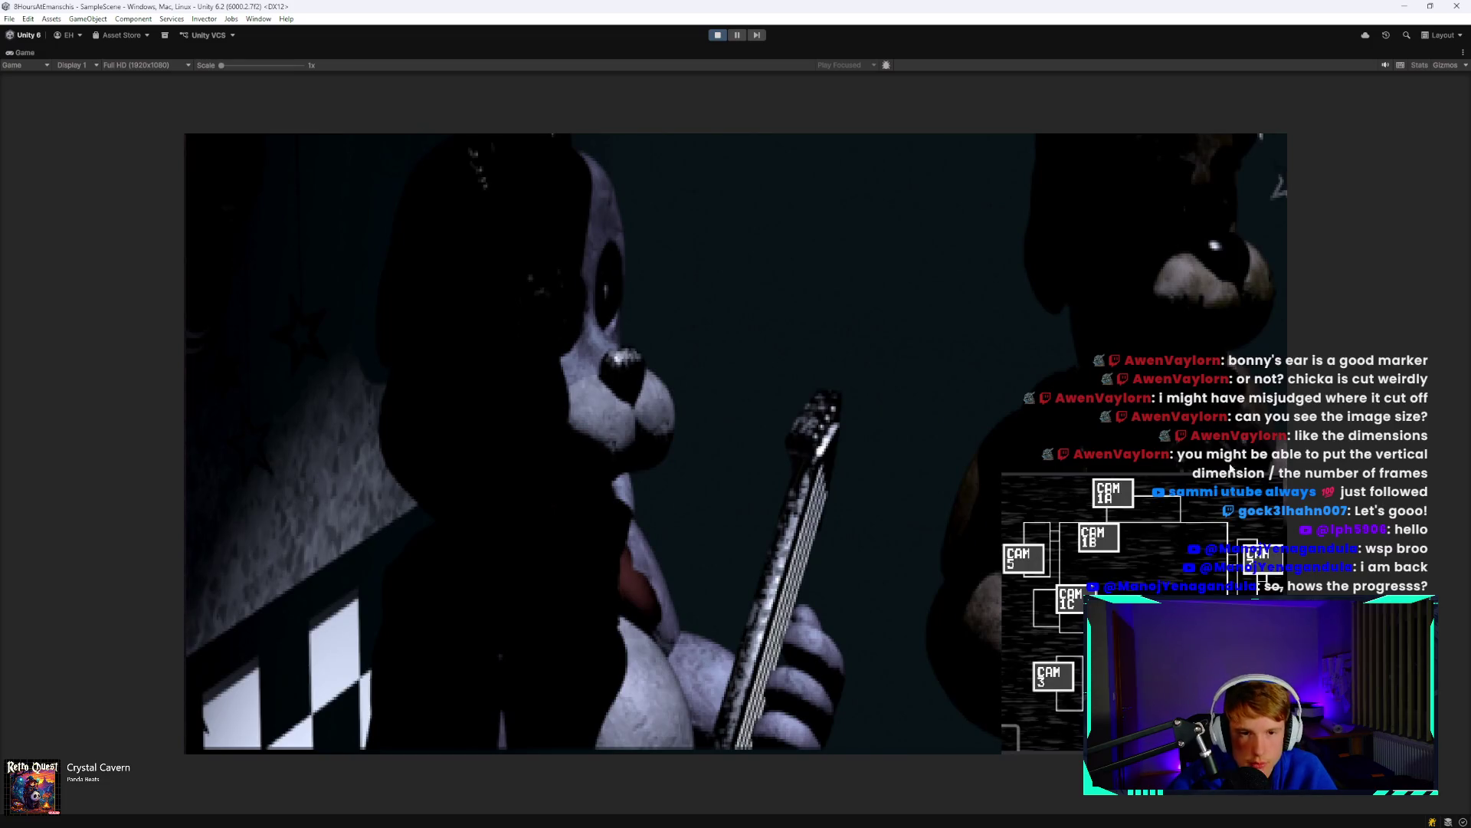
left_click(1105, 499)
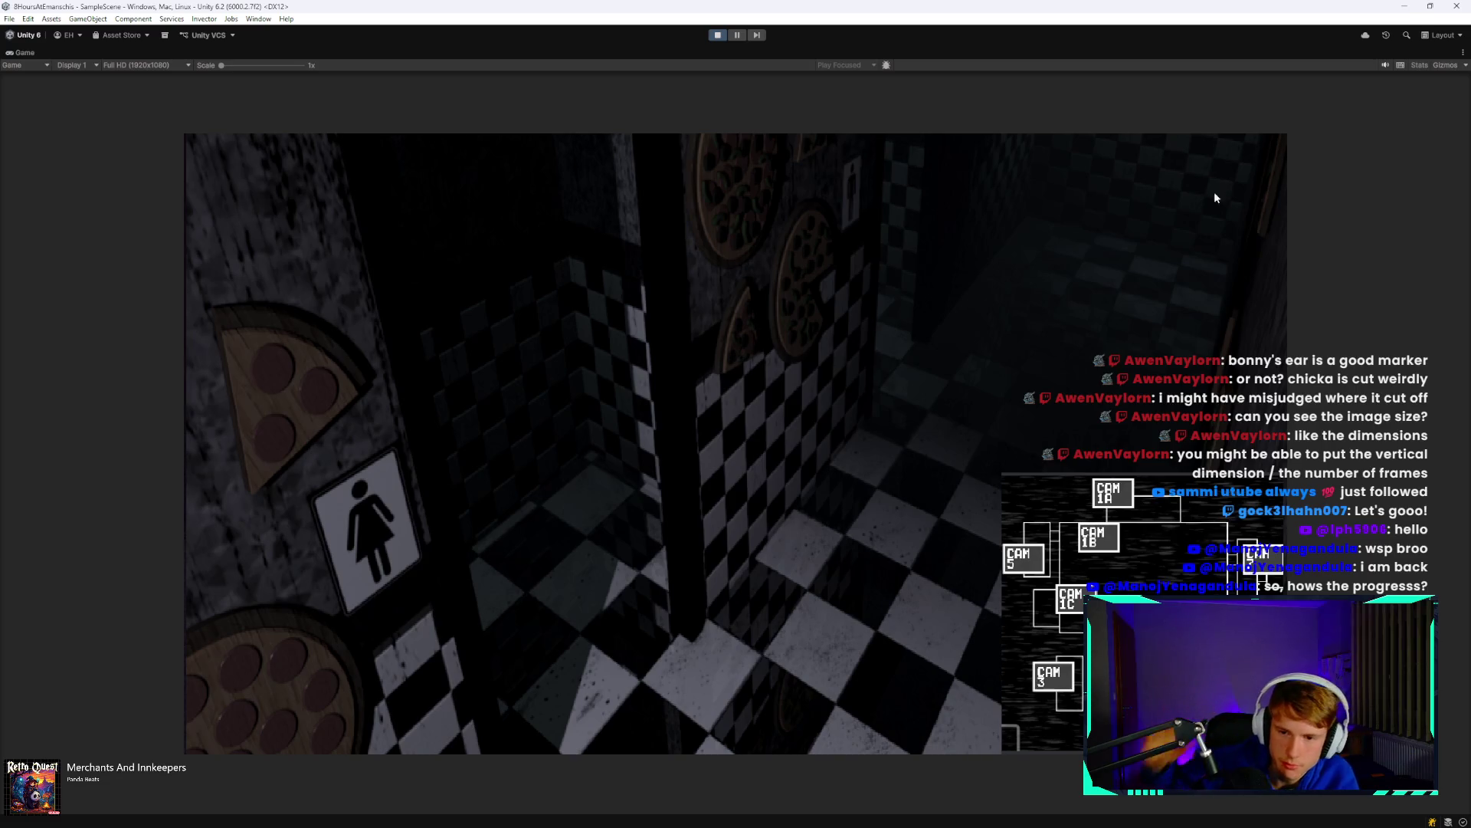
left_click(1105, 549)
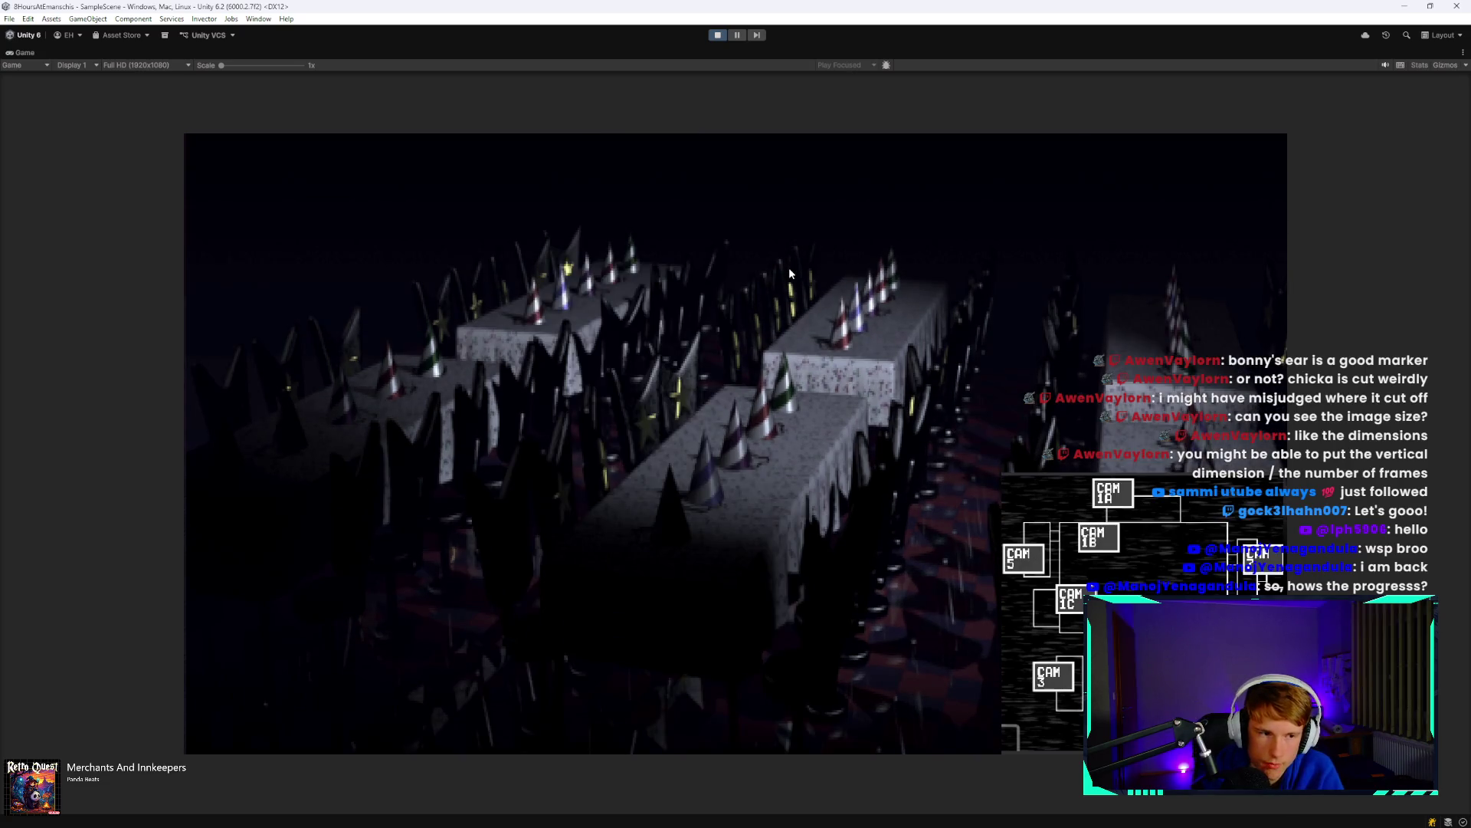
left_click(1256, 555)
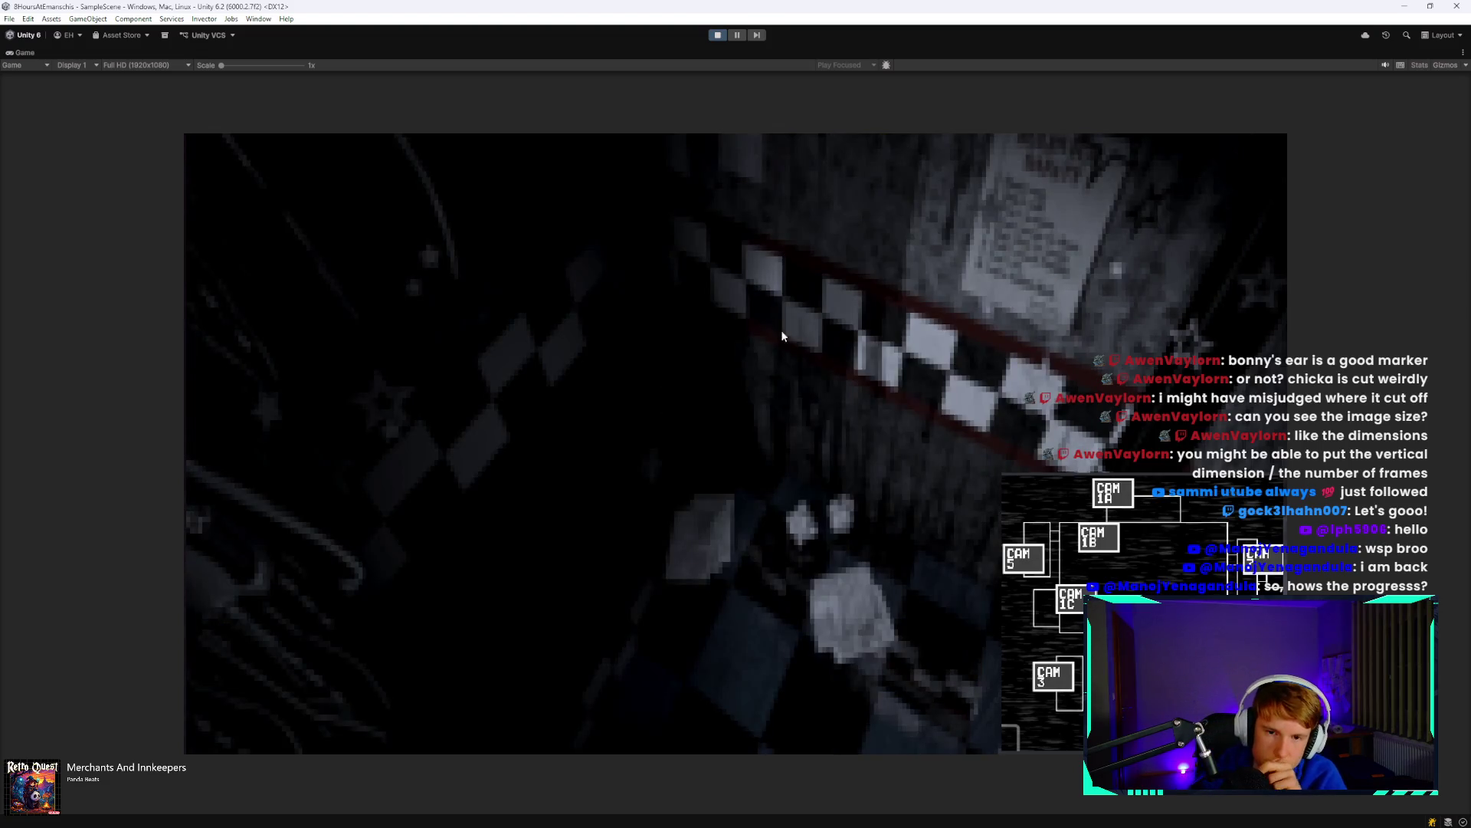
key("space")
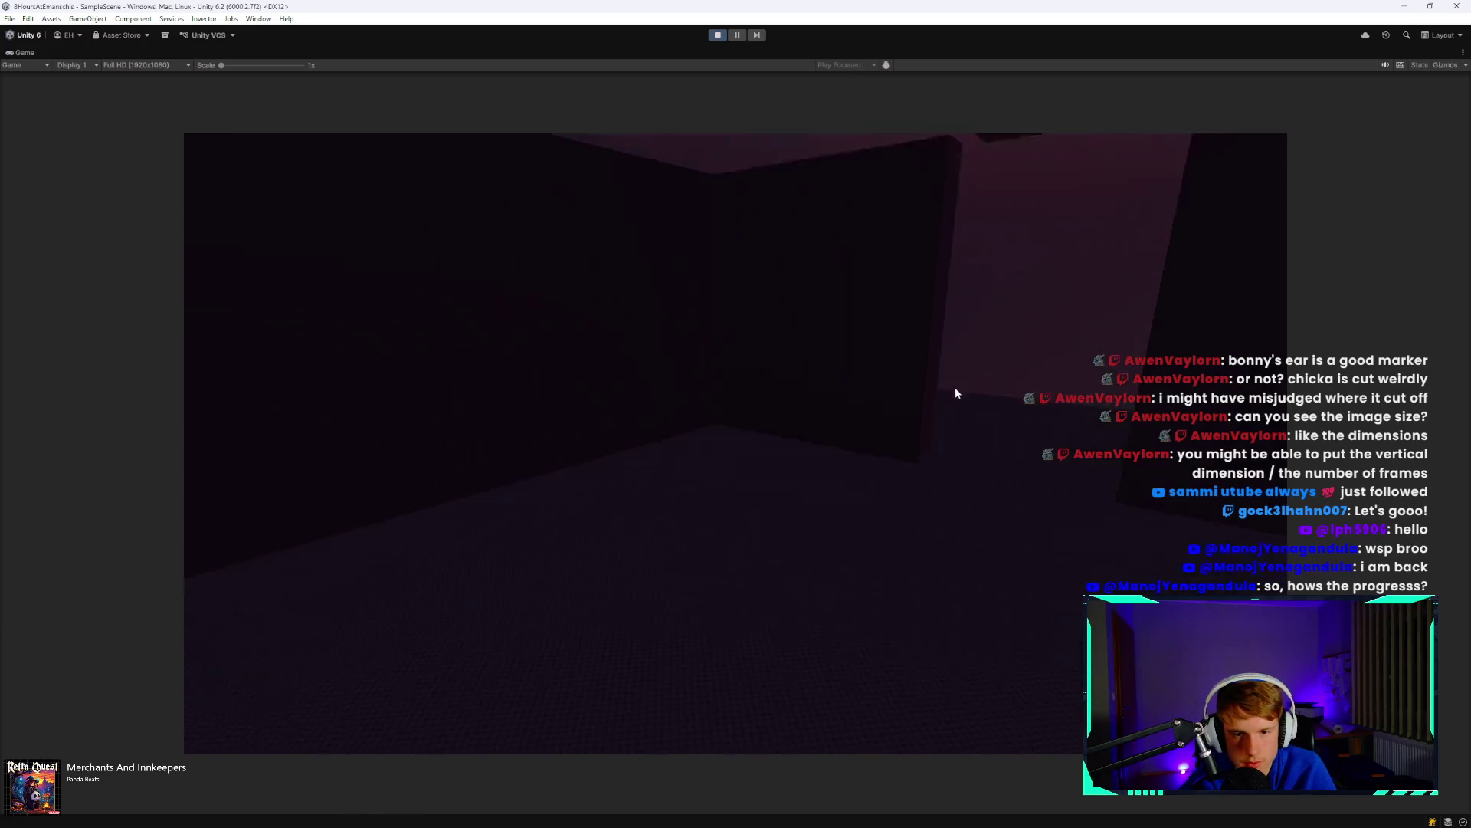
key("space")
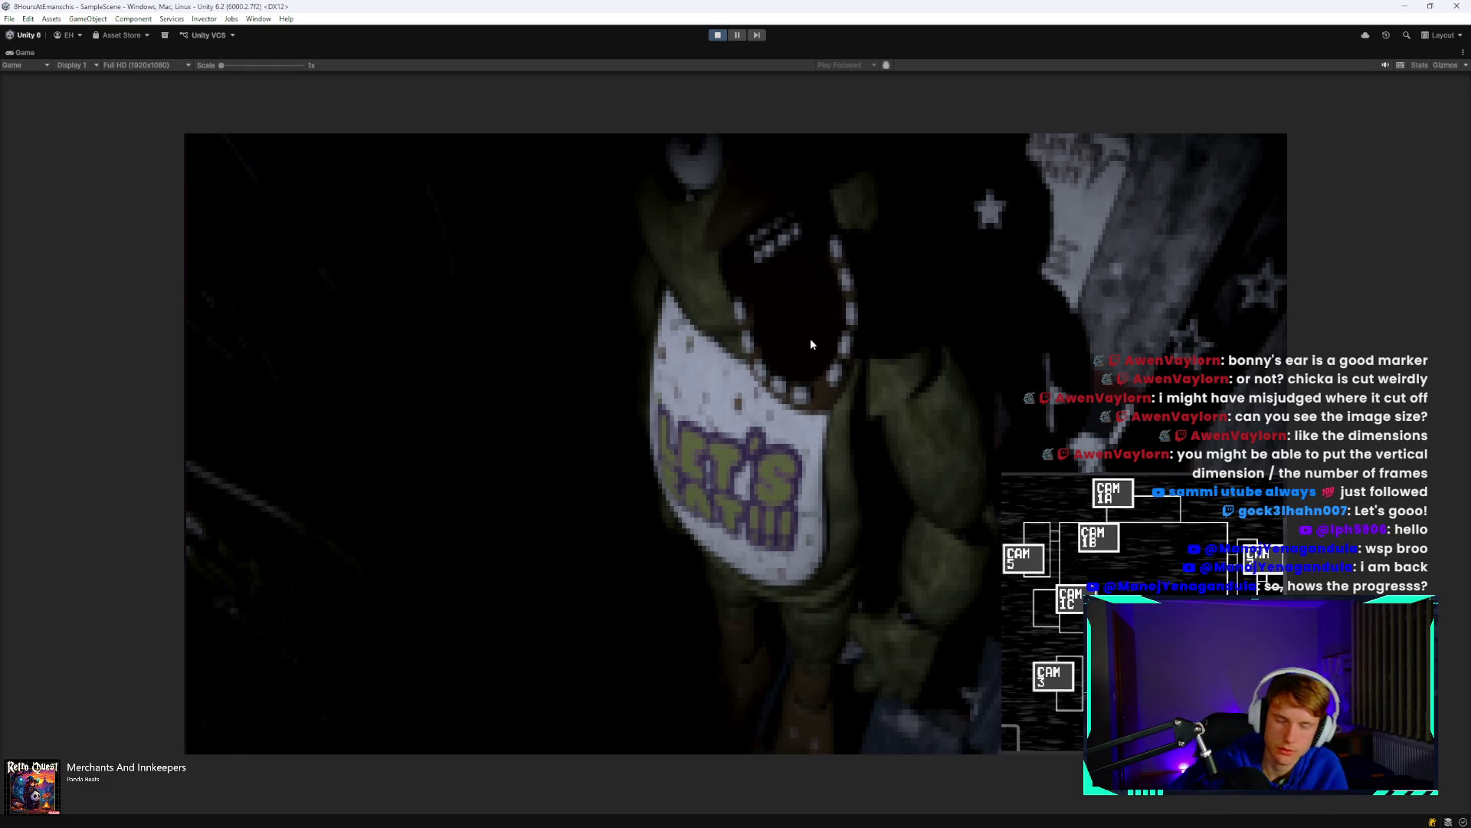
key("space")
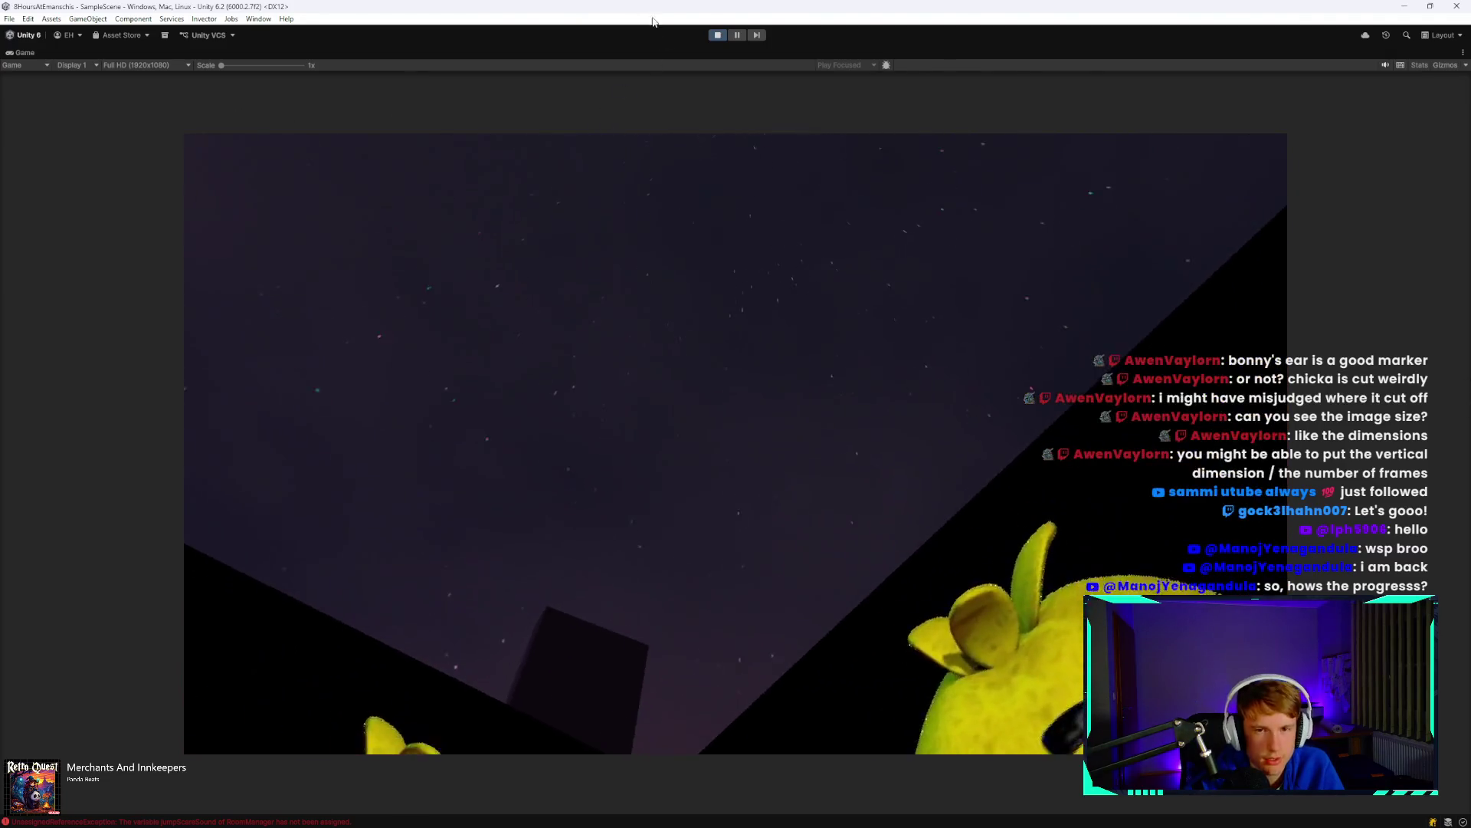
key("ctrl+p")
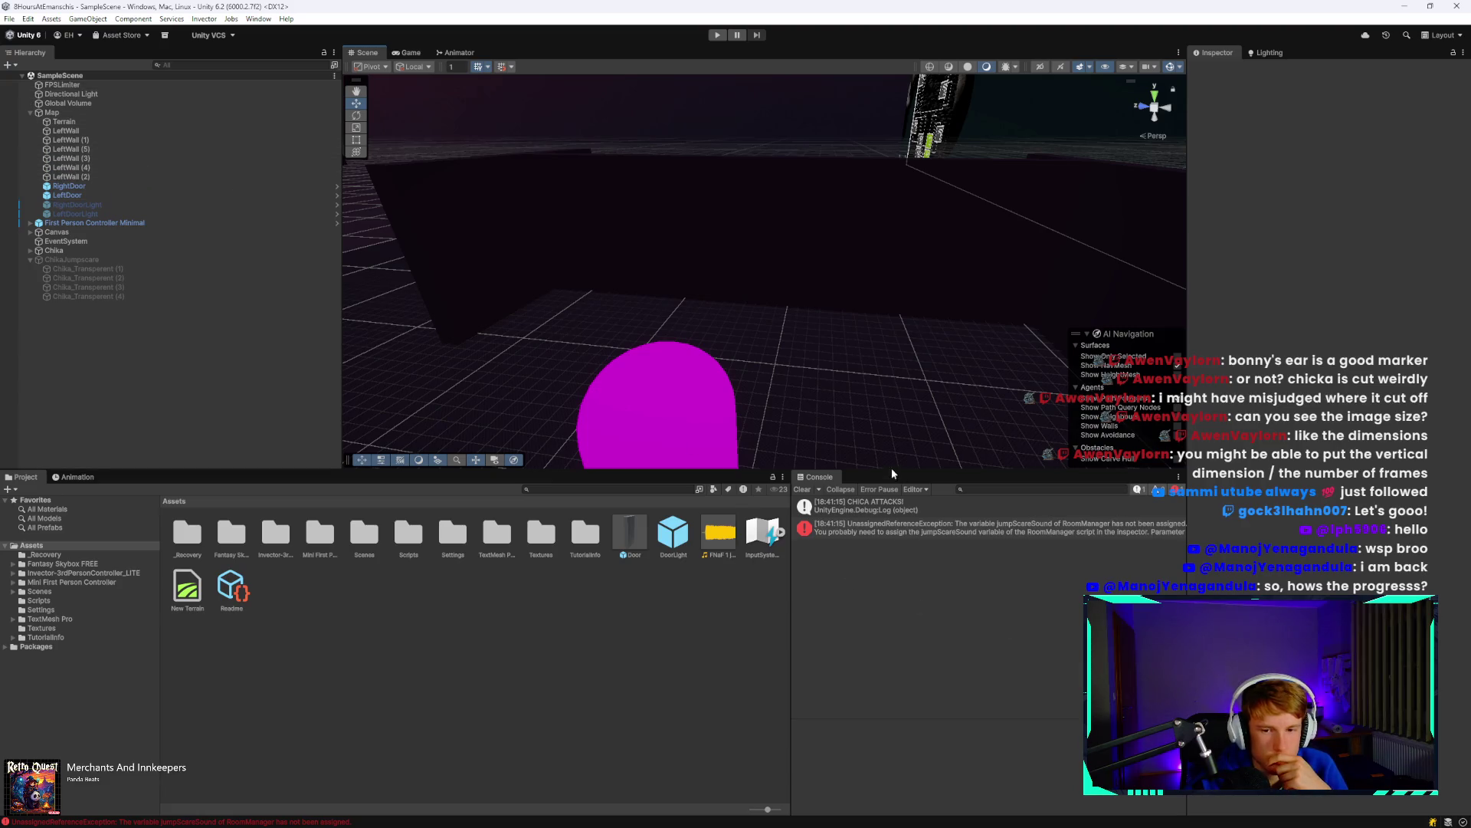
Assign First Person Controller Minimal's Audio Source to RoomManager's Jump Scare Sound and save the scene.
left_click(115, 223)
left_click(136, 226)
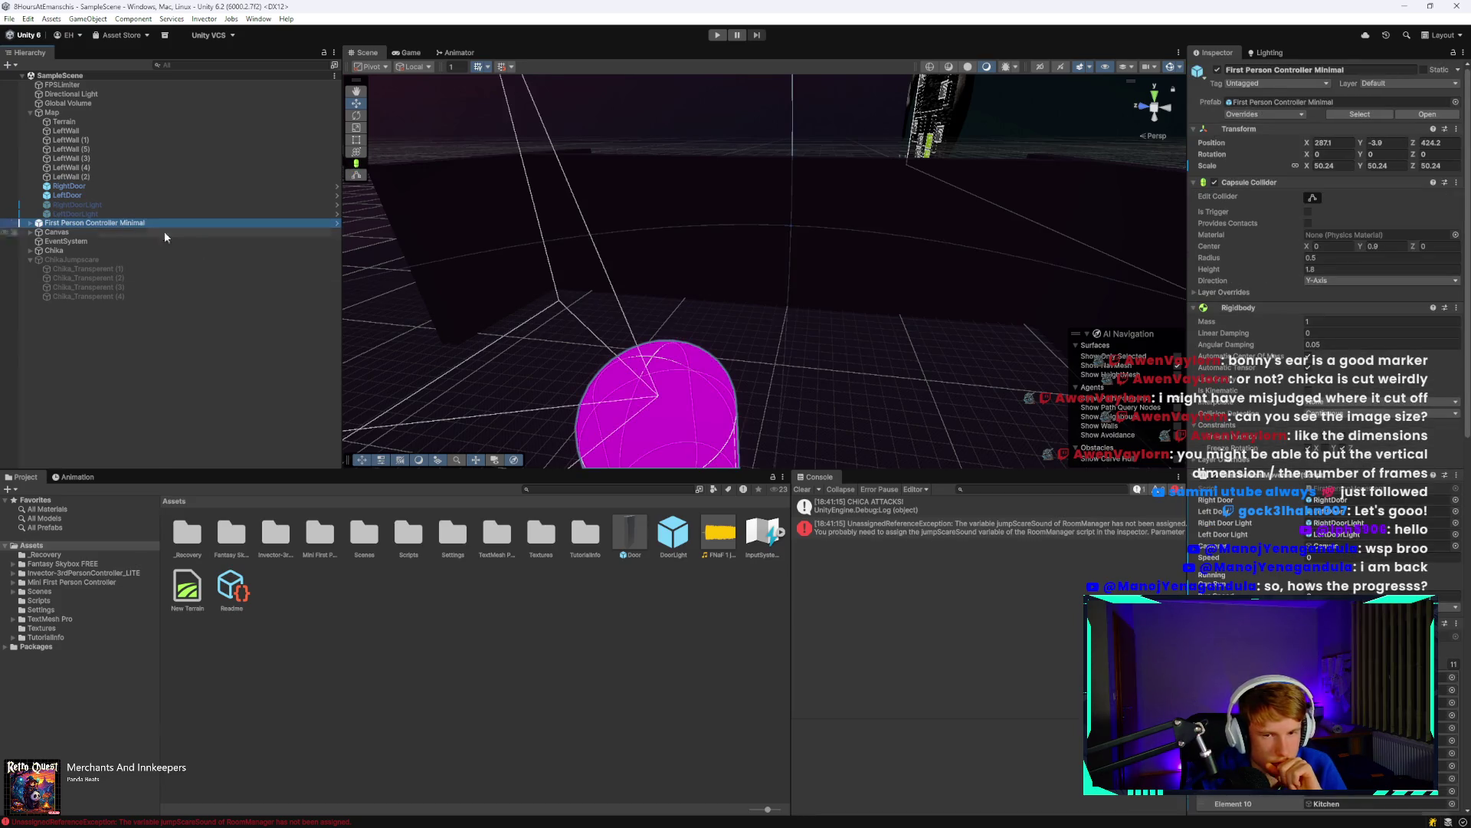
scroll(1326, 229, "down", 10)
left_click_drag(1258, 570, 1340, 489)
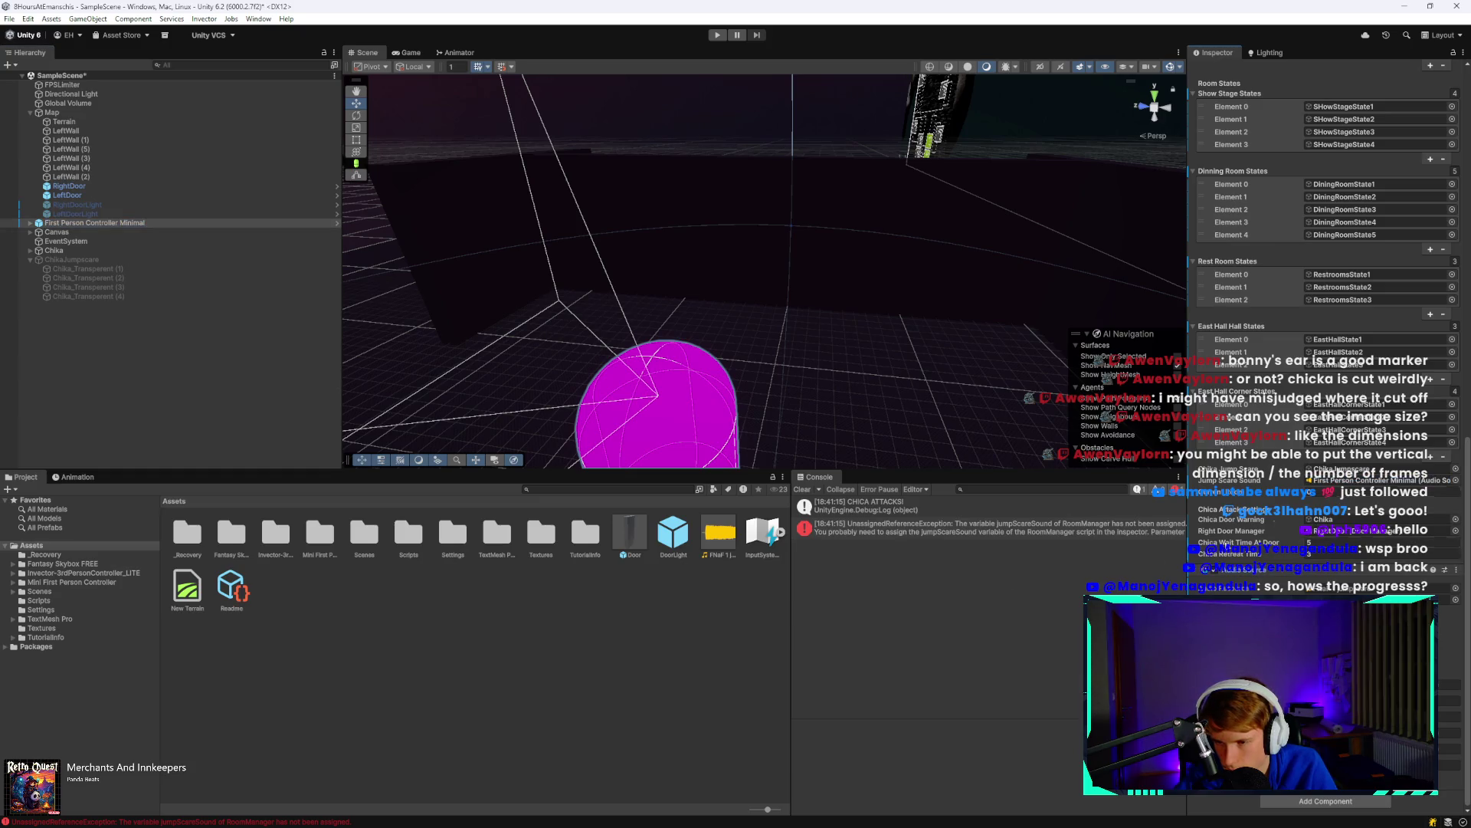
key("ctrl+s")
mouse_move(242, 823)
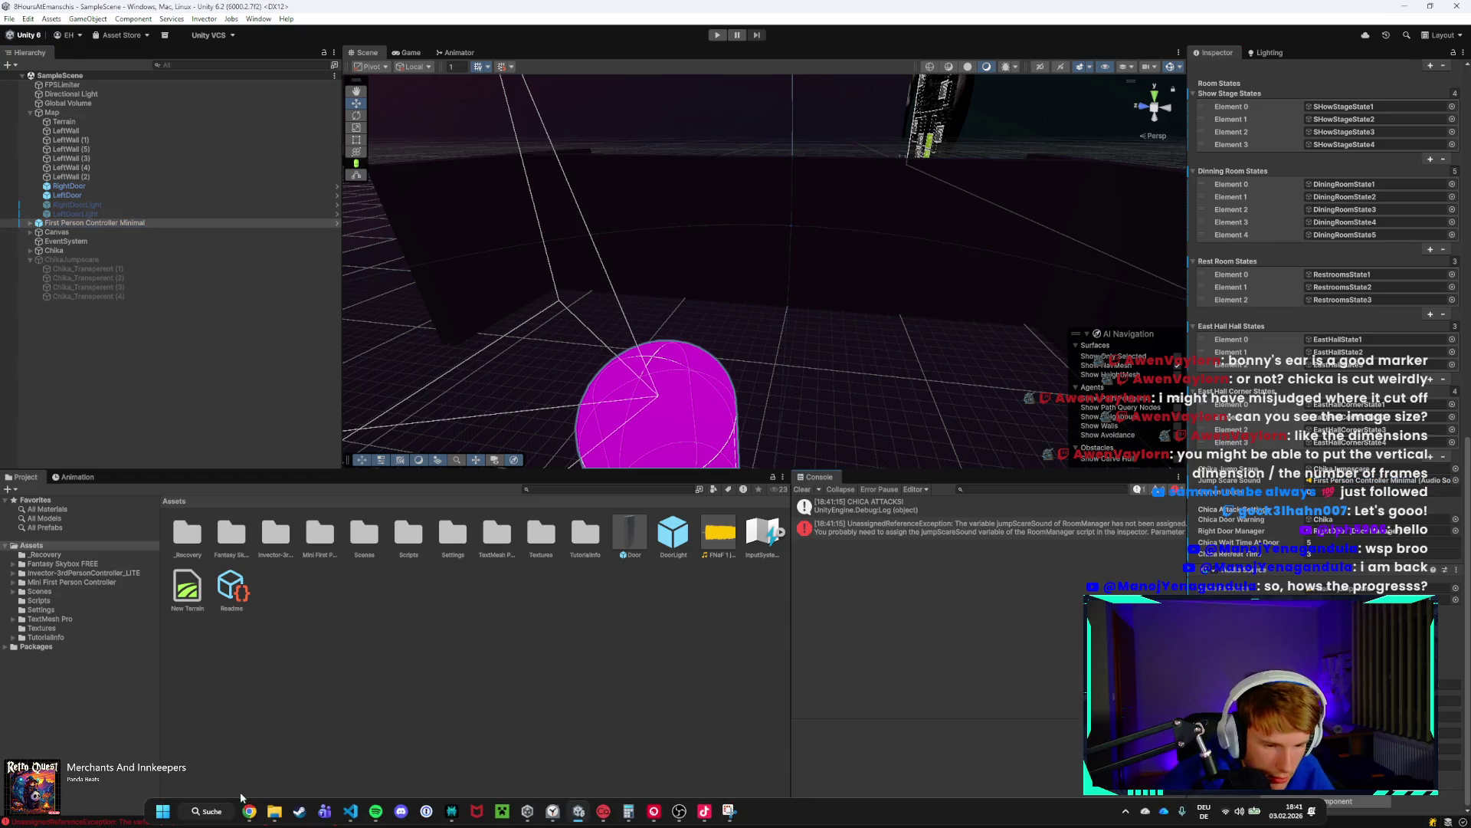
left_click(349, 814)
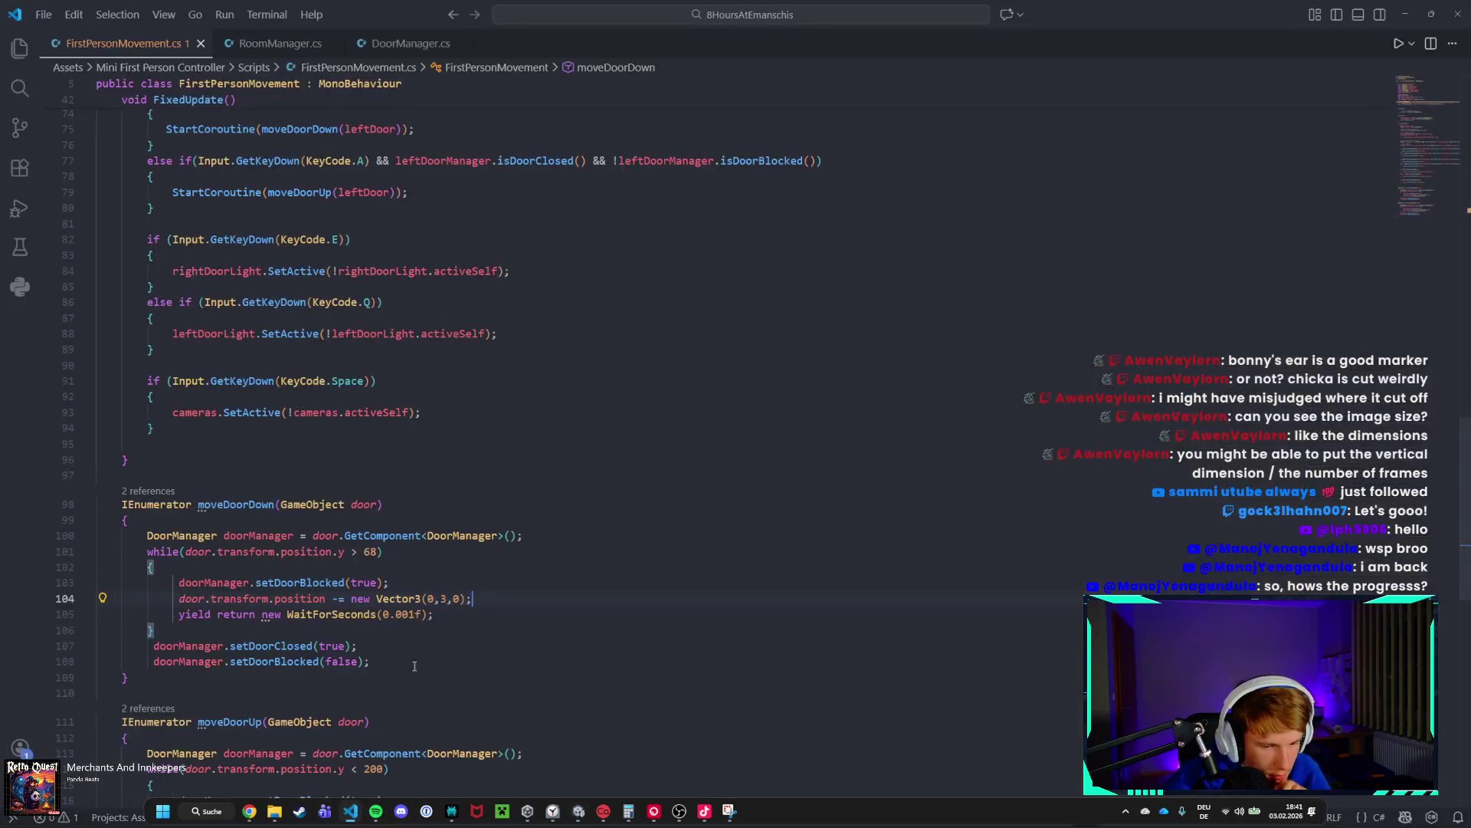
Type an empty 'if(' statement after the camera toggle at the end of FixedUpdate in FirstPersonMovement.cs.
left_click(280, 47)
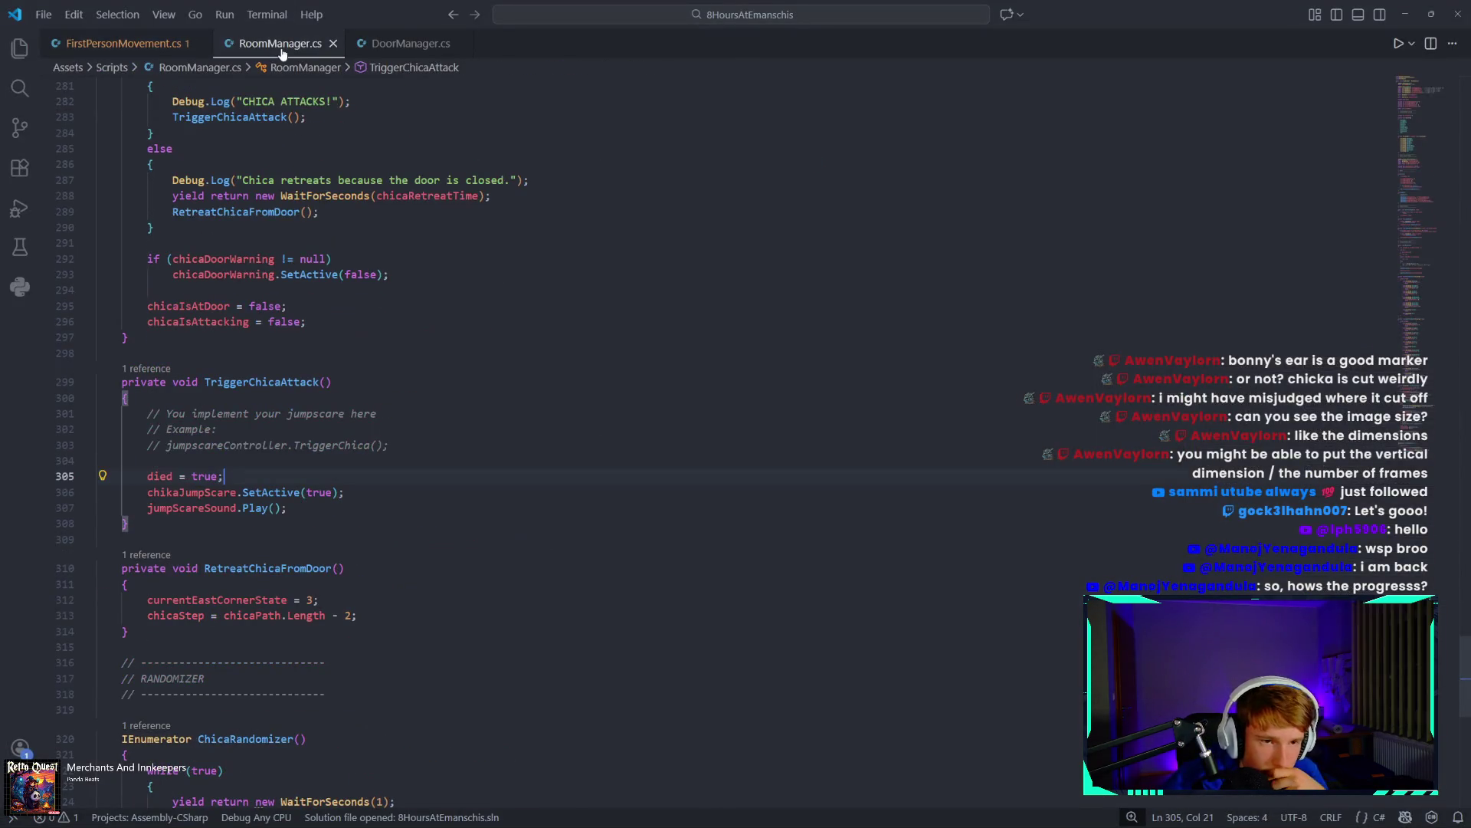
left_click(123, 43)
scroll(357, 550, "down", 3)
scroll(358, 551, "up", 5)
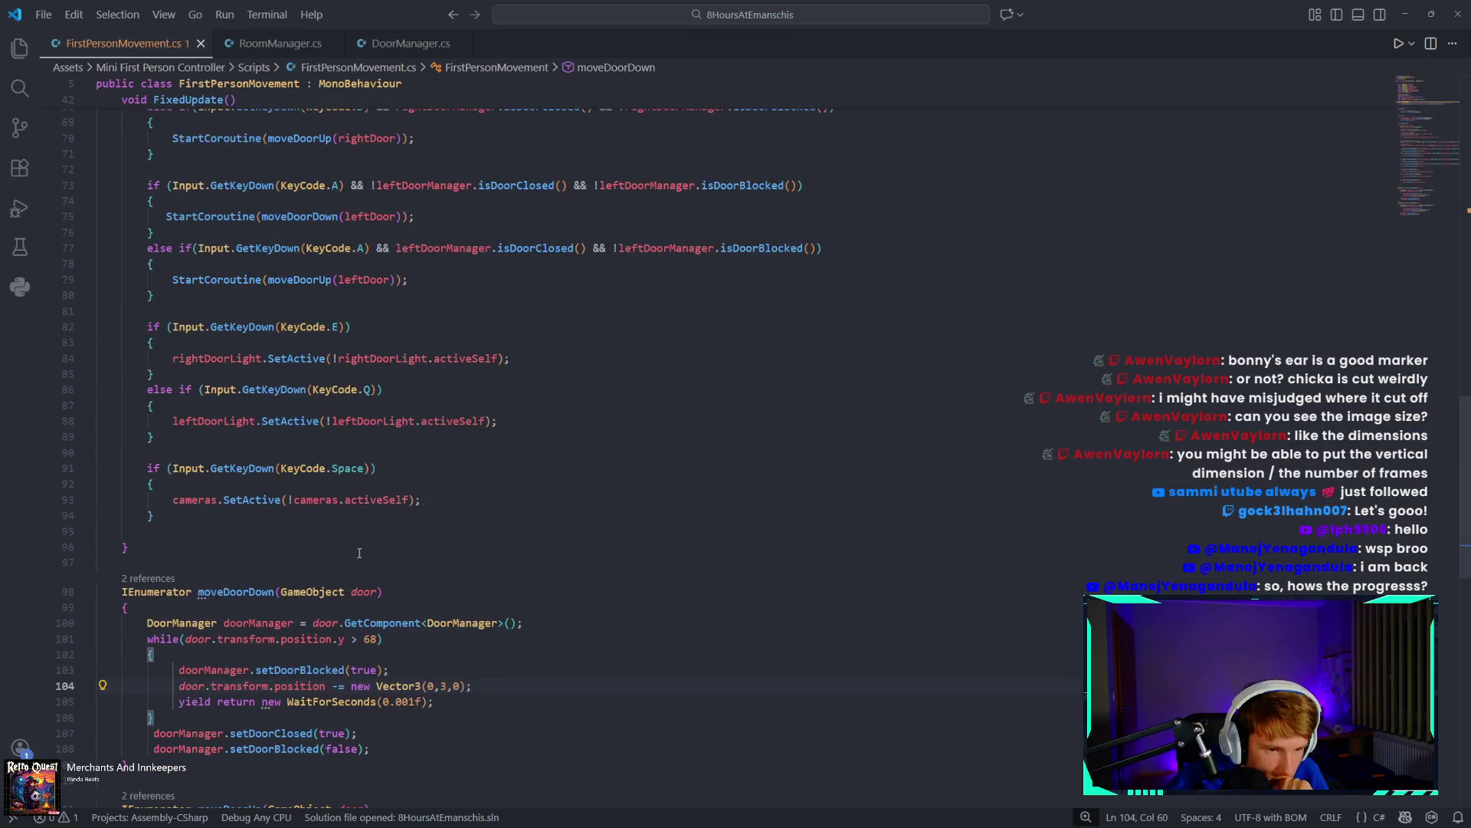
left_click(188, 518)
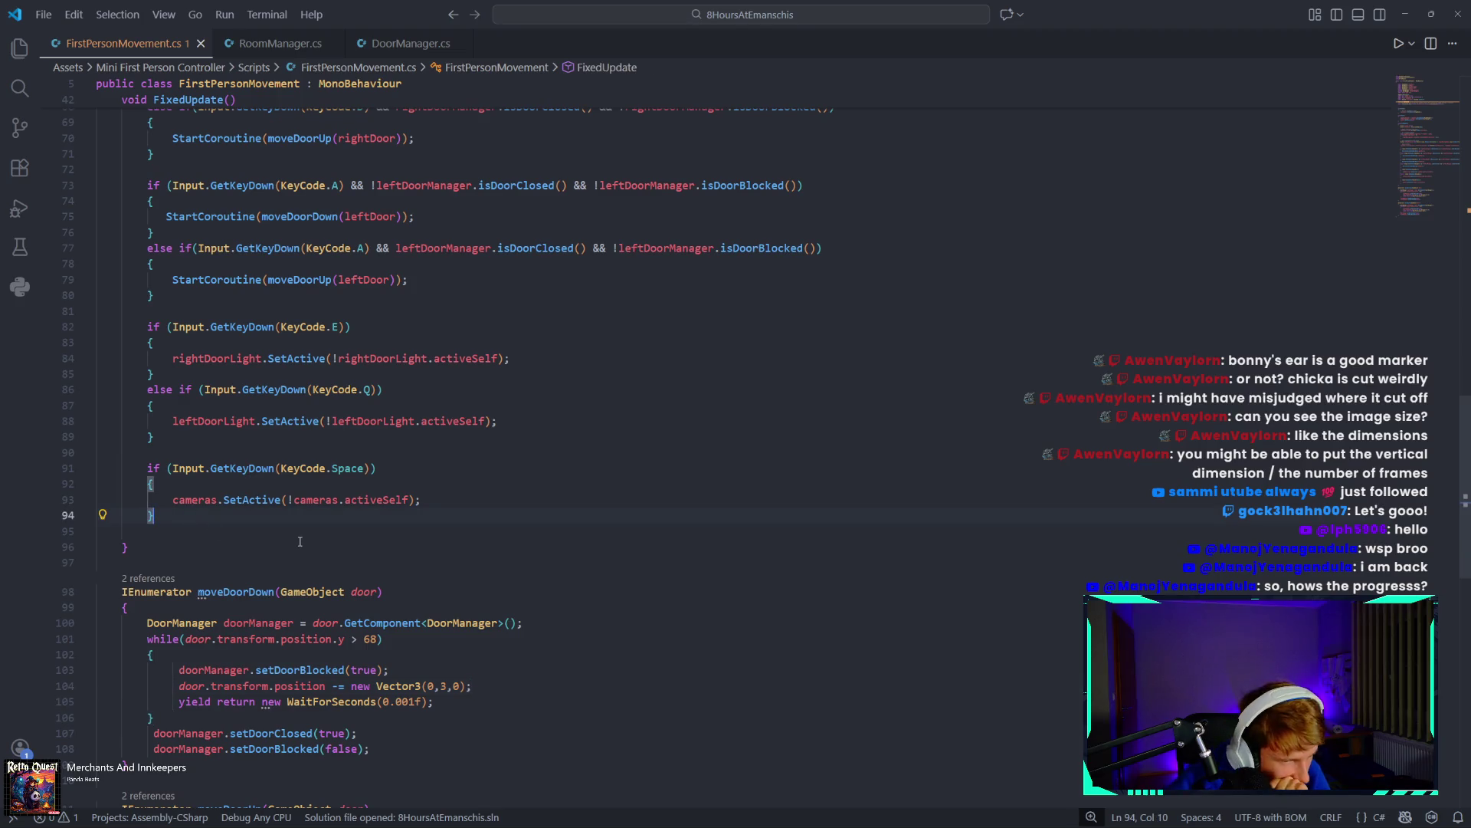
key("Return")
key("Return")
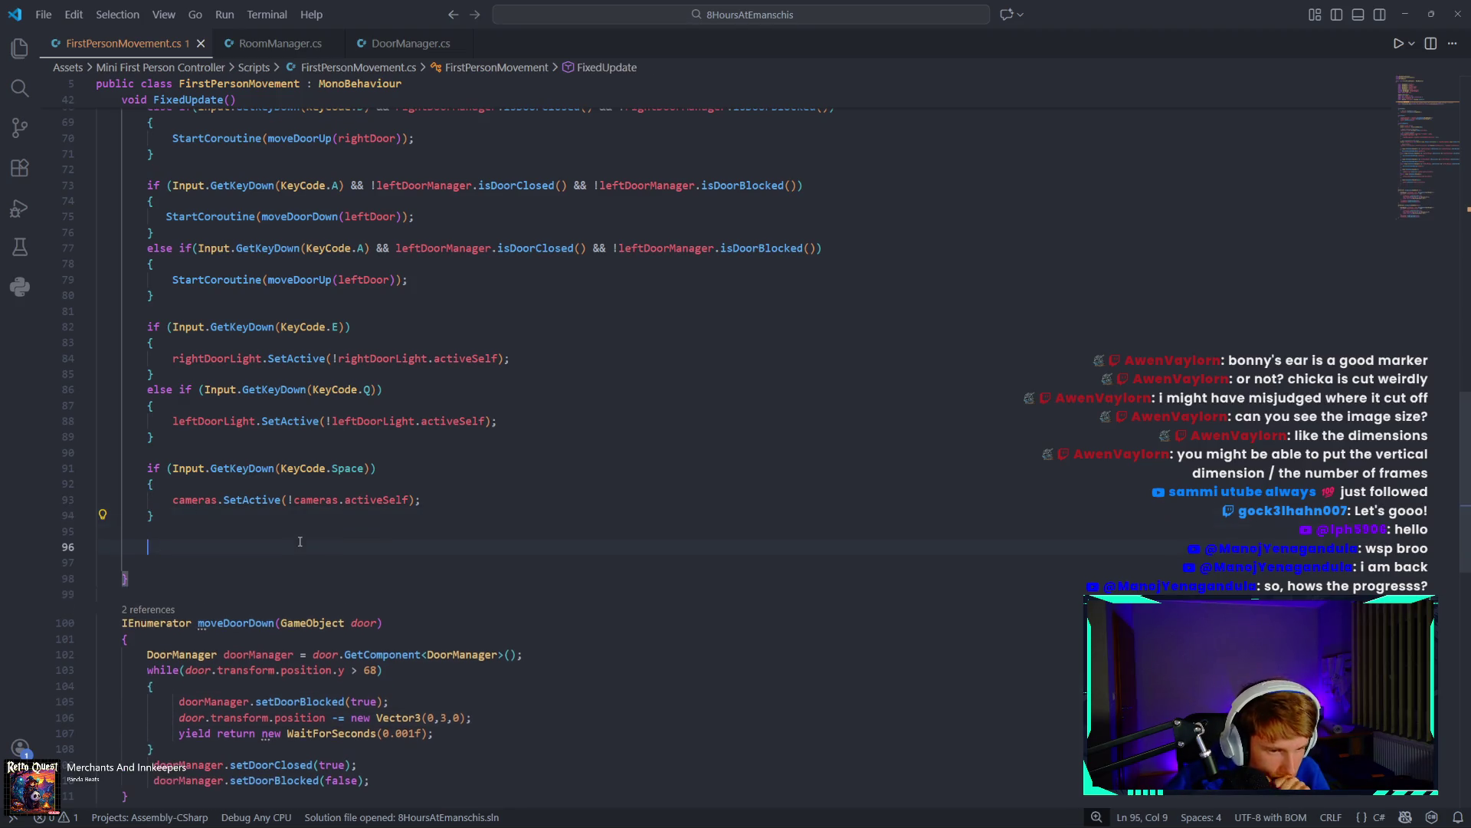
type("if")
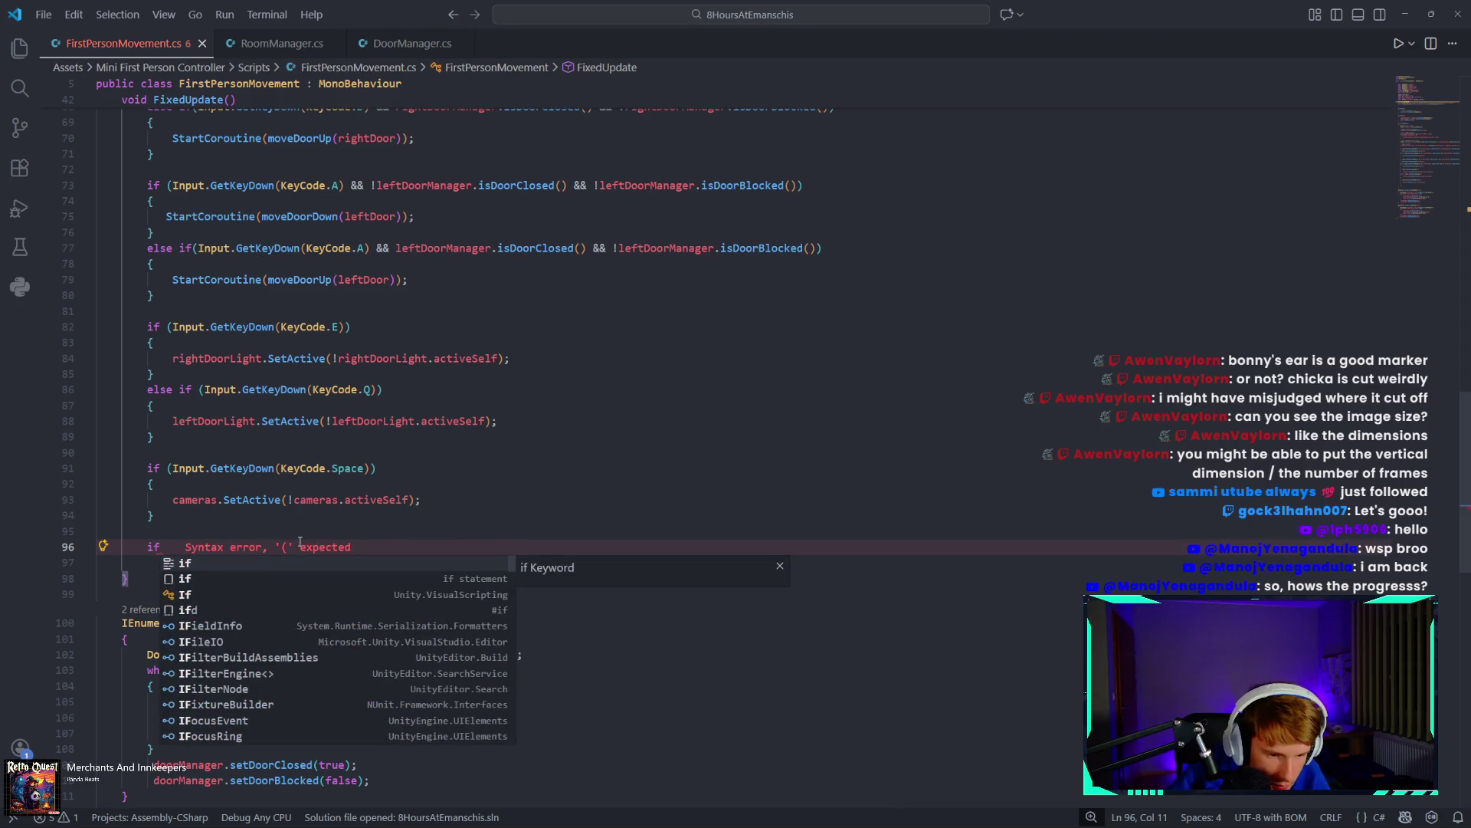
type("(")
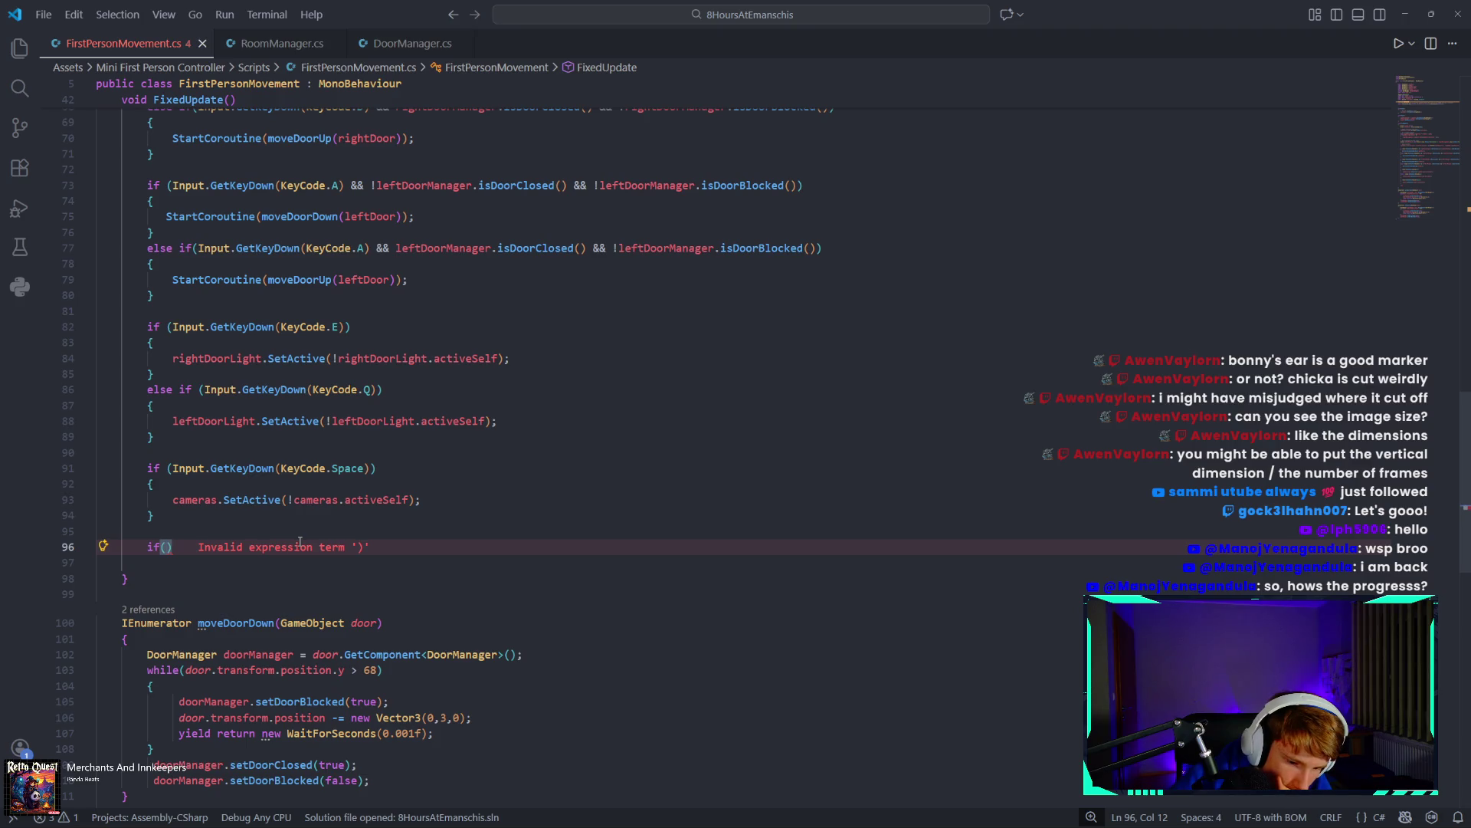
left_click(282, 43)
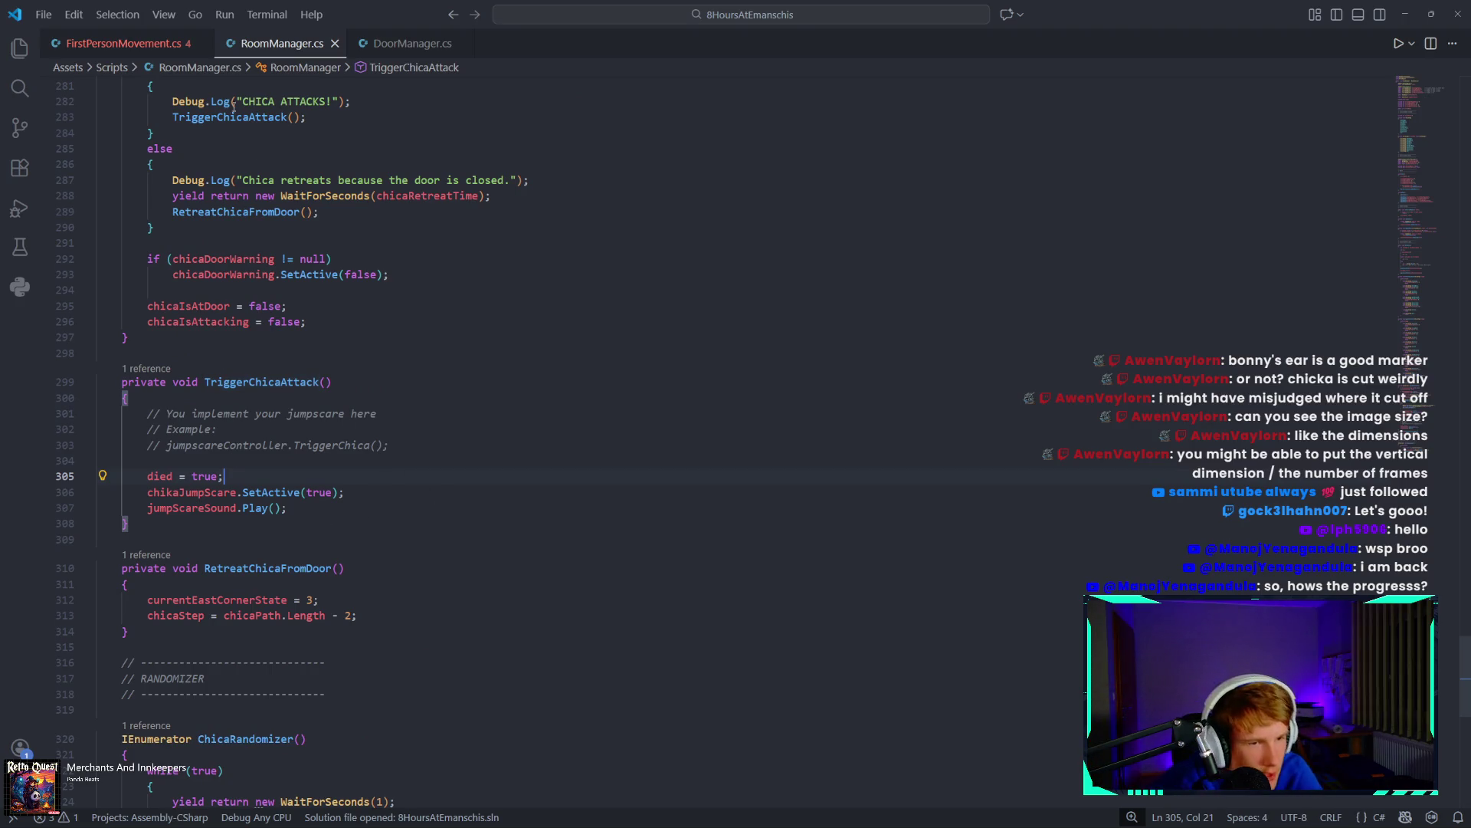
left_click(125, 45)
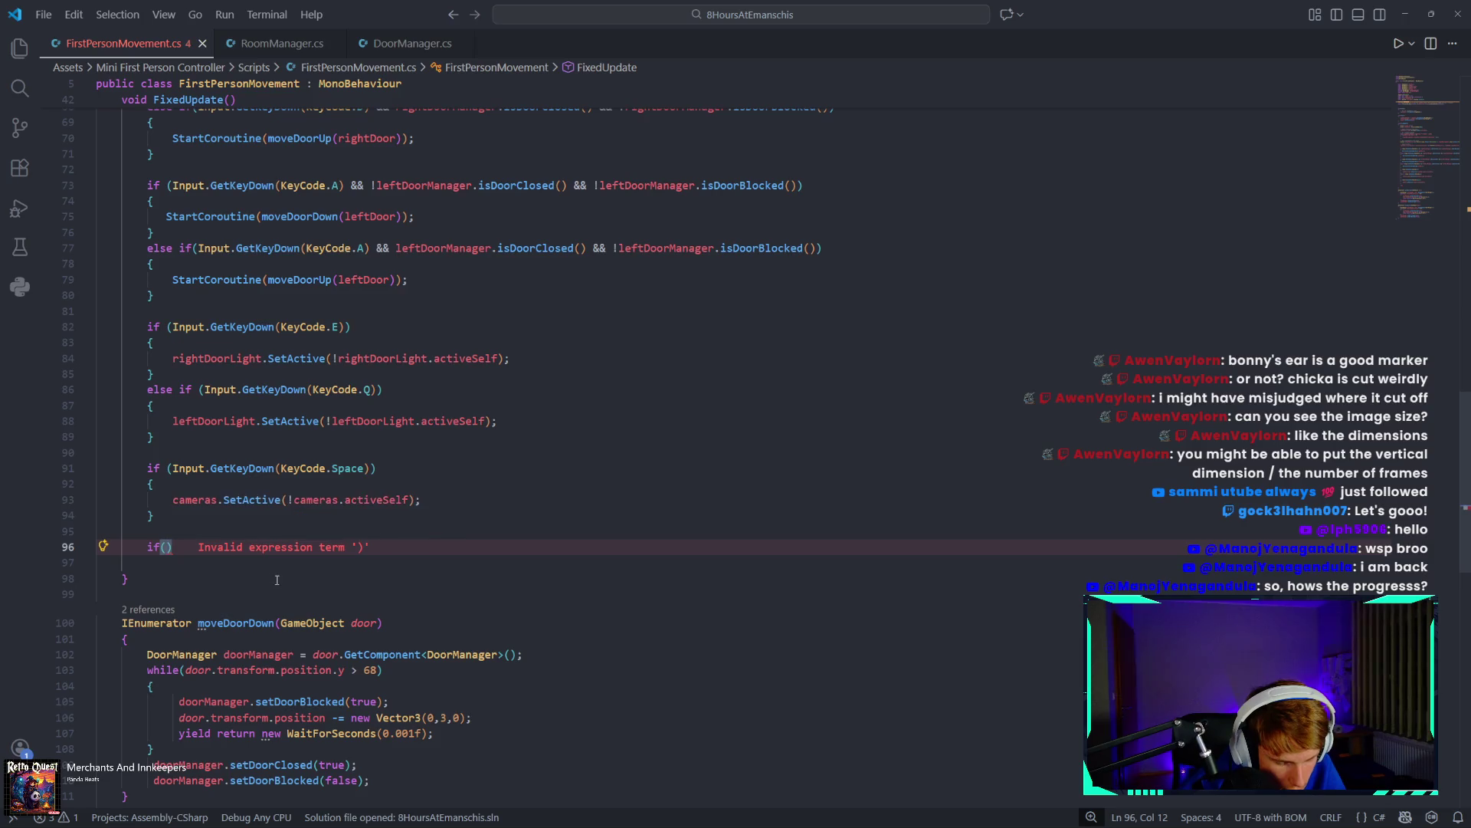
Place the cursor at the end of the leftDoorManager field in FirstPersonMovement.cs.
scroll(334, 596, "up", 20)
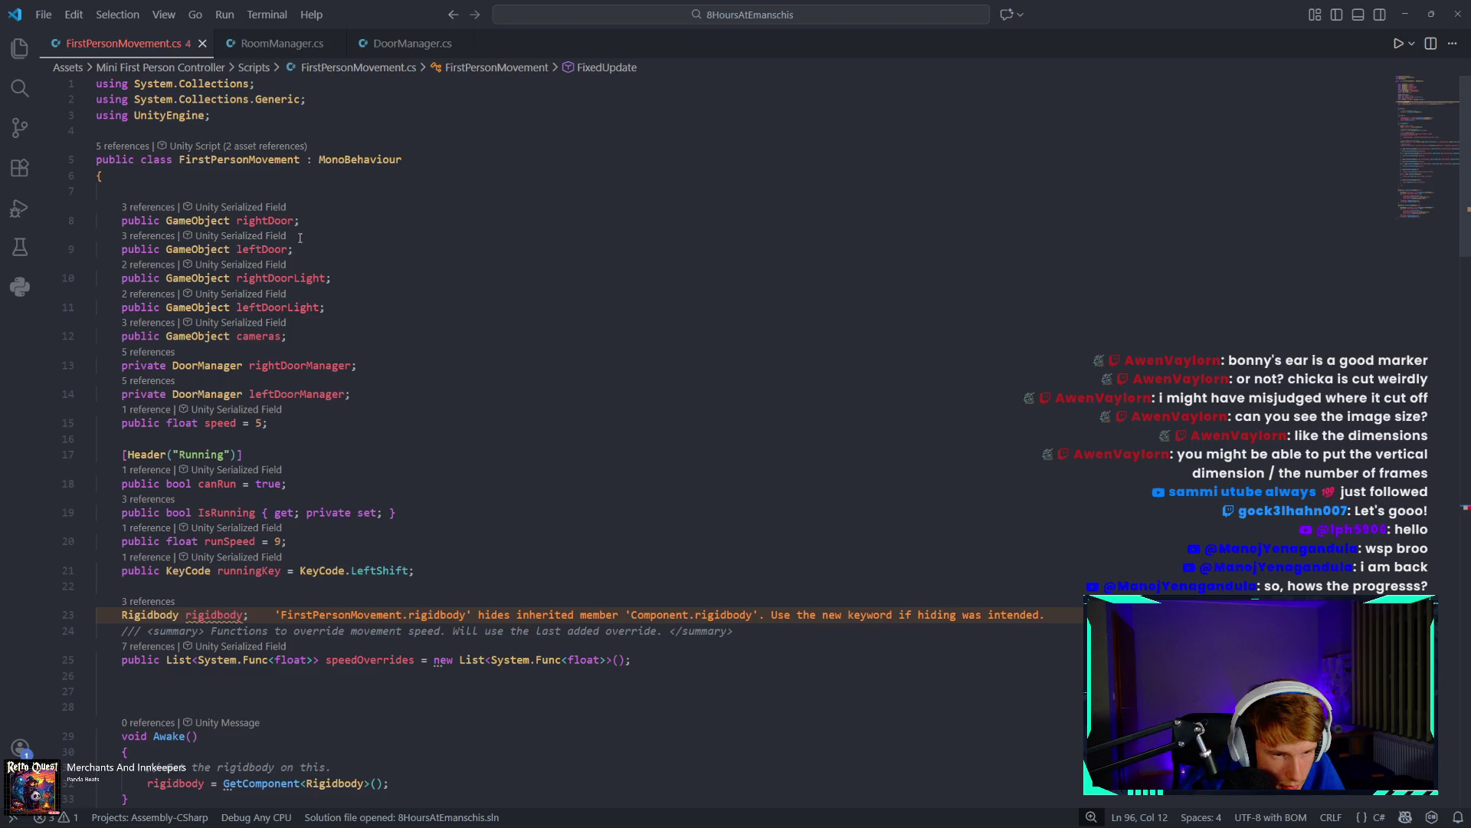
left_click(314, 334)
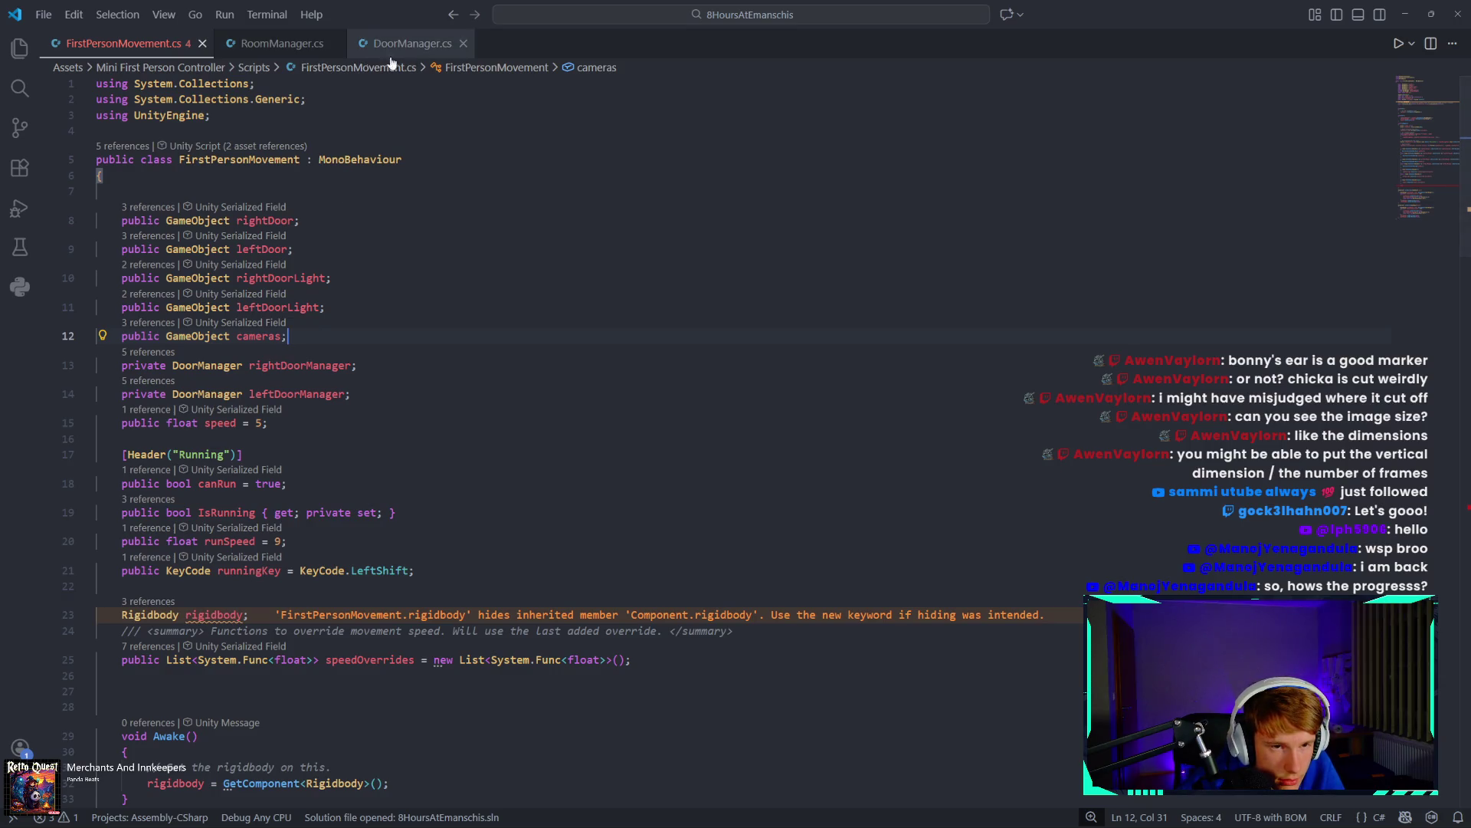
left_click(282, 44)
left_click(123, 44)
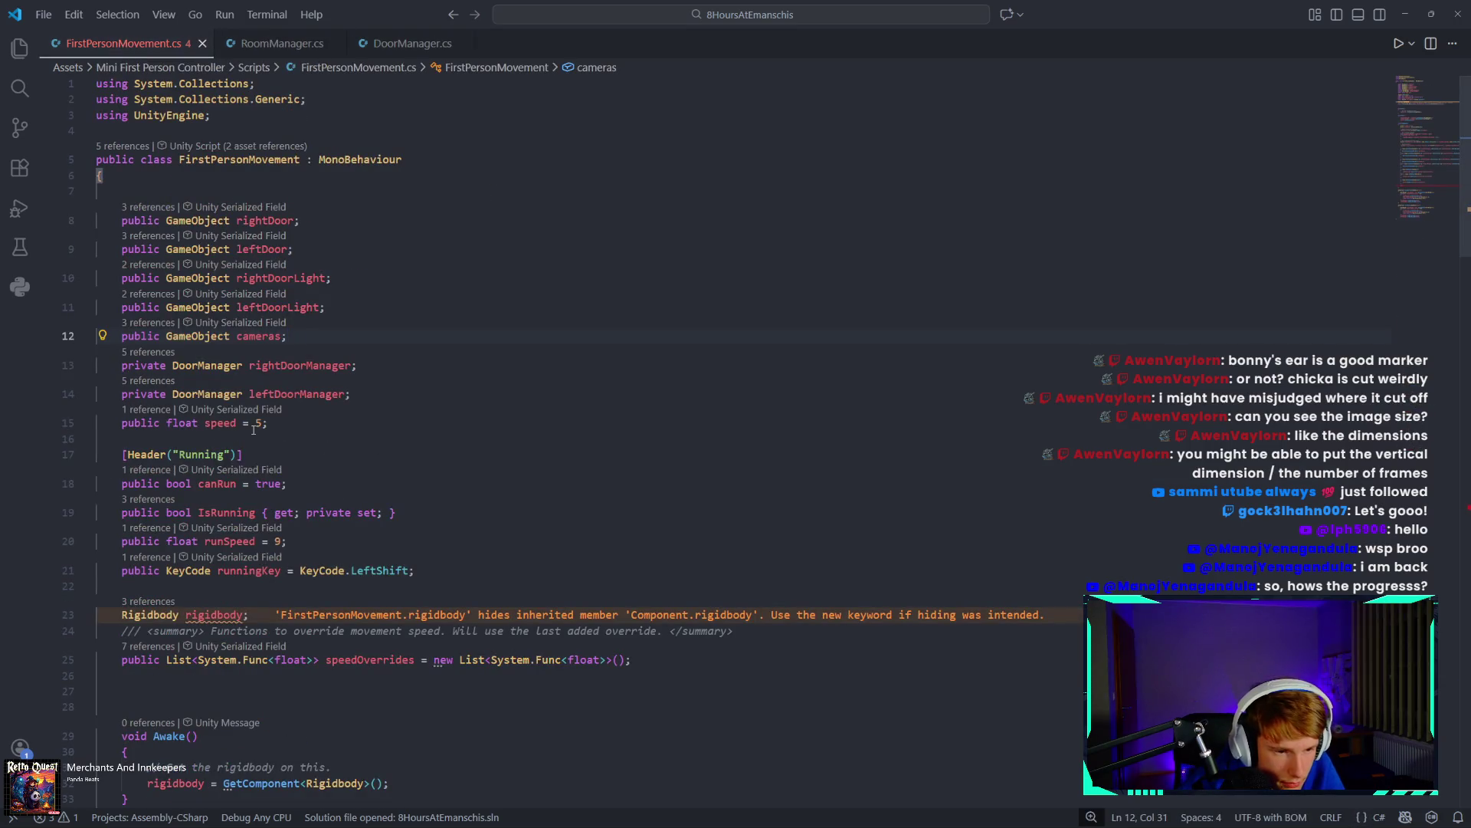
left_click(402, 393)
left_click(362, 335)
key("Return")
key("Return")
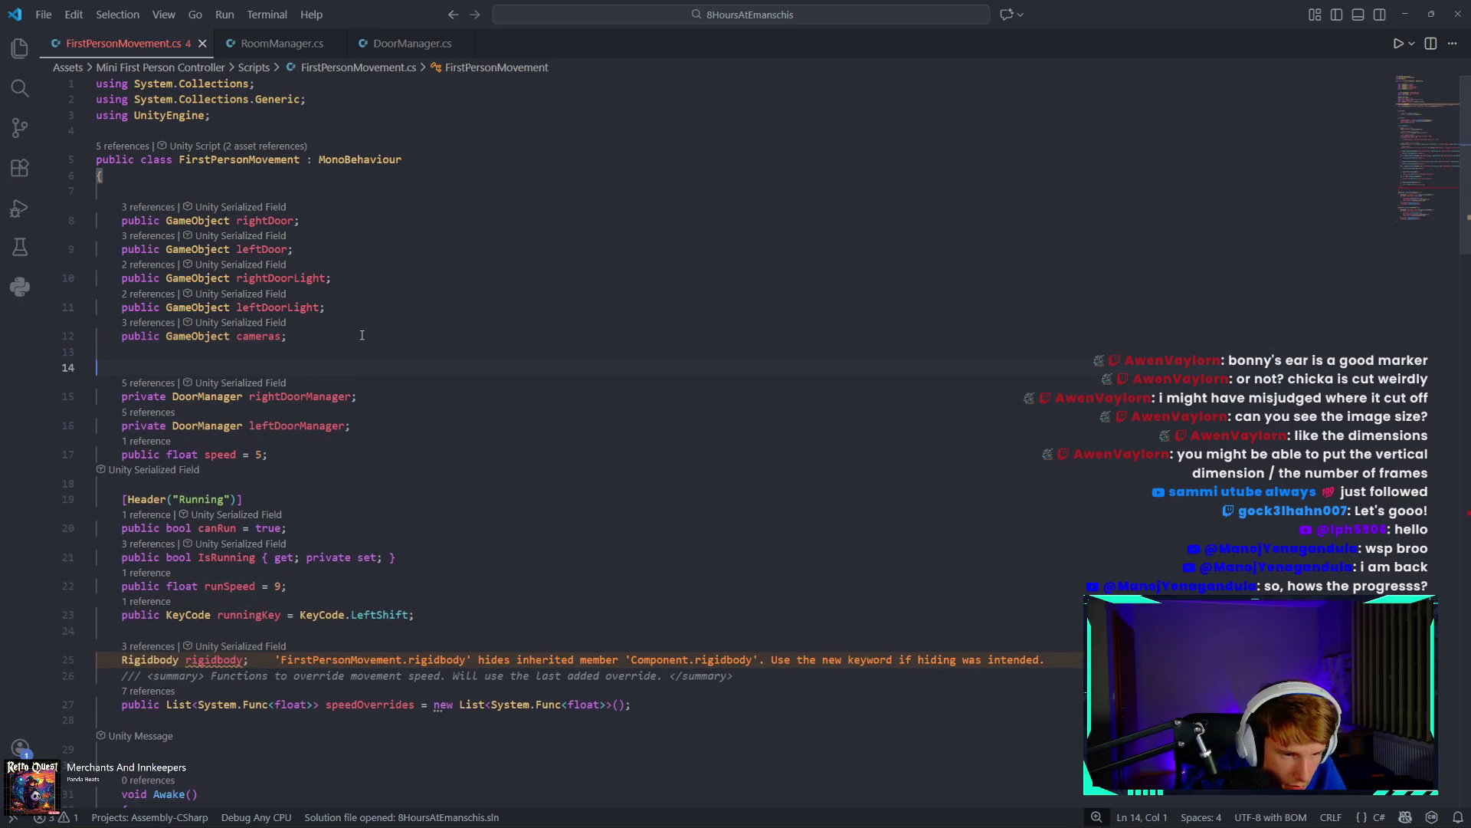
key("BackSpace")
key("BackSpace")
left_click(382, 397)
Declare 'public RoomManager roomManager;' on a new line below the door manager fields.
key("Return")
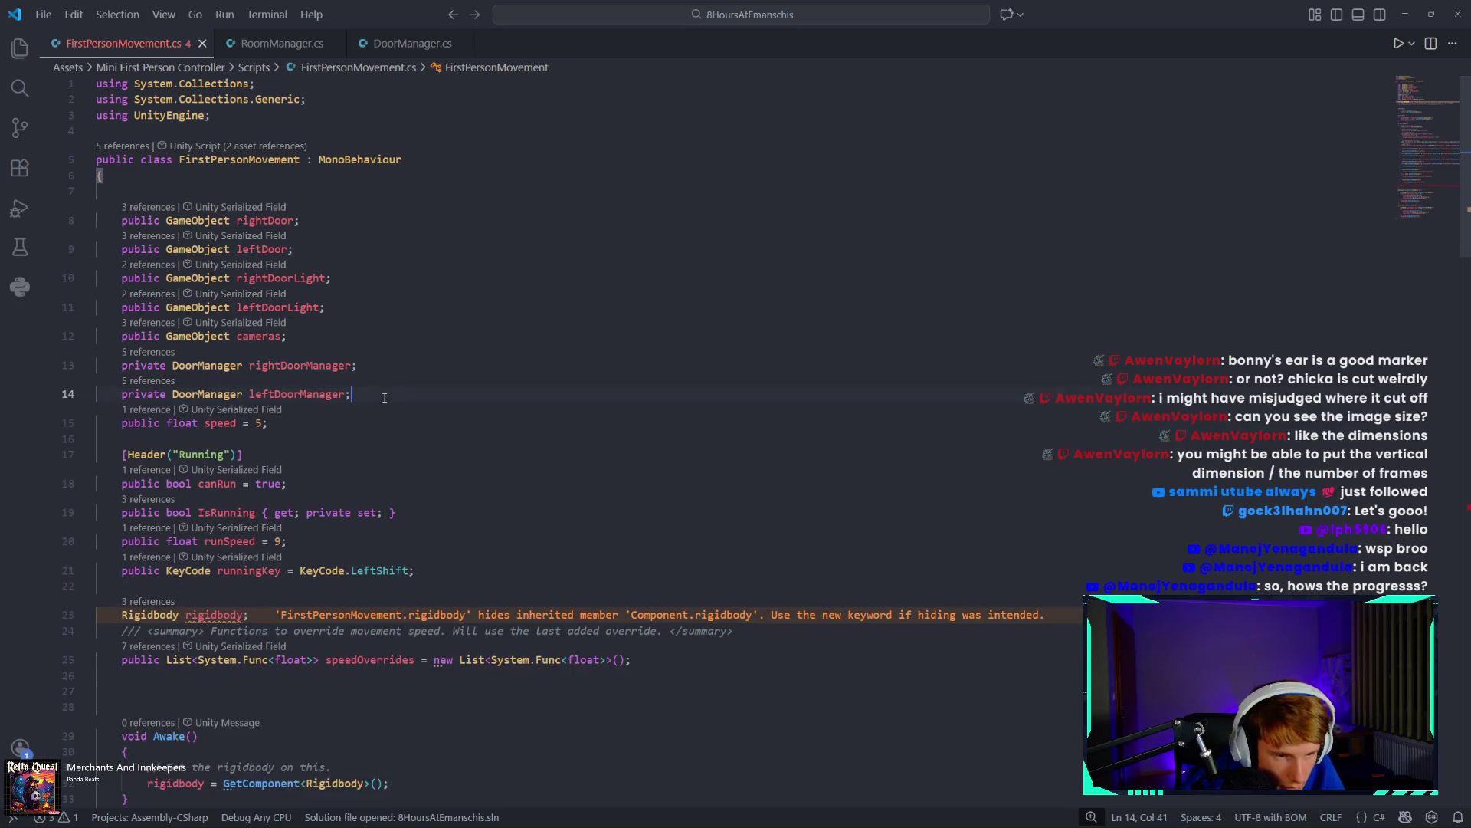
key("Return")
type("p")
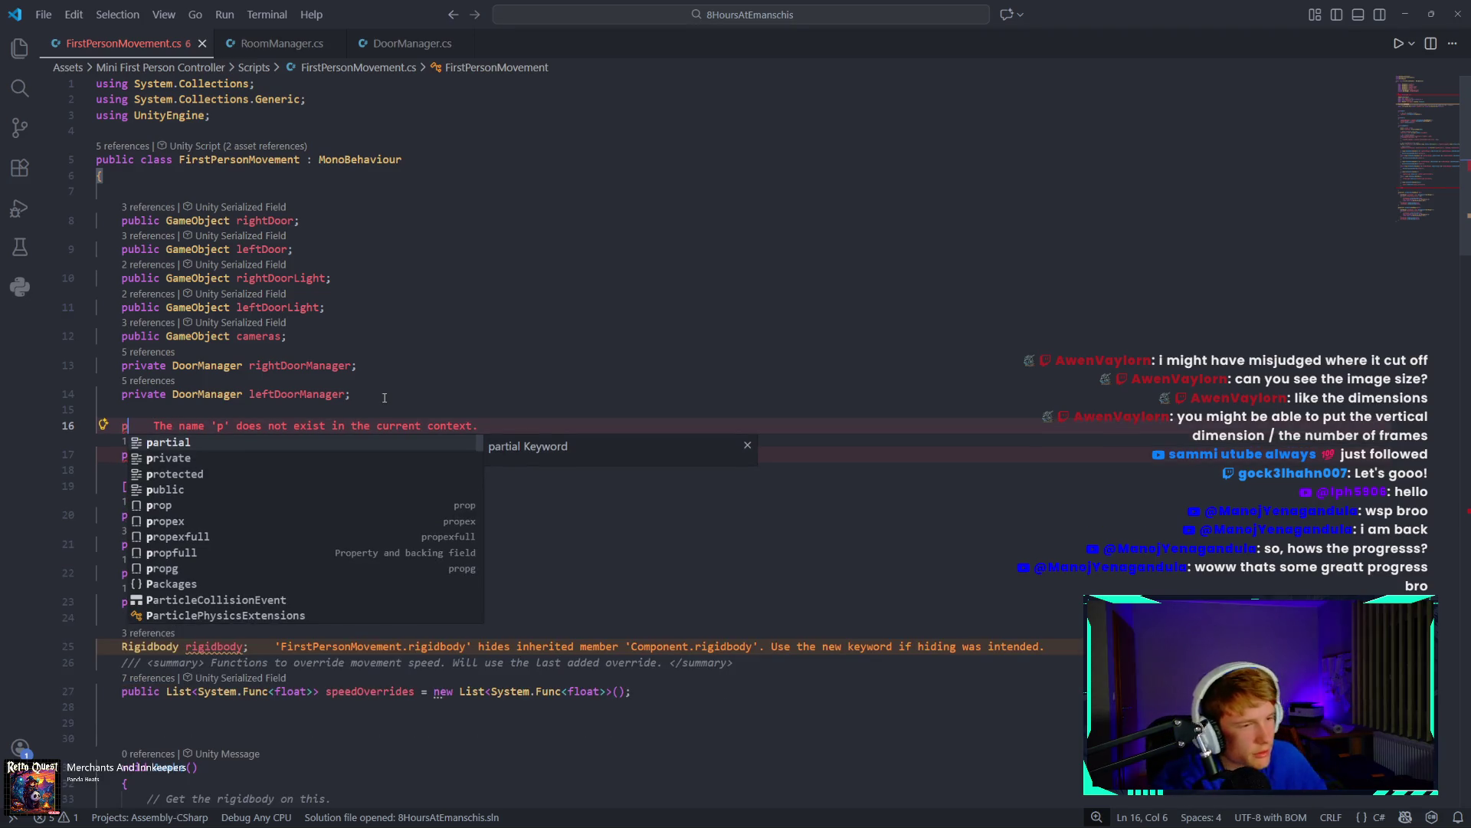
type("ubl")
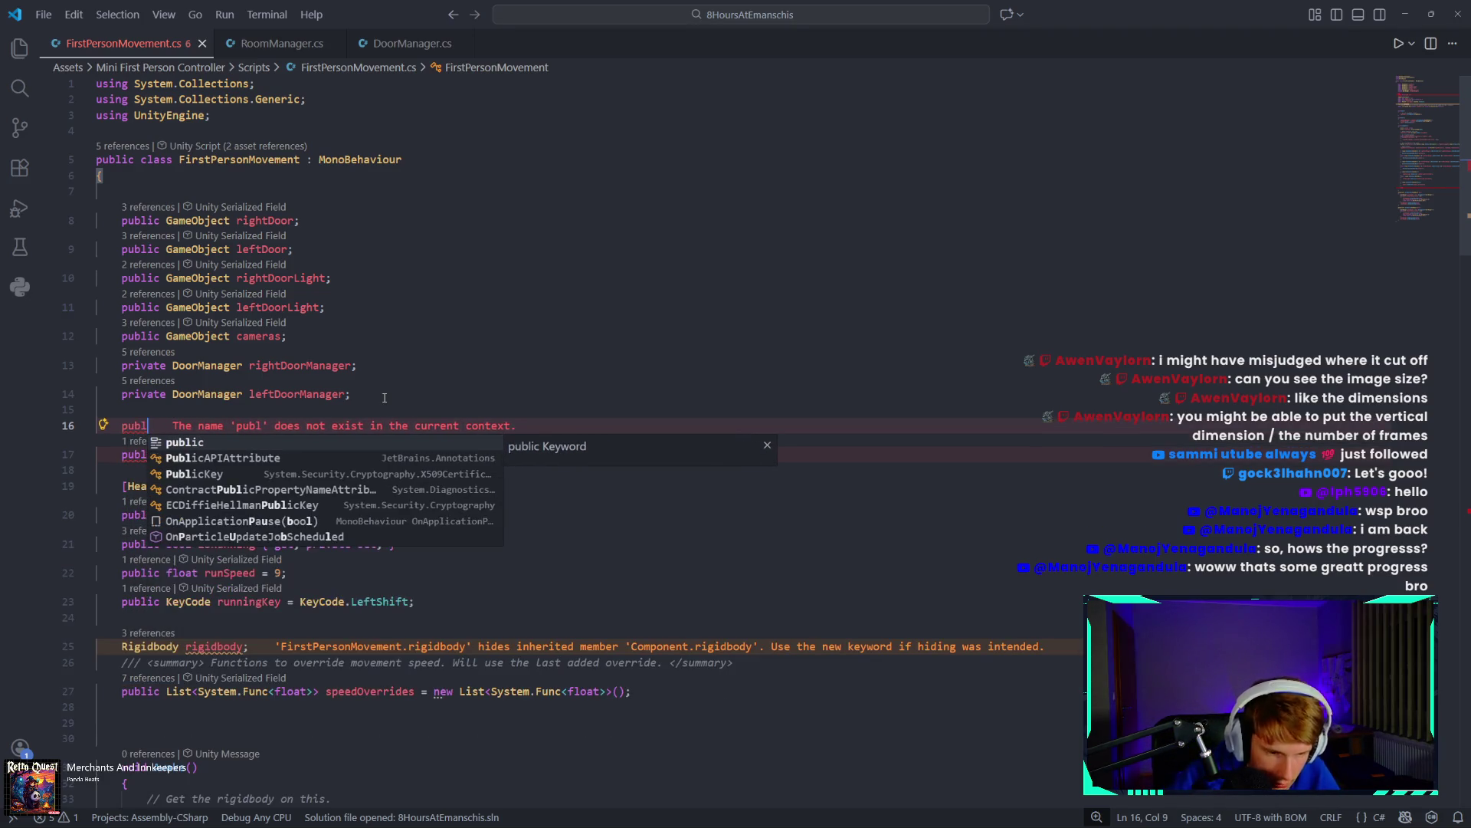
type("ic")
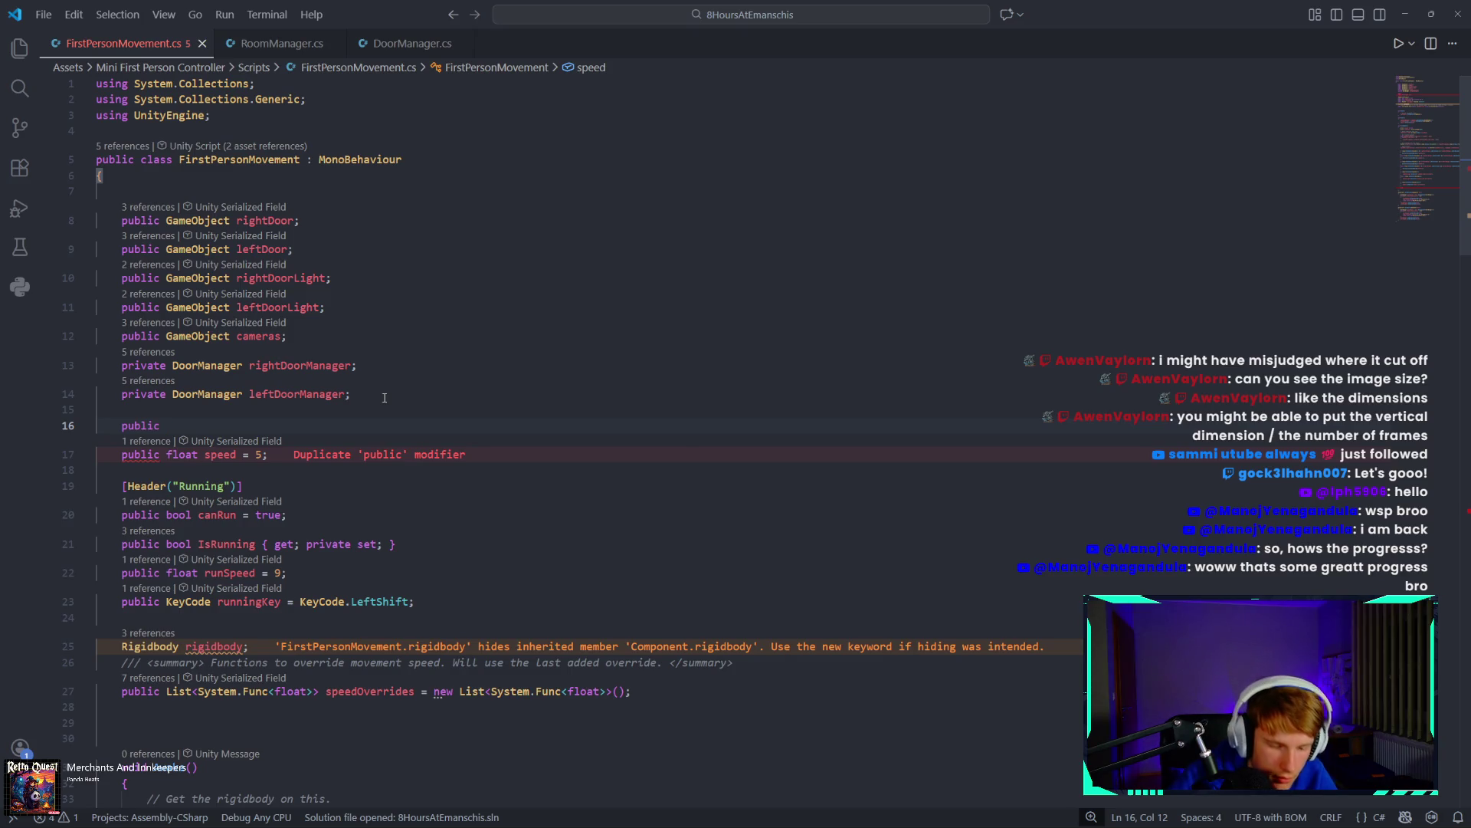
type("RoomManger")
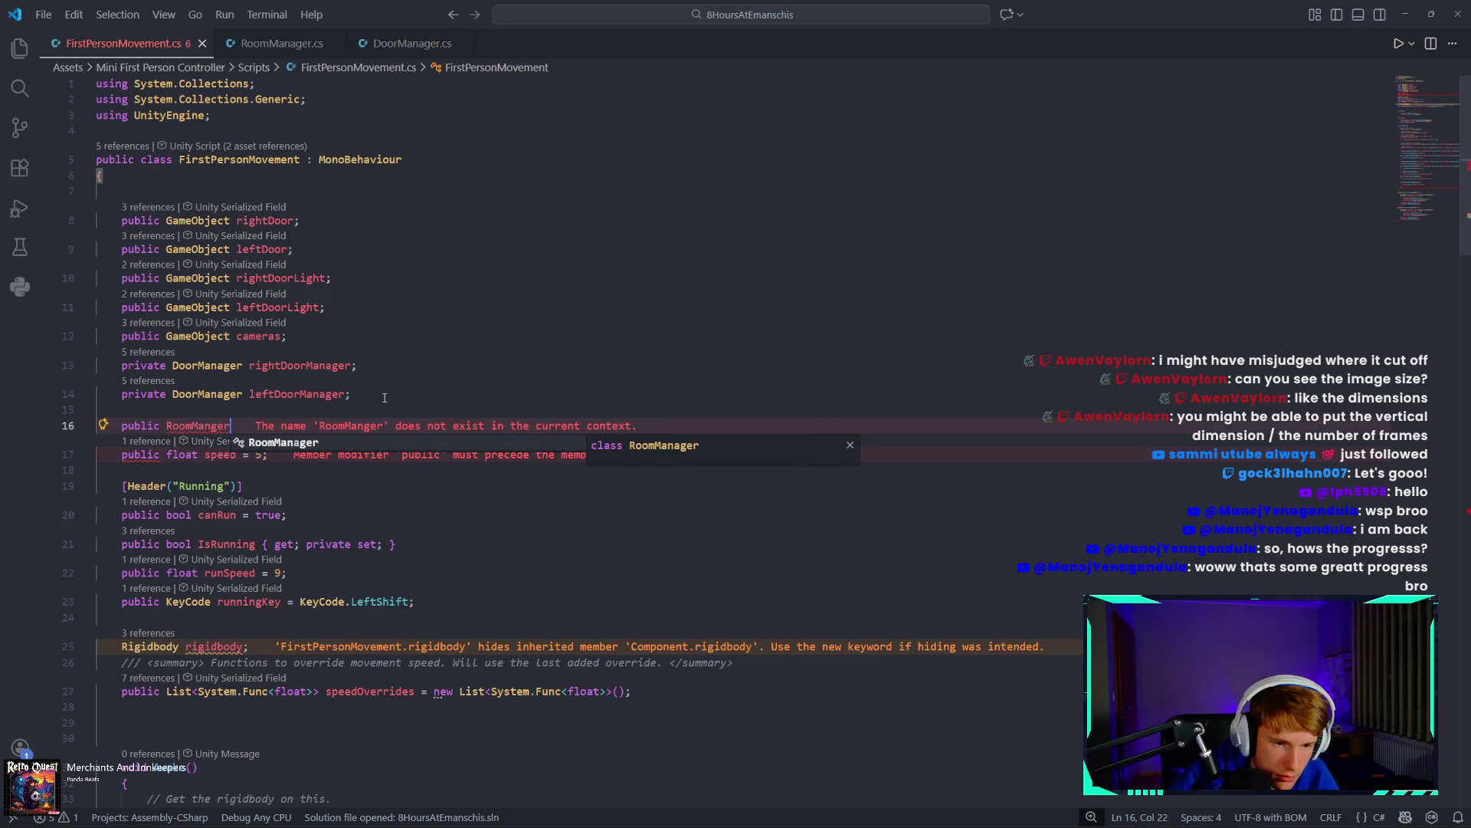
key("Tab")
type("ro")
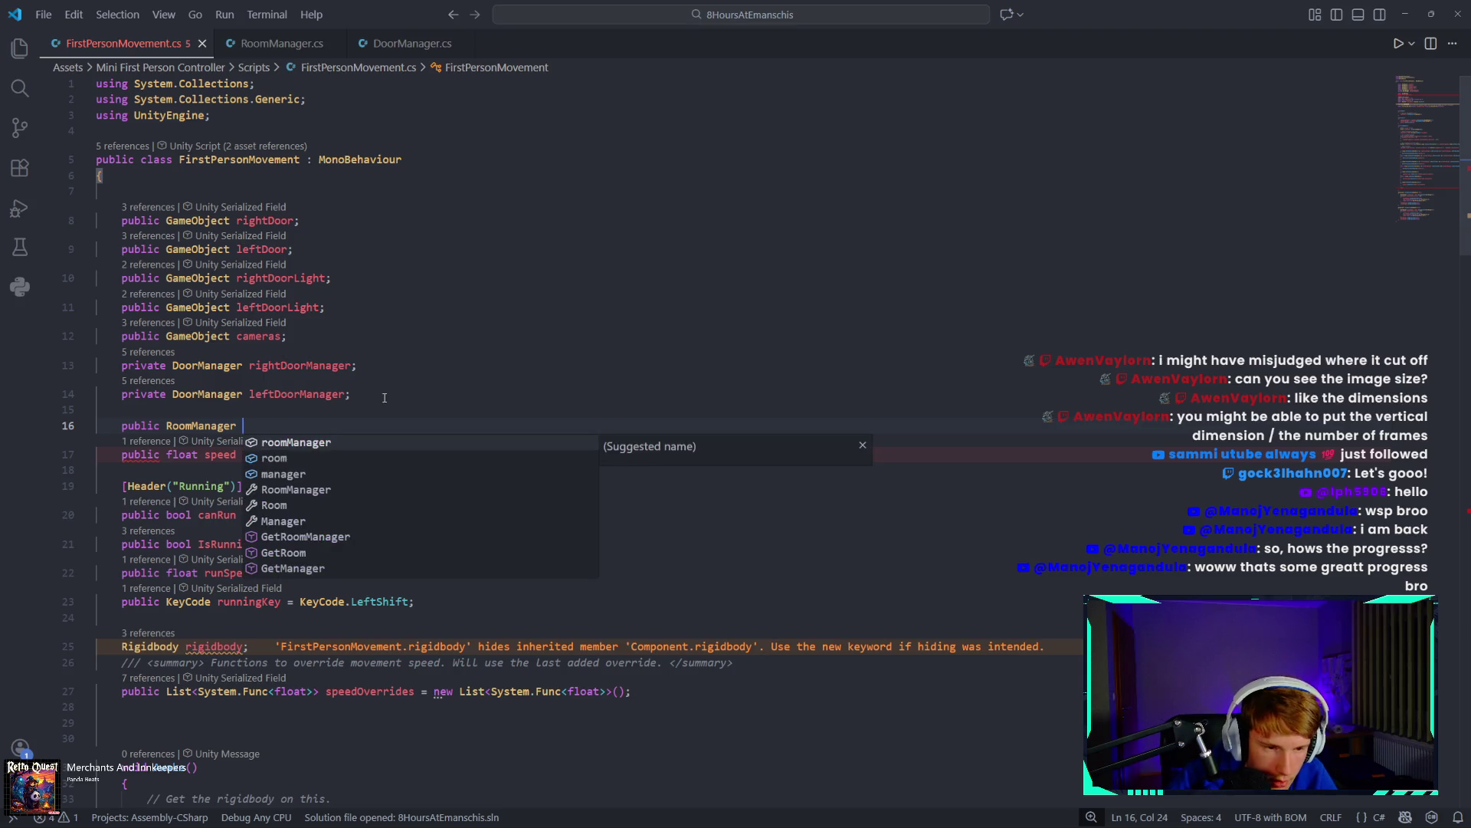
key("Tab")
type(";")
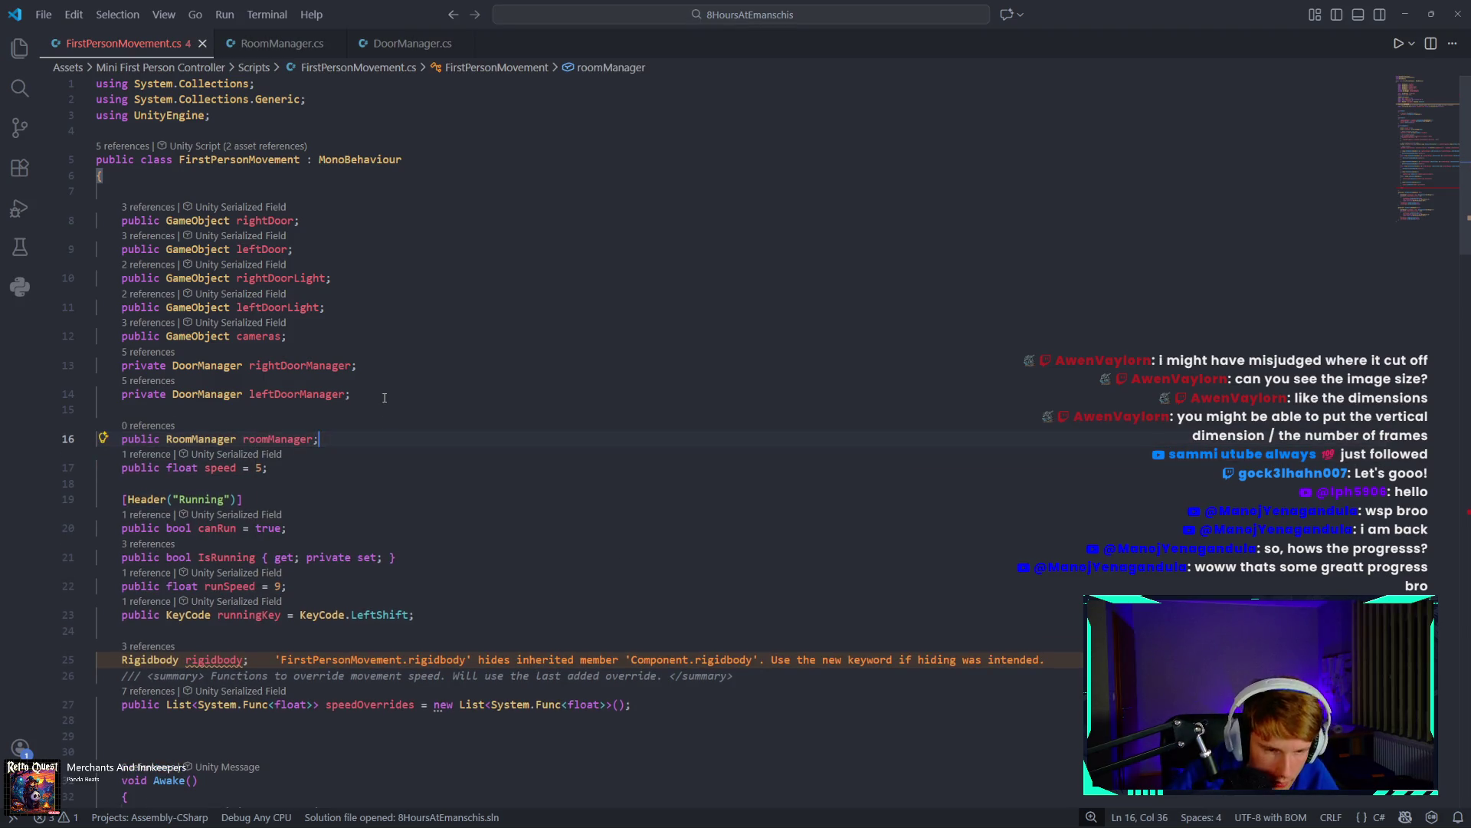
scroll(405, 418, "down", 20)
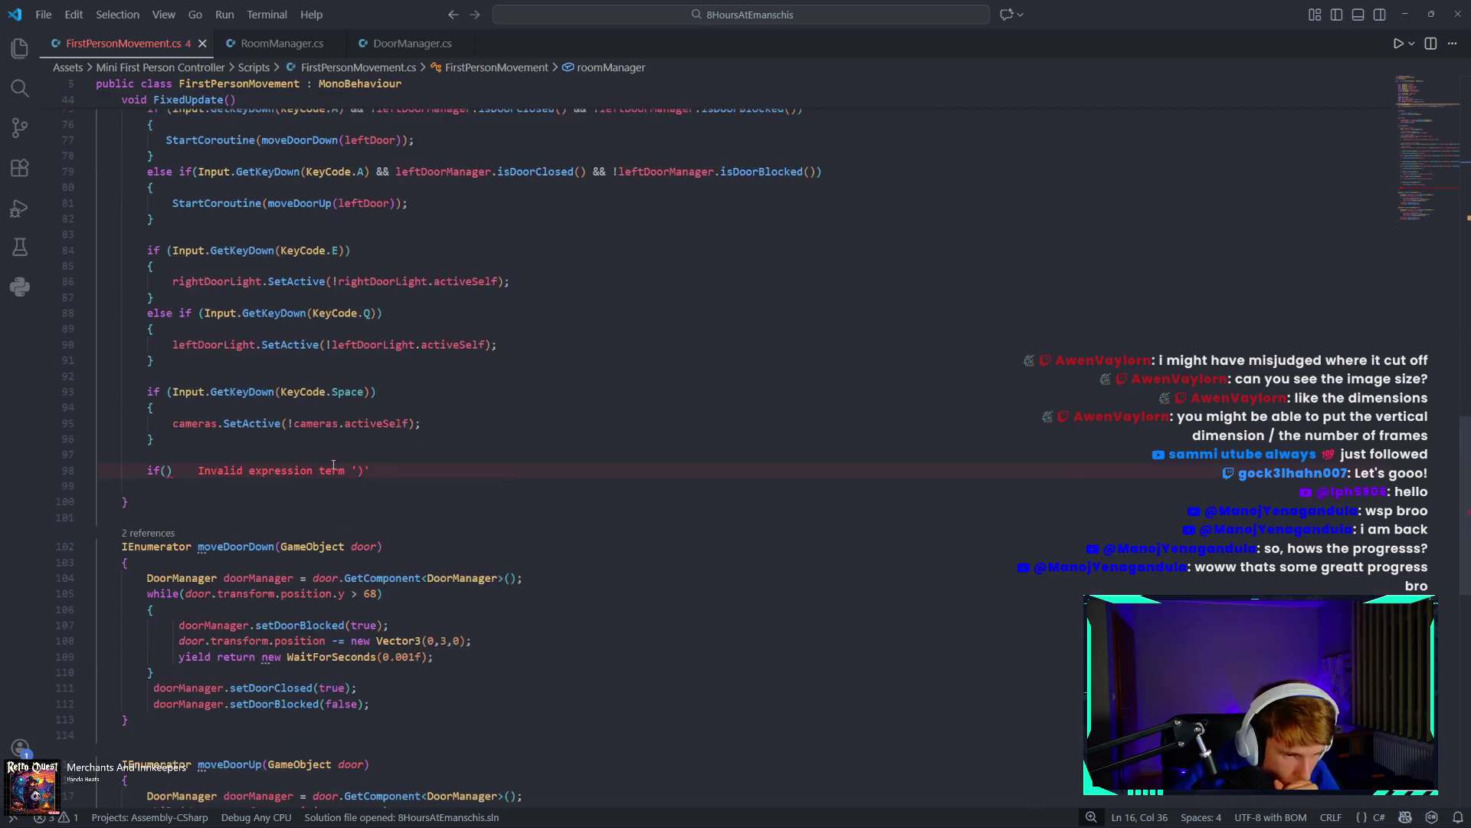
Make the empty if() in FixedUpdate test roomManager.died and open a code block.
left_click(166, 479)
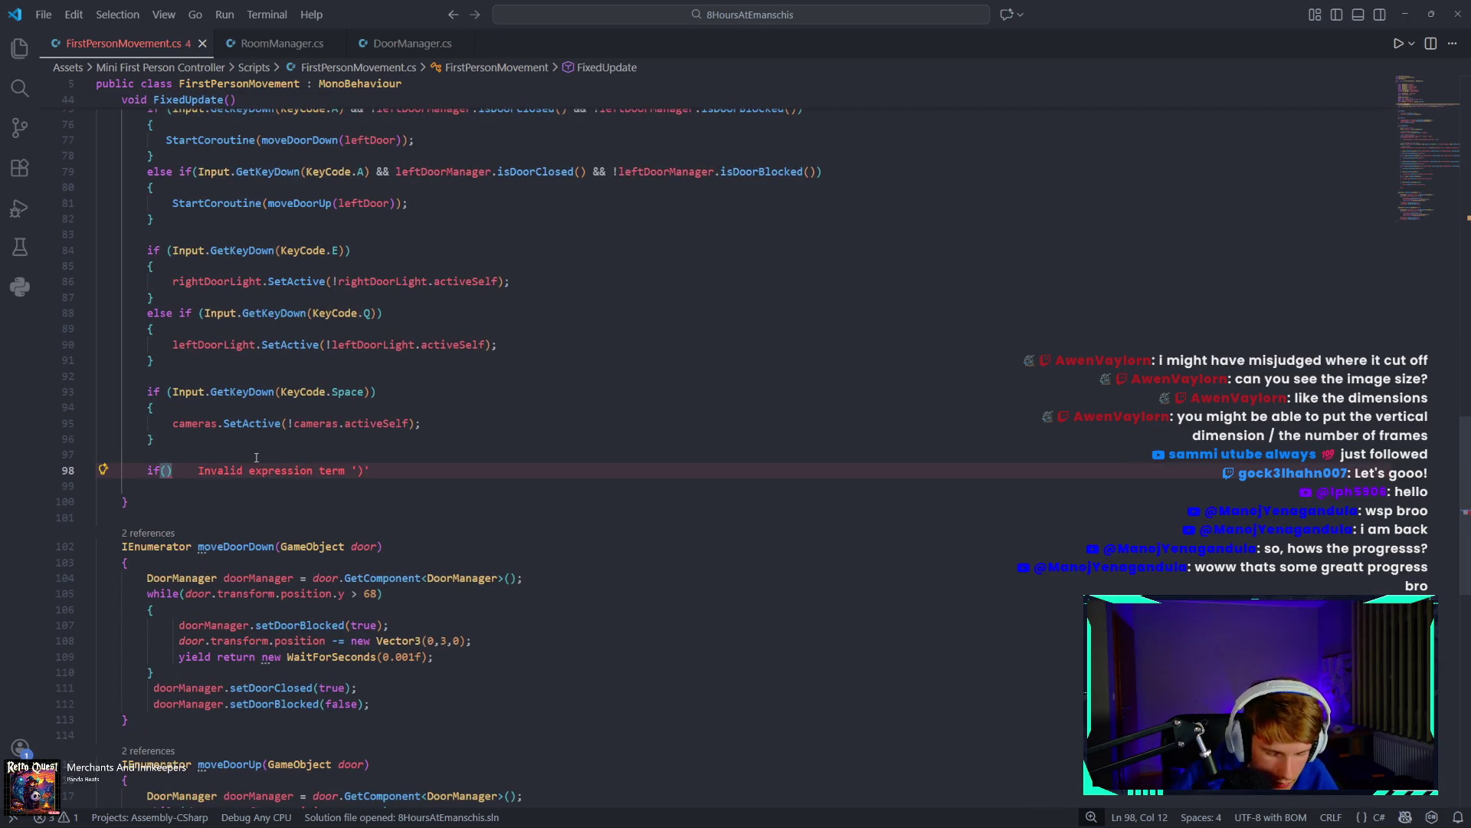
type("roomManager")
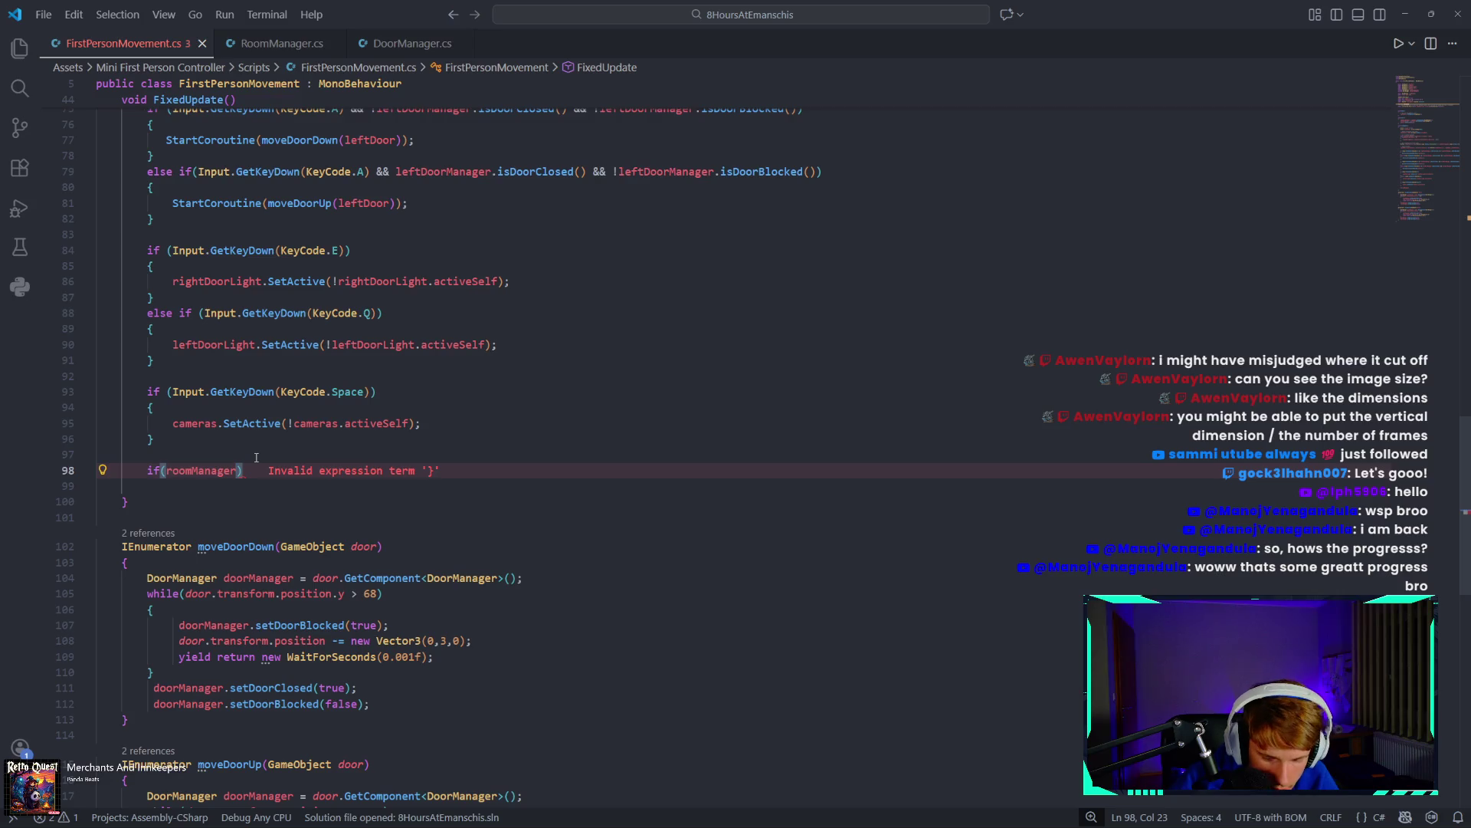
type(".")
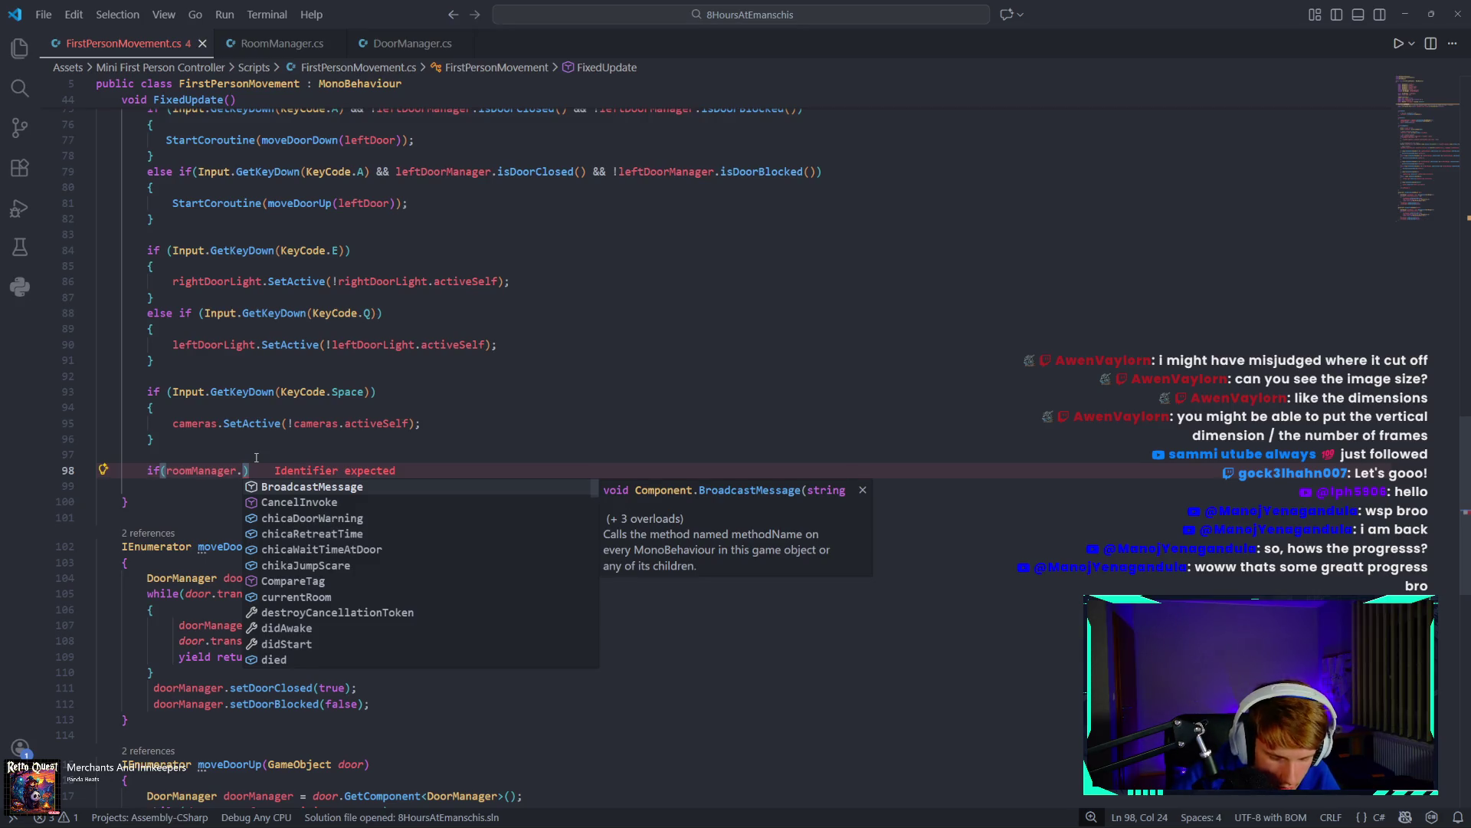
type("died)")
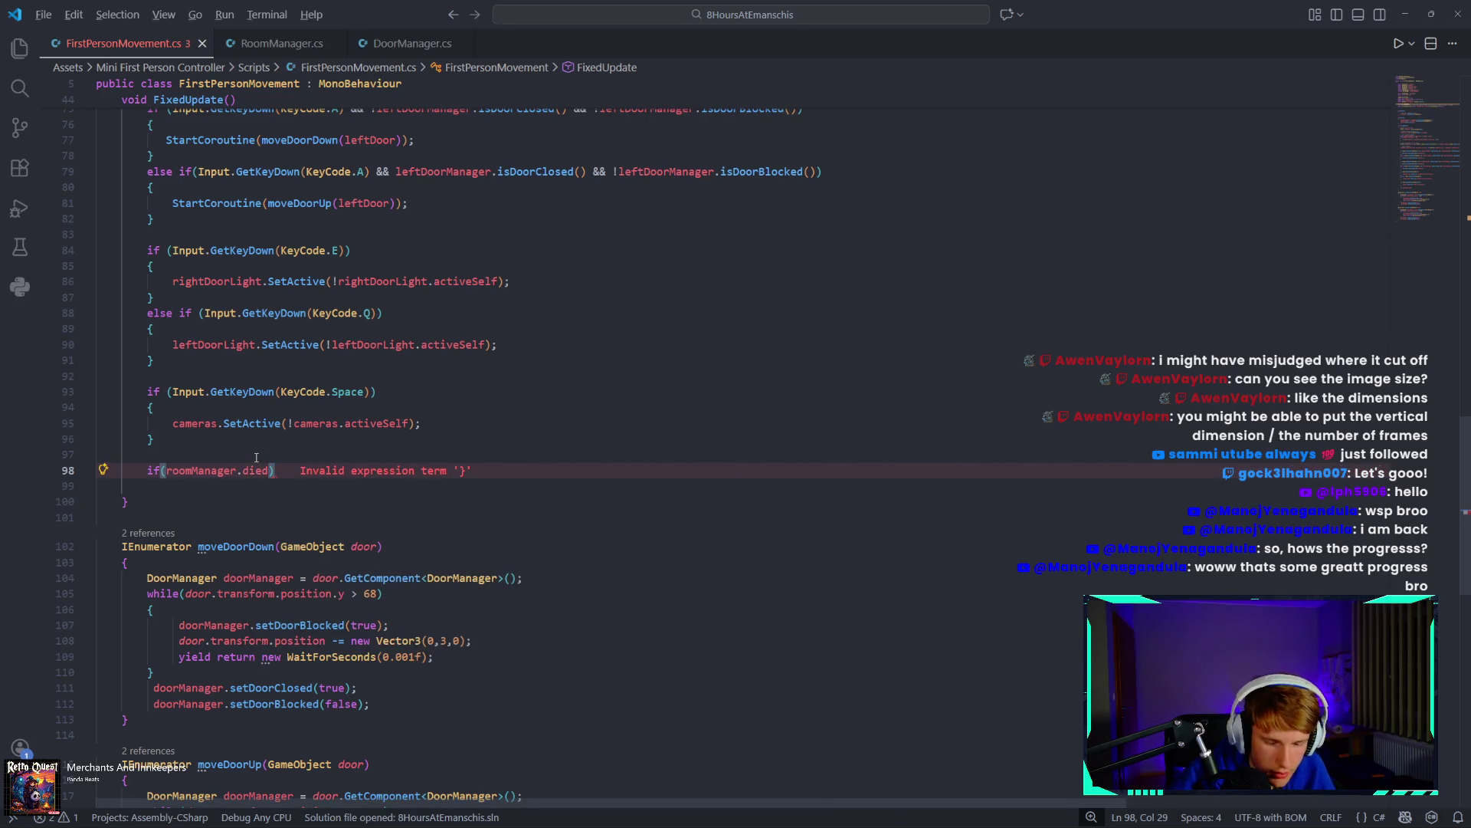
type("{")
key("Return")
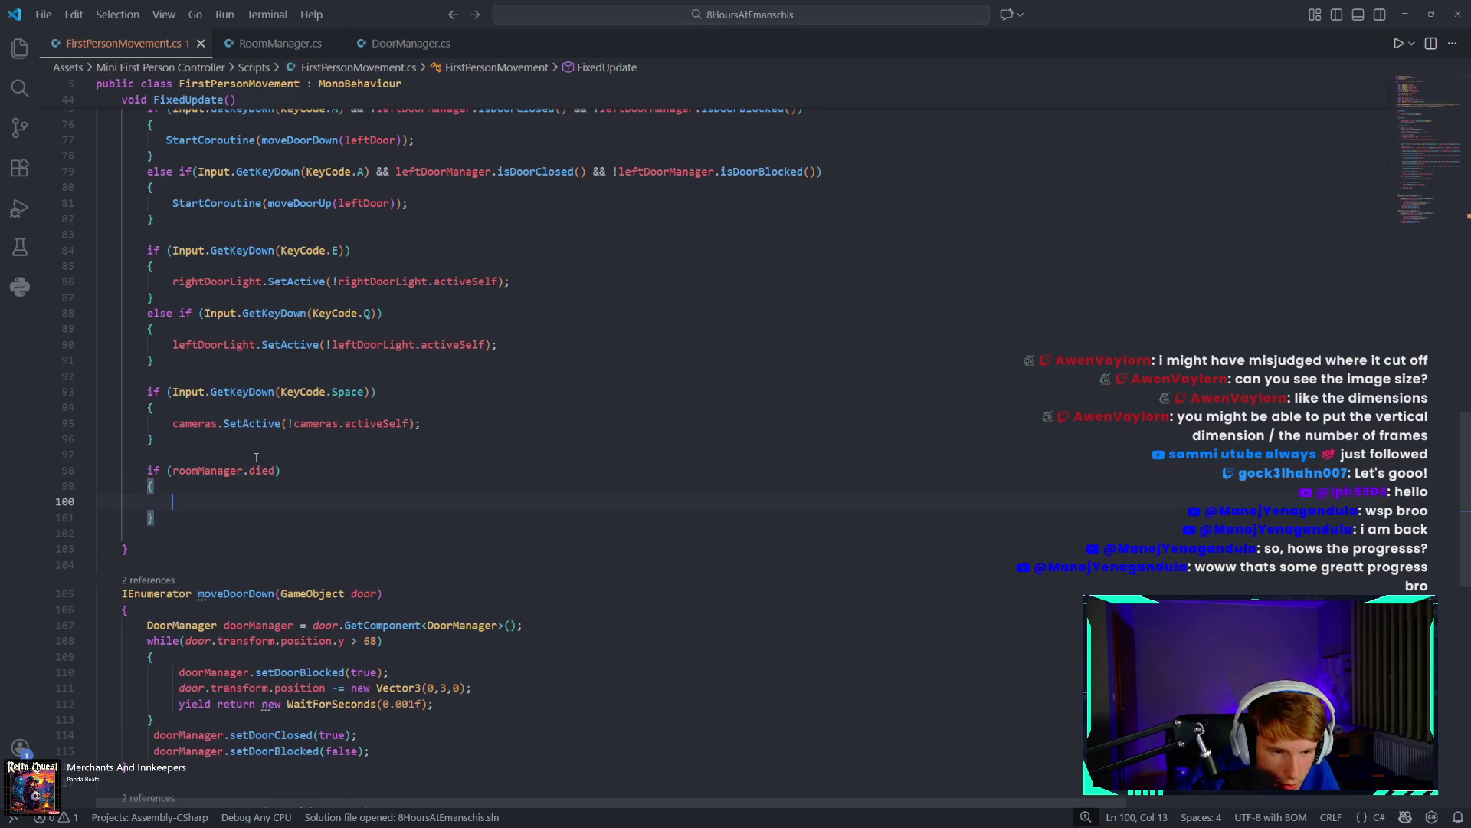
Put cameras.SetActive(false); inside the roomManager.died block.
mouse_move(174, 423)
left_mouse_down()
mouse_move(299, 426)
mouse_move(282, 428)
left_mouse_up()
key("ctrl+c")
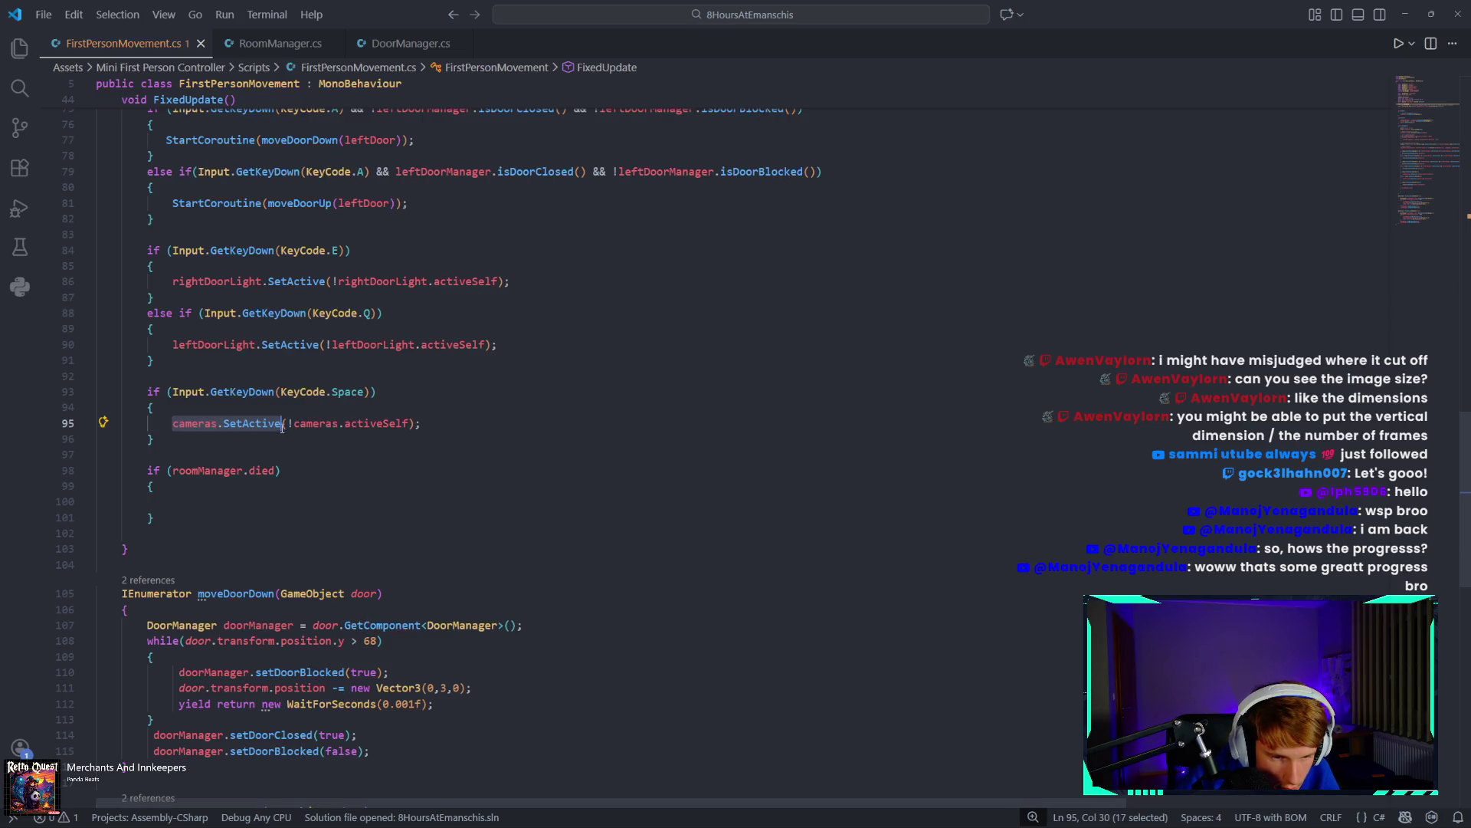
left_click(205, 508)
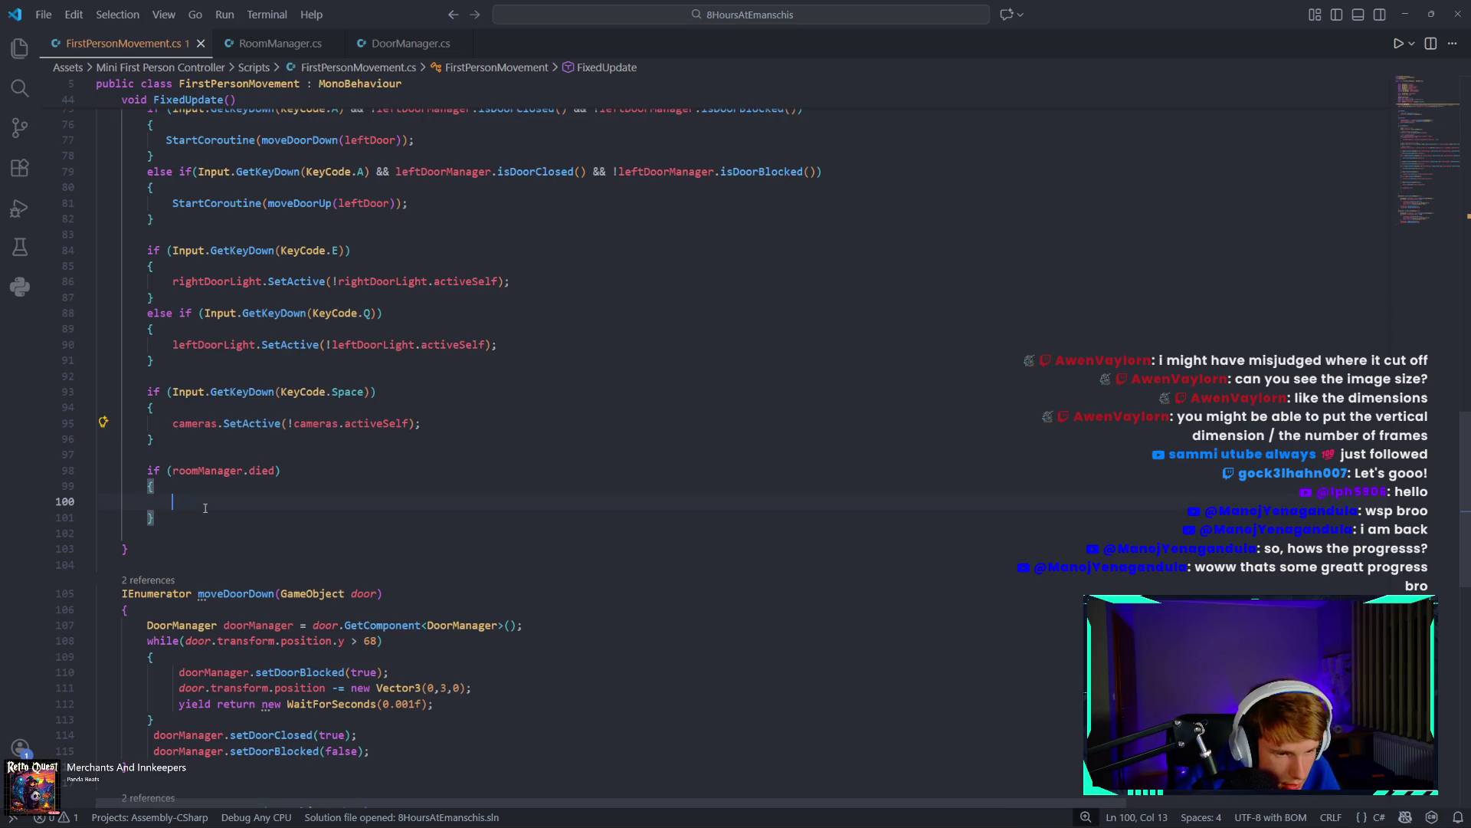
key("ctrl+v")
type("(false")
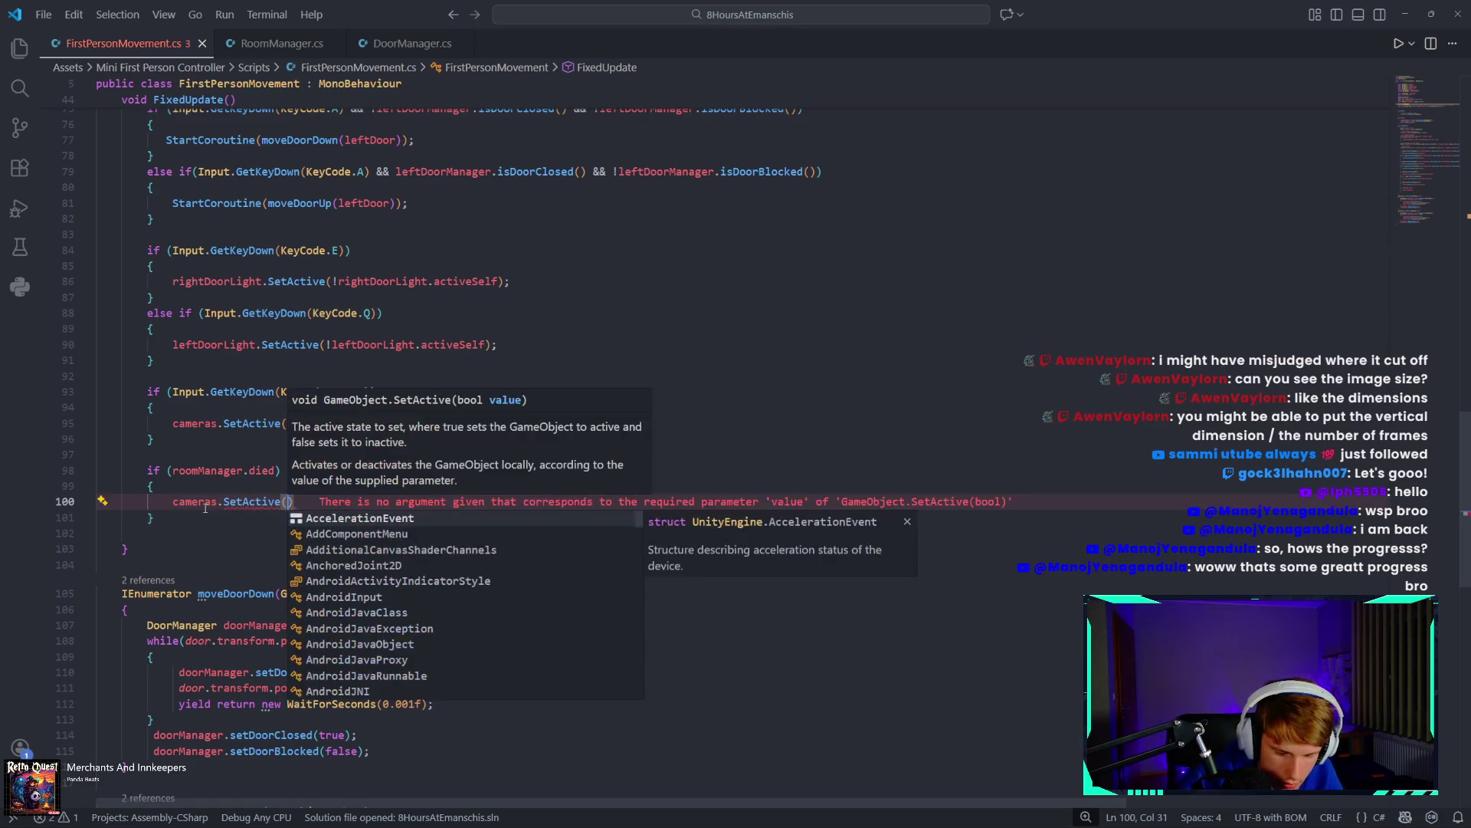
type(")")
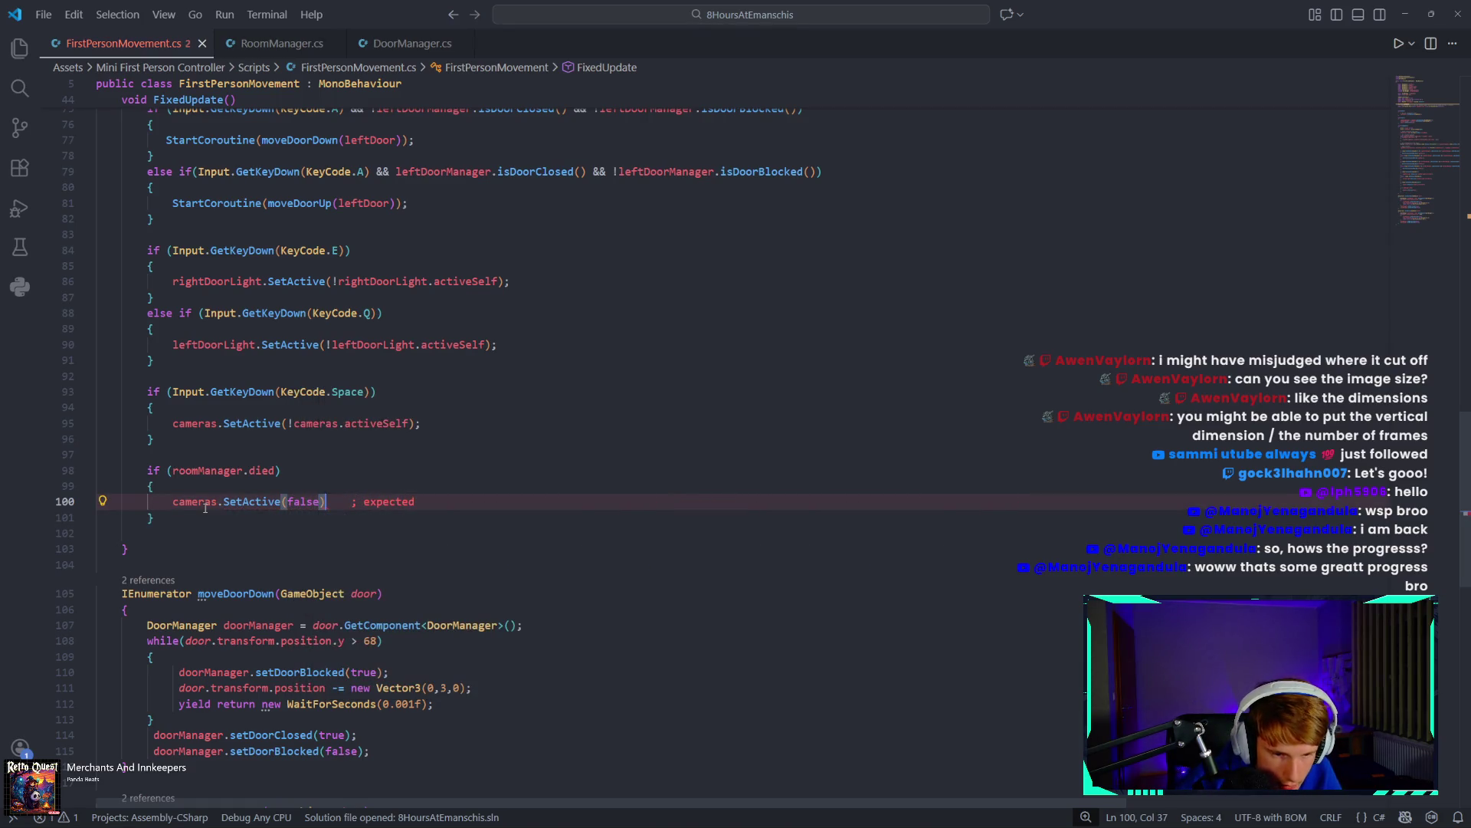
type(";M")
key("BackSpace")
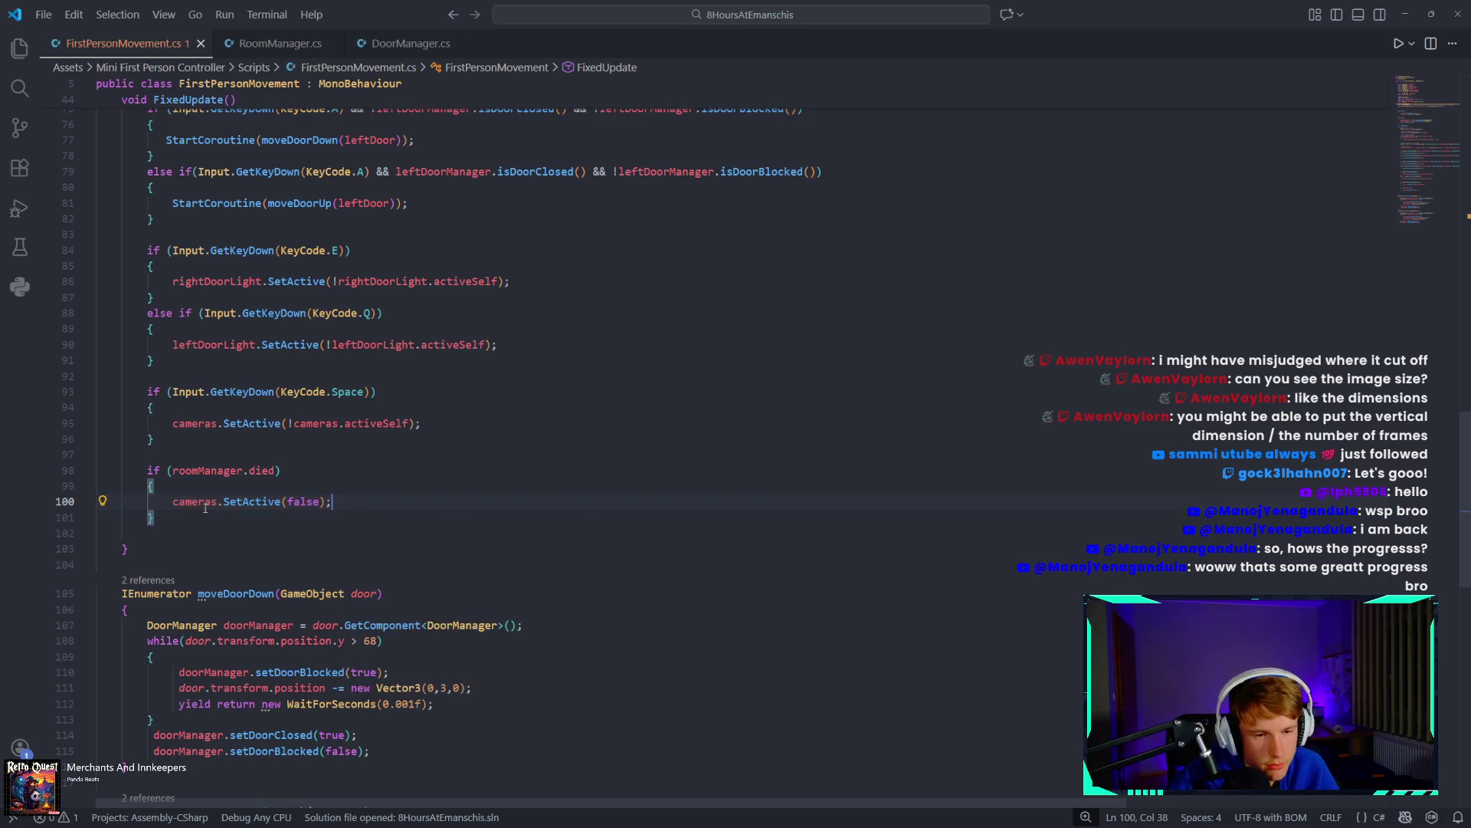
mouse_move(368, 822)
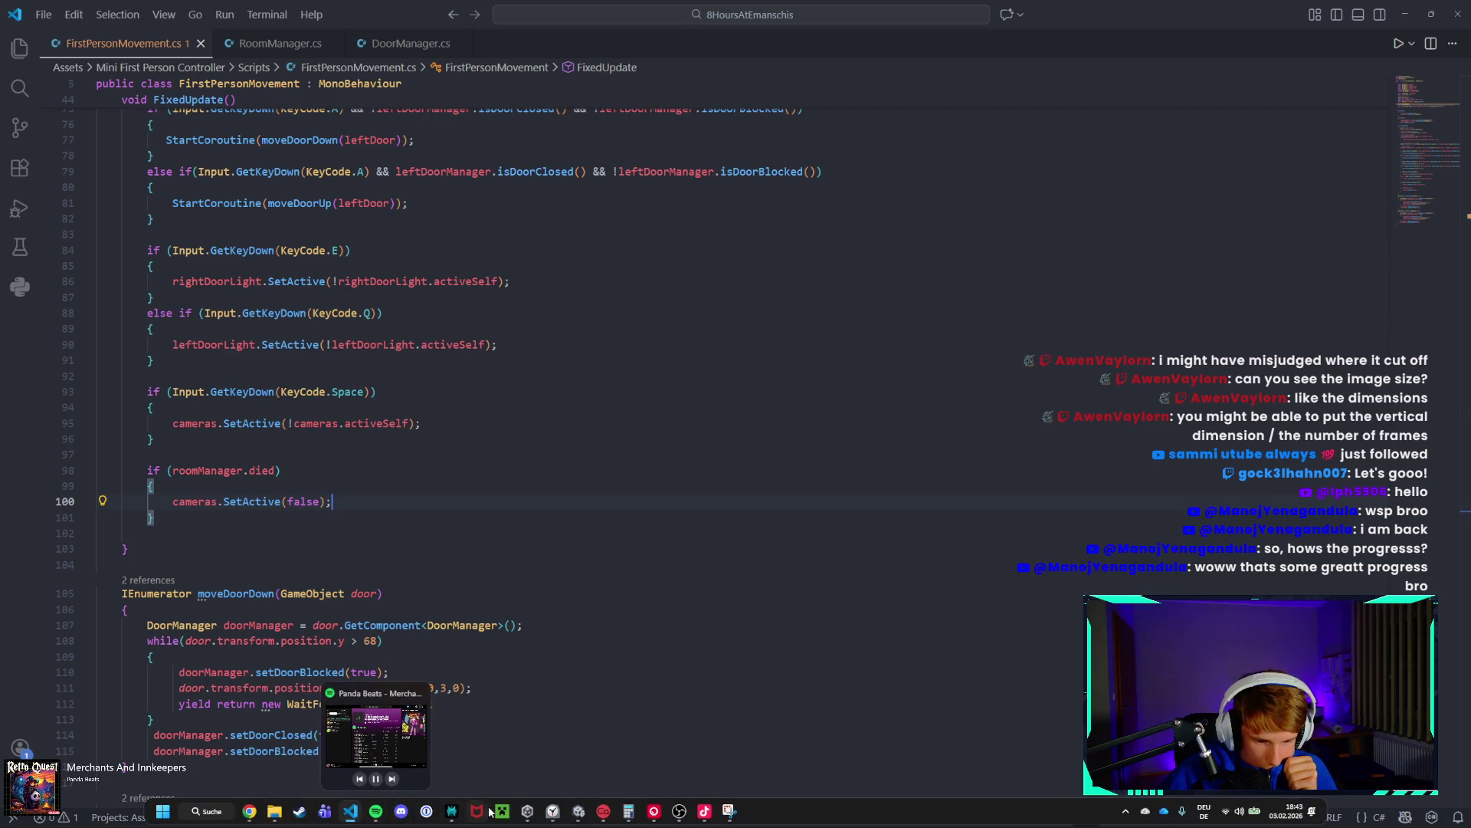
mouse_move(579, 811)
left_click(573, 745)
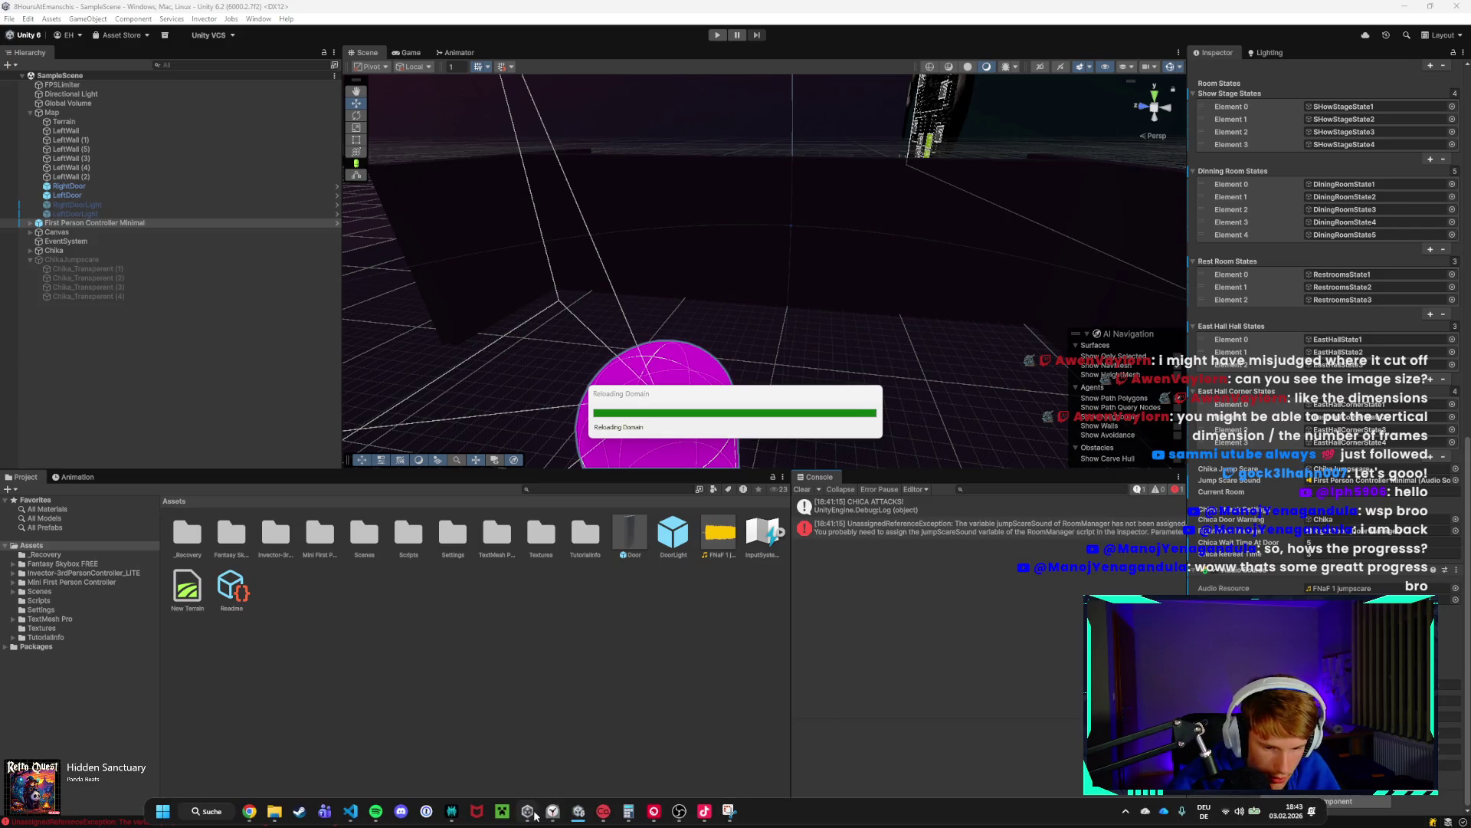
Collapse ChikaJumpscare's children and add a TextMeshPro text object under the Canvas.
mouse_move(553, 814)
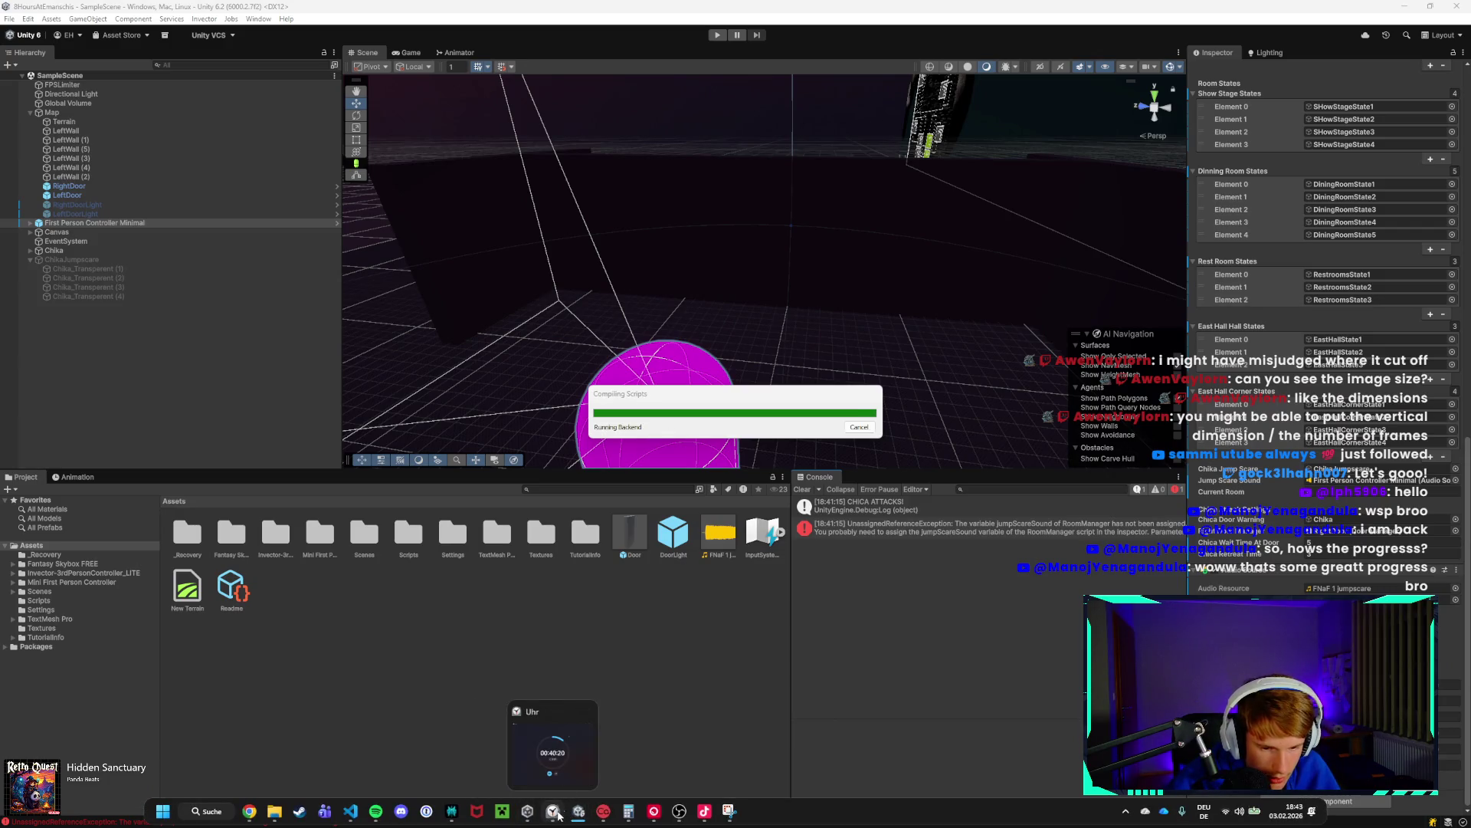
left_click(679, 811)
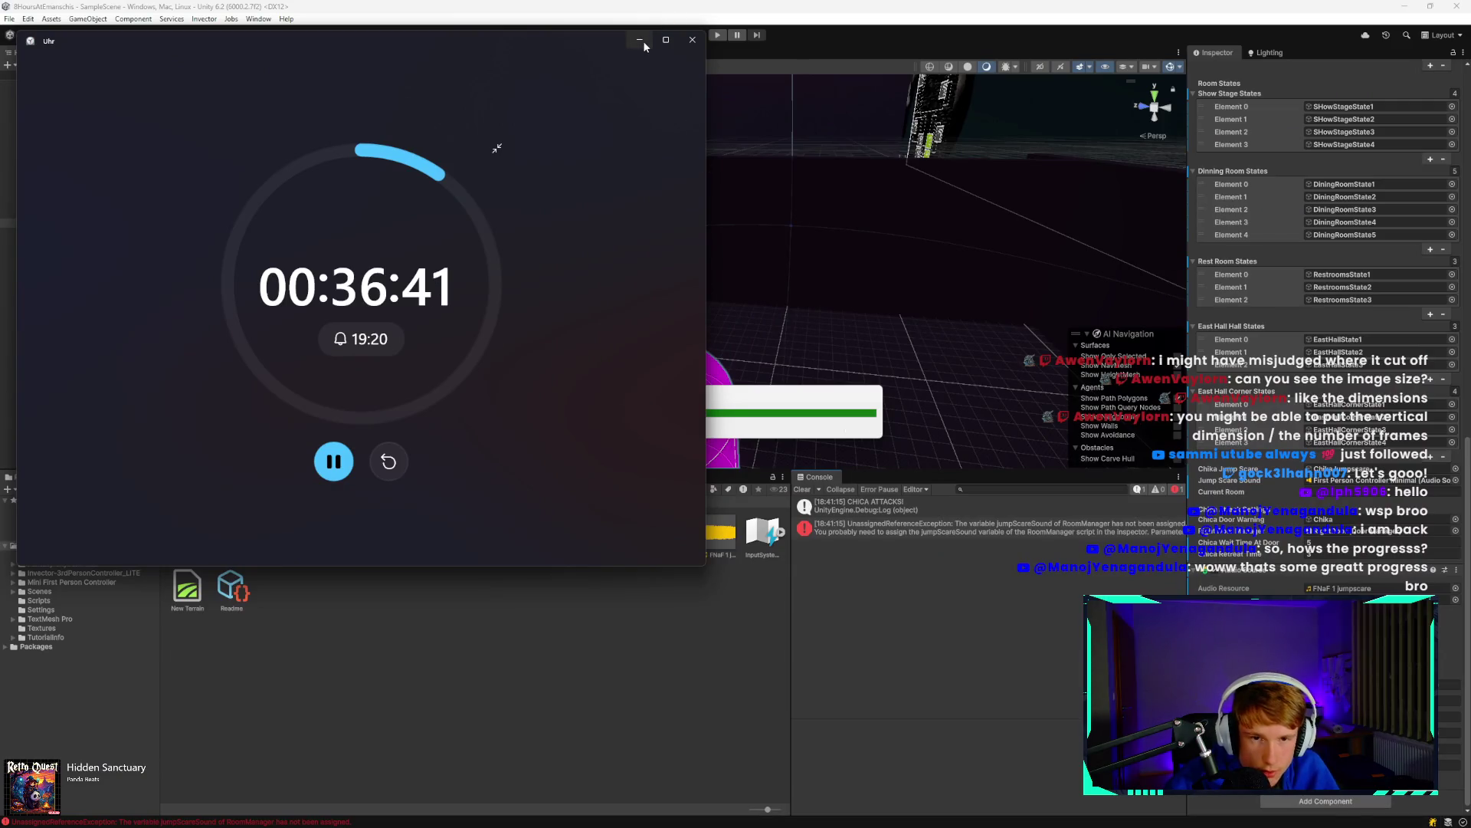
left_click(643, 37)
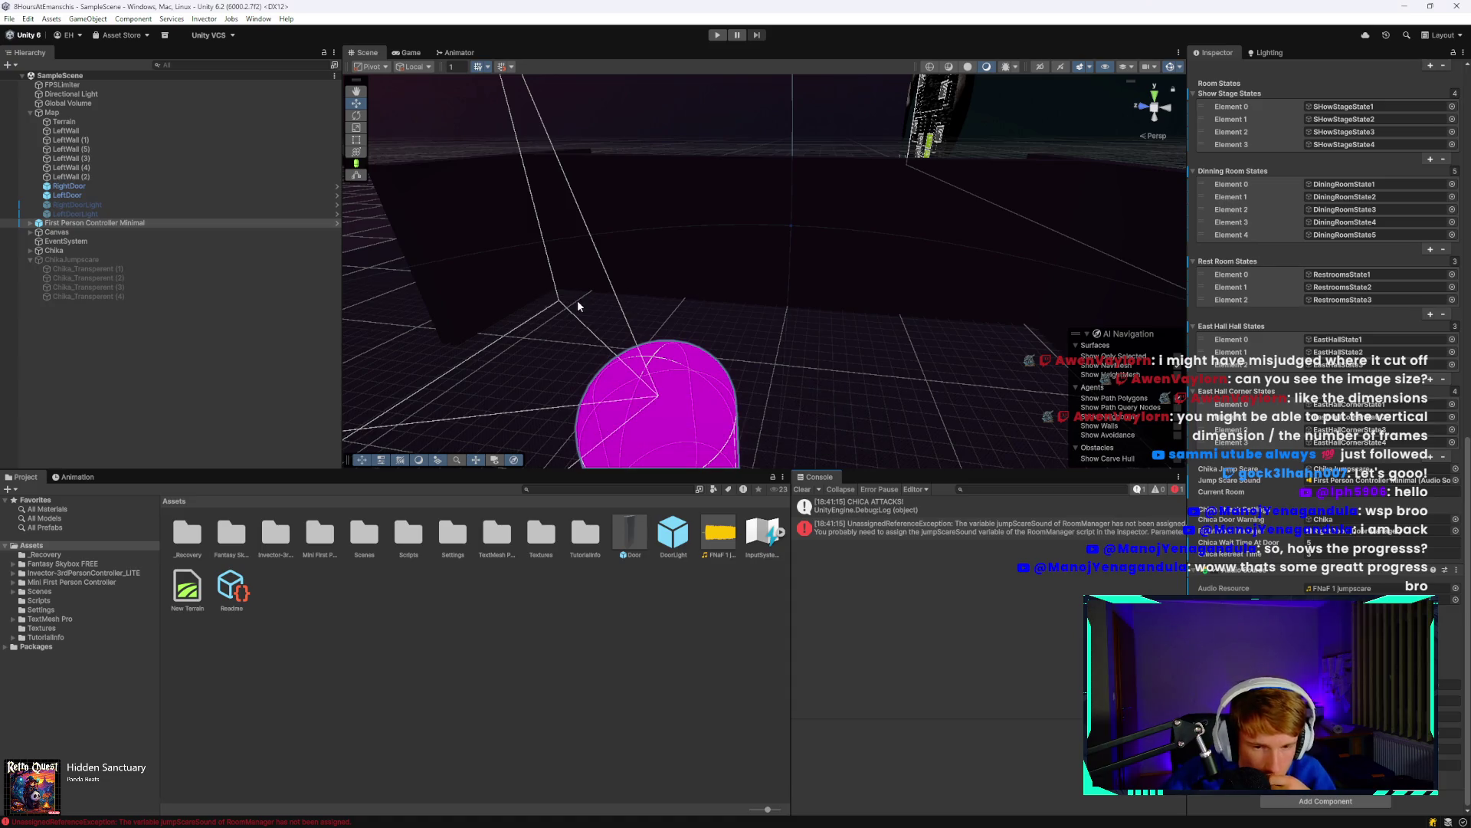
left_click(28, 259)
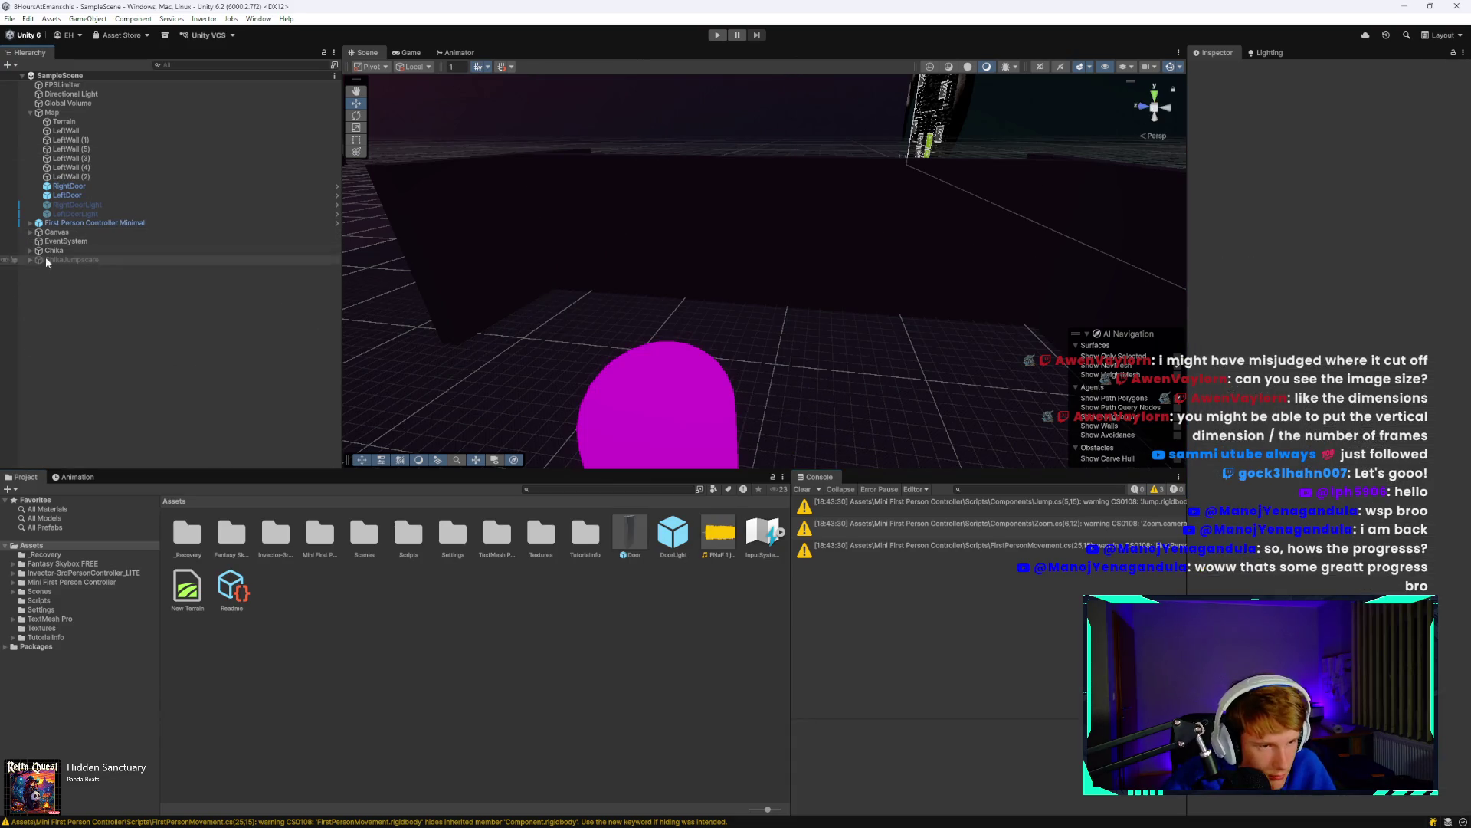
right_click(64, 302)
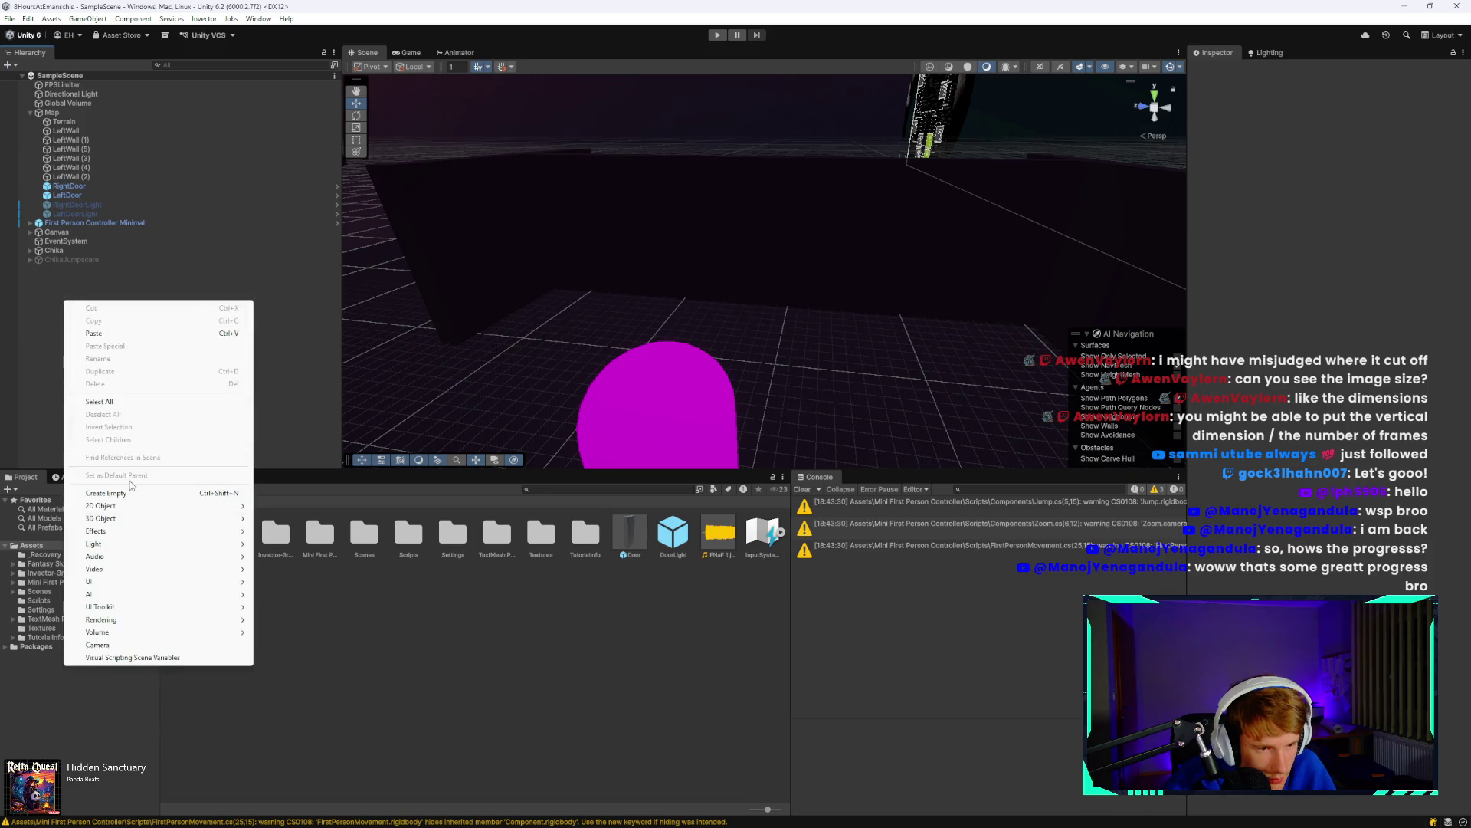
mouse_move(142, 585)
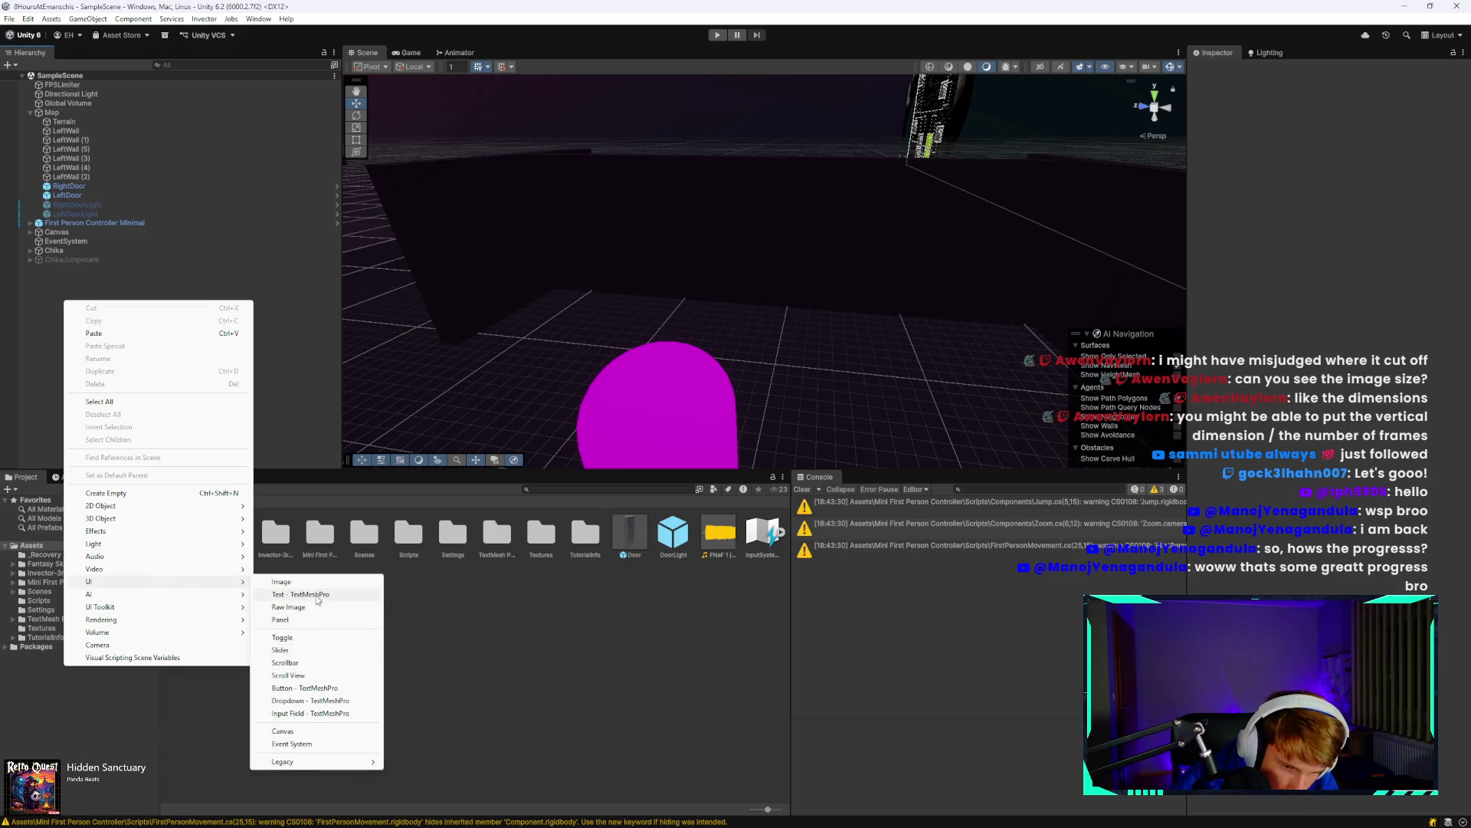
left_click(305, 594)
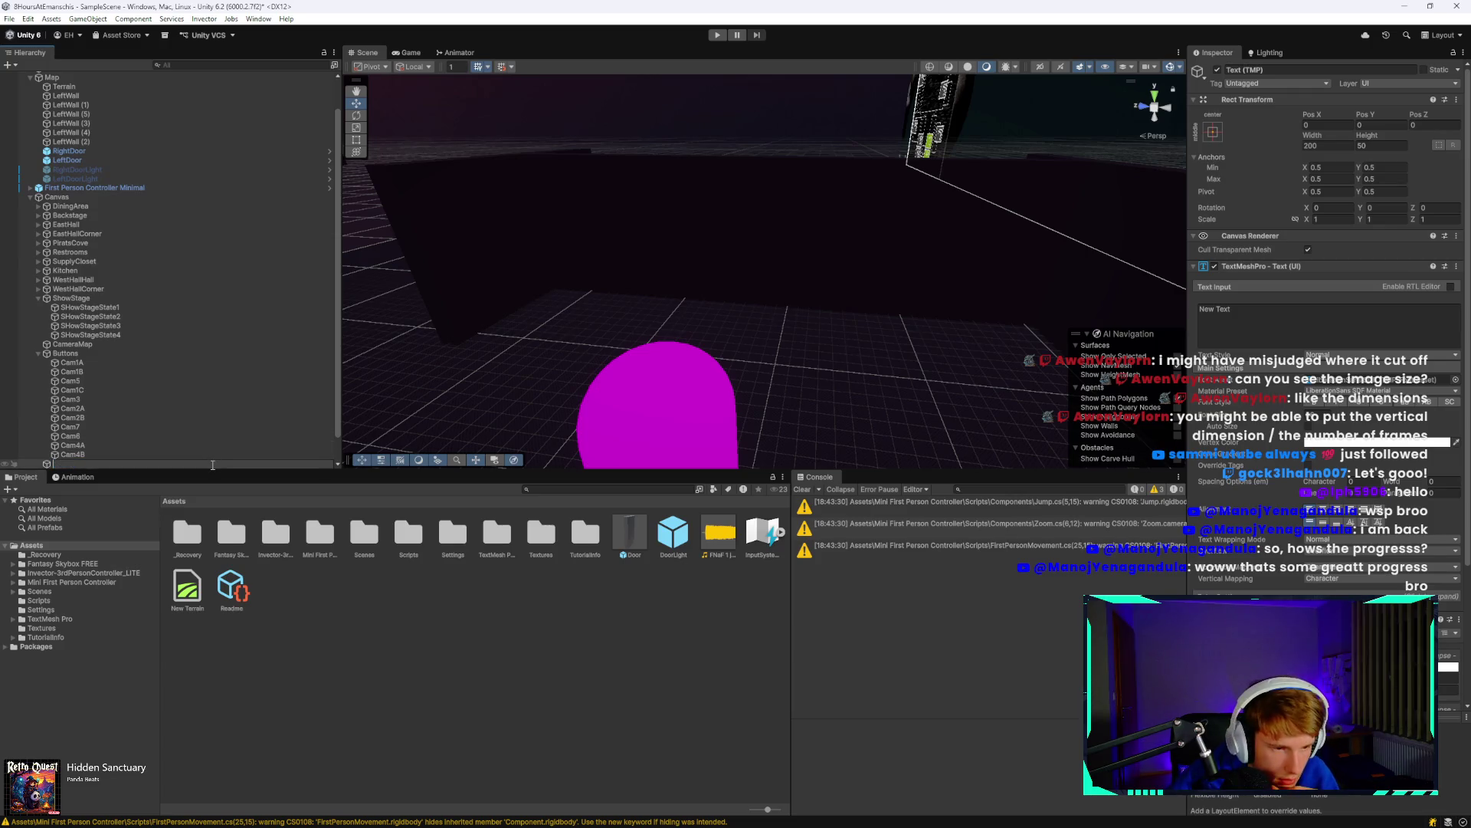
Delete the leftover Text (TMP) object and collapse the Canvas.
left_click(458, 685)
scroll(243, 375, "down", 2)
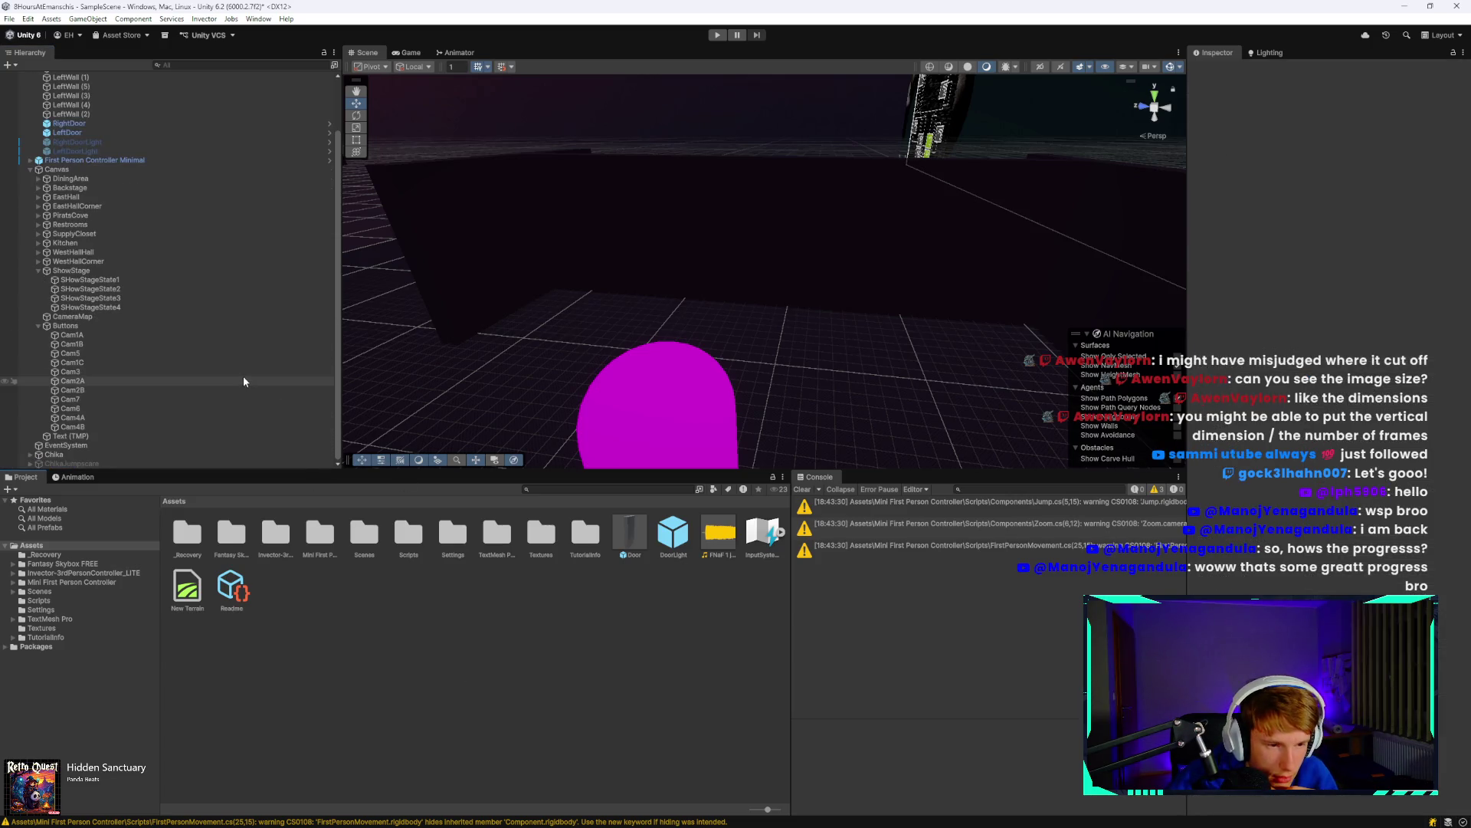
left_click(159, 436)
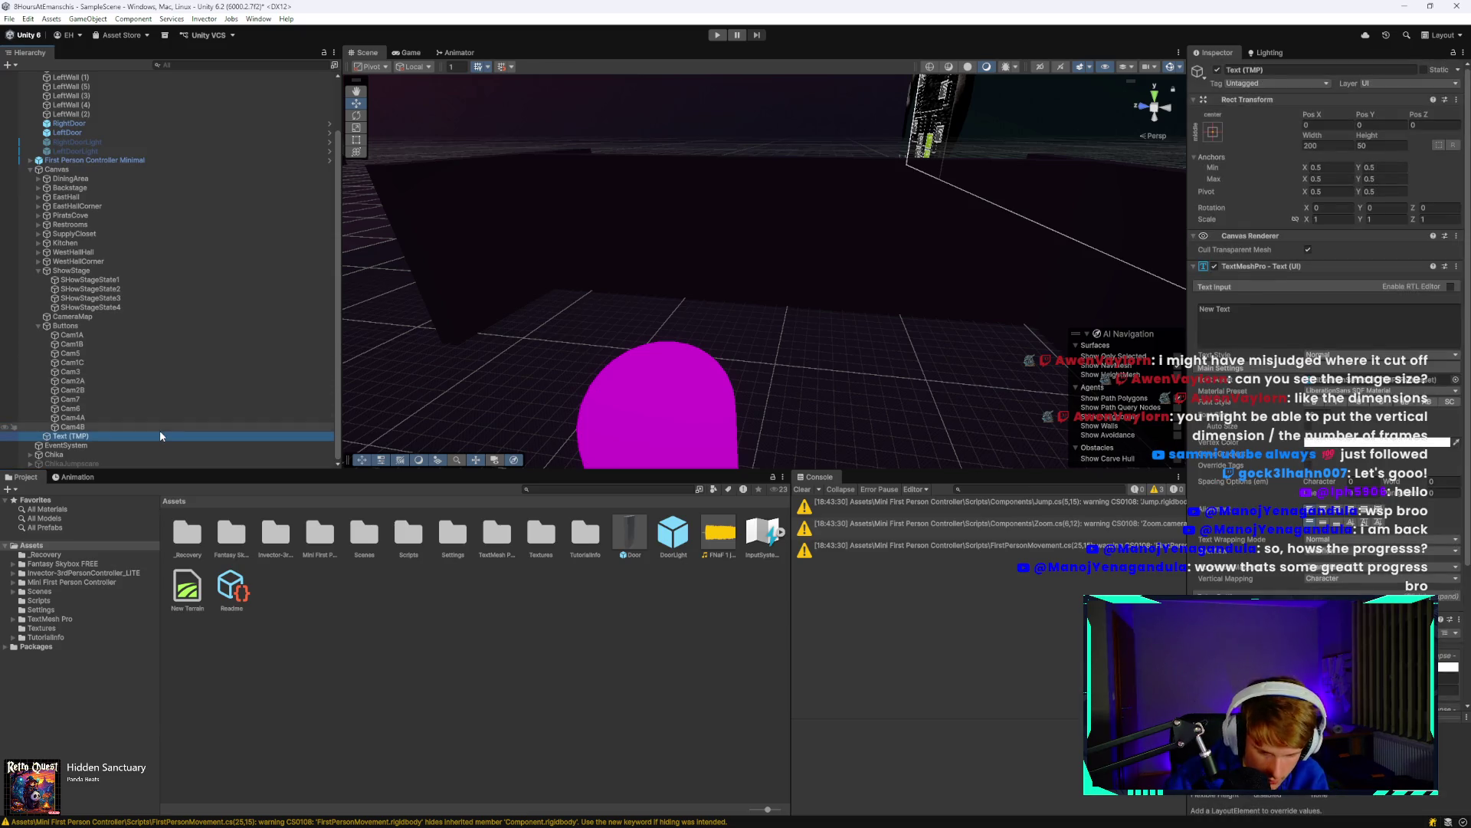
key("Delete")
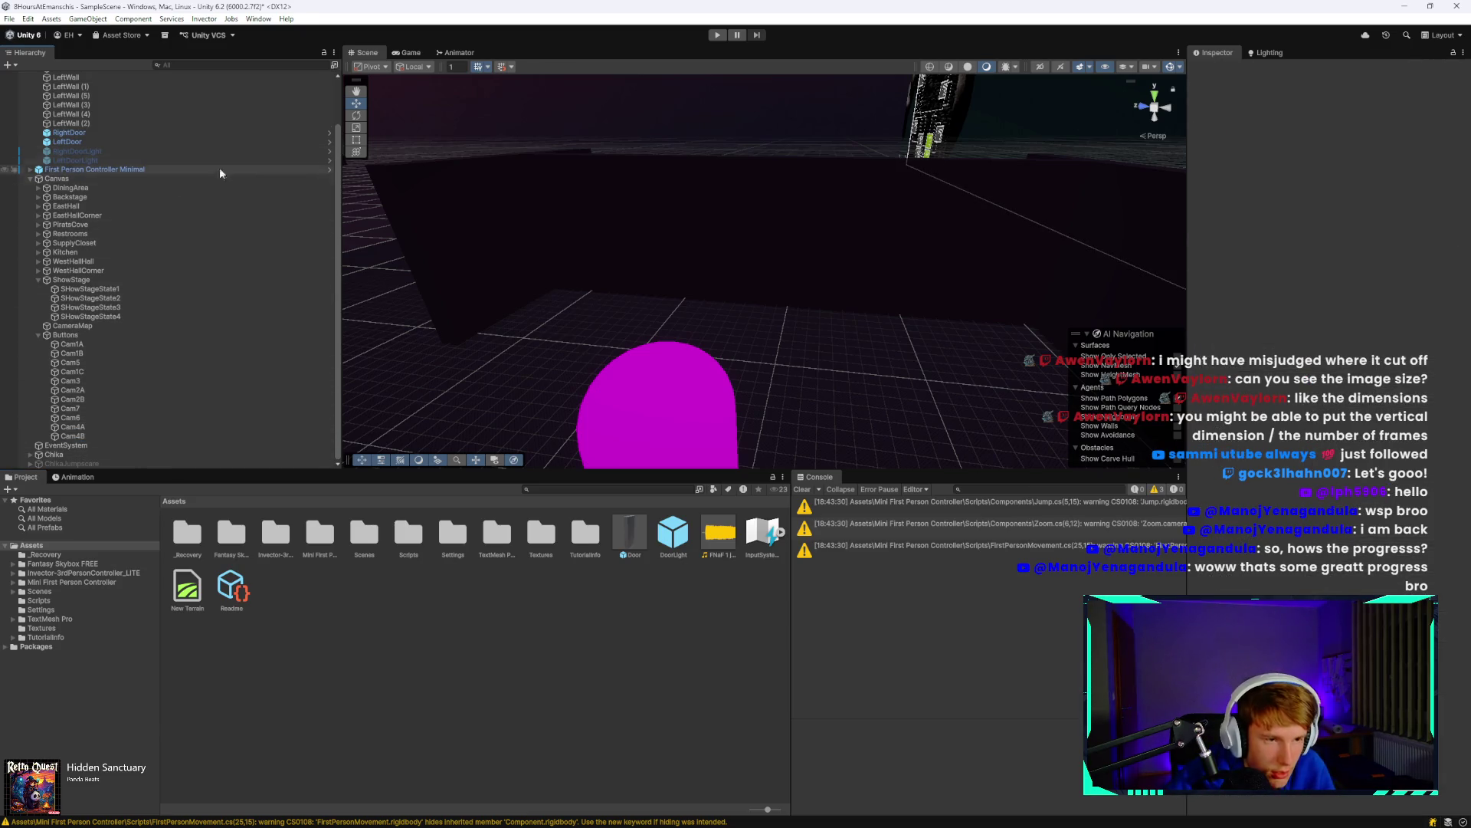
left_click(30, 178)
right_click(102, 371)
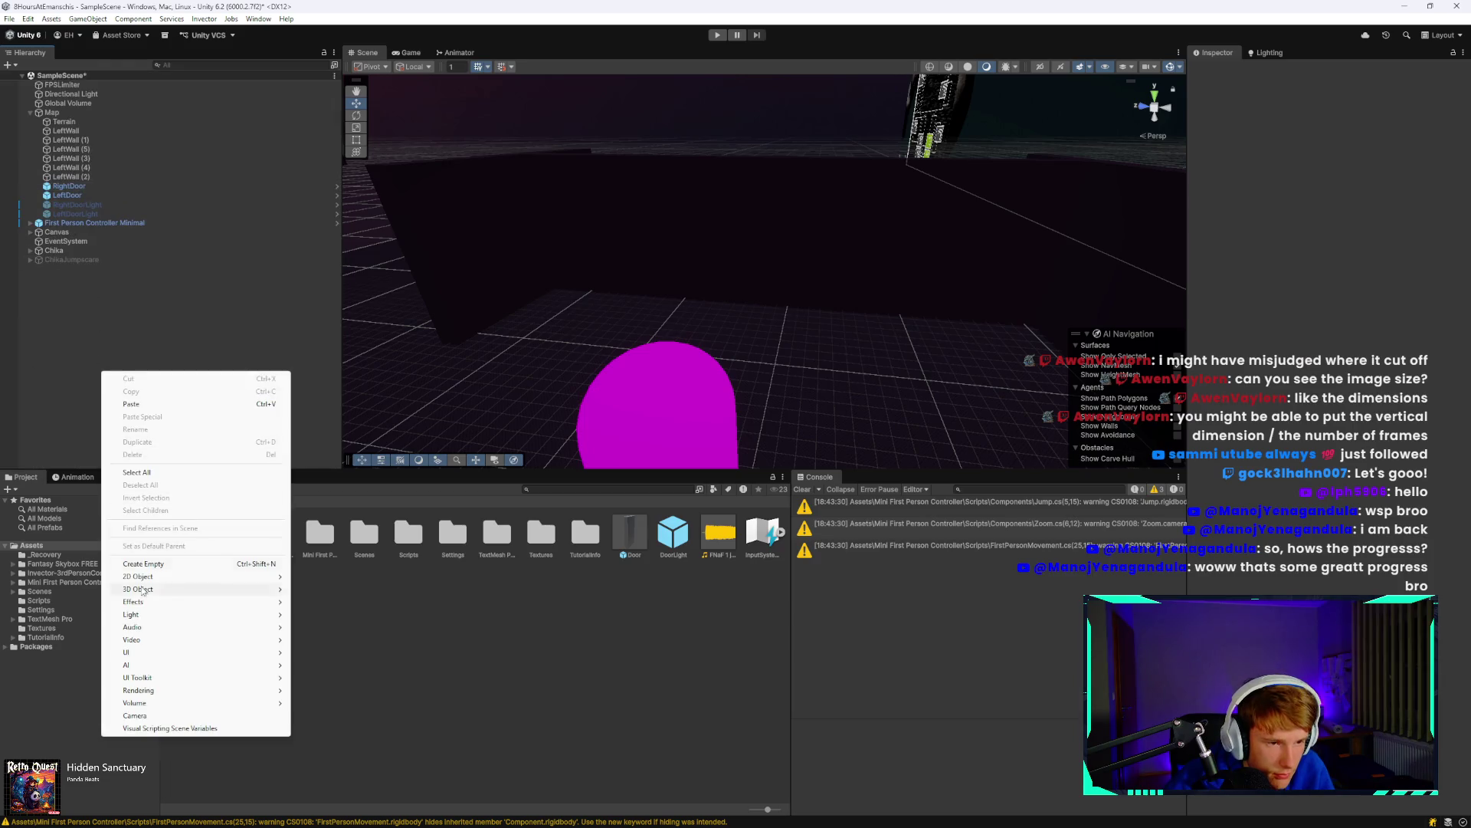
Create a new UI Canvas named LostScreen.
mouse_move(223, 652)
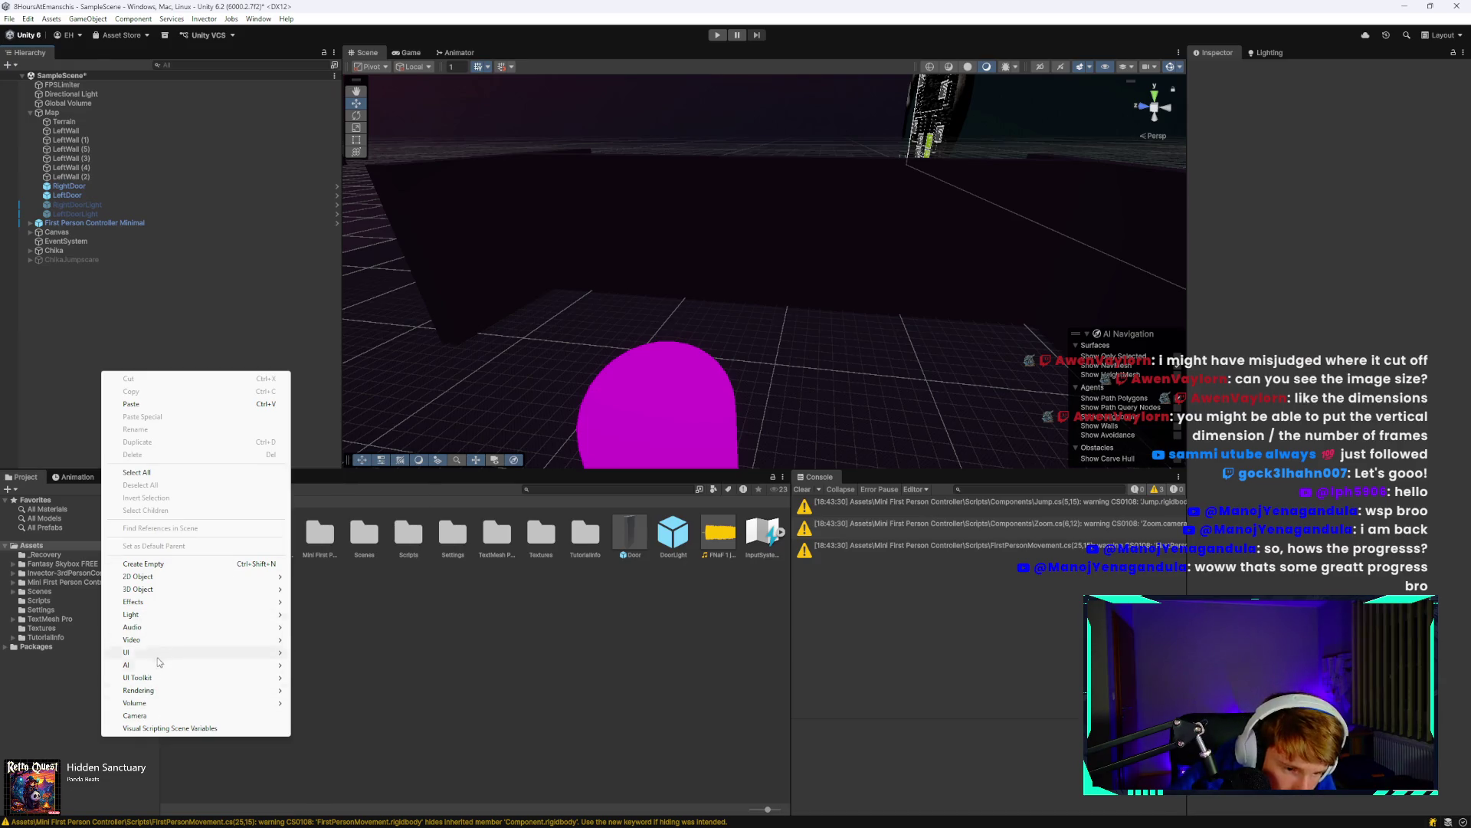
left_click(335, 625)
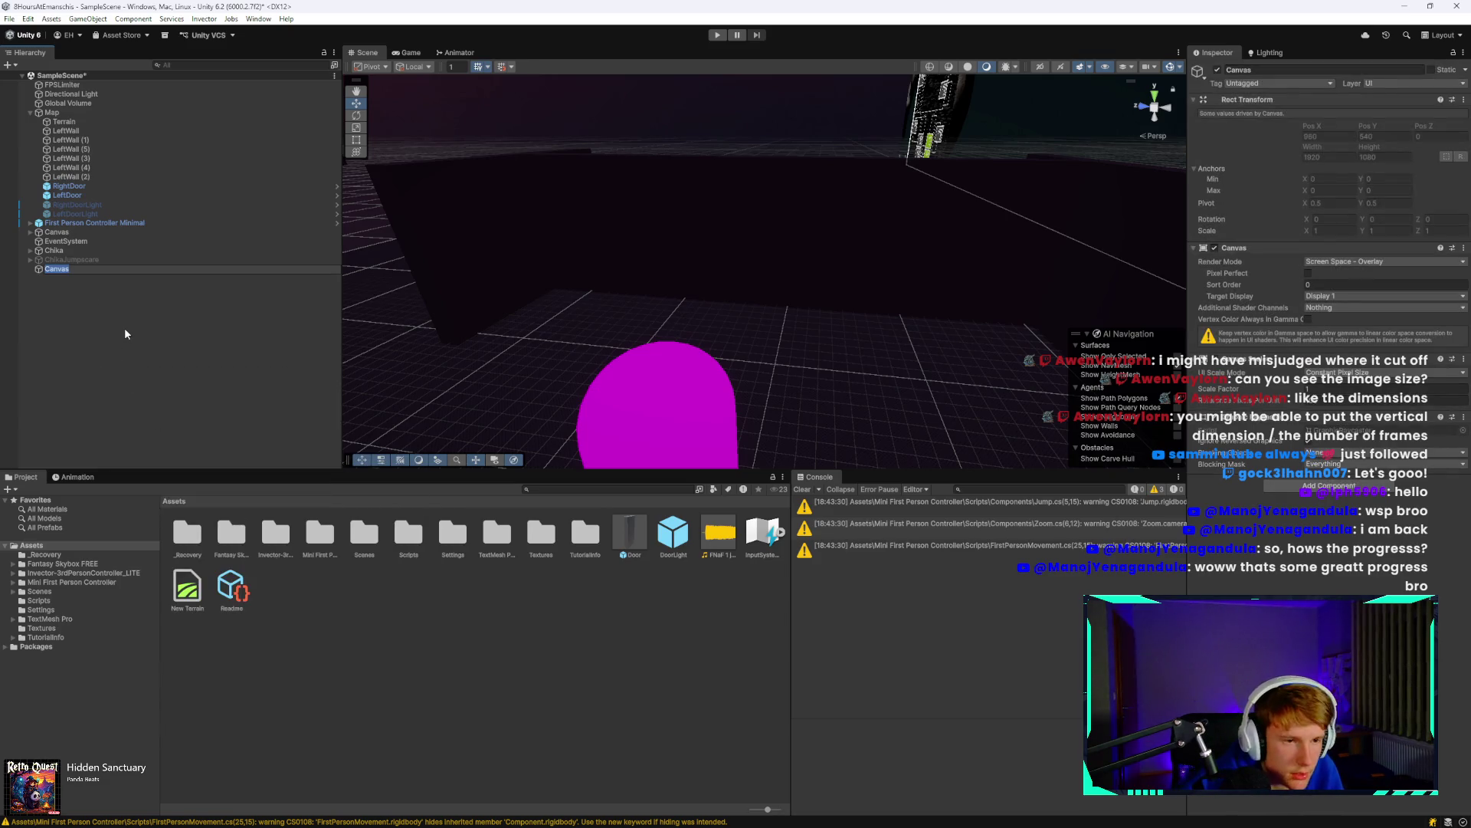
type("LOs")
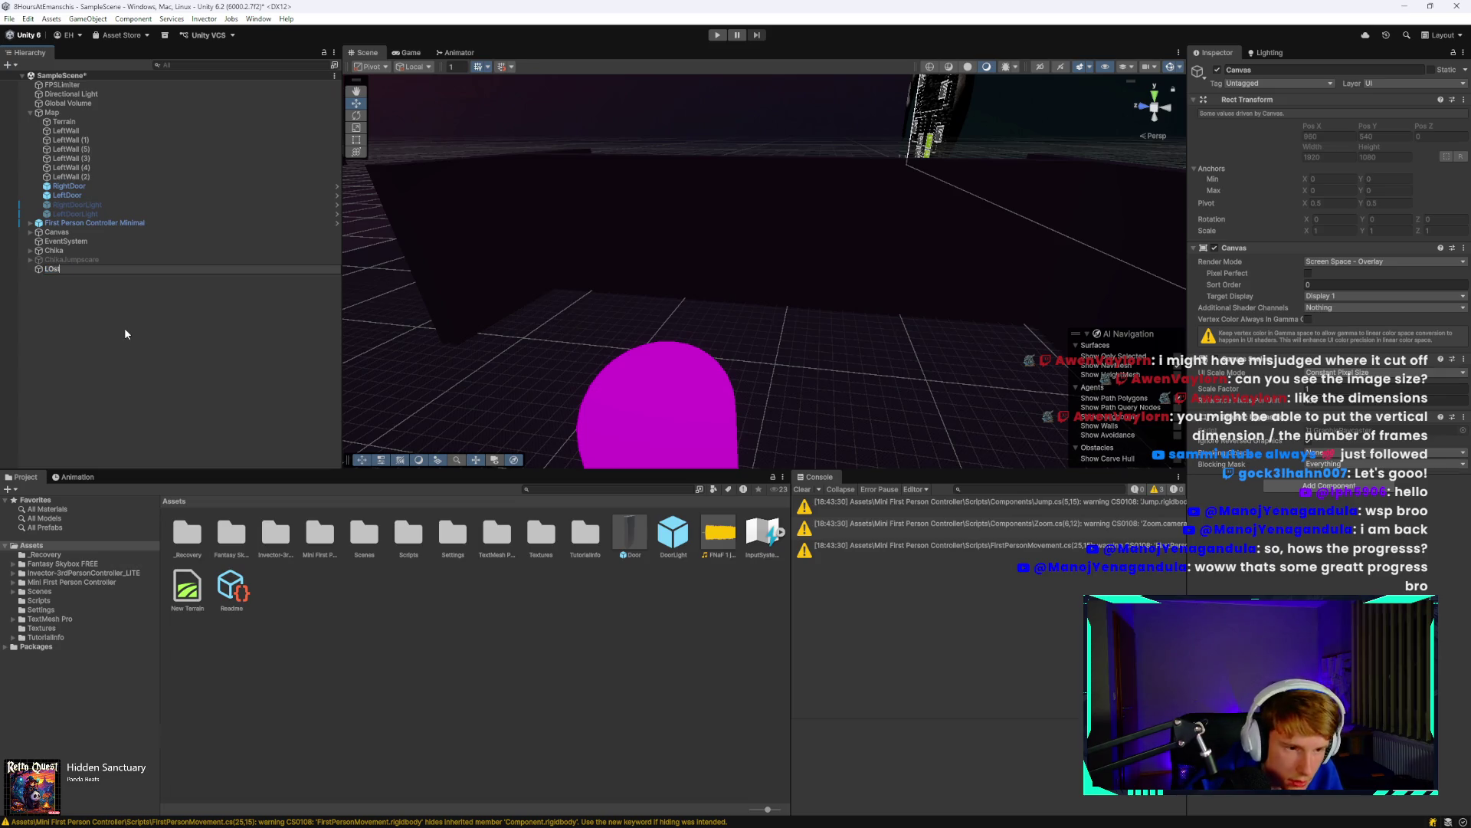
key("BackSpace")
type("ost")
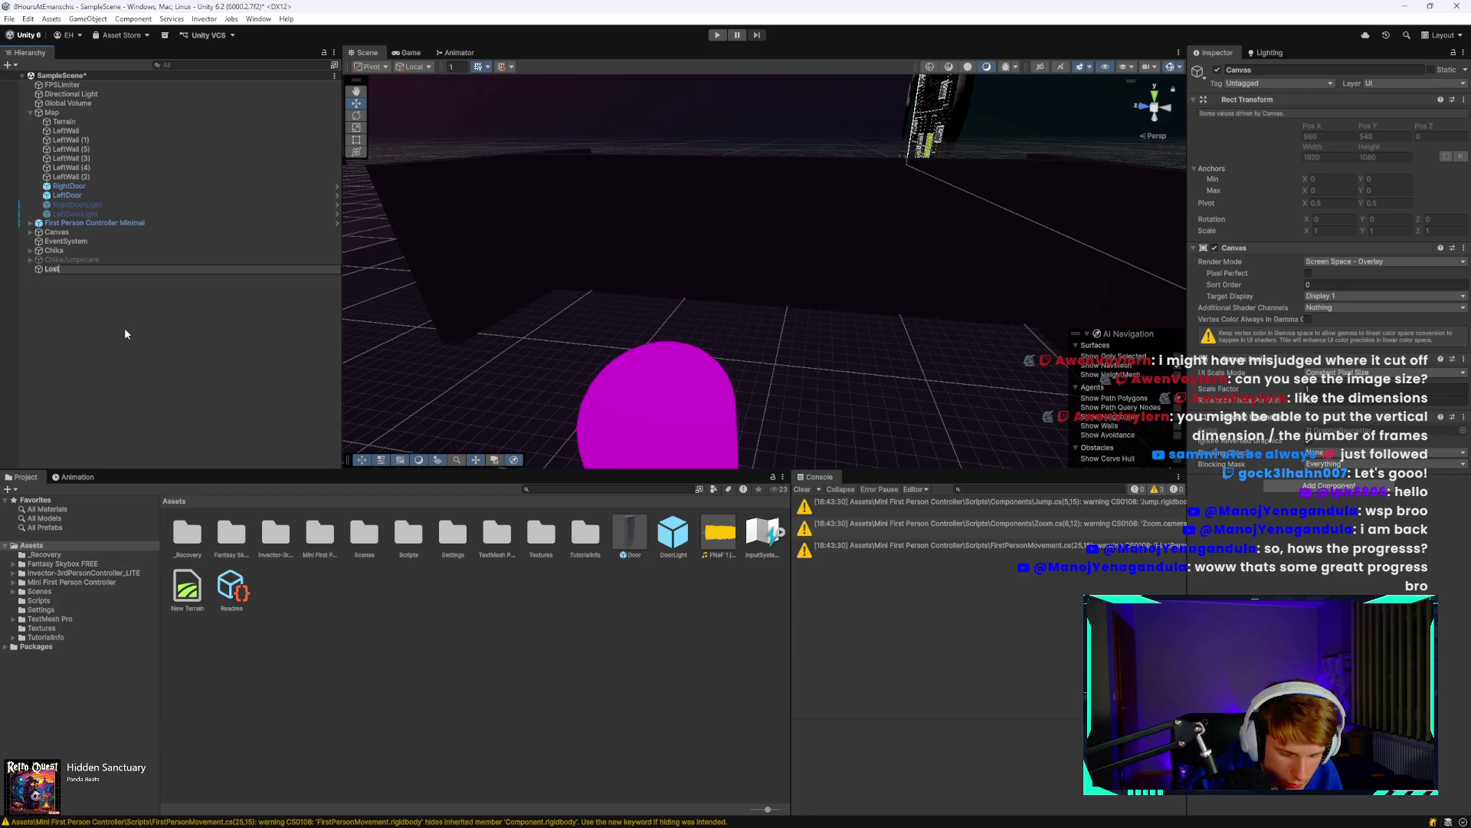
type("Screen")
key("Return")
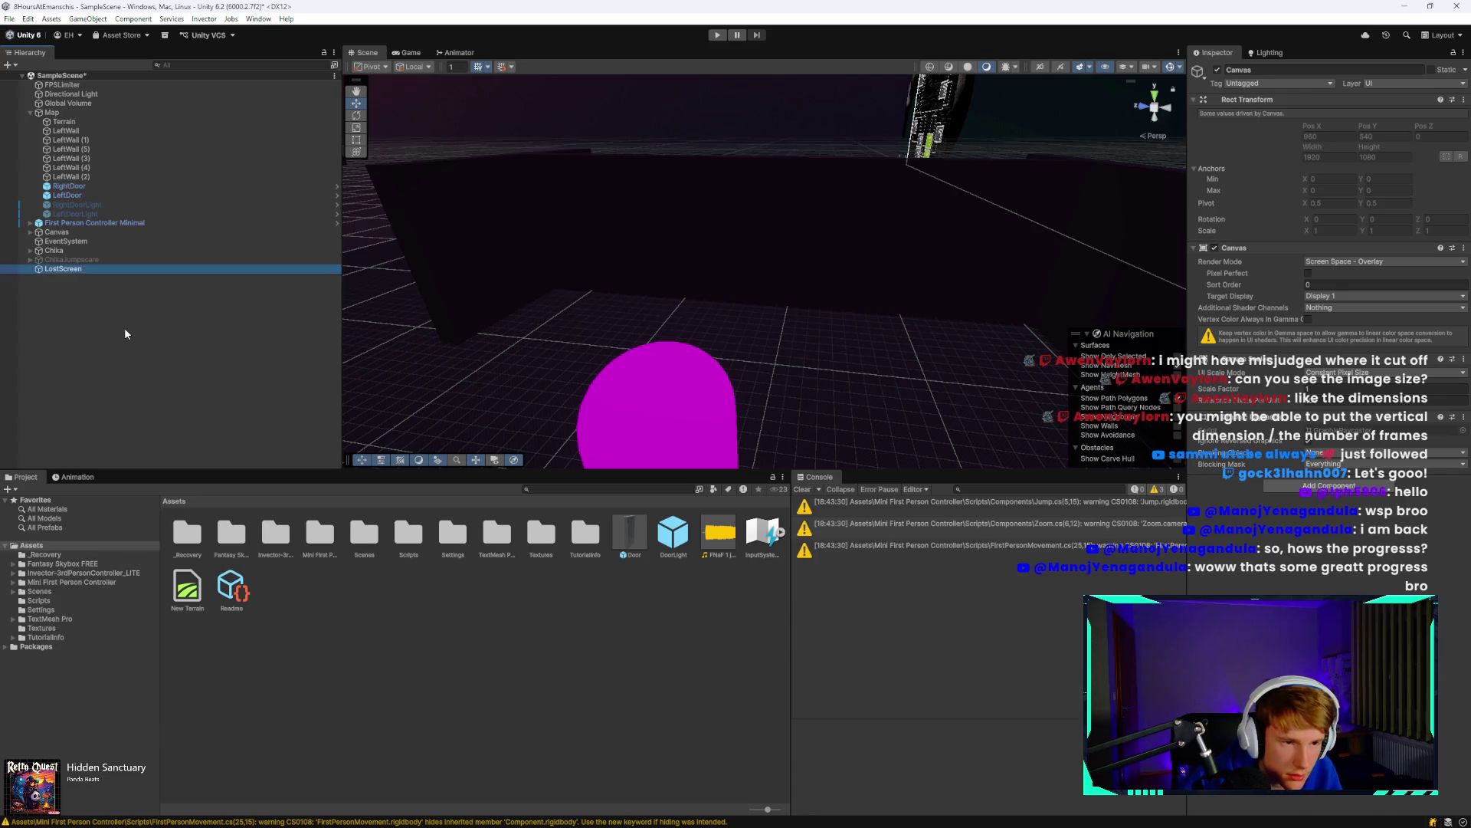
key("ctrl+p")
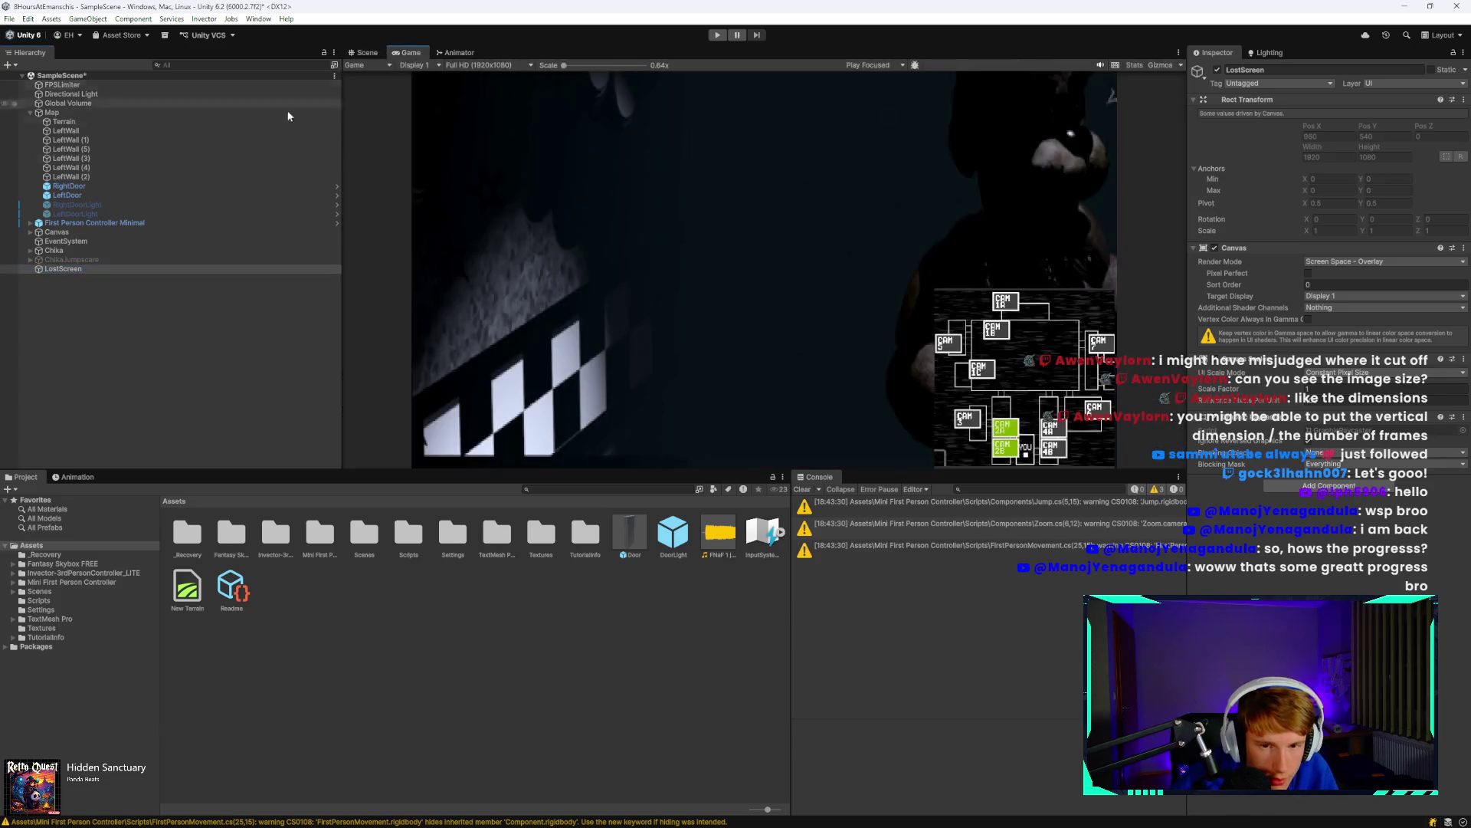
Deactivate the original Canvas so the camera map no longer shows.
right_click(125, 266)
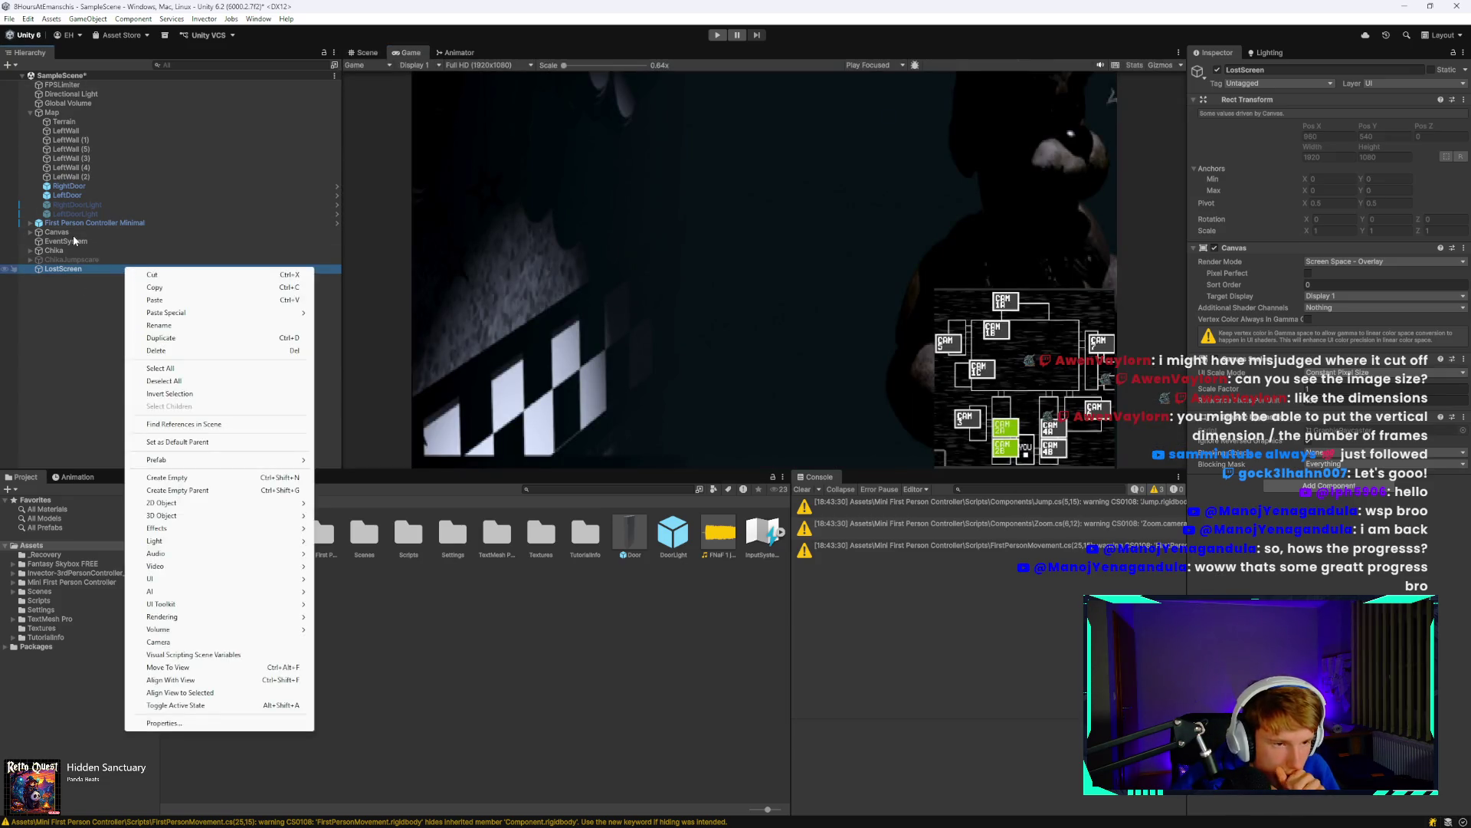
left_click(75, 231)
left_click(1217, 70)
left_click(182, 387)
Add a TextMeshPro text object named YouLostText under LostScreen.
left_click(77, 269)
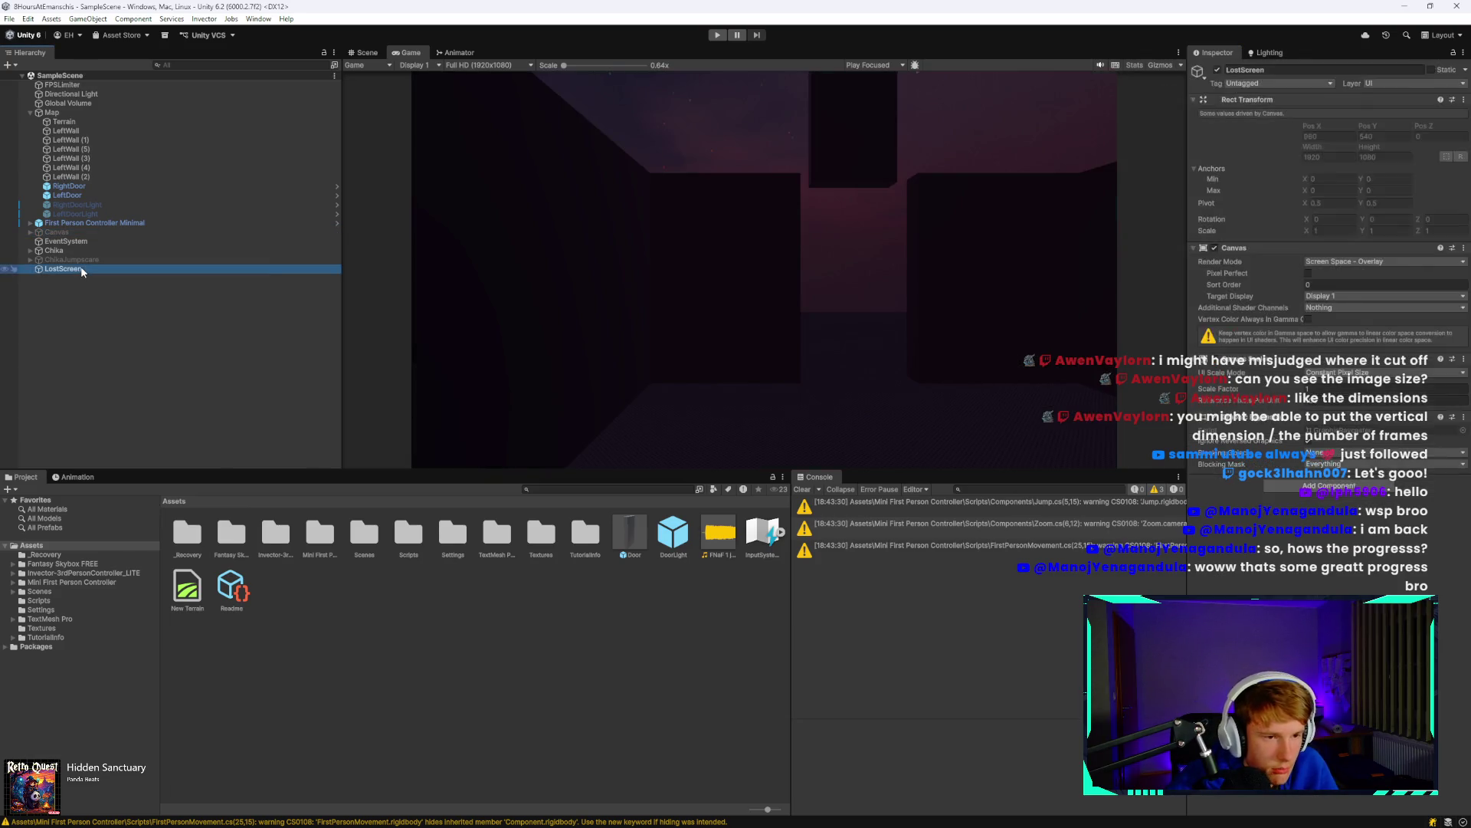
right_click(81, 268)
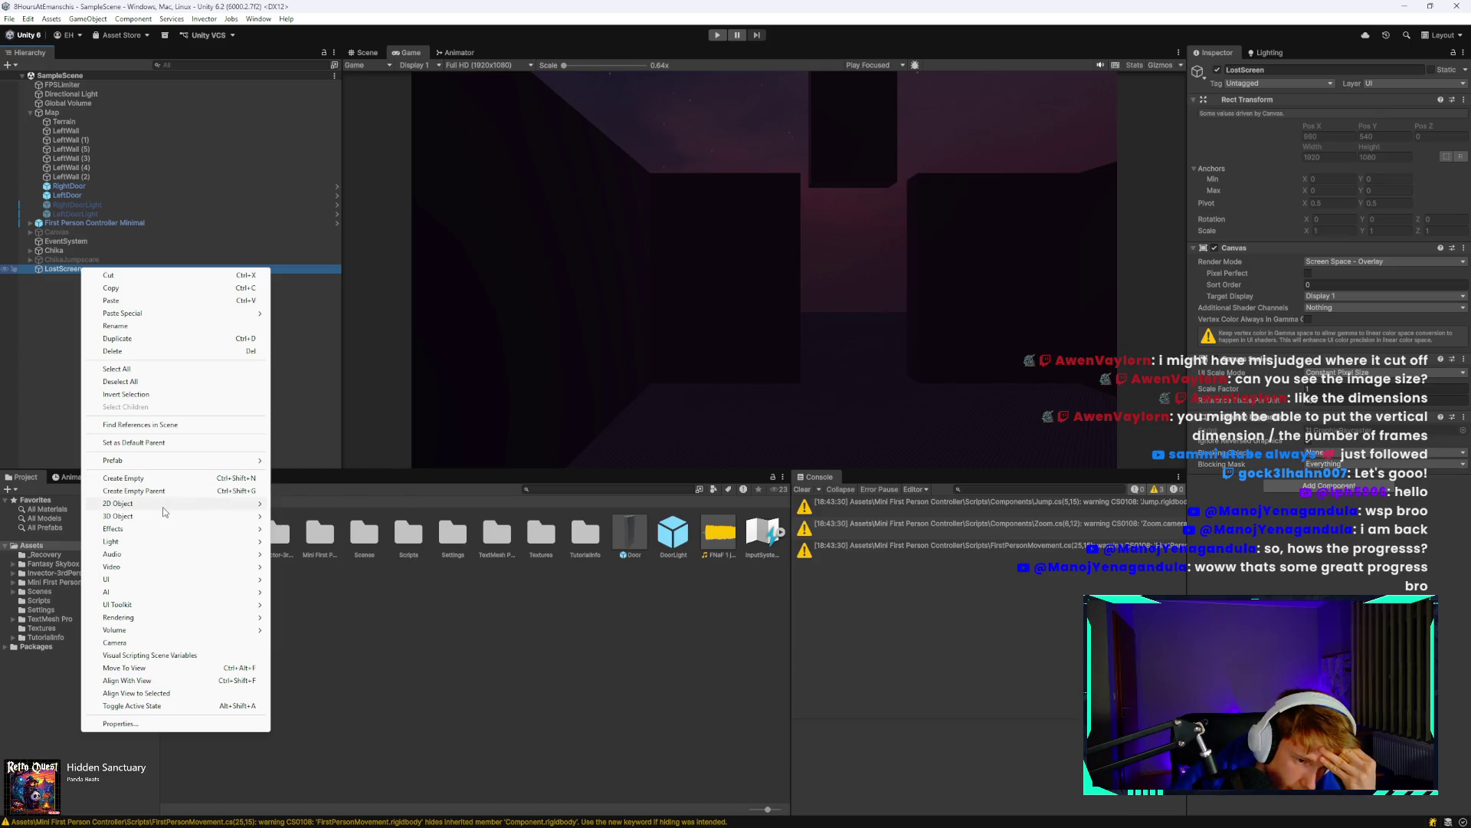
mouse_move(162, 508)
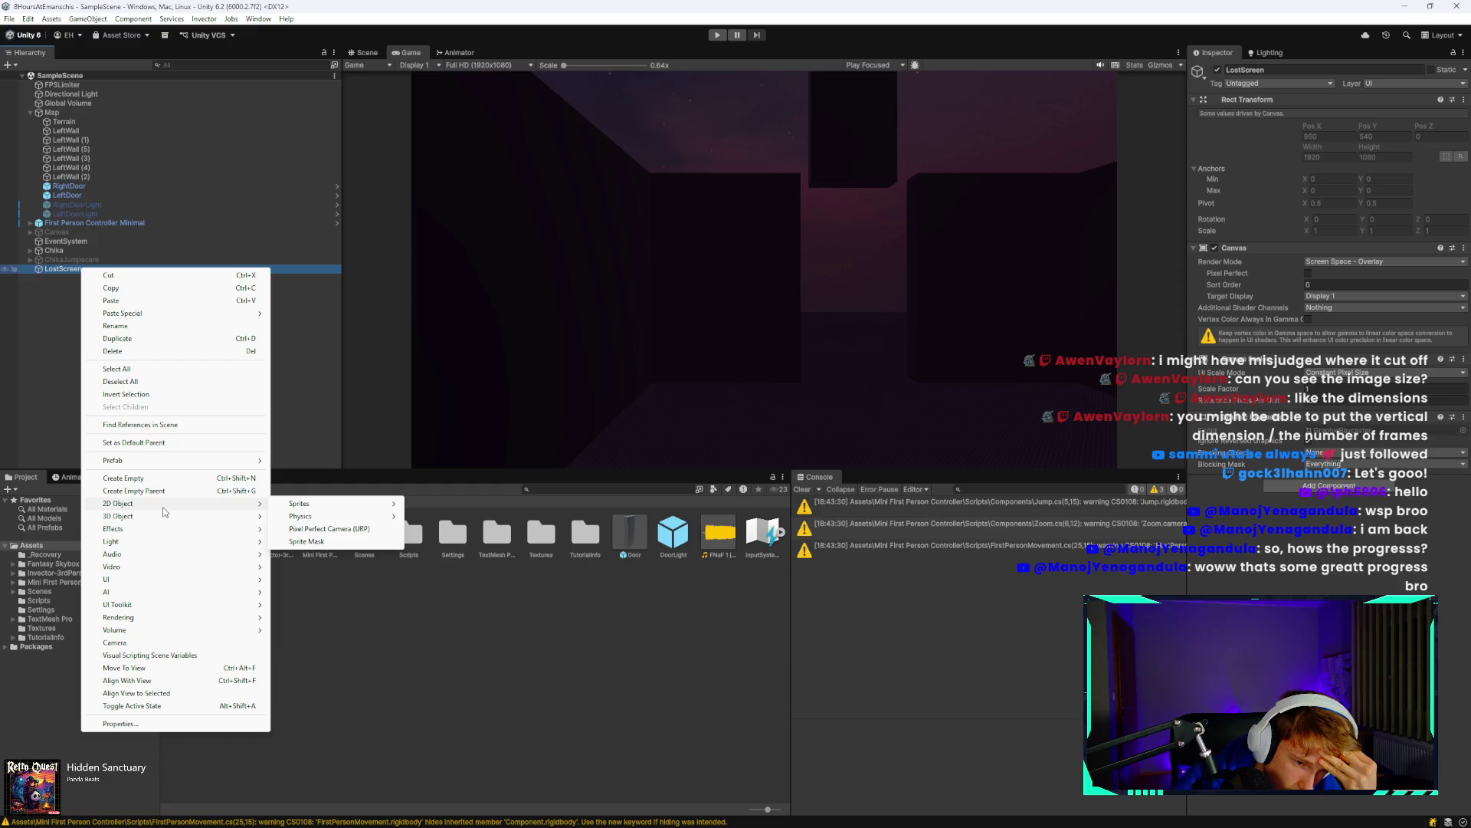
mouse_move(164, 579)
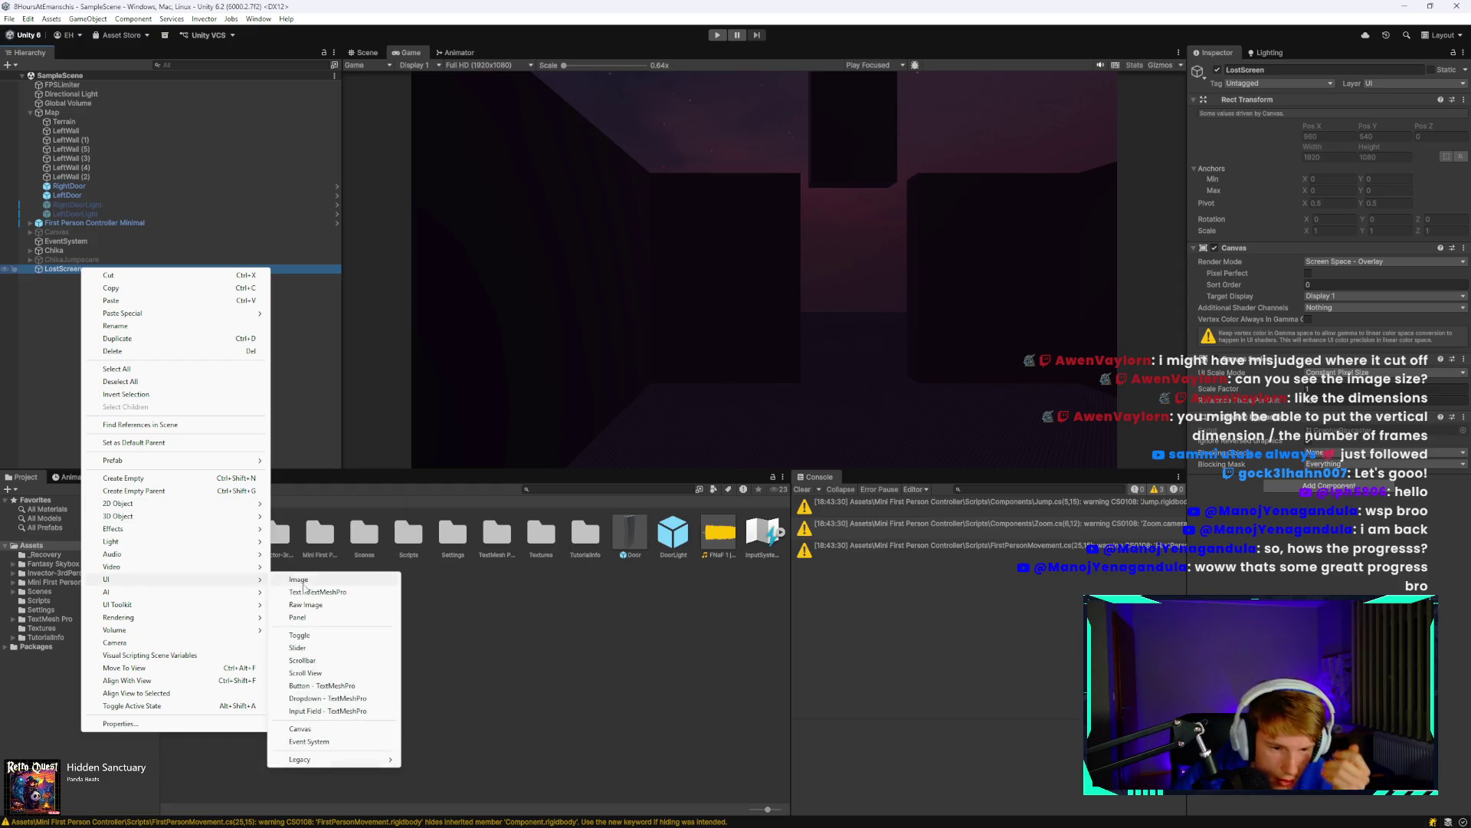
left_click(314, 592)
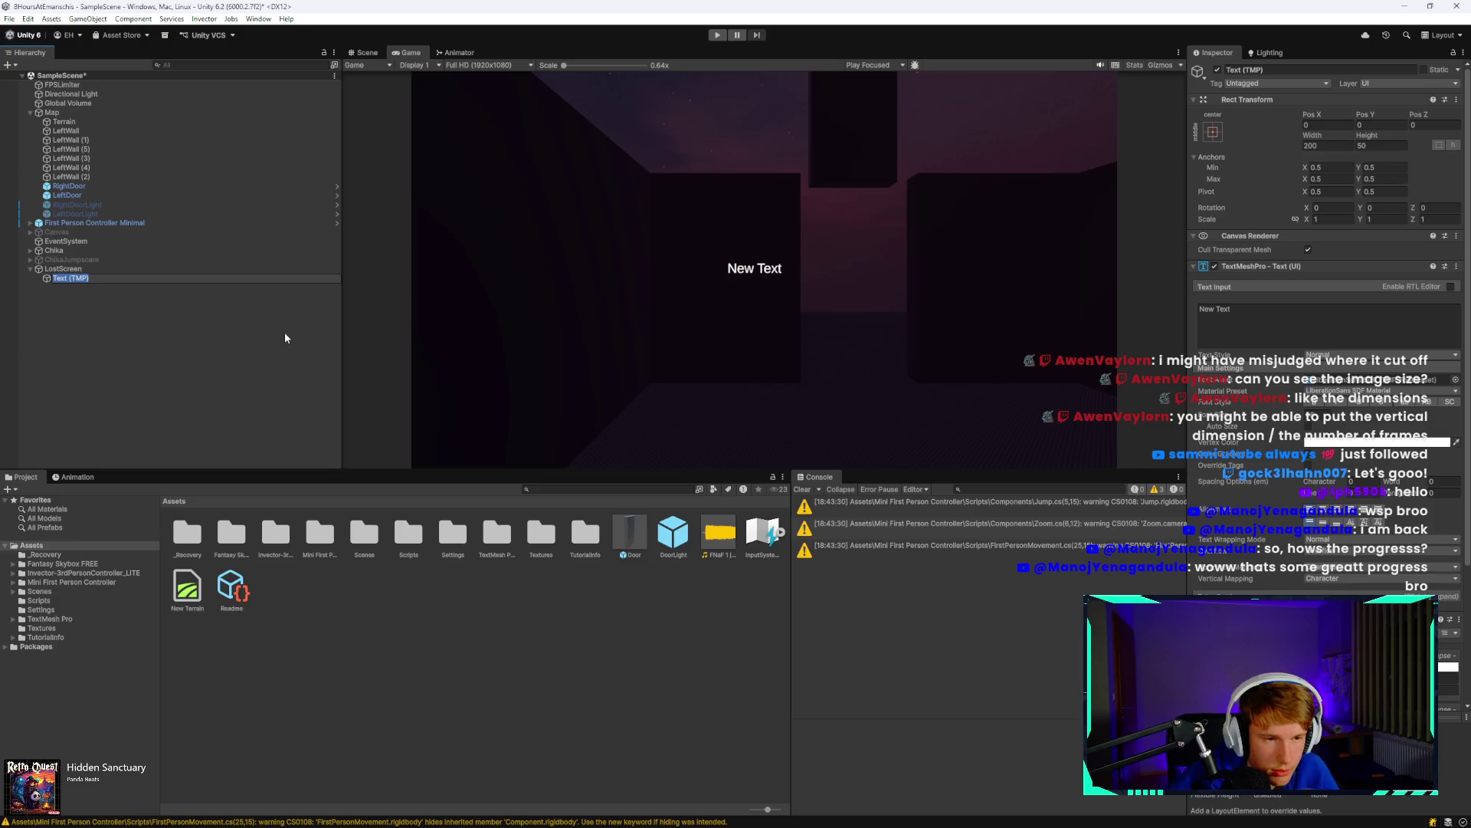
type("You")
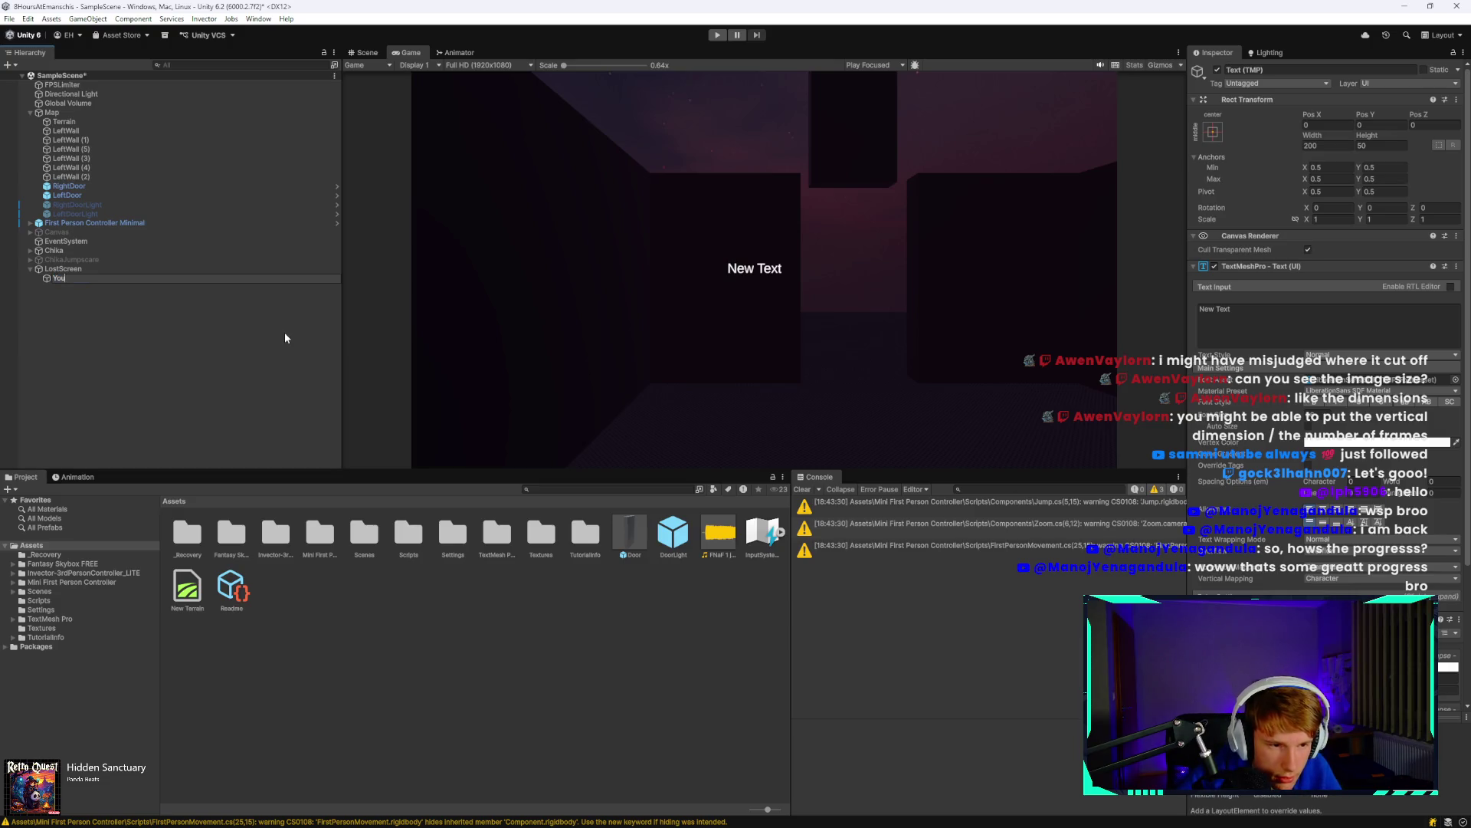
type("LostText")
key("Return")
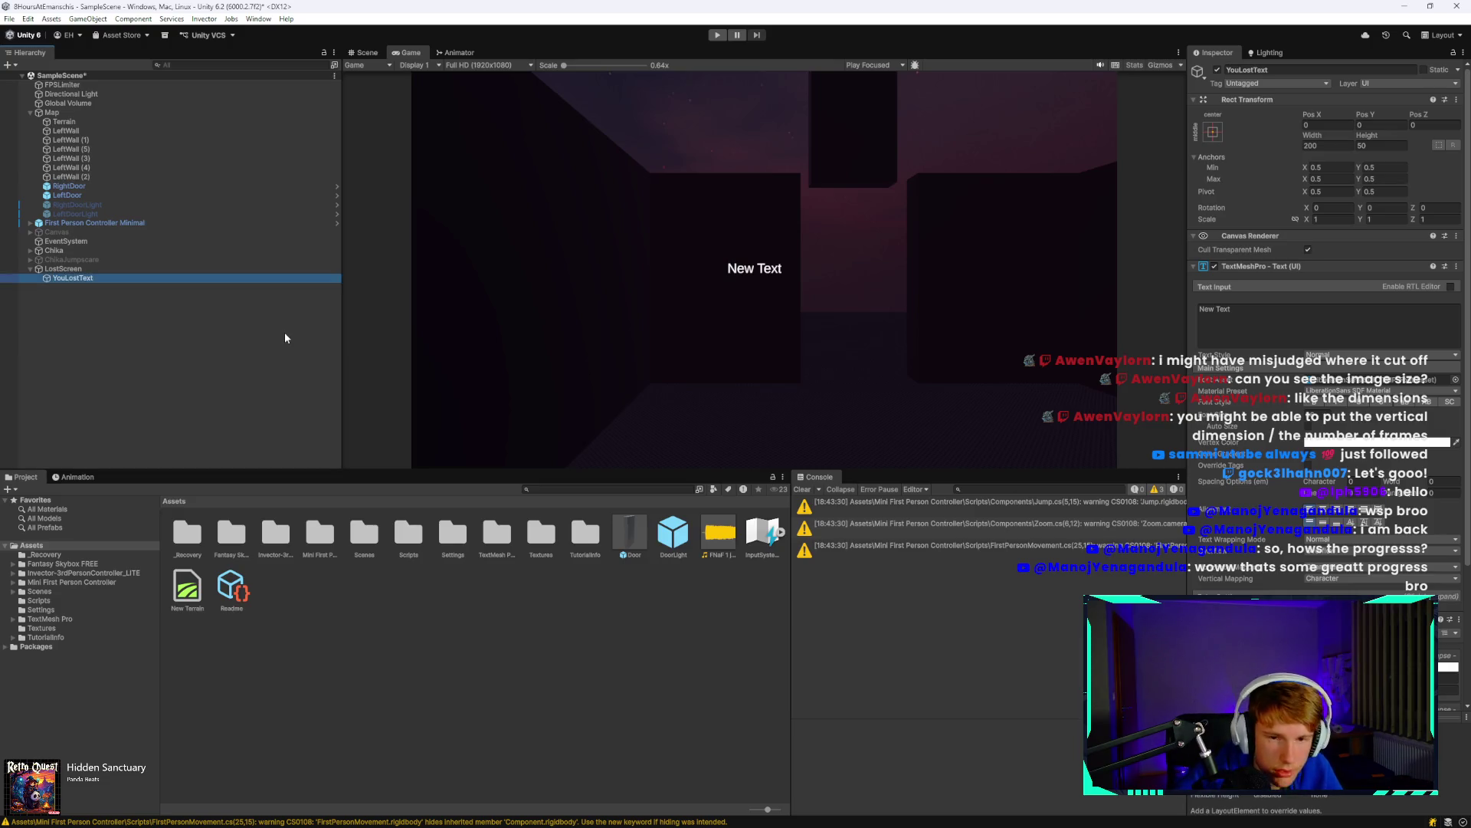
Give YouLostText font size 300, no wrapping, and the text 'You Lost!'.
left_click(1226, 315)
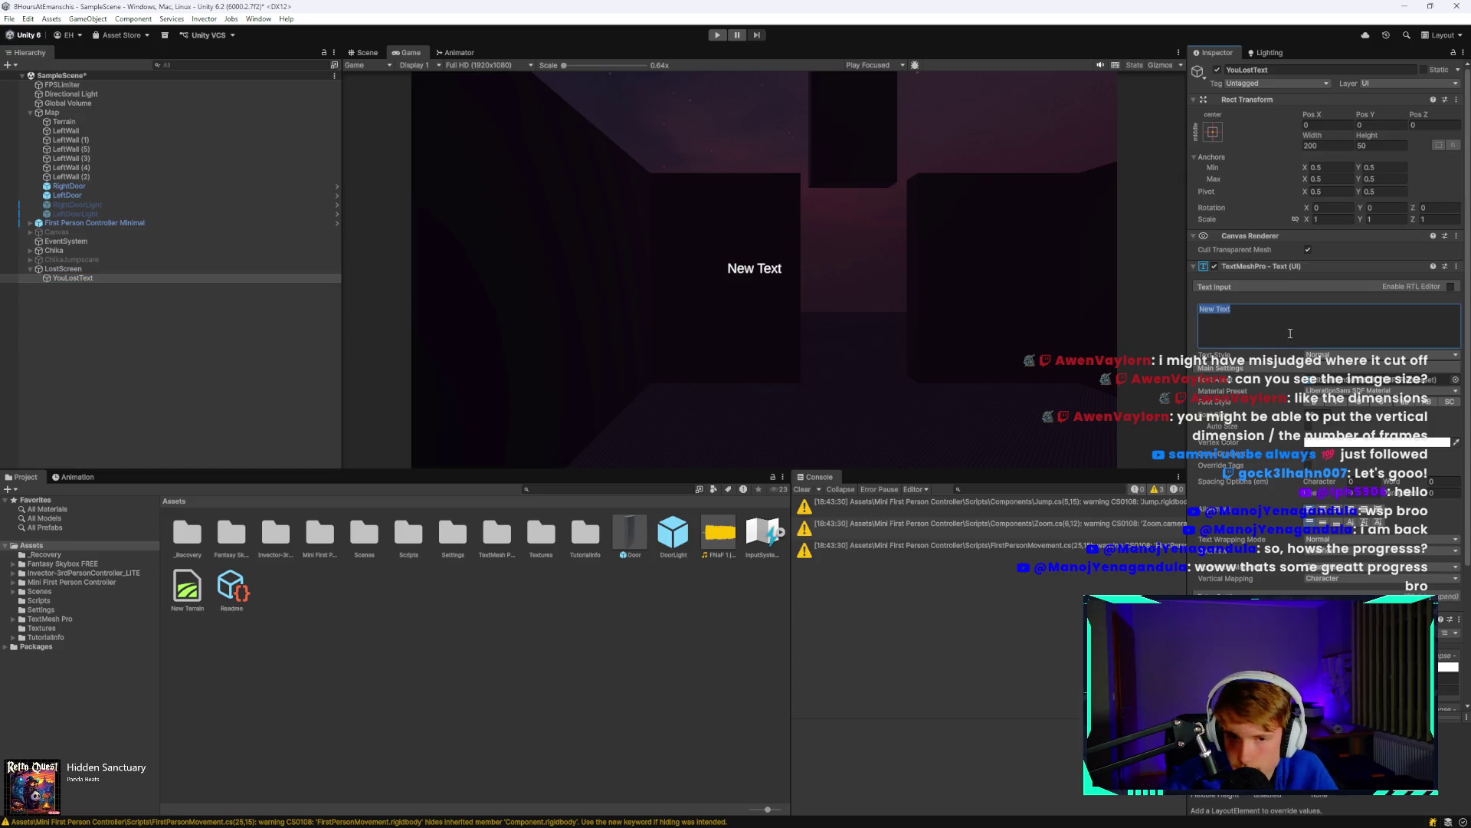
left_click(1319, 415)
type("300")
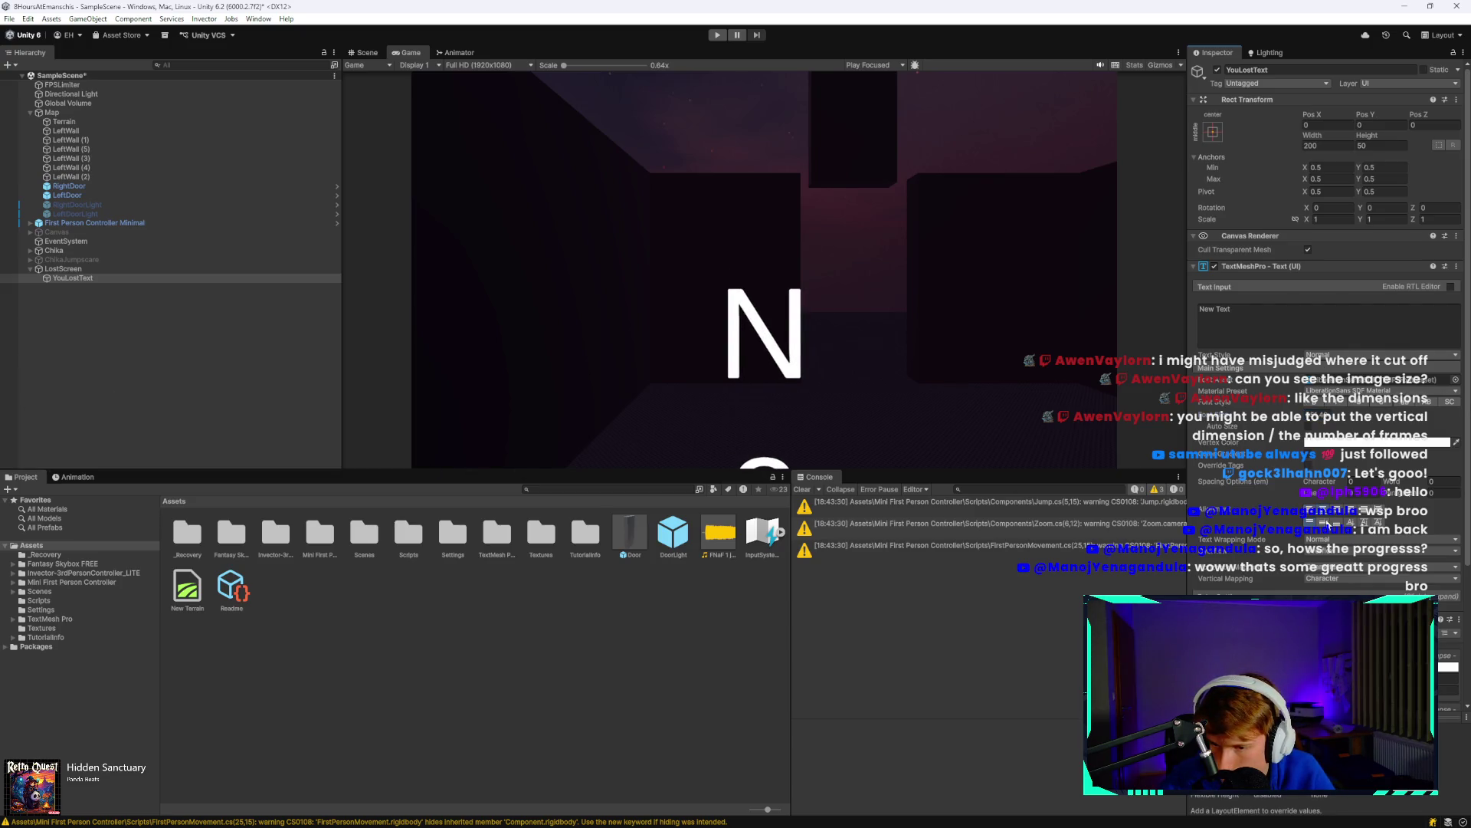
left_click(1328, 529)
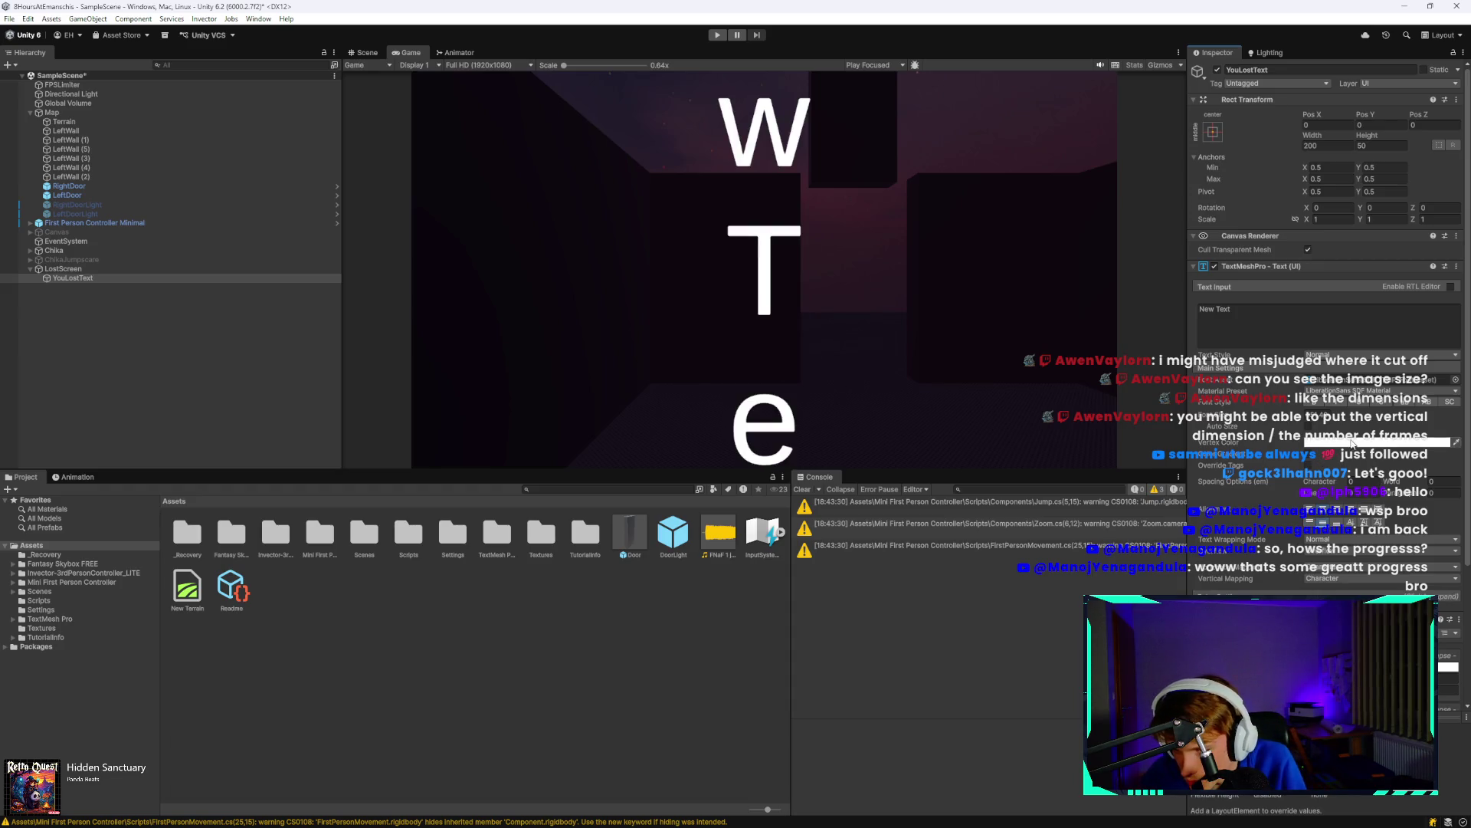
scroll(1419, 453, "down", 5)
left_click(1347, 384)
left_click(1347, 394)
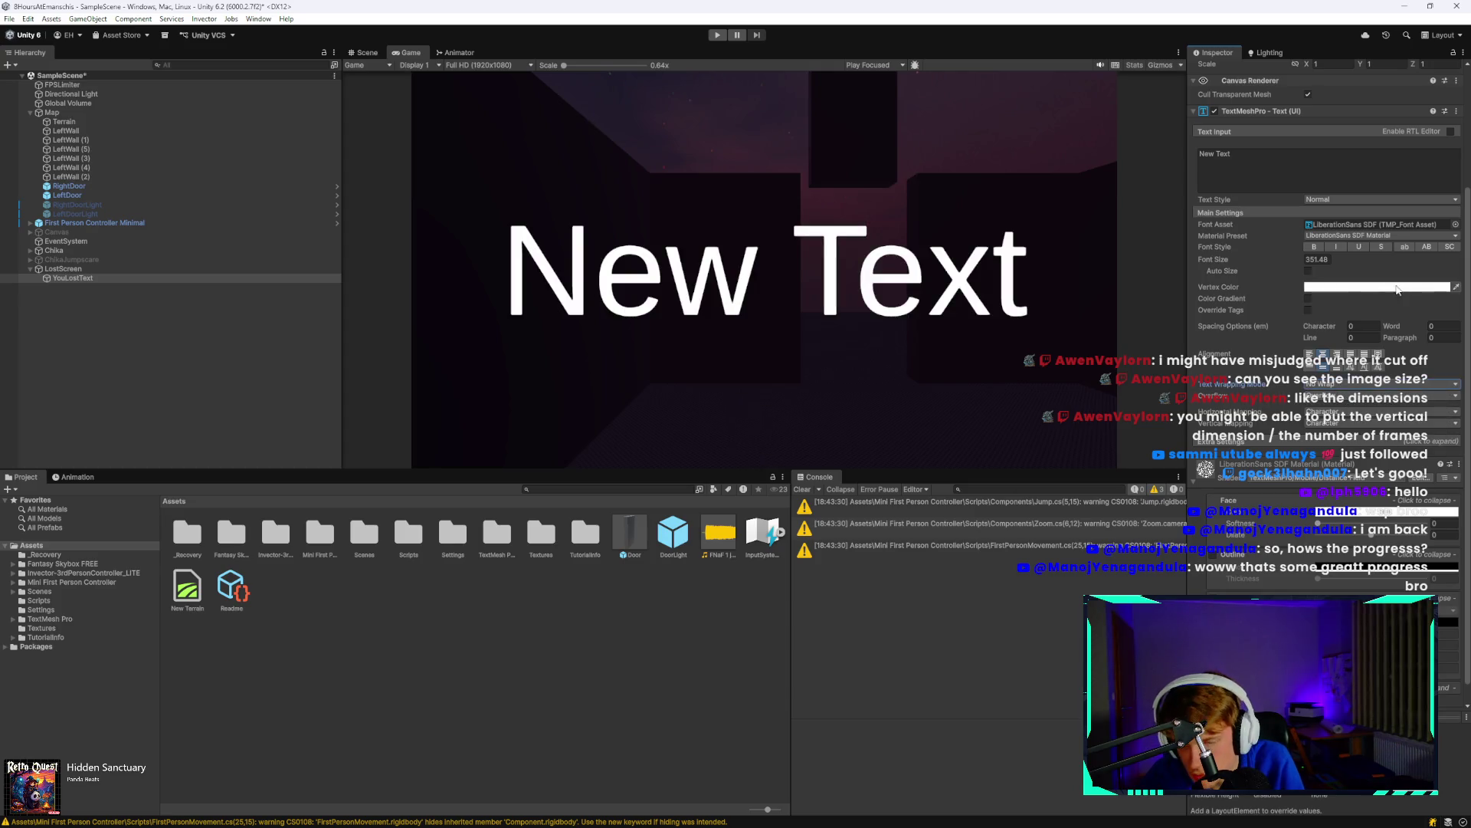
left_click(1303, 184)
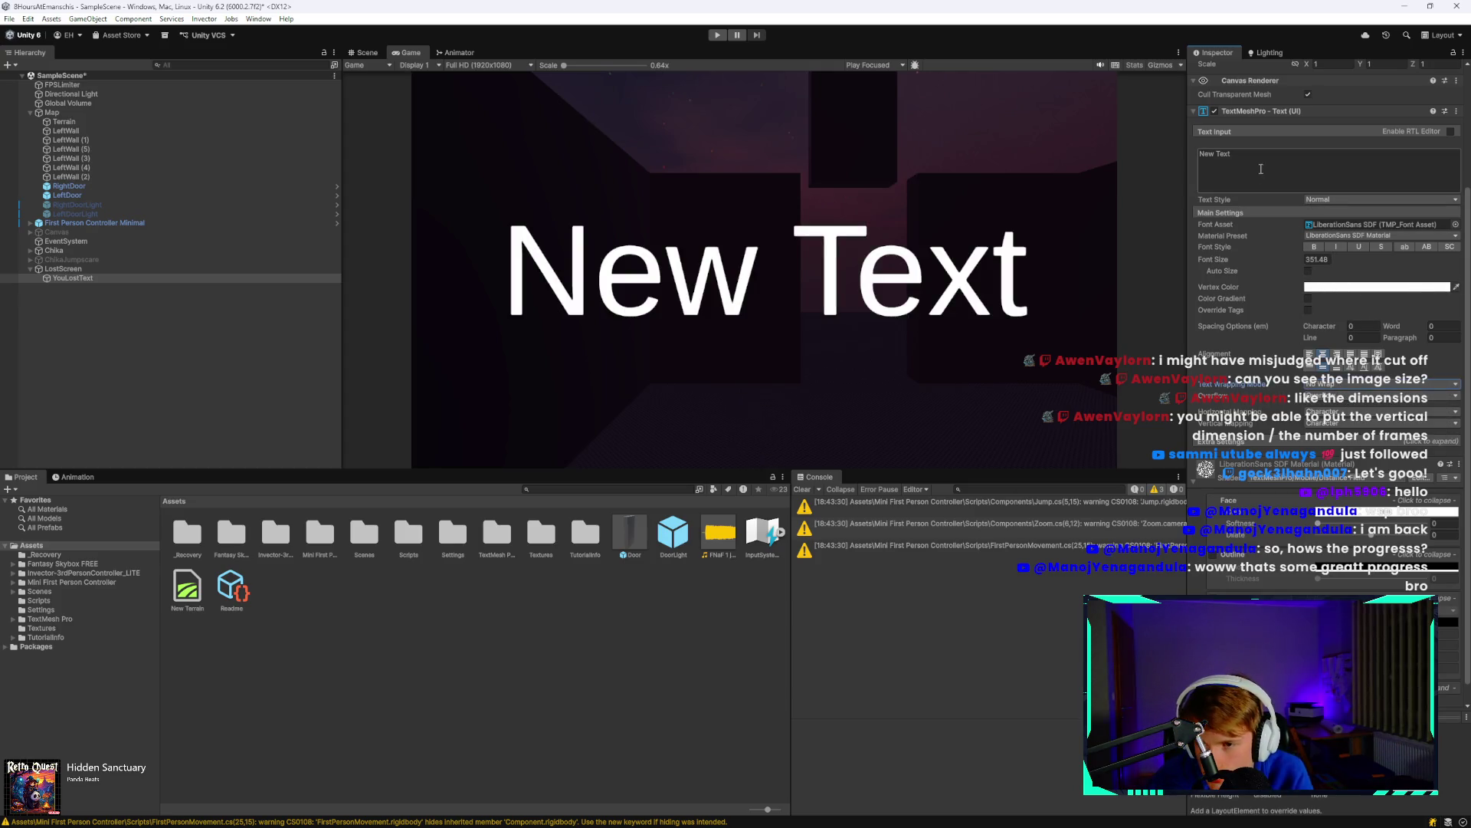
type("You")
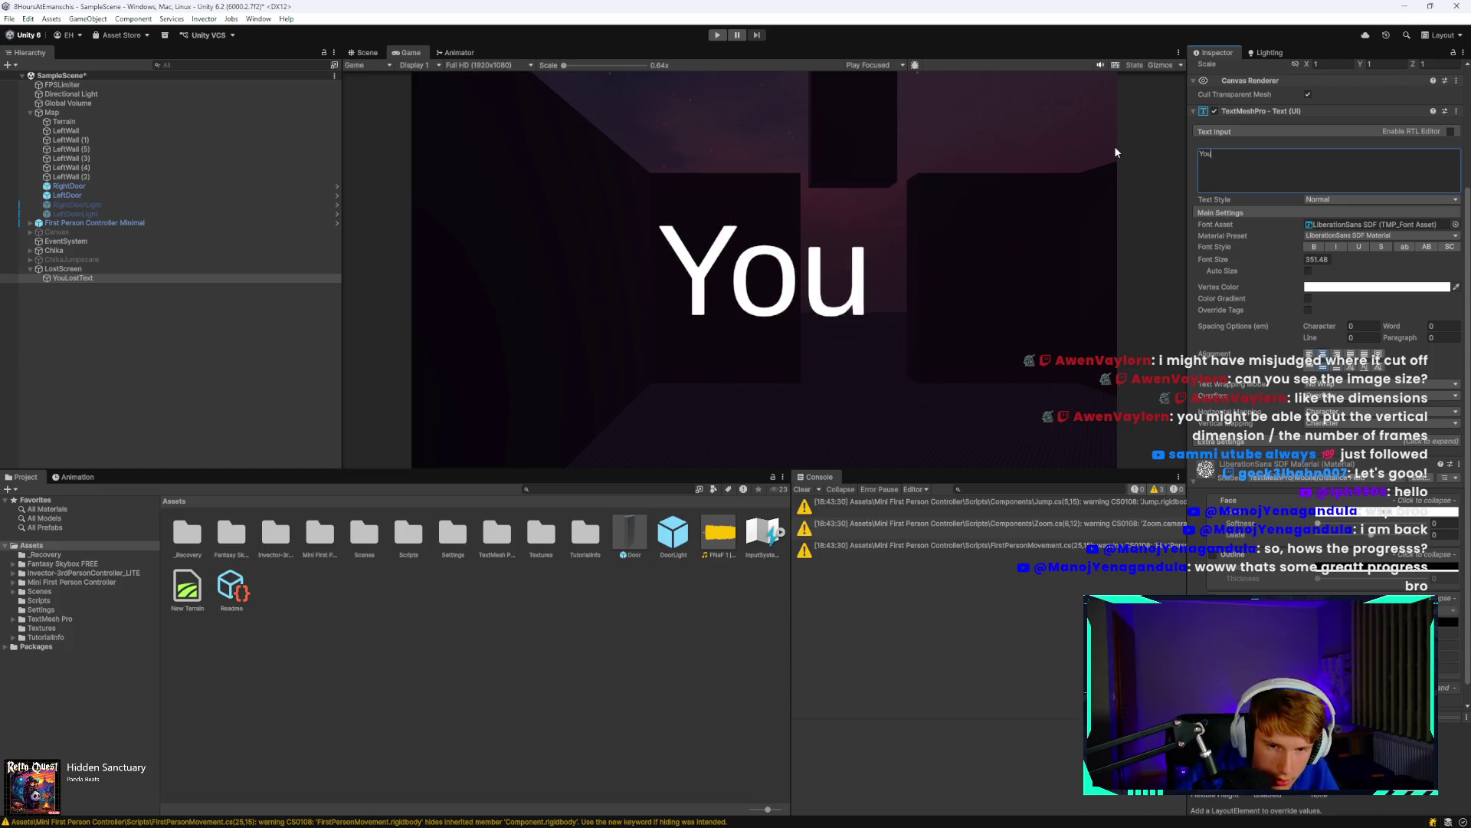
type(" Lost!")
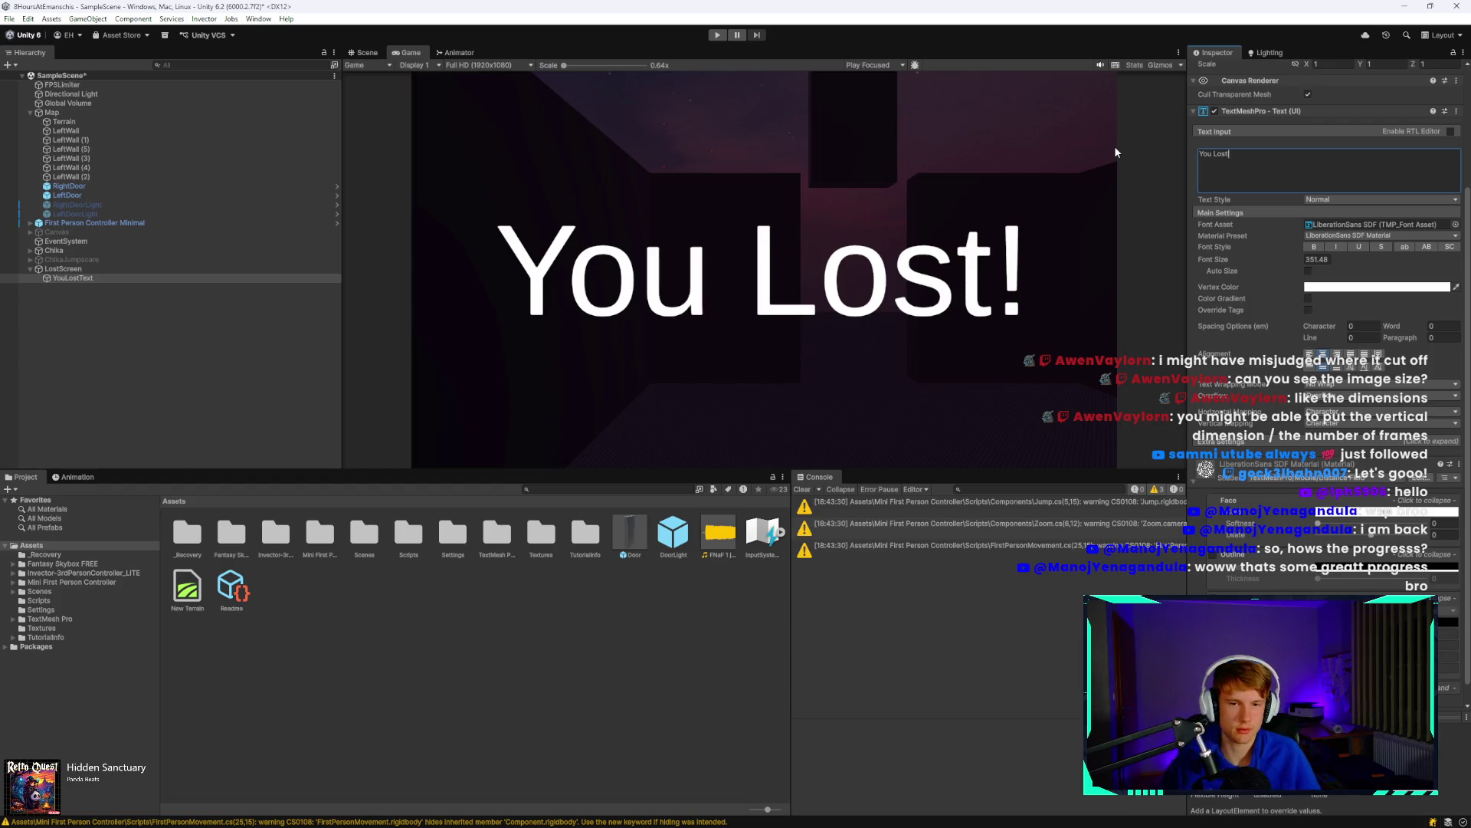
right_click(168, 342)
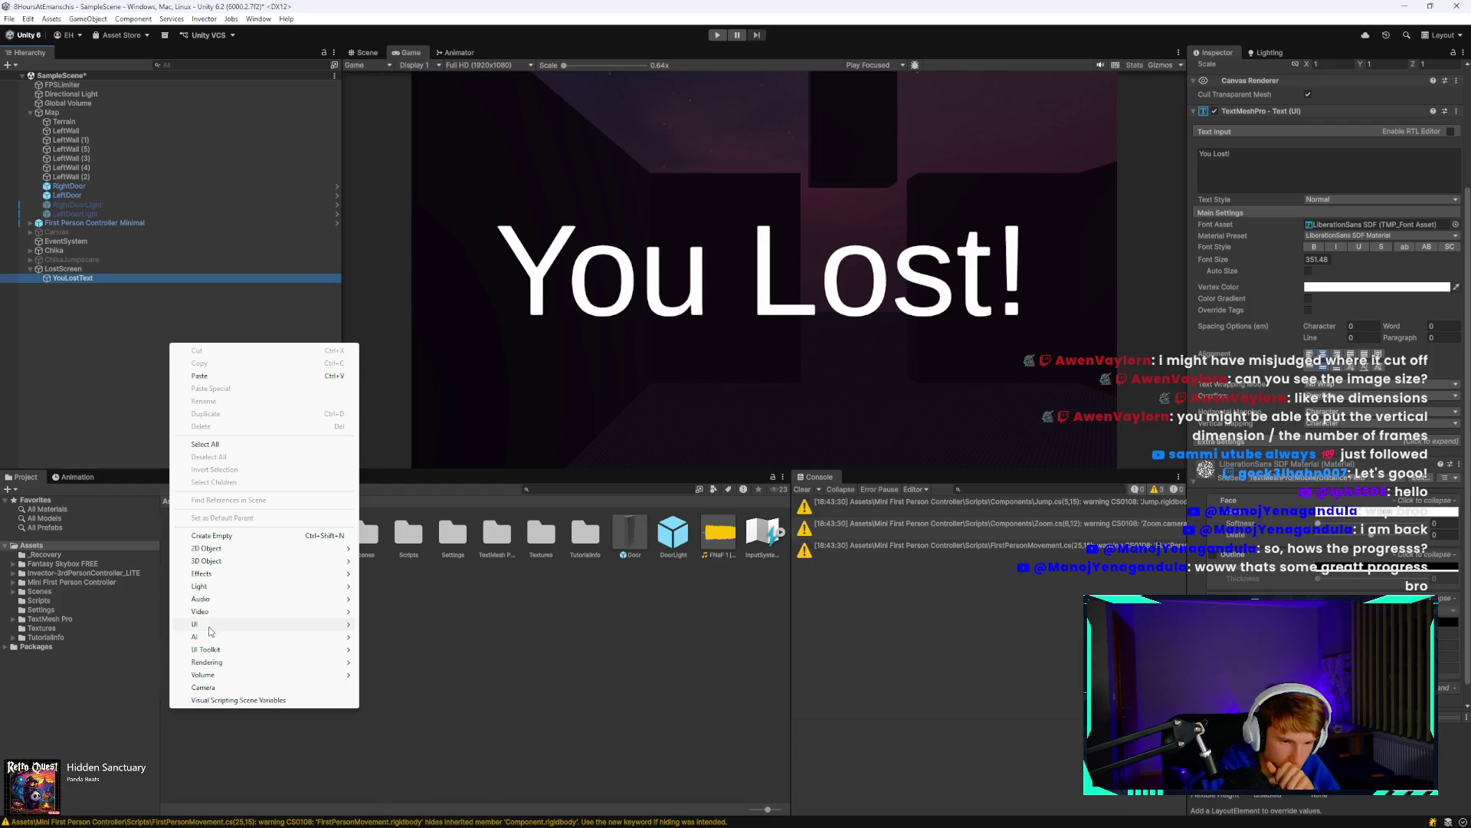
mouse_move(238, 624)
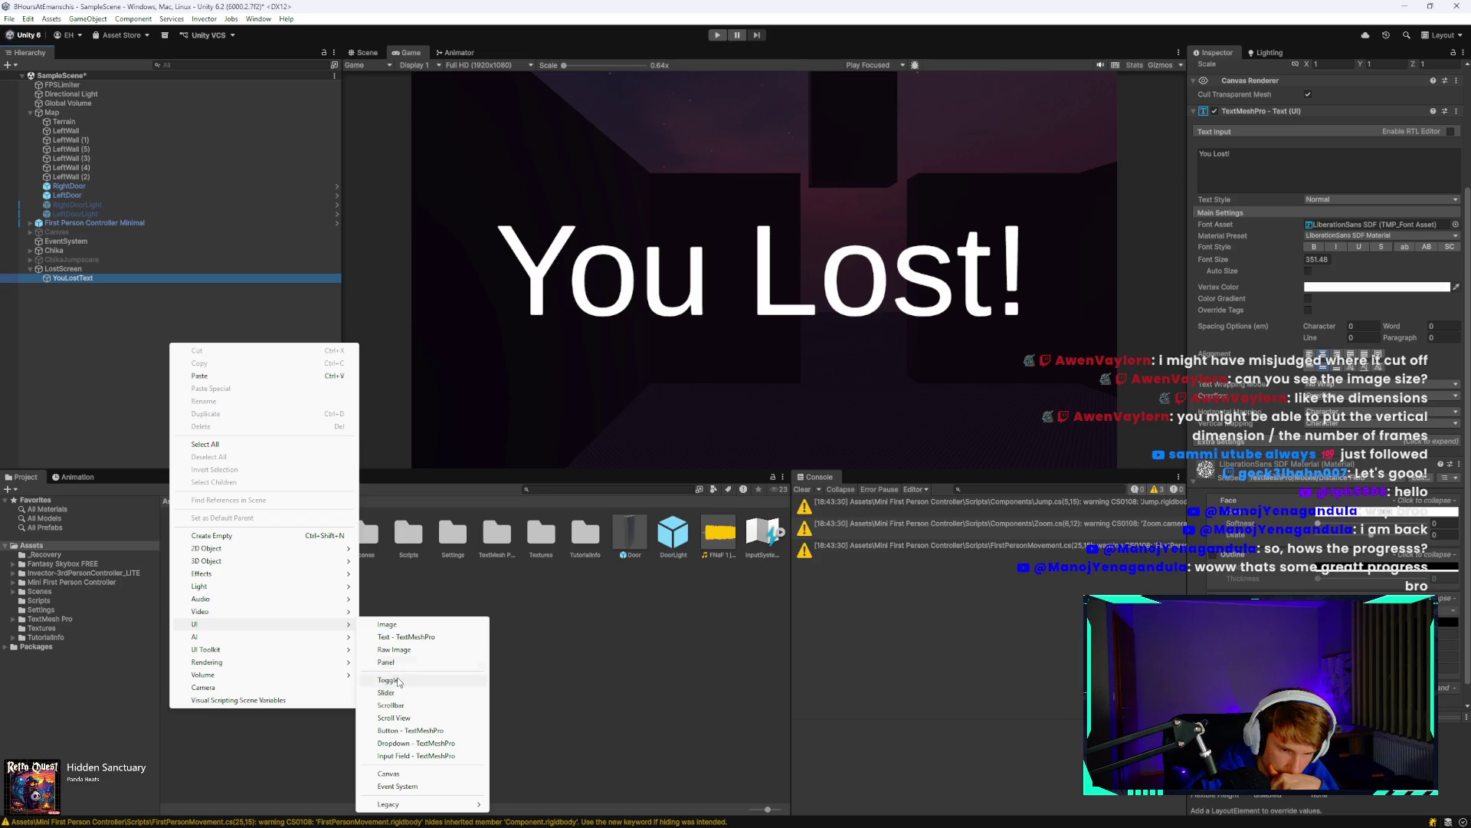
mouse_move(287, 624)
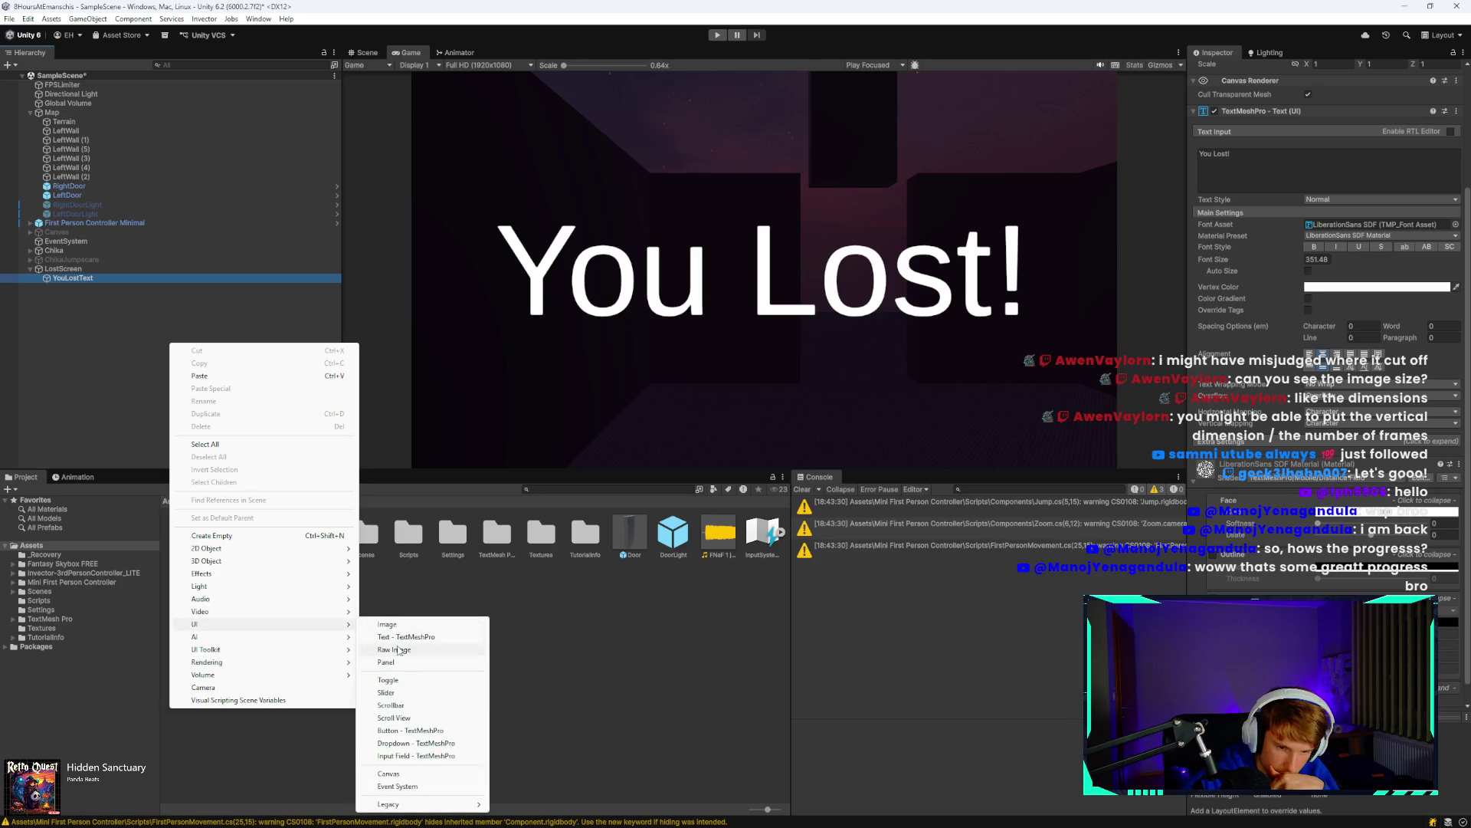
left_click(405, 774)
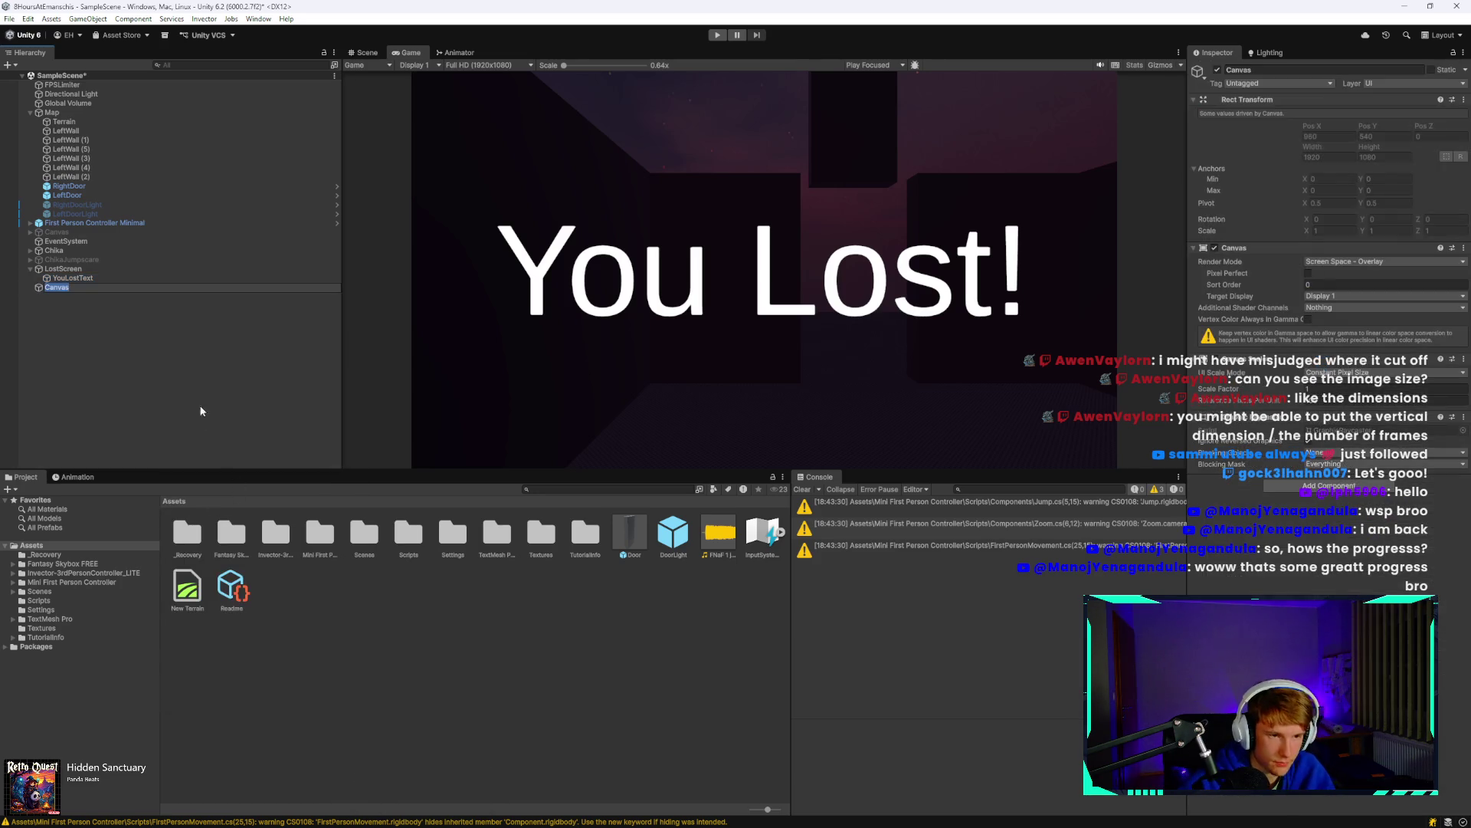
type("Won")
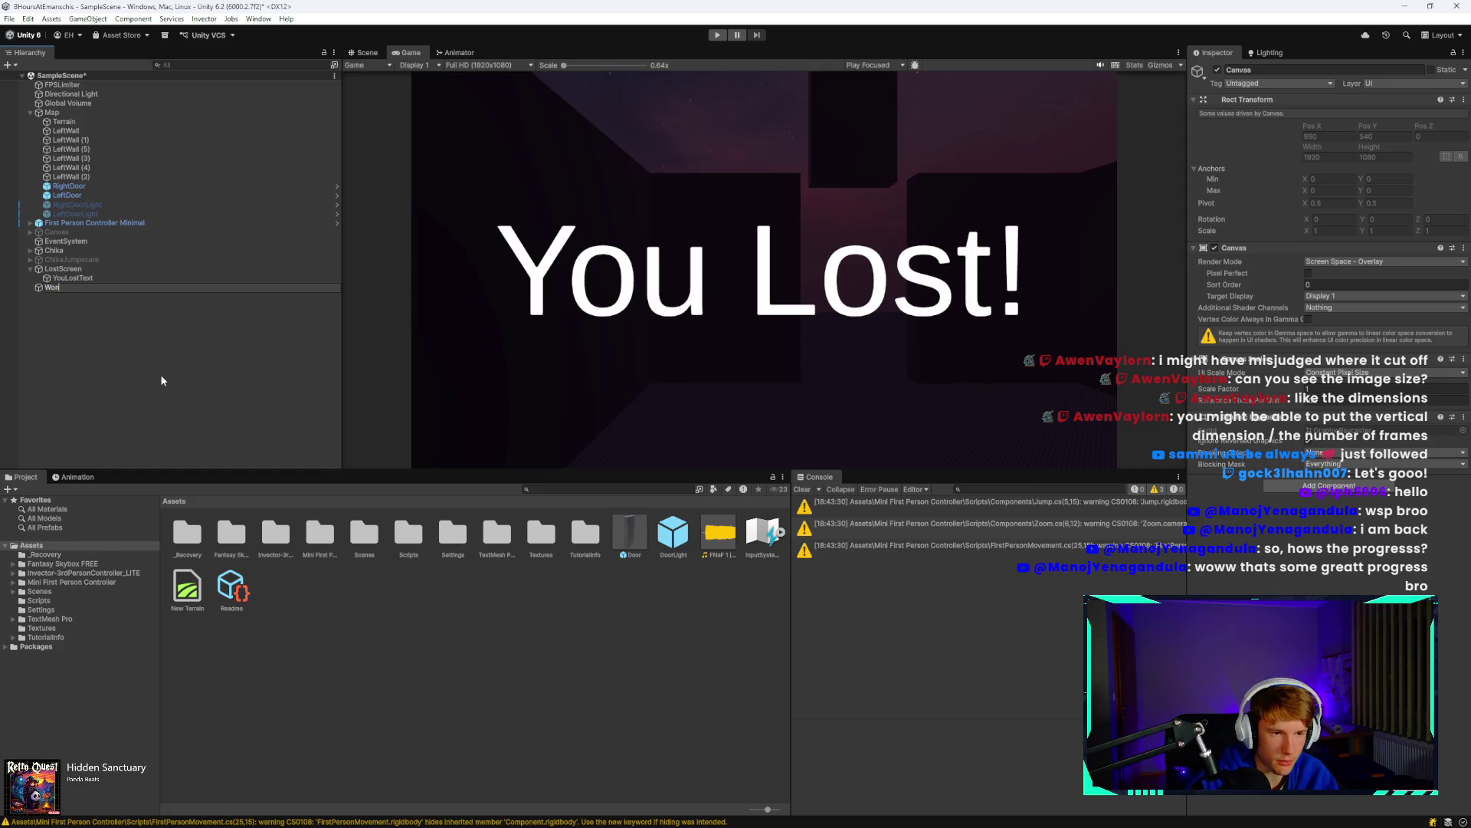
type("Screen")
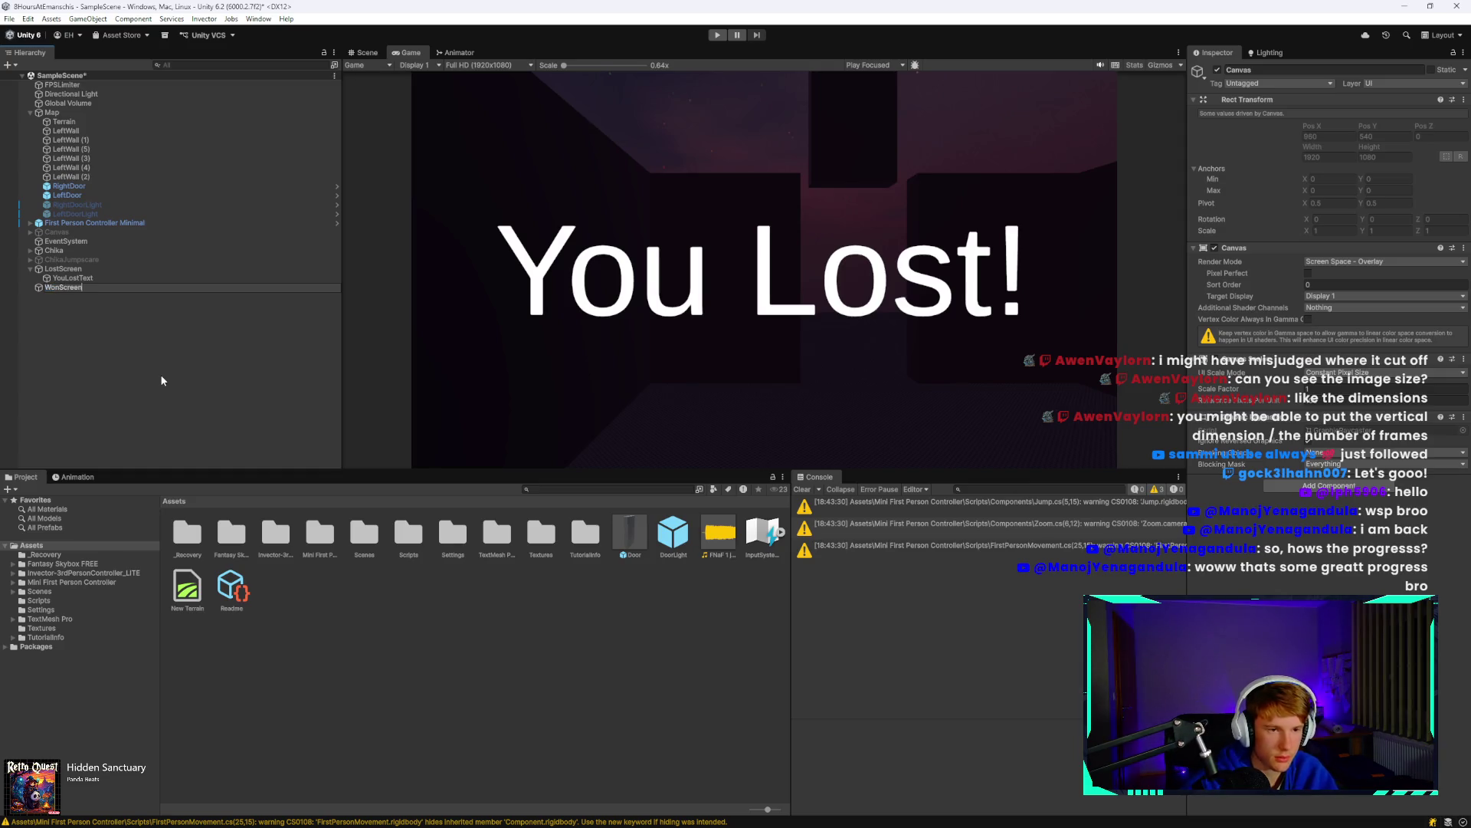
key("Return")
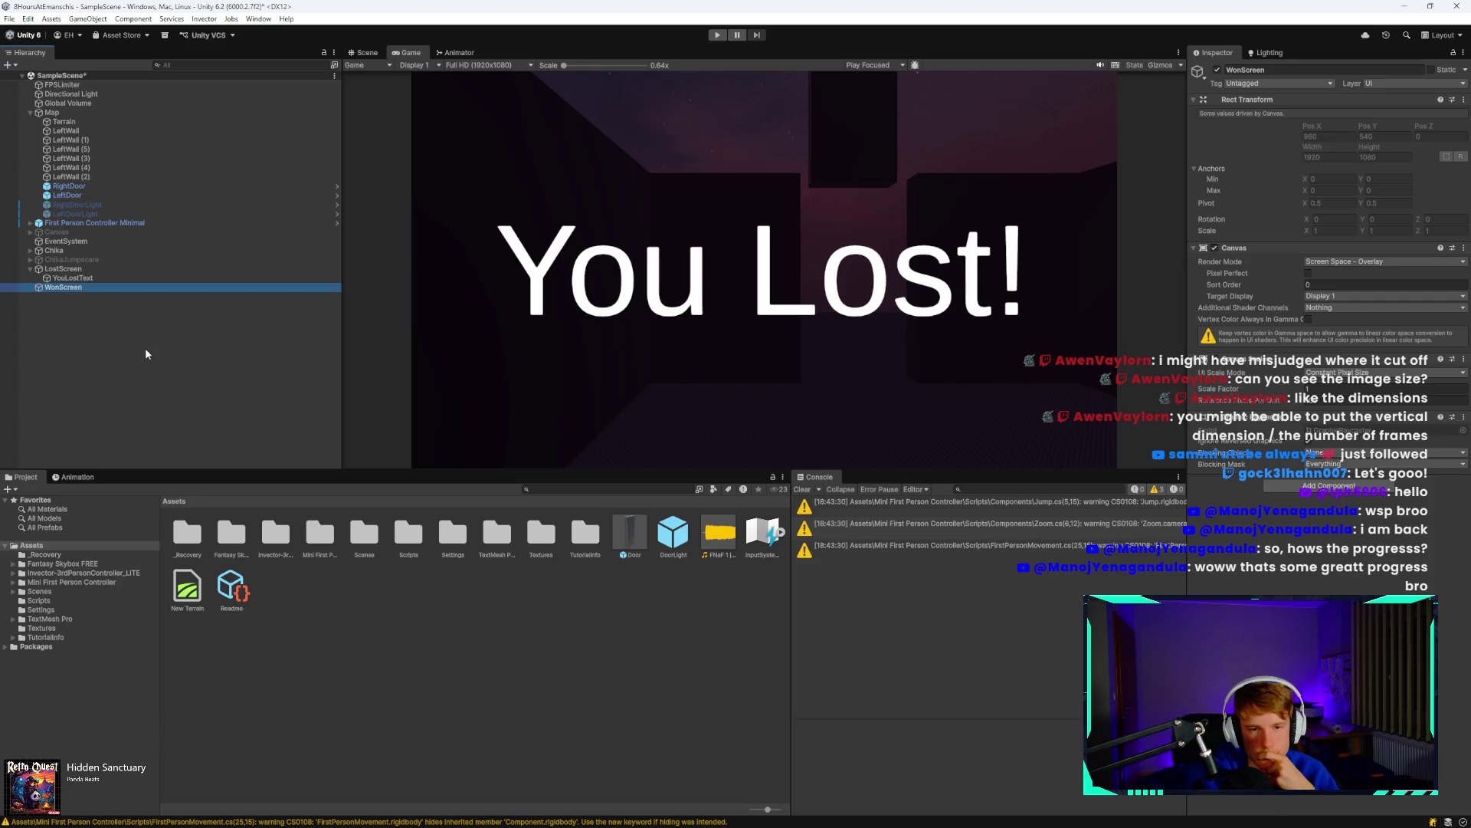
mouse_move(352, 824)
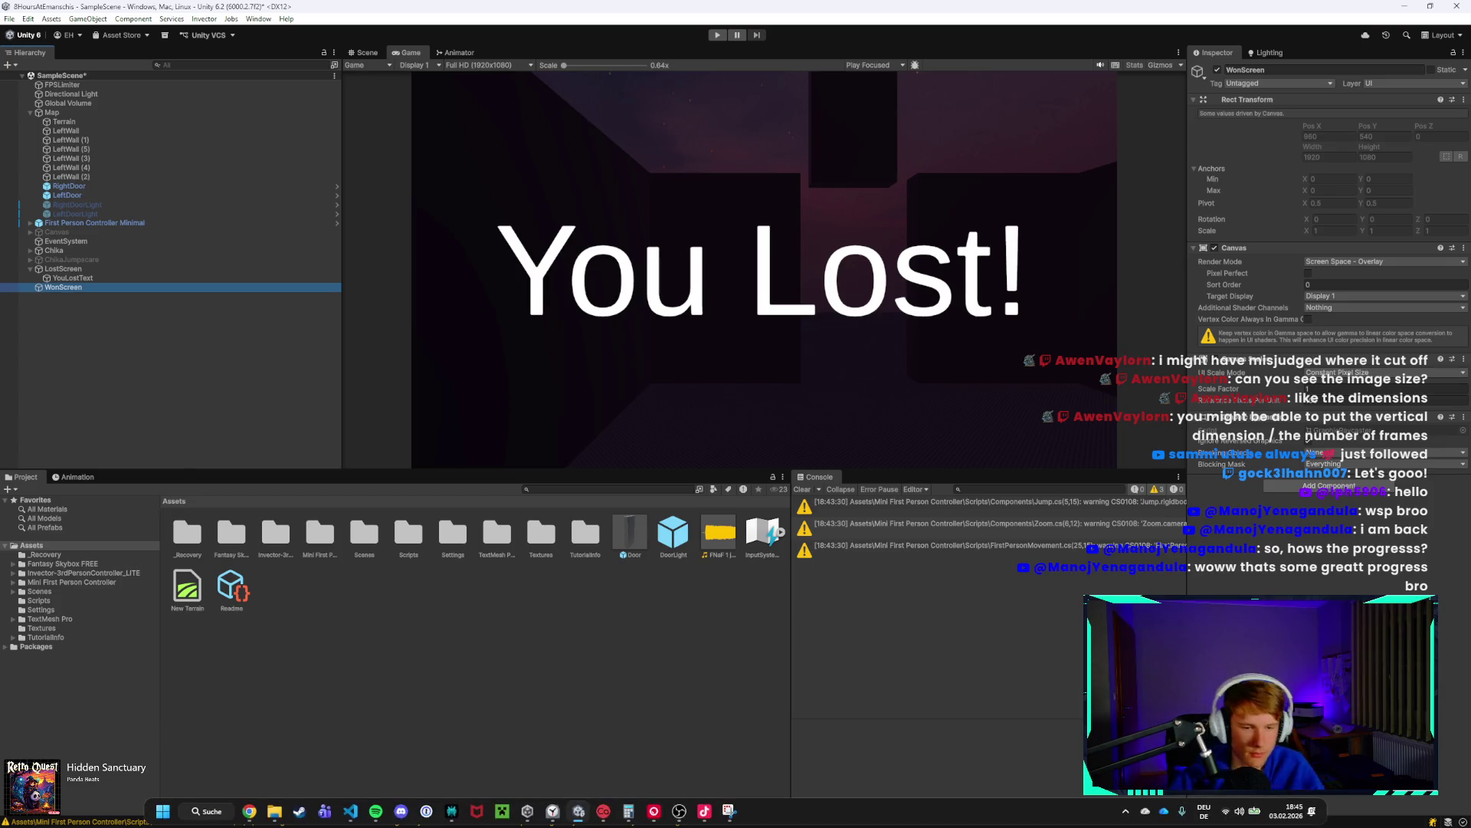
mouse_move(249, 822)
left_click(302, 779)
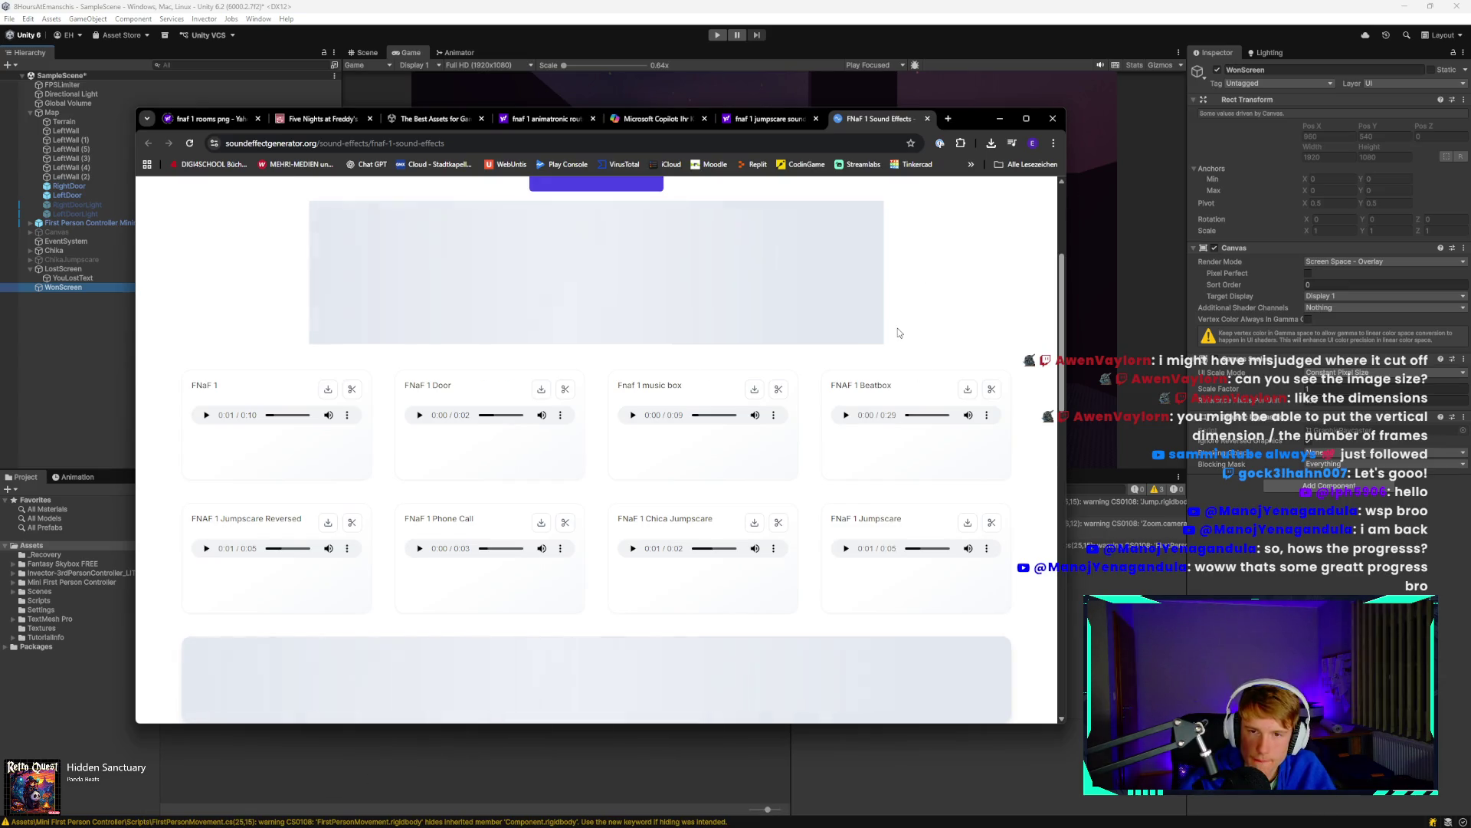
Open the Main Menu, Intro, & Endings sheet on the Five Nights at Freddy's sprites page.
scroll(898, 333, "up", 3)
scroll(898, 333, "down", 6)
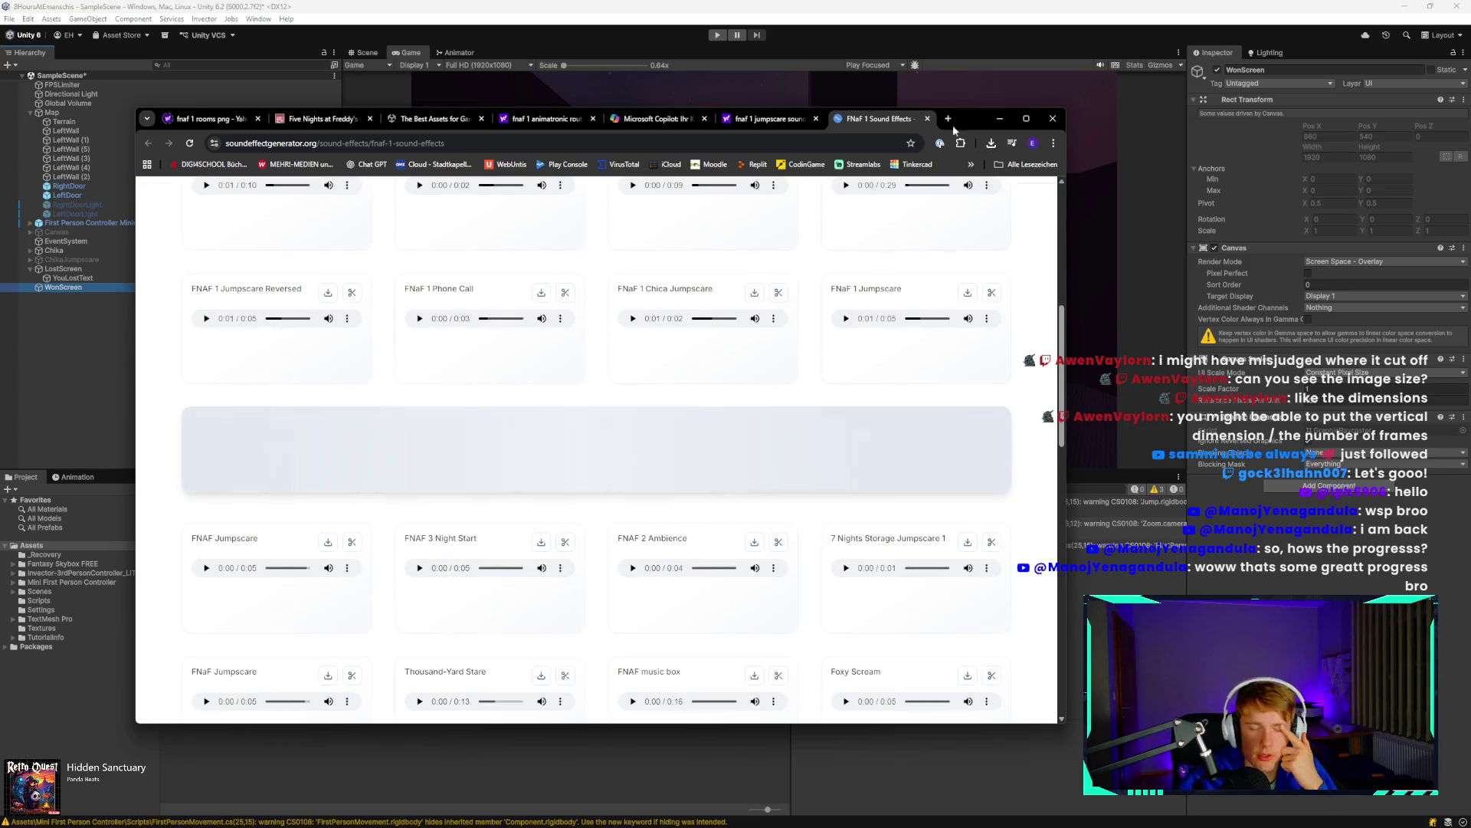
mouse_move(953, 128)
left_mouse_down()
mouse_move(905, 210)
mouse_move(949, 180)
mouse_move(969, 95)
mouse_move(955, 82)
left_mouse_up()
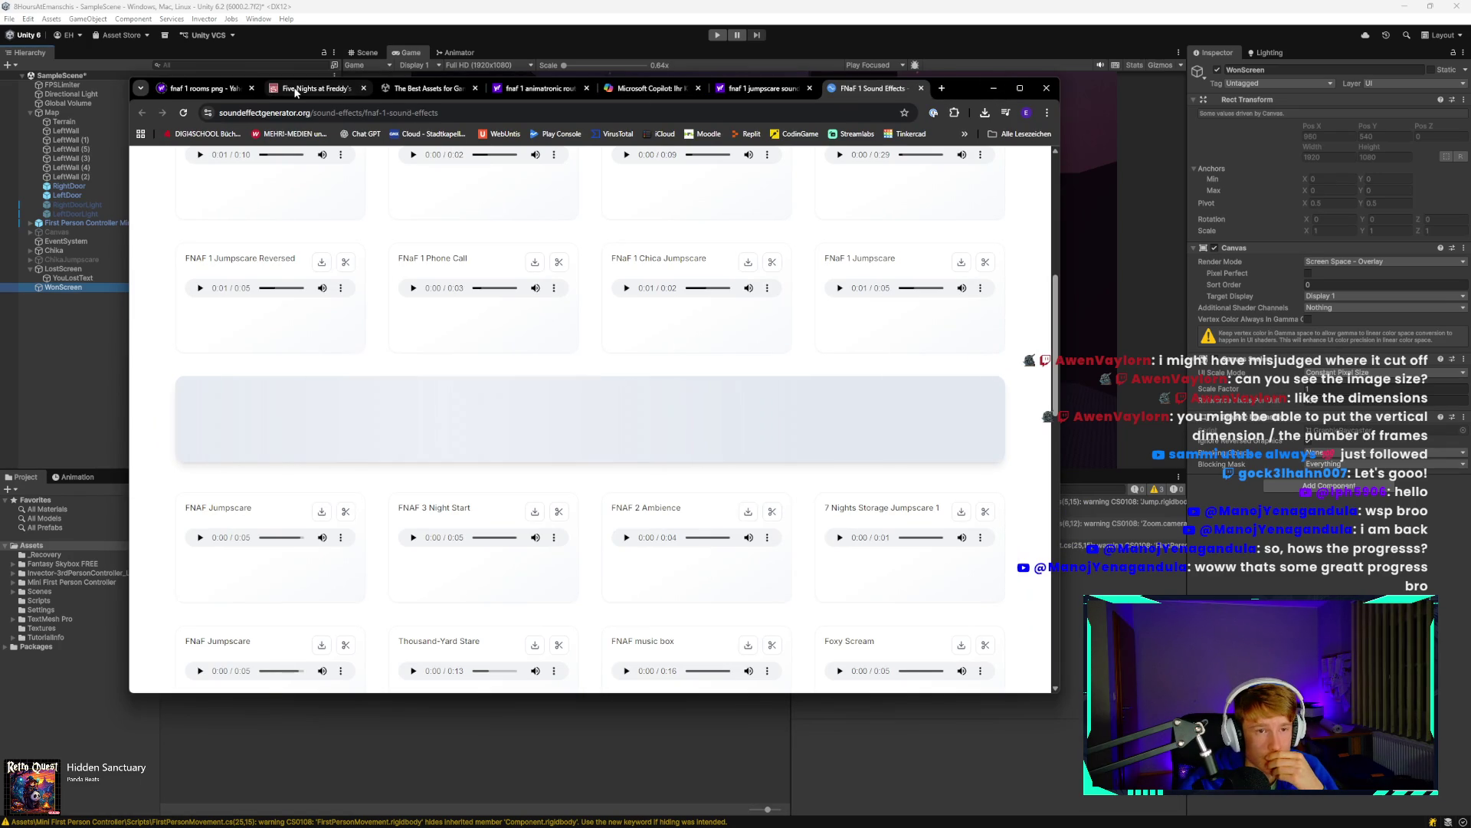
left_click(295, 89)
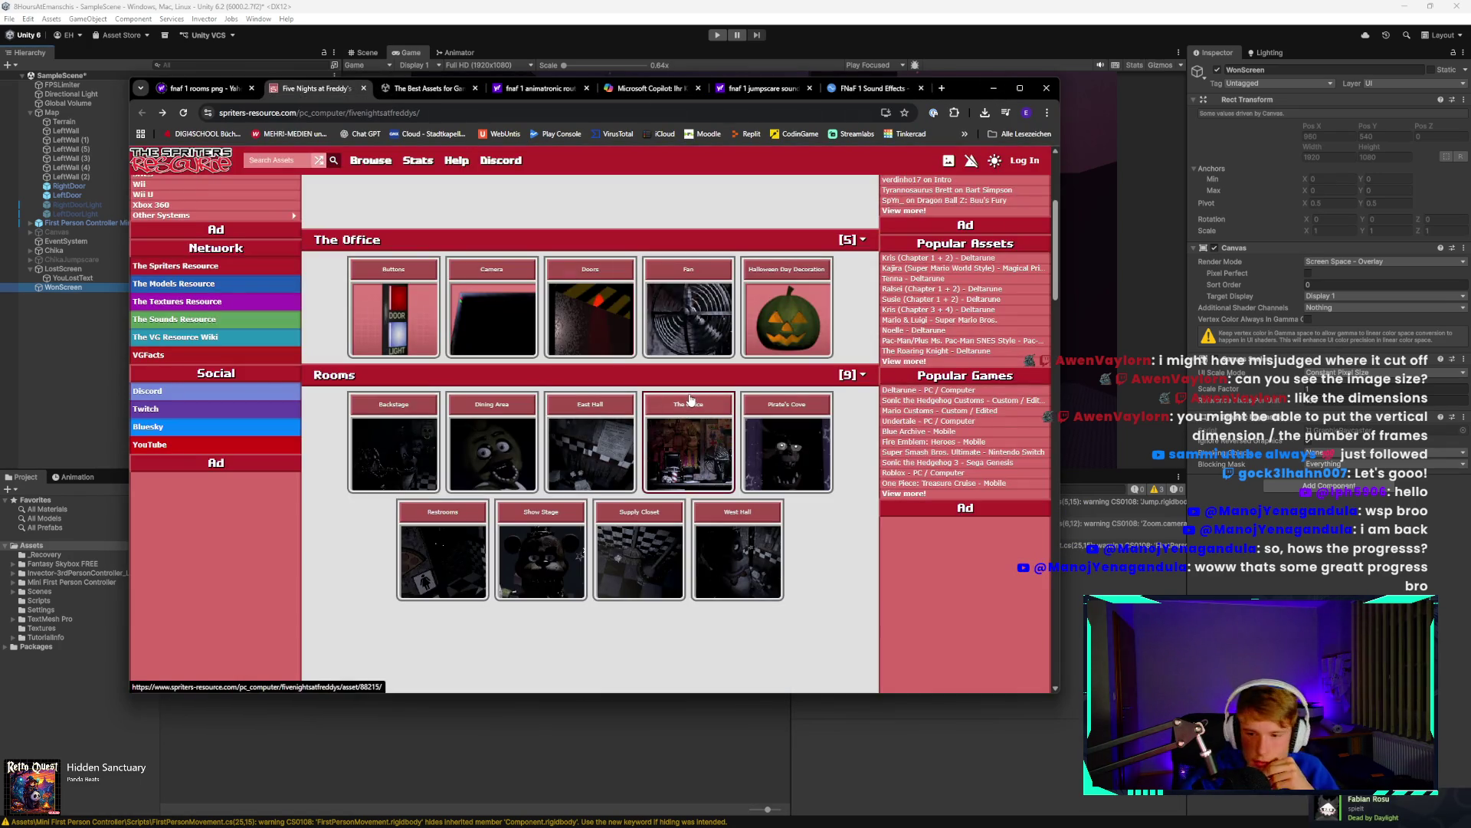
scroll(683, 393, "down", 3)
scroll(651, 383, "up", 2)
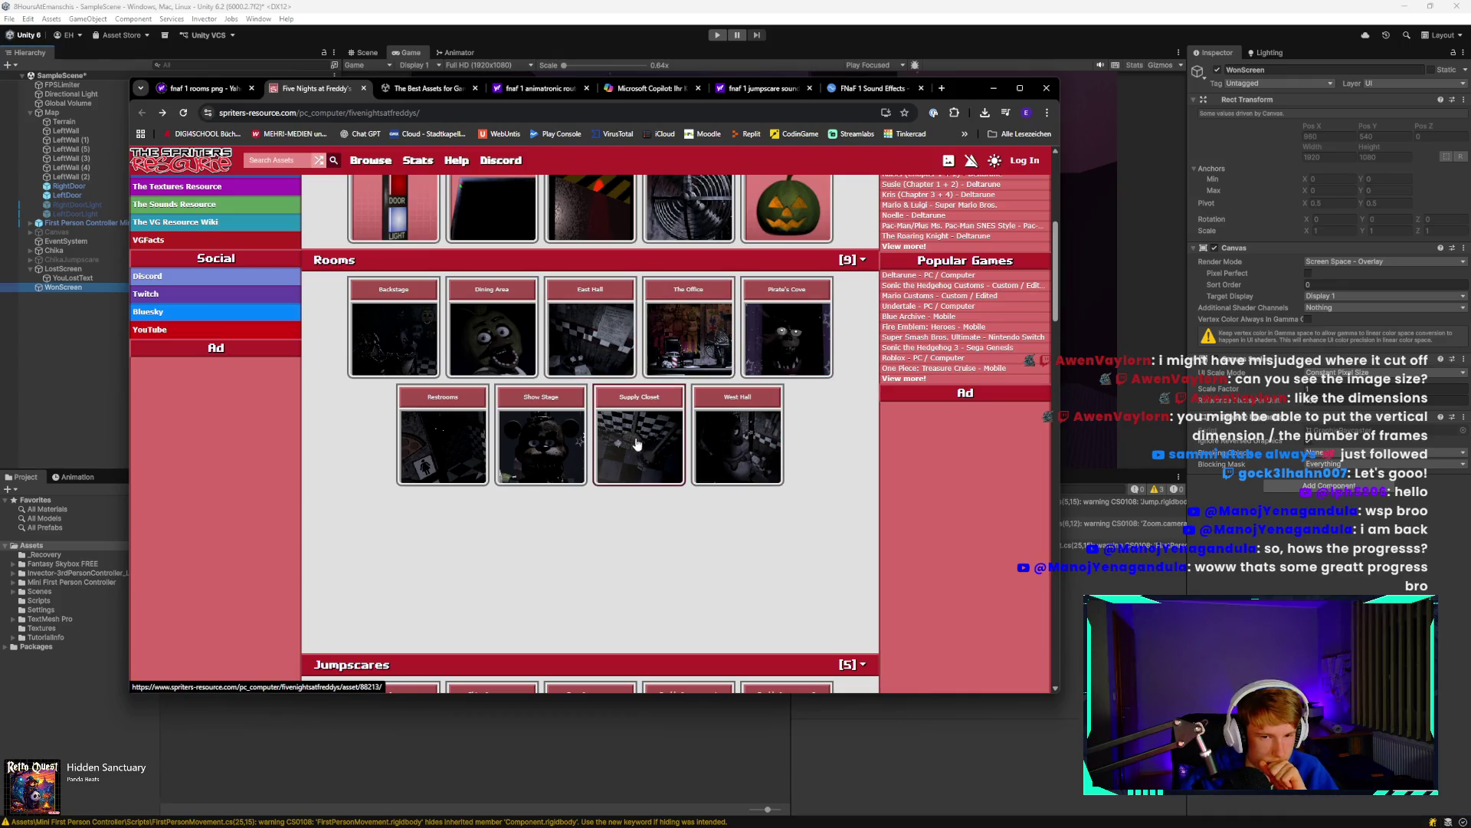
scroll(640, 422, "up", 2)
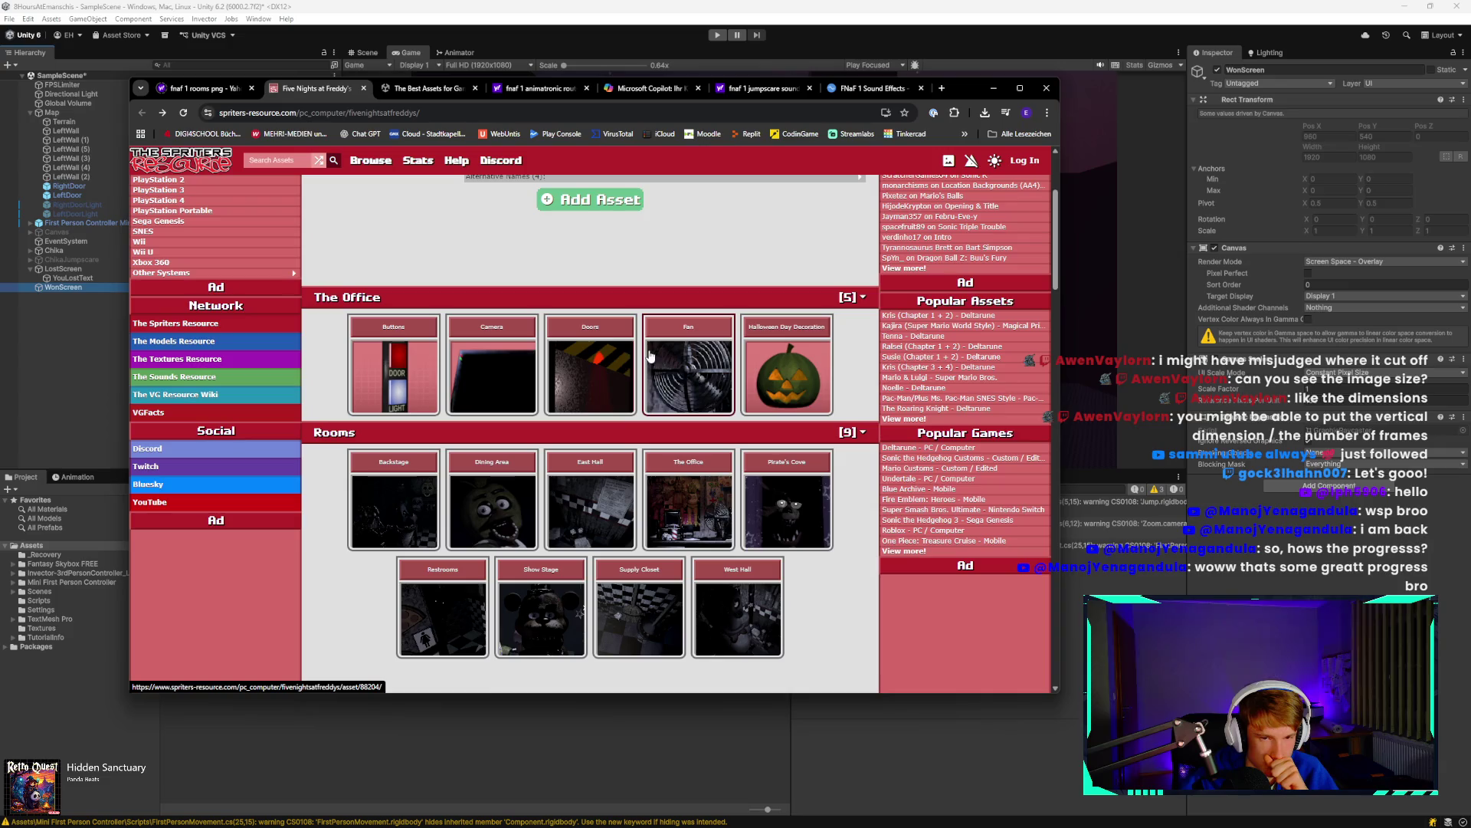
scroll(750, 417, "down", 3)
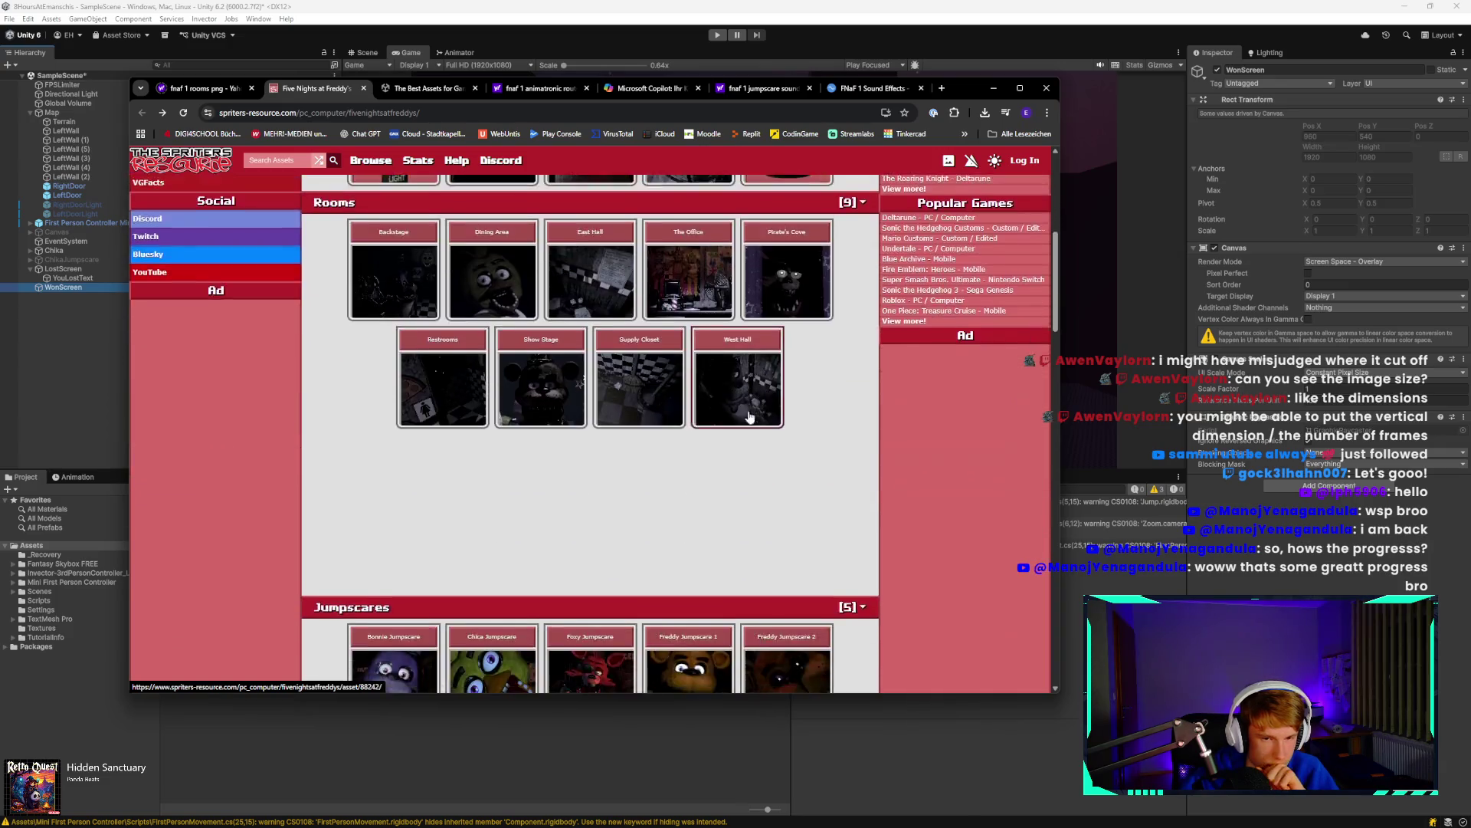
scroll(750, 417, "down", 5)
scroll(780, 355, "down", 2)
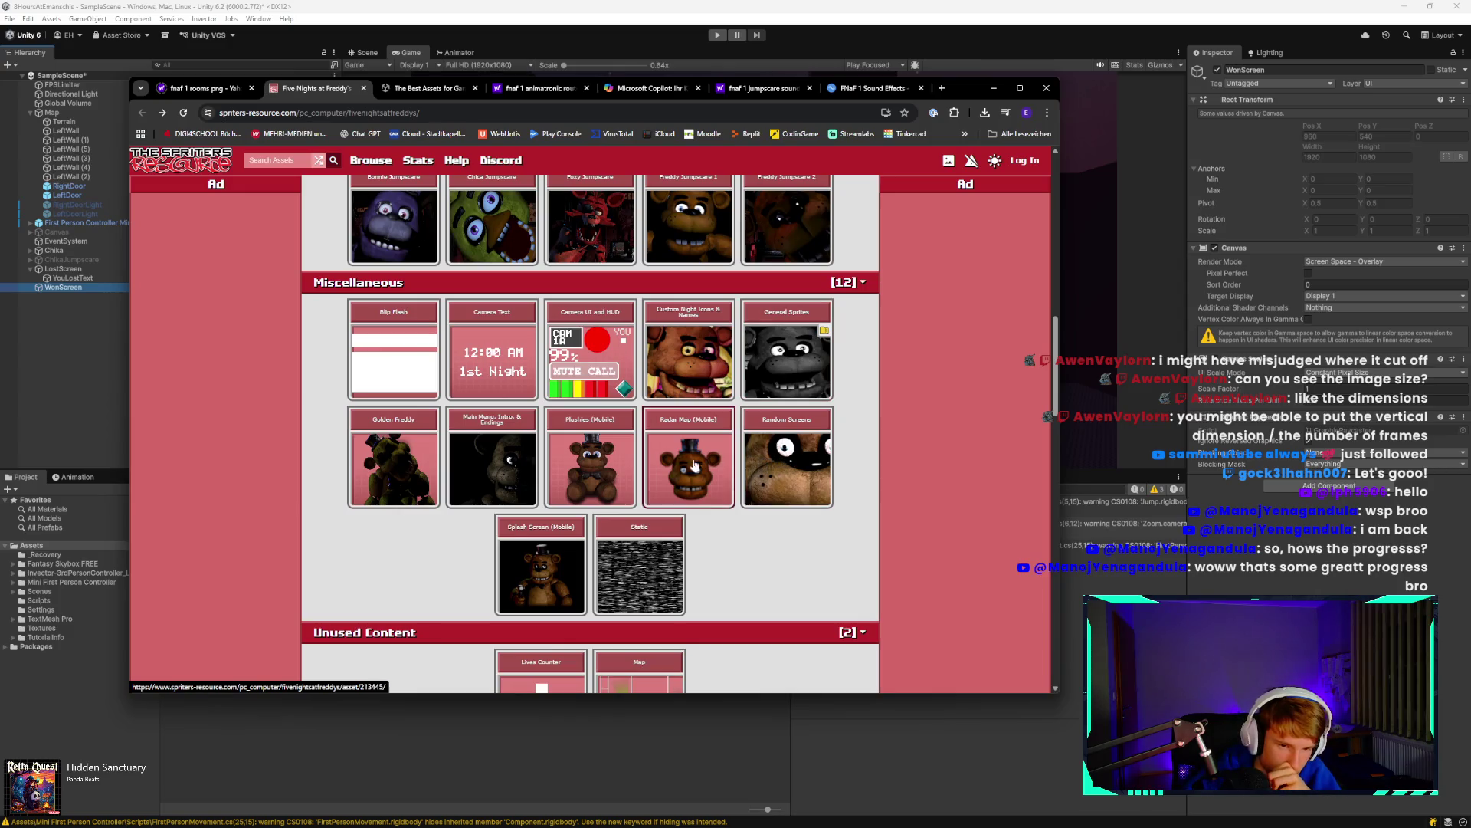
left_click(500, 465)
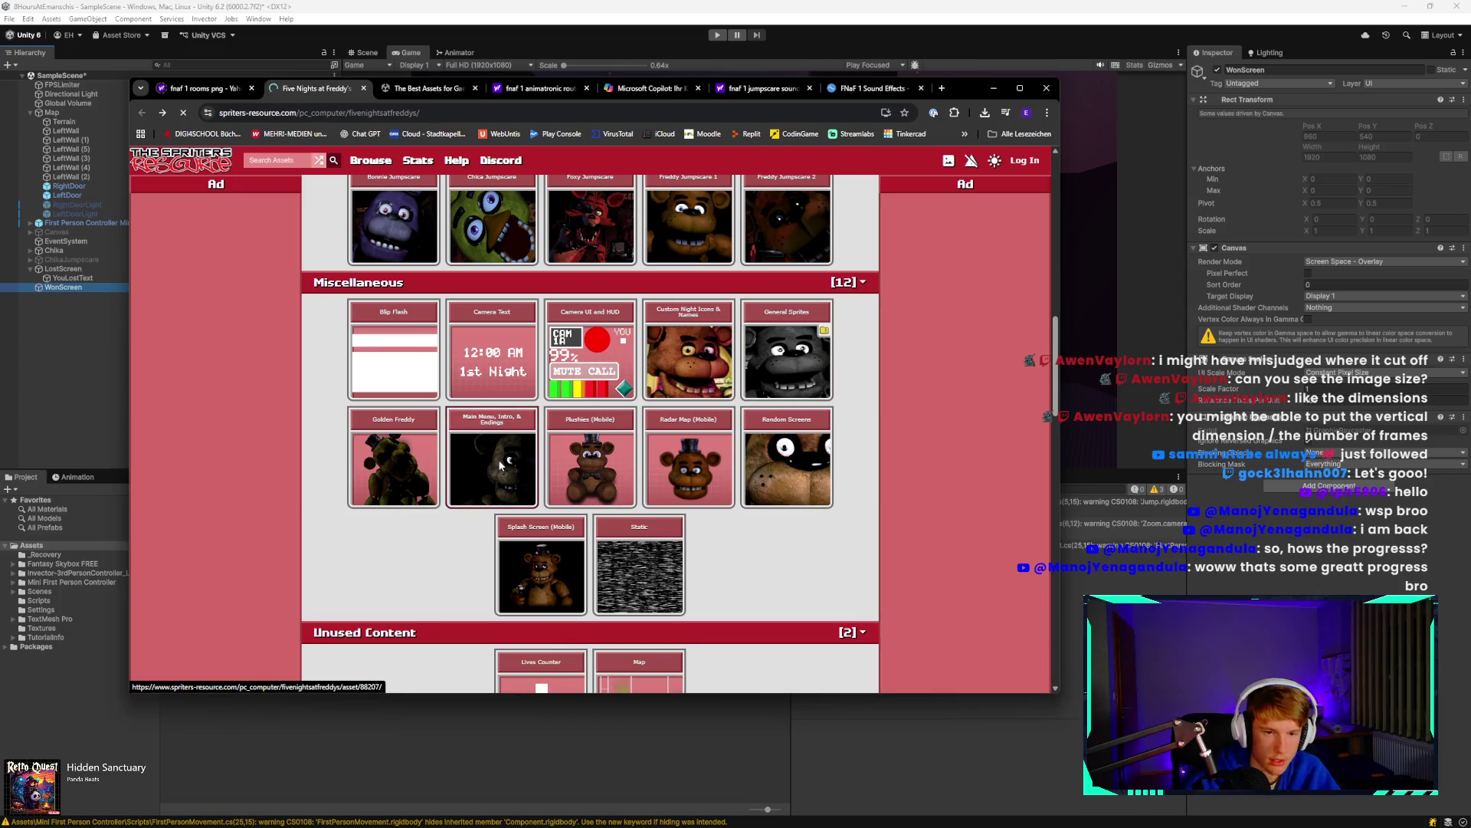
Download the Main Menu, Intro, & Endings sheet and confirm it in recent downloads.
scroll(642, 454, "down", 2)
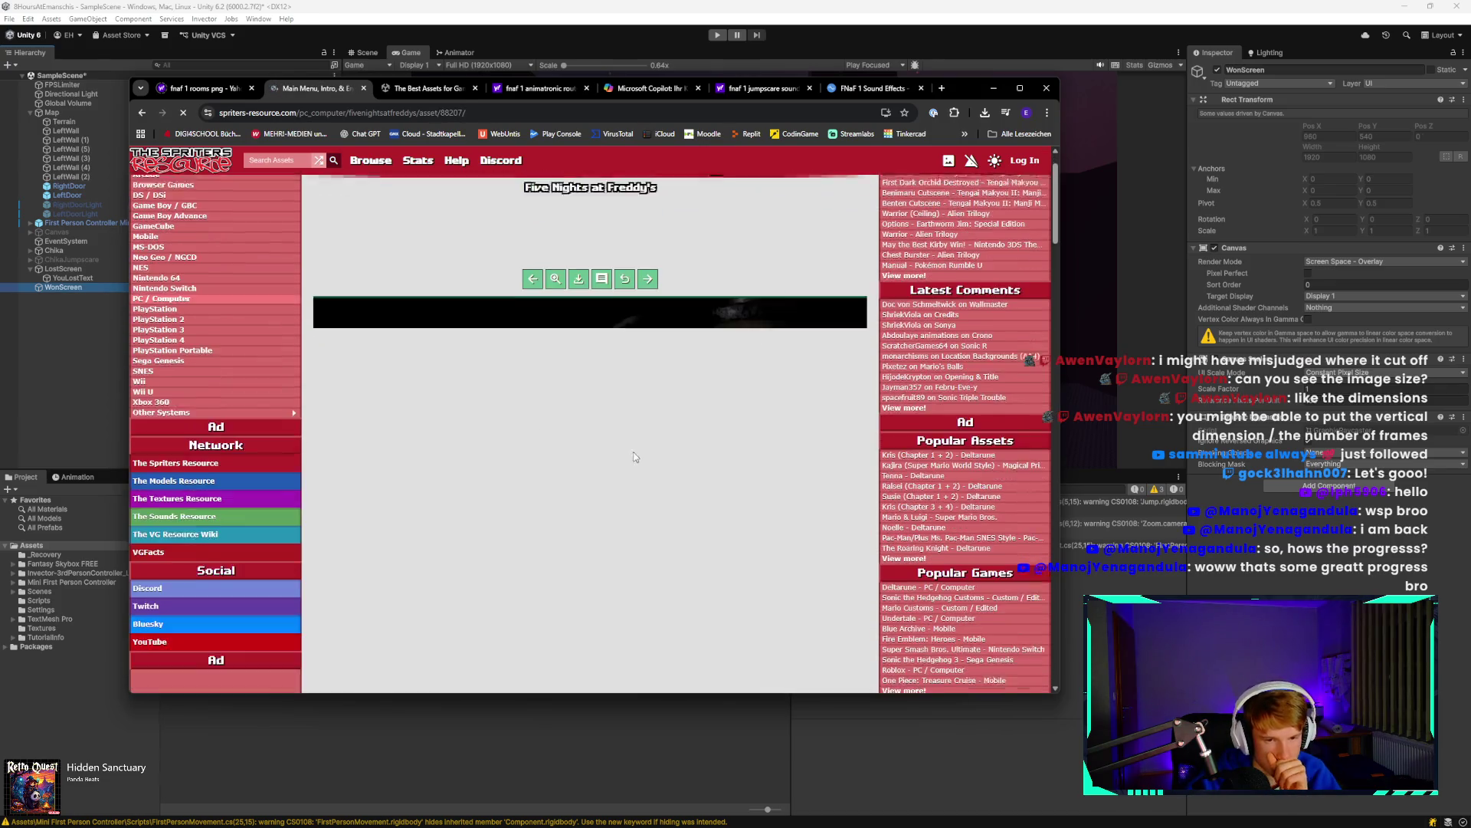
scroll(642, 453, "down", 15)
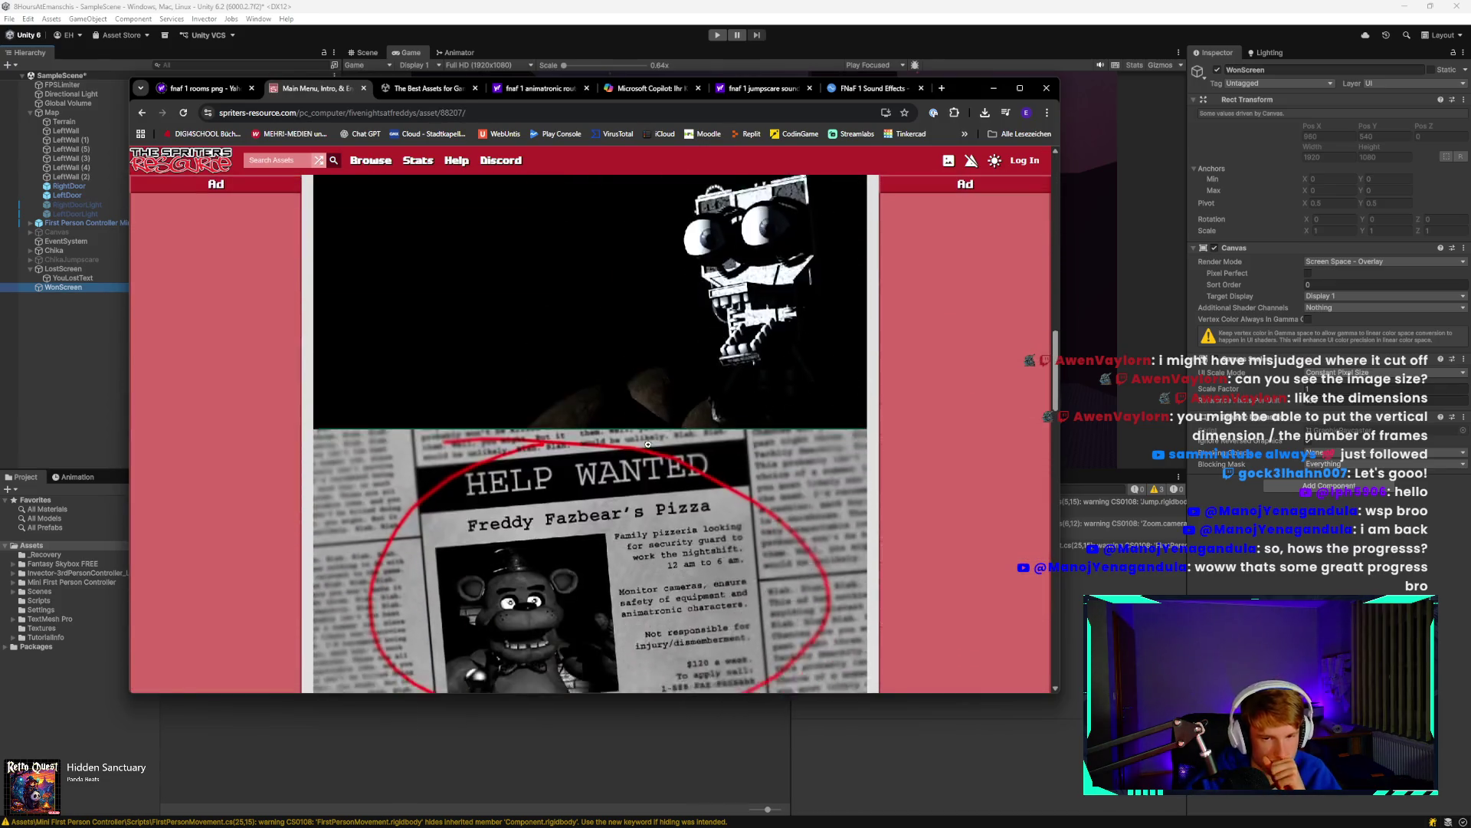
scroll(647, 444, "down", 20)
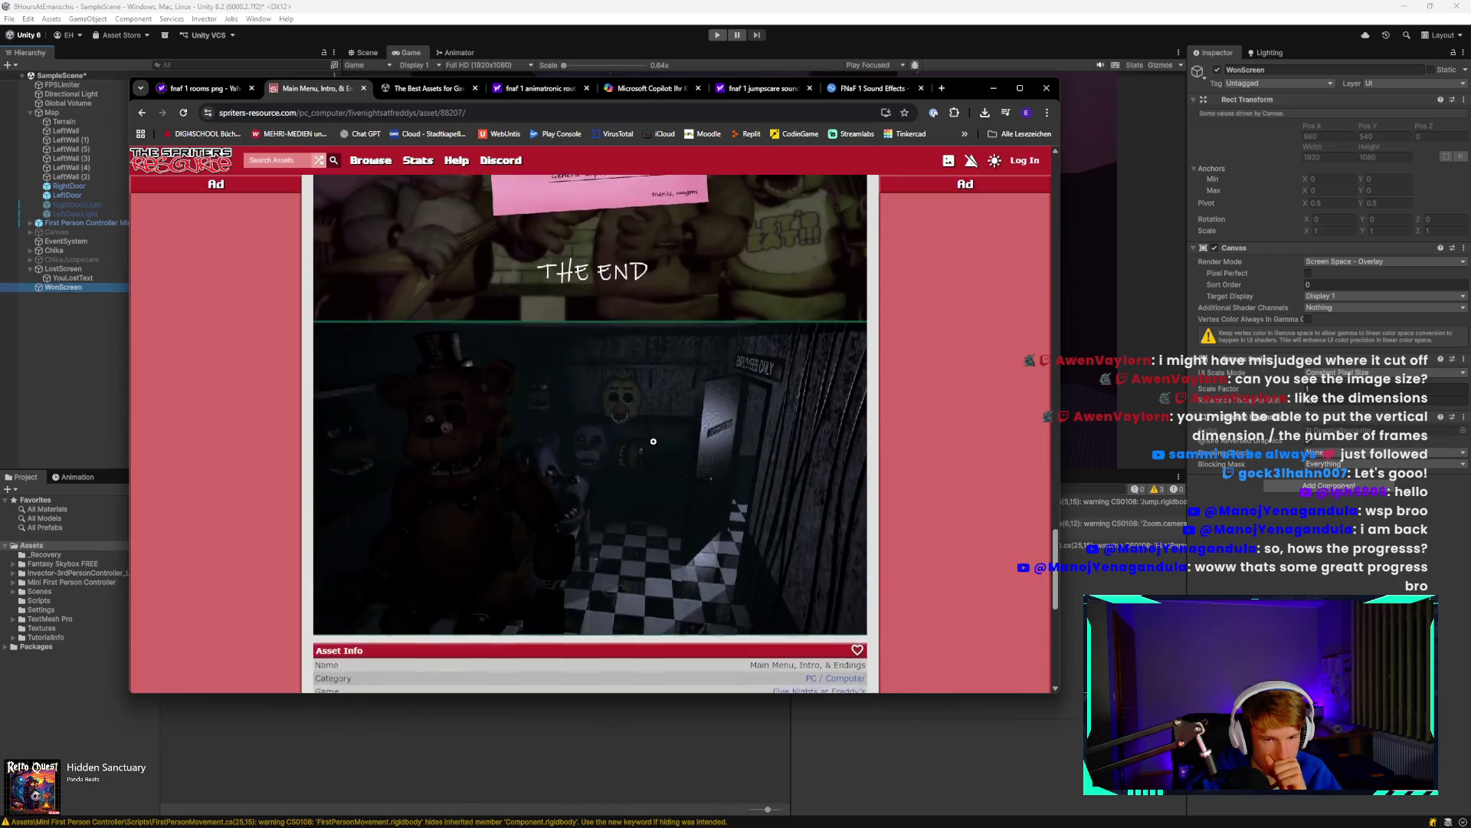
scroll(654, 443, "up", 20)
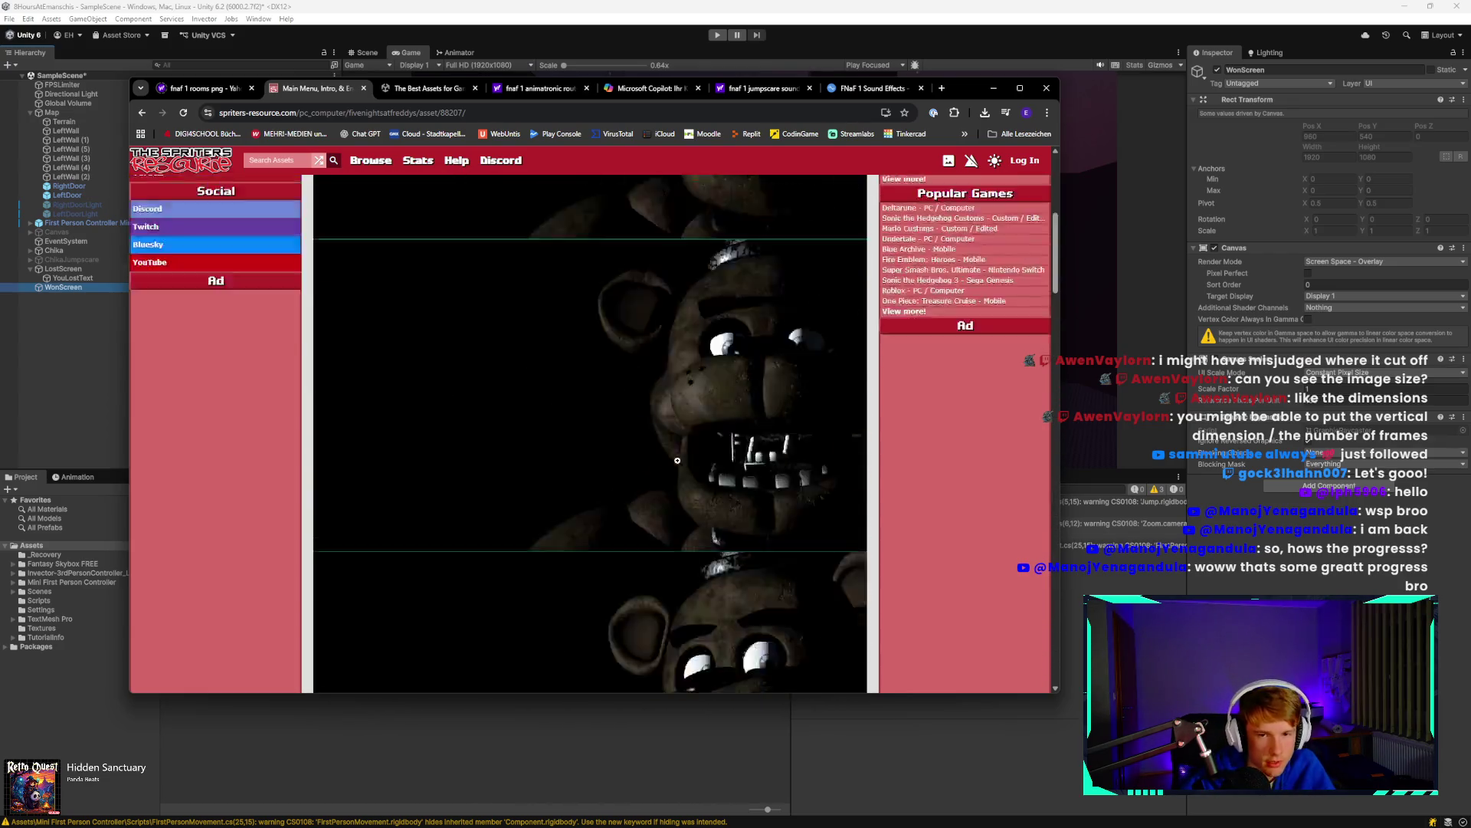
scroll(682, 470, "up", 2)
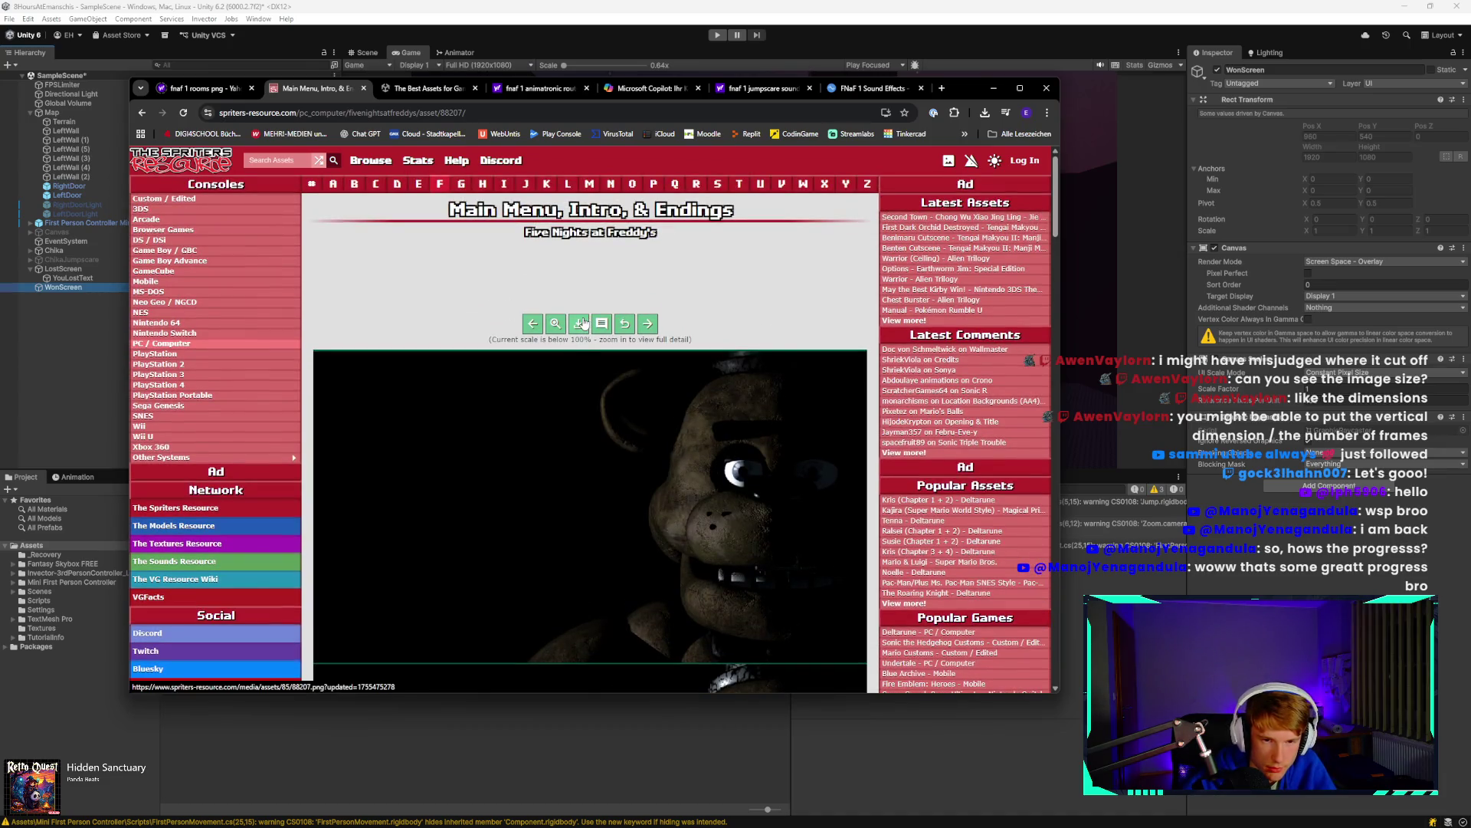
left_click(985, 113)
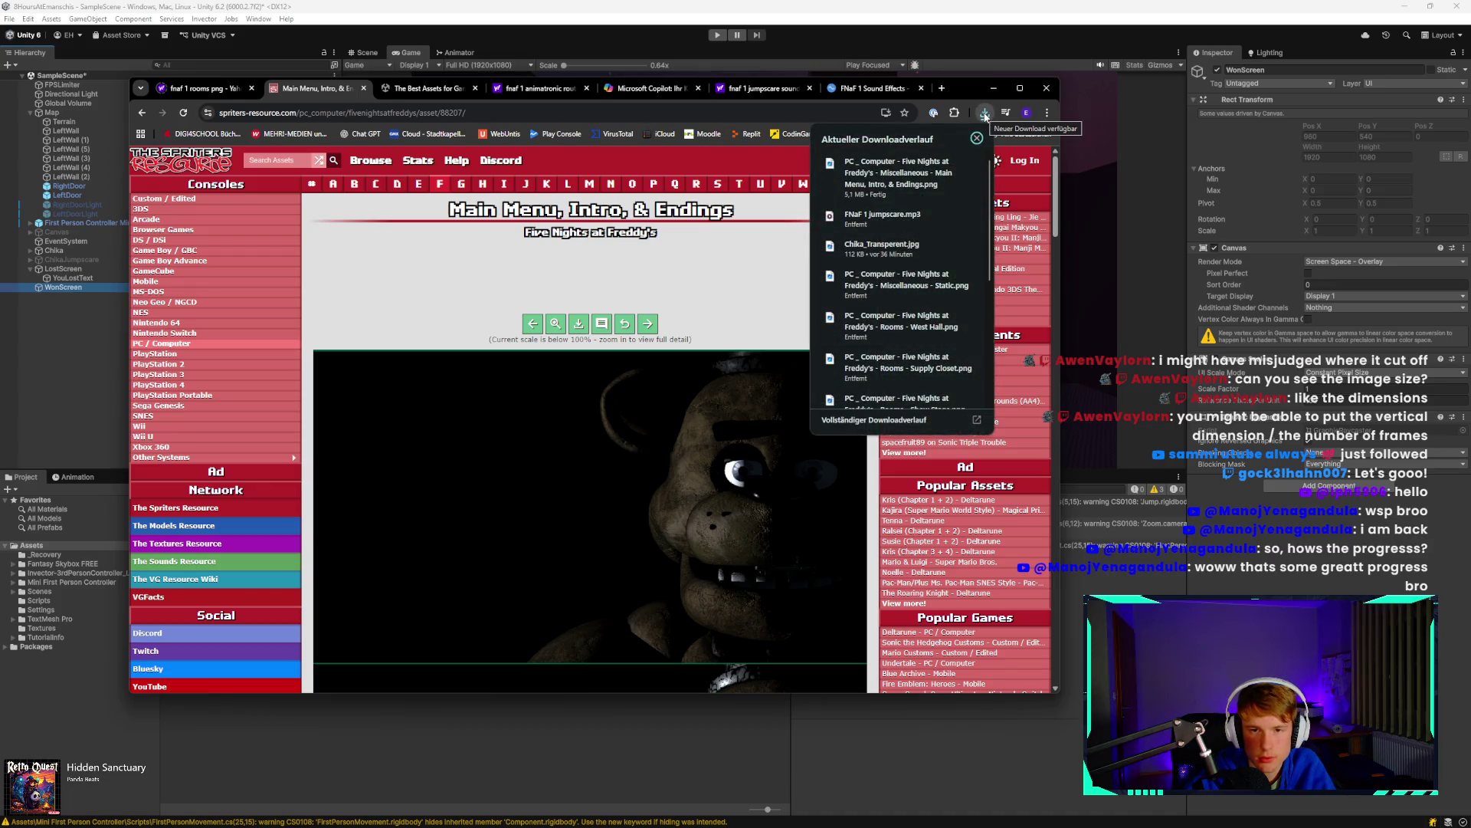
left_click(370, 753)
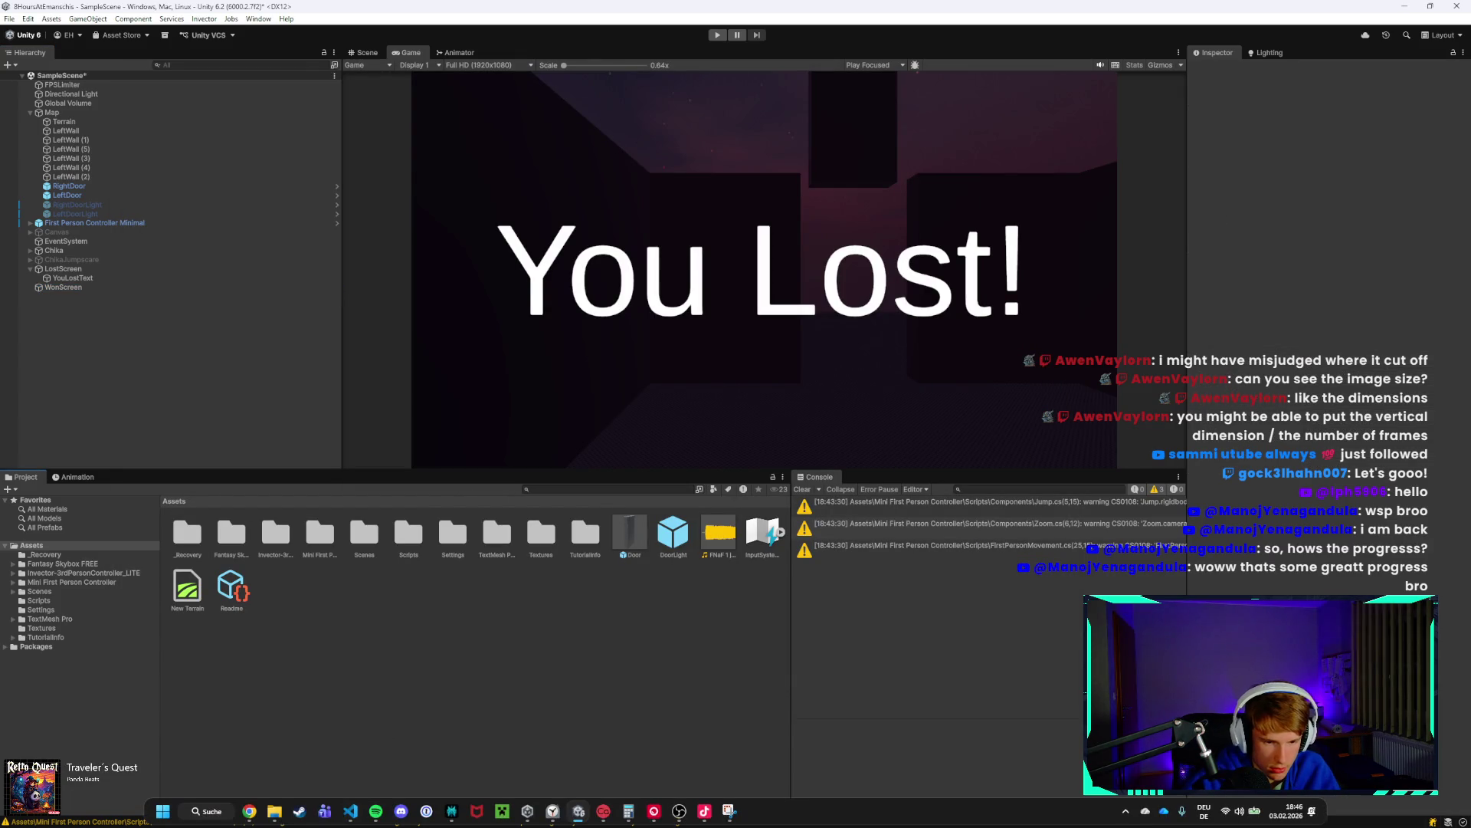
Show the Textures folder in Unity, then select the downloaded PNG in the Downloads window.
left_click(274, 811)
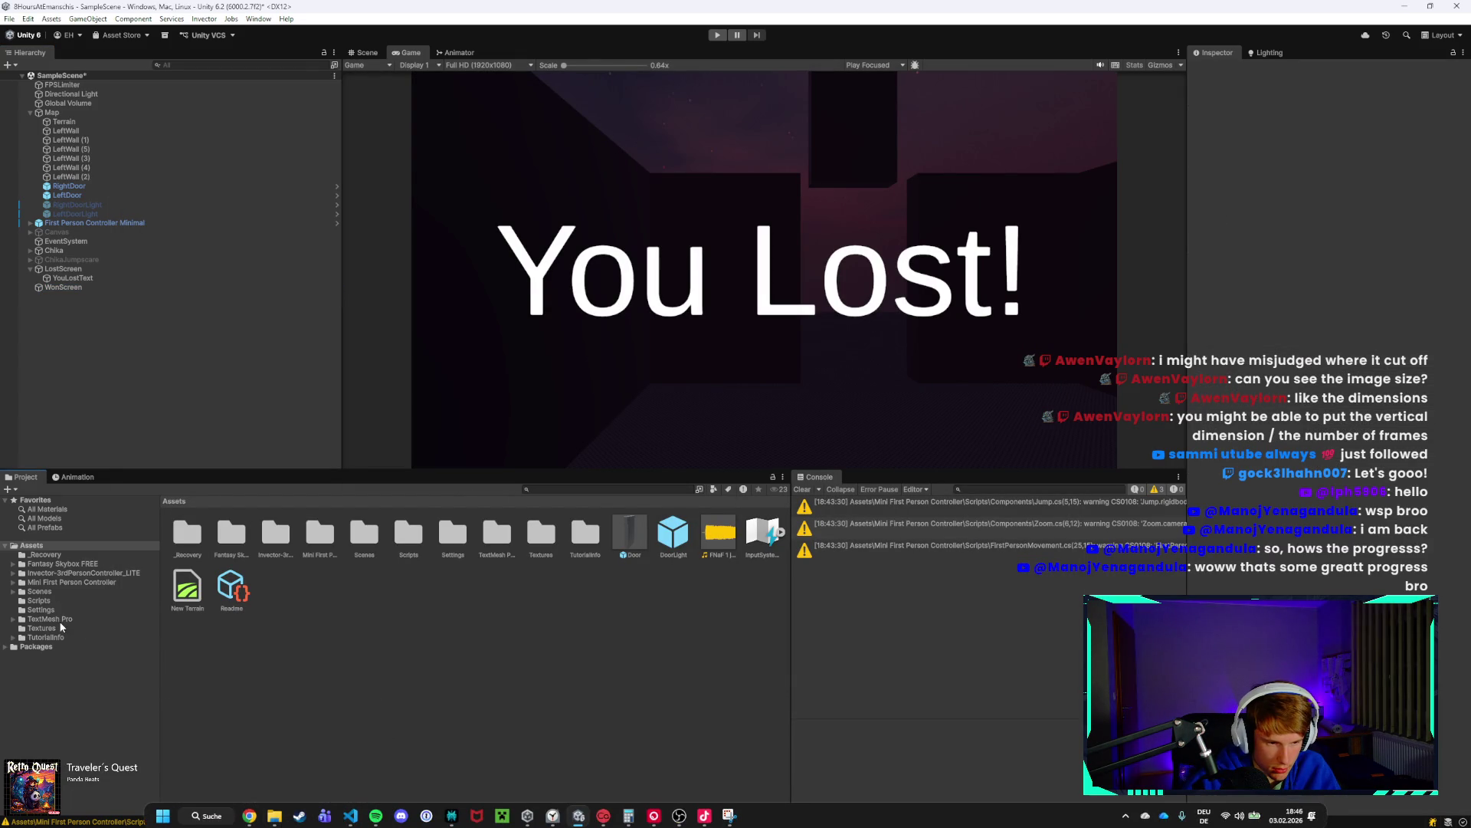
left_click(54, 629)
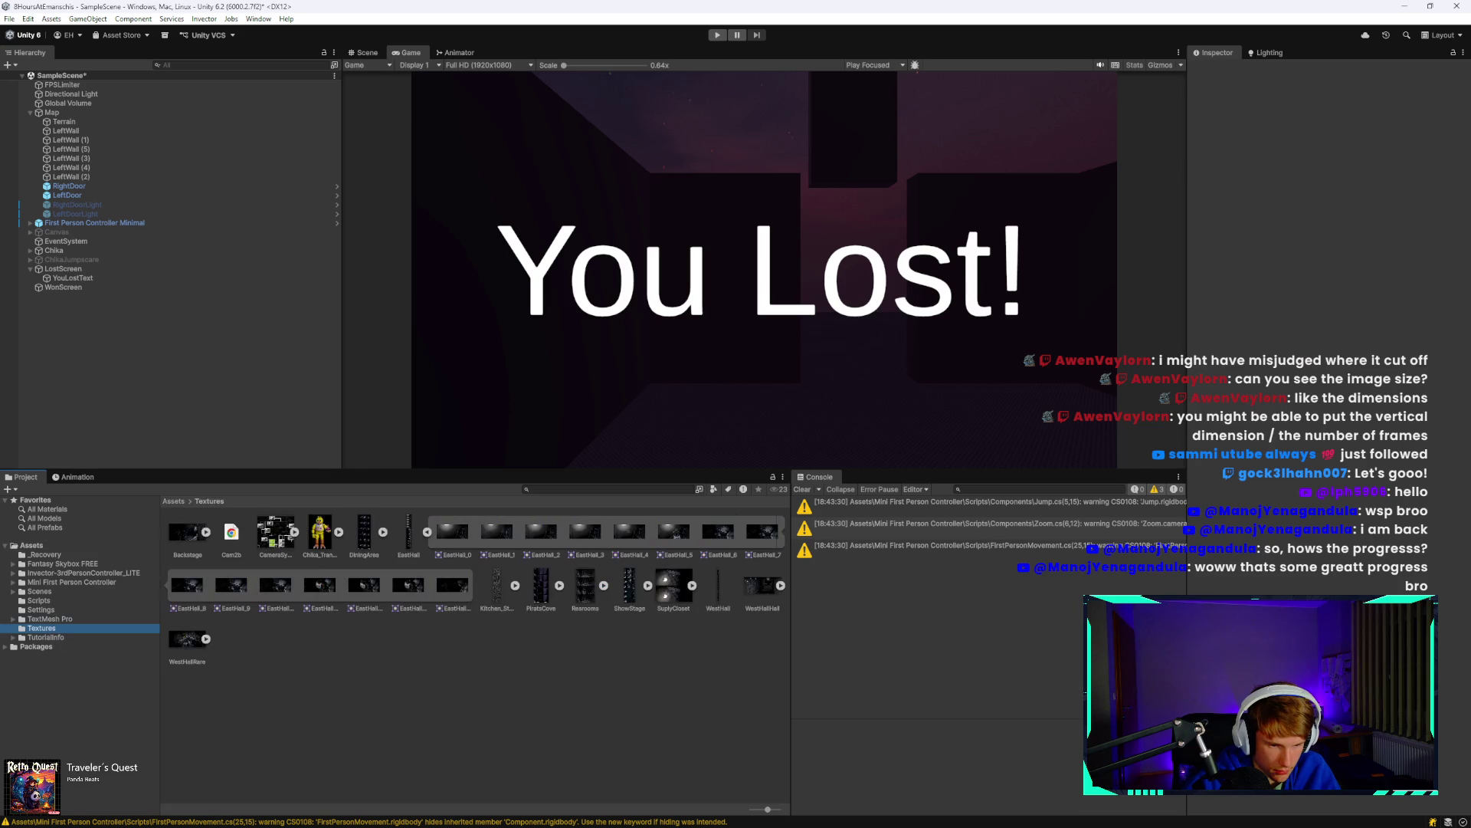
left_click(527, 811)
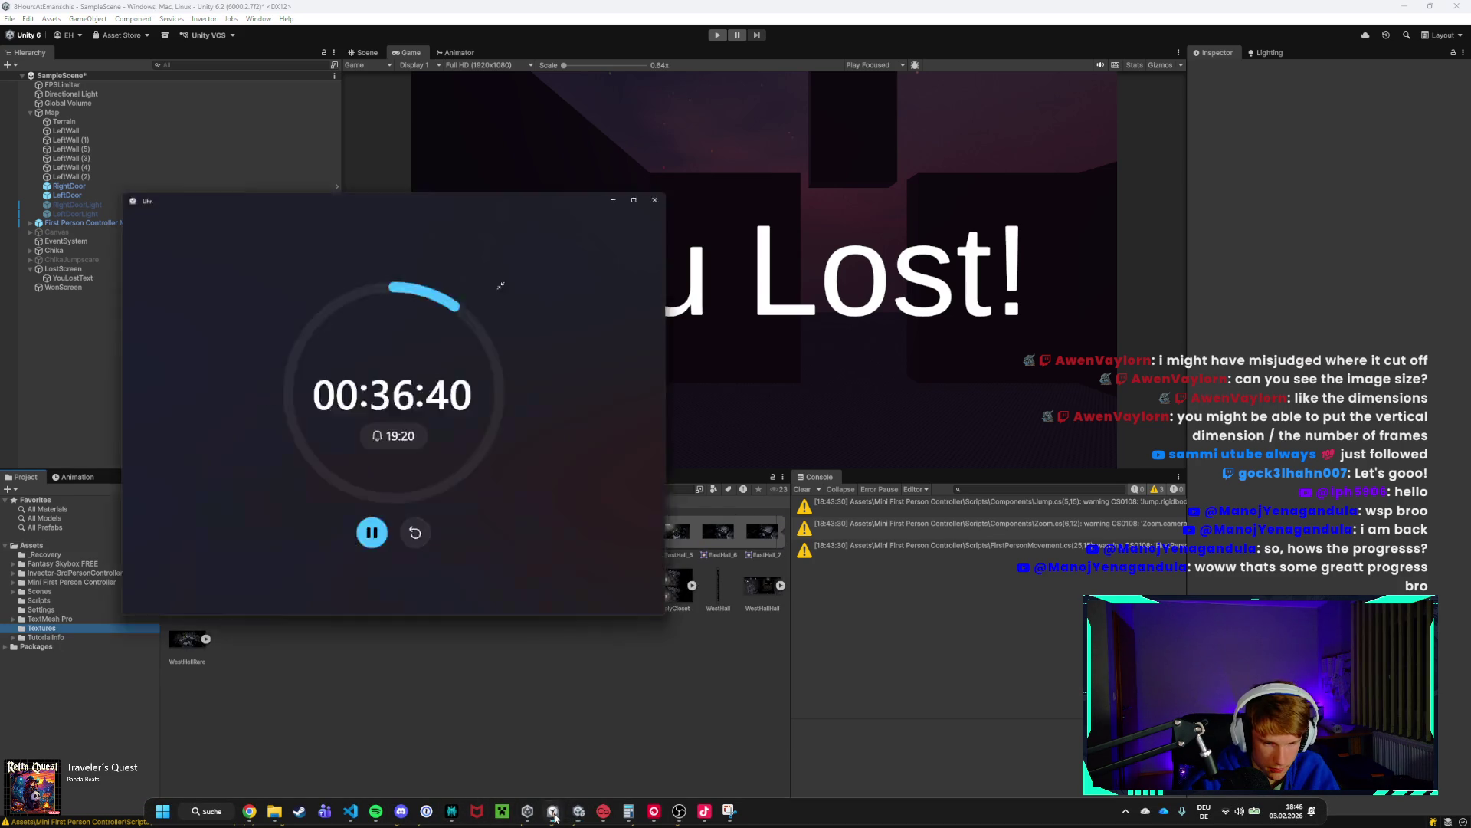
left_click(526, 811)
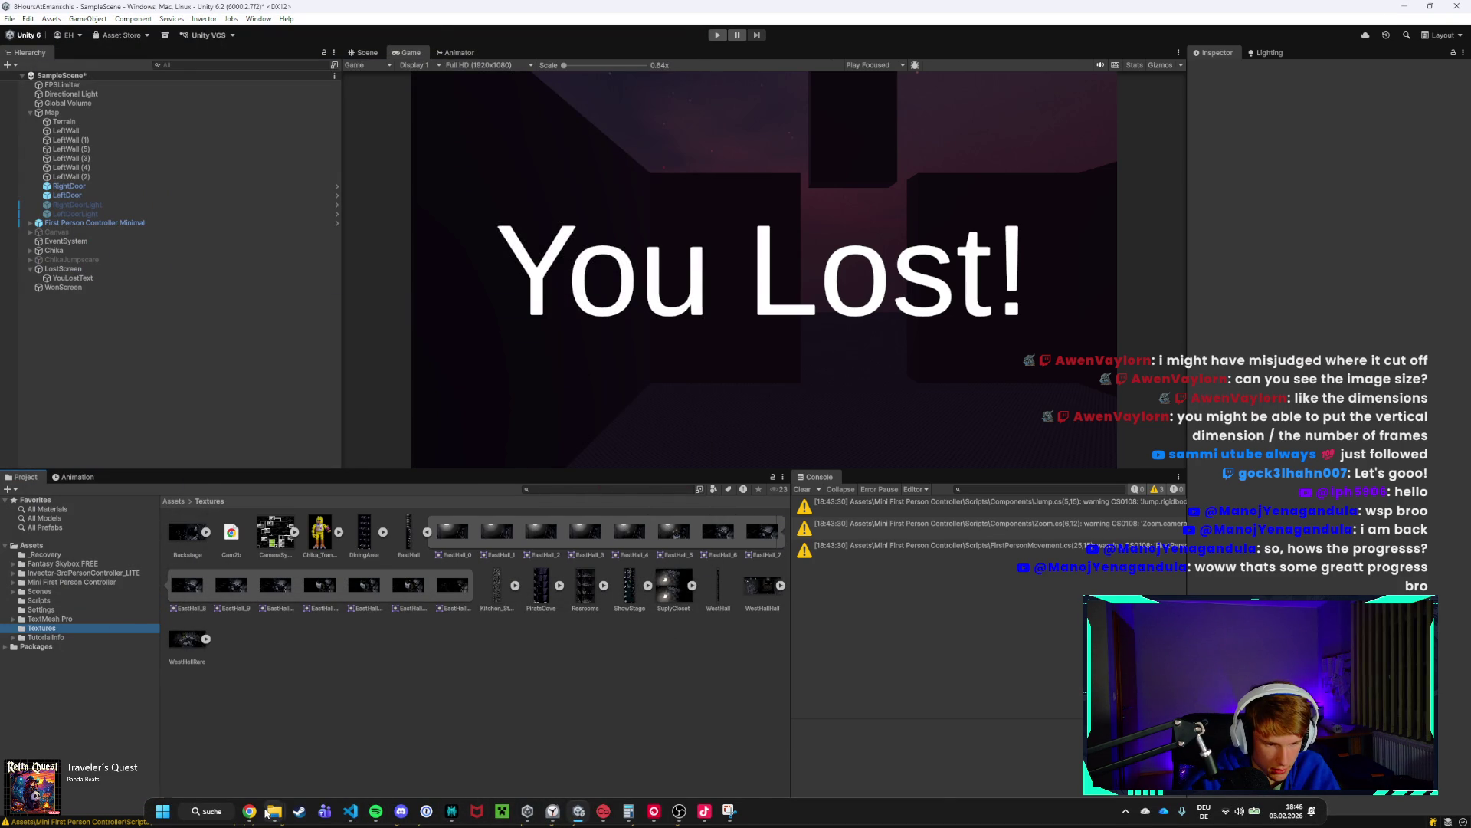
mouse_move(275, 811)
mouse_move(277, 743)
left_click(277, 743)
left_click(635, 290)
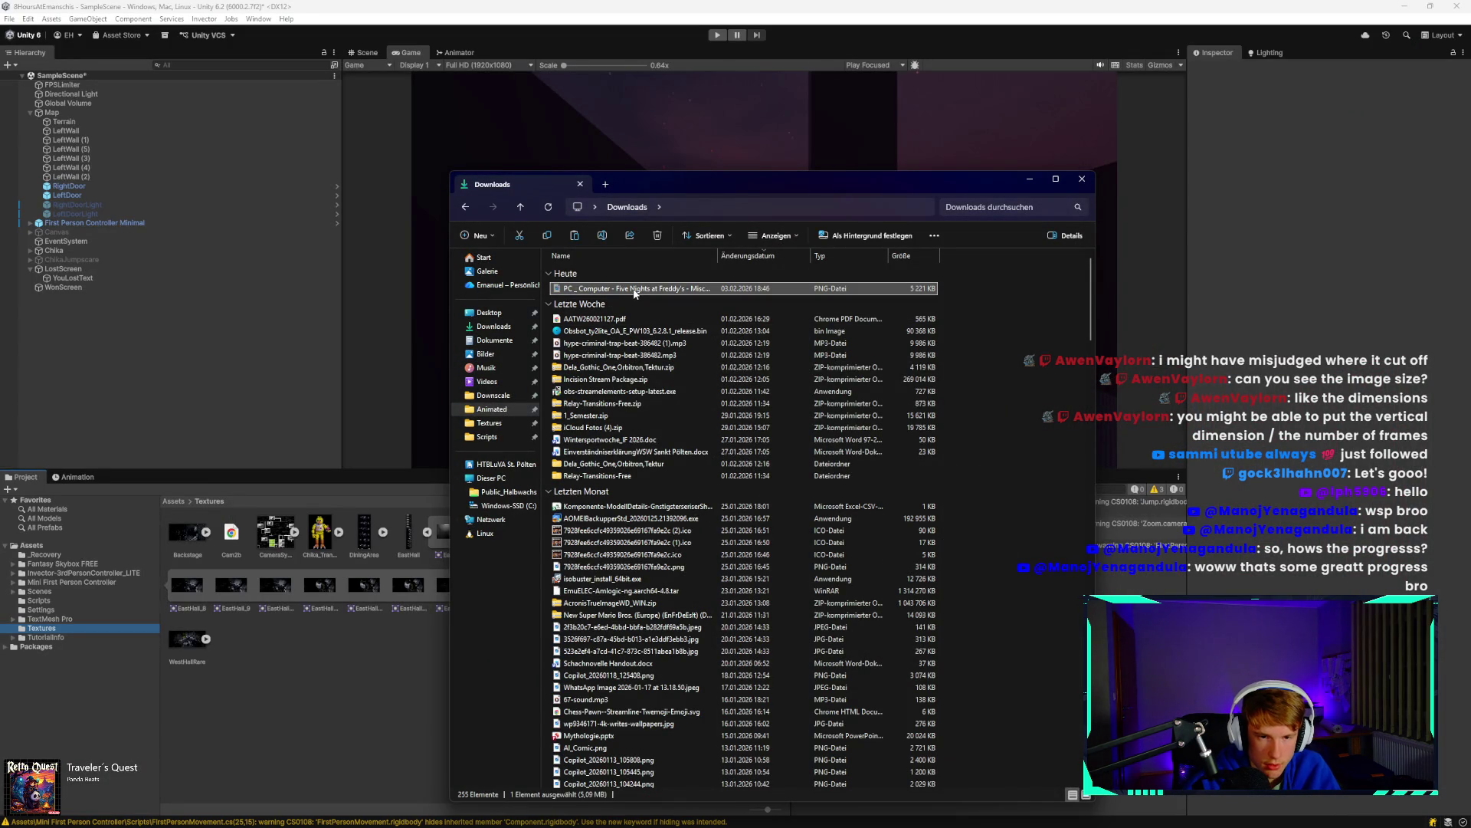
Paste the sprite sheet into the project's Assets/Textures folder and rename it Endings_Beginning.png.
mouse_move(269, 814)
left_click(225, 758)
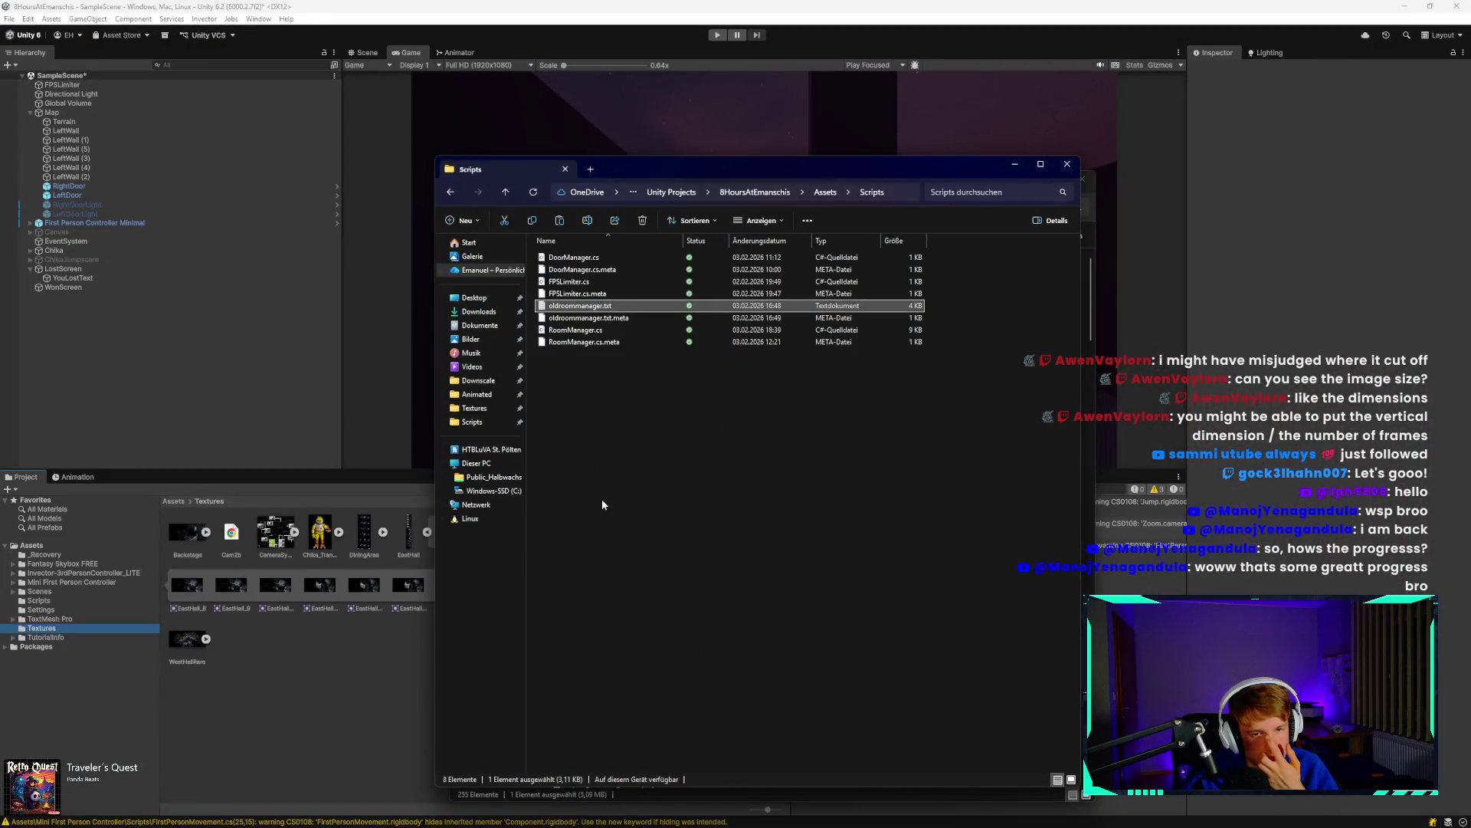
left_click(825, 191)
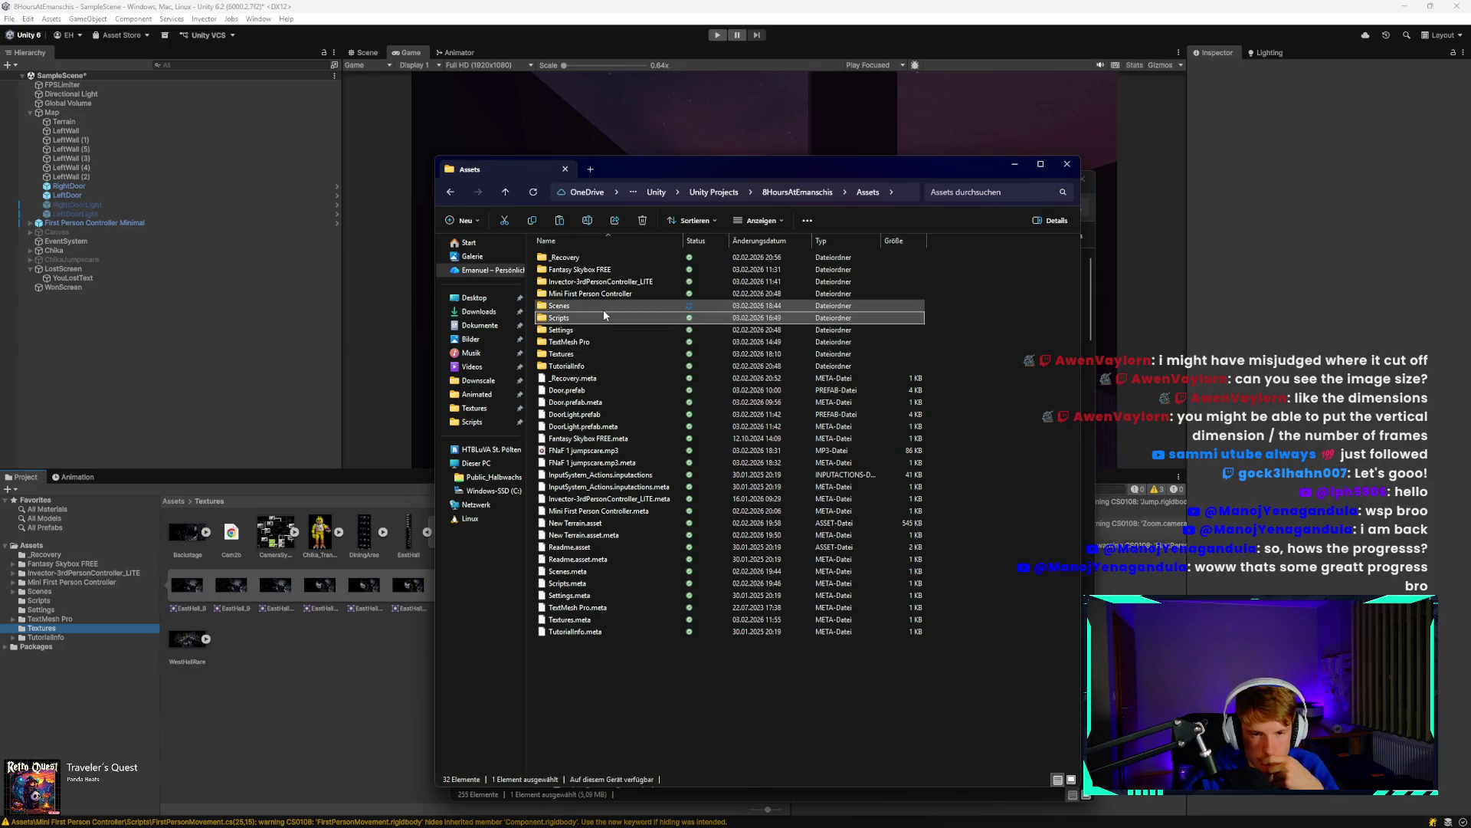
double_click(593, 353)
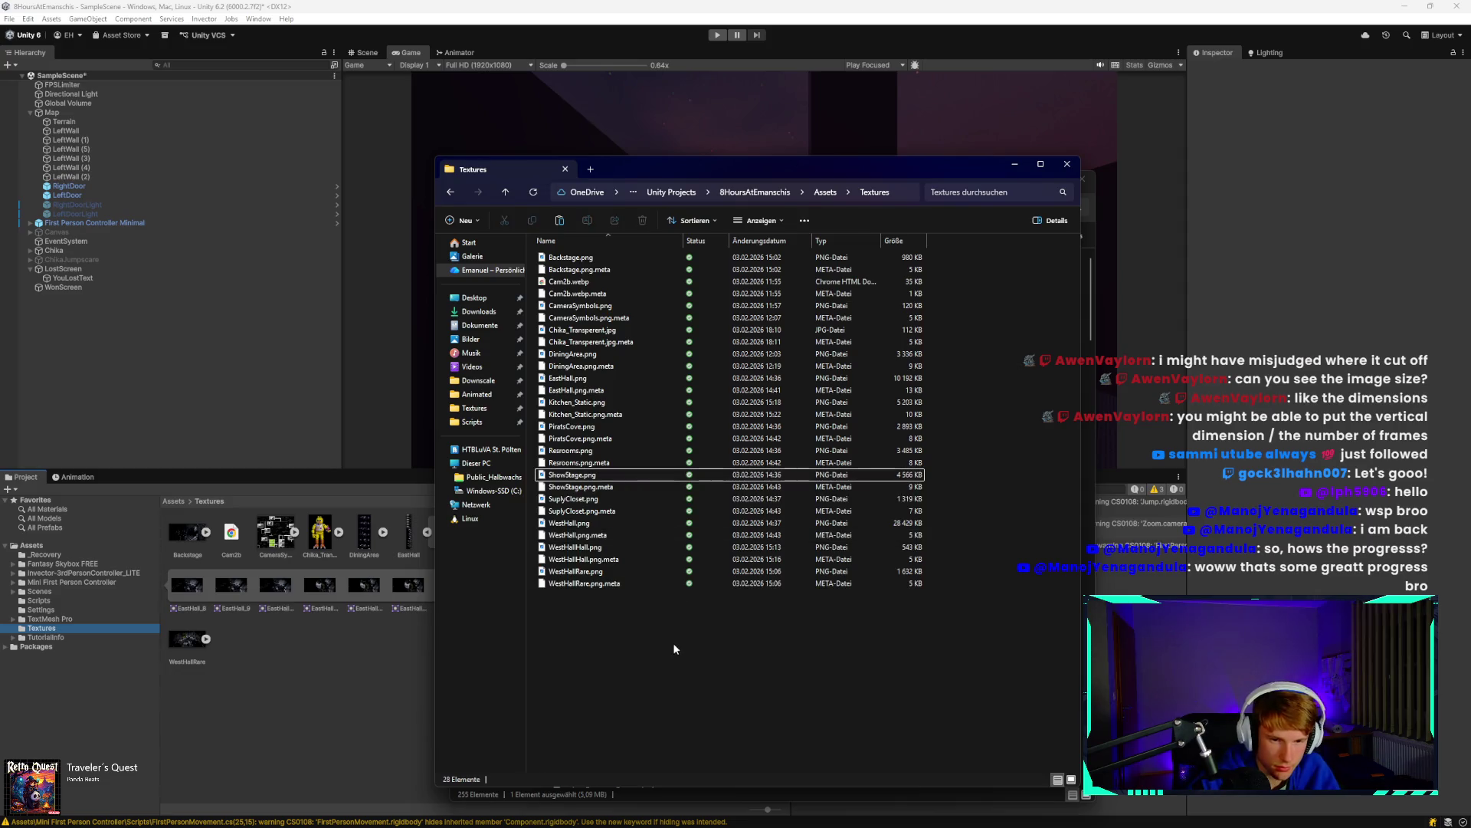
key("ctrl+v")
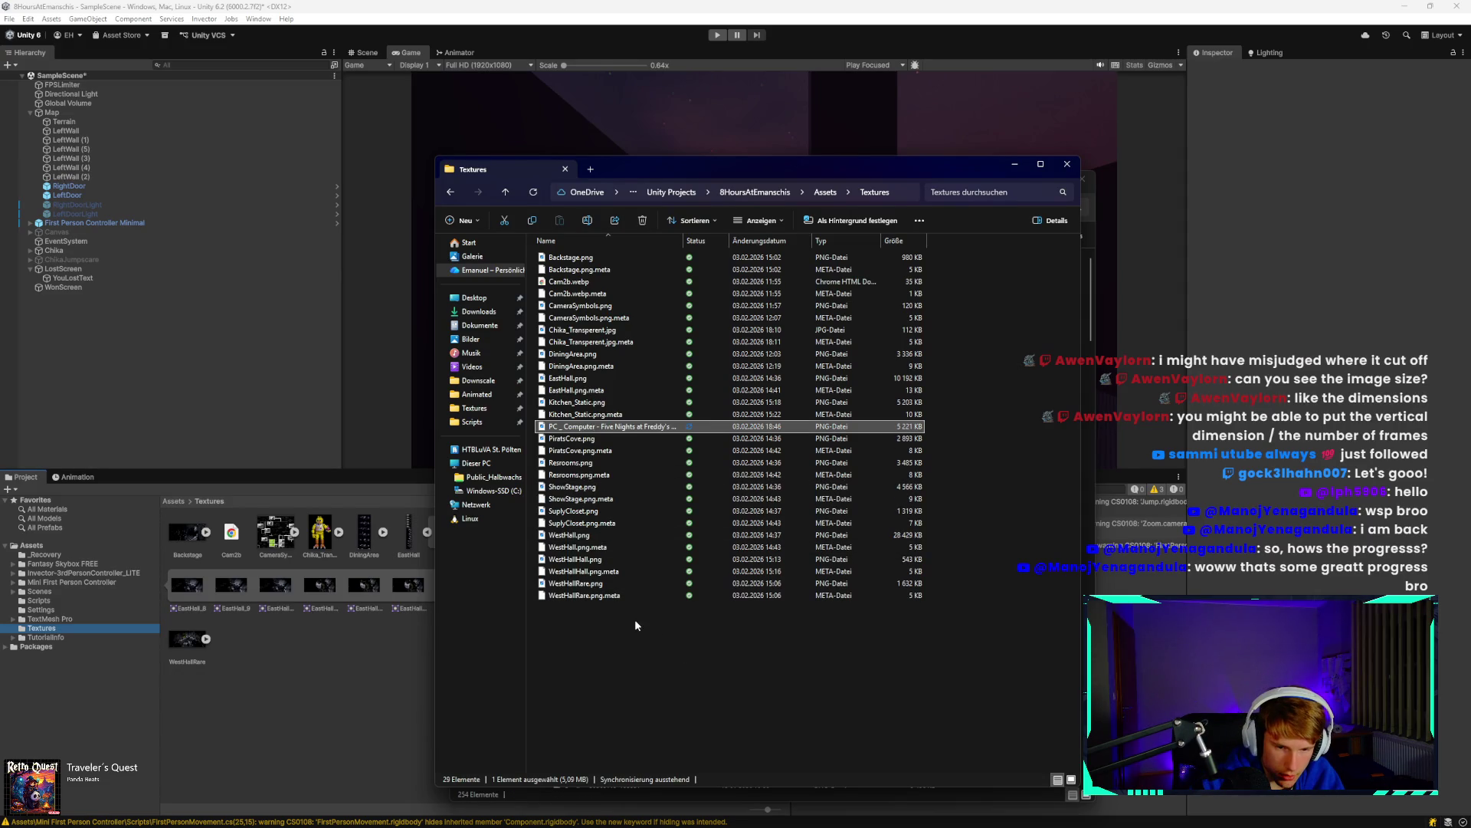
left_click(601, 427)
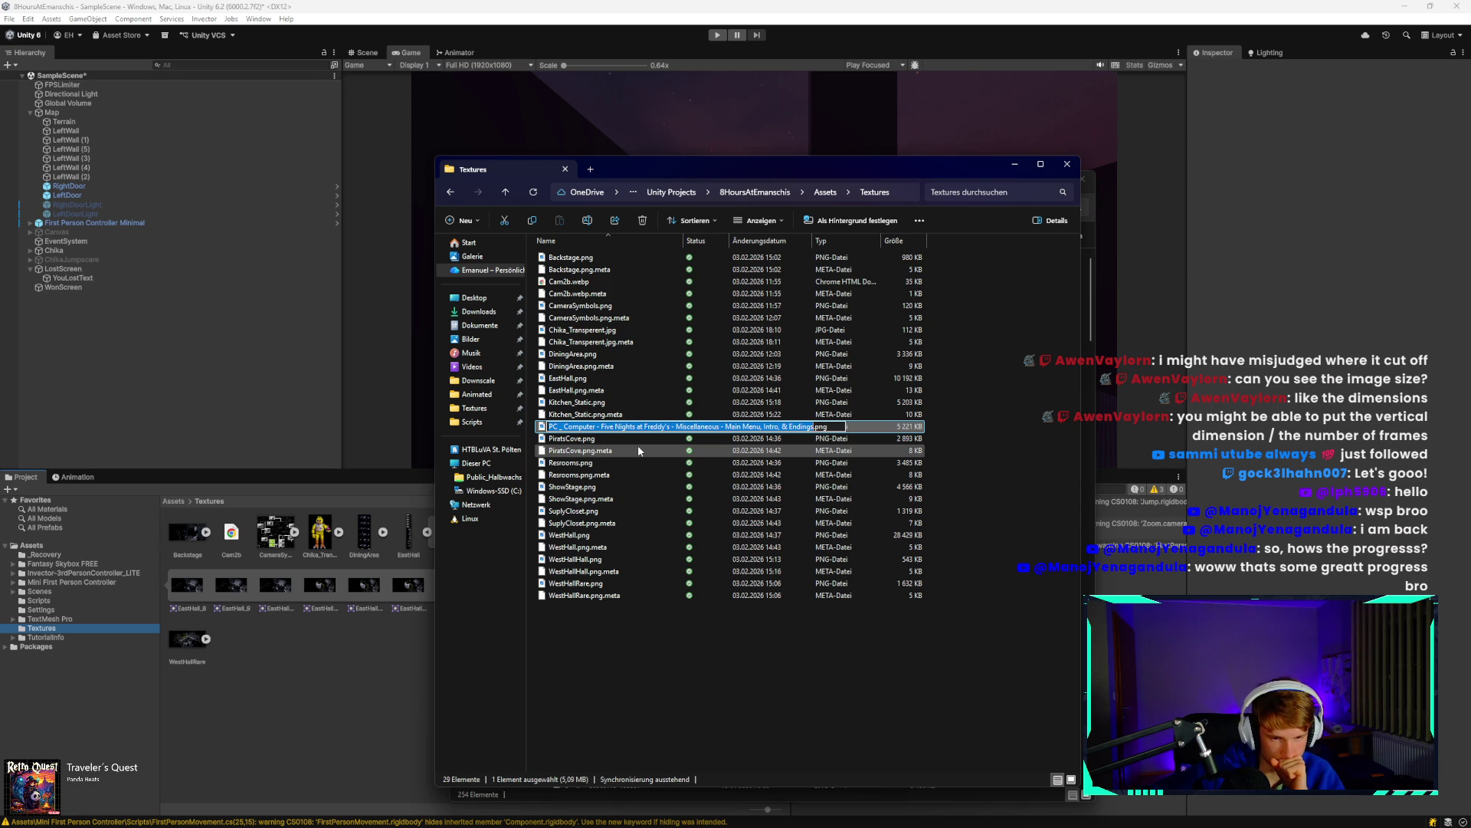
type("Endings")
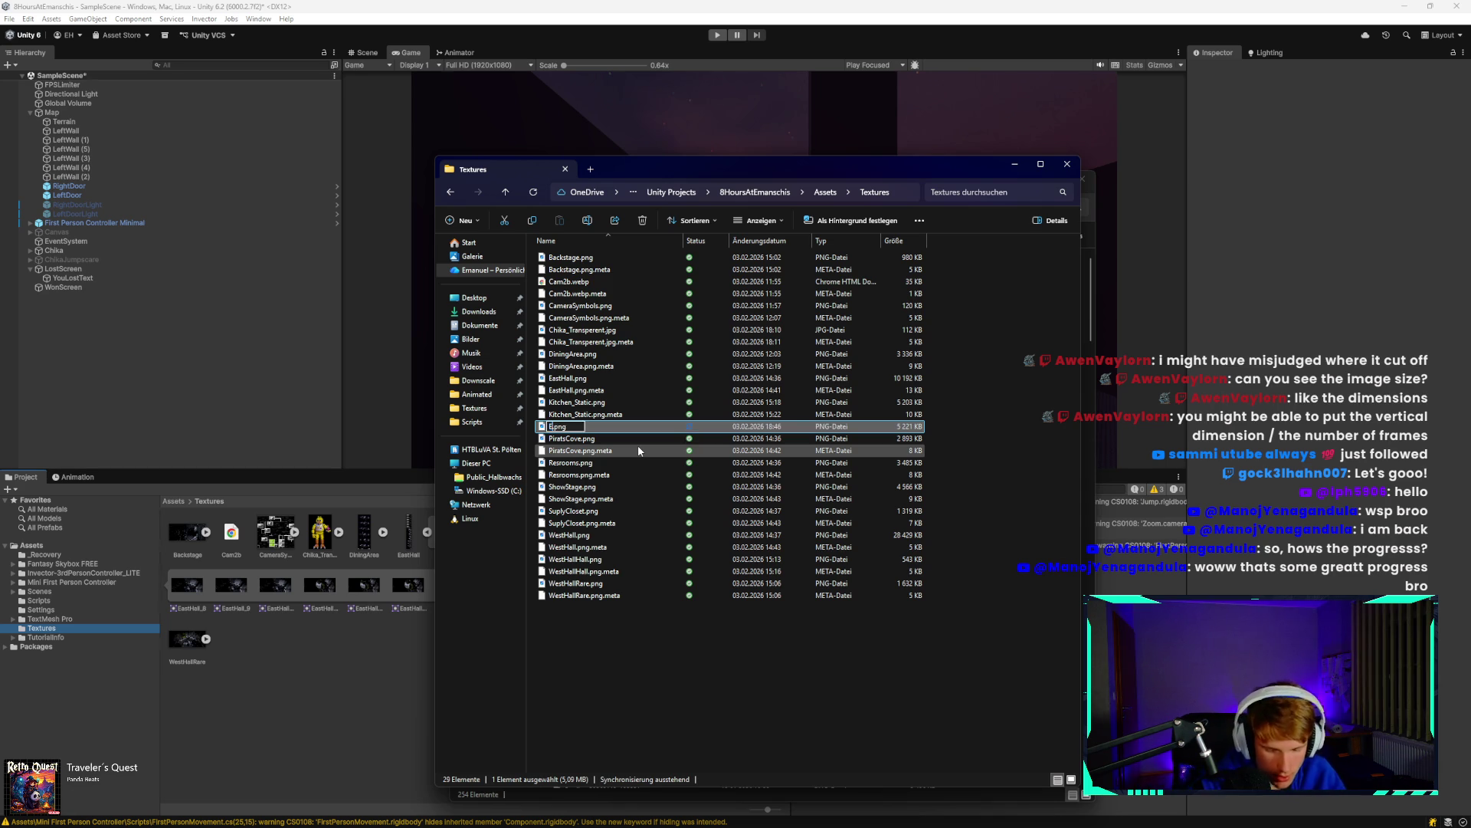
type("_Beginnin")
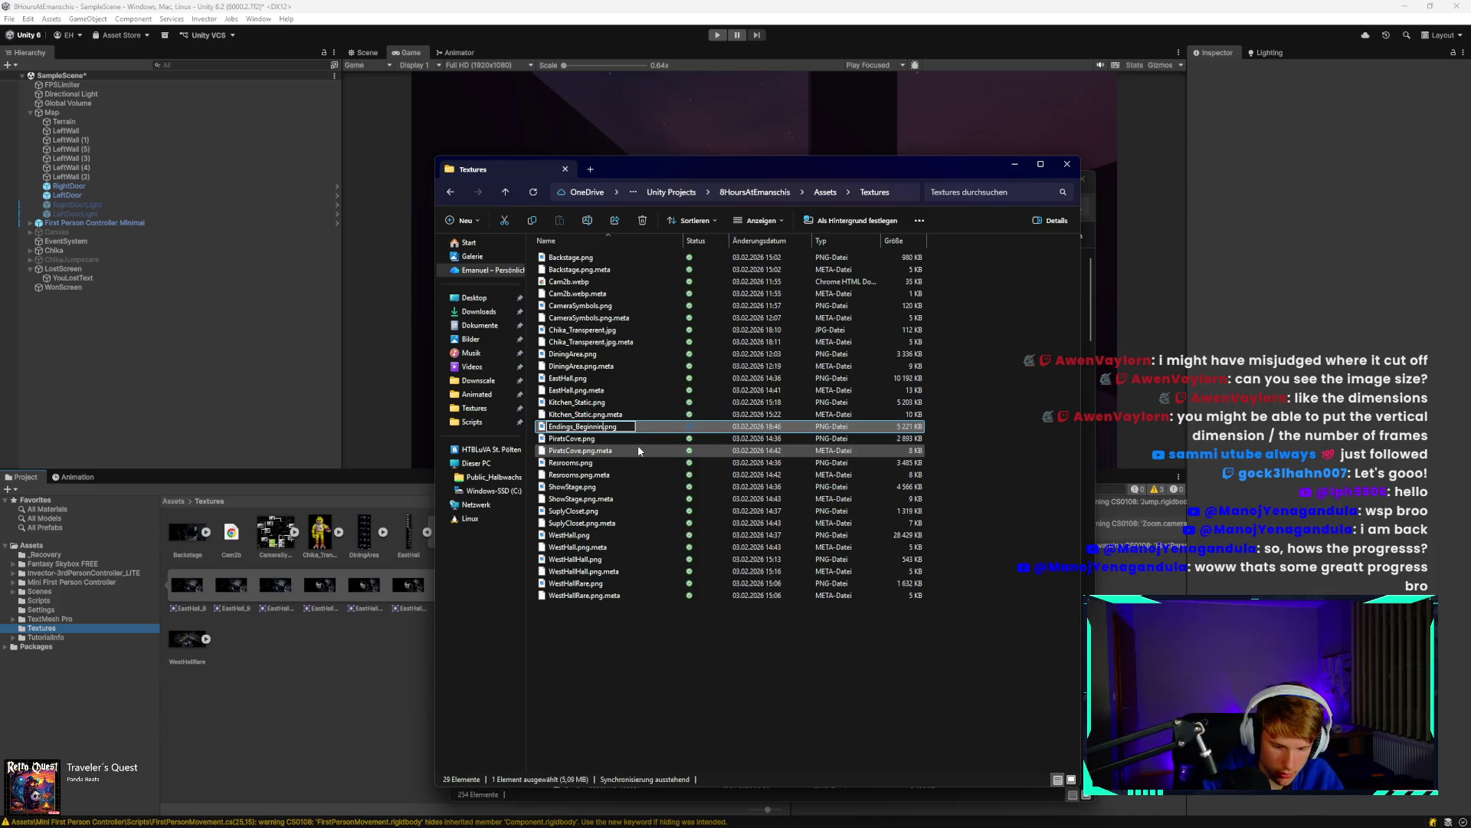
type("g")
key("Return")
left_click(255, 632)
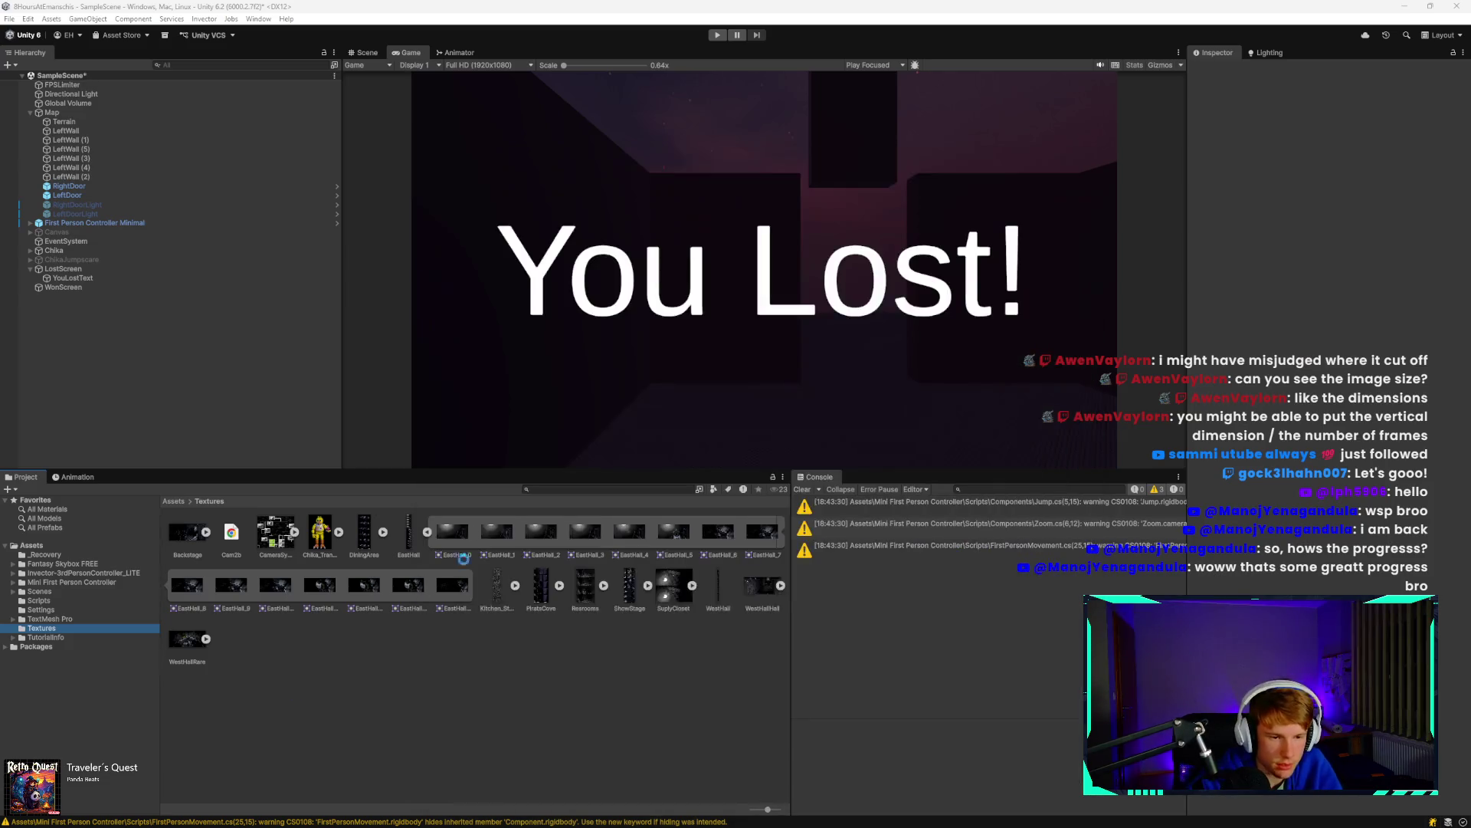
left_click(428, 532)
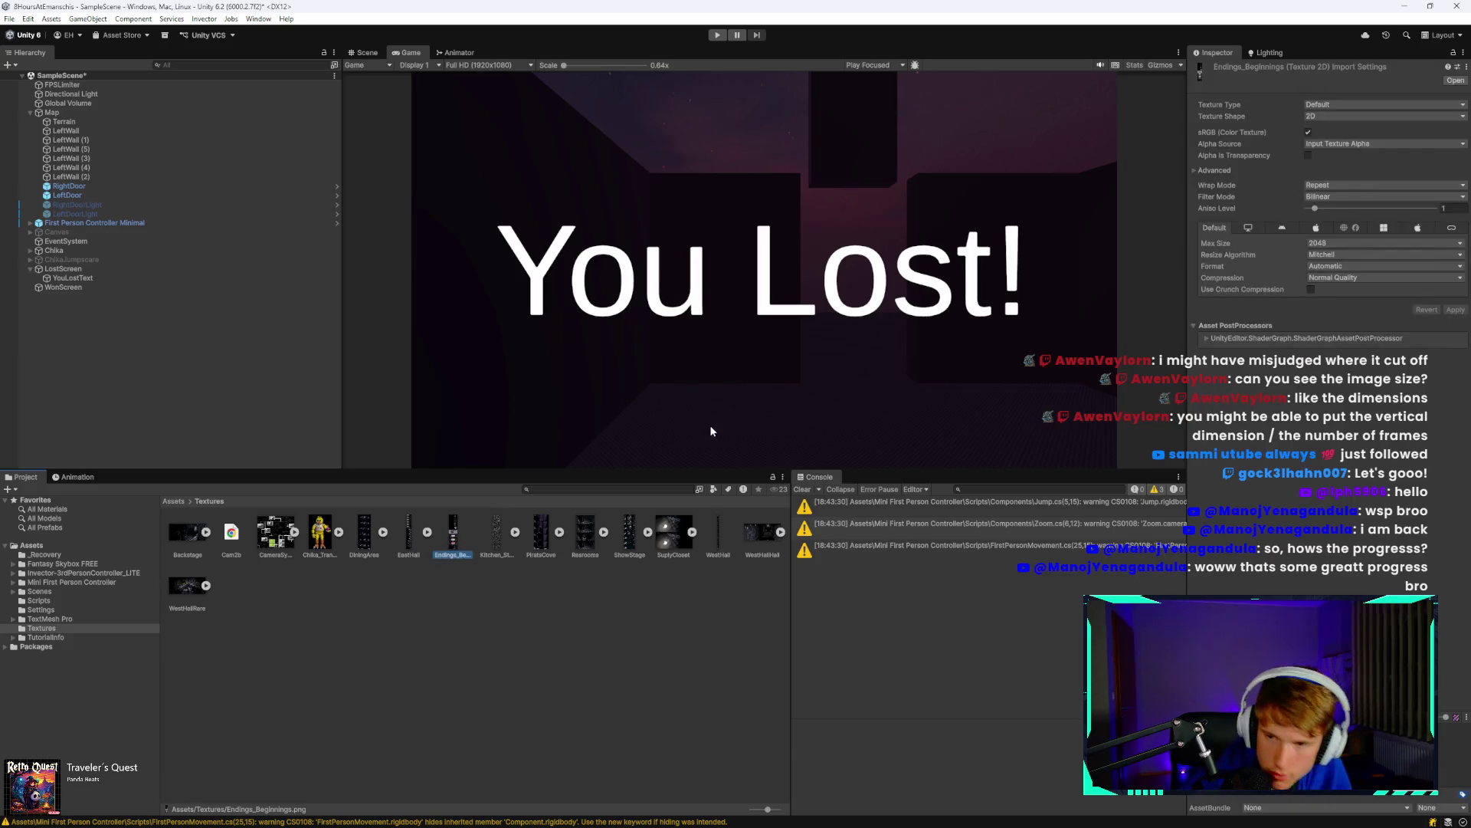
Set the Endings_Beginnings texture to Sprite (2D and UI), Point (no filter), and no compression.
left_click(1380, 104)
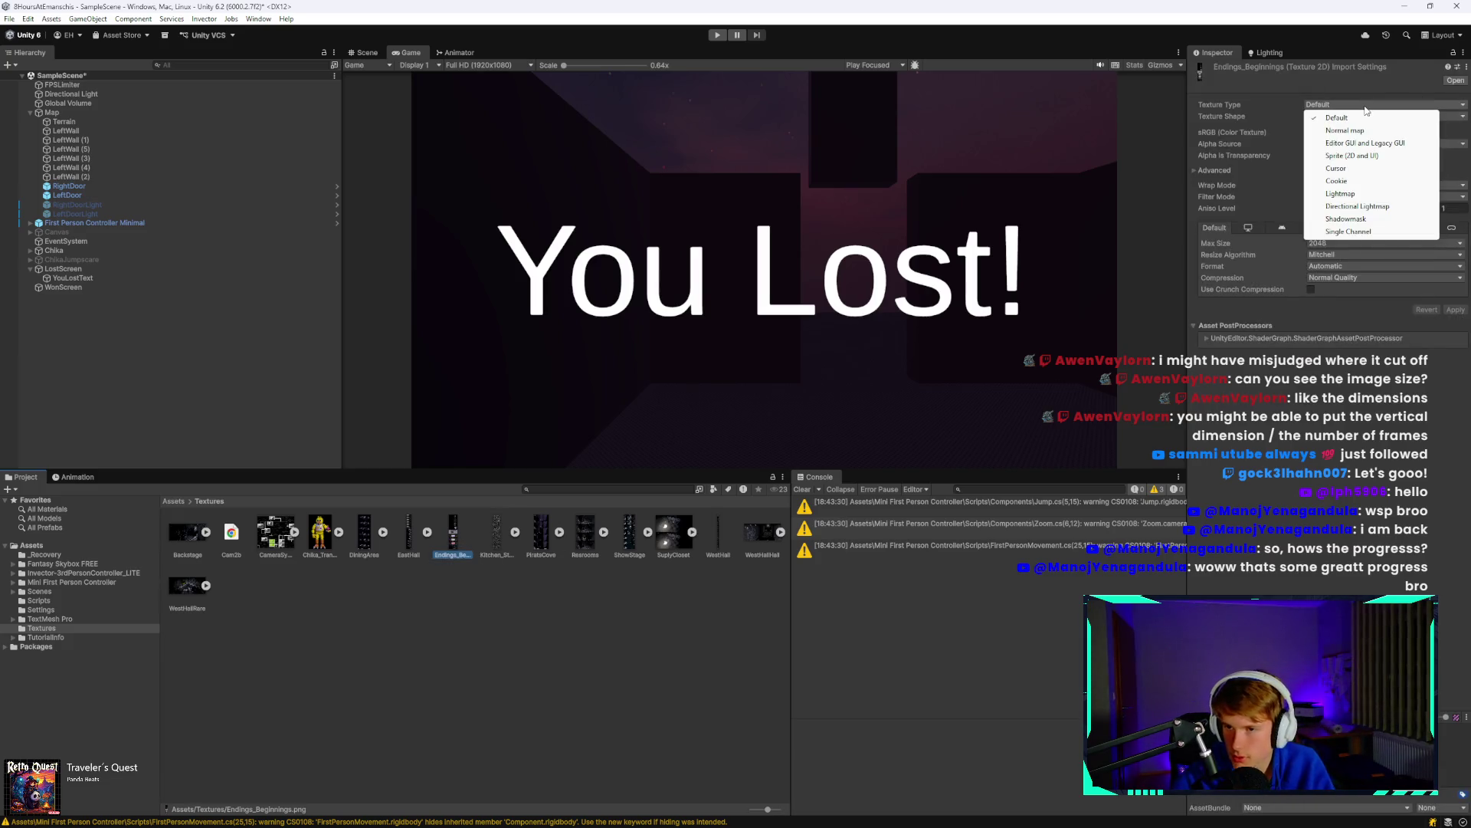
left_click(1342, 156)
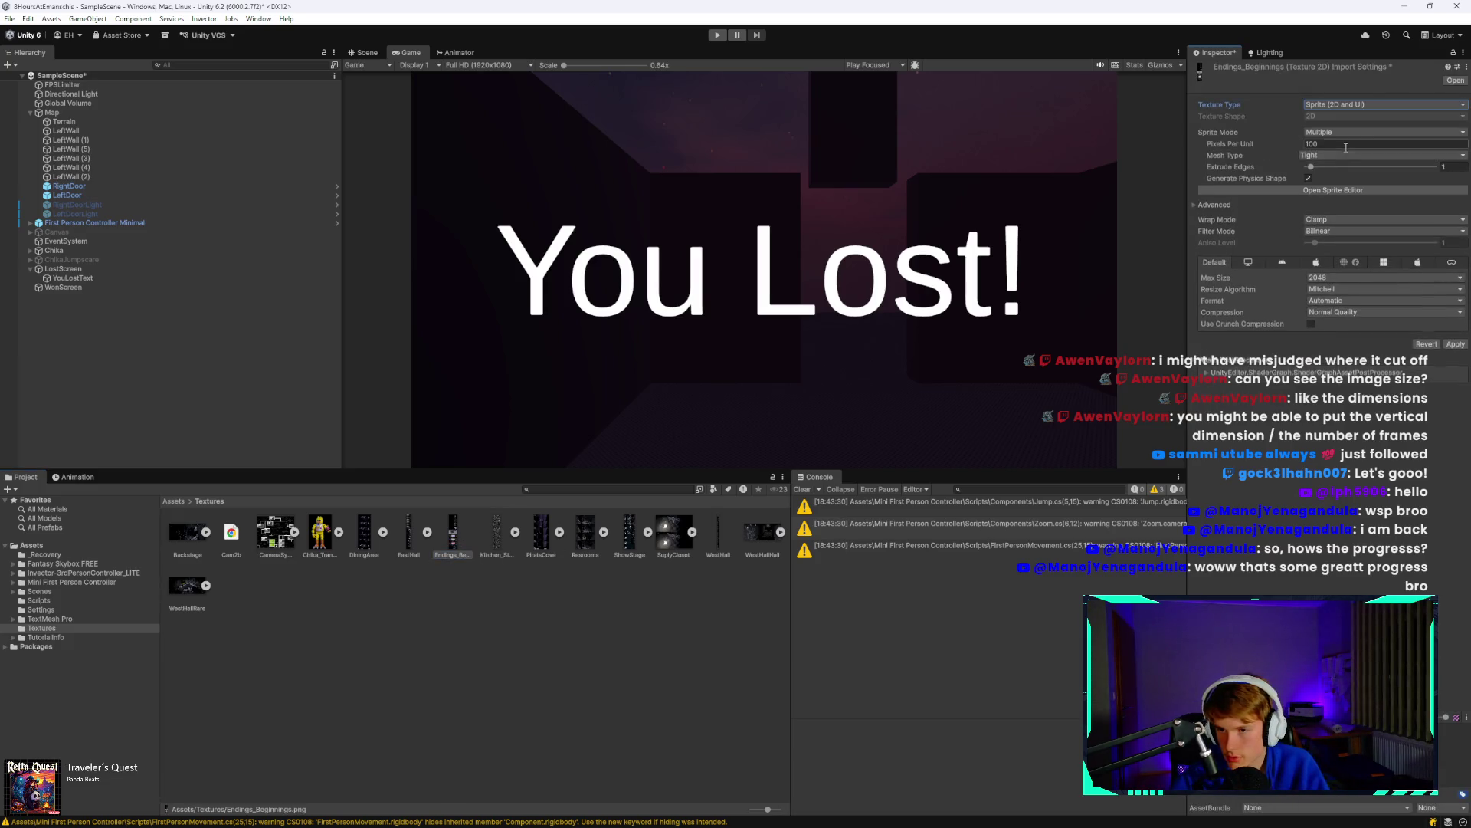
left_click(1341, 232)
left_click(1338, 243)
left_click(1341, 313)
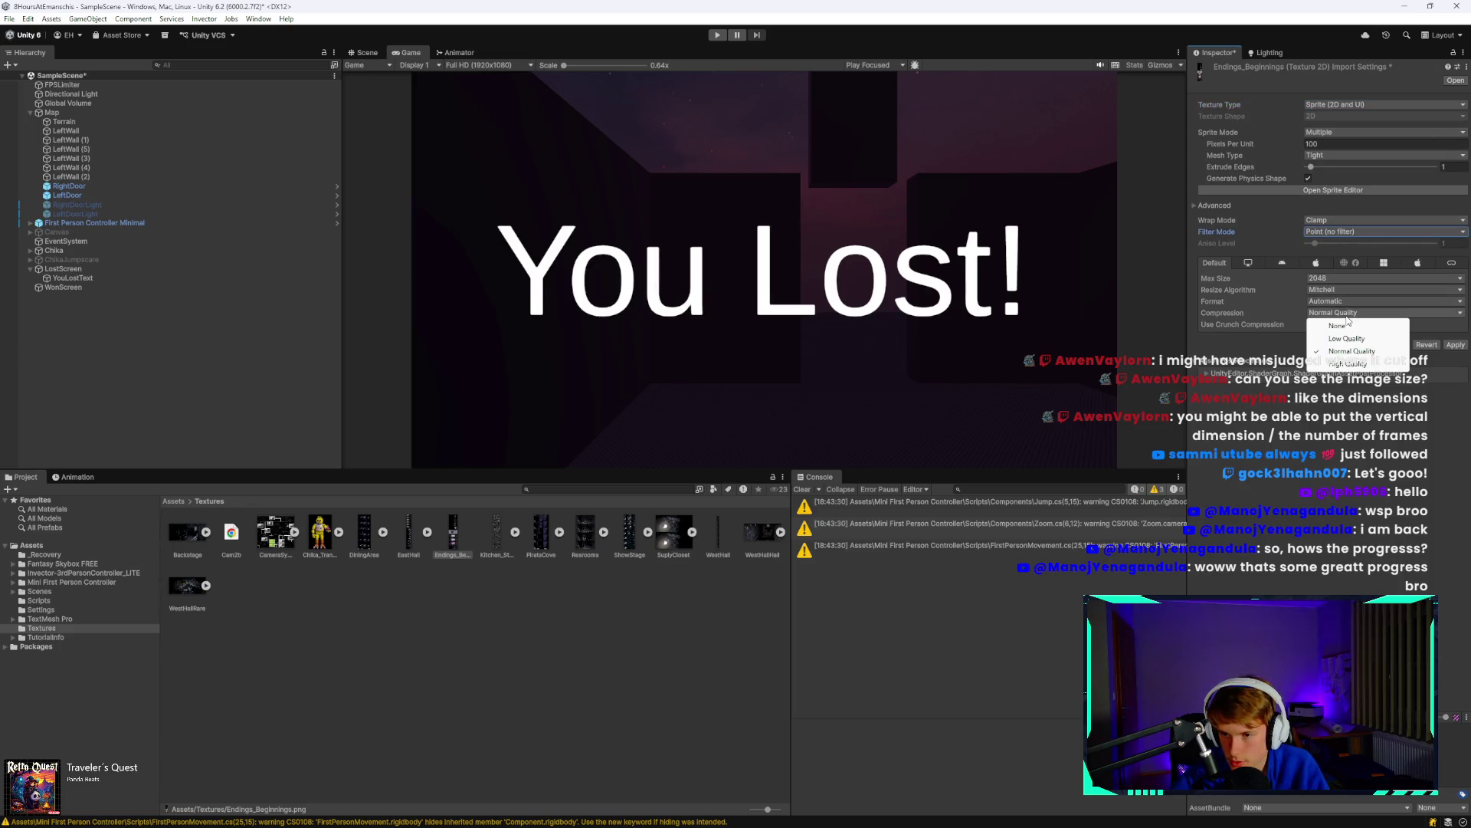
left_click(1357, 324)
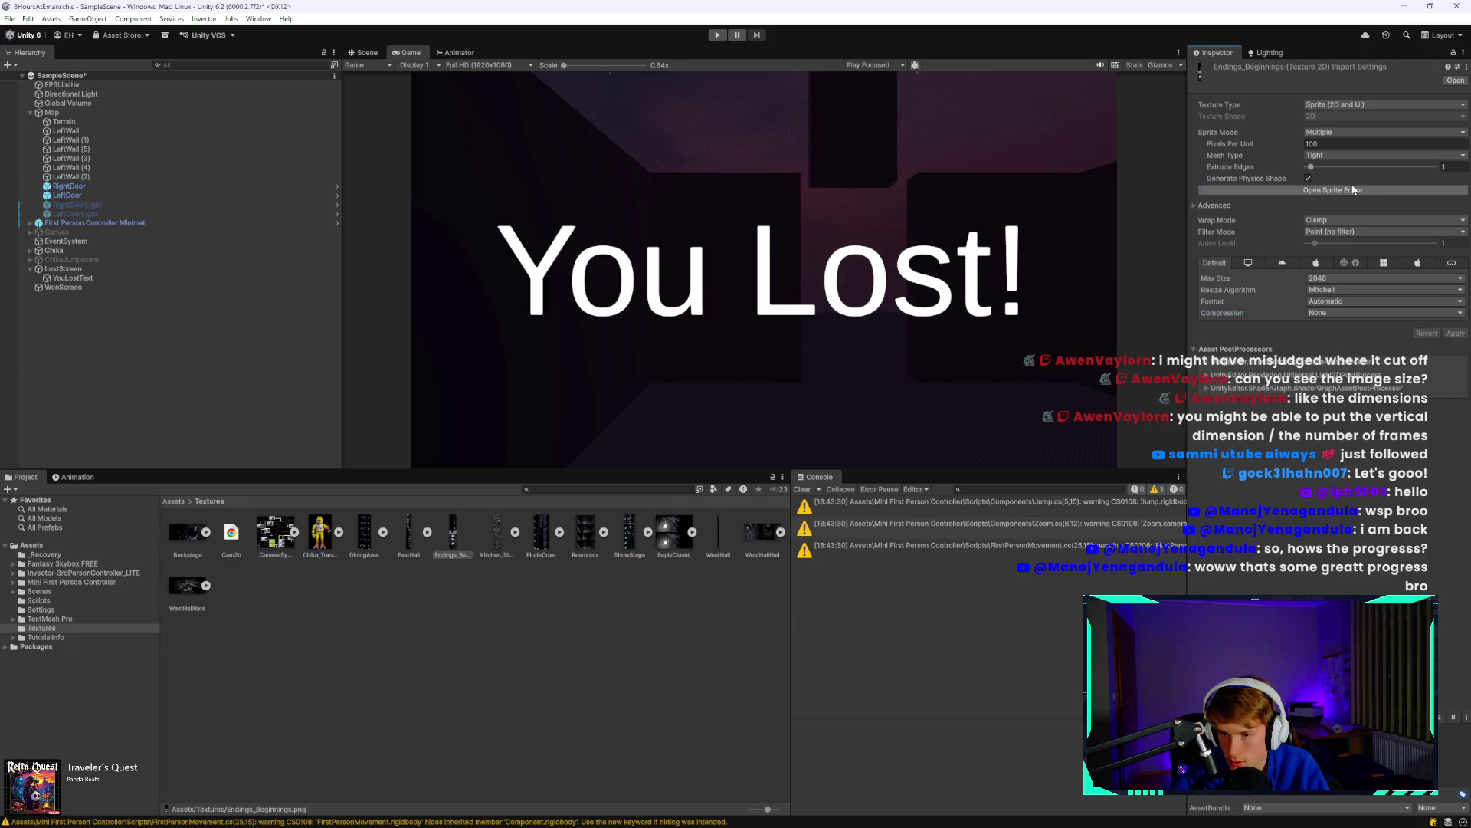
left_click(1352, 190)
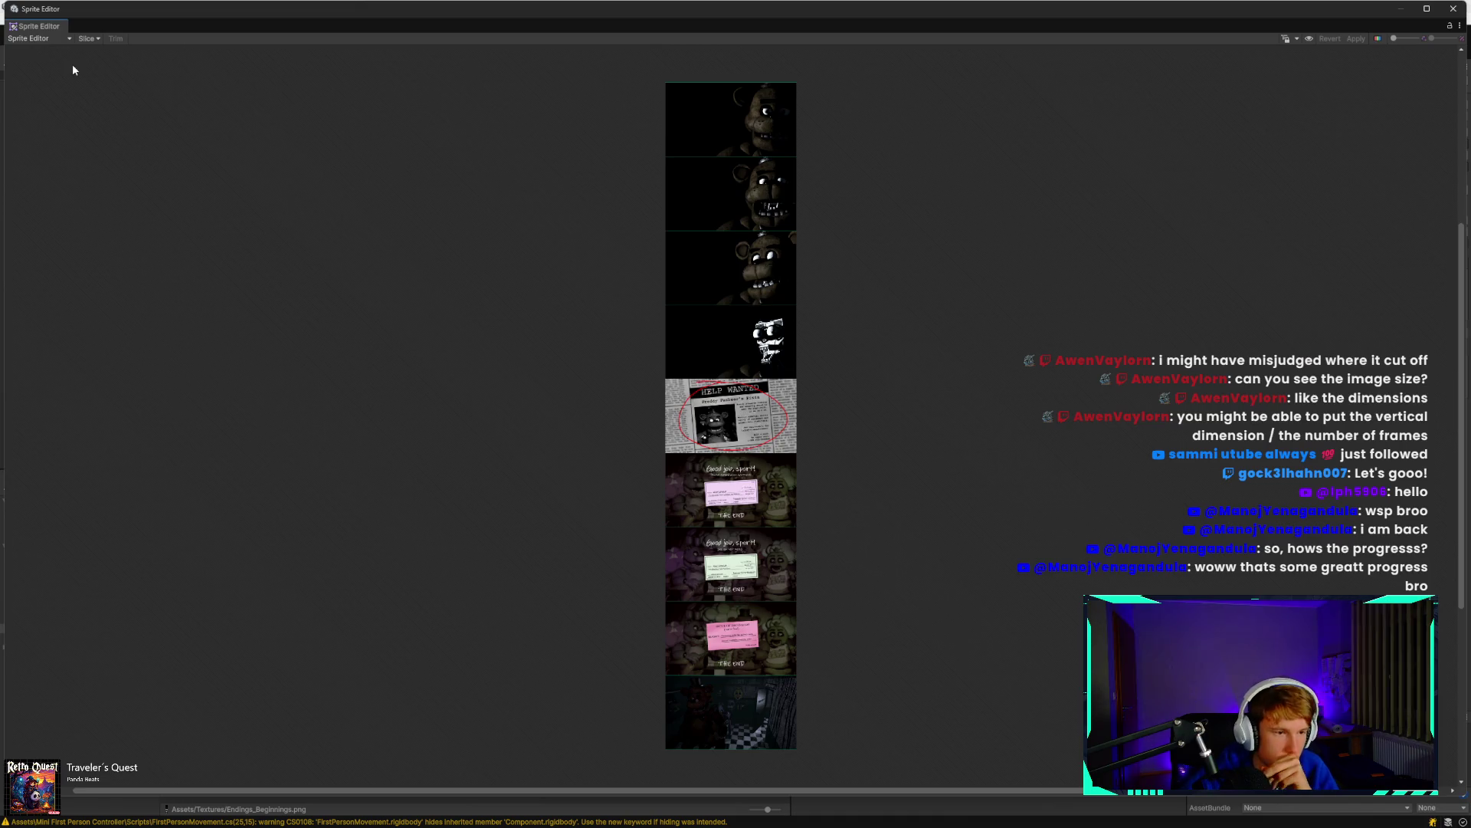
Try Grid By Cell Count slicing with 10 rows, then cancel without slicing.
left_click(87, 39)
left_click(186, 64)
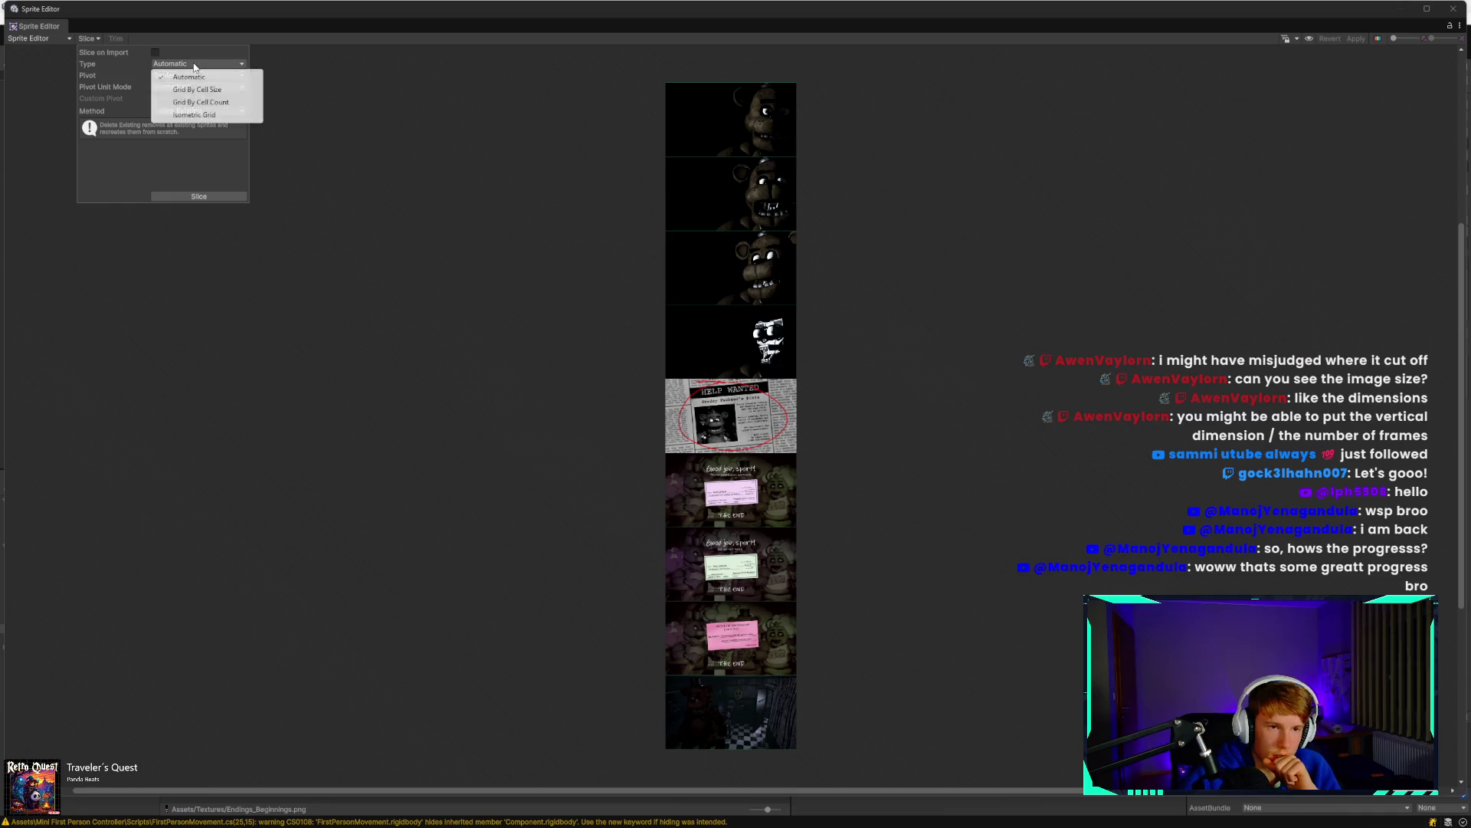
left_click(188, 103)
left_click(228, 75)
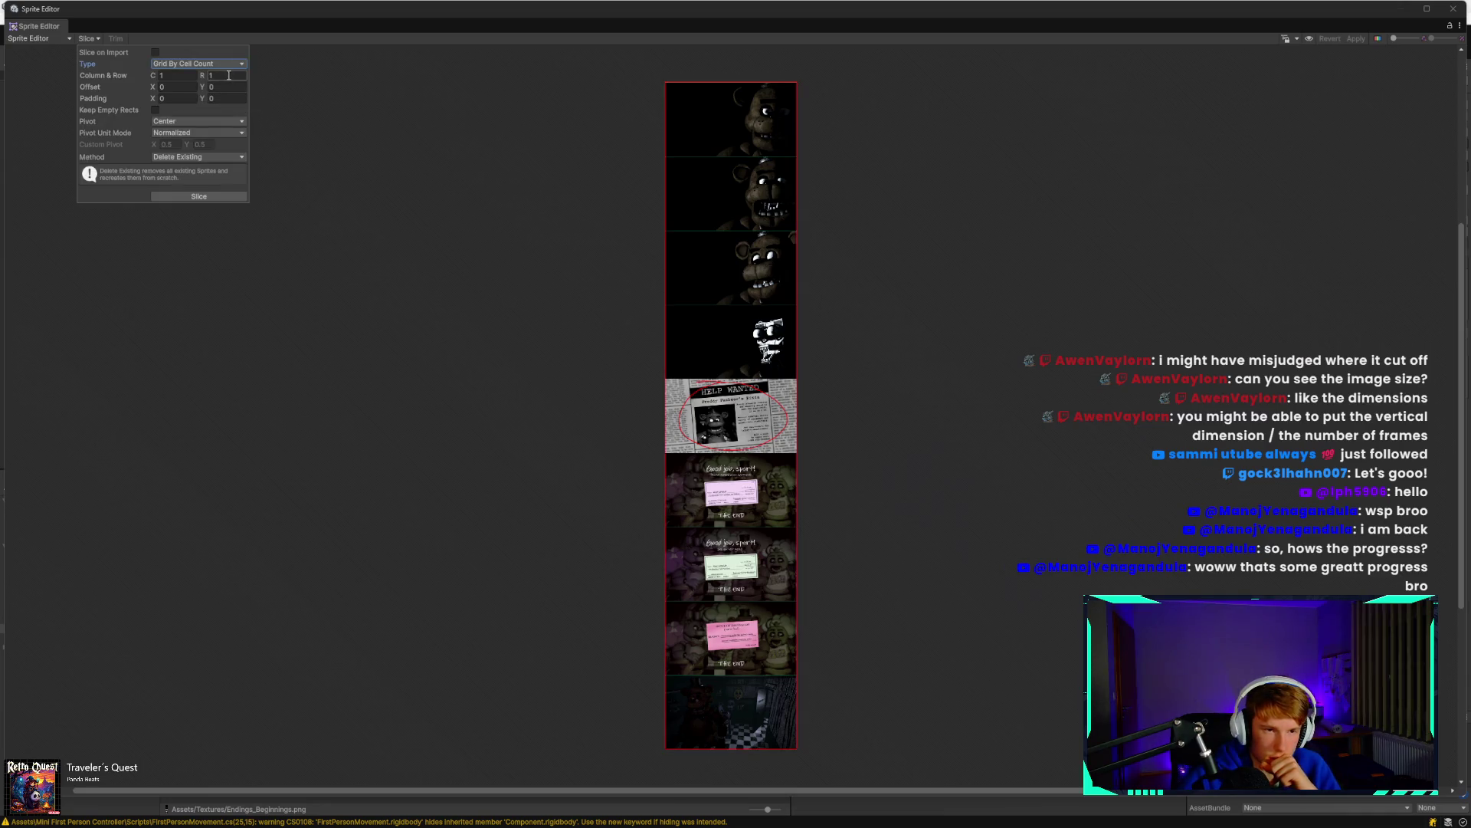
type("10")
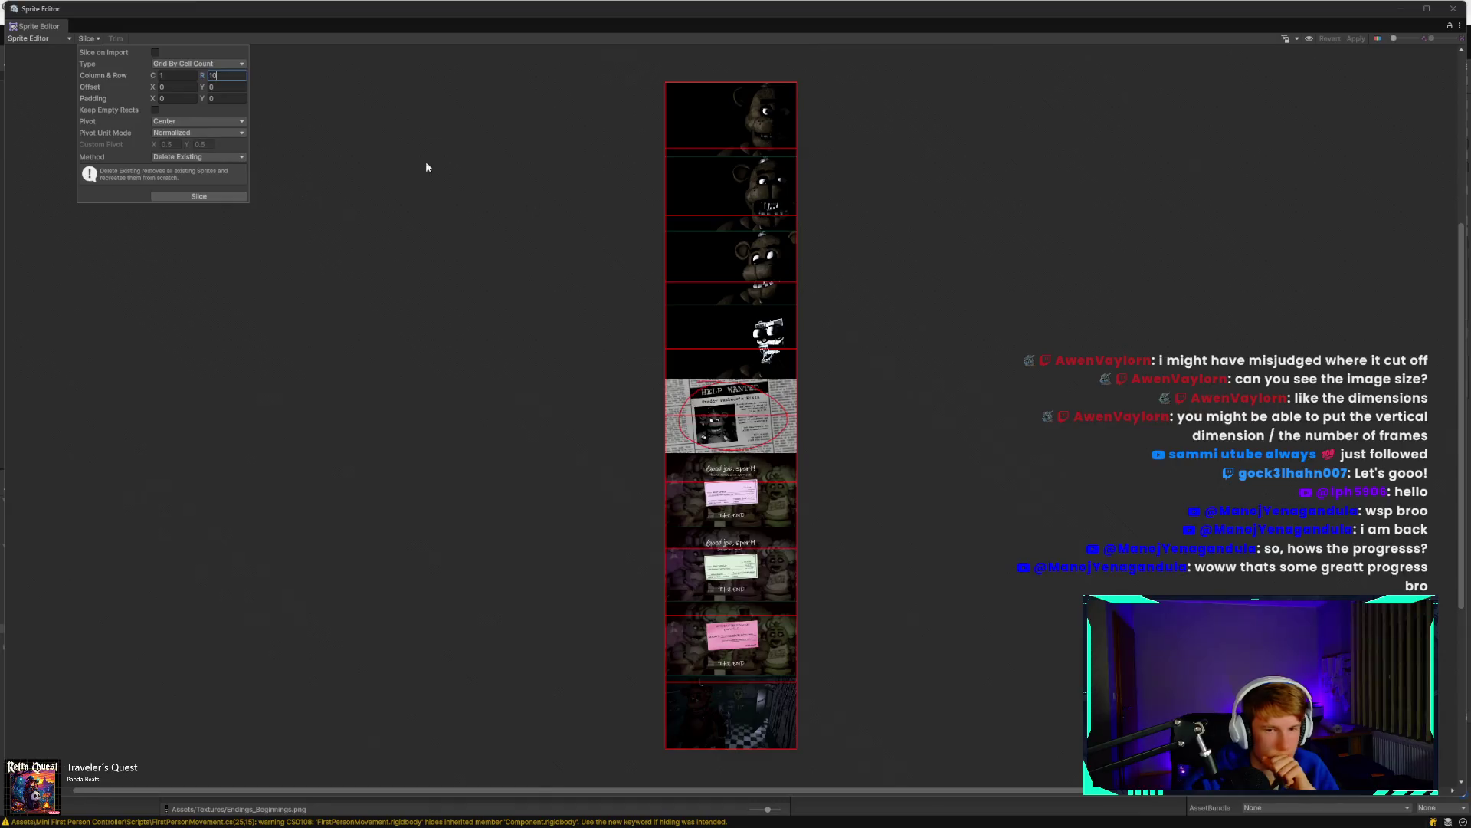
left_click(331, 108)
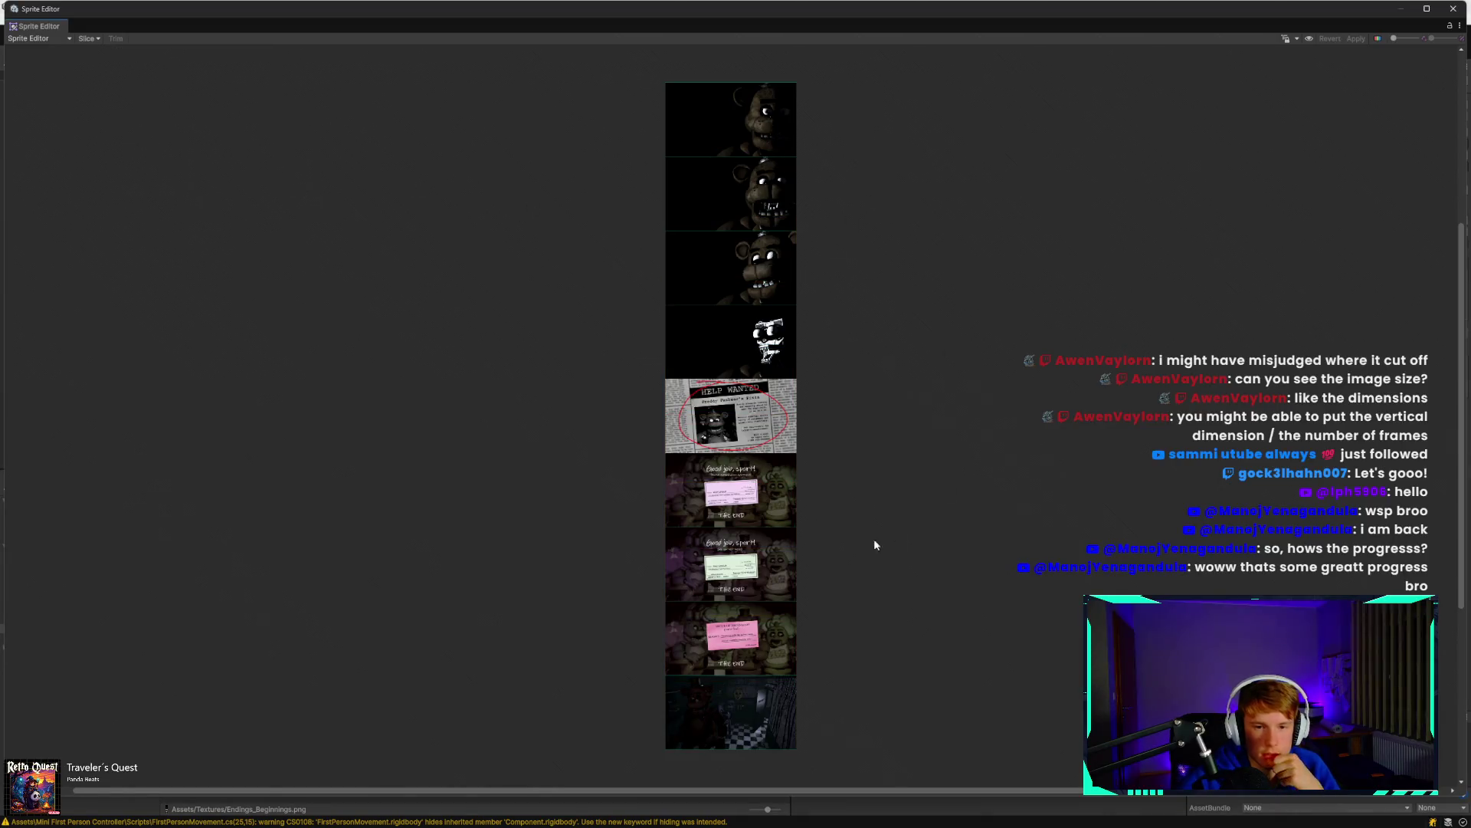
Deselect an accidental thin sprite region drawn on the green cheque.
scroll(748, 472, "up", 10)
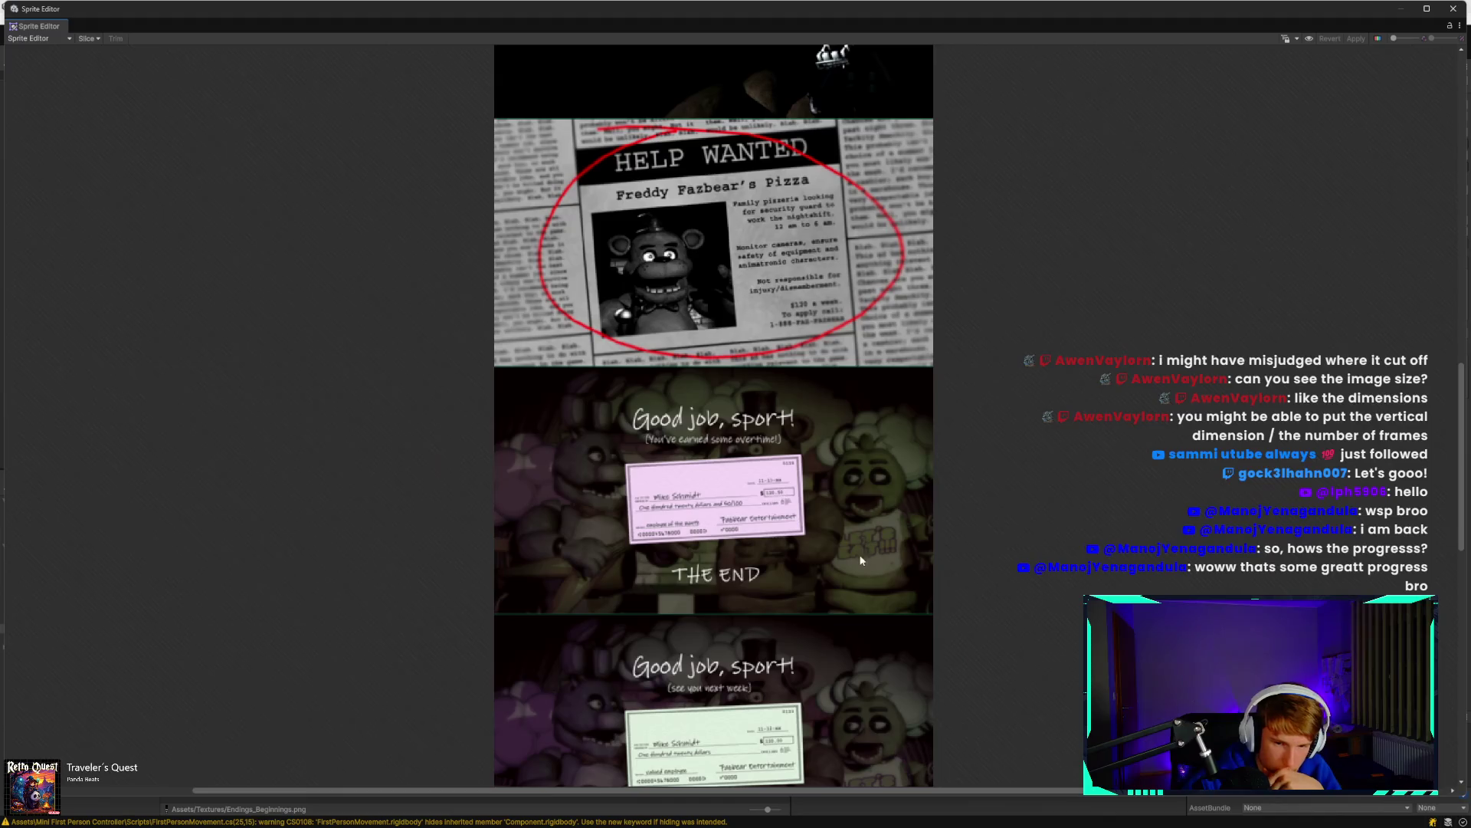
scroll(875, 565, "down", 3)
scroll(875, 701, "up", 3)
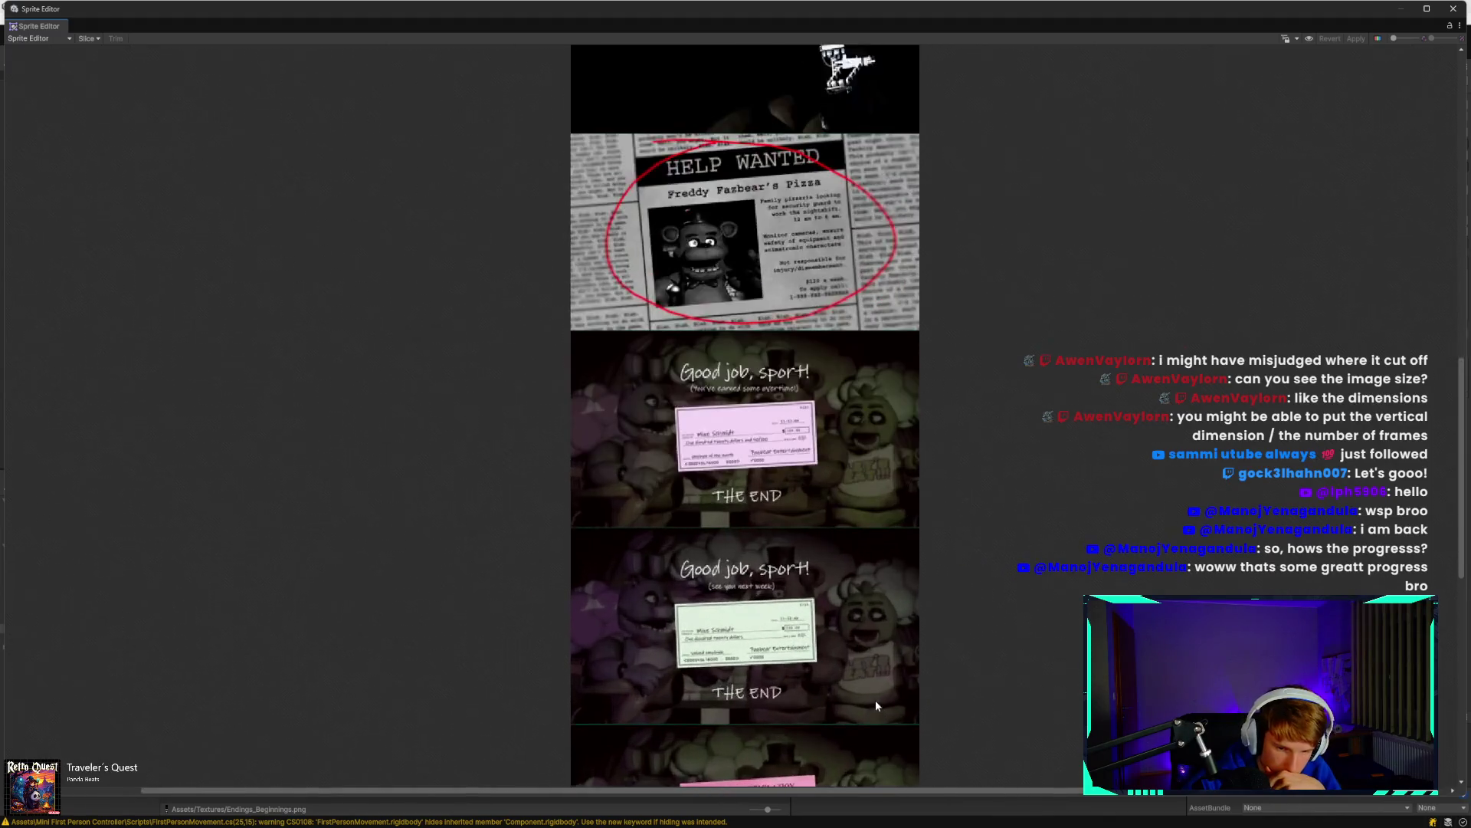
scroll(789, 663, "up", 1)
left_click_drag(805, 658, 815, 567)
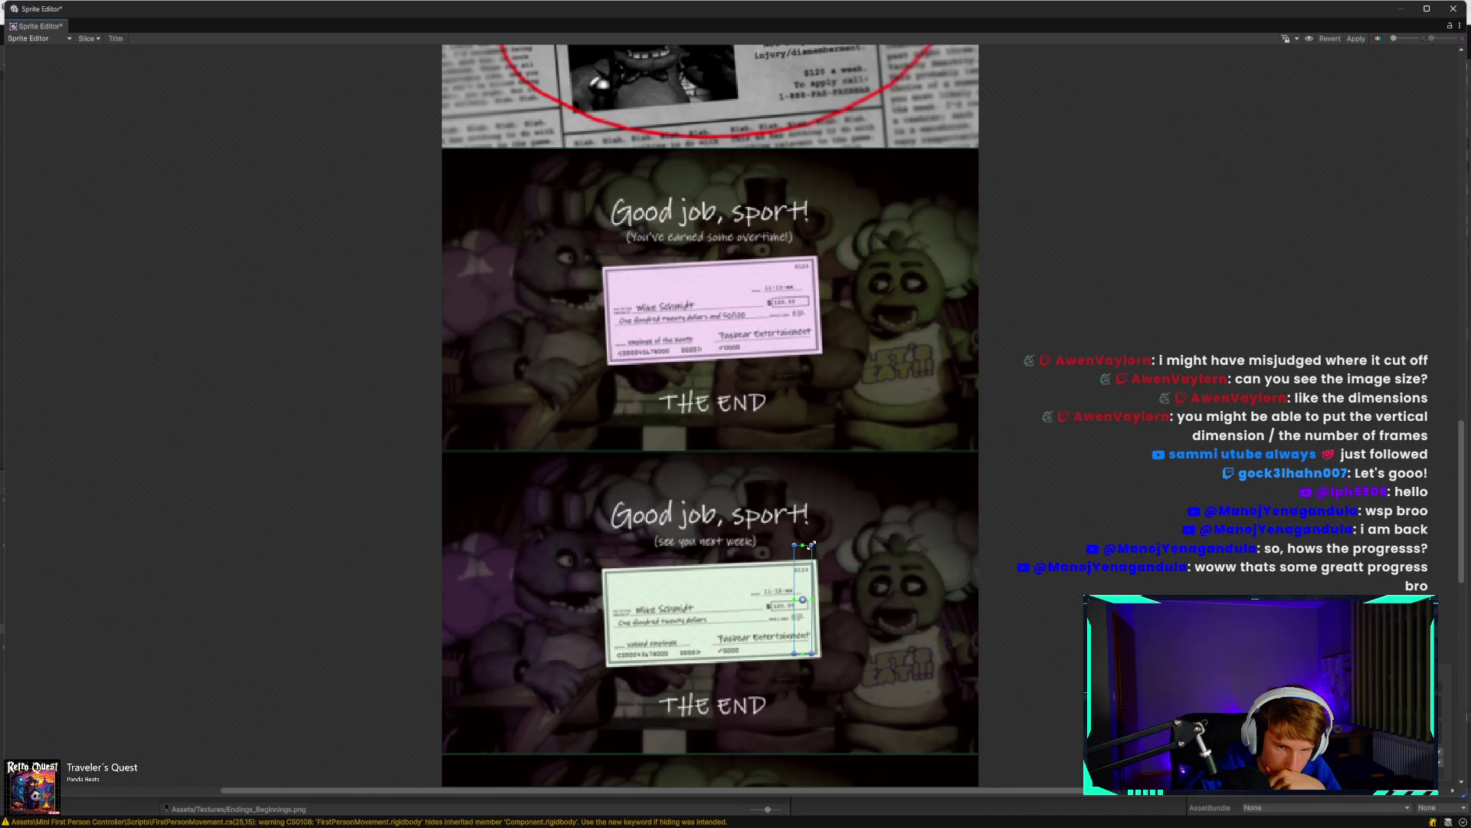
scroll(857, 700, "down", 5)
scroll(831, 732, "up", 4)
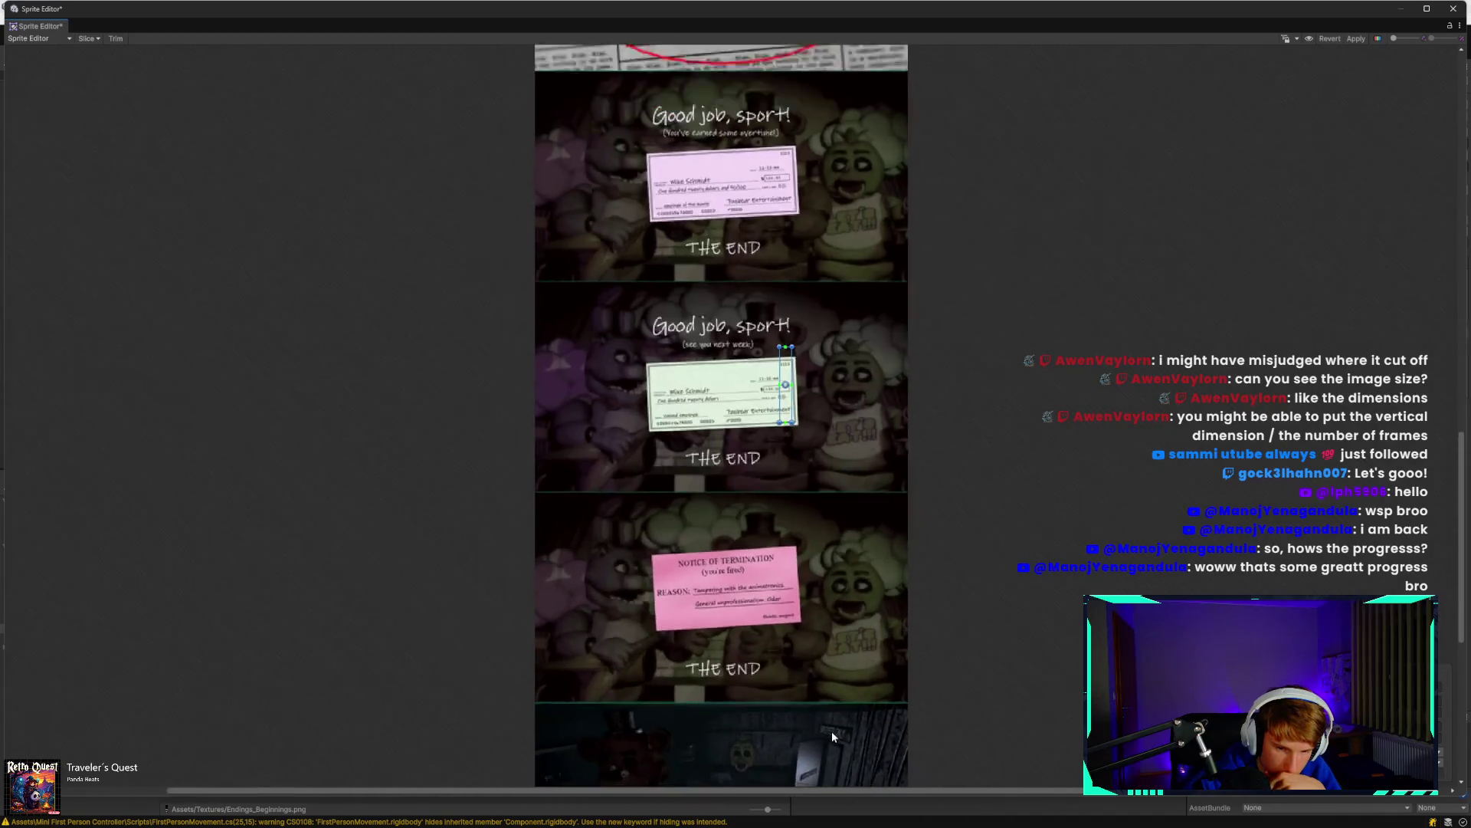
scroll(831, 729, "down", 6)
scroll(828, 766, "up", 5)
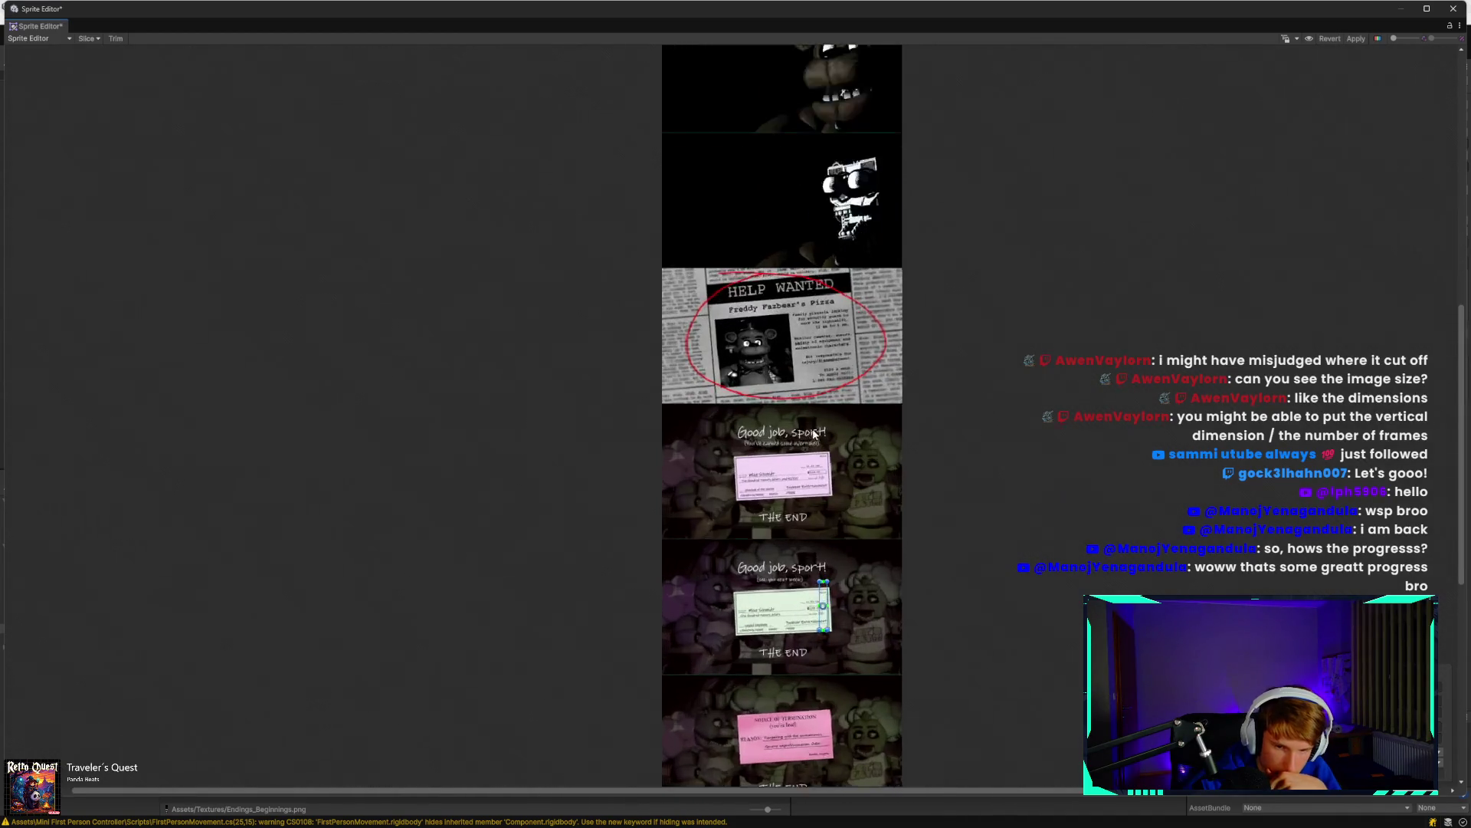
scroll(737, 517, "up", 3)
left_click(756, 515)
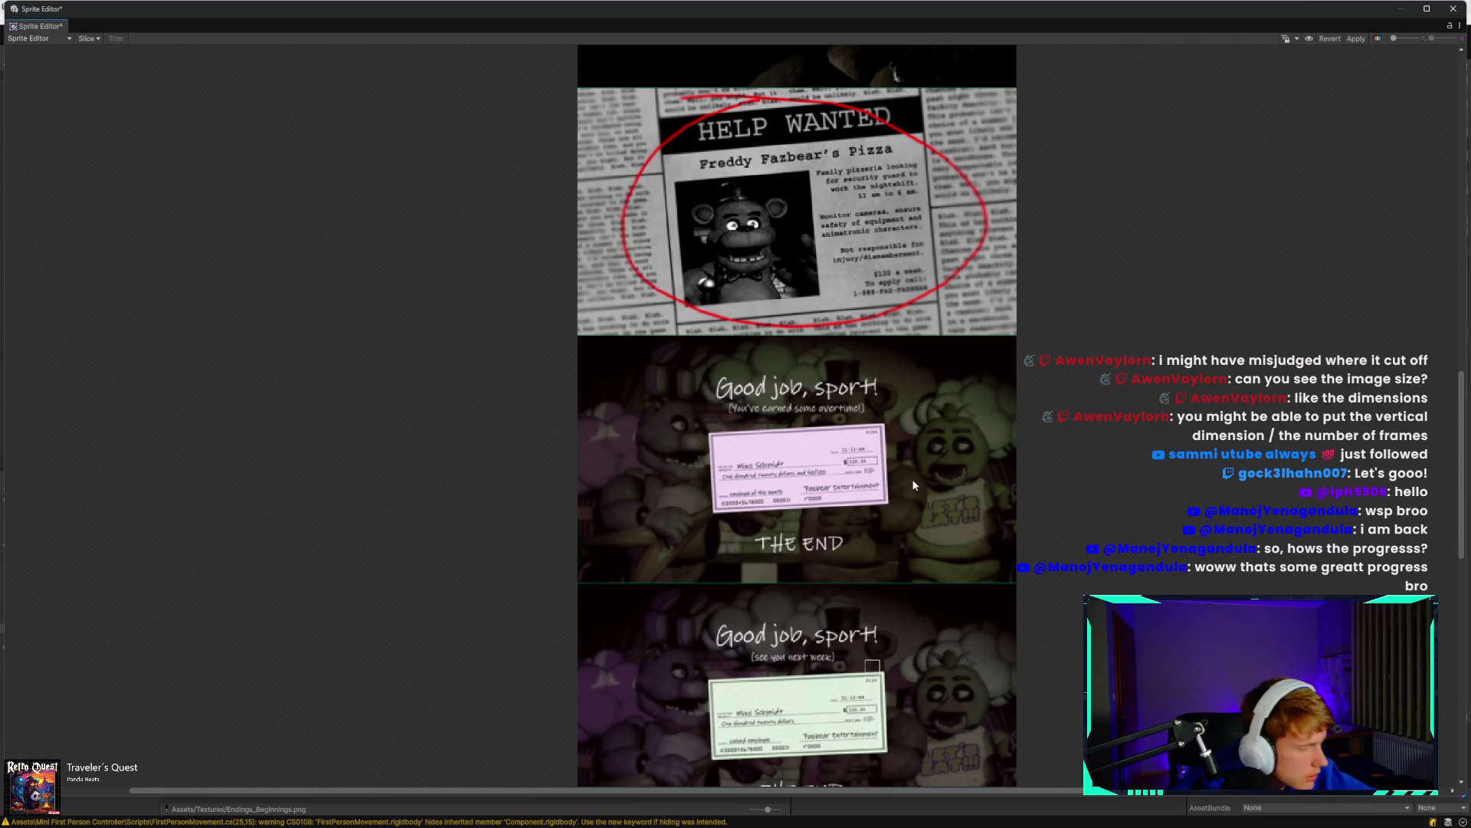
Snip the pink 'Good job, sport!' frame, then close the Sprite Editor saving changes.
mouse_move(581, 334)
left_mouse_down()
mouse_move(798, 436)
mouse_move(1015, 583)
left_mouse_up()
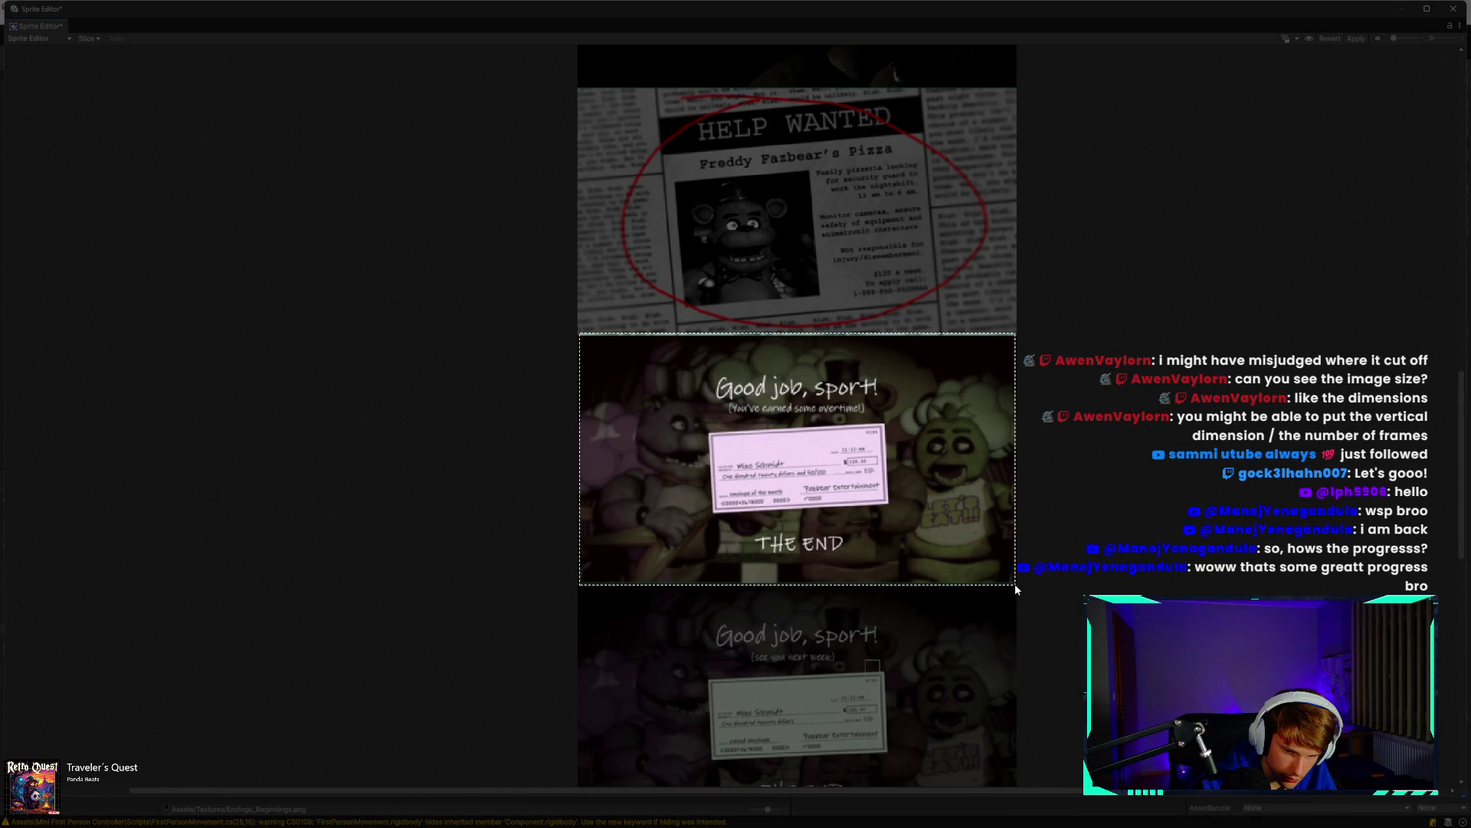
left_click_drag(1015, 582, 1015, 584)
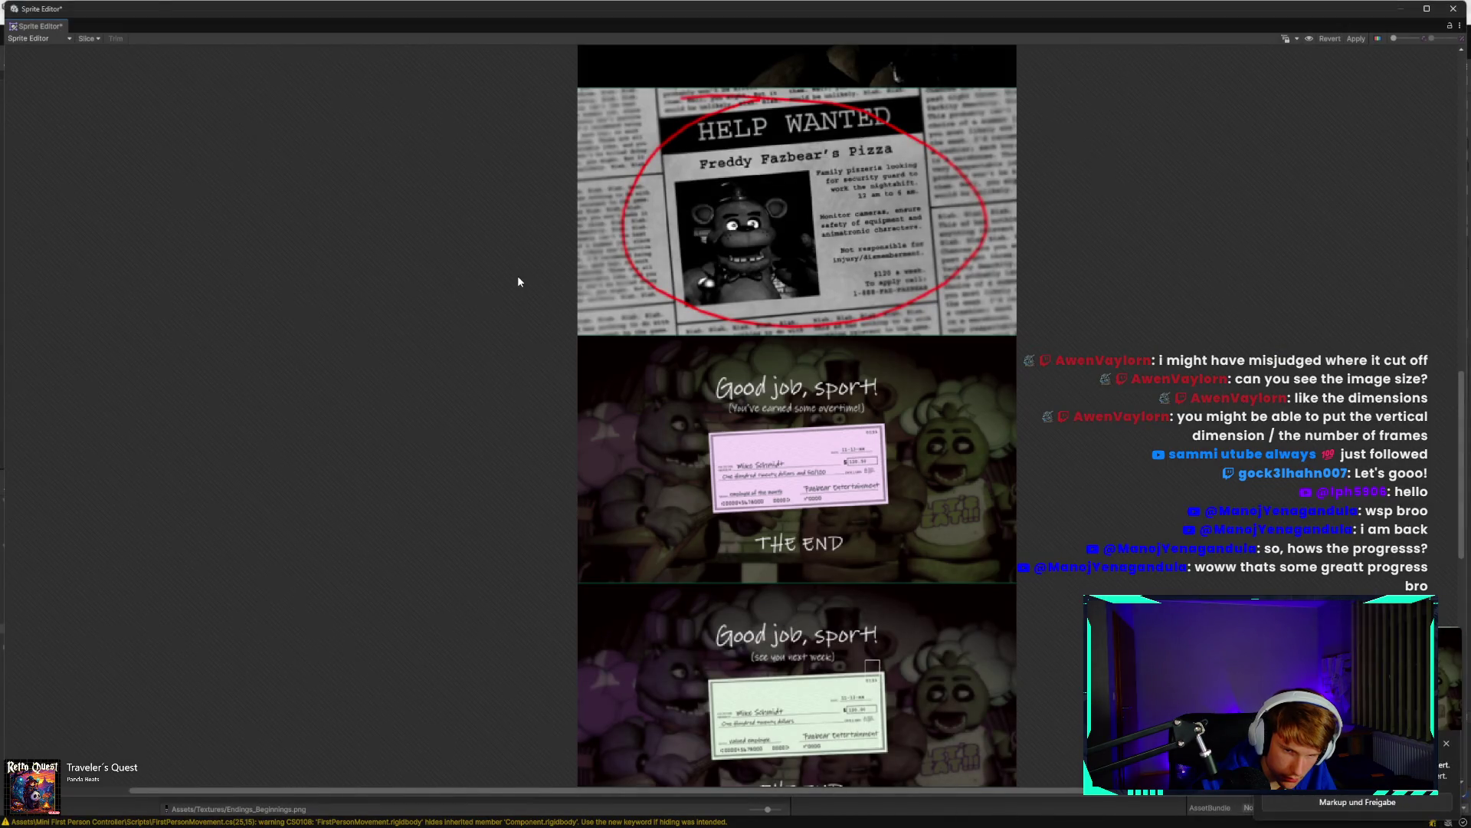
left_click(1446, 14)
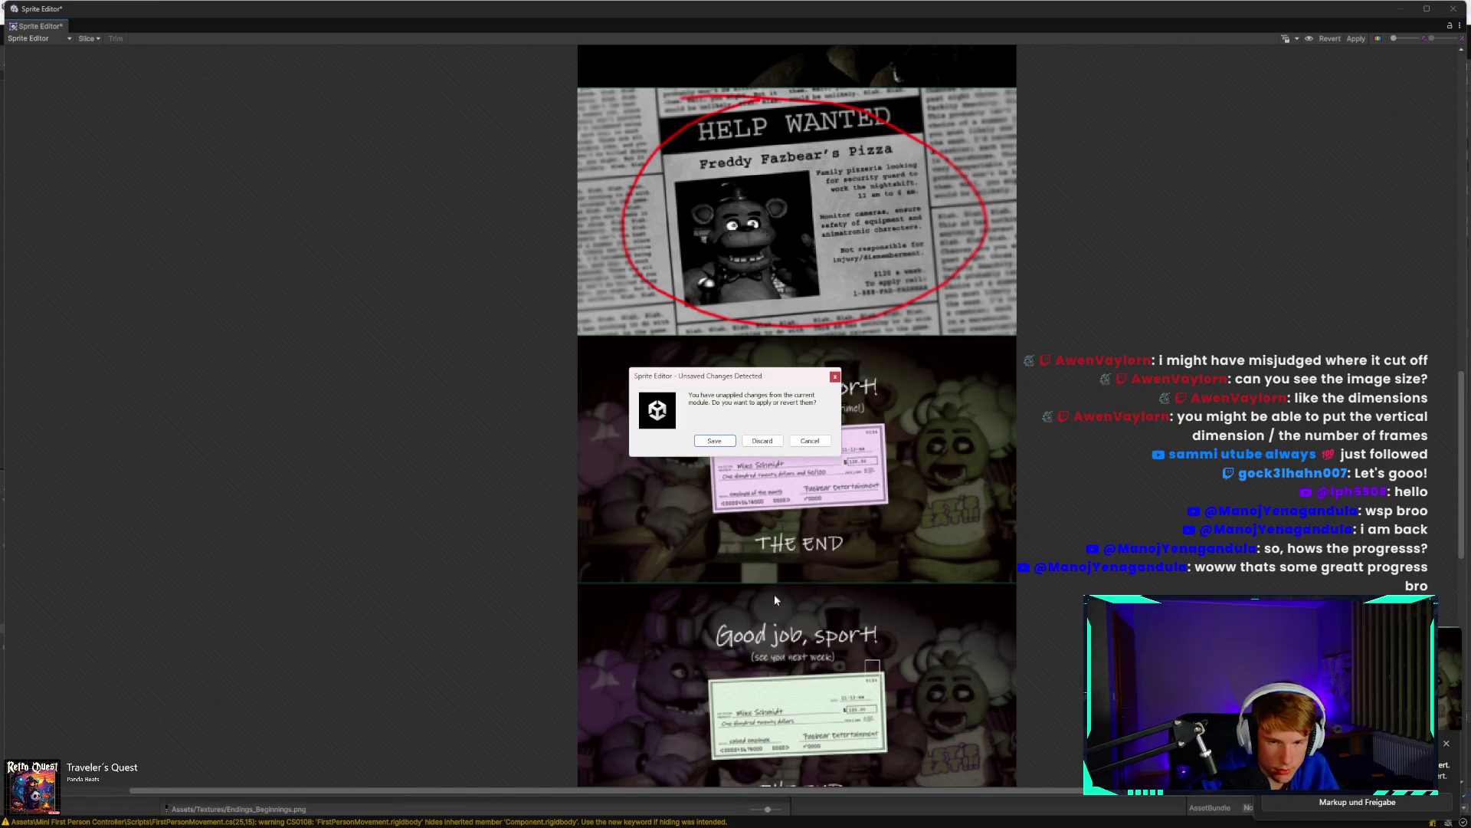
left_click(714, 441)
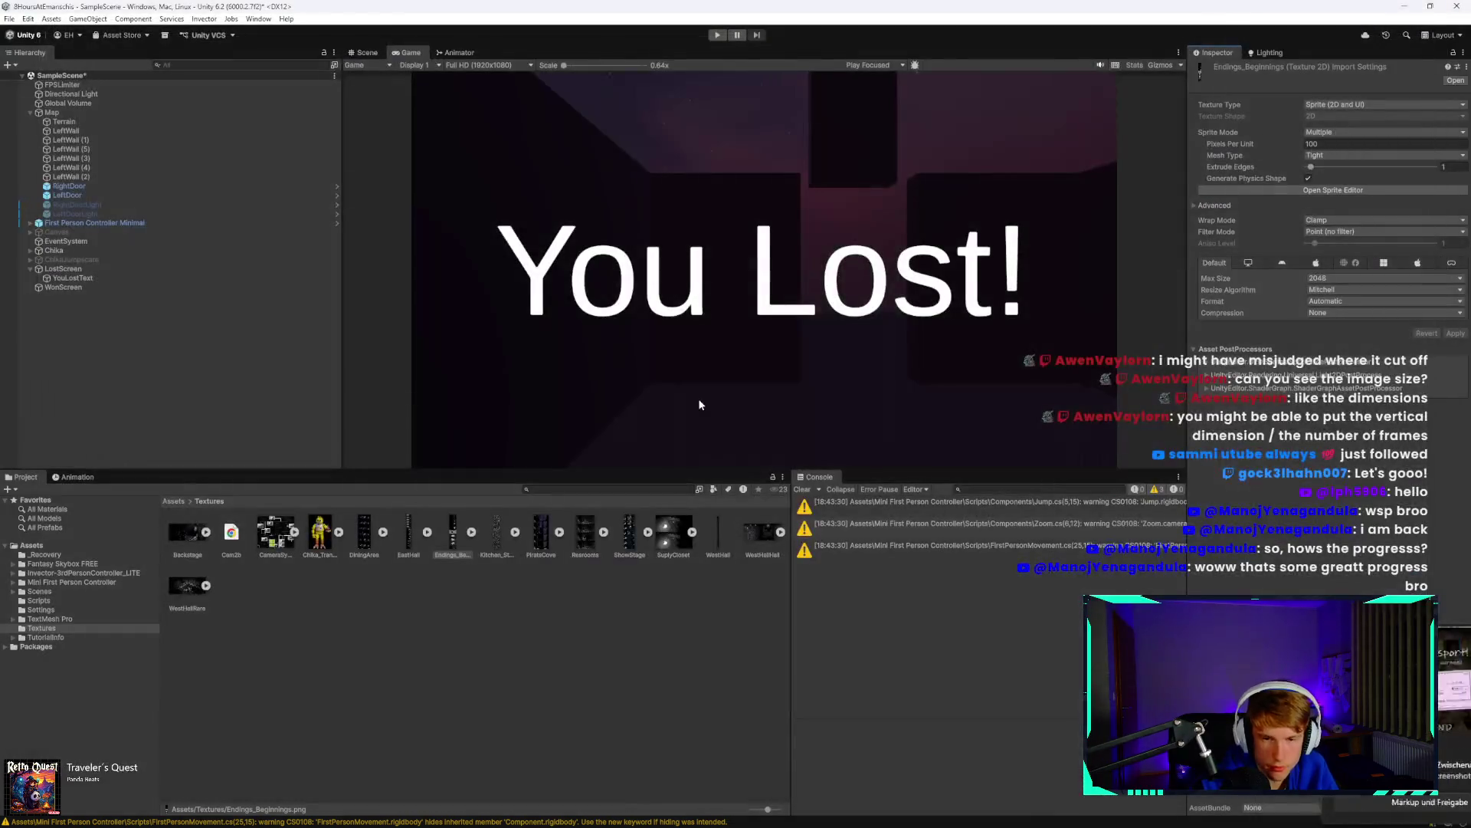
Open the new 'Good job, sport!' capture in Snipping Tool from the notifications.
mouse_move(529, 817)
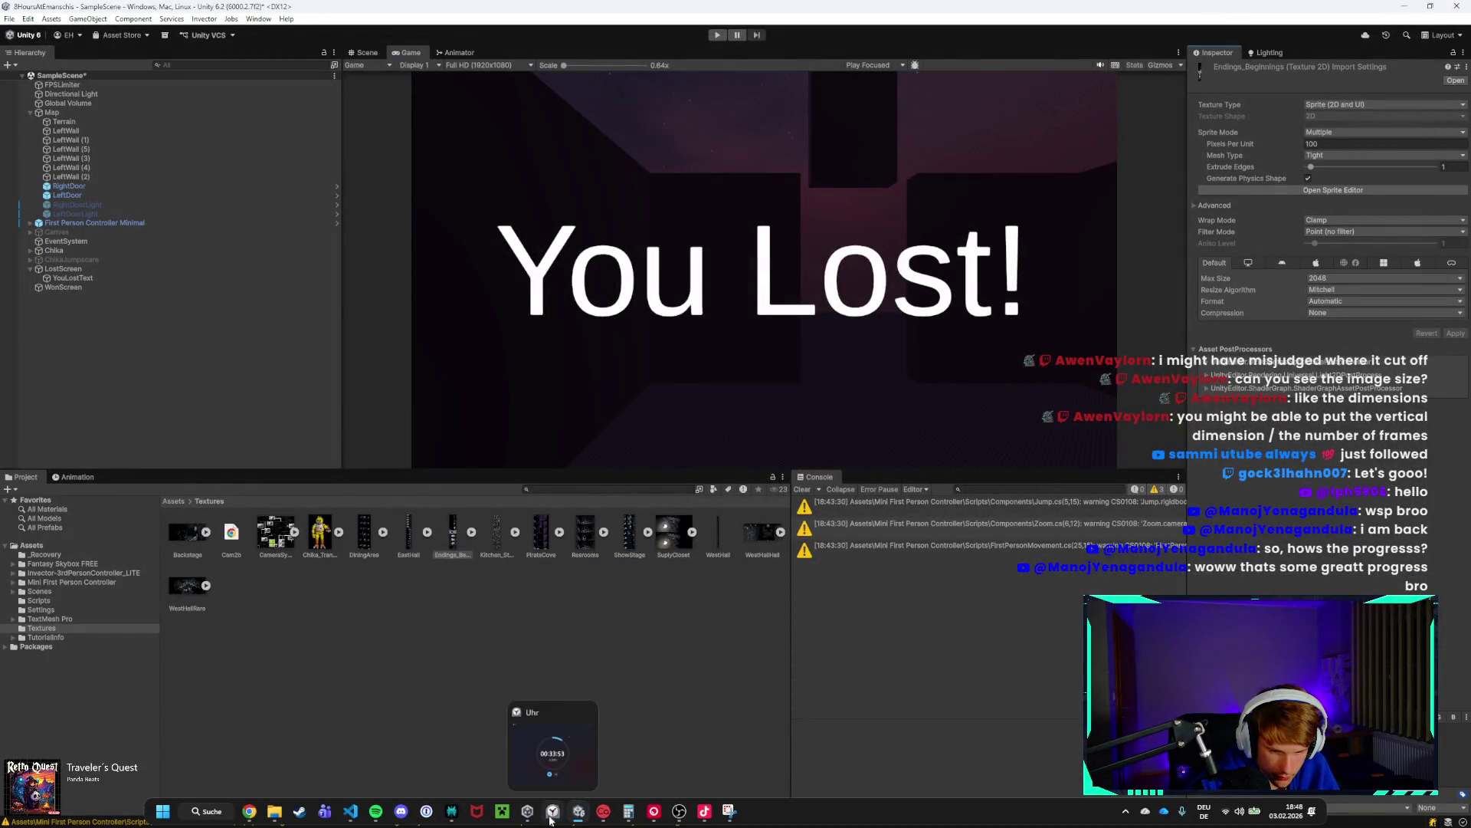
mouse_move(268, 812)
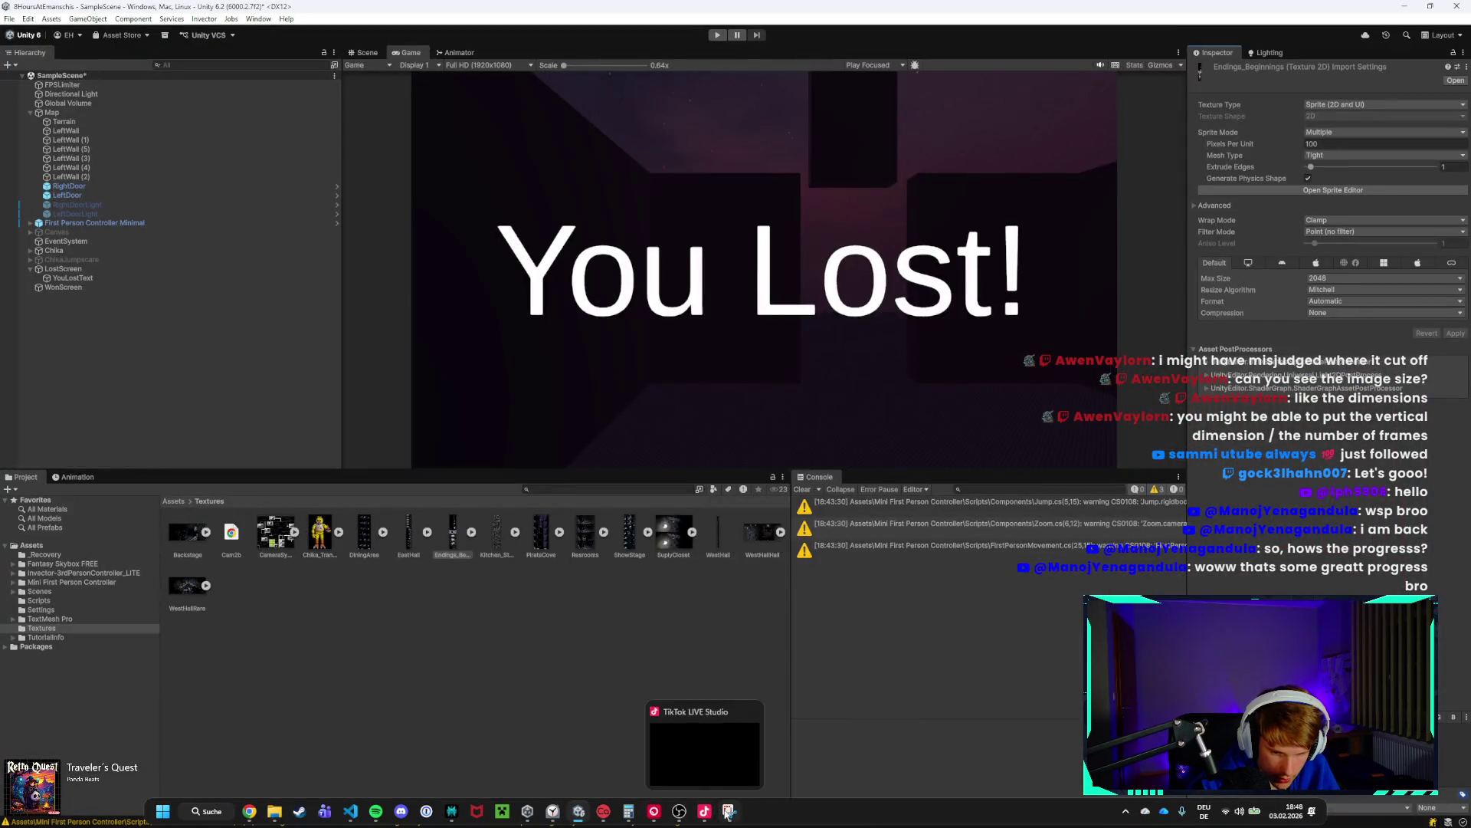
left_click(726, 811)
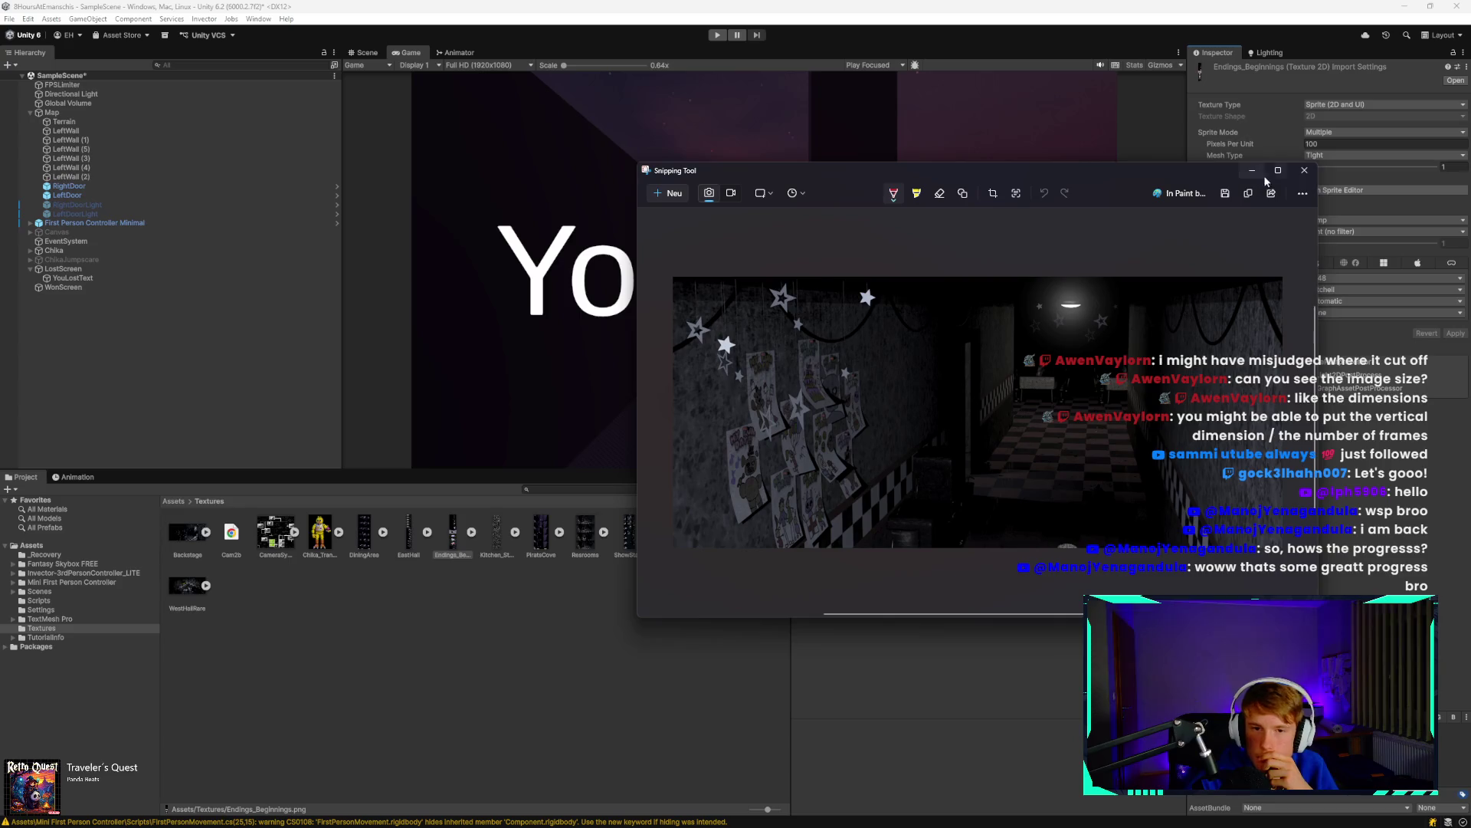
left_click(1304, 173)
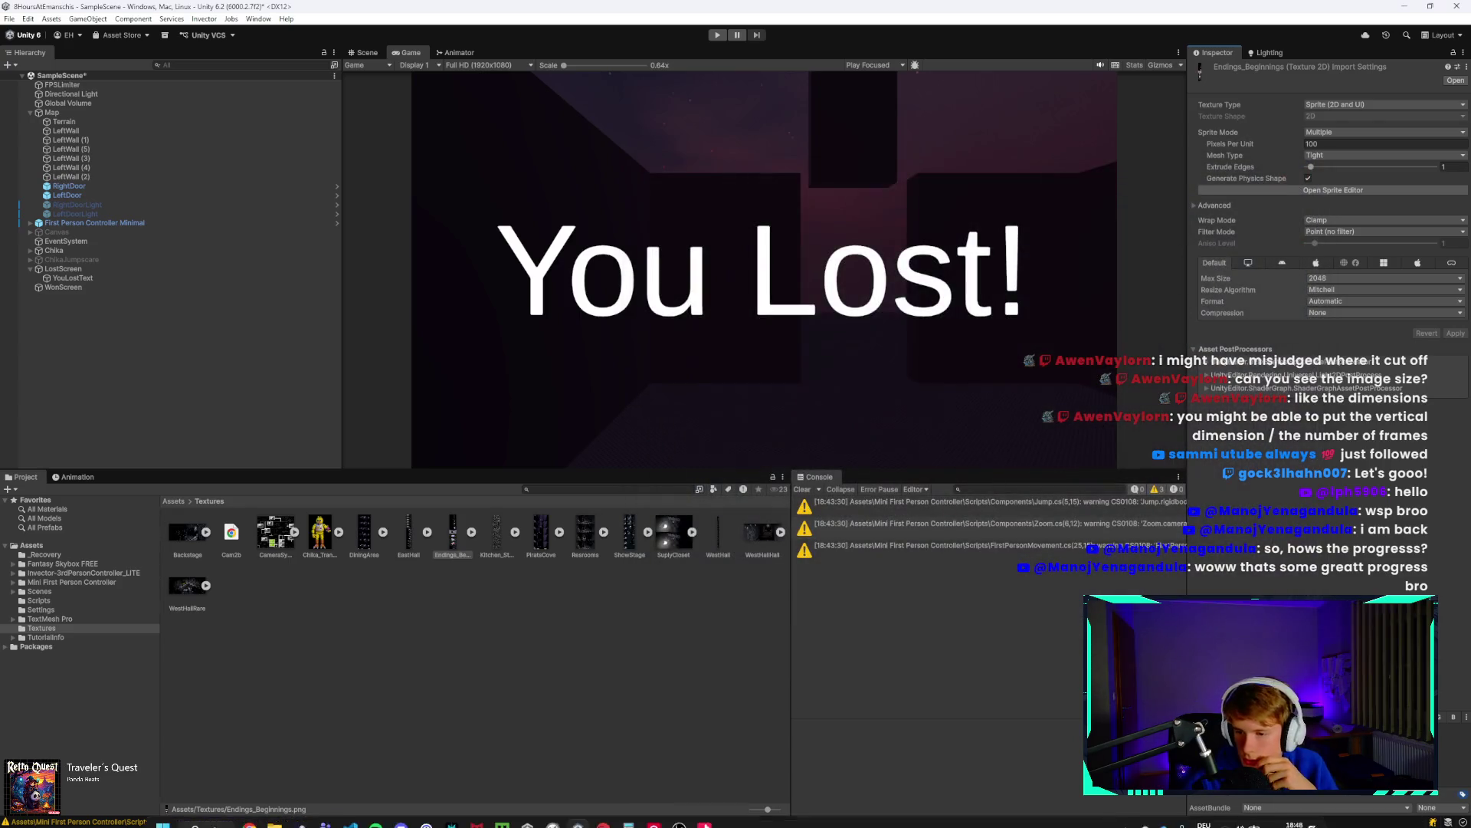
key("super+n")
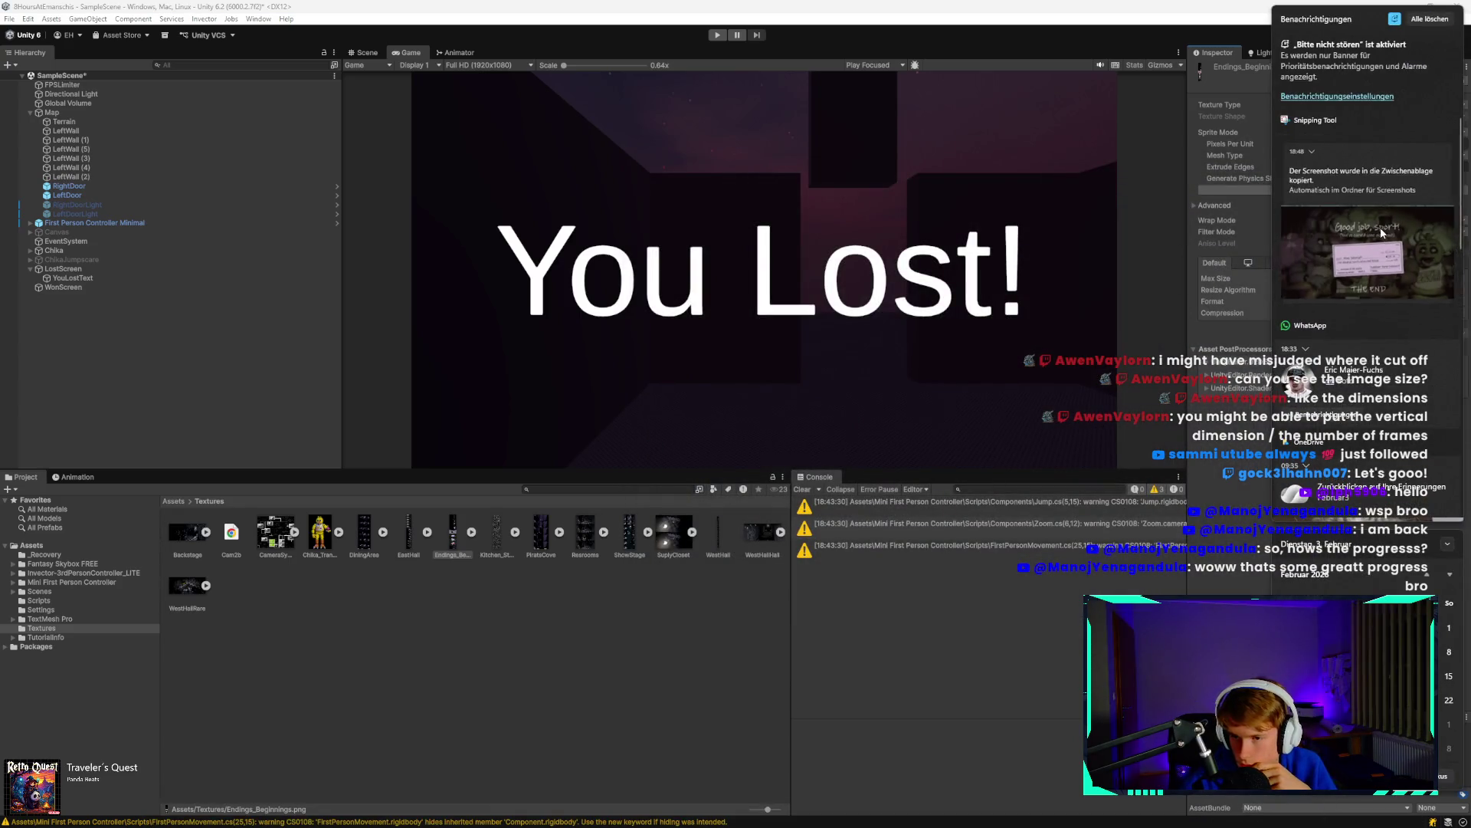
left_click(1350, 217)
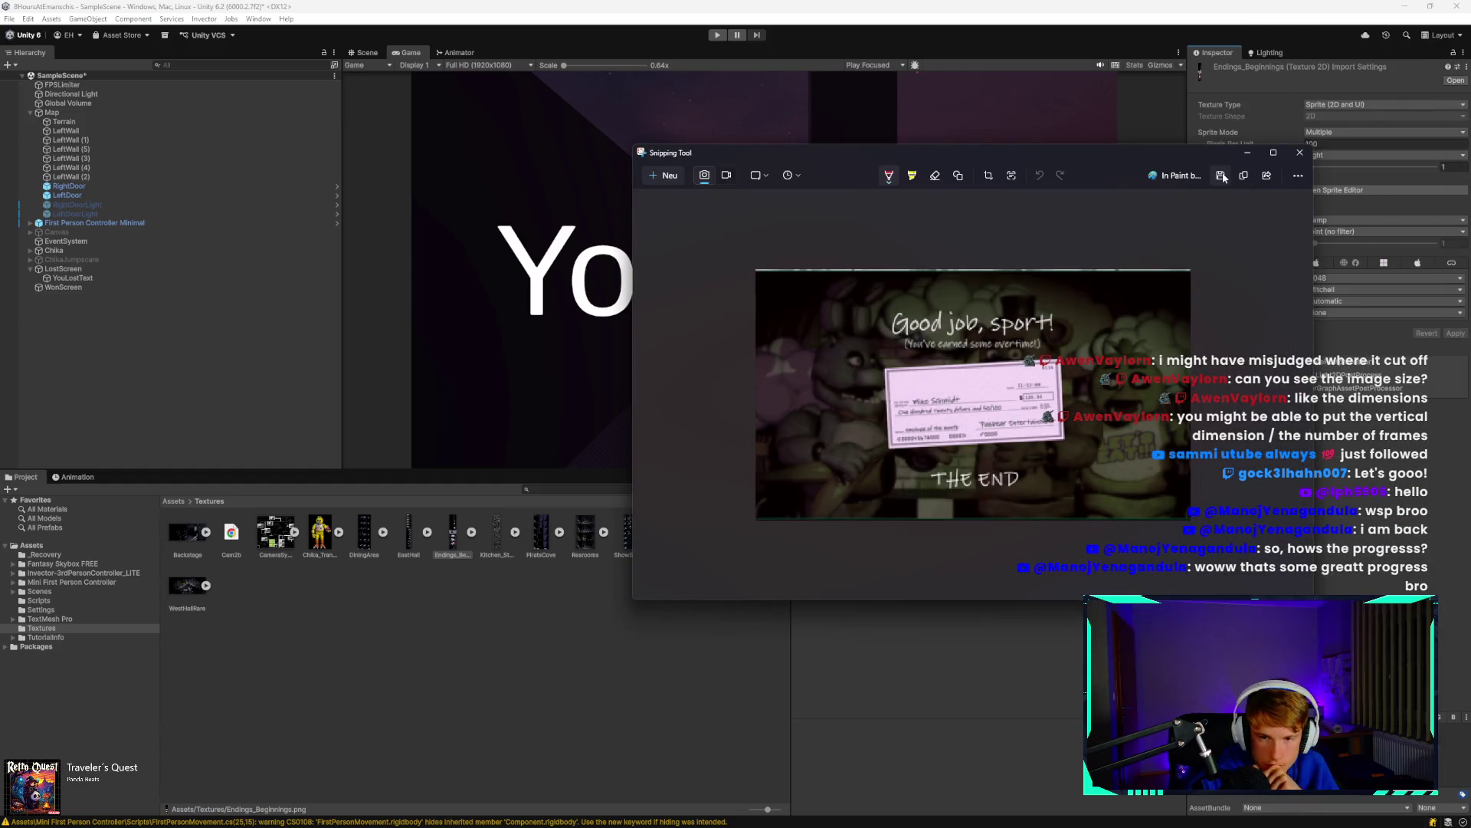
Save the capture as Ending in Assets/Textures and reopen the Endings_Beginnings sprite sheet.
left_click(1222, 175)
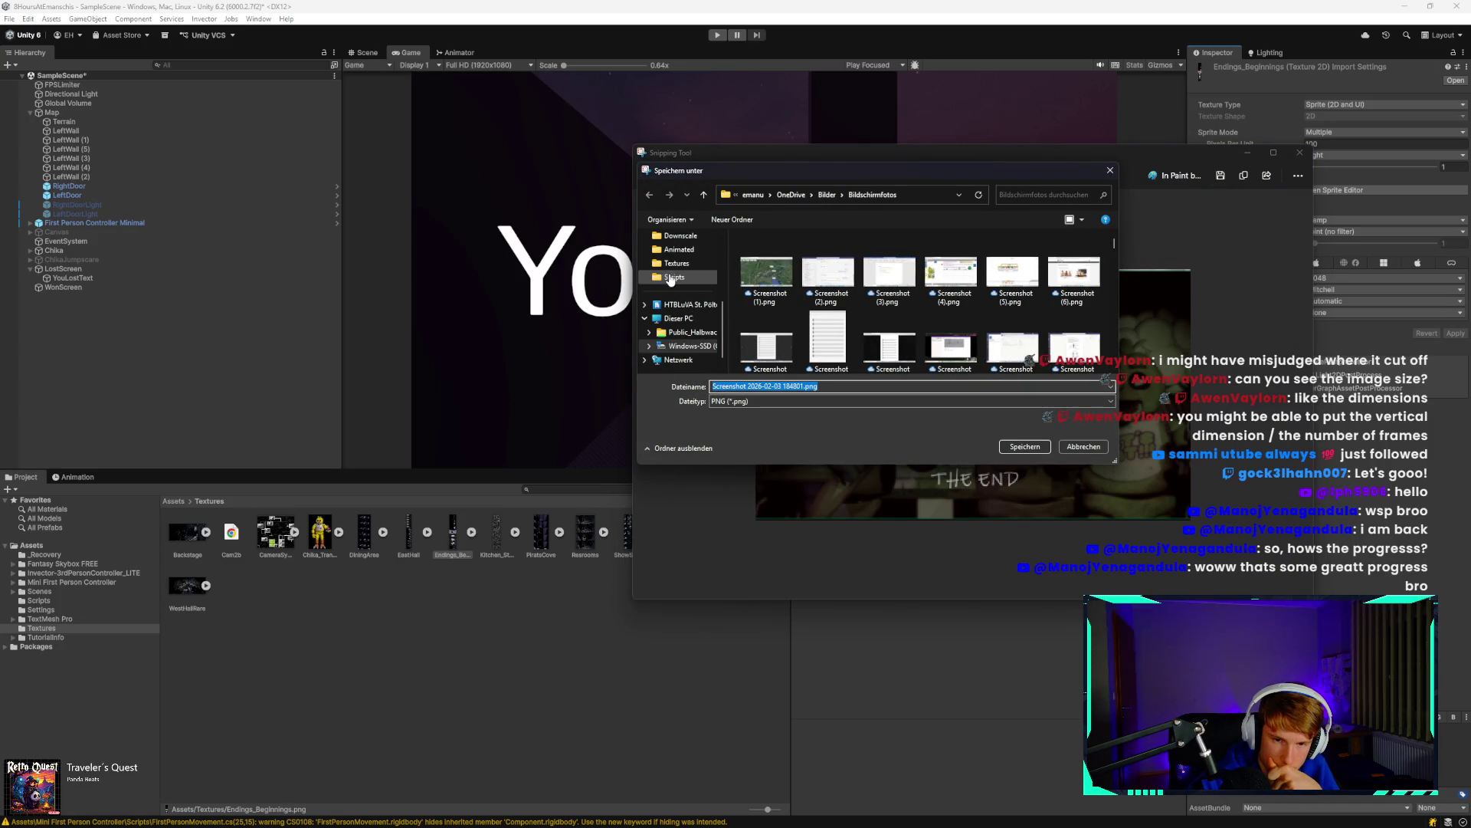
left_click(677, 262)
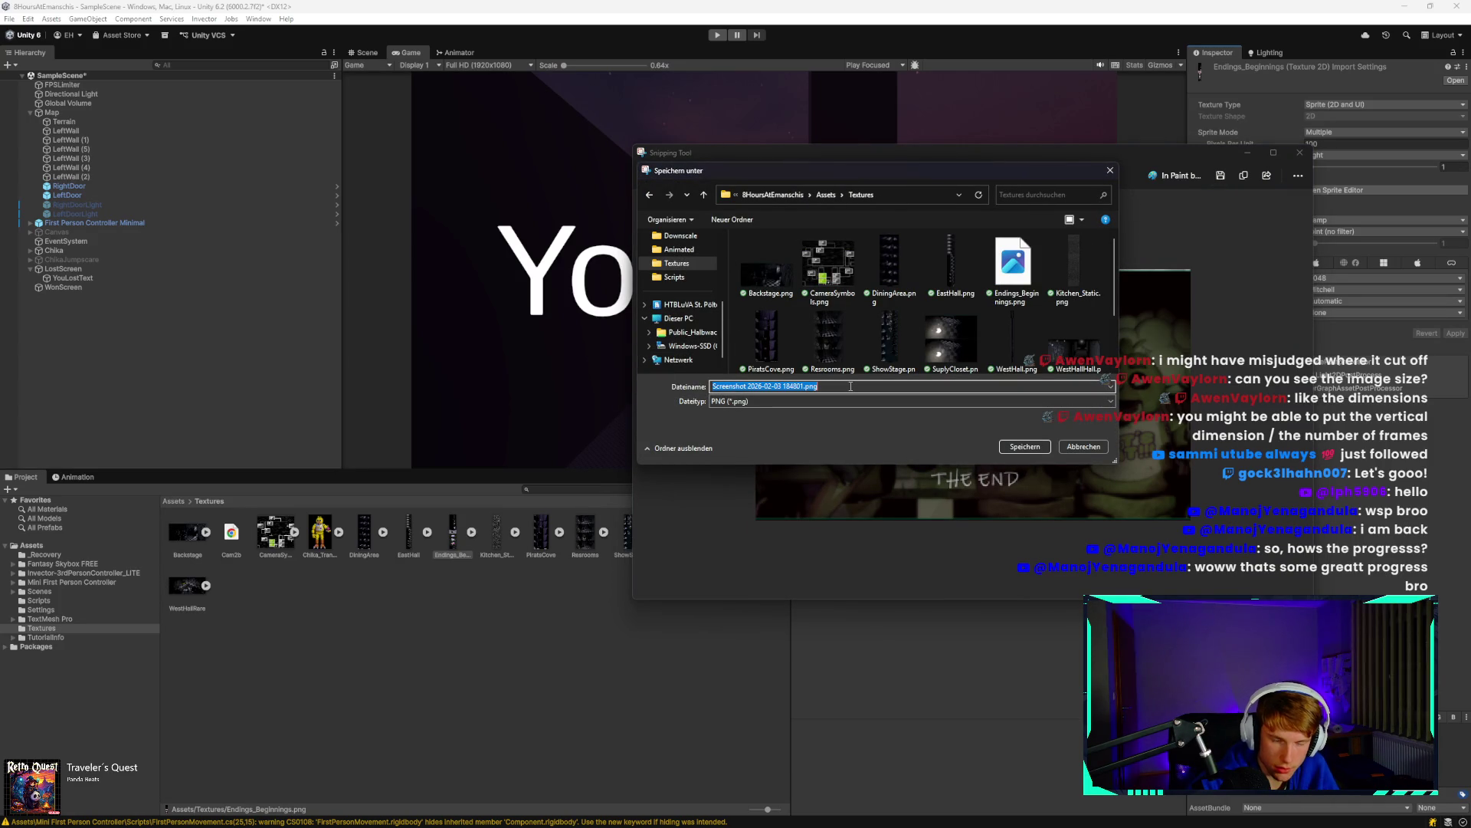
type("Endi")
key("Return")
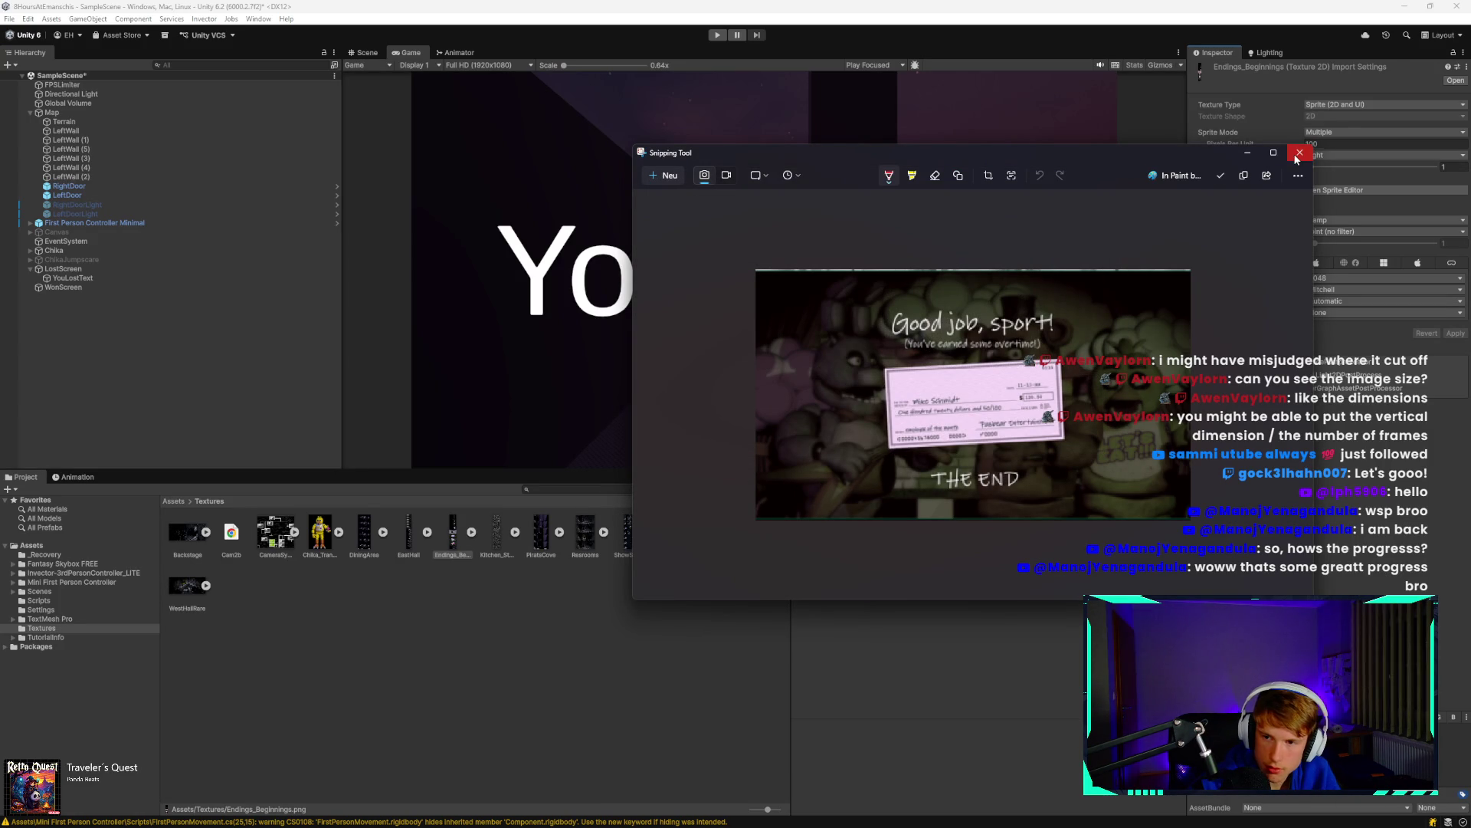
left_click(1299, 155)
left_click(509, 546)
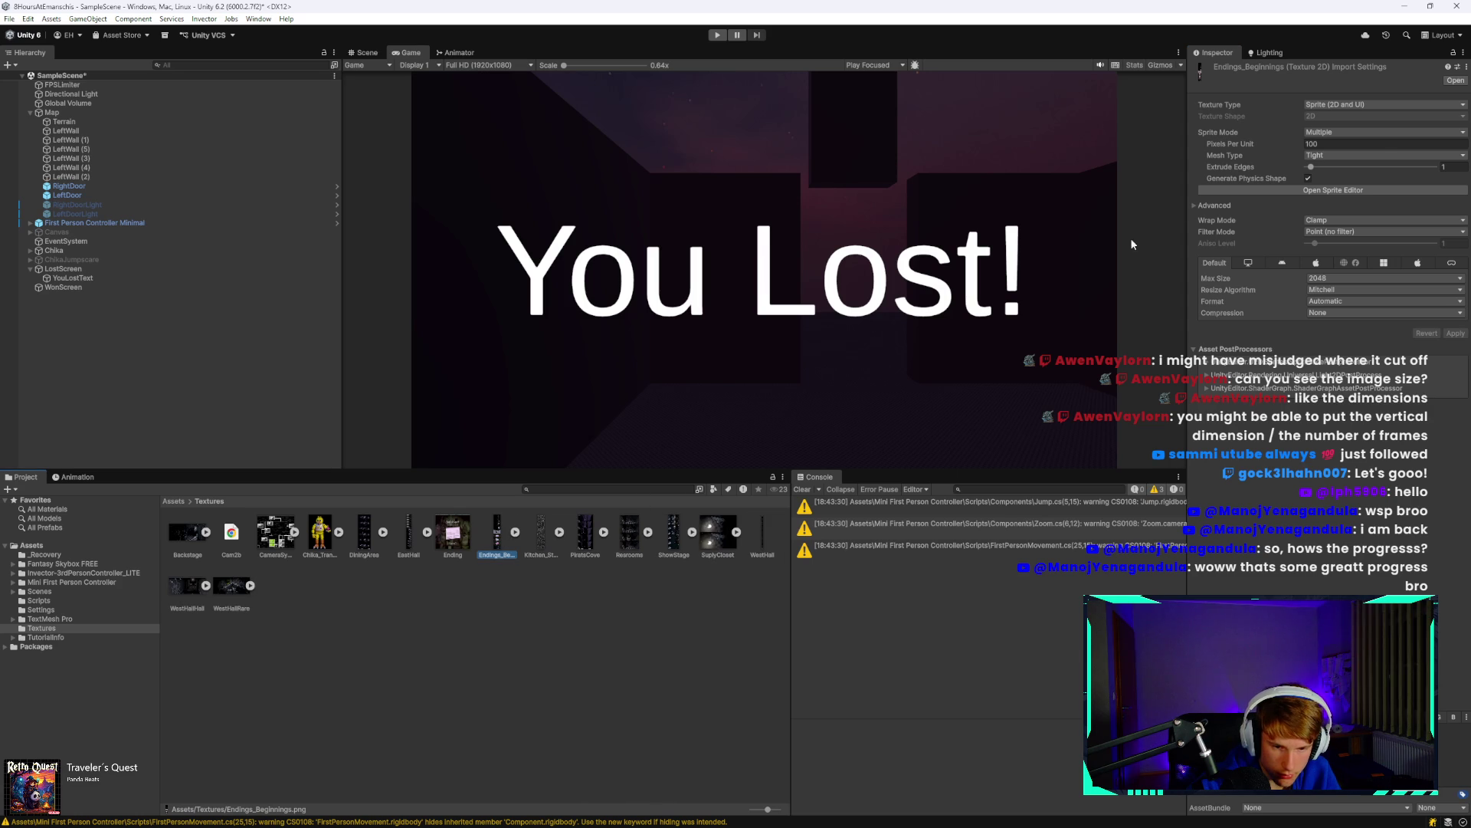
left_click(1411, 190)
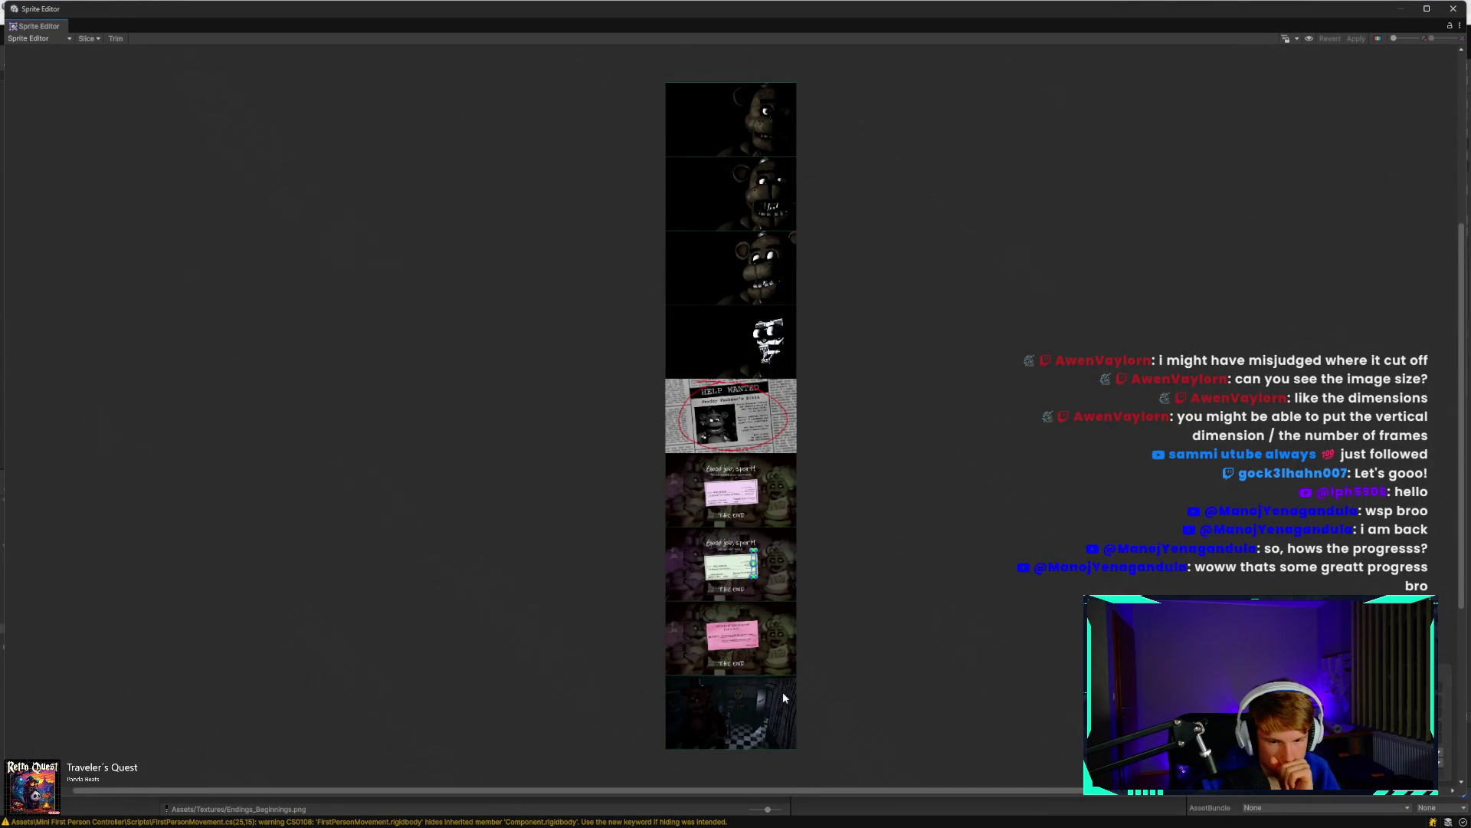
Draw trial slices on the endings sheet, then close the Sprite Editor and discard them.
scroll(792, 674, "up", 10)
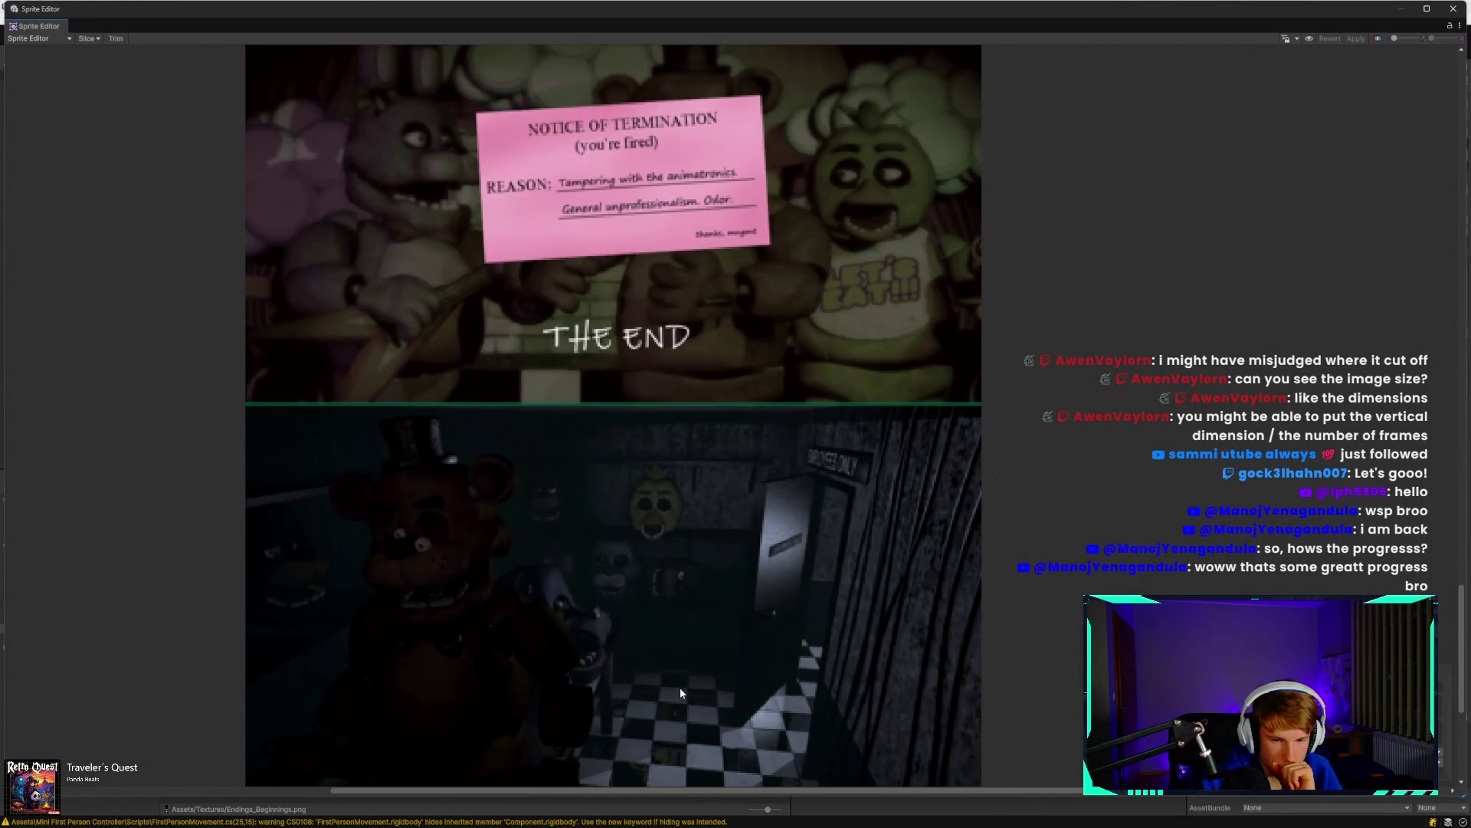
left_click_drag(679, 687, 689, 561)
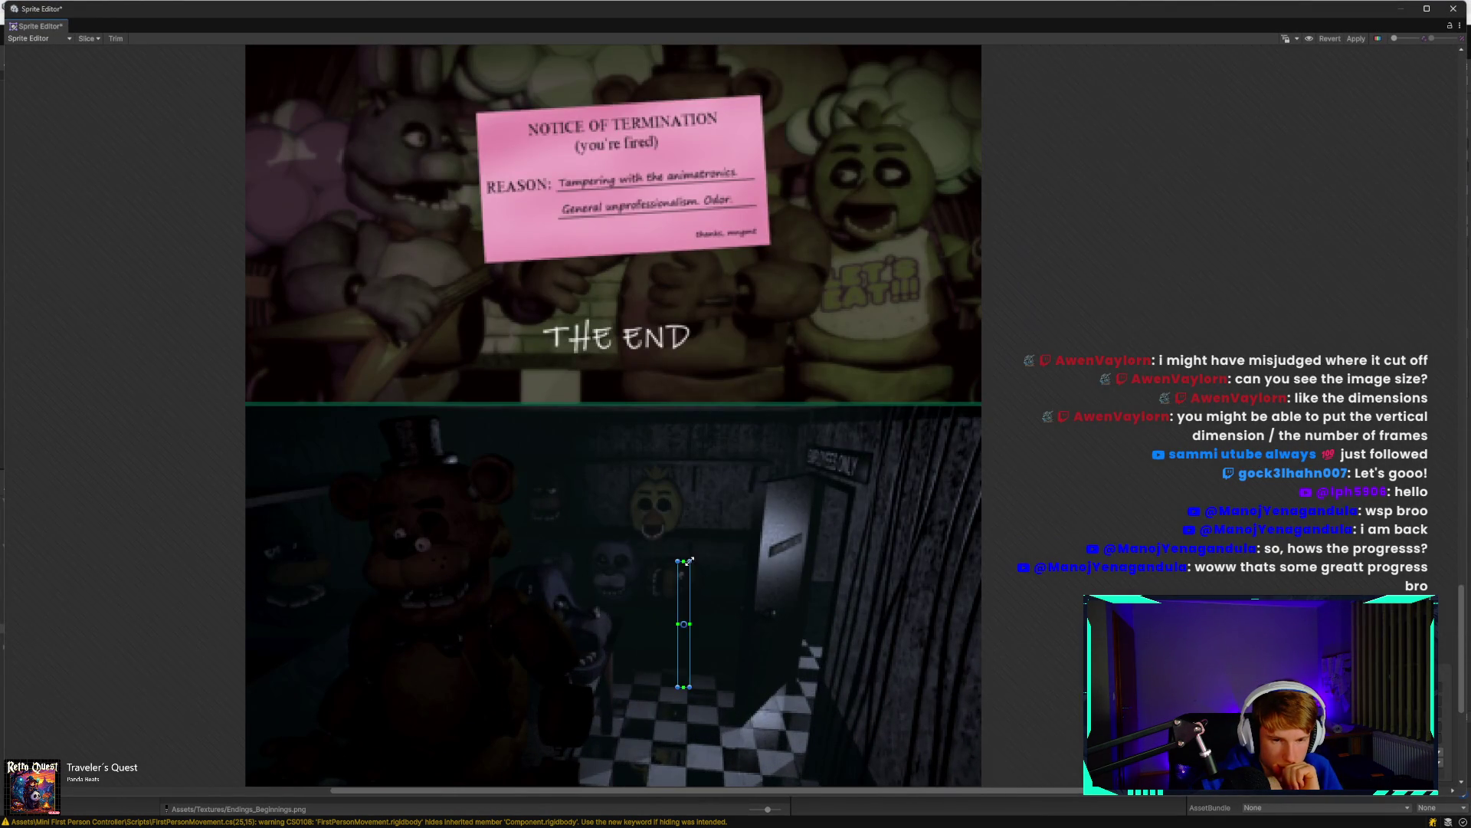
scroll(811, 645, "down", 5)
left_click_drag(623, 390, 821, 424)
left_click(700, 494)
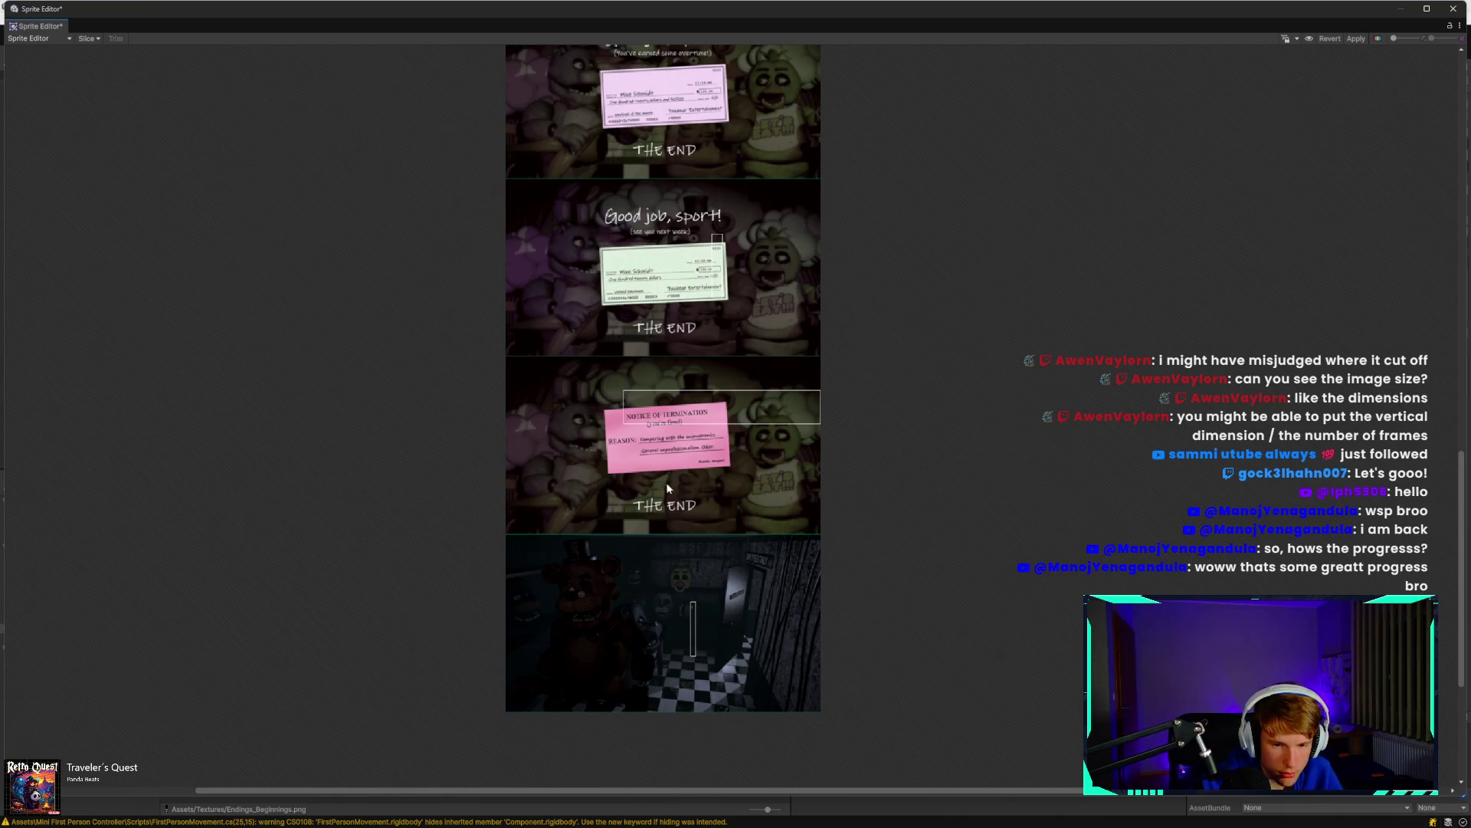
left_click(1454, 9)
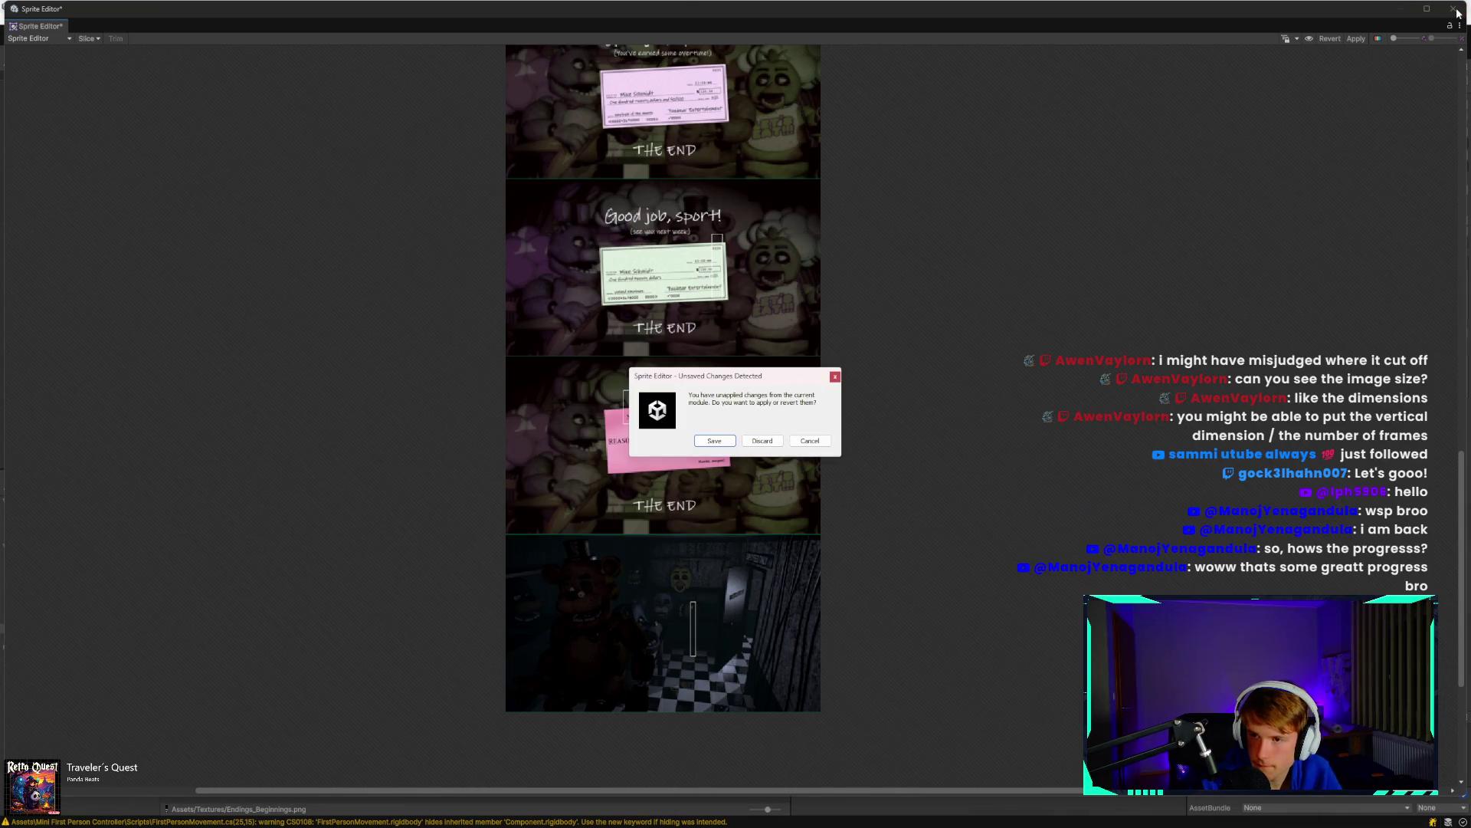
left_click(760, 439)
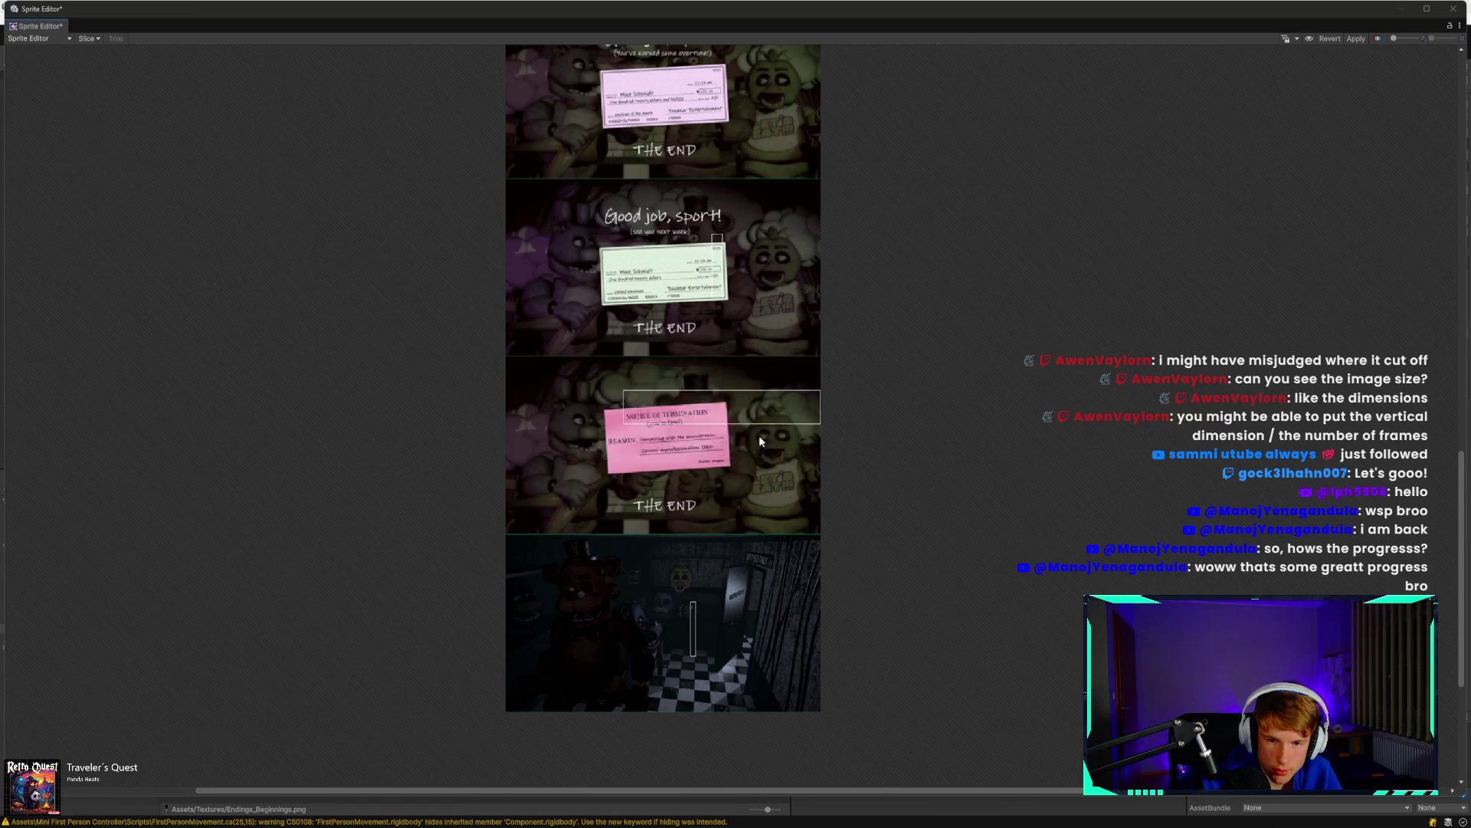
Reopen the Sprite Editor and snip the bottom dark-room Freddy frame of the sheet.
left_click(1315, 188)
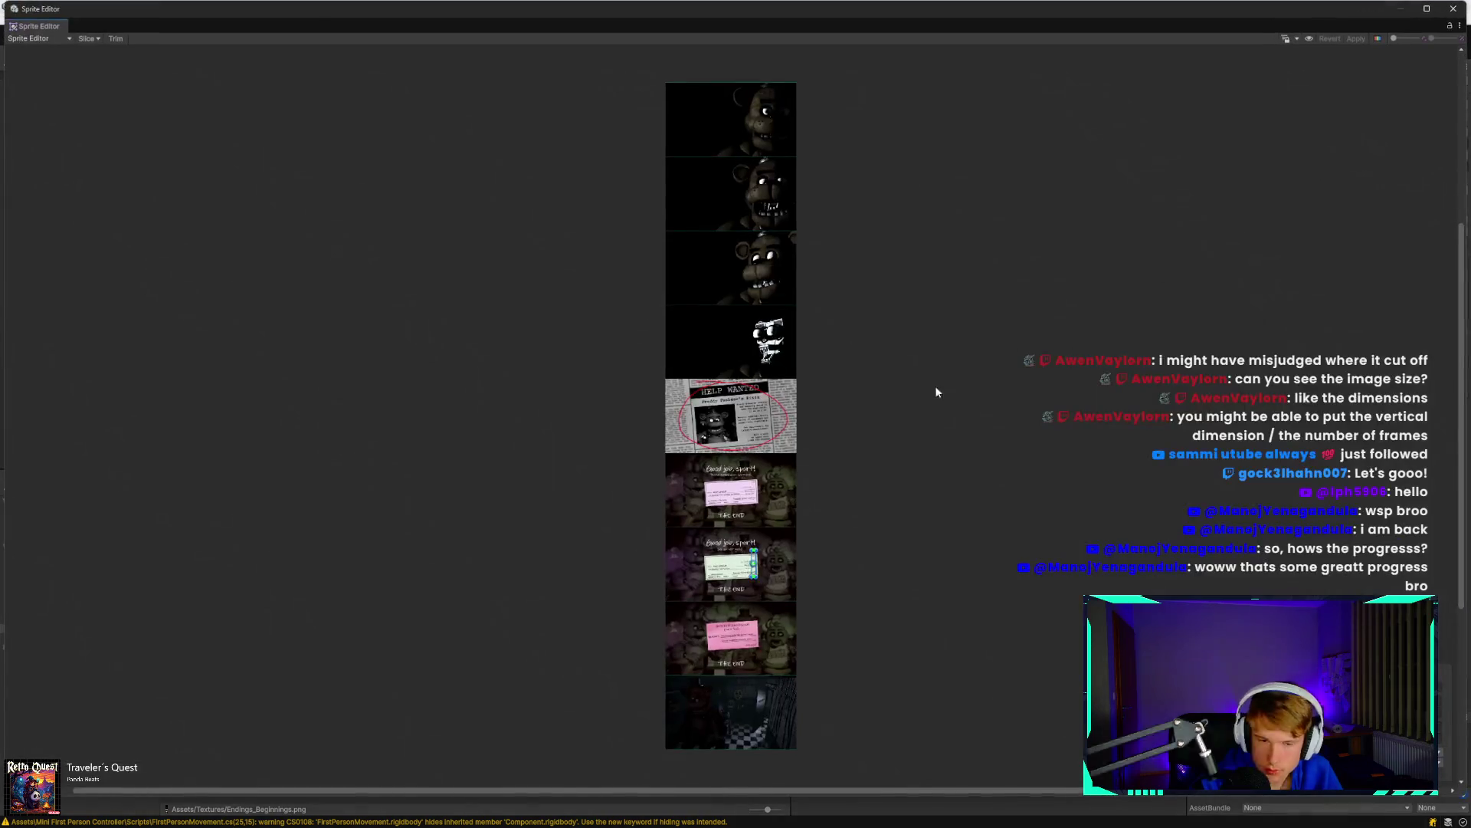
scroll(753, 744, "up", 2)
scroll(752, 744, "up", 3)
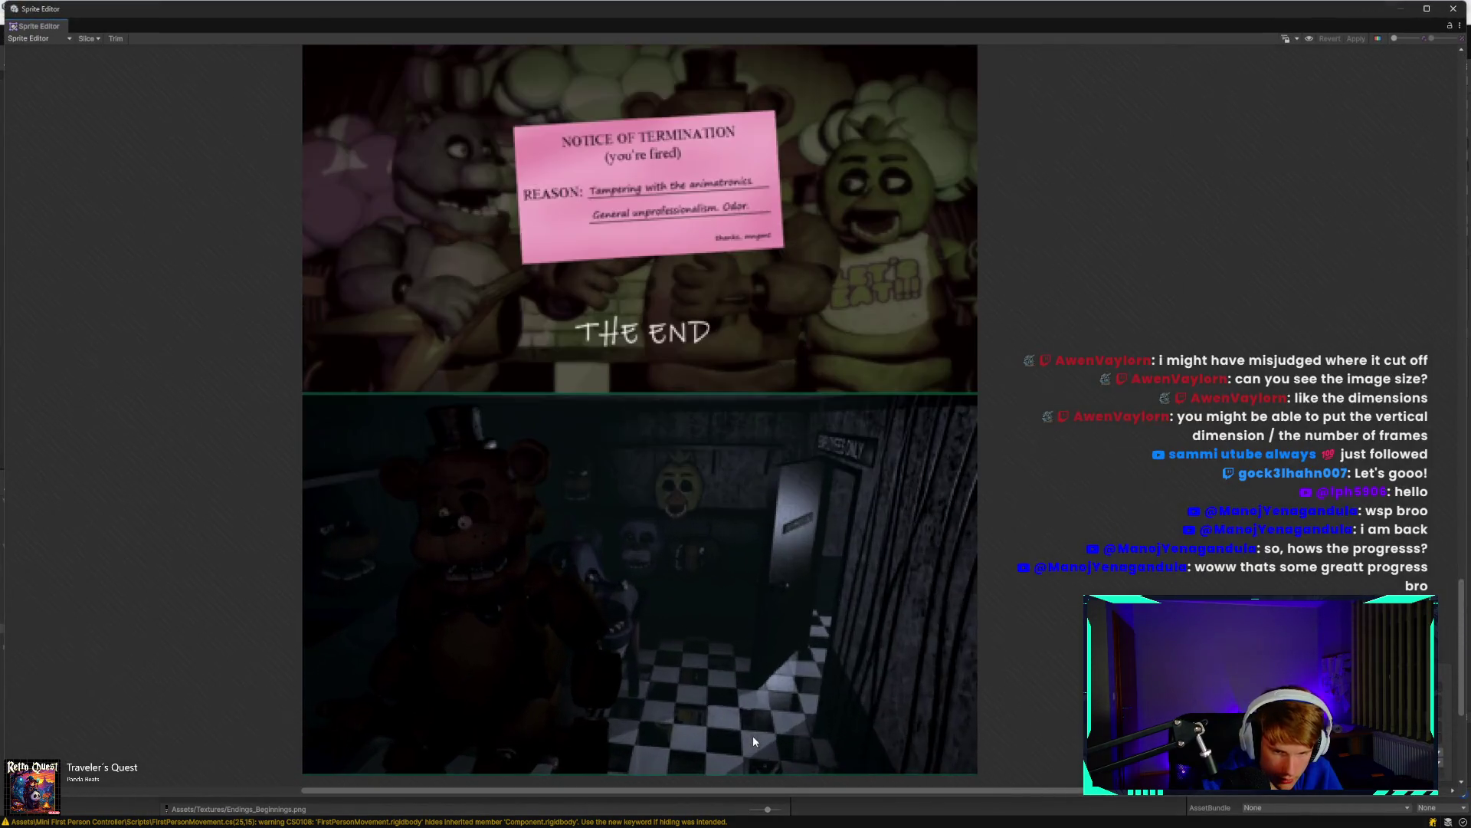
mouse_move(845, 694)
left_mouse_down()
mouse_move(845, 532)
mouse_move(868, 584)
left_mouse_up()
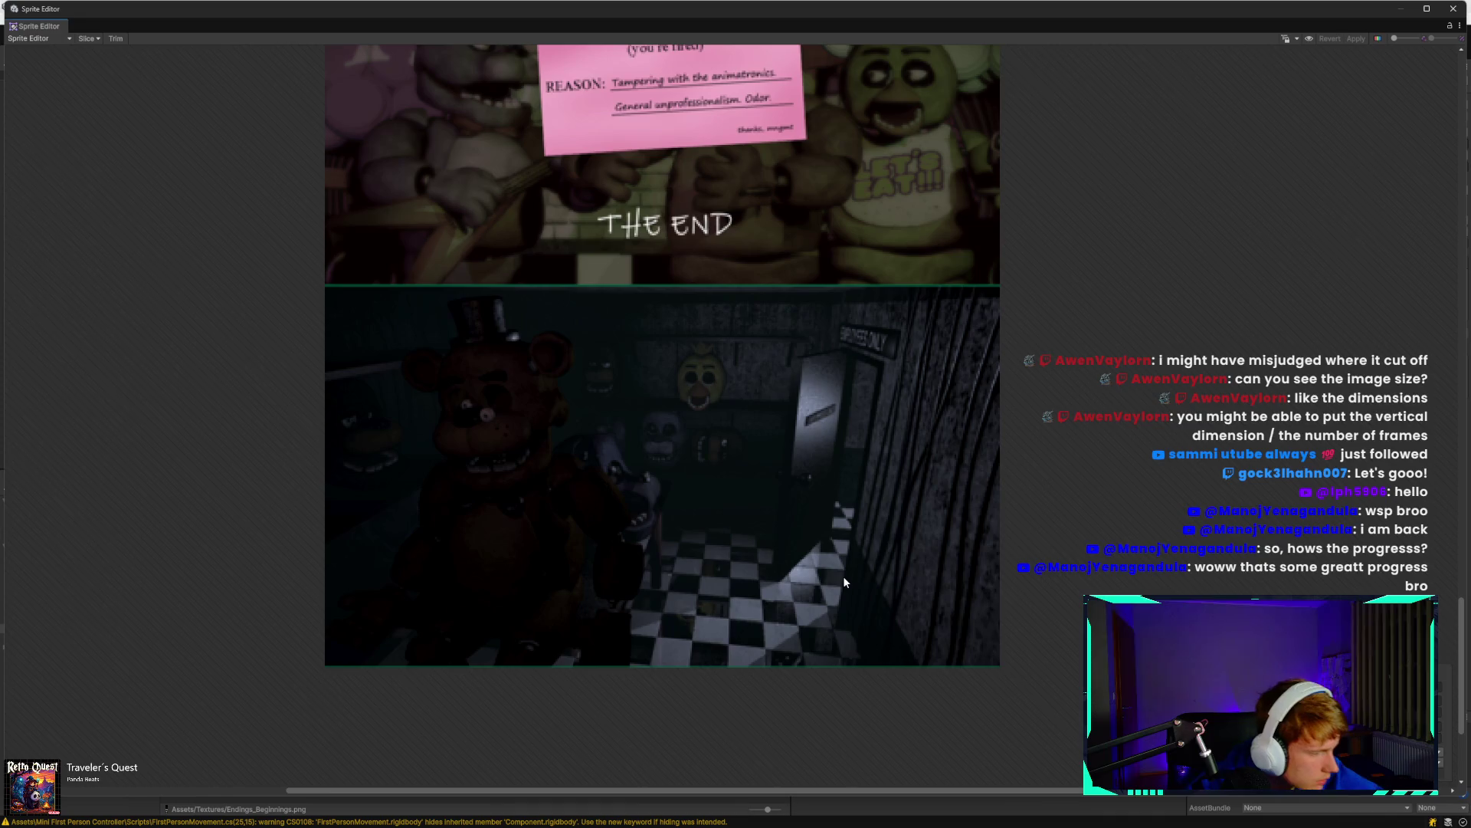
key("super+shift+s")
mouse_move(326, 290)
left_mouse_down()
mouse_move(830, 645)
mouse_move(1010, 658)
mouse_move(998, 664)
left_mouse_up()
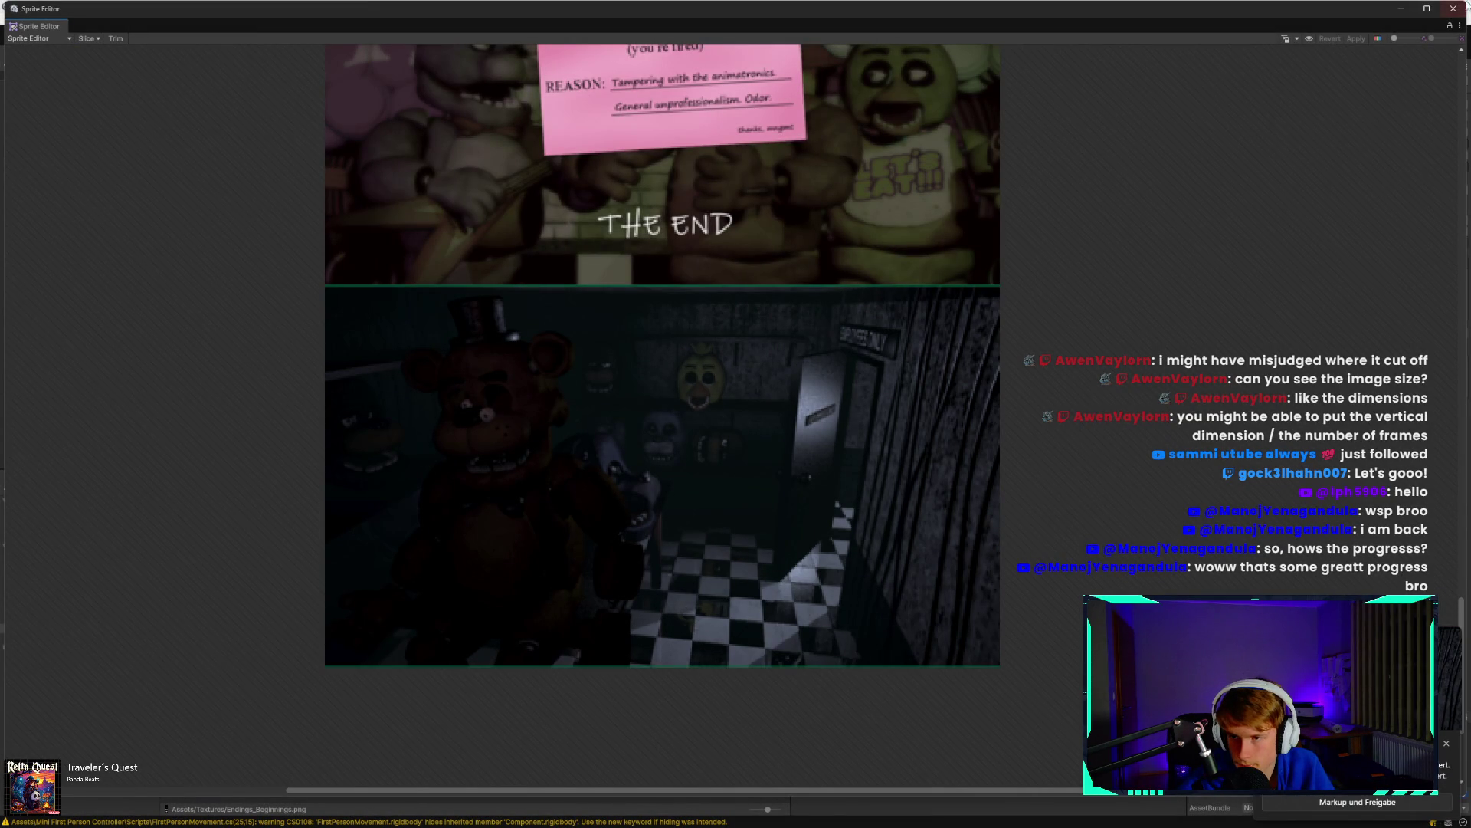
left_click(1453, 9)
left_click(1318, 712)
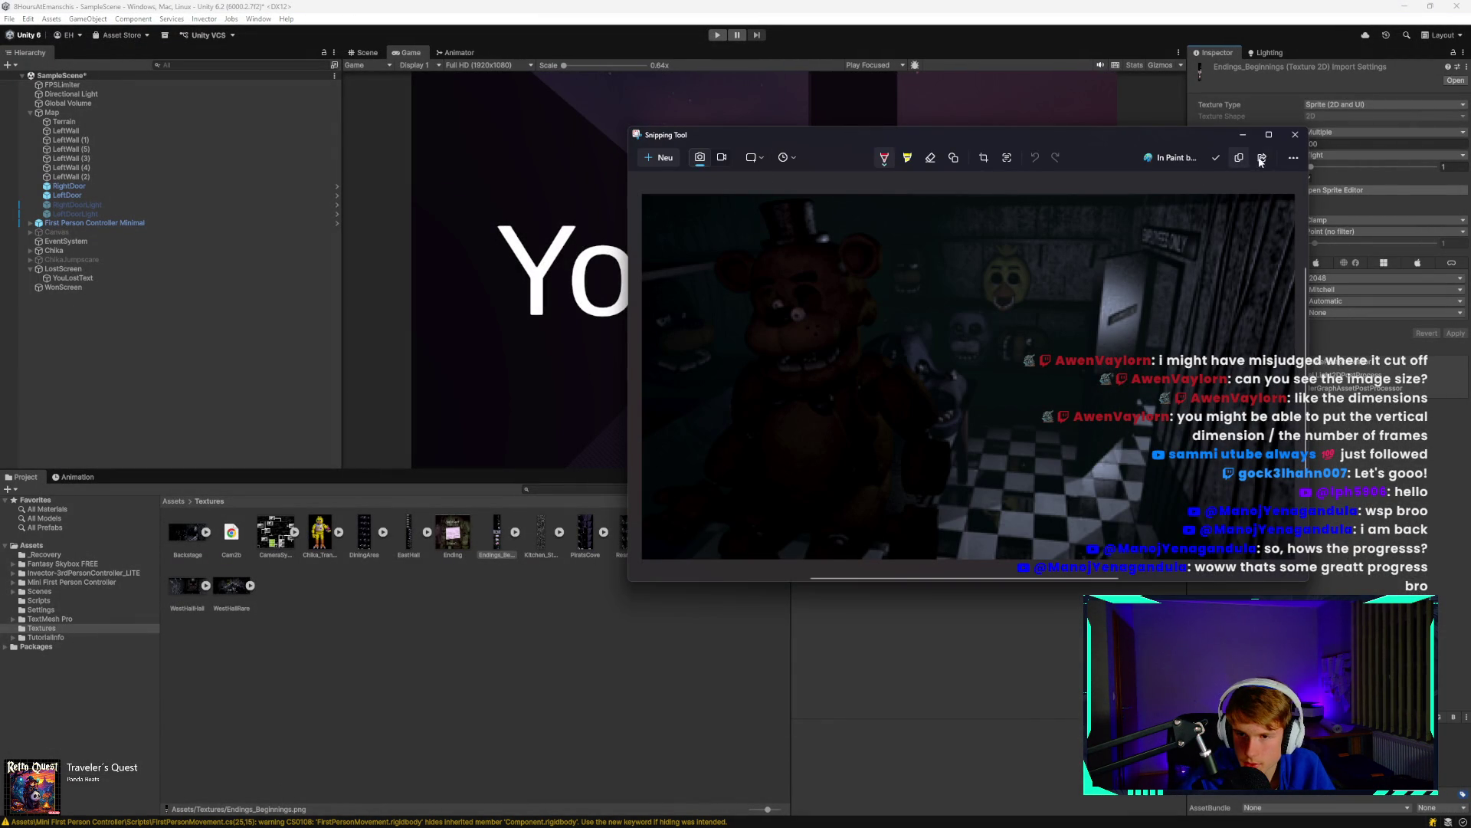
Save the dark-room snip as BadEnding in Assets > Textures and close Snipping Tool.
left_click(1216, 158)
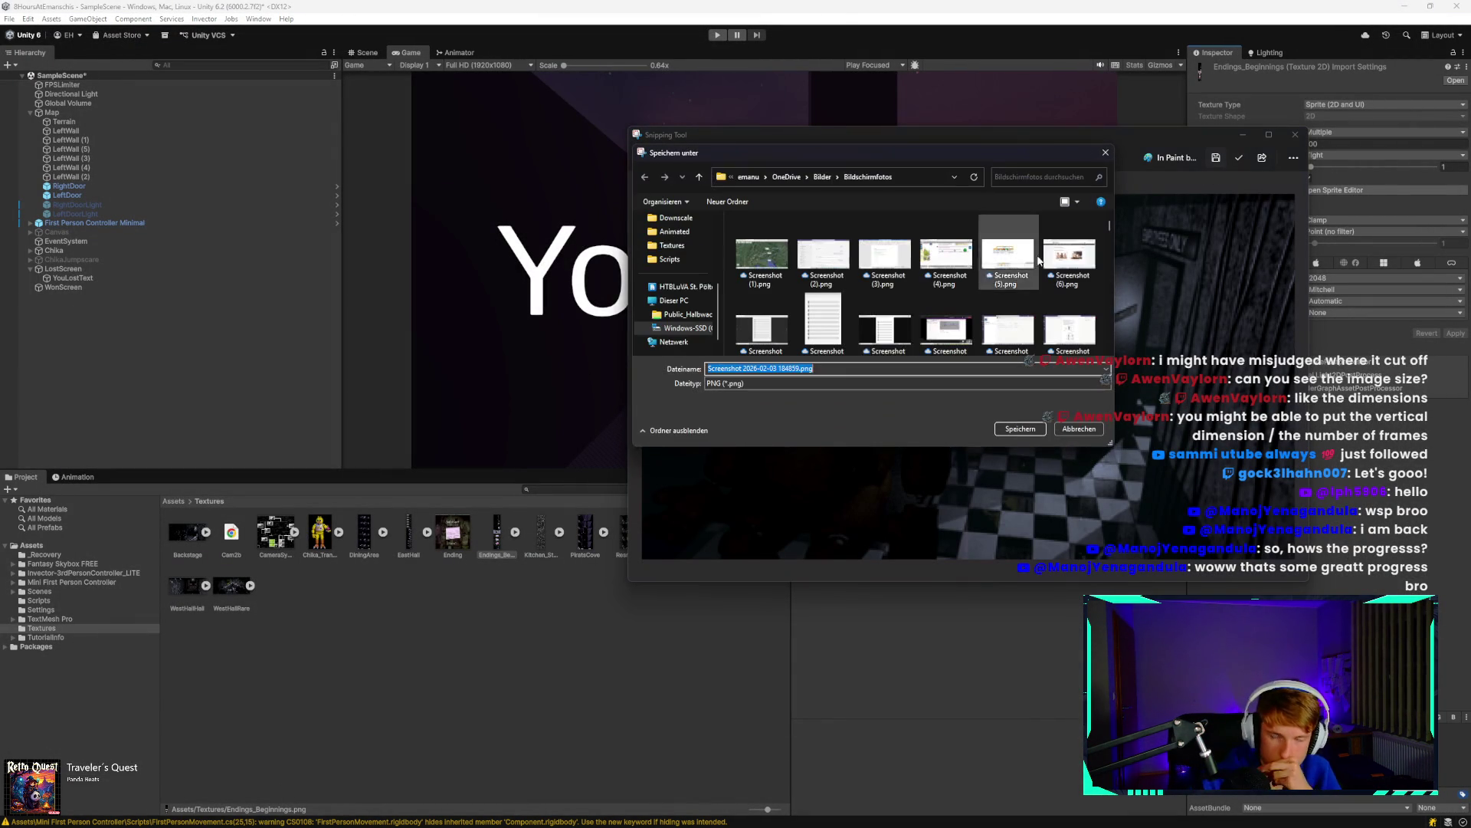
left_click(672, 245)
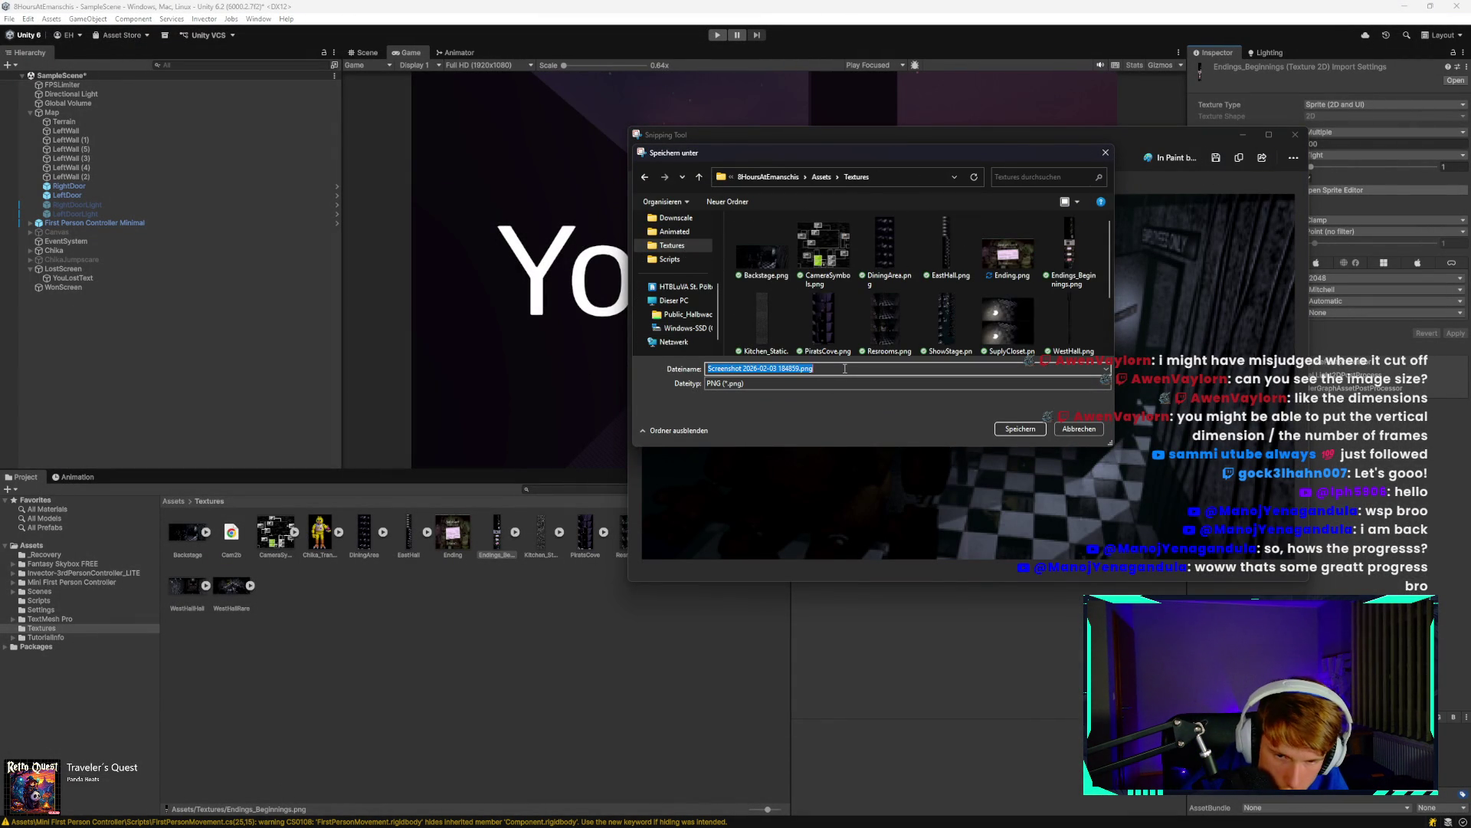
type("BadEnding")
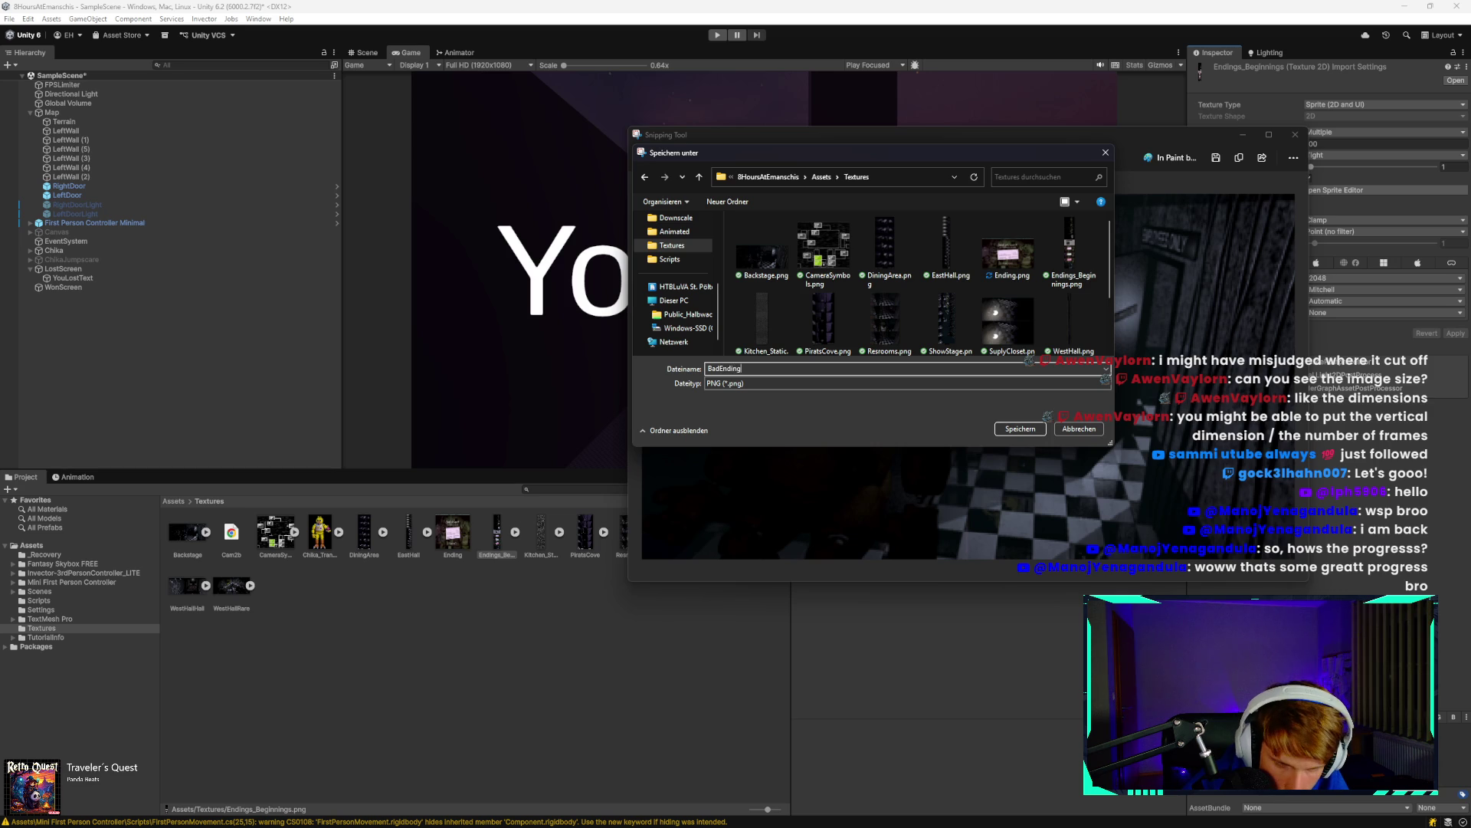
key("Return")
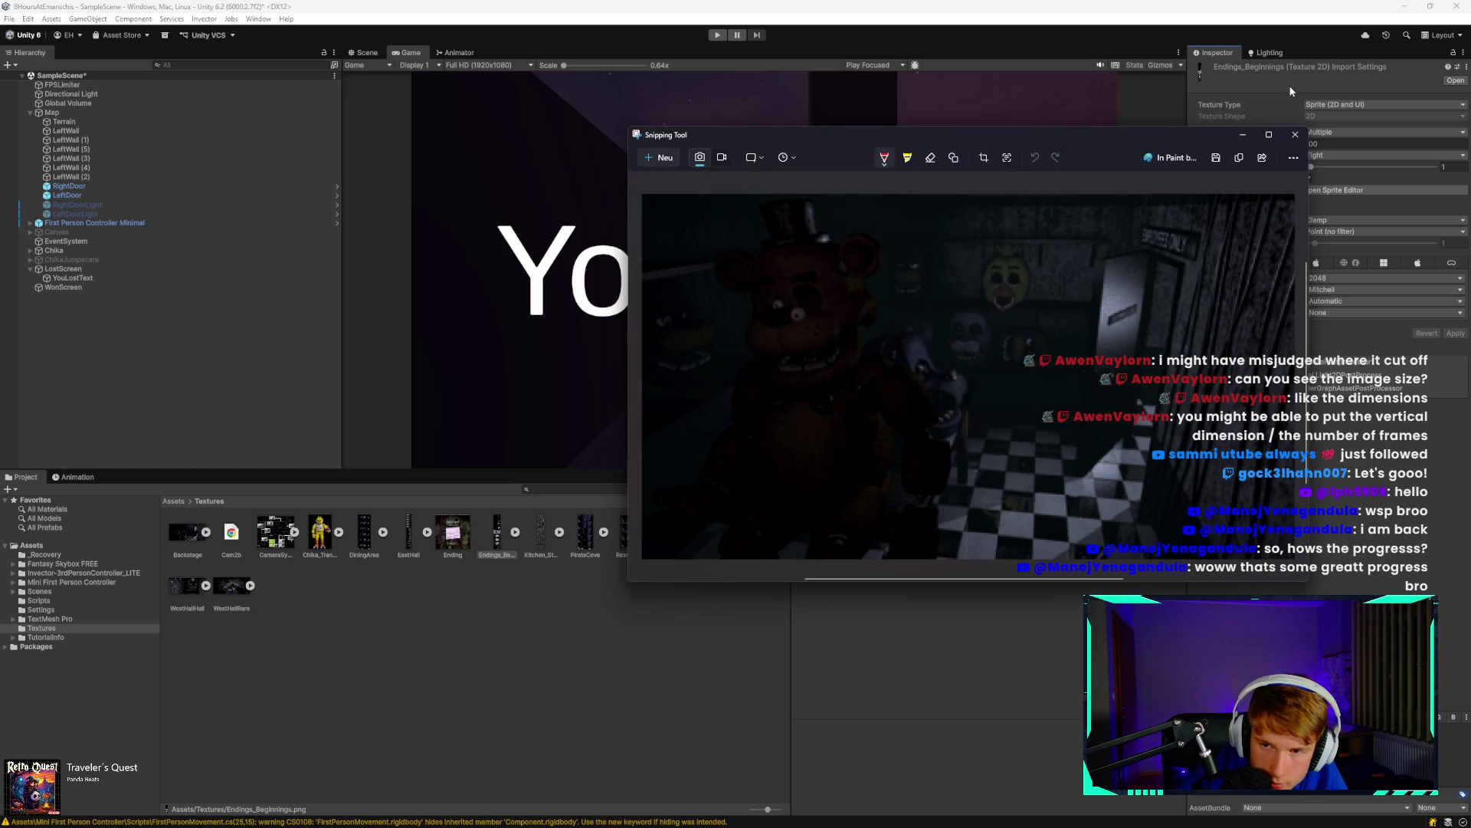
left_click(1296, 134)
left_click(180, 542)
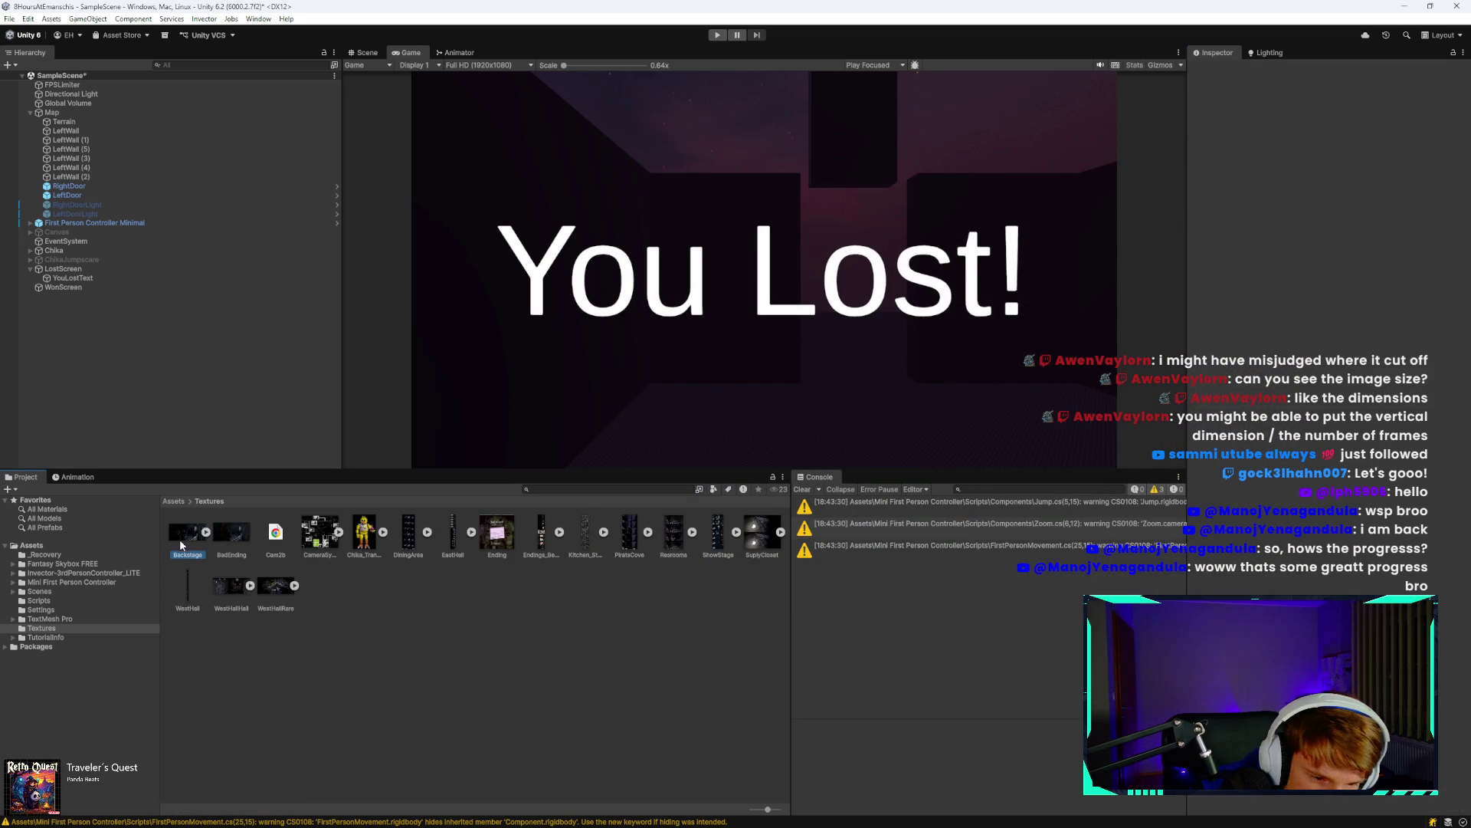
Set BadEnding to Sprite (2D and UI), Point filtering and no compression, and apply.
left_click(231, 547)
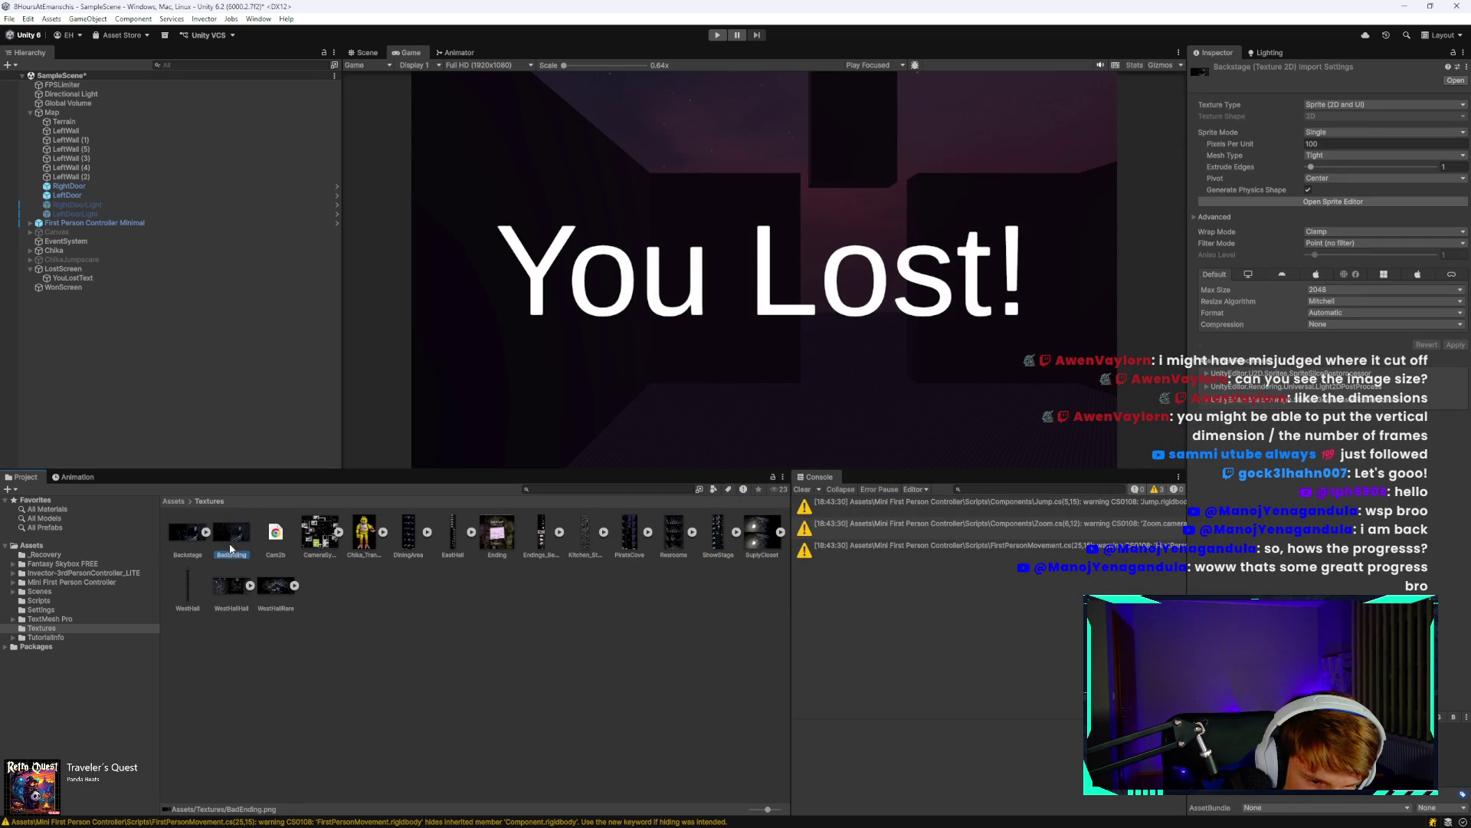
left_click(1342, 115)
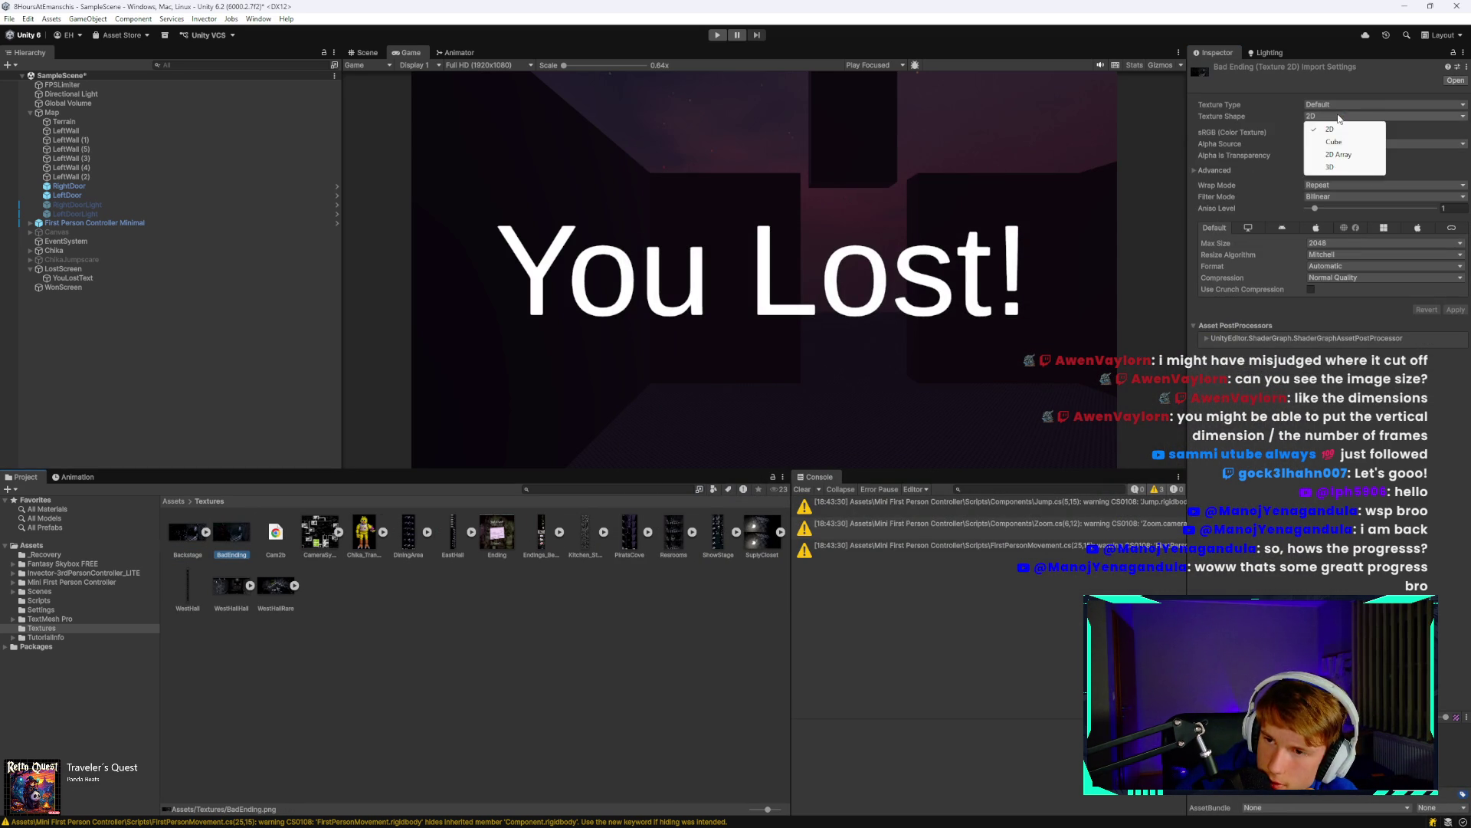
left_click(1347, 105)
left_click(1353, 156)
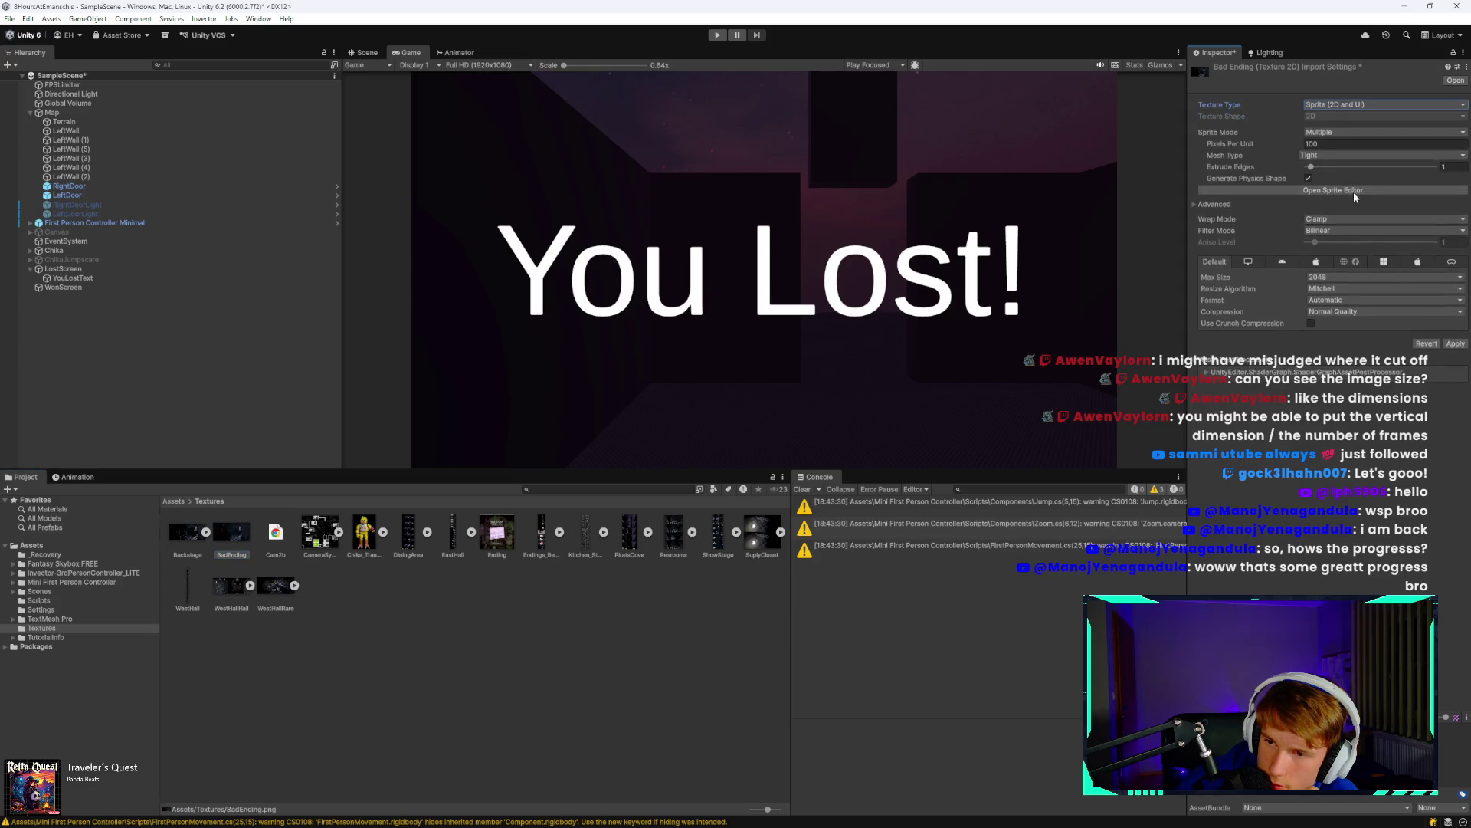
left_click(1335, 231)
left_click(1338, 240)
left_click(1334, 312)
left_click(1334, 322)
left_click(1452, 334)
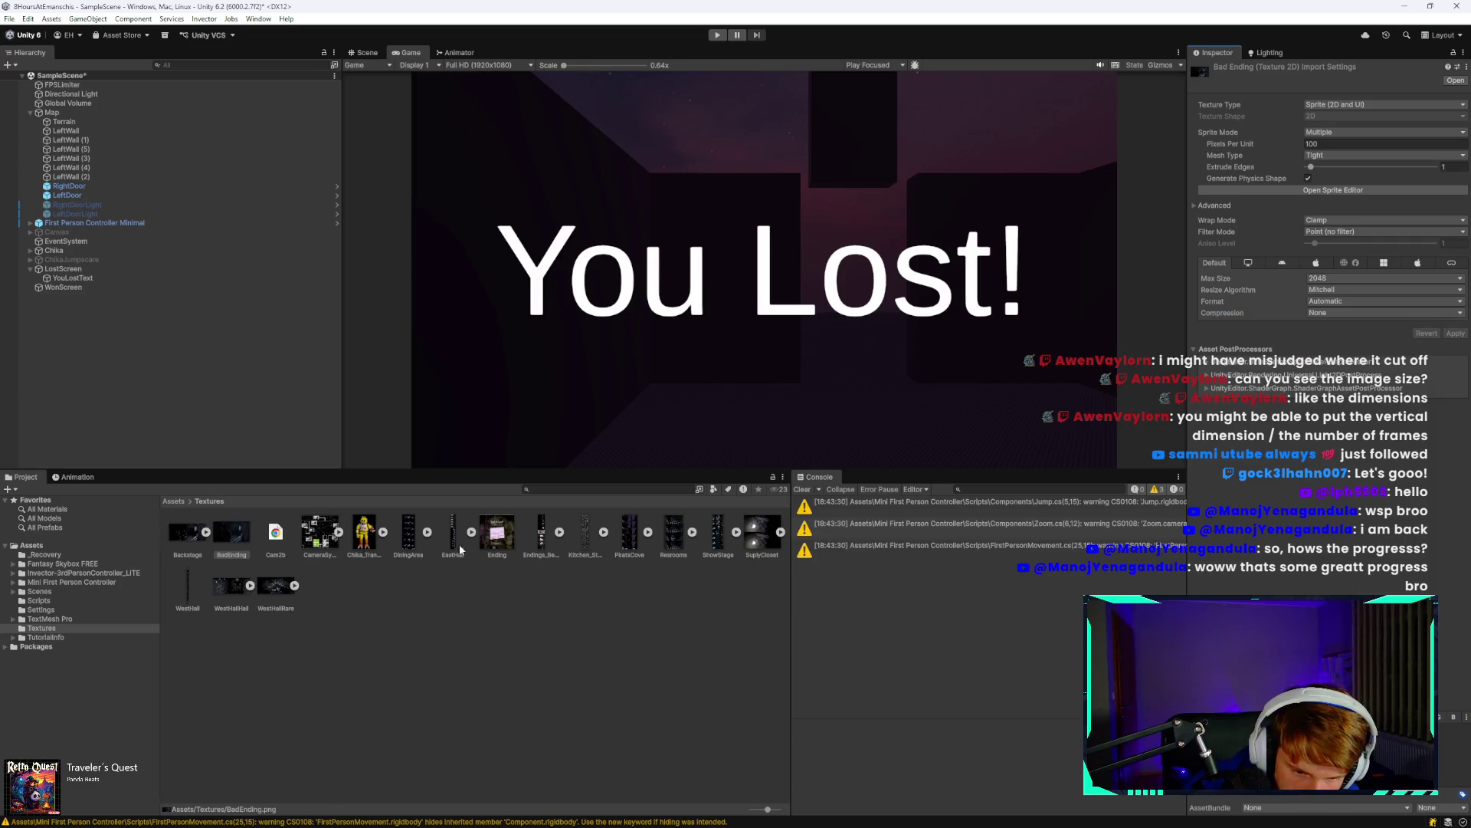
Set Ending to Sprite (2D and UI), Single mode, Point filtering, no compression, and apply.
left_click(495, 536)
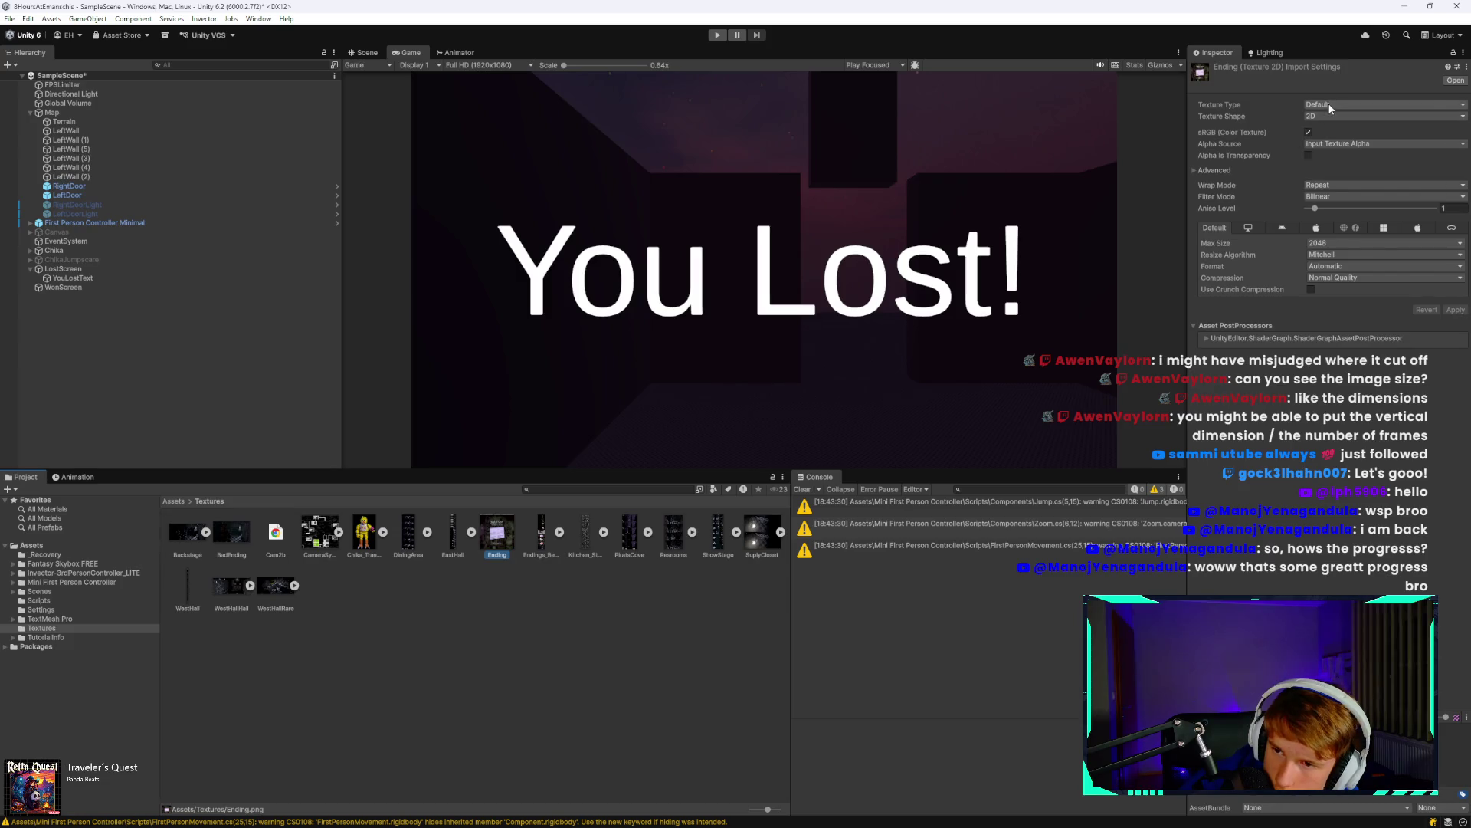
left_click(1330, 109)
left_click(1324, 157)
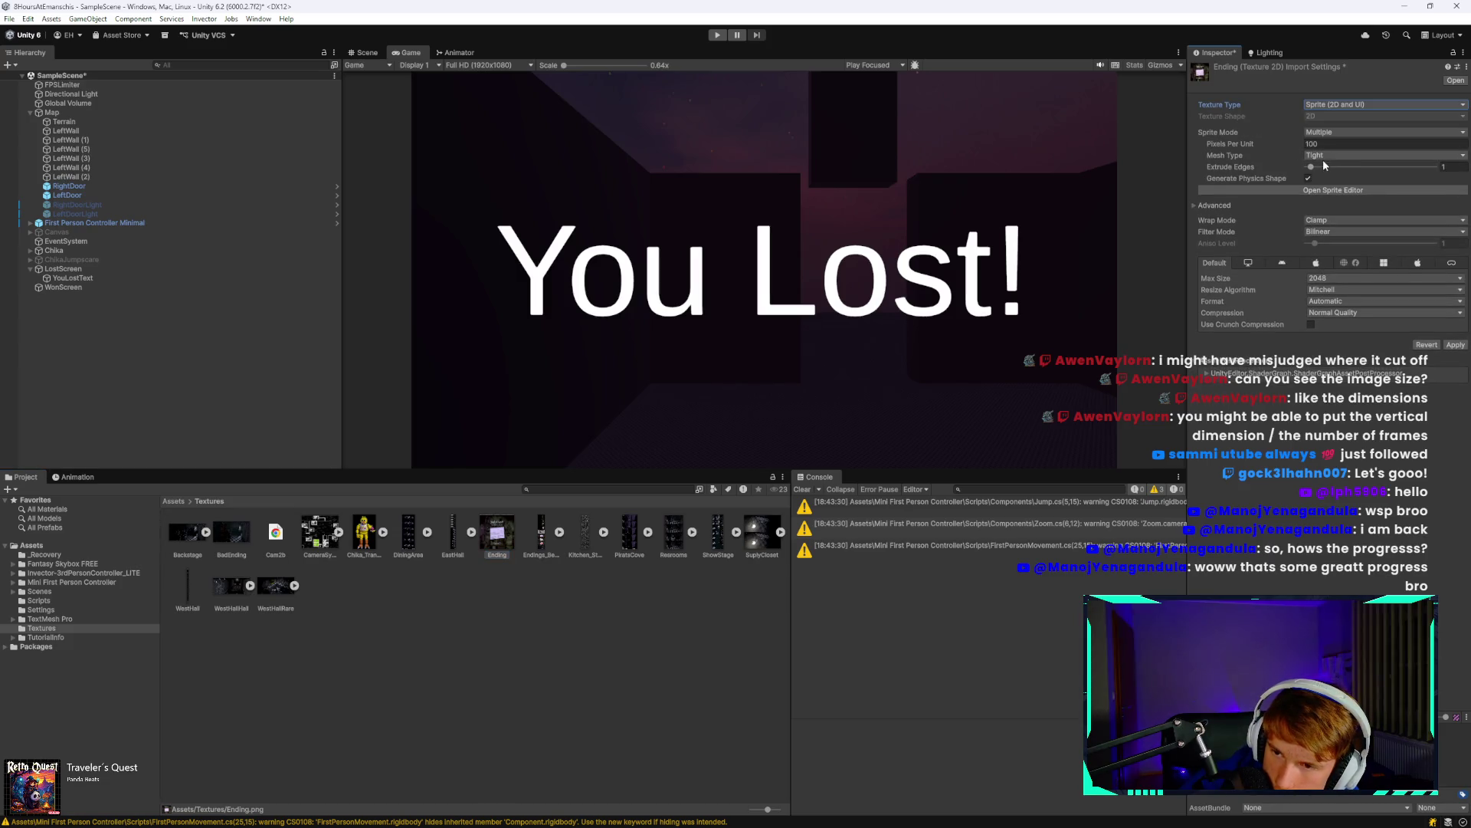
left_click(1326, 132)
left_click(1333, 144)
left_click(1335, 245)
left_click(1337, 256)
left_click(1330, 324)
left_click(1333, 337)
left_click(1454, 344)
Switch BadEnding's sprite mode to Single, apply, and save the scene.
left_click(231, 531)
left_click(1326, 132)
left_click(1333, 144)
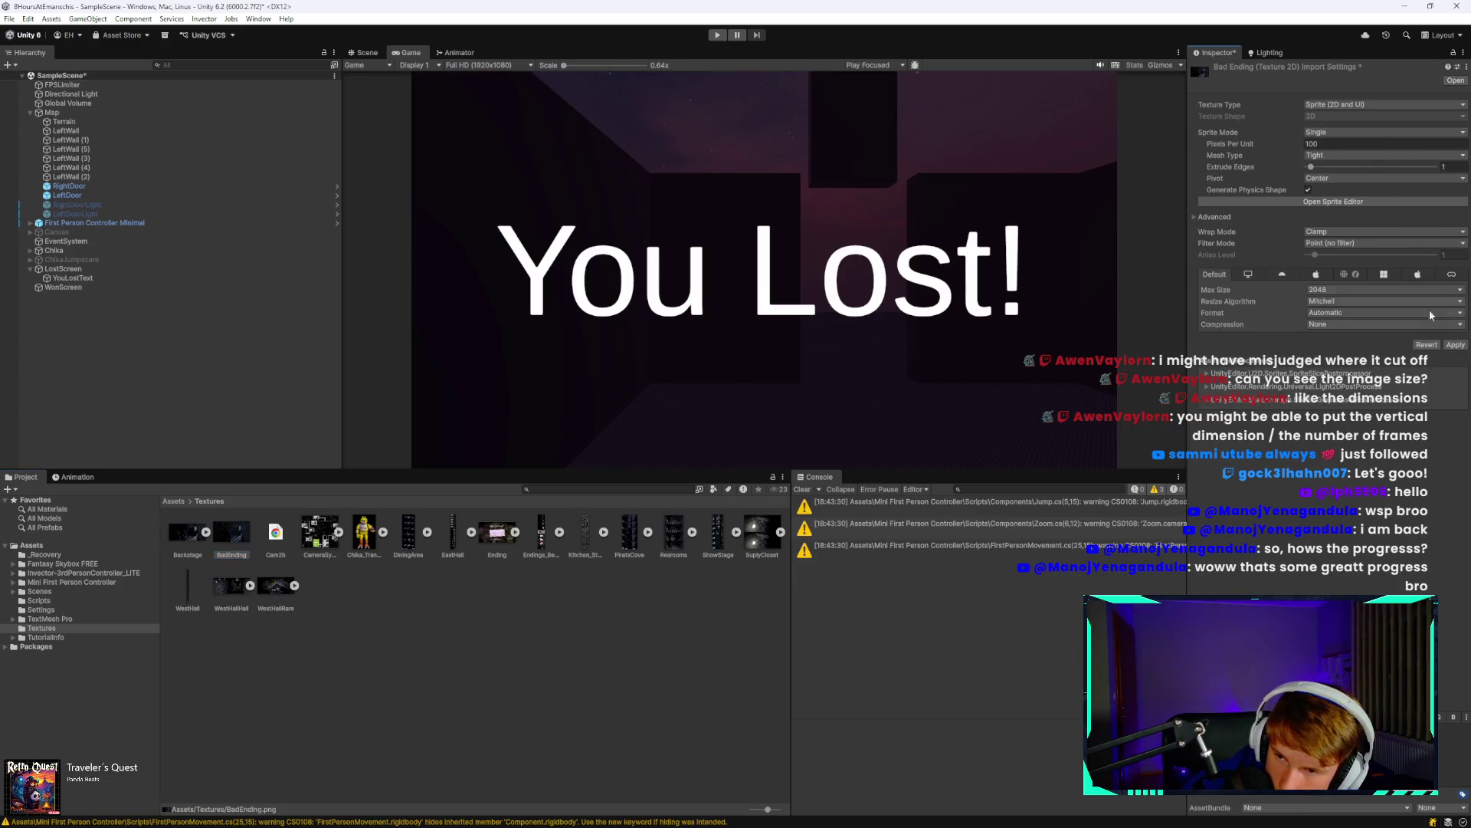
left_click(1454, 345)
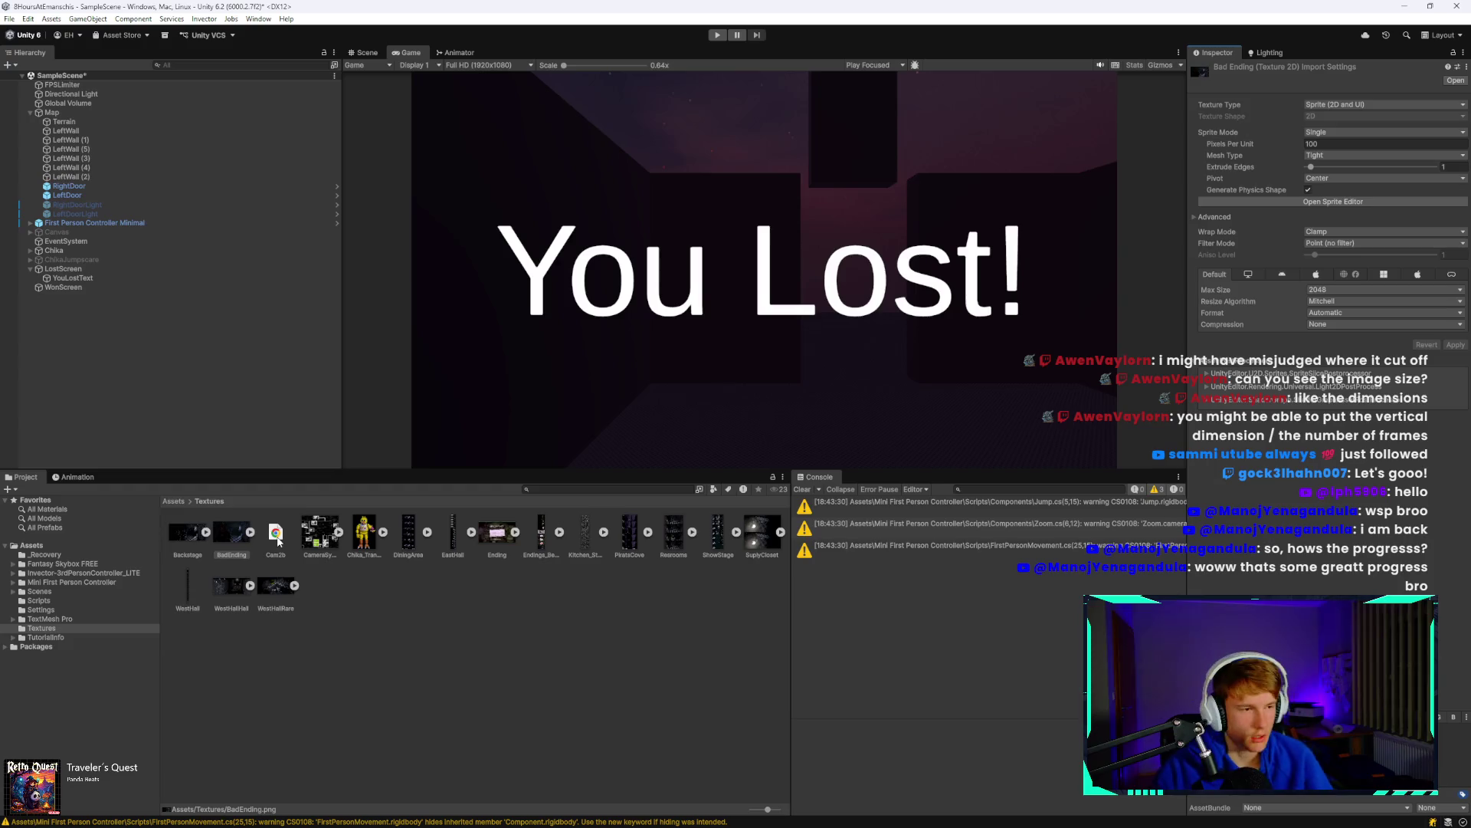
key("ctrl+s")
left_click(149, 279)
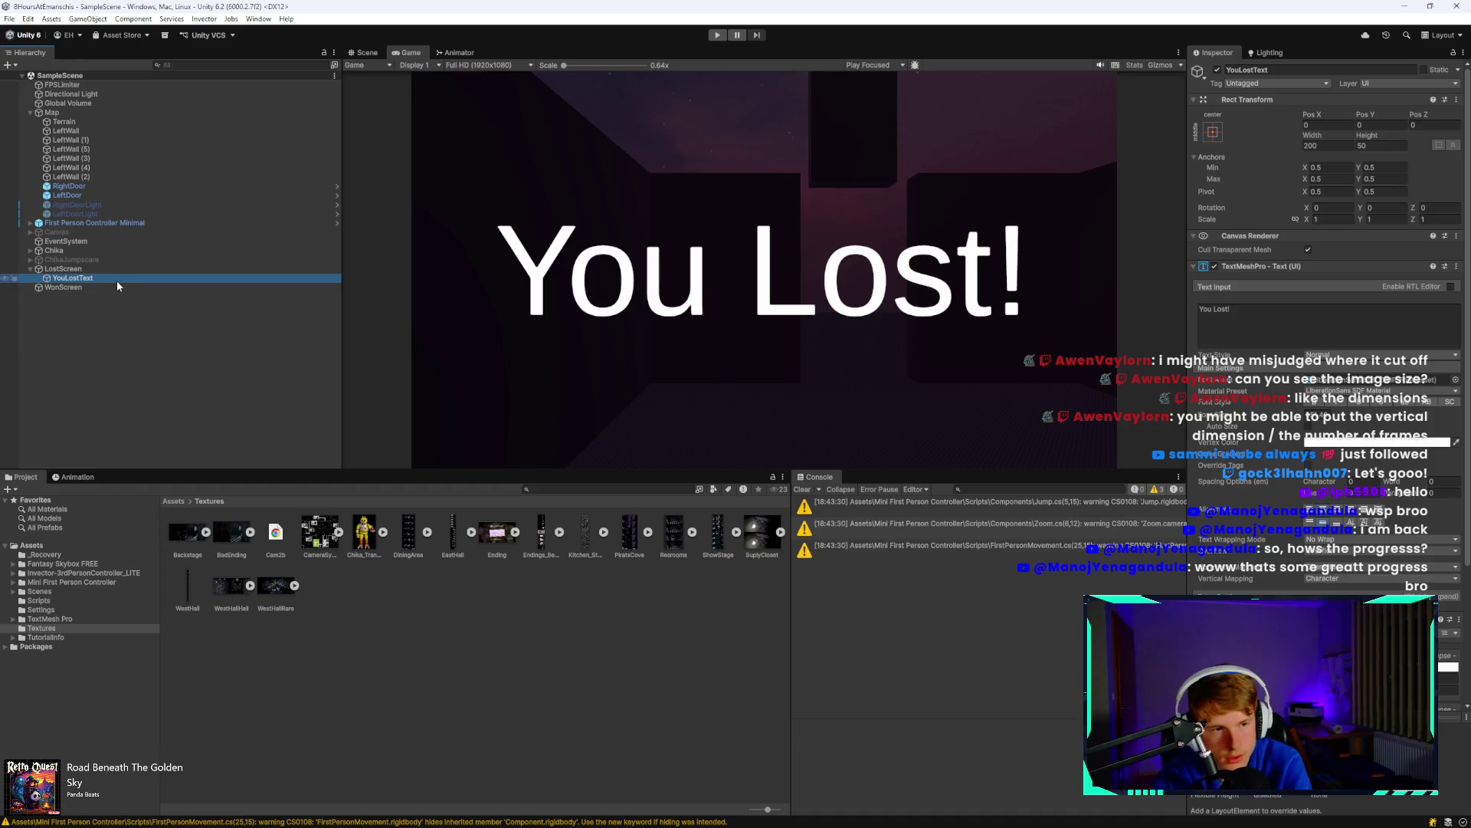
Paste a copy of the SHowStageState1 image as the first child of LostScreen.
right_click(117, 269)
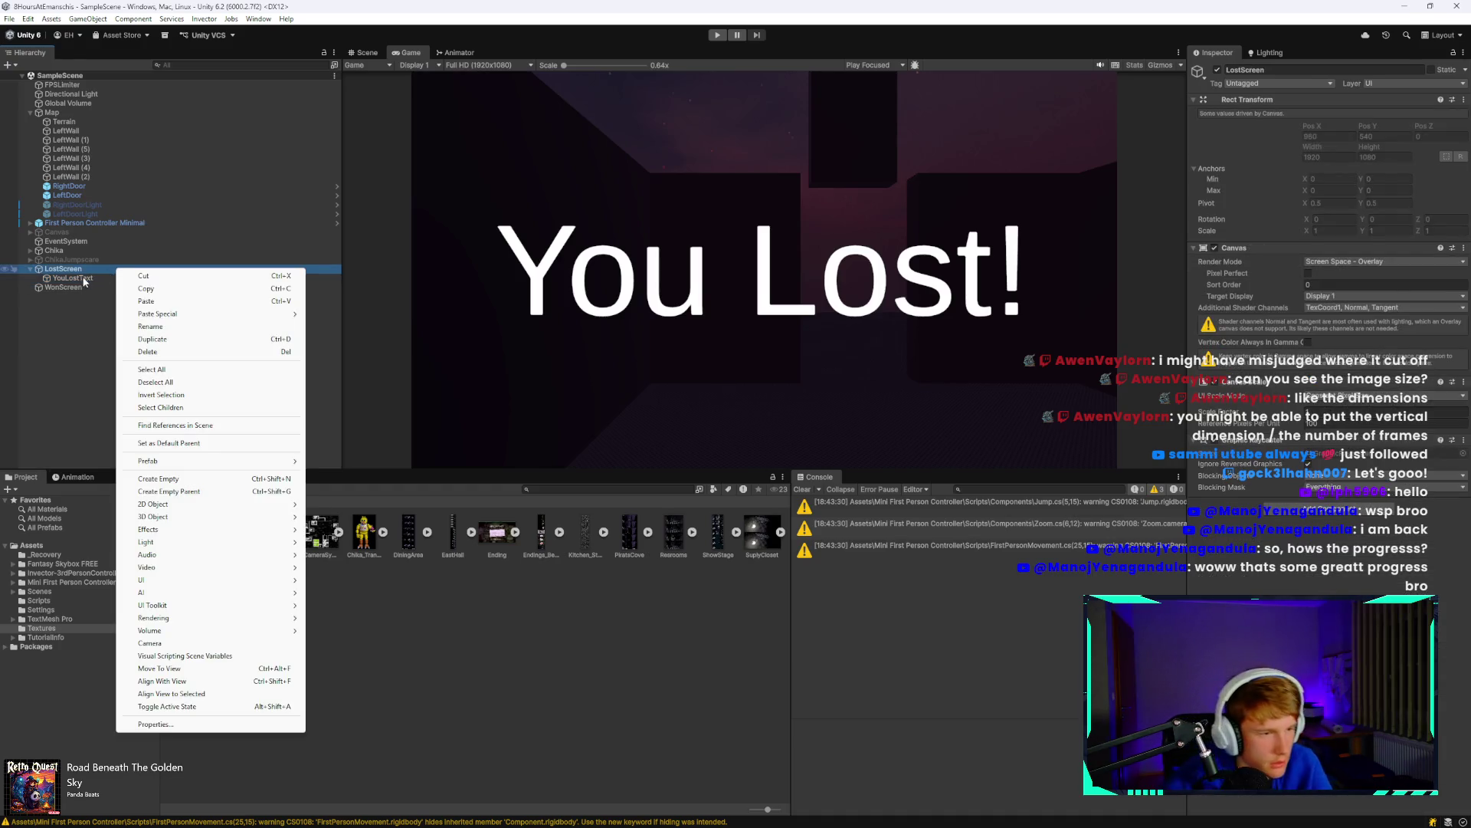
mouse_move(186, 581)
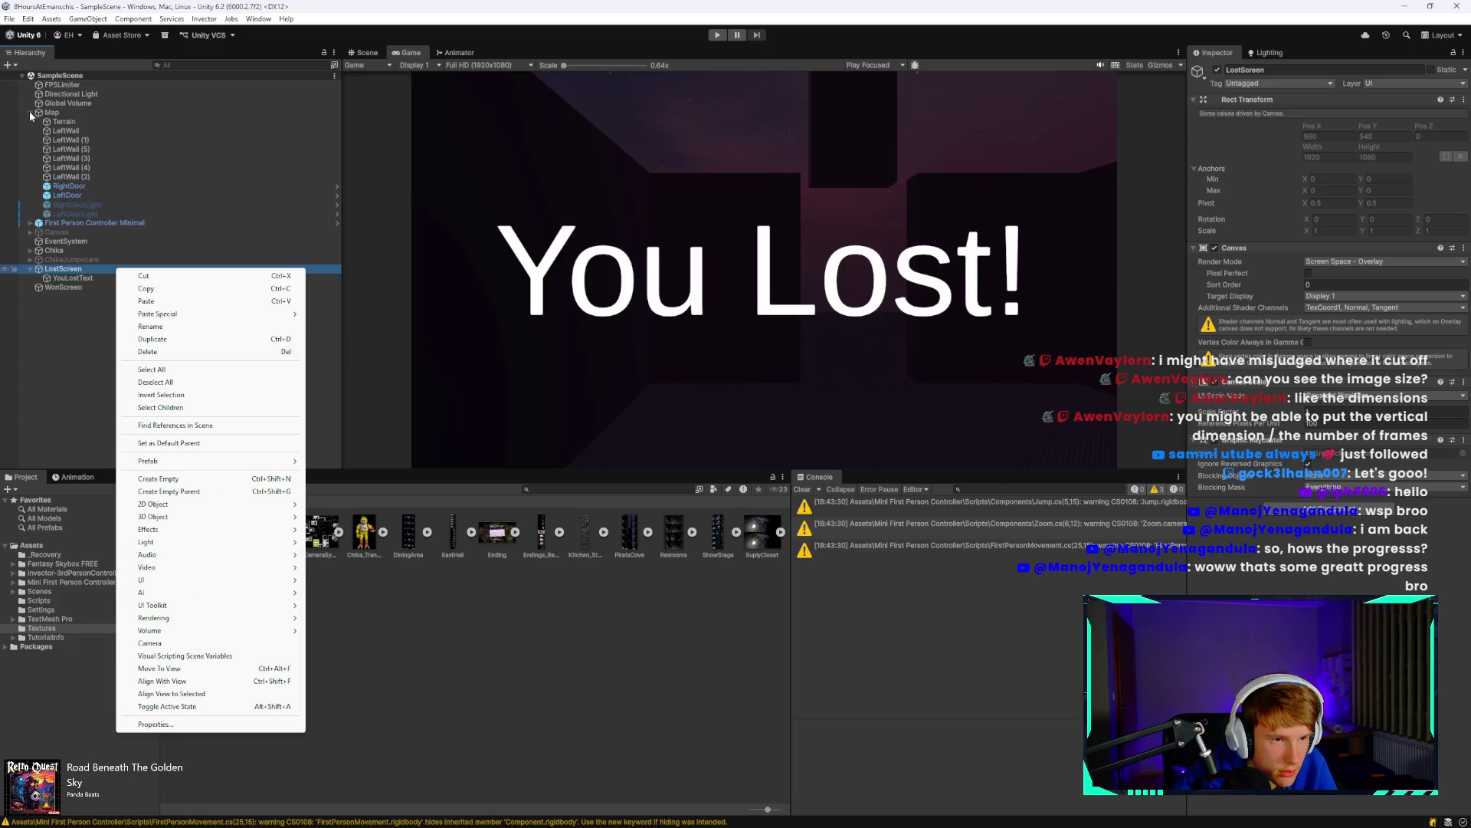
left_click(30, 232)
scroll(84, 261, "down", 3)
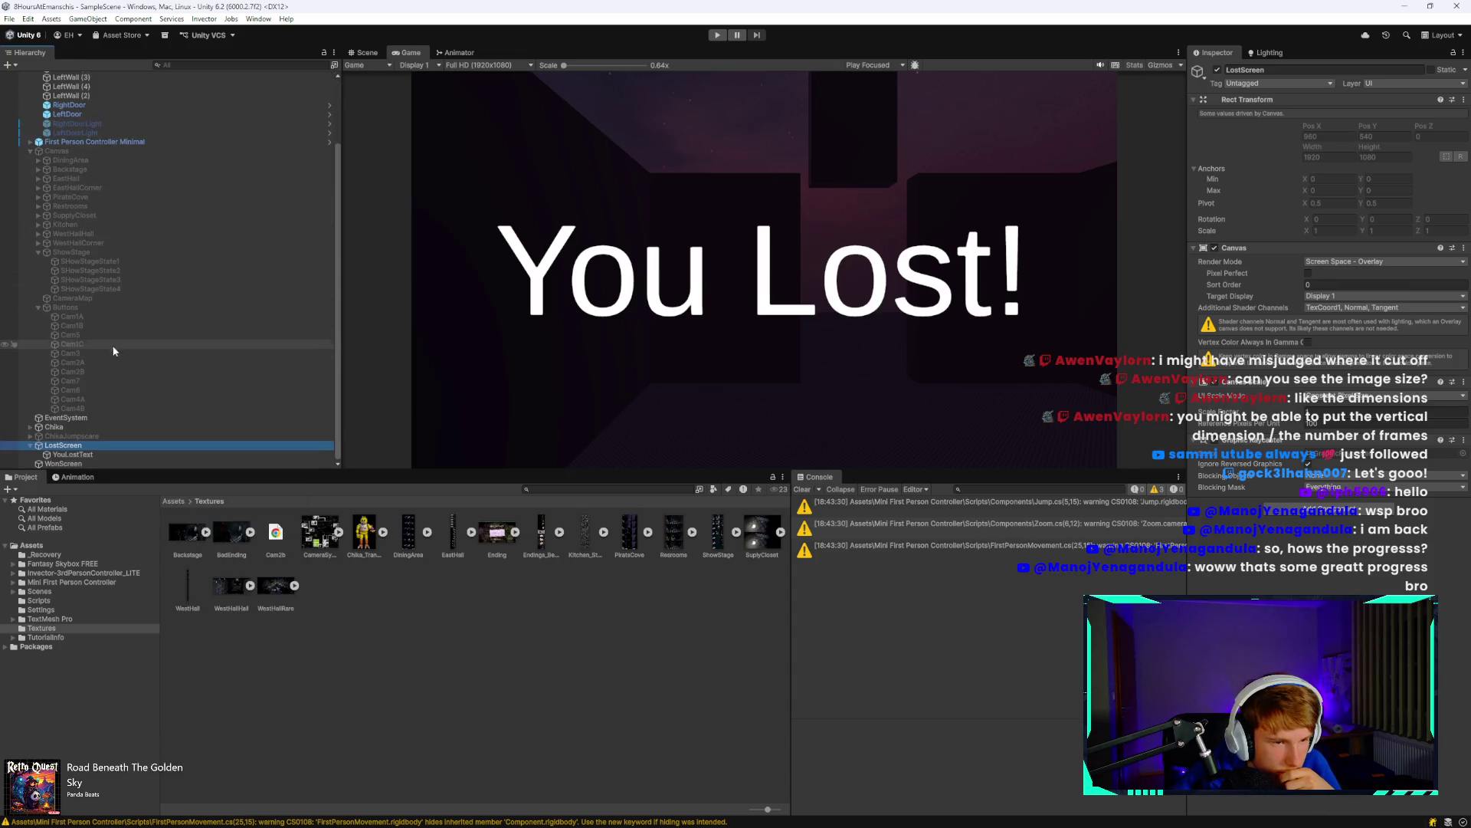
left_click(98, 262)
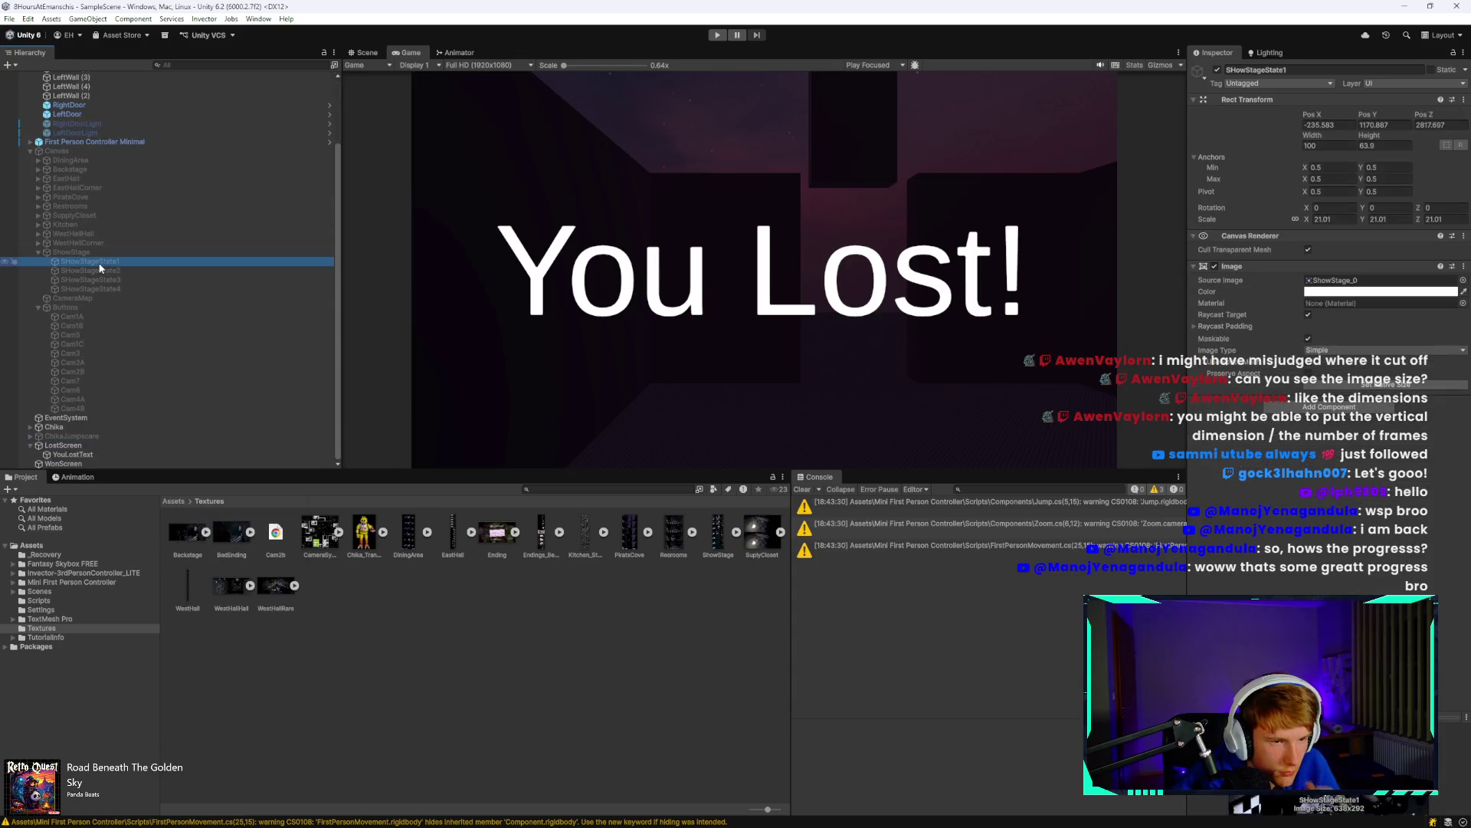
scroll(46, 223, "up", 3)
left_click(30, 232)
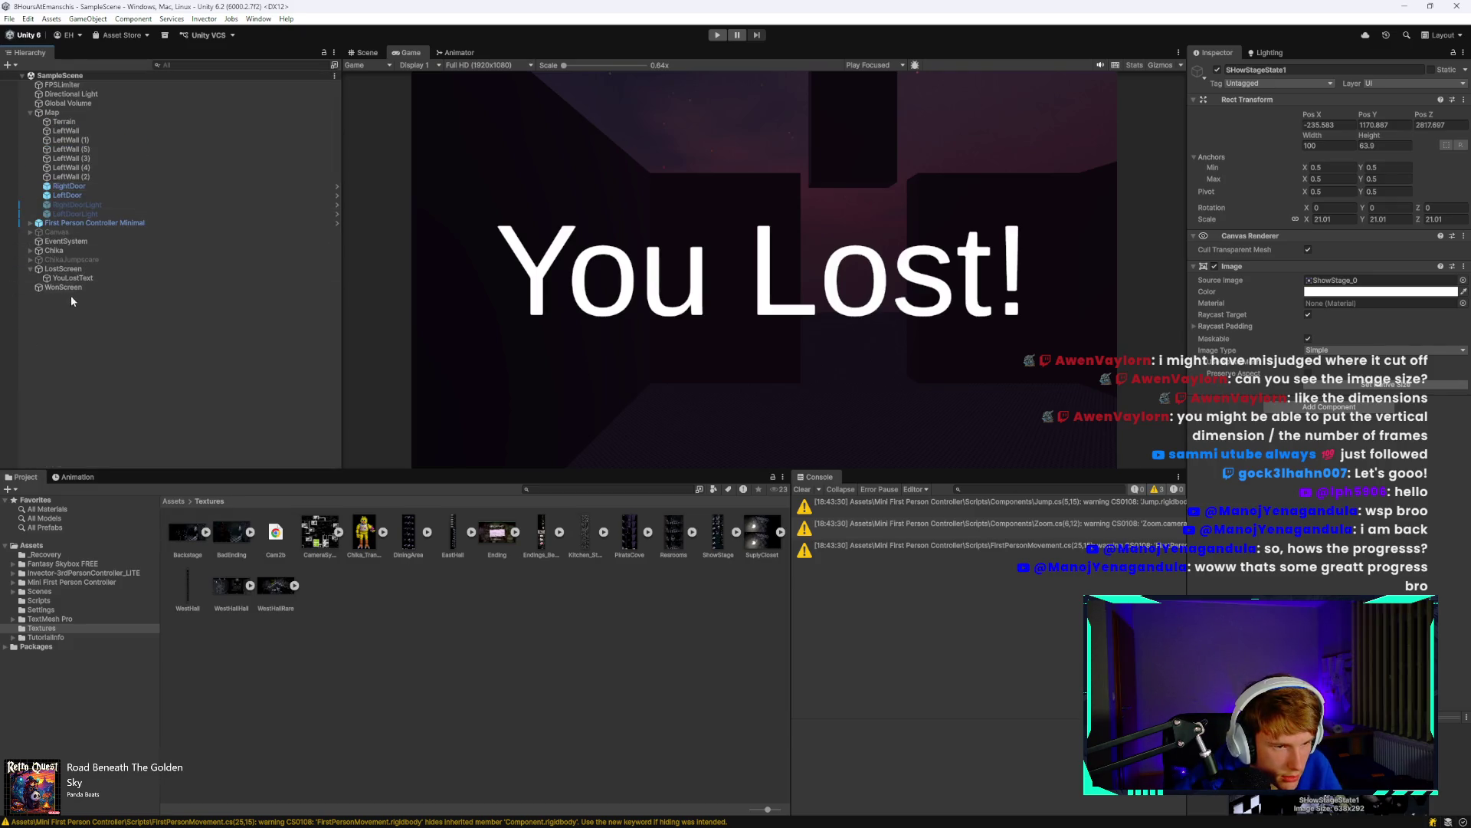
left_click(63, 269)
key("ctrl+v")
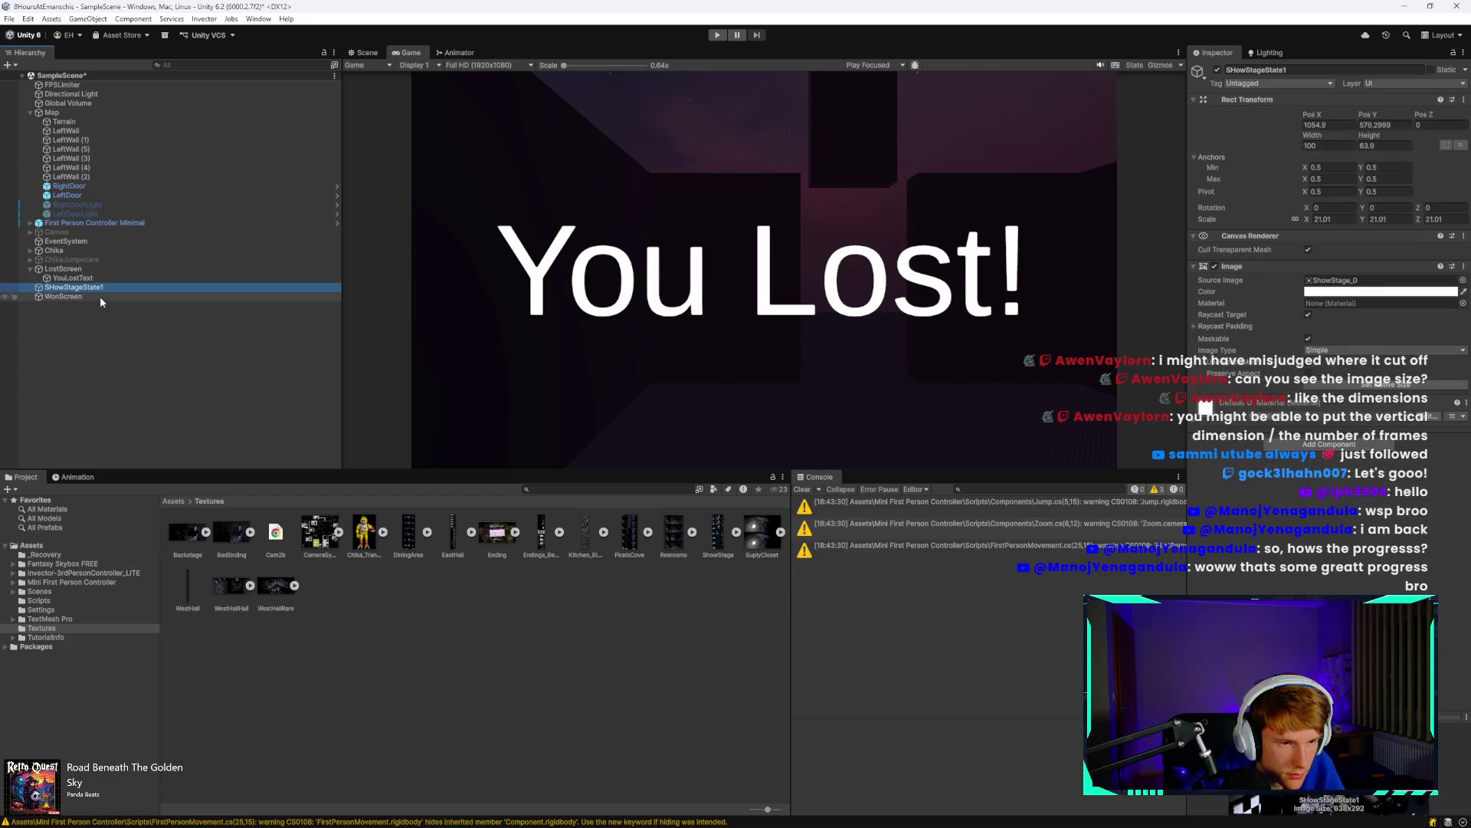
left_click_drag(128, 279, 127, 274)
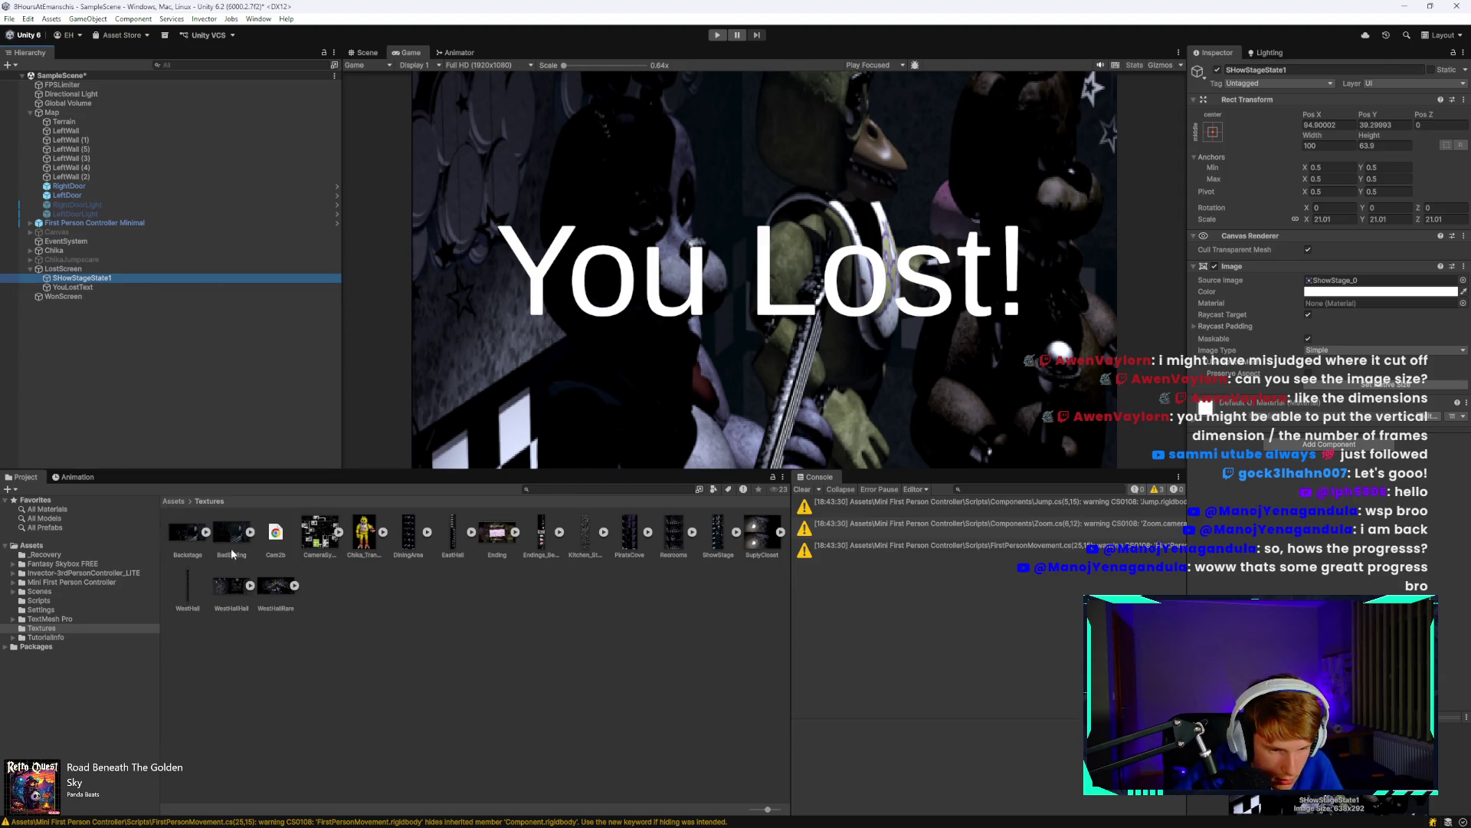
Set the copied image's source to BadEnding and shrink the You Lost! text's font size.
mouse_move(233, 541)
left_mouse_down()
mouse_move(718, 449)
mouse_move(1359, 285)
left_mouse_up()
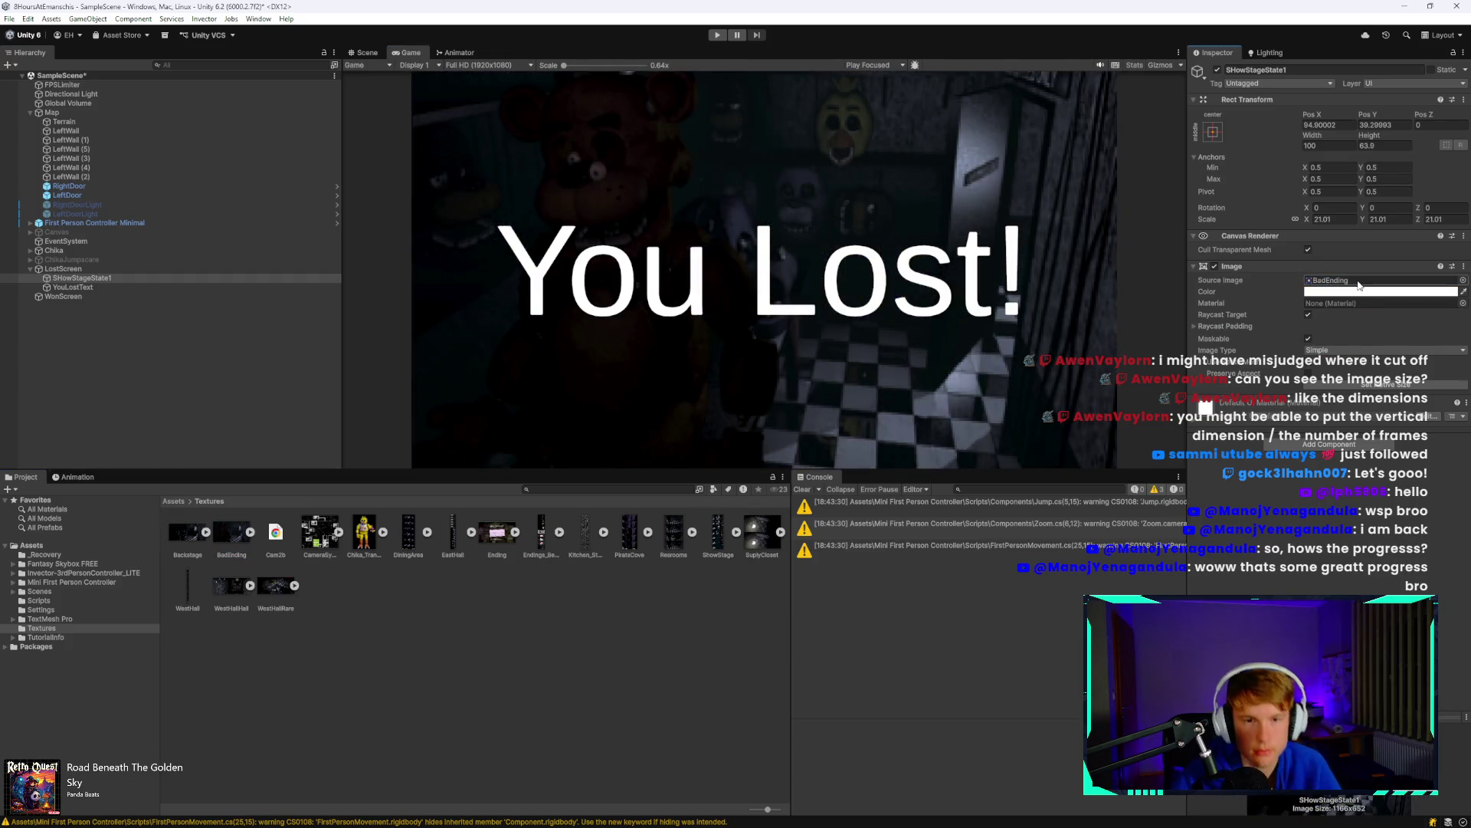
left_click(61, 287)
mouse_move(1303, 417)
left_mouse_down()
mouse_move(803, 397)
mouse_move(847, 388)
left_mouse_up()
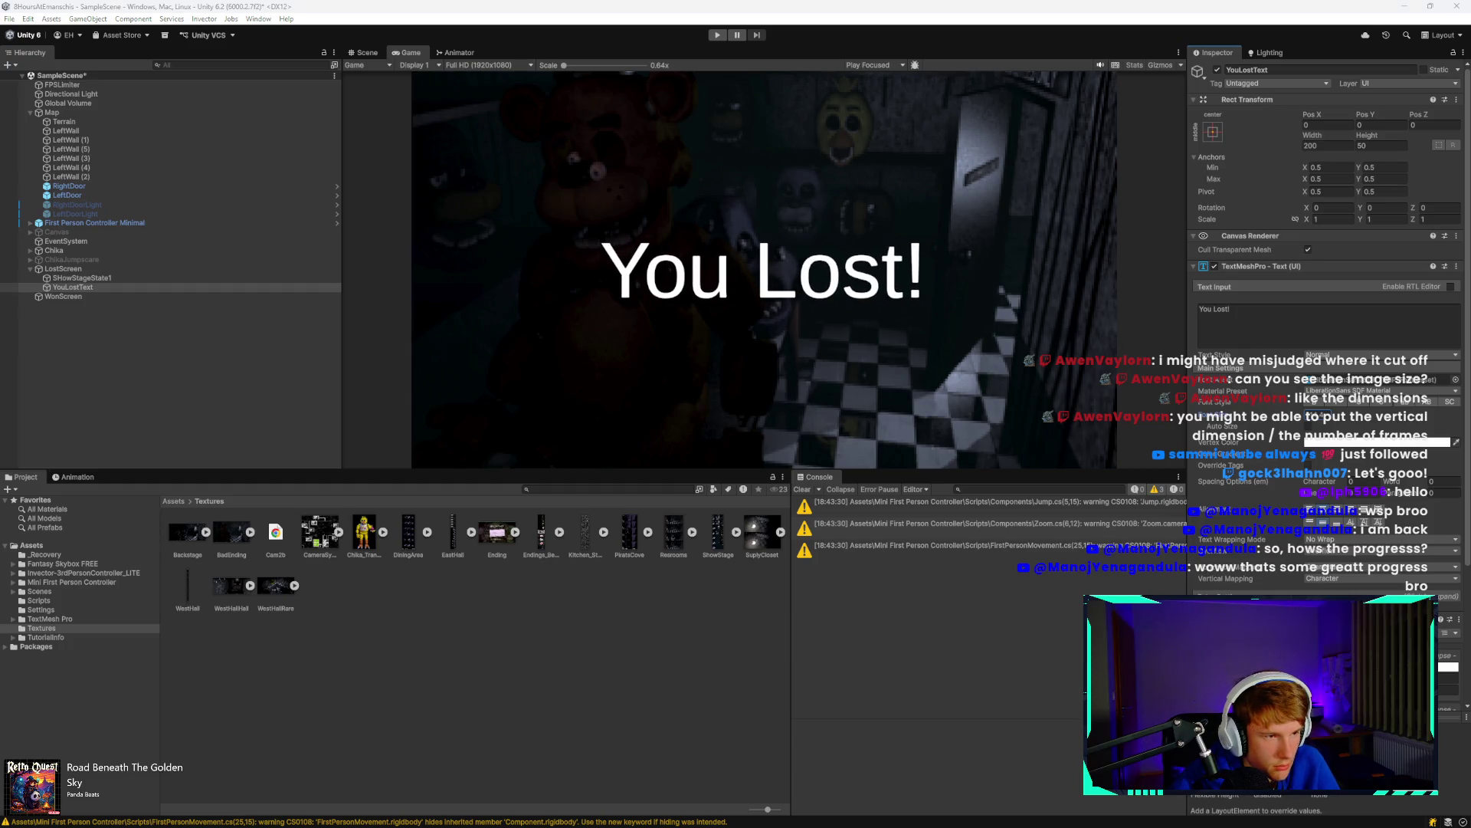
Save the scene and rename the lost-screen stage image to BadEnding.
key("ctrl+s")
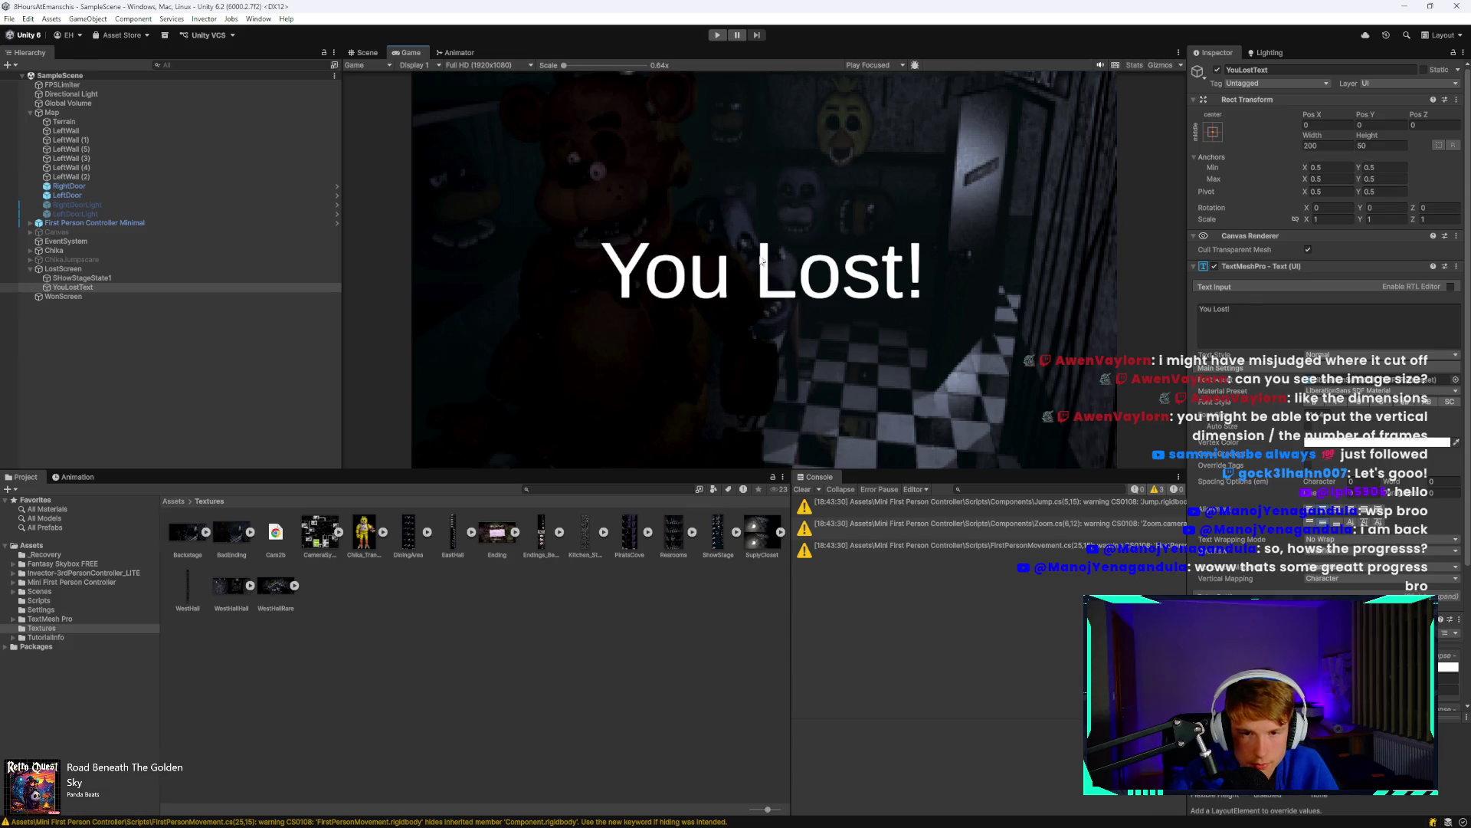
left_click(106, 294)
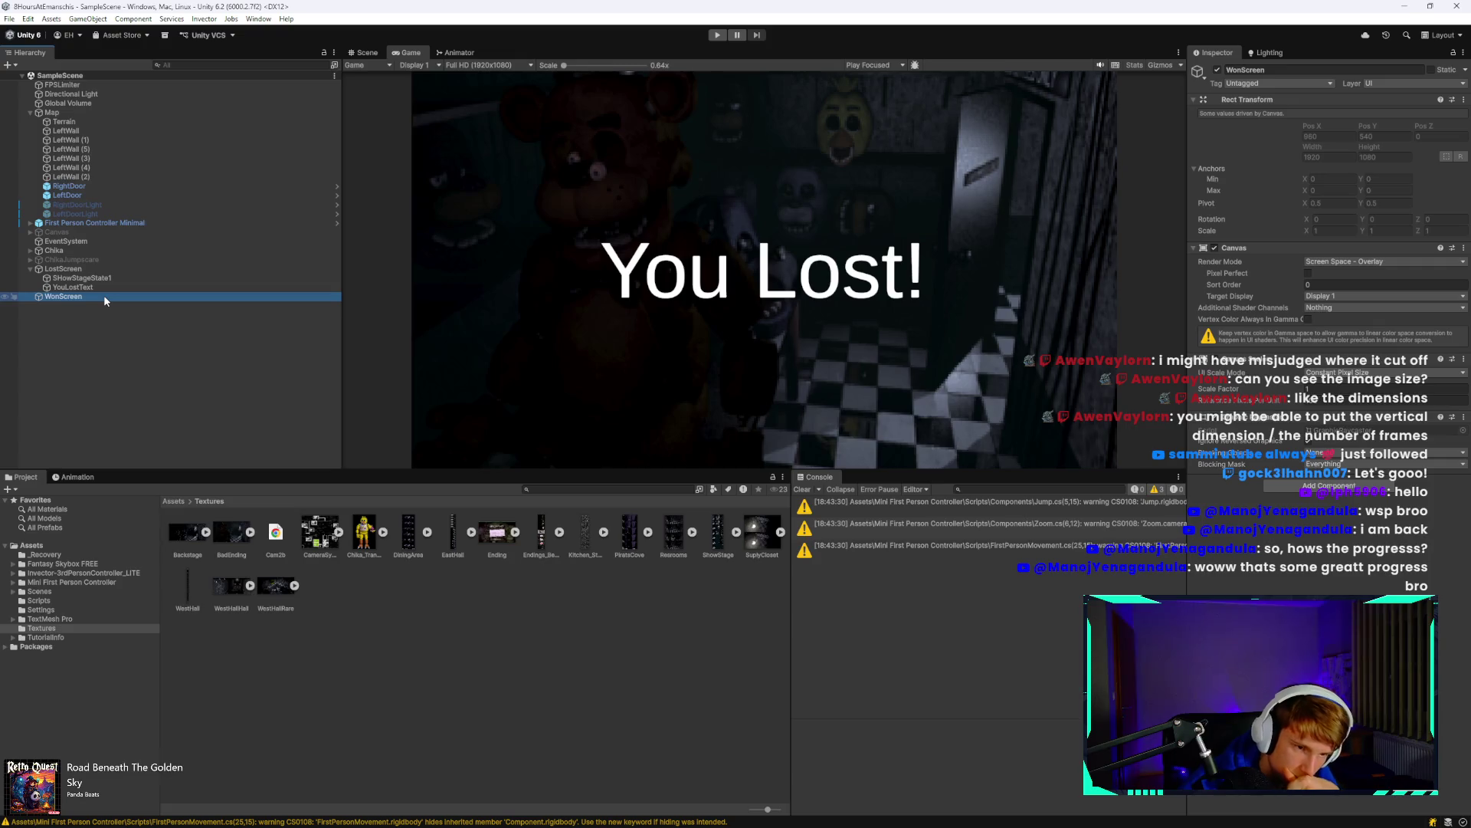
left_click(108, 288)
left_click(113, 279, "ctrl")
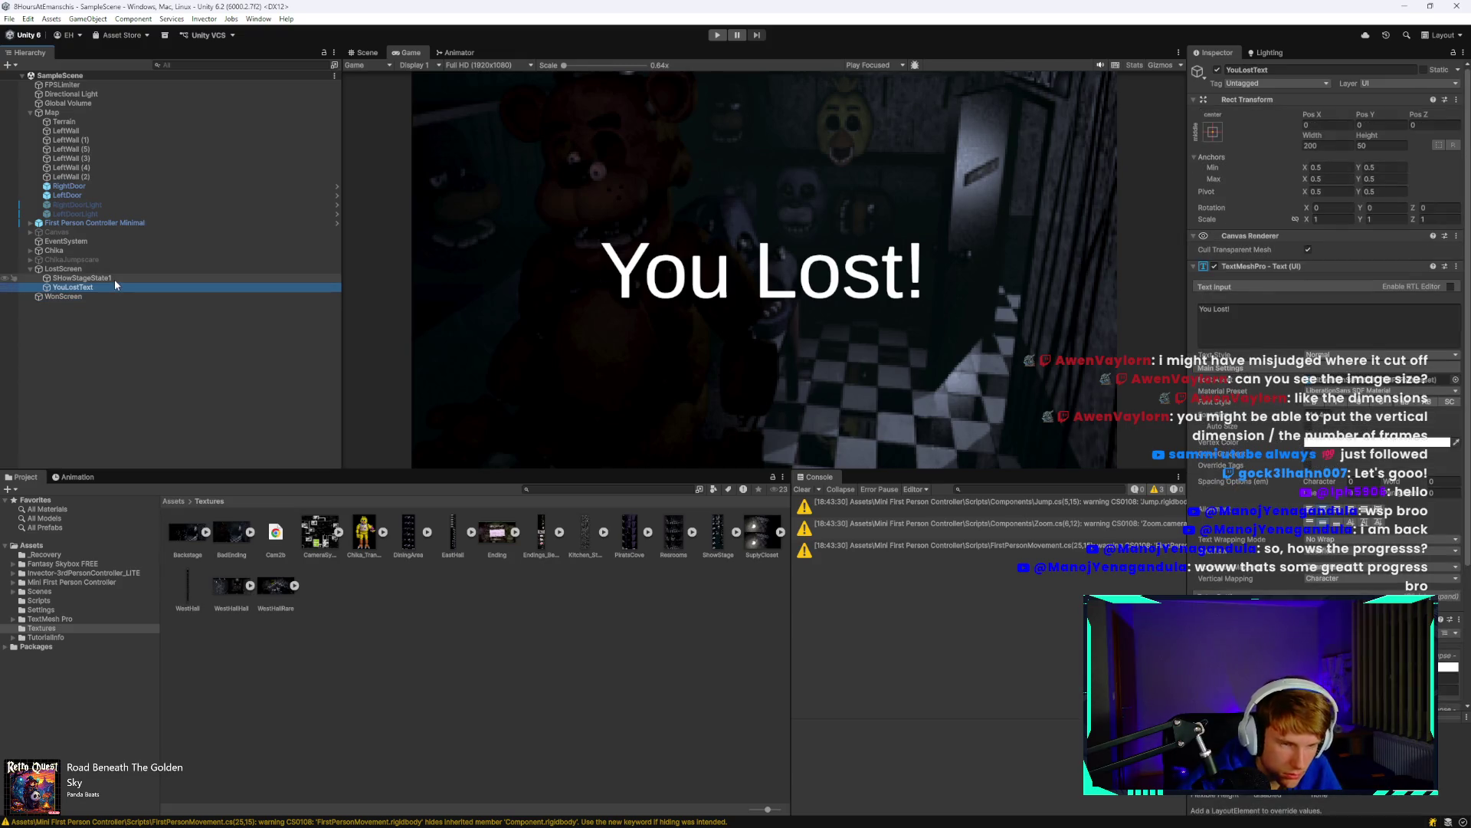
left_click(103, 297)
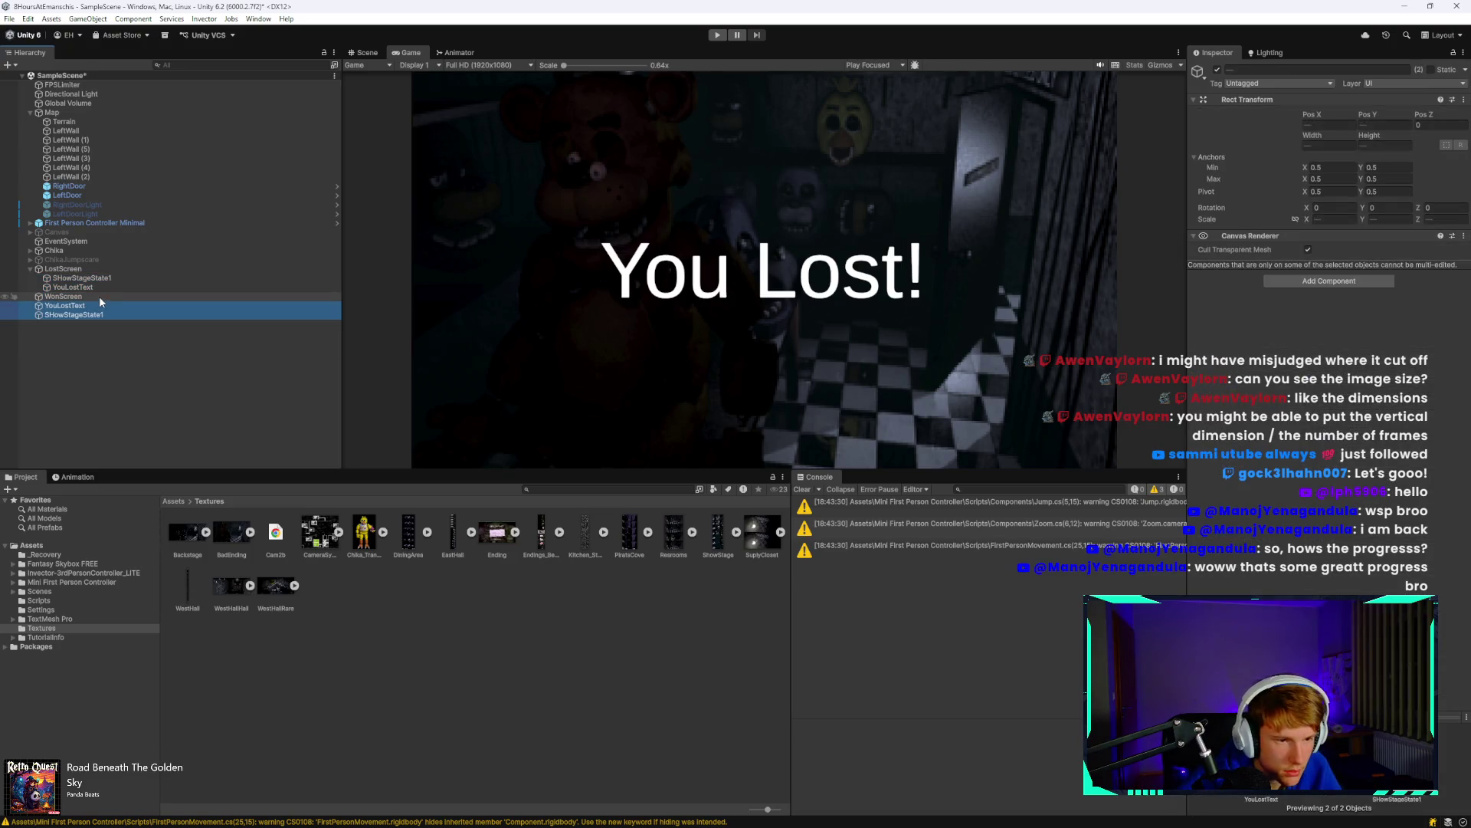
left_click(111, 279)
left_click(110, 279)
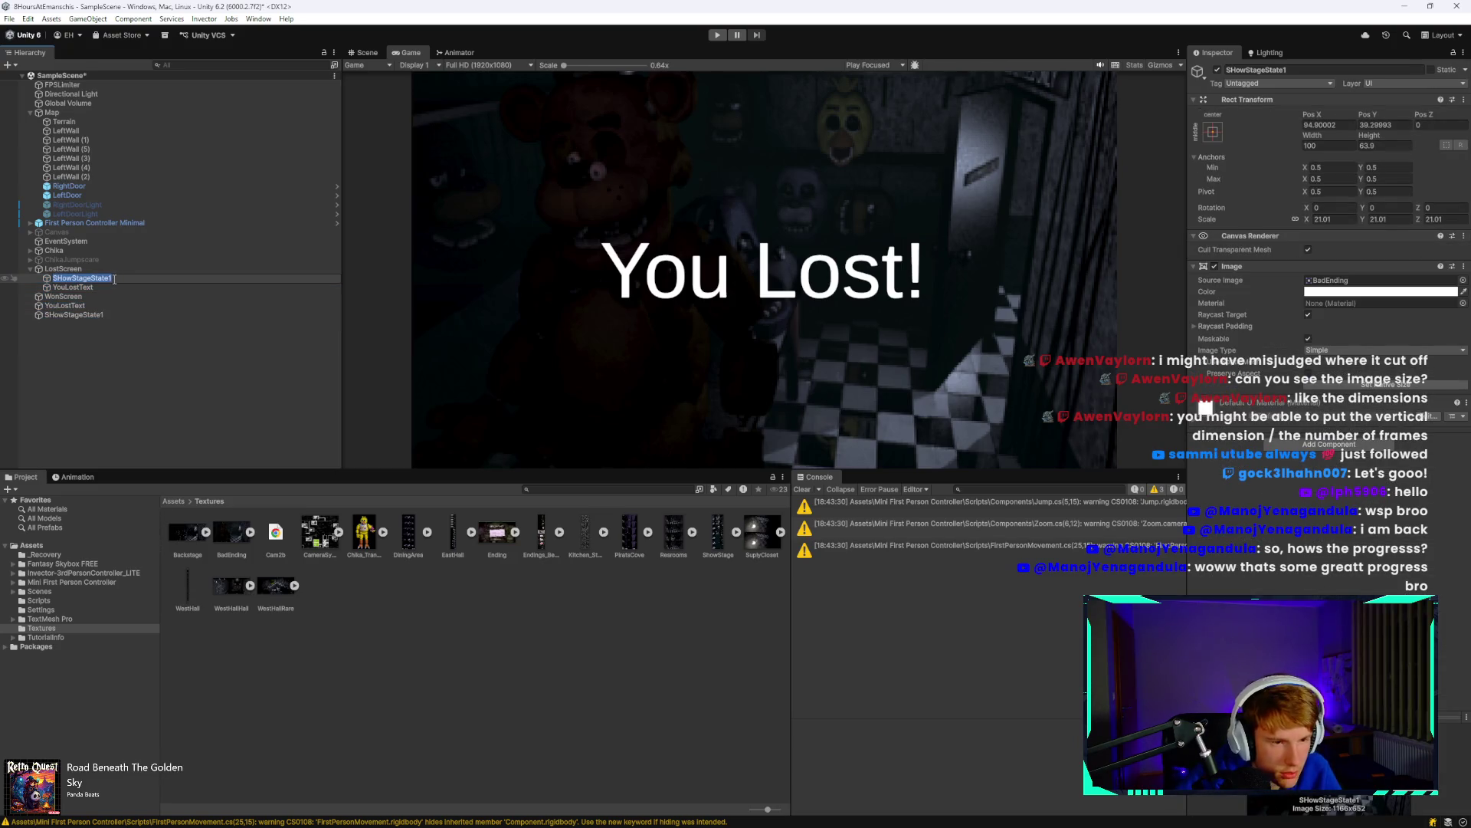
type("BadEnding")
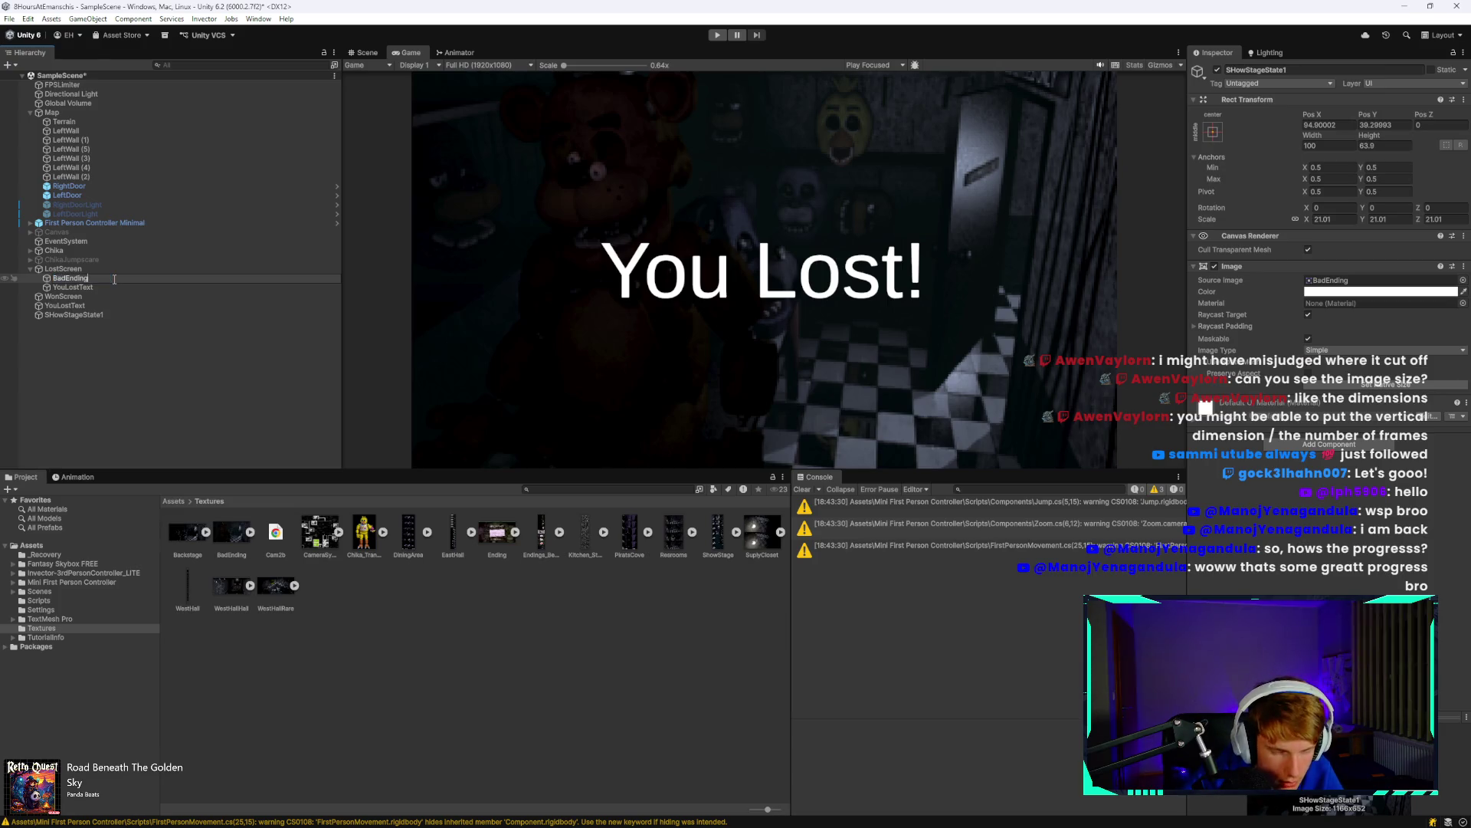
key("Return")
Move copies of the text and image under WonScreen, then delete the text copy.
left_click(77, 305)
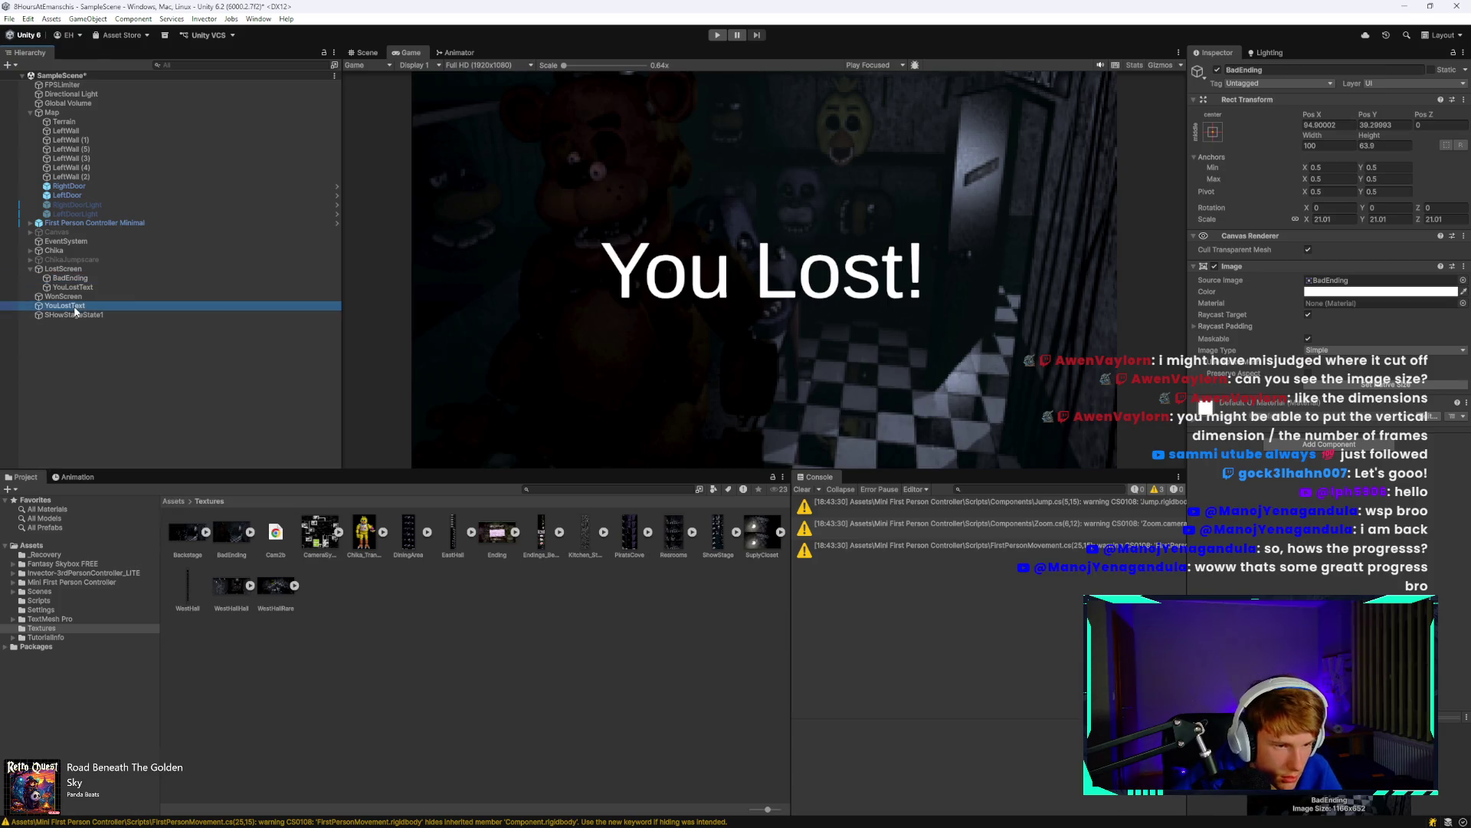
left_click_drag(83, 301, 65, 296)
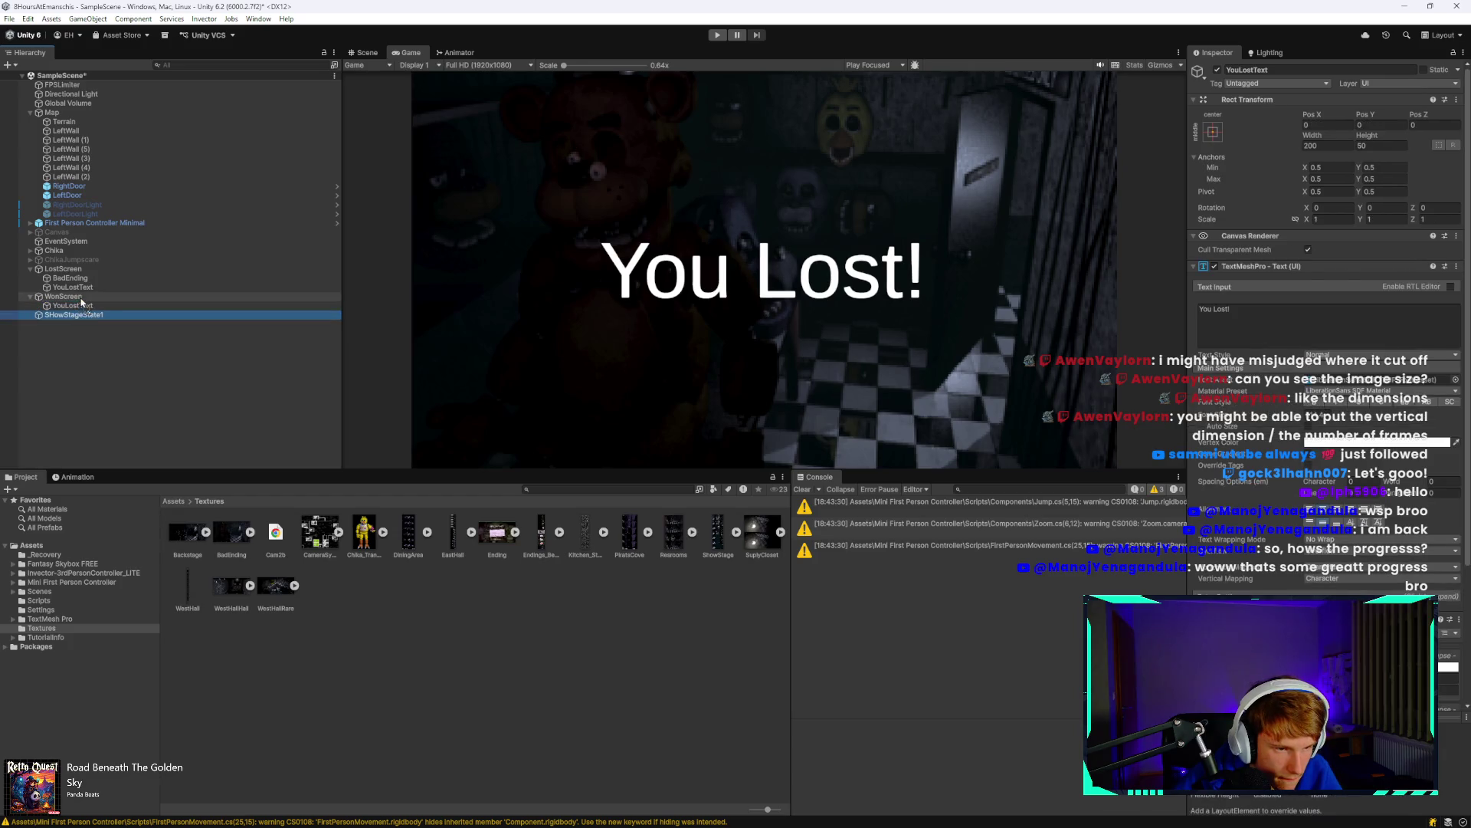
left_click(76, 306)
left_click(69, 307)
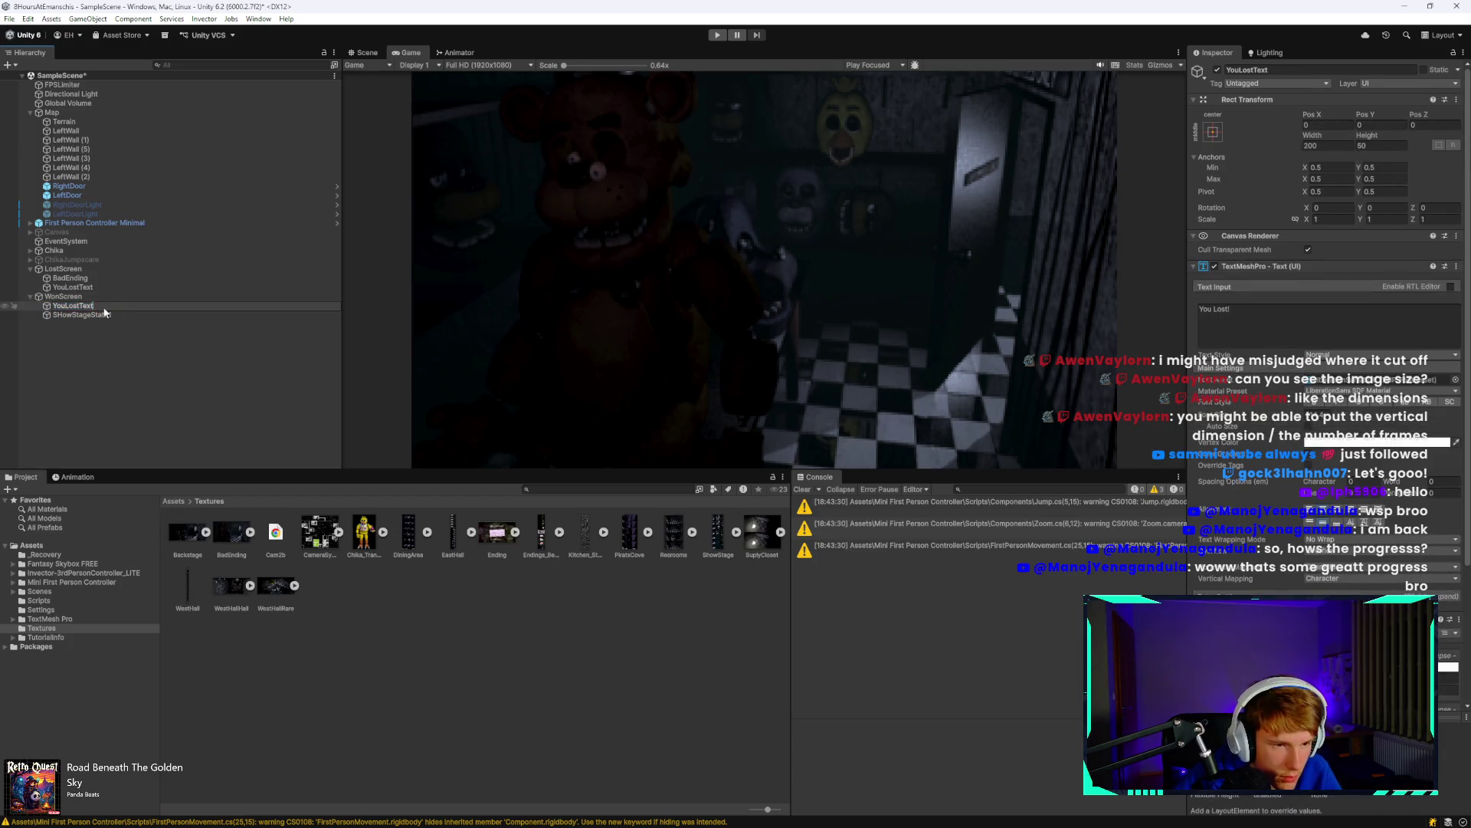
type("WonT")
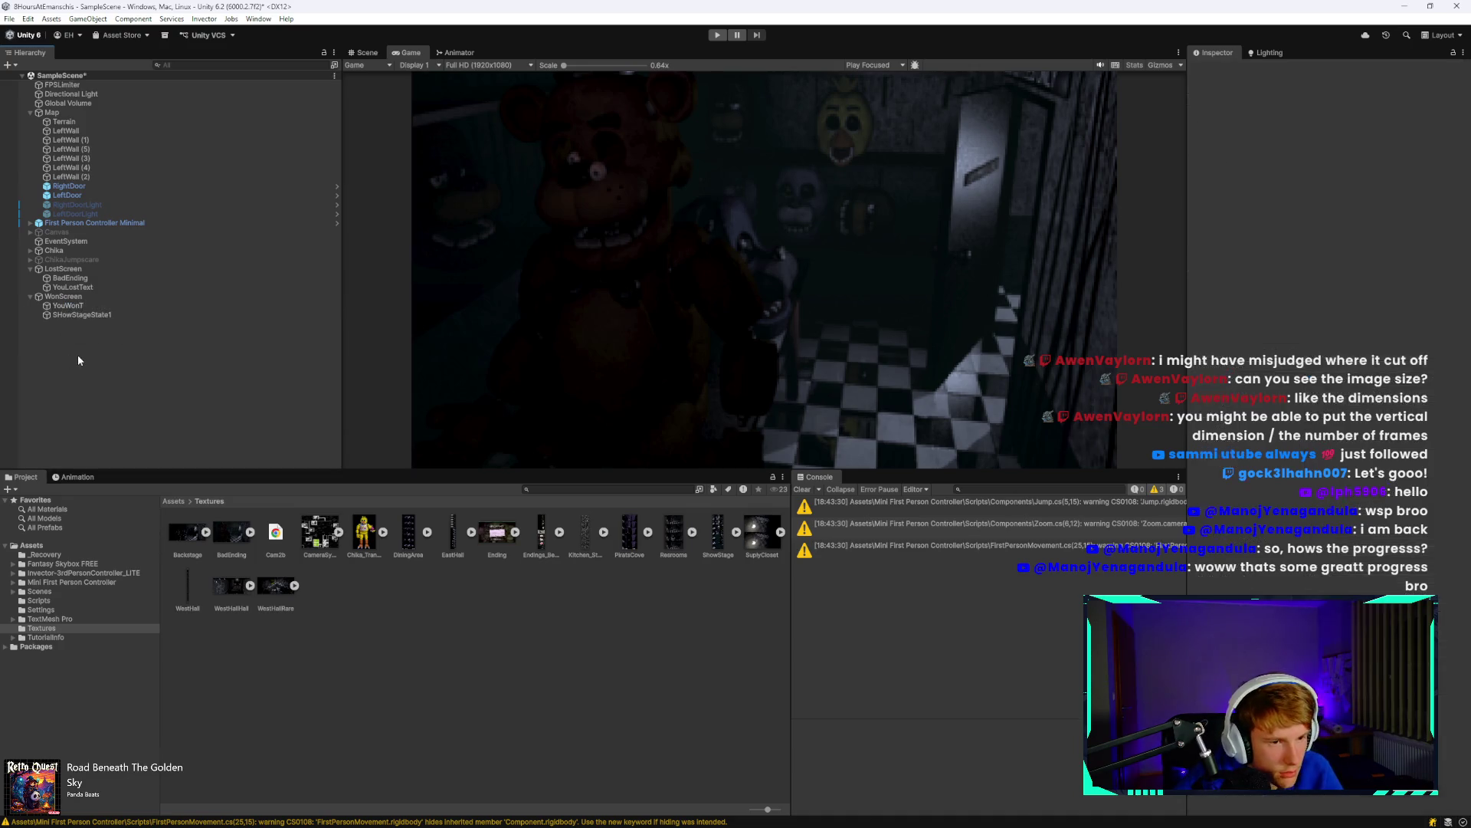
left_click(125, 309)
key("Delete")
Rename the WonScreen image YouWonEnding and set its source image to the Ending texture.
left_click(127, 303)
key("F2")
type("YouWonEnding")
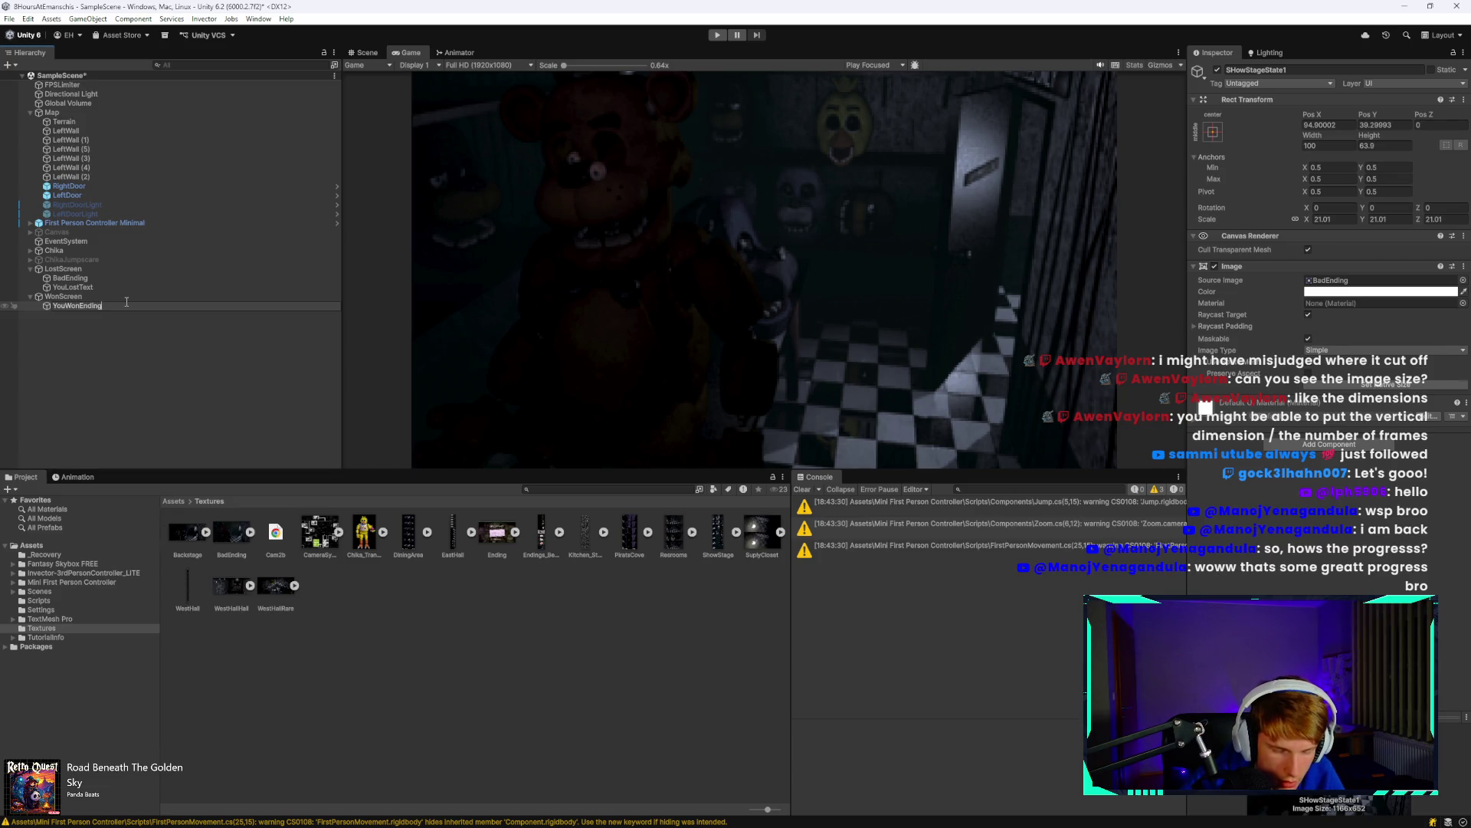
key("Return")
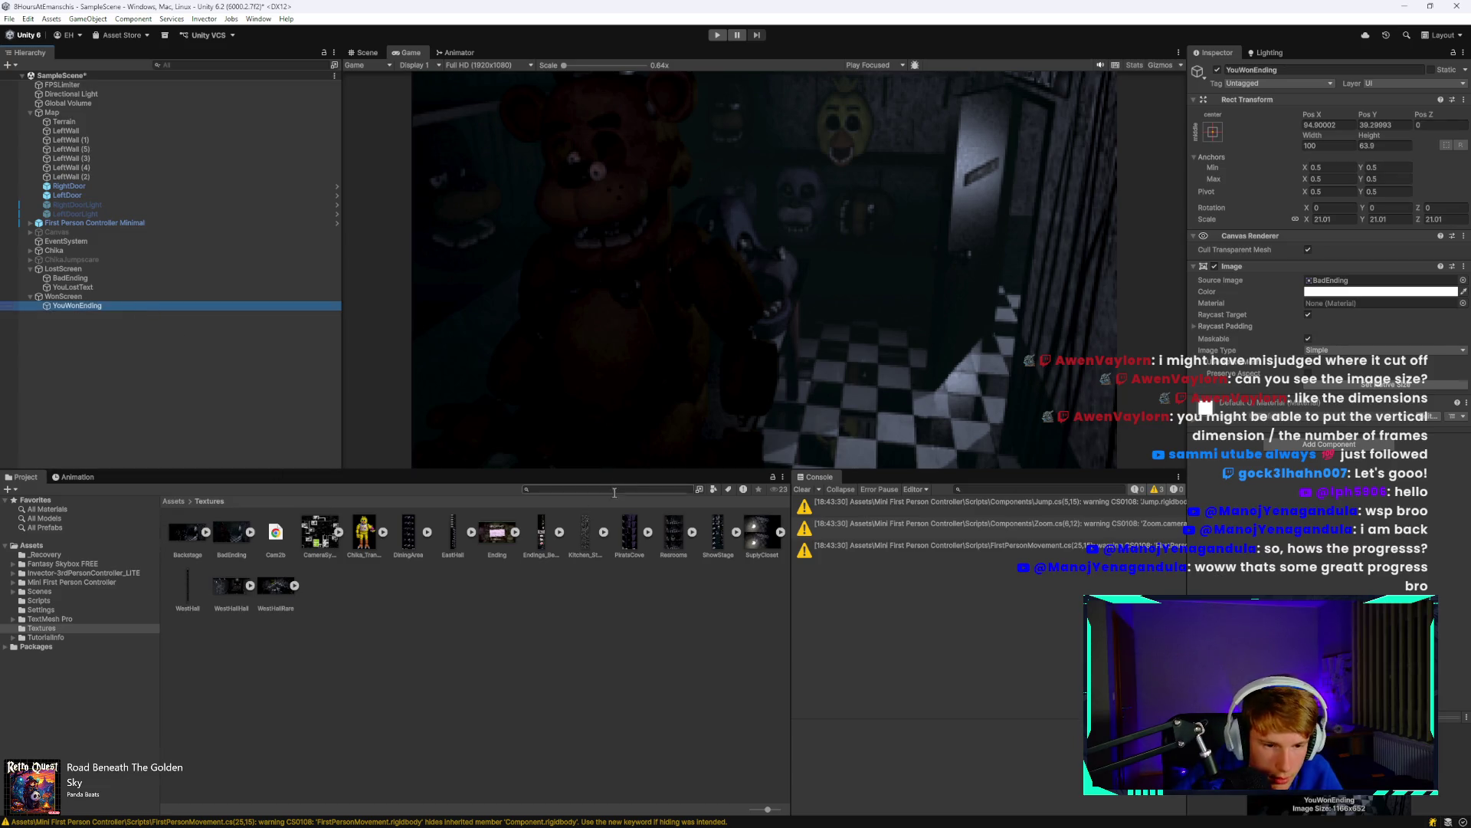
left_click_drag(498, 534, 1341, 286)
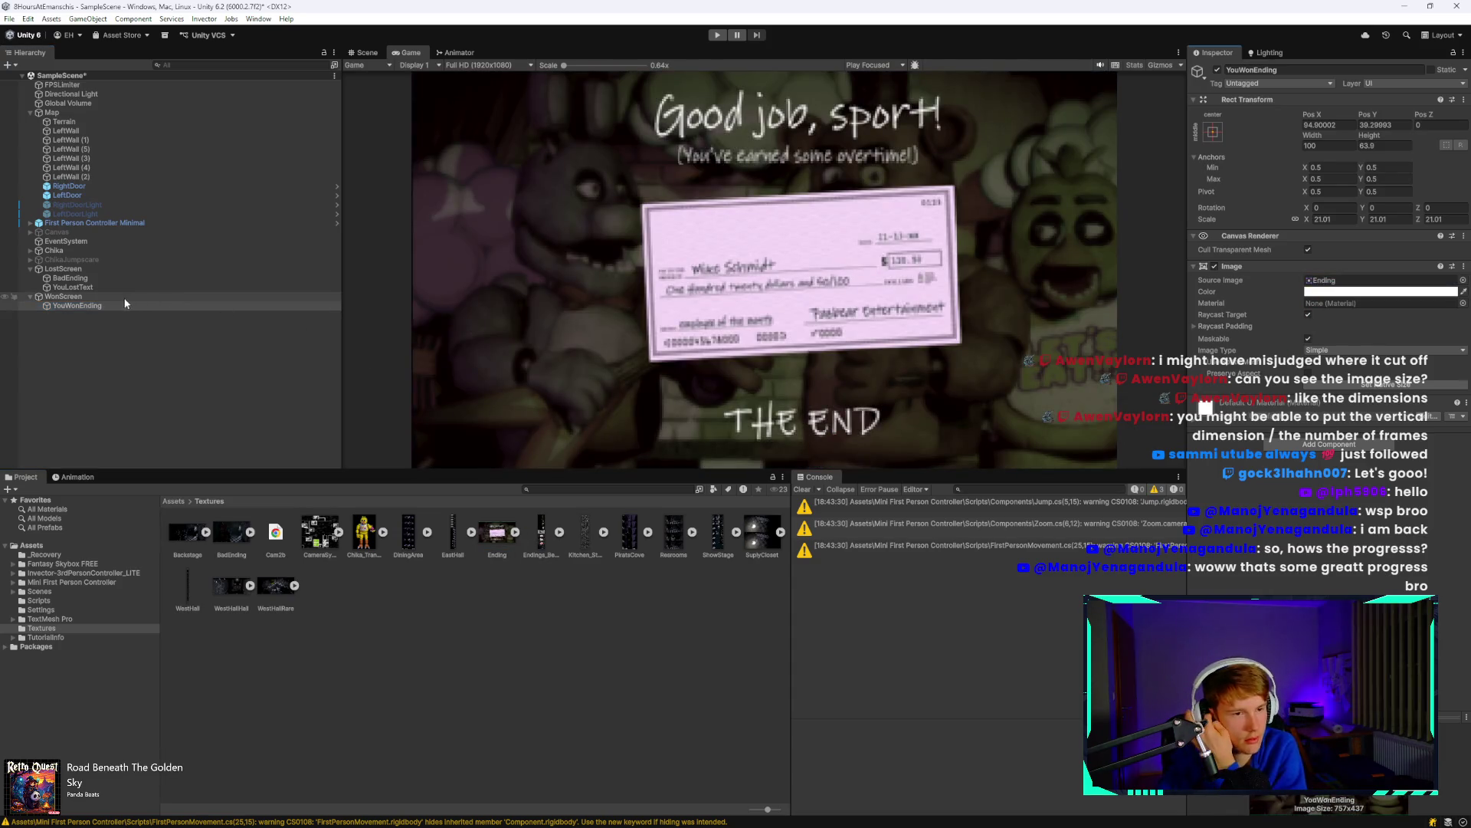
left_click(30, 296)
left_click(30, 269)
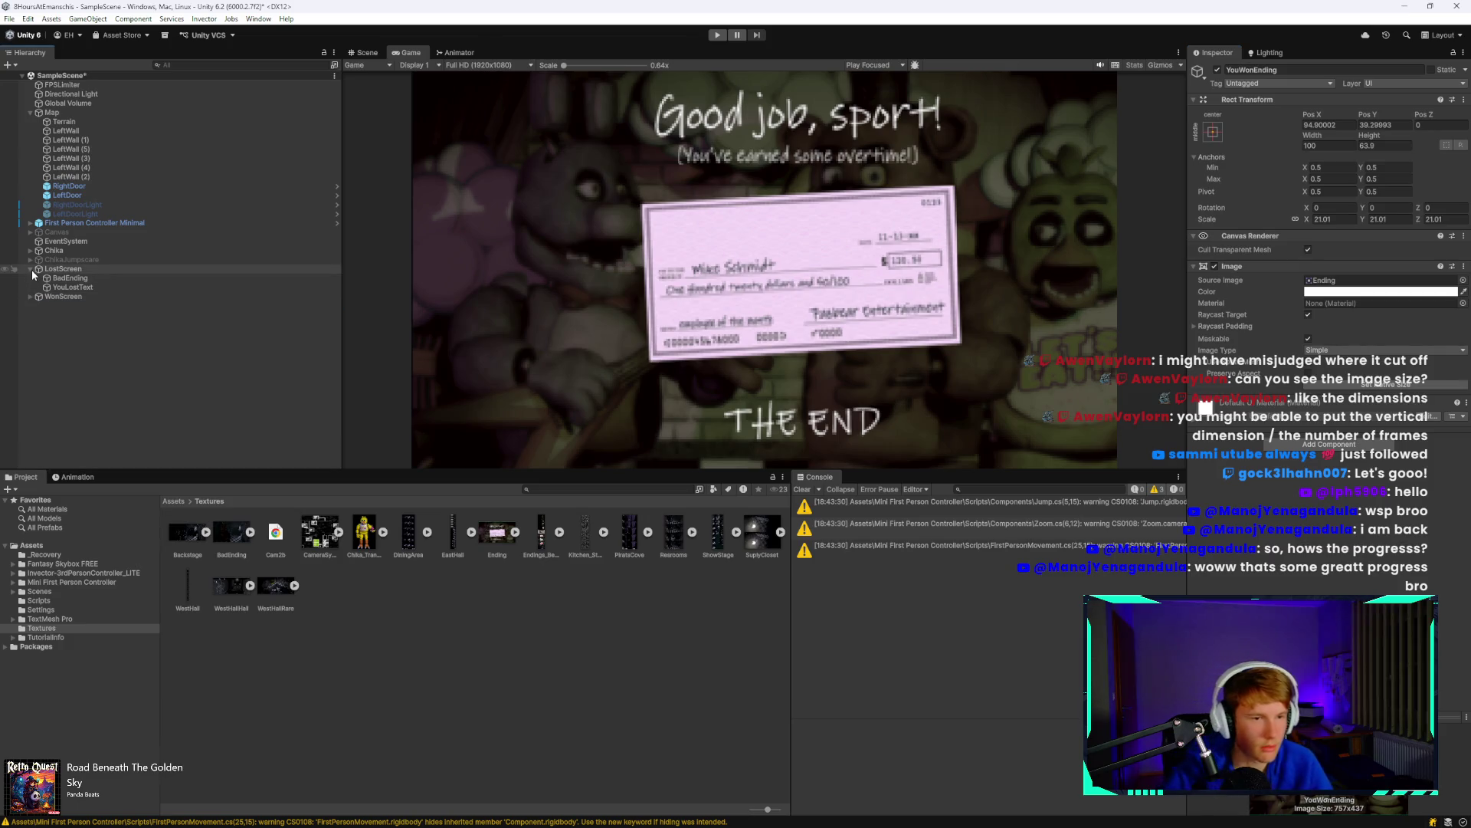
Save the scene and deactivate both the WonScreen and LostScreen objects in the Inspector.
left_click(105, 297)
key("ctrl+s")
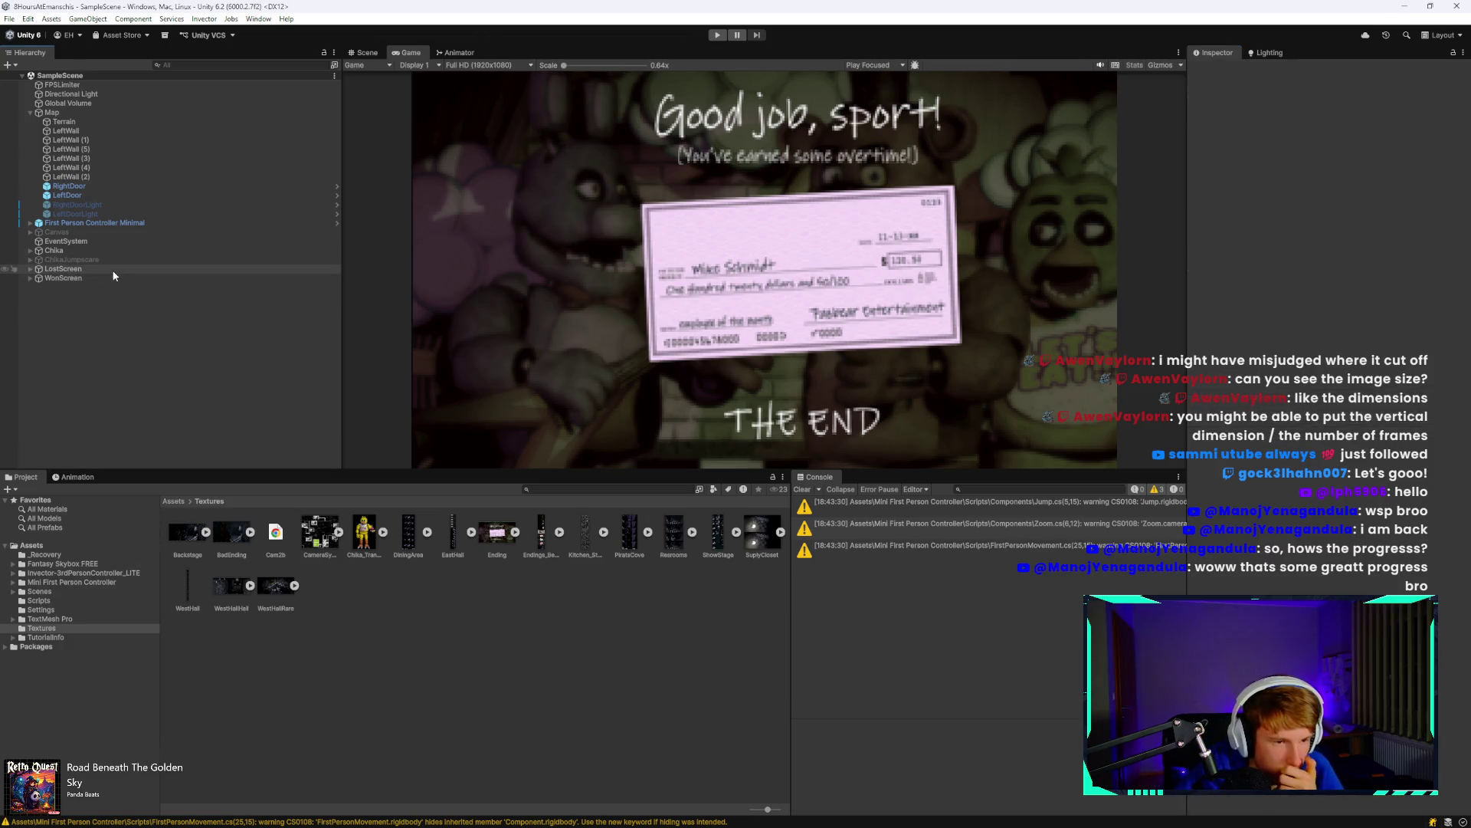
left_click(111, 278)
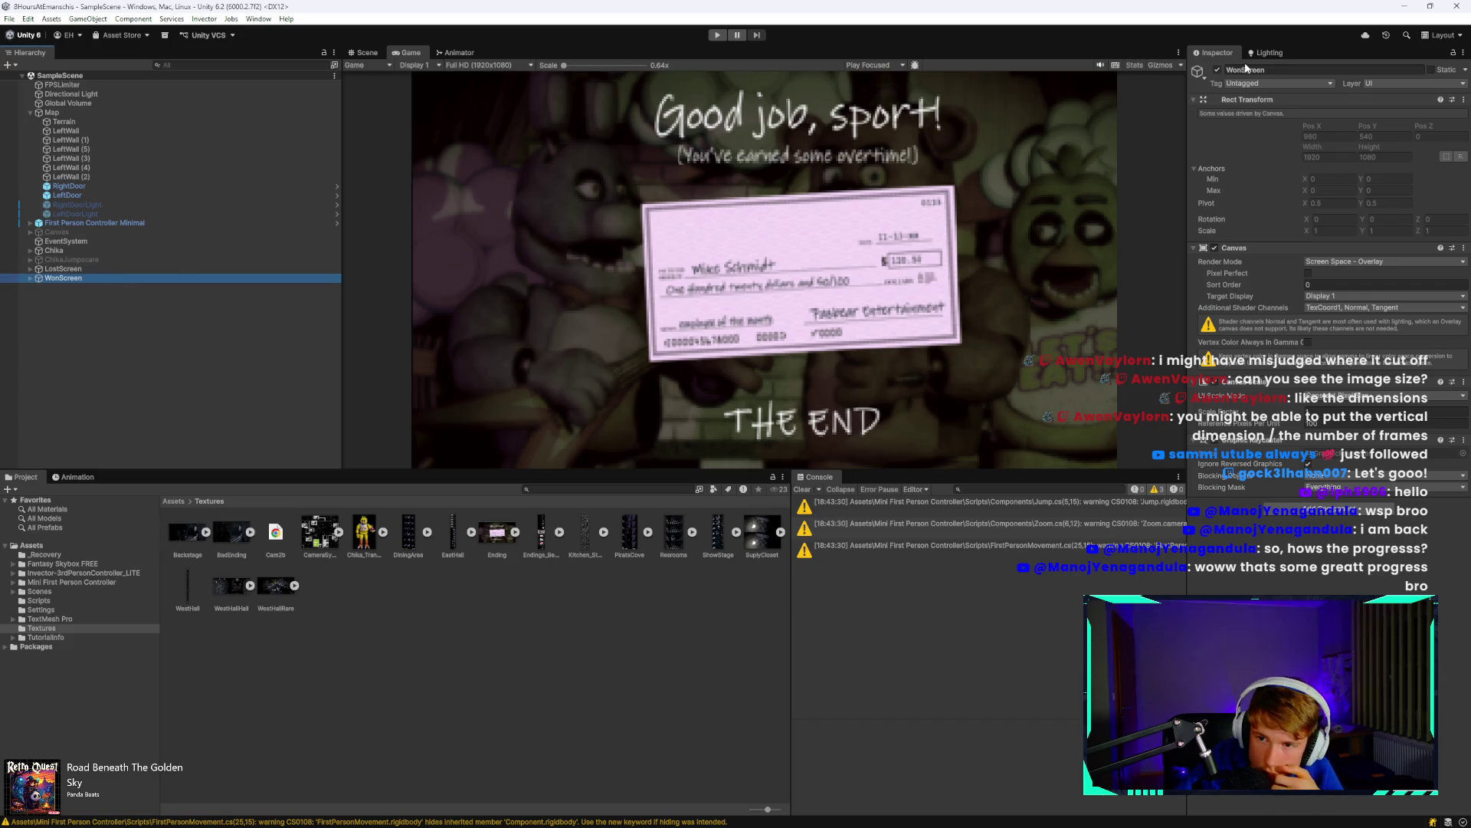
left_click(1217, 69)
left_click(146, 268)
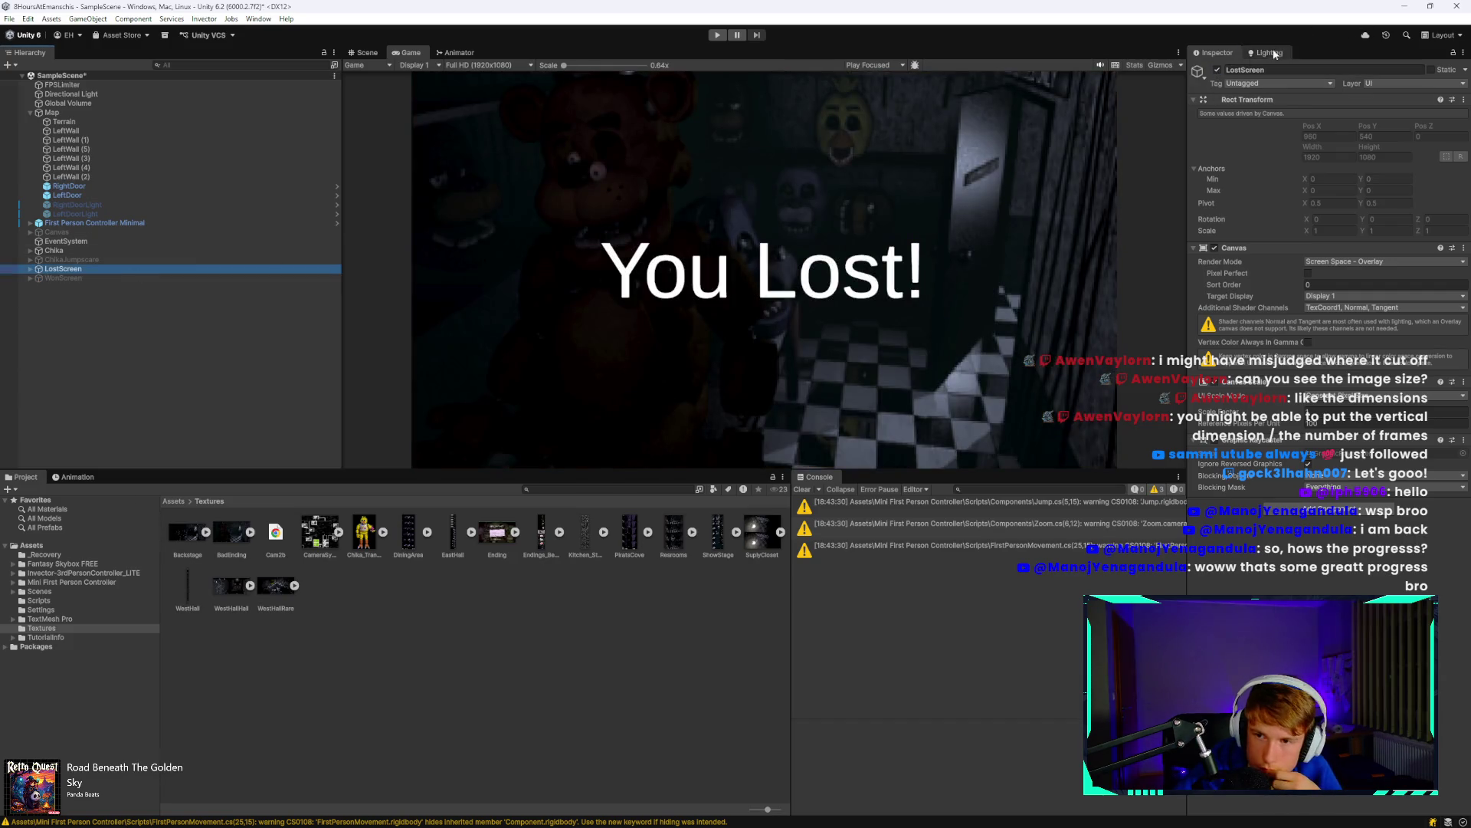
left_click(1218, 69)
mouse_move(477, 805)
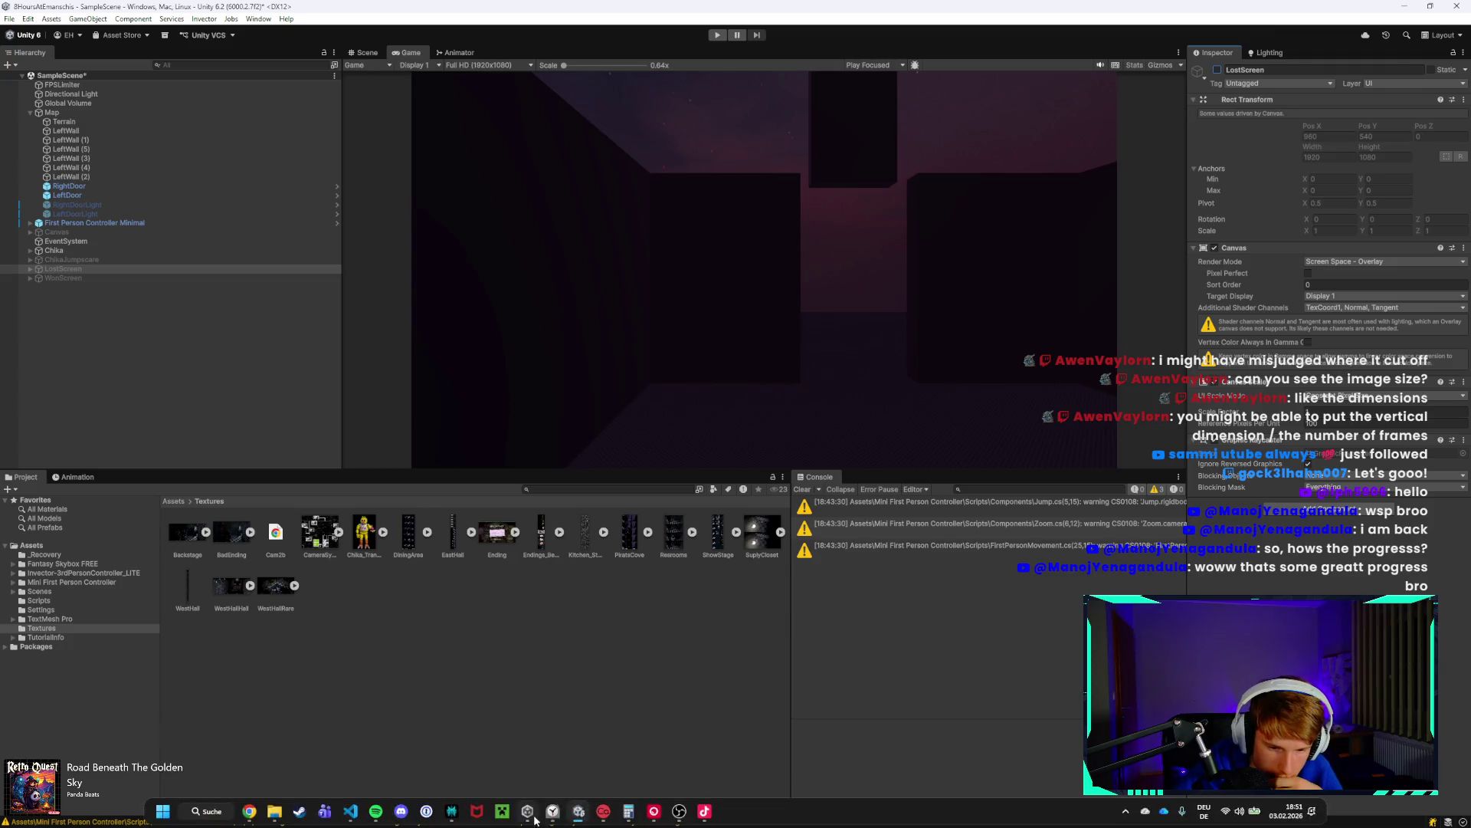
left_click(350, 811)
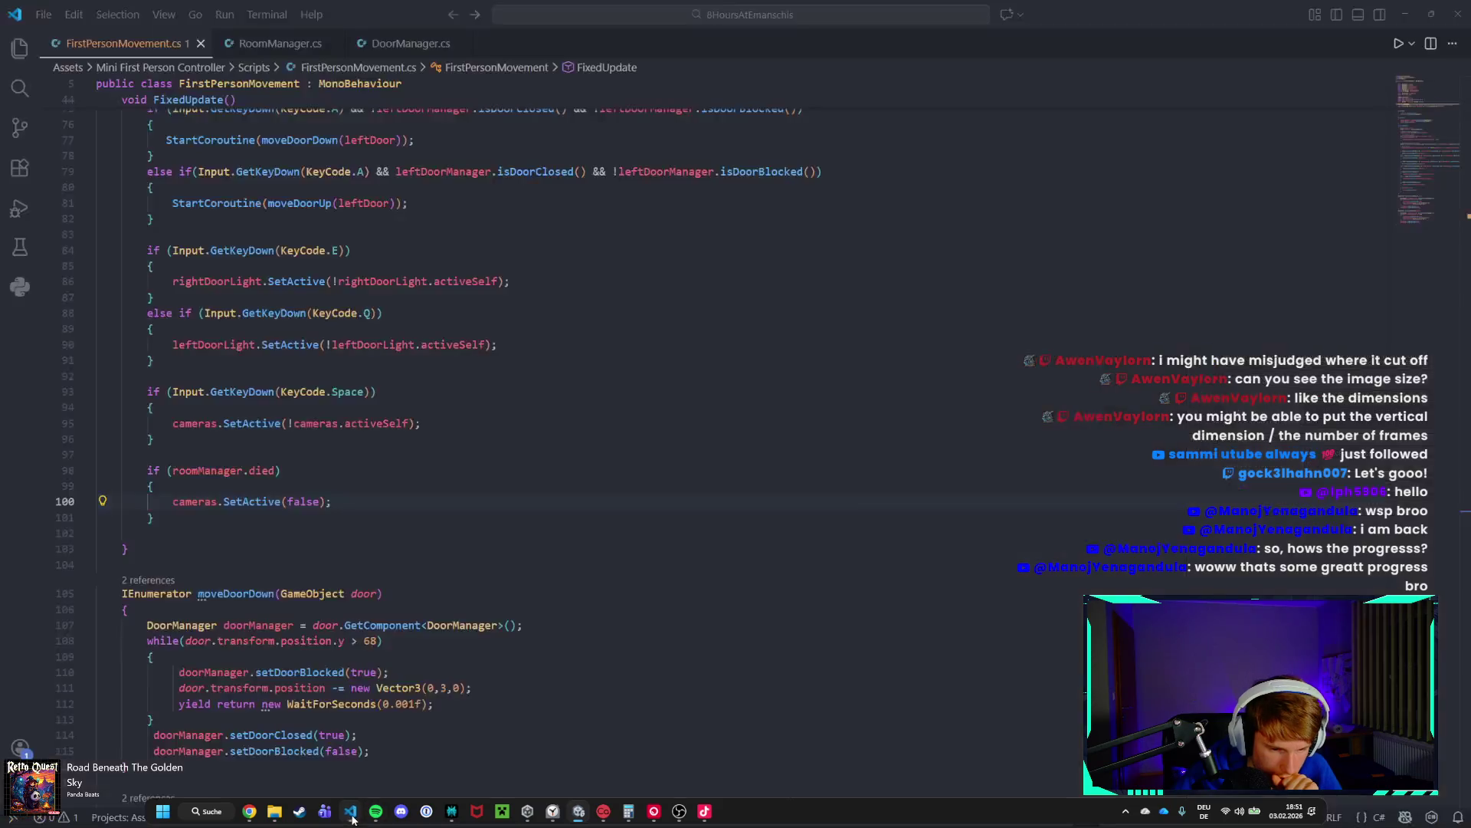
In RoomManager.cs, add a blank line after the jumpscare sound line.
scroll(460, 383, "up", 10)
left_click(275, 43)
scroll(298, 296, "down", 10)
scroll(314, 383, "up", 8)
left_click(333, 416)
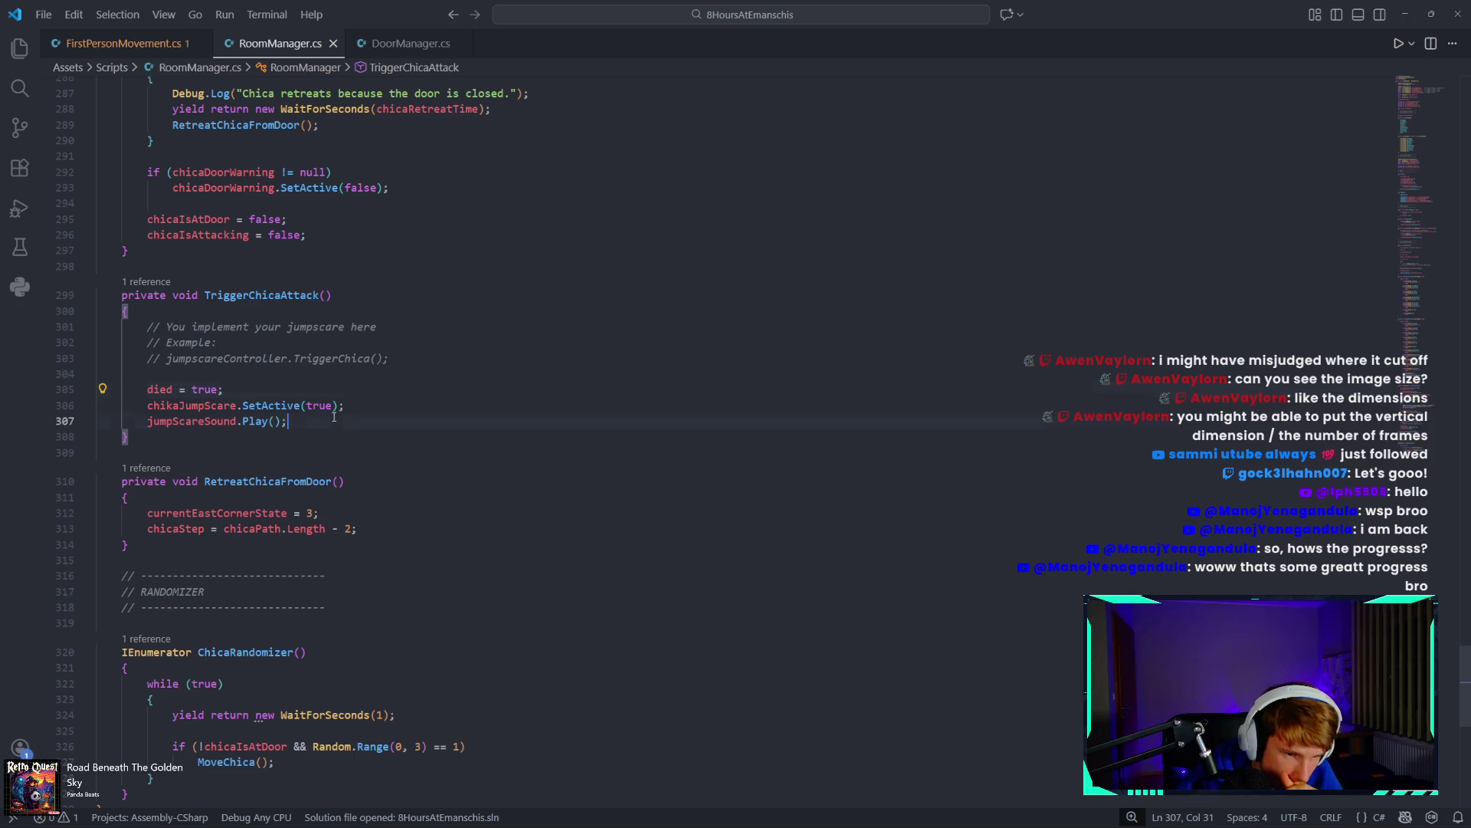
key("Return")
key("Return")
Below the RANDOMIZER comment, write an empty IEnumerator Die() { } coroutine.
scroll(333, 416, "down", 4)
left_click(178, 437)
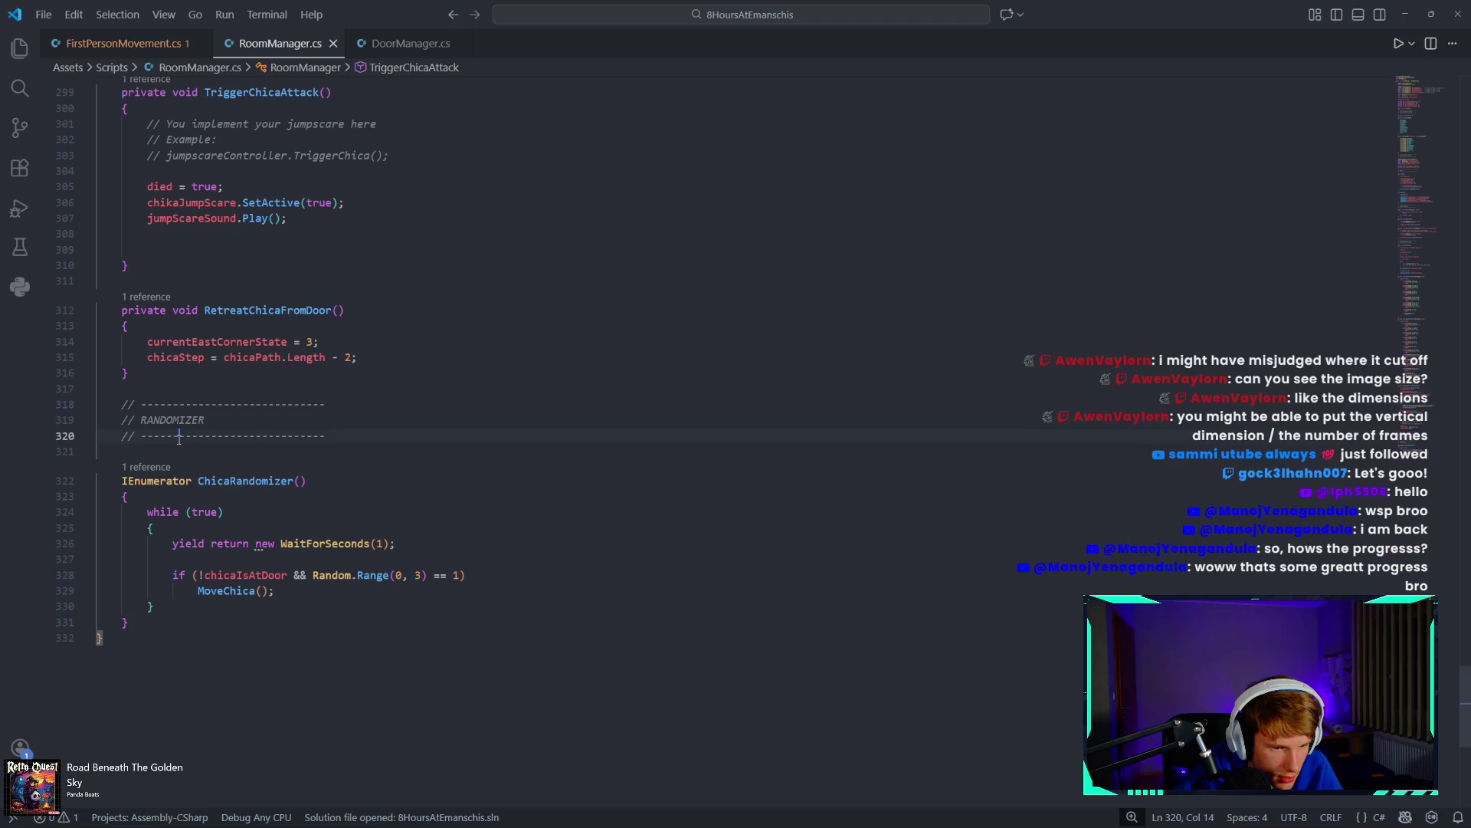
key("Return")
key("Return")
key("Return")
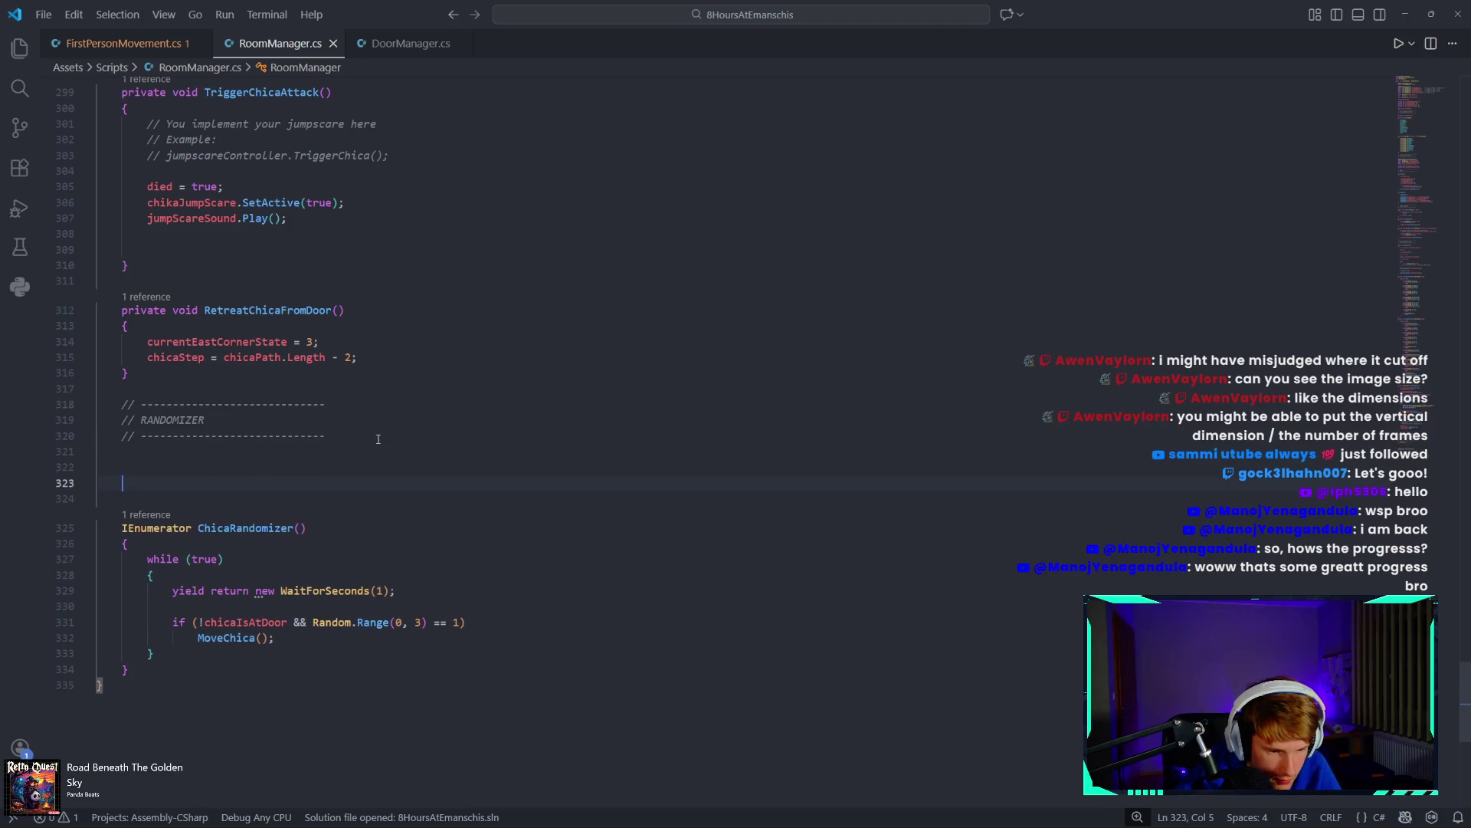
key("BackSpace")
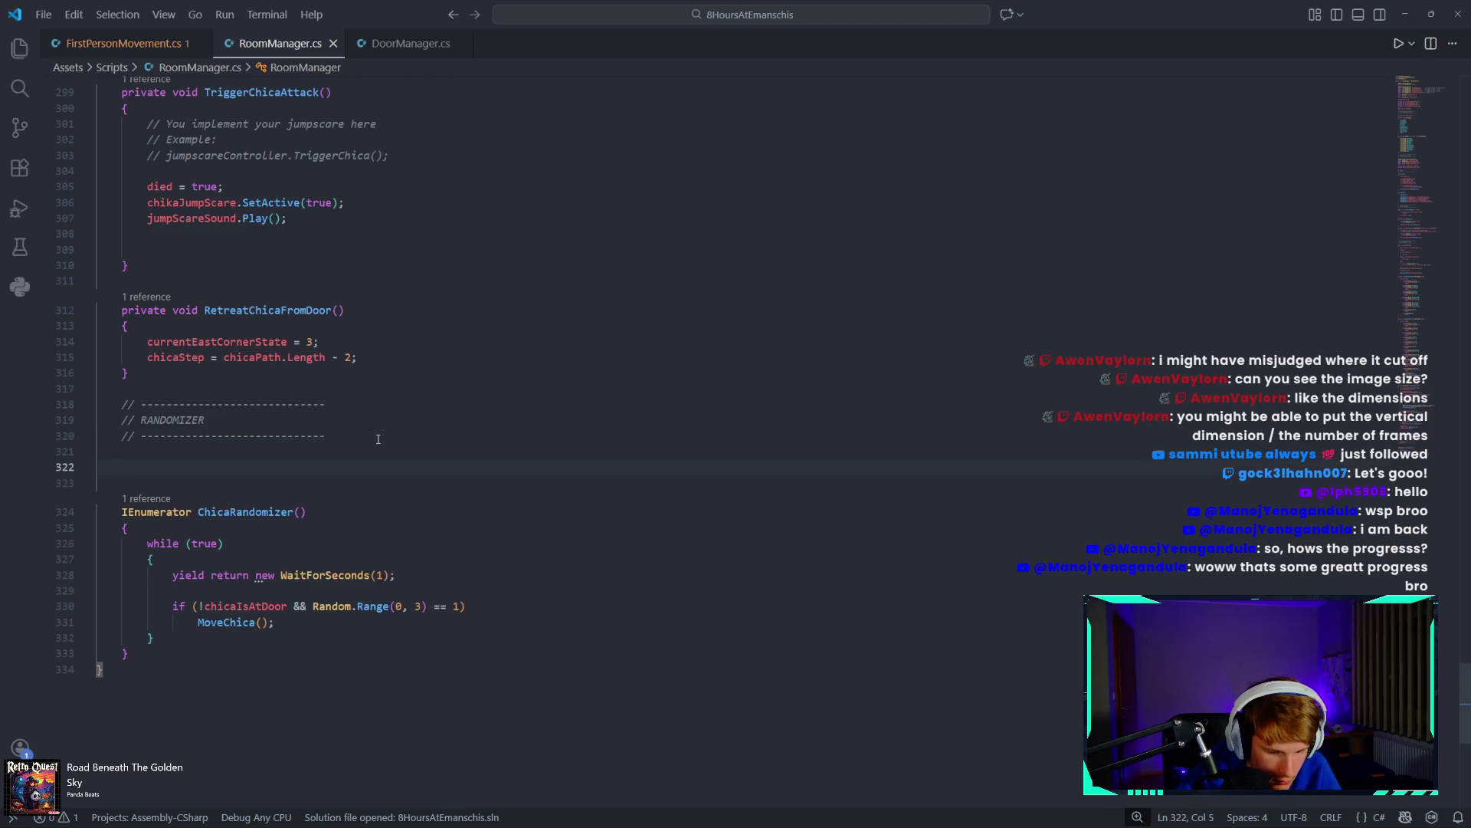
type("IEn")
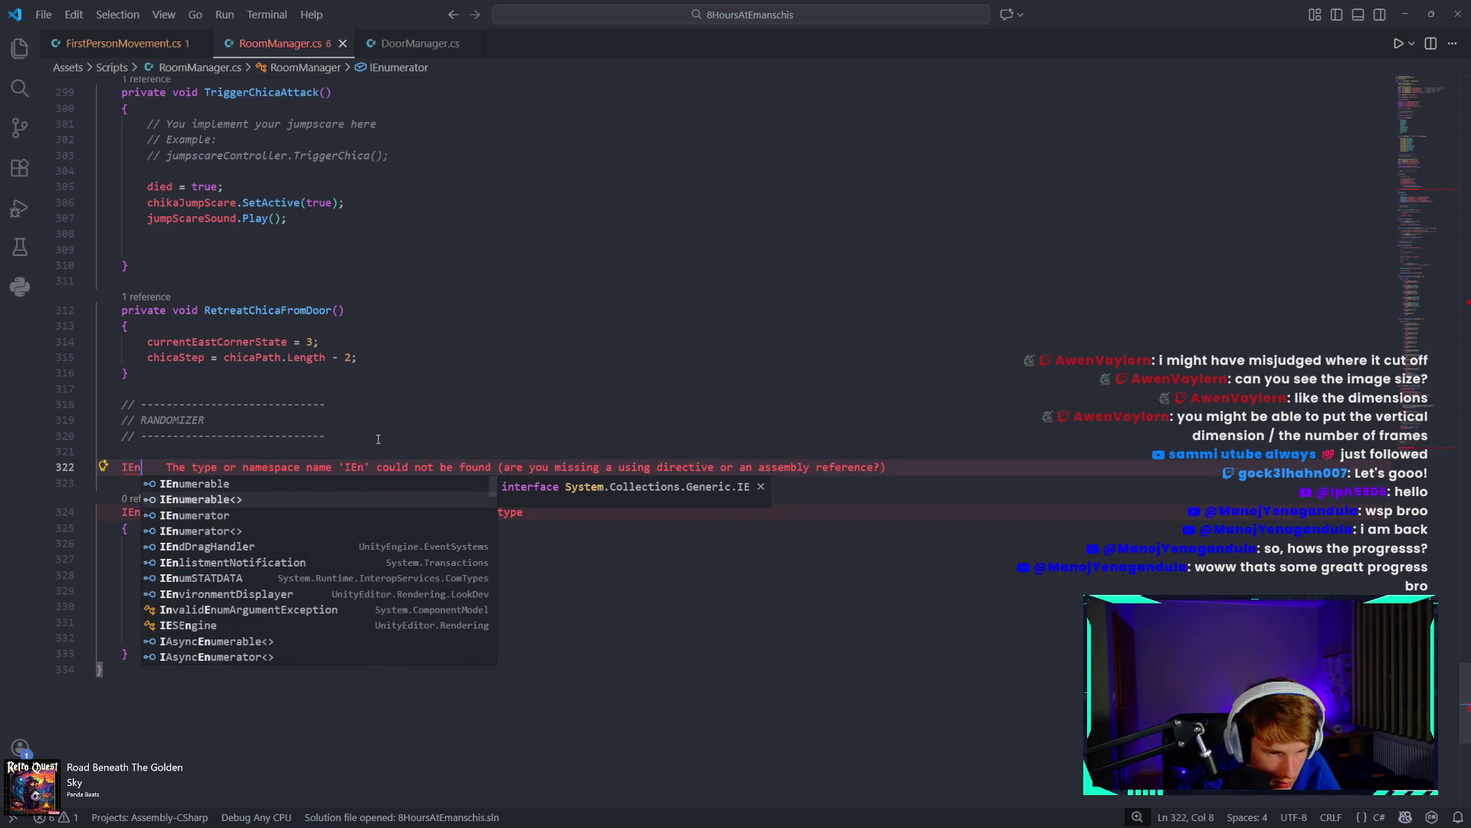
key("Down")
key("Down")
key("Tab")
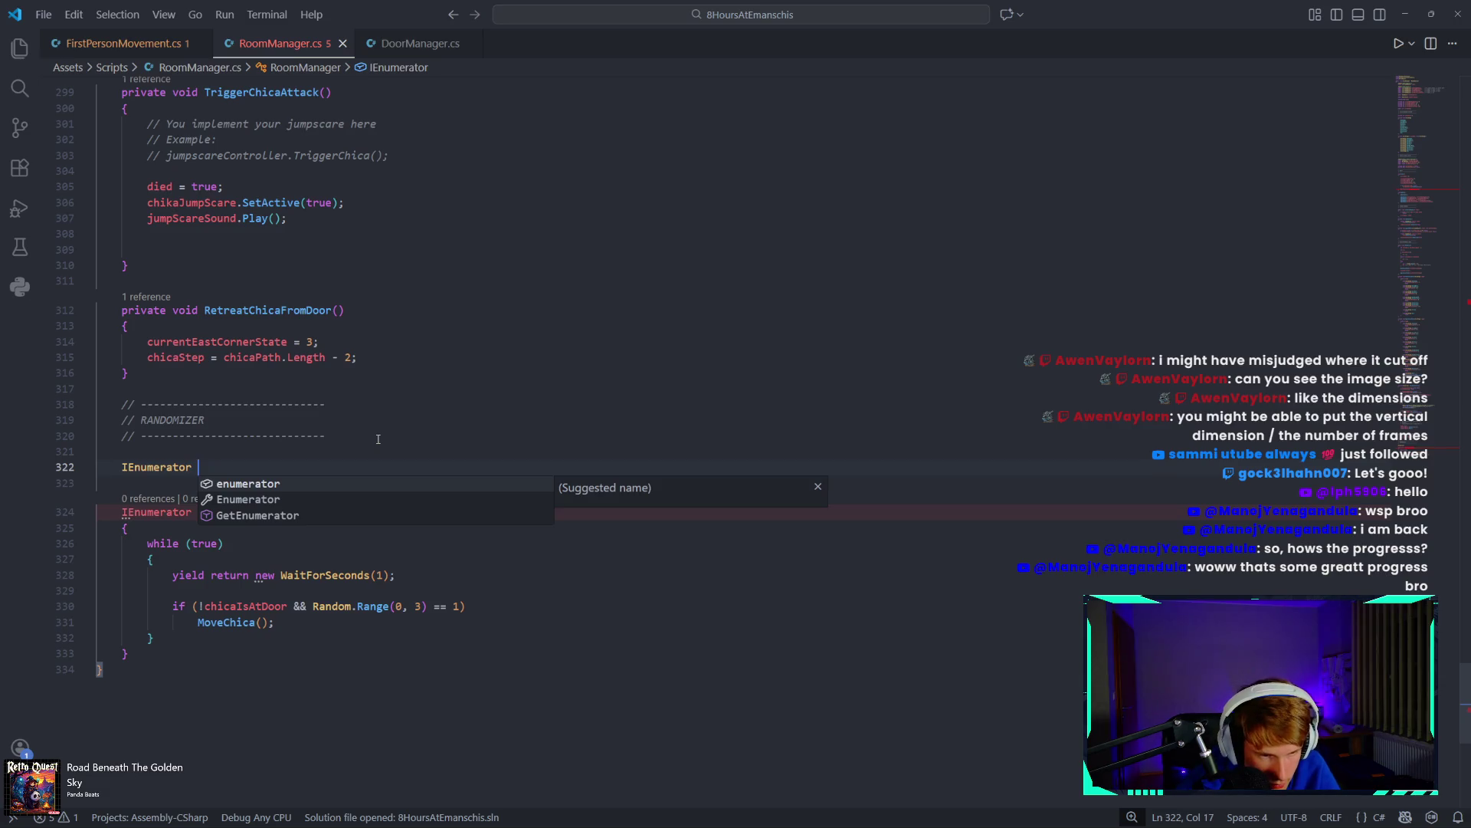
type("Die(")
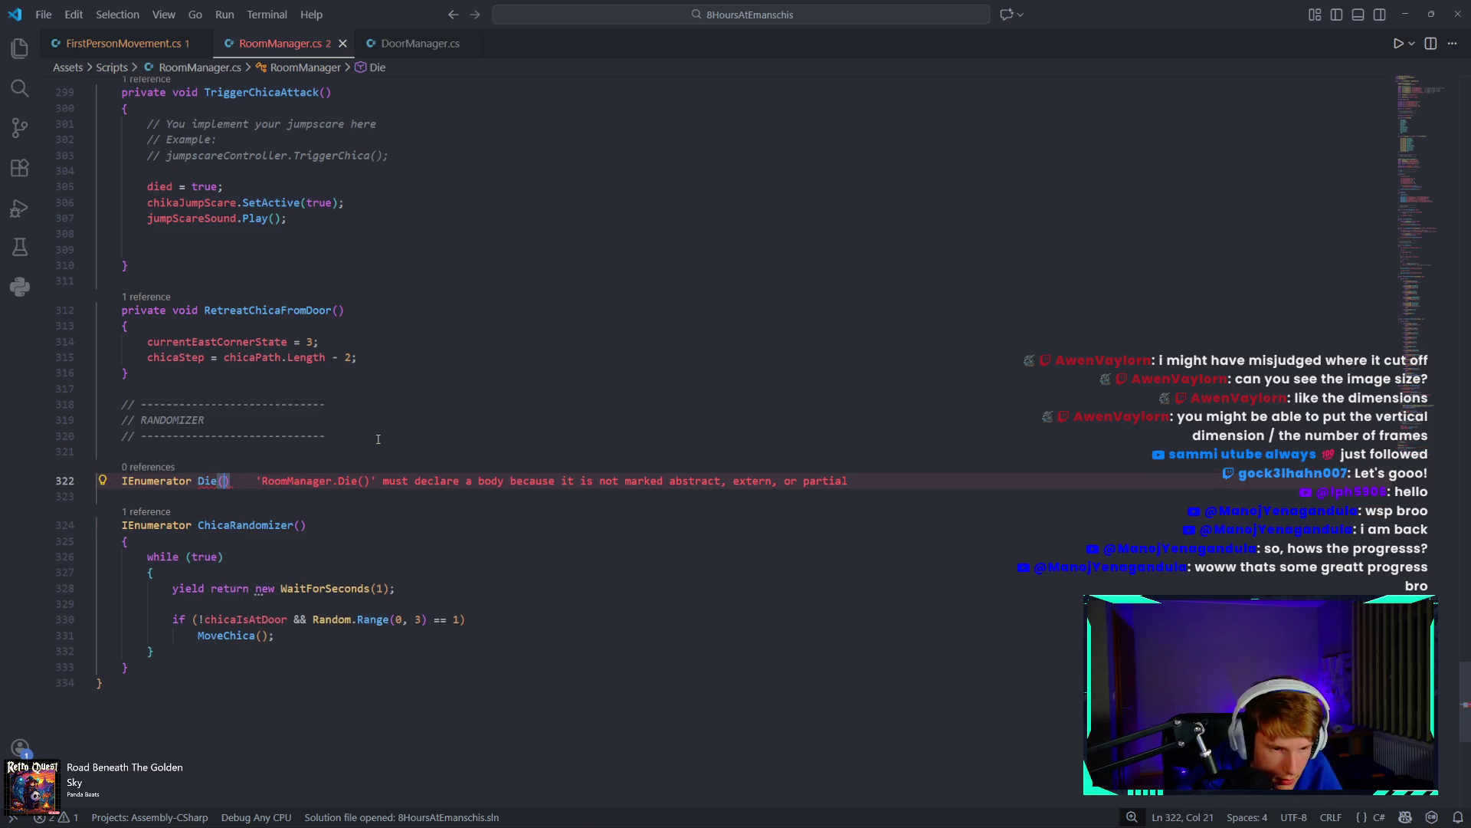
key("Return")
type("{")
key("Return")
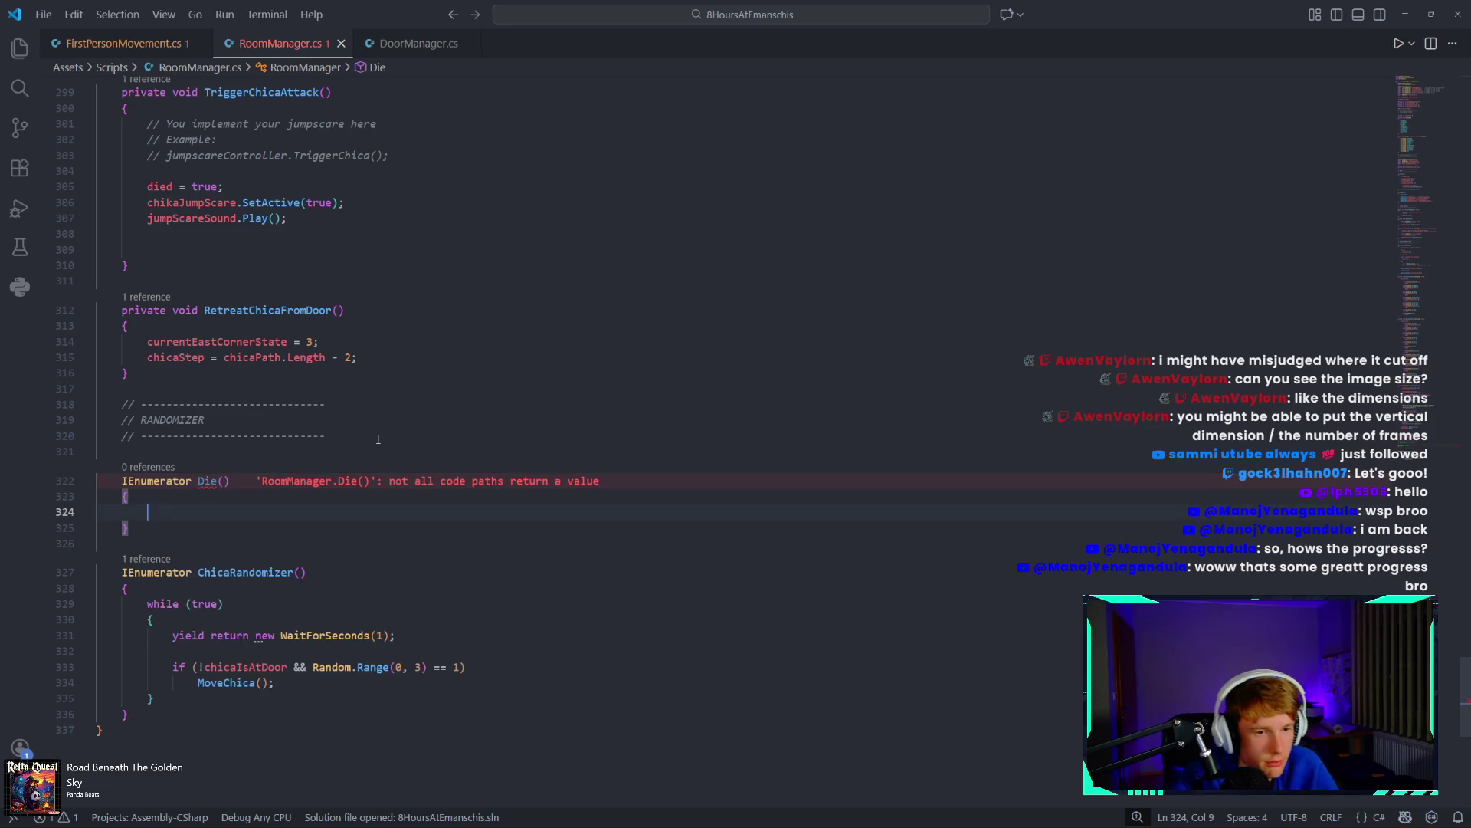
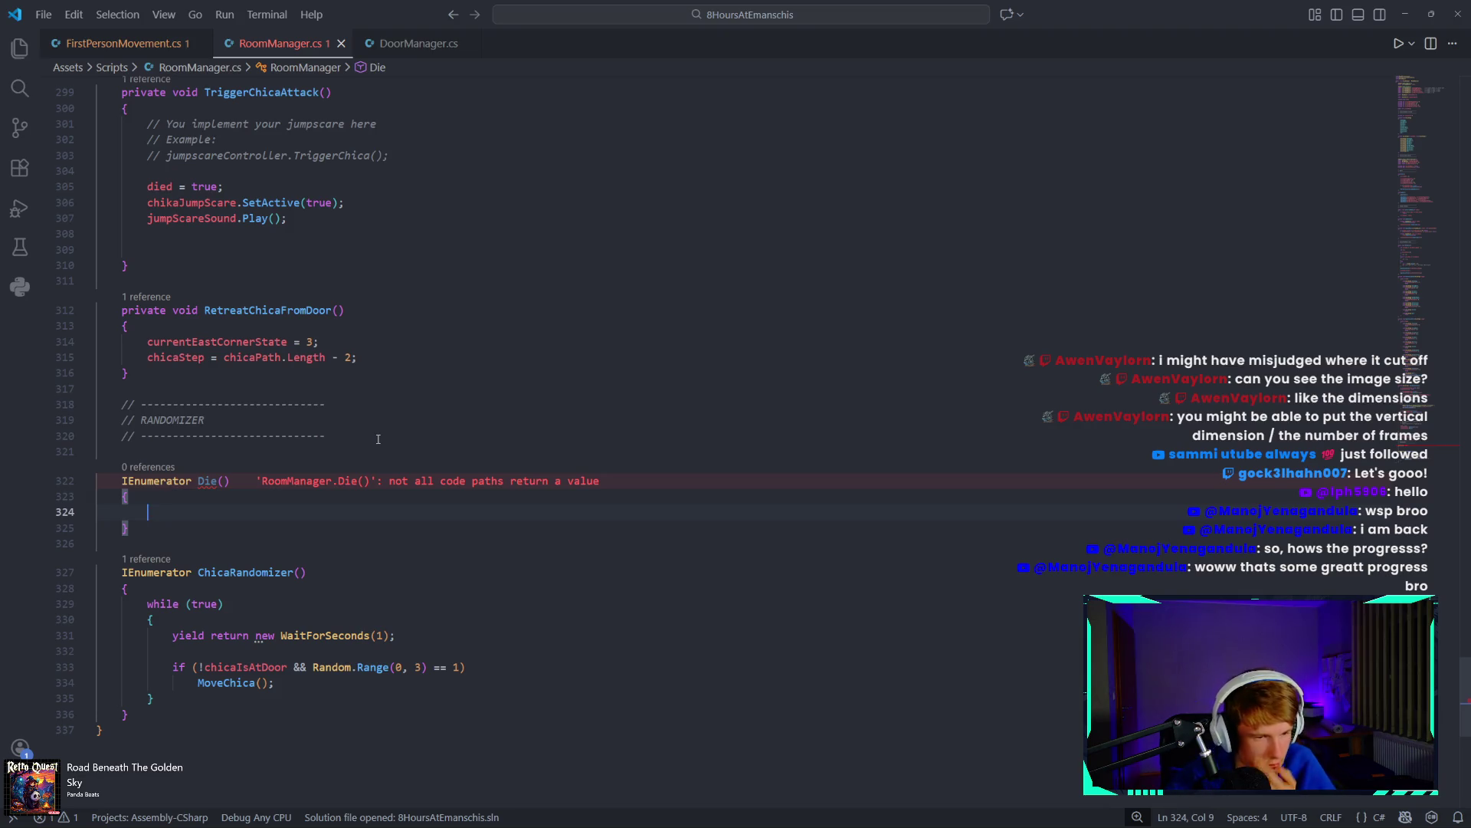
In Die(), write 'yield return new WaitForSeconds(5)' and open a brace block on the next line.
type("yile")
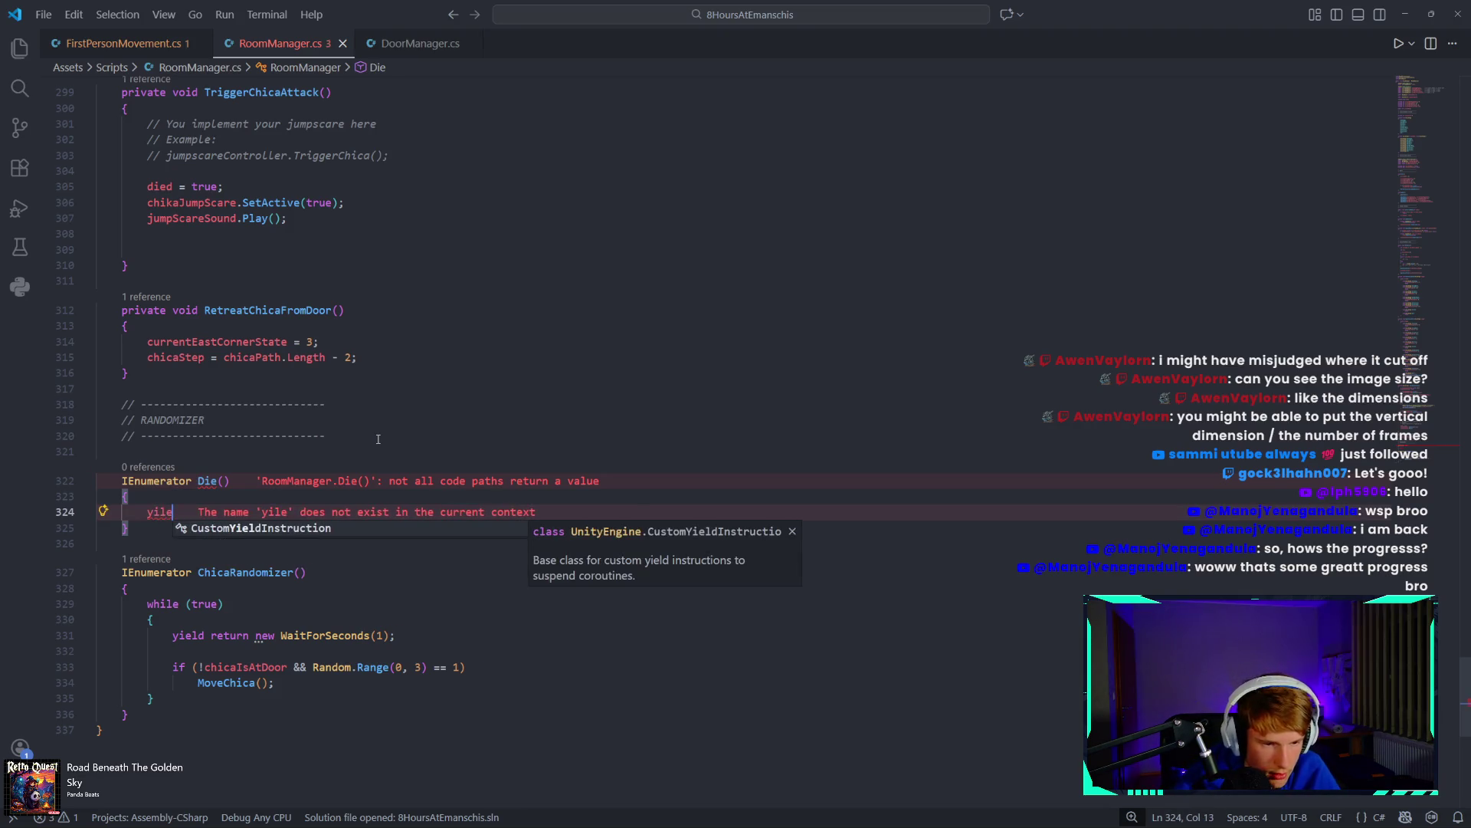
type("ld ret")
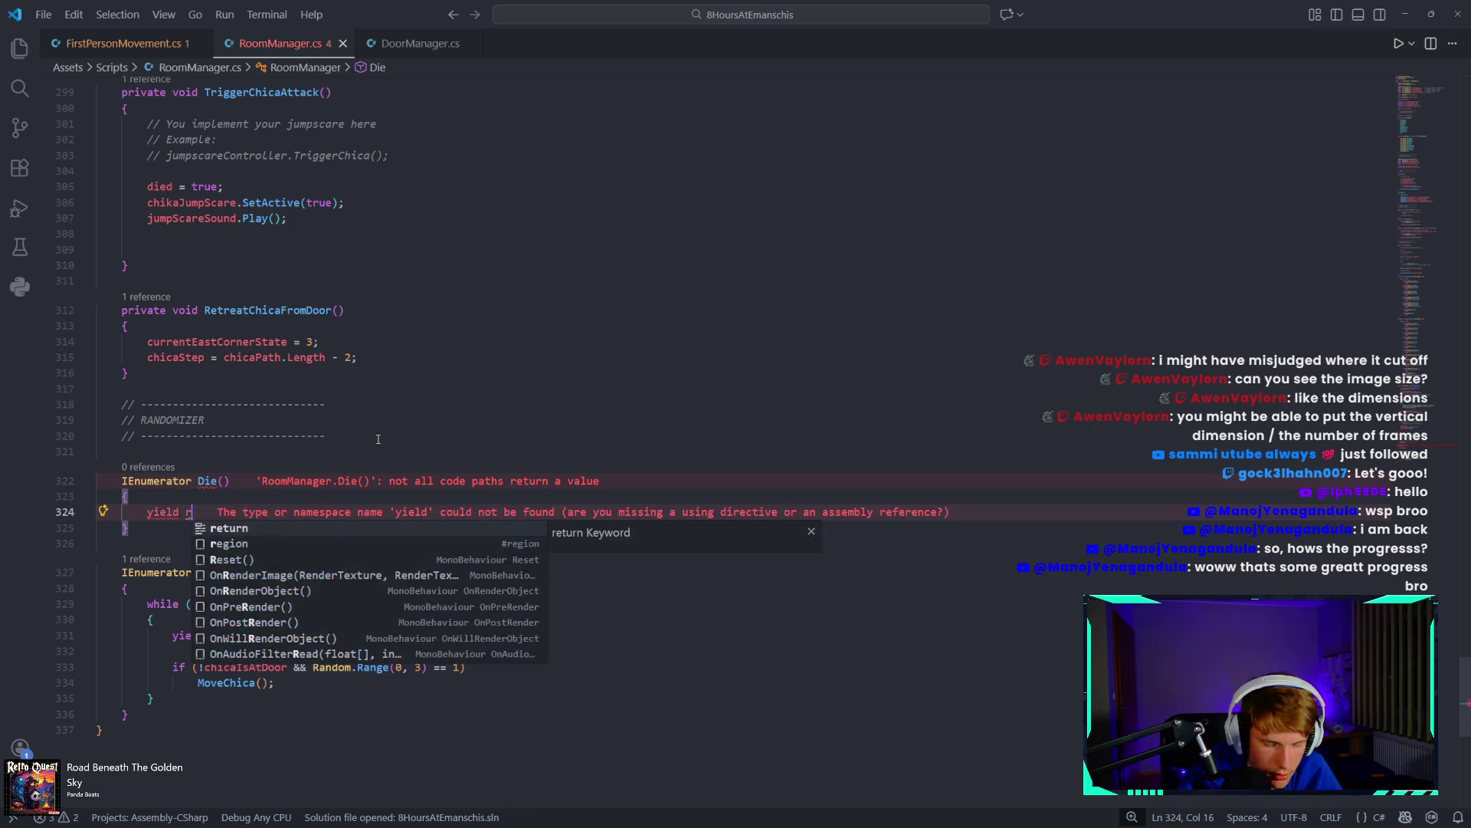
type("urn new ")
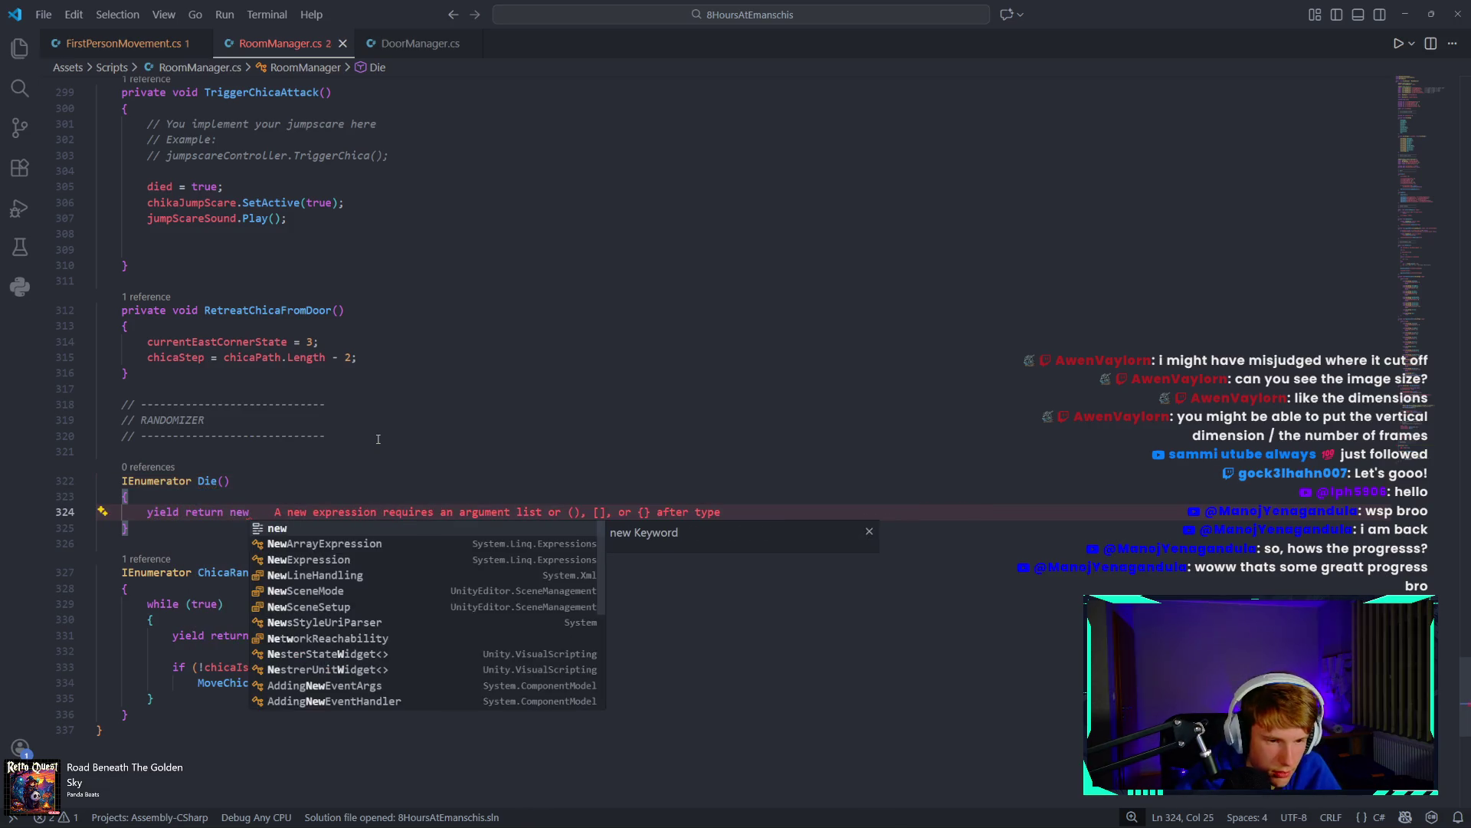
type("Waurt")
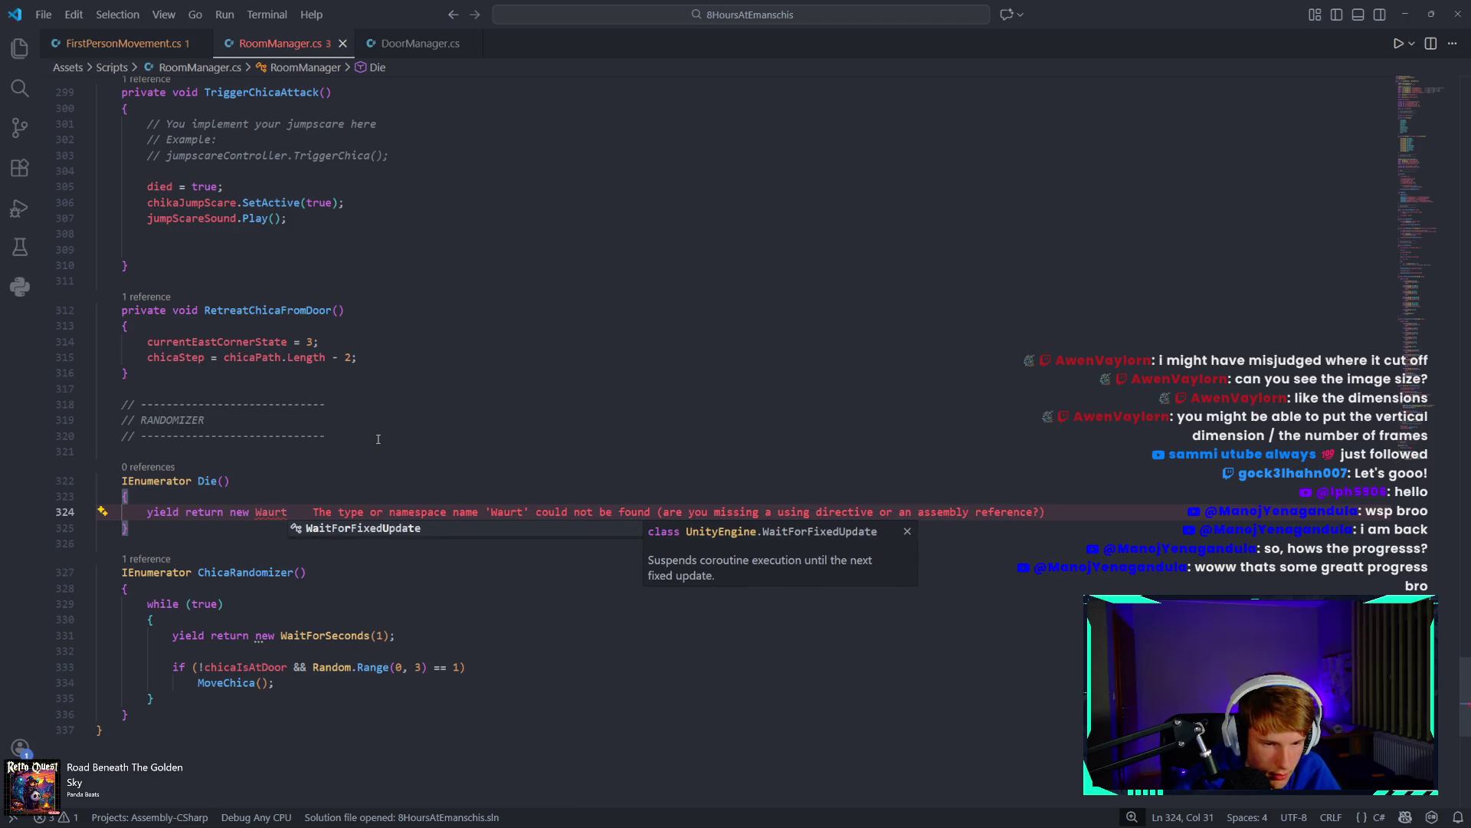
key("BackSpace")
key("BackSpace")
key("BackSpace")
type("uit")
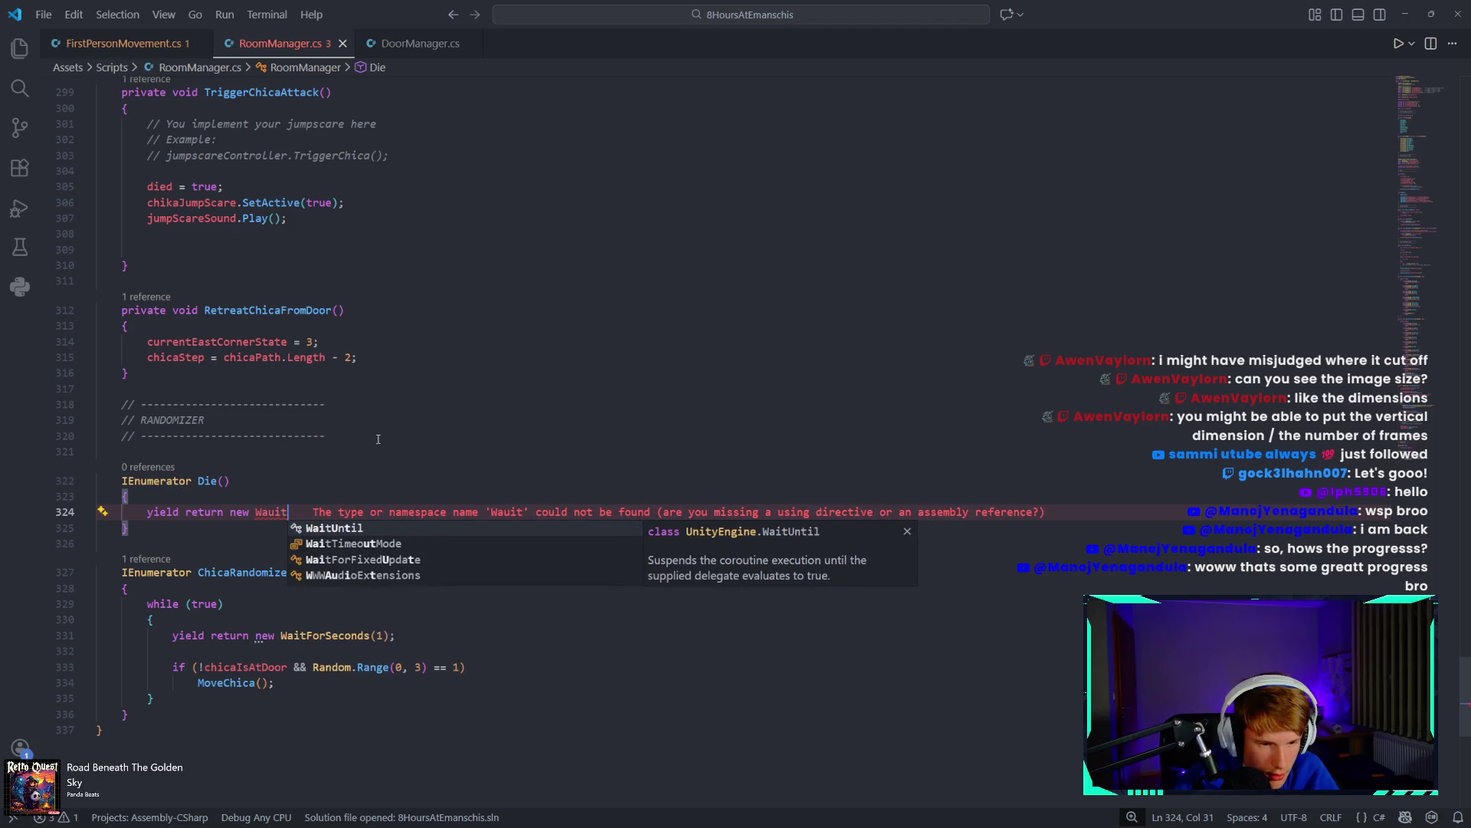
key("BackSpace")
key("BackSpace")
key("BackSpace")
type("it")
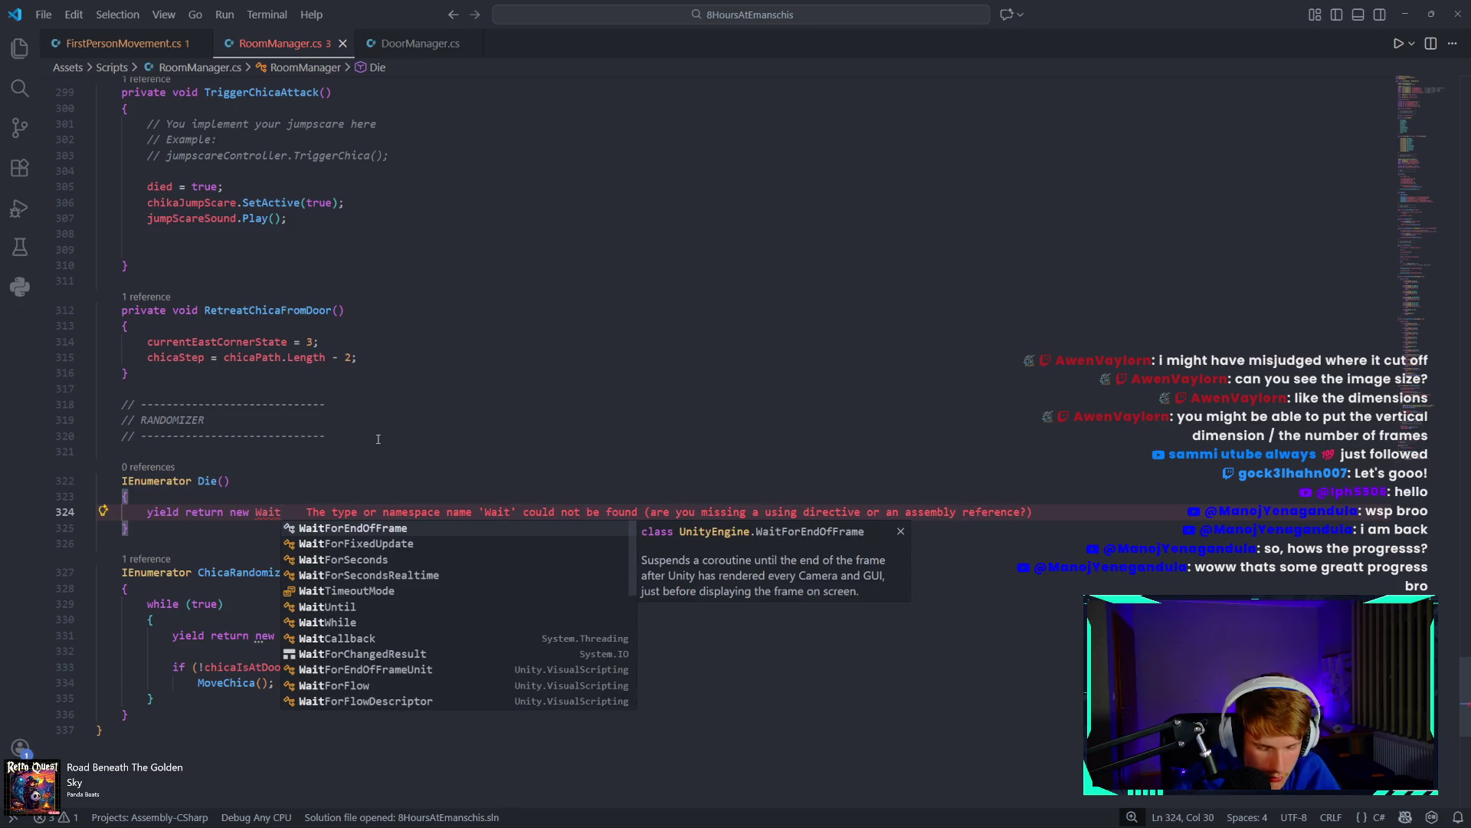
type("ForSeconds(")
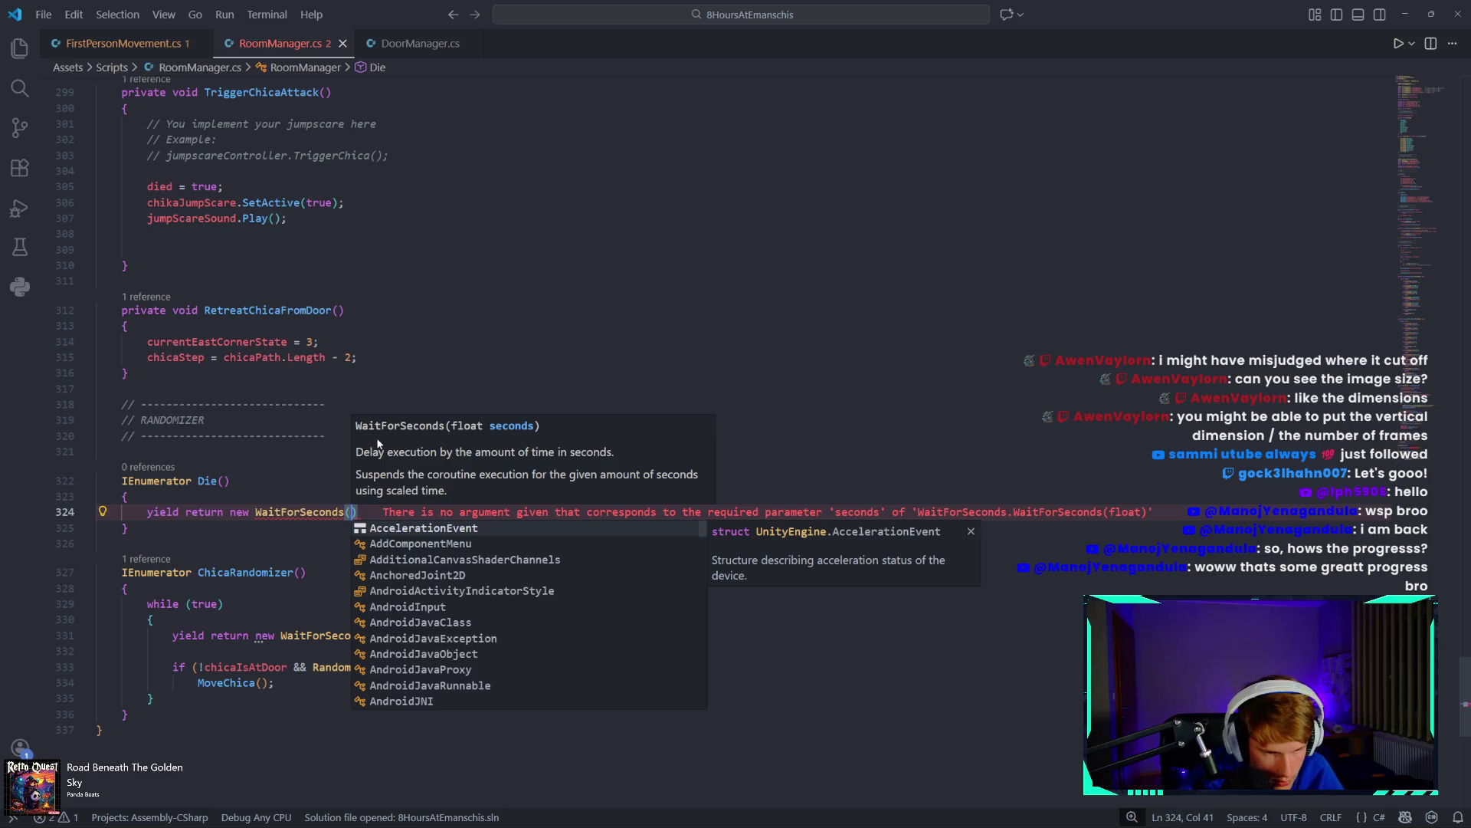
type("5")
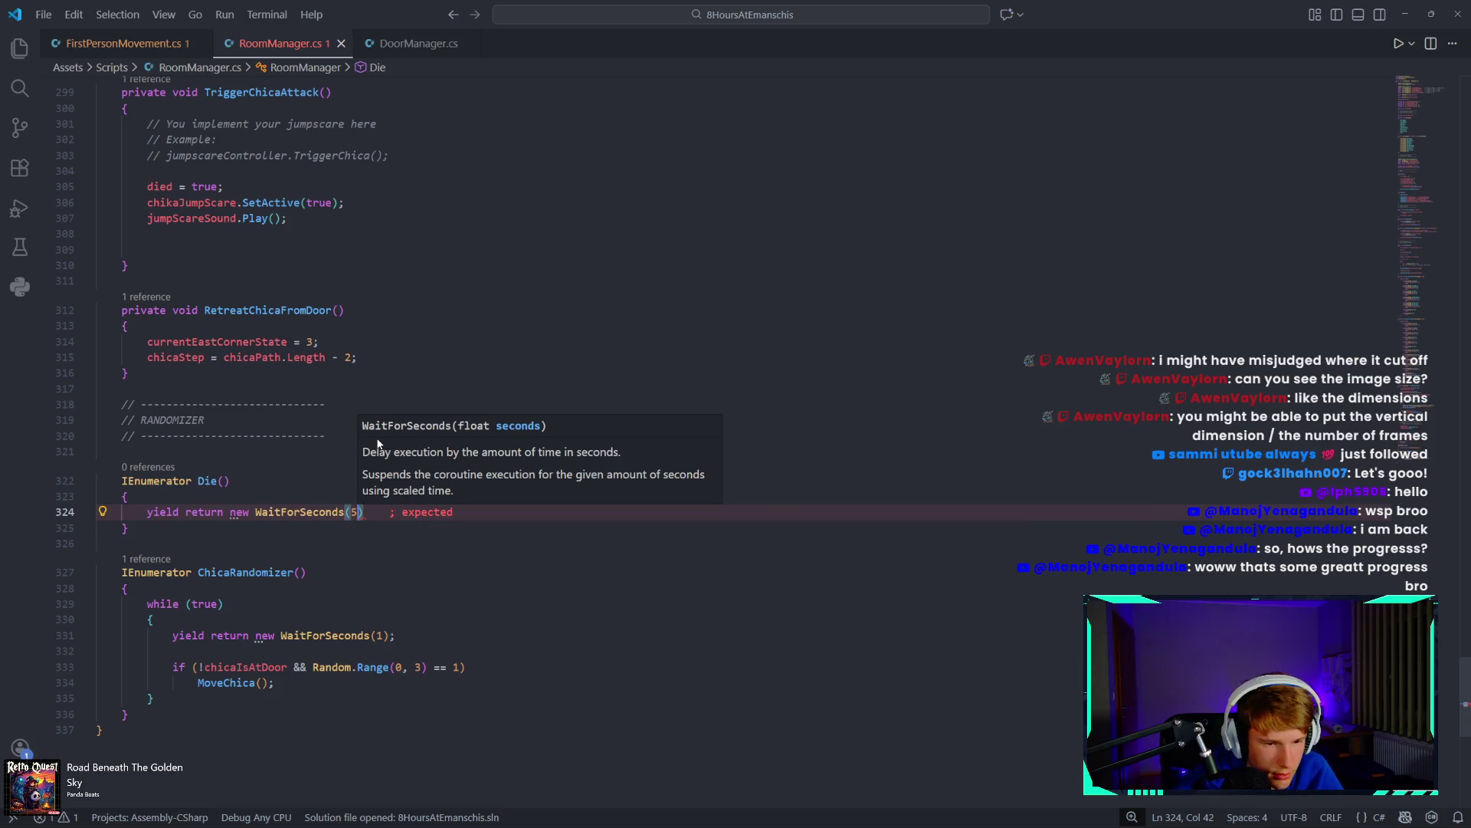
key("End")
key("Return")
type("{")
key("Return")
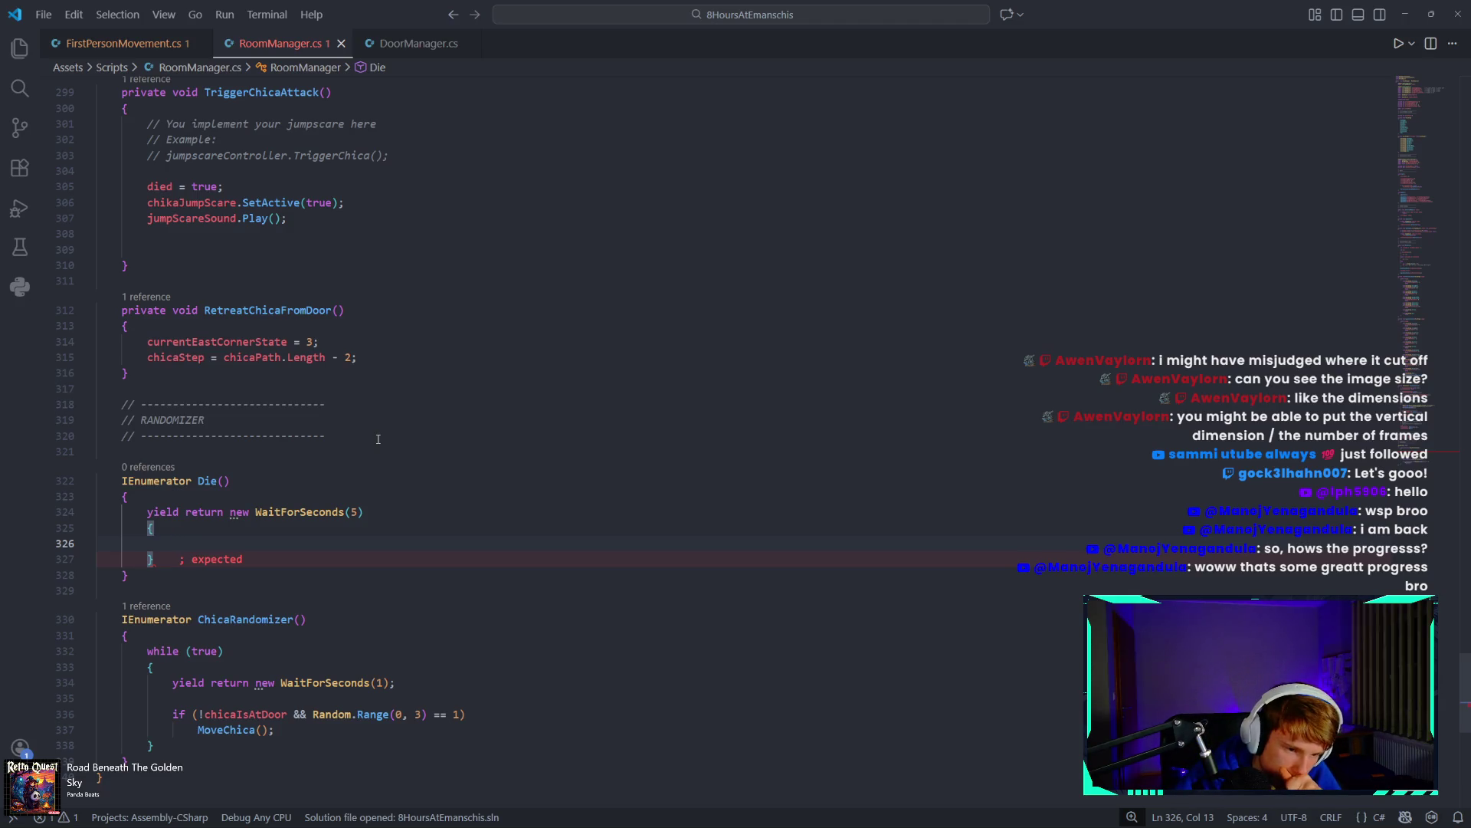
scroll(378, 439, "up", 5)
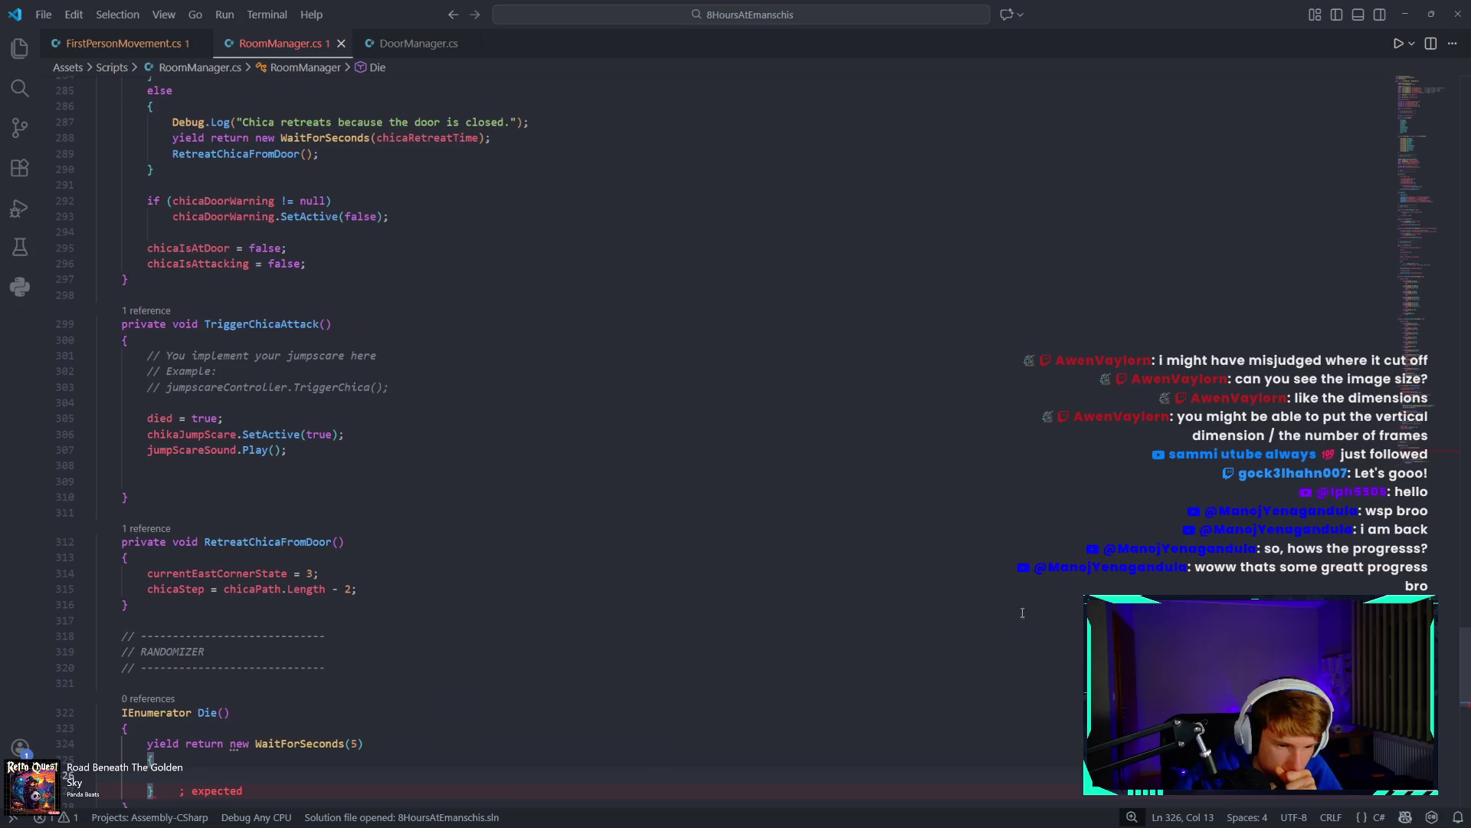
Declare 'public GameObject dieScreen;' on a new line below the chikaJumpScare field.
scroll(408, 501, "up", 20)
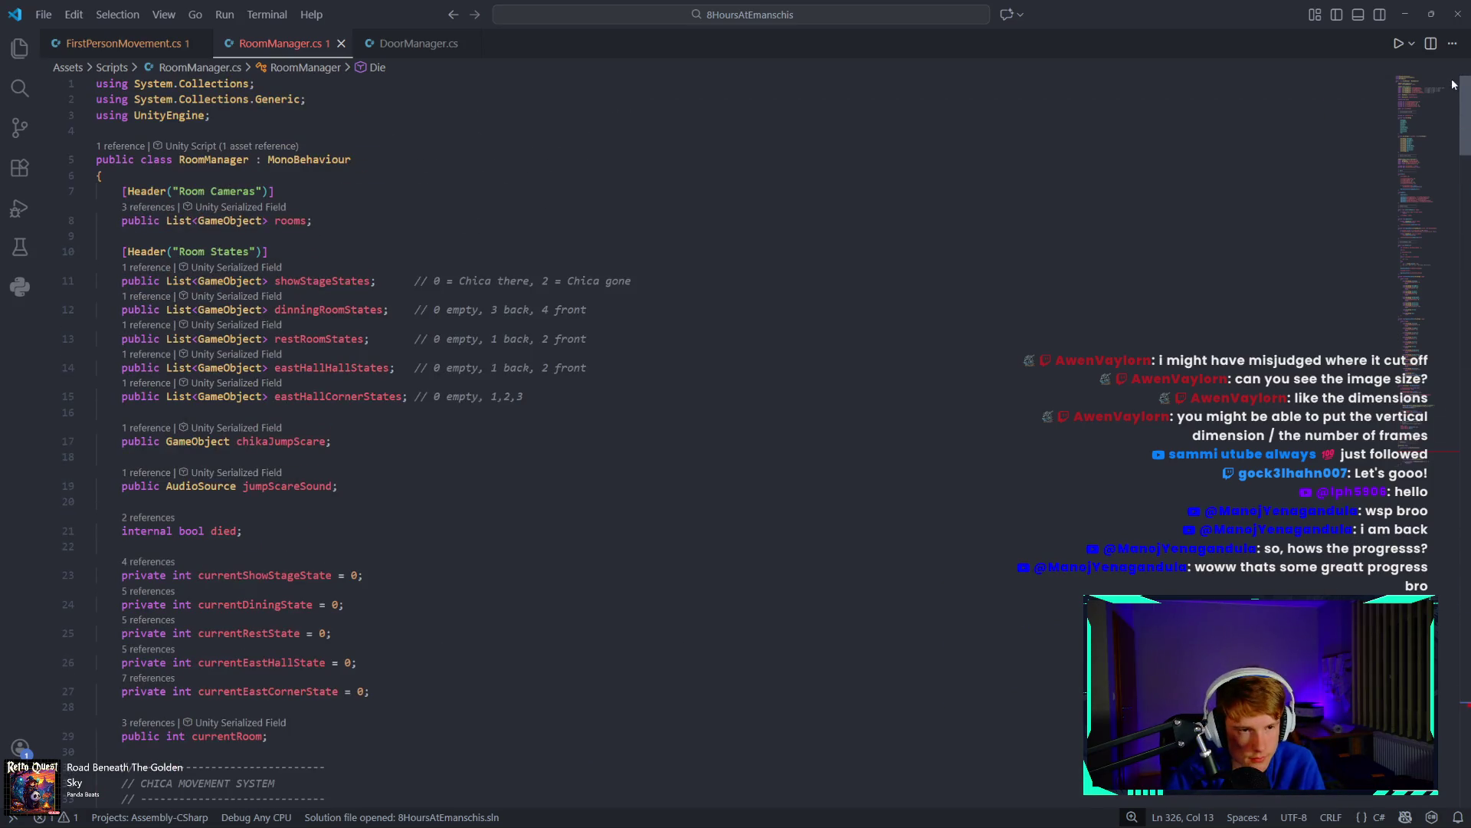
left_click(398, 440)
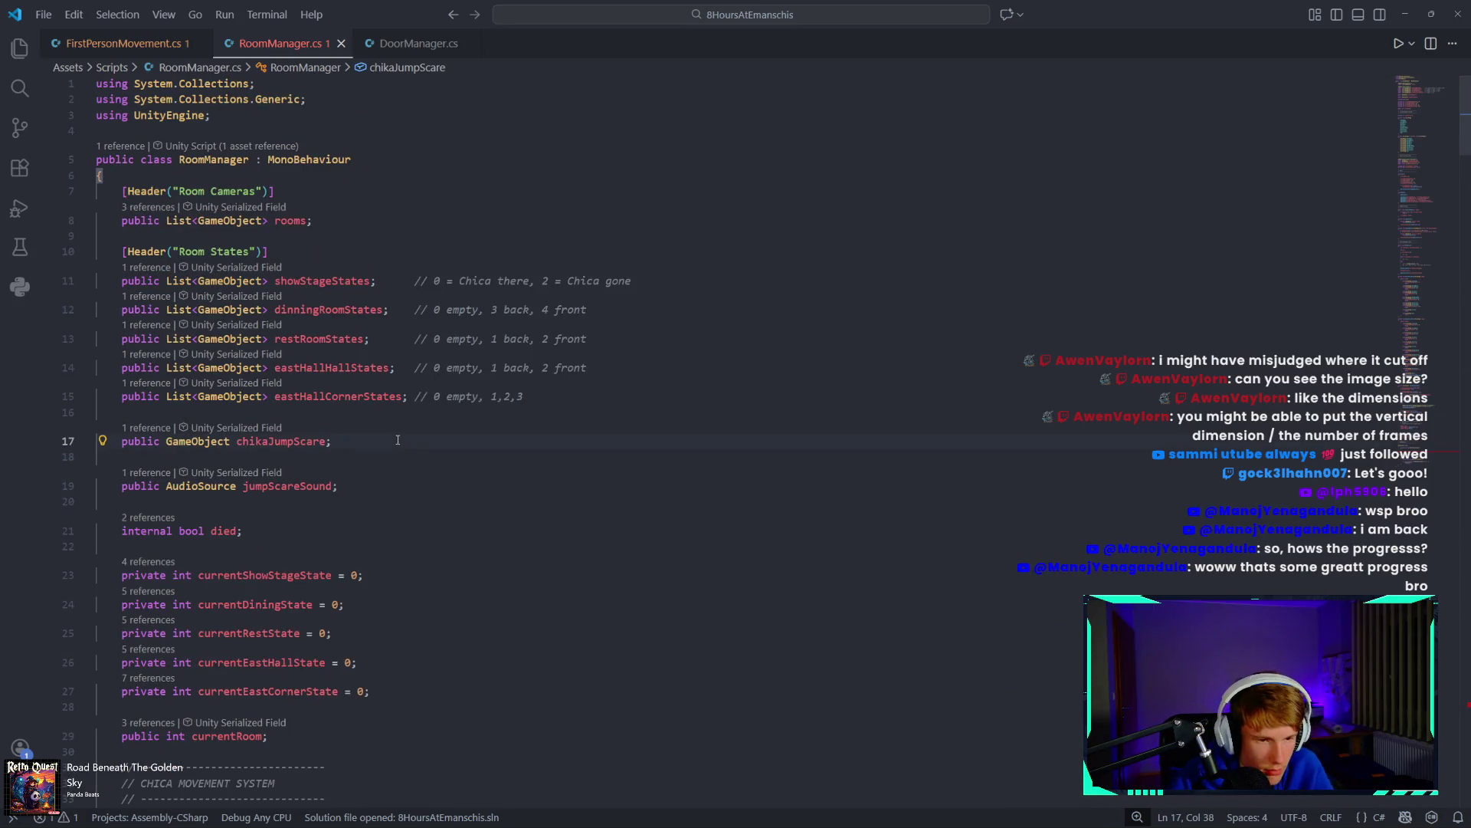
key("Return")
type("publ")
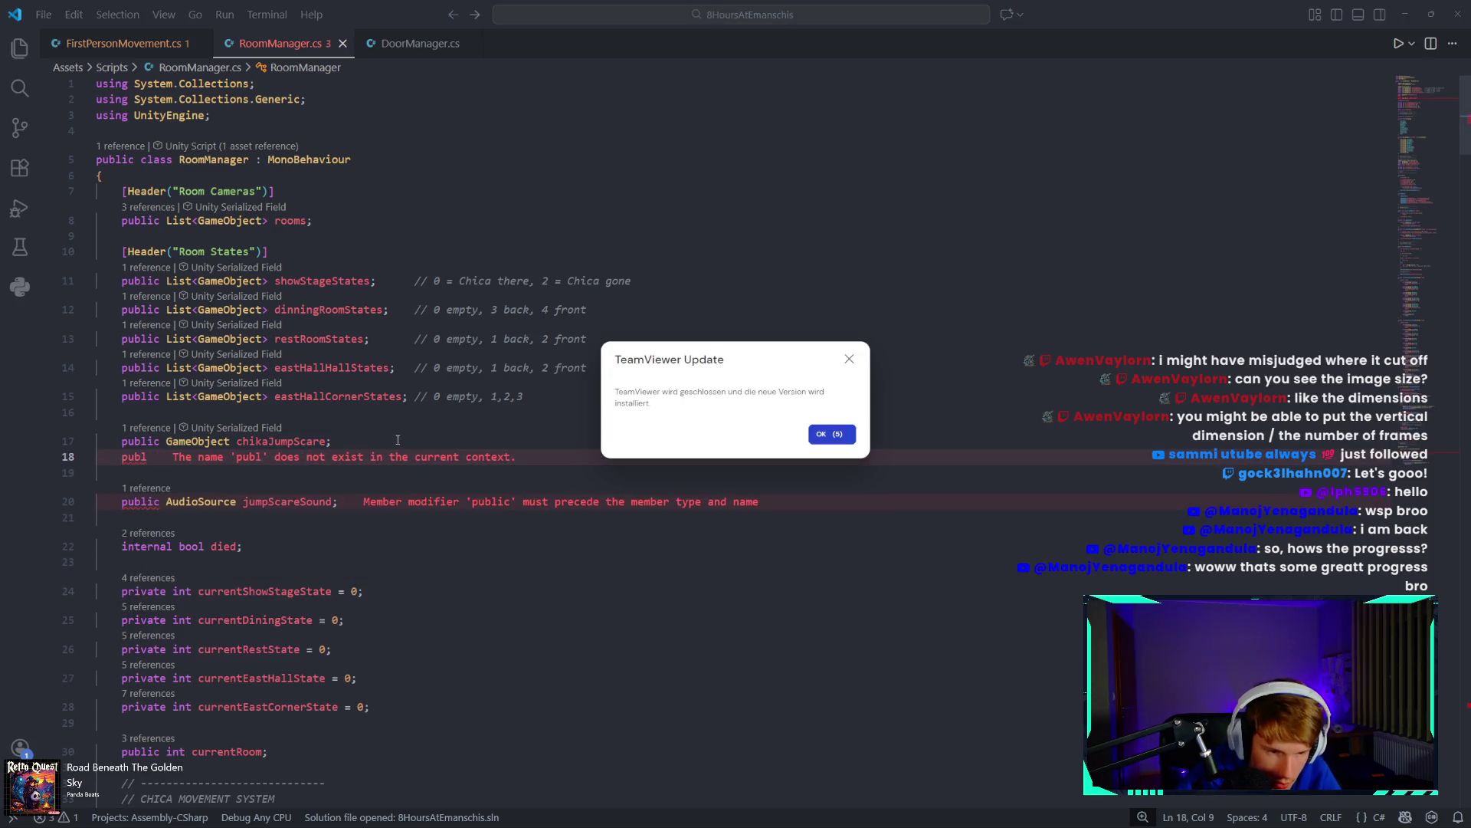
left_click(851, 358)
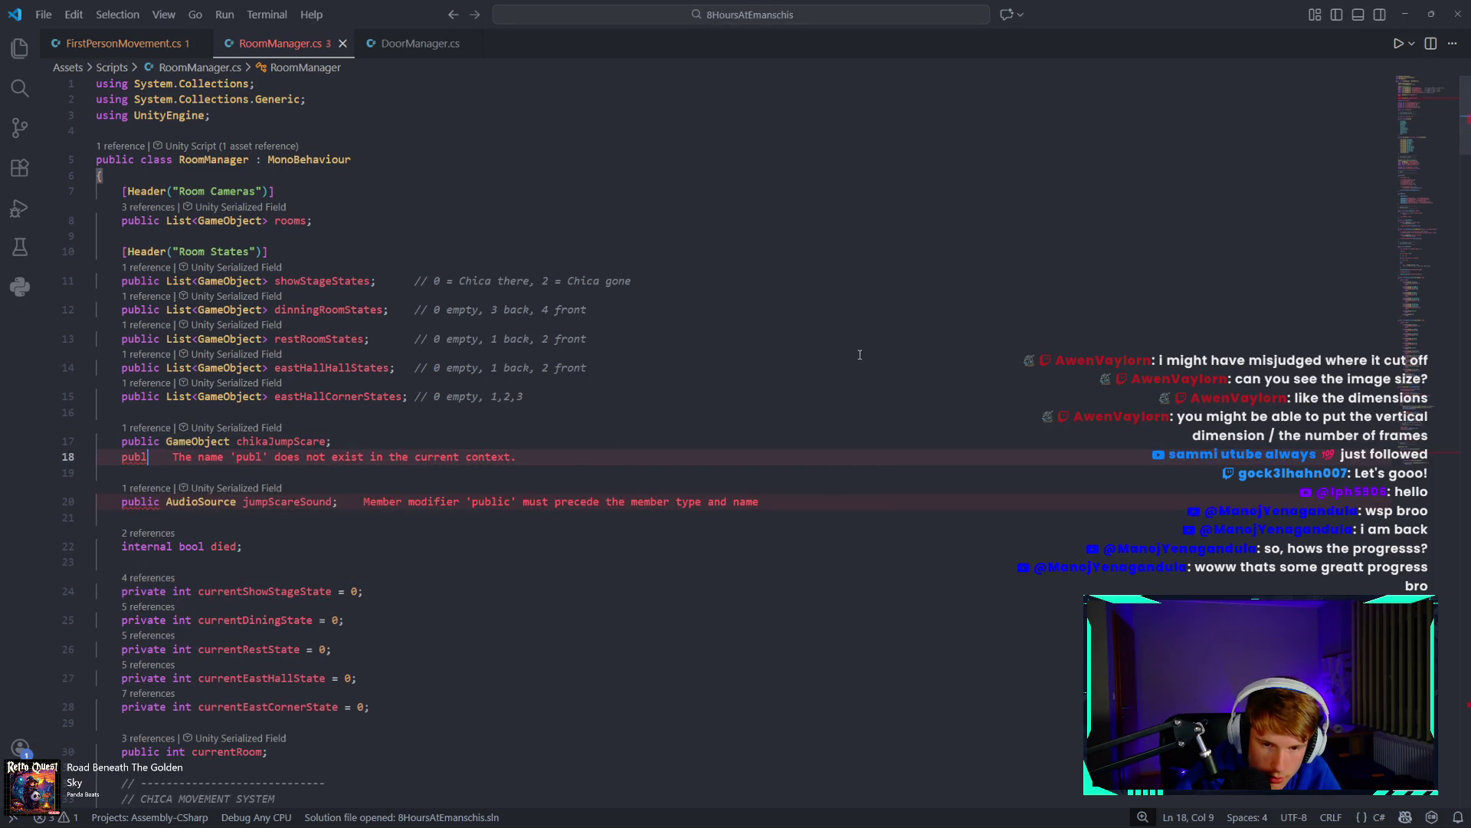
type("ic GA")
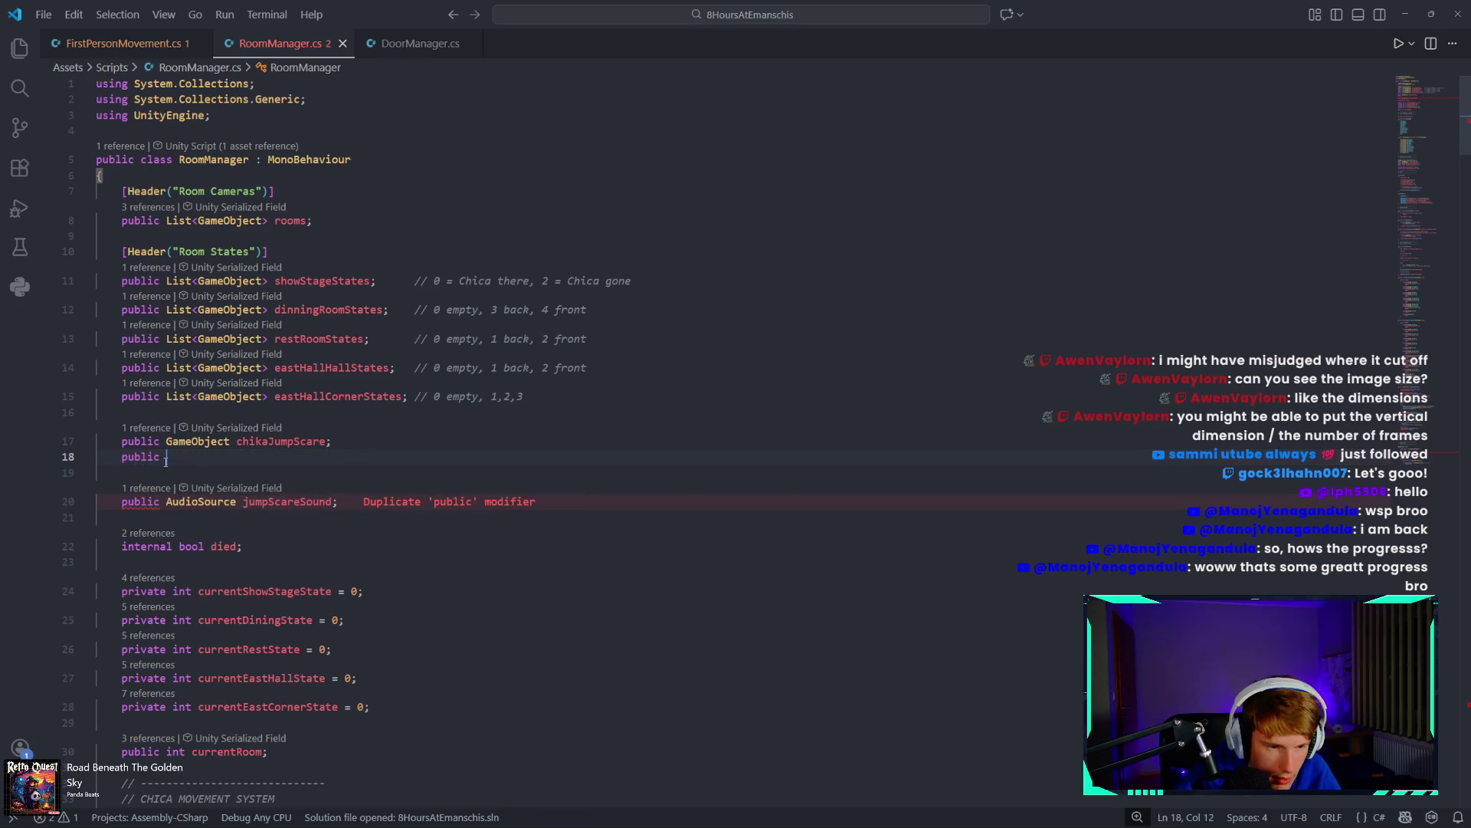
key("BackSpace")
type("a")
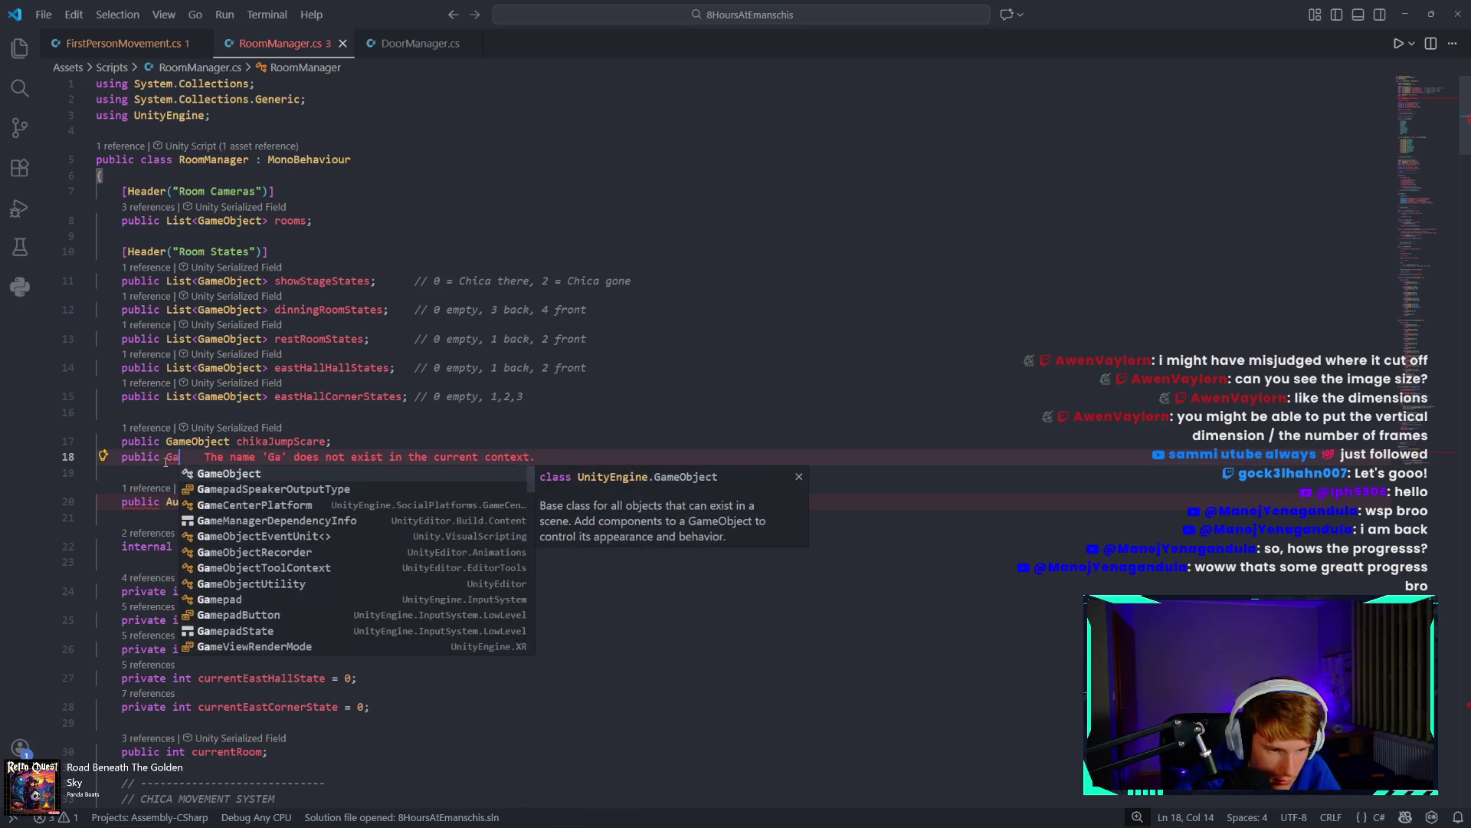
type("meOb")
key("Escape")
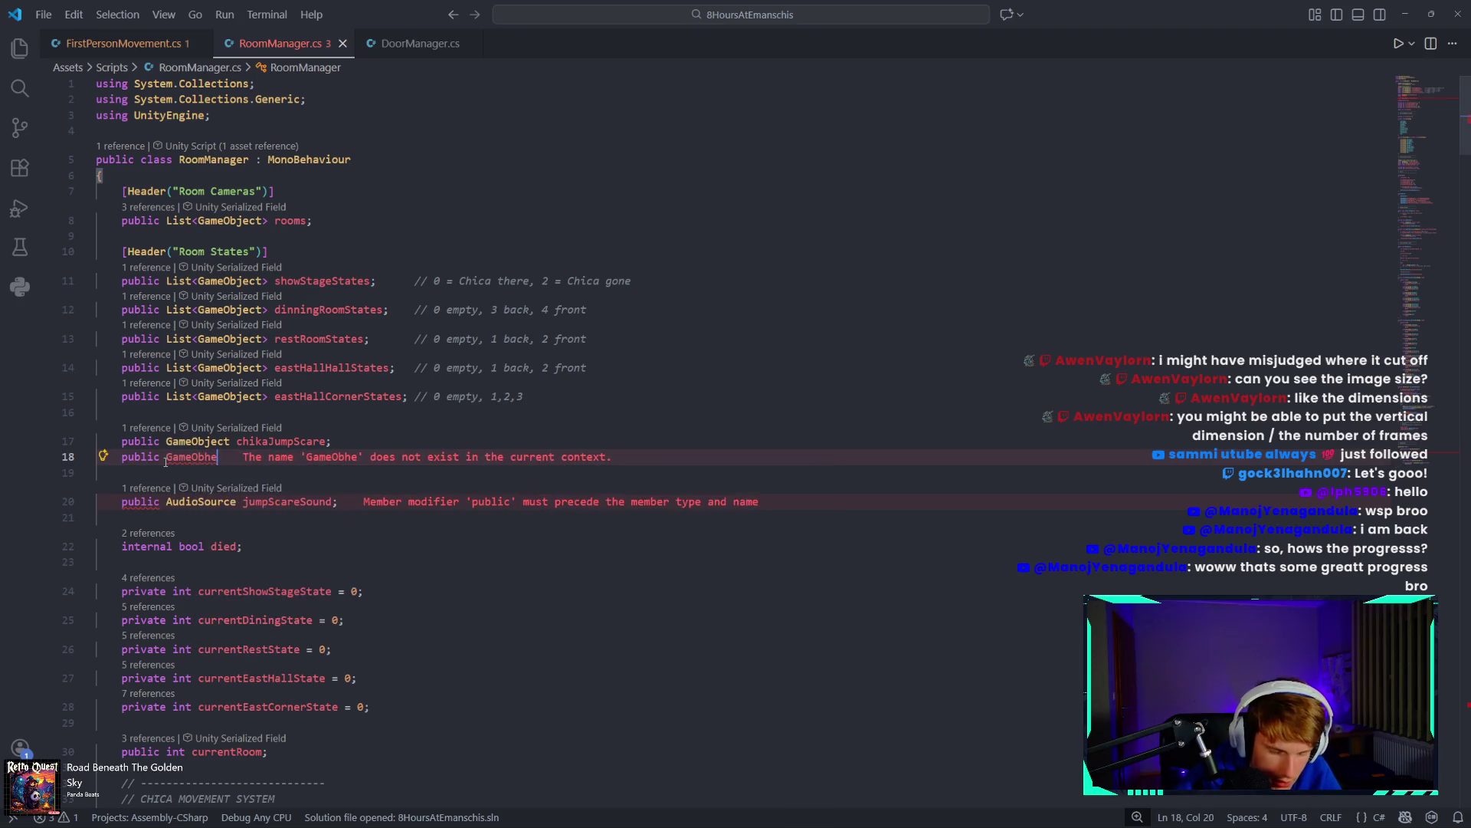
type("ject ")
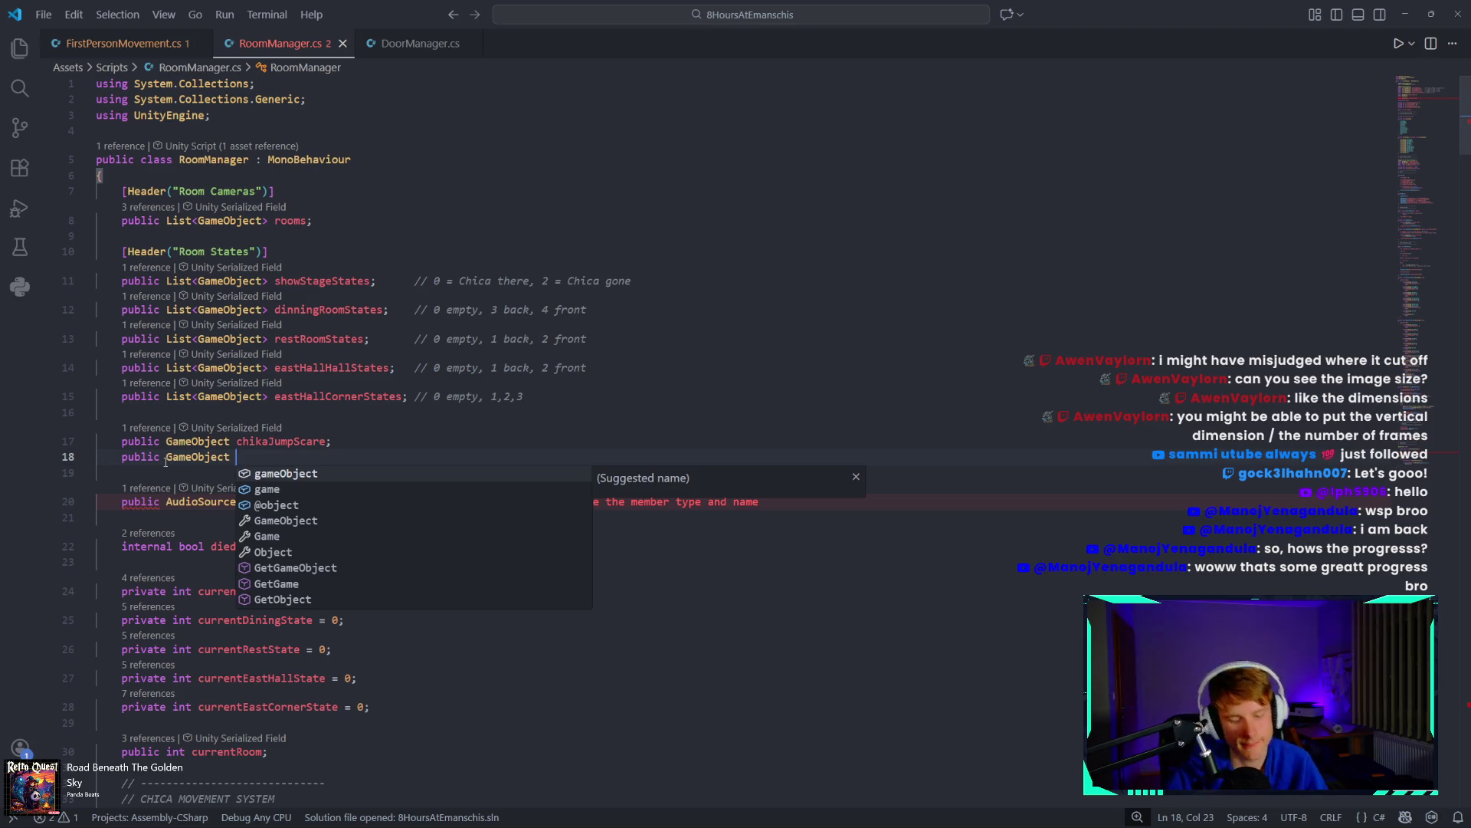
type("dieScre")
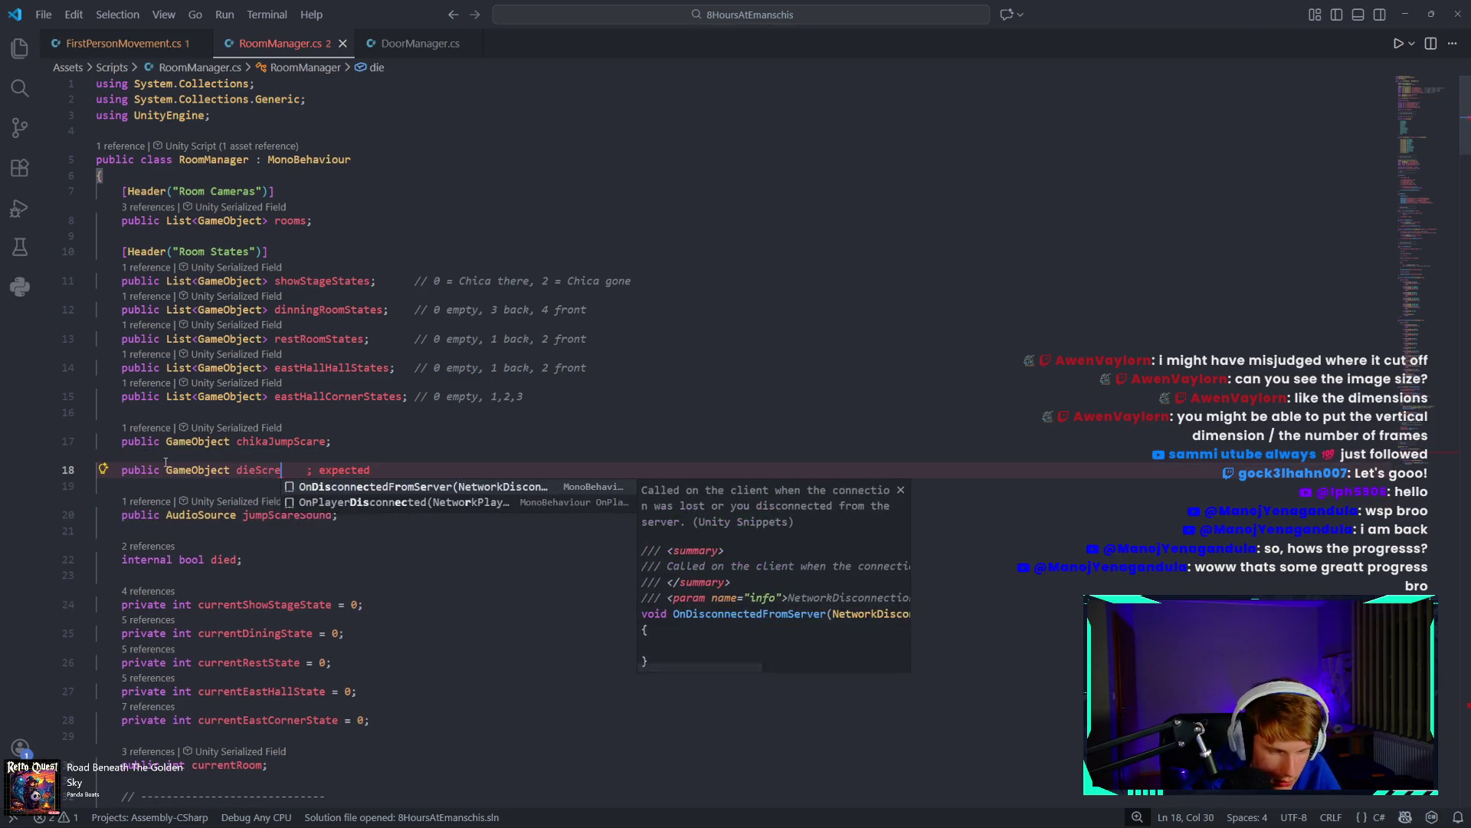
type("en;")
scroll(223, 590, "down", 6)
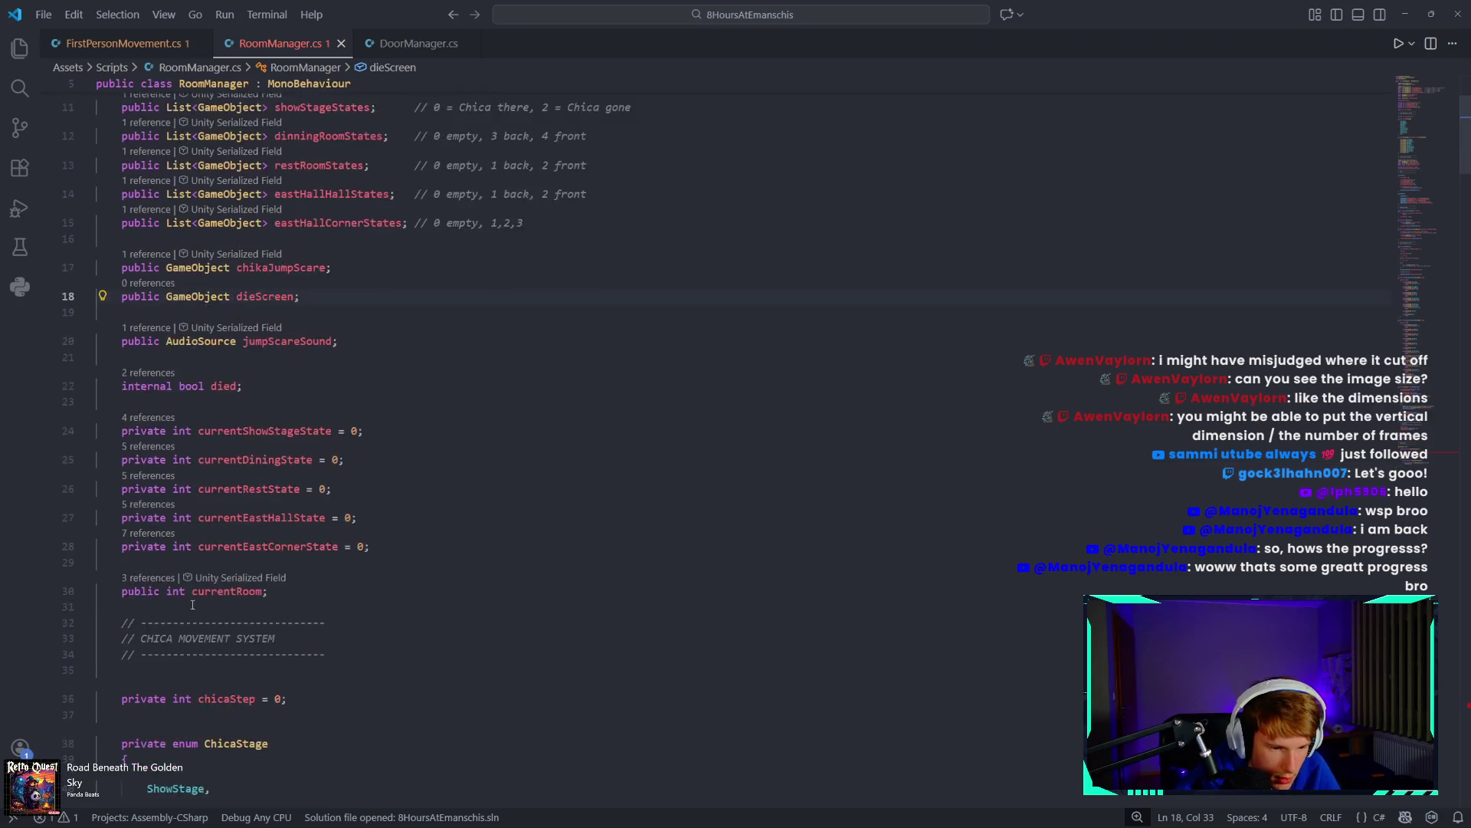
Insert 'dieScreen.SetActive(false);' as the first line of Start(), followed by a blank line.
scroll(223, 590, "down", 10)
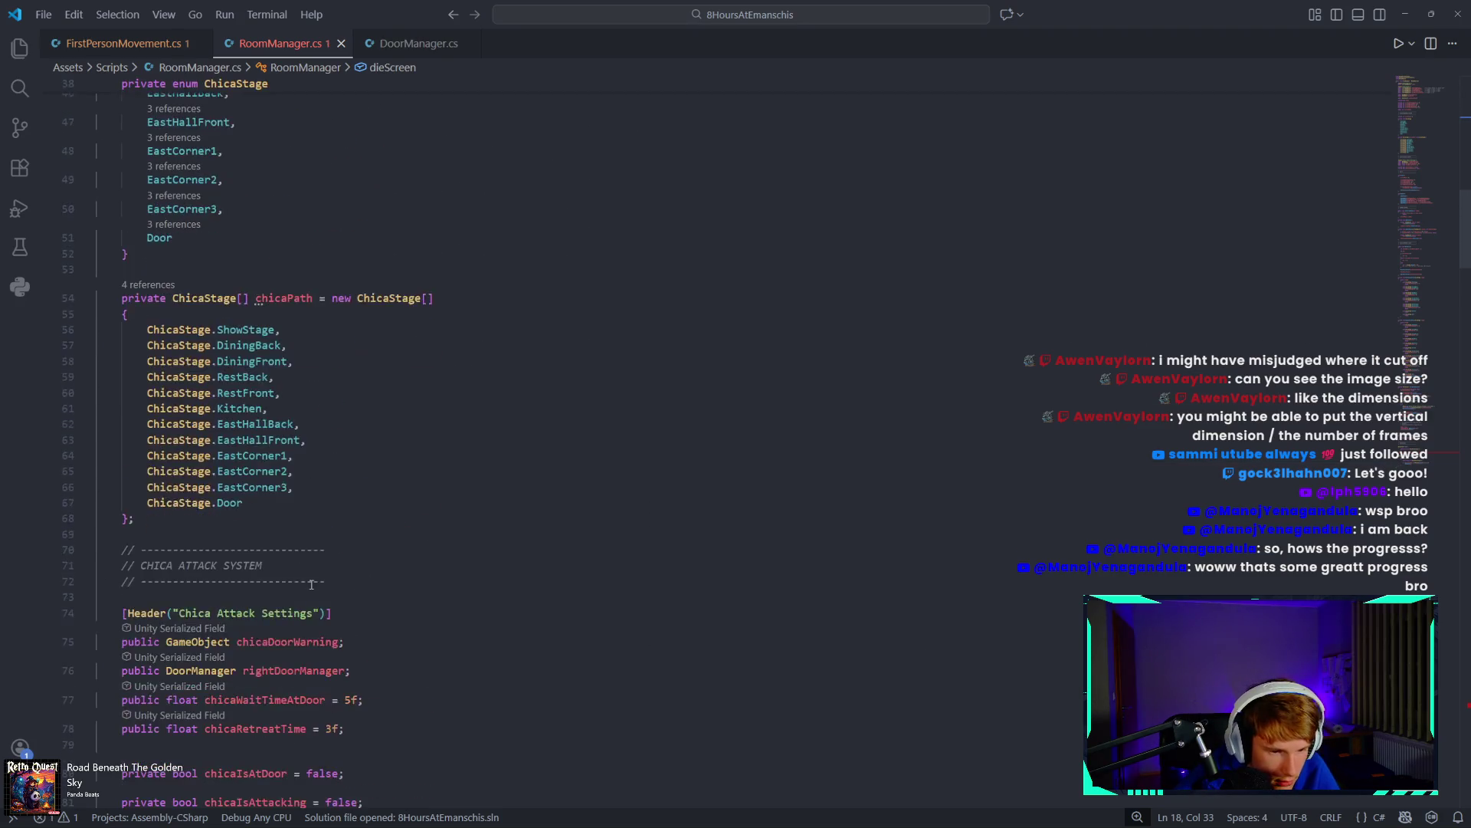
scroll(313, 600, "down", 2)
left_click(299, 289)
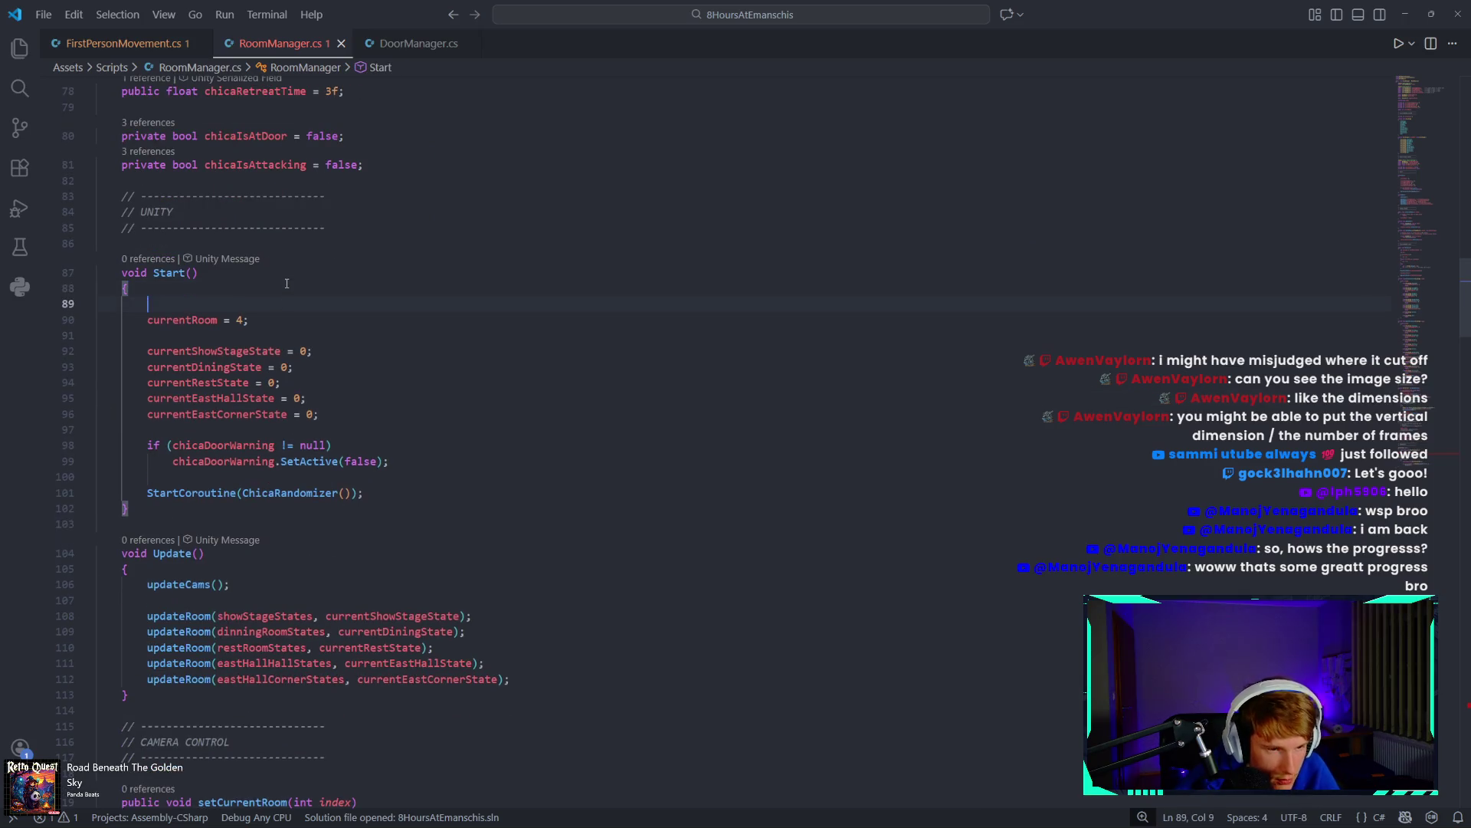
key("Return")
type("die")
key("Down")
key("Down")
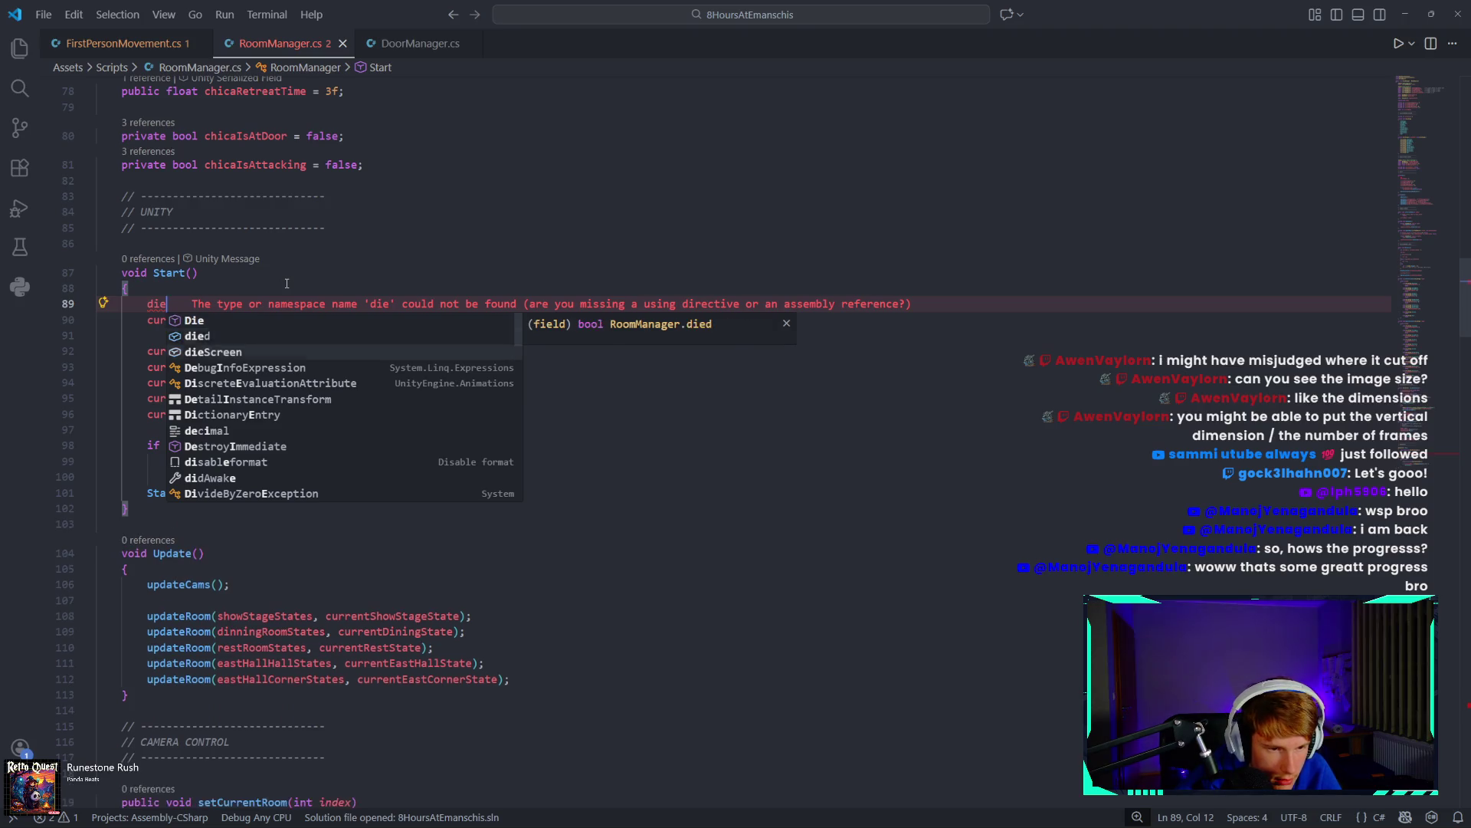
key("Tab")
type(".set")
key("Tab")
type("(false);")
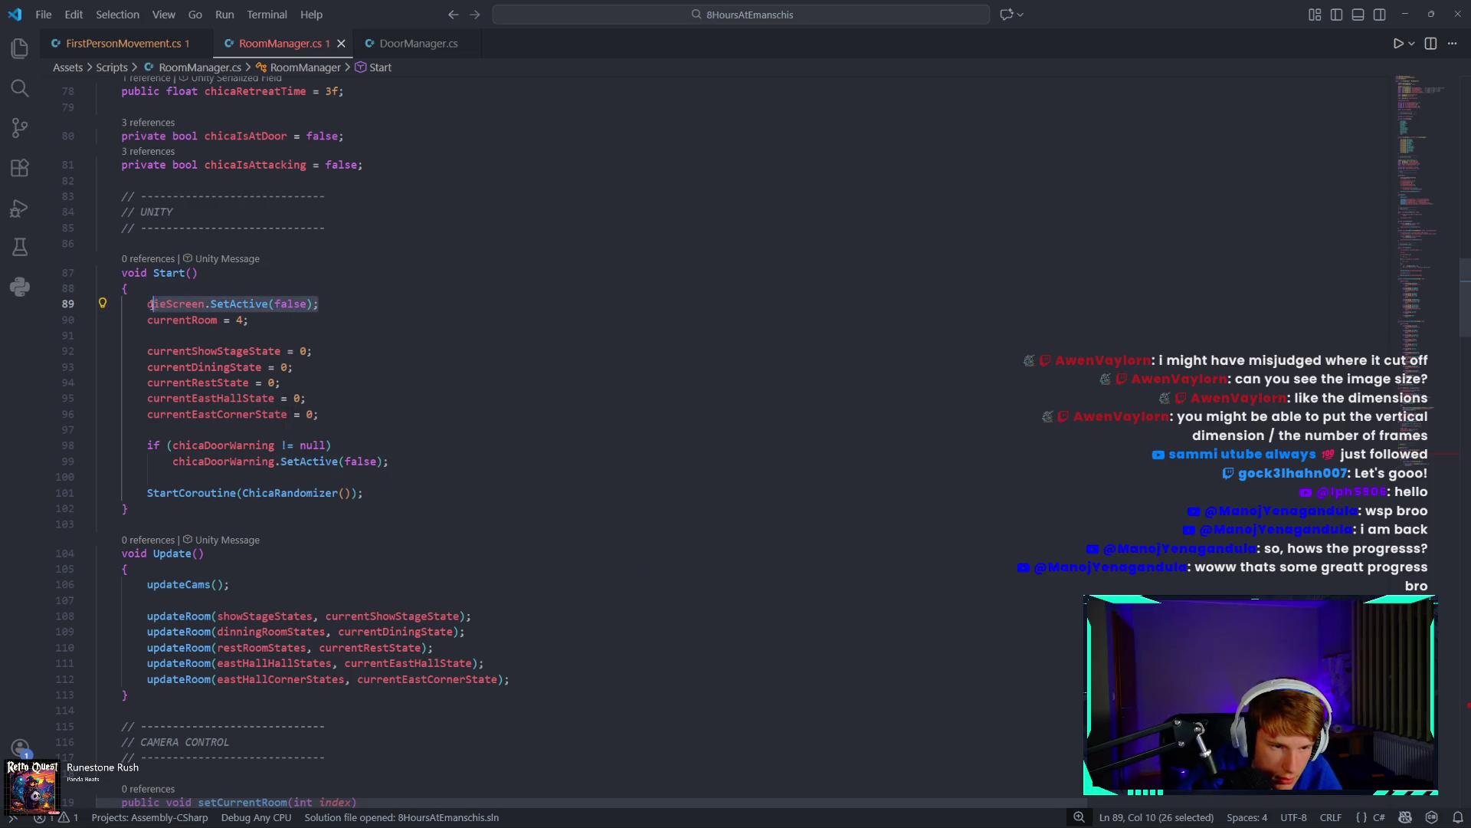
key("Return")
right_click(403, 317)
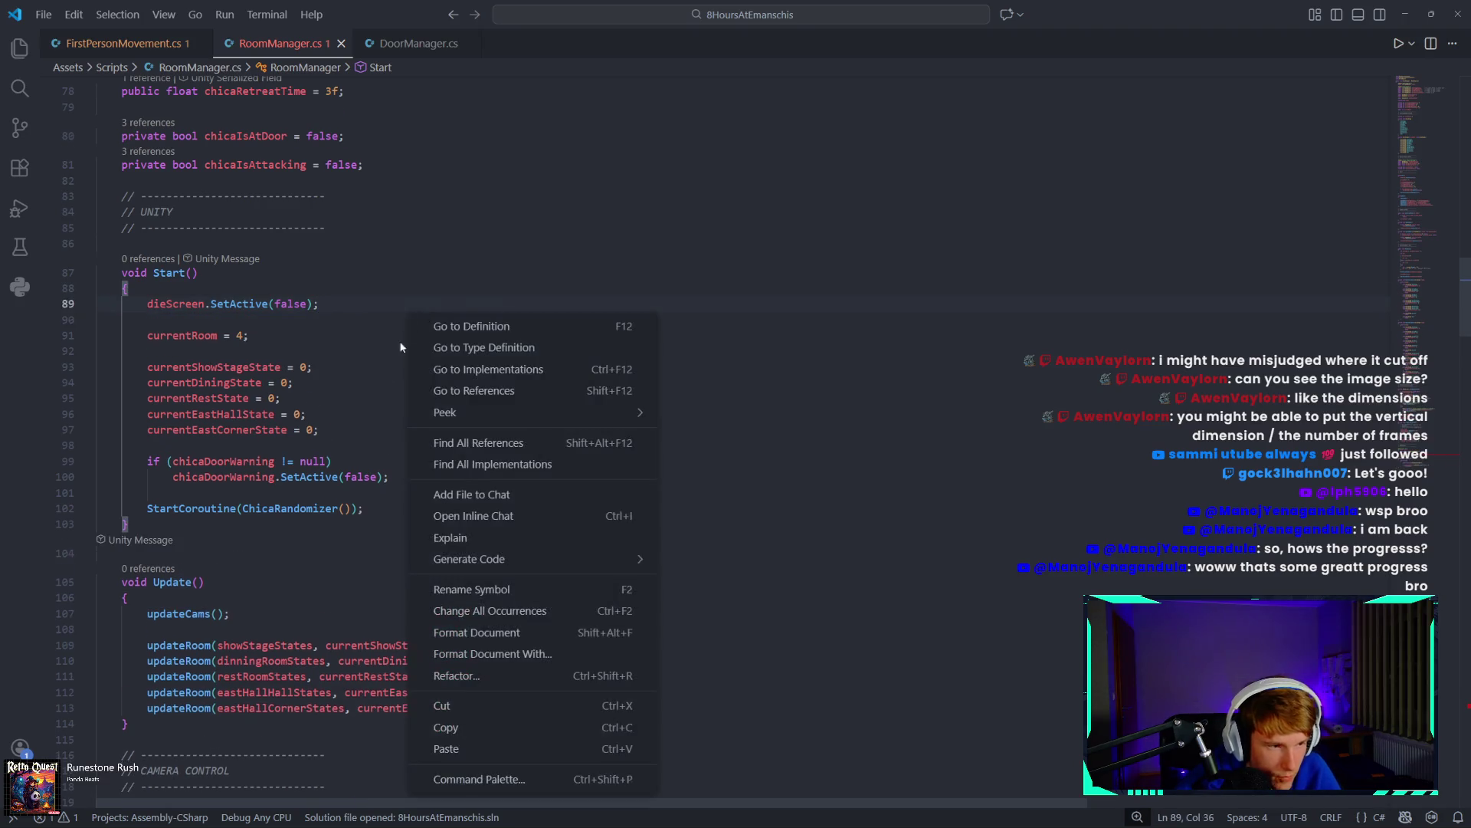
scroll(383, 291, "down", 4)
key("Escape")
scroll(373, 232, "down", 20)
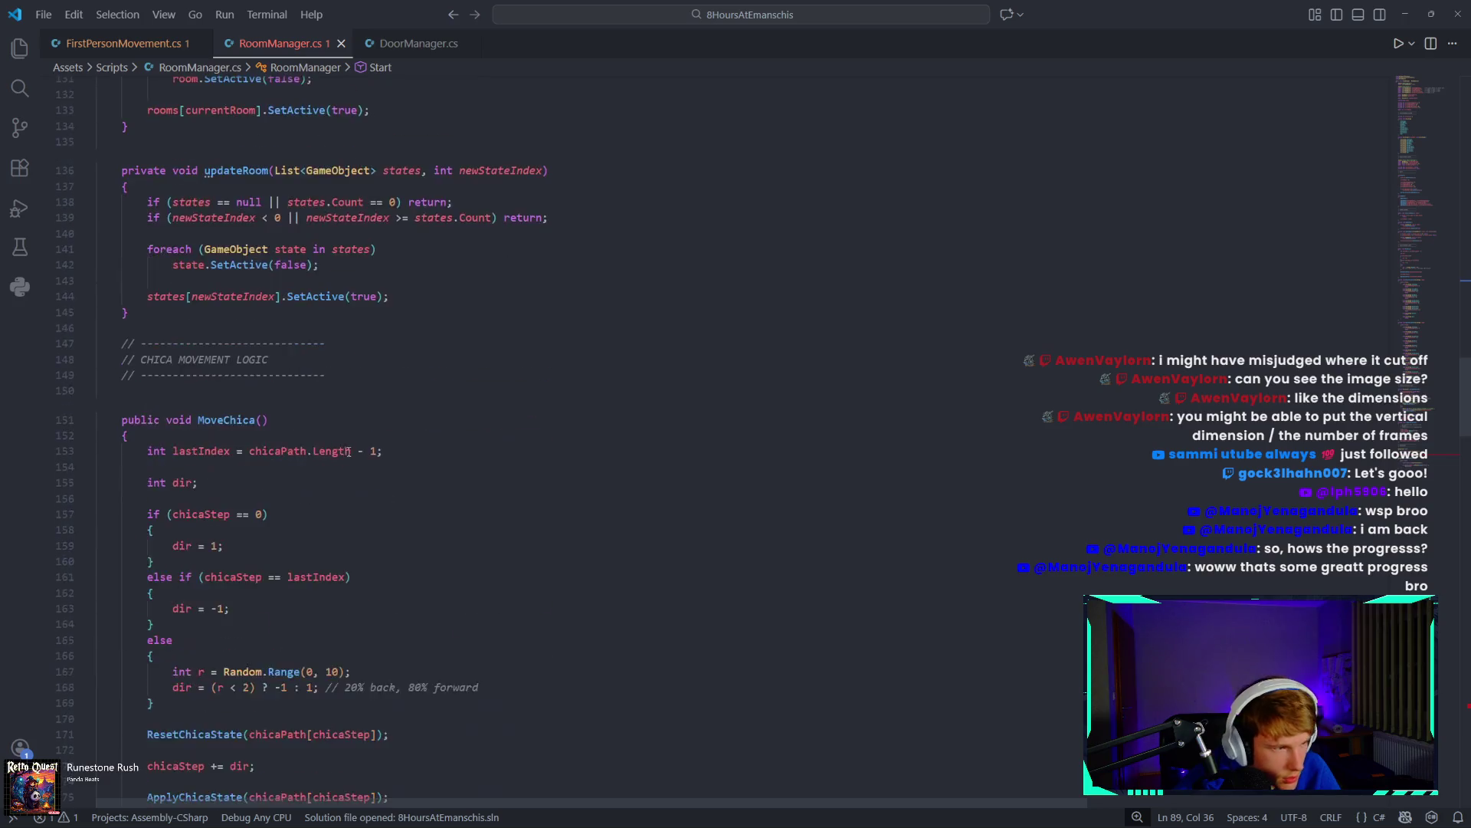
Add 'dieScreen.SetActive(true);' inside Die()'s empty block.
scroll(331, 465, "down", 20)
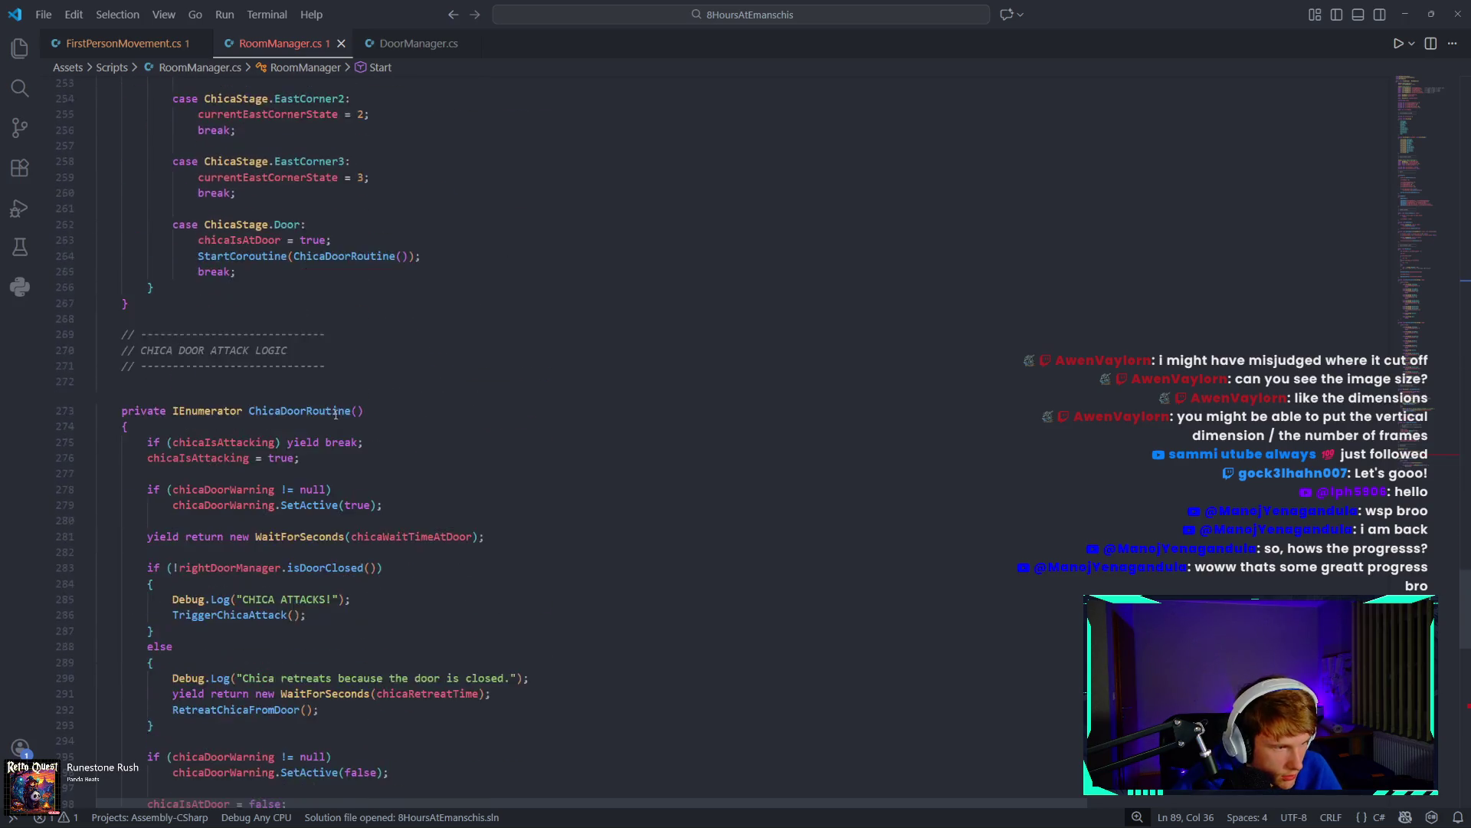
scroll(314, 452, "down", 6)
scroll(322, 476, "up", 5)
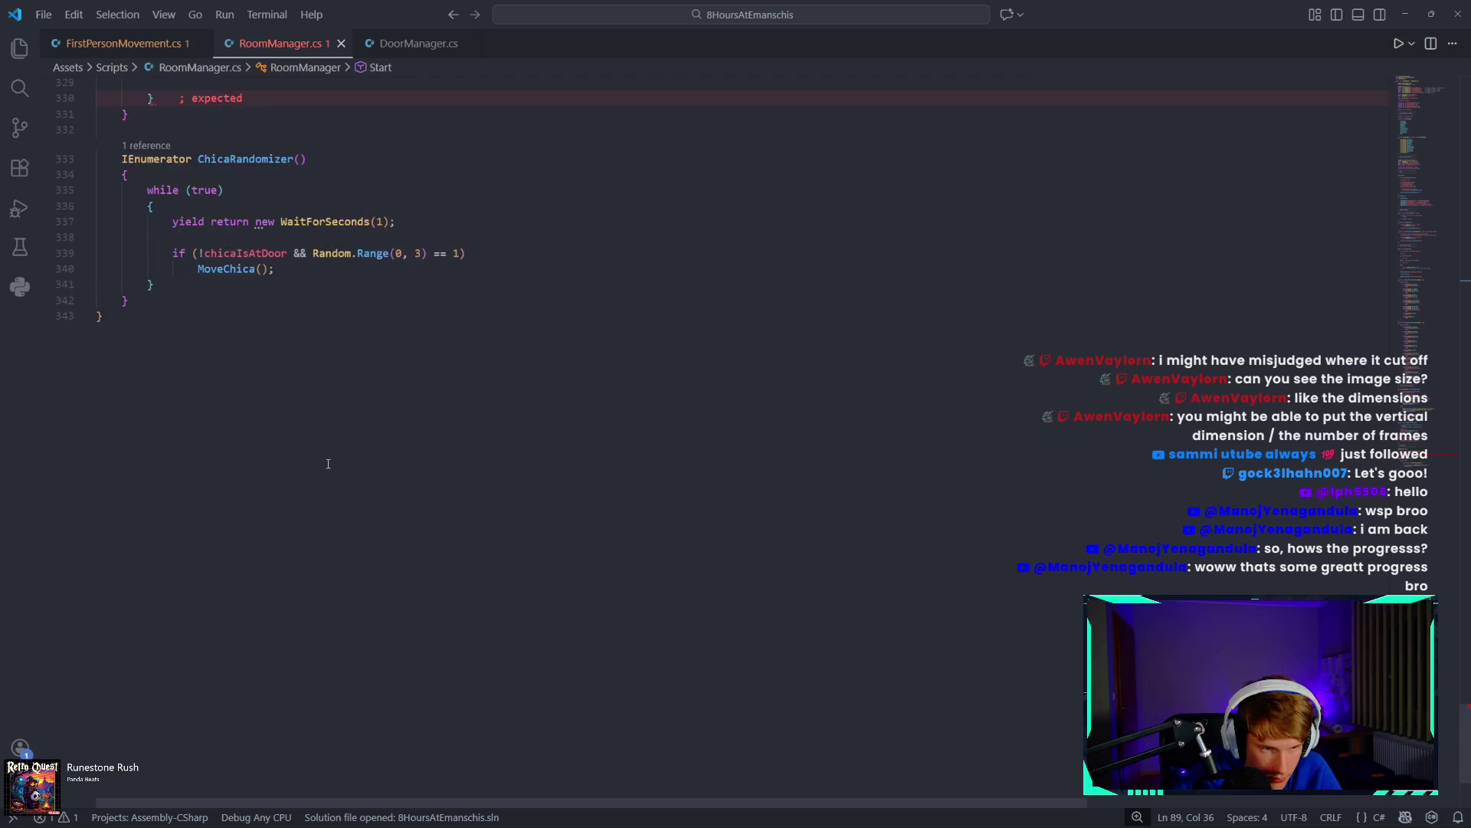
left_click(227, 403)
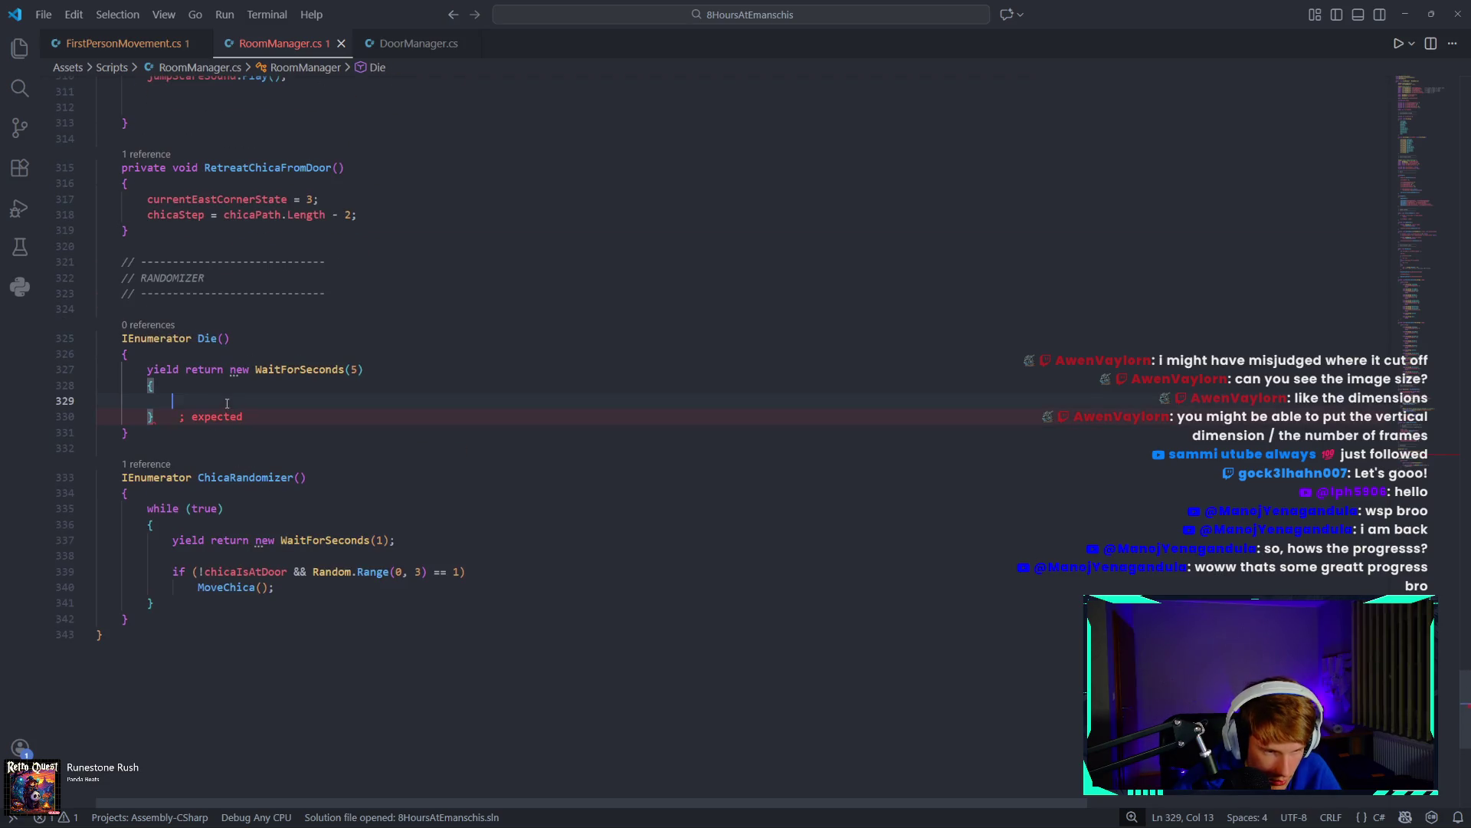
type("dieScreen.SetActive(false);")
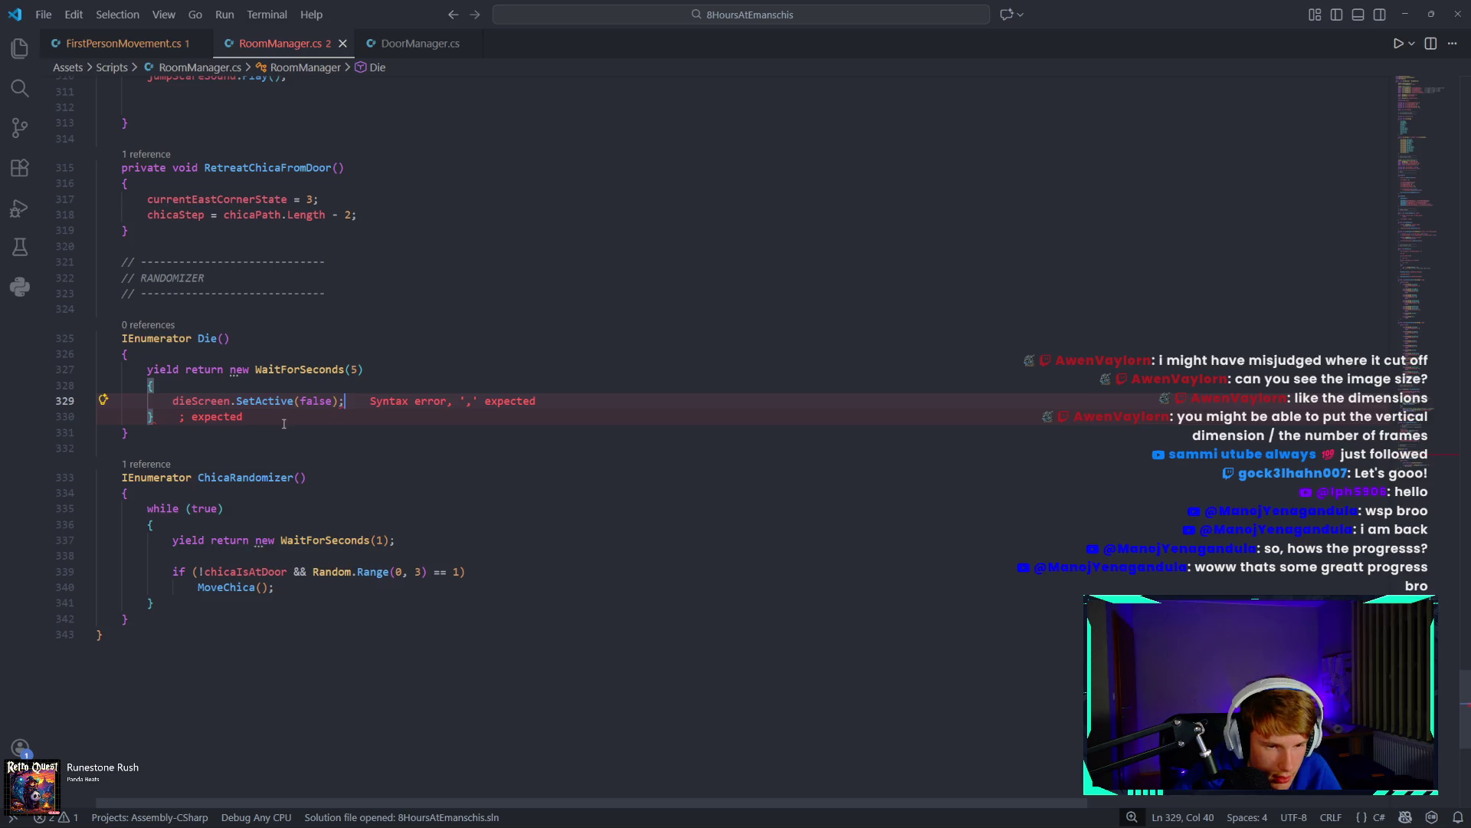
double_click(305, 401)
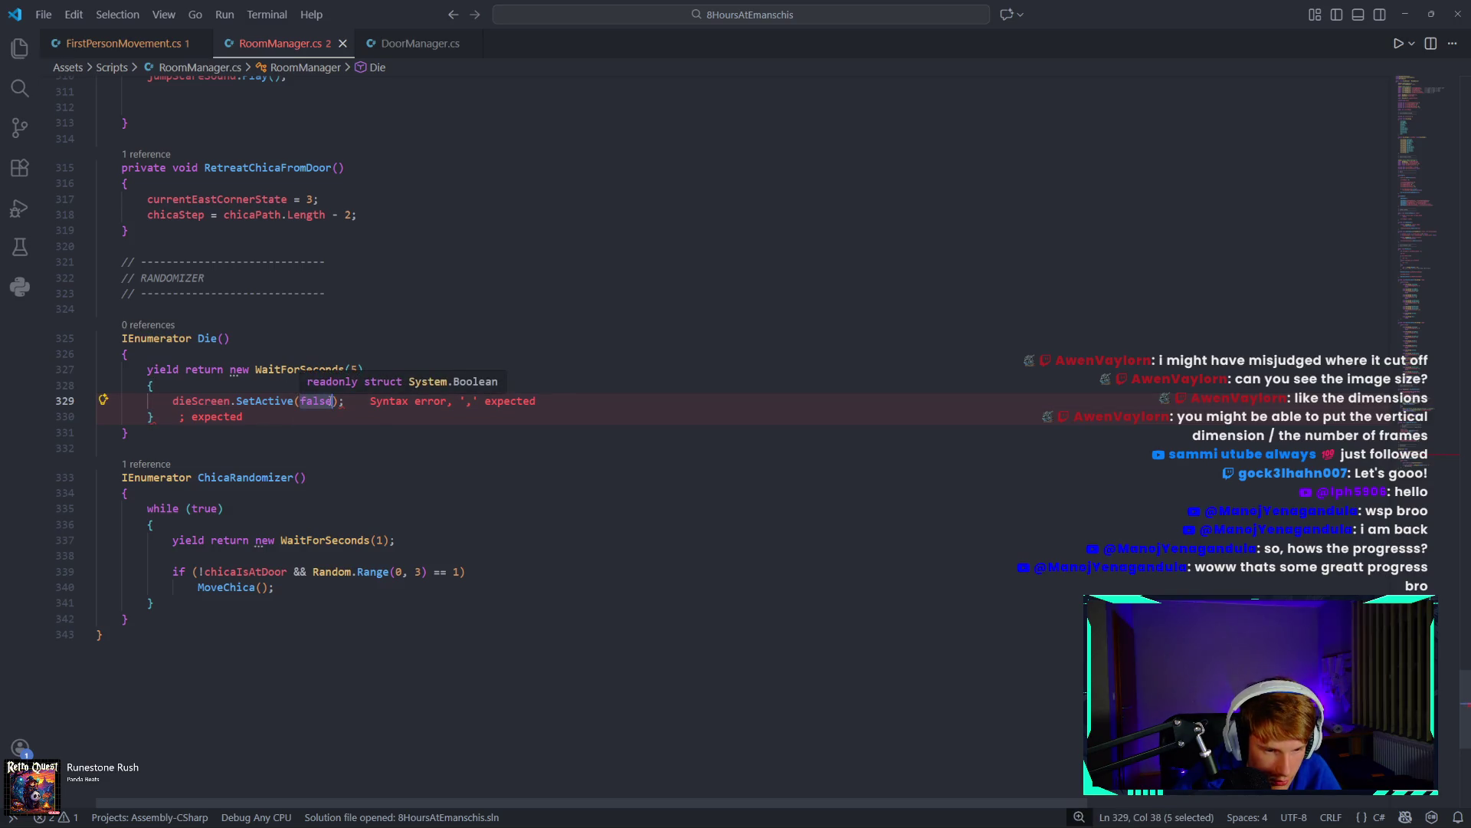
key("BackSpace")
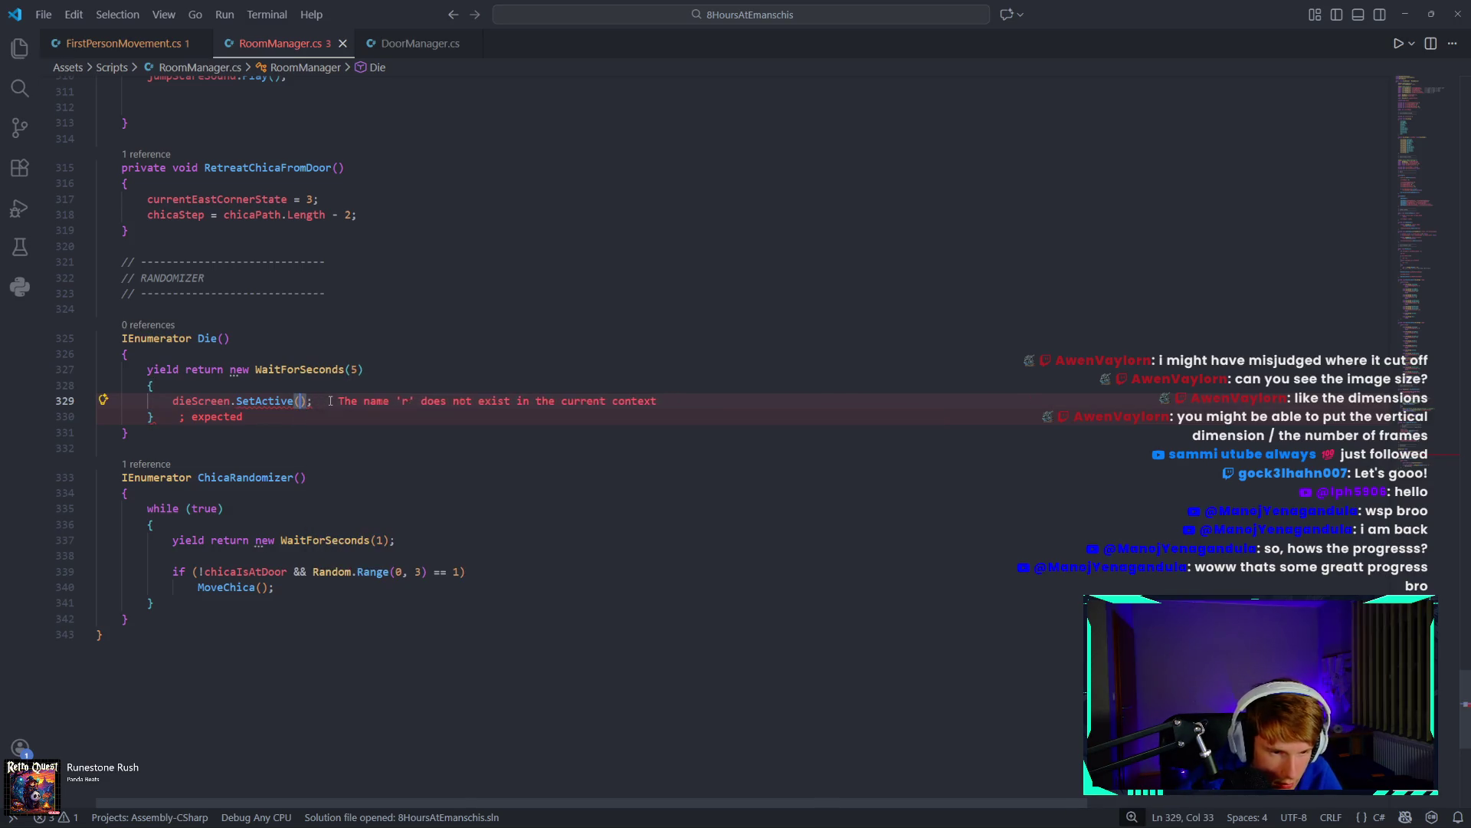
type("truer")
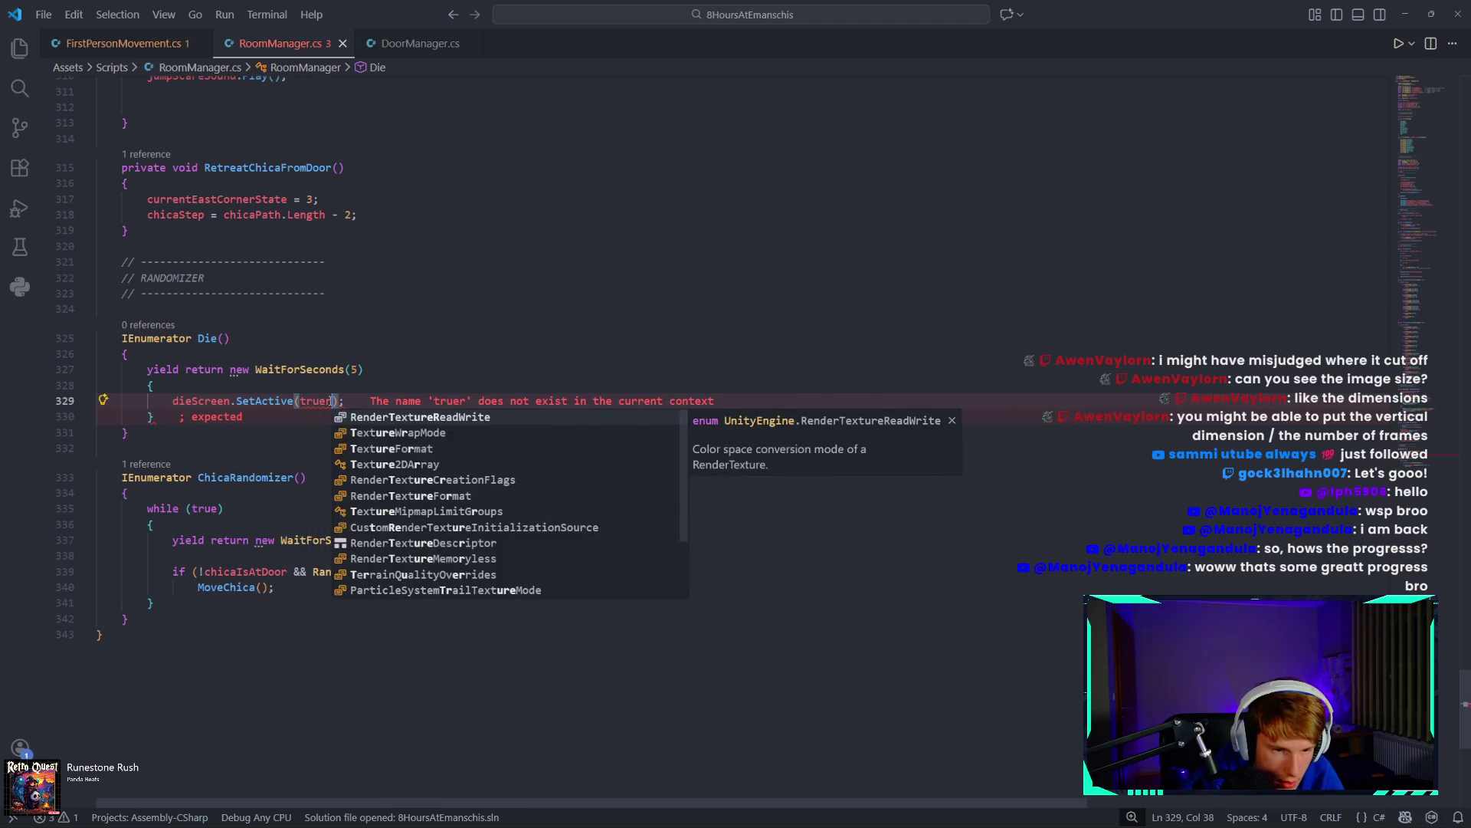
key("BackSpace")
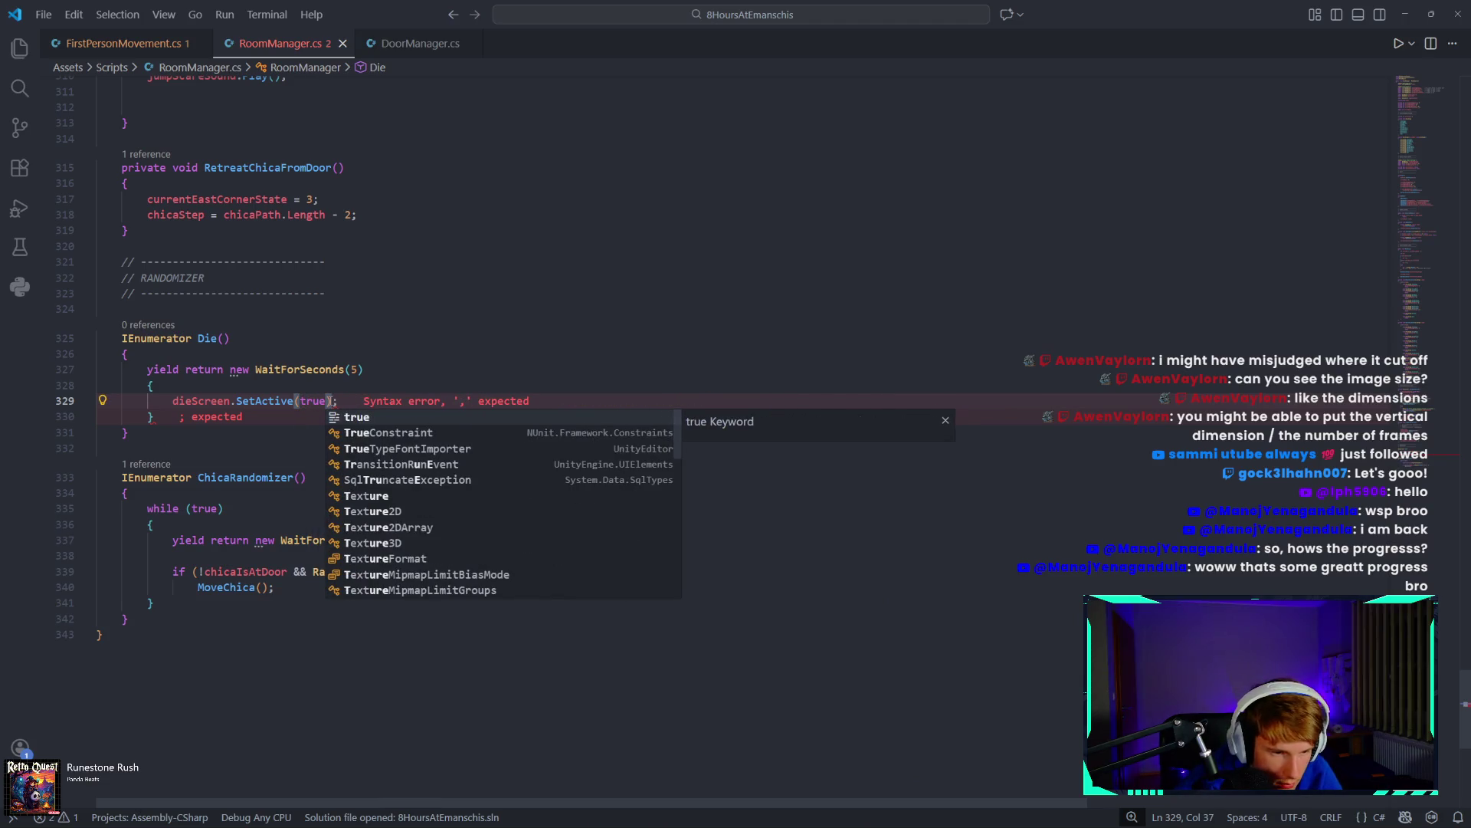
Add the missing semicolon after WaitForSeconds(5) and remove Die()'s stray braces and blank line.
left_click(187, 432)
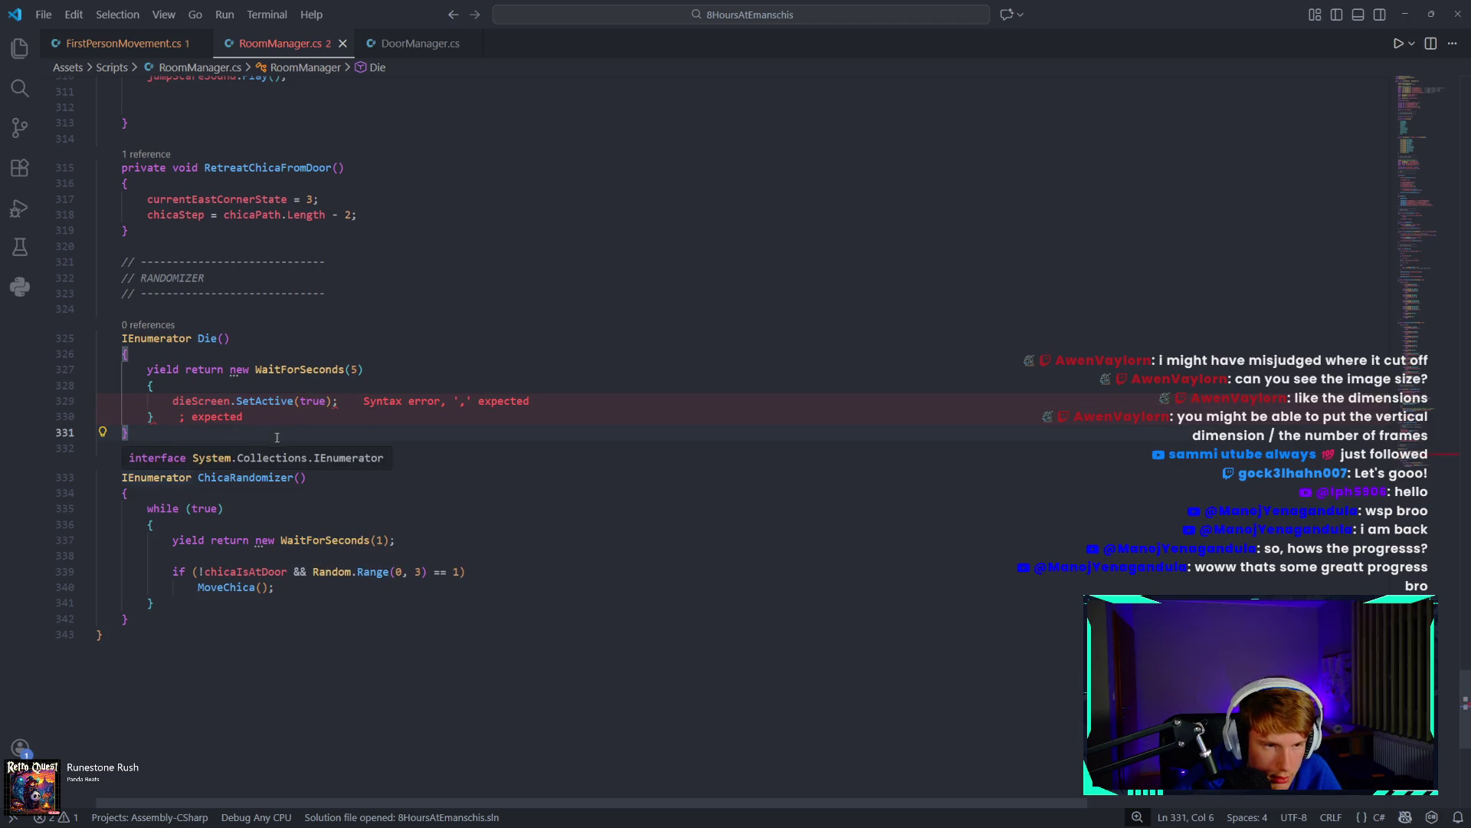
left_click(373, 366)
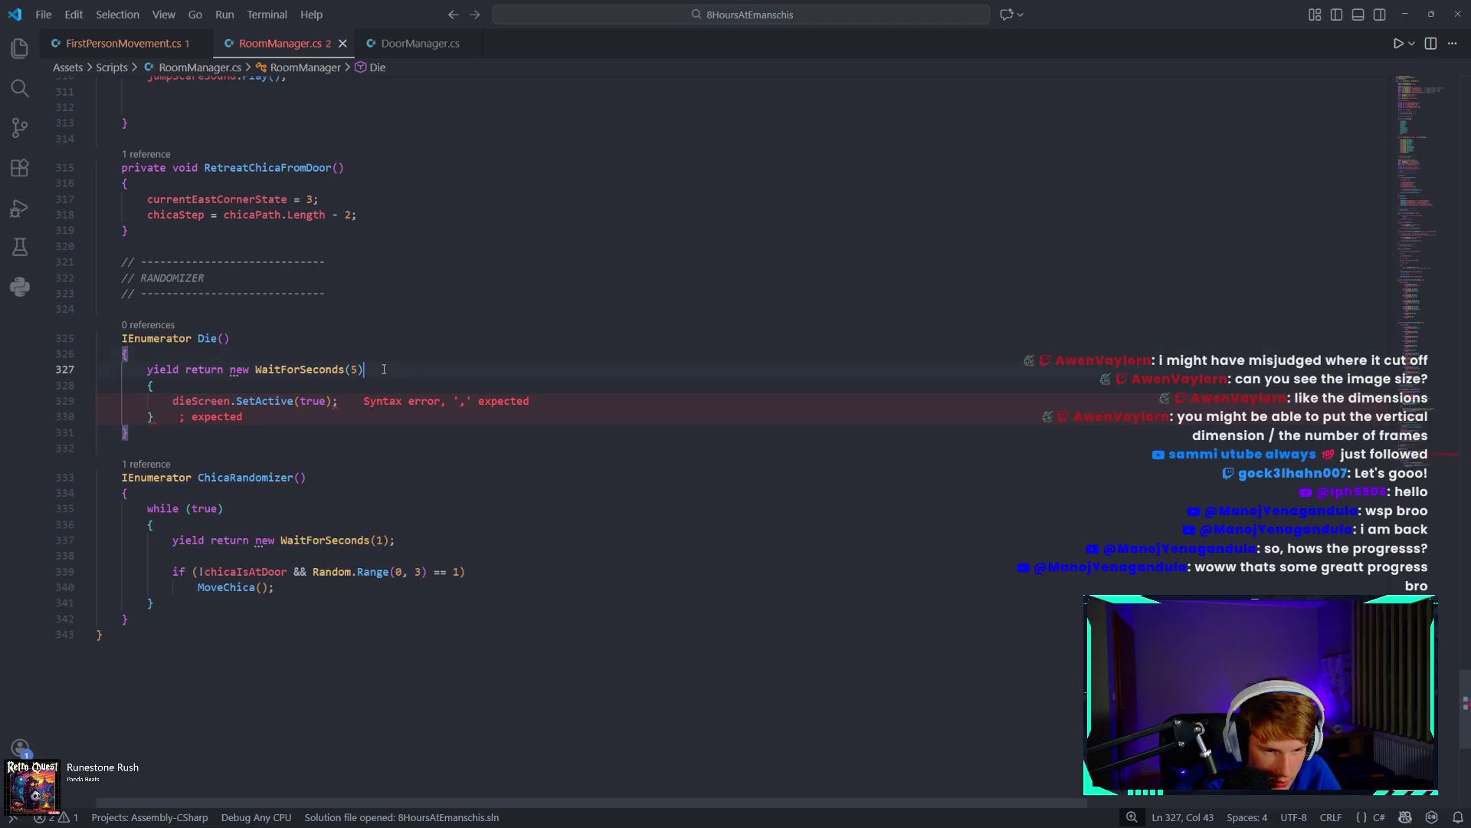
type(";")
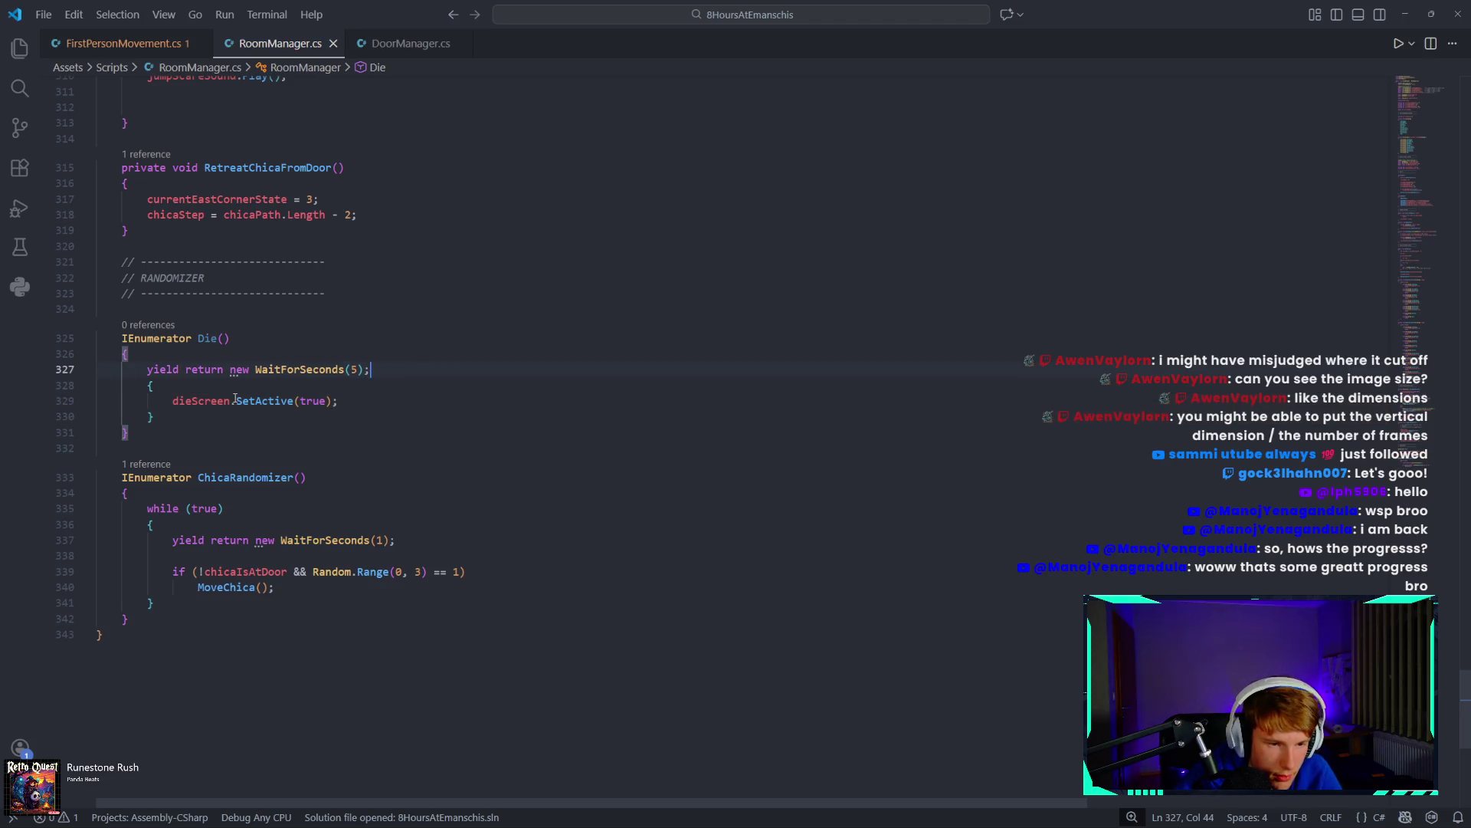
left_click(147, 390)
key("Delete")
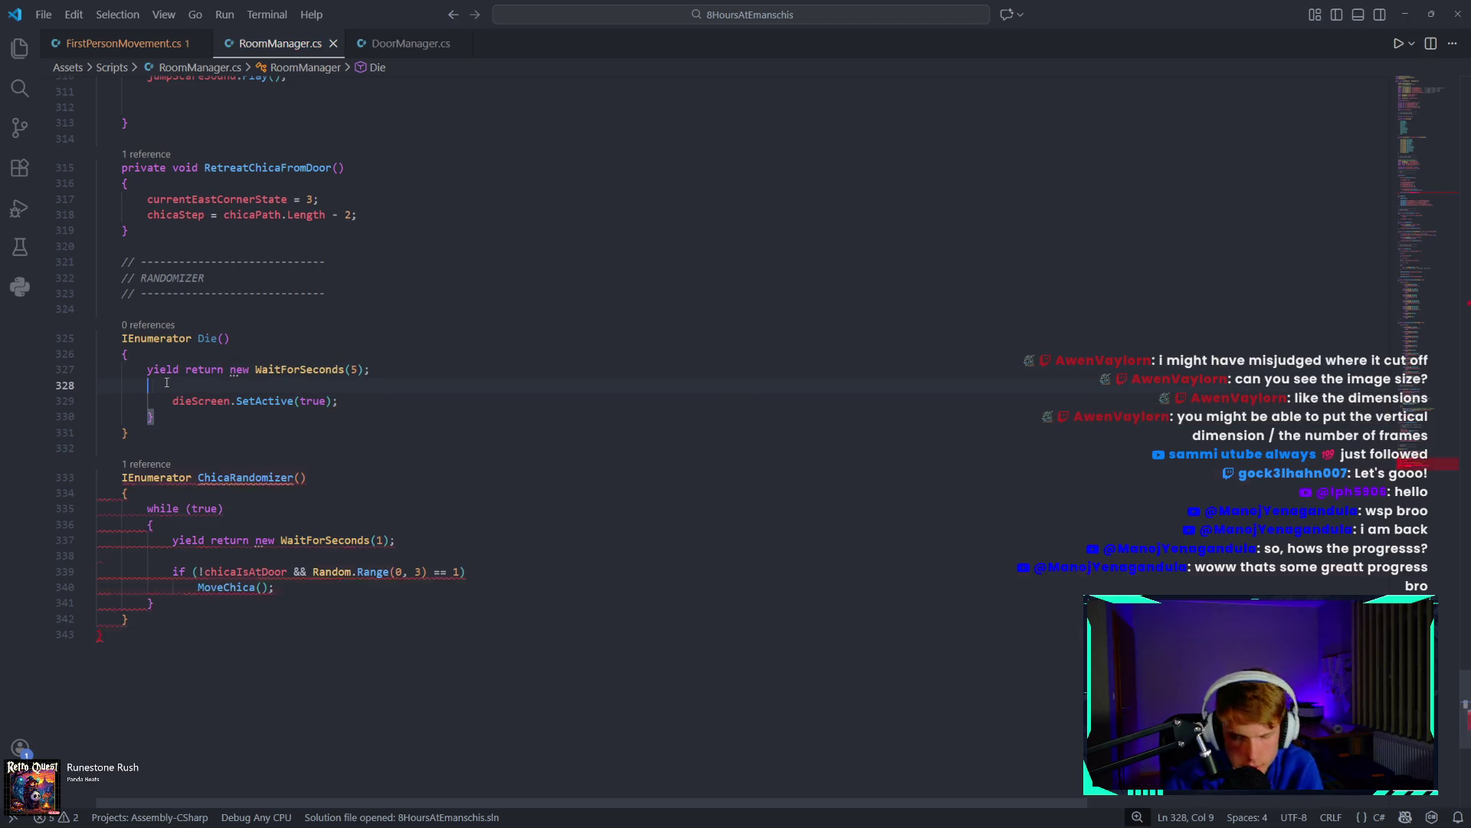
left_click(169, 414)
key("BackSpace")
left_click(172, 400)
key("BackSpace")
left_click(239, 414)
key("BackSpace")
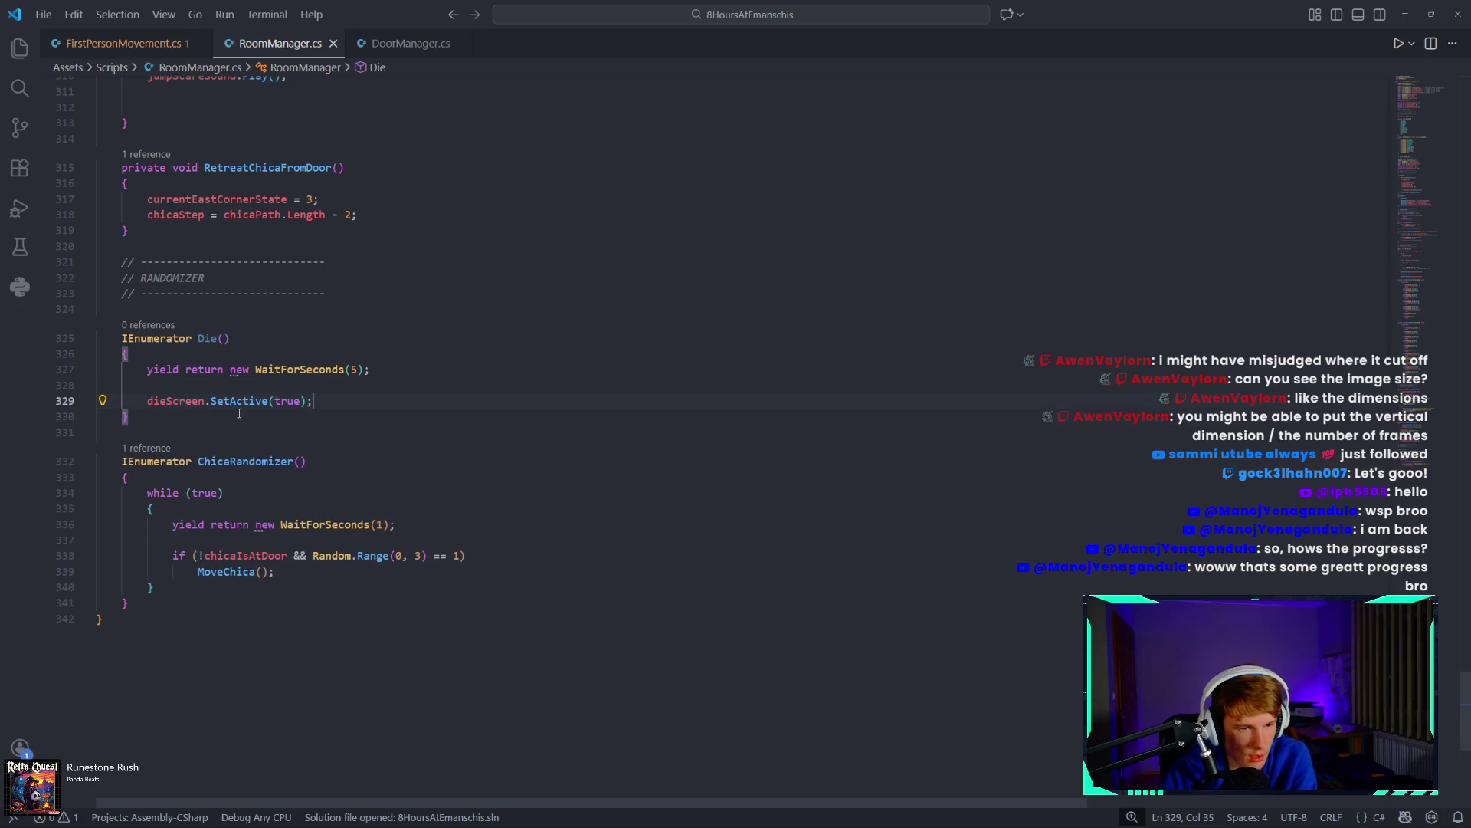
scroll(327, 452, "up", 10)
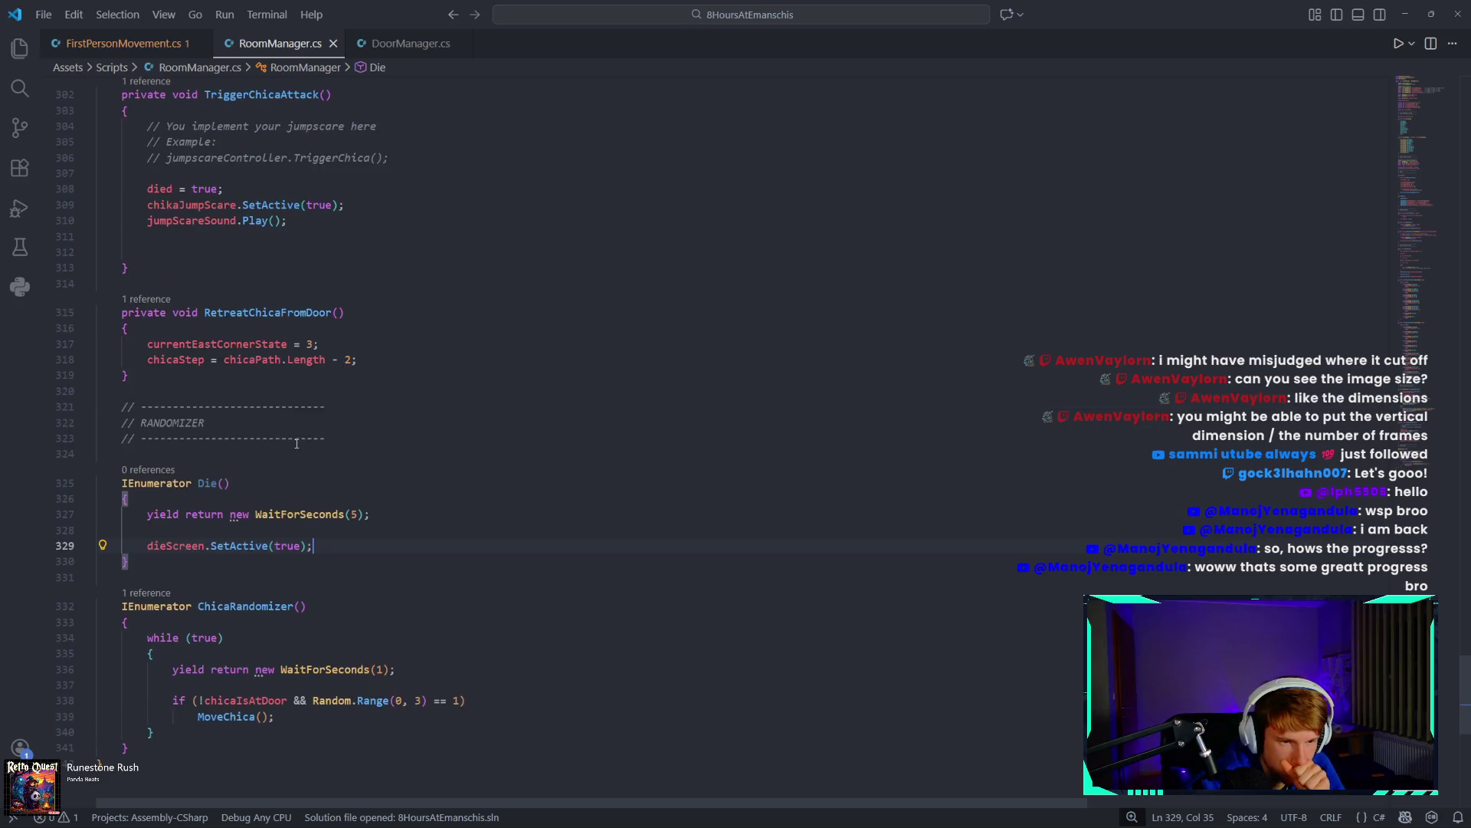
Add 'StartCoroutine(Die());' on the empty line in TriggerChicaAttack.
left_click(234, 567)
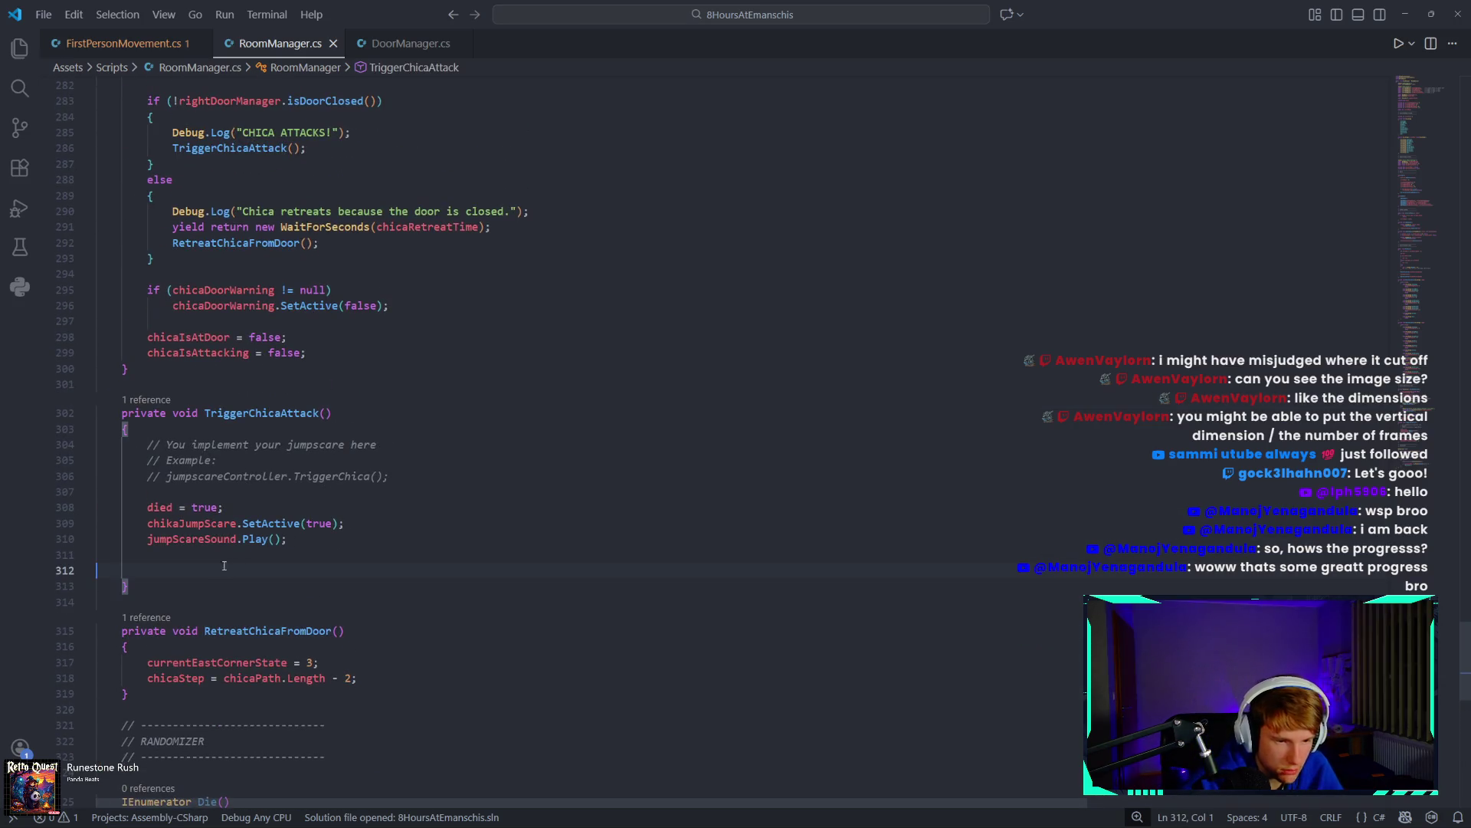
type("Start")
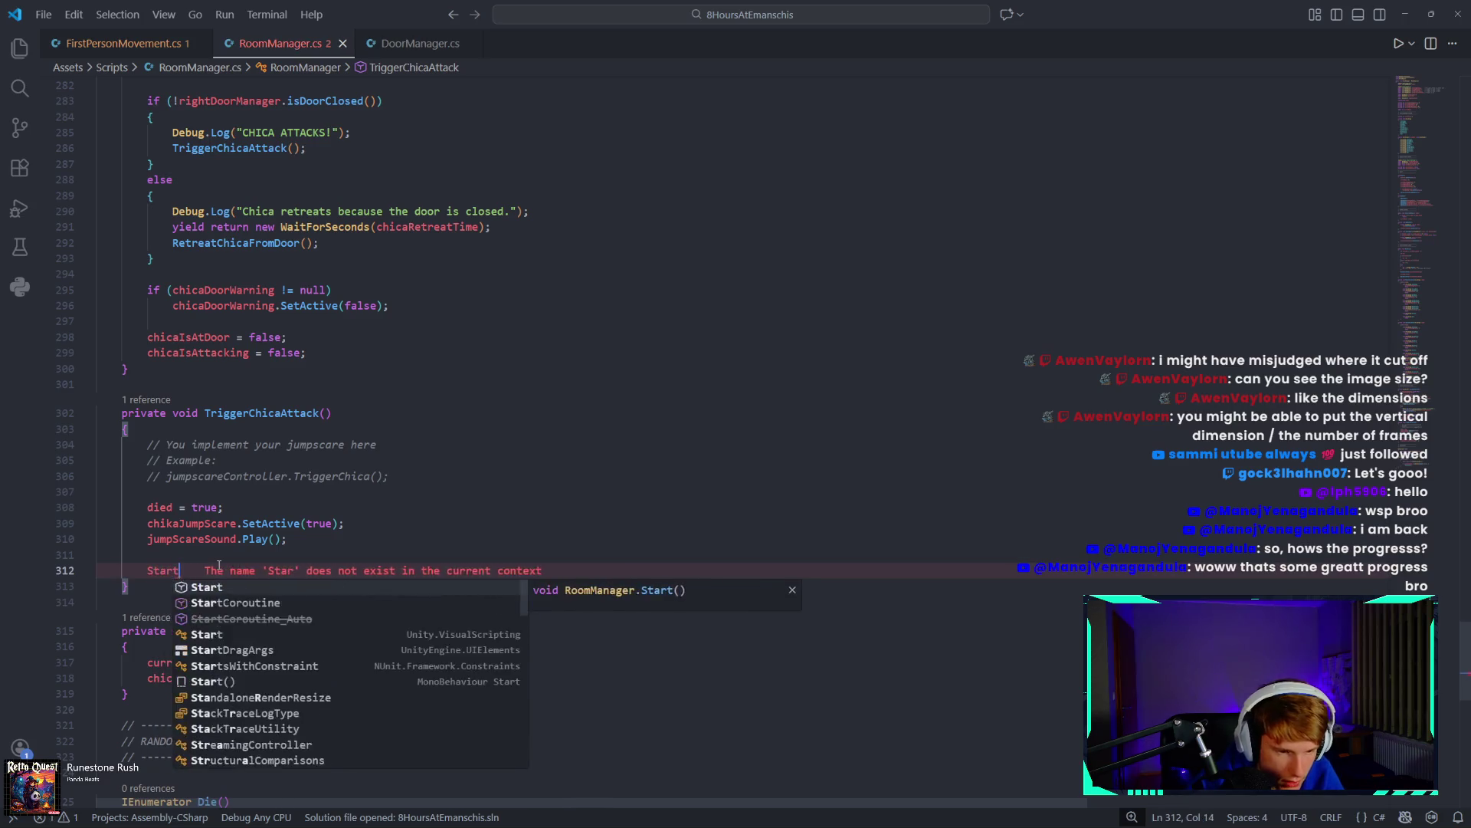
key("Down")
key("Down")
key("Tab")
type("(")
type("Die(")
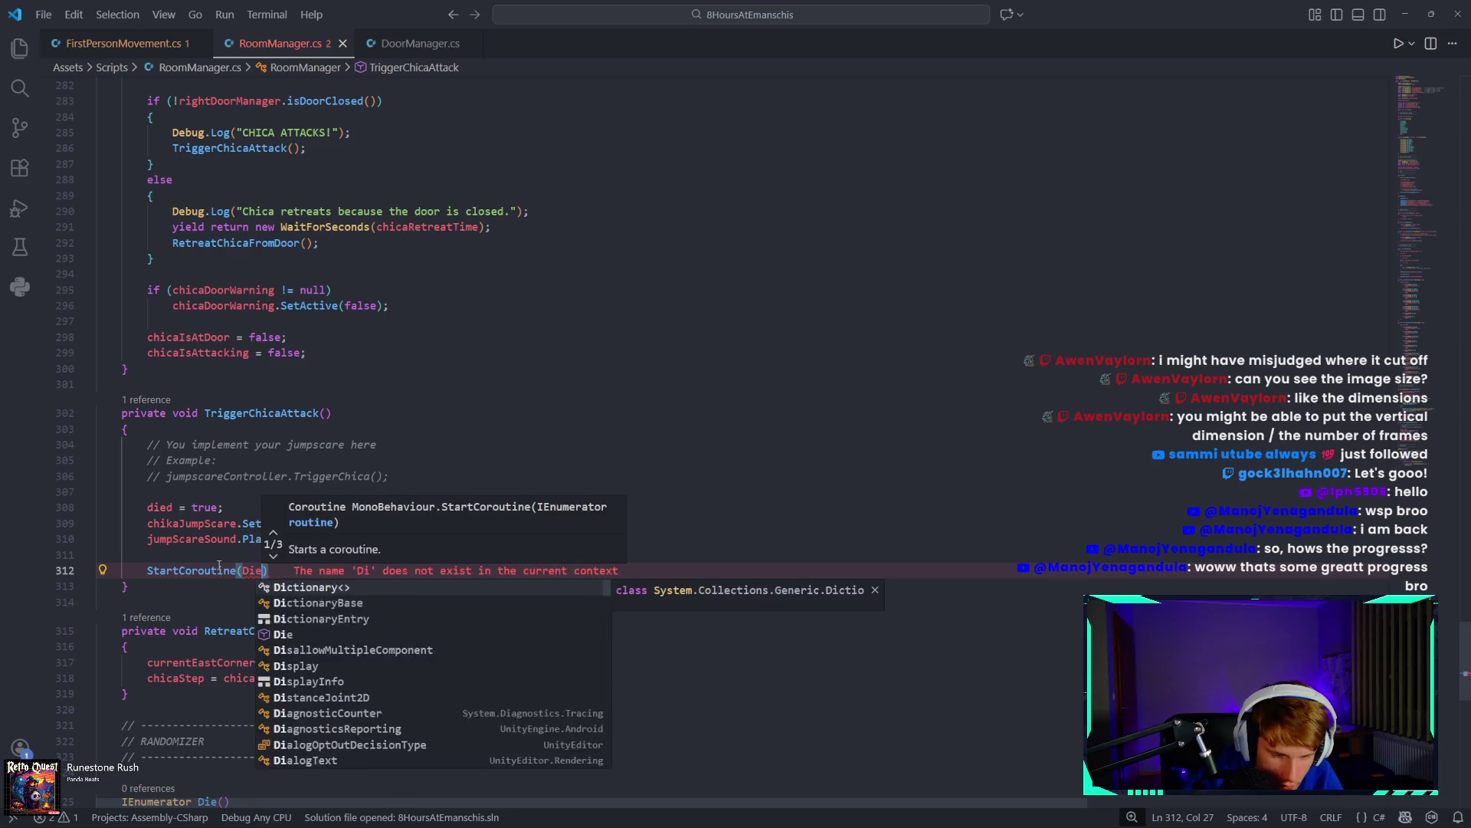
type("))")
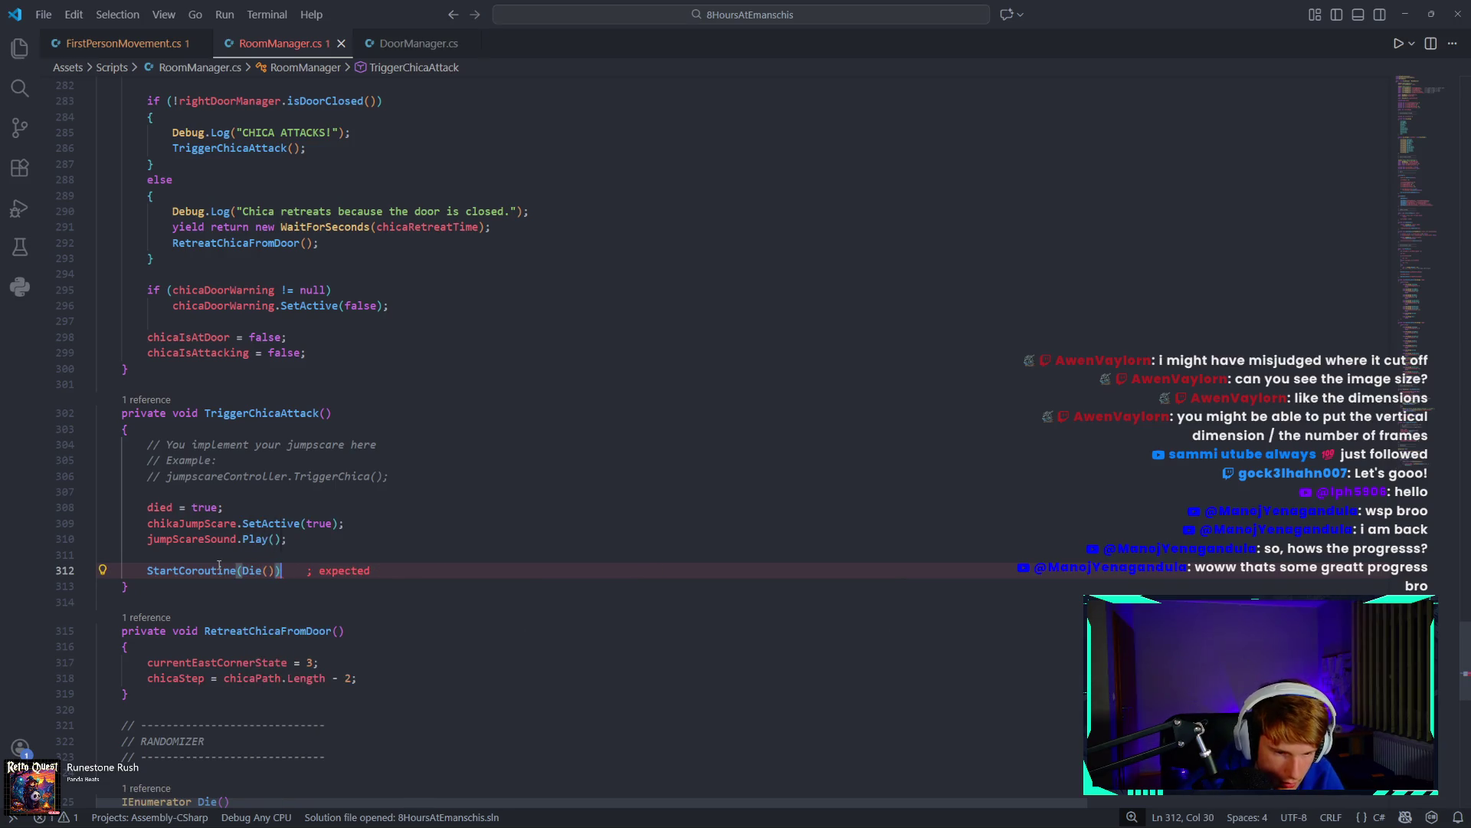
type(";")
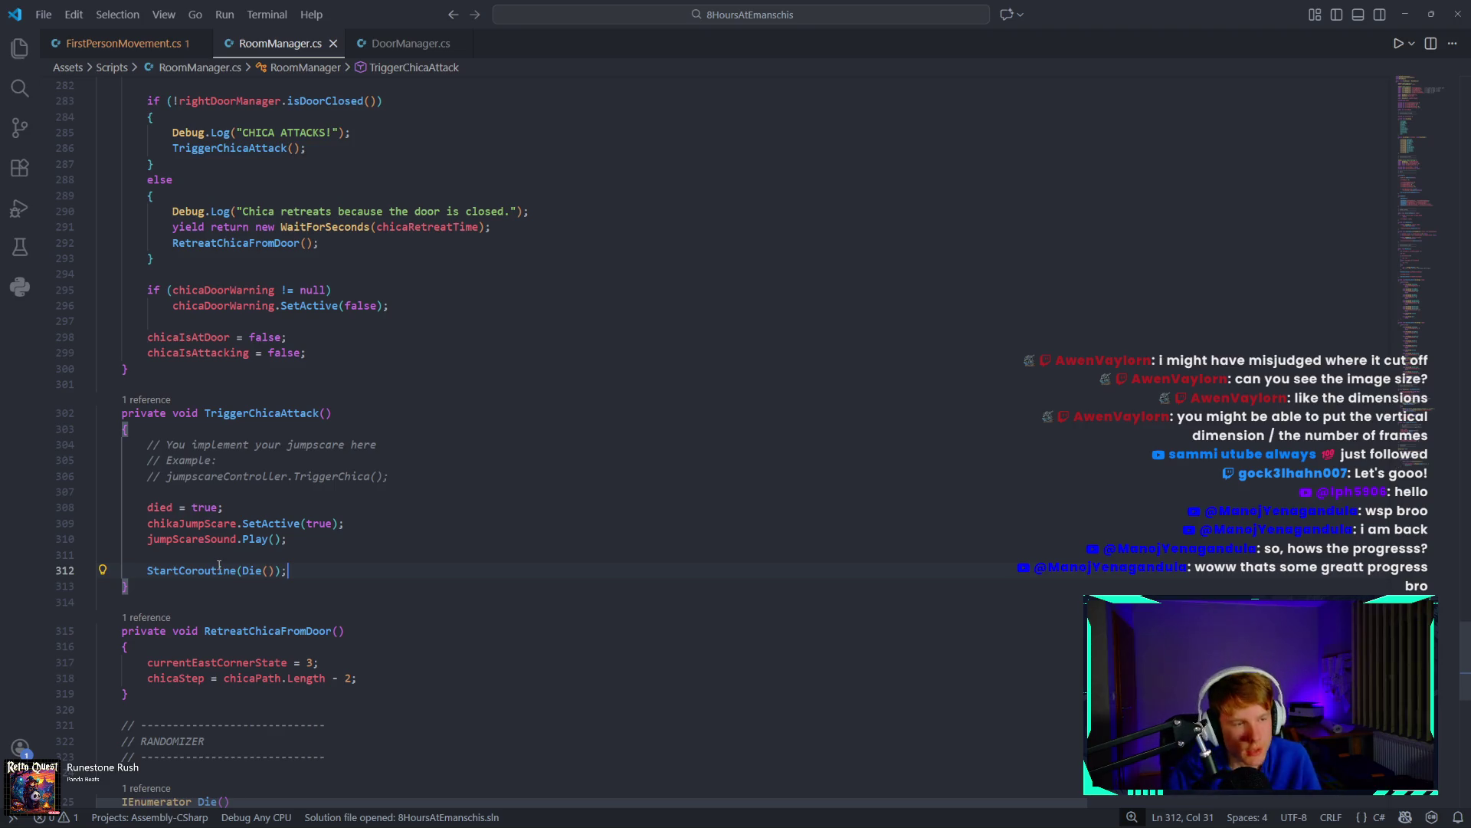
Glance at the running Clock timer, then return focus to the code.
scroll(219, 565, "down", 6)
mouse_move(663, 822)
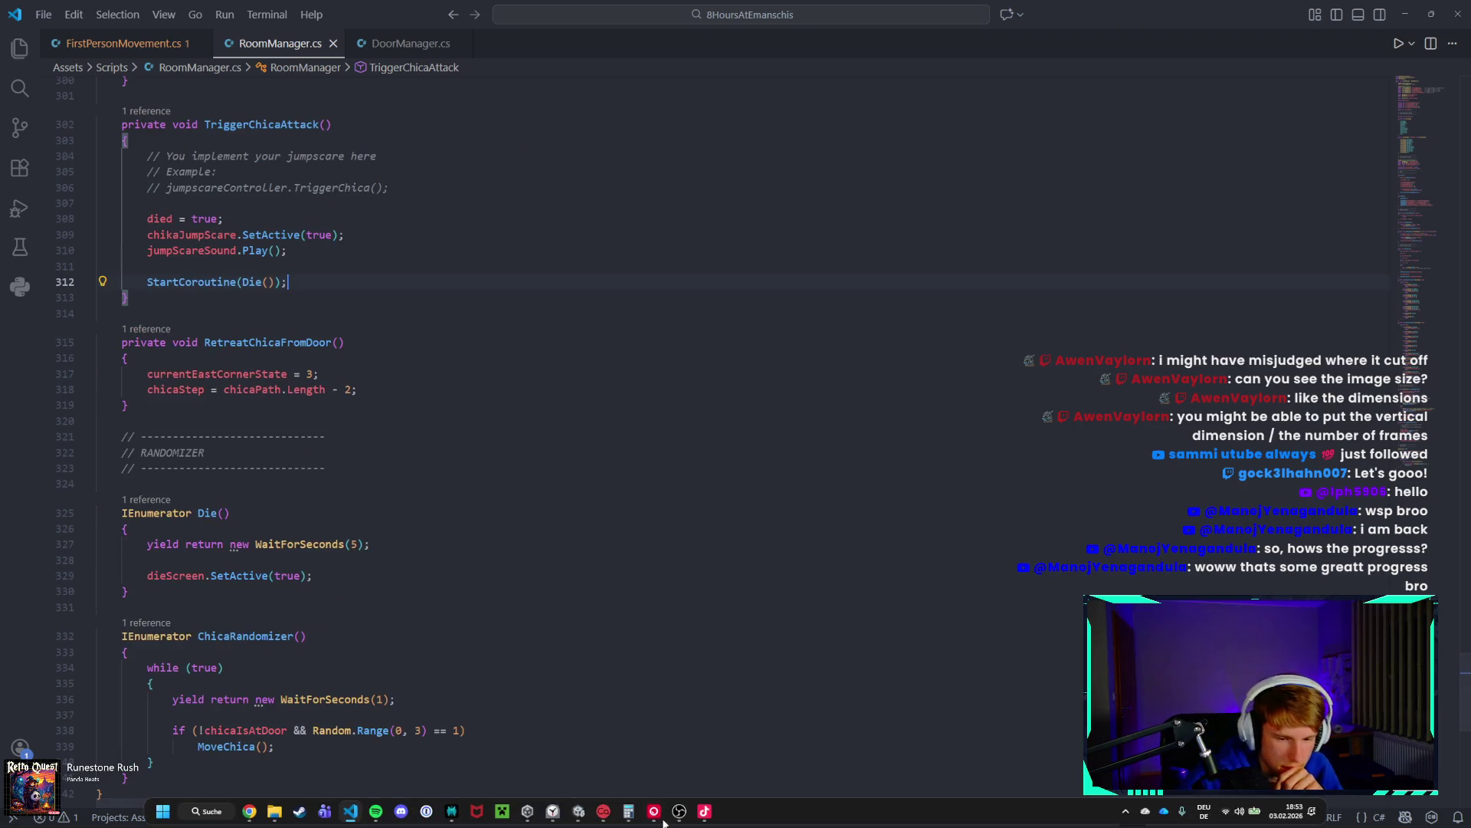
left_click(554, 812)
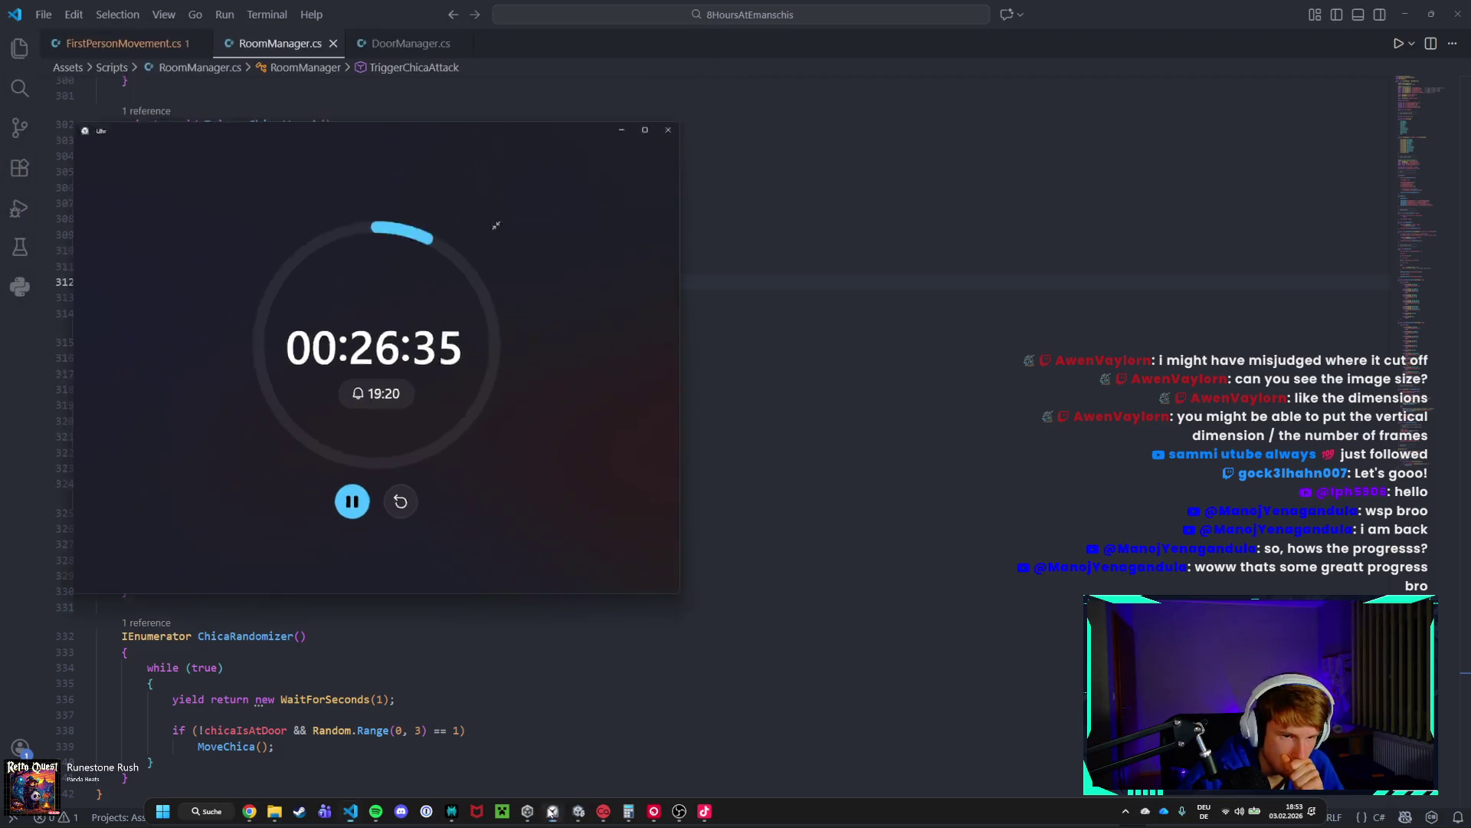
left_click(553, 813)
left_click(457, 440)
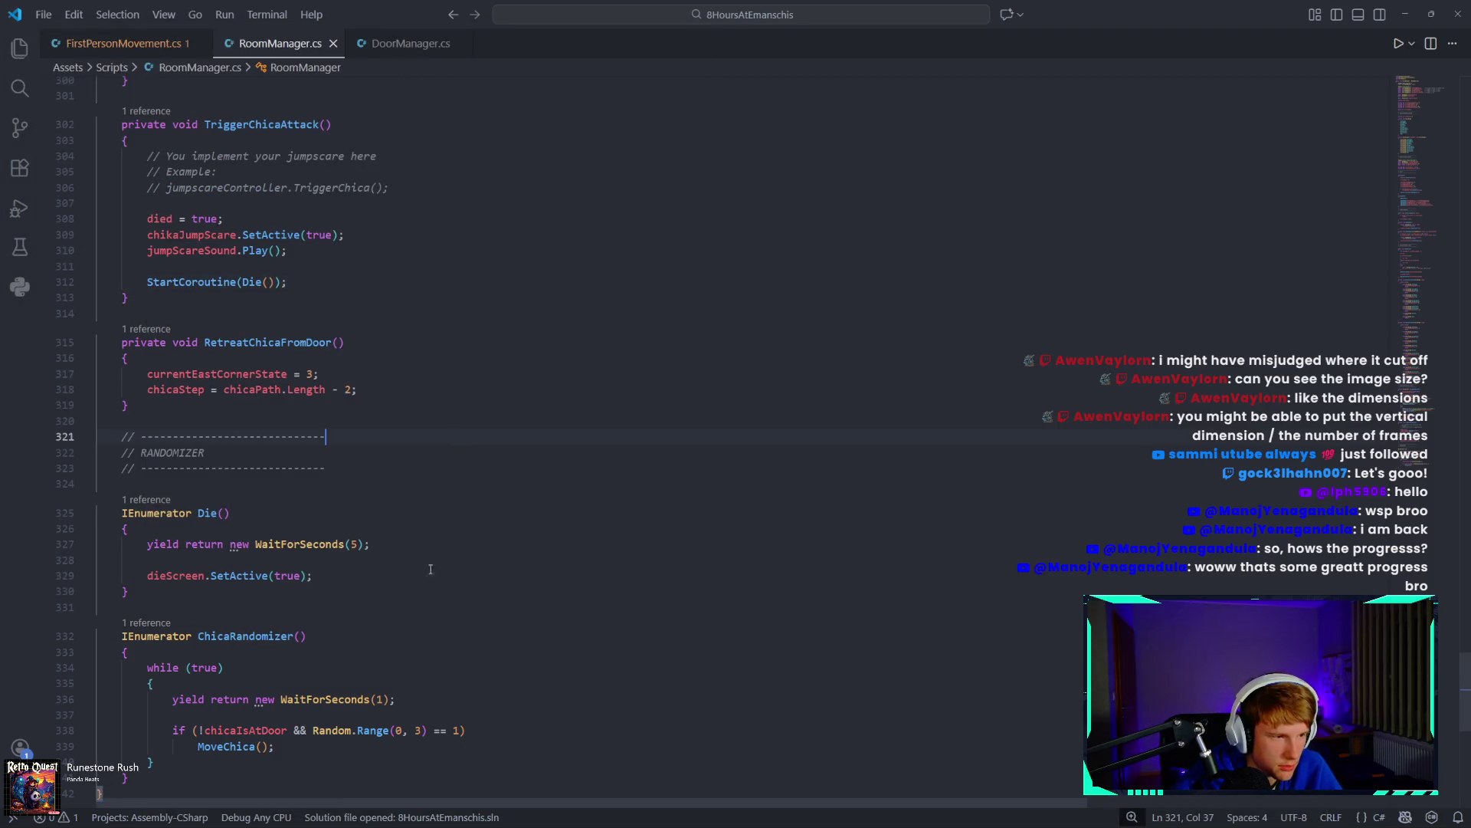
mouse_move(460, 824)
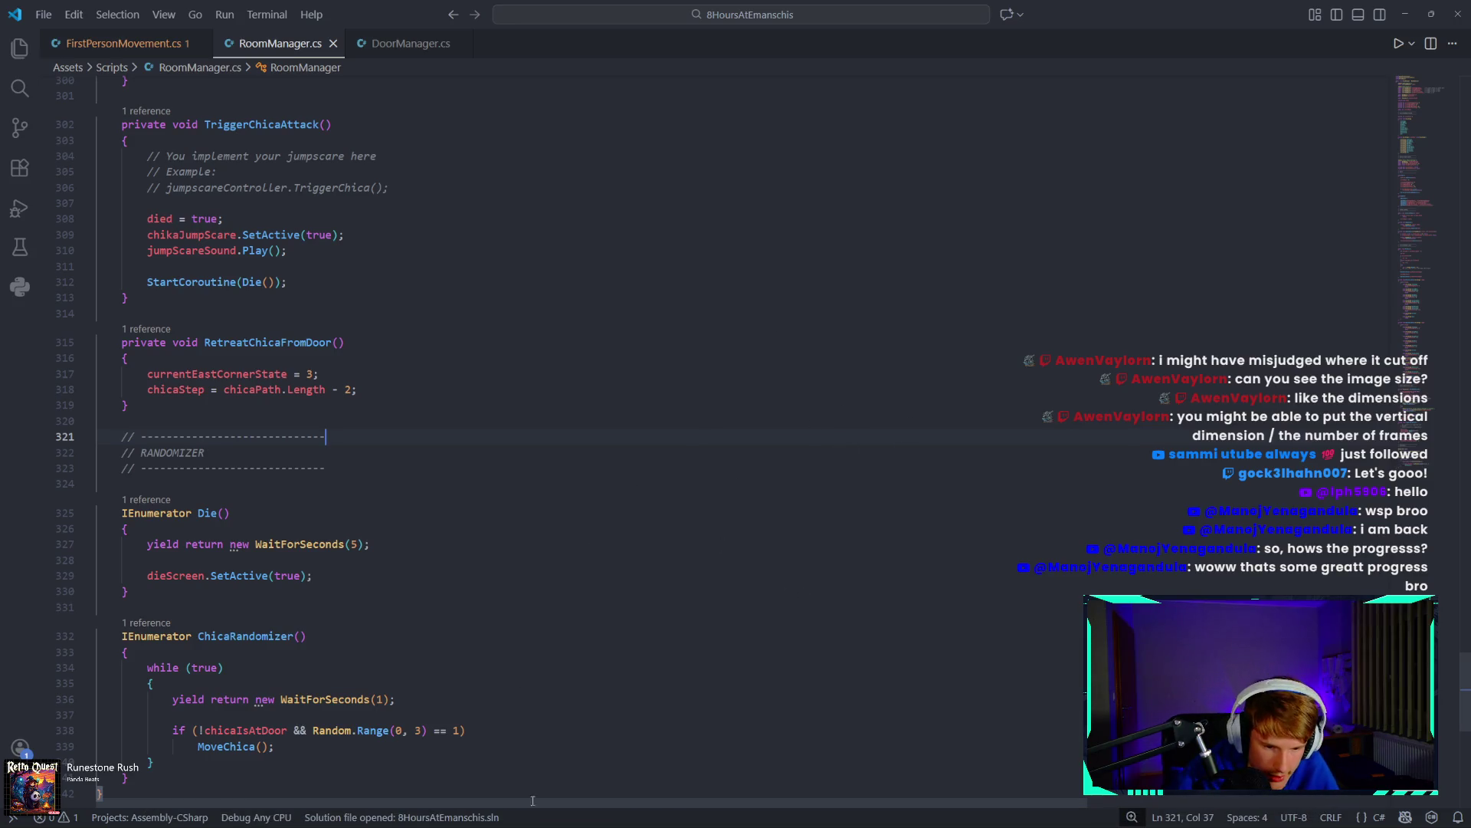
mouse_move(529, 824)
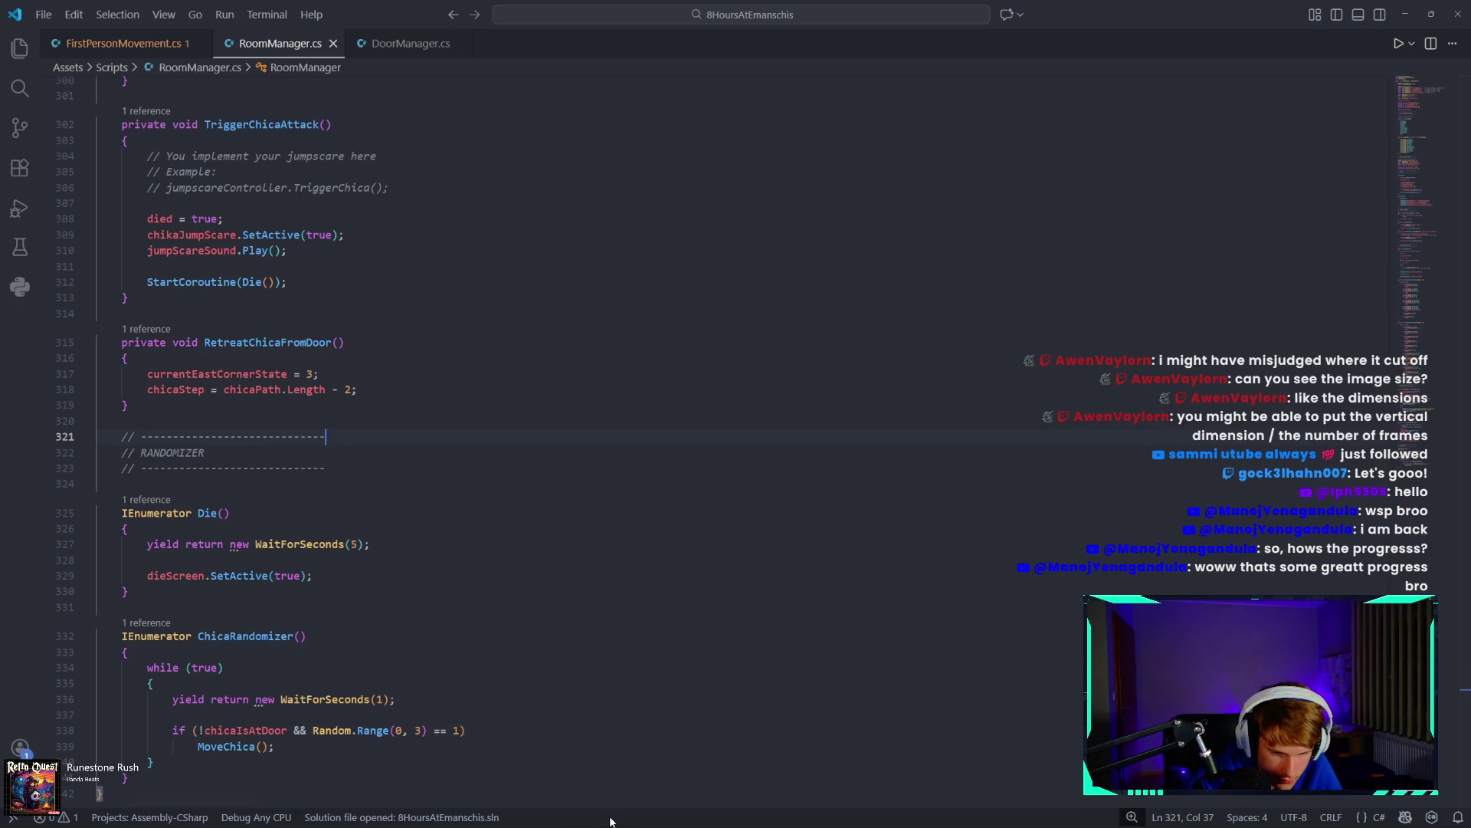
mouse_move(611, 826)
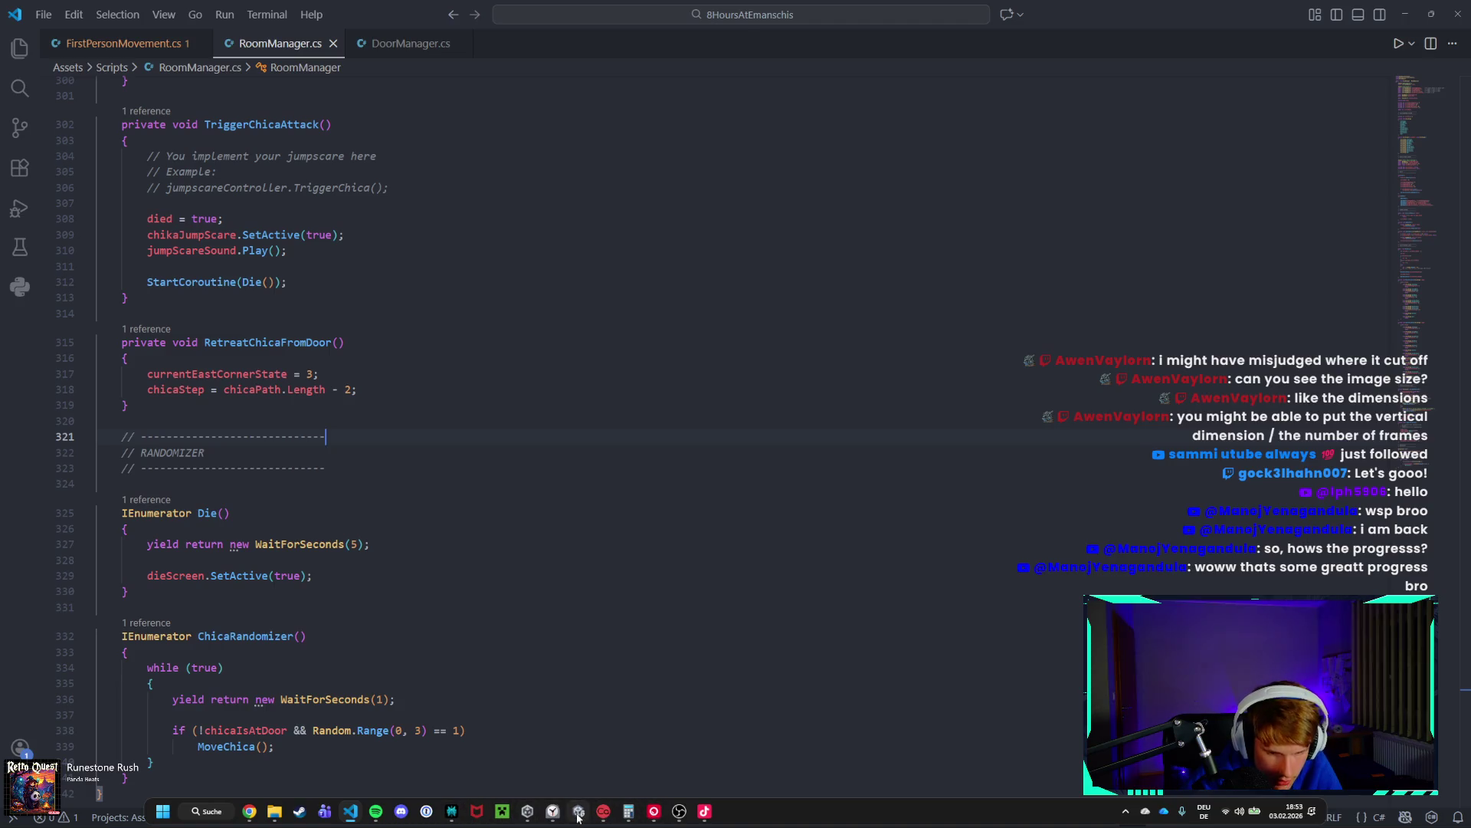
Switch to Unity and move LostScreen to the end of the Hierarchy.
left_click(605, 812)
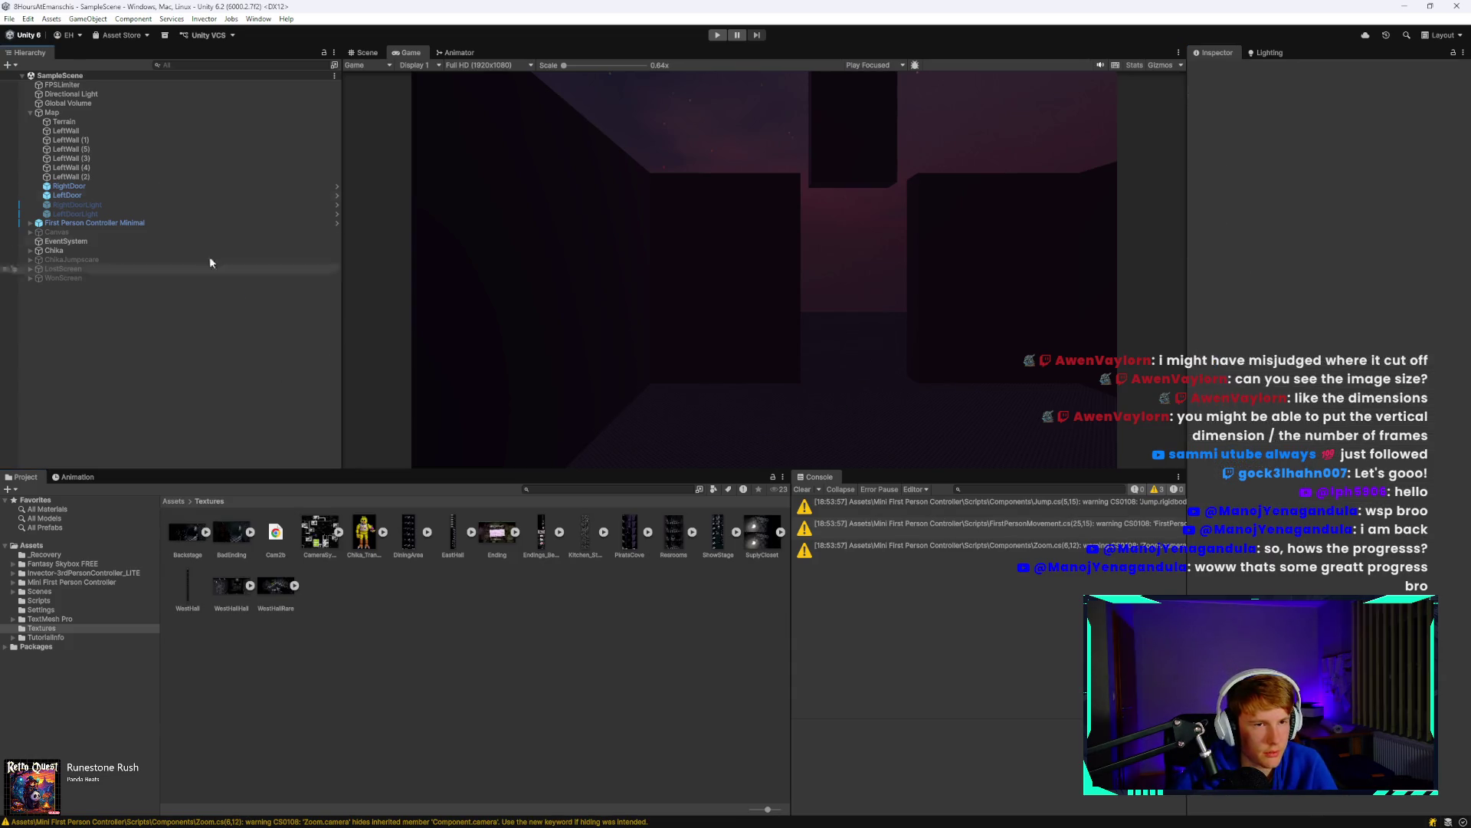
left_click(111, 222)
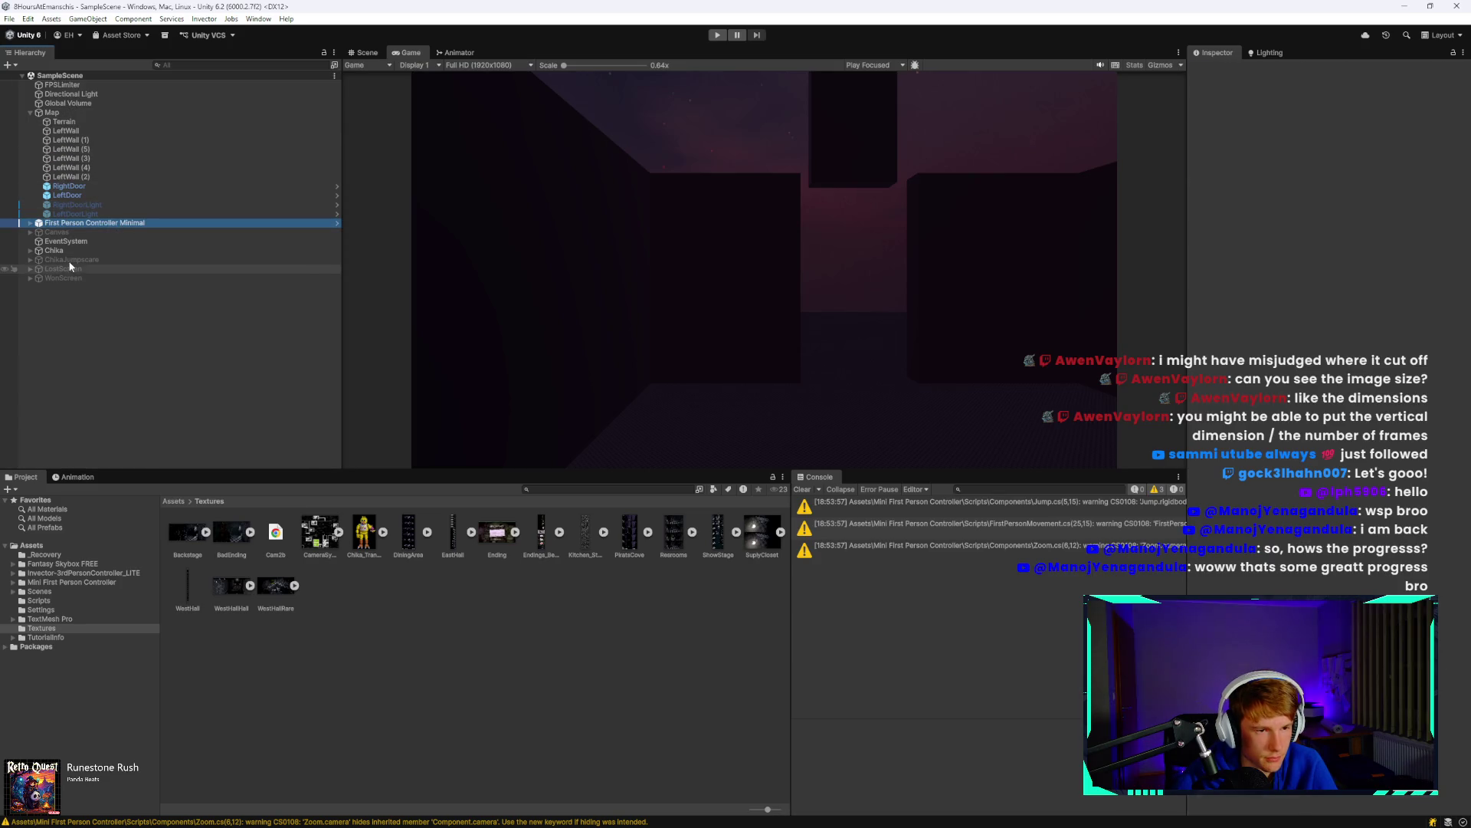
mouse_move(71, 270)
left_mouse_down()
mouse_move(1411, 490)
mouse_move(1379, 546)
mouse_move(1345, 557)
left_mouse_up()
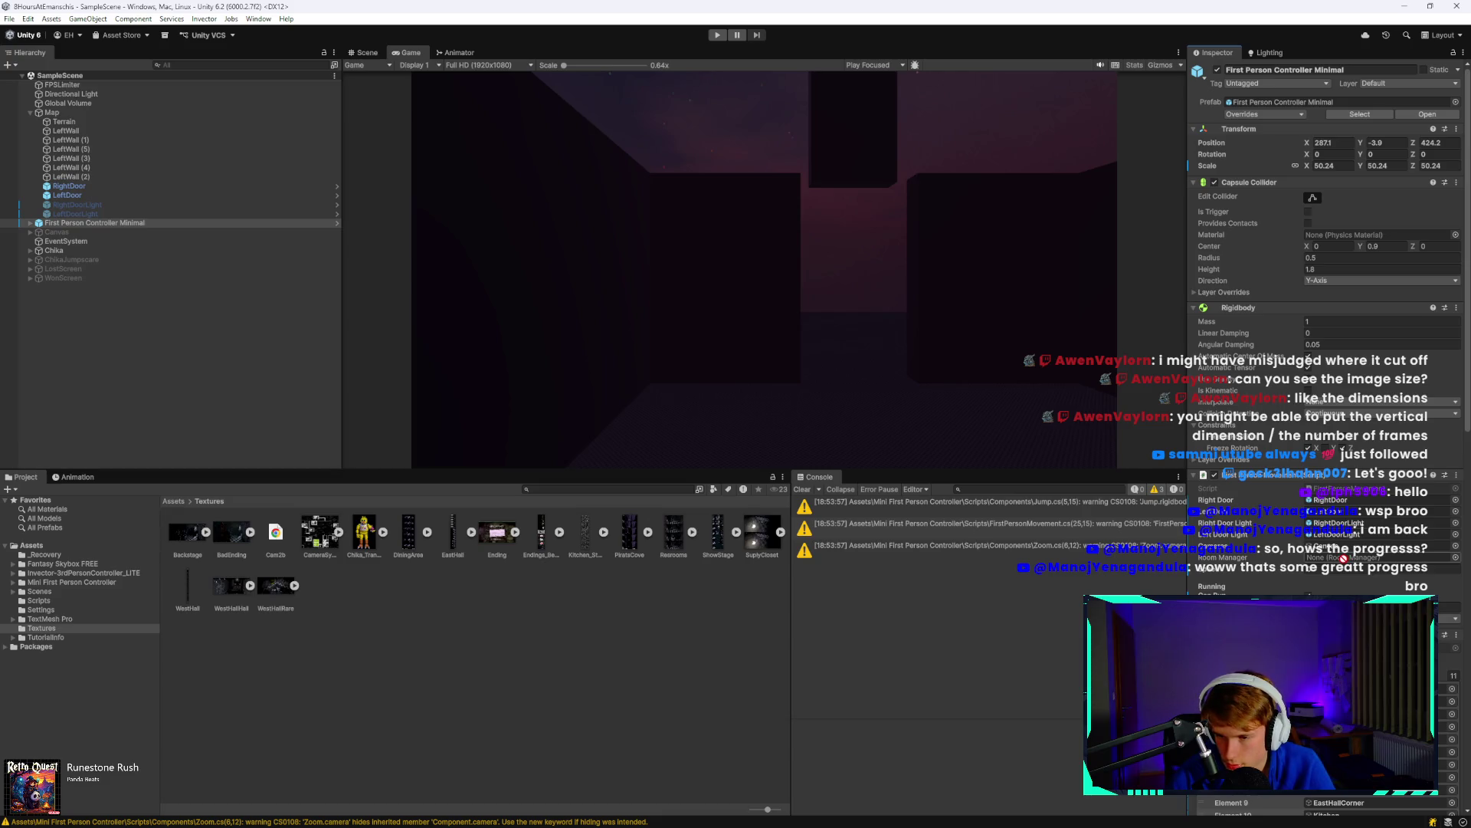
left_click_drag(1343, 557, 319, 385)
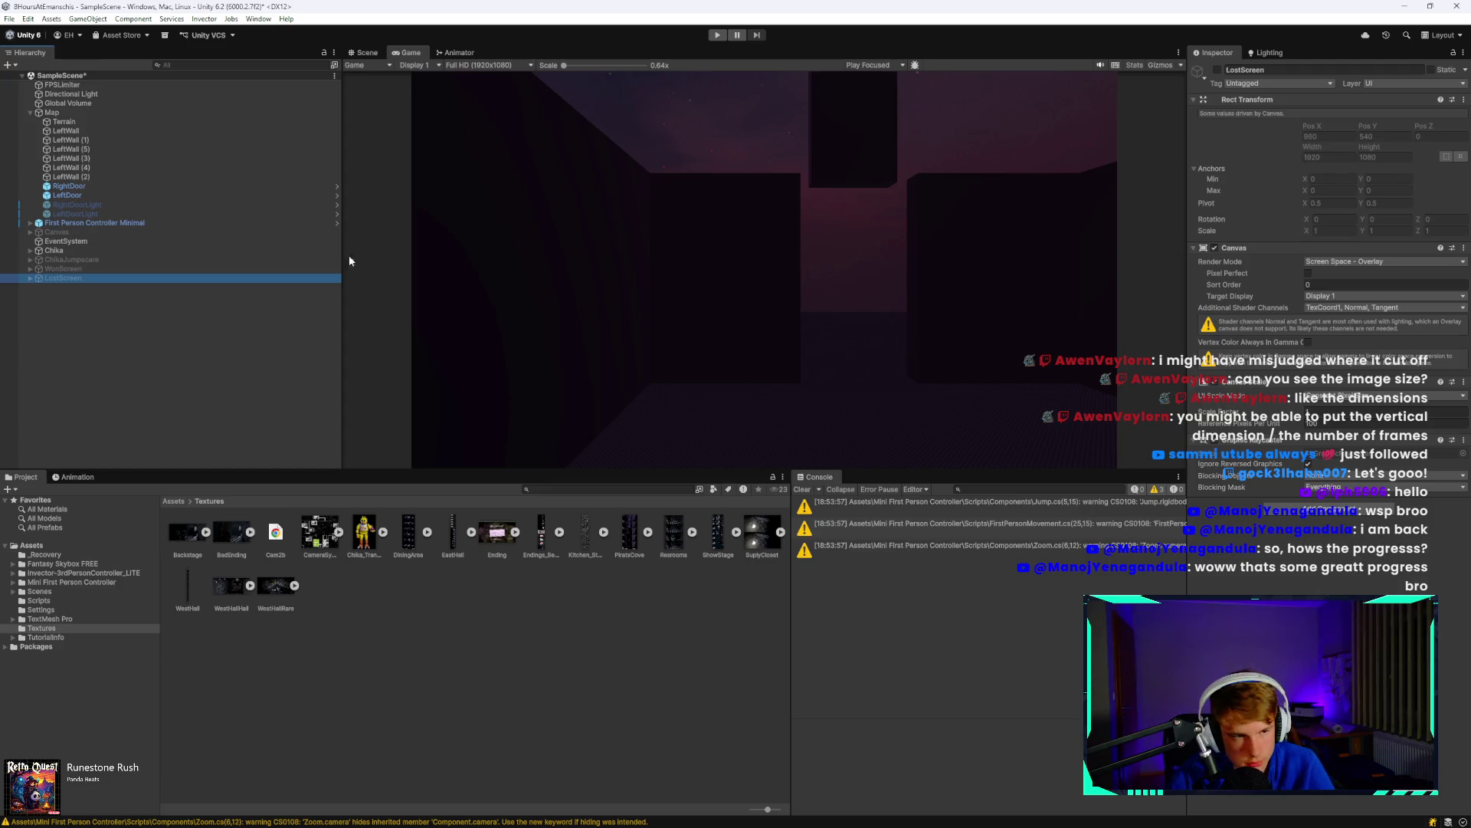
Assign First Person Controller Minimal as RightDoor's Room Manager reference.
left_click(109, 186)
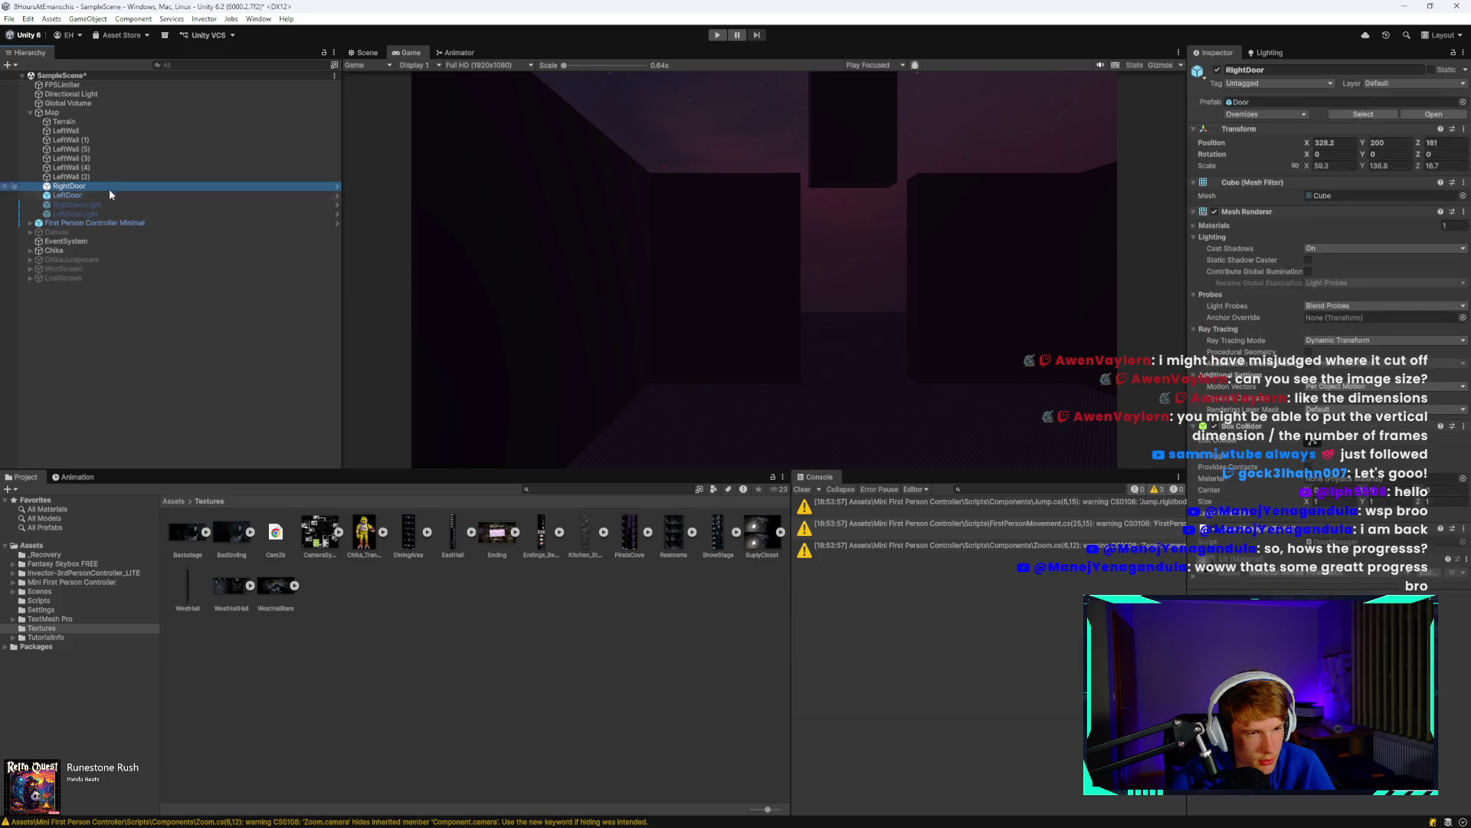
left_click(122, 223)
scroll(1356, 416, "down", 5)
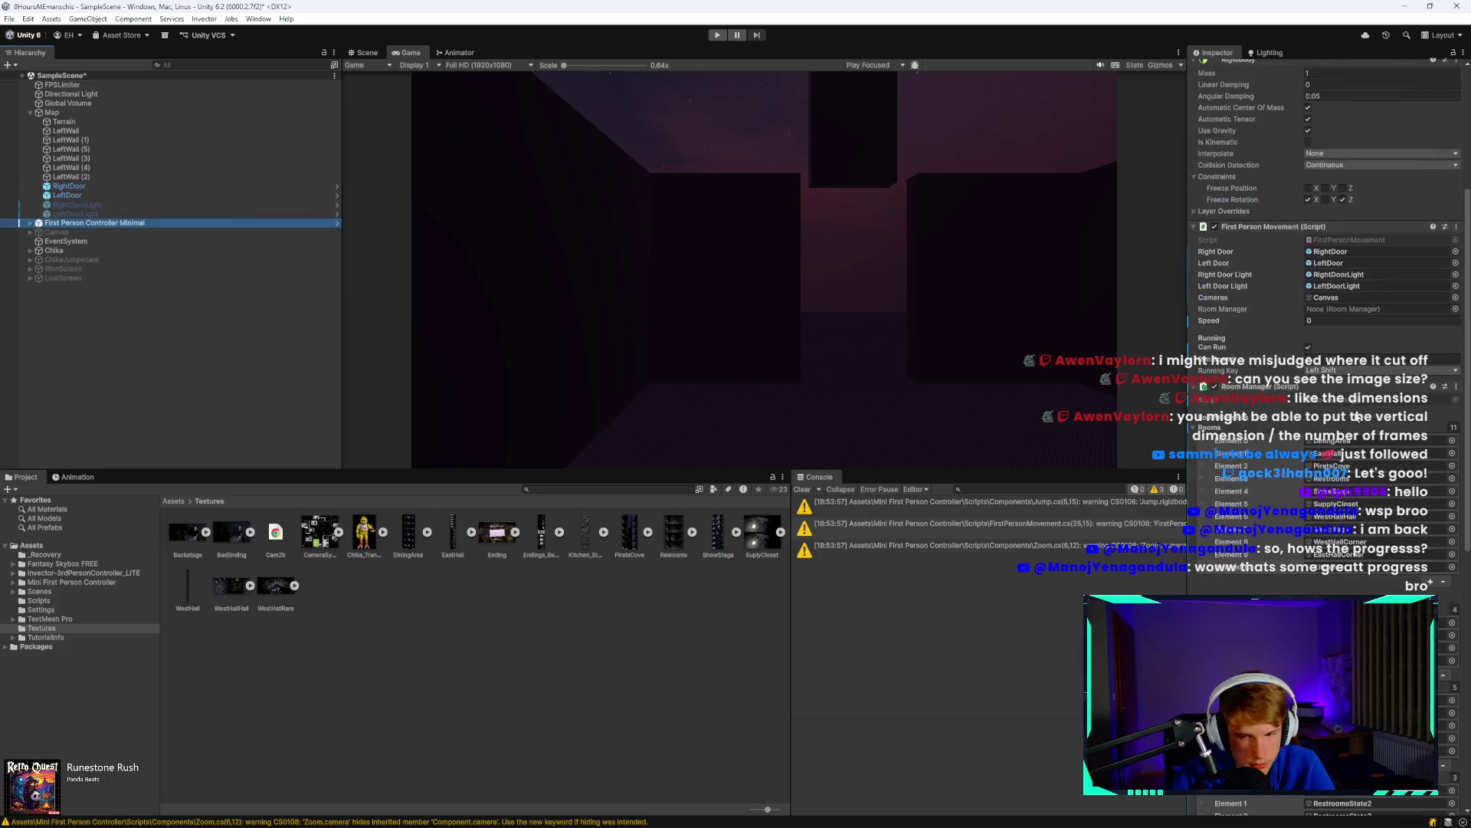
scroll(1357, 416, "down", 2)
left_click(72, 187)
mouse_move(74, 192)
left_mouse_down()
mouse_move(1239, 272)
mouse_move(1326, 243)
mouse_move(453, 203)
mouse_move(115, 219)
mouse_move(150, 193)
left_mouse_up()
left_click(151, 193)
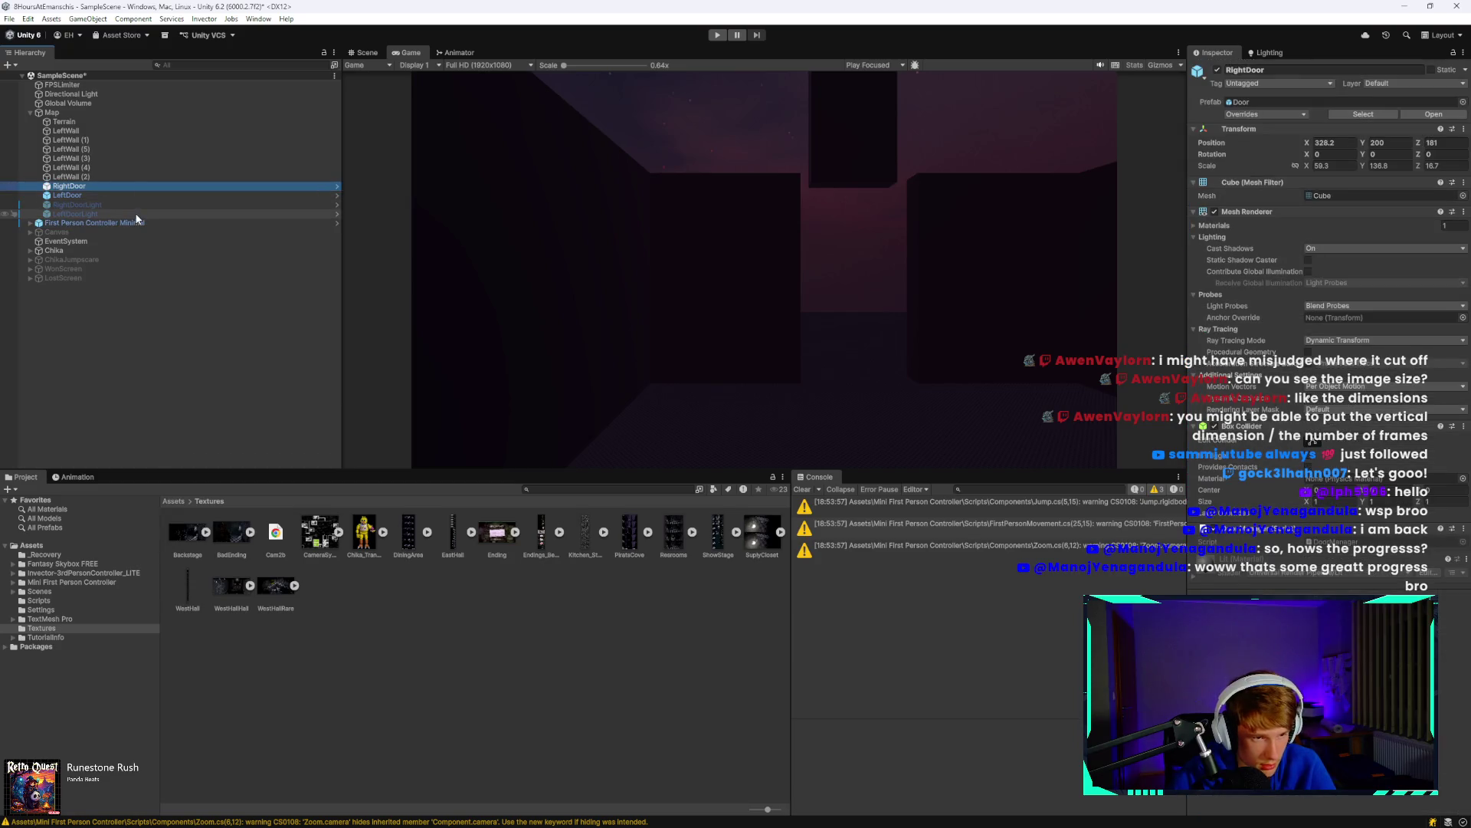
left_click(134, 223)
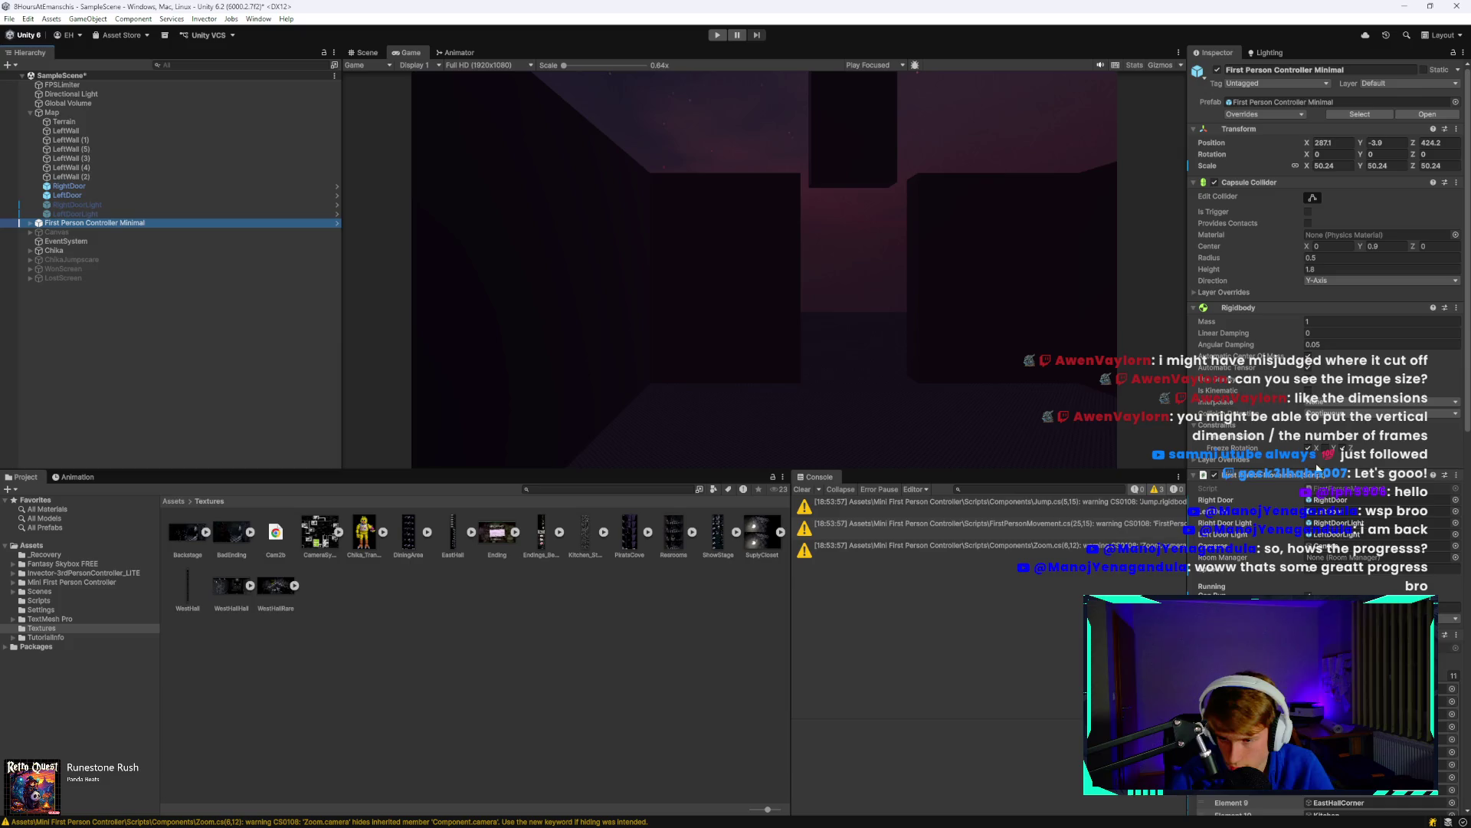
mouse_move(134, 223)
left_mouse_down()
mouse_move(920, 460)
mouse_move(1337, 557)
left_mouse_up()
Set LostScreen as the Die Screen, save the scene with Ctrl+S, and enter Play mode.
scroll(1330, 539, "down", 15)
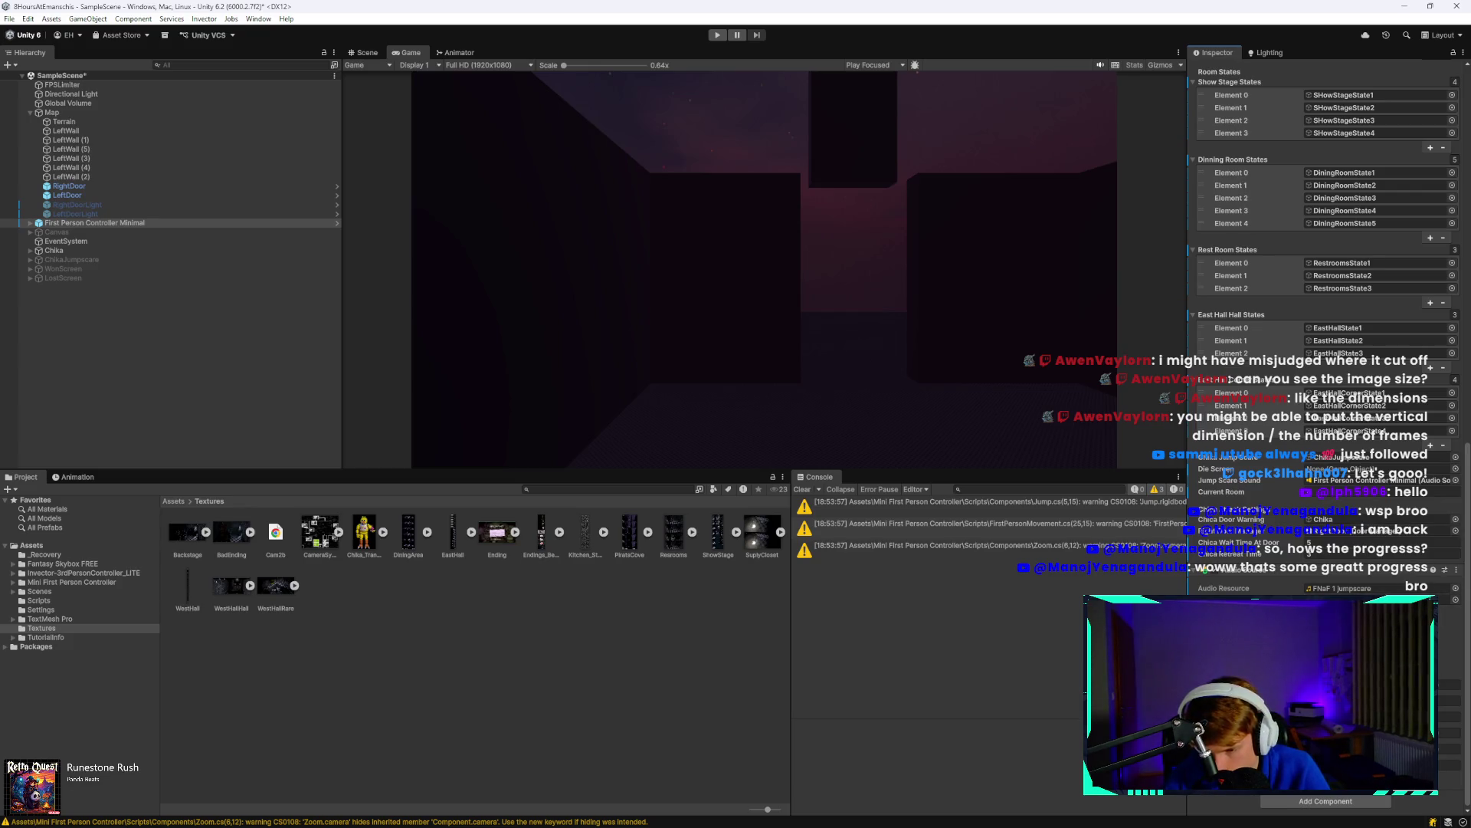
scroll(1380, 521, "up", 3)
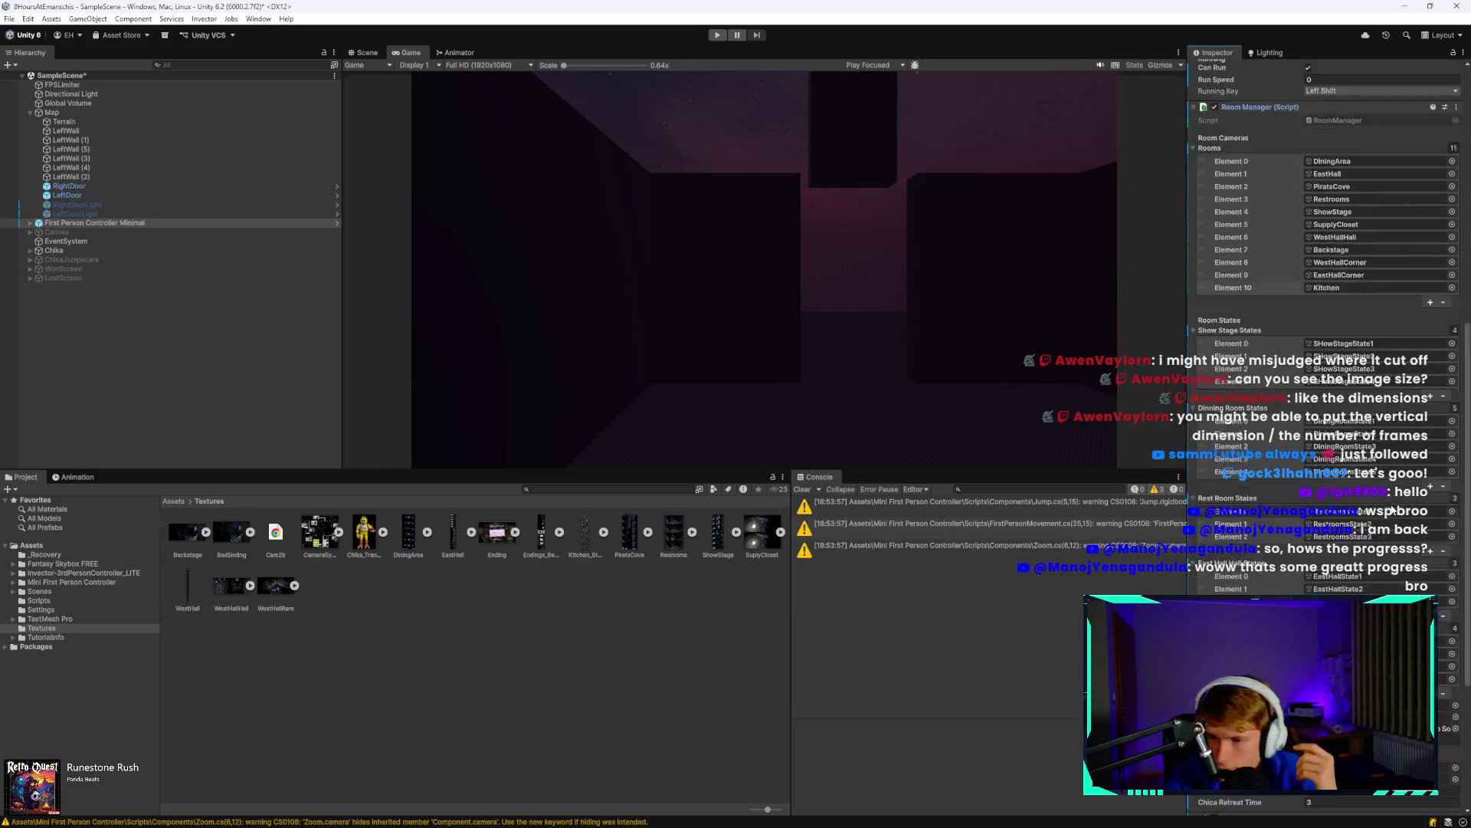
scroll(1380, 521, "down", 3)
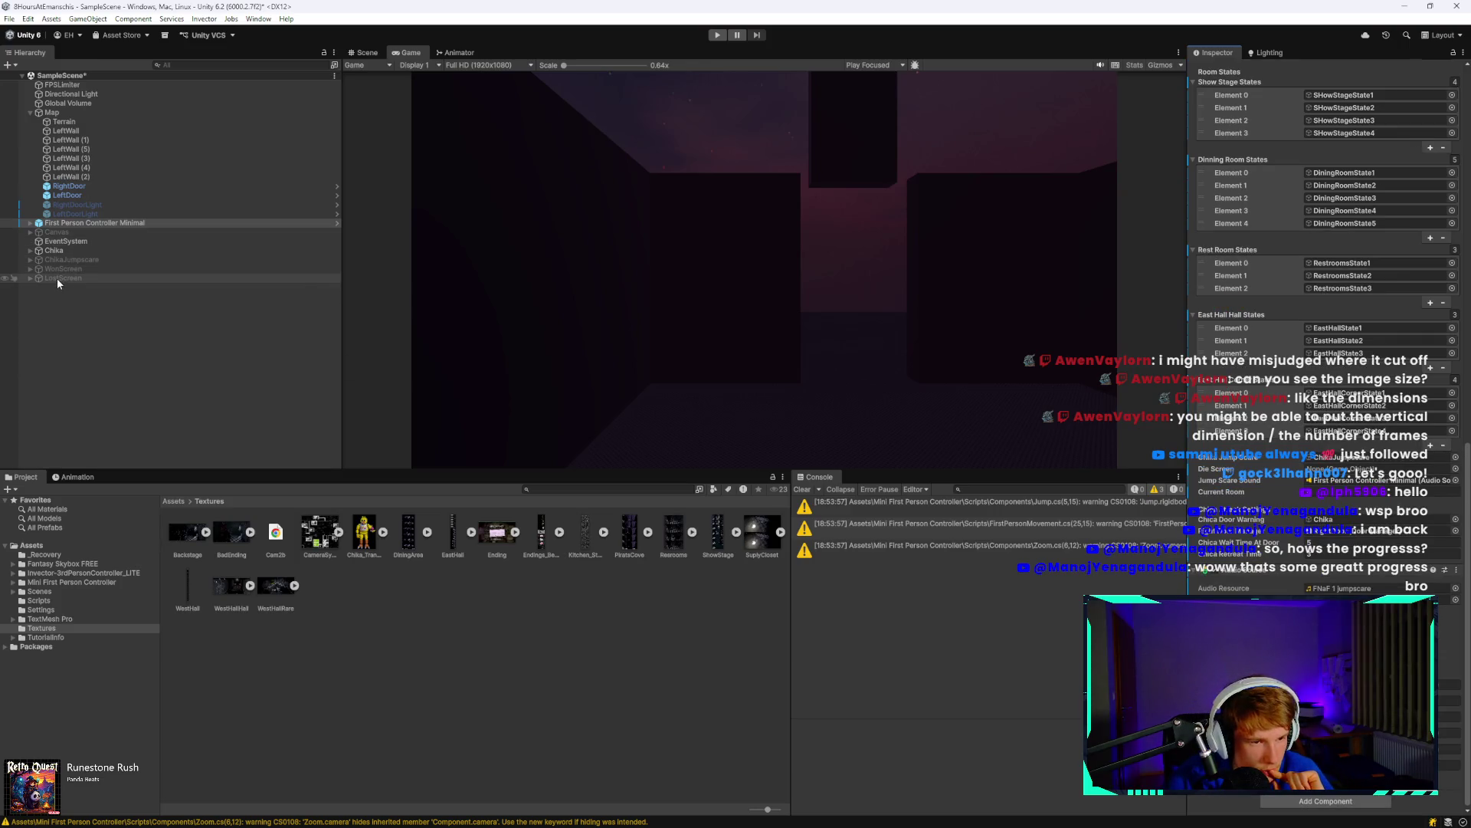
mouse_move(1303, 419)
left_mouse_down()
mouse_move(1341, 479)
mouse_move(1349, 469)
left_mouse_up()
key("ctrl+s")
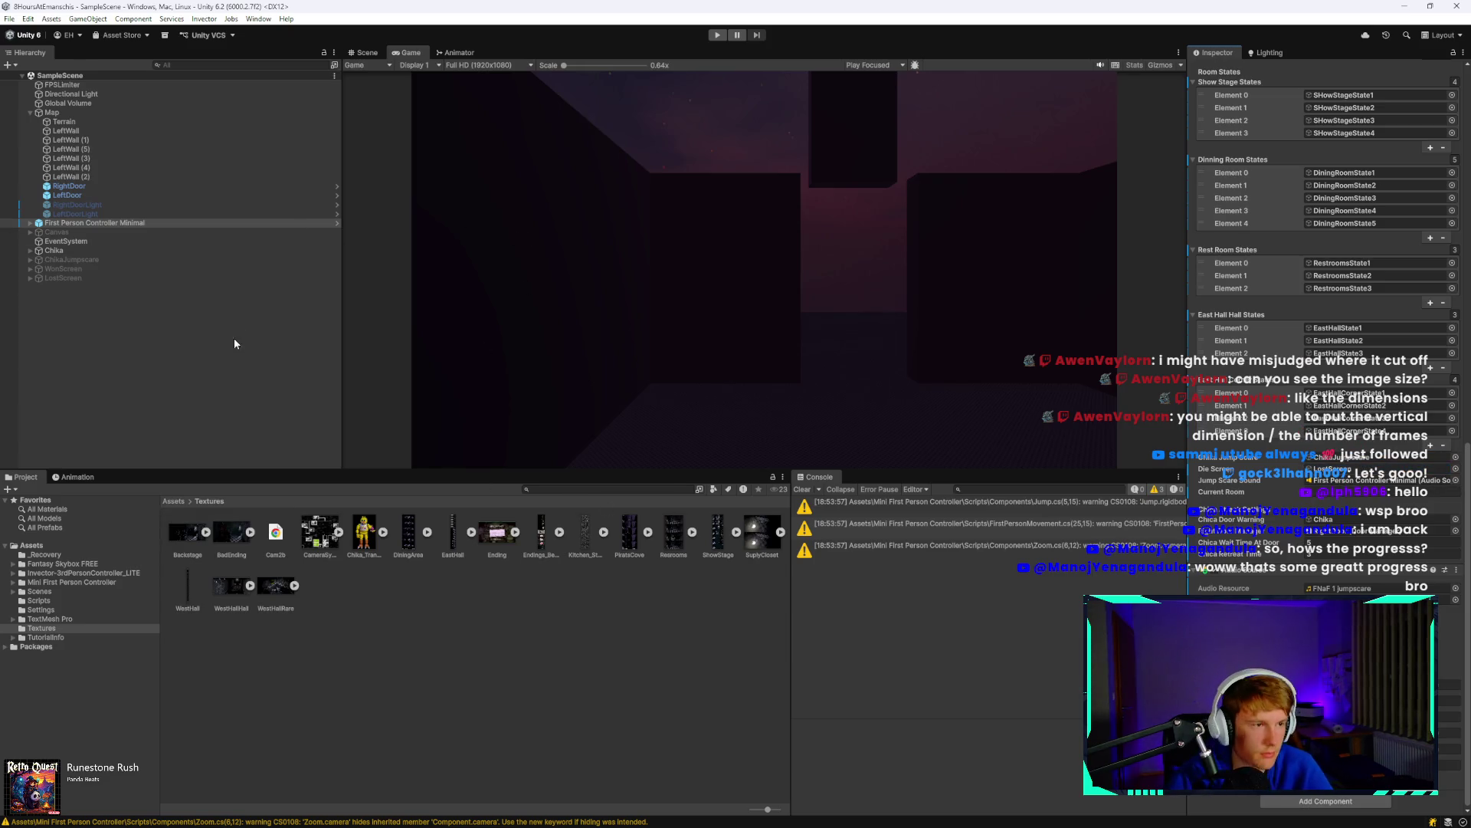
left_click(234, 343)
left_click(717, 34)
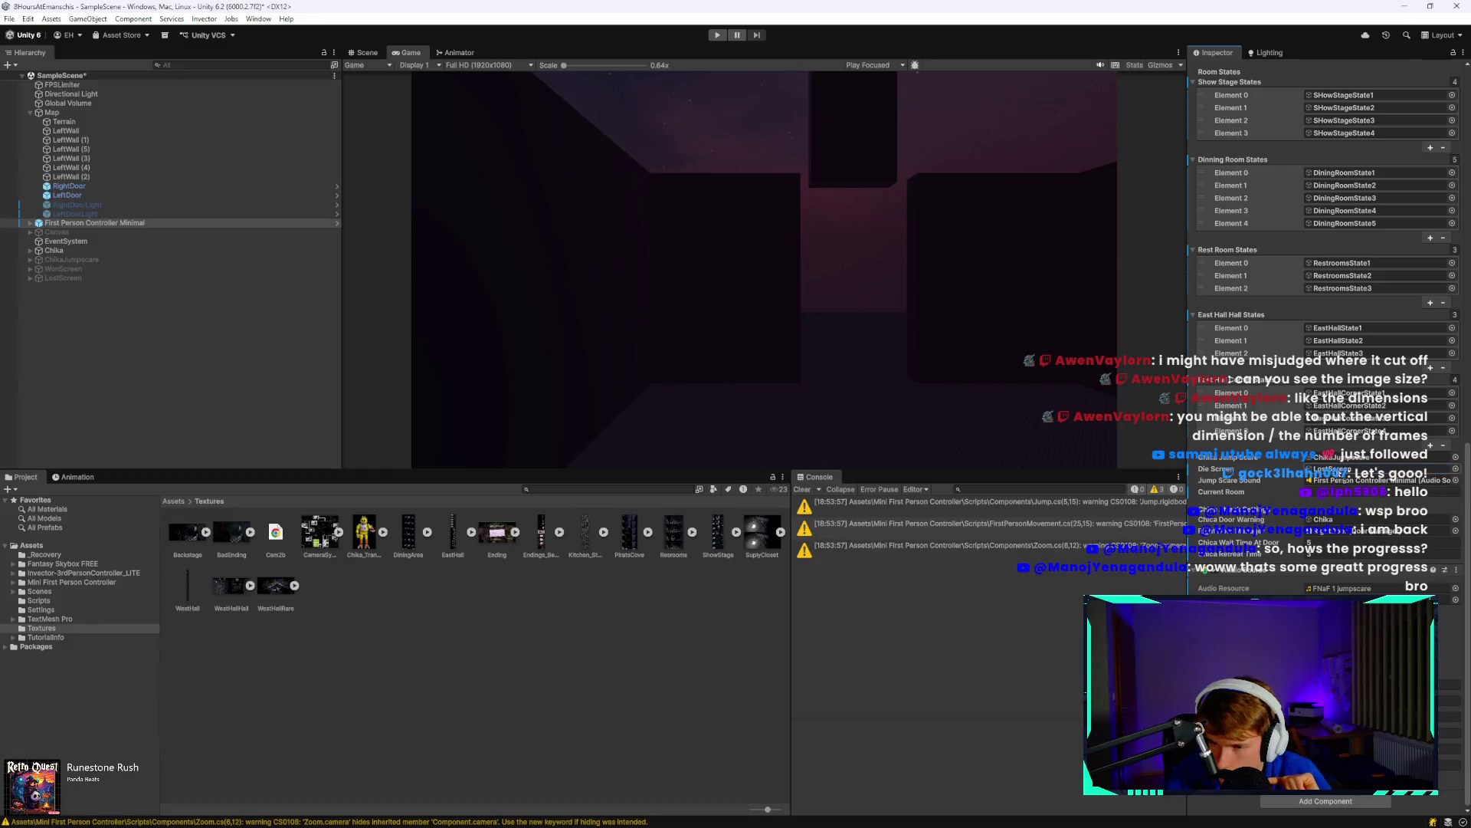
key("ctrl+s")
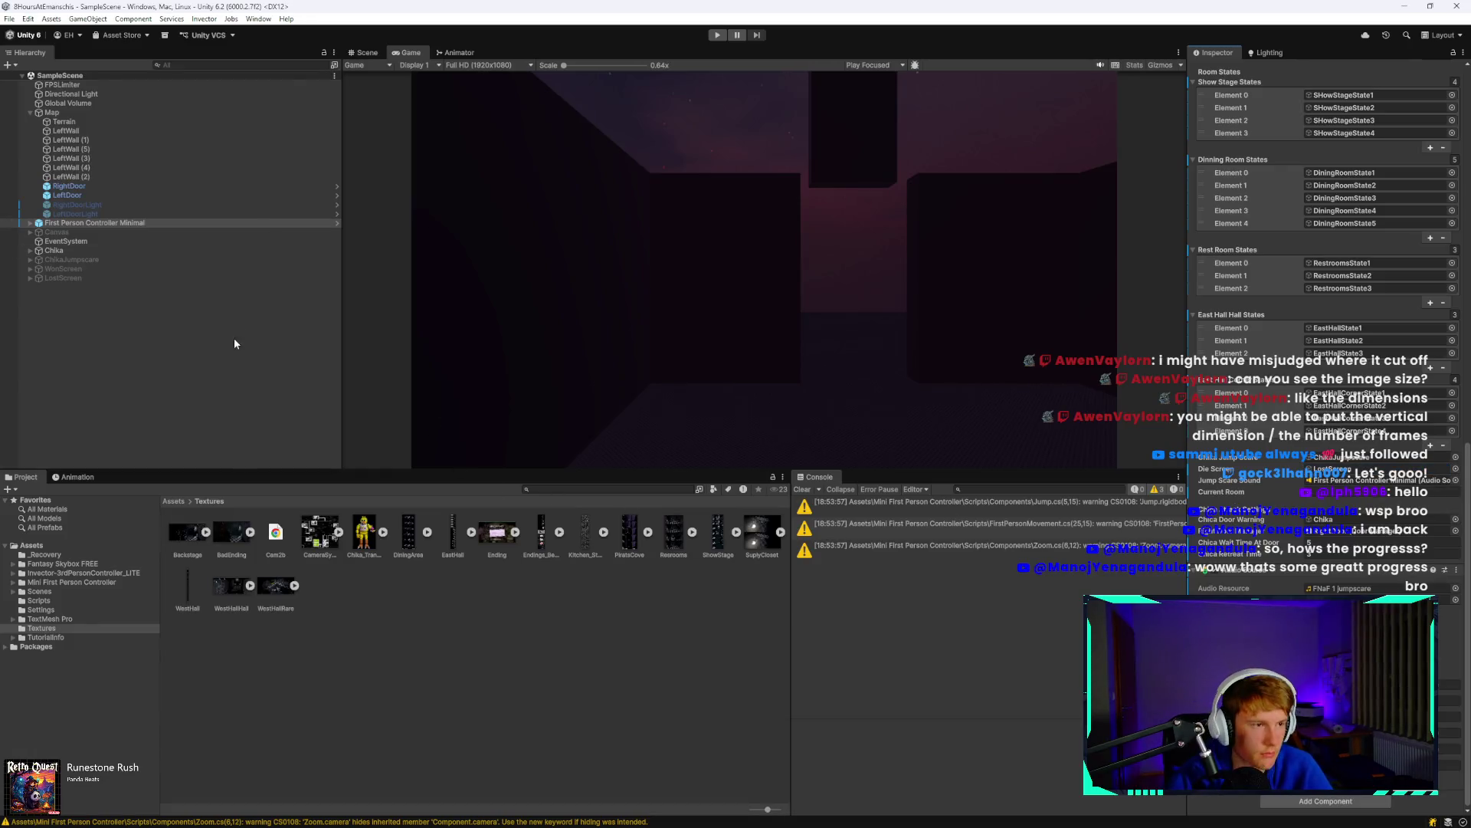
left_click(235, 343)
left_click(718, 35)
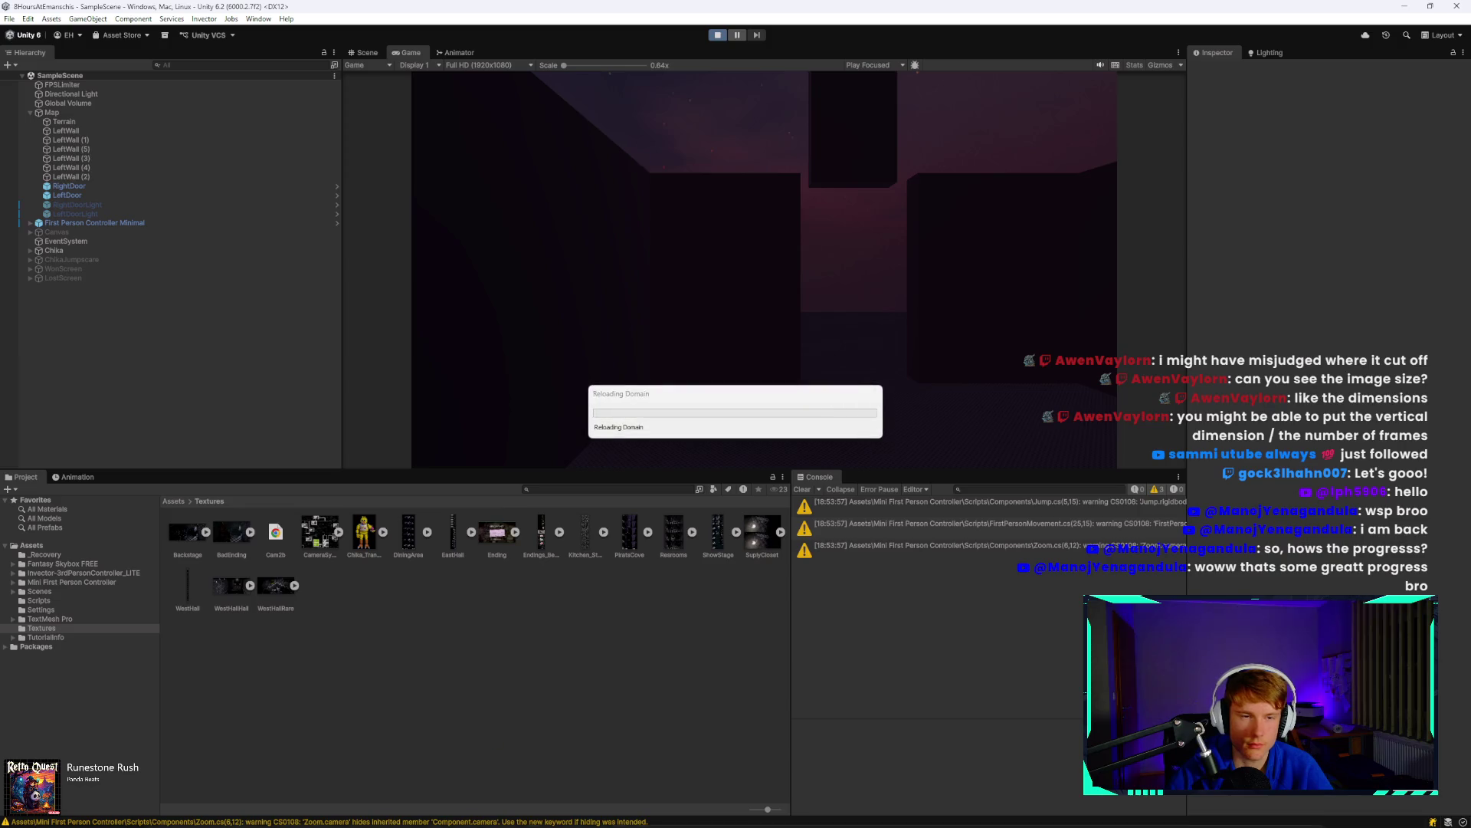
Check the Clock timer, then stop the running game.
left_click(552, 810)
left_click(673, 664)
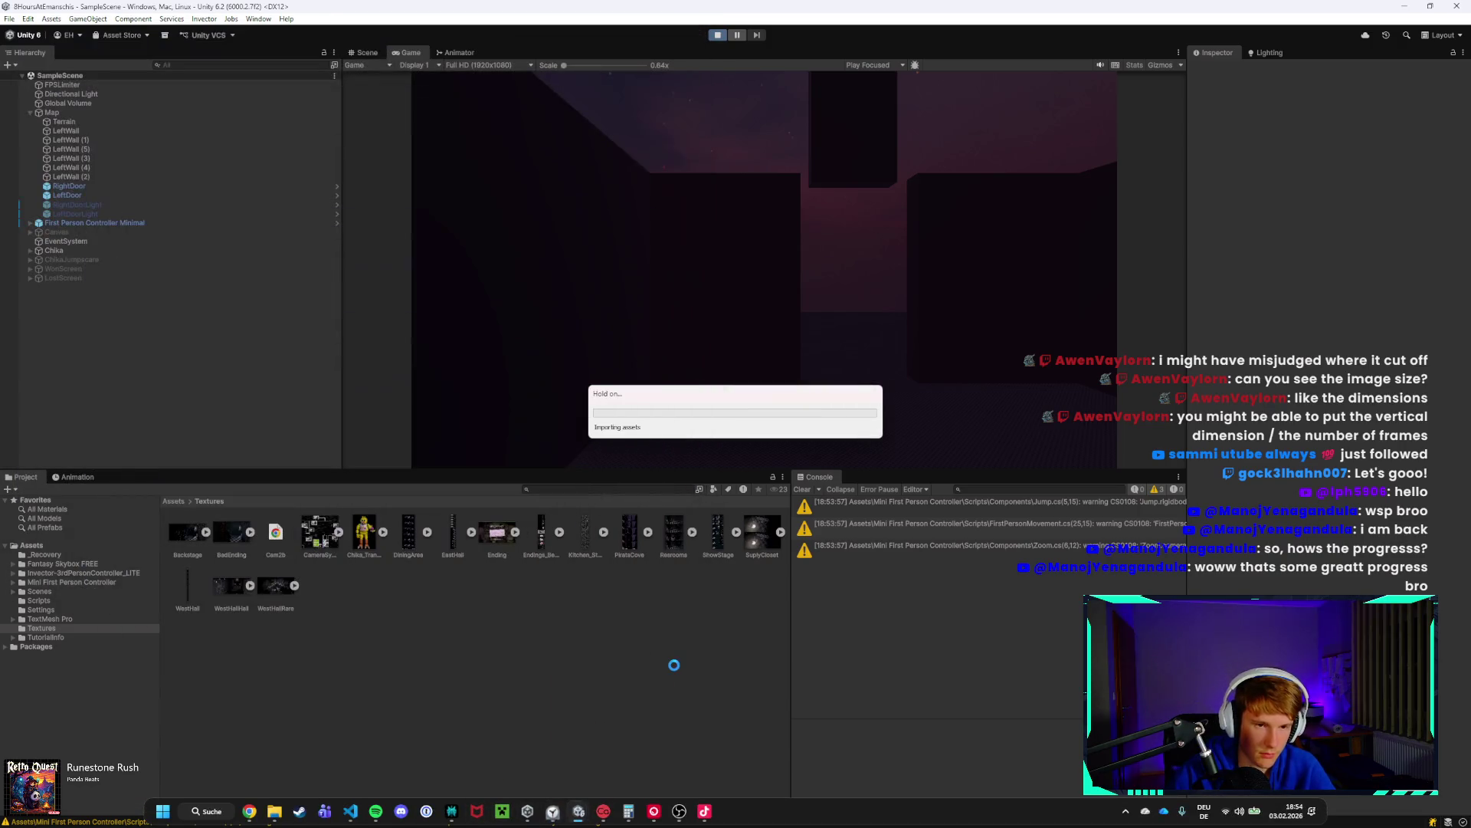
key("super")
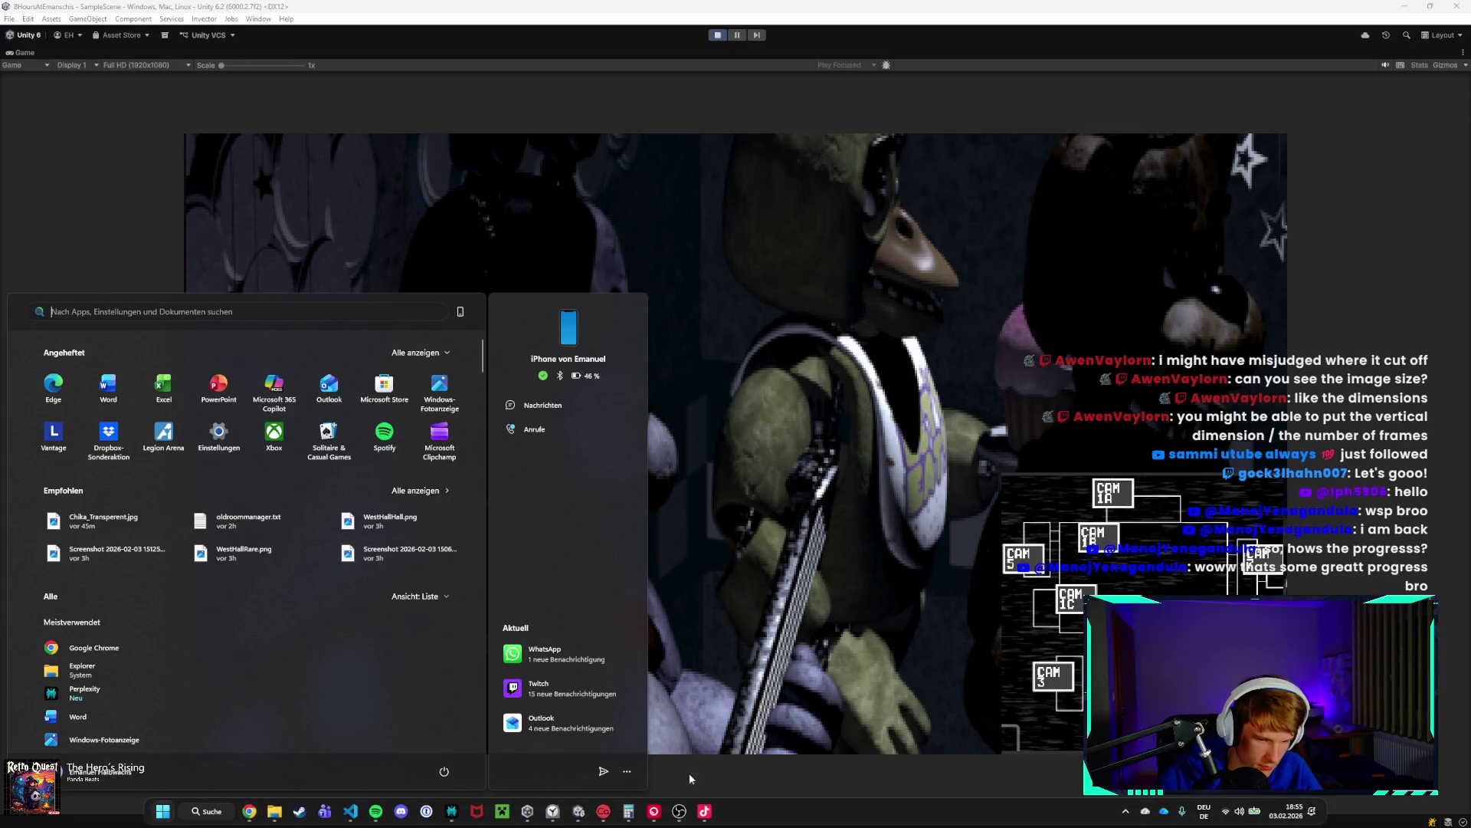
left_click(735, 732)
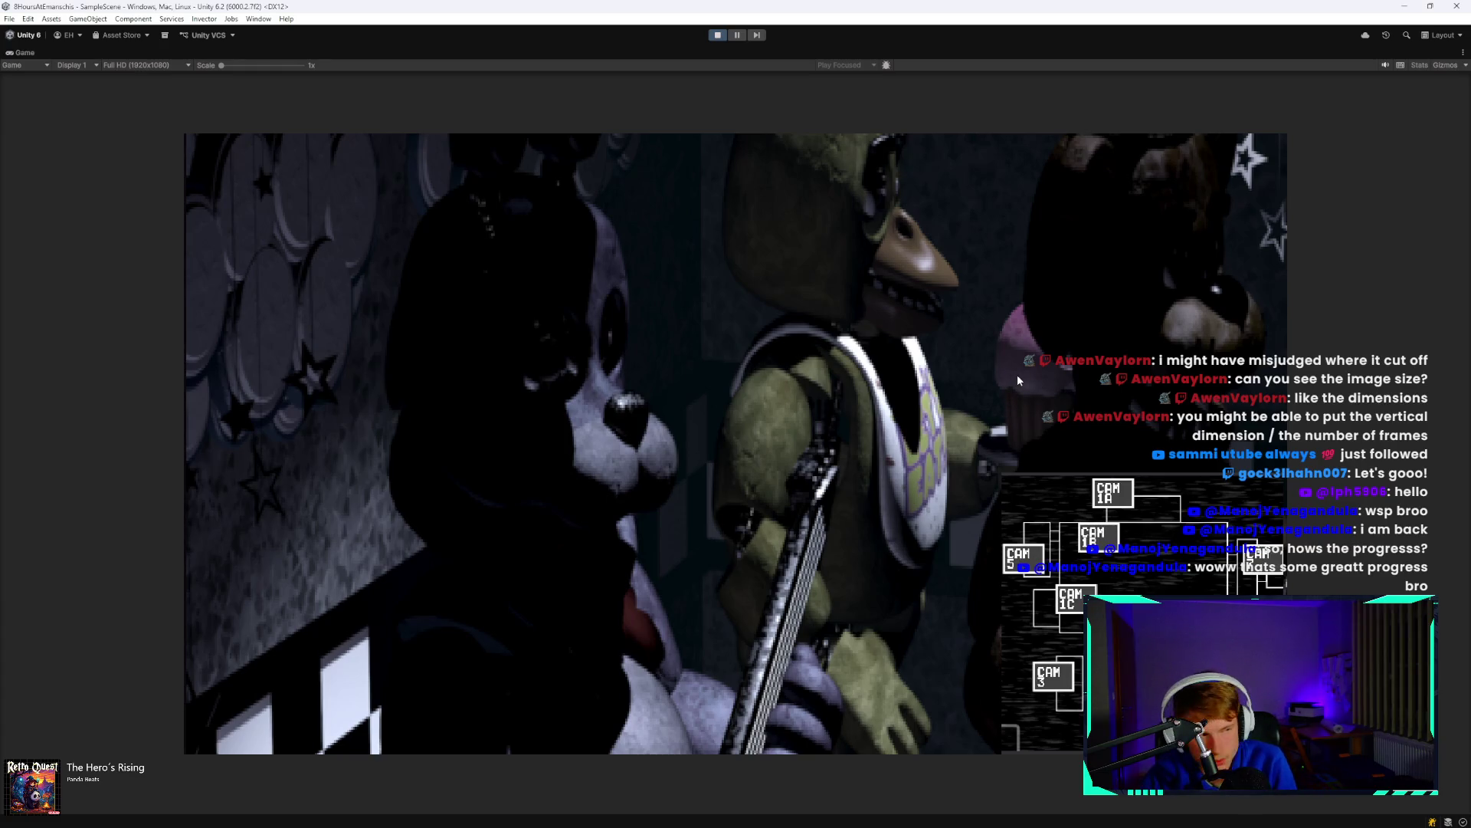
left_click(719, 35)
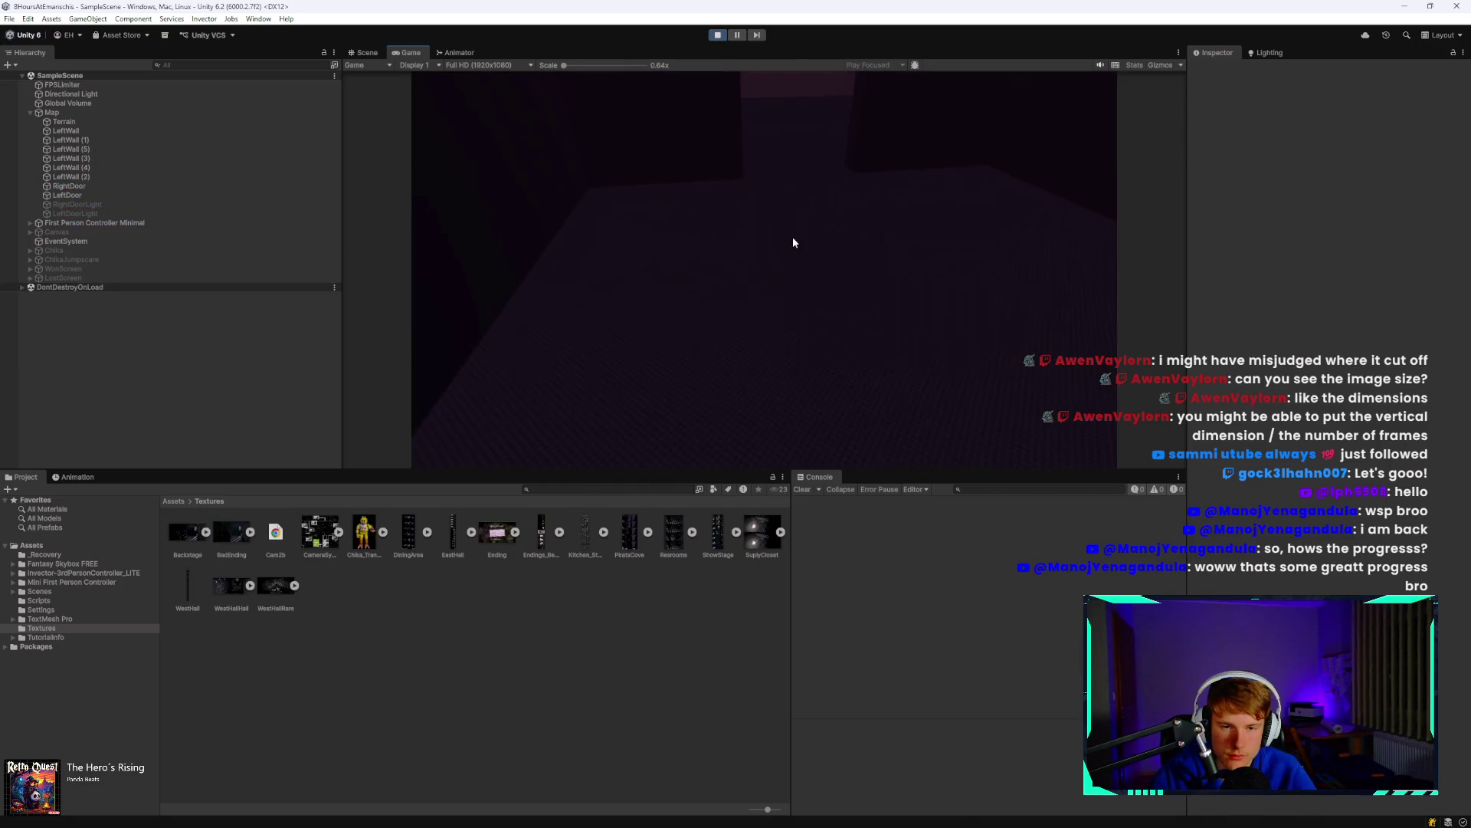
Open the in-game security camera feed and maximize the Game view.
left_click(787, 141)
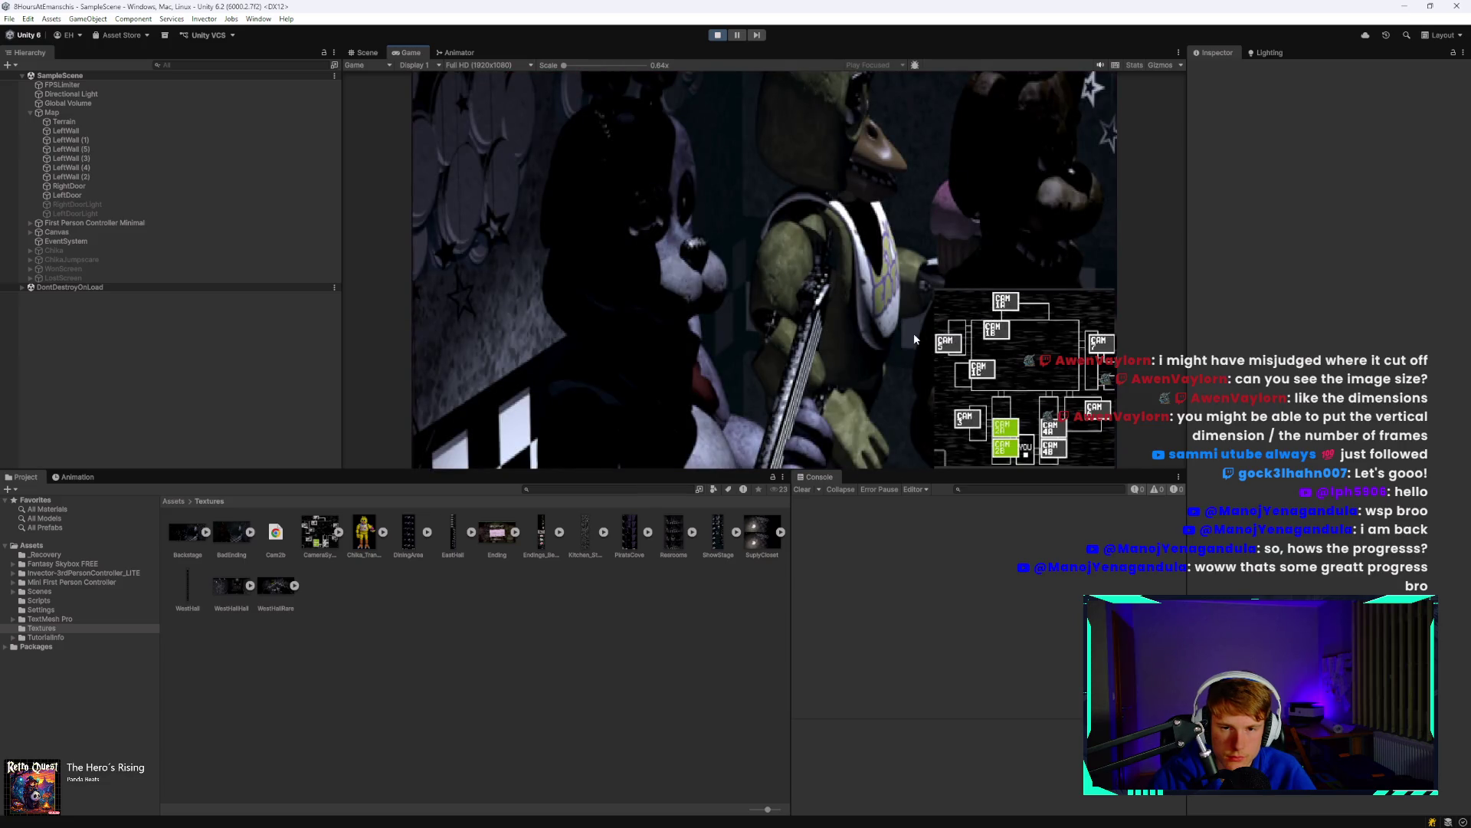
left_click(351, 814)
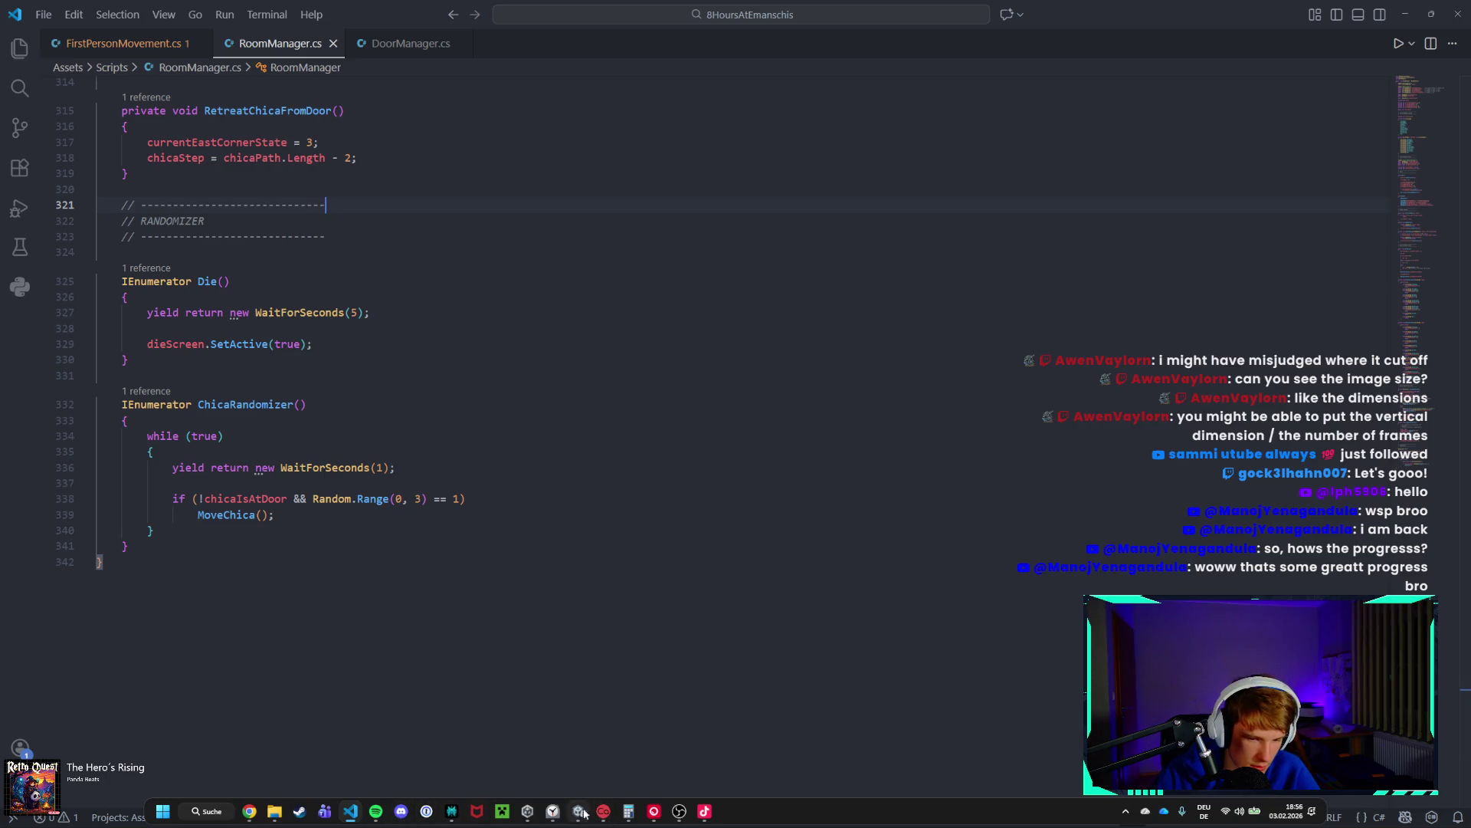
left_click(579, 811)
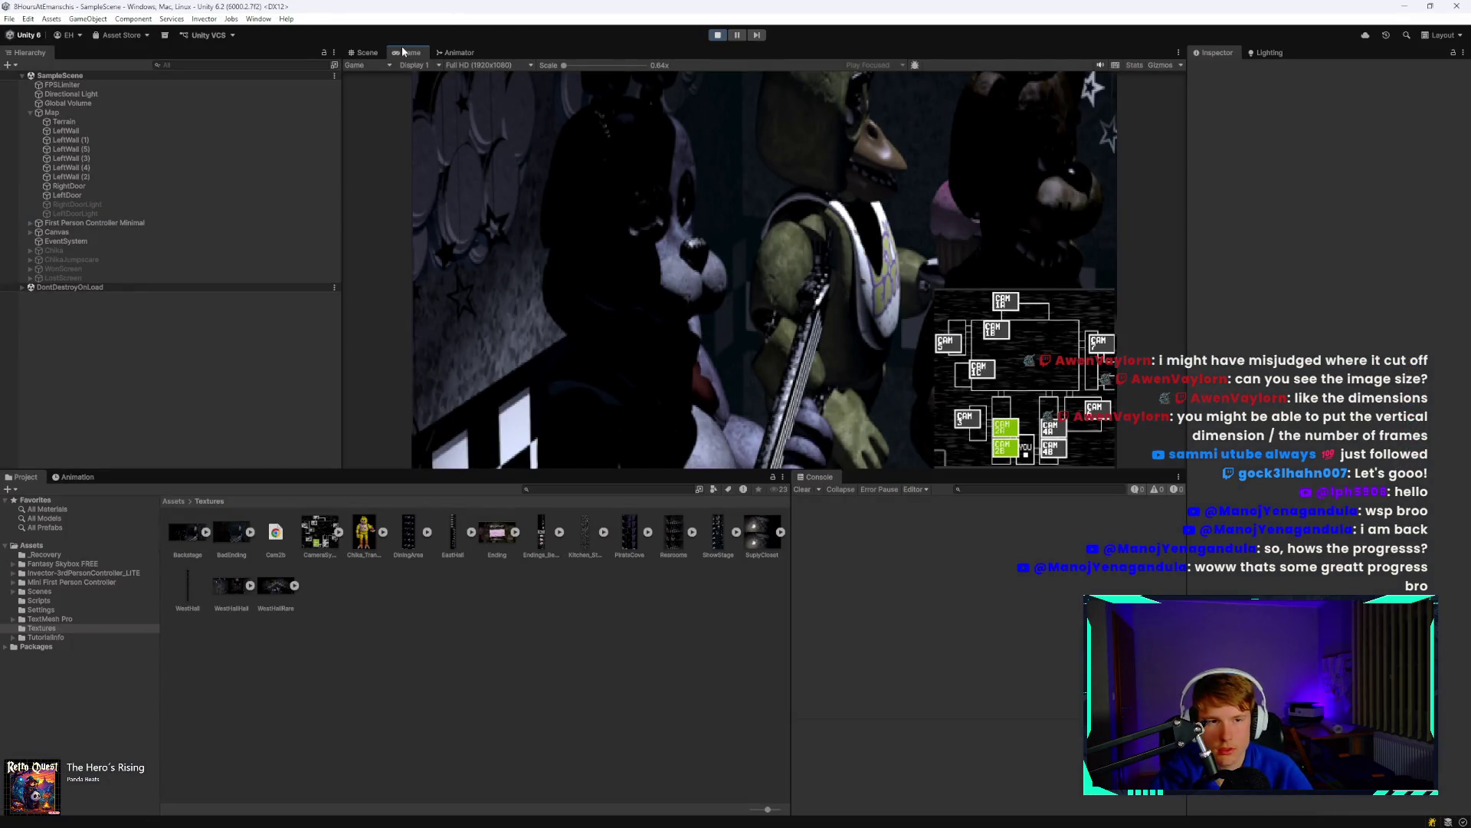
double_click(404, 52)
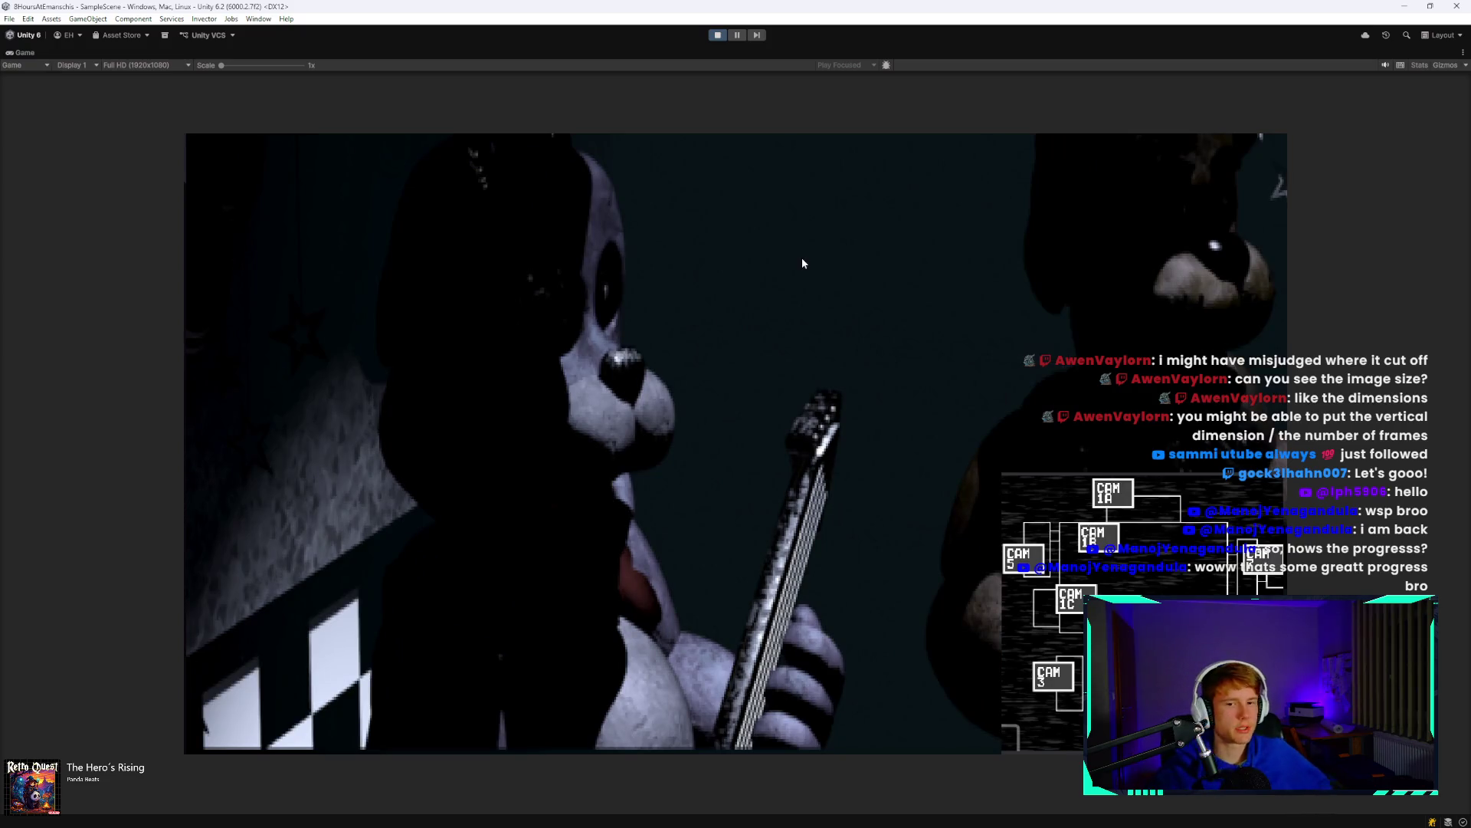
Switch between dining area and restroom camera feeds, lower and raise the monitor, then stop after losing.
left_click(1097, 540)
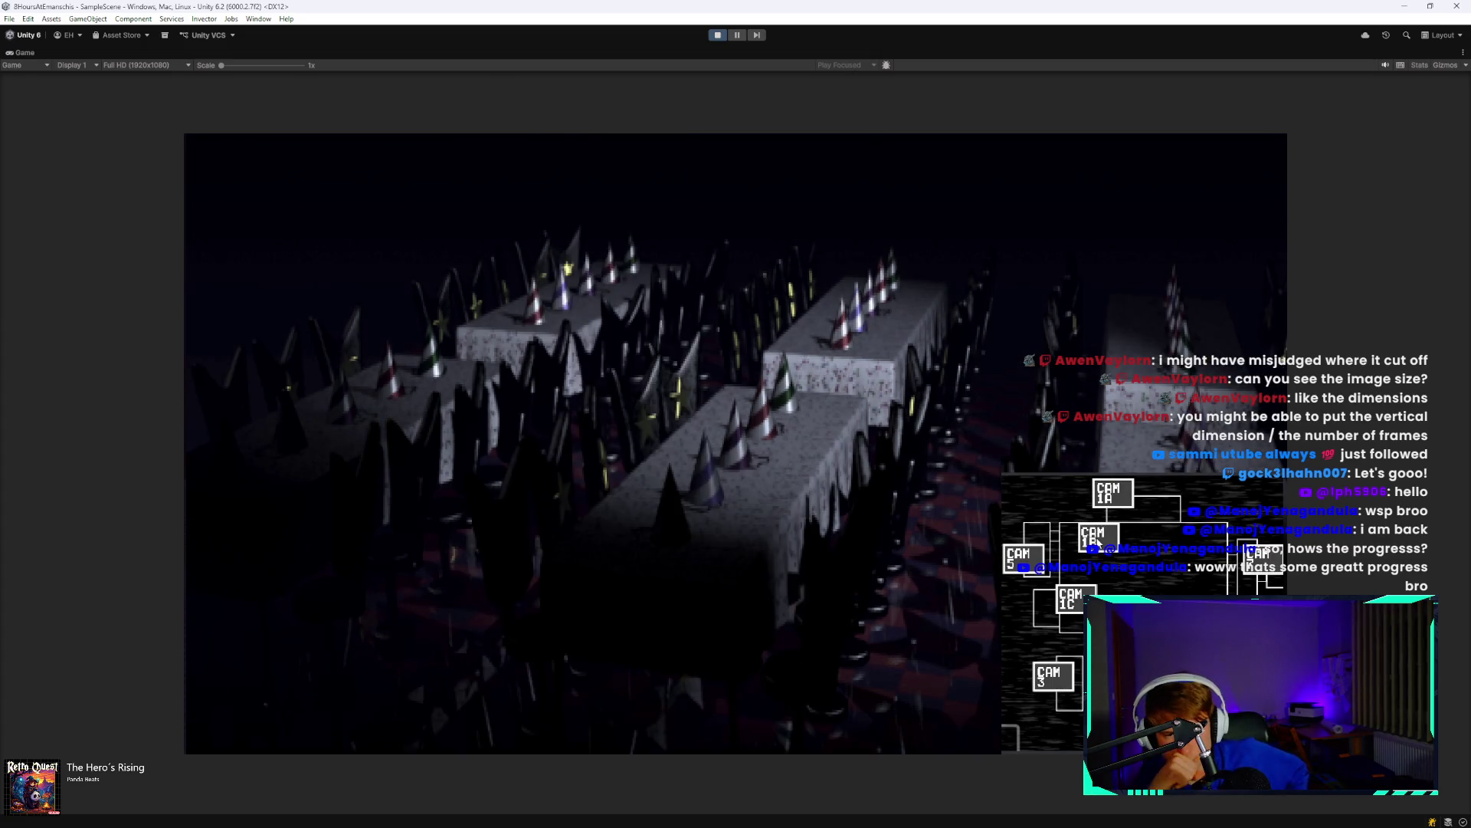
left_click(1259, 558)
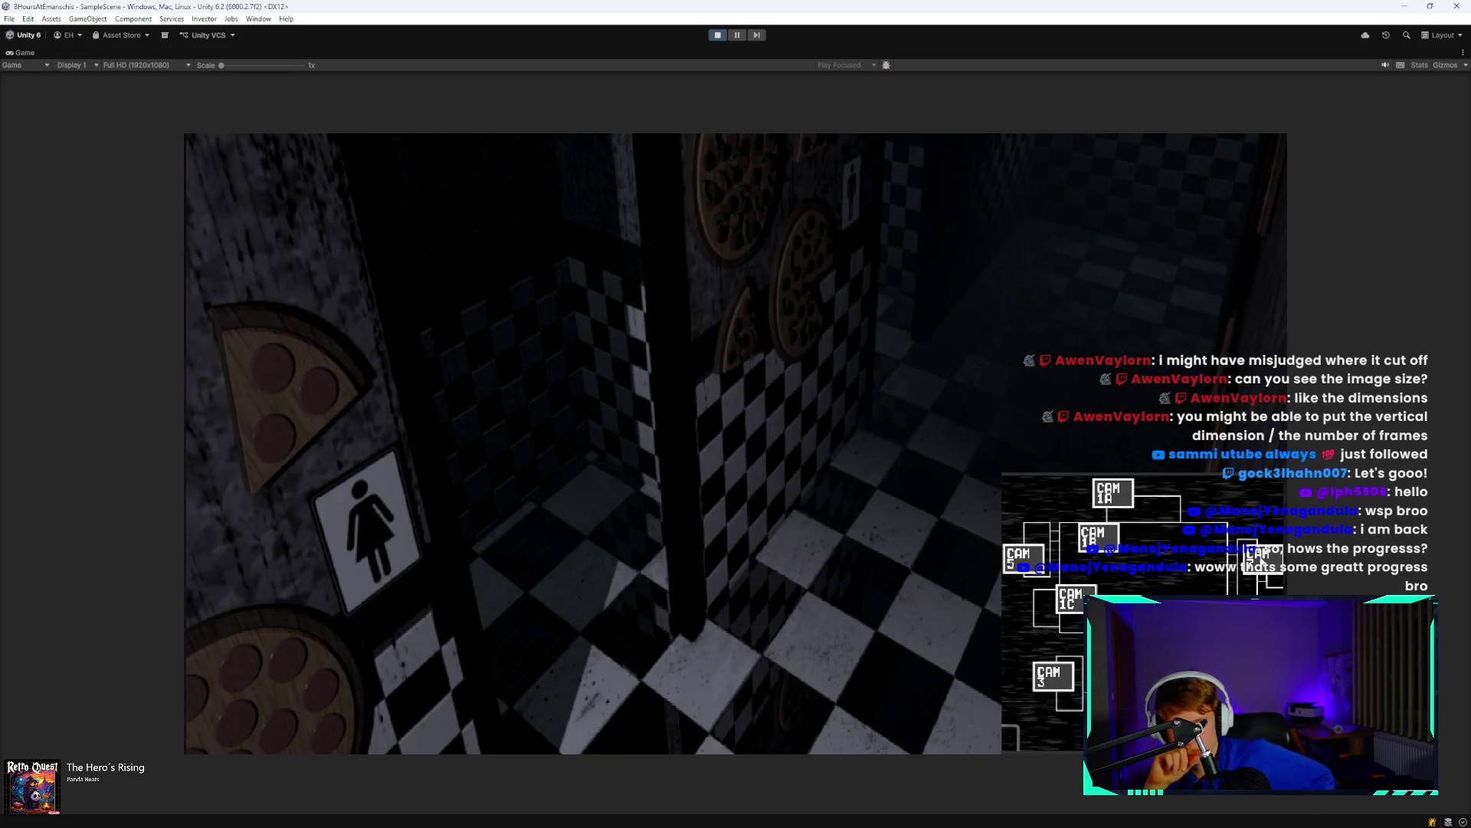
left_click(1119, 540)
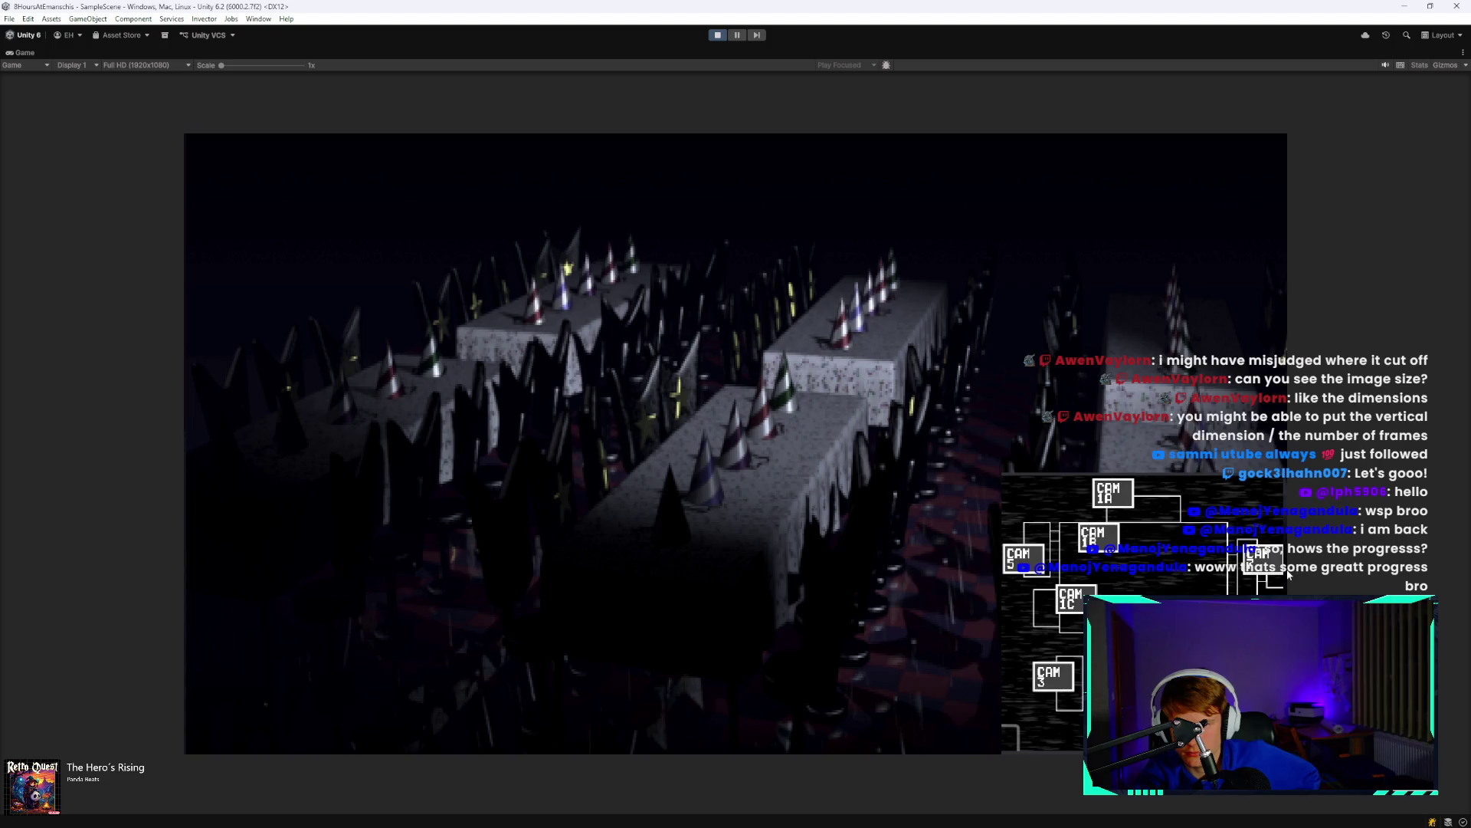
left_click(1282, 569)
left_click(1285, 582)
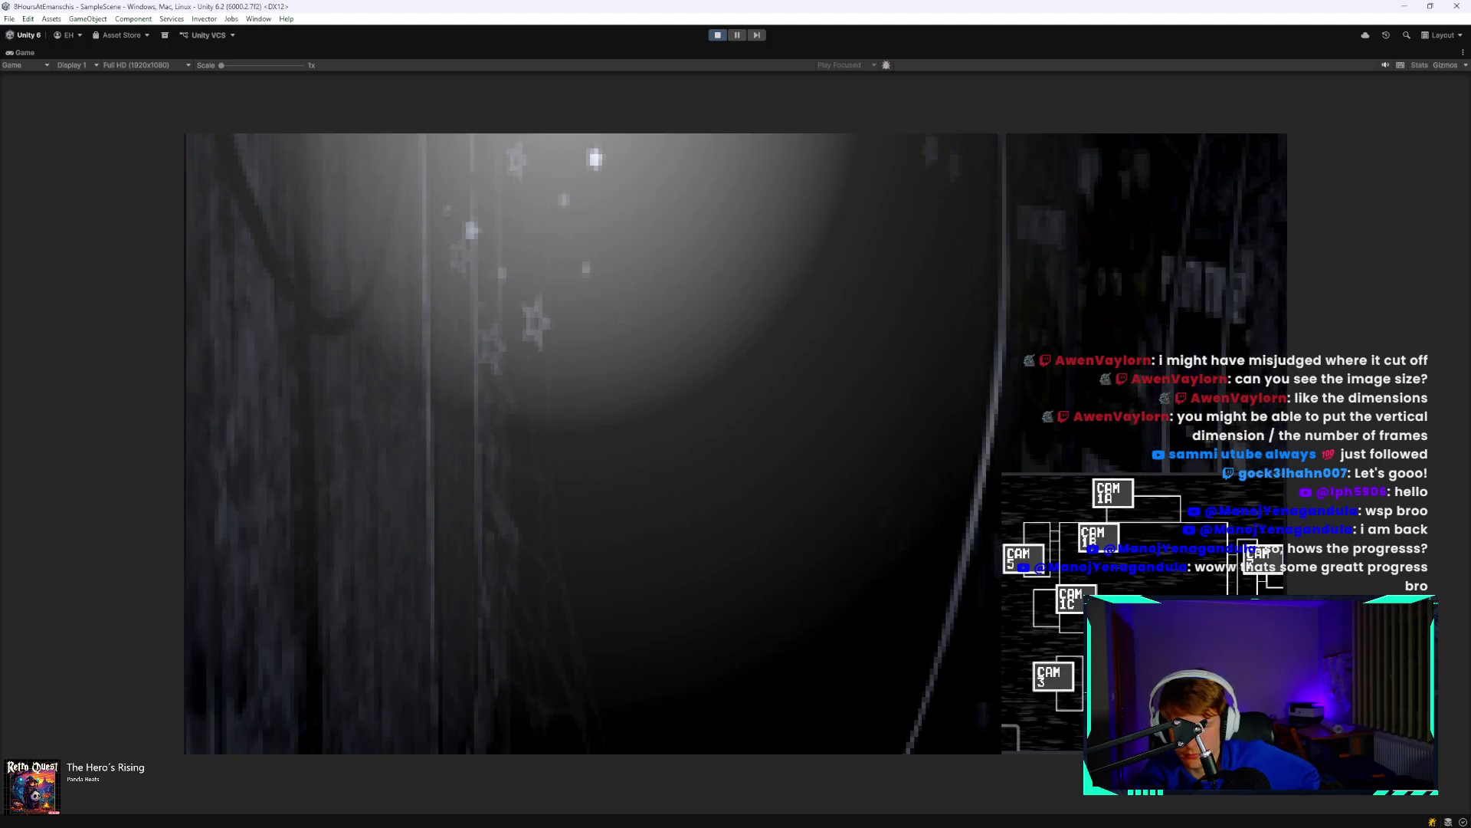
left_click(1249, 567)
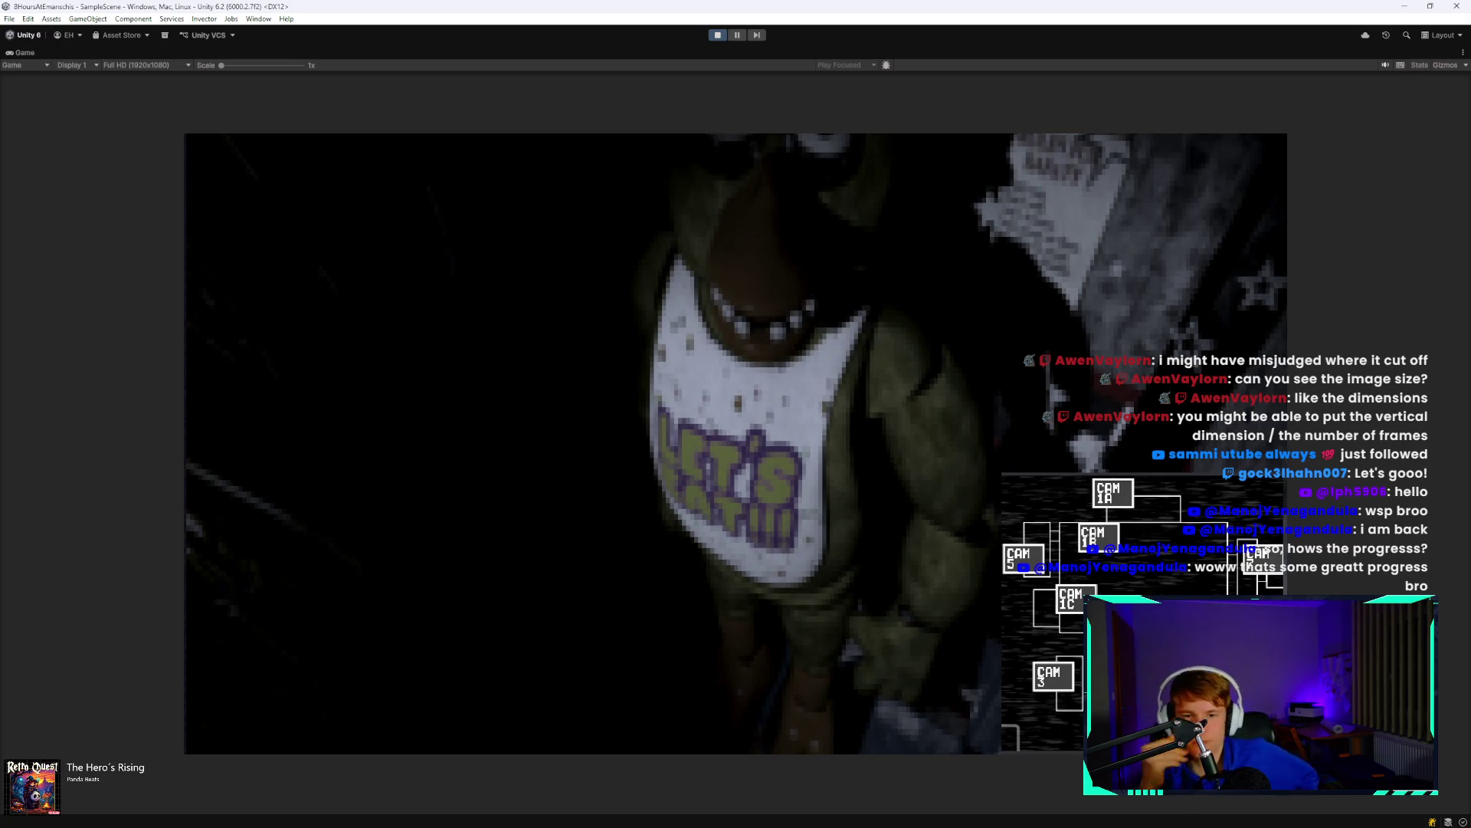
key("space")
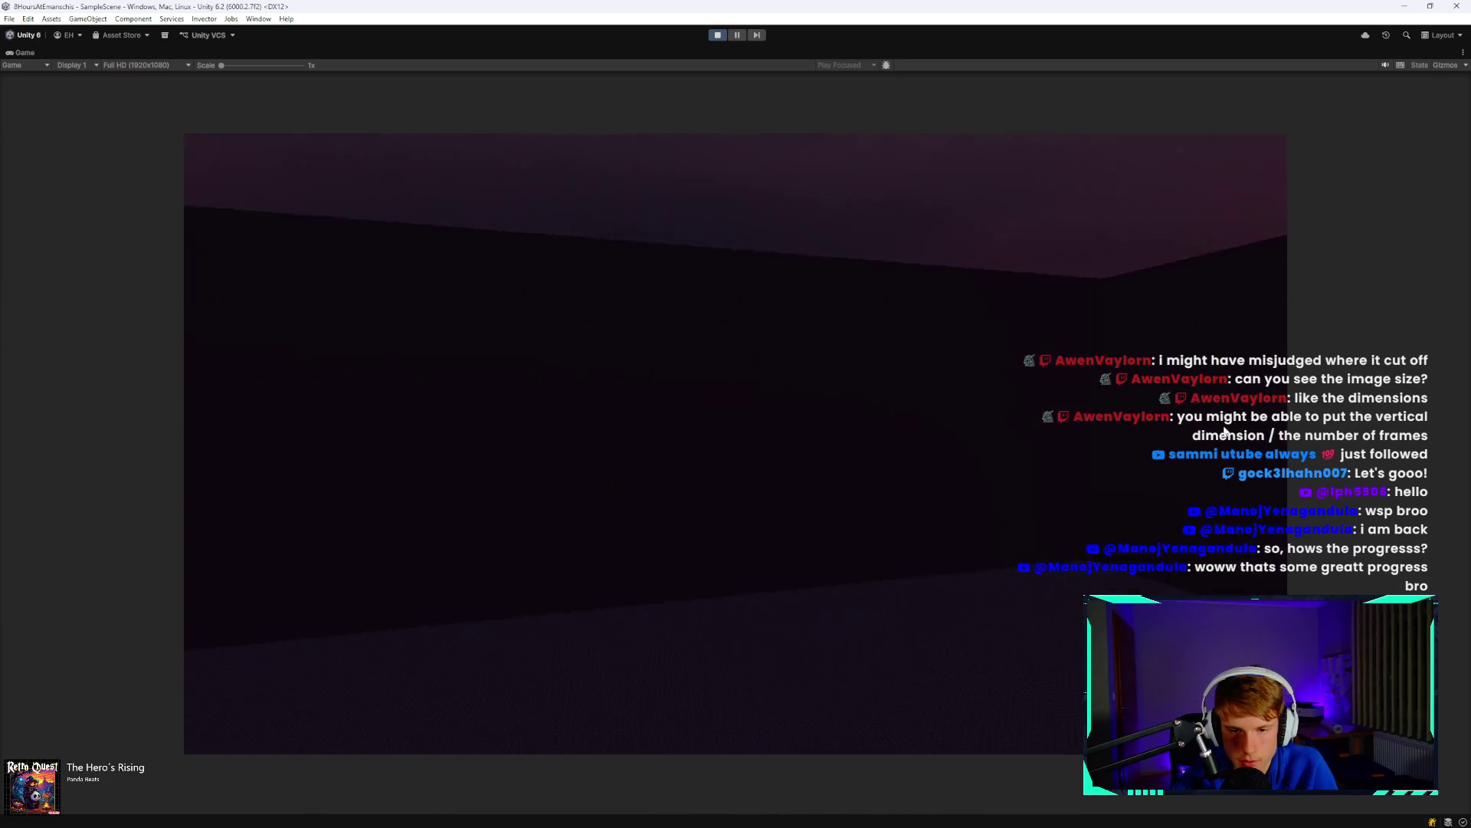
key("space")
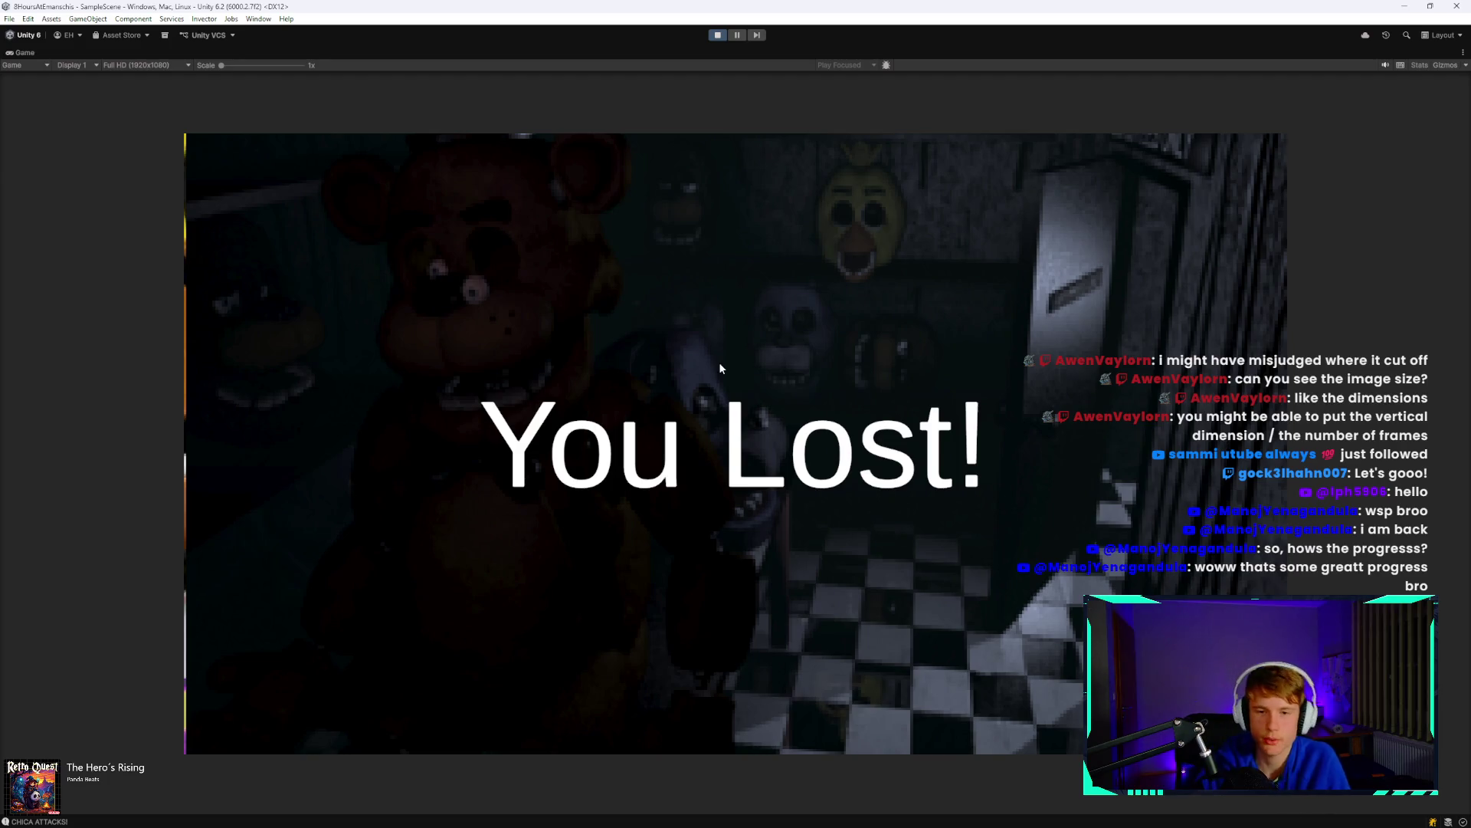
left_click(718, 36)
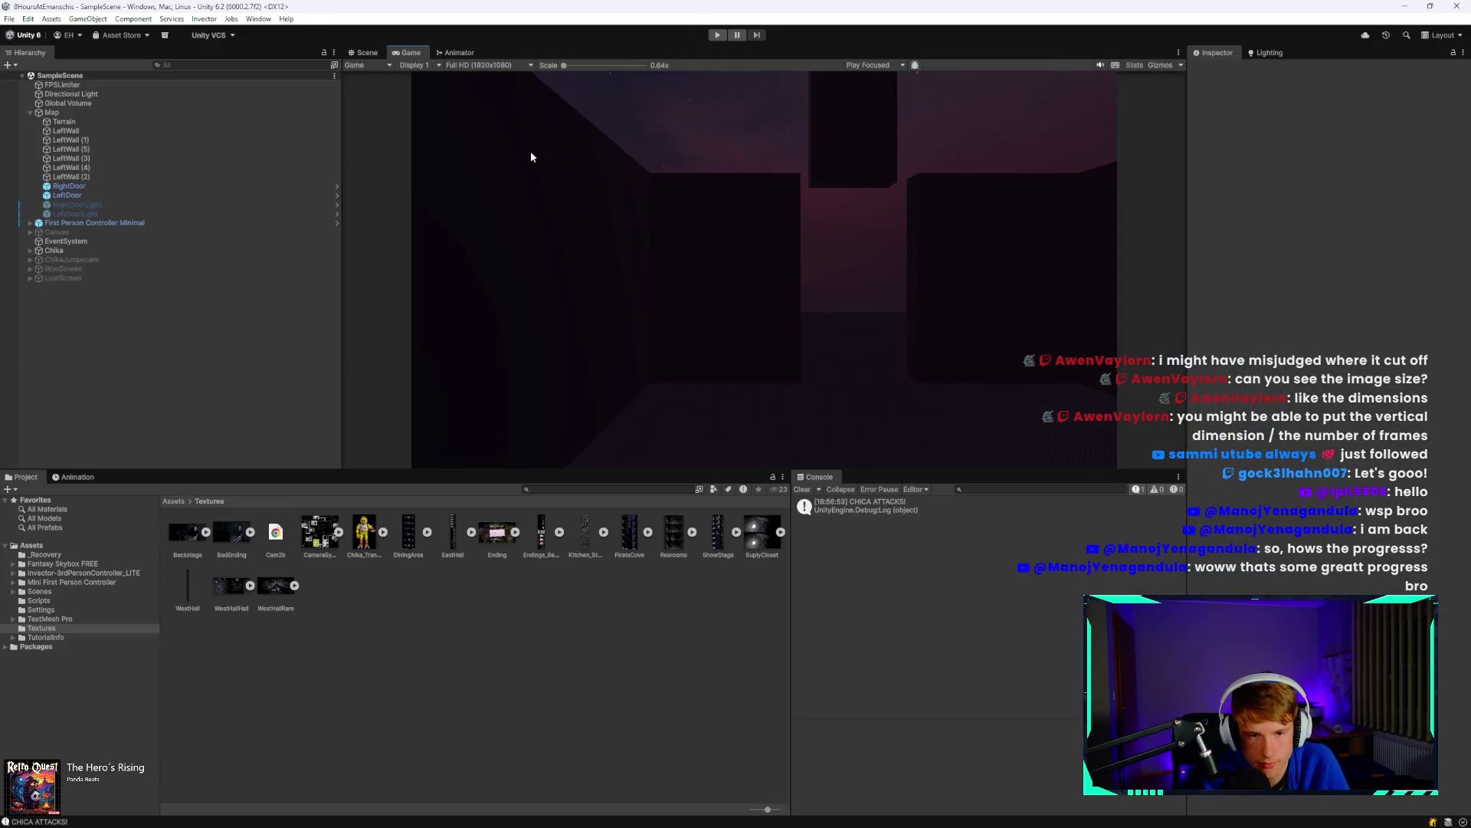
Inspect the CHICA ATTACKS! log's stack trace, then check the Clock timer.
left_click(885, 510)
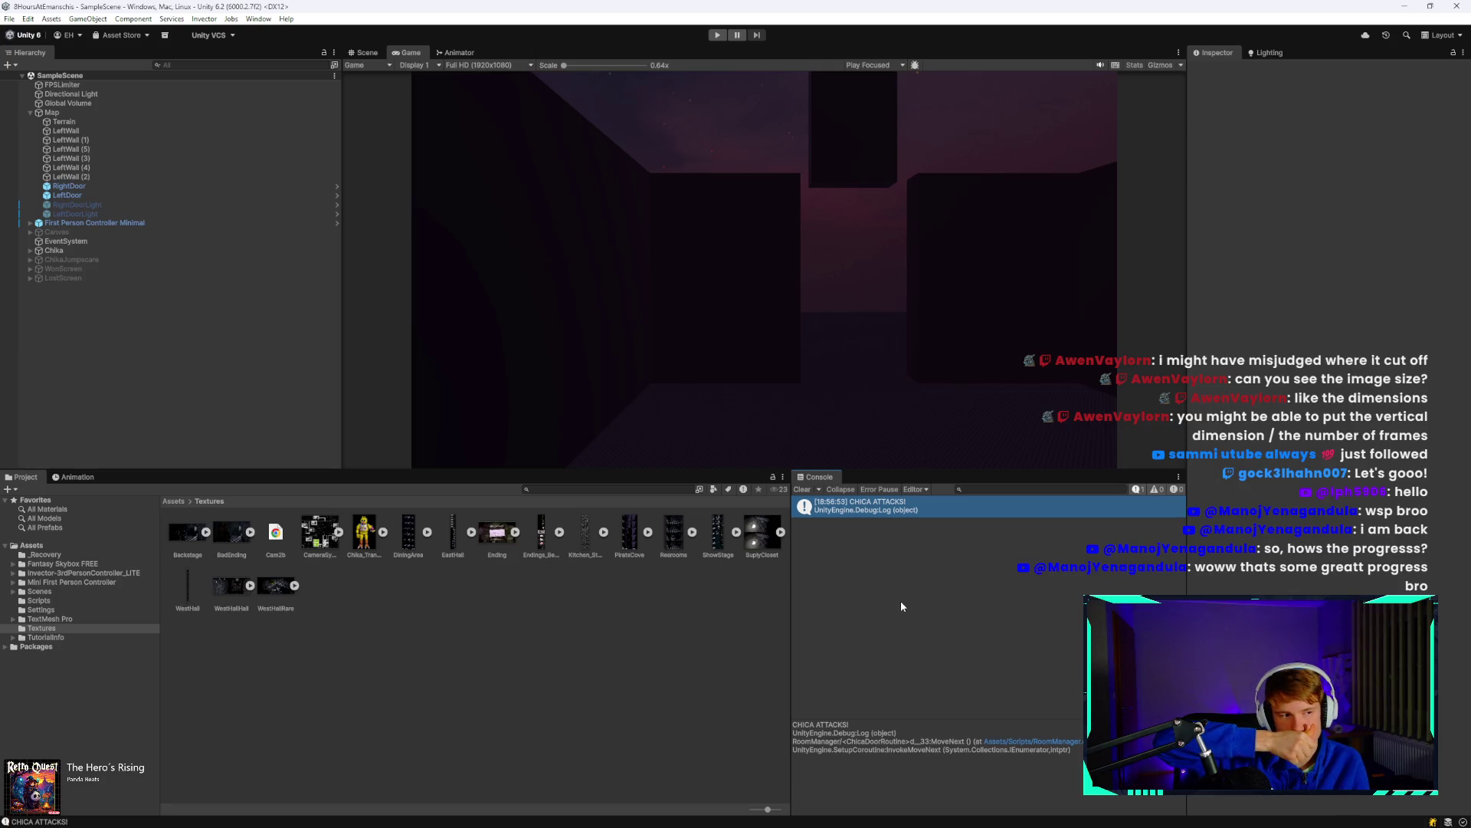
mouse_move(451, 815)
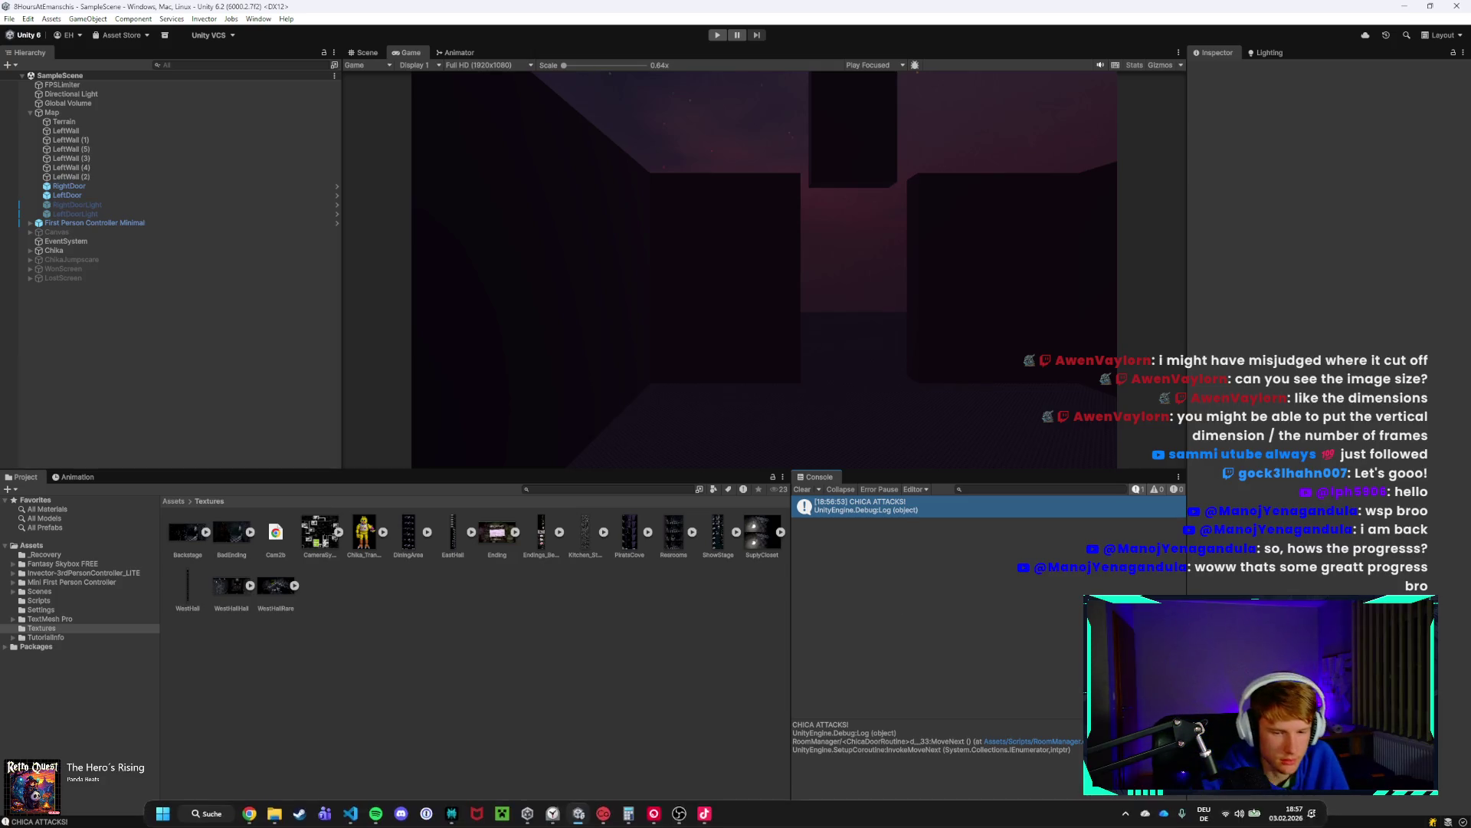
mouse_move(350, 811)
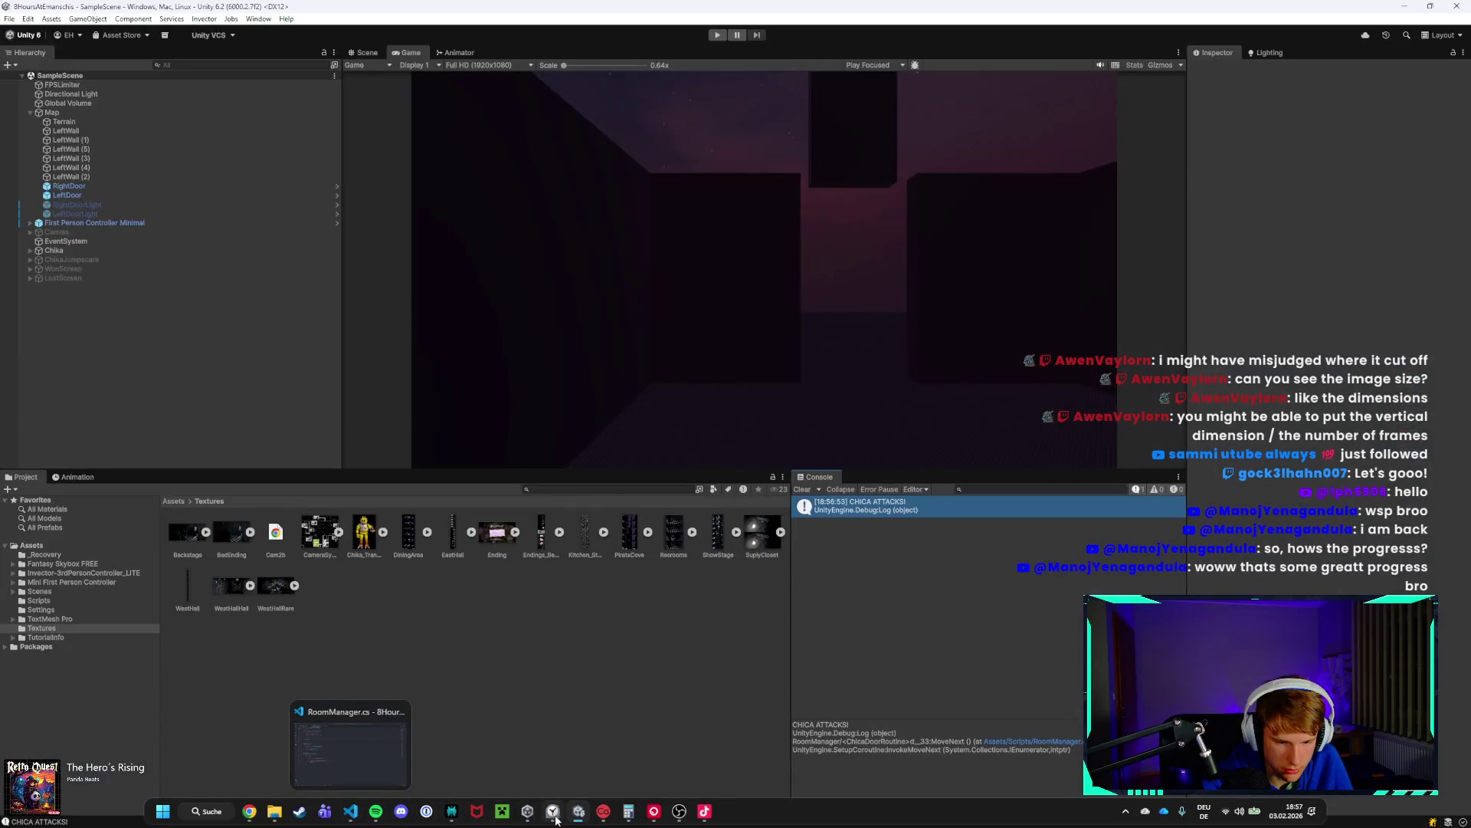
left_click(553, 810)
left_click(553, 811)
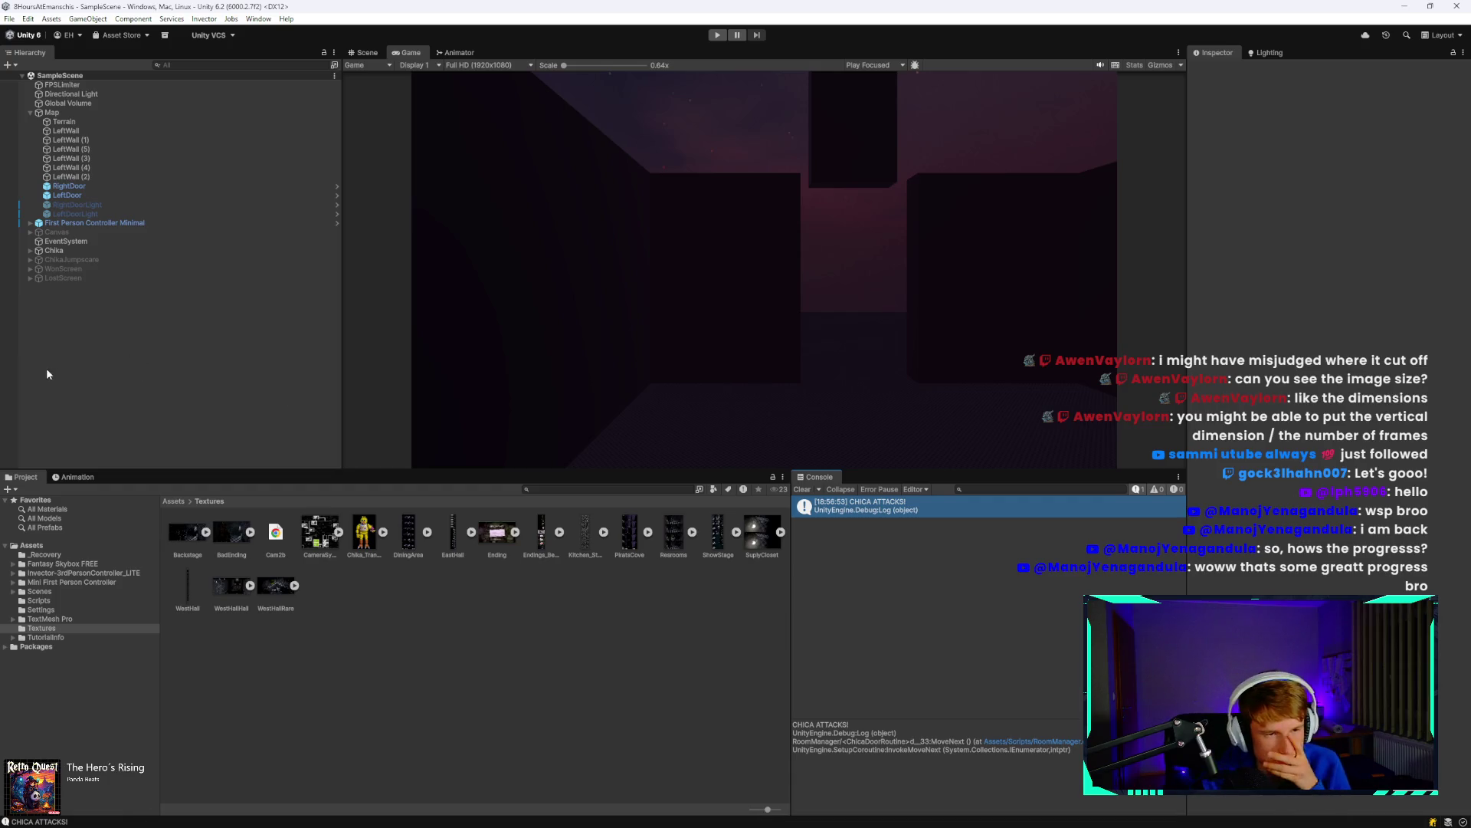
Create a new UI canvas in the Hierarchy and name it Counter.
right_click(60, 321)
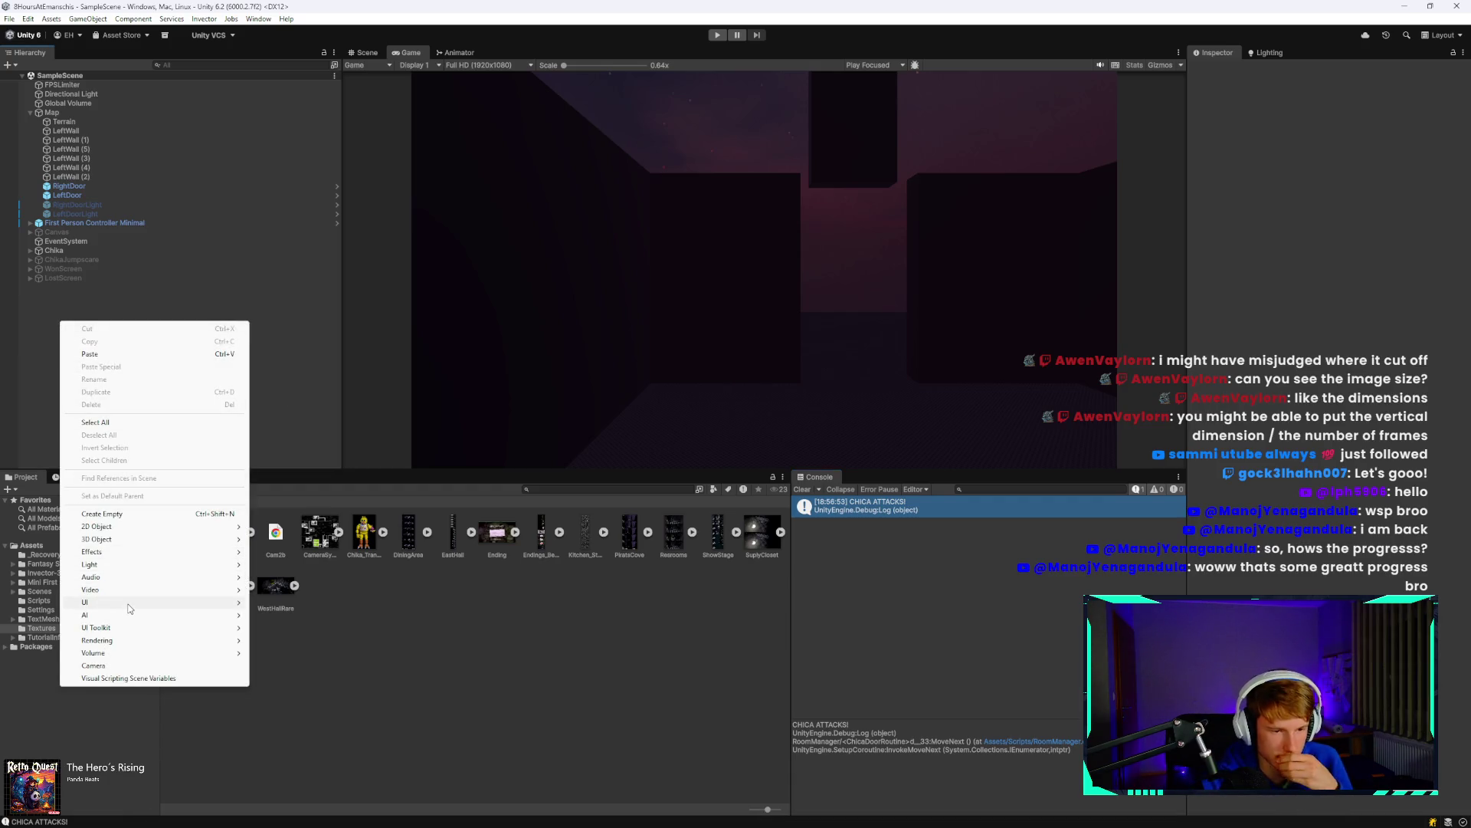
mouse_move(130, 609)
left_click(279, 752)
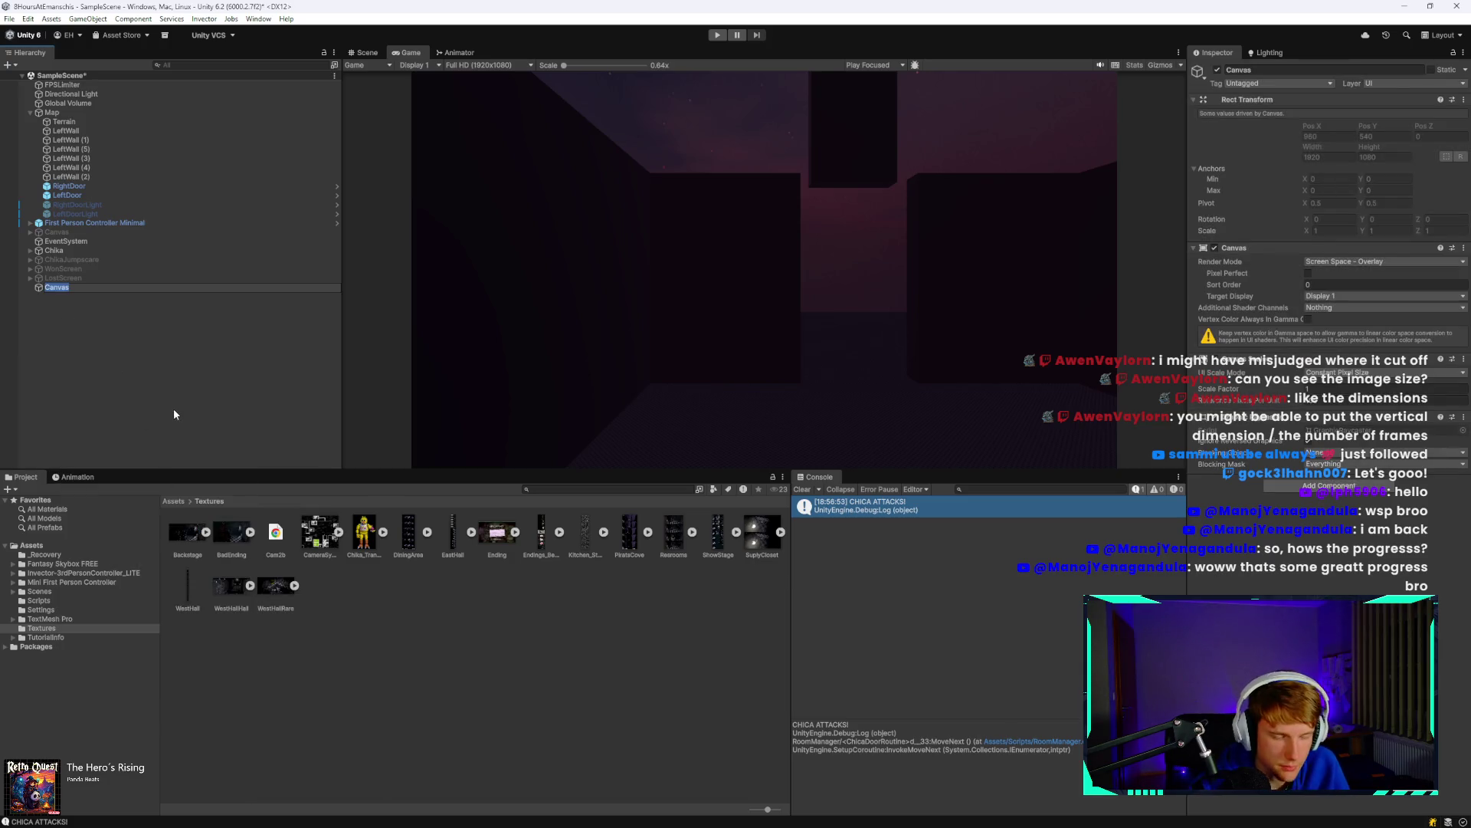
type("Counter")
key("Return")
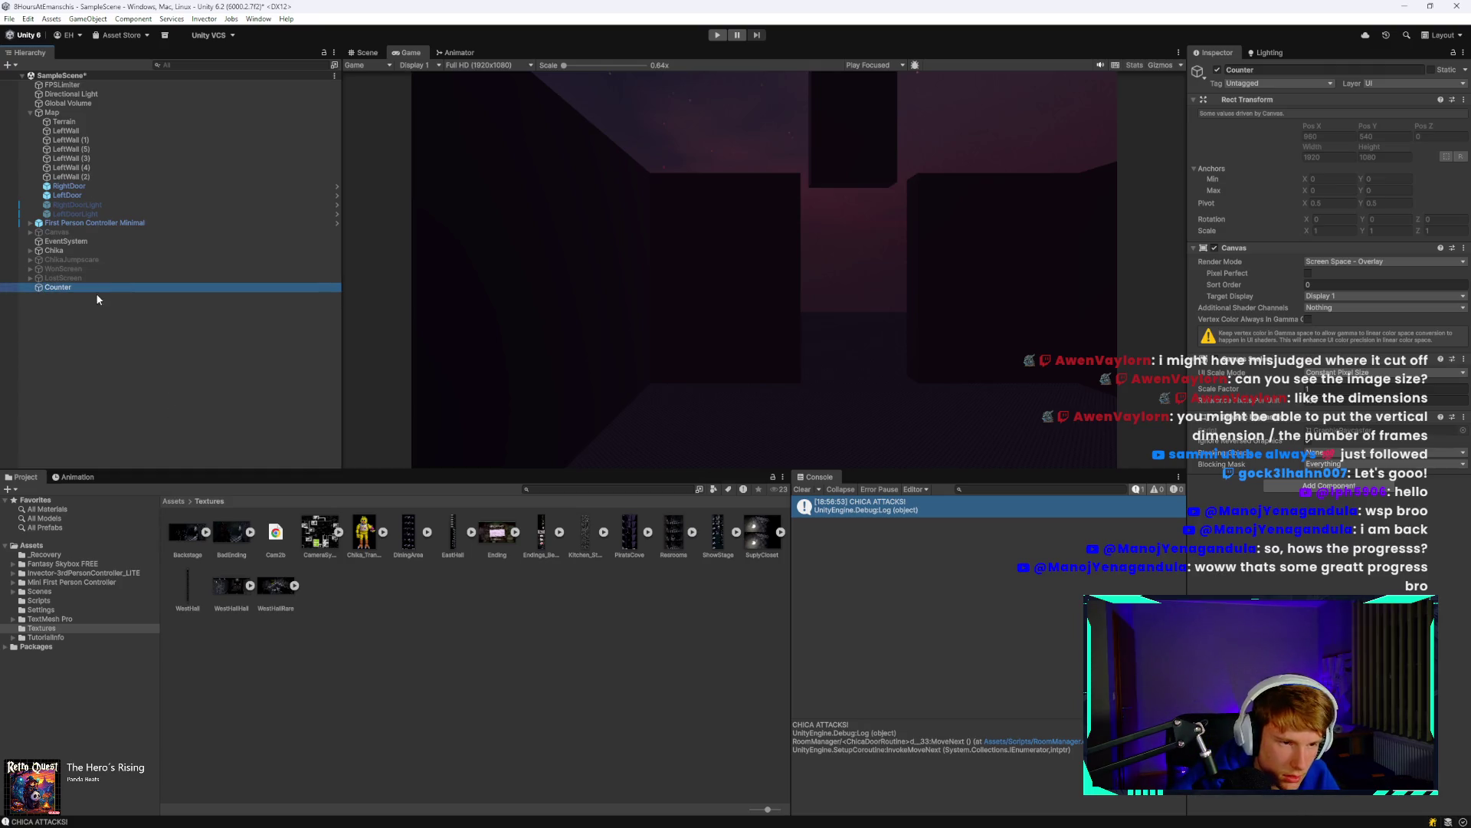
Add a Text - TextMeshPro child under Counter named CounterText.
right_click(101, 289)
mouse_move(160, 604)
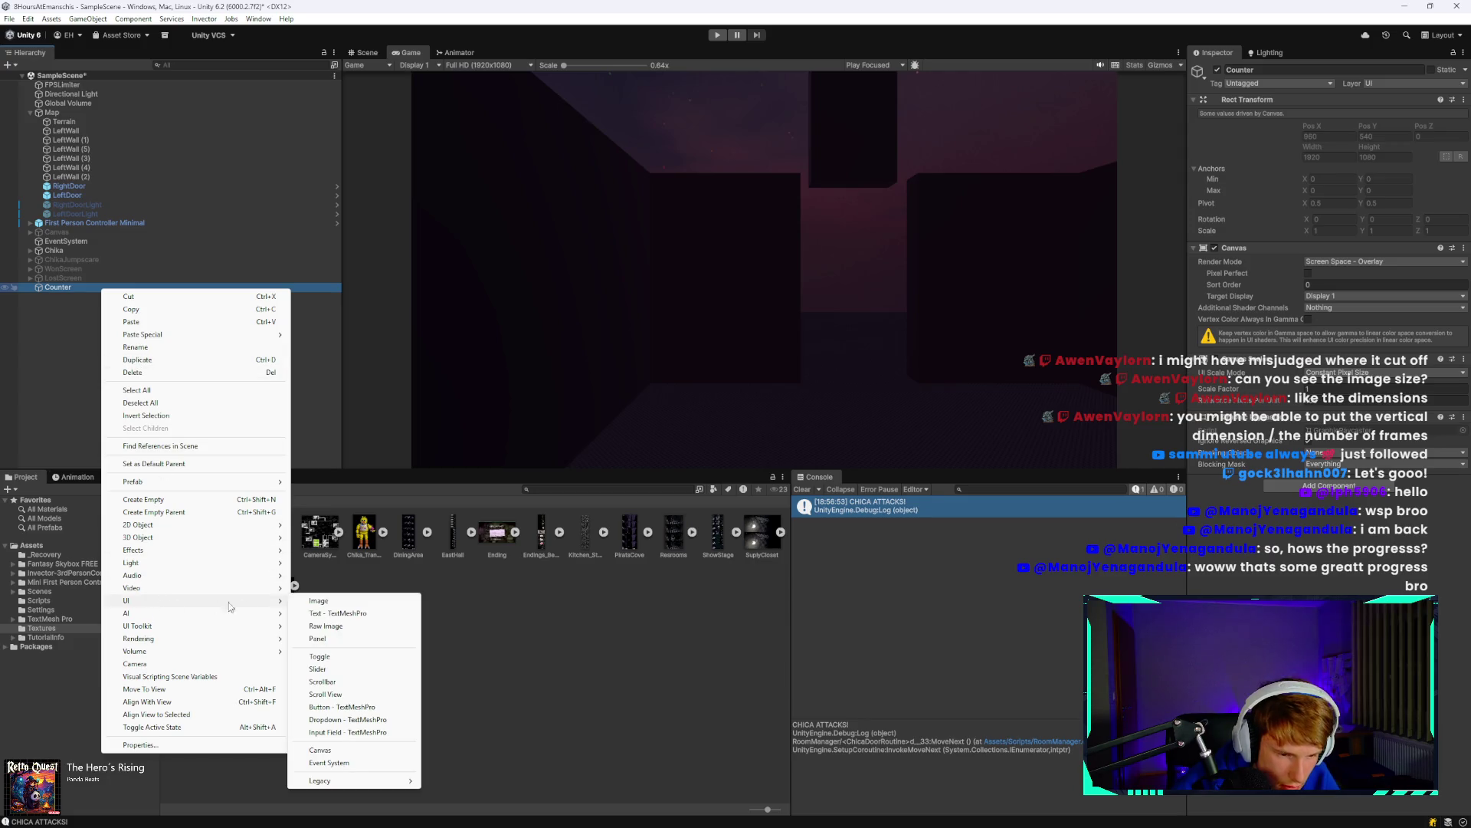
left_click(345, 614)
type("Co")
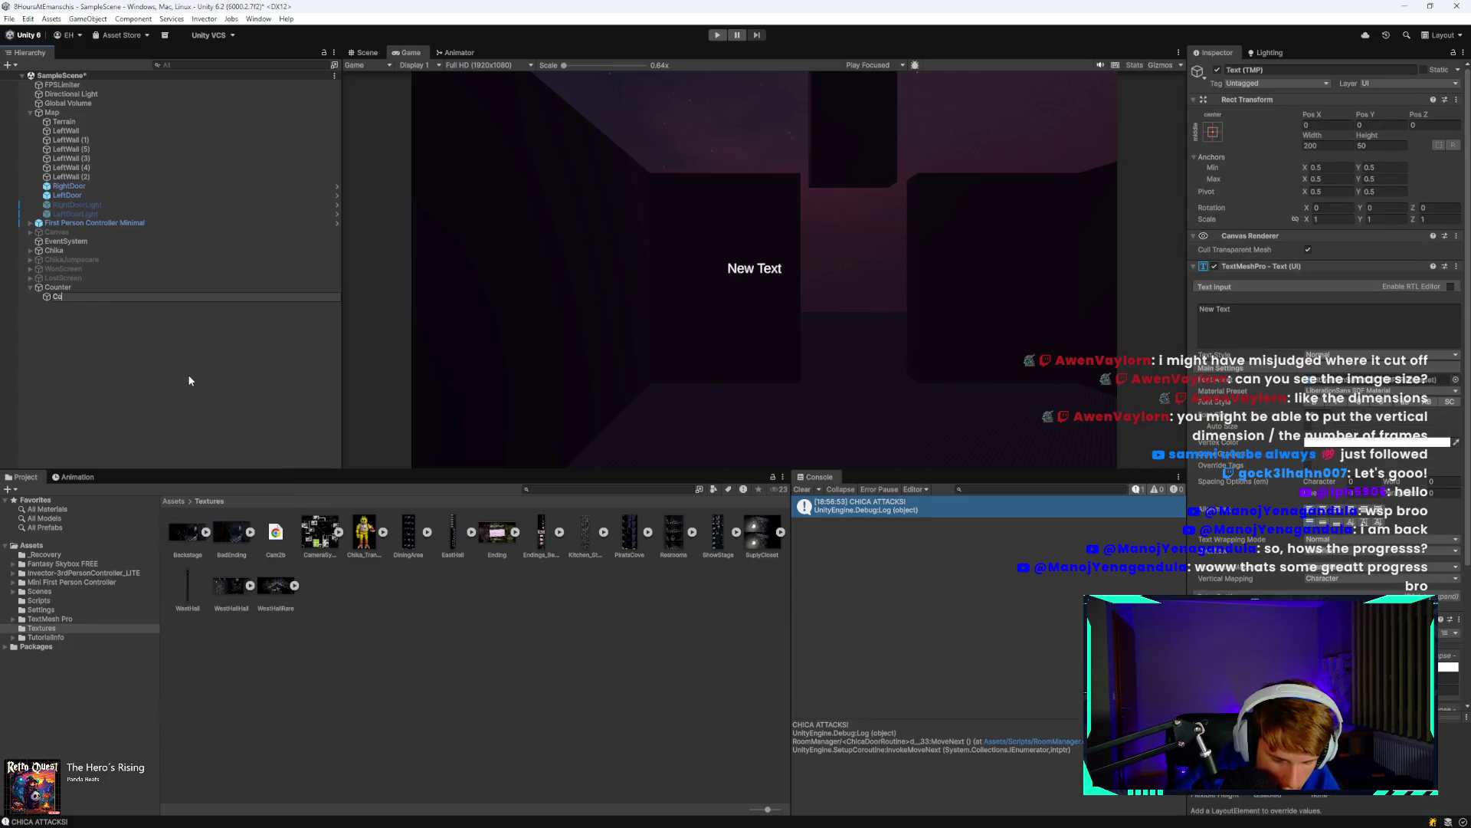
type("unterText")
key("Return")
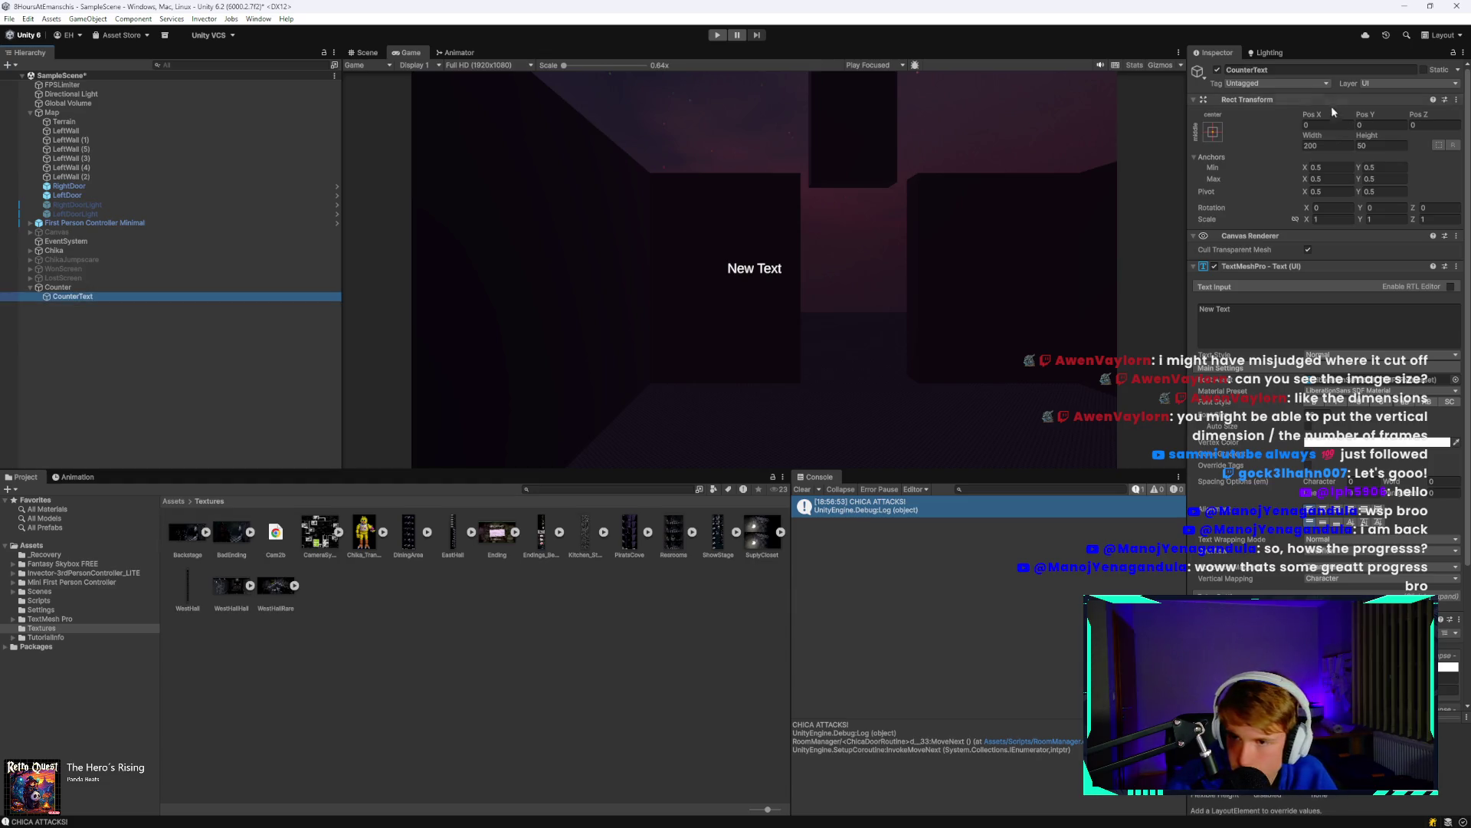
Anchor CounterText to the top-right preset and position it at Pos X -146.9, Pos Y -70.2.
left_click(1215, 133)
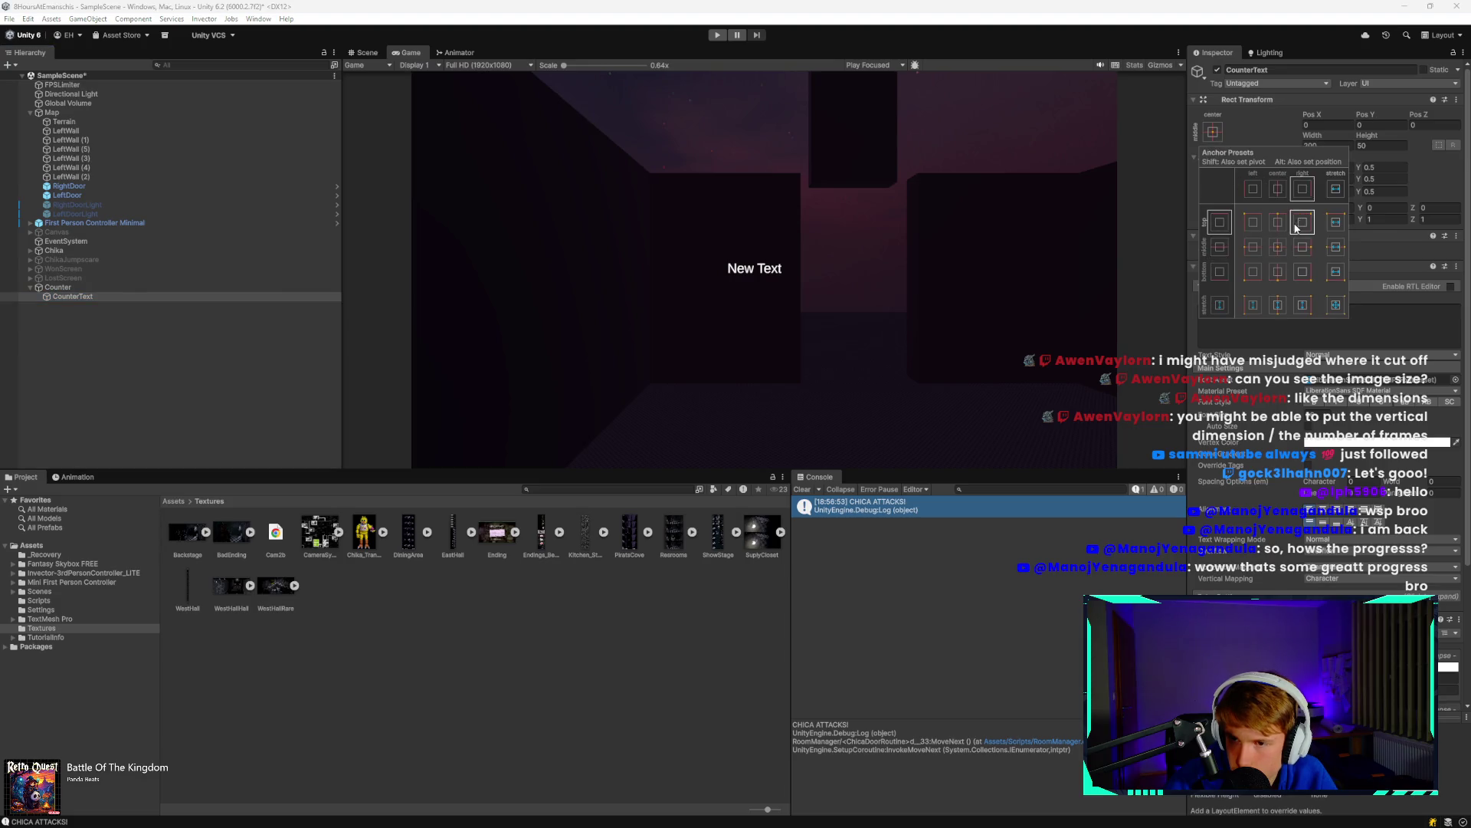
left_click(1303, 223)
mouse_move(1312, 120)
left_mouse_down()
mouse_move(1456, 99)
mouse_move(825, 75)
mouse_move(315, 118)
mouse_move(508, 126)
left_mouse_up()
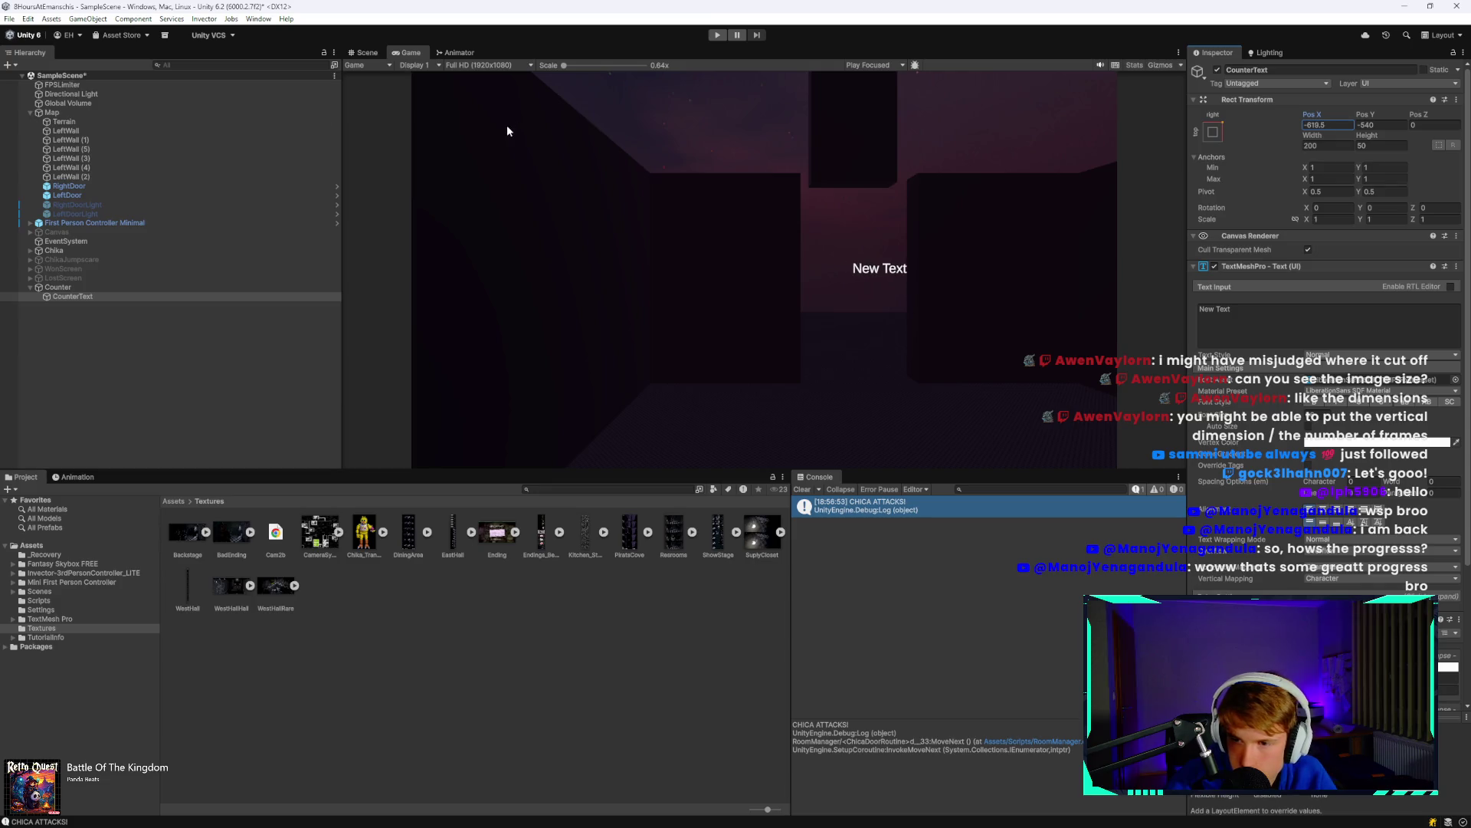
mouse_move(1363, 114)
left_mouse_down()
mouse_move(112, 126)
mouse_move(269, 118)
mouse_move(153, 108)
mouse_move(224, 118)
left_mouse_up()
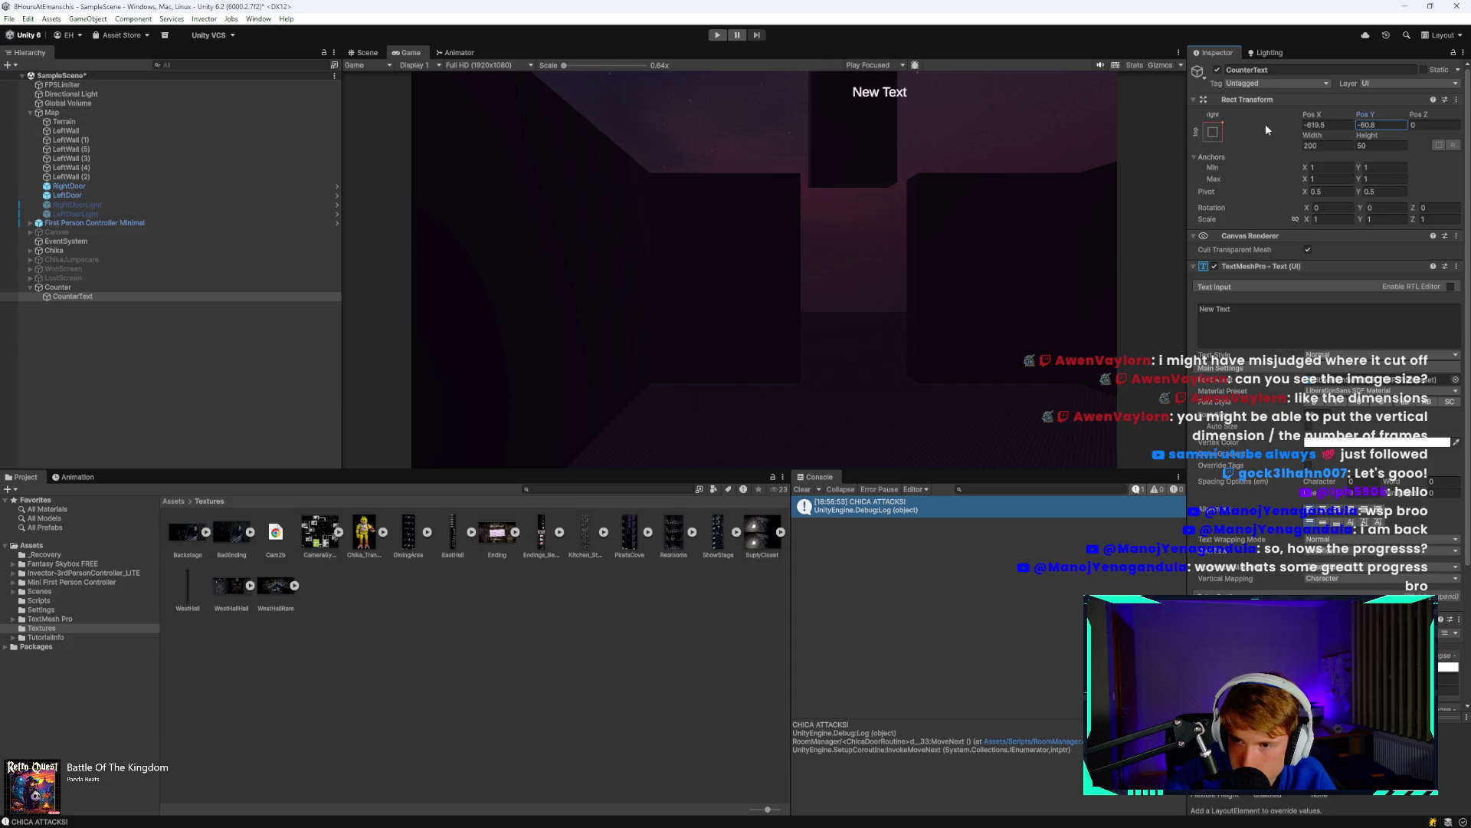
mouse_move(1309, 121)
left_mouse_down()
mouse_move(1425, 120)
mouse_move(99, 136)
mouse_move(1318, 130)
mouse_move(1131, 114)
left_mouse_up()
left_click(246, 297)
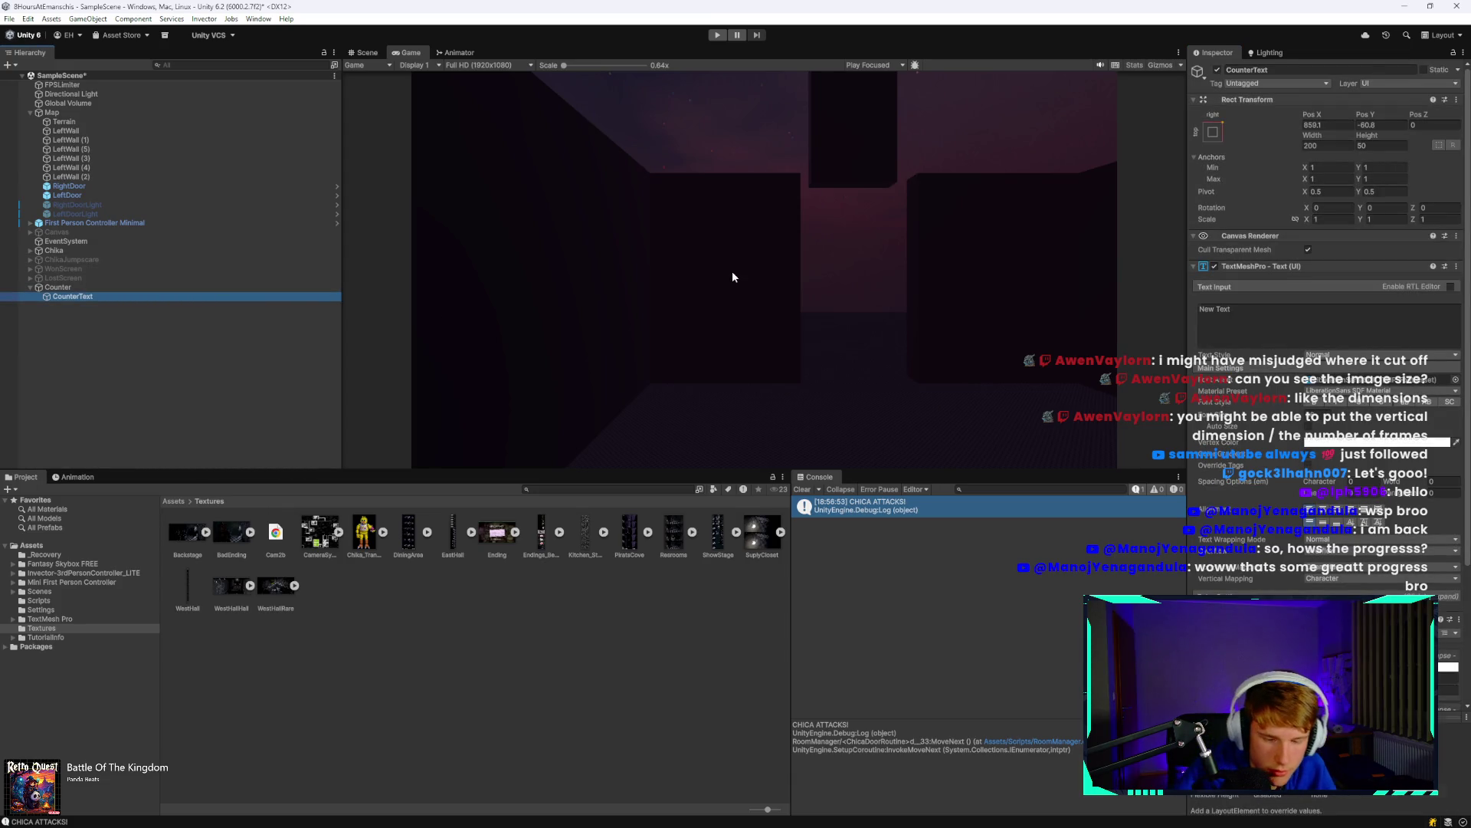
key("ctrl+z")
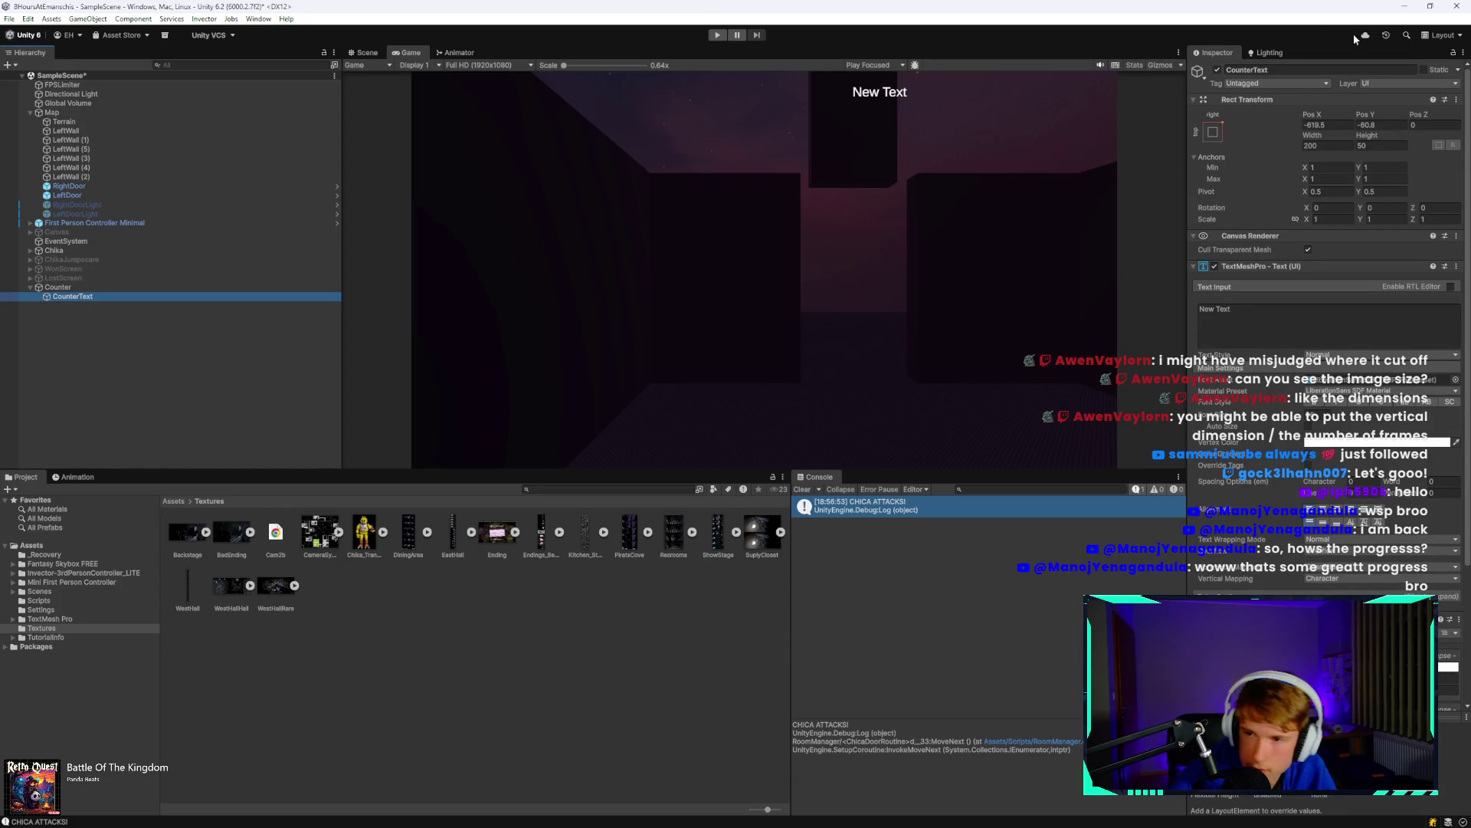
mouse_move(1369, 115)
left_mouse_down()
mouse_move(1397, 112)
mouse_move(1310, 129)
mouse_move(1086, 100)
left_mouse_up()
Replace the 'New Text' placeholder with '12 p.m.' and shift the label slightly right.
double_click(1222, 308)
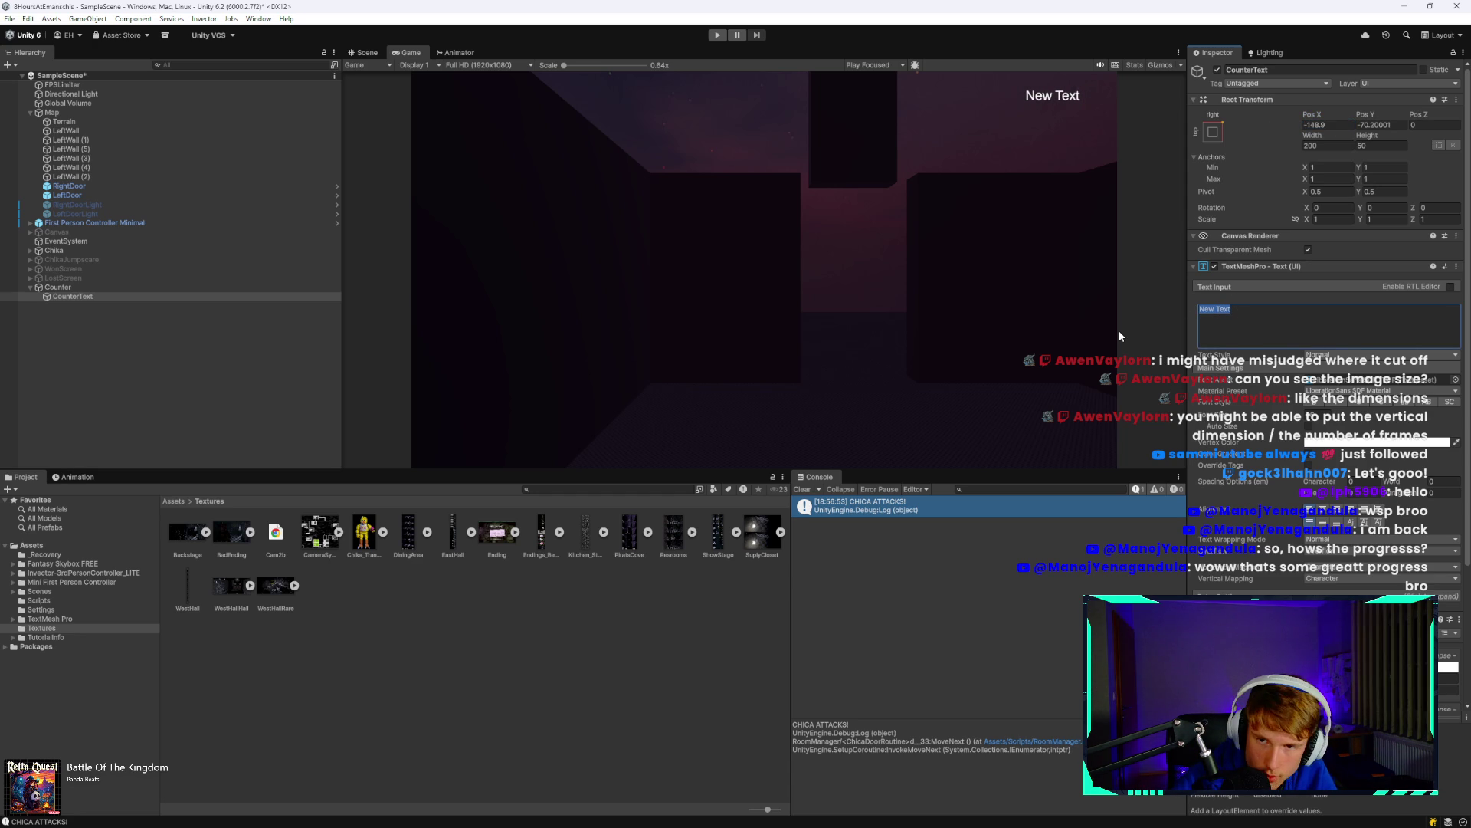
key("BackSpace")
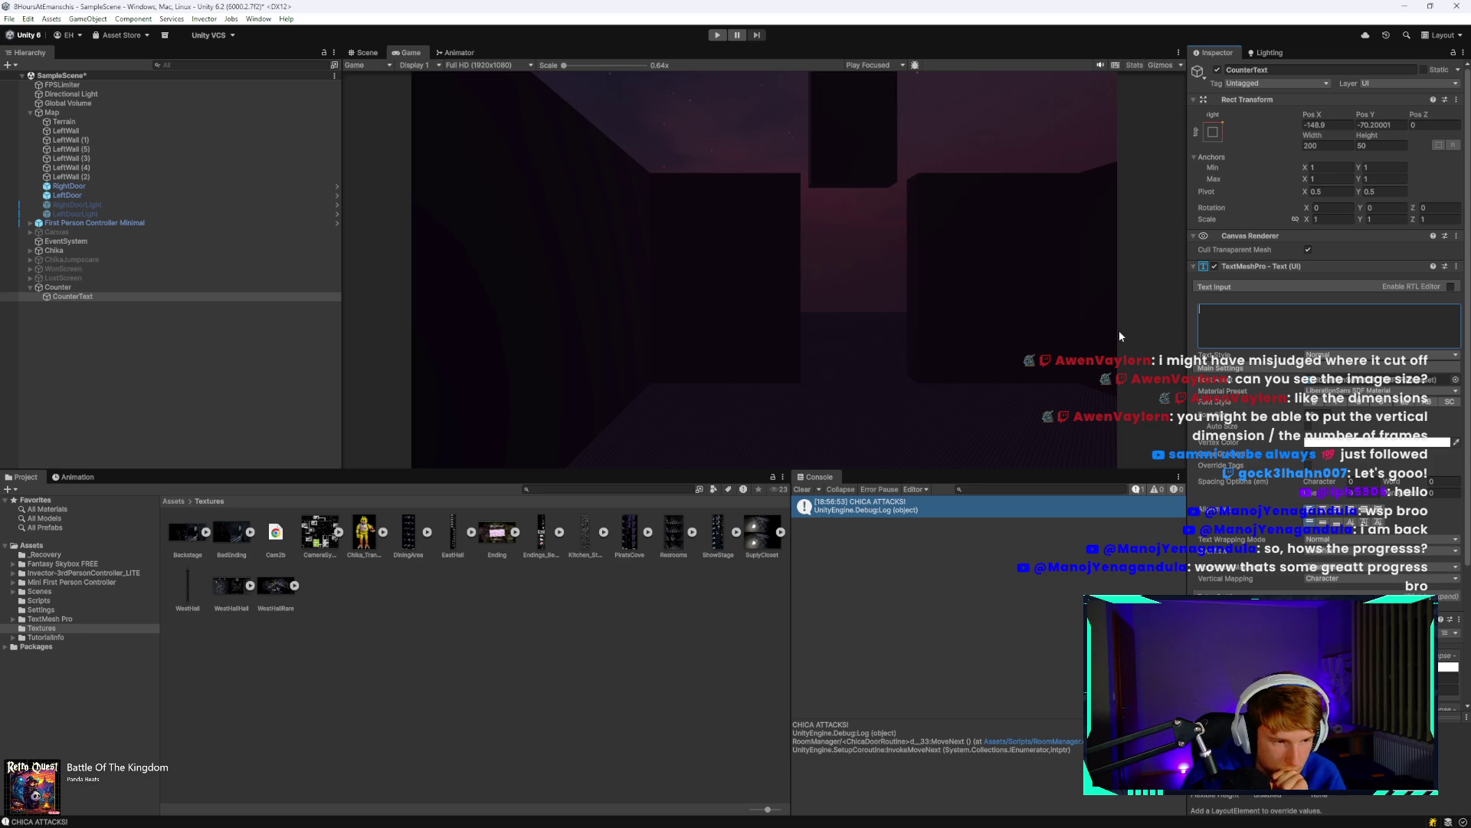
type("12 p.m.")
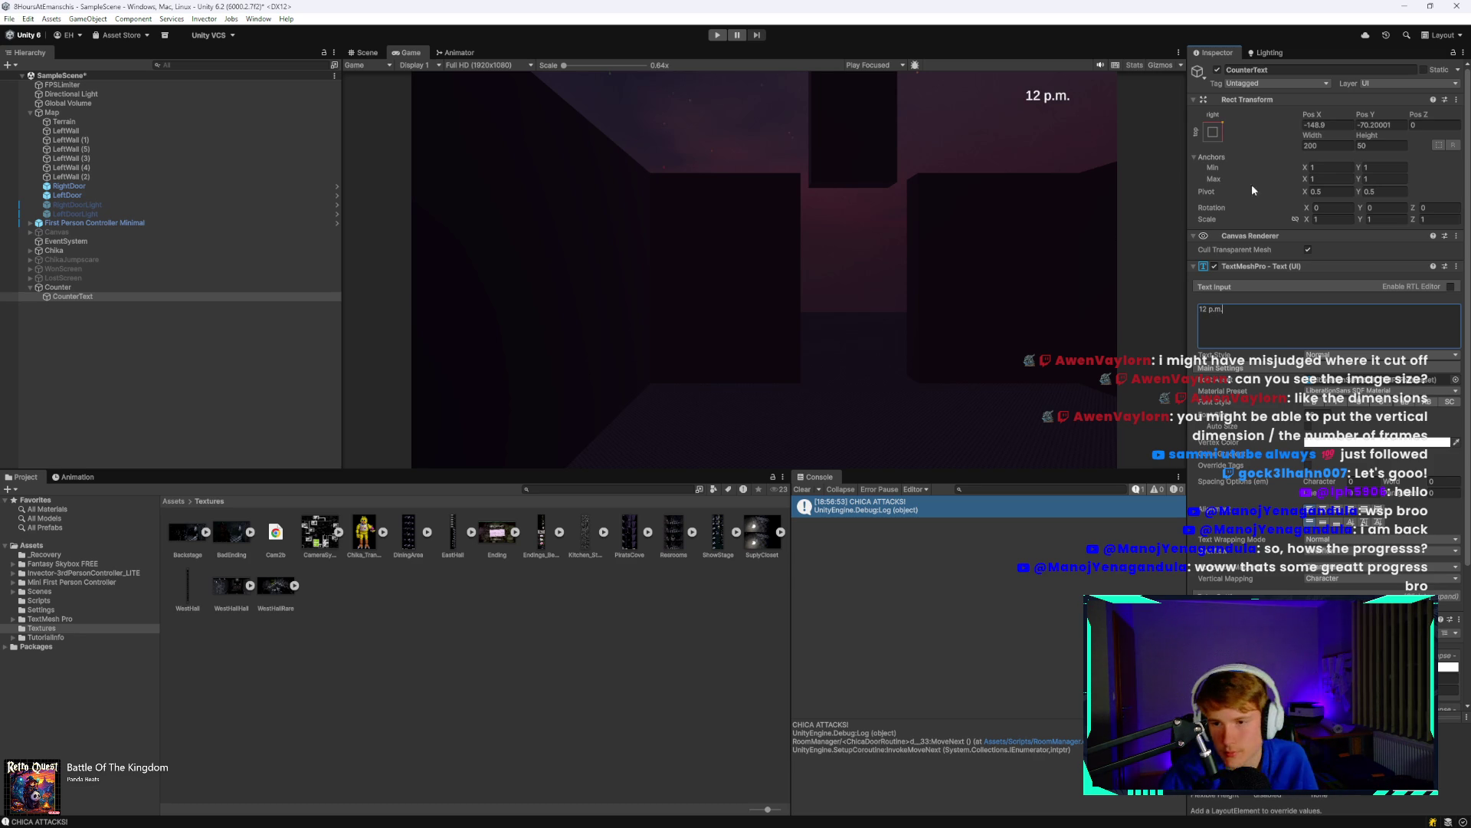
left_click_drag(1321, 120, 1343, 119)
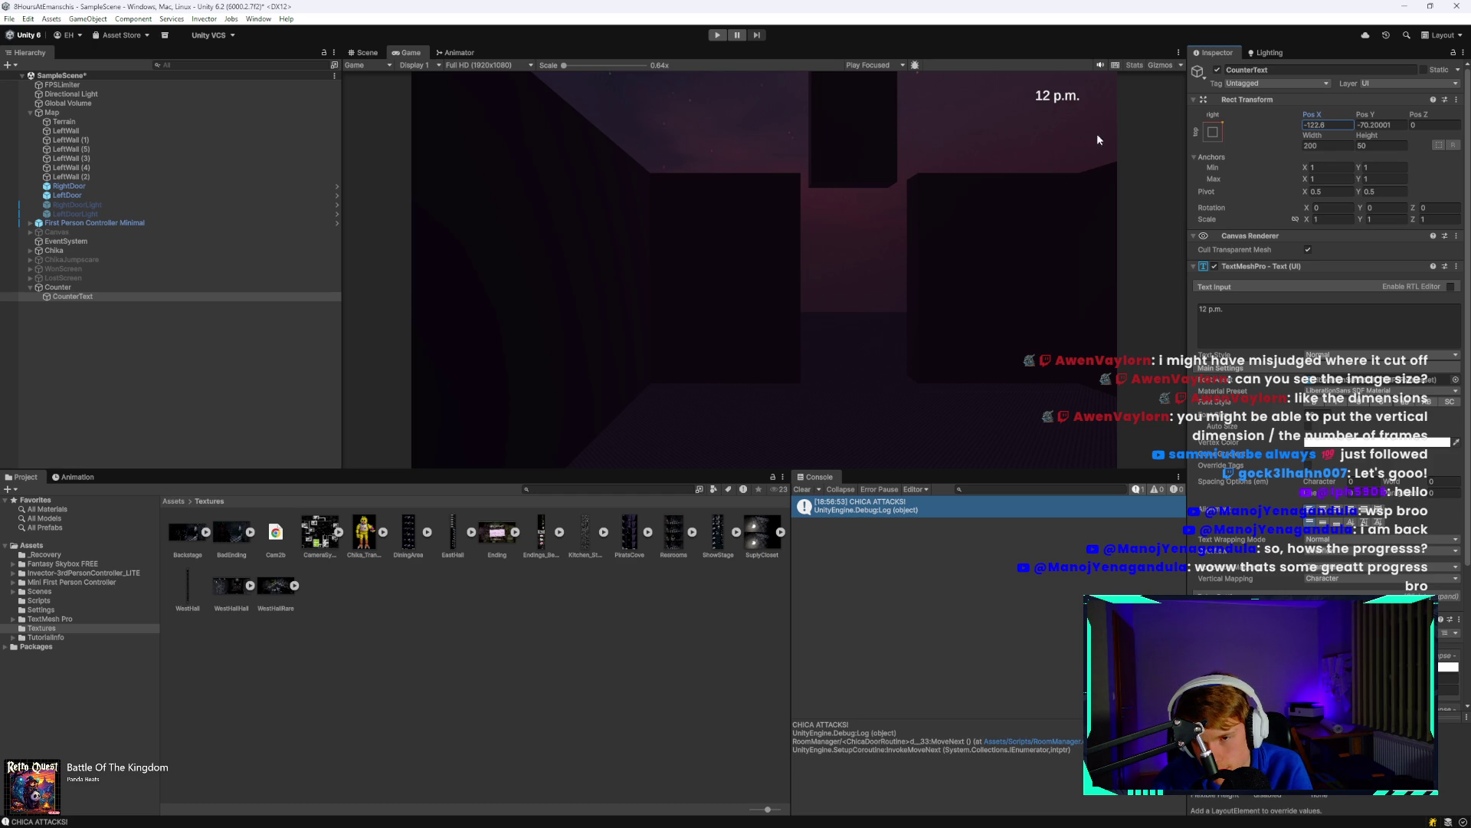
Deselect CounterText and briefly check the clock timer window.
left_click(617, 753)
mouse_move(548, 820)
left_click(552, 811)
left_click(551, 811)
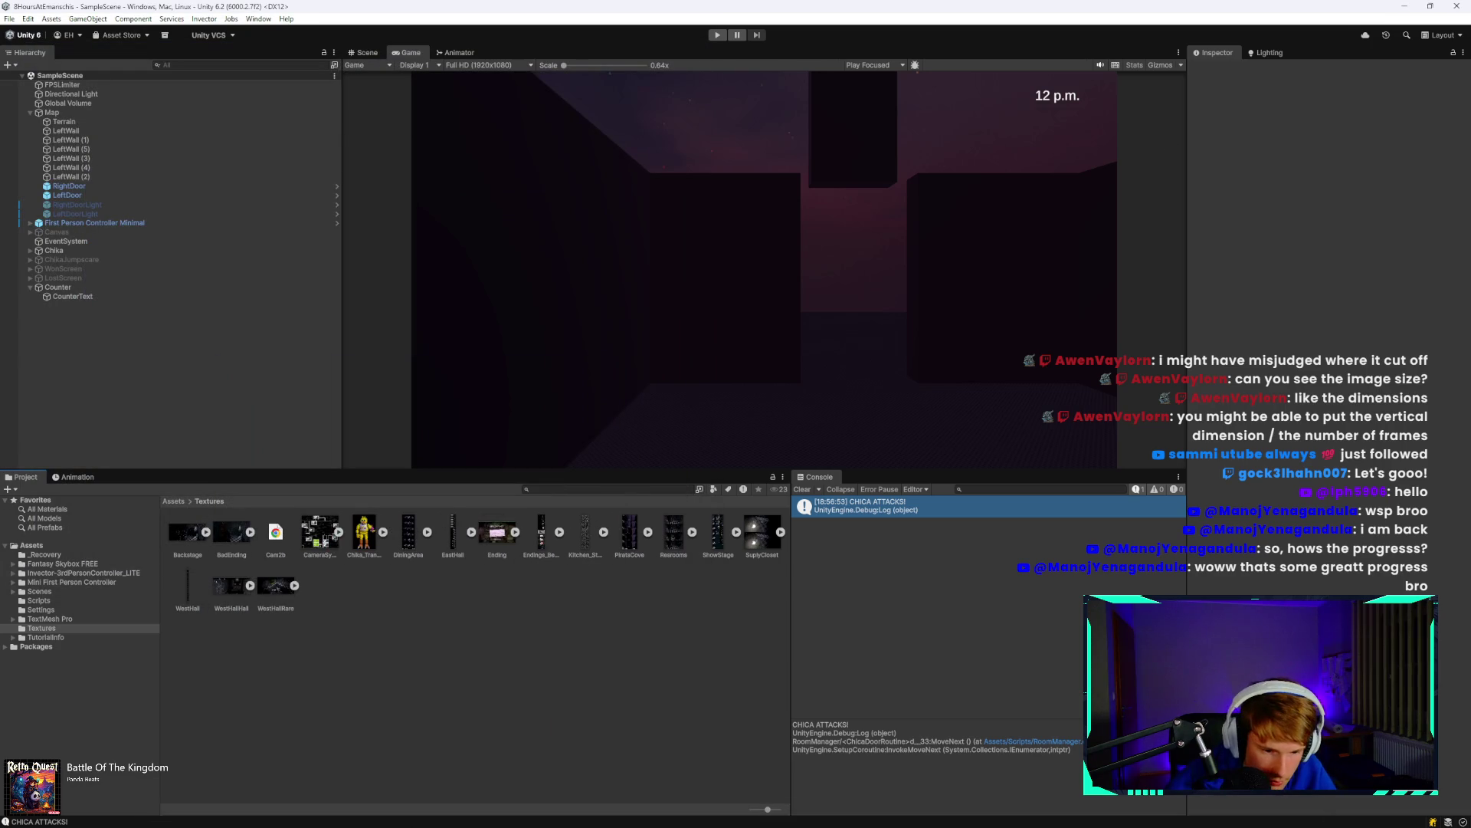
Open FirstPersonMovement.cs in VS Code, trying and discarding a declaration below the cameras field.
left_click(350, 822)
scroll(378, 508, "up", 5)
scroll(377, 507, "down", 8)
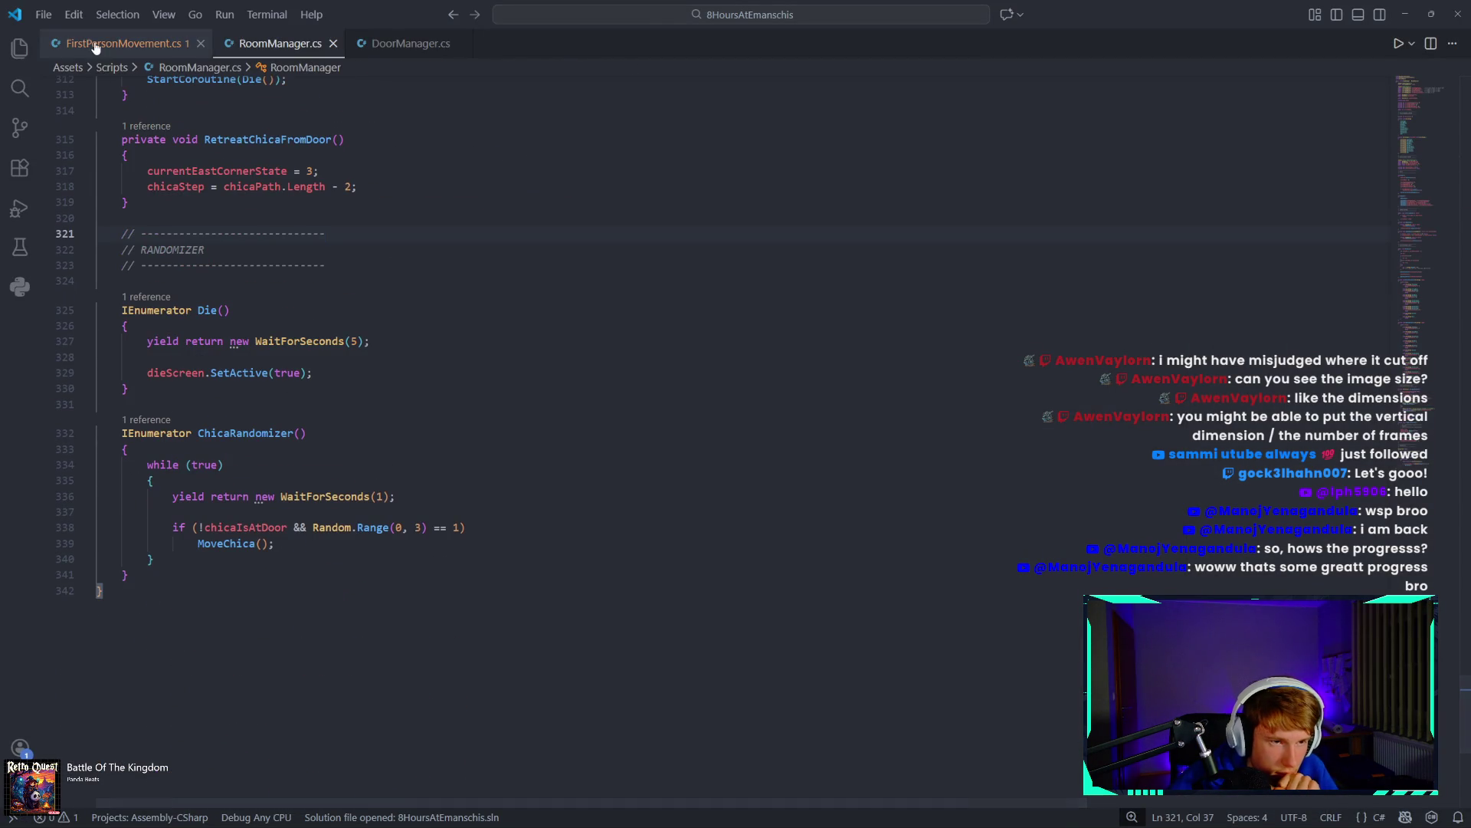
left_click(96, 45)
scroll(395, 382, "up", 10)
left_click(337, 336)
key("Return")
type("public GameObject")
key("ctrl+BackSpace")
key("ctrl+BackSpace")
key("ctrl+BackSpace")
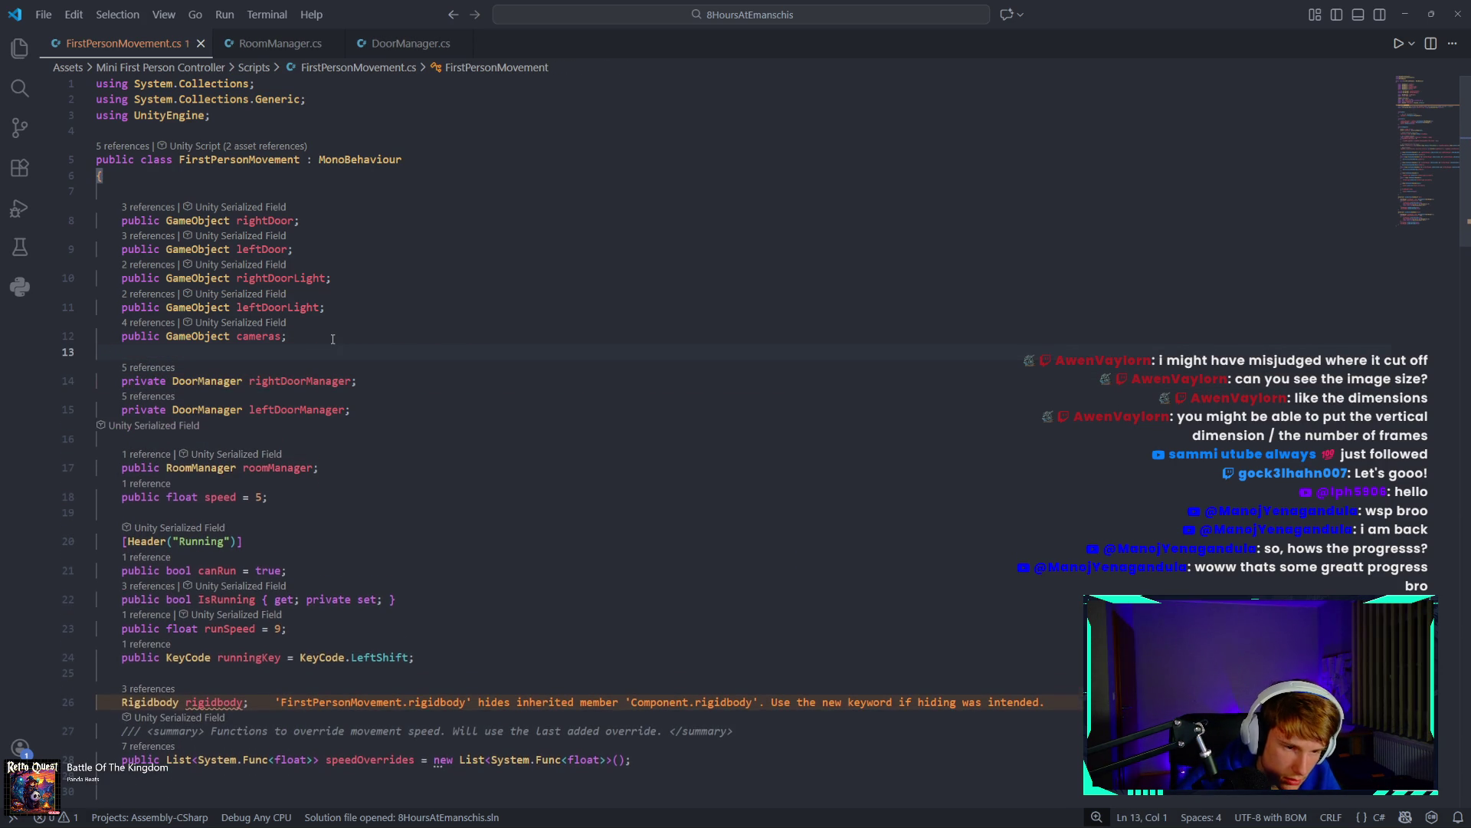
key("BackSpace")
Declare 'public TextMeshProUGUI timer;' below roomManager, importing TMPro through autocomplete.
left_click(351, 442)
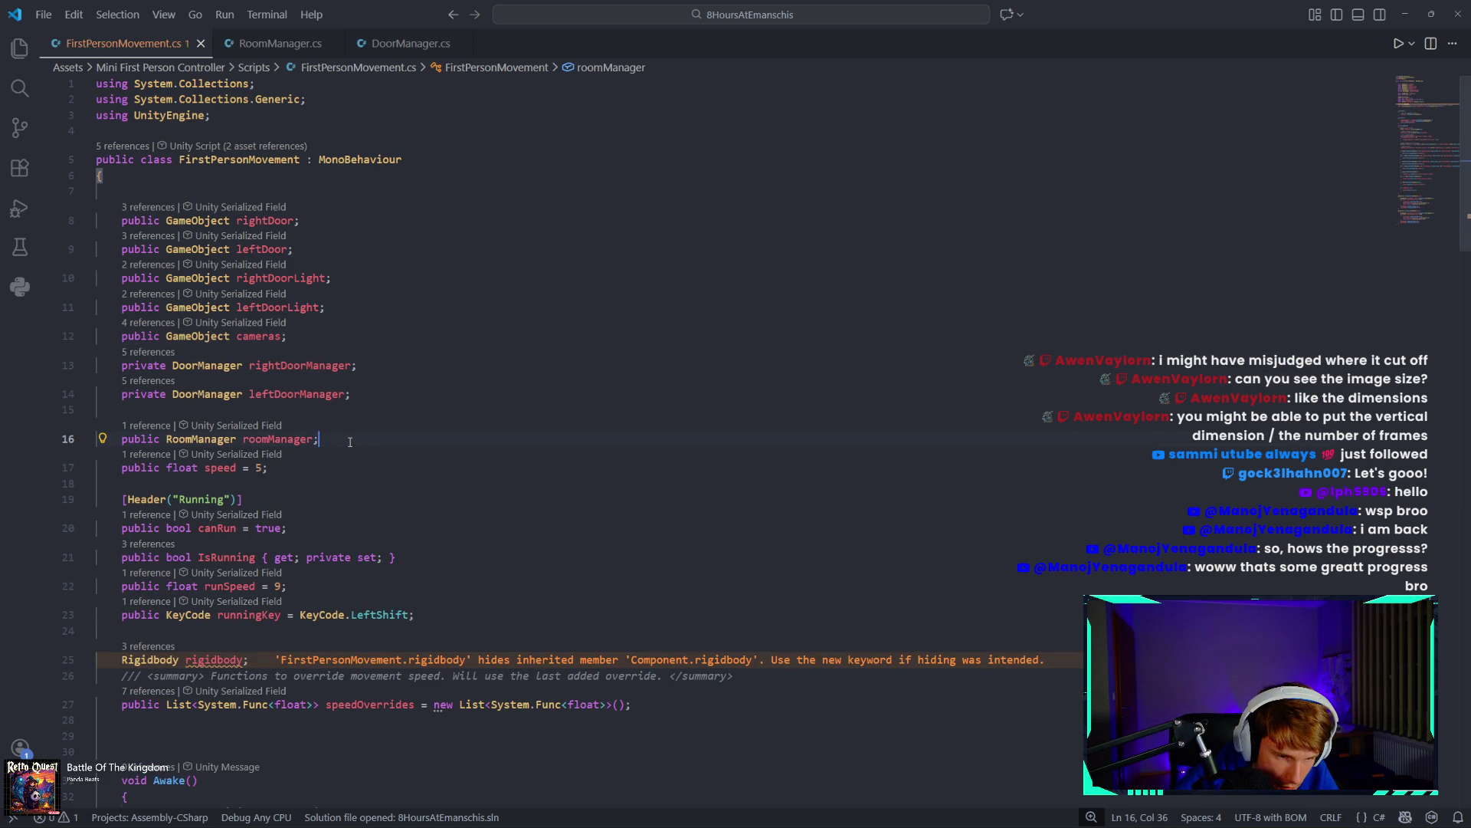
key("Return")
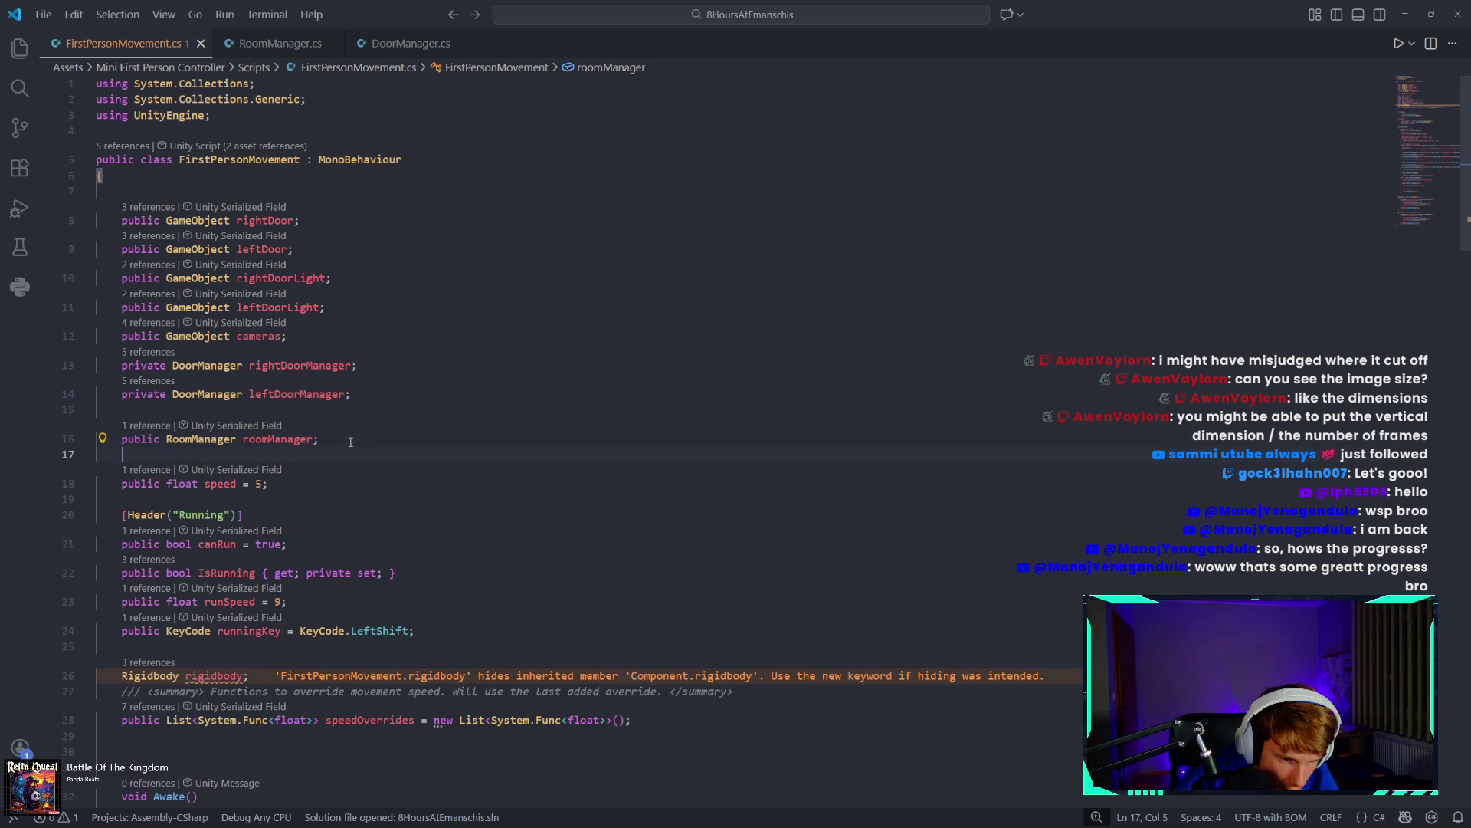
key("BackSpace")
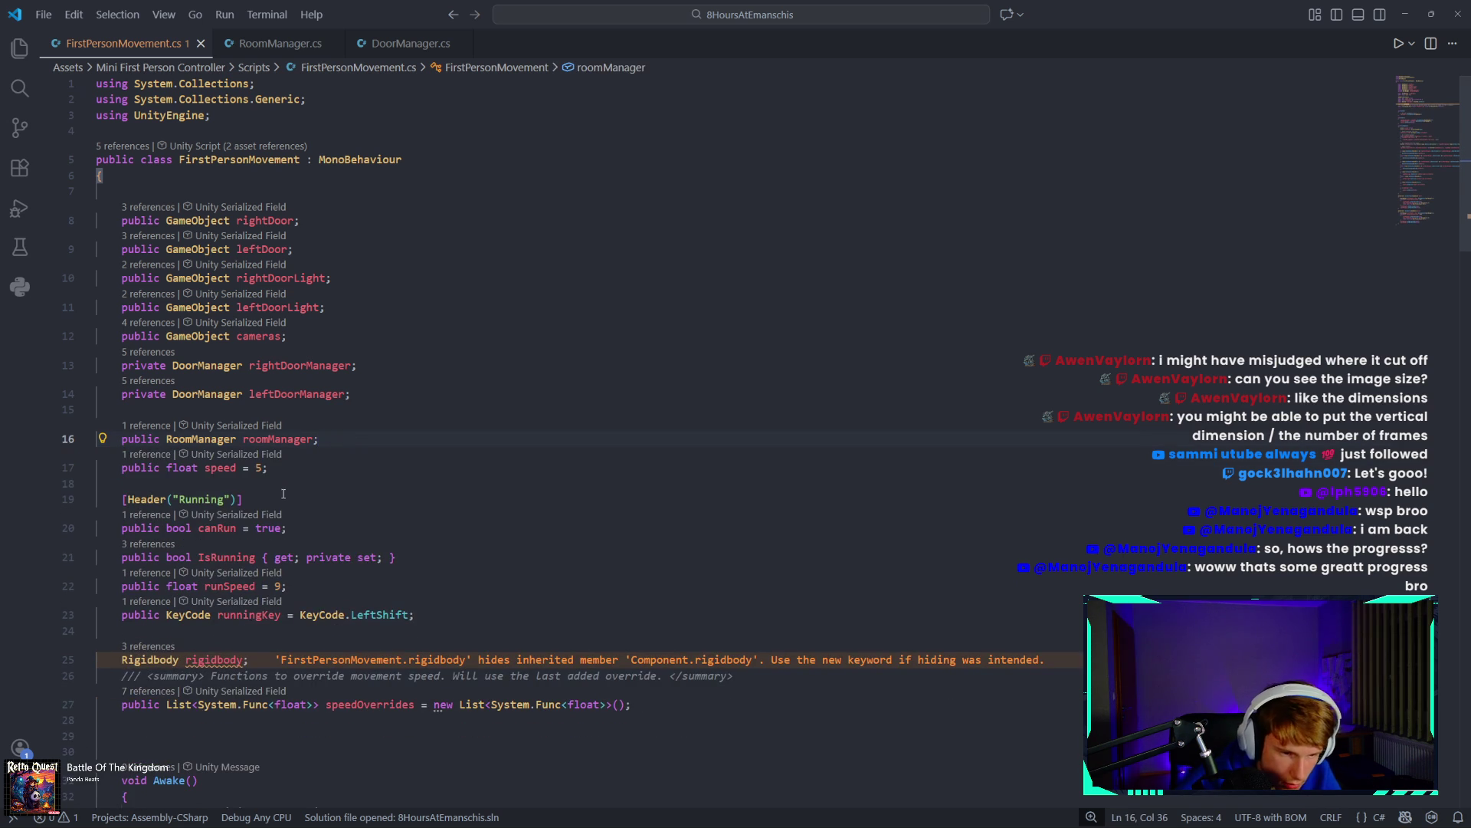
key("Return")
key("Return")
key("Up")
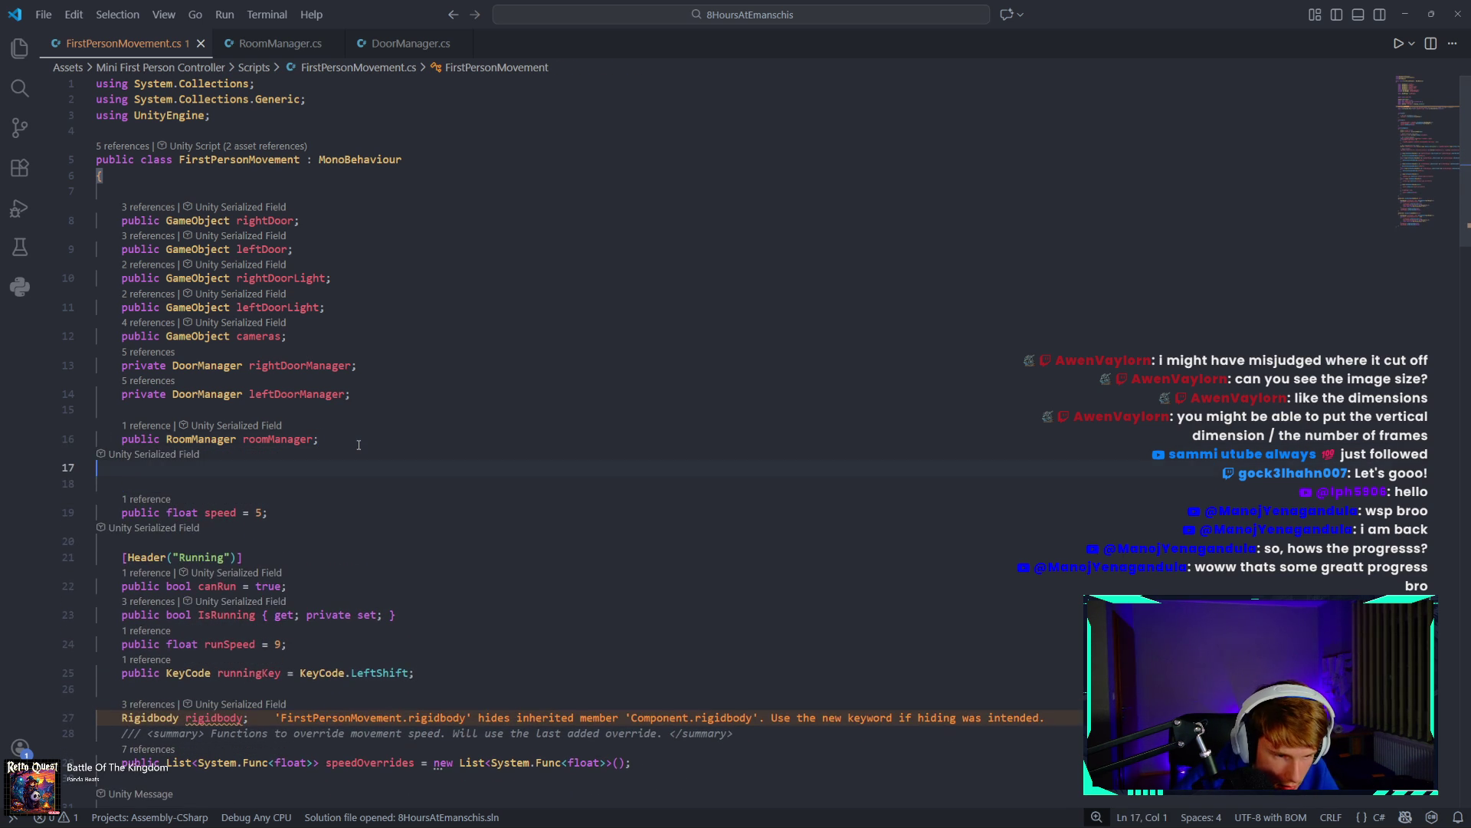
type("p")
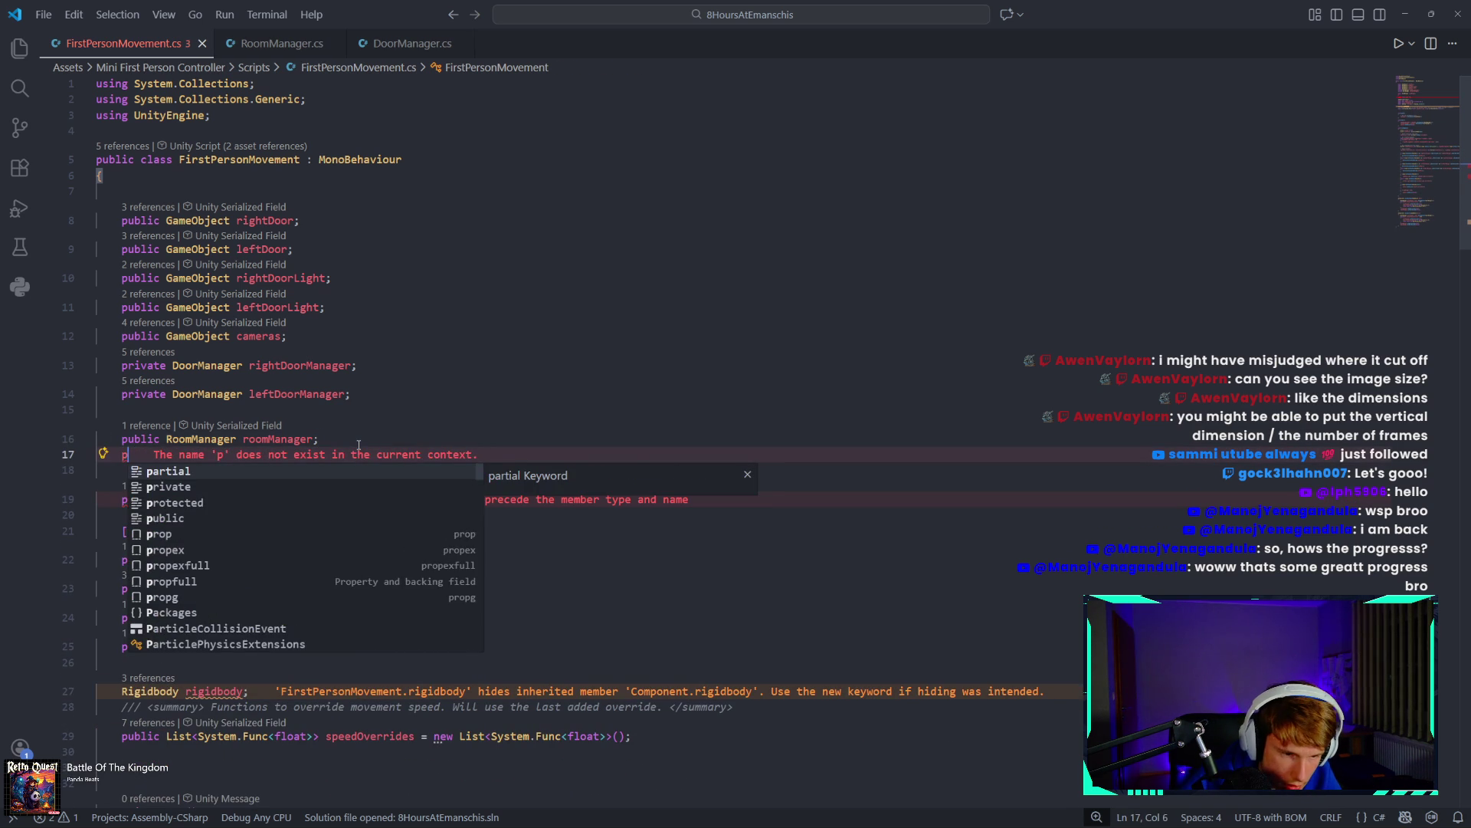
type("ublic ")
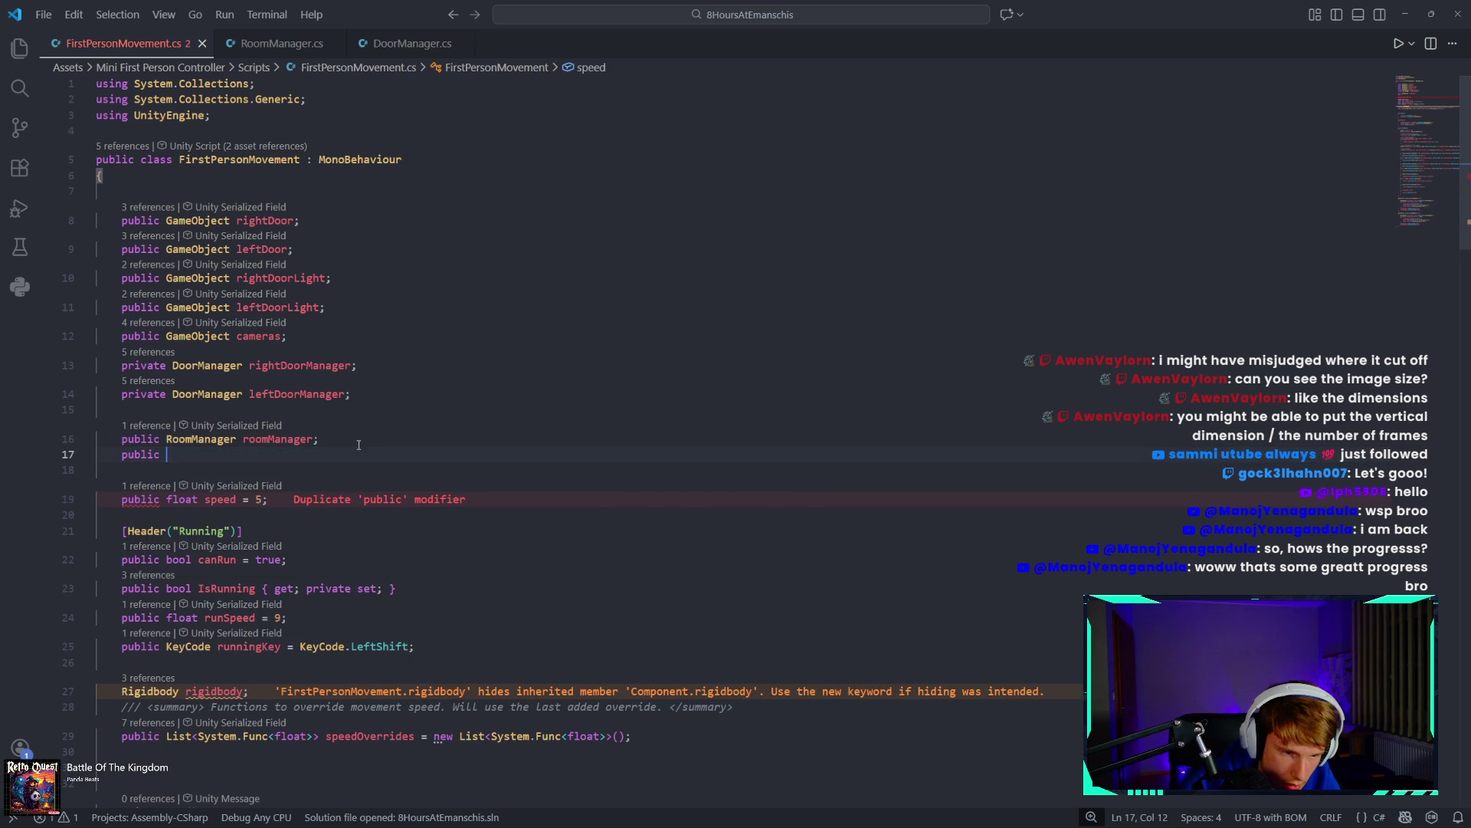
type("TextMeshPr")
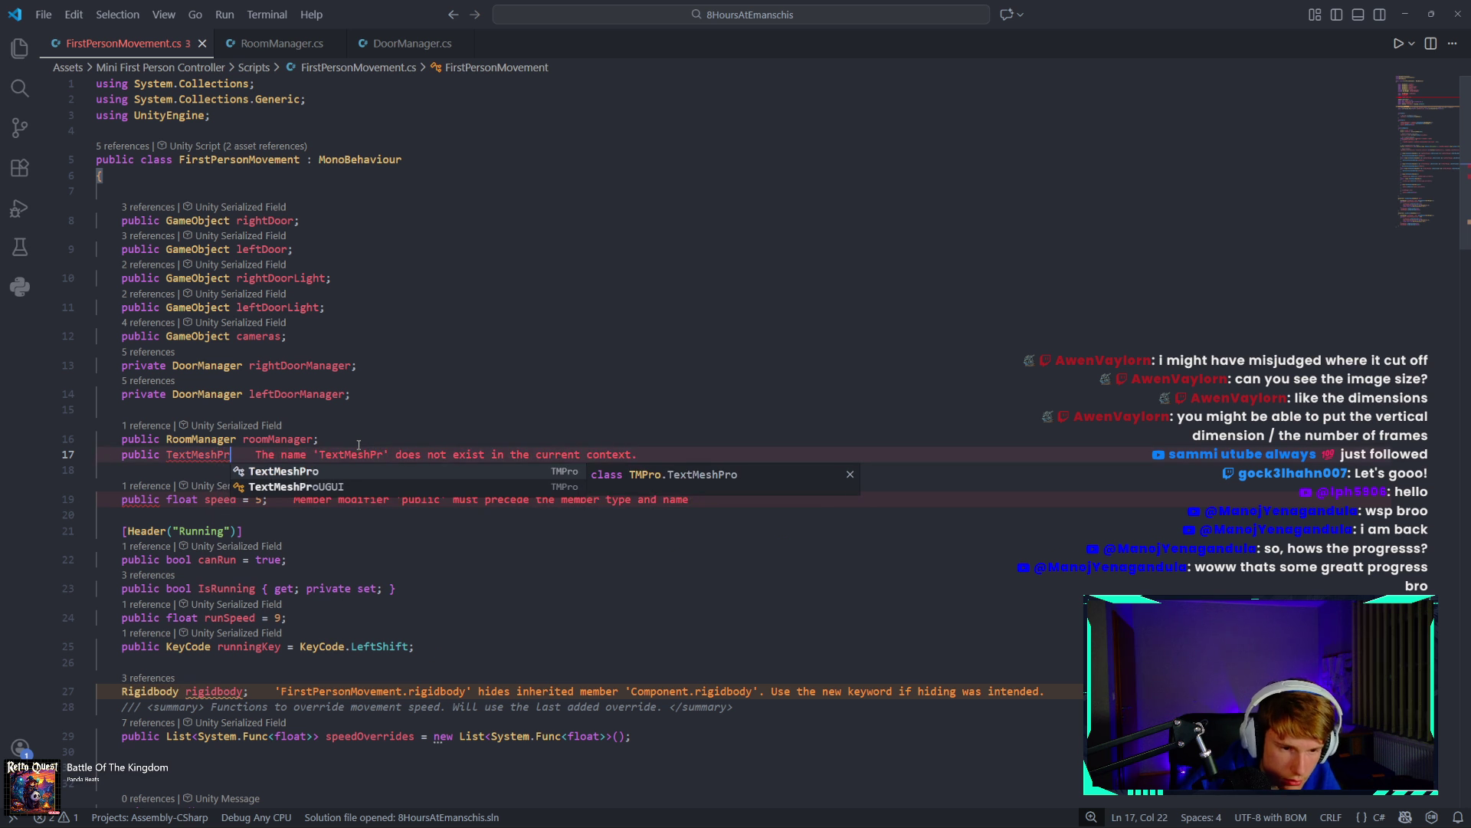
key("Down")
key("Tab")
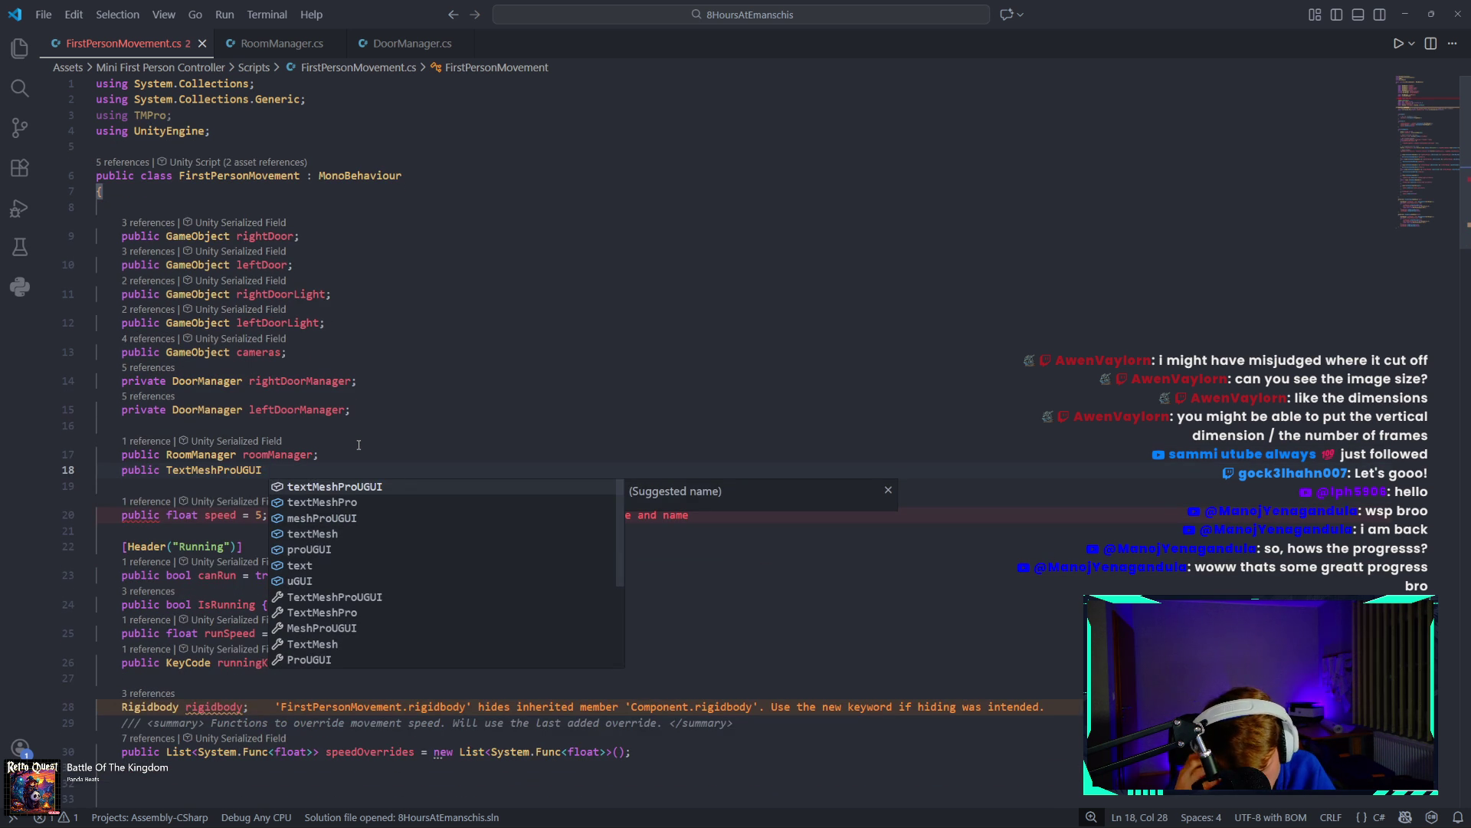
type("timer;")
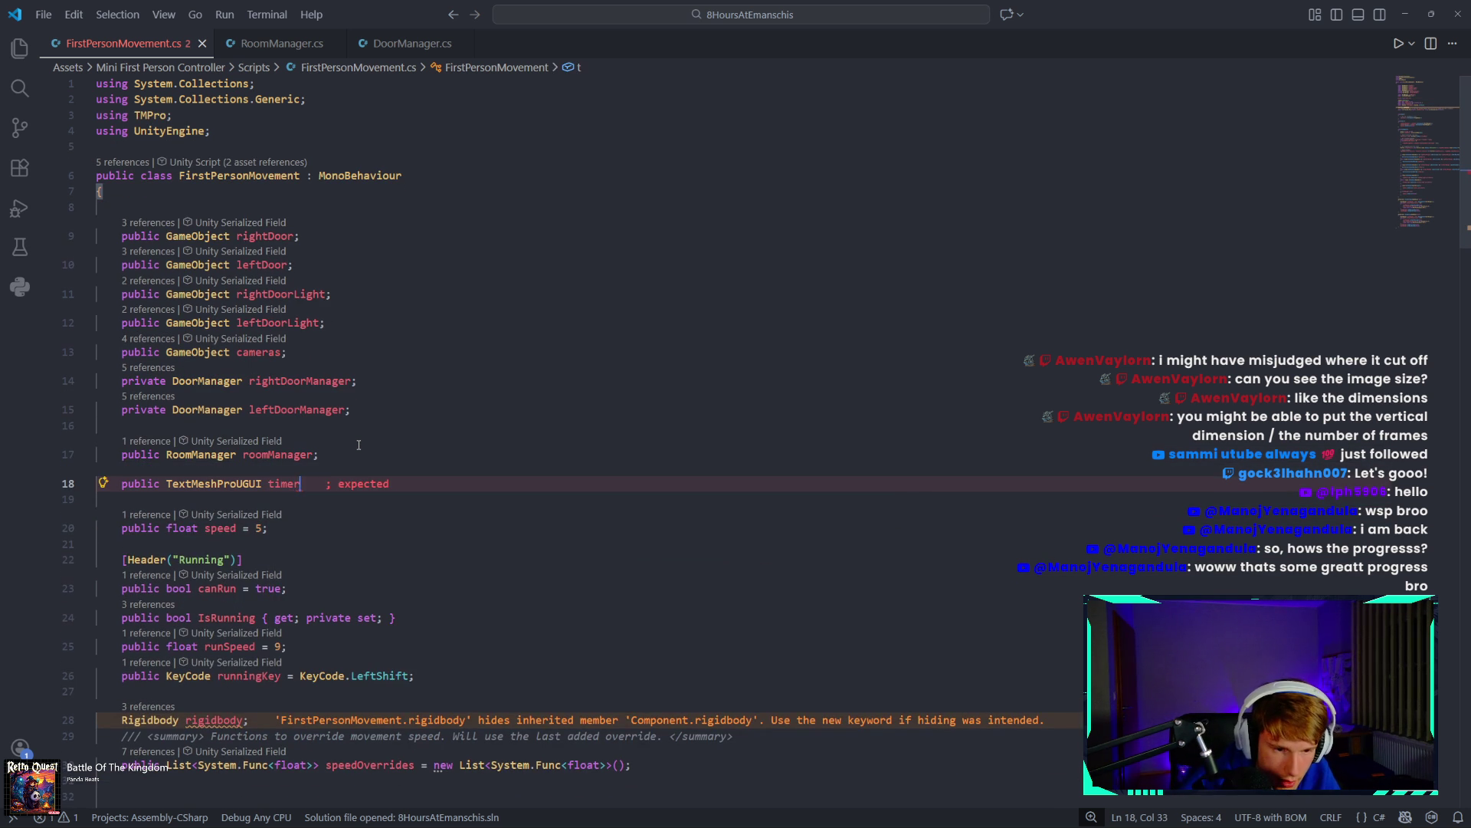
scroll(358, 444, "down", 20)
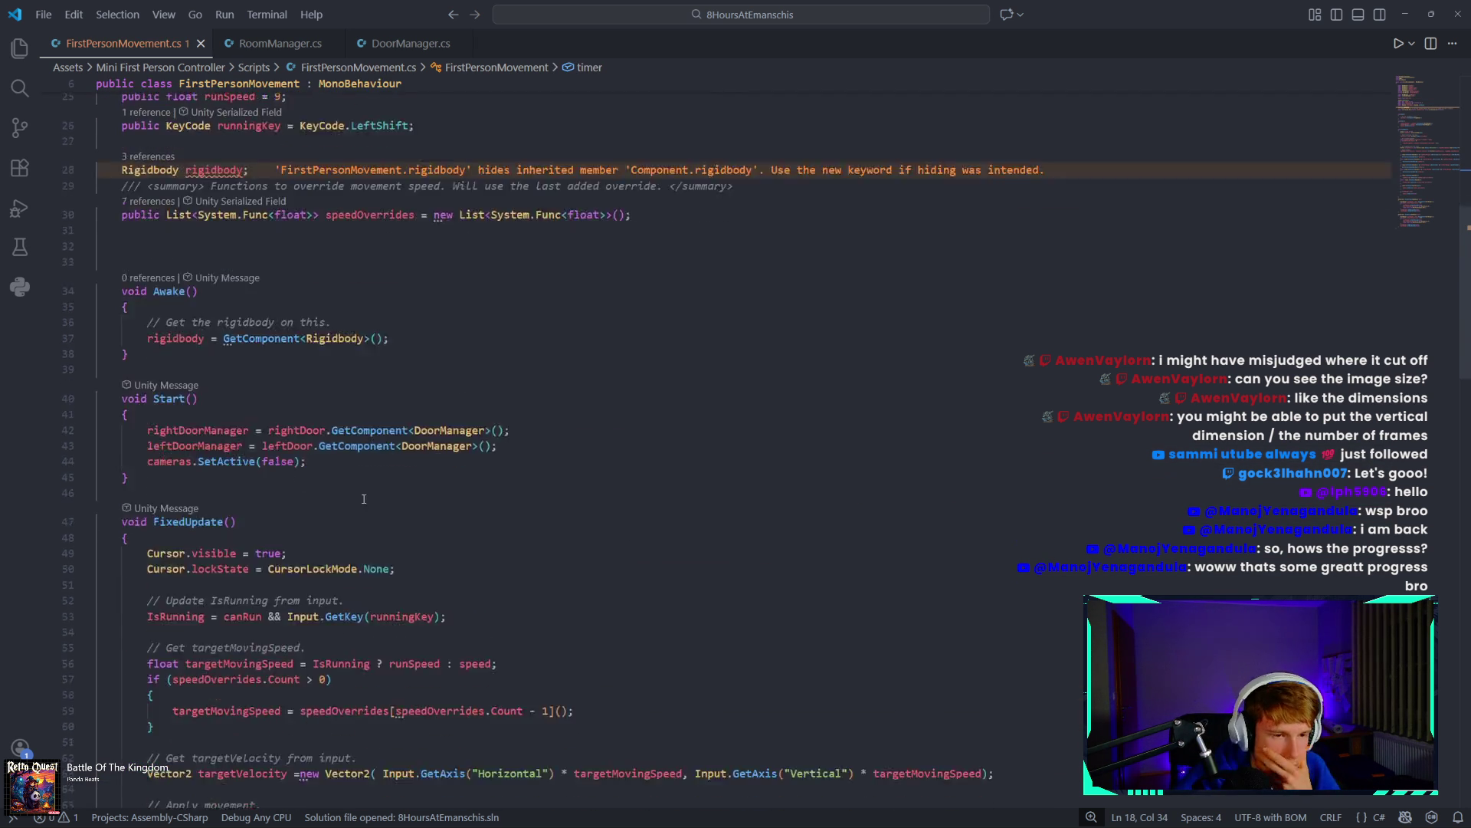
Add an IEnumerator counter after moveDoorUp containing 'yield return new WaitForSeconds(60);'.
scroll(347, 499, "down", 6)
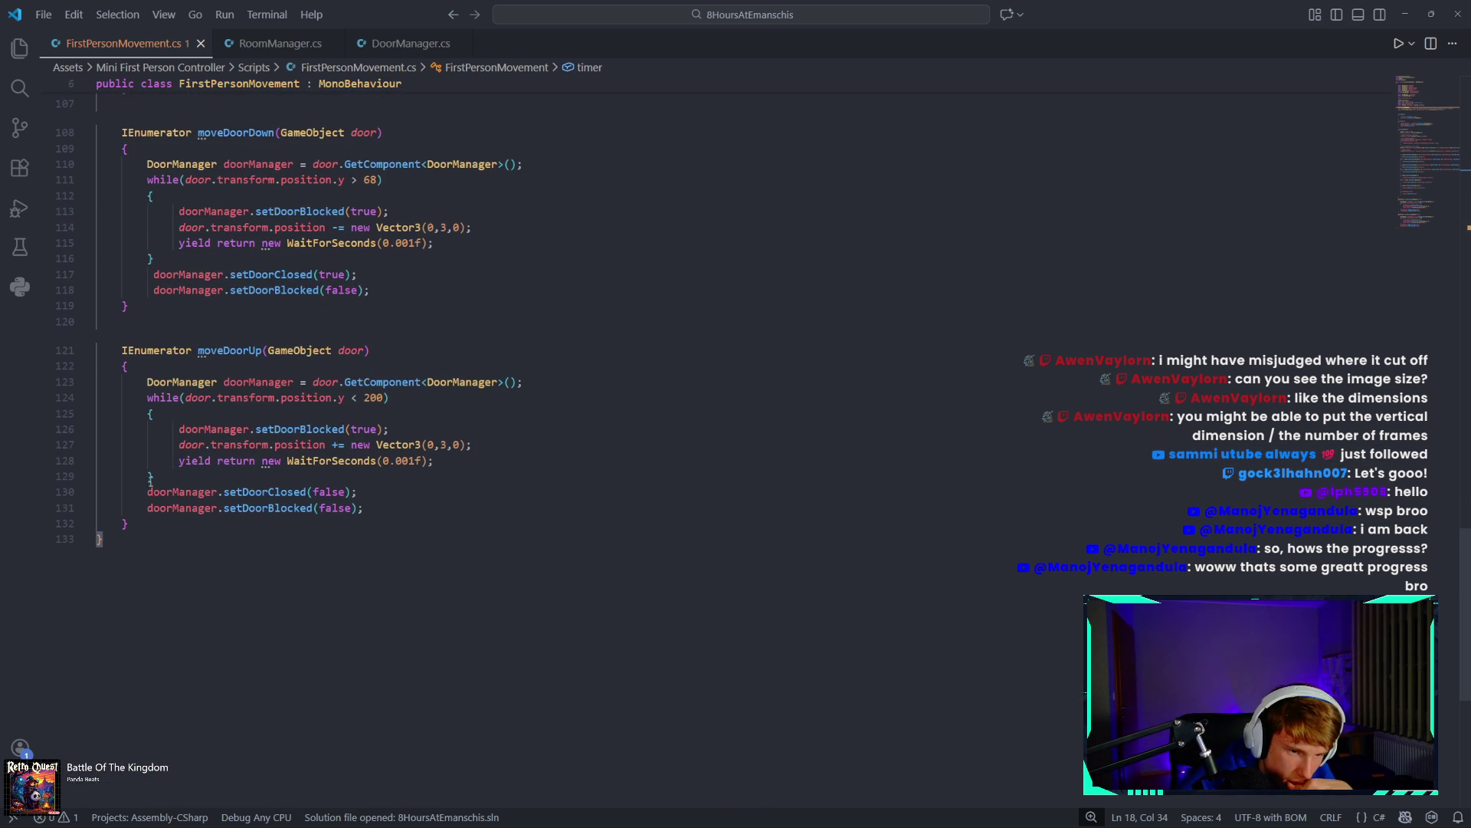
left_click(168, 531)
key("Return")
key("Return")
type("IEn")
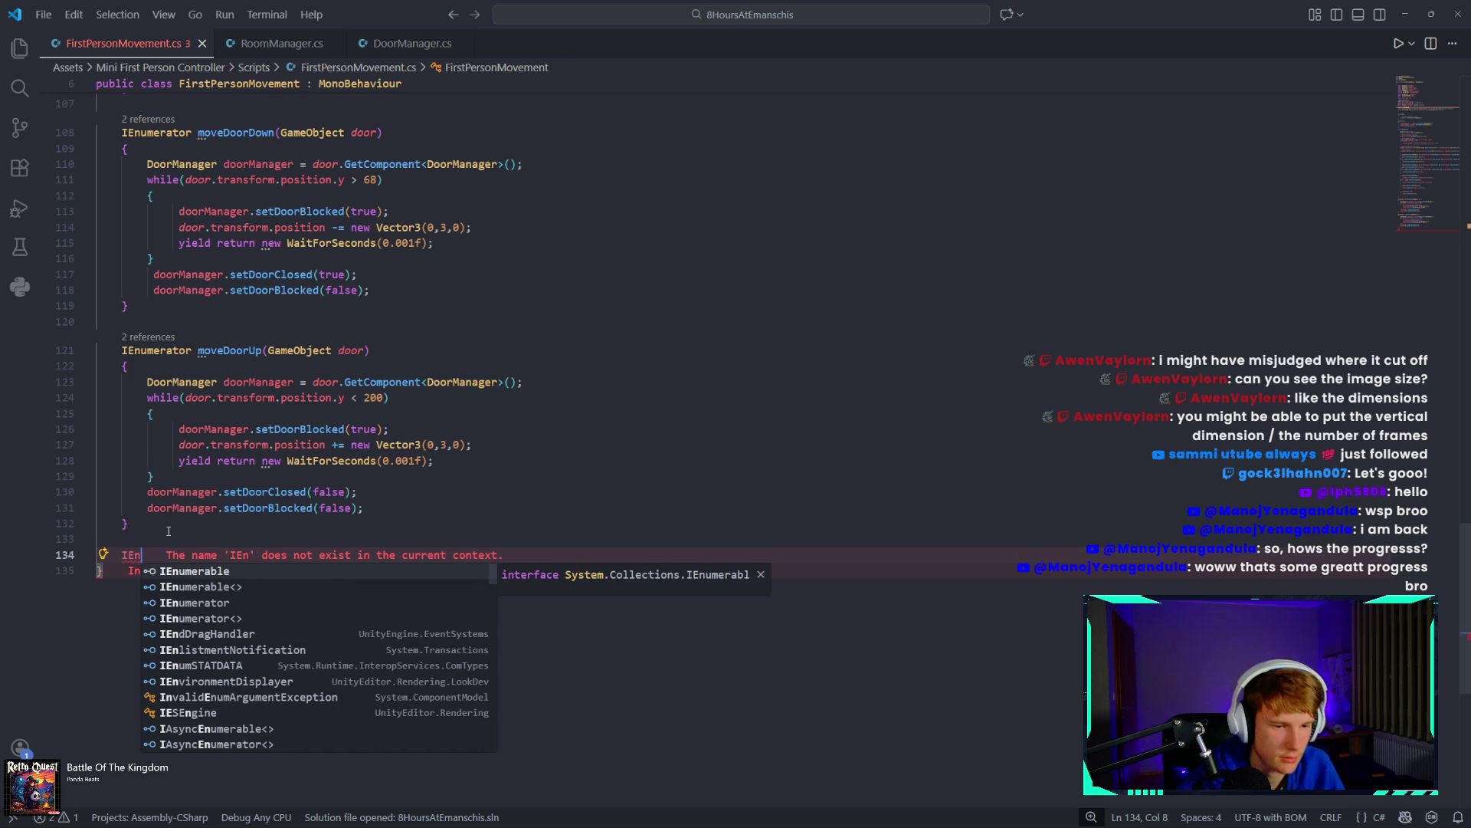
key("Down")
key("Down")
key("Tab")
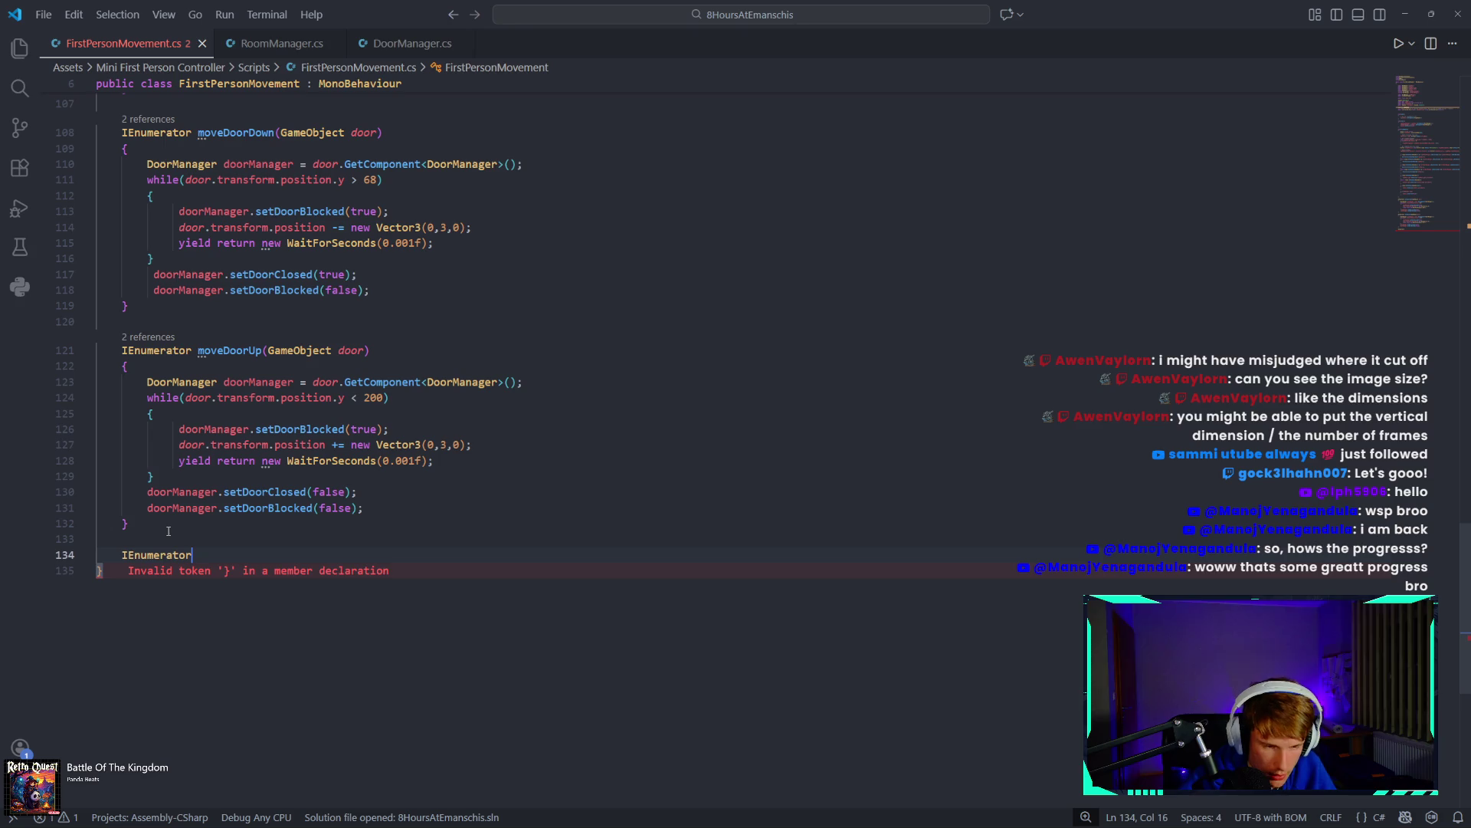
type(" counter")
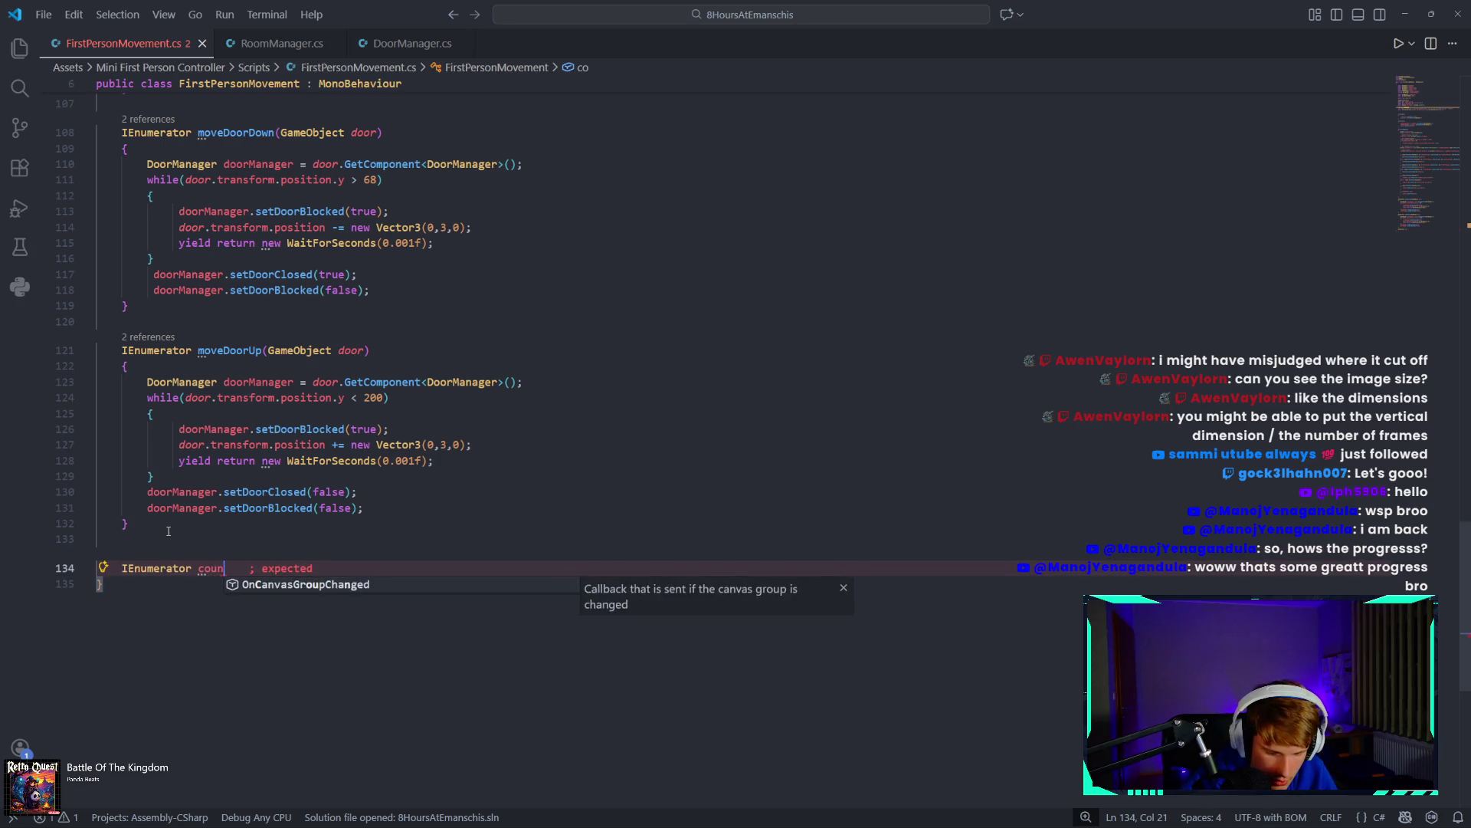
key("Return")
type("{")
key("Return")
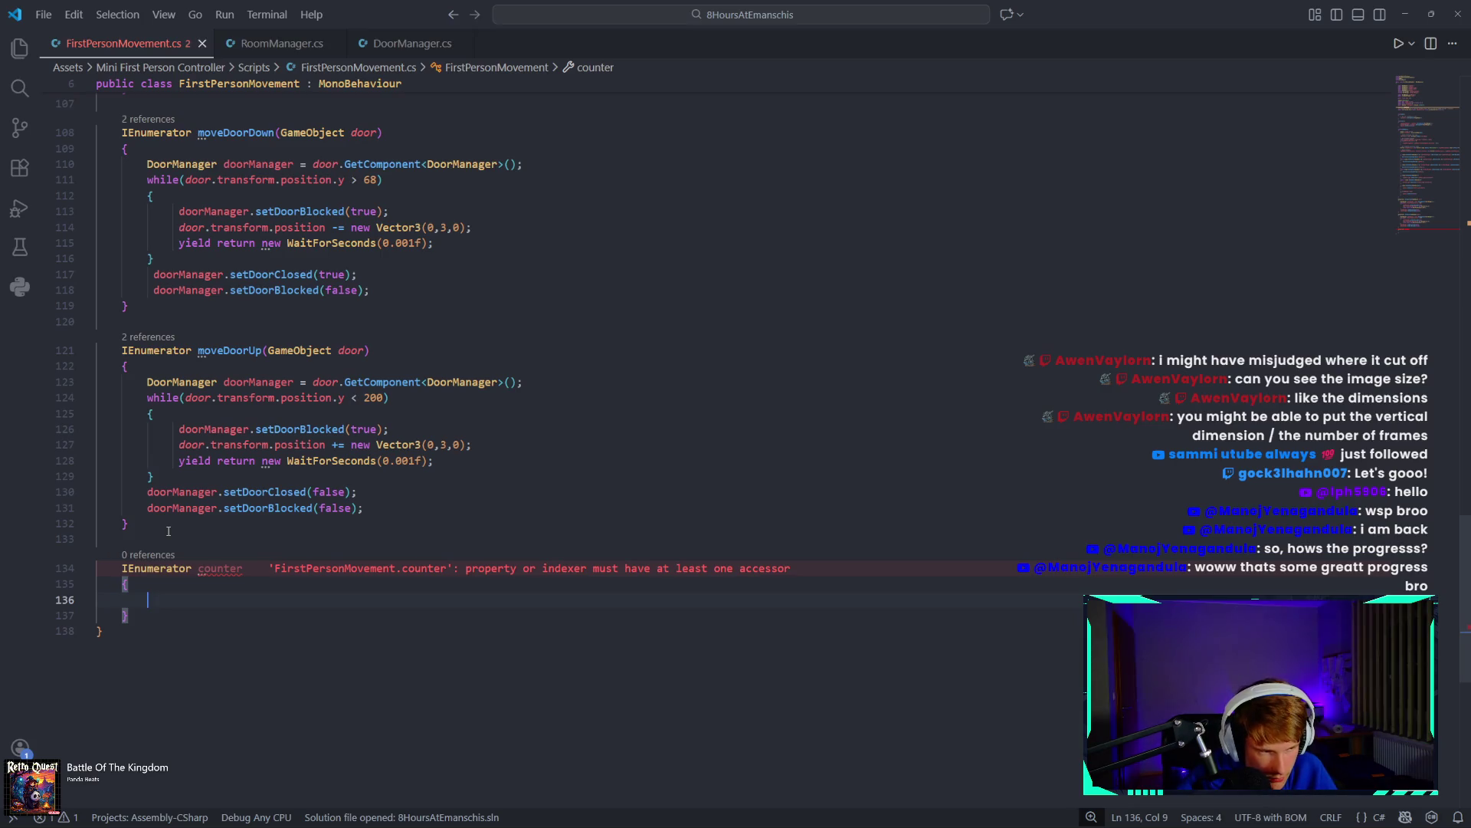
type("yi")
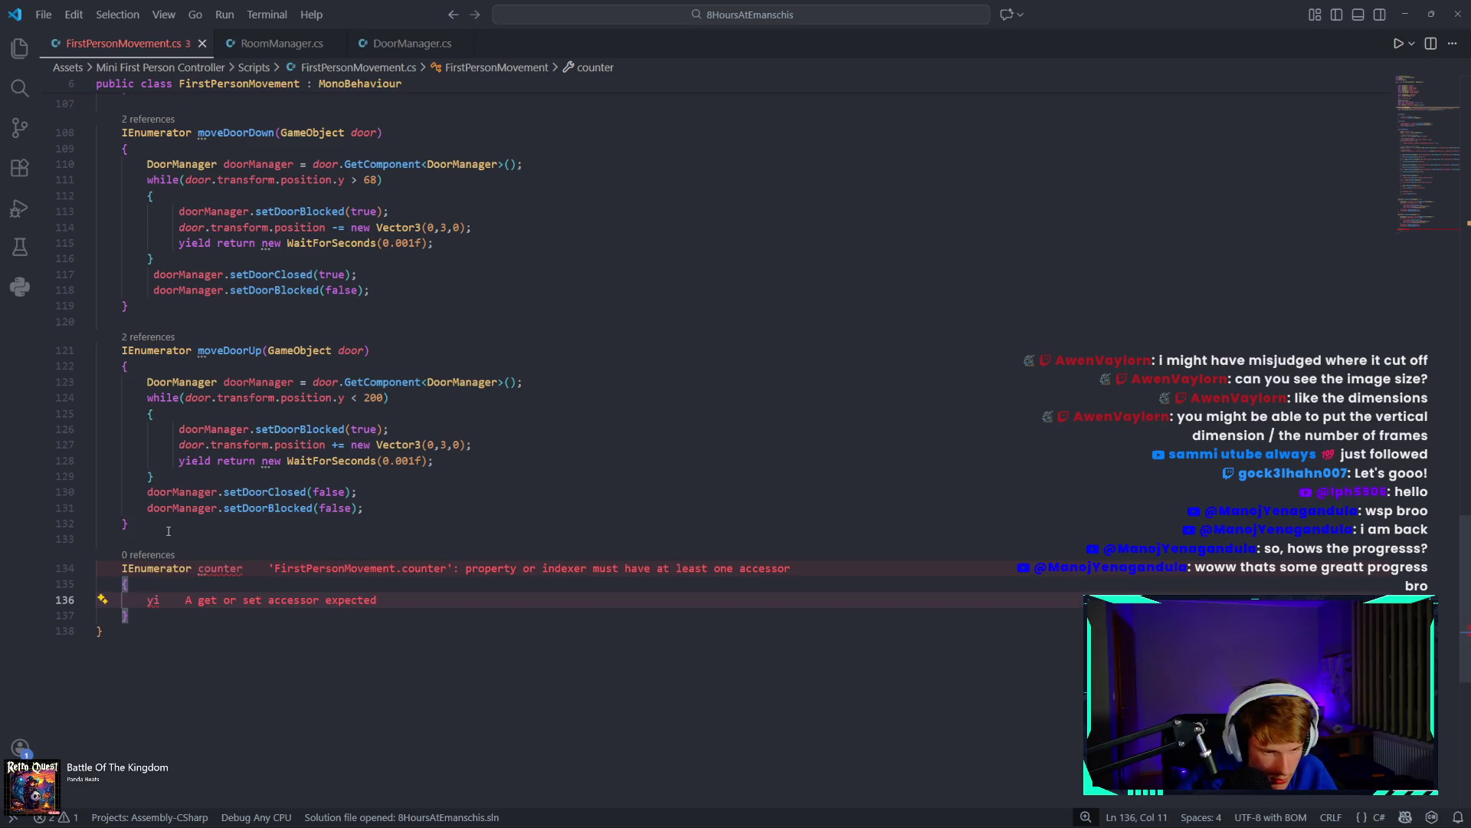
type("eld return")
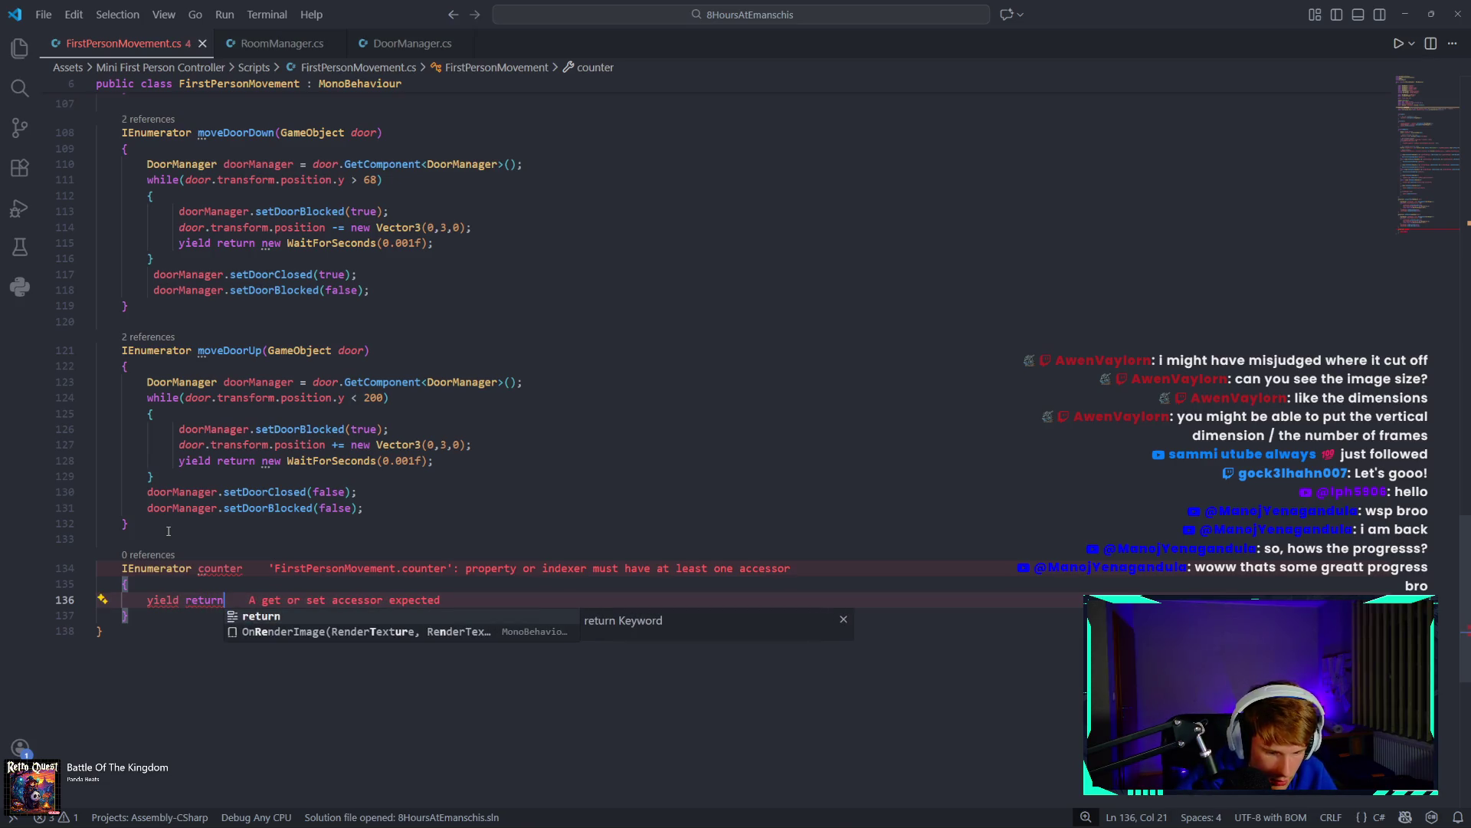
type(" new Wai")
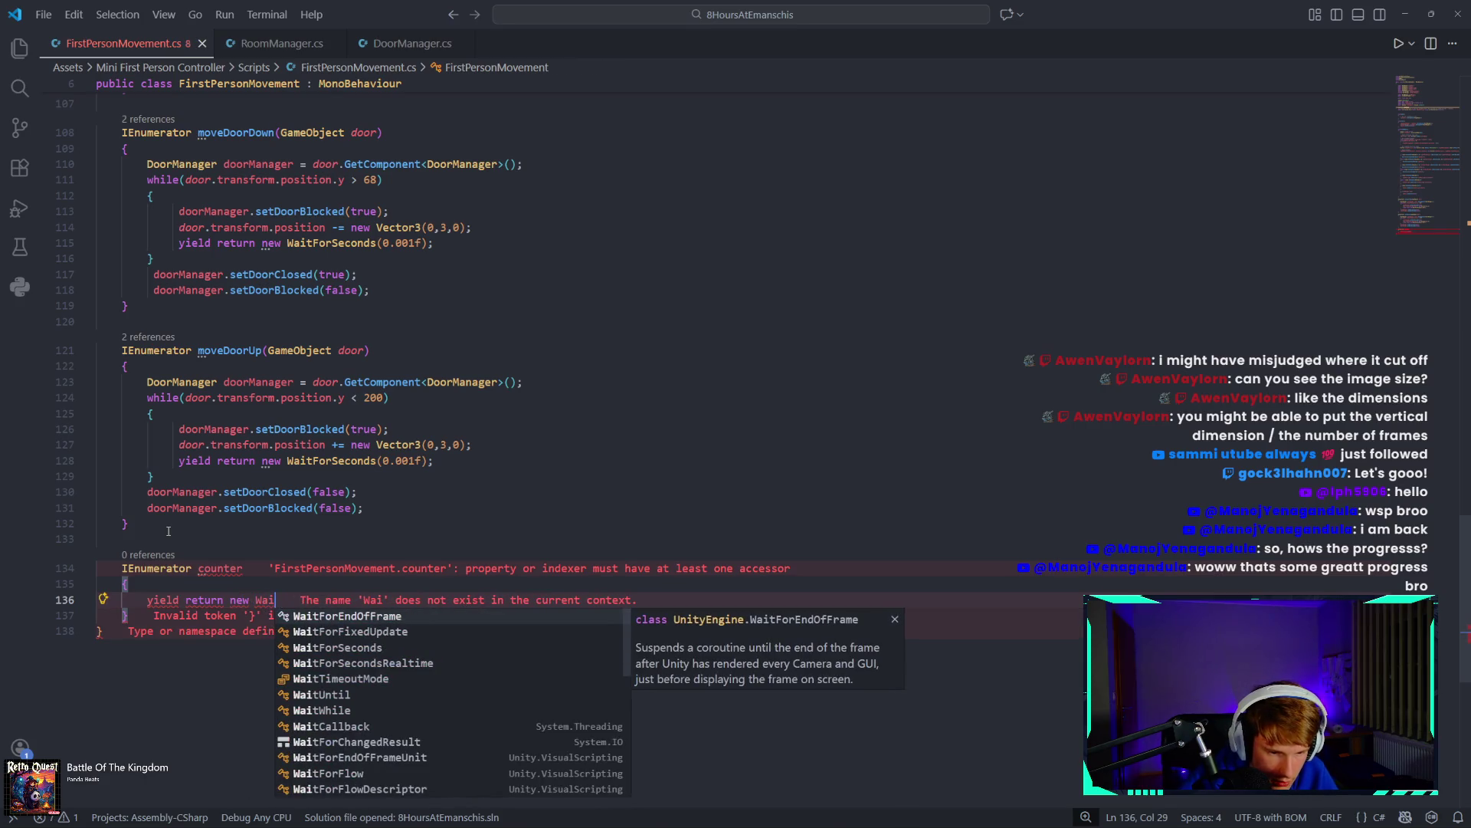
key("Down")
key("Down")
key("Tab")
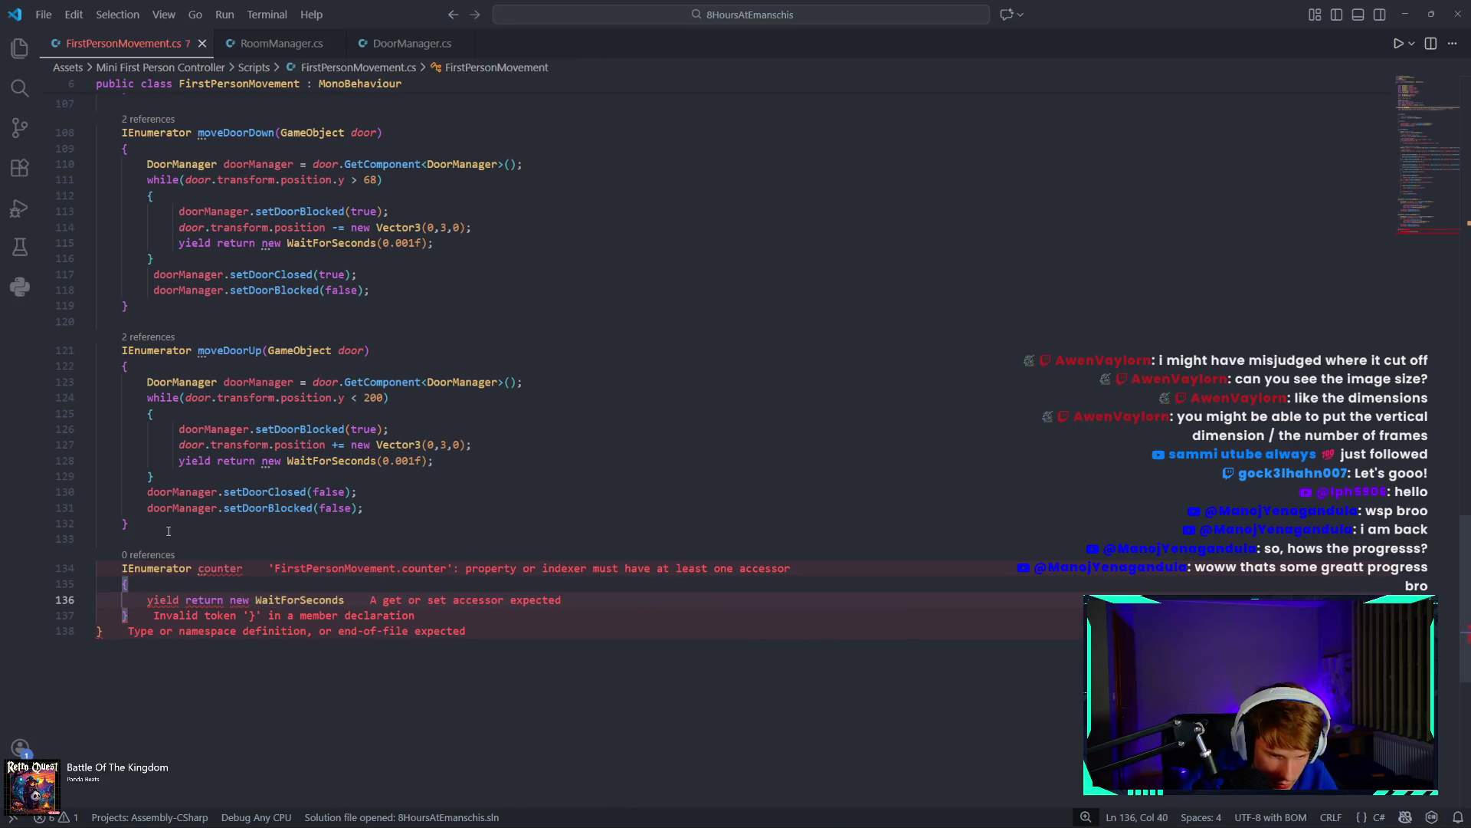
type("(60)")
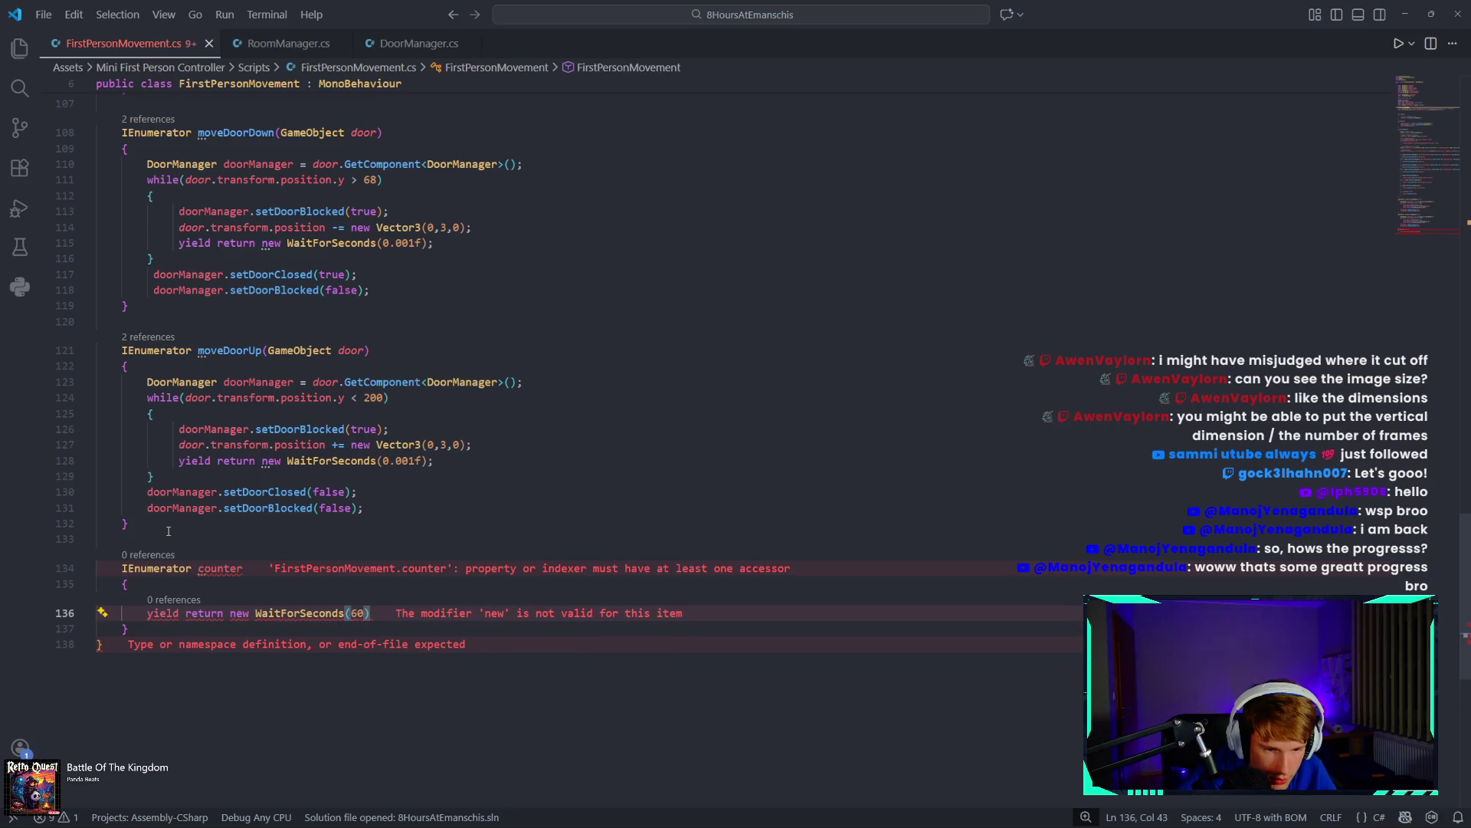
type(";")
key("Return")
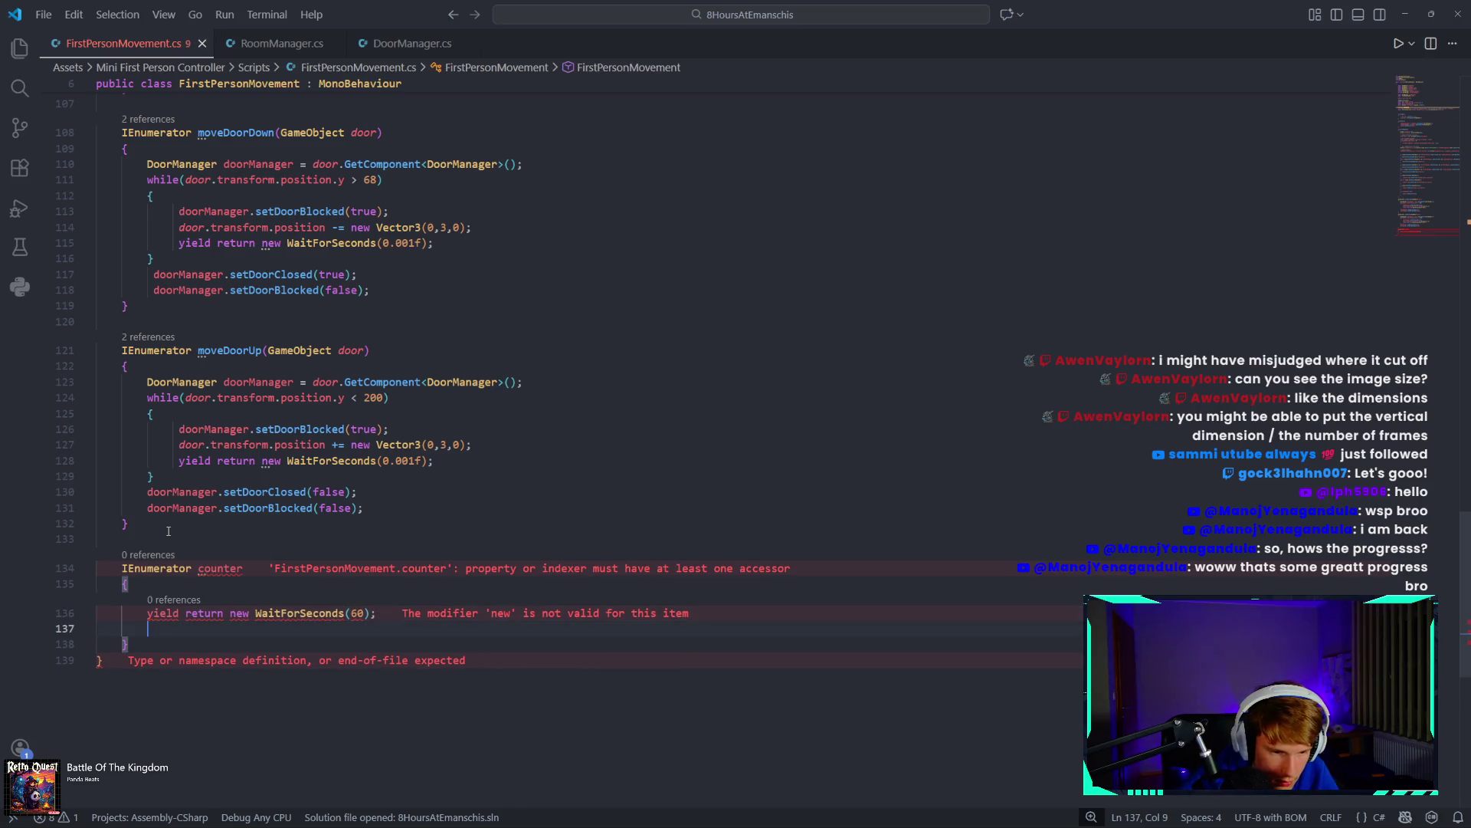
Add parentheses to counter and open a for(int i = 0; i<8; i++) loop at its top.
left_click(255, 564)
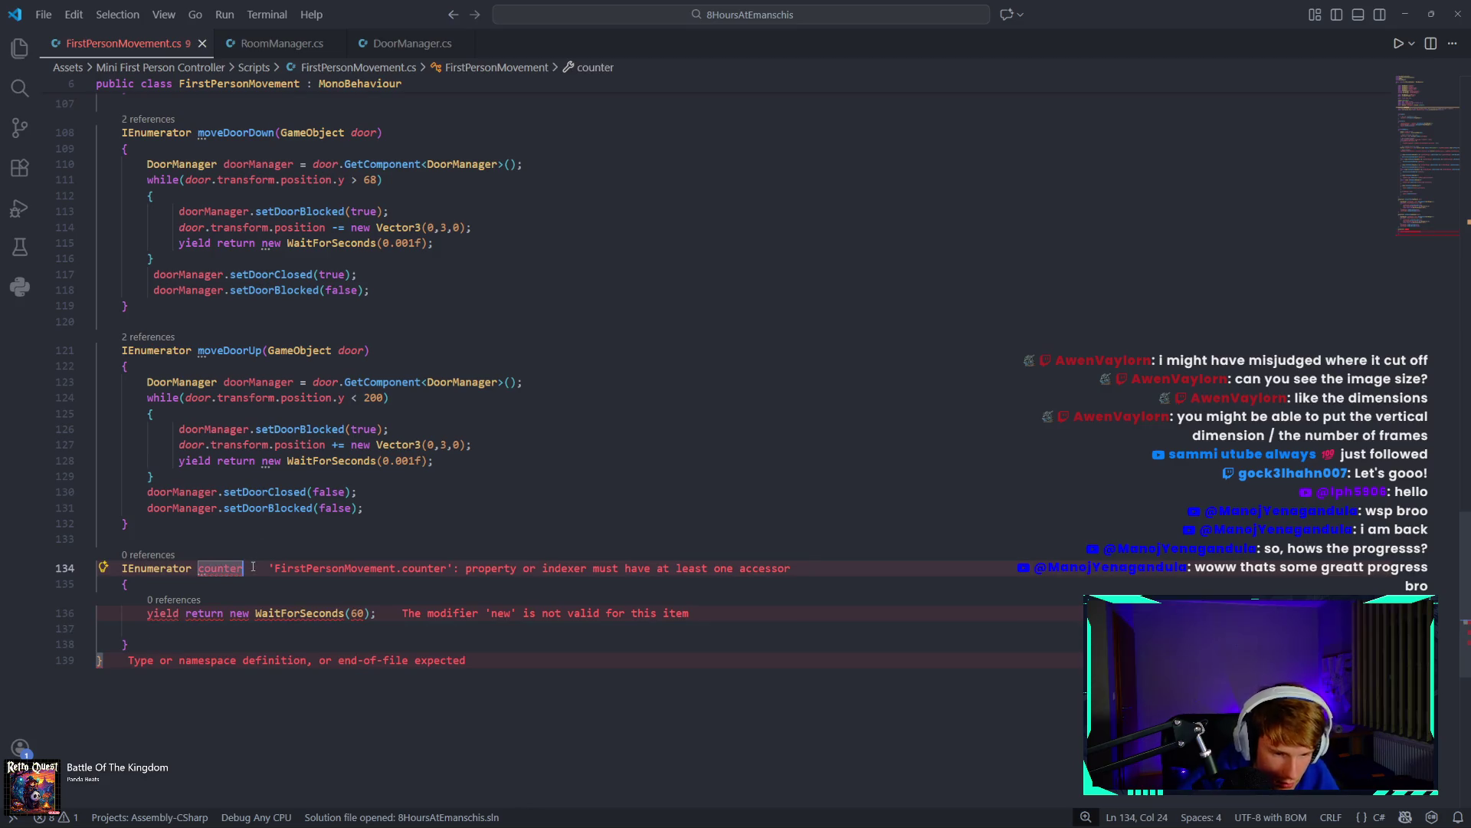
type("(")
left_click(198, 585)
key("Return")
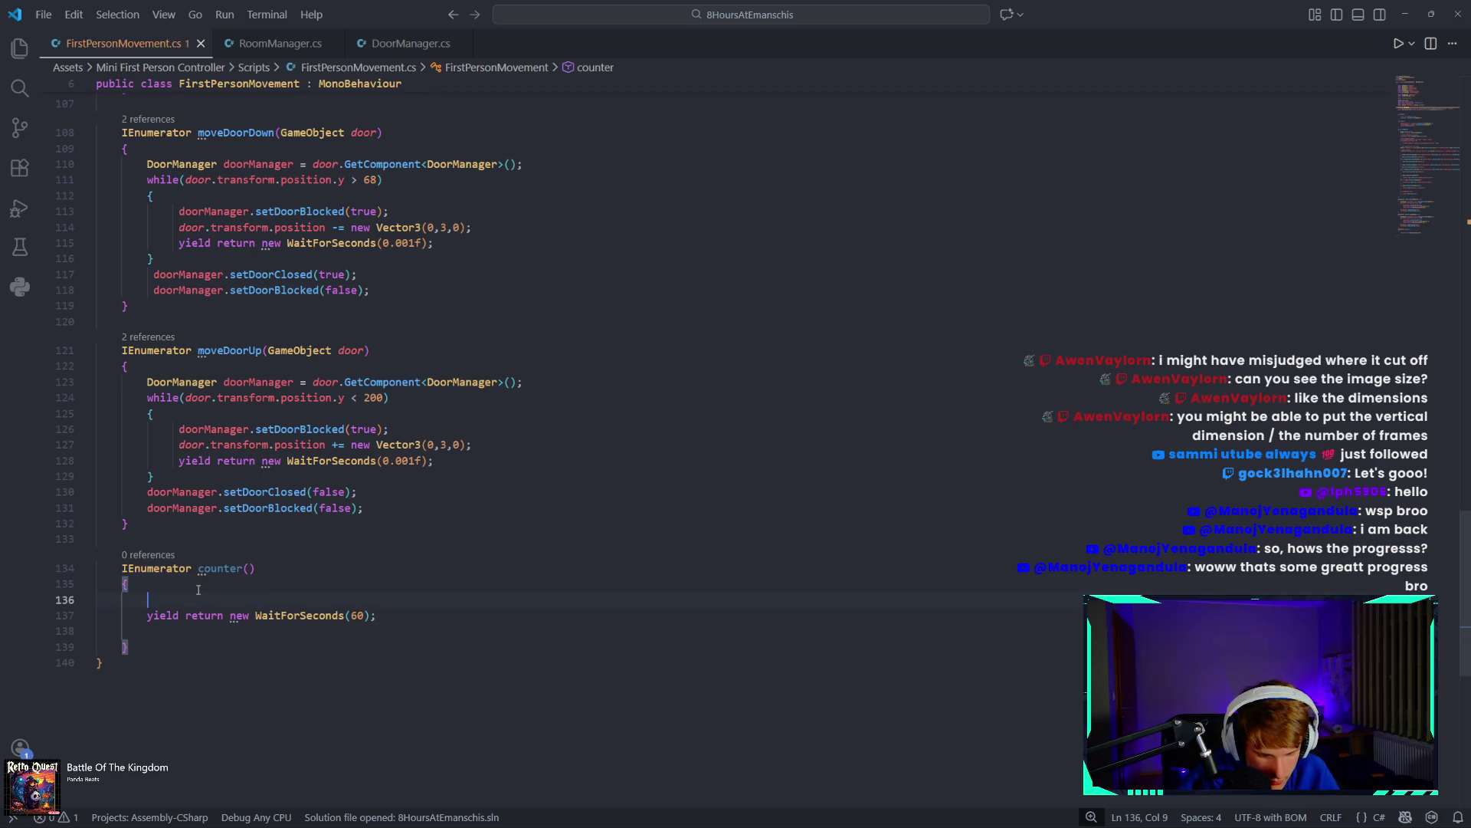
type("for(")
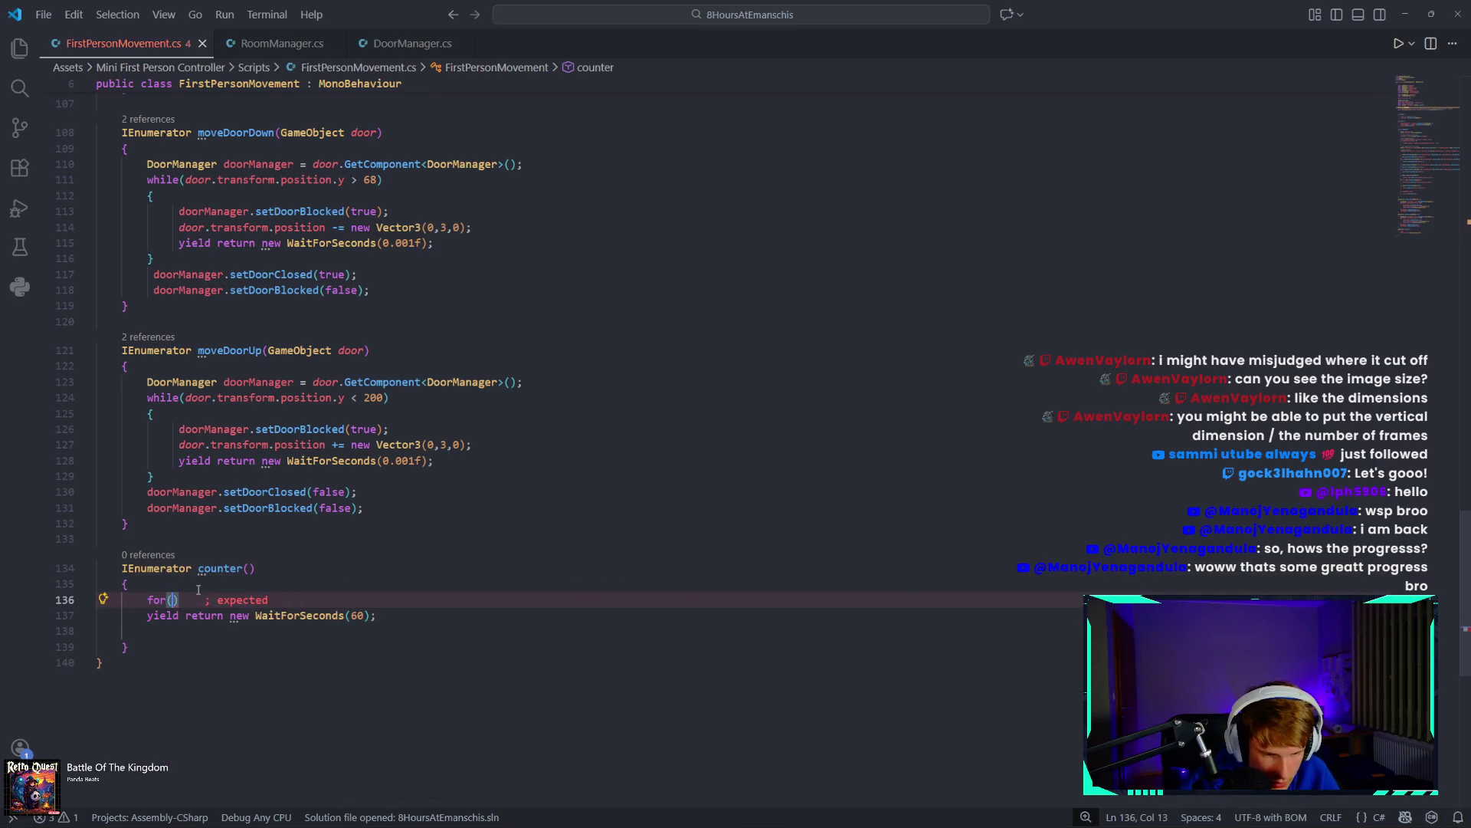
type("int i ")
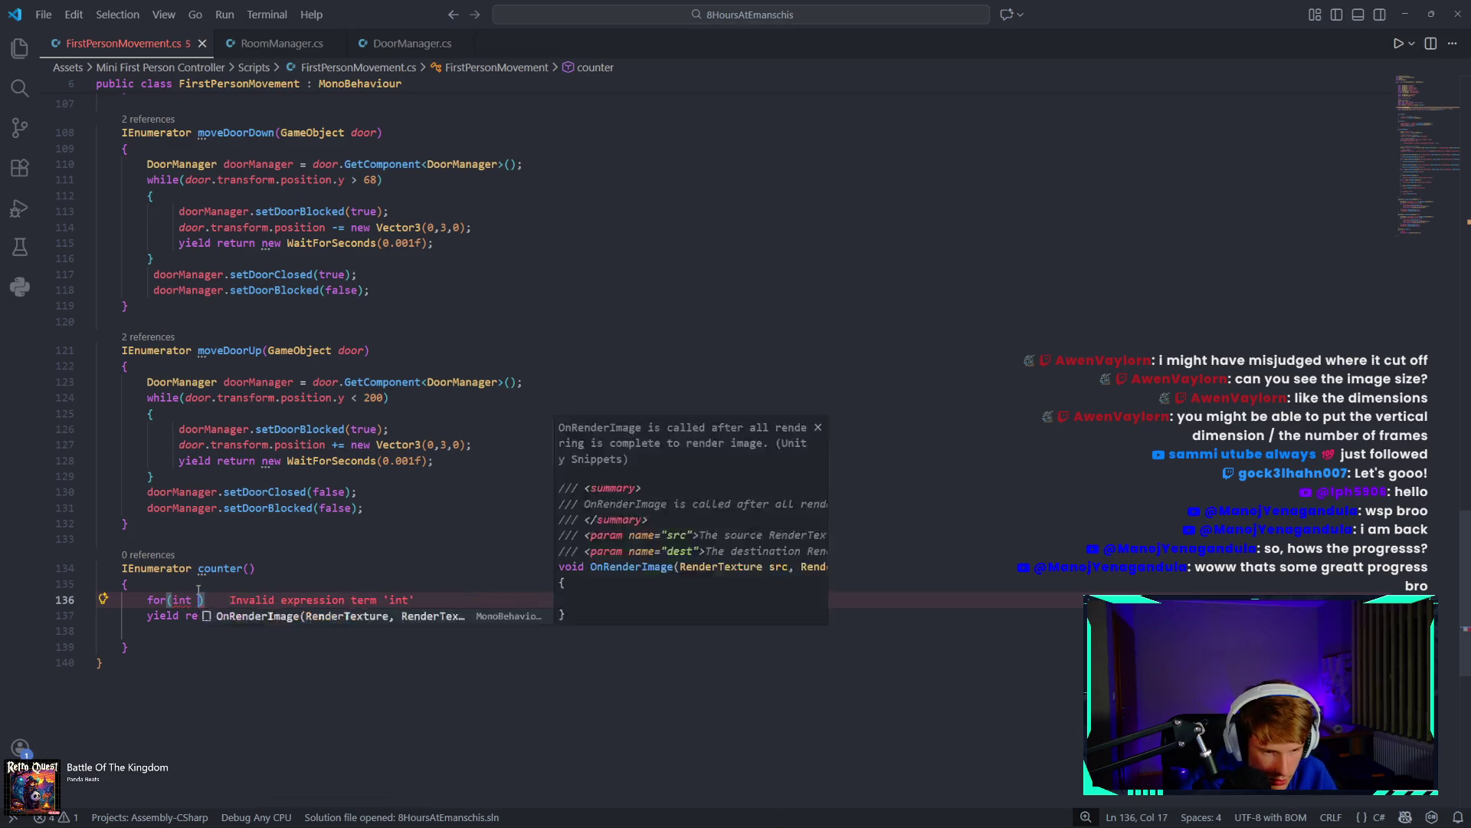
type("= ")
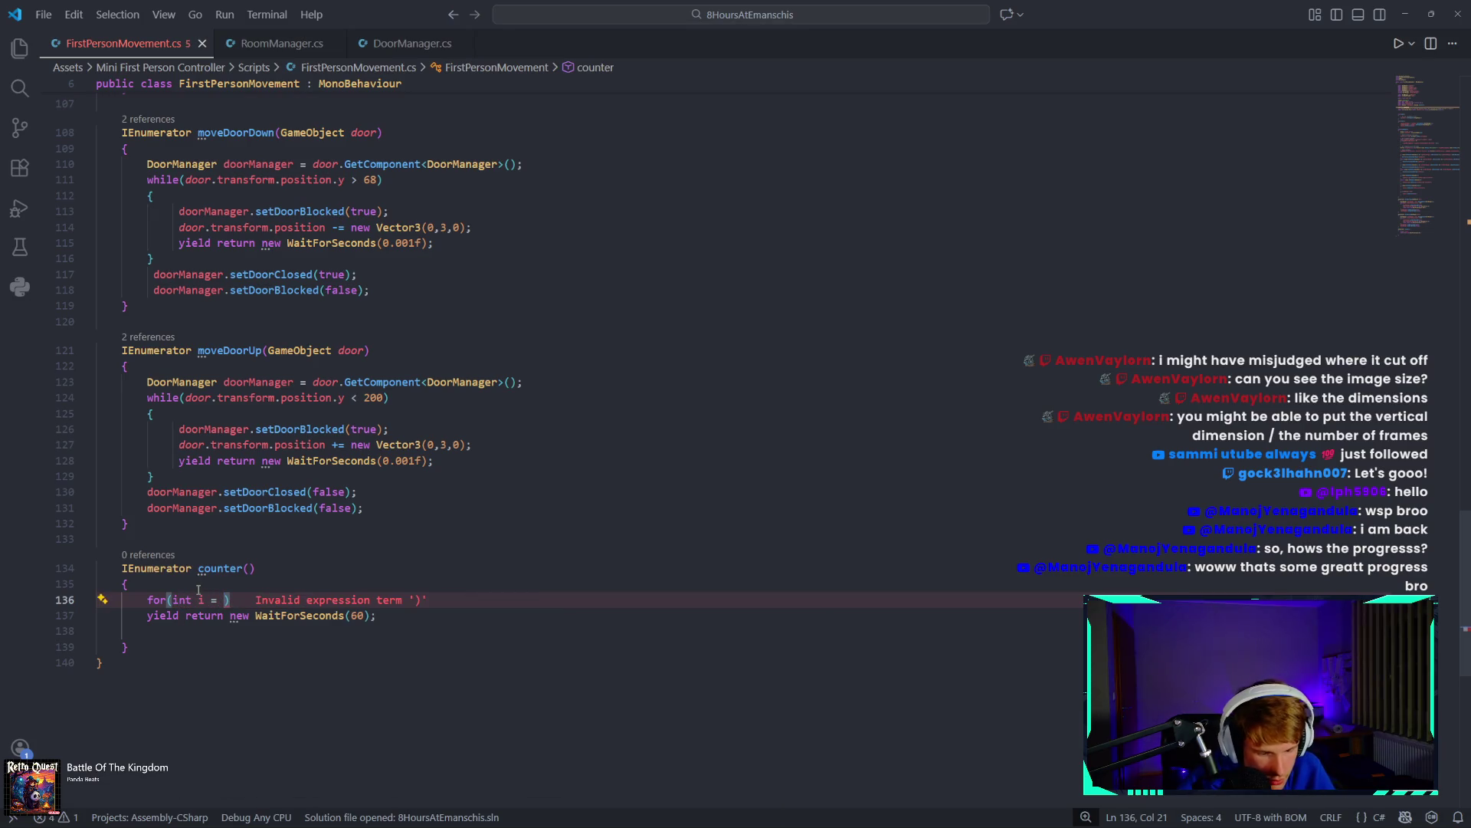
type("0; ")
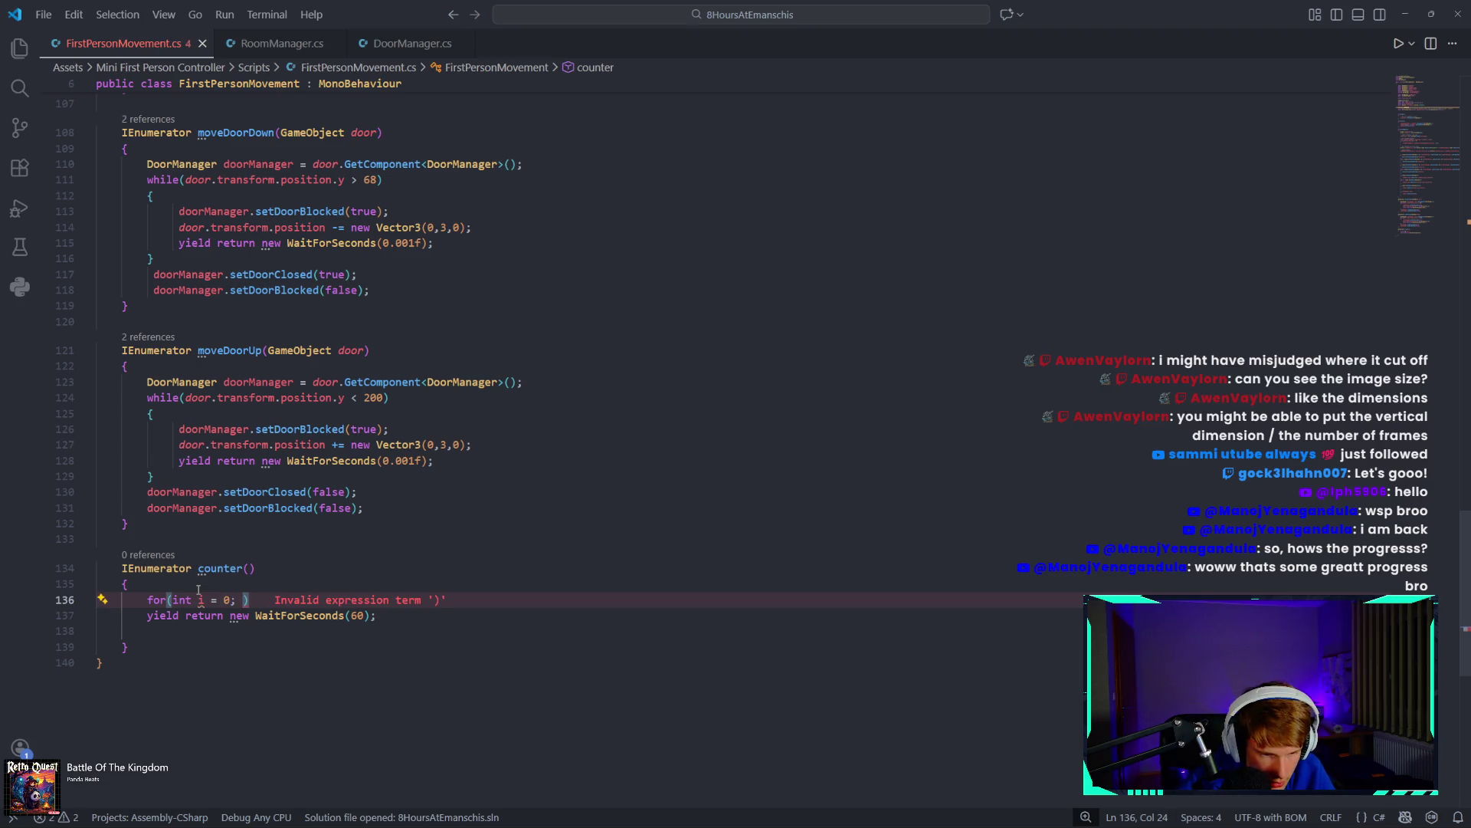
type("i<")
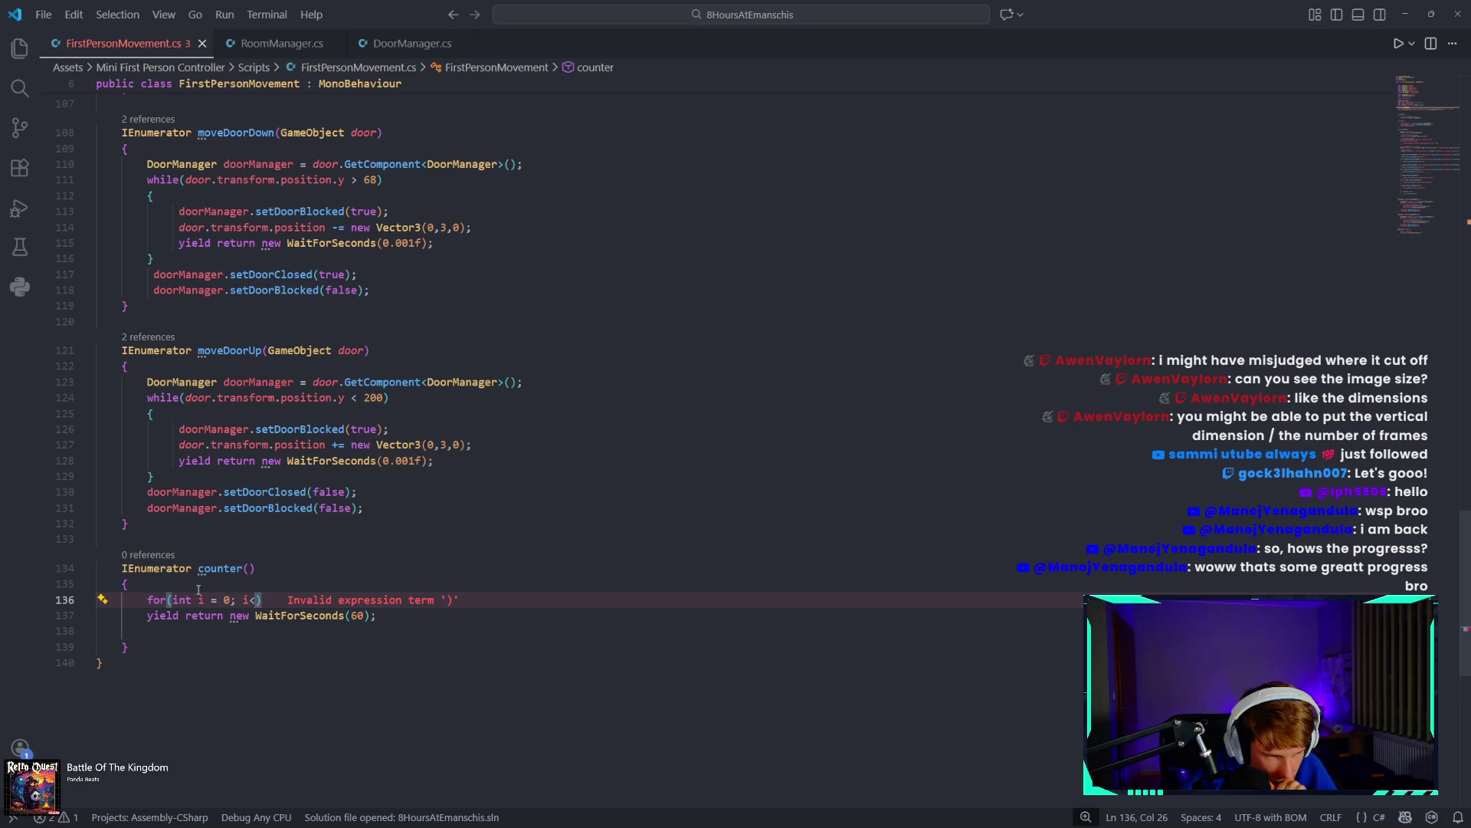
type("8; ")
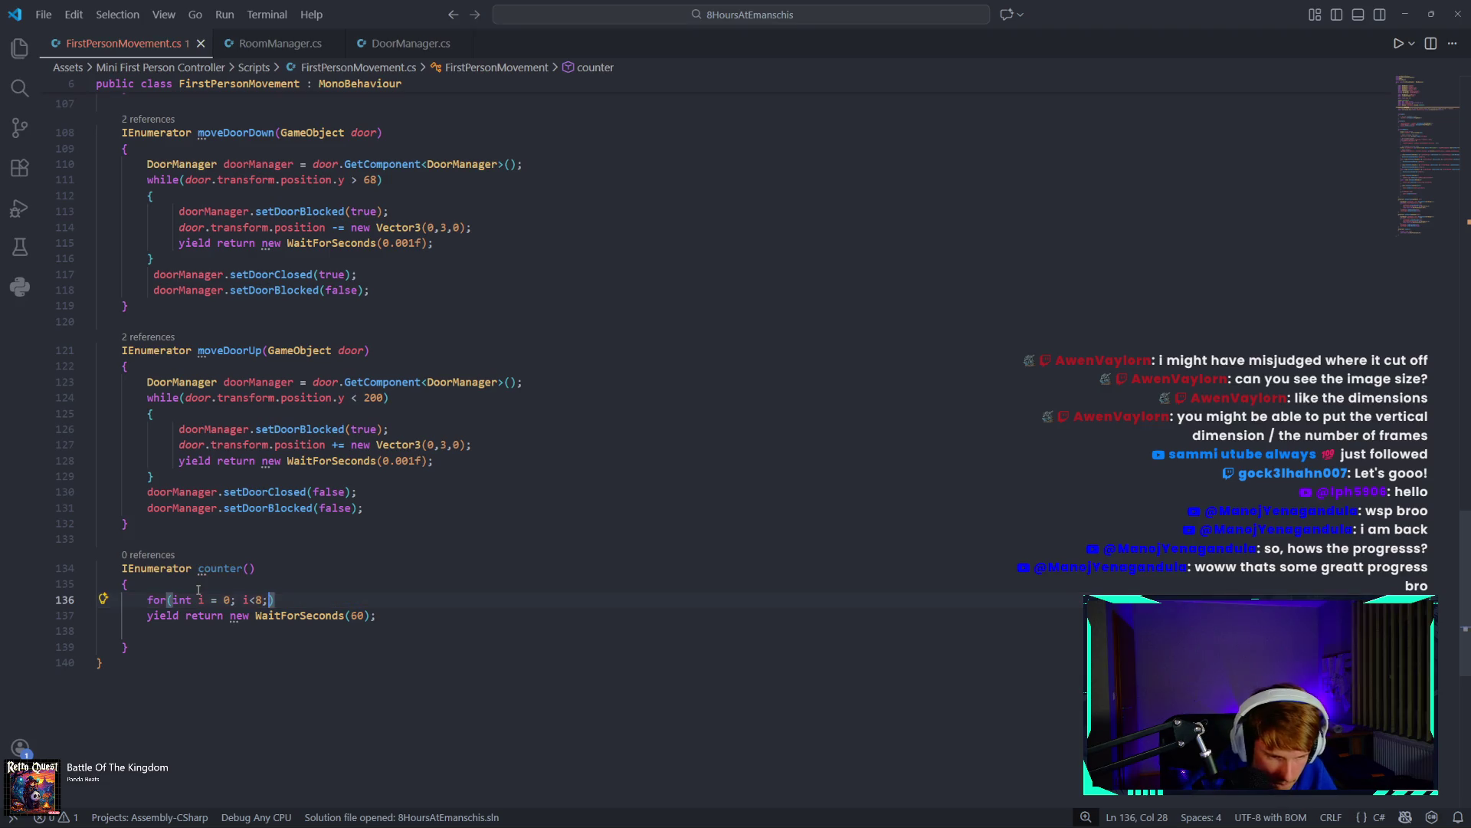
type("i++")
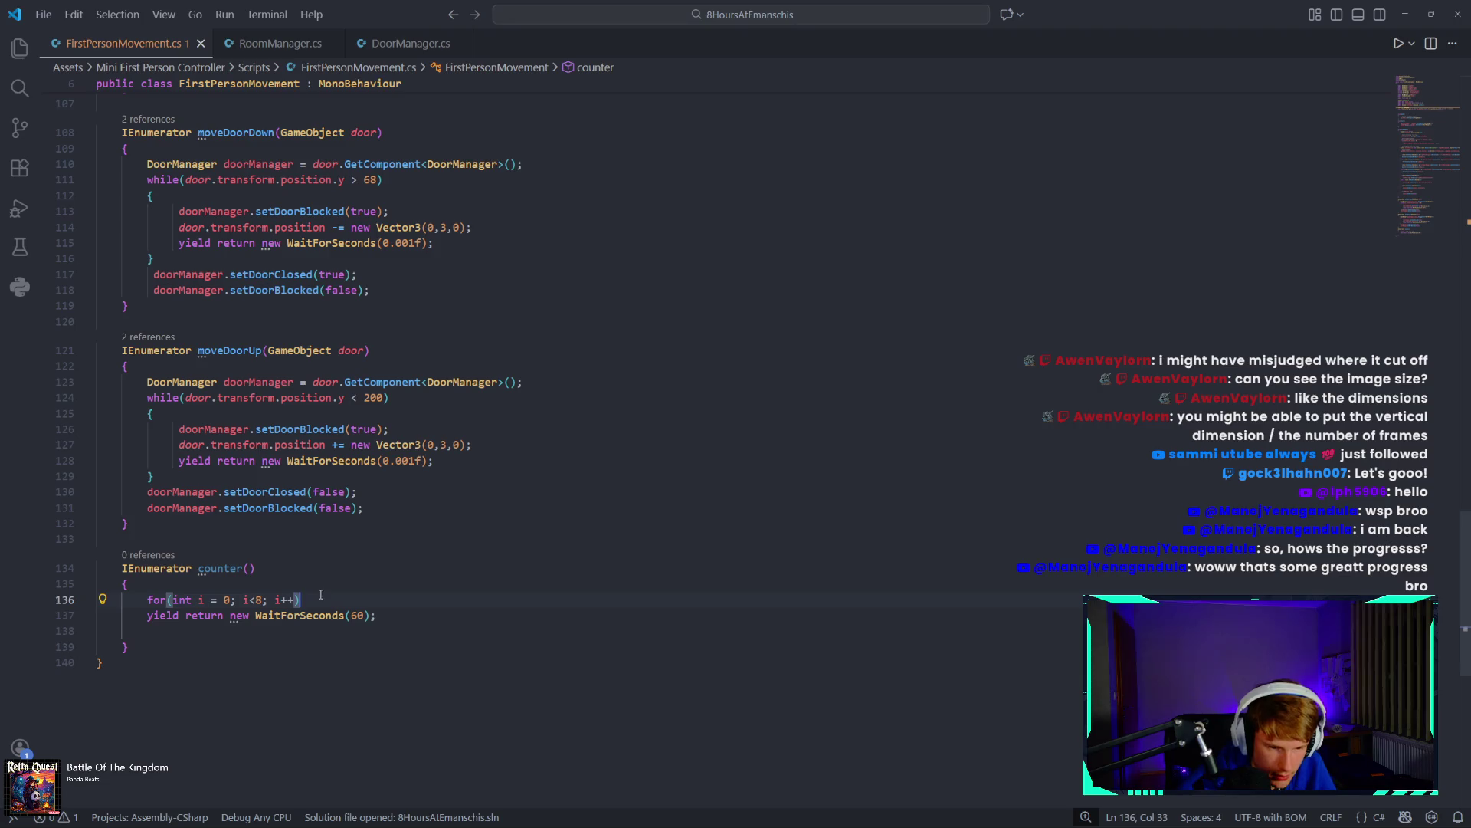
key("Return")
type("{")
key("Return")
Move the WaitForSeconds(60) line into the loop body and tidy the empty lines.
left_click(366, 663)
key("shift+Home")
key("ctrl+c")
key("BackSpace")
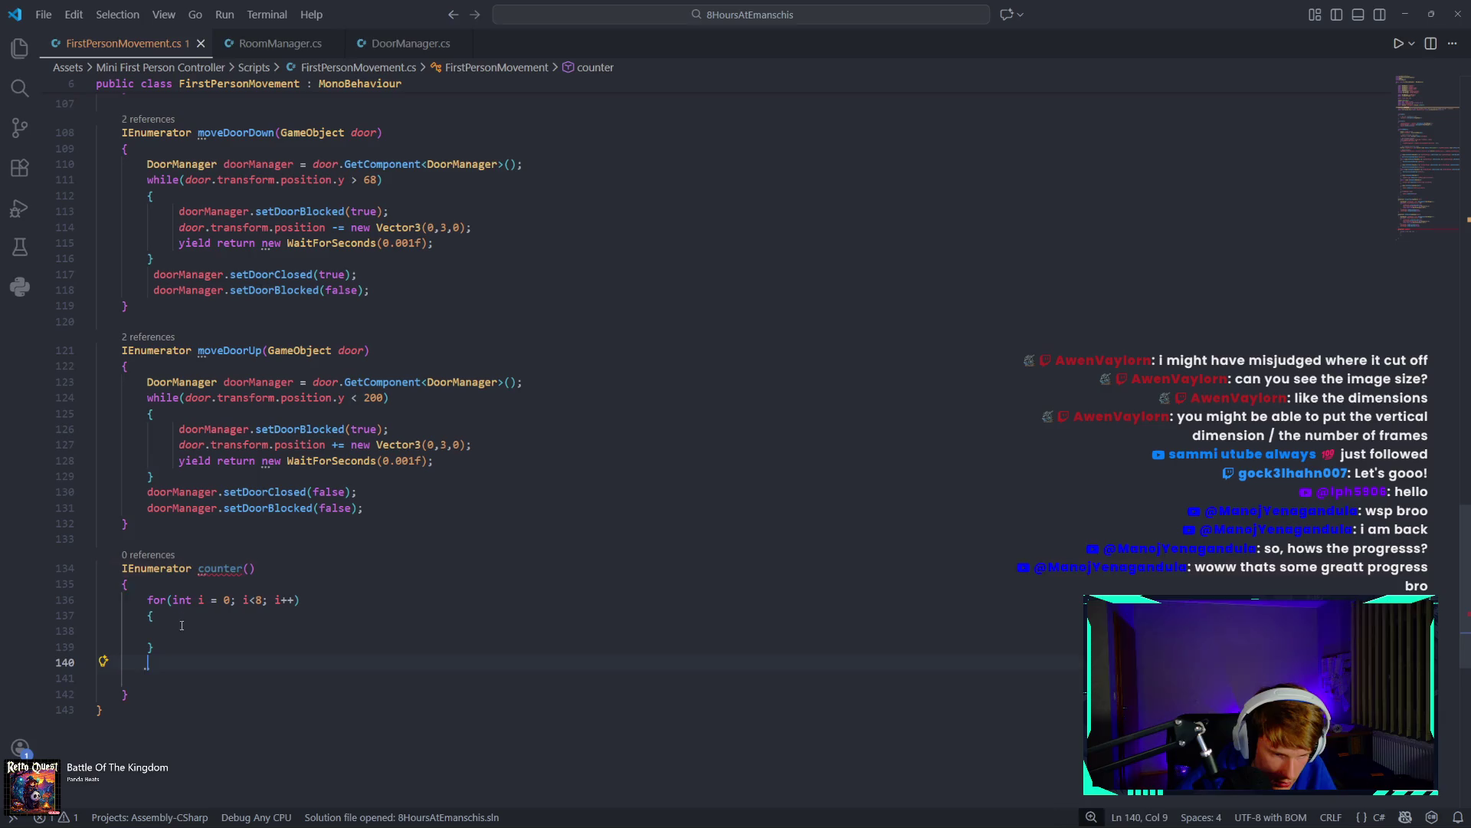
left_click(188, 633)
key("ctrl+v")
left_click(170, 682)
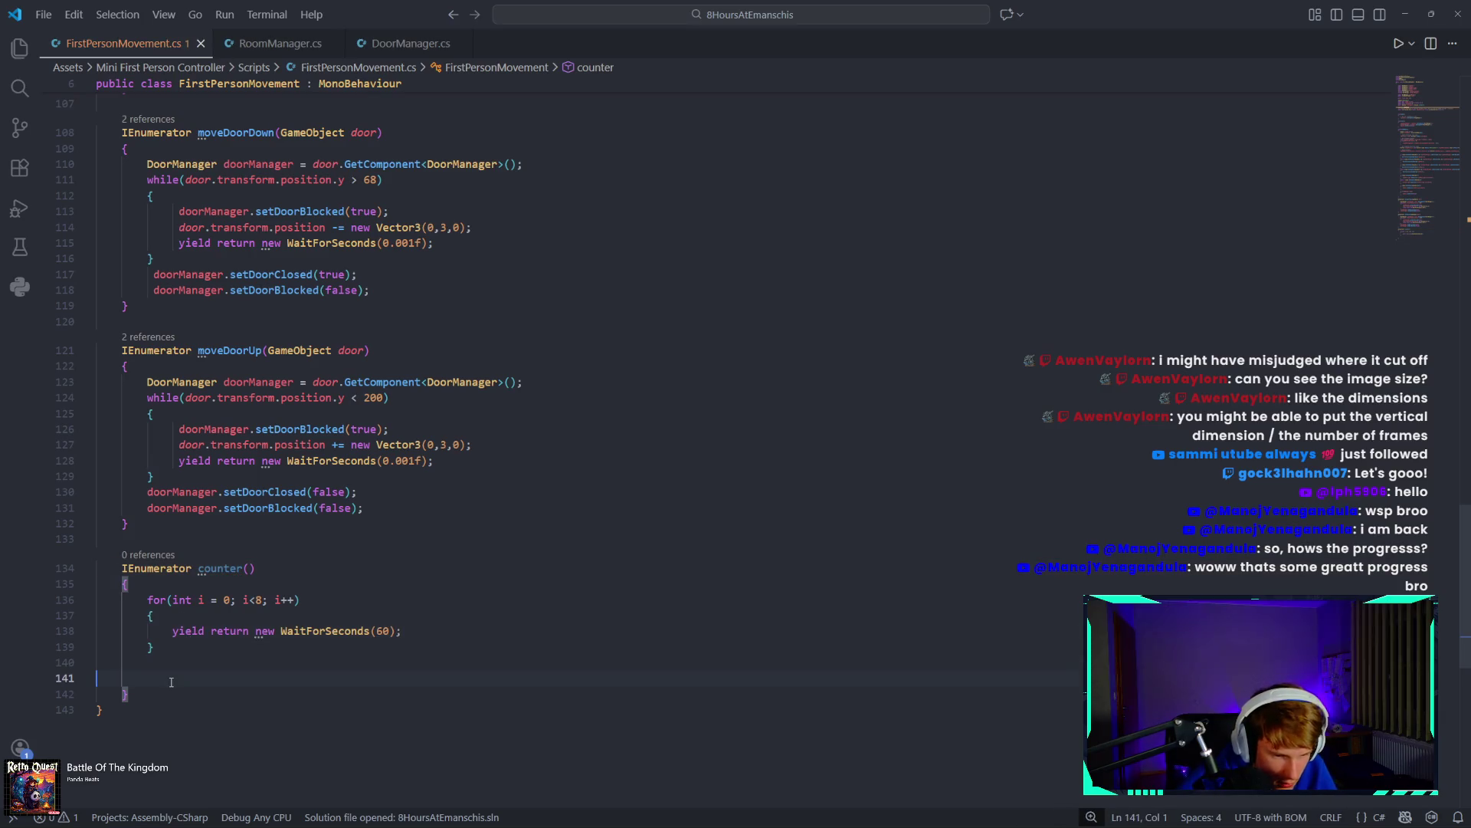
key("BackSpace")
key("BackSpace")
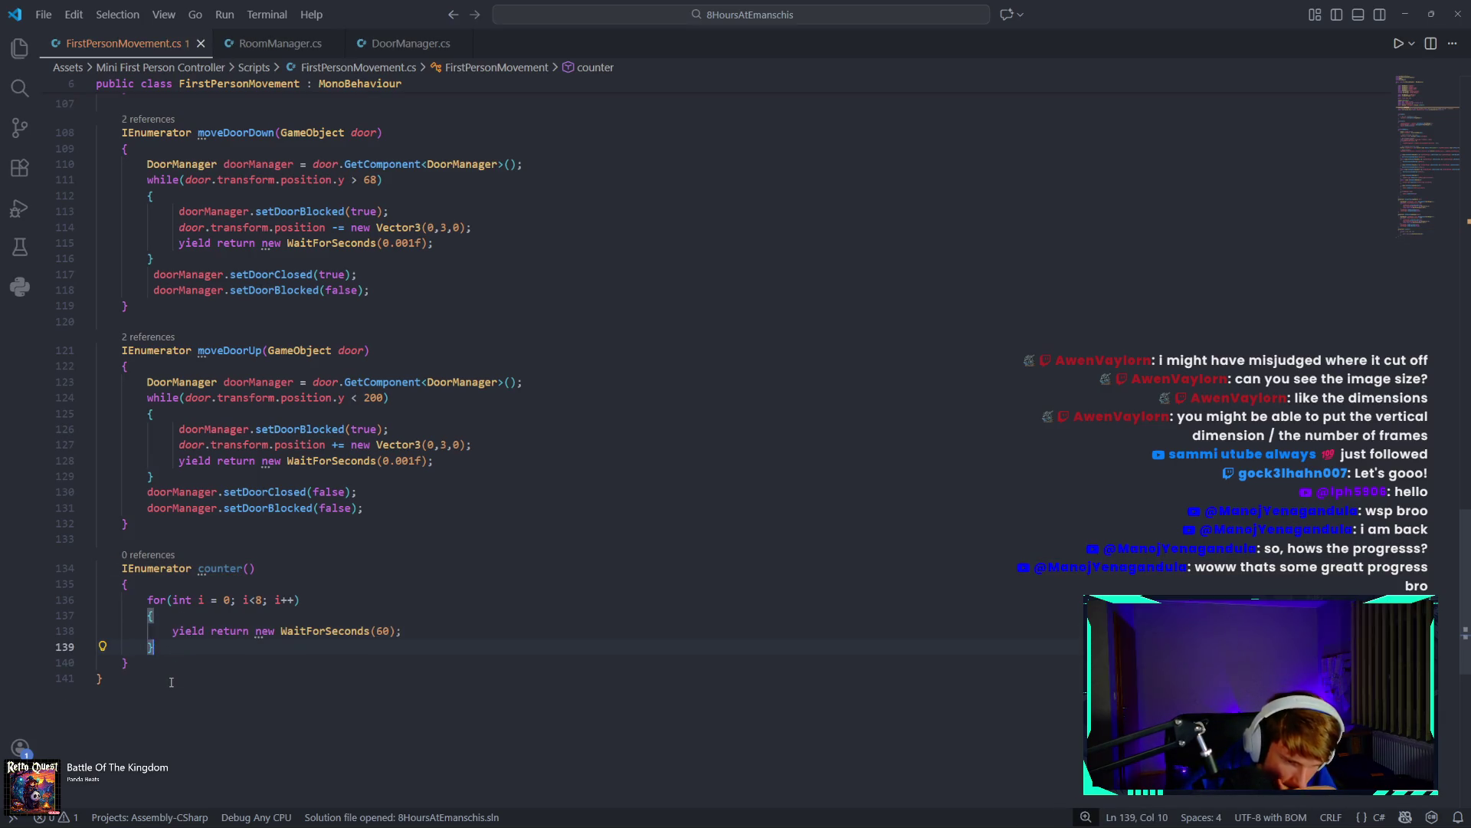
left_click(440, 629)
key("Return")
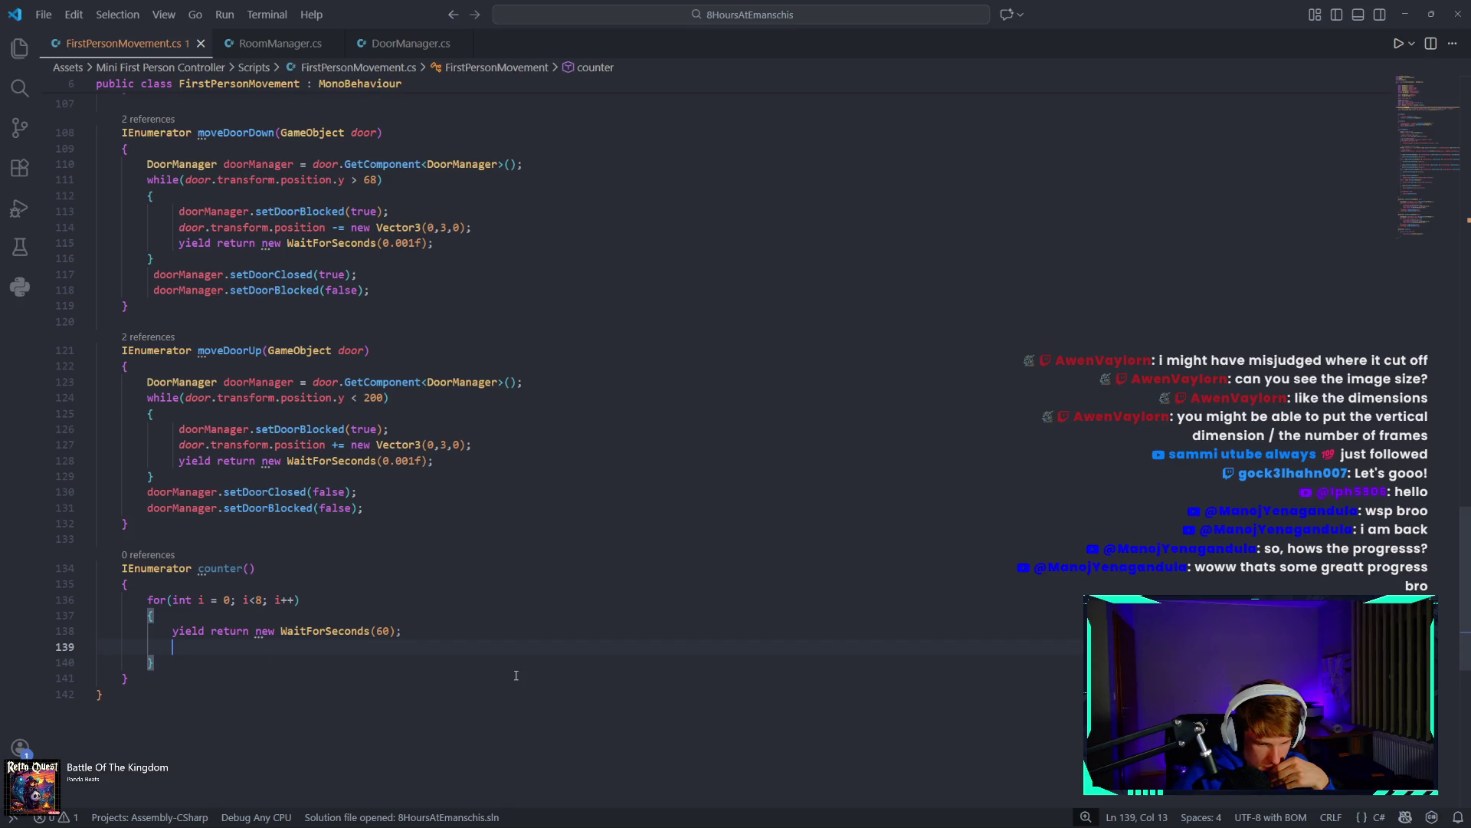
key("Return")
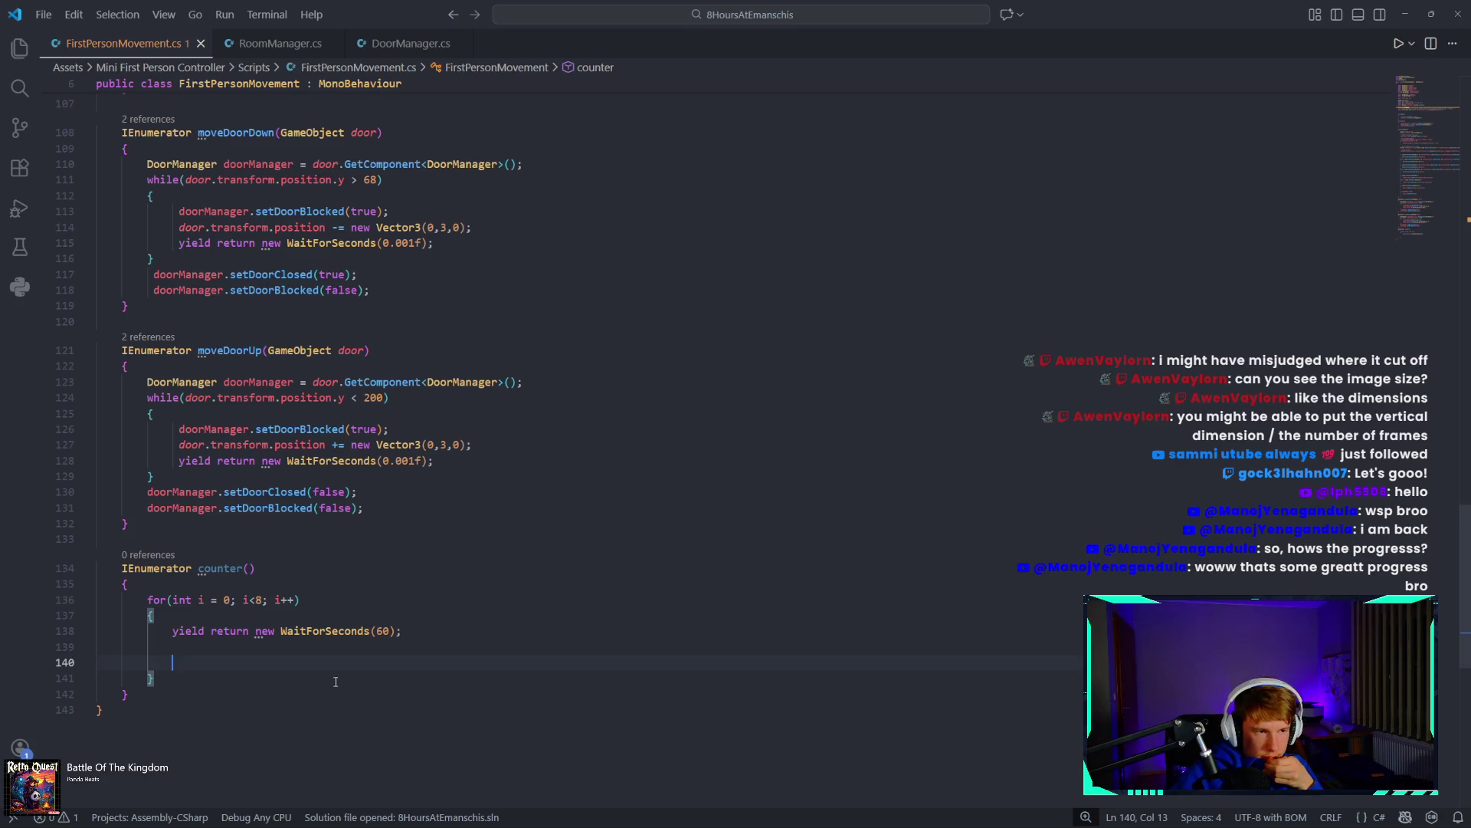
Insert an indented blank line at the start of counter's body, above the loop.
left_click(238, 590)
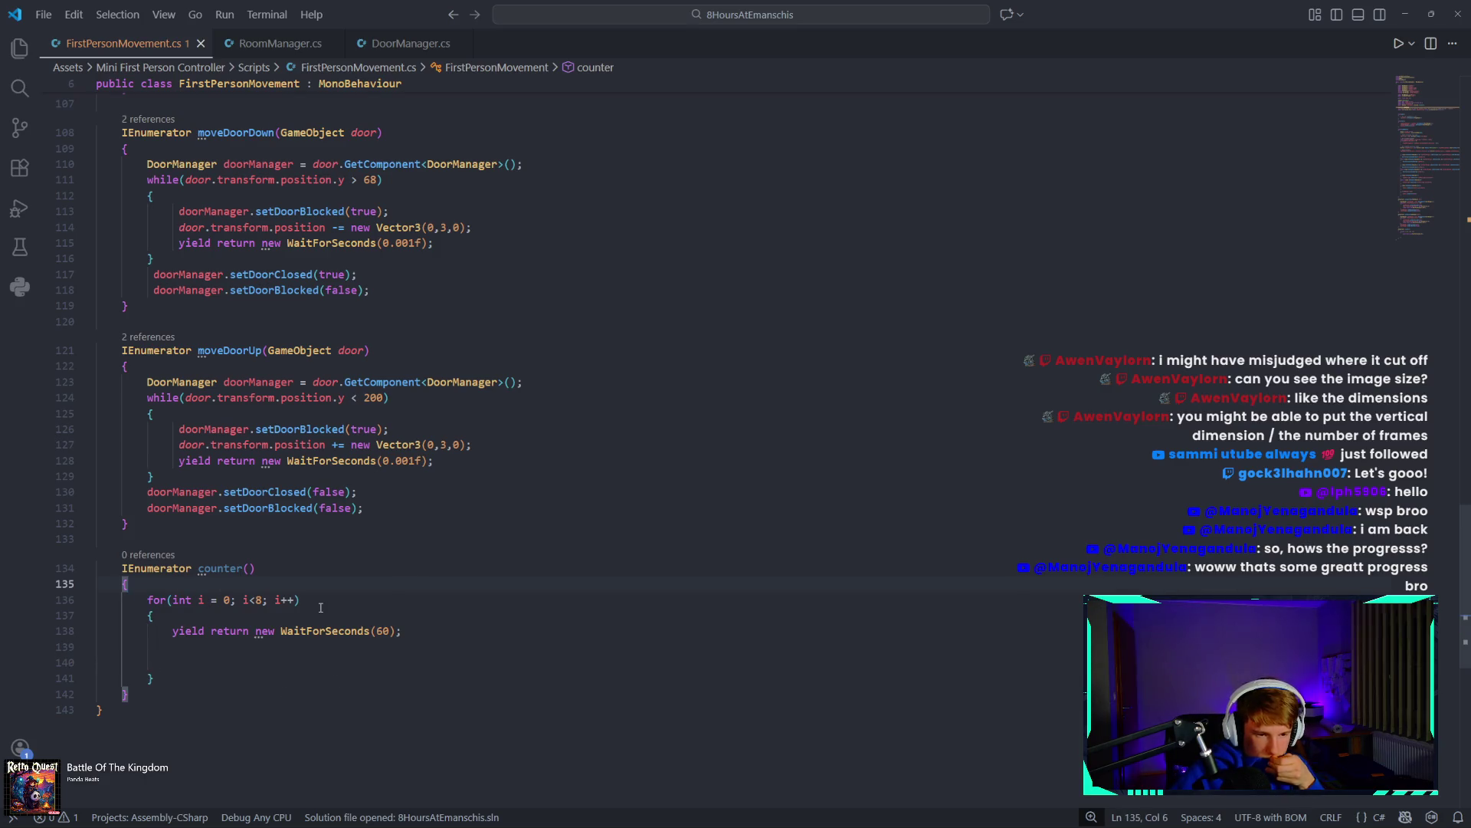
key("Return")
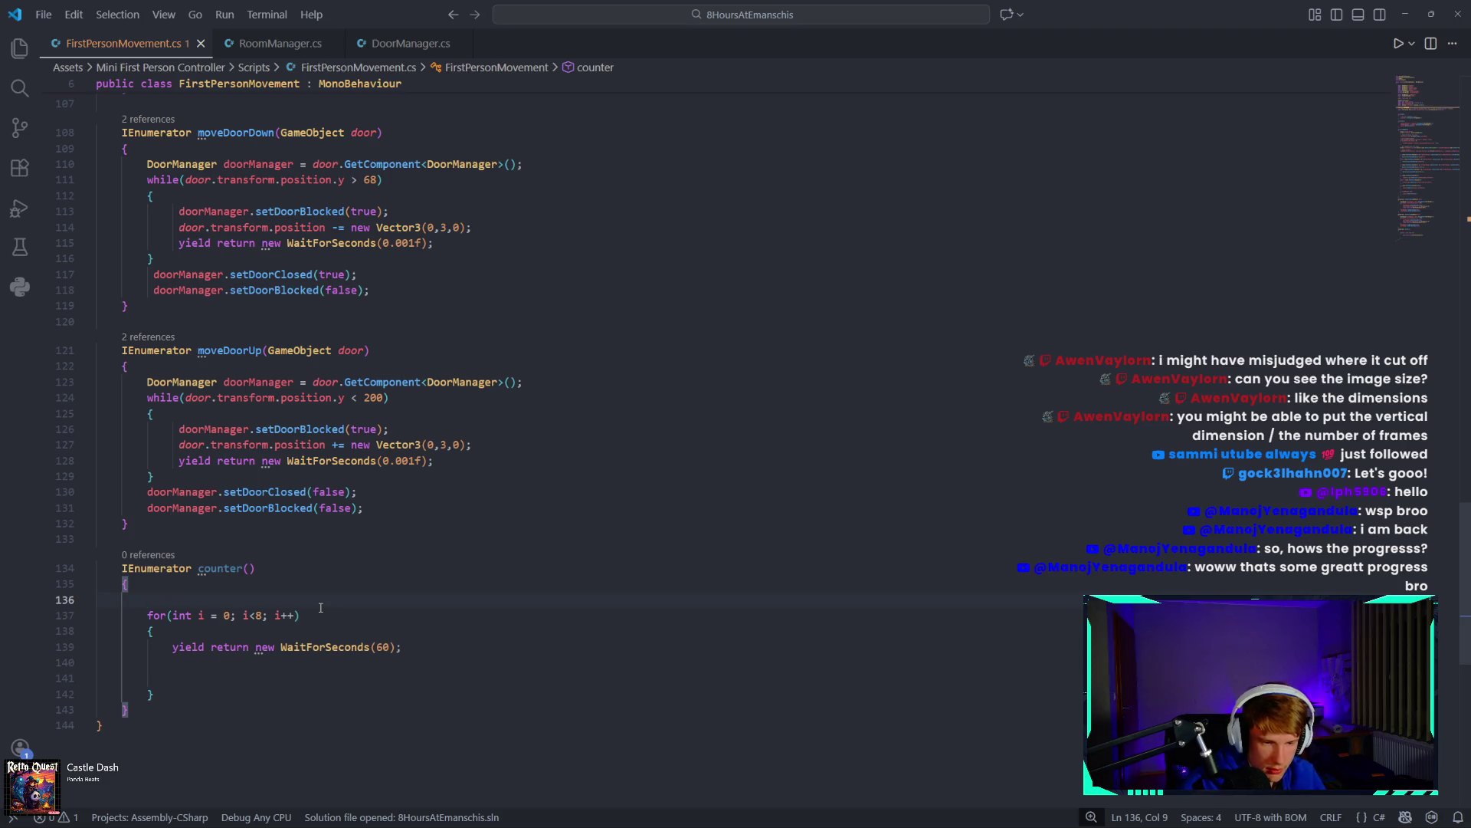
type("i")
key("BackSpace")
key("BackSpace")
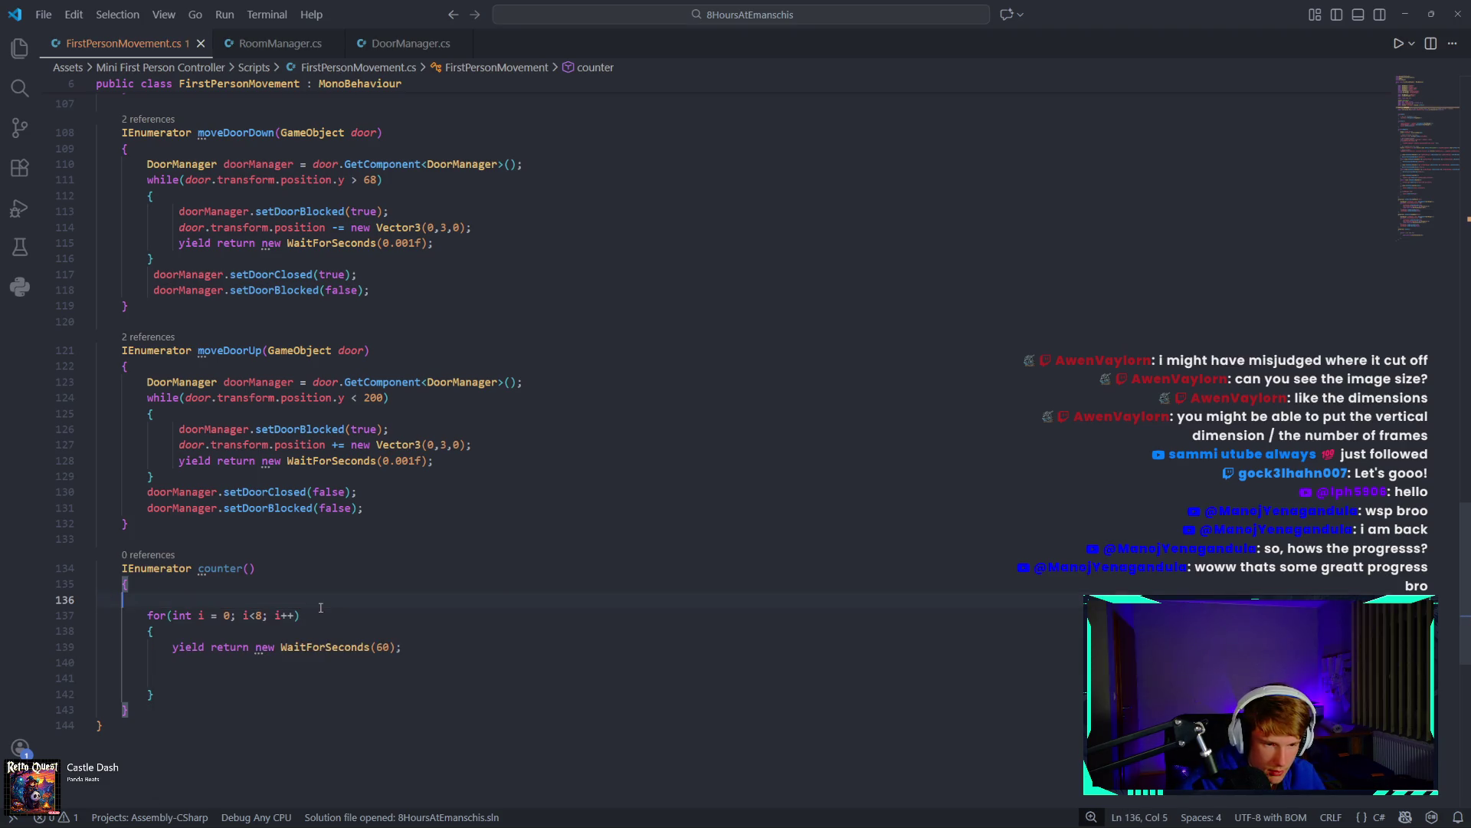
key("Tab")
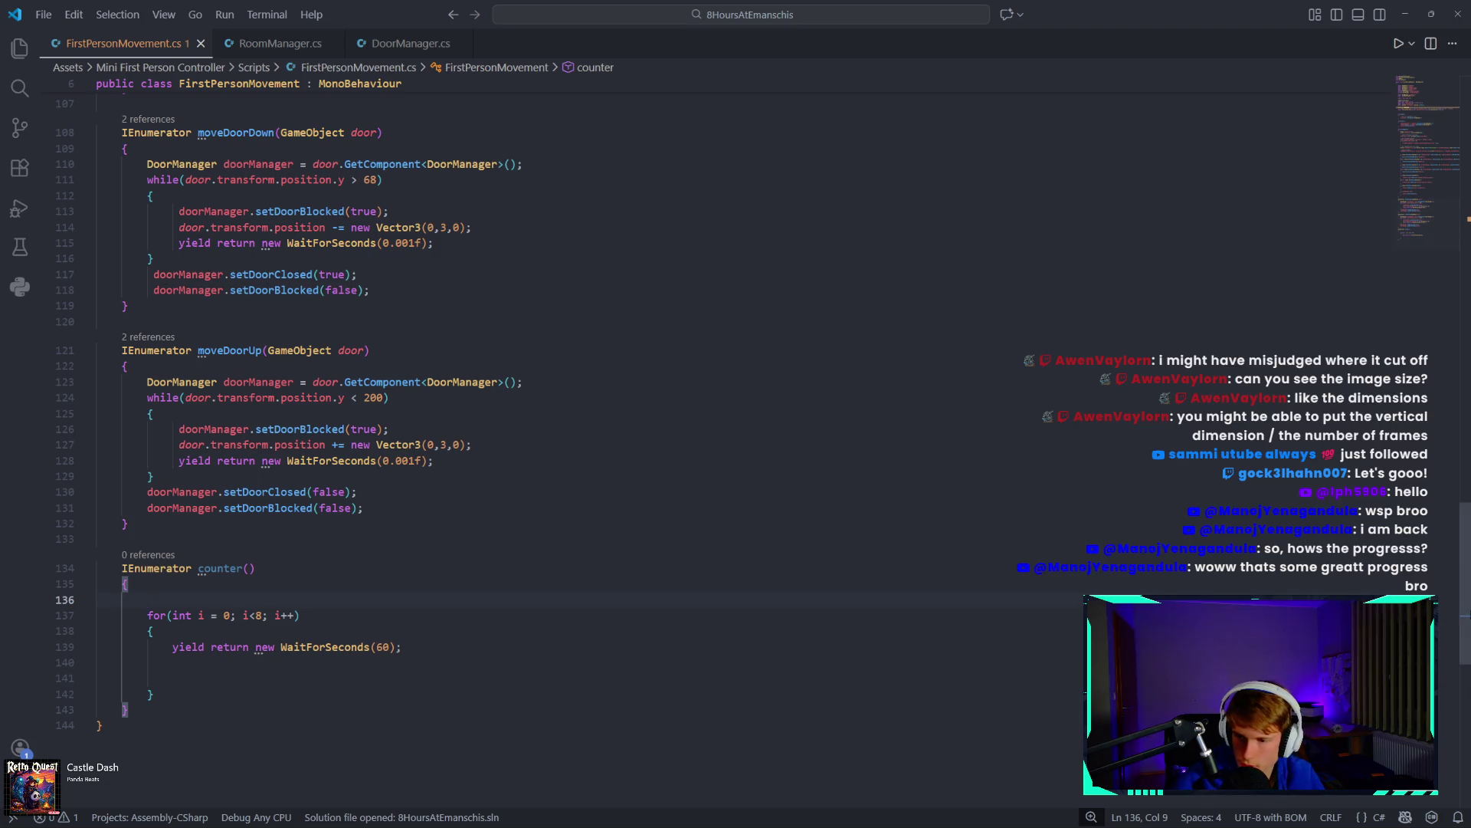
scroll(1464, 531, "up", 5)
left_click_drag(1464, 531, 1464, 92)
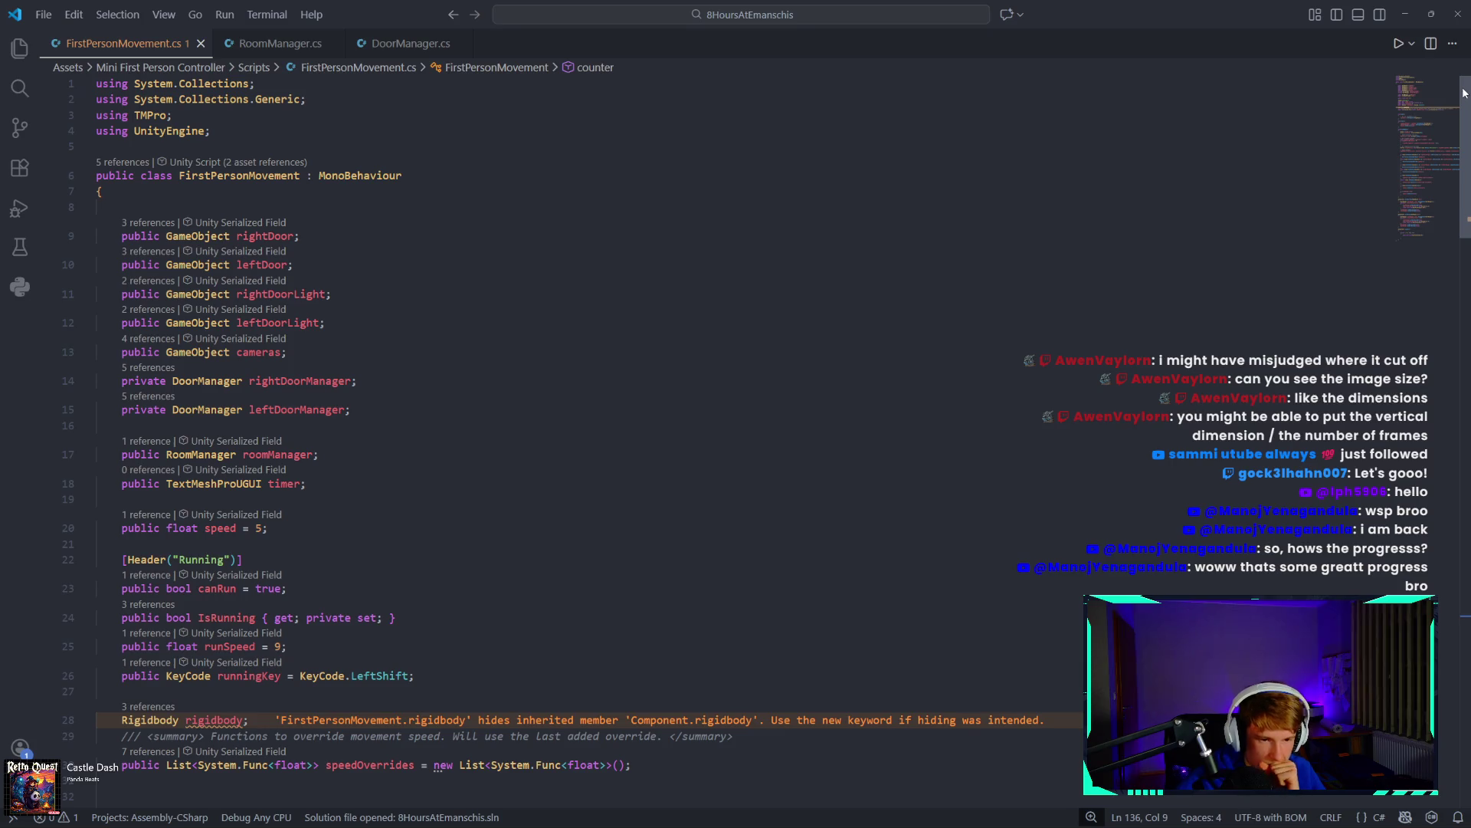
Set timer.text to "12 p.m." at the start of counter, before the loop.
mouse_move(1463, 93)
left_mouse_down()
mouse_move(1150, 345)
mouse_move(690, 475)
mouse_move(509, 504)
left_mouse_up()
type("time")
key("BackSpace")
key("BackSpace")
type("mer.text")
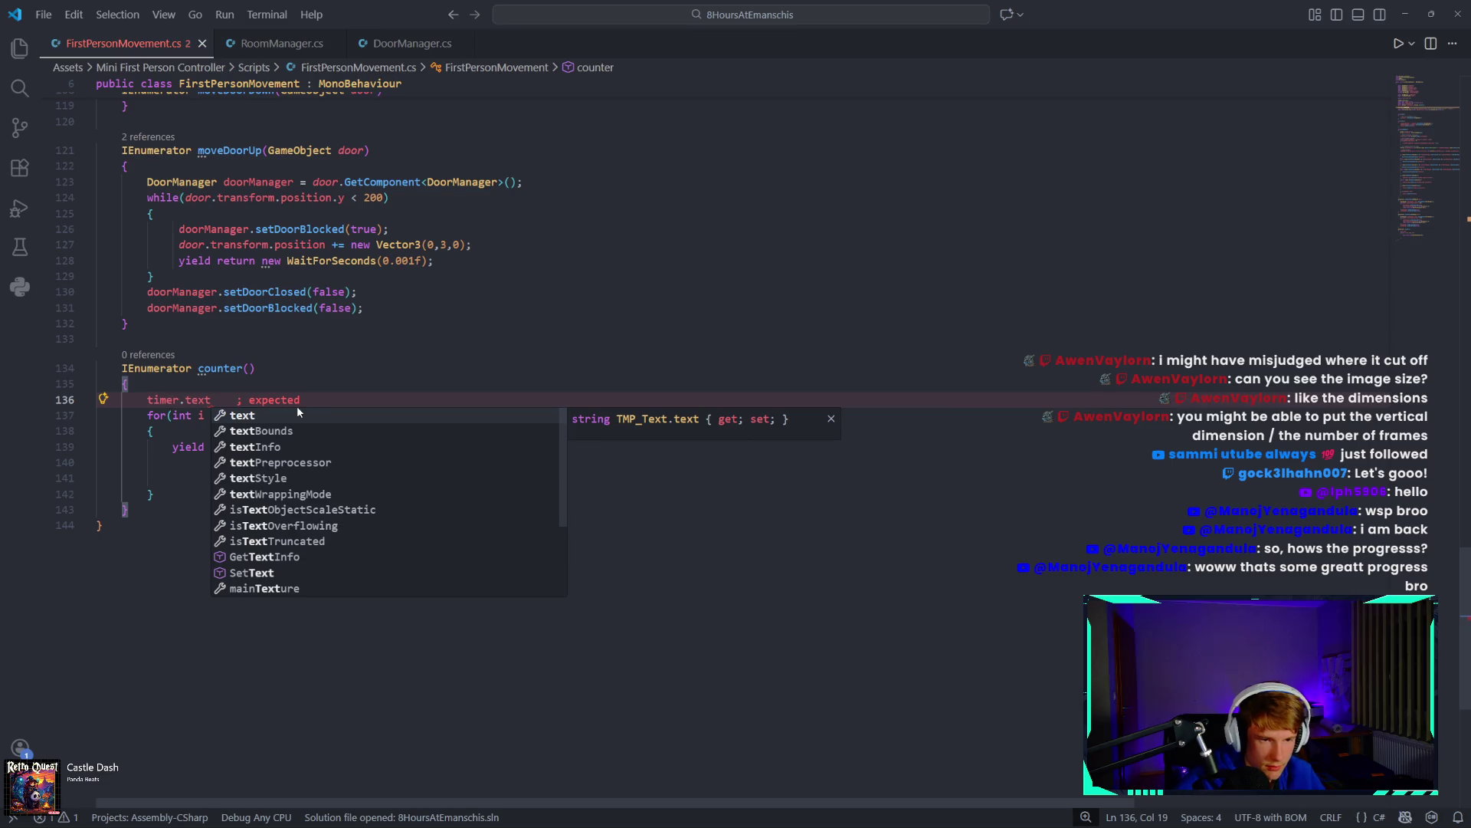
type(" =")
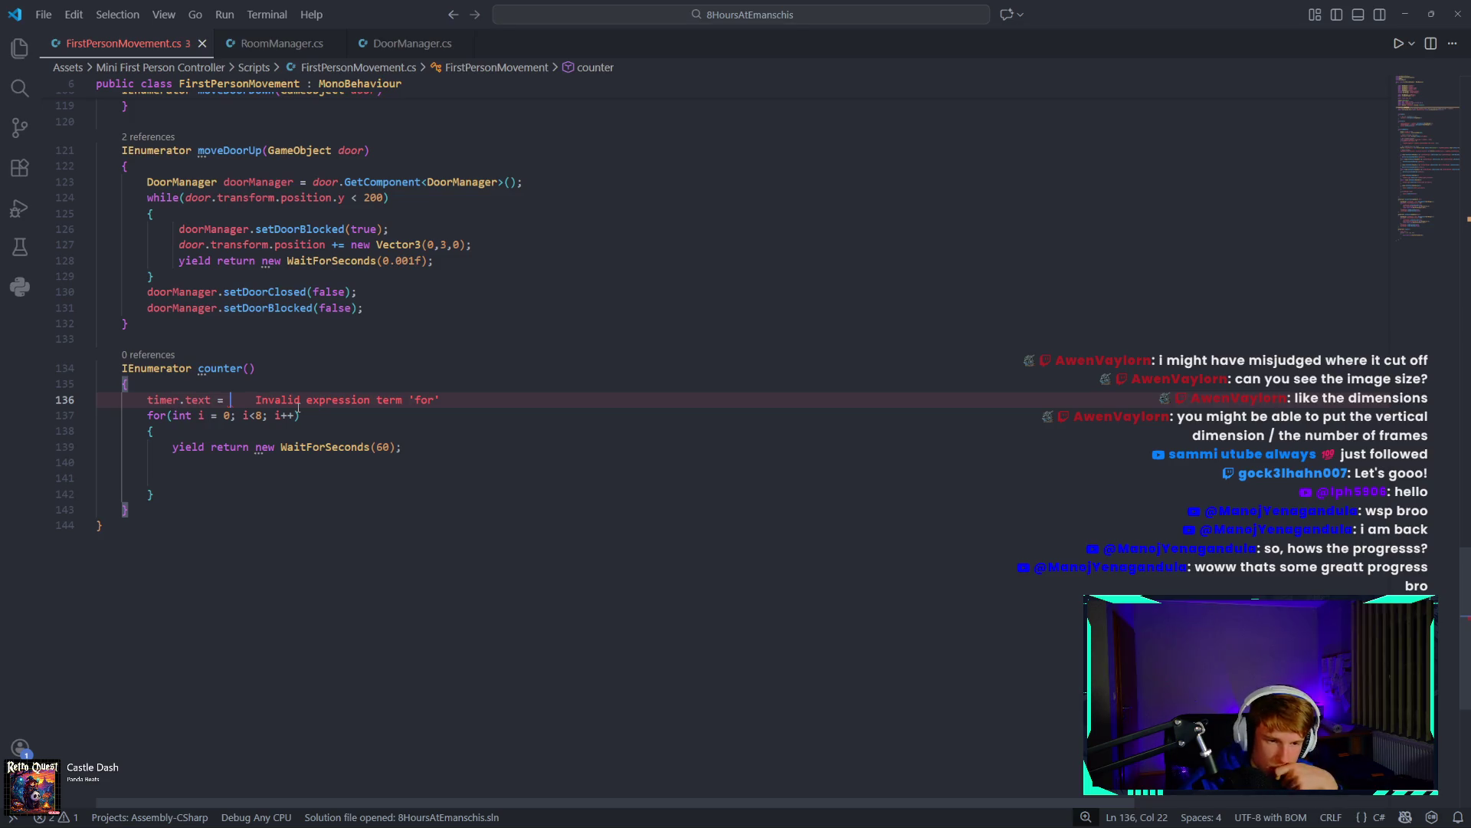
type("\"12")
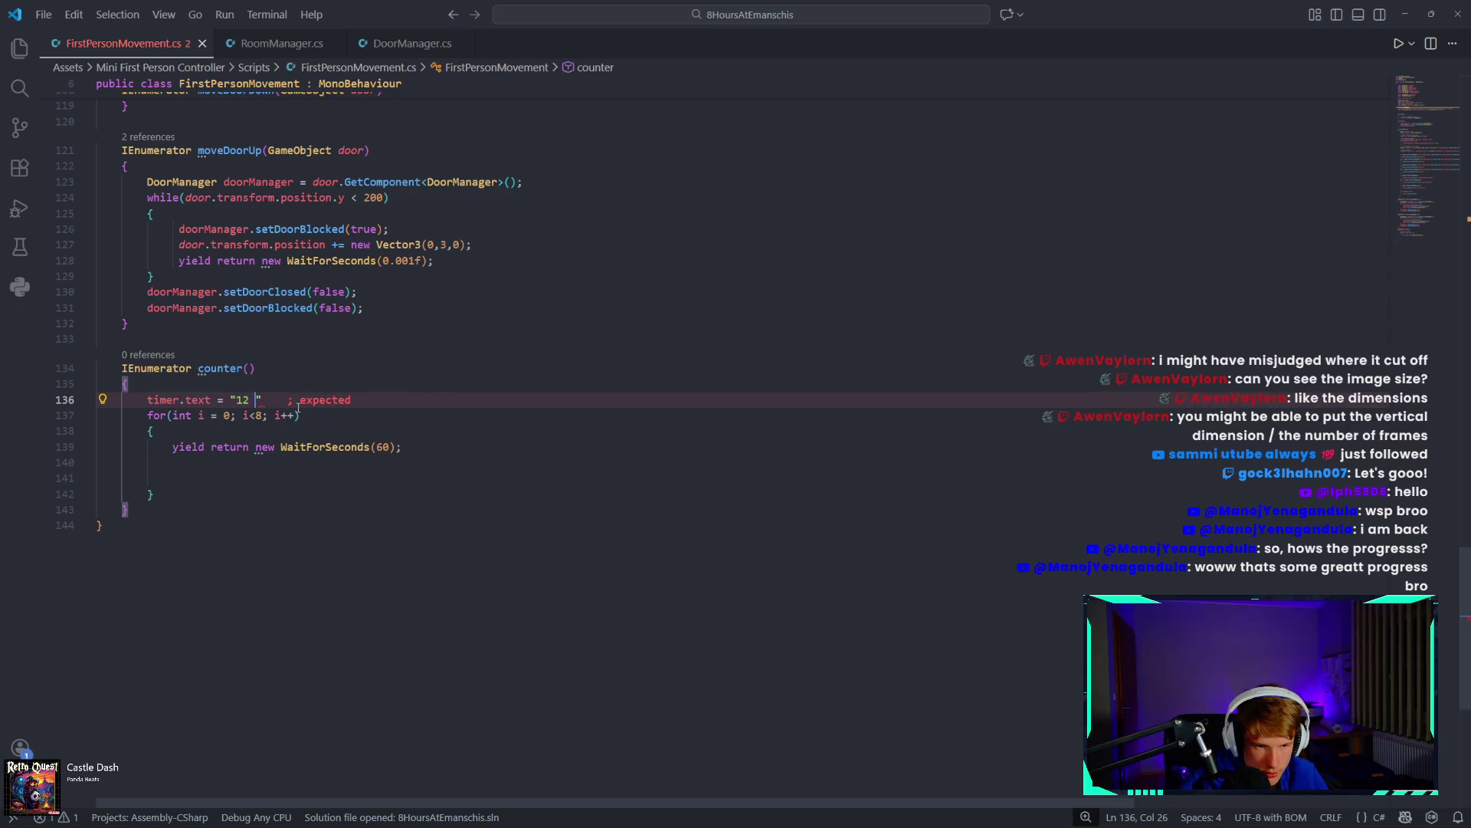
type(" p.m.\"")
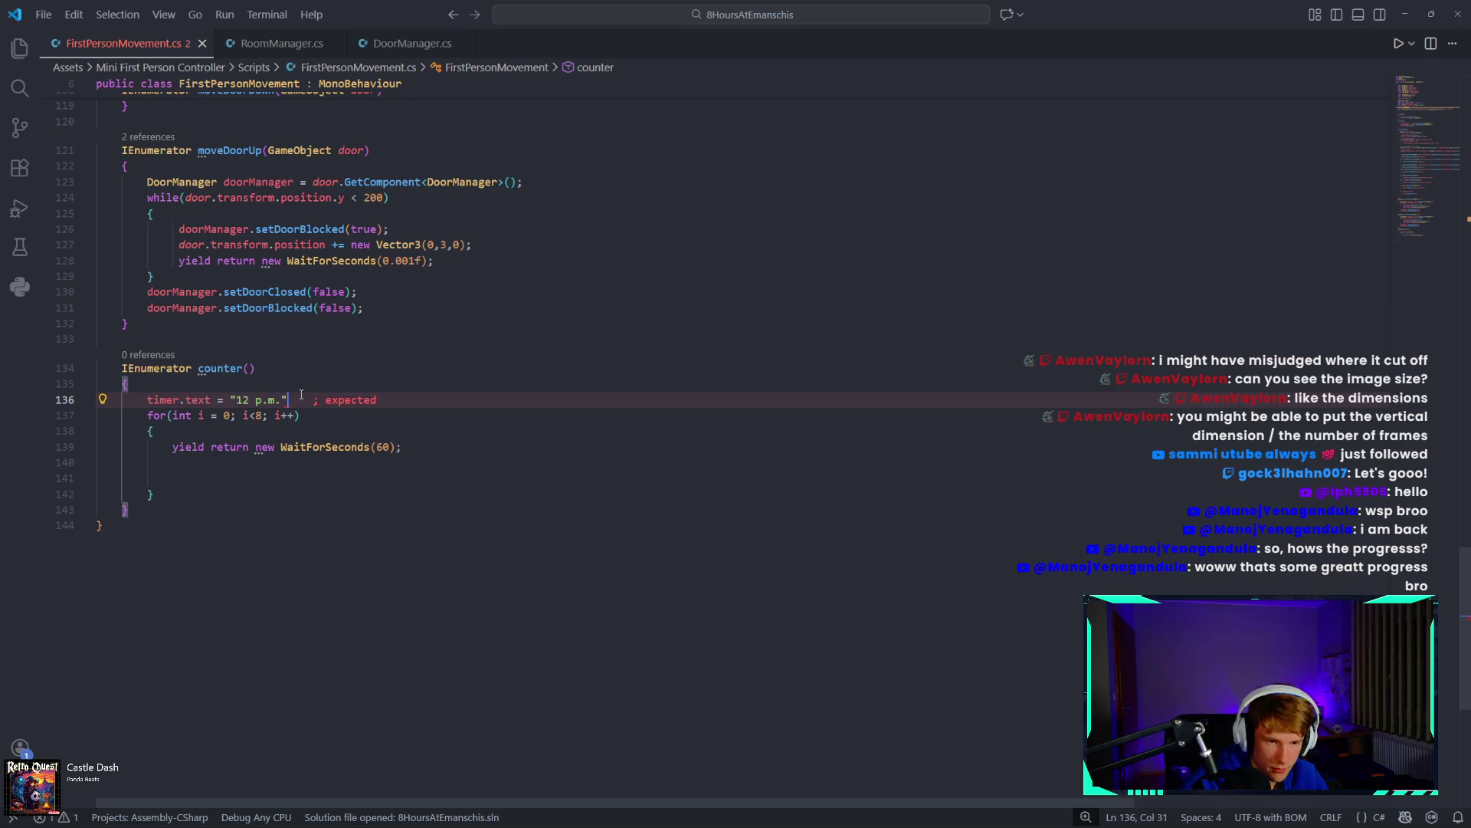
type(";")
key("Return")
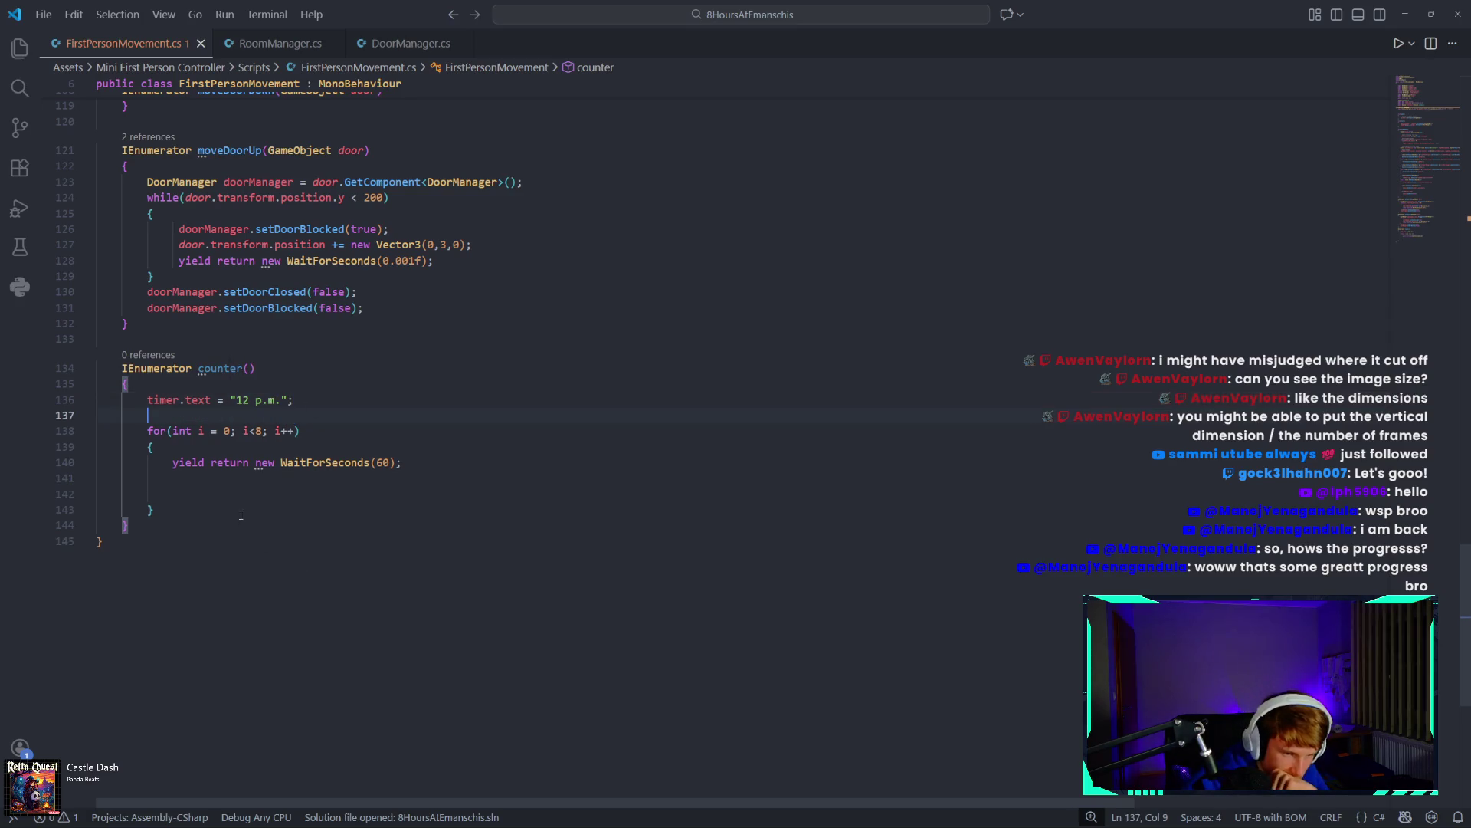
Fix the empty loop line's indentation and re-enter the loop's i<8 limit.
left_click(223, 494)
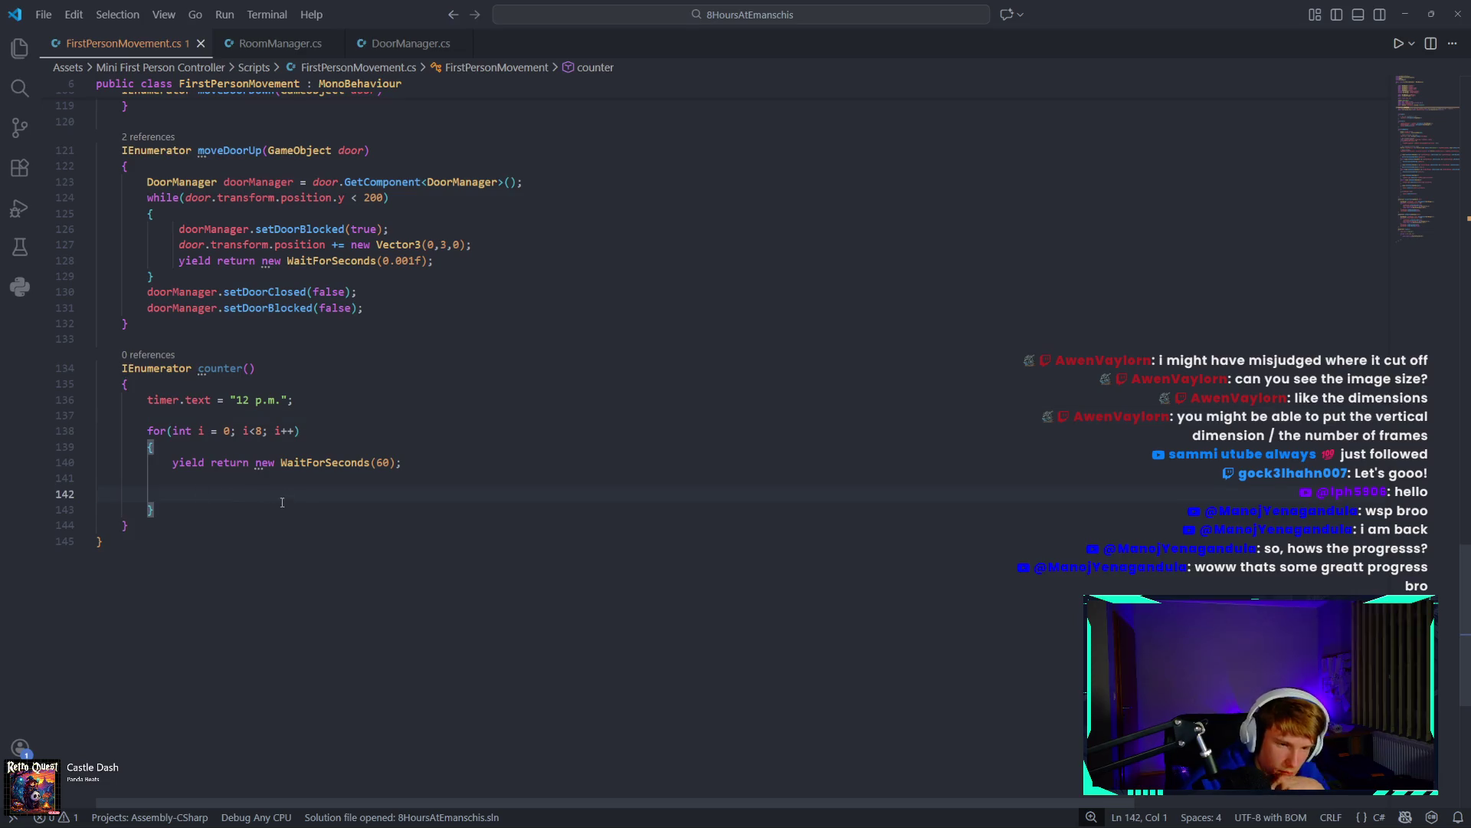
key("Tab")
key("Tab")
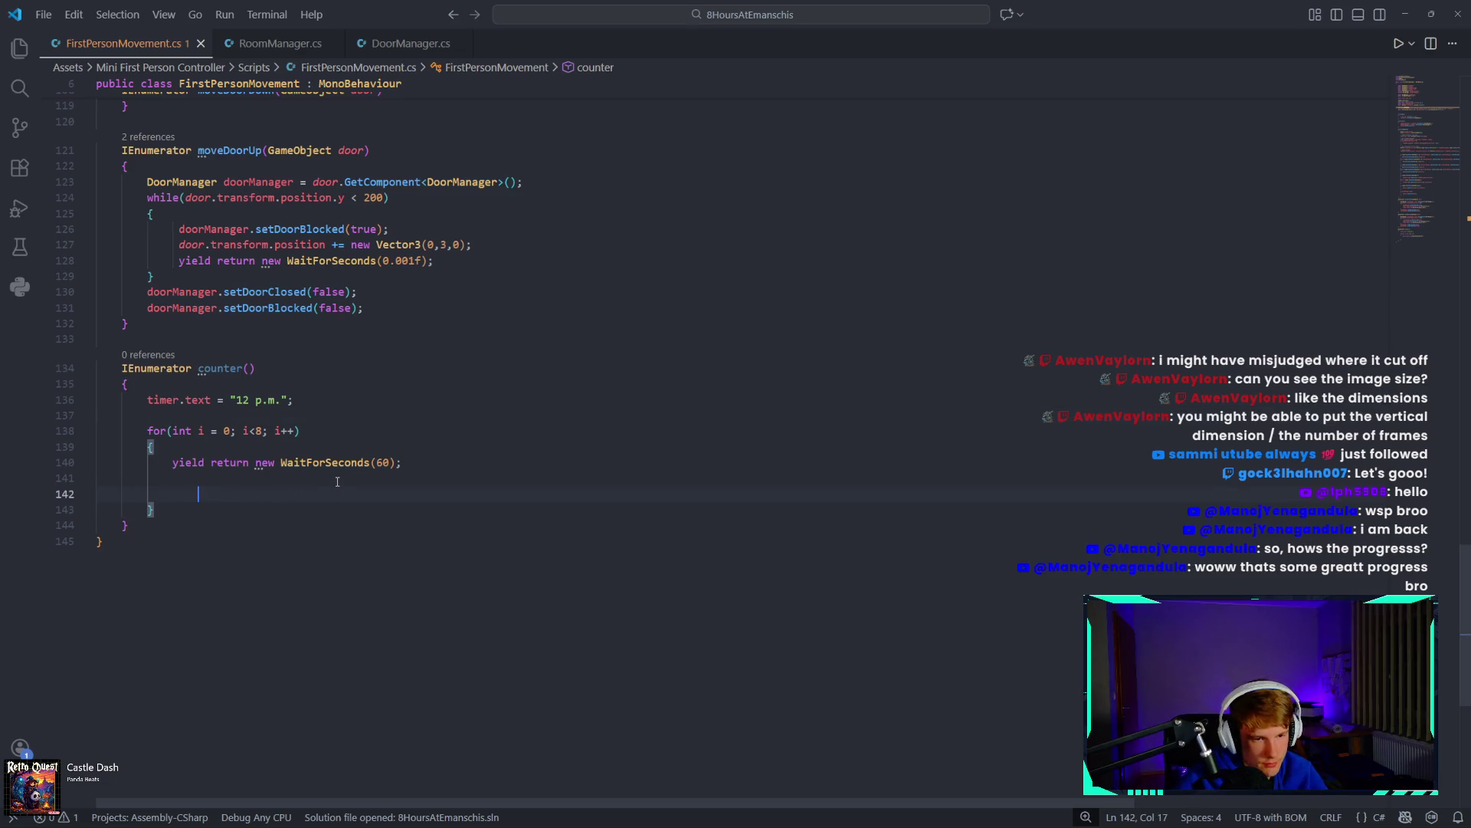
key("BackSpace")
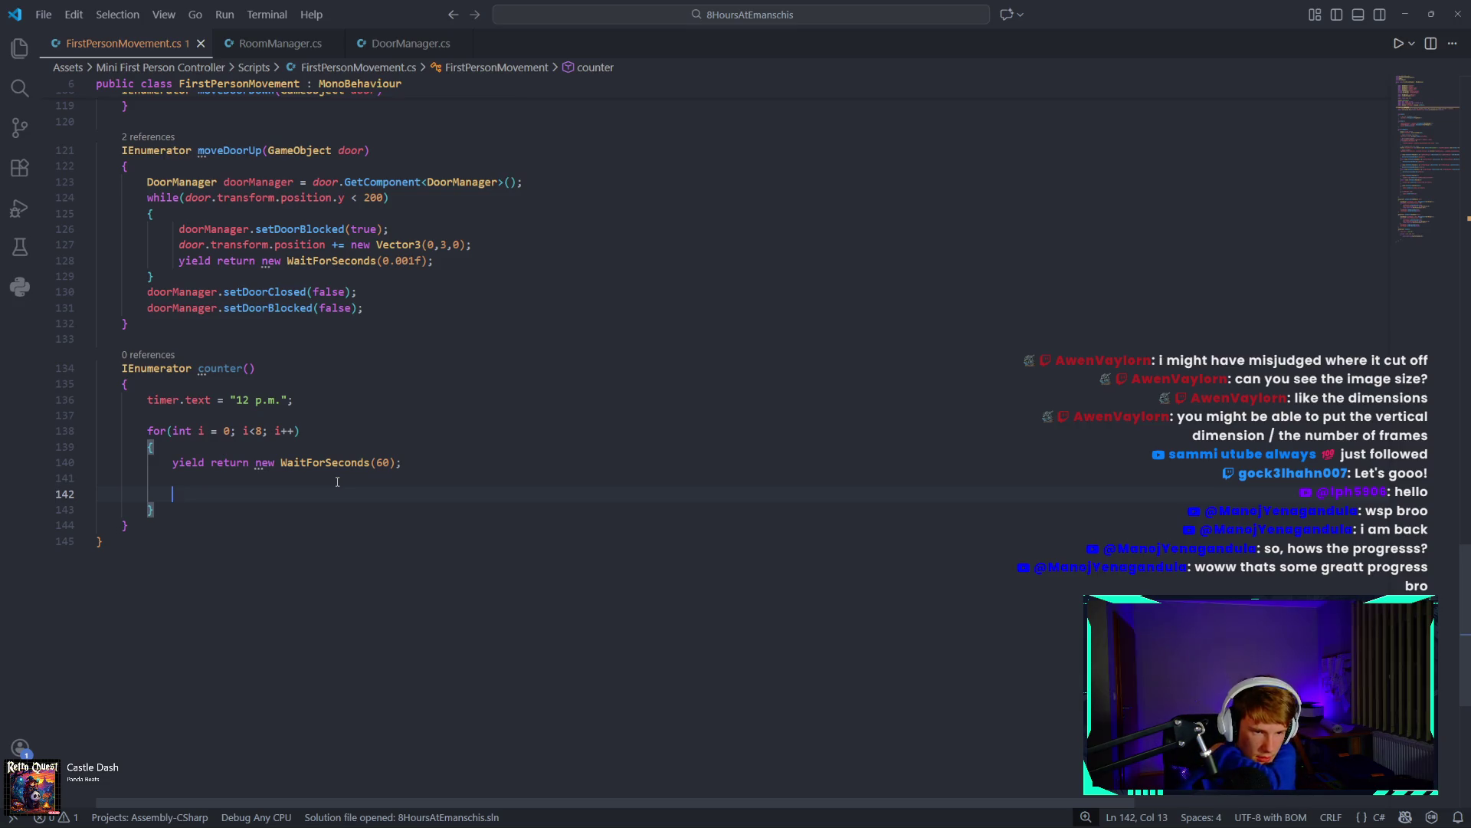
left_click(233, 431)
type("1")
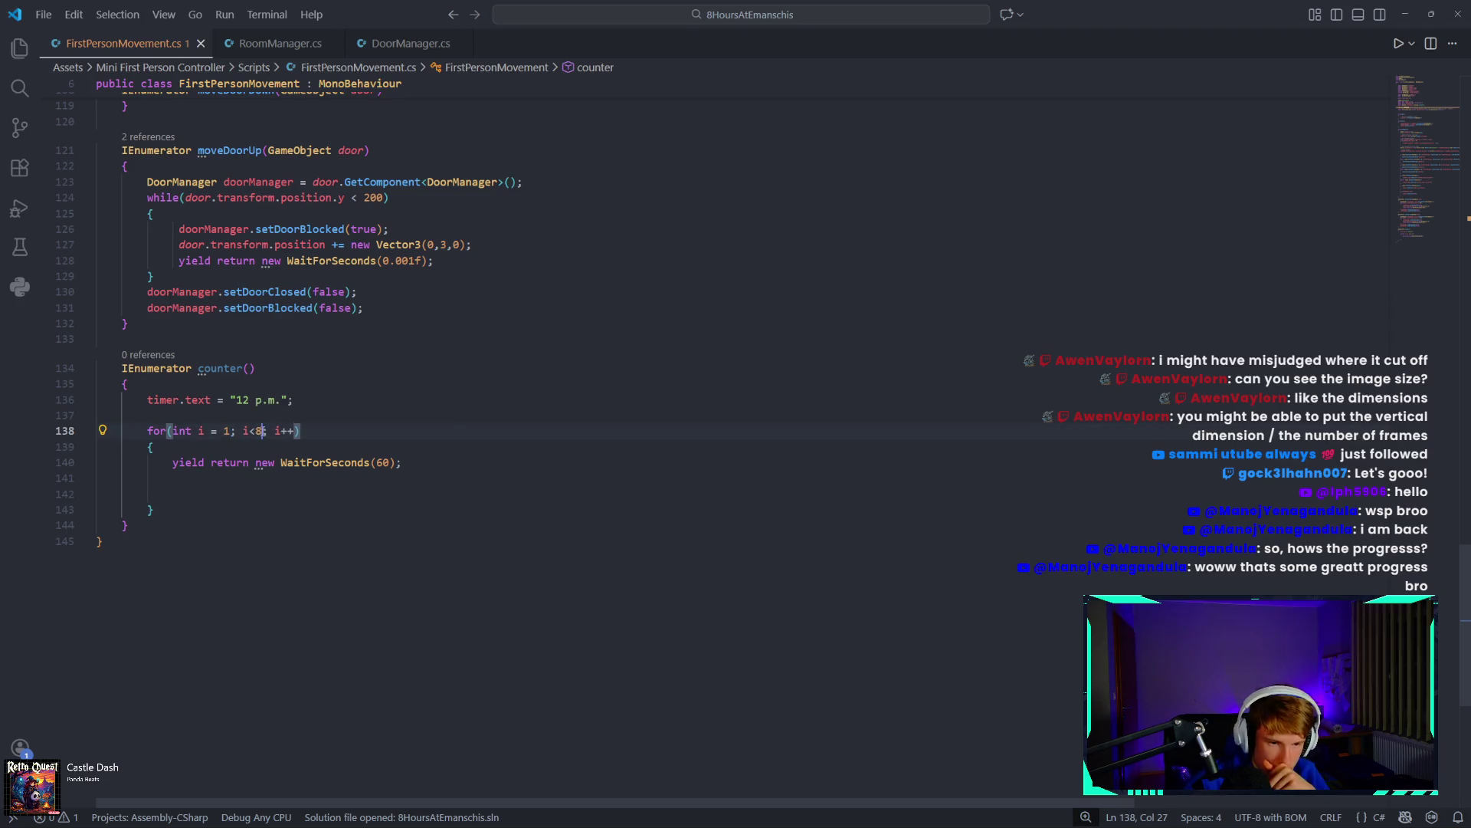
key("BackSpace")
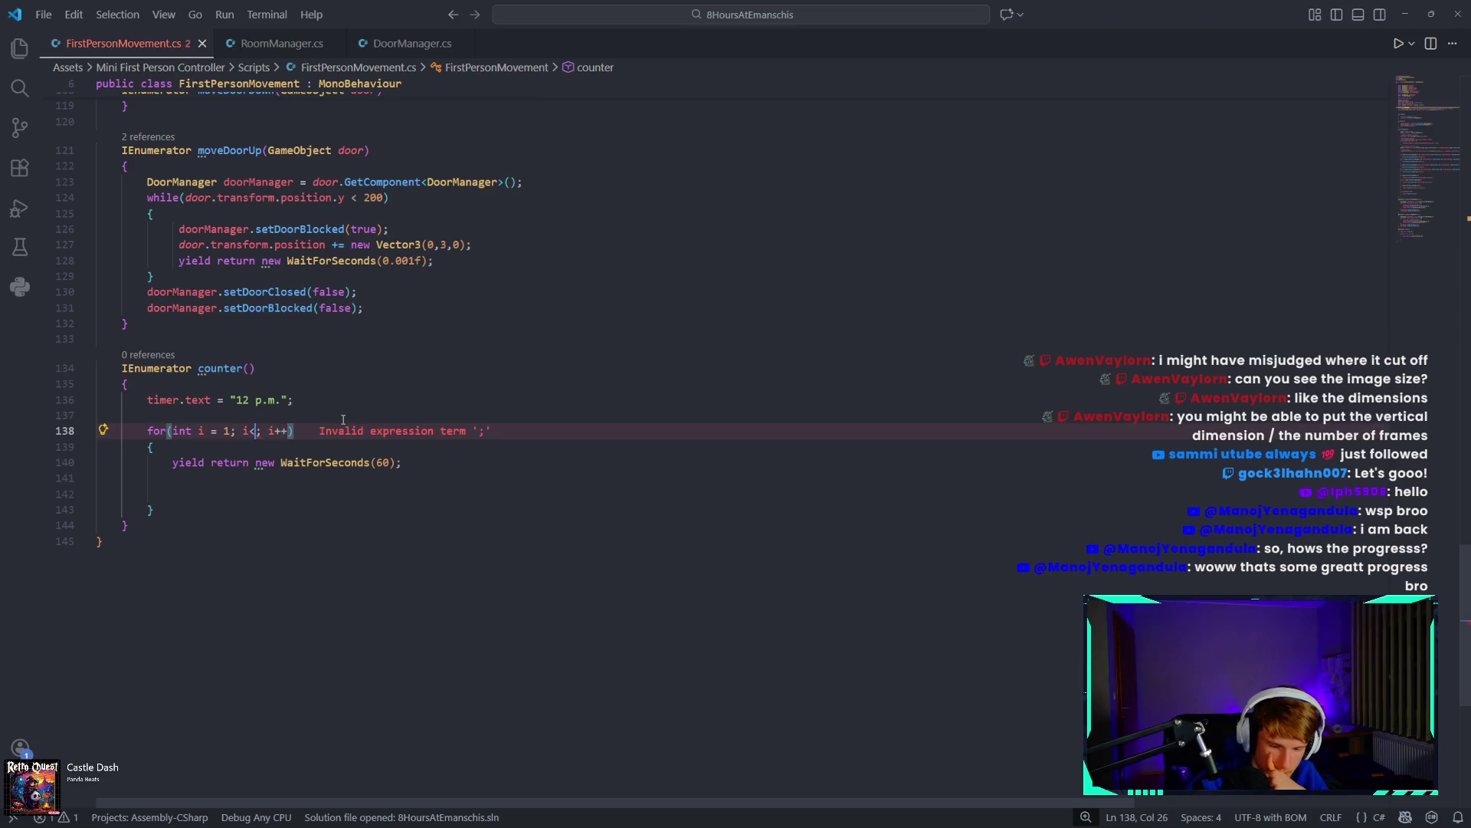
type("8")
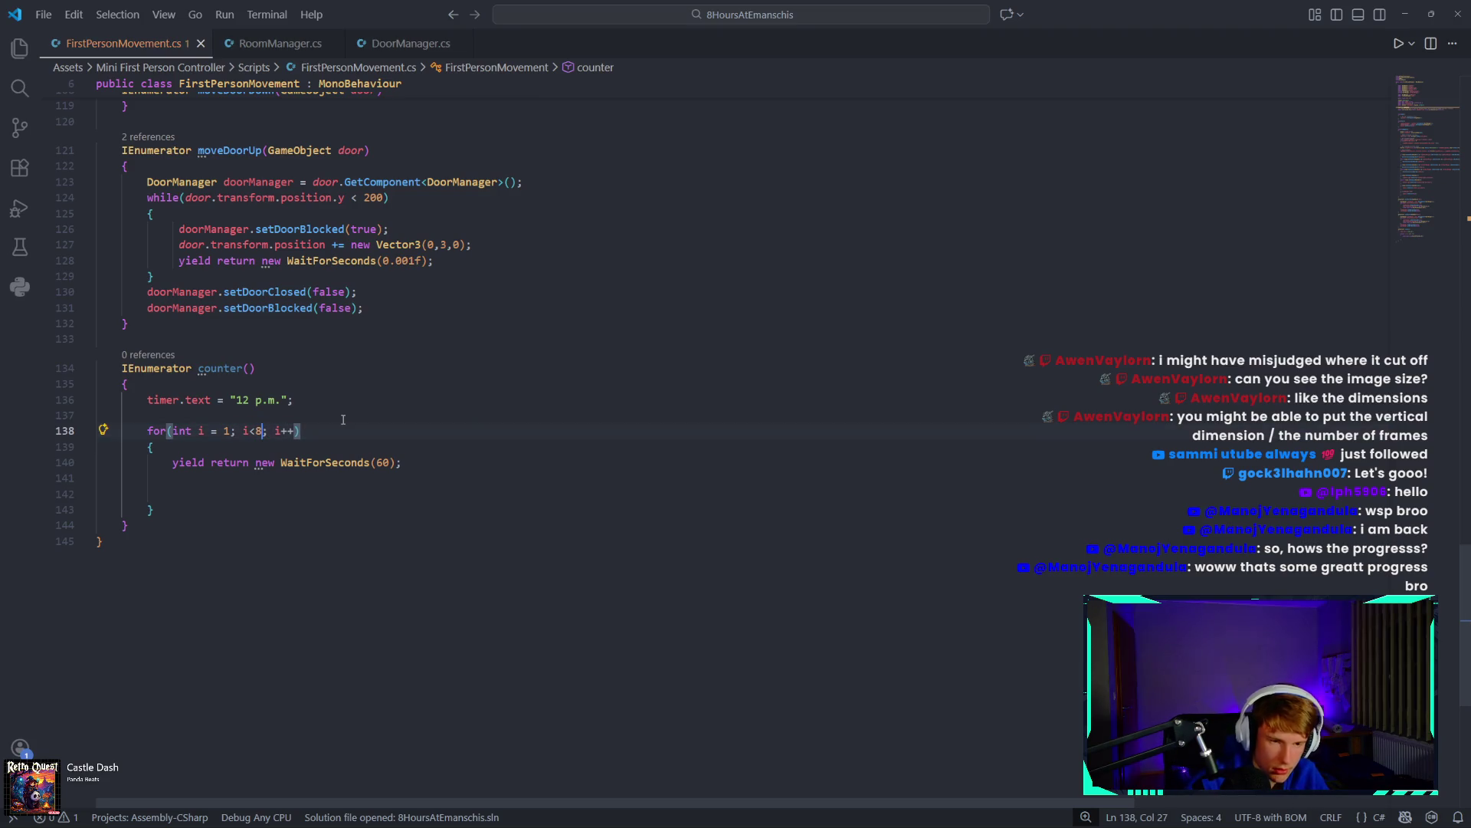
left_click_drag(320, 400, 145, 406)
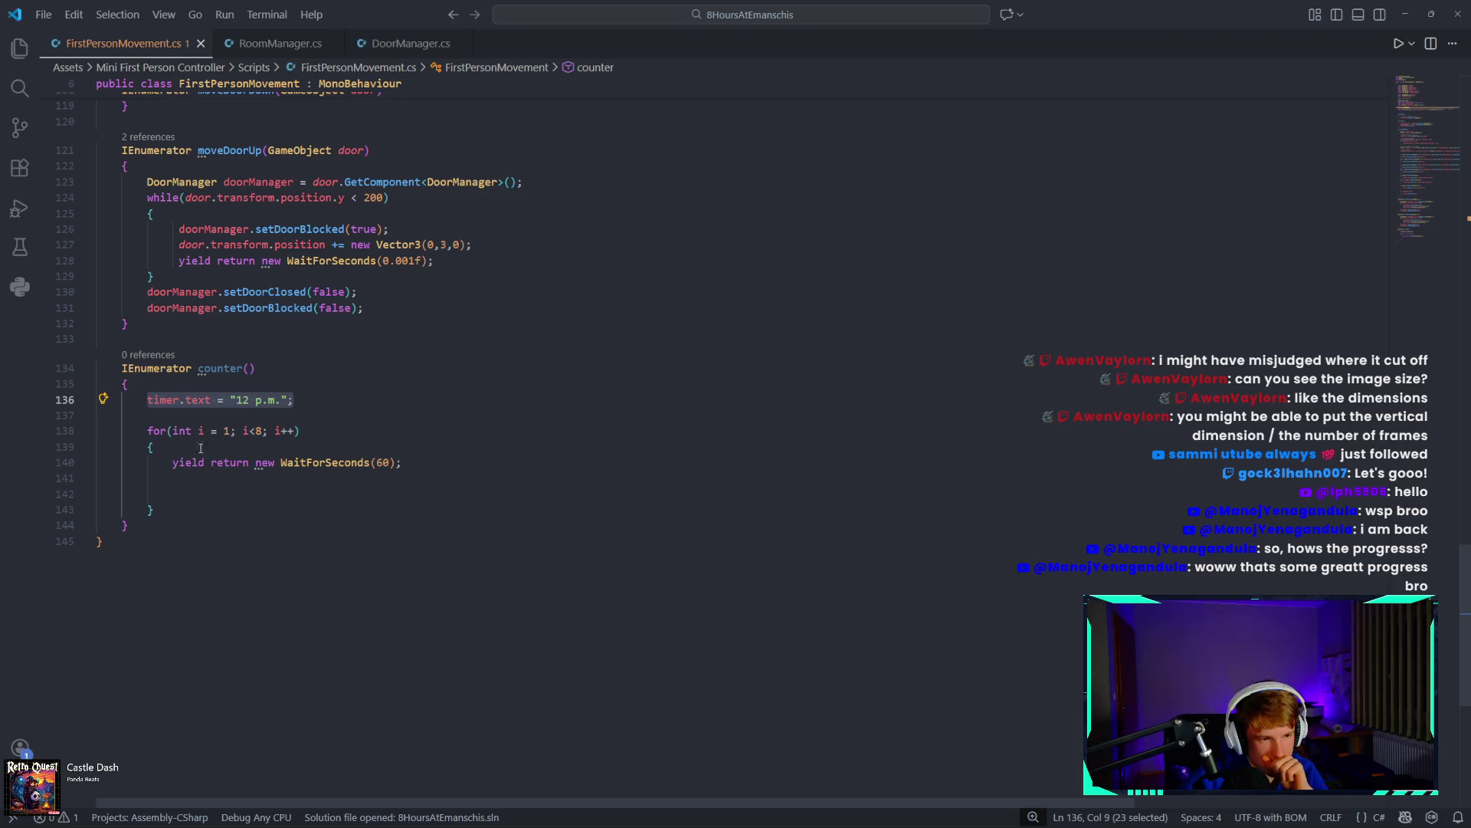
left_click(242, 510)
Inside the loop, write timer.text = i.ToString() + "a.m." and add blank lines after the loop.
left_click(241, 494)
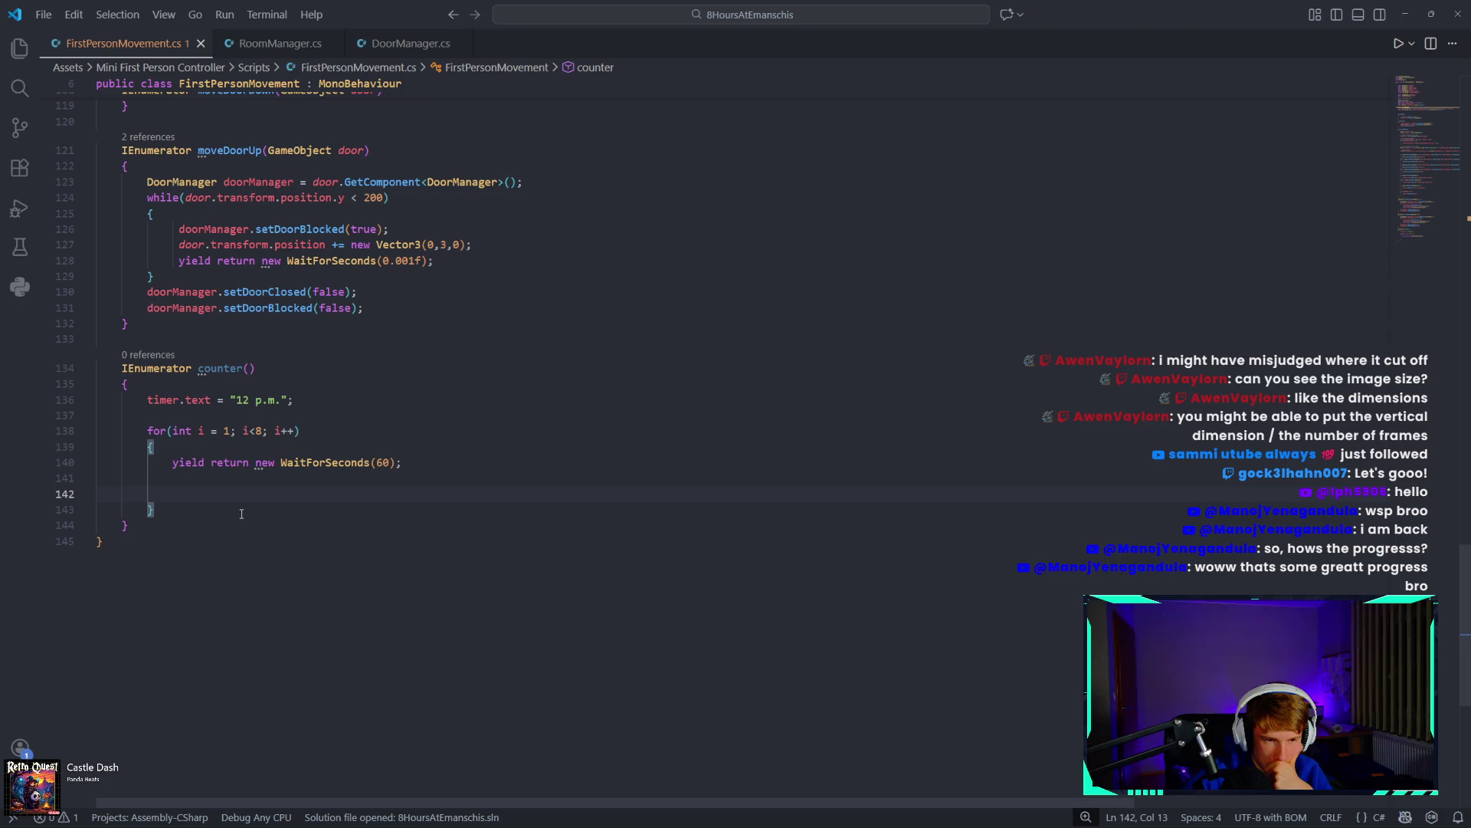
type("timer.text")
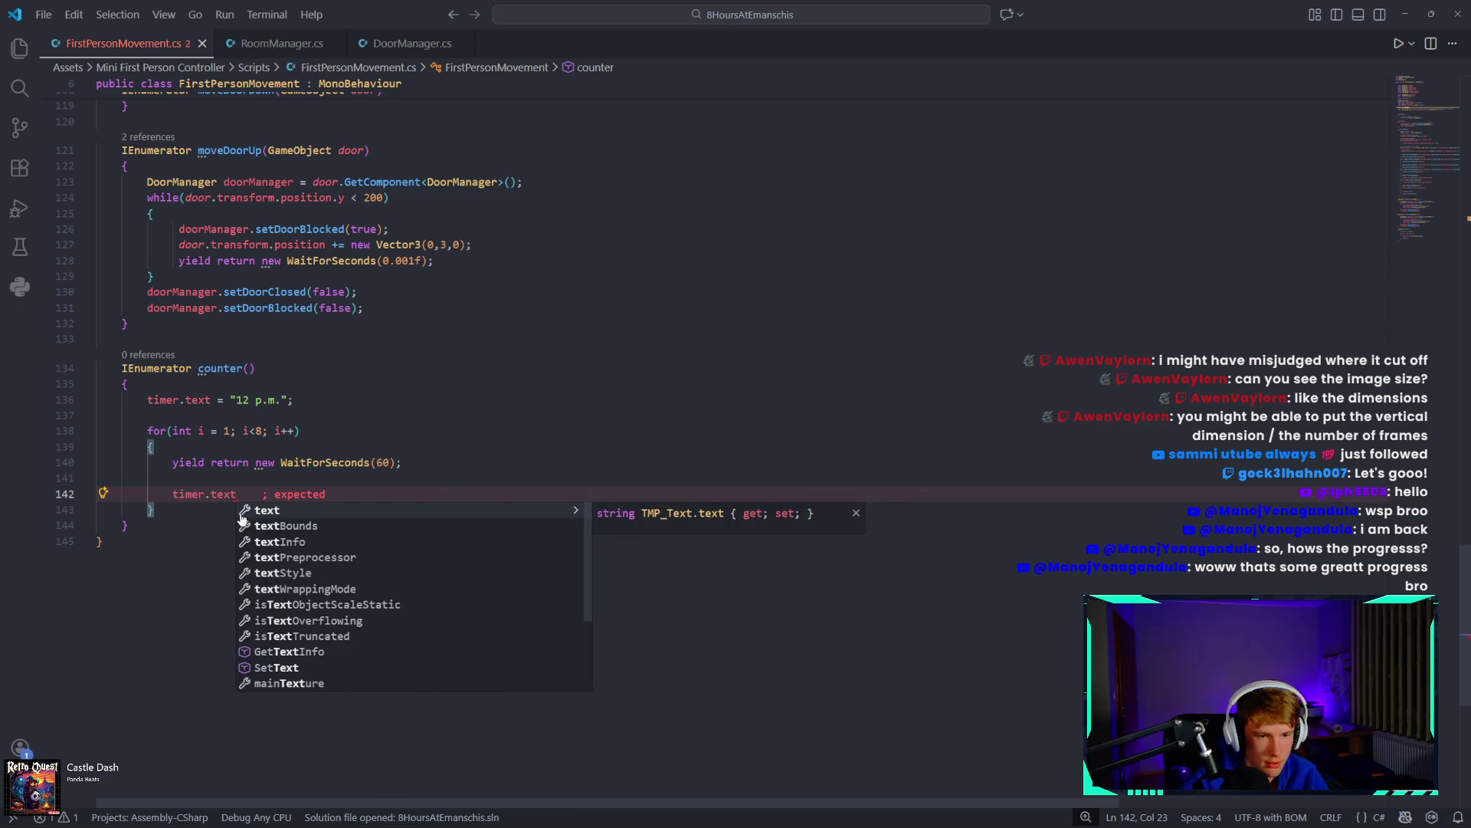
type(" = i + \"")
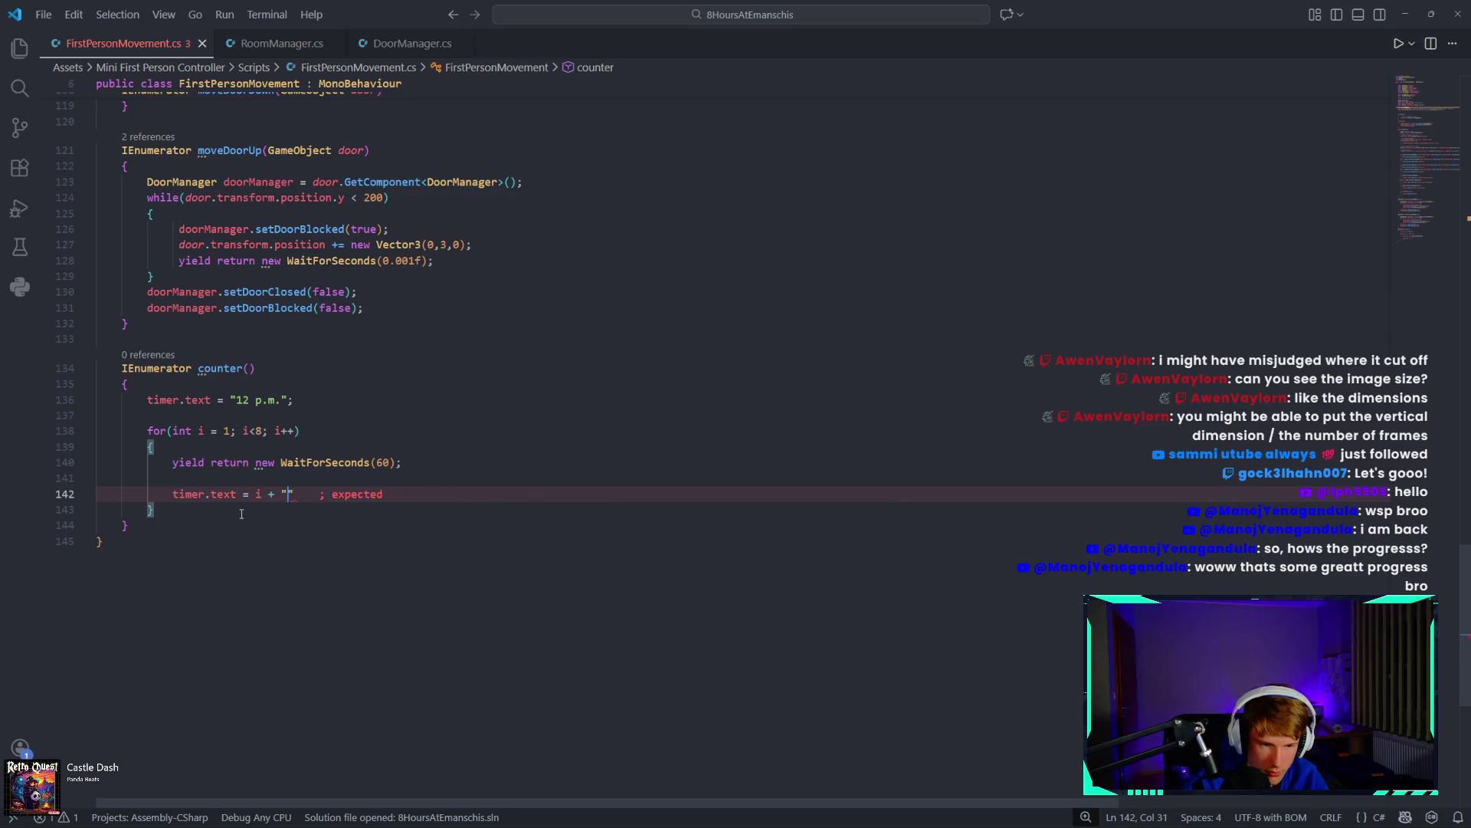
key("BackSpace")
key("BackSpace")
key("BackSpace")
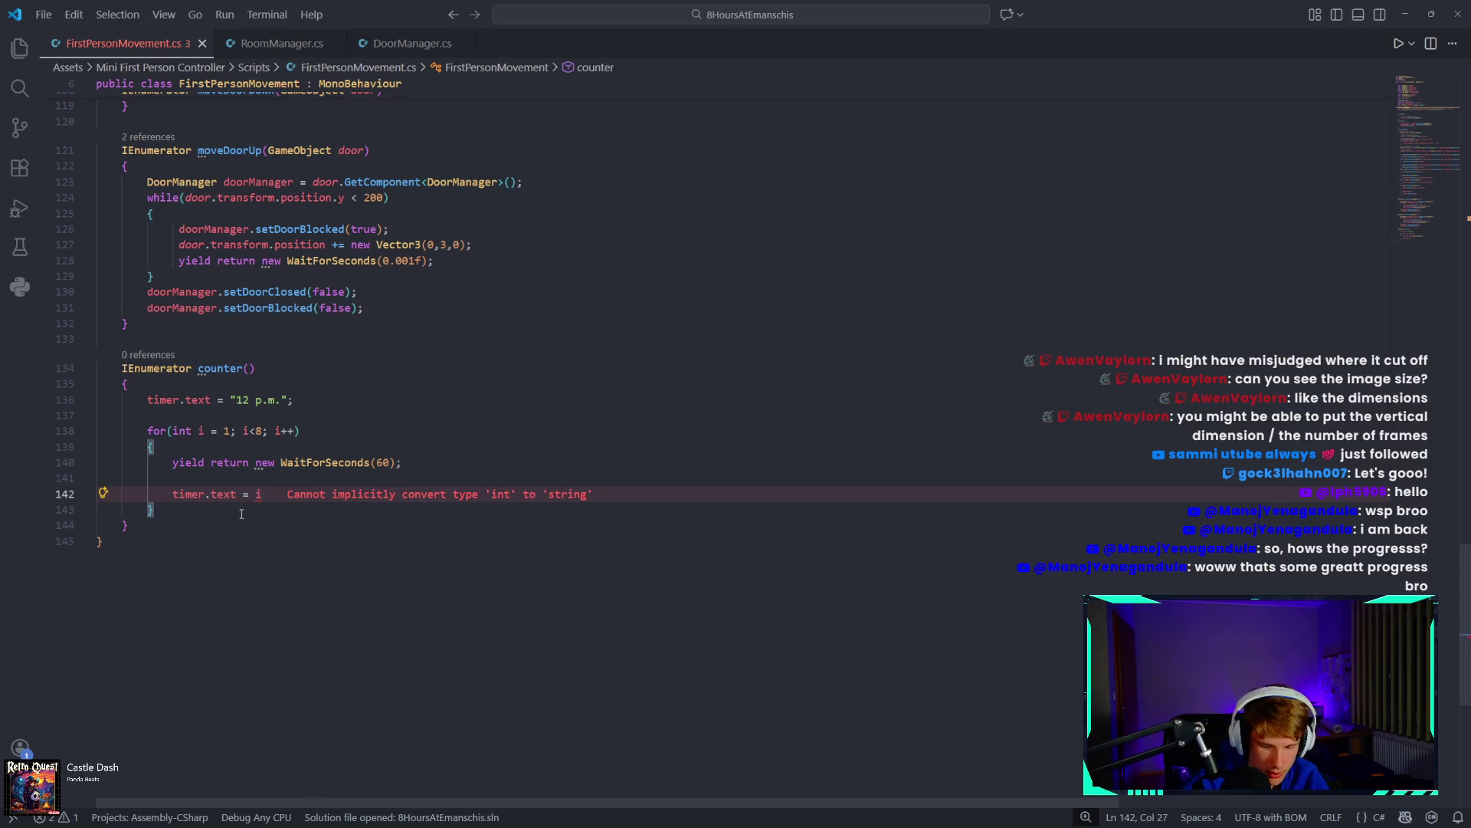
type(".to")
key("Tab")
type("() + ")
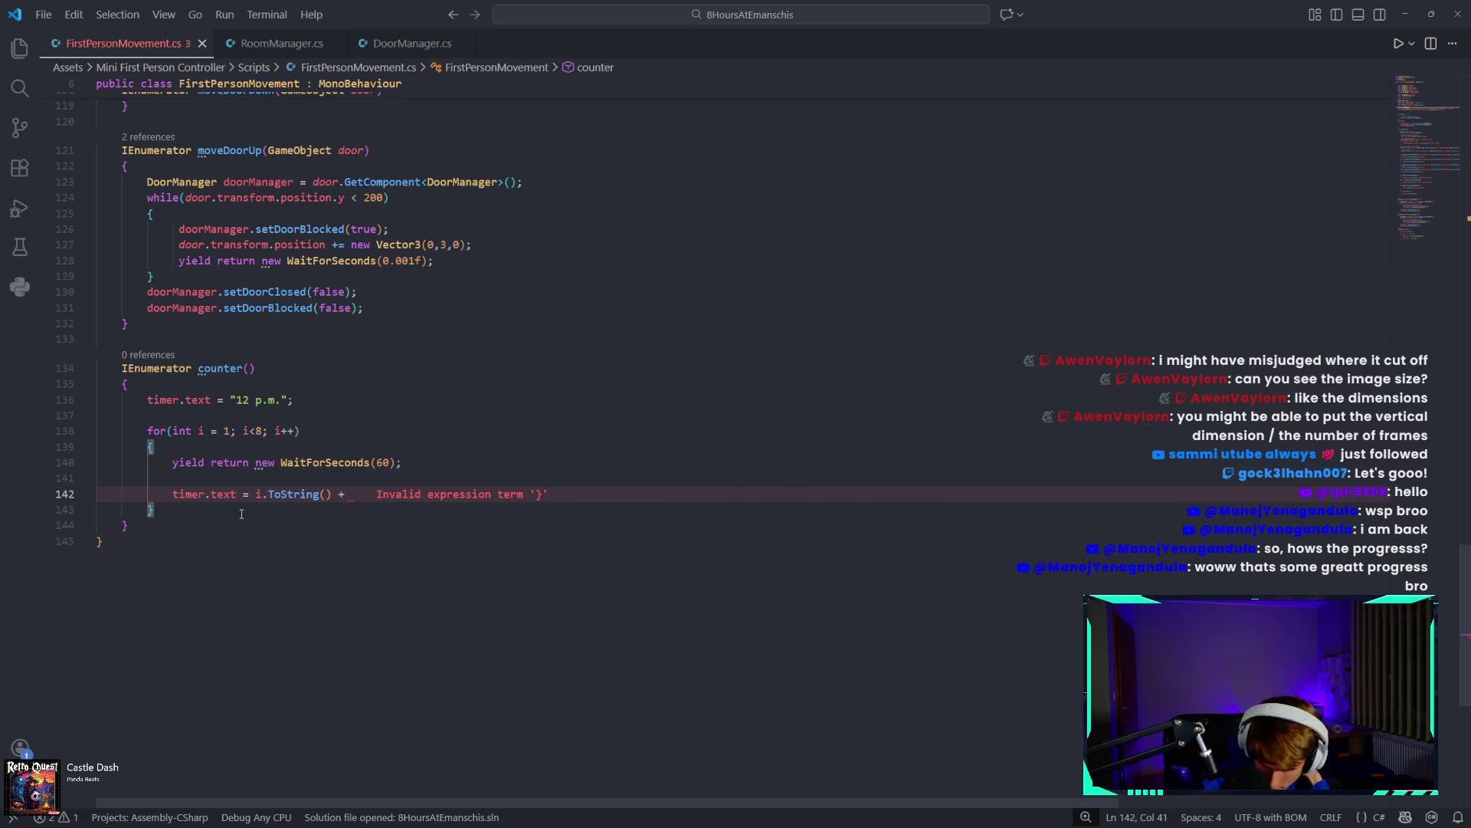
type("\"a.")
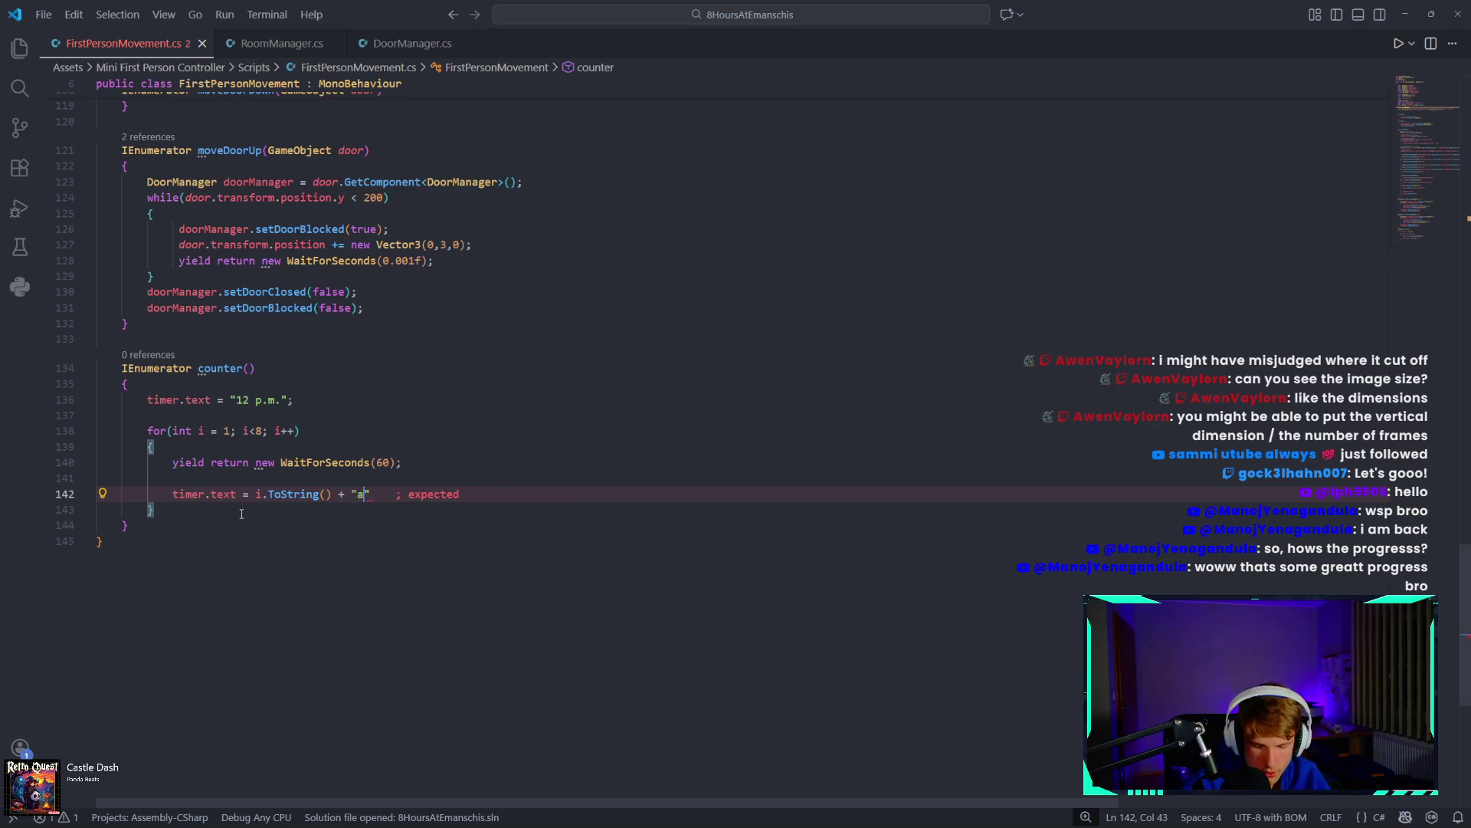
type("m.")
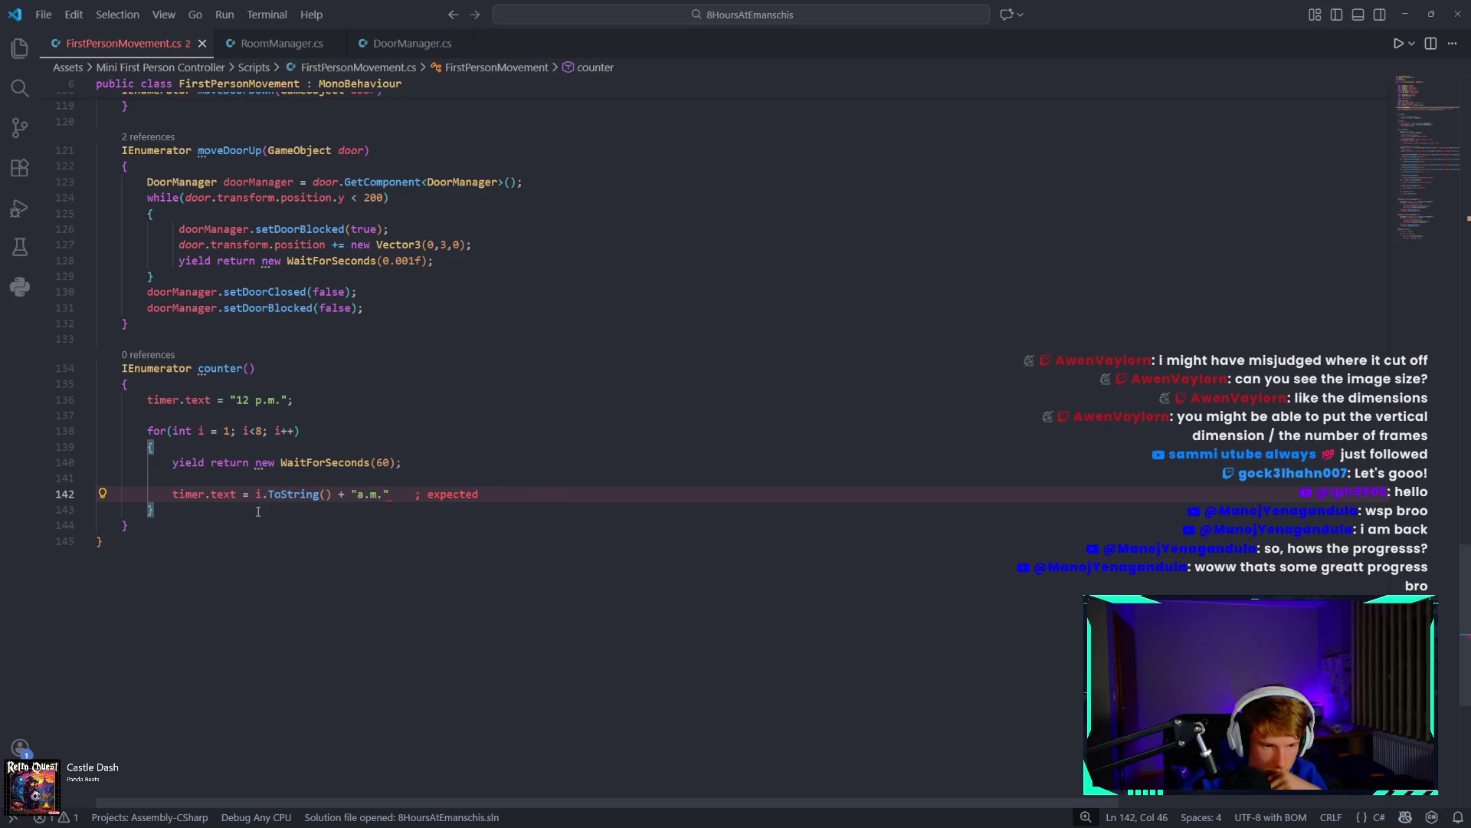
left_click(226, 511)
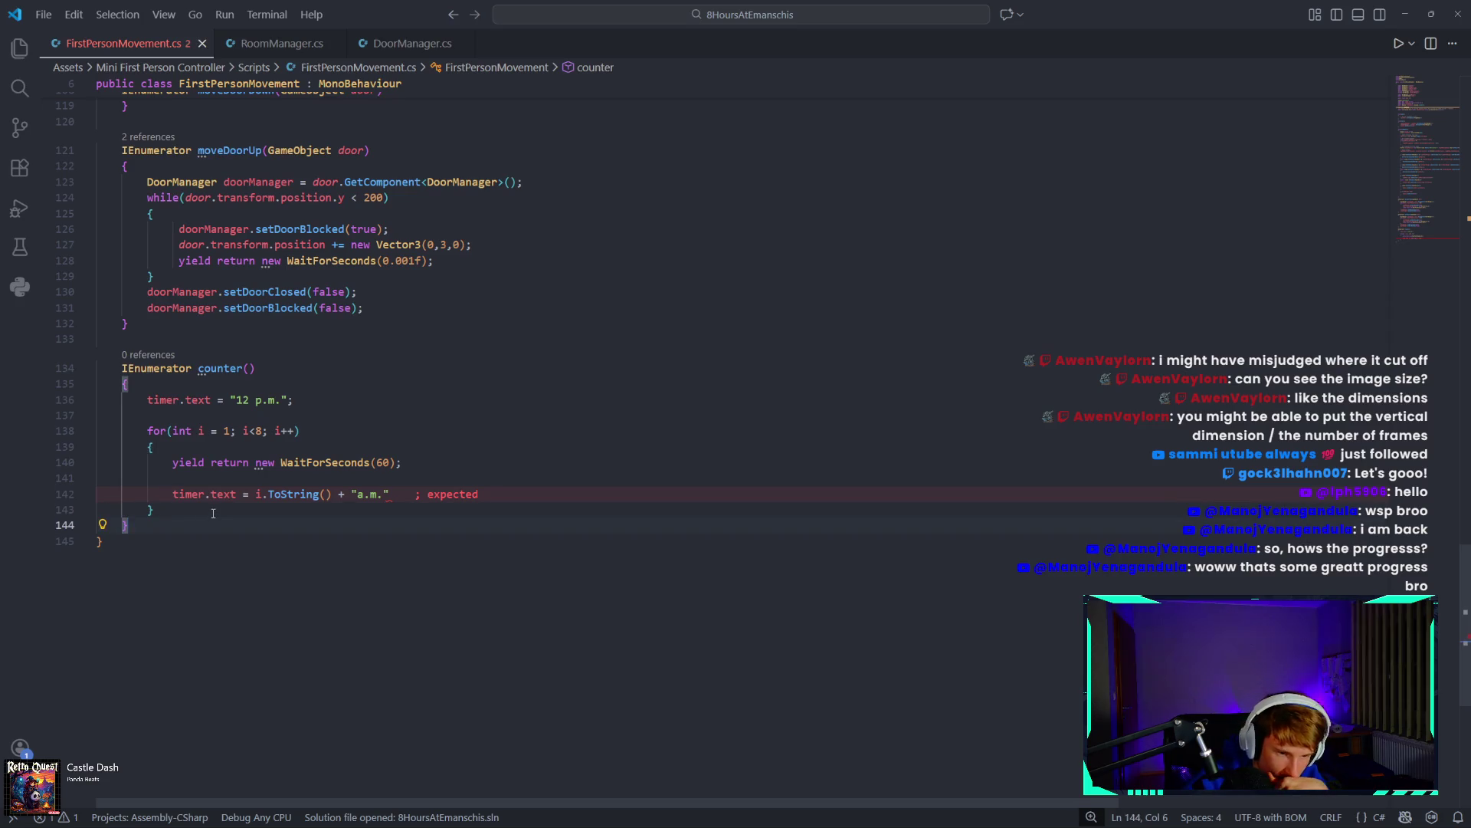
key("Return")
key("Return")
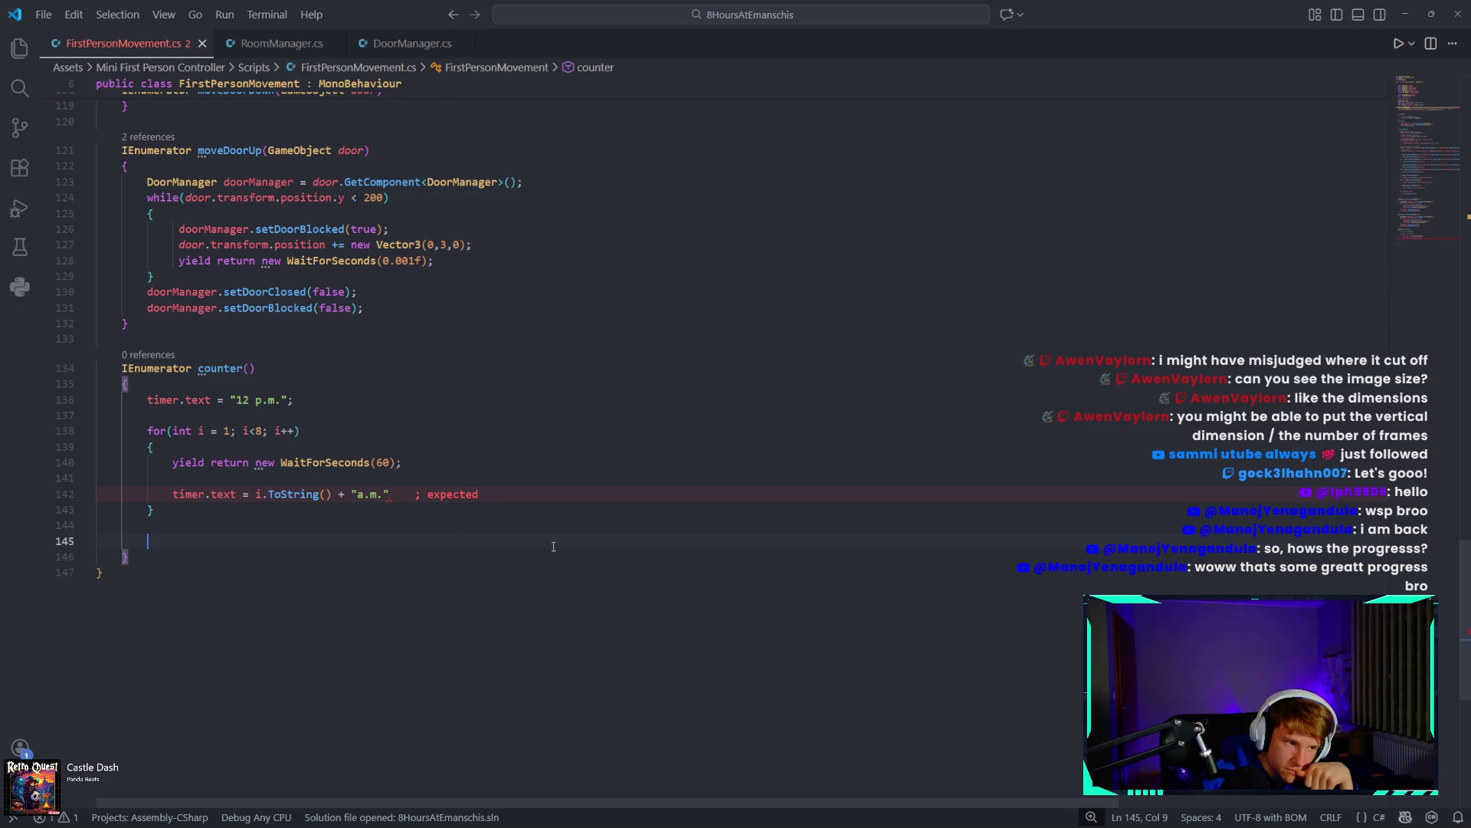
scroll(554, 546, "up", 4)
scroll(558, 551, "up", 10)
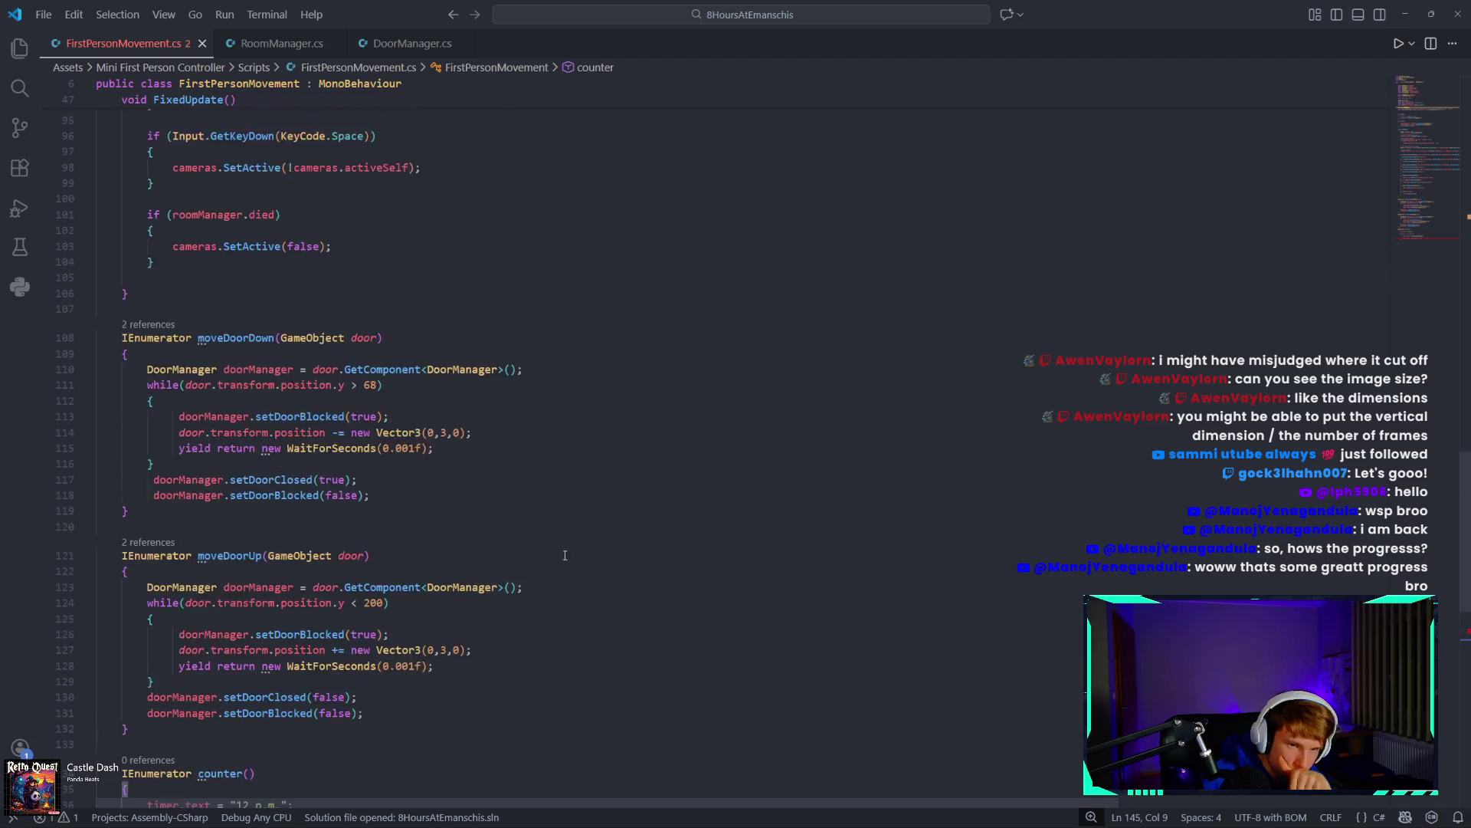
Declare 'public GameObject wonScreen;' on a new line directly below the cameras field.
left_click(1450, 120)
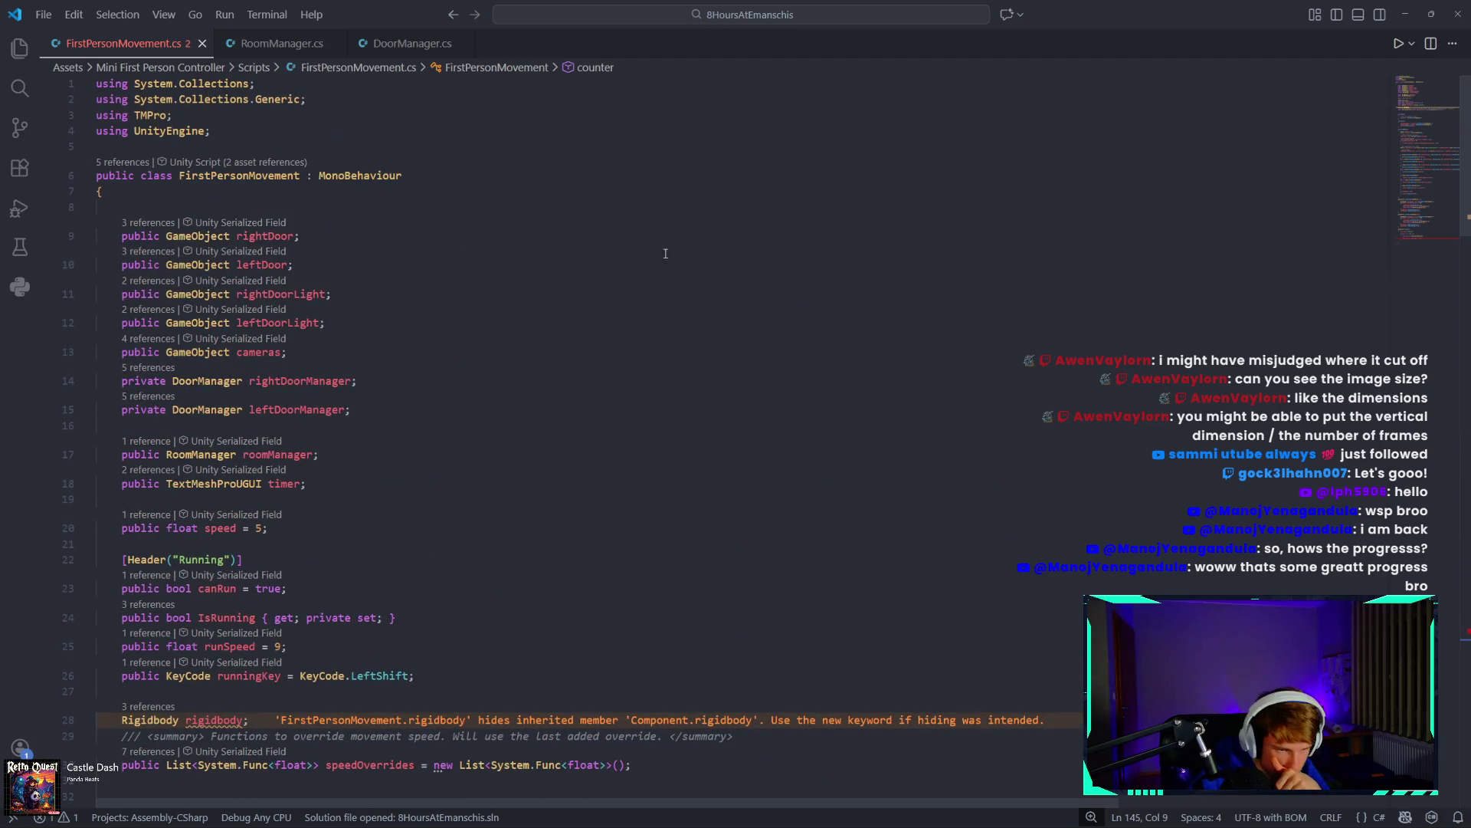
left_click(343, 354)
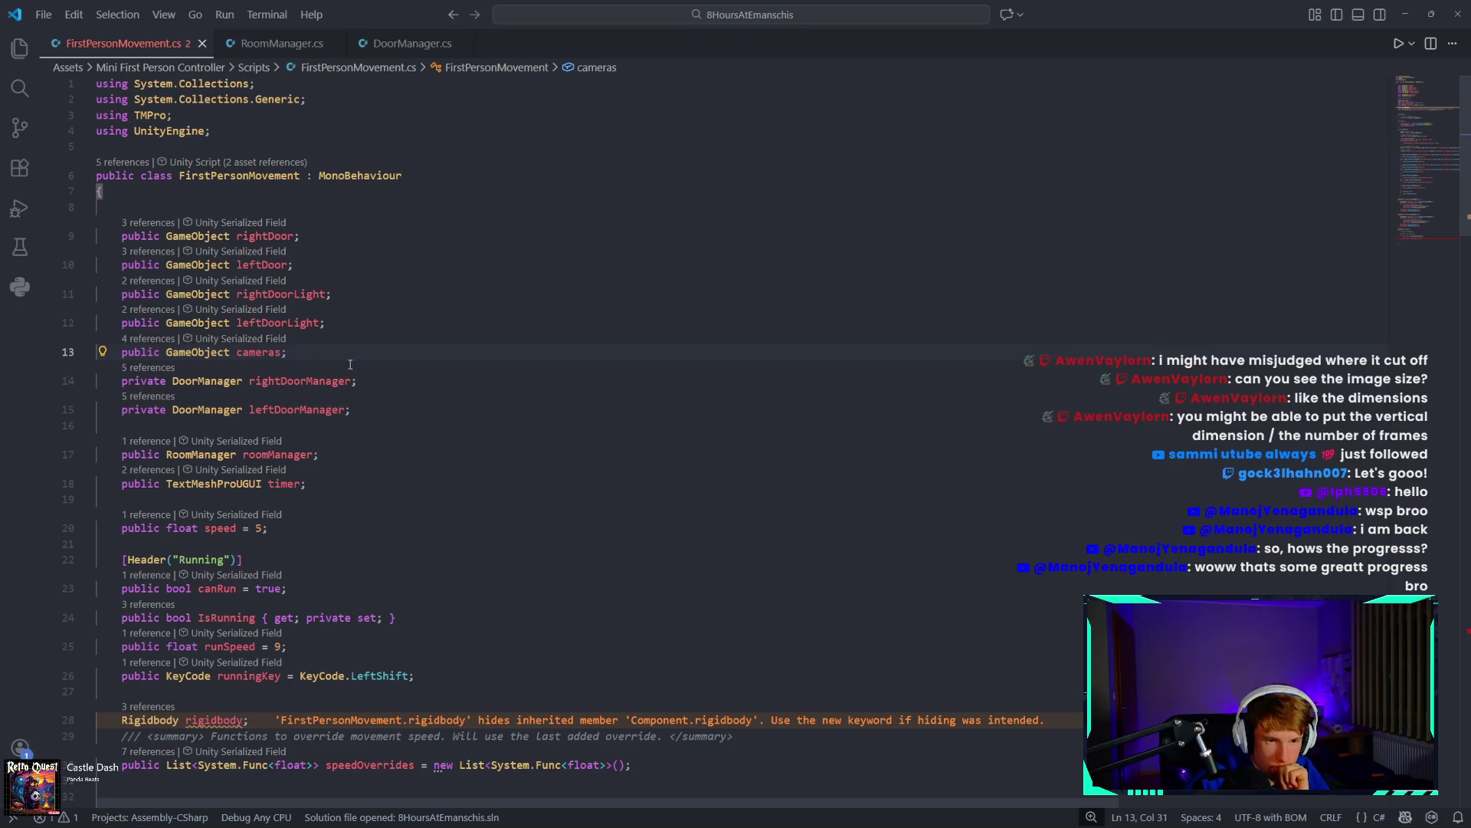
key("Return")
type("pub")
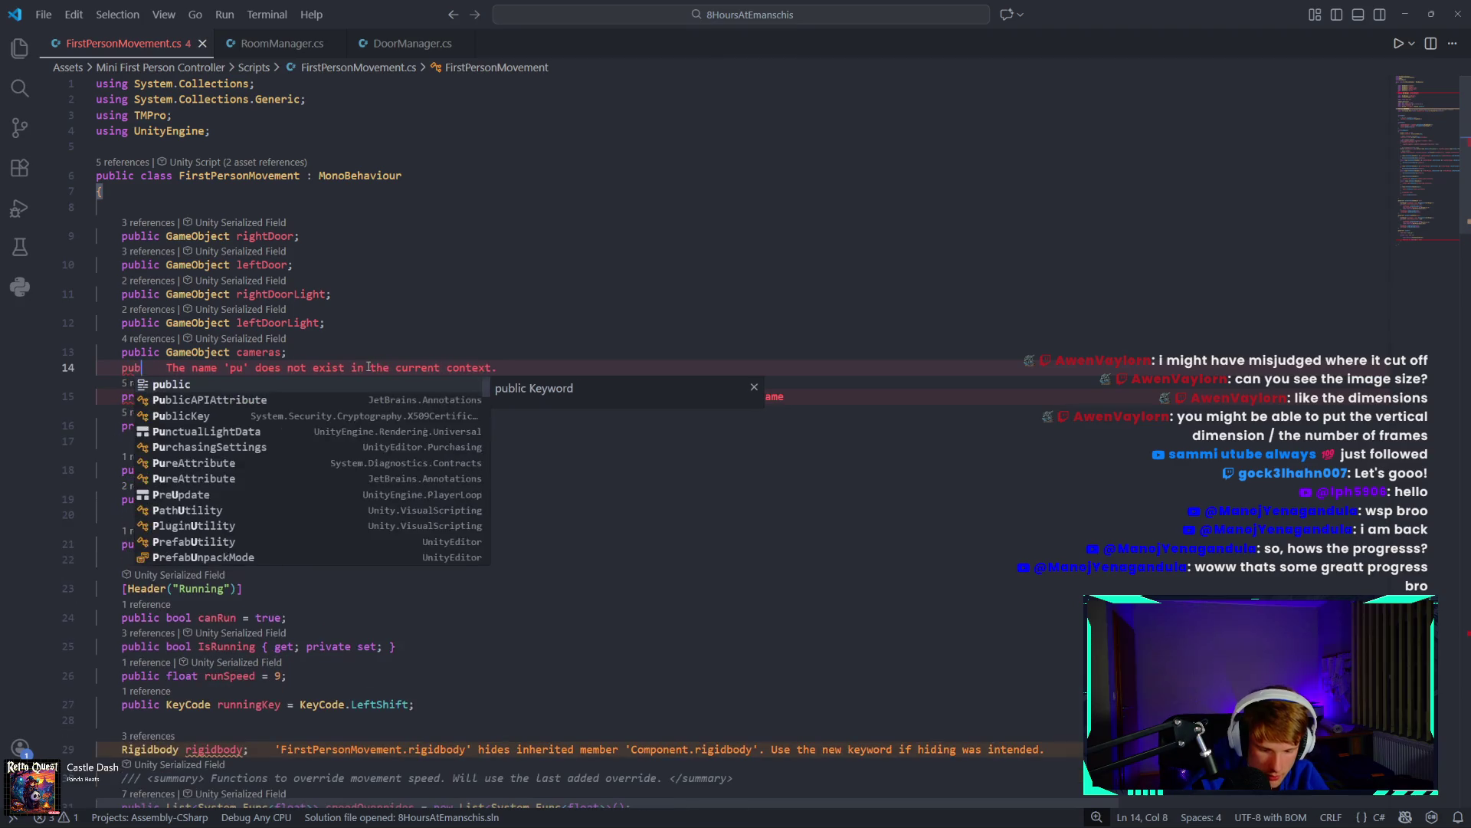
type("lic G")
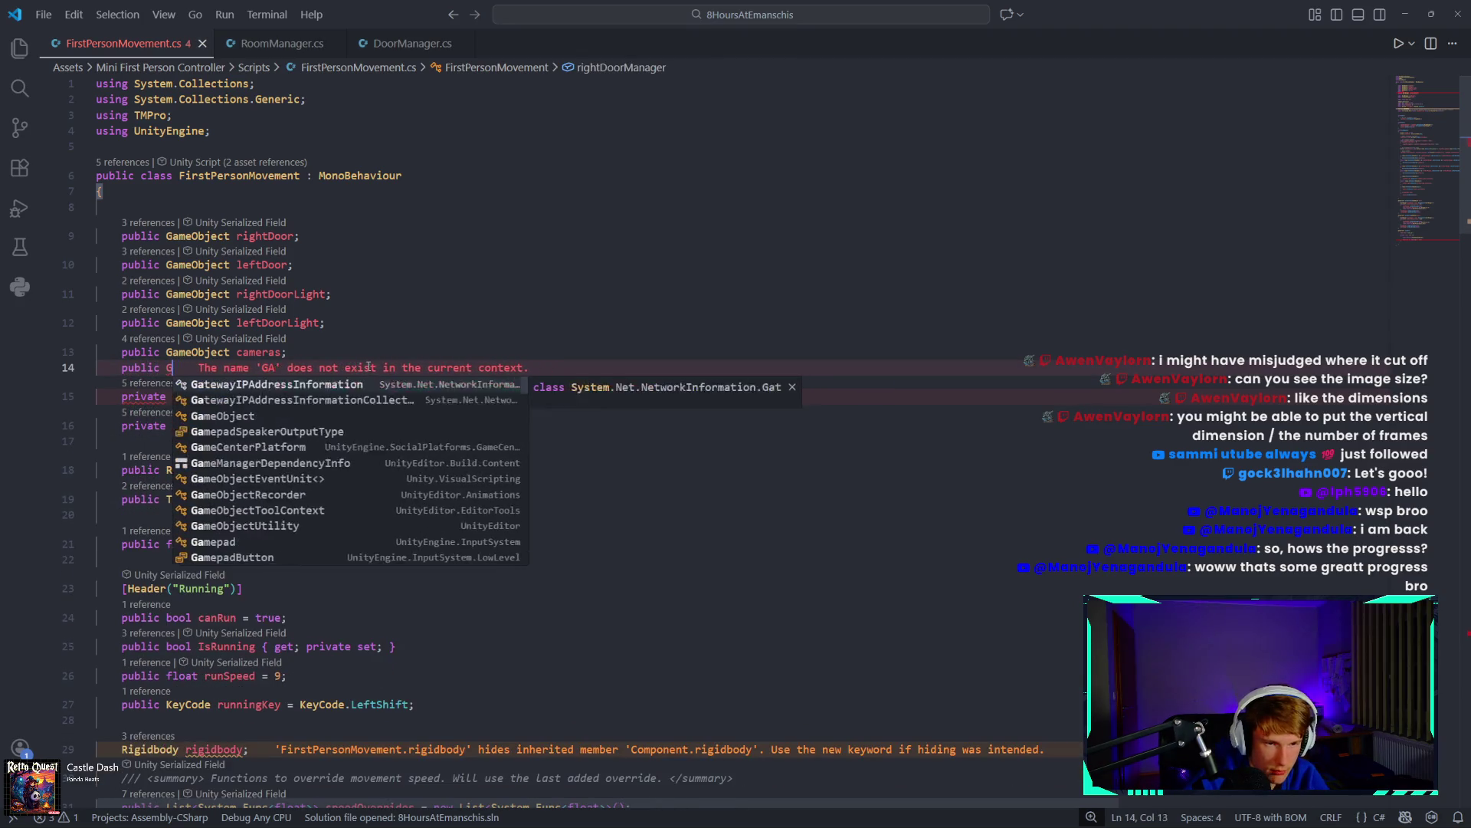
type("ameObj")
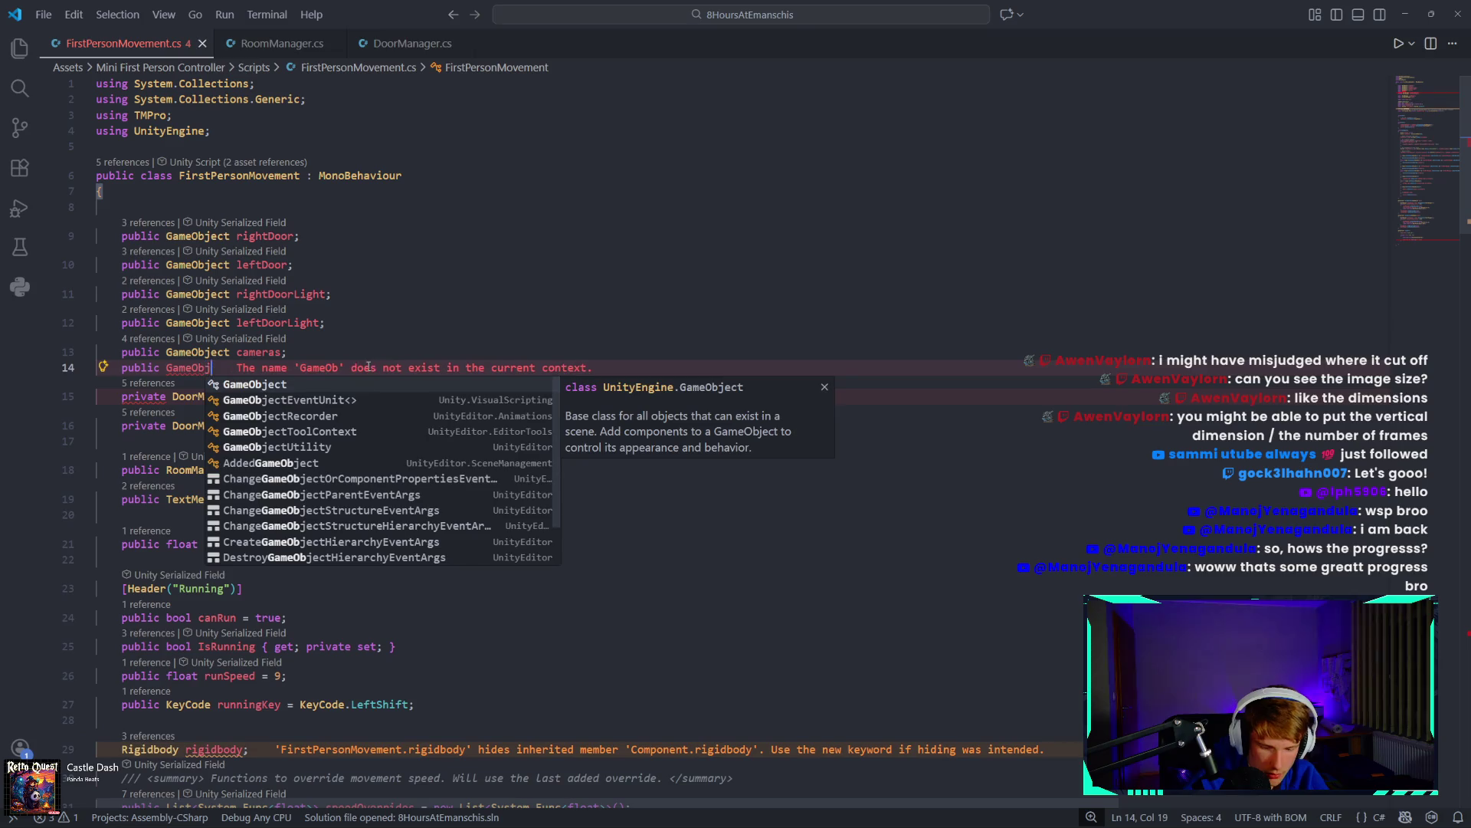
type("ect w")
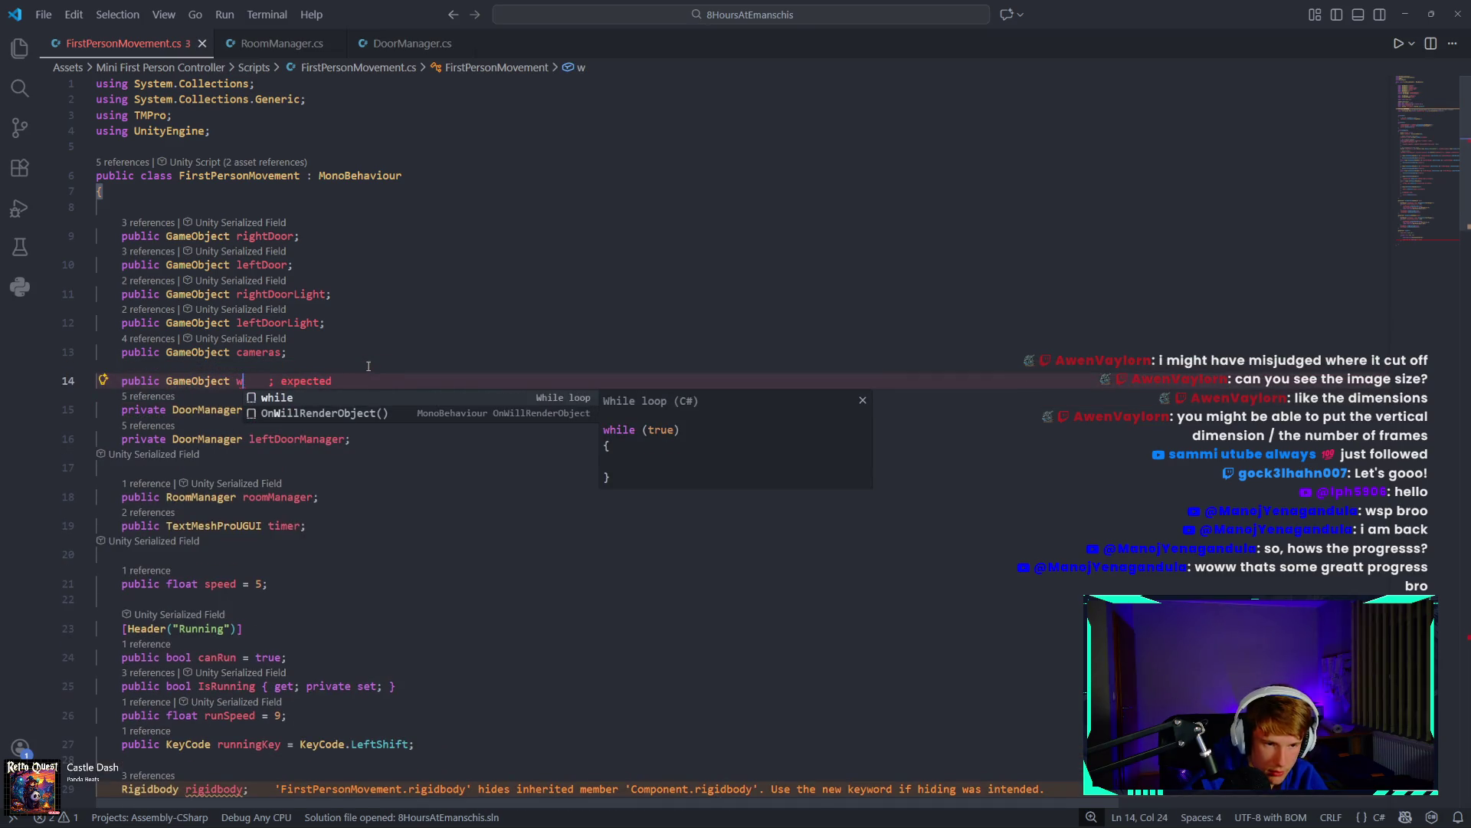
type("on screen")
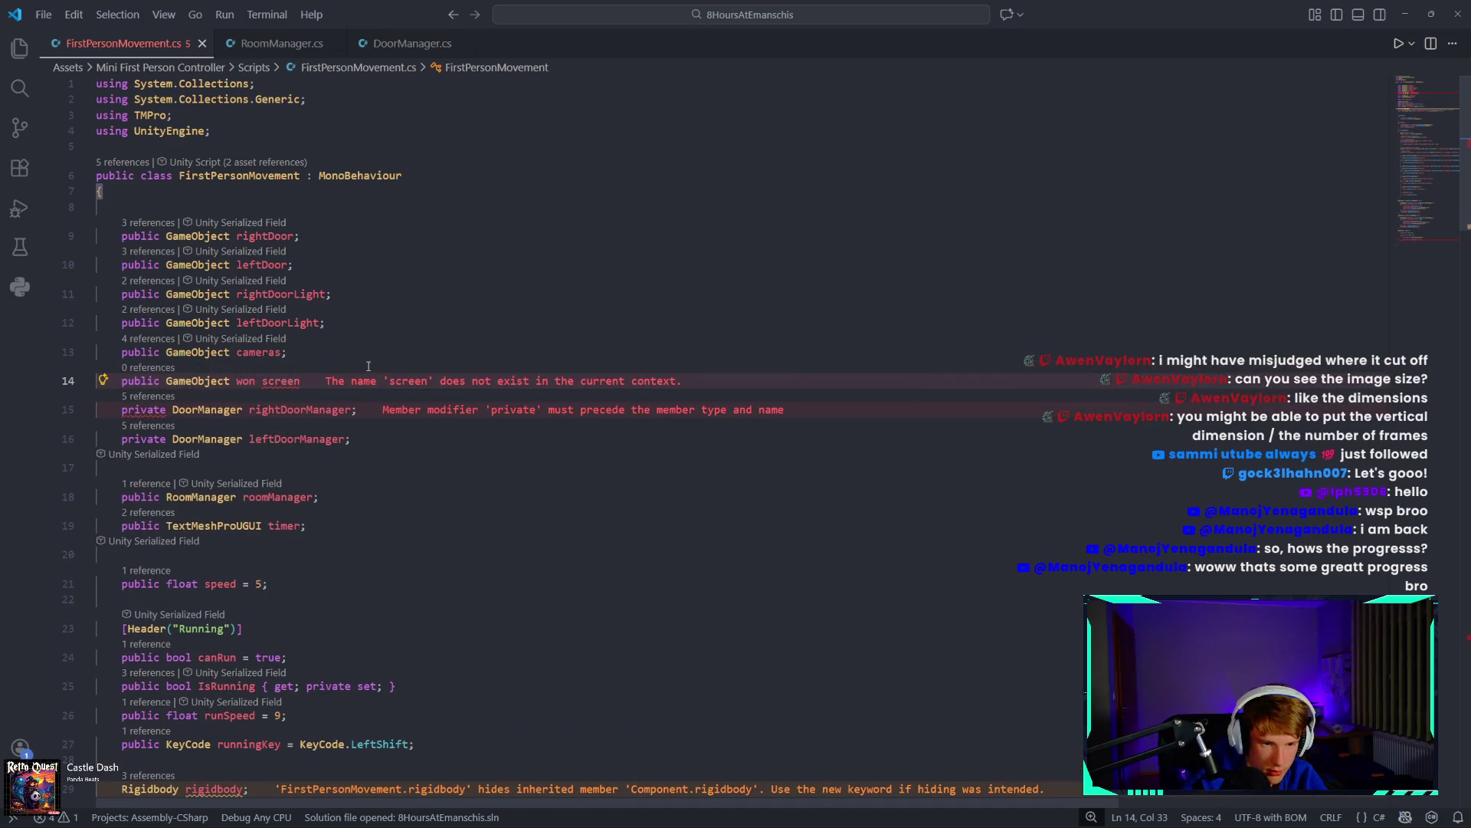
key("BackSpace")
key("BackSpace")
key("BackSpace")
key("BackSpace")
key("BackSpace")
key("BackSpace")
key("BackSpace")
type("Sc")
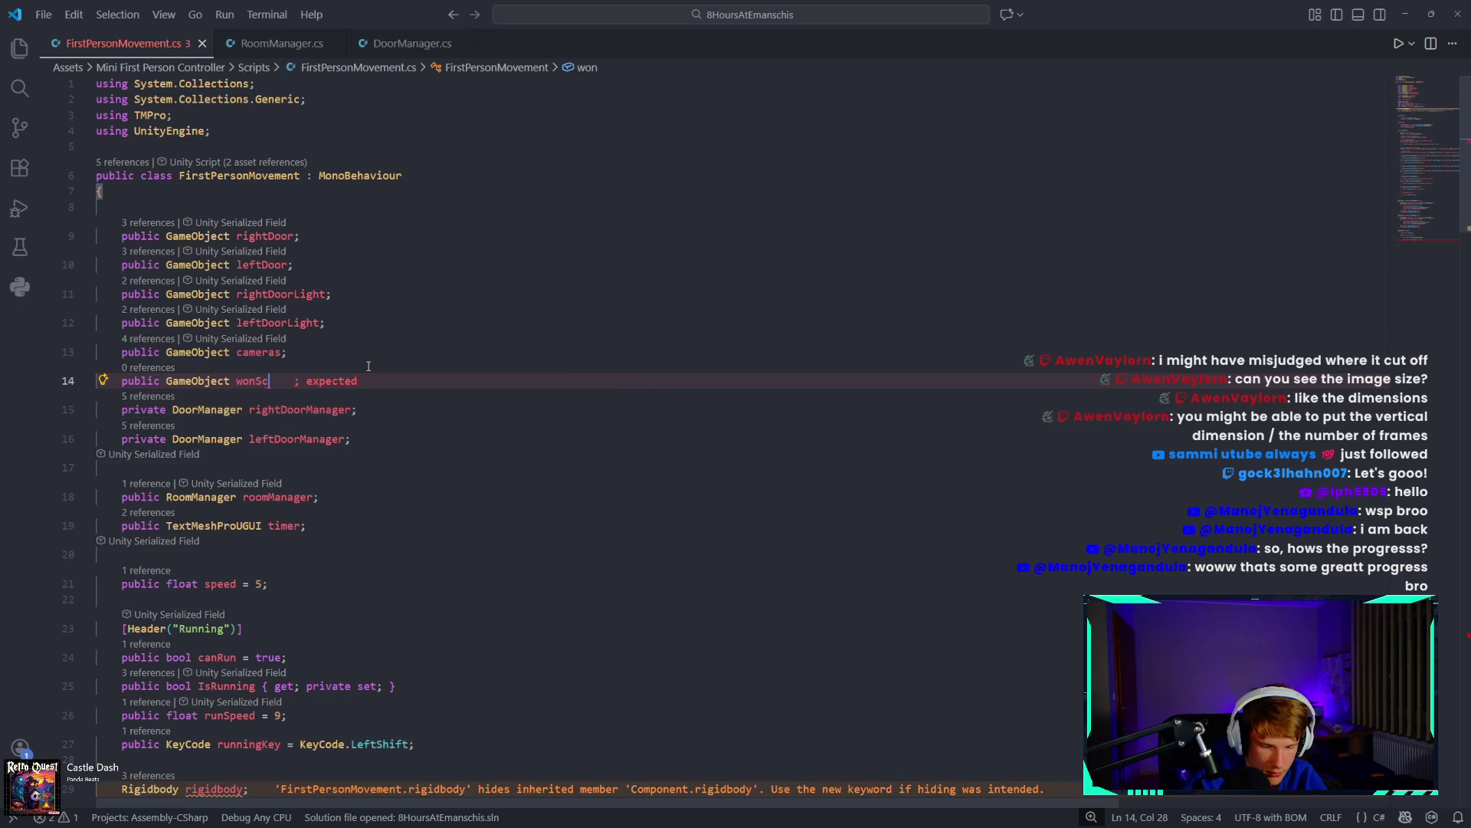
type("reen;")
left_click(527, 810)
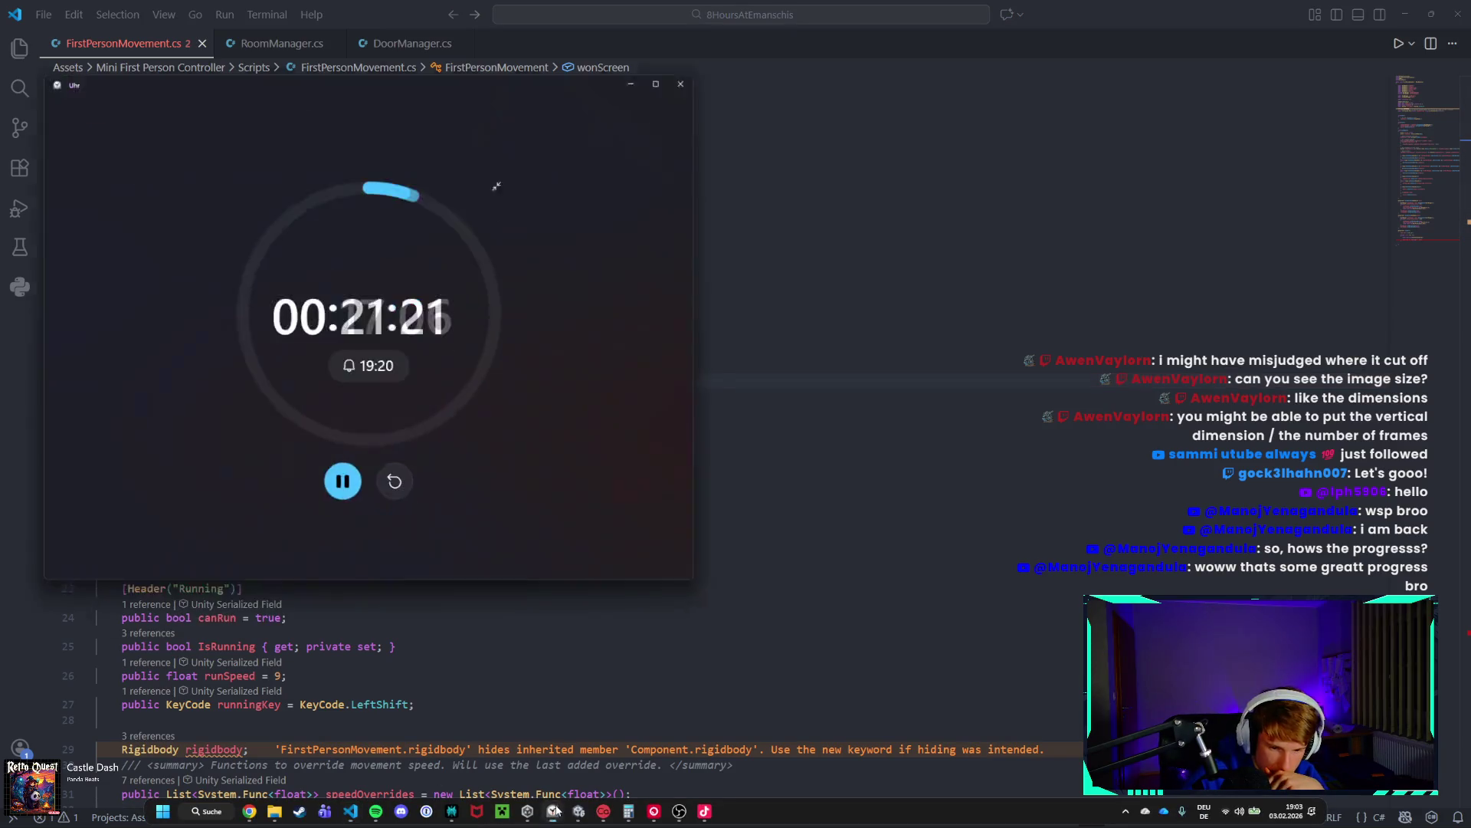
left_click(640, 40)
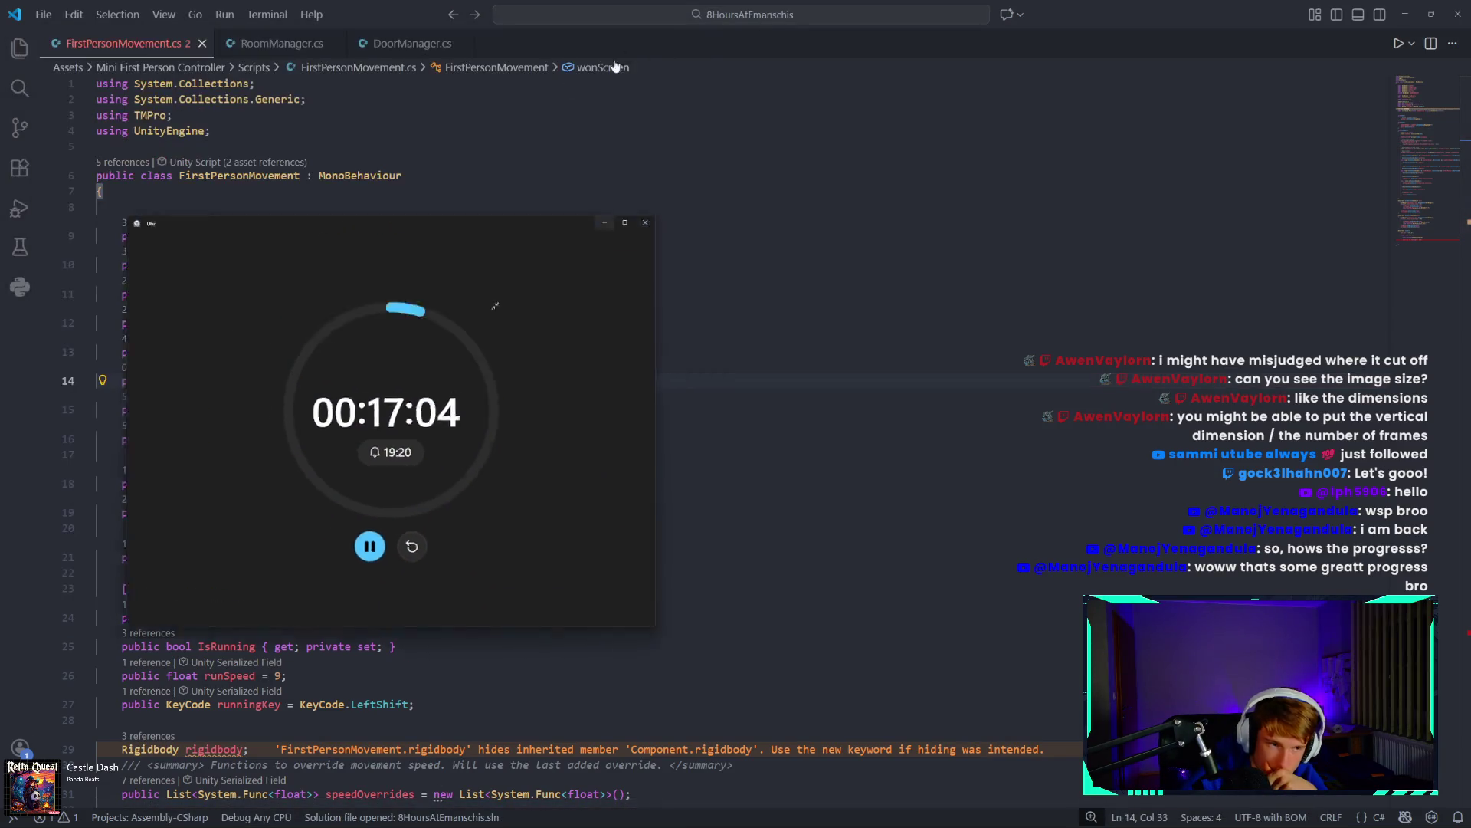
scroll(389, 462, "down", 5)
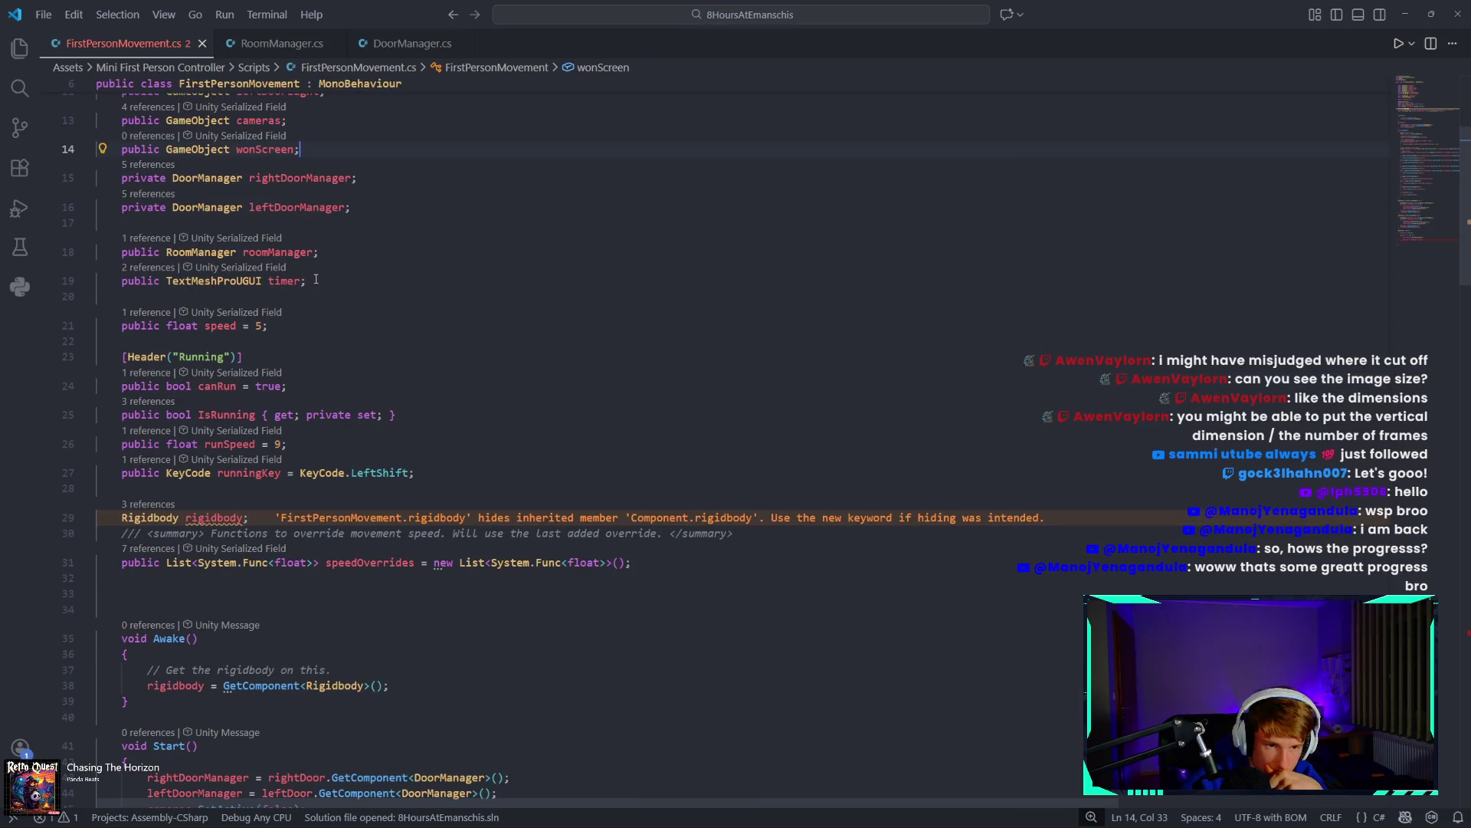
scroll(444, 392, "down", 20)
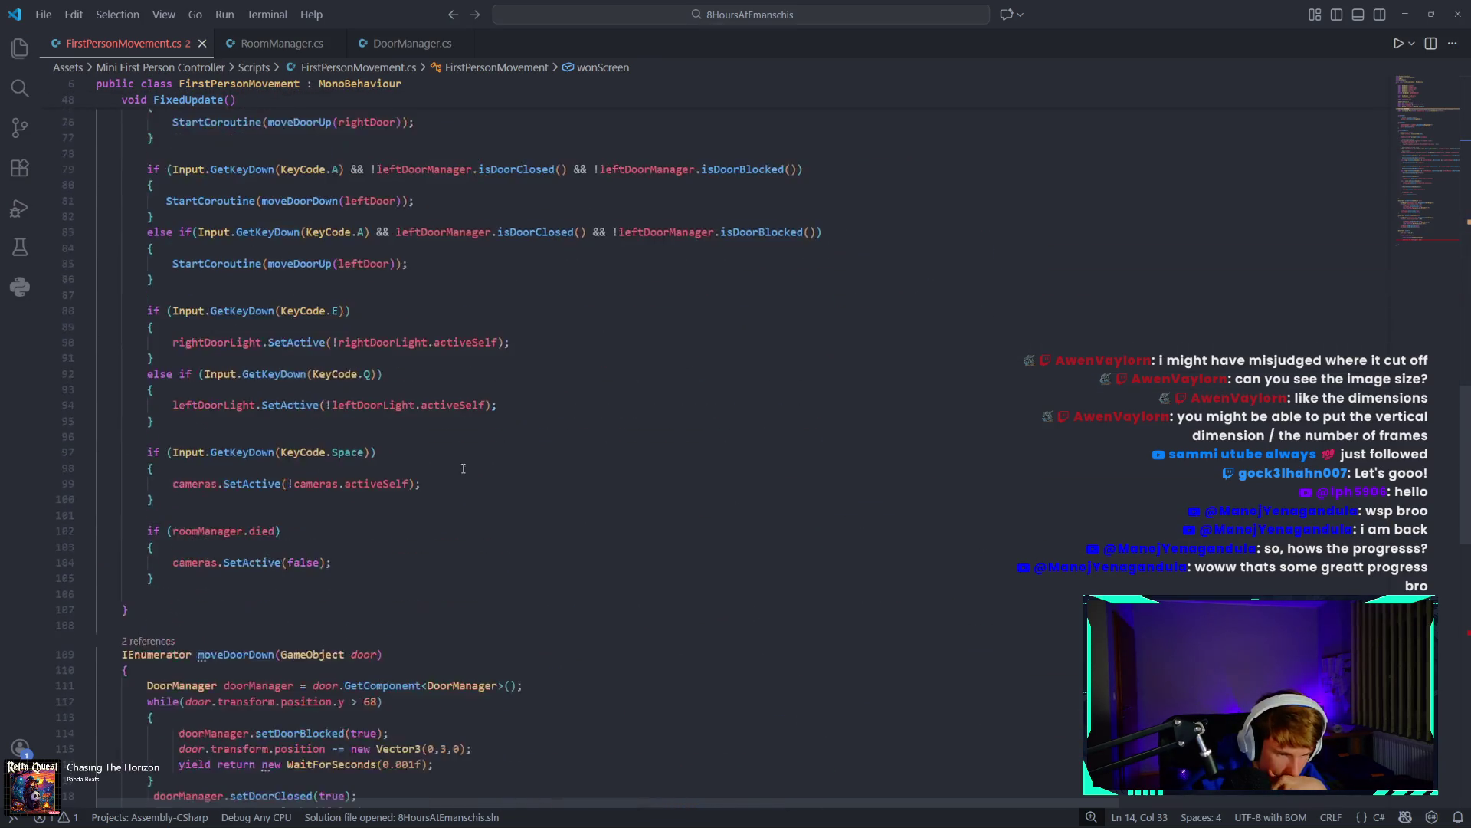
Add wonScreen.SetActive(true); after the for loop in counter().
left_click(214, 456)
type("w")
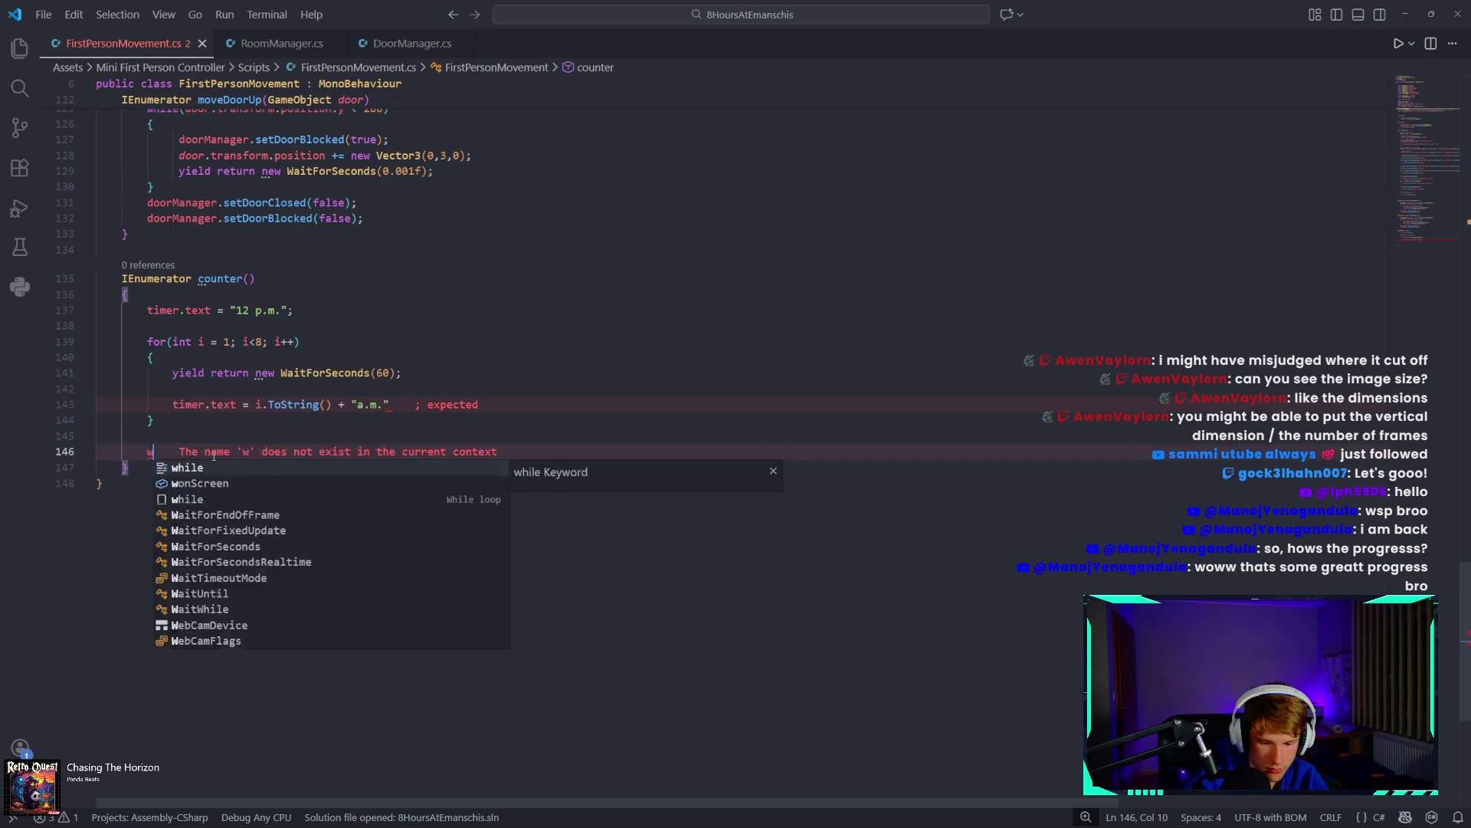
type("onScreen.setAc")
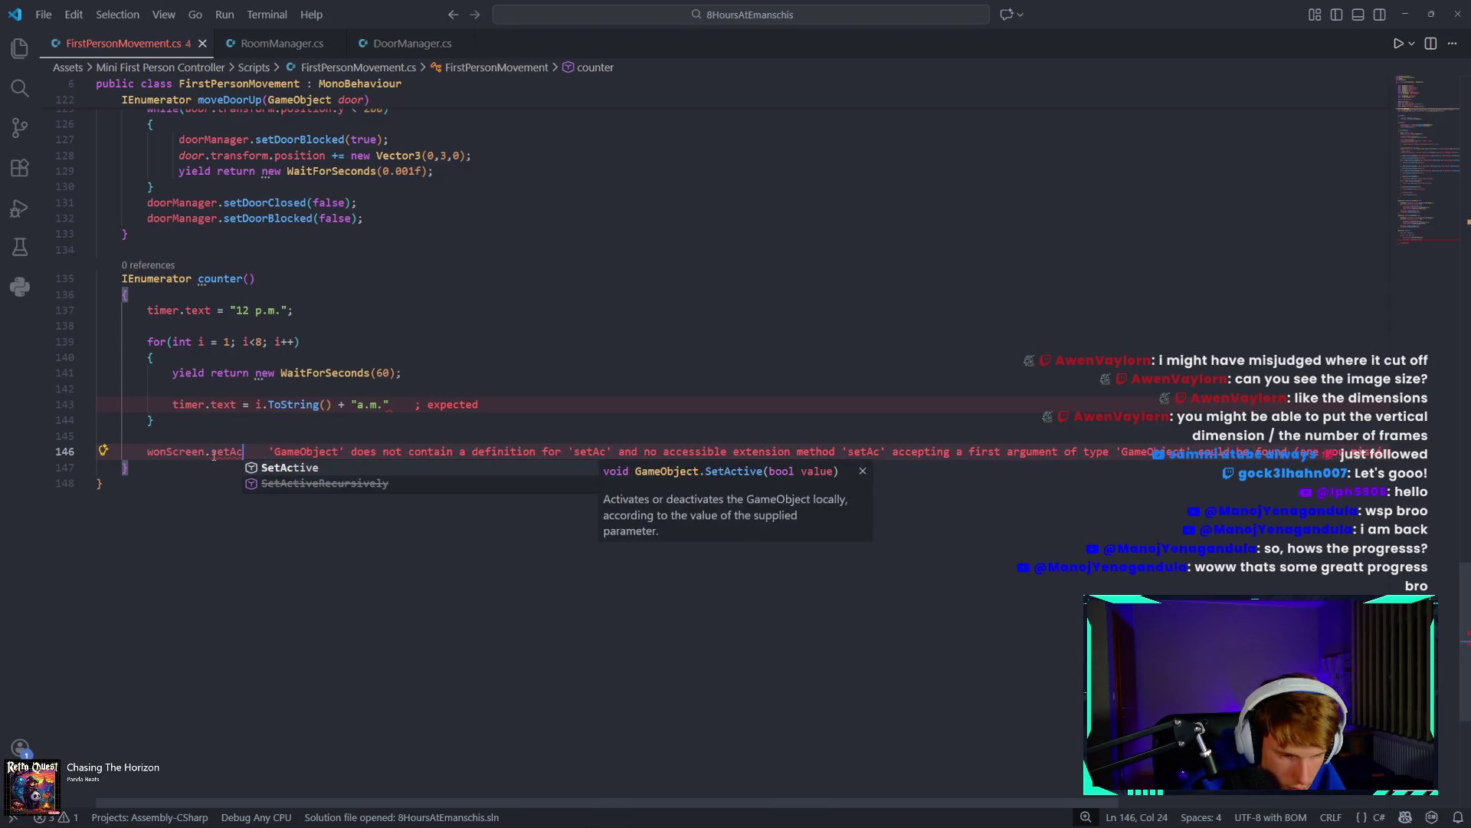
key("Tab")
type("(tr")
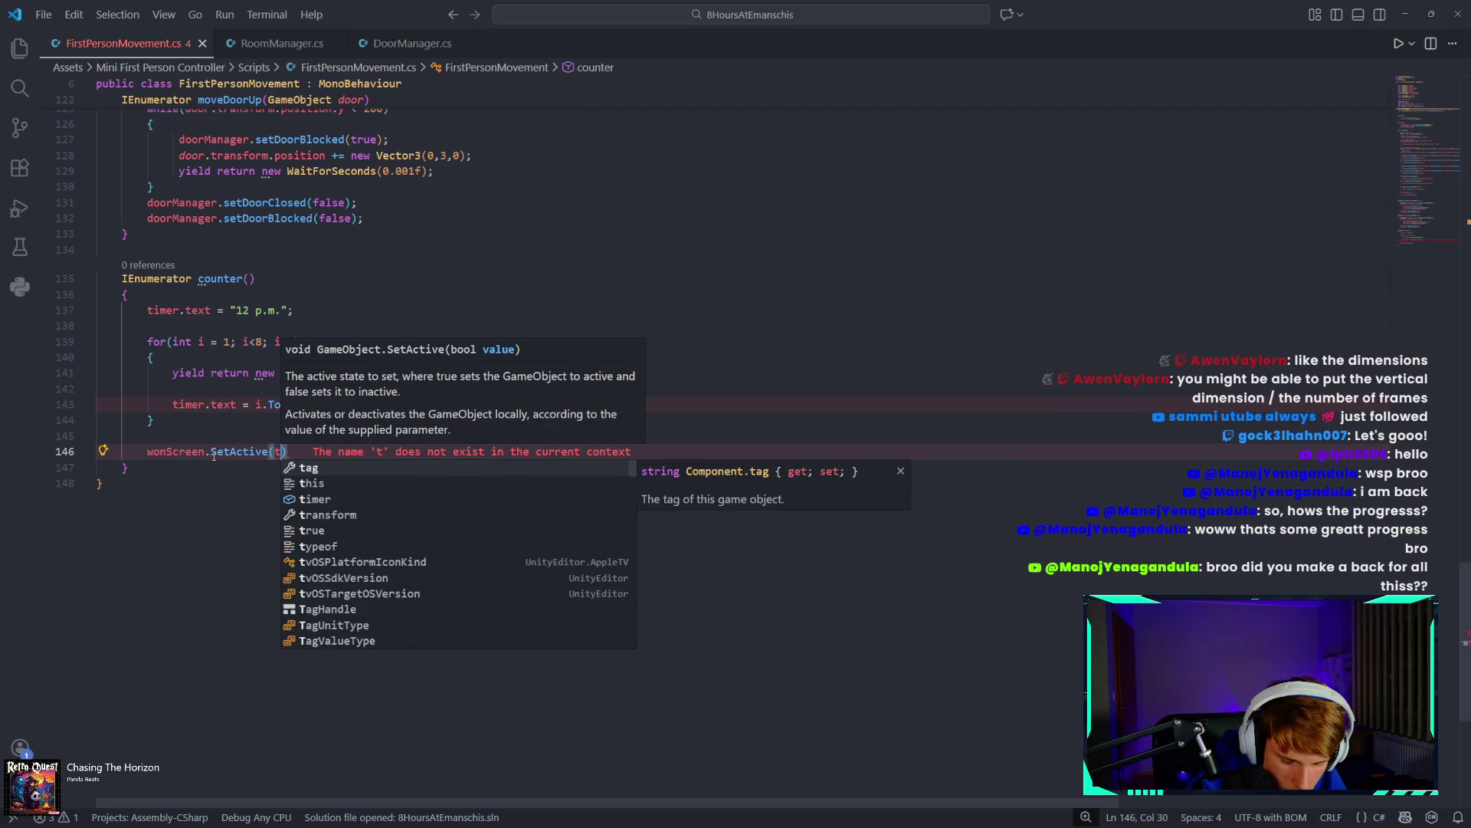
type("ue);")
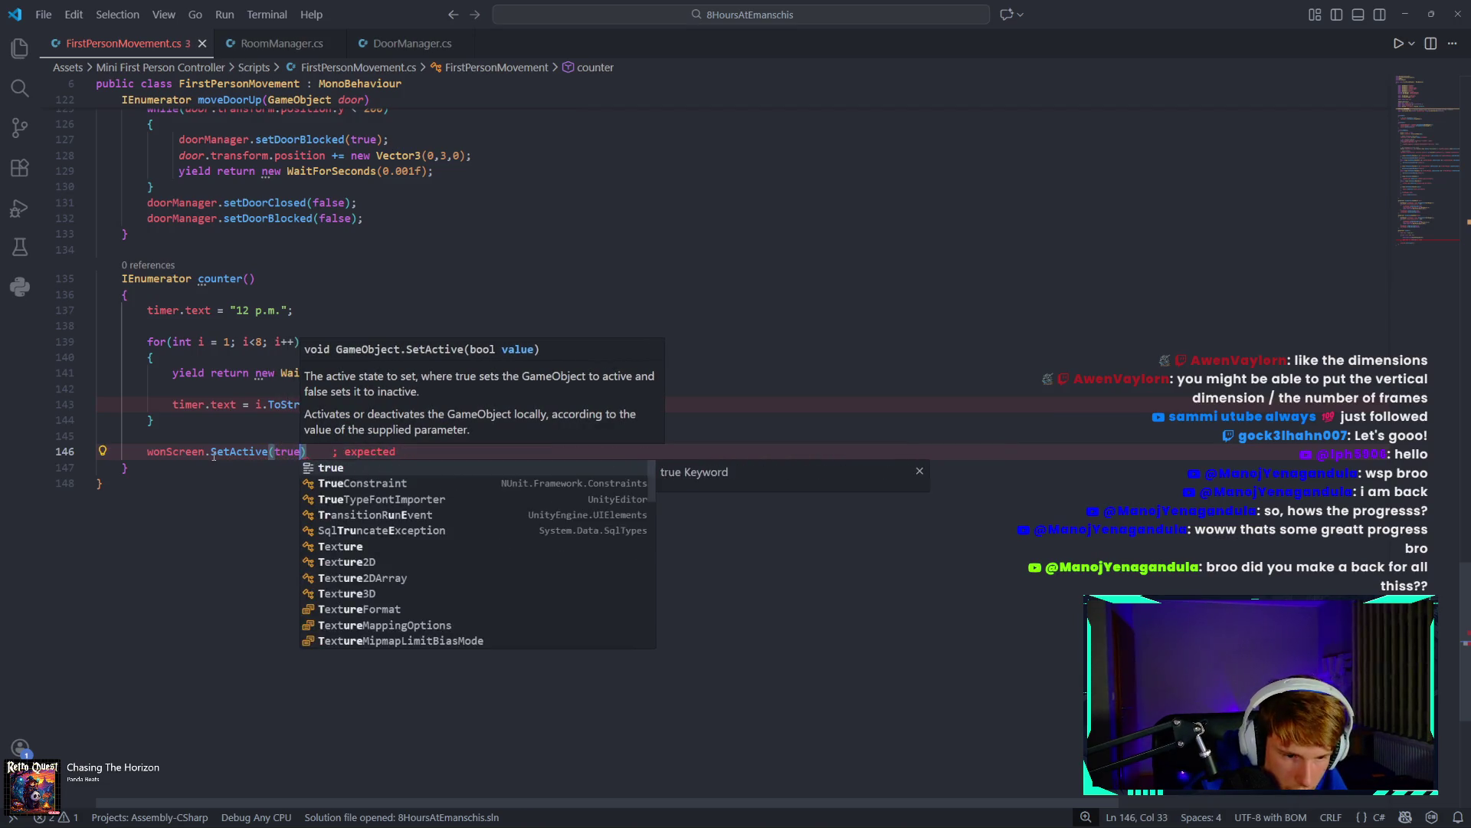
left_click_drag(331, 447, 146, 452)
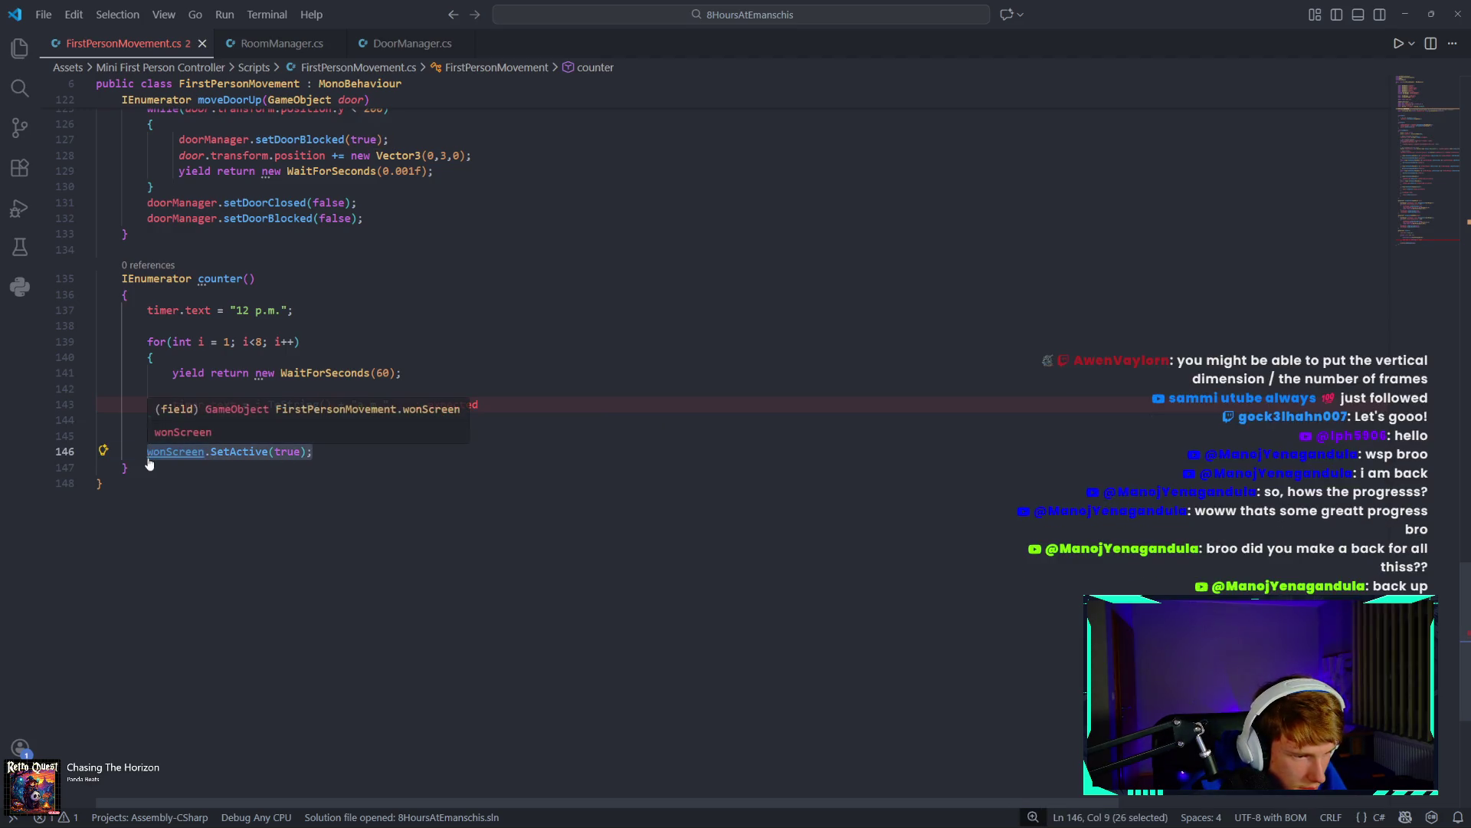
left_click(293, 451)
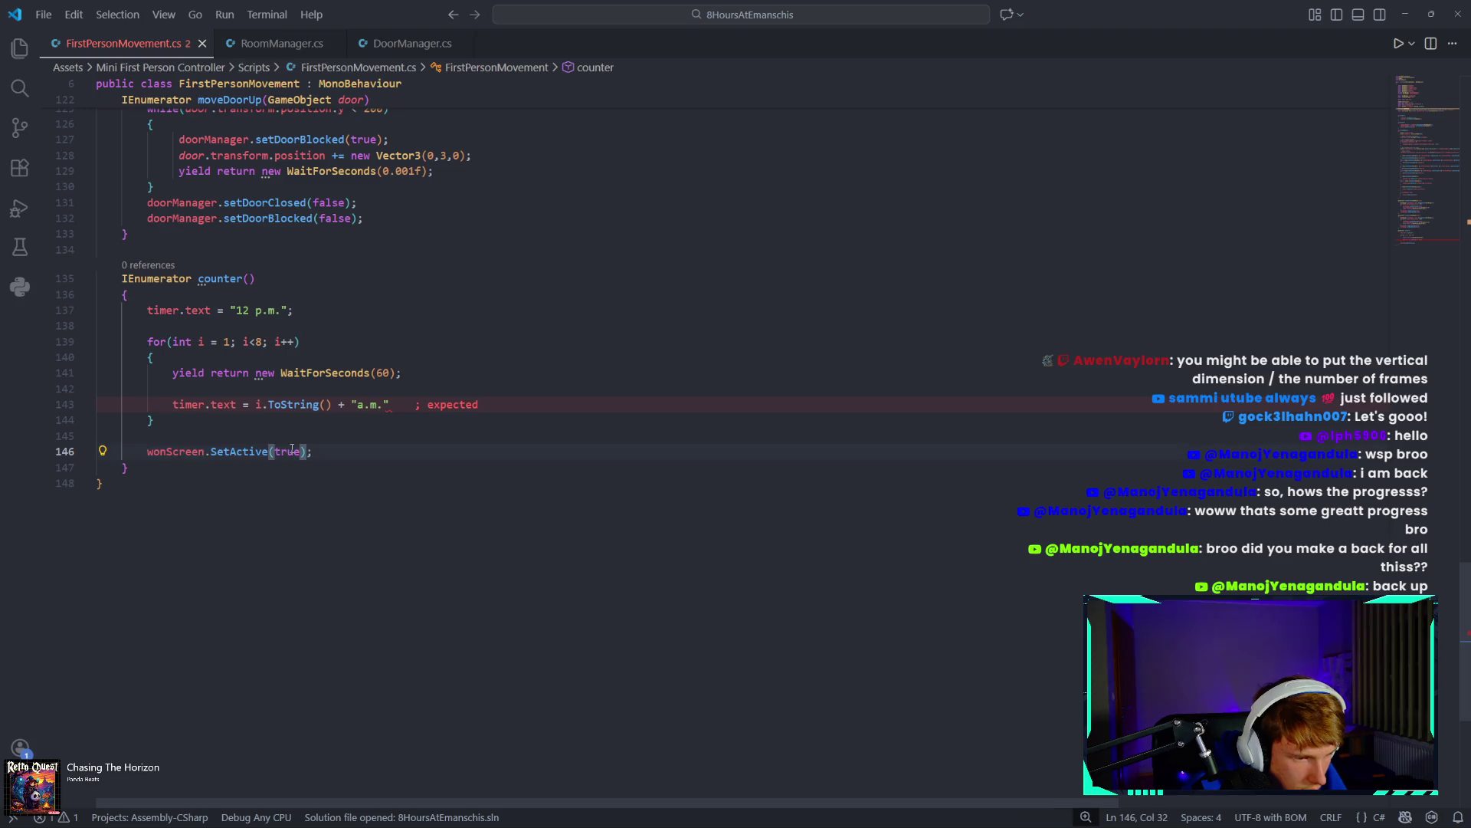
Scroll through FirstPersonMovement.cs to review the code, briefly checking the OneDrive panel.
scroll(293, 451, "up", 20)
scroll(347, 515, "up", 20)
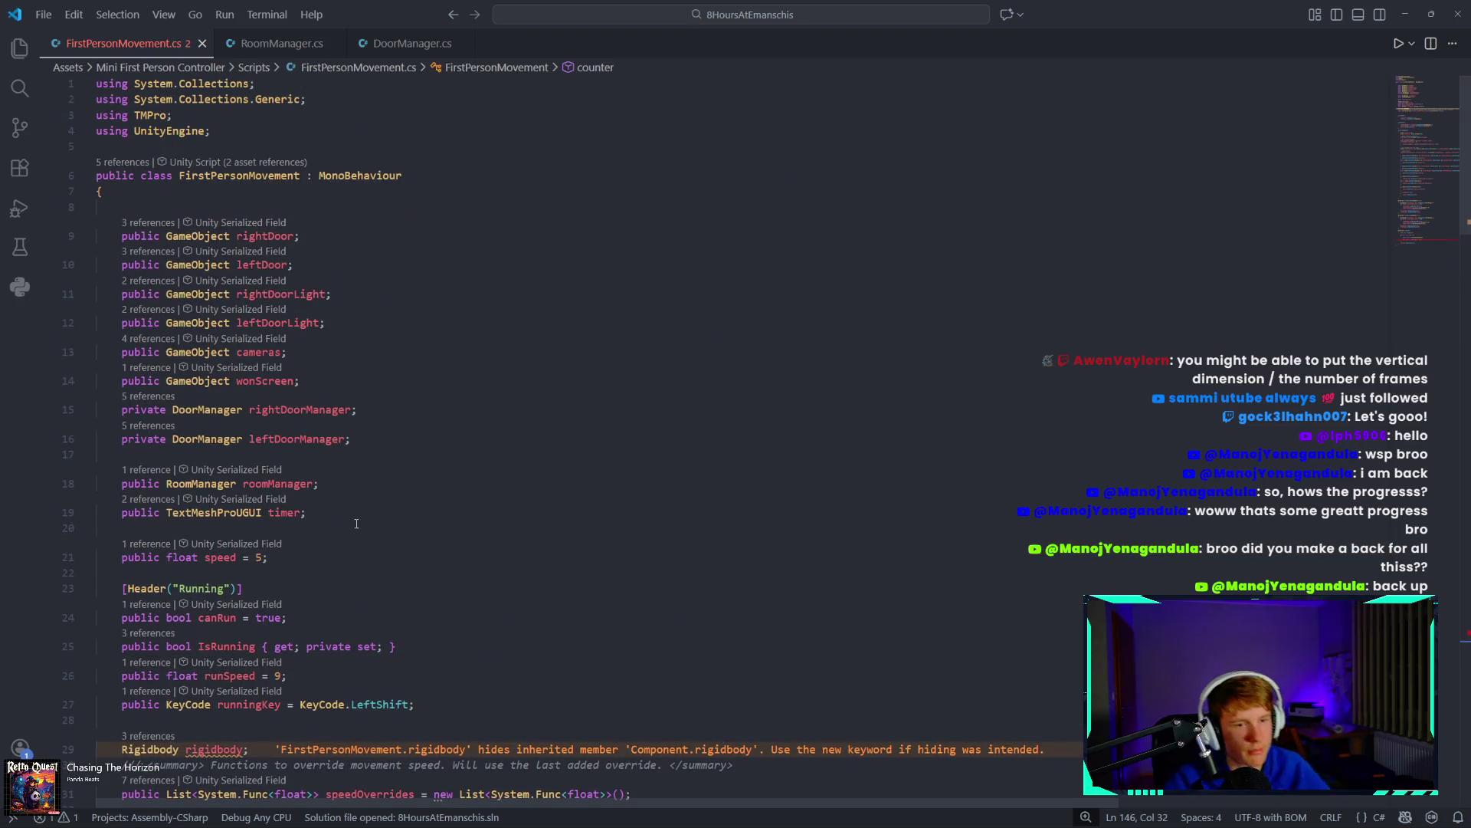
scroll(361, 510, "down", 13)
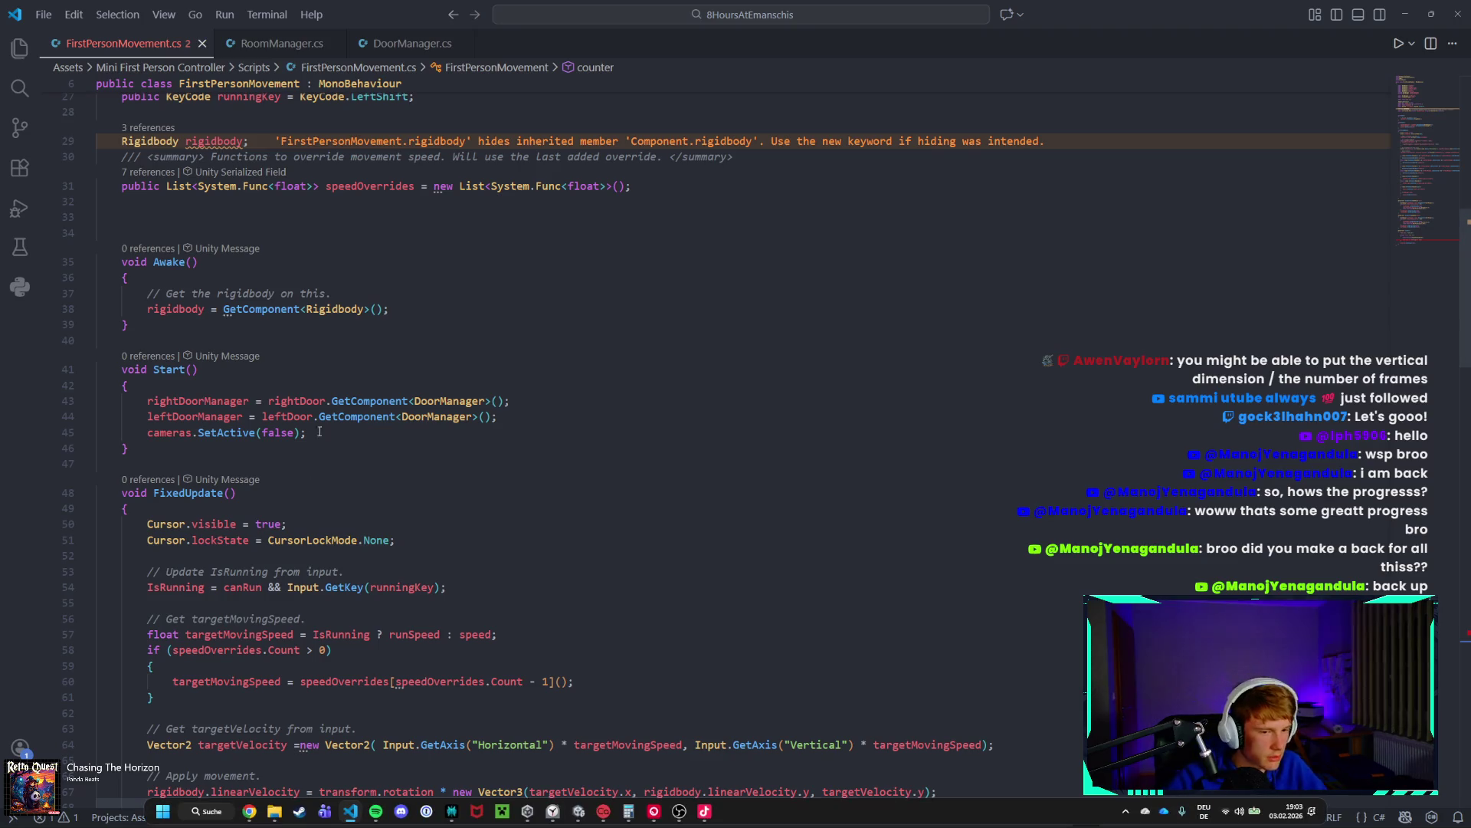
scroll(332, 702, "up", 6)
mouse_move(1150, 812)
left_click(1148, 811)
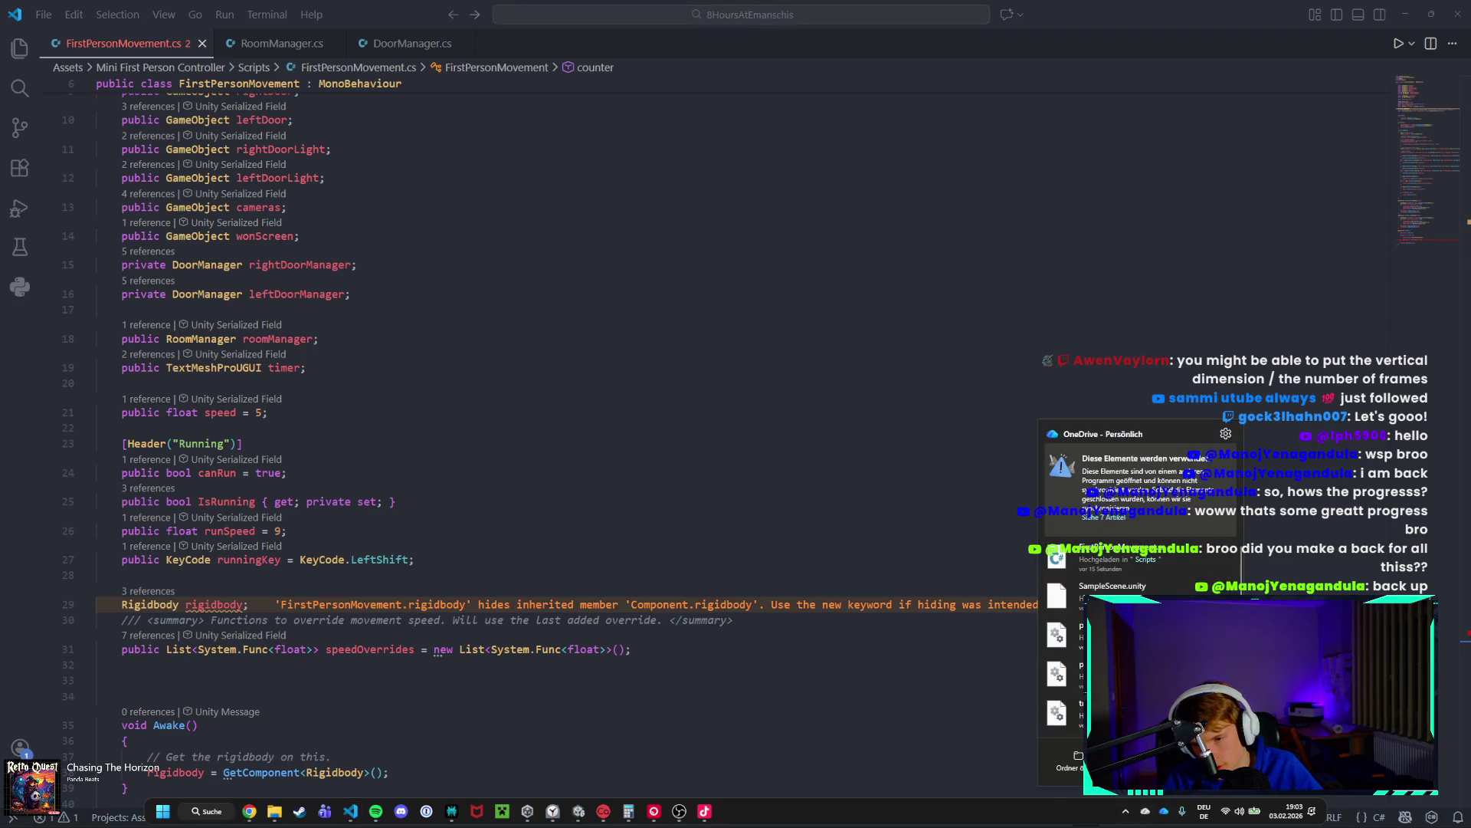
left_click(767, 620)
scroll(279, 507, "up", 3)
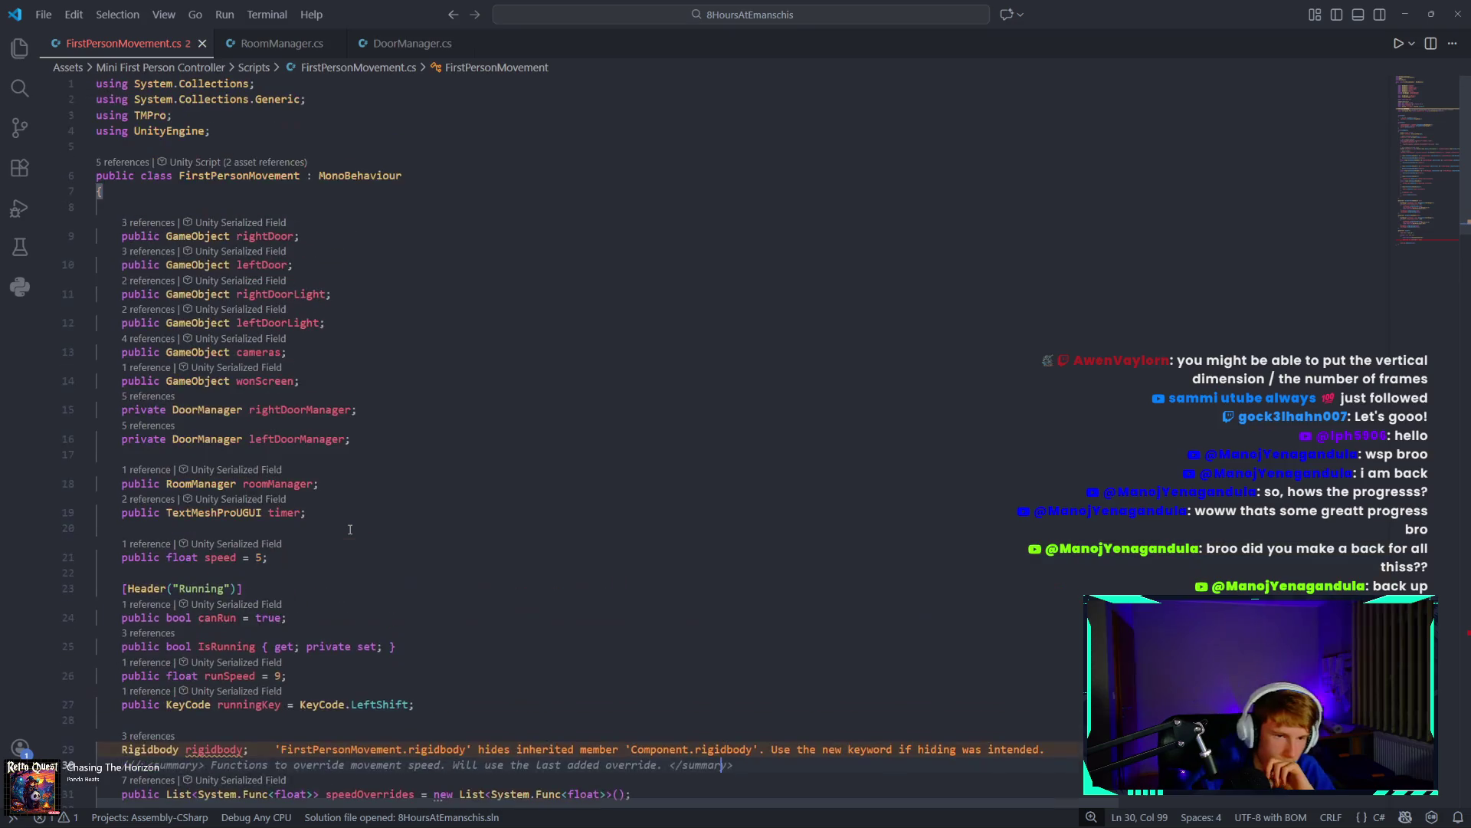
scroll(410, 535, "down", 4)
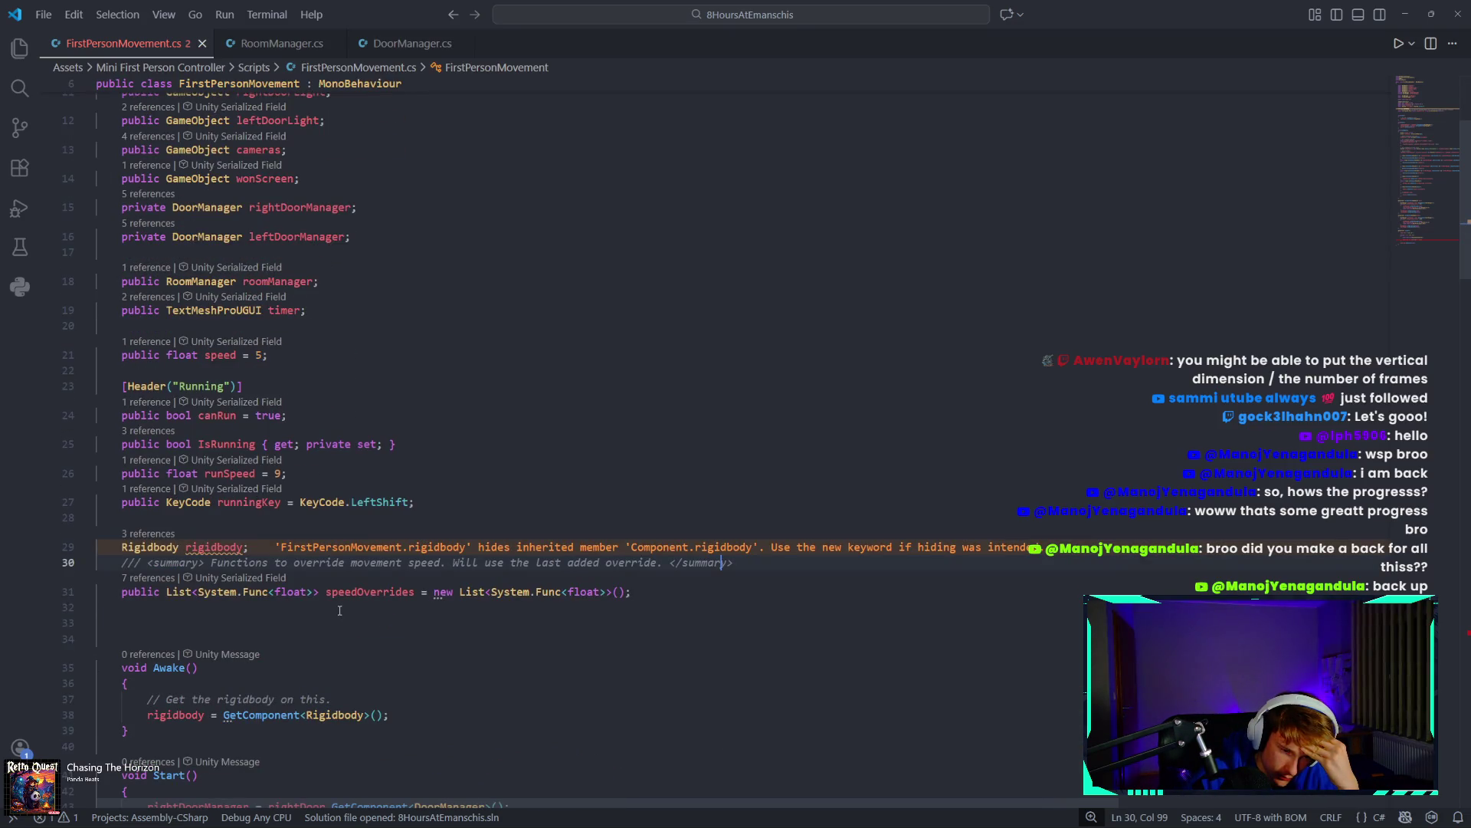
scroll(339, 610, "down", 15)
scroll(406, 641, "down", 20)
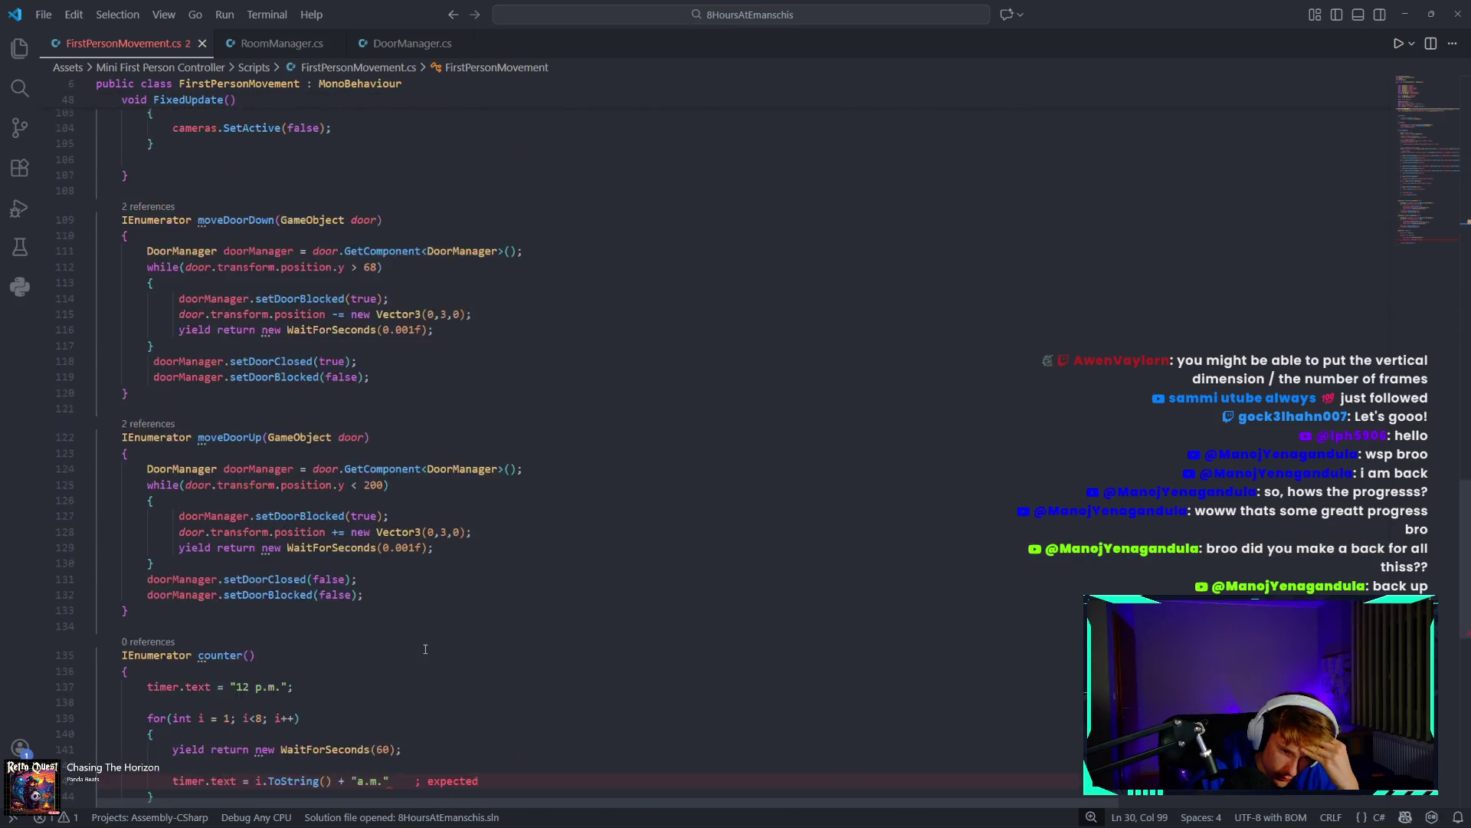
scroll(433, 644, "up", 20)
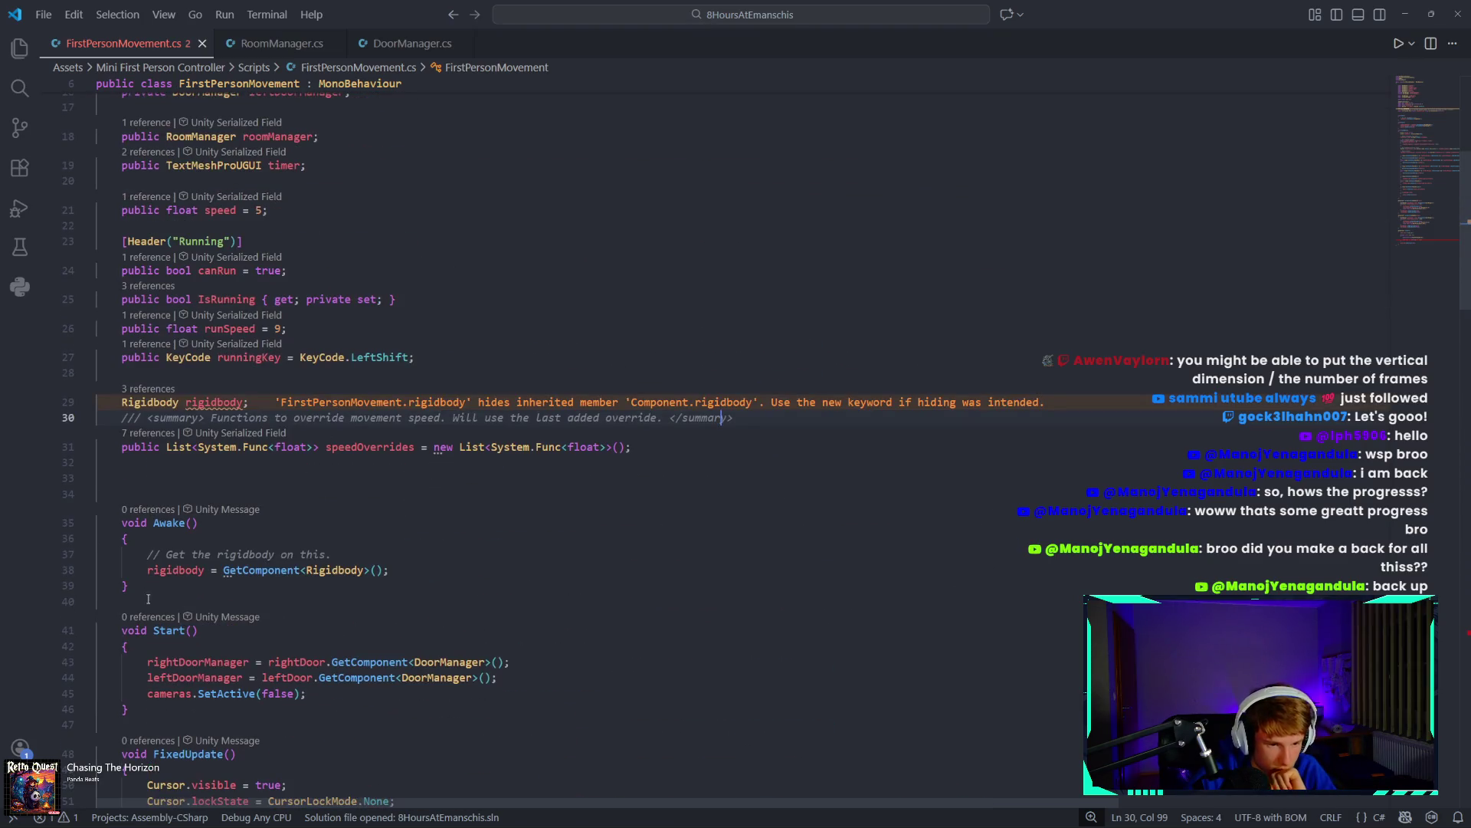
Add wonScreen.SetActive(false); in Start() below the cameras line.
left_click(299, 696)
key("Return")
type("wonScreen.SetActive(true);")
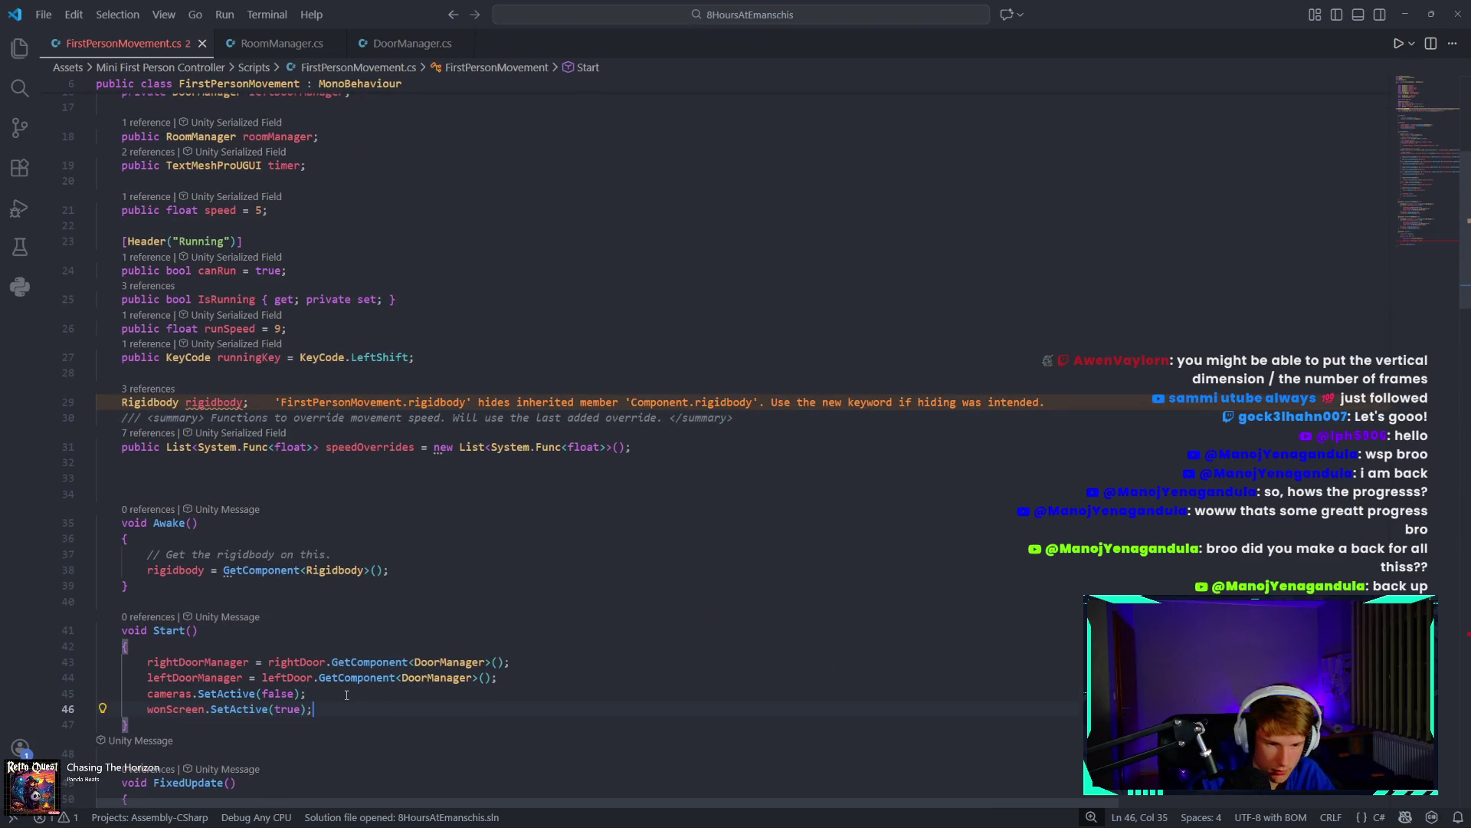
double_click(287, 709)
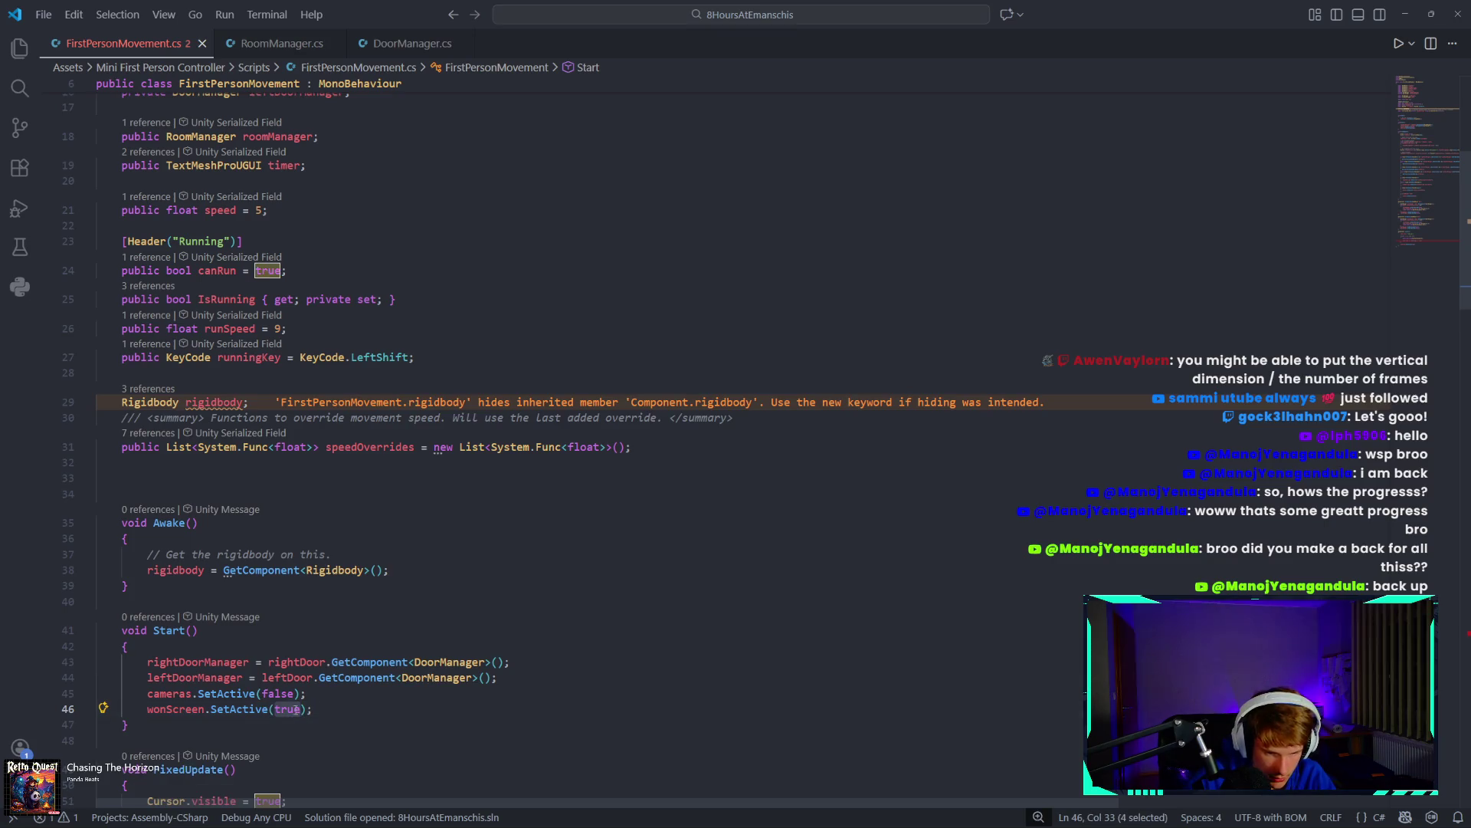
type("false")
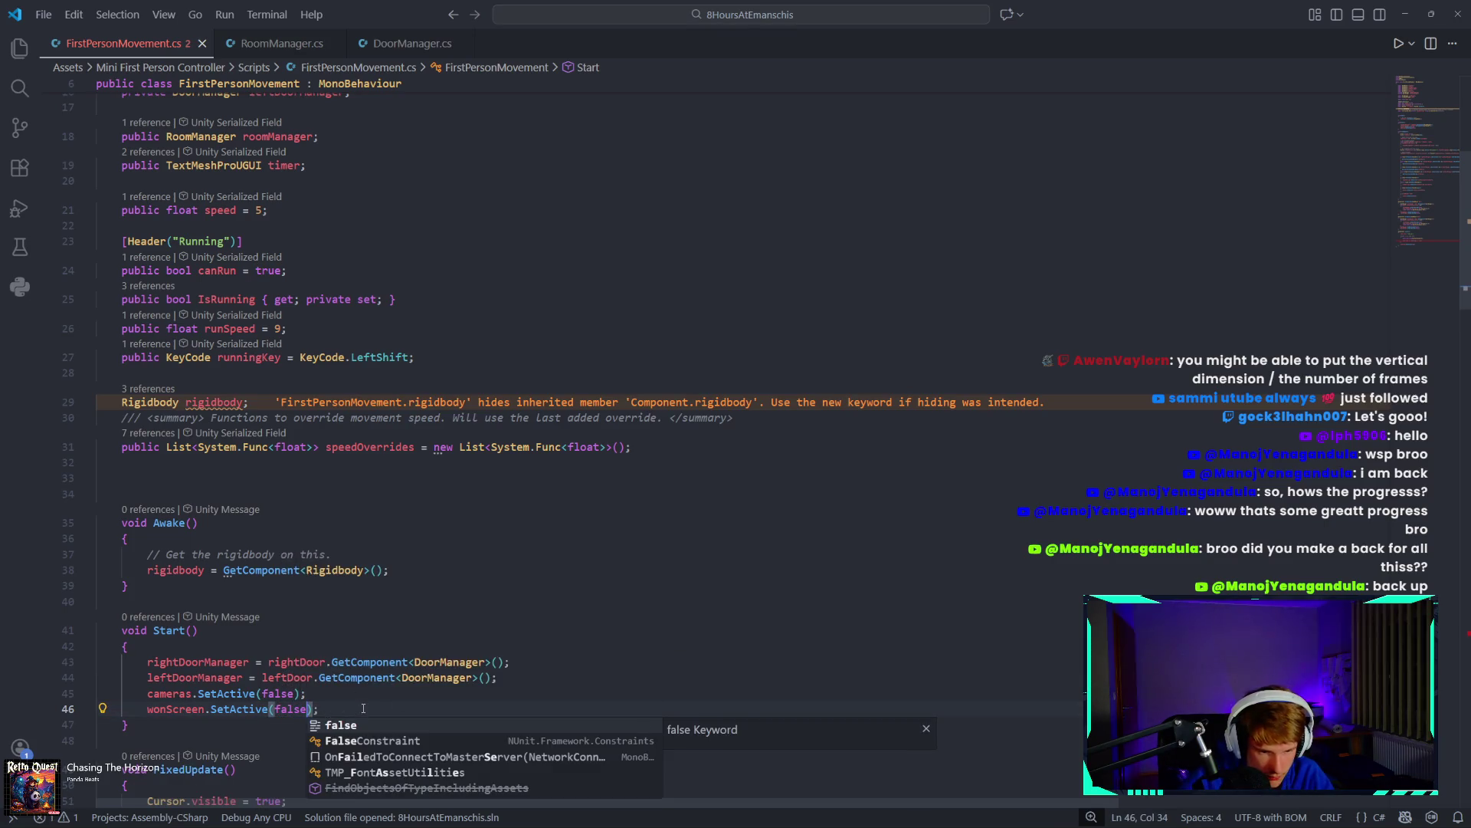
key("End")
Add the missing semicolon to the a.m. timer.text line in counter().
scroll(367, 698, "down", 3)
scroll(366, 699, "down", 20)
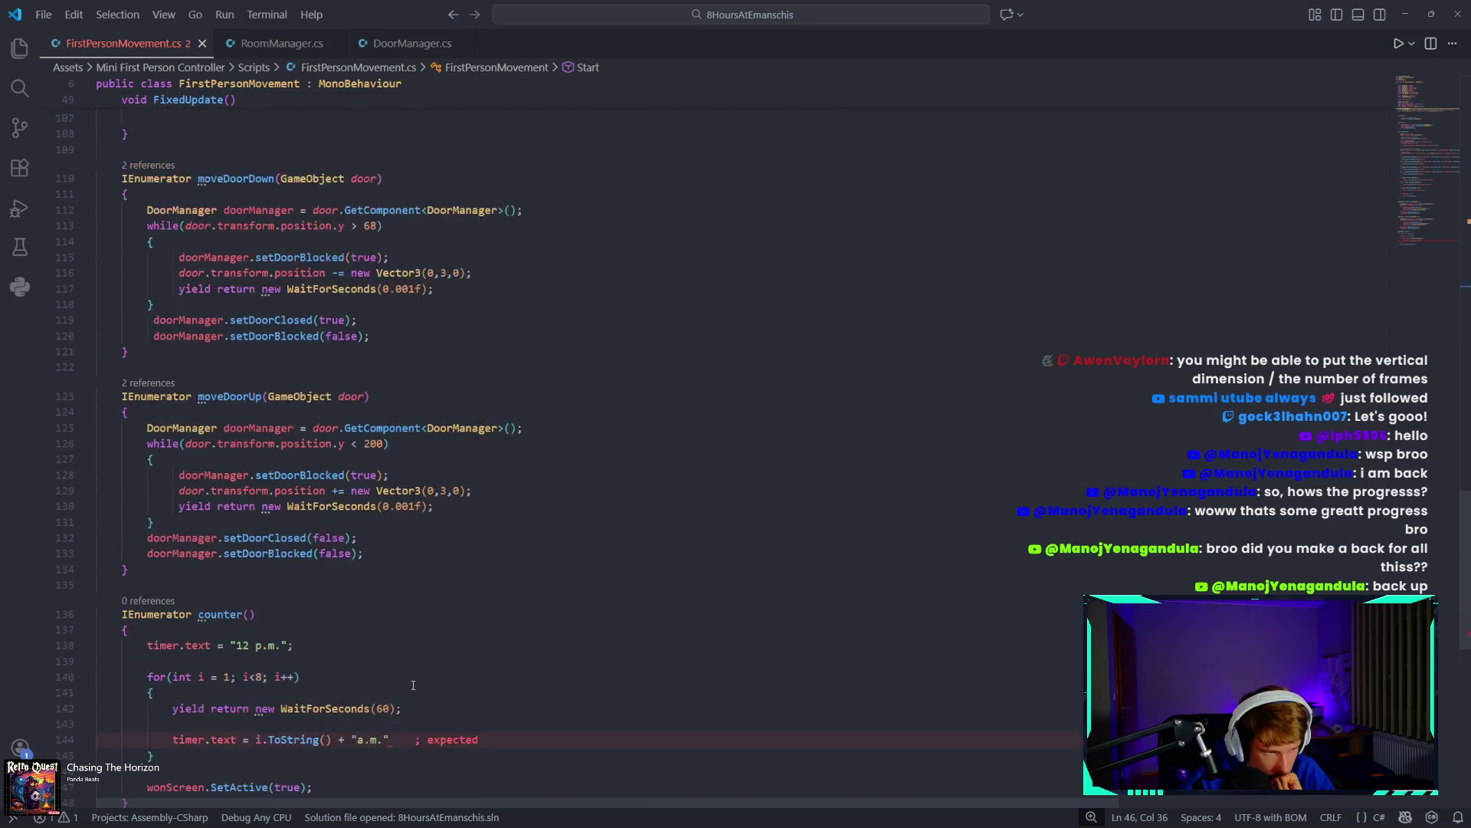
scroll(410, 659, "up", 4)
left_click(392, 624)
type(";")
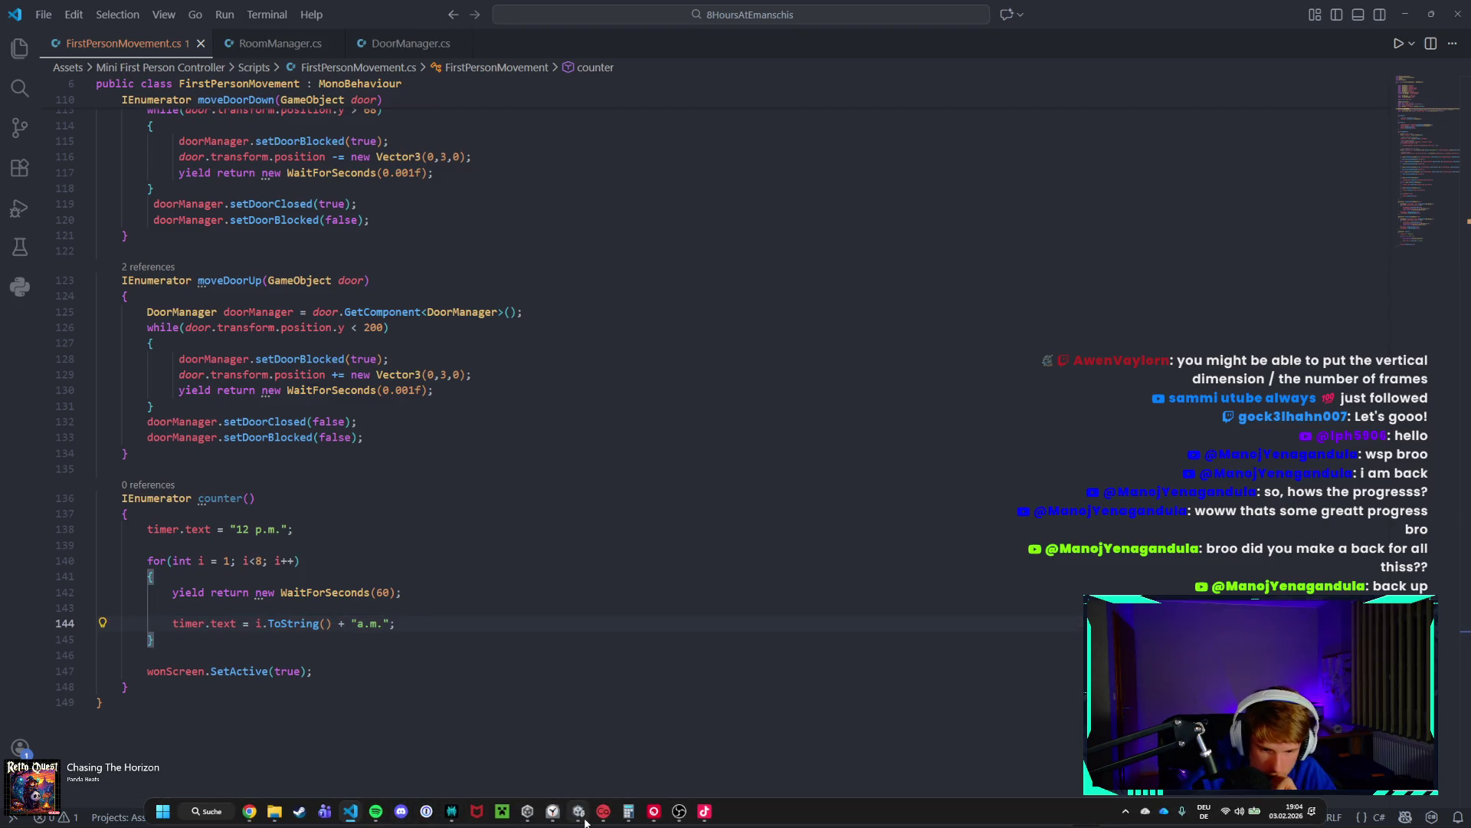
On First Person Controller Minimal, assign WonScreen to Won Screen and CounterText to Timer.
mouse_move(581, 817)
left_click(572, 768)
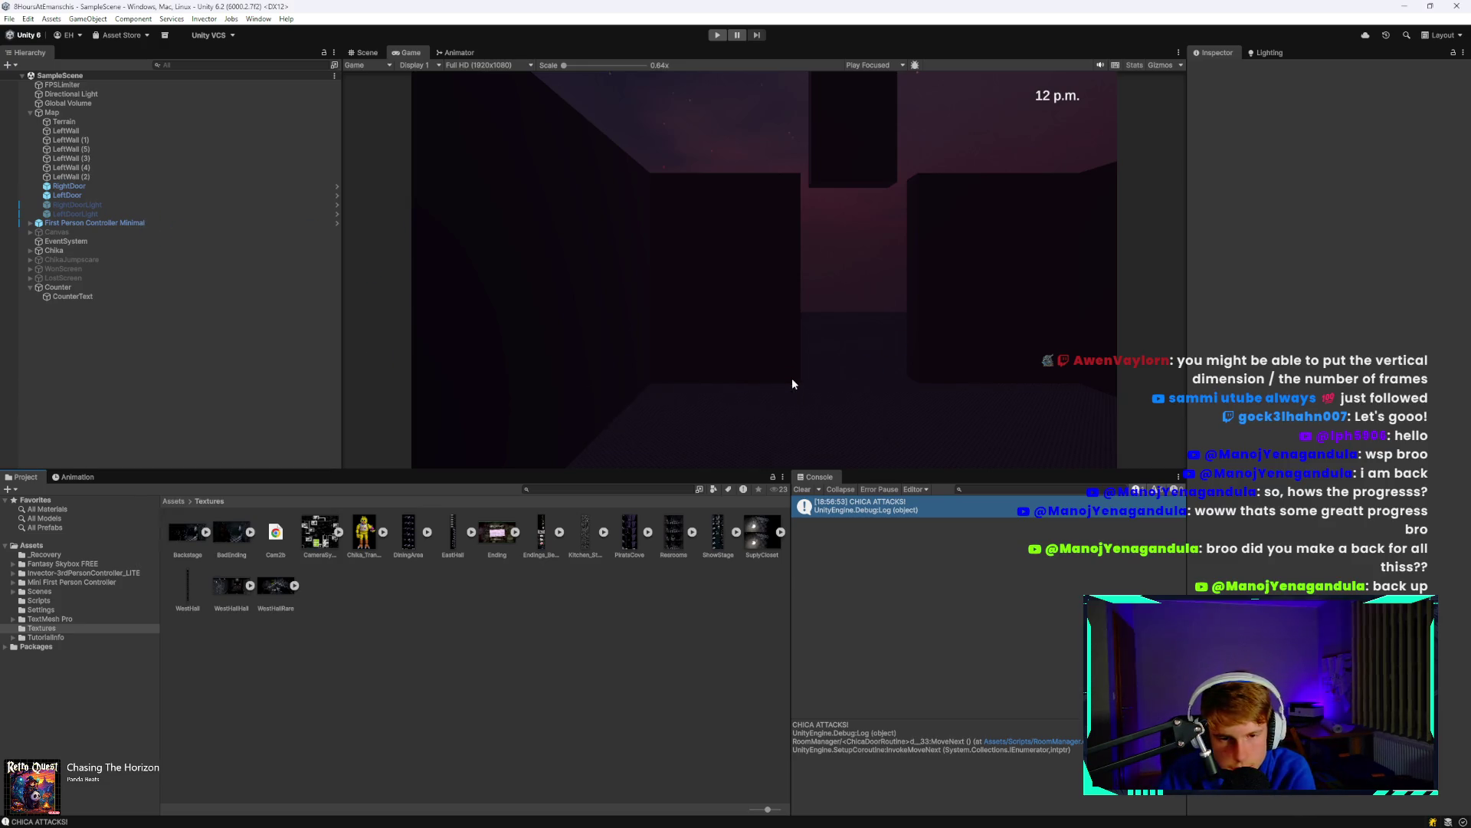
left_click(111, 223)
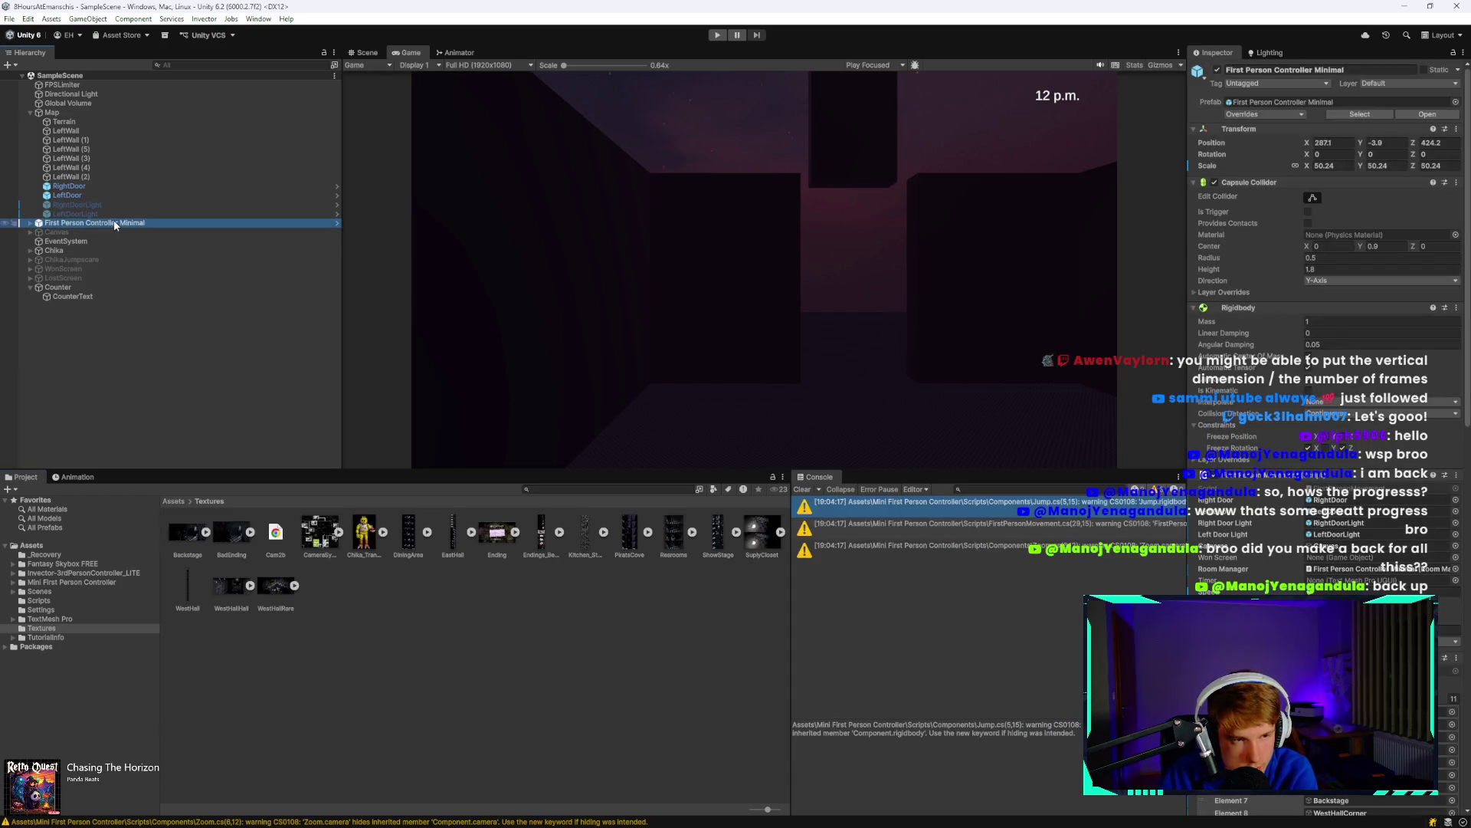
scroll(1407, 471, "down", 10)
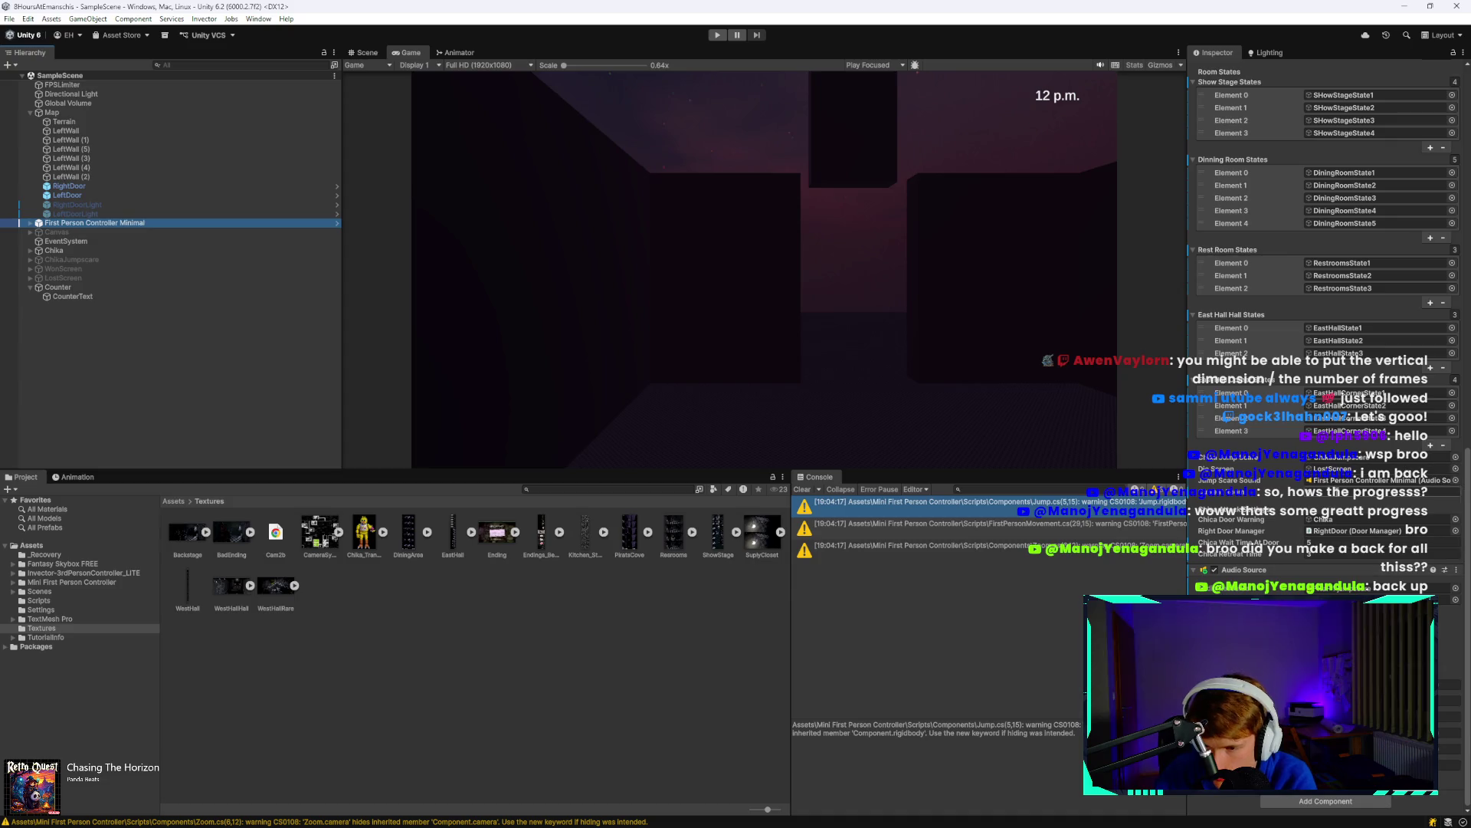
scroll(1363, 537, "up", 10)
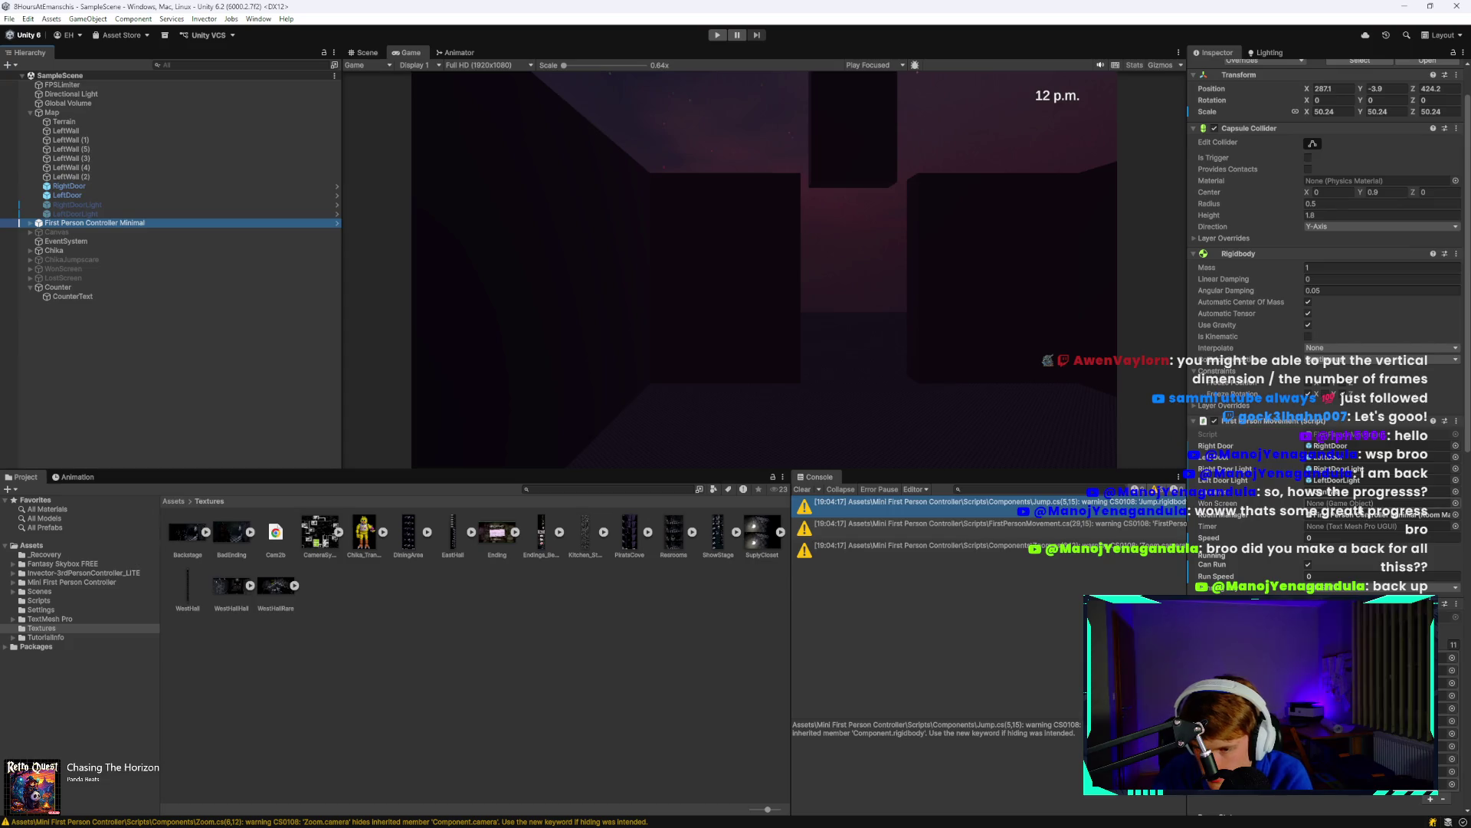
left_click(81, 269)
mouse_move(80, 269)
left_mouse_down()
mouse_move(504, 331)
mouse_move(1372, 504)
left_mouse_up()
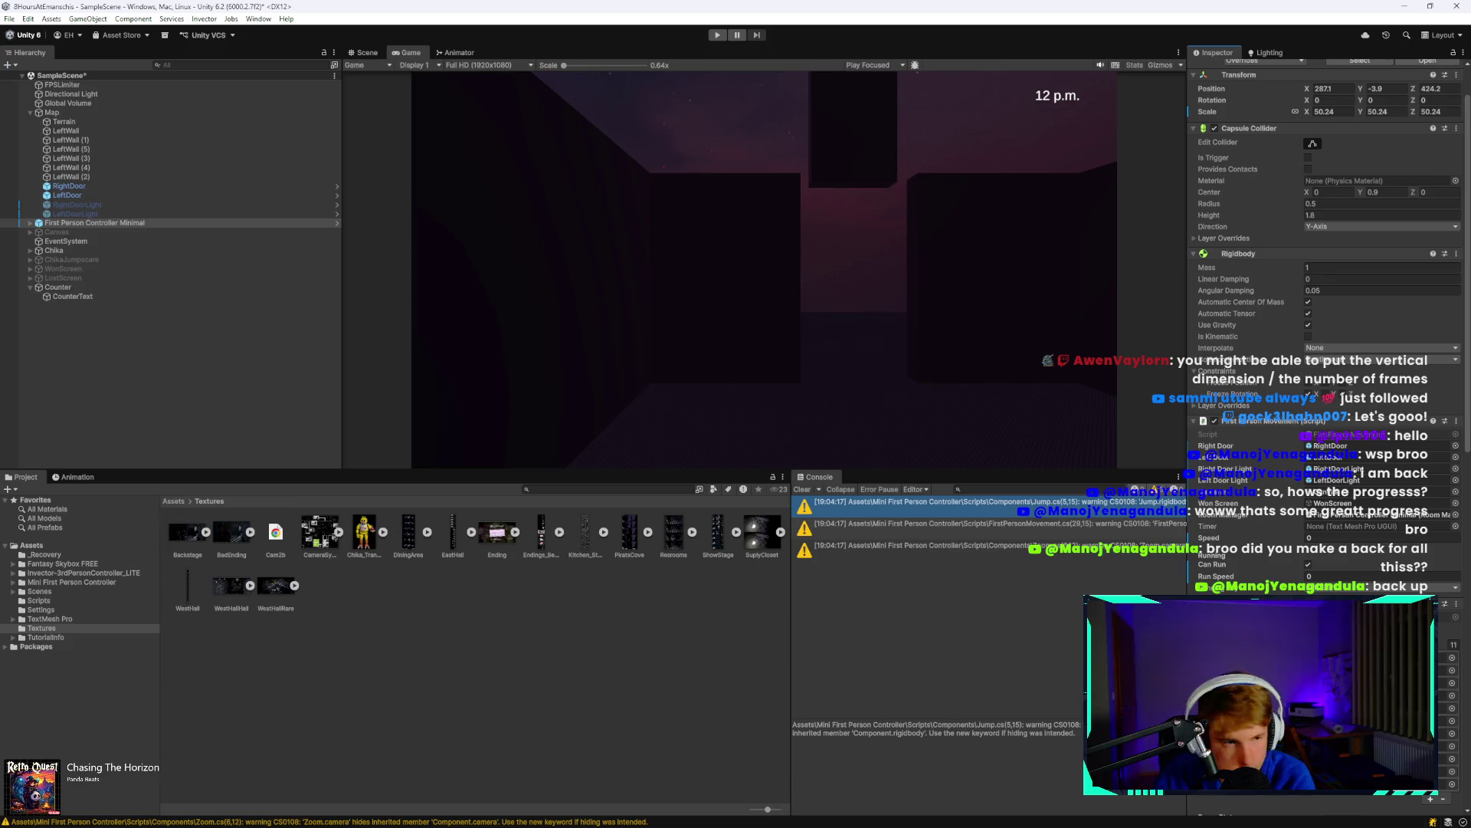
mouse_move(70, 297)
left_mouse_down()
mouse_move(1038, 394)
mouse_move(1327, 531)
left_mouse_up()
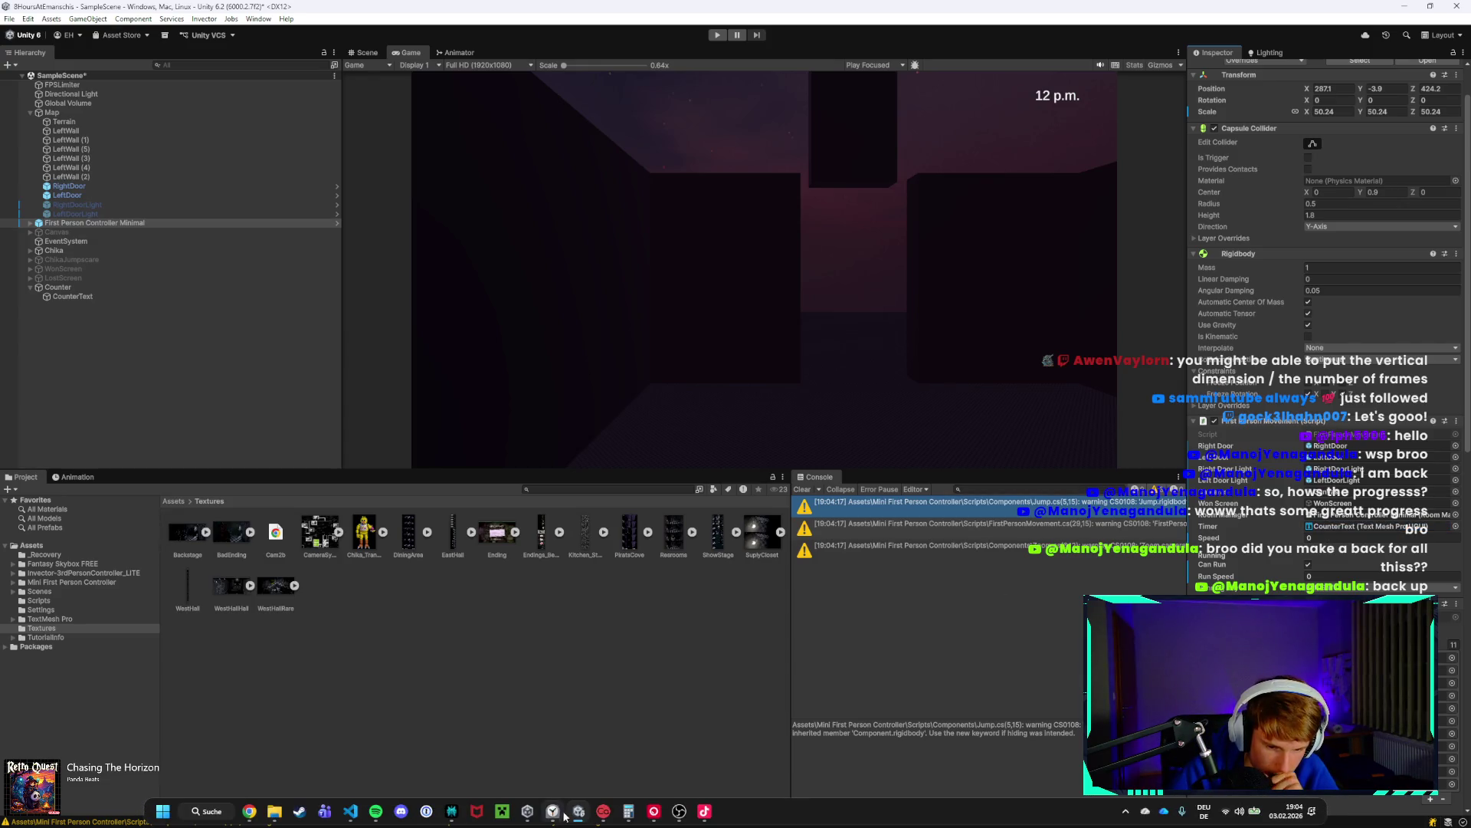
Glance at the Clock app, then return to Visual Studio Code.
mouse_move(554, 805)
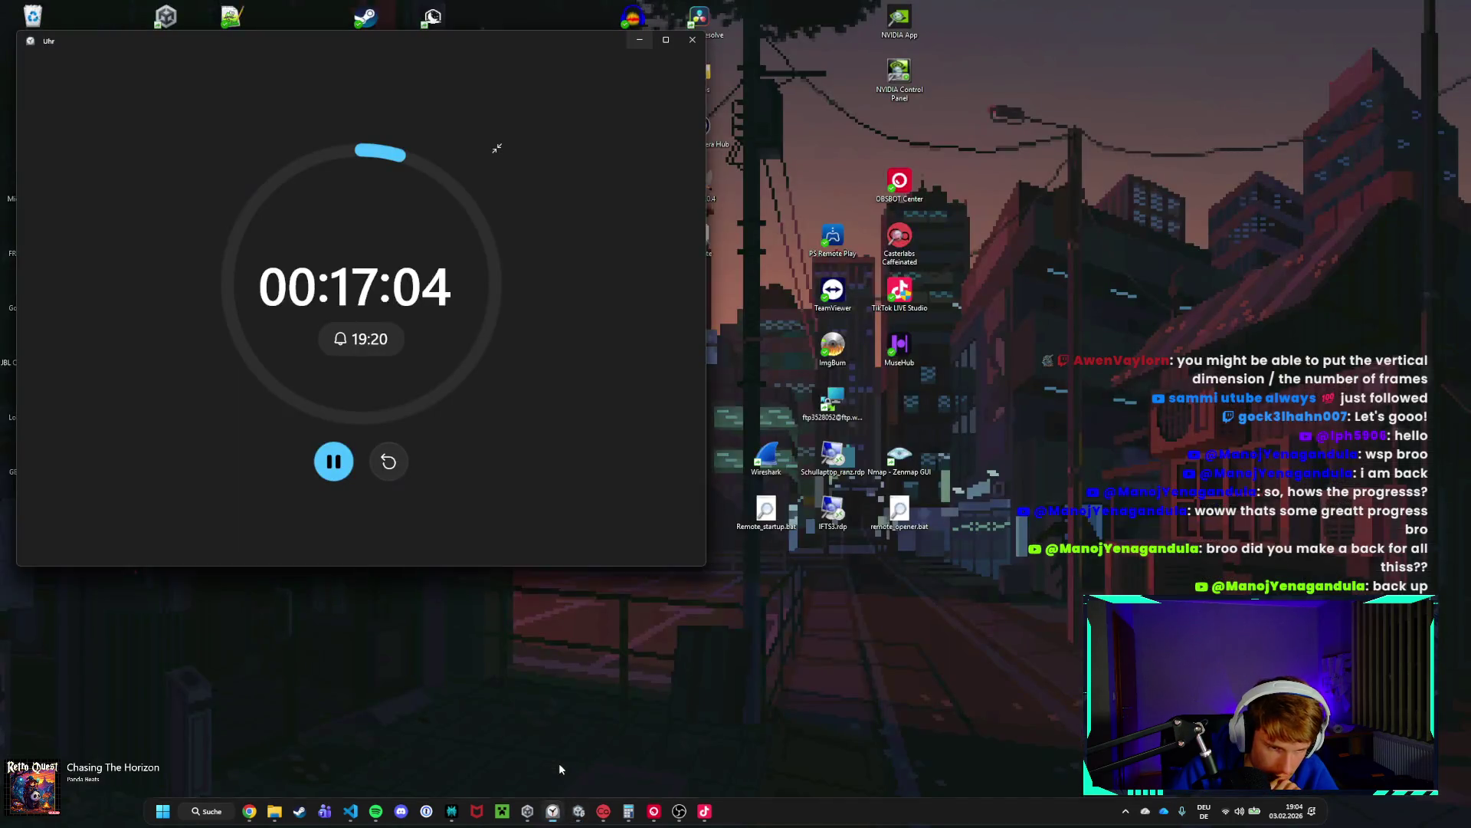
left_click(551, 747)
left_click(637, 35)
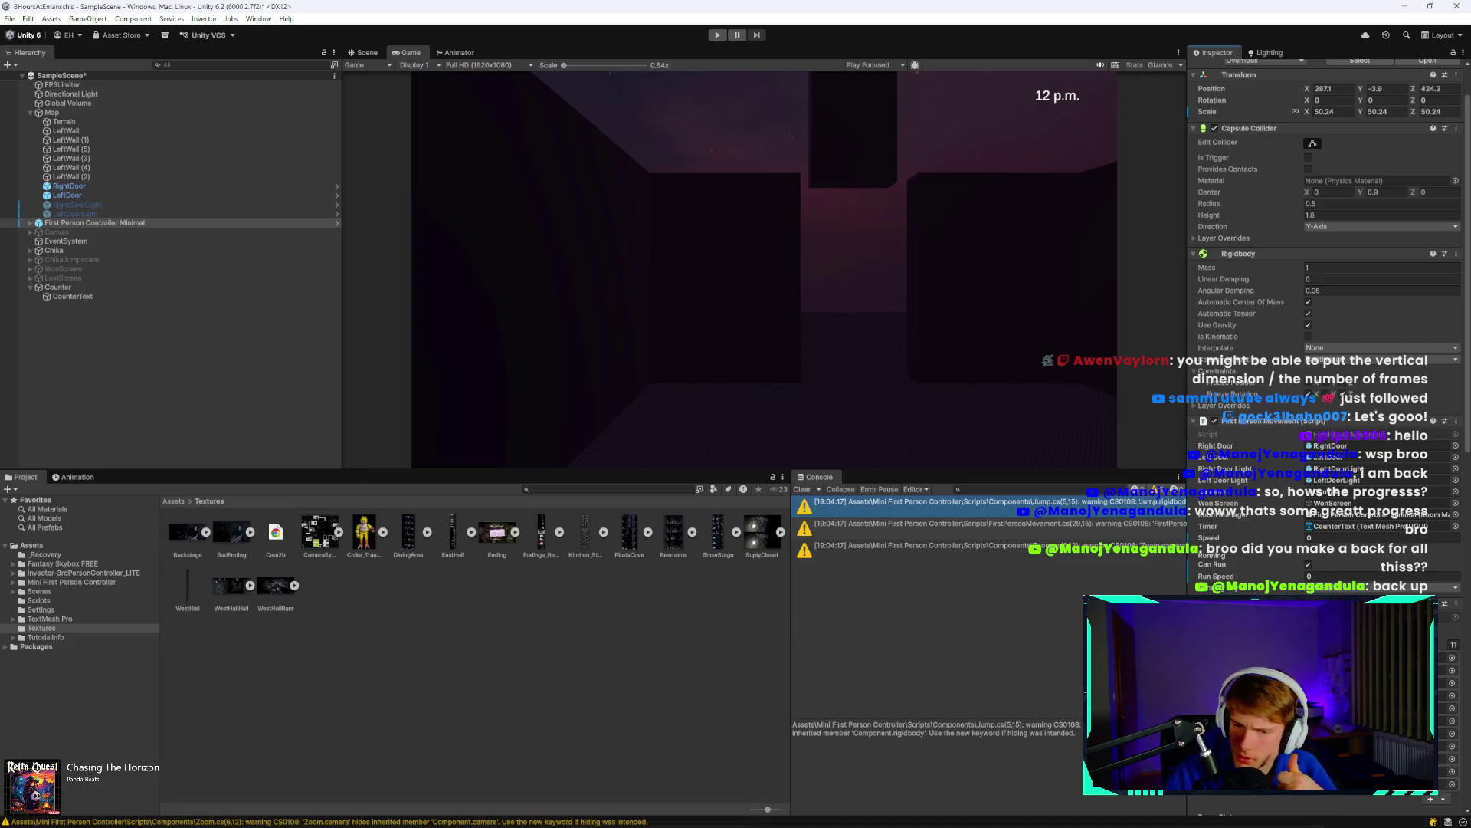
left_click(360, 811)
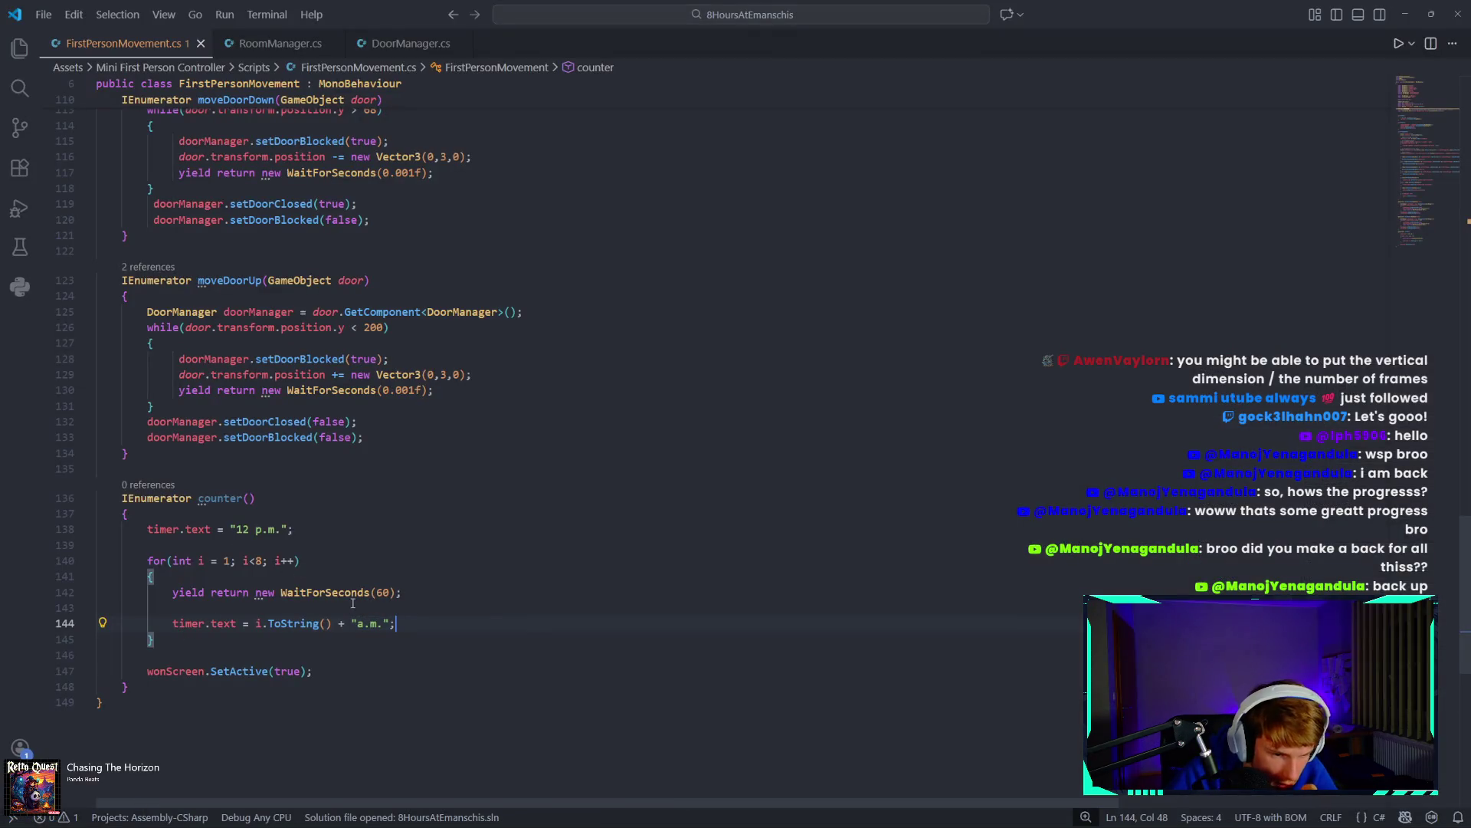
Change the WaitForSeconds value on line 142 from 60 to 1 and let Unity reload.
double_click(381, 592)
type("60")
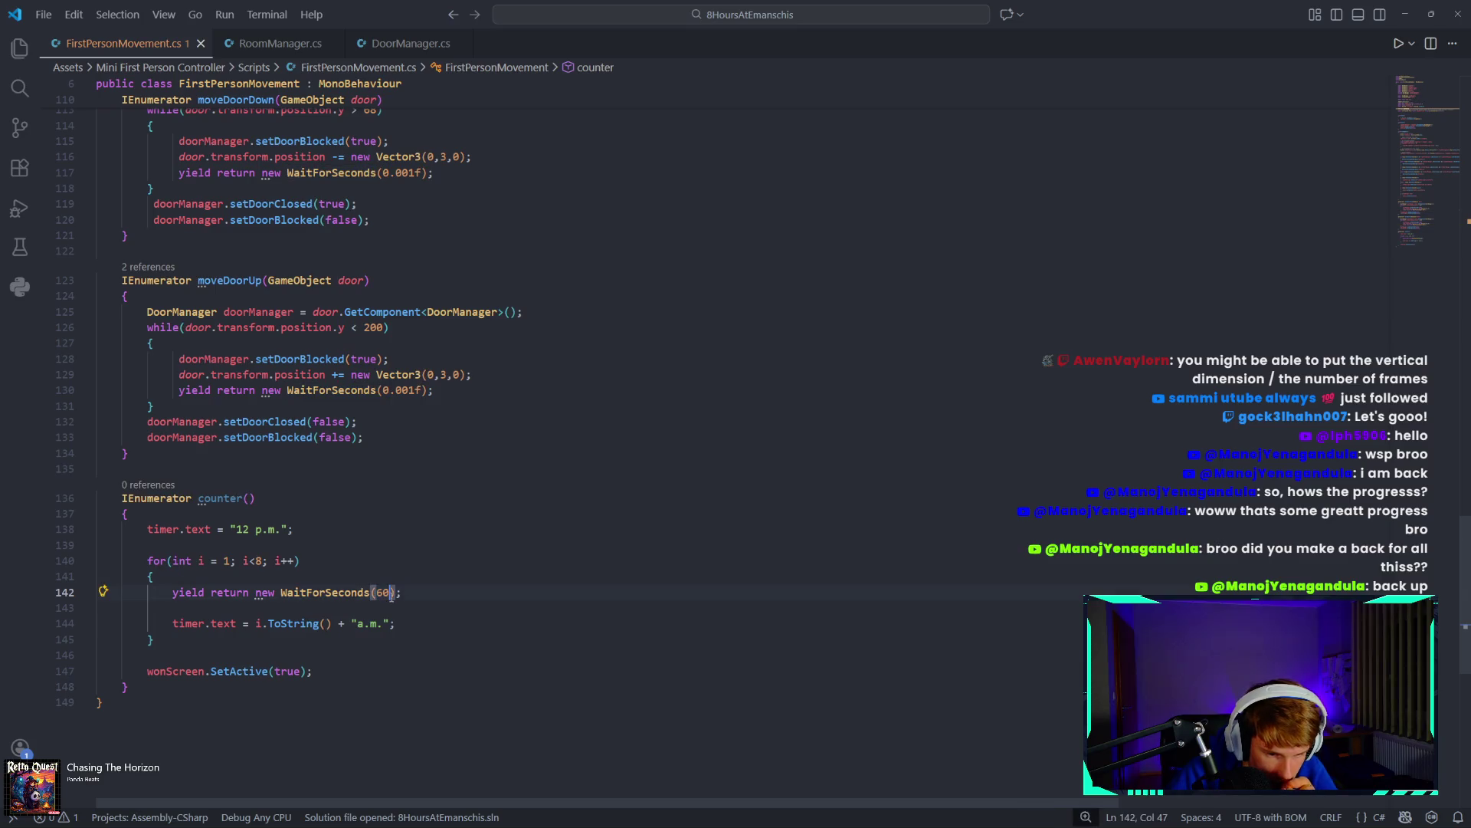
key("BackSpace")
key("BackSpace")
type("1")
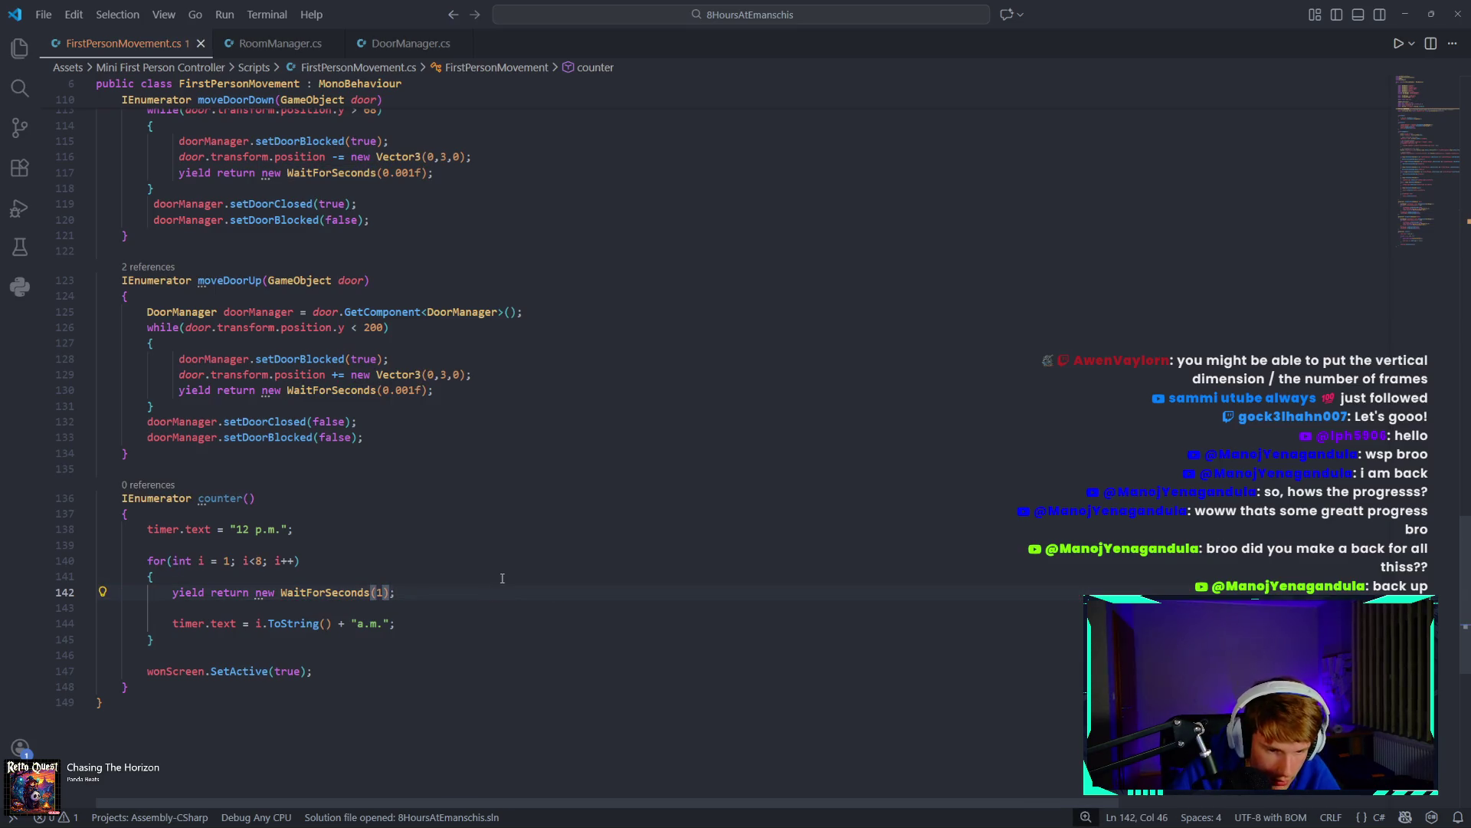
mouse_move(385, 819)
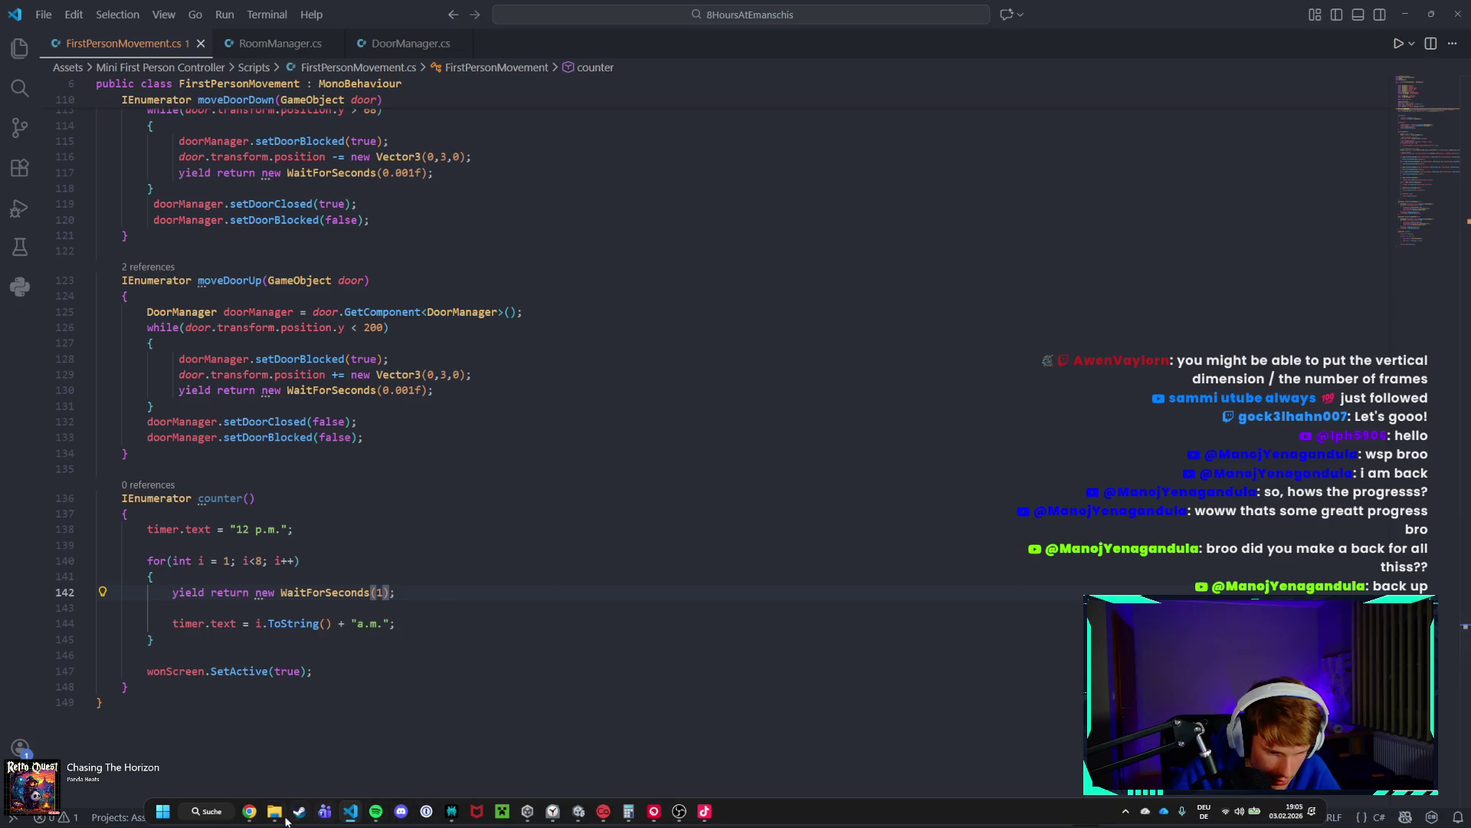
left_click(562, 814)
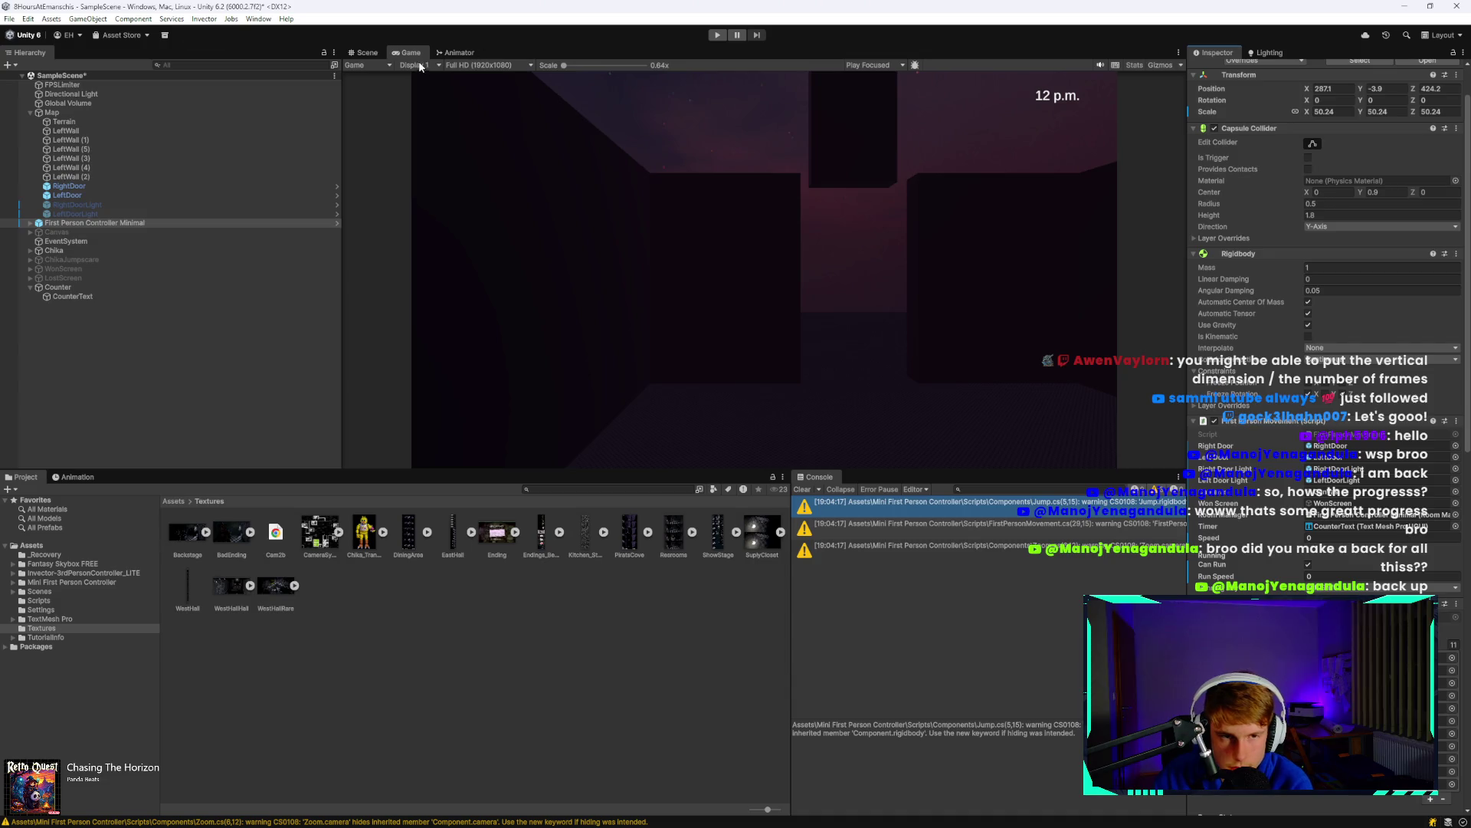
Play-test the game, stop it, select CounterText, and play again.
left_click(719, 33)
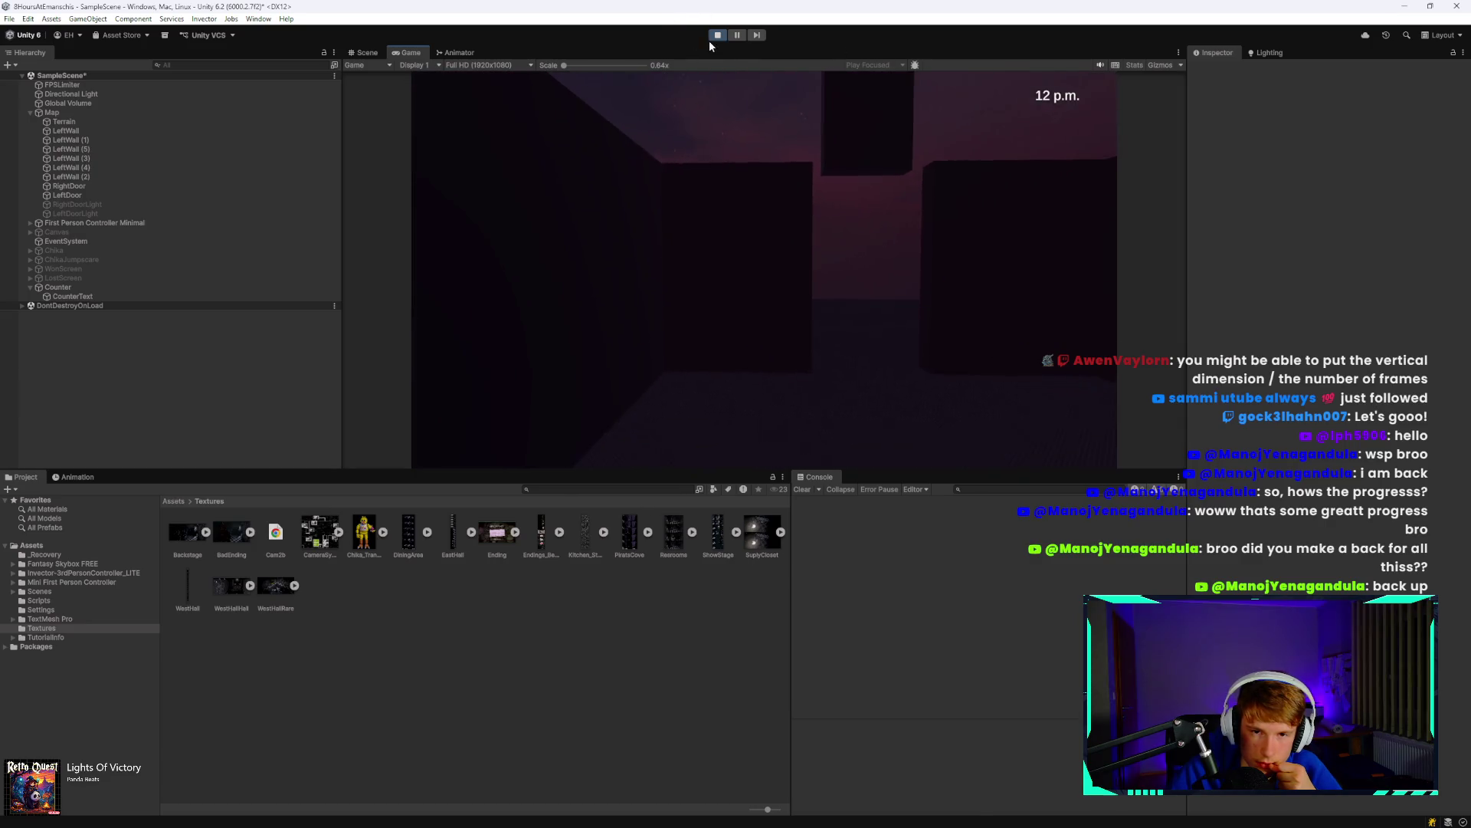
key("ctrl+p")
left_click(162, 297)
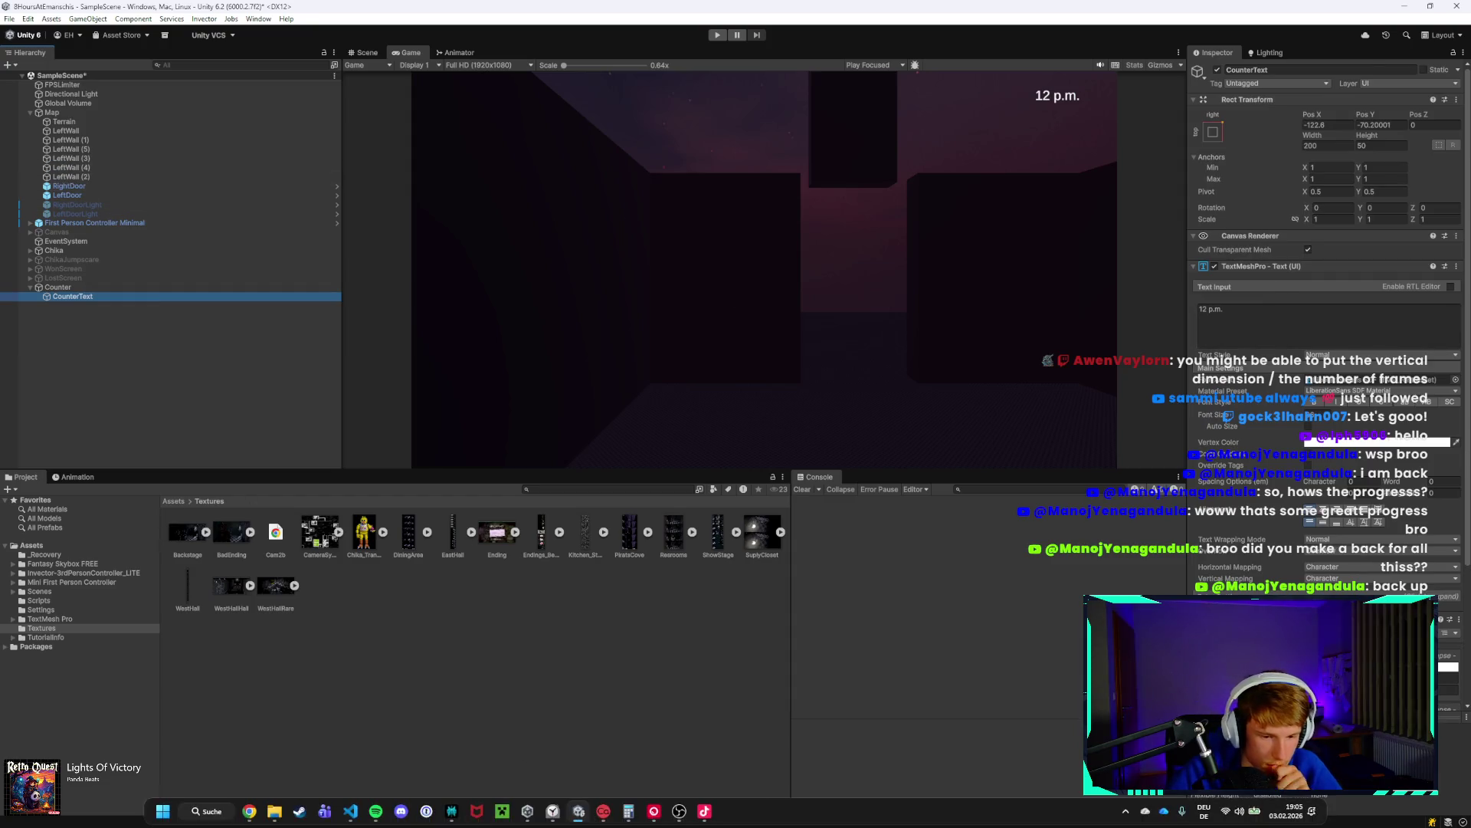
key("ctrl+p")
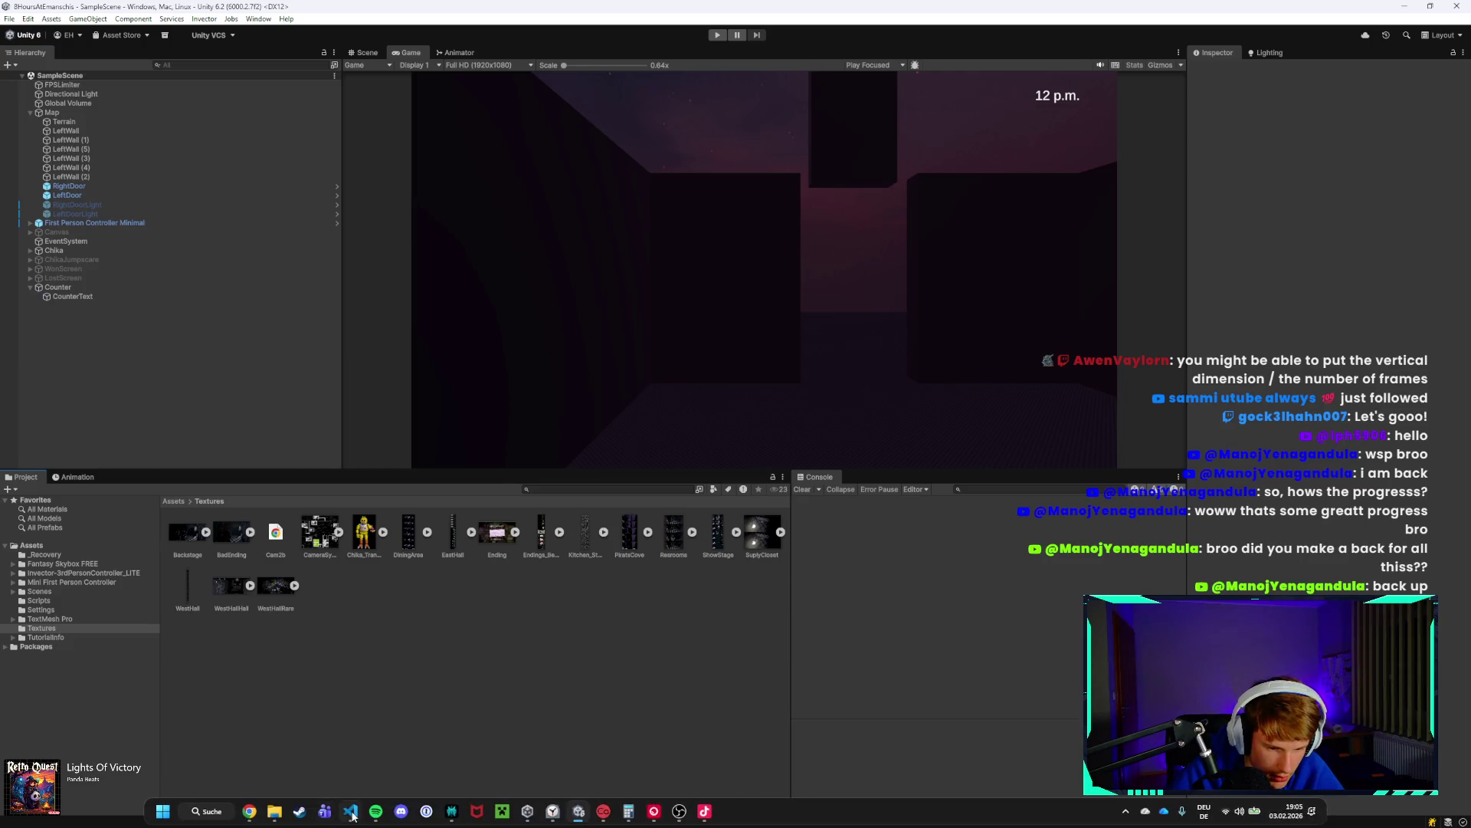
Back in FirstPersonMovement.cs, place the caret at the end of Start()'s last line.
left_click(736, 814)
scroll(245, 502, "up", 15)
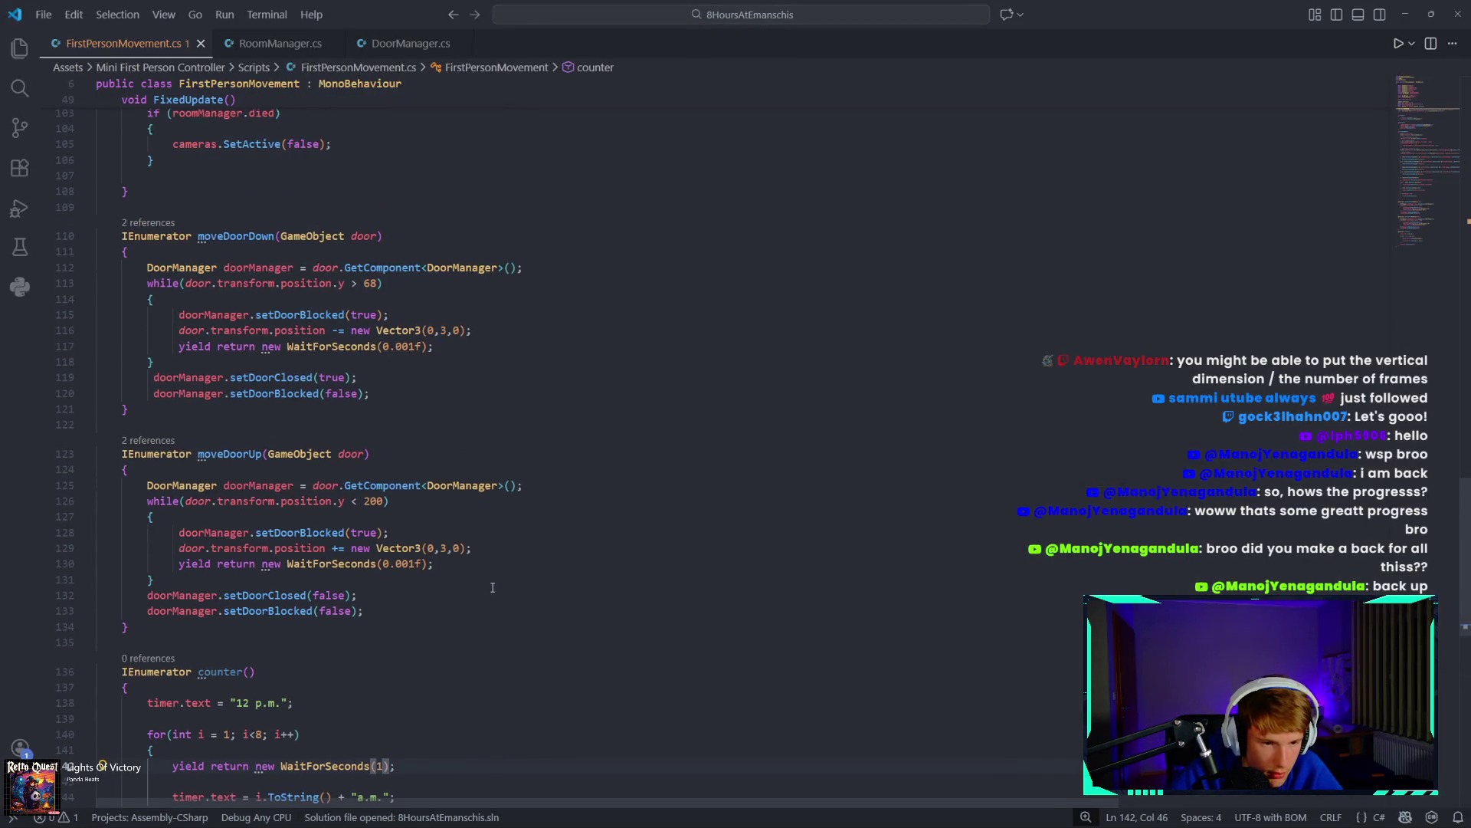
scroll(508, 603, "up", 18)
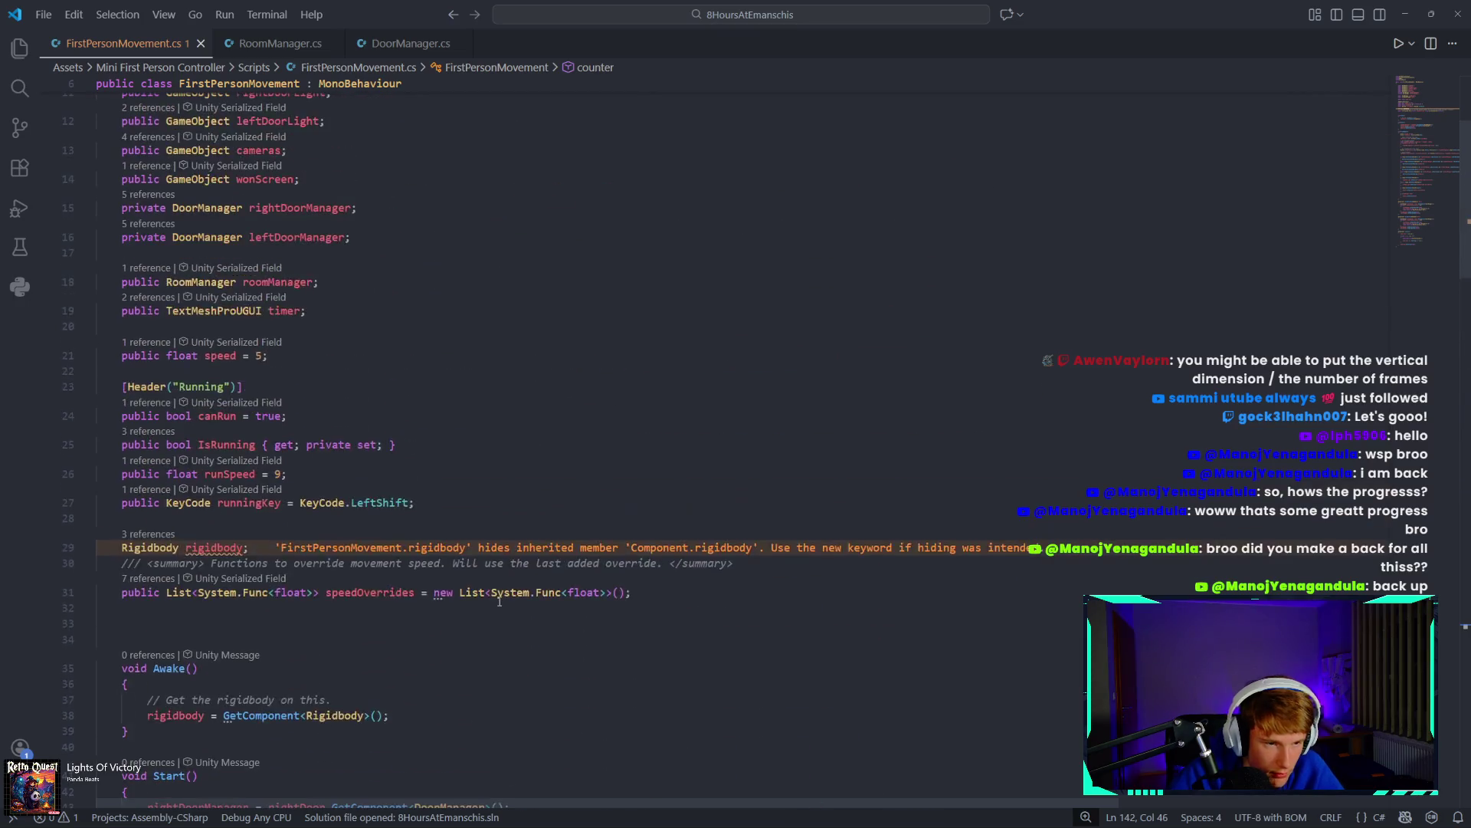
scroll(363, 442, "down", 7)
left_click(366, 394)
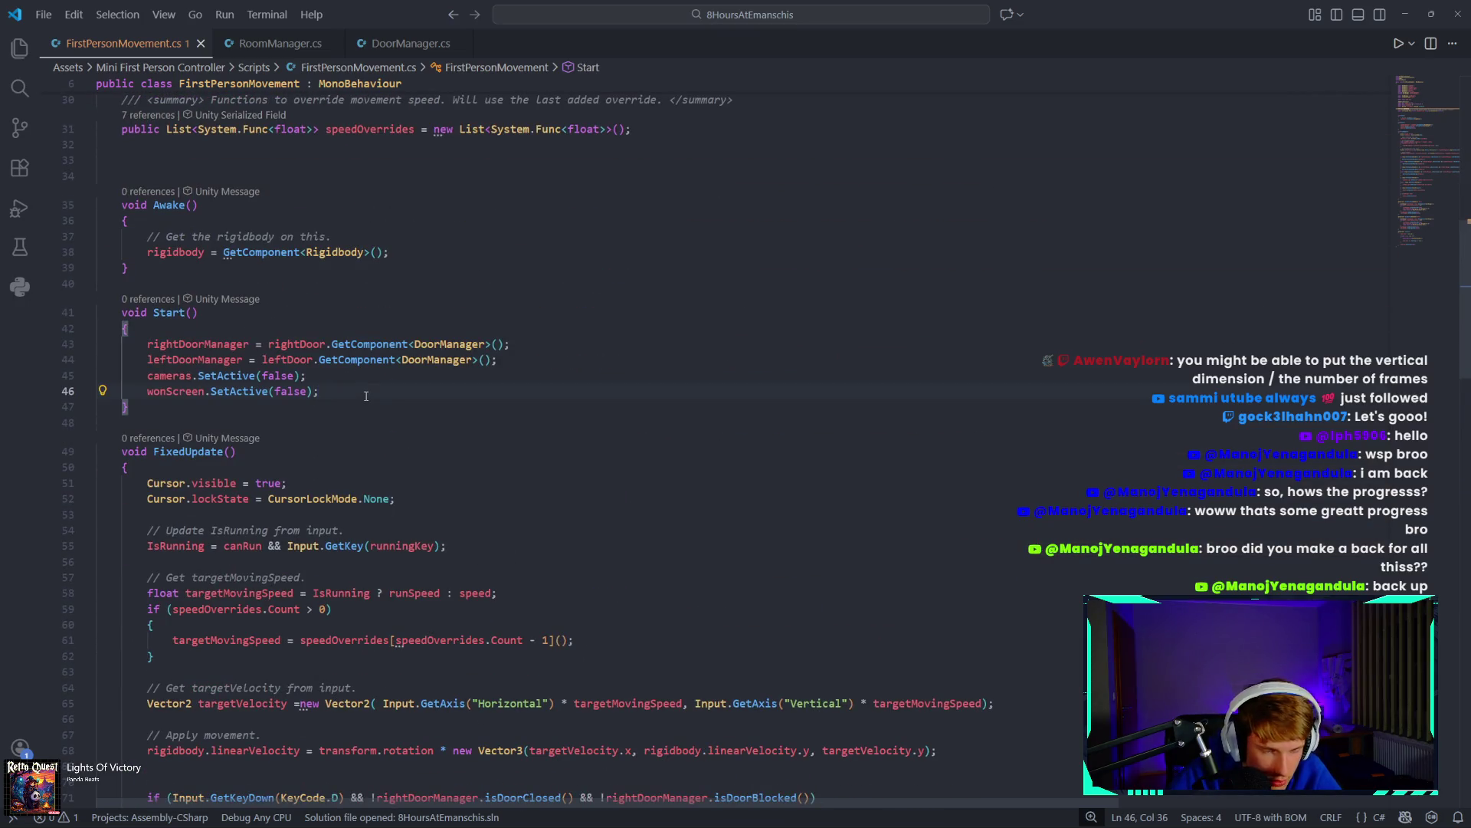
Add StartCoroutine(counter()); to Start() and switch back to Unity to recompile.
key("Return")
key("Return")
type("Start")
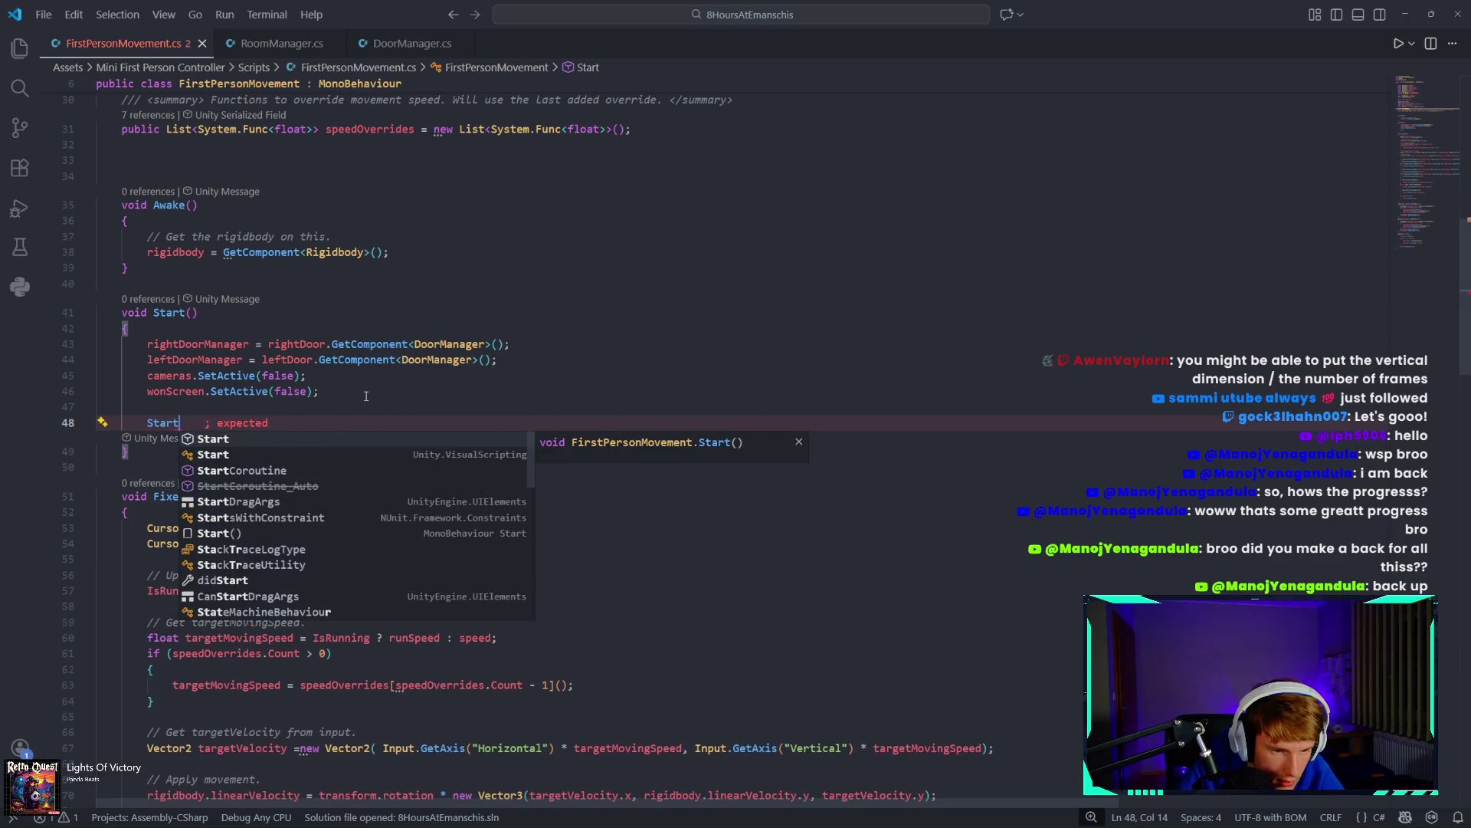
key("Down")
key("Down")
key("Tab")
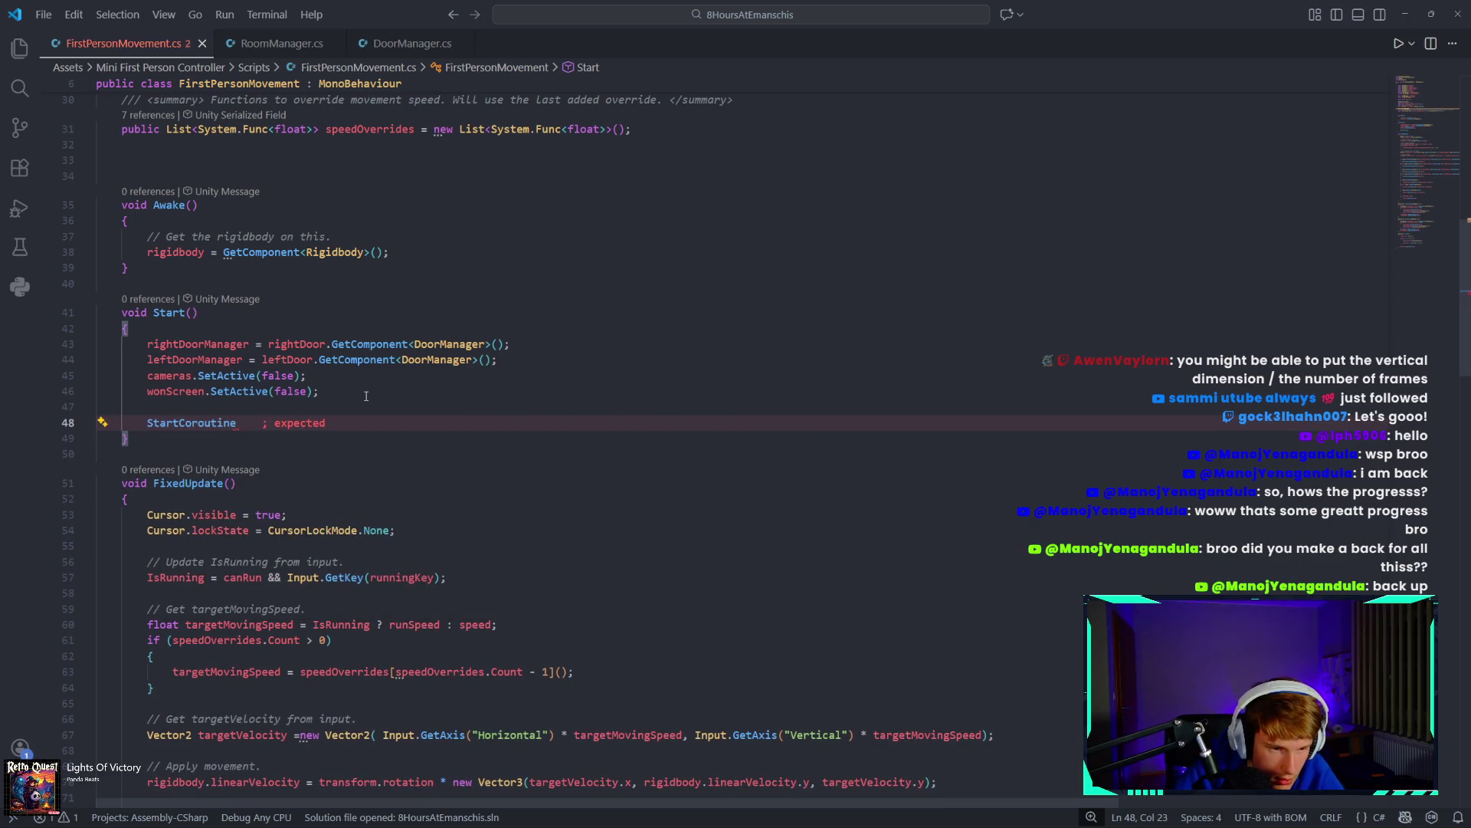
type("(co")
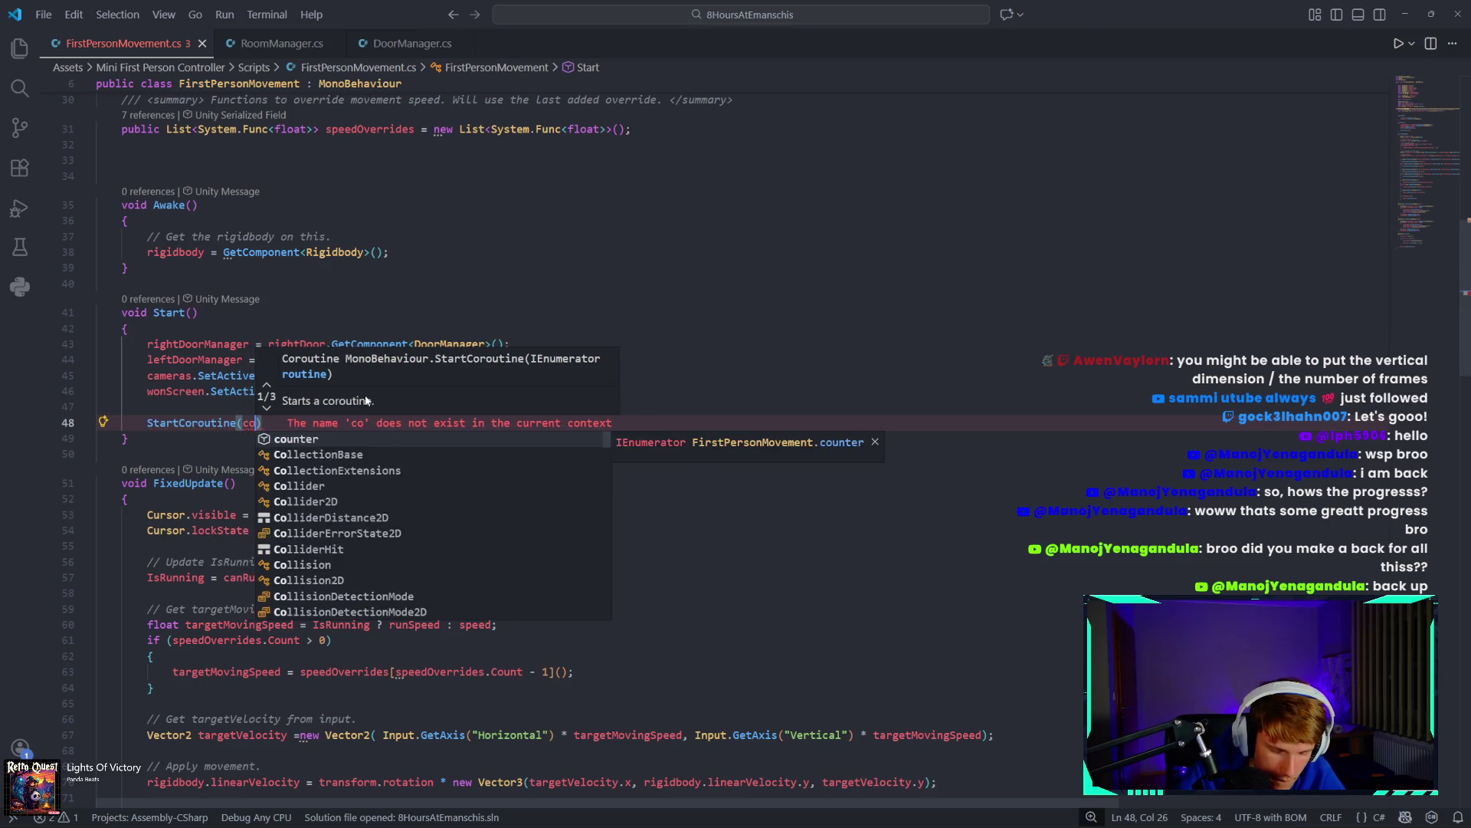
type("un")
key("Tab")
type("(")
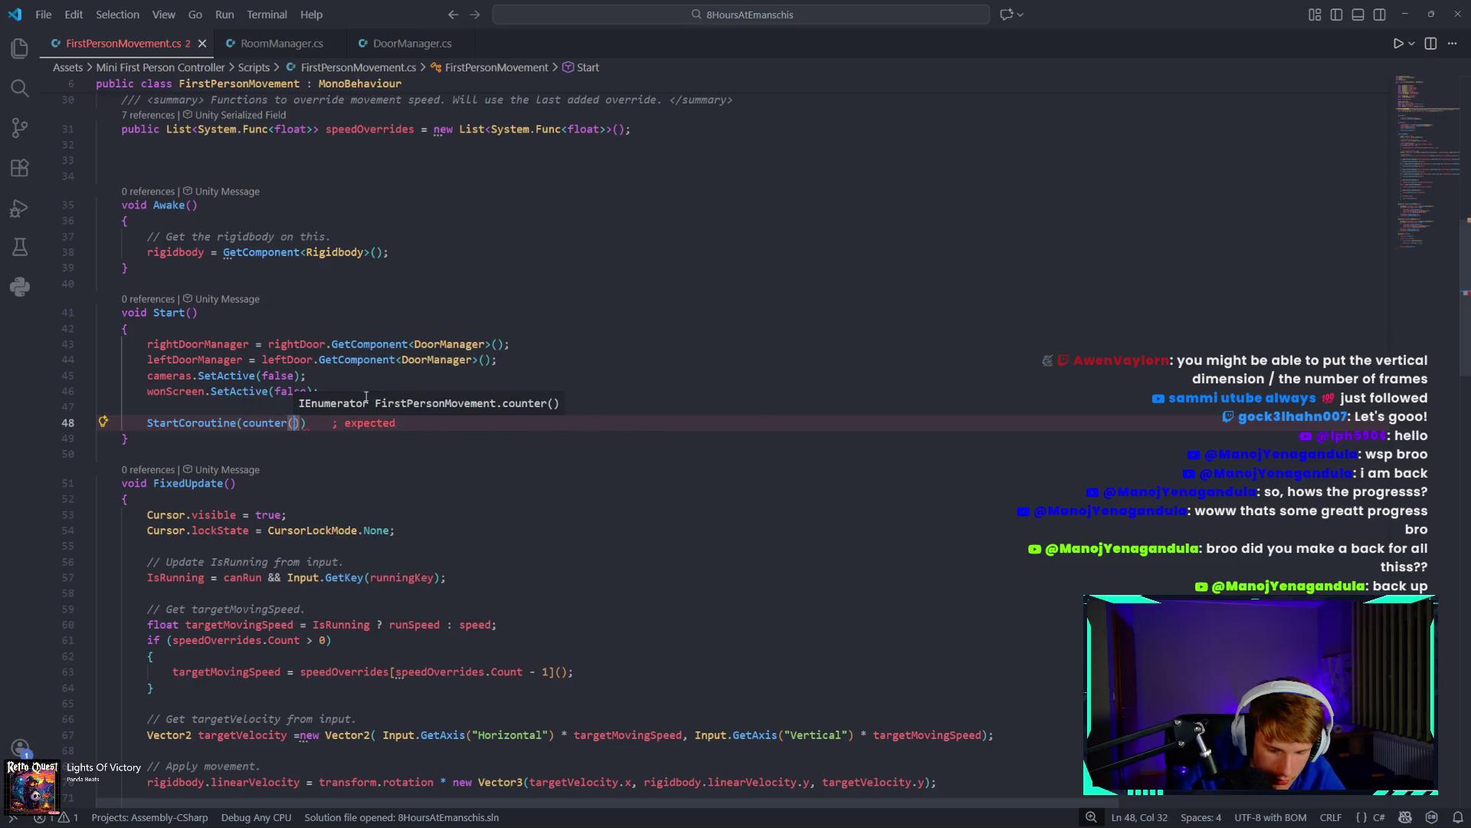
type("));")
scroll(368, 414, "down", 4)
scroll(744, 761, "down", 20)
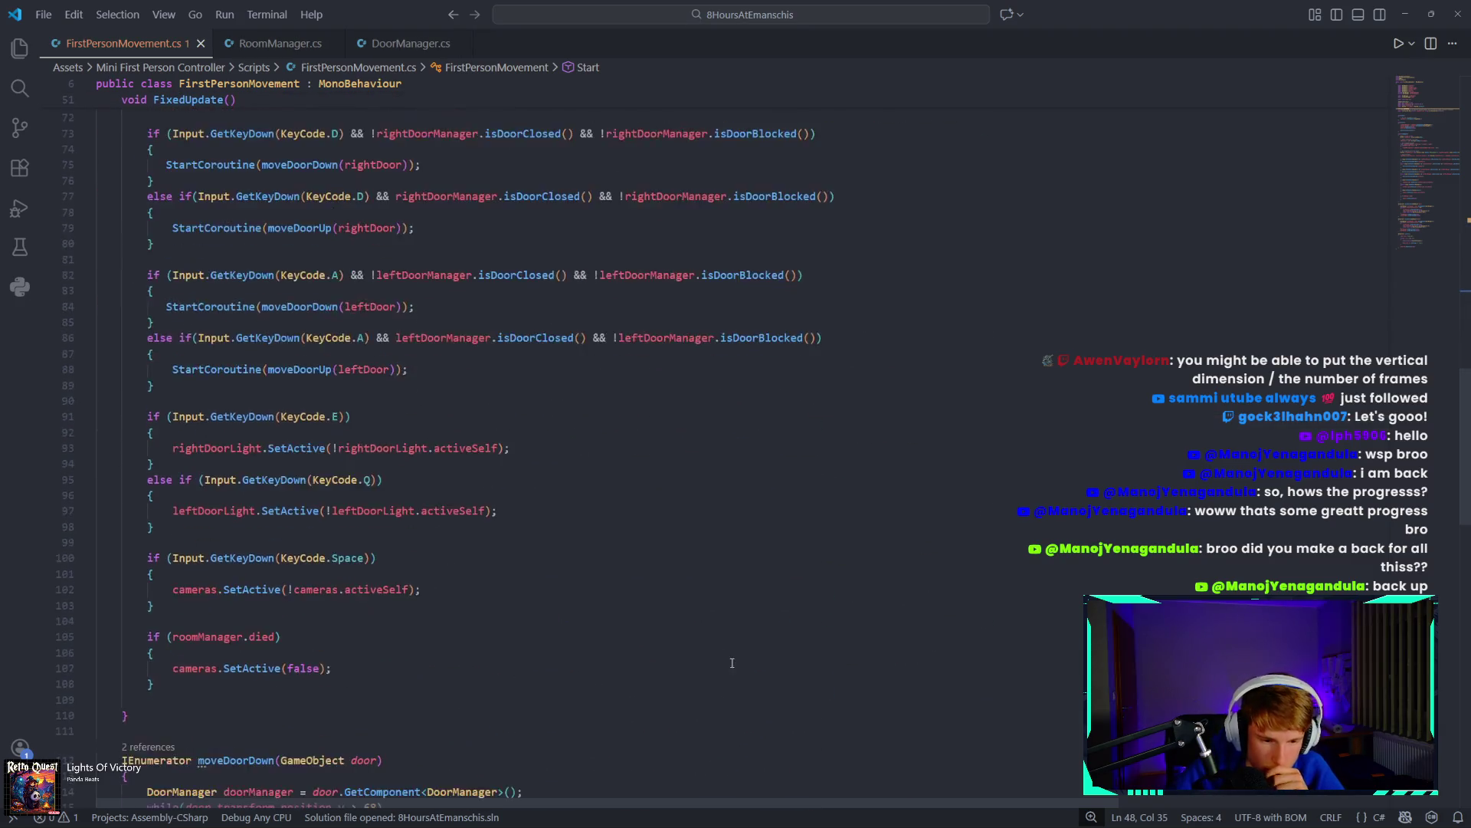
mouse_move(681, 820)
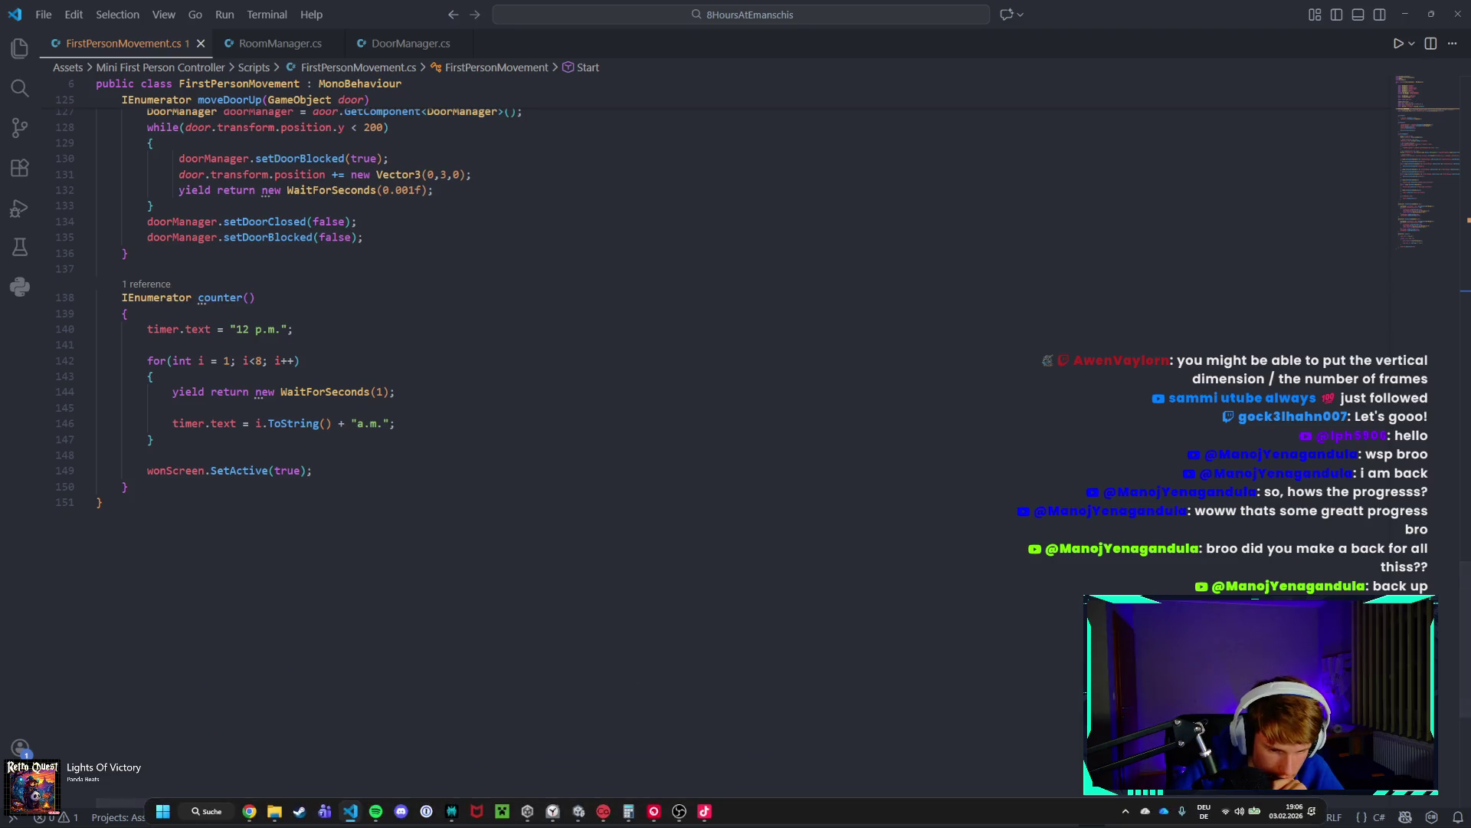
left_click(579, 811)
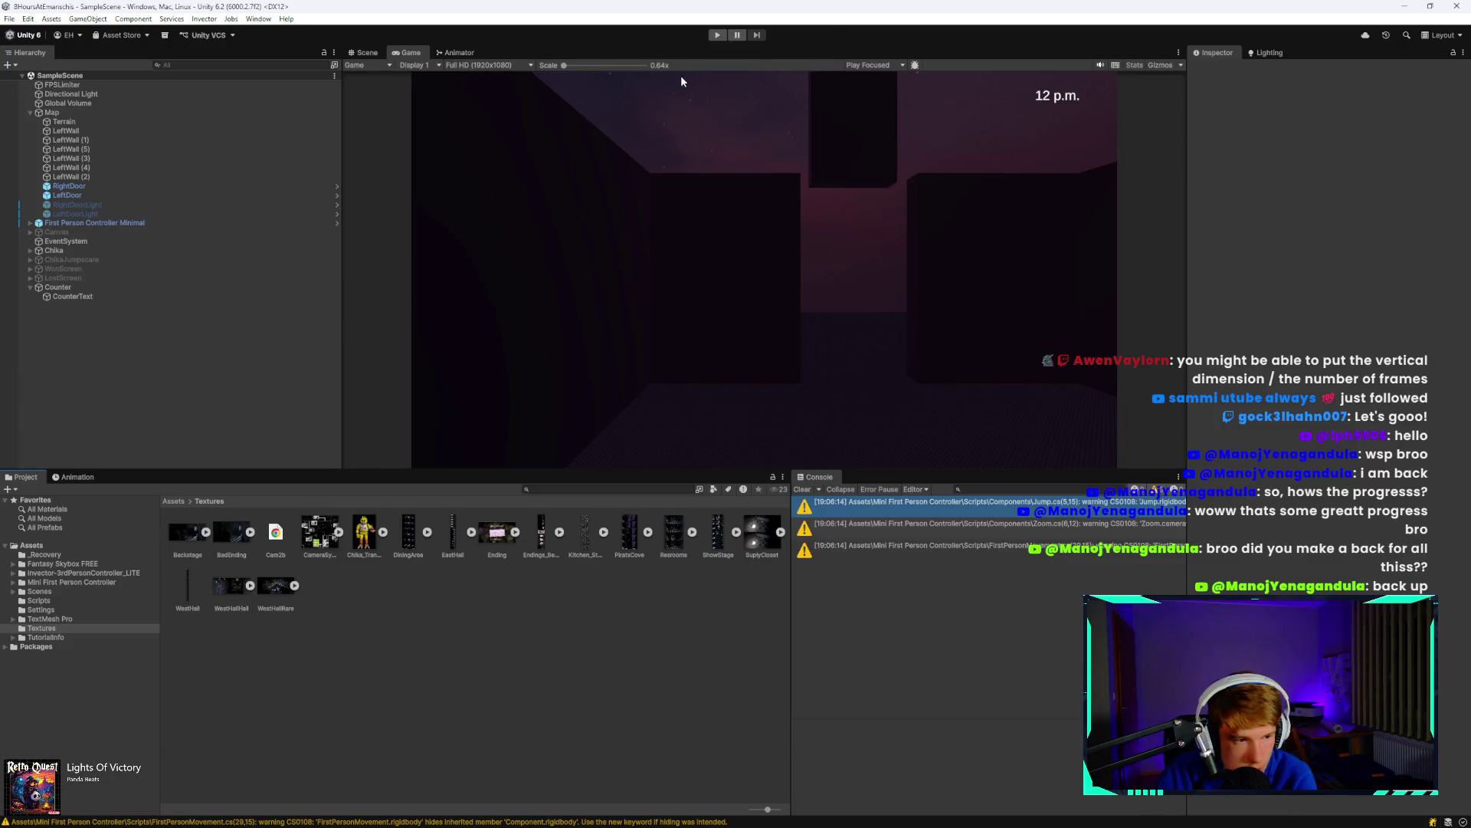
Play until the end screen appears, replay once, then return to the code editor.
left_click(719, 36)
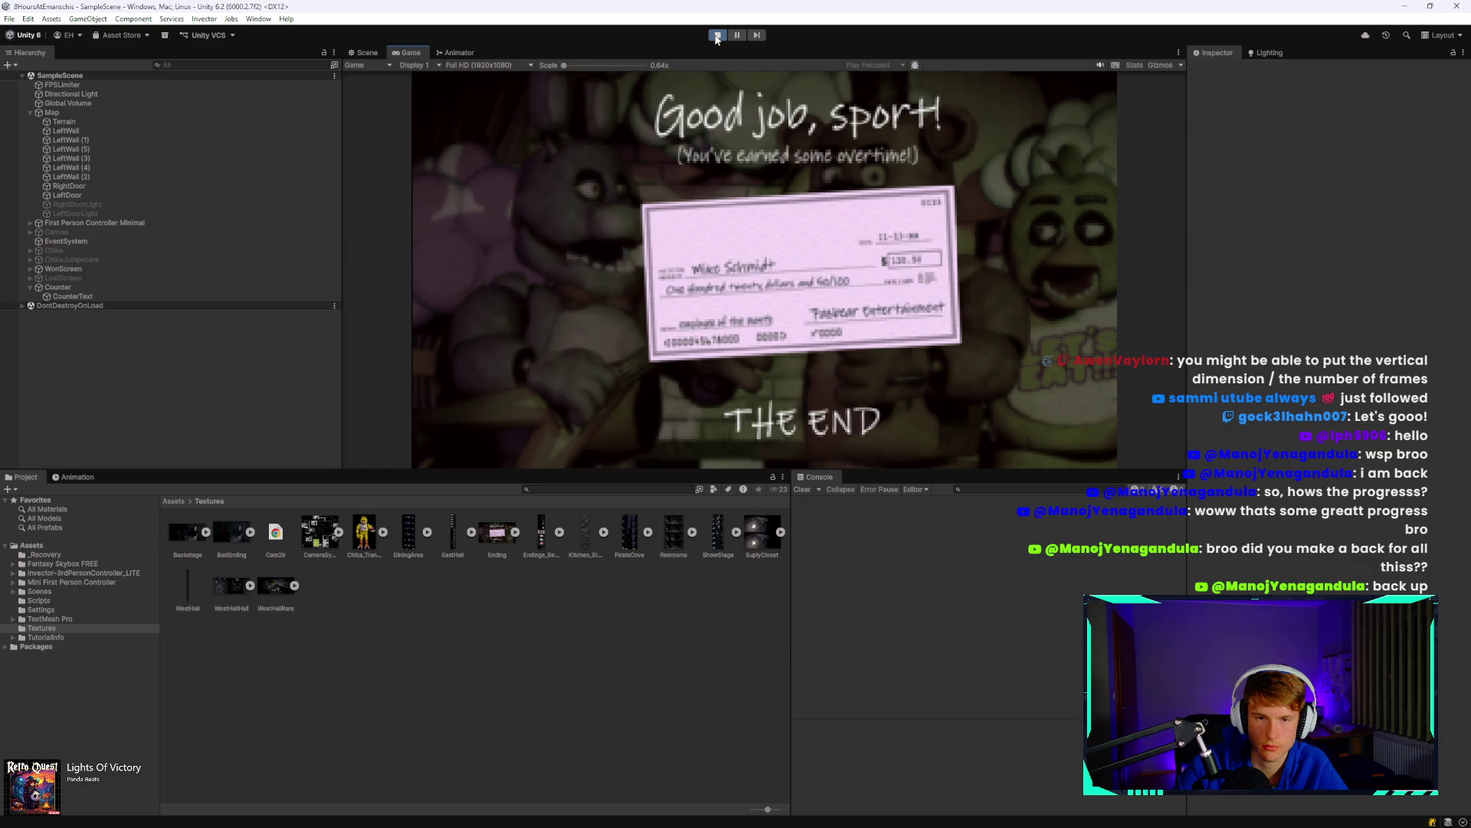
left_click(717, 35)
left_click(717, 35)
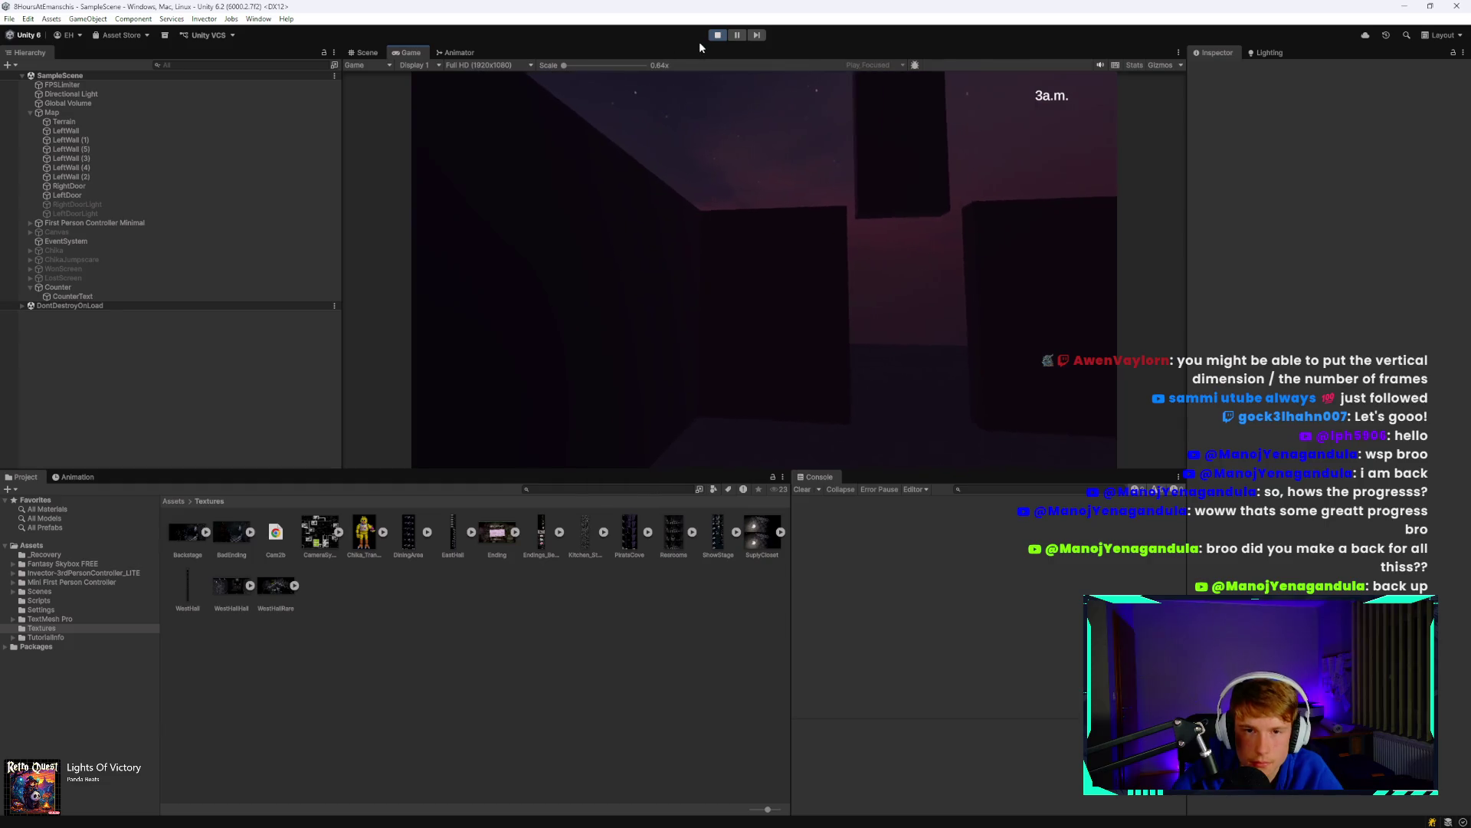
left_click(710, 37)
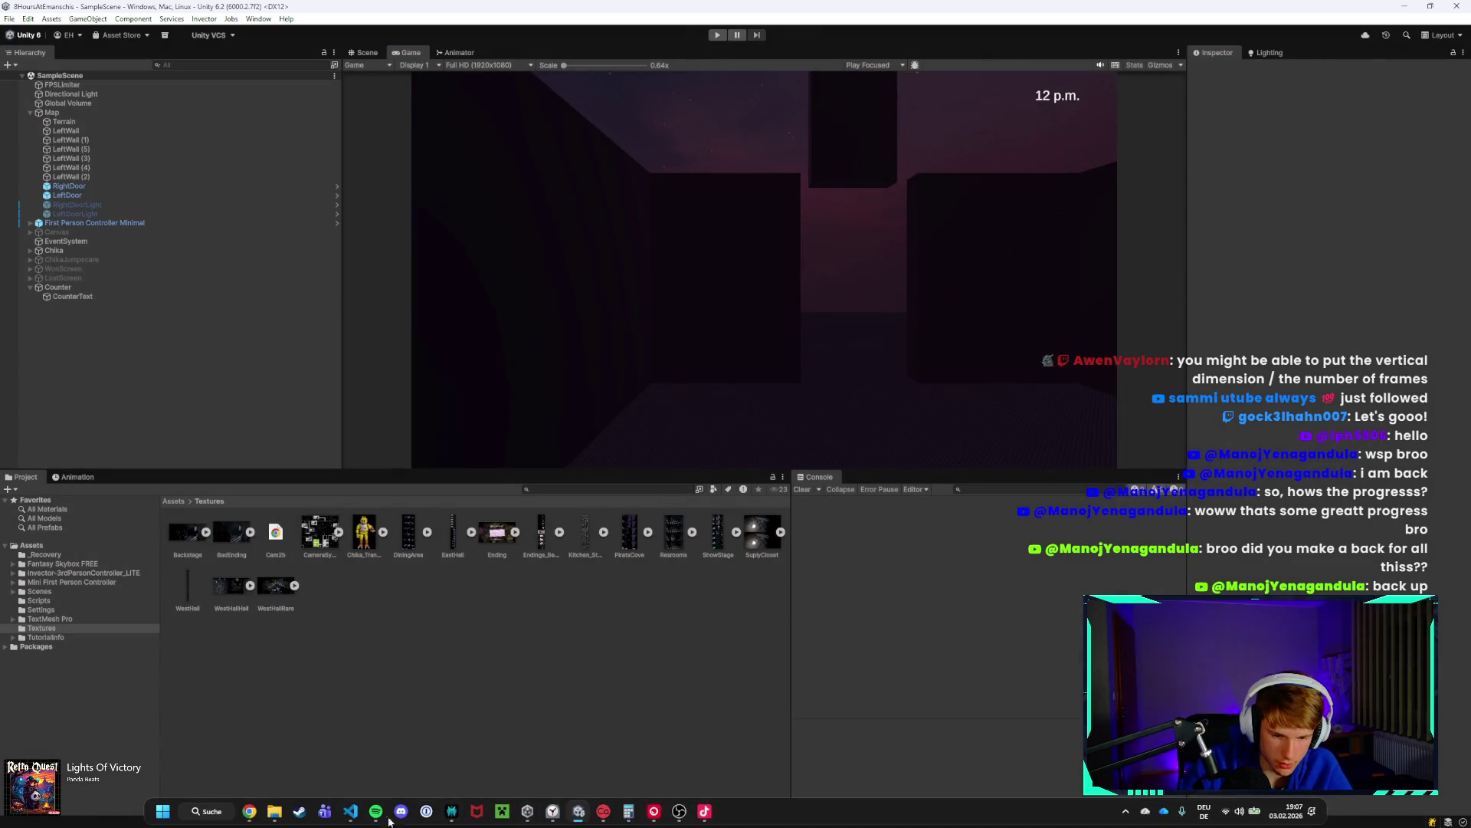
left_click(352, 821)
Add a space before "a.m." in counter()'s clock text.
left_click(355, 365)
key("End")
scroll(532, 444, "up", 3)
scroll(537, 459, "up", 6)
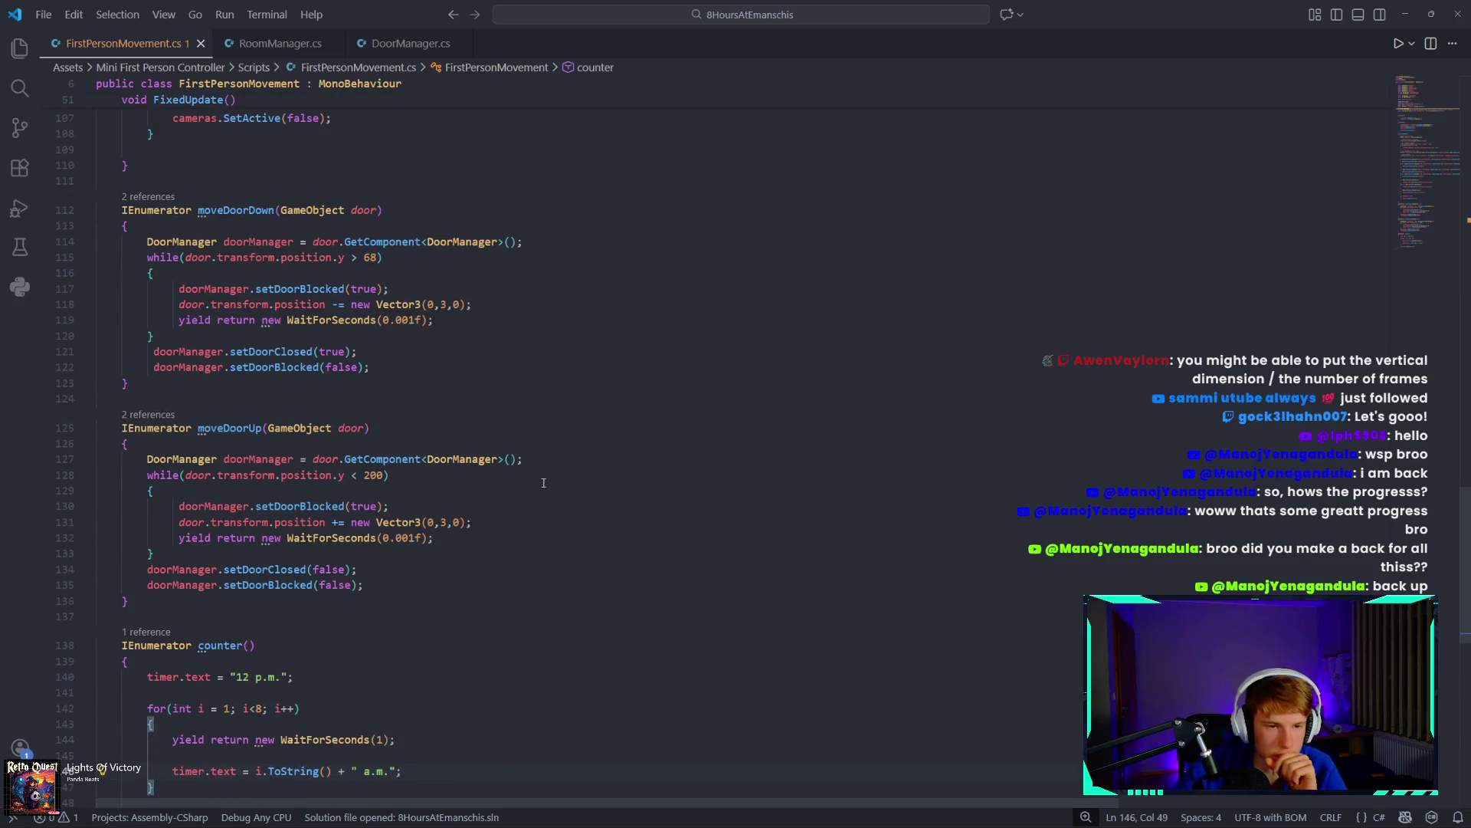
scroll(585, 511, "up", 8)
scroll(327, 499, "down", 13)
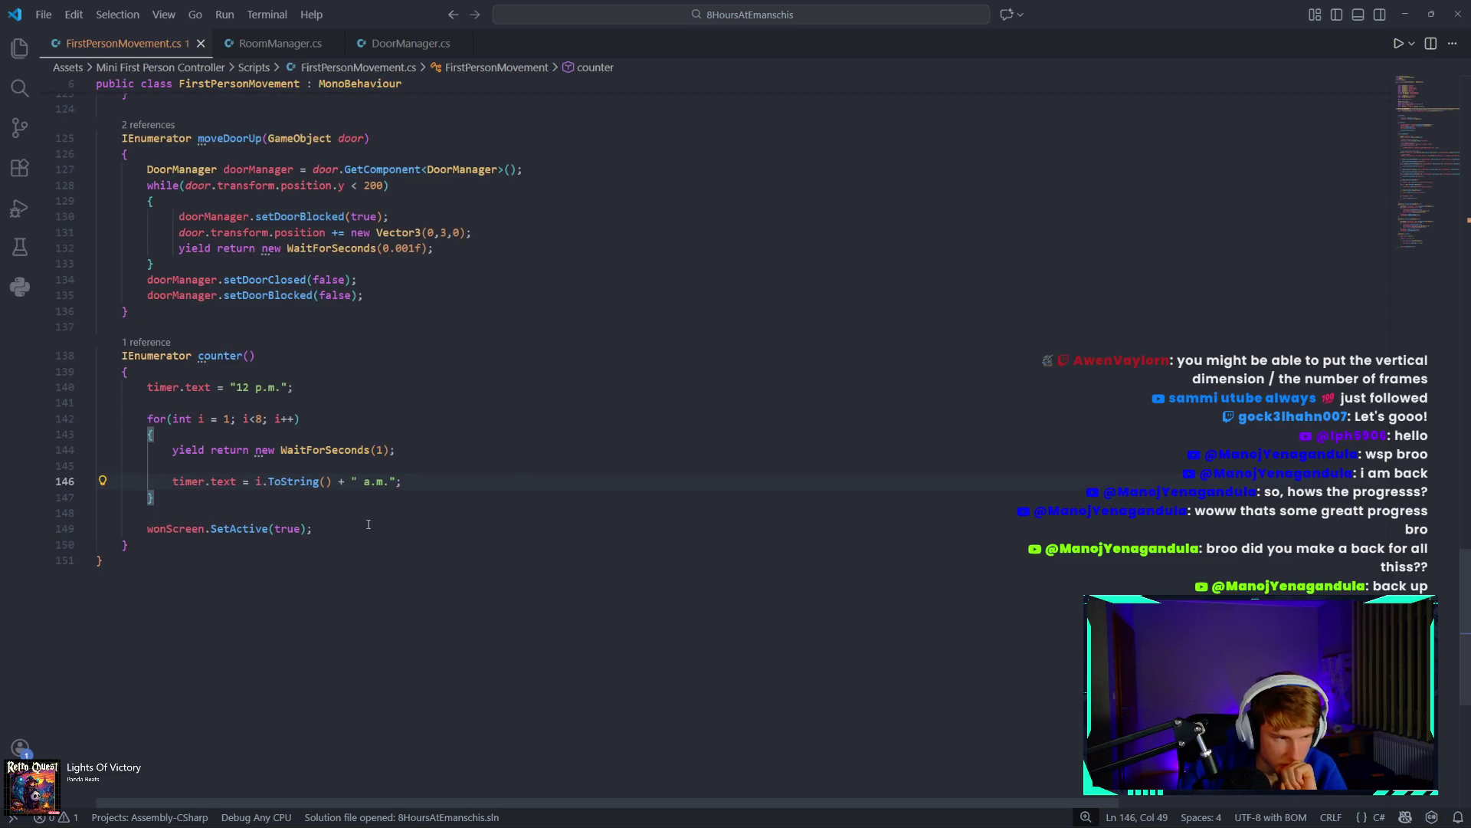
Insert a line after wonScreen.SetActive(true), first writing Time.deltaTime = 0;.
left_click(328, 531)
key("Return")
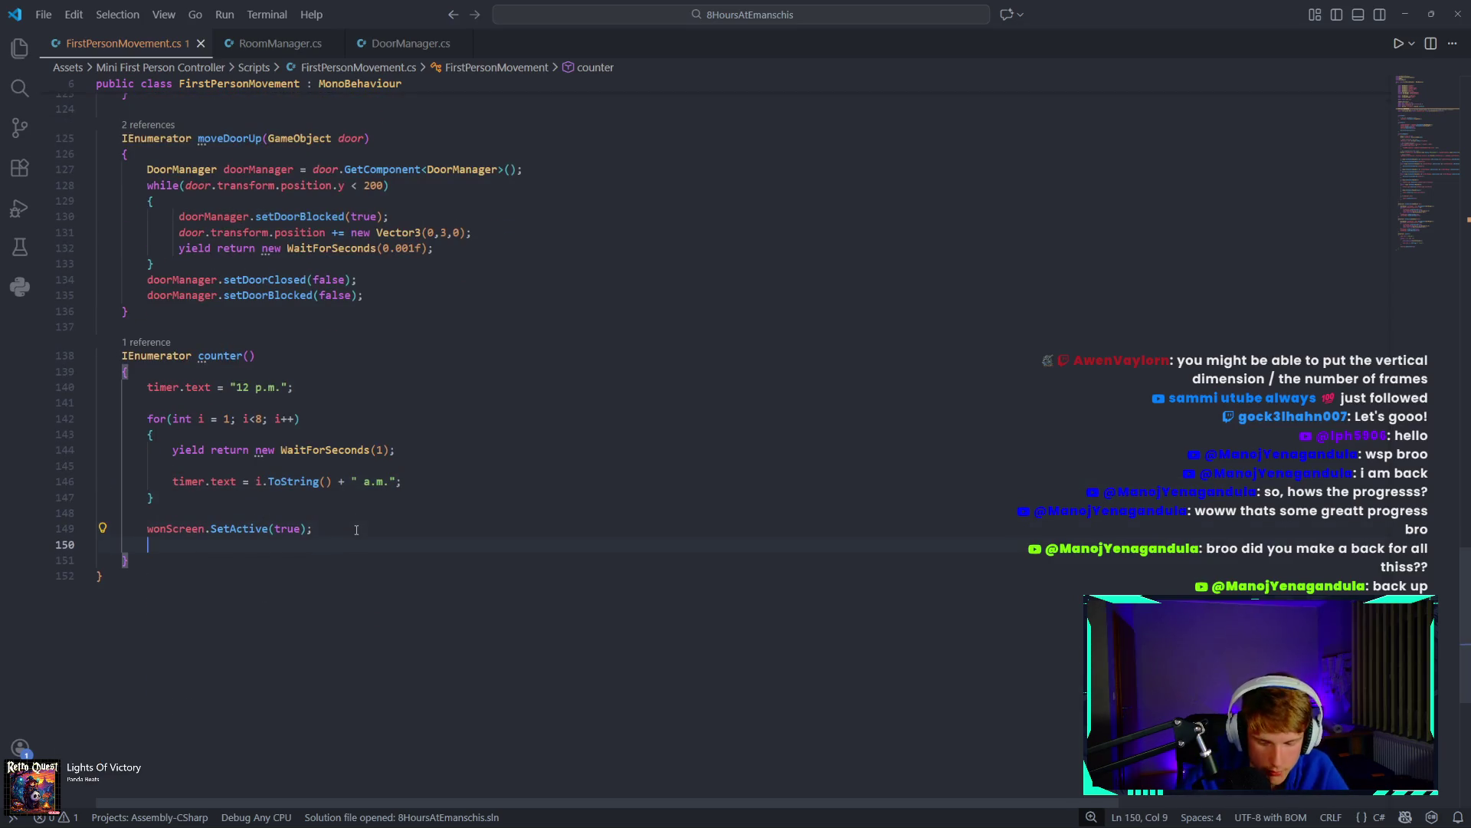
type("time")
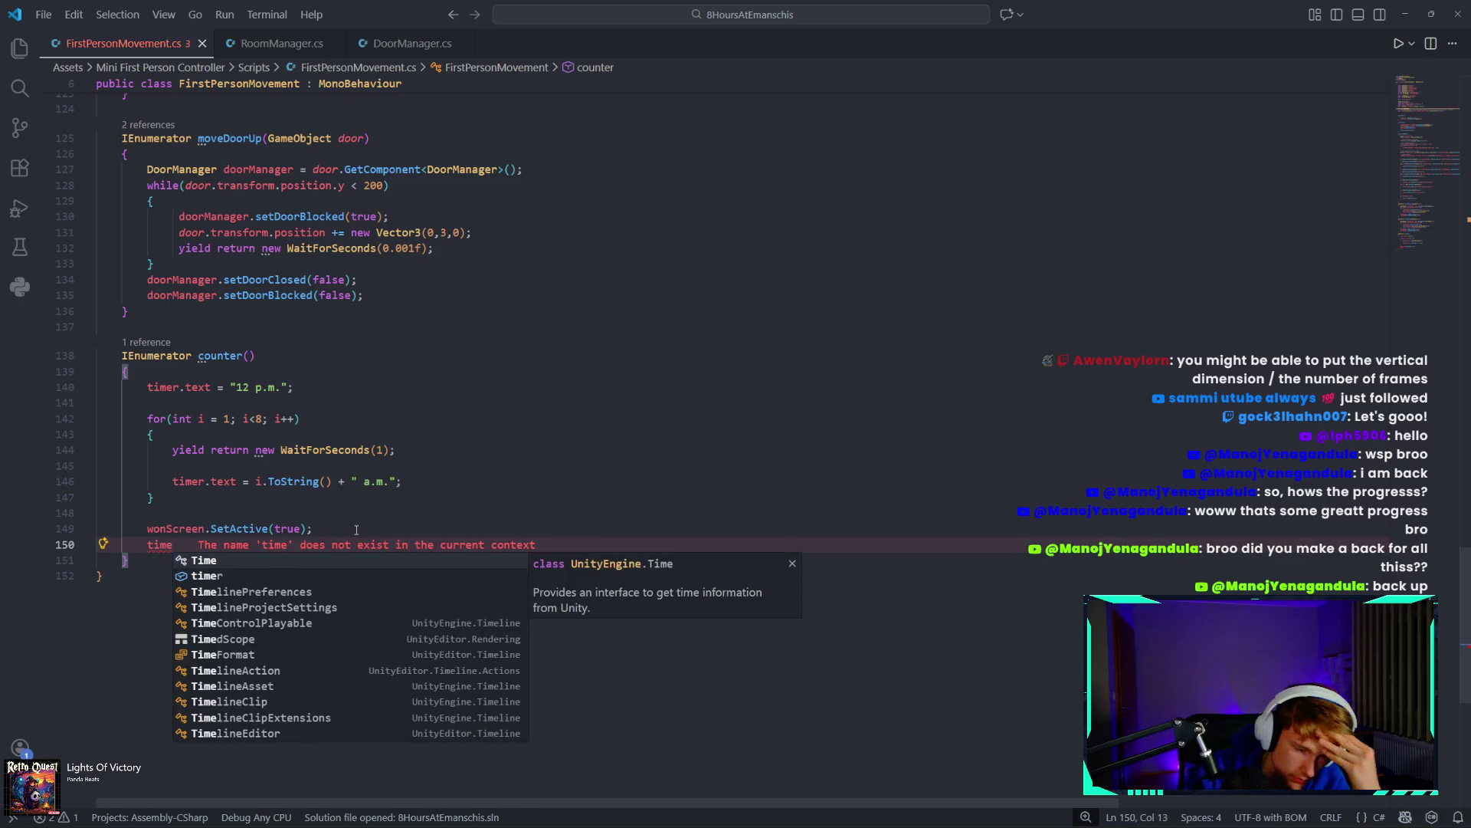
key("Tab")
type(".de")
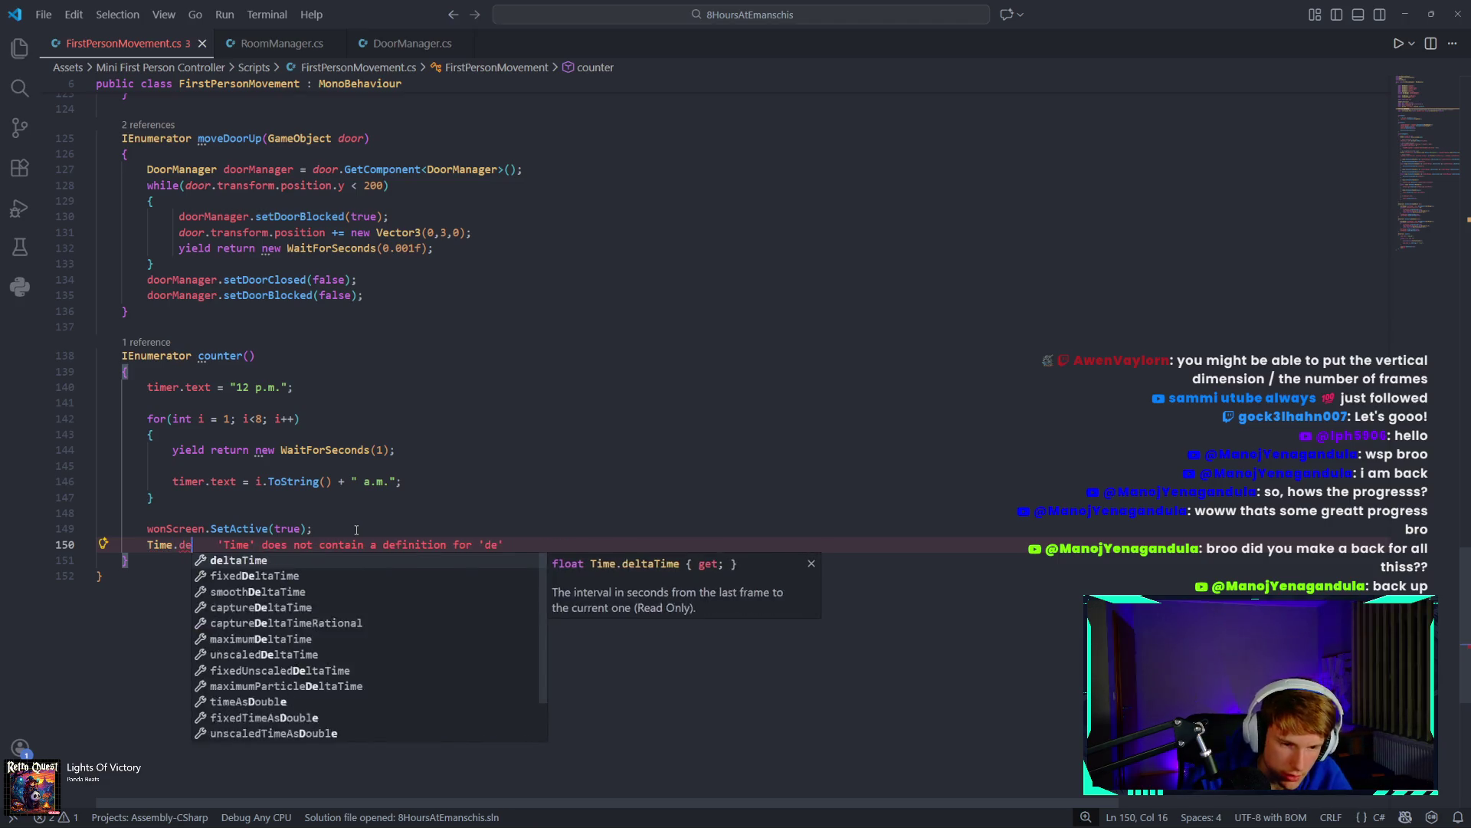
key("Tab")
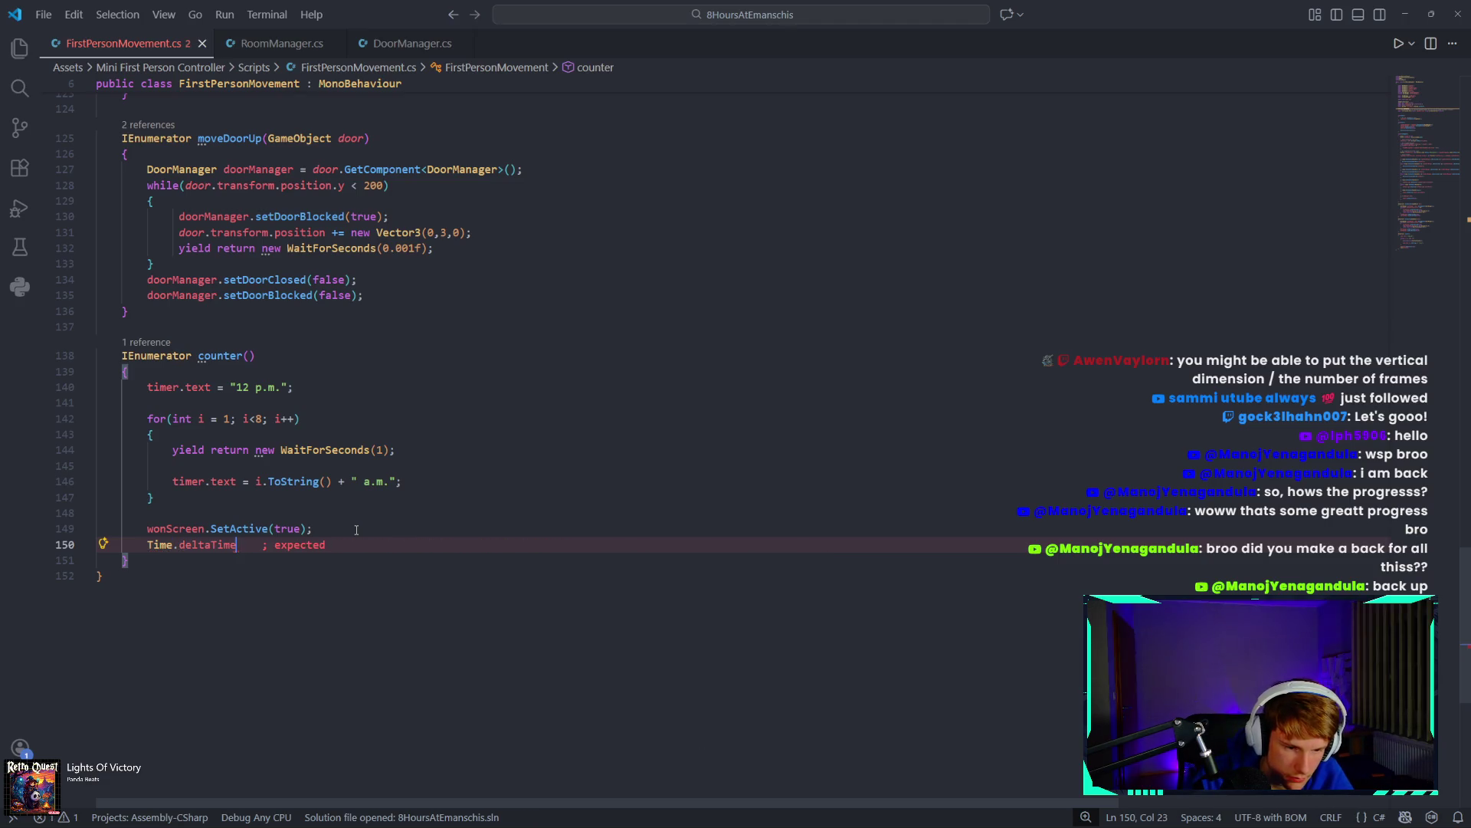
type(" = ")
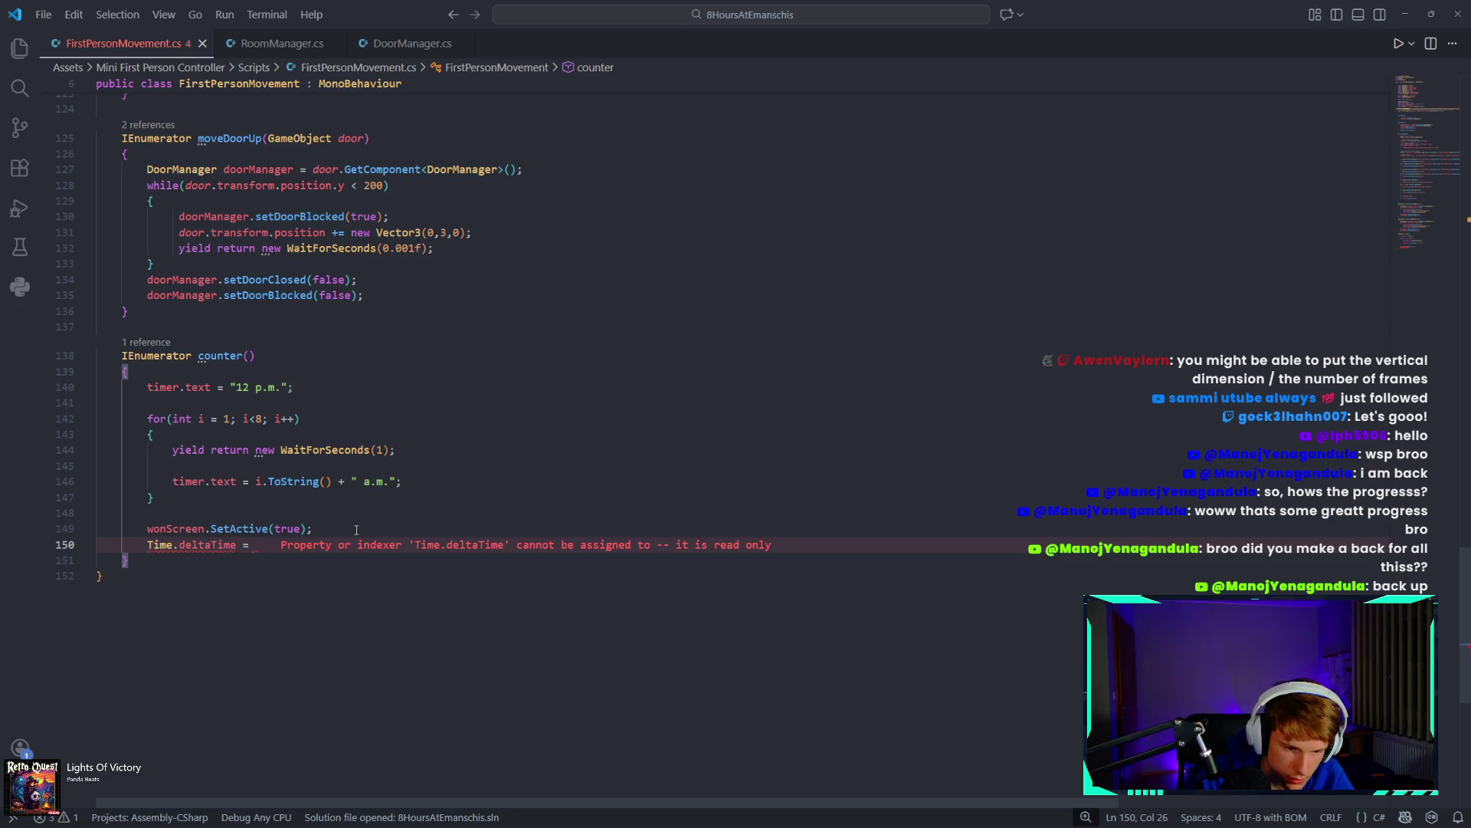
type("0;")
key("Return")
Correct the new line to Time.timeScale = 0;.
key("BackSpace")
key("BackSpace")
key("BackSpace")
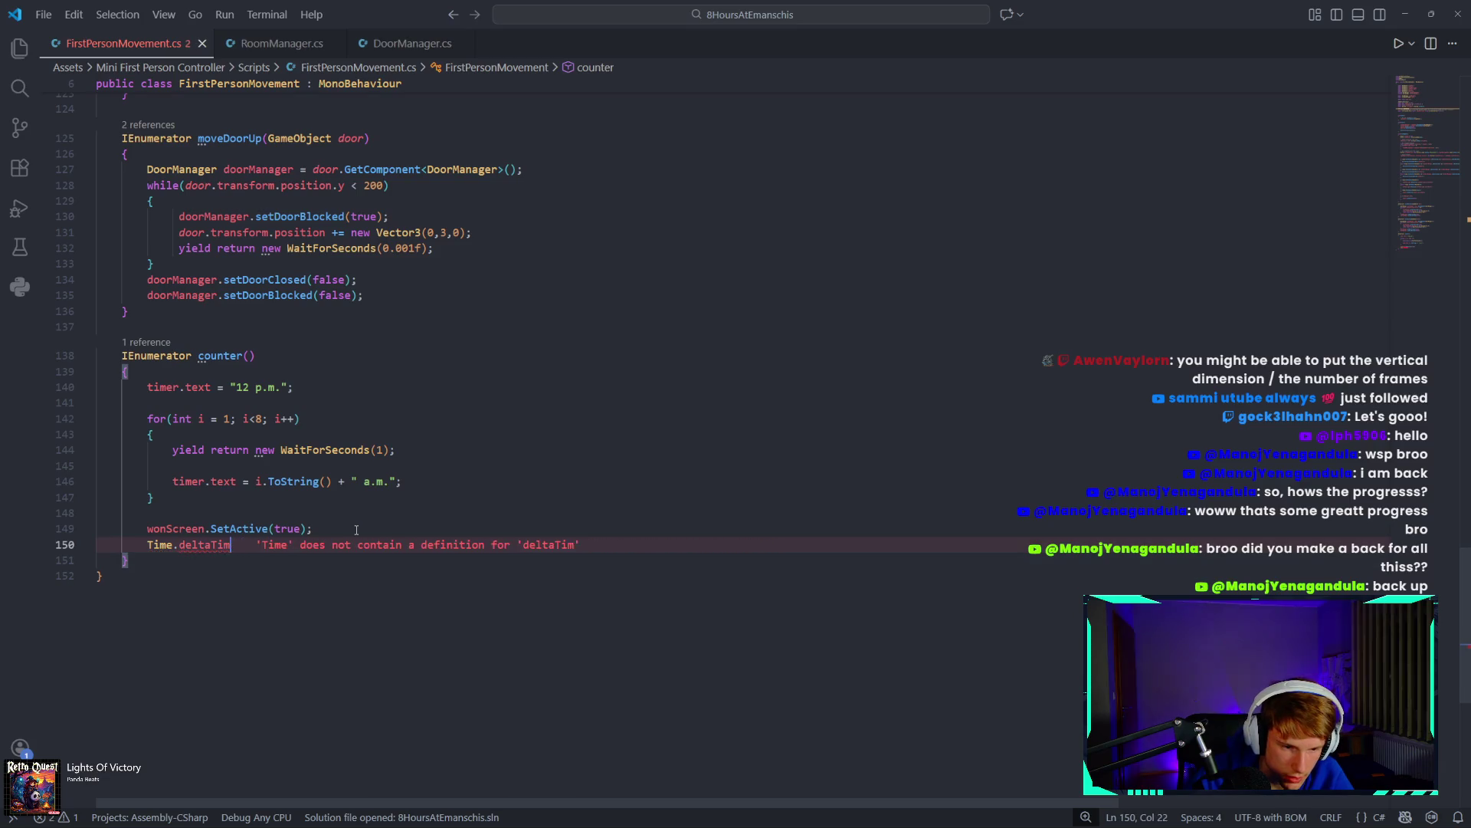
key("BackSpace")
type("time")
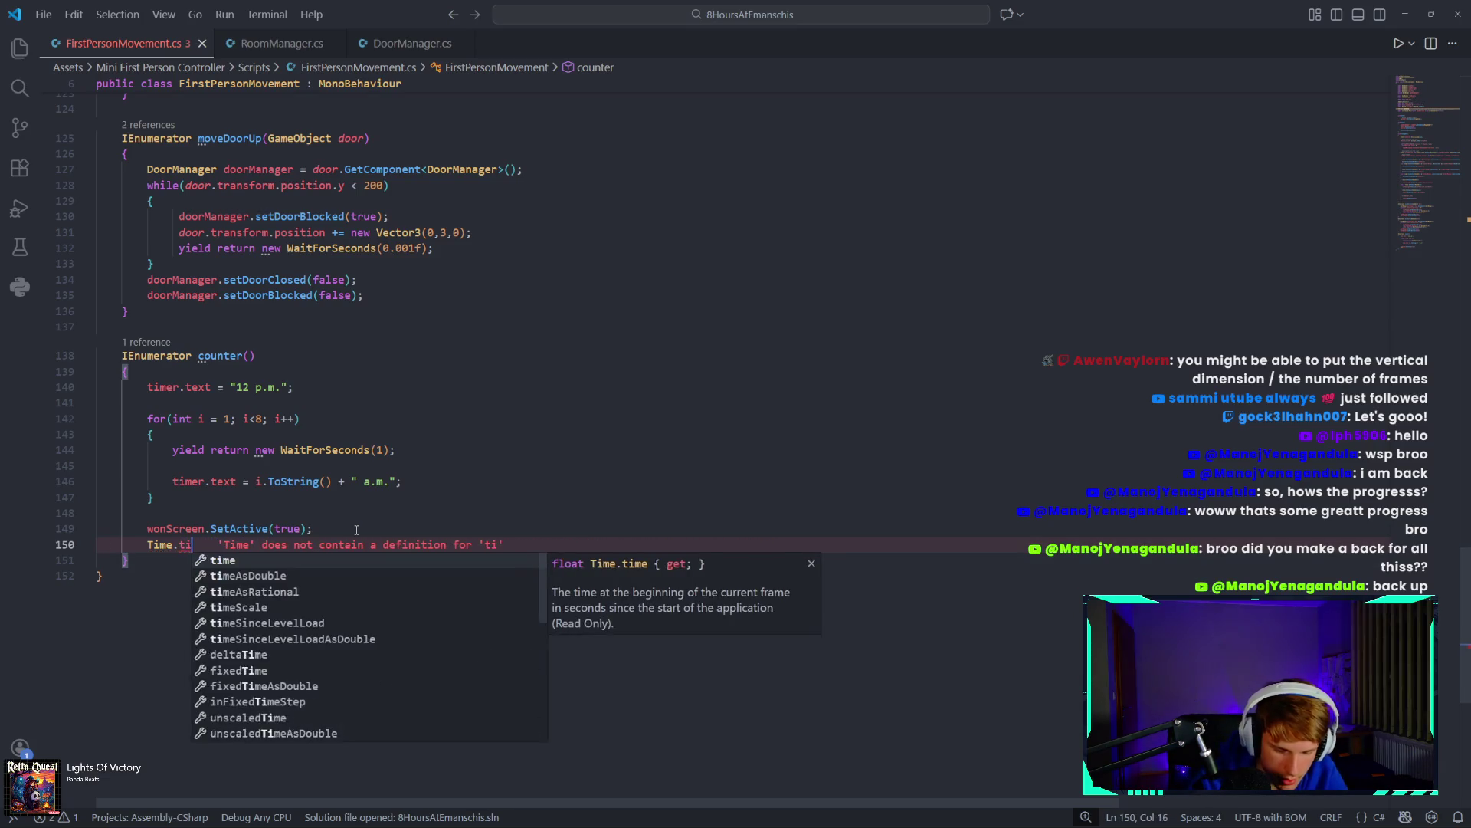
key("Down")
key("Down")
key("Down")
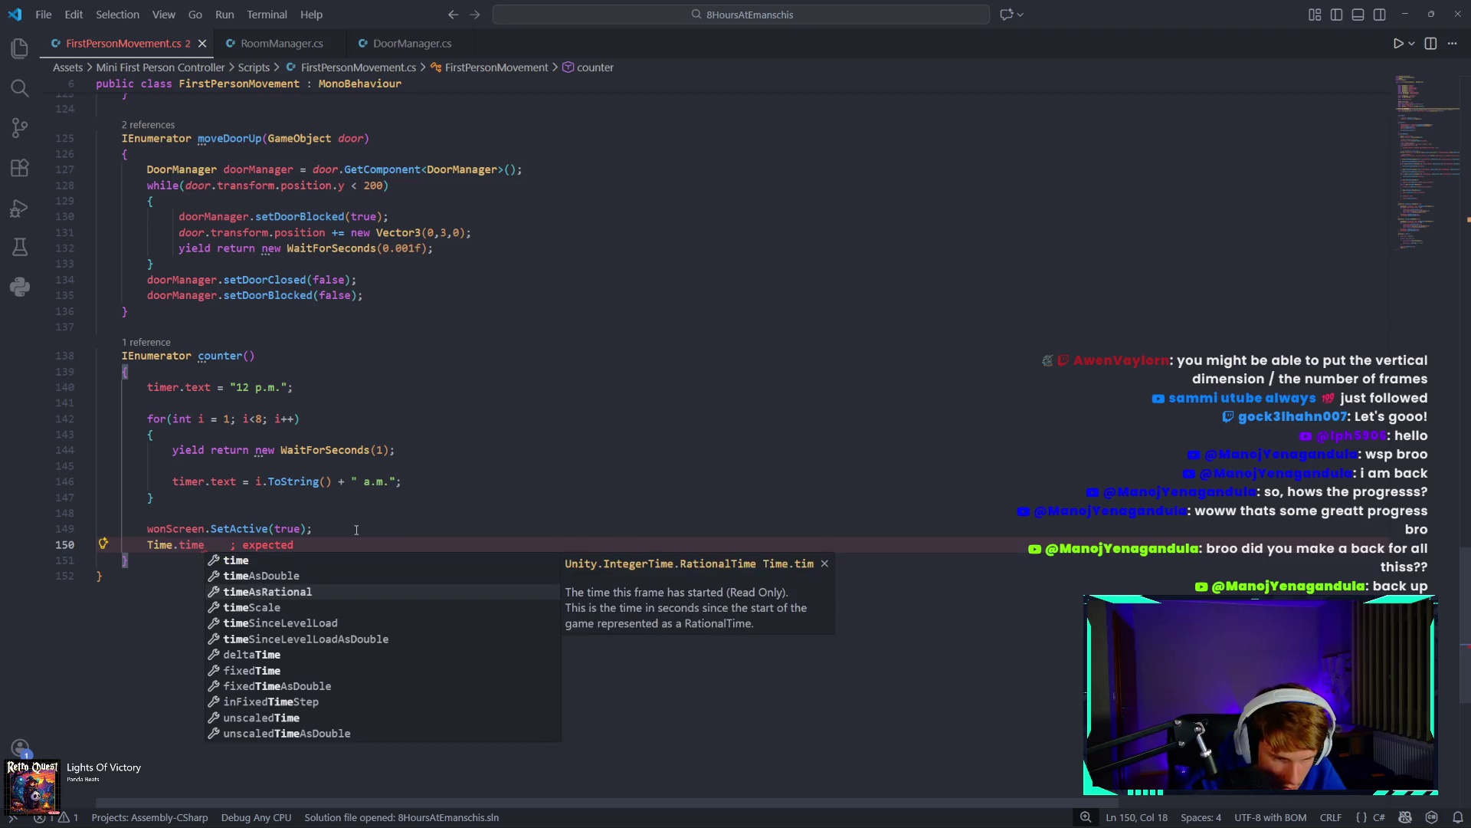
key("Tab")
type("= ;")
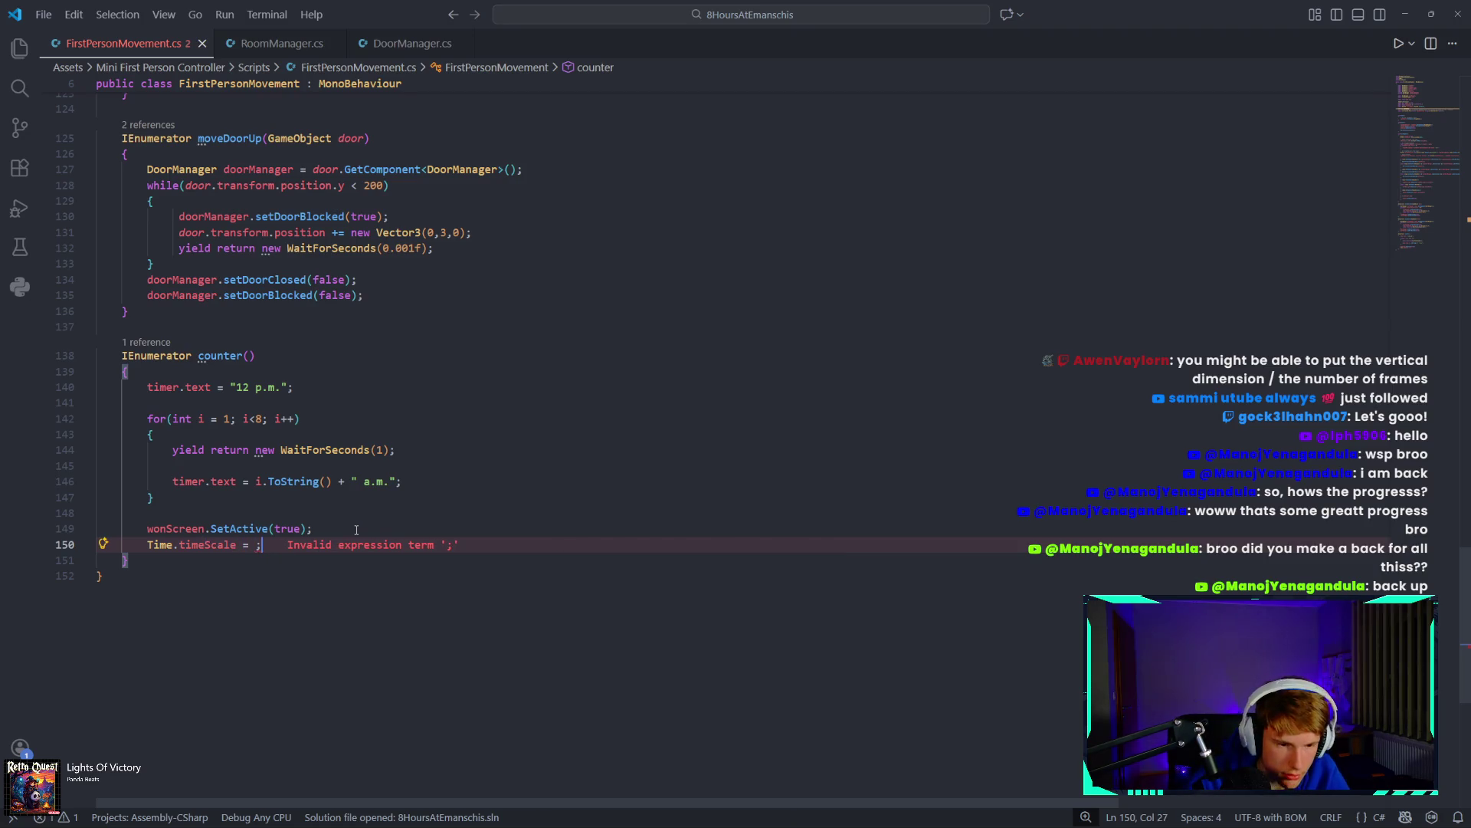
key("BackSpace")
type("0;")
left_click_drag(272, 546, 148, 545)
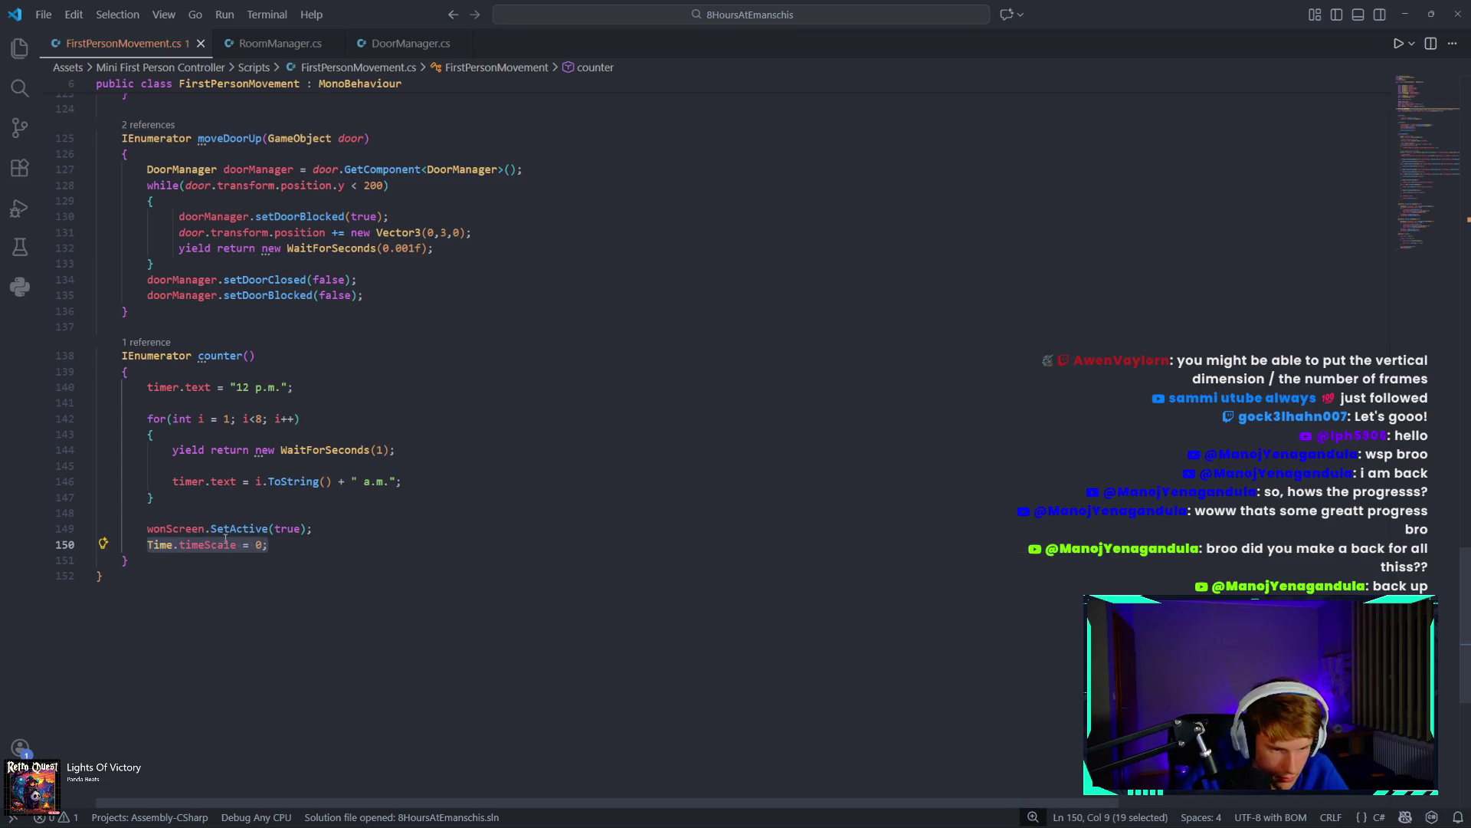
left_click(276, 545)
In RoomManager.cs, add Time.timeScale = 0; after dieScreen.SetActive(true) in Die().
left_click(257, 45)
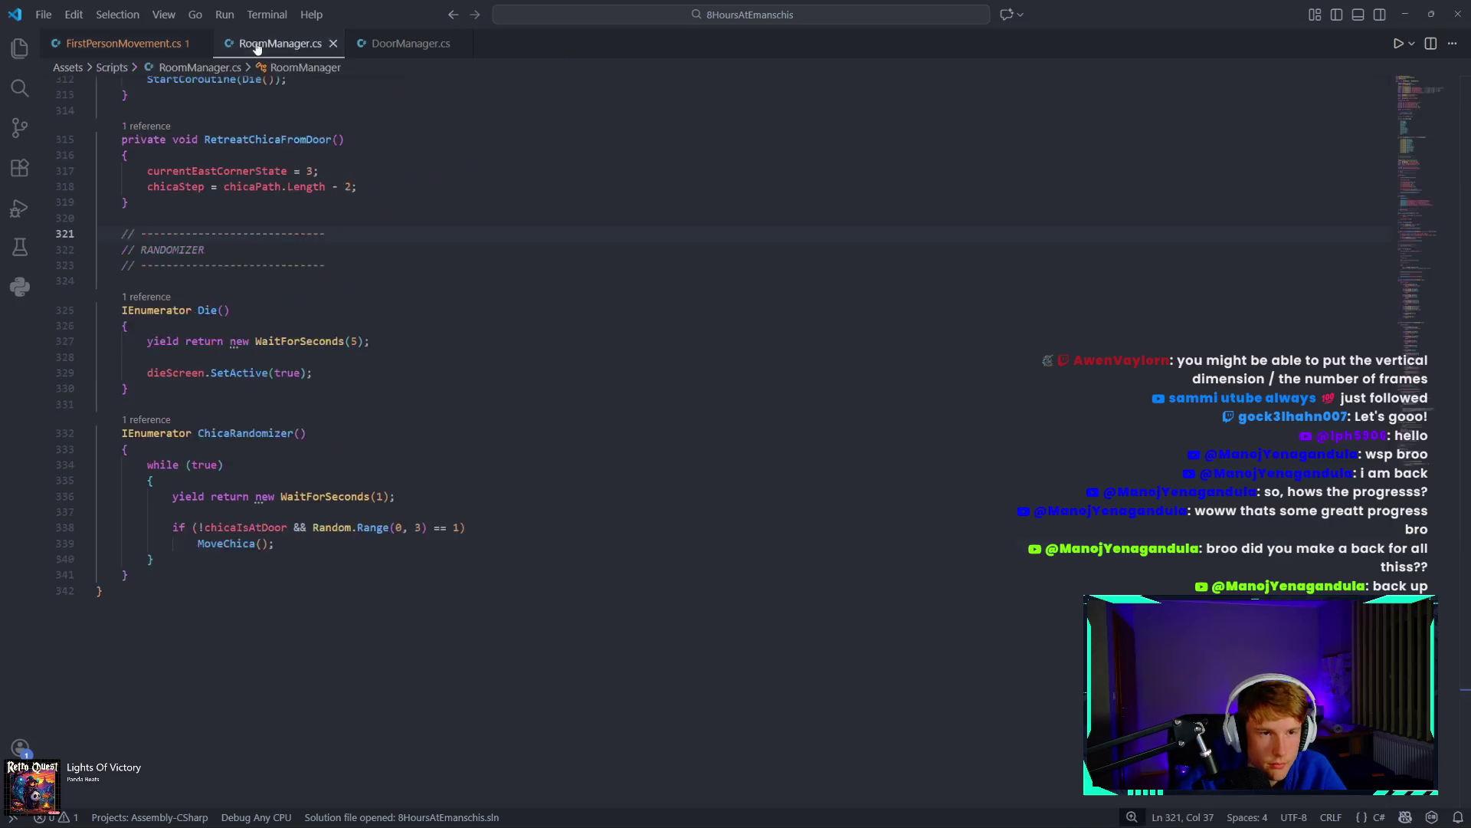
scroll(327, 466, "up", 10)
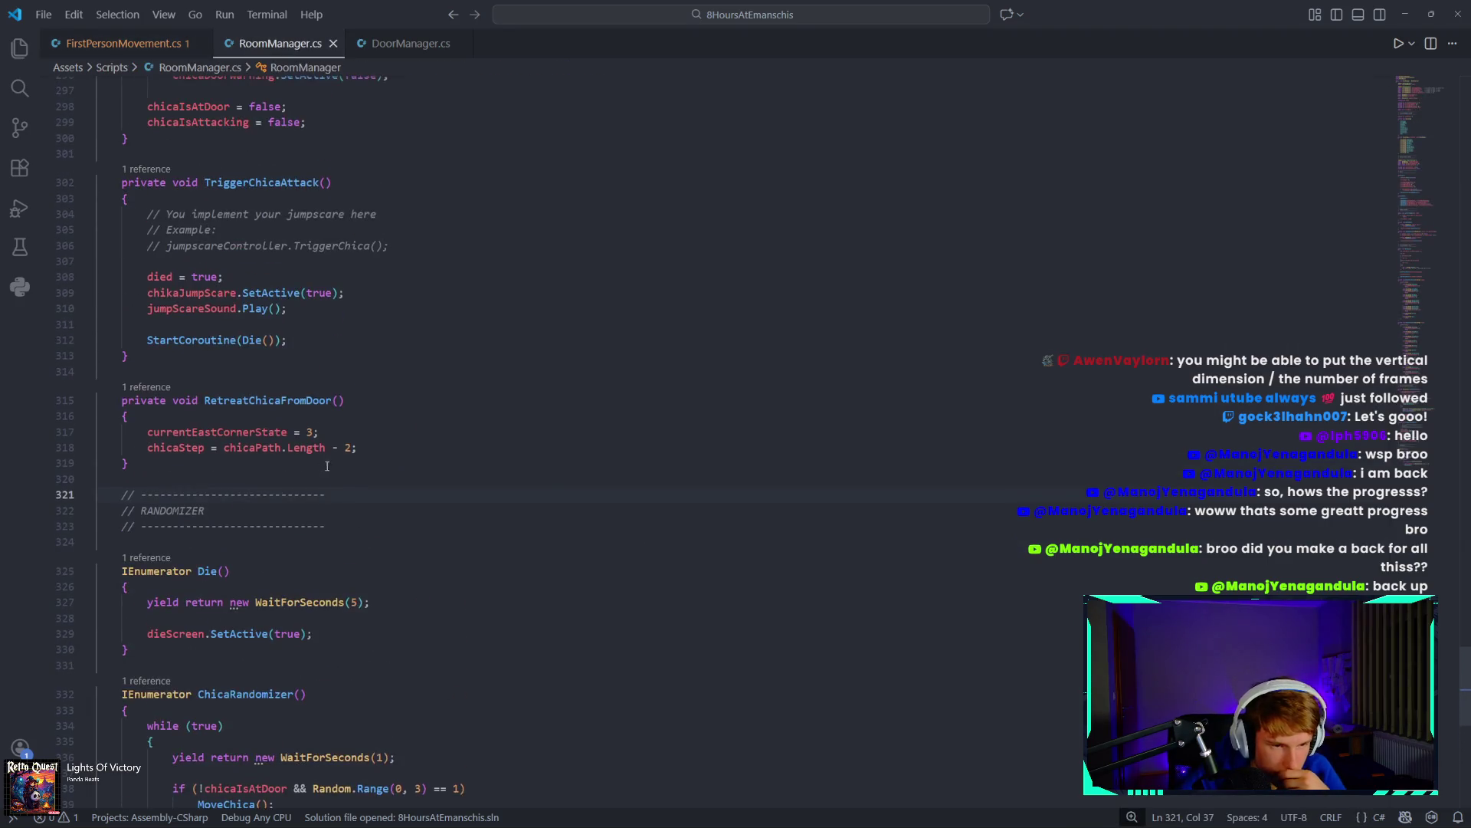
scroll(355, 472, "up", 4)
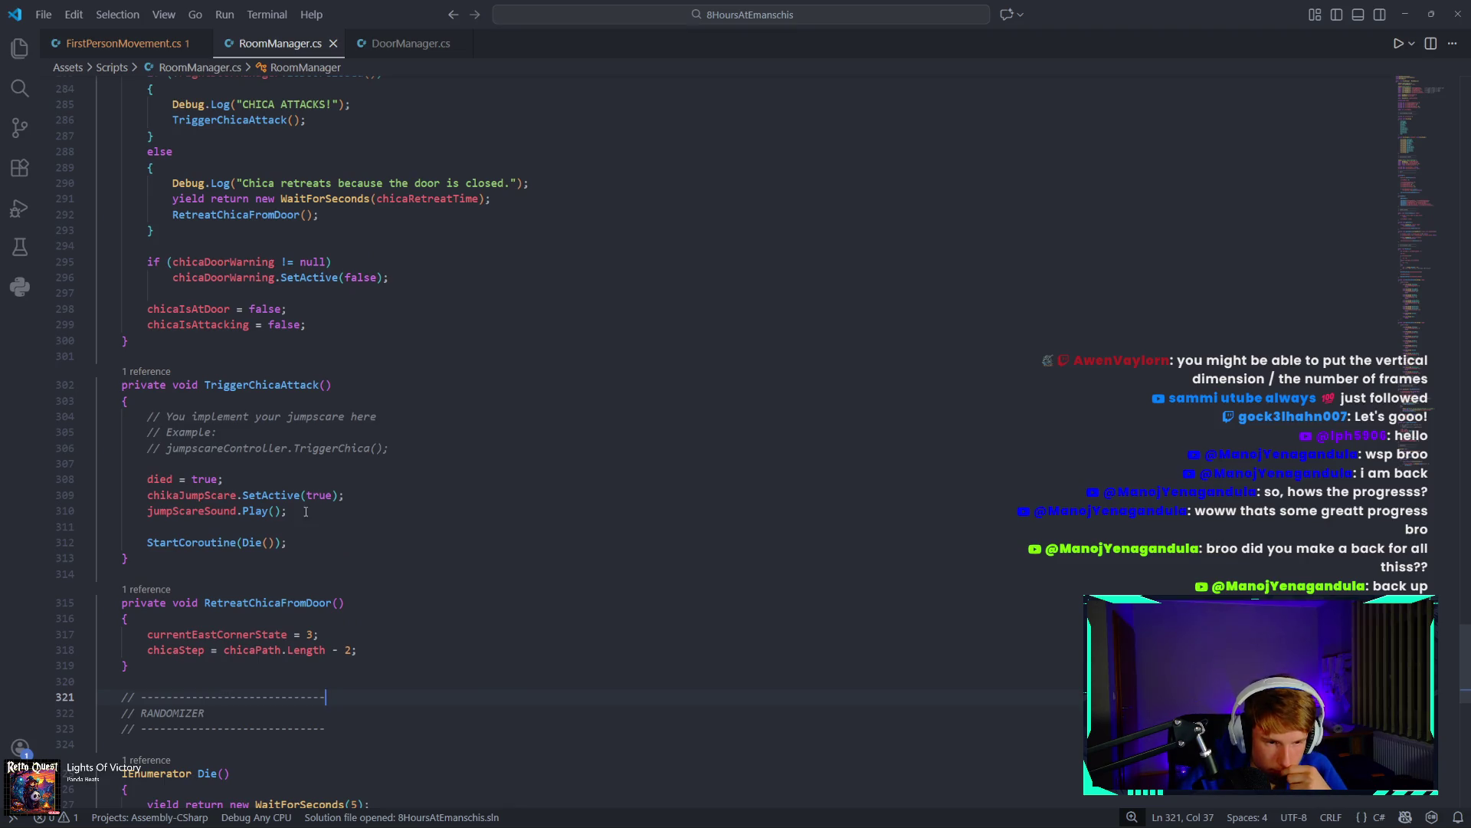
left_click(307, 542)
scroll(309, 541, "down", 7)
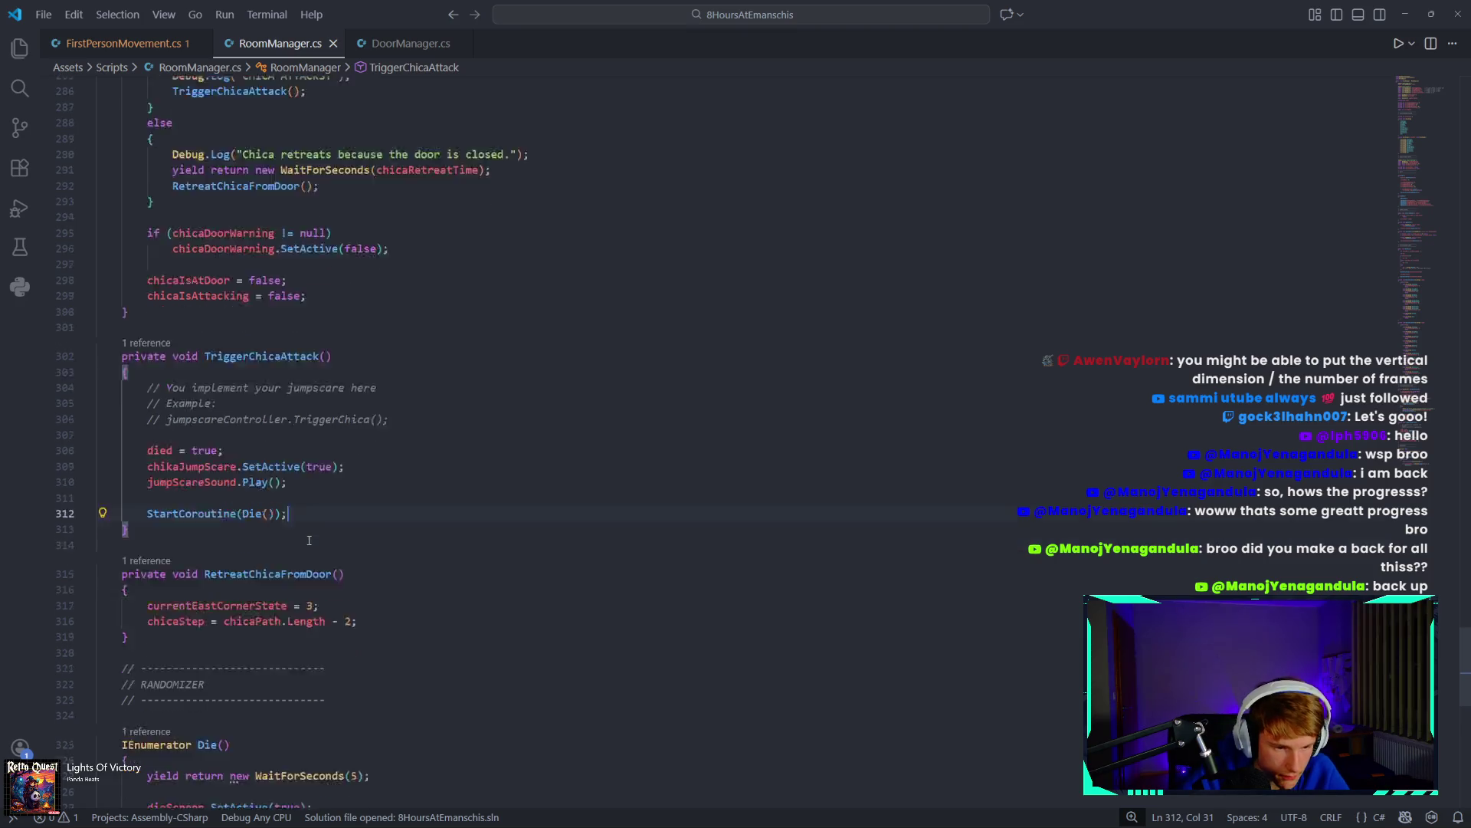
left_click(340, 489)
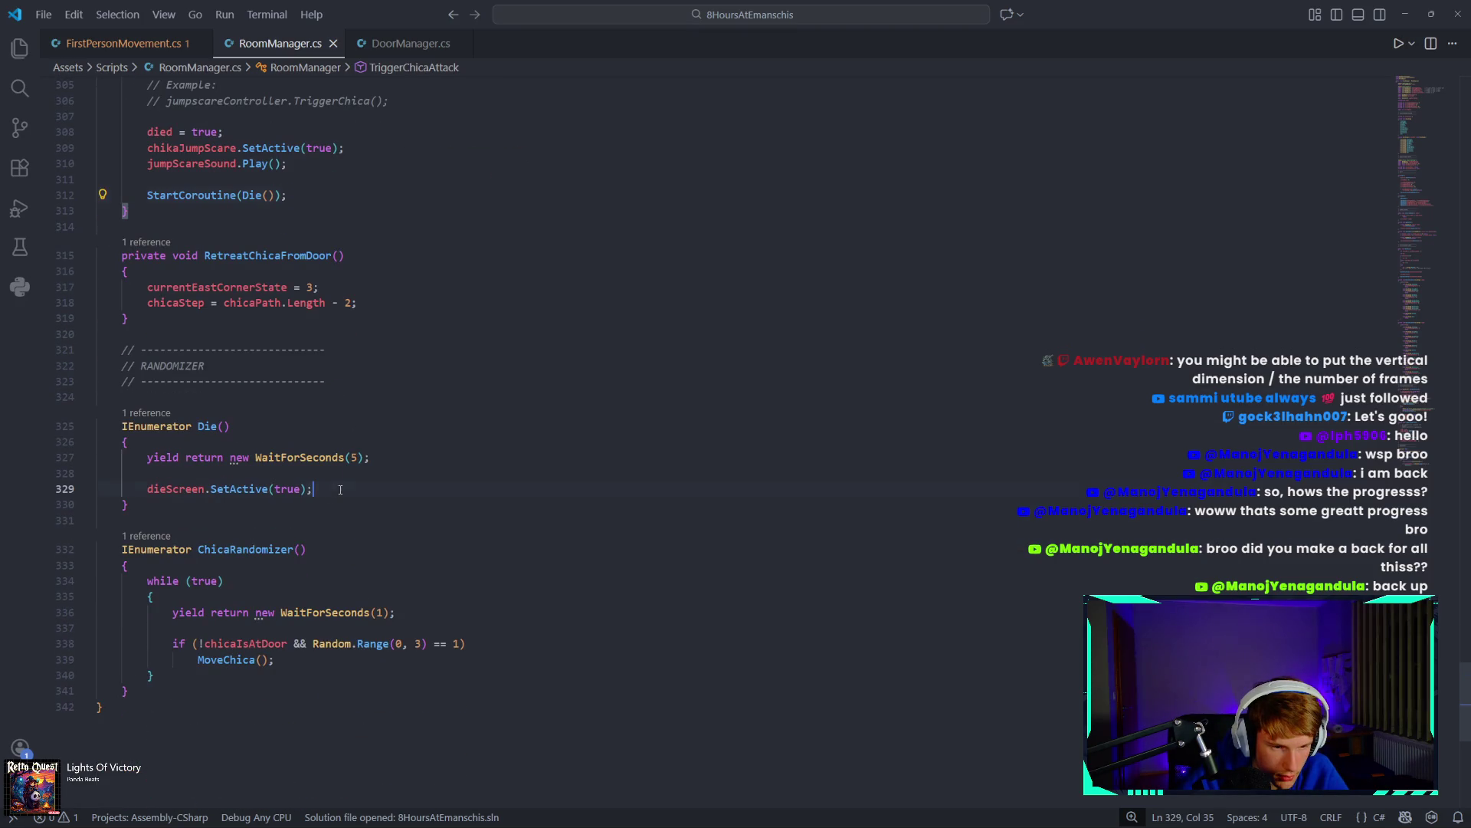
key("Return")
type("Time.timeScale = 0;")
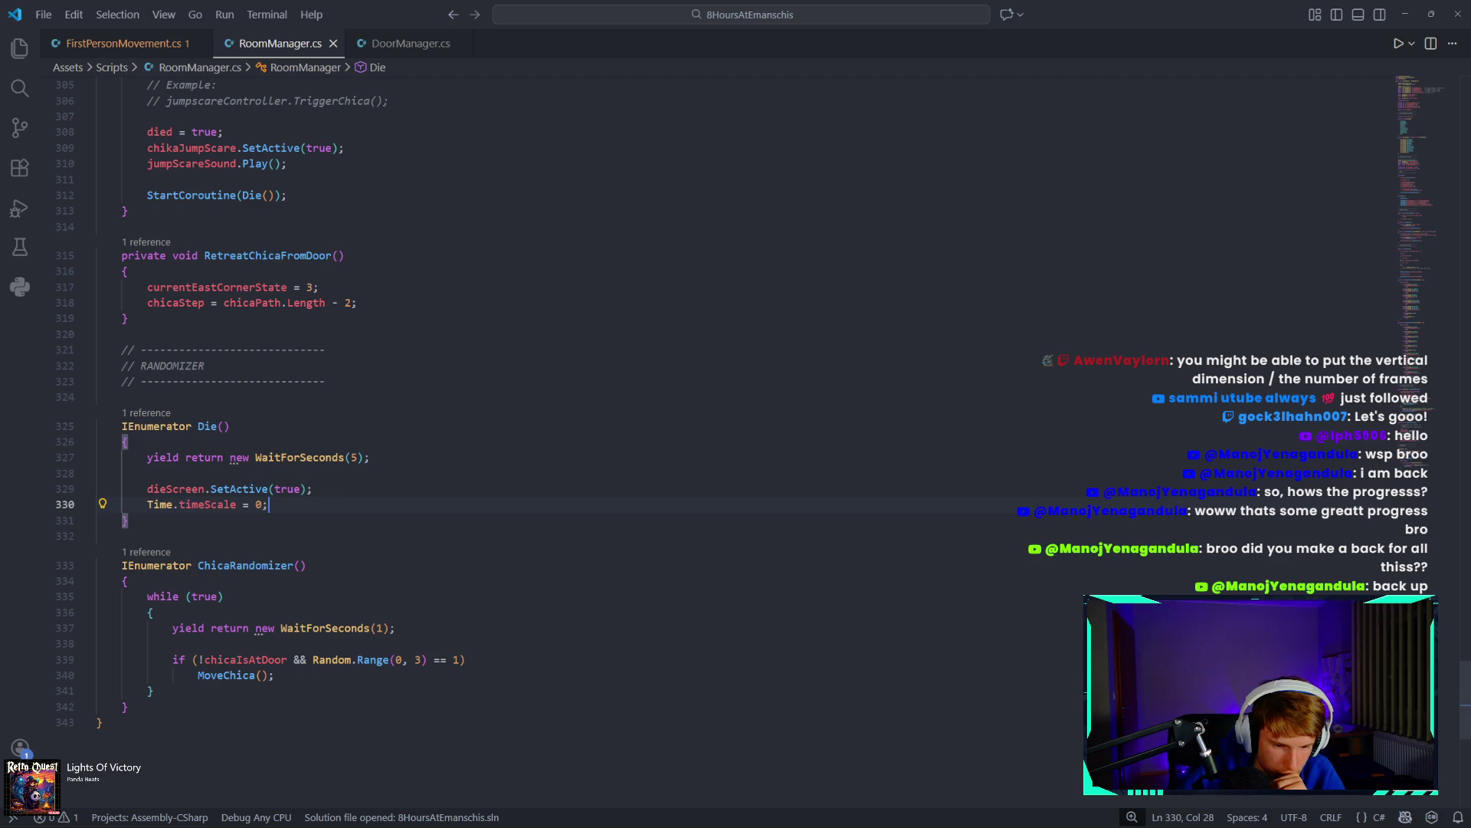
Check the running Clock timer, then switch to the Unity editor.
left_click(543, 675)
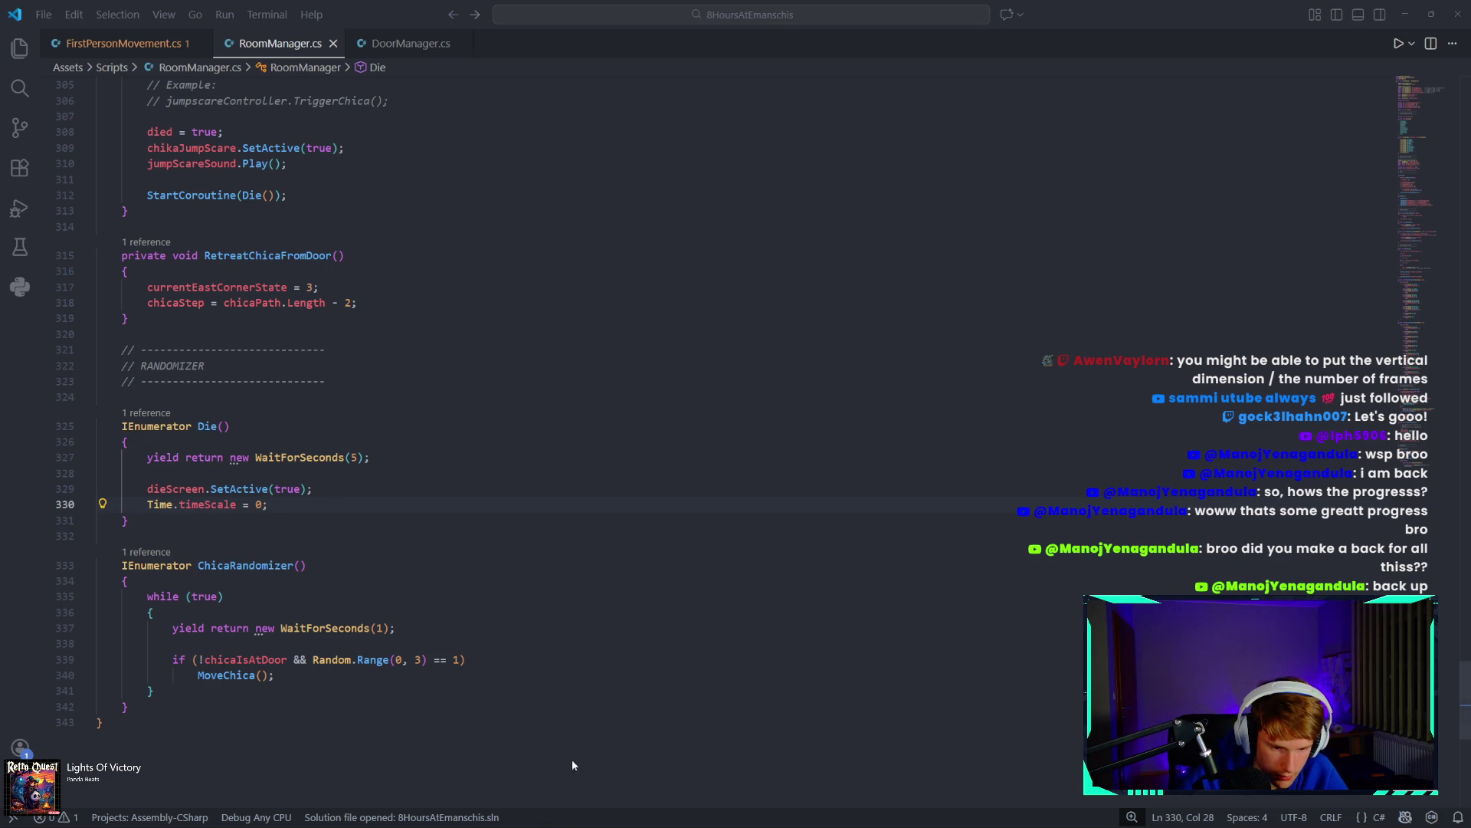
key("super")
key("Escape")
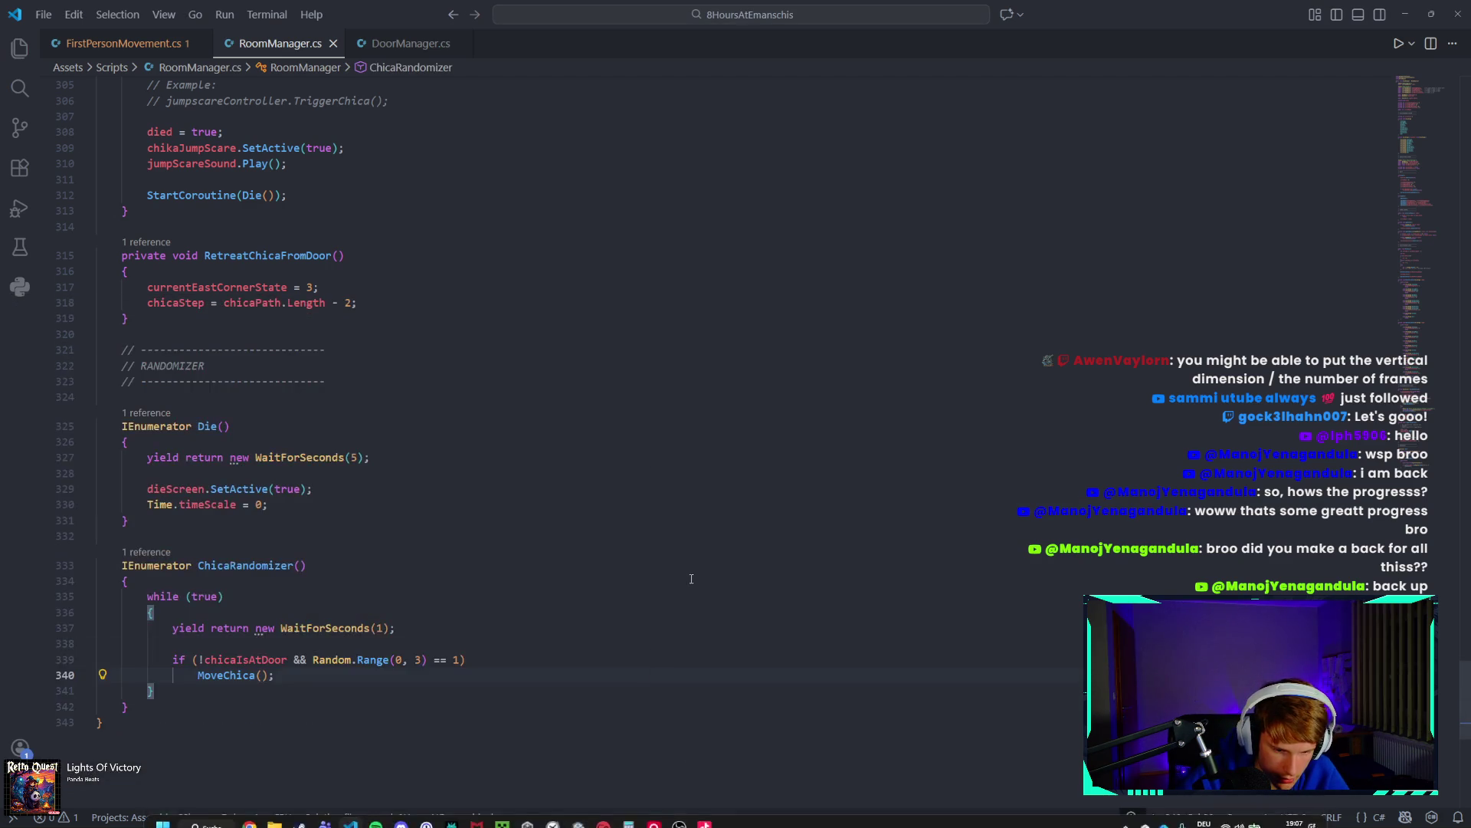
left_click(552, 811)
left_click(551, 811)
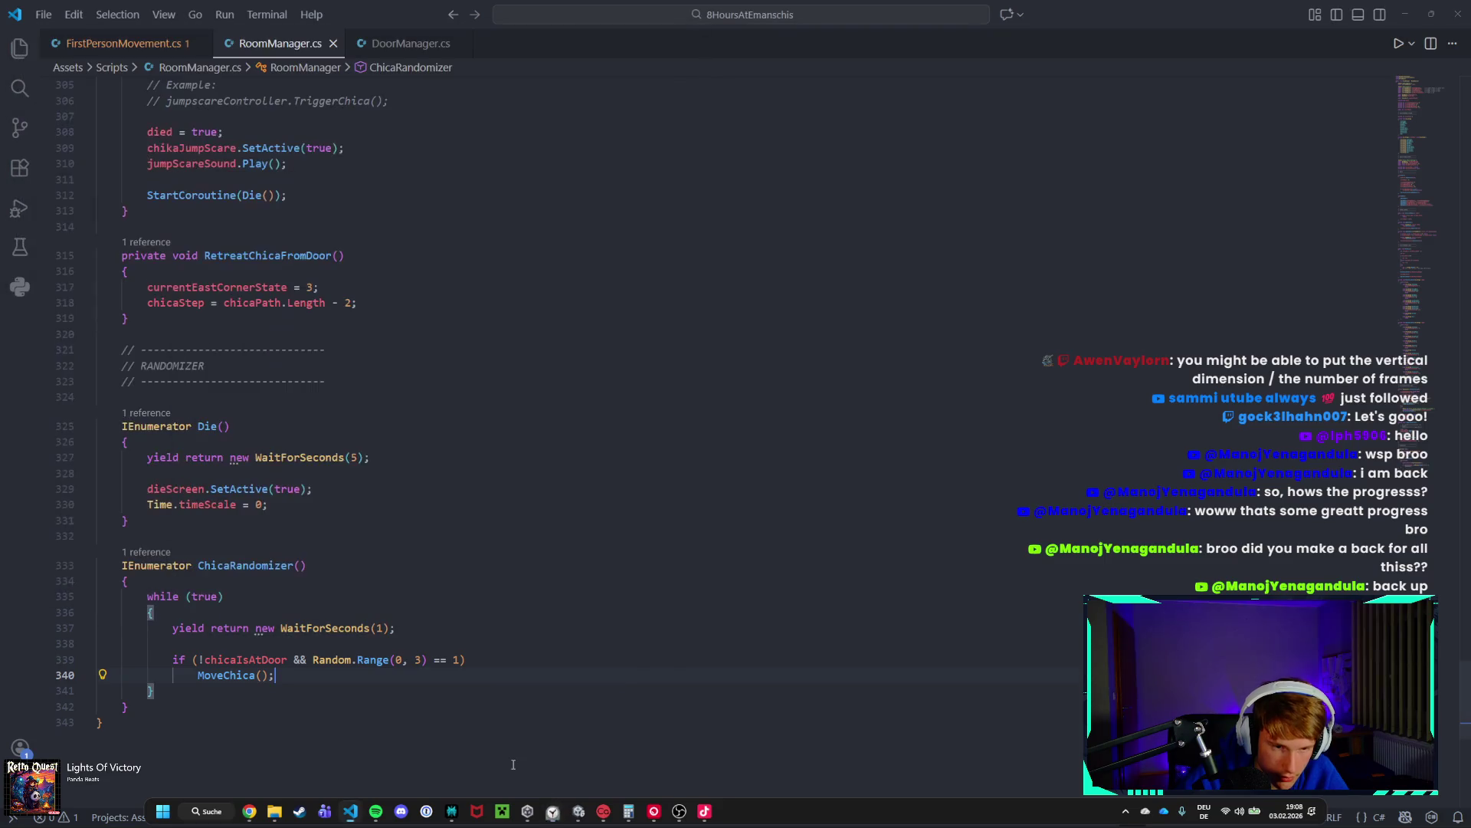
left_click(578, 811)
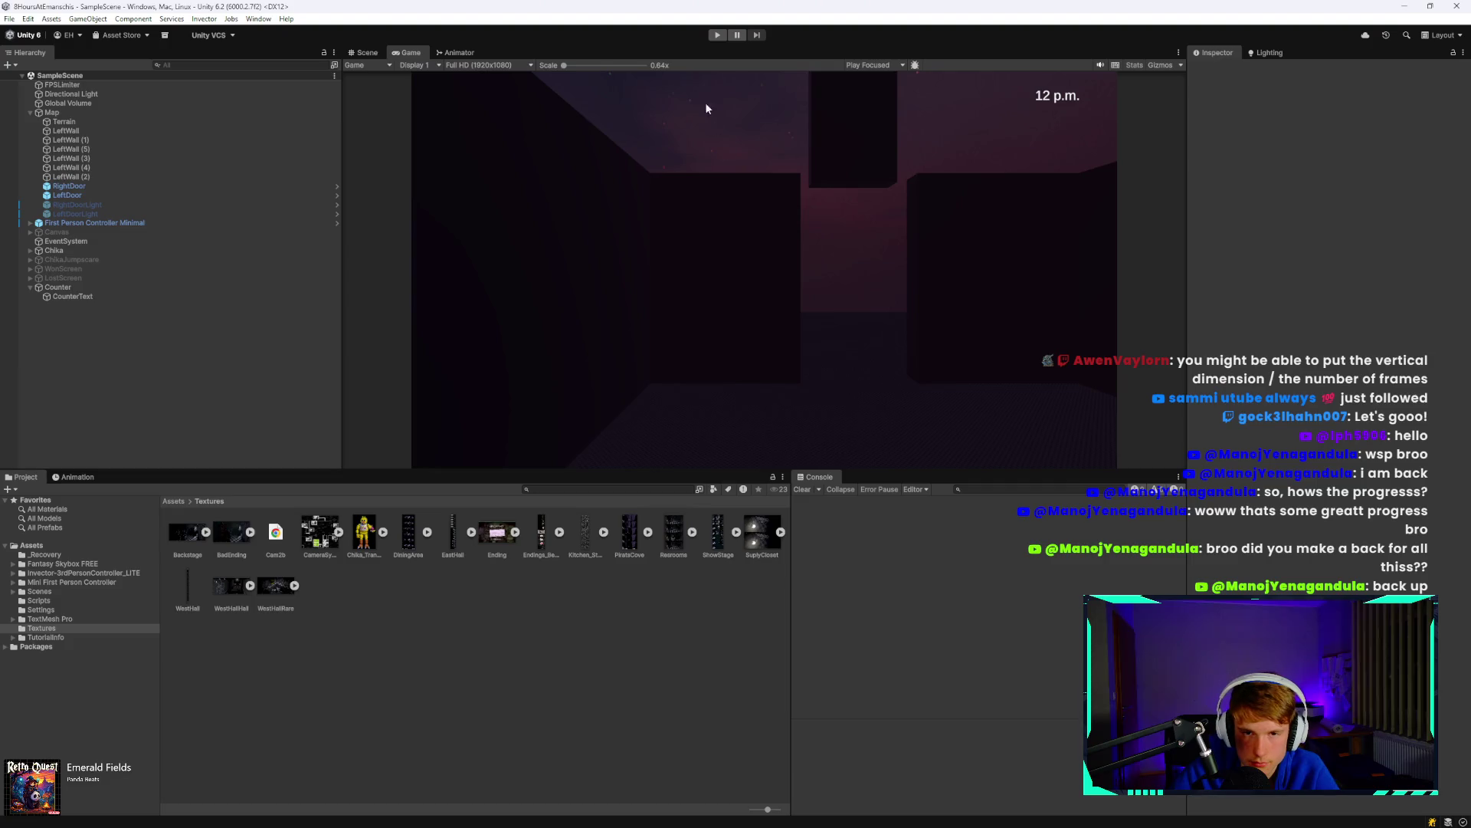
Play in a maximized Game view through to the 'Good job, sport!' ending, then stop.
left_click(719, 35)
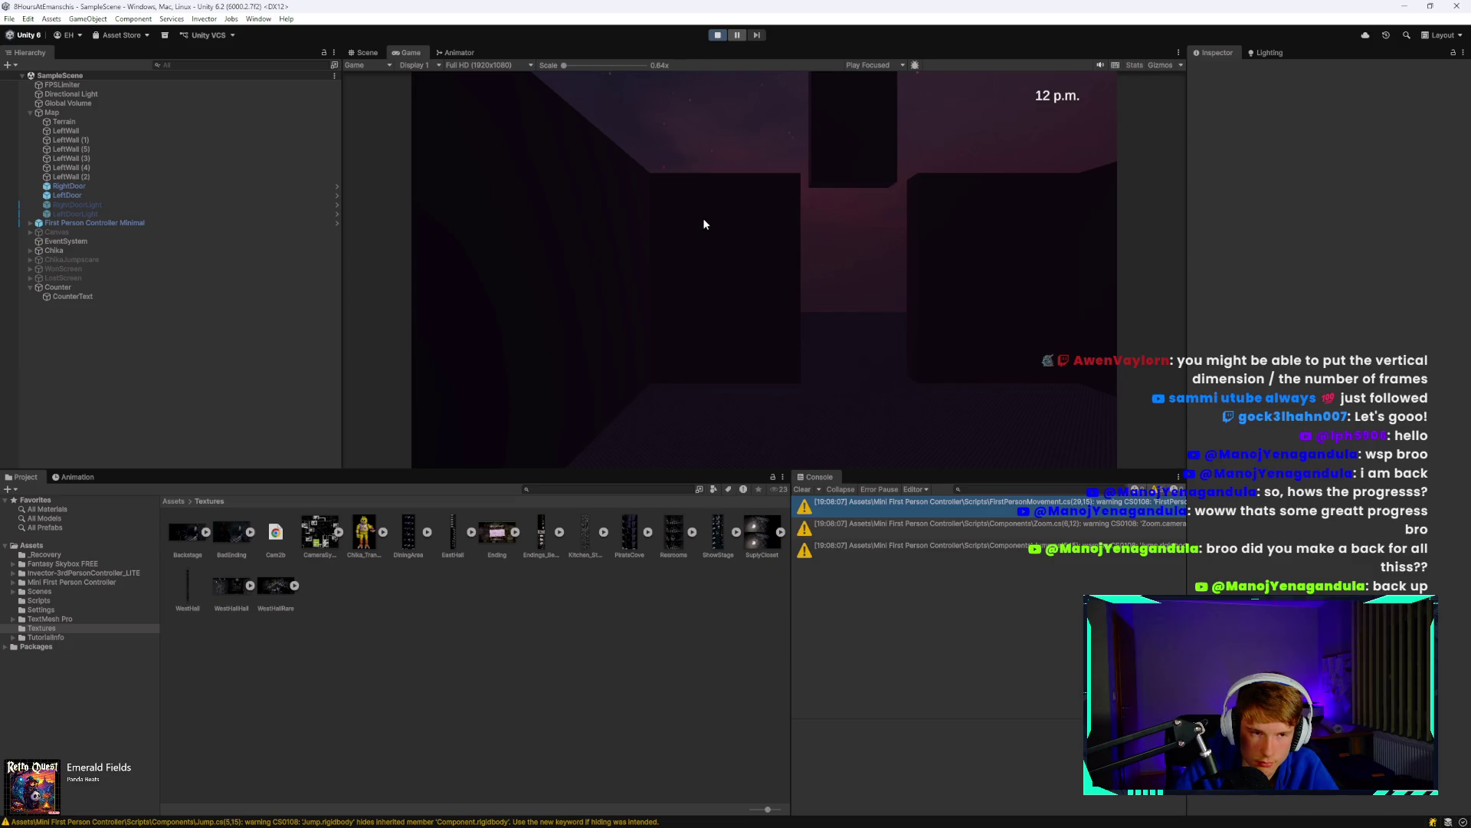
left_click(552, 96)
key("Escape")
double_click(398, 55)
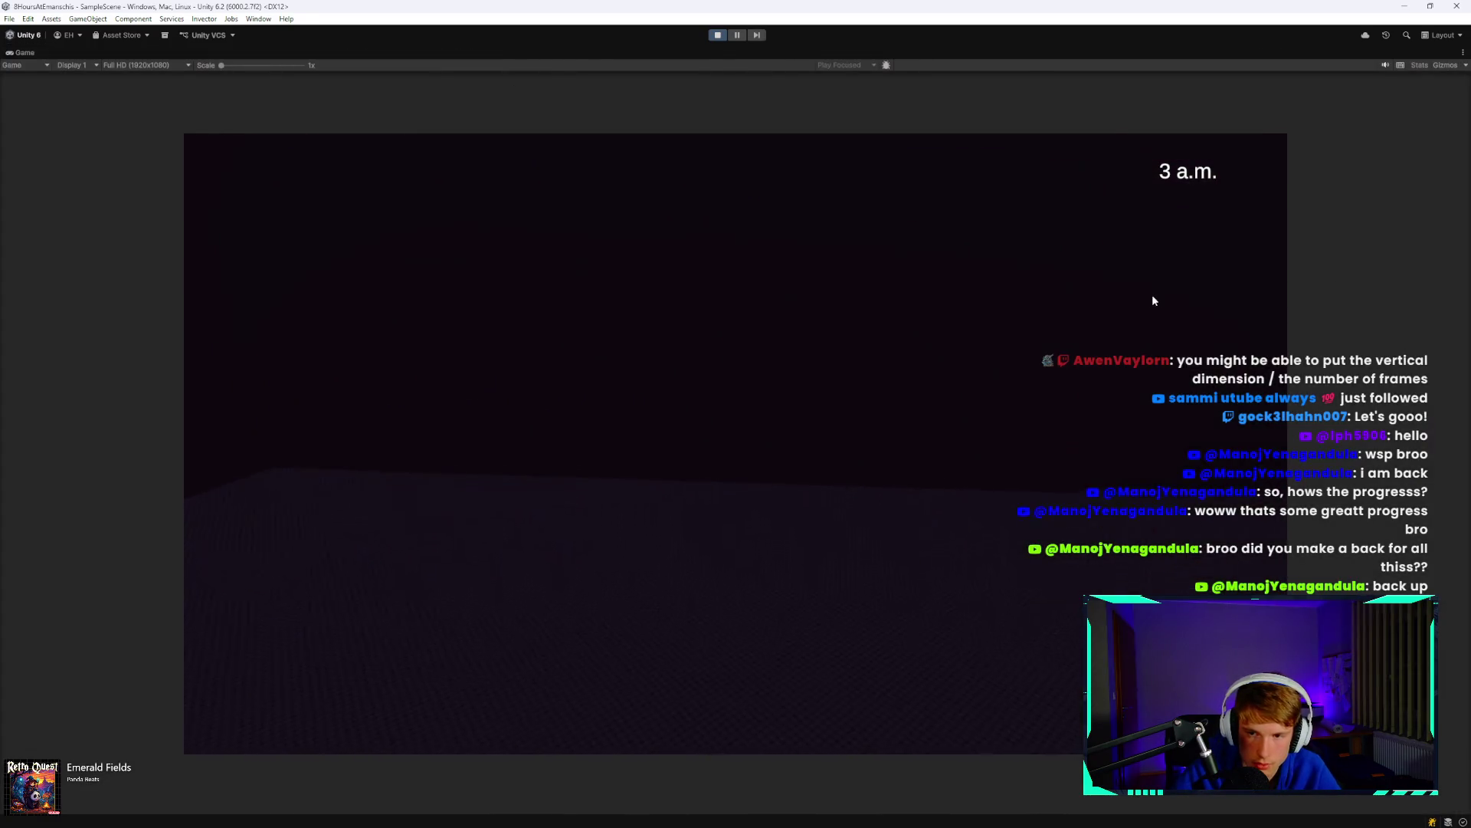
left_click(1160, 300)
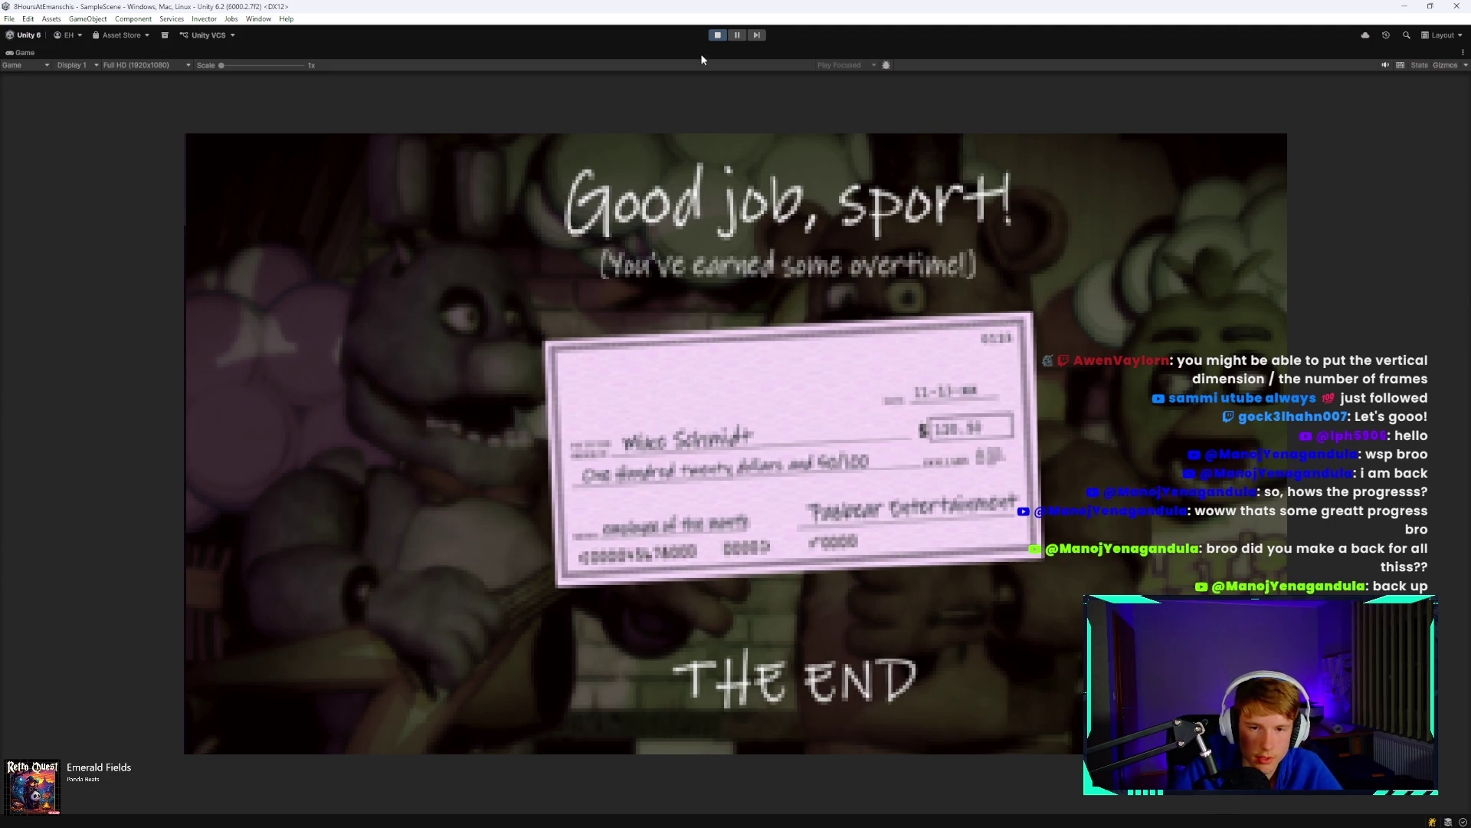
left_click(718, 38)
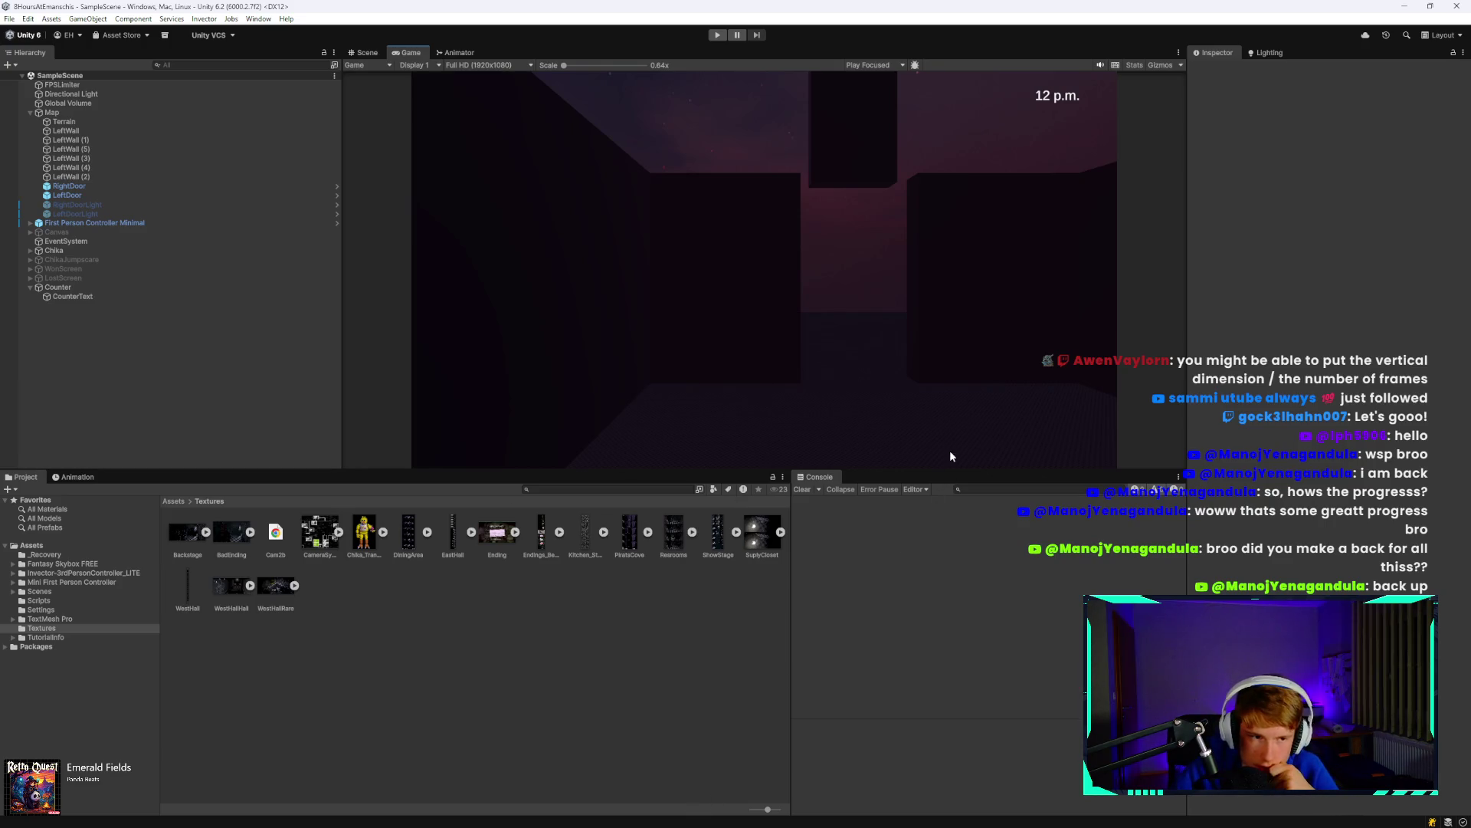
Open the FNaF 1 Sound Effects page in the browser and preview the music box clip.
mouse_move(578, 812)
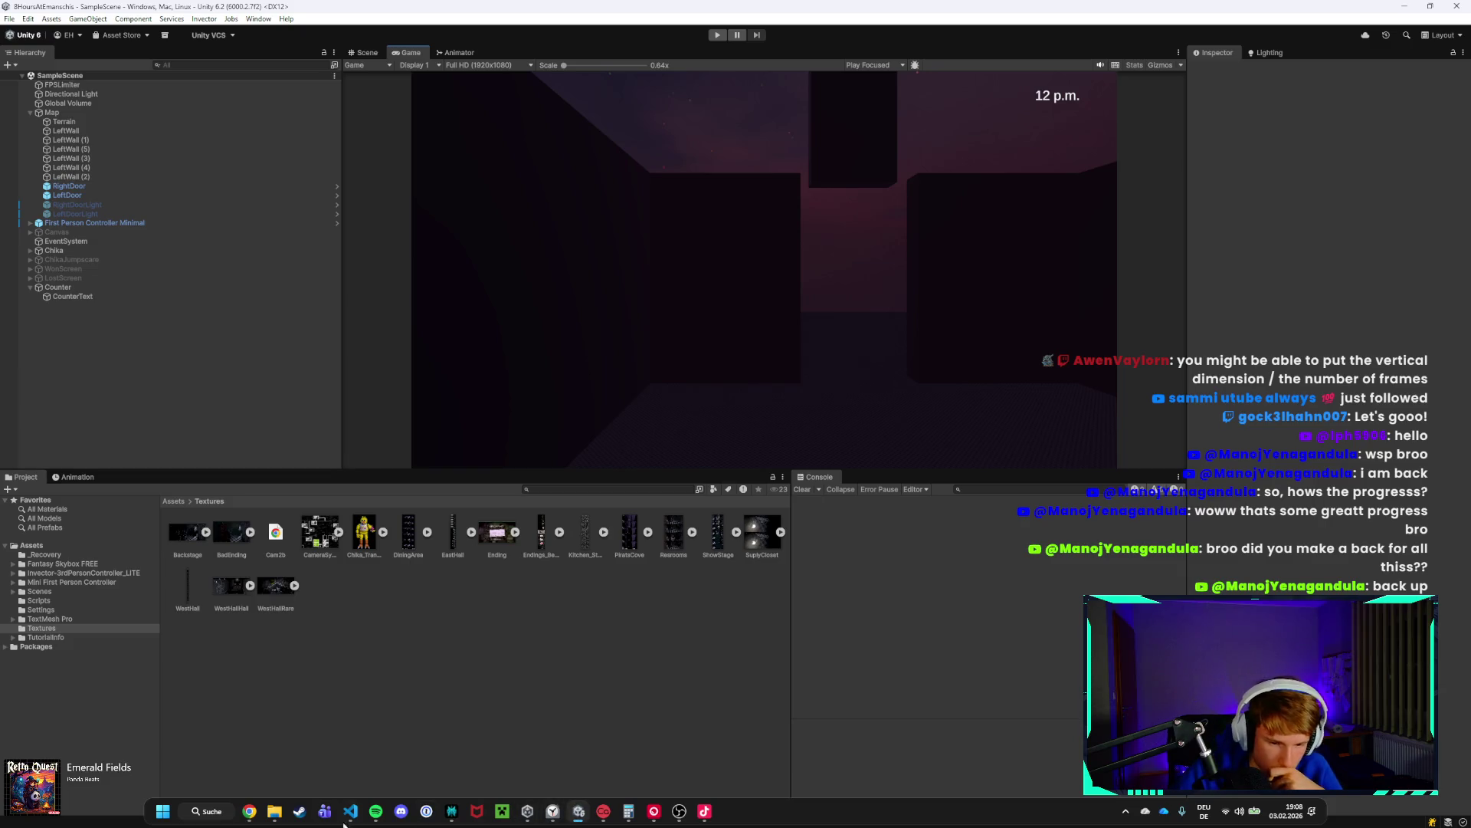
mouse_move(249, 811)
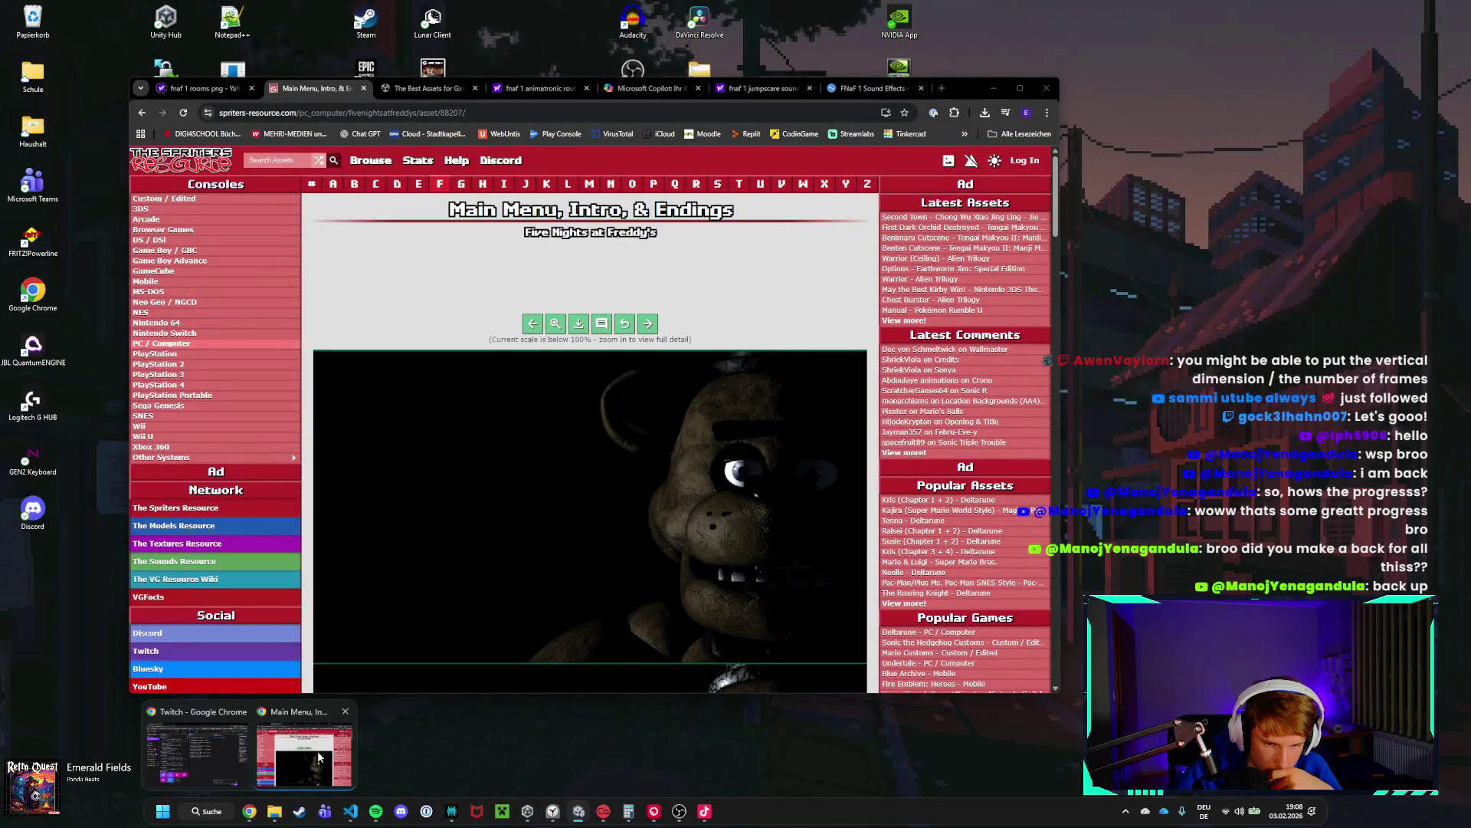
left_click(319, 757)
left_click(874, 89)
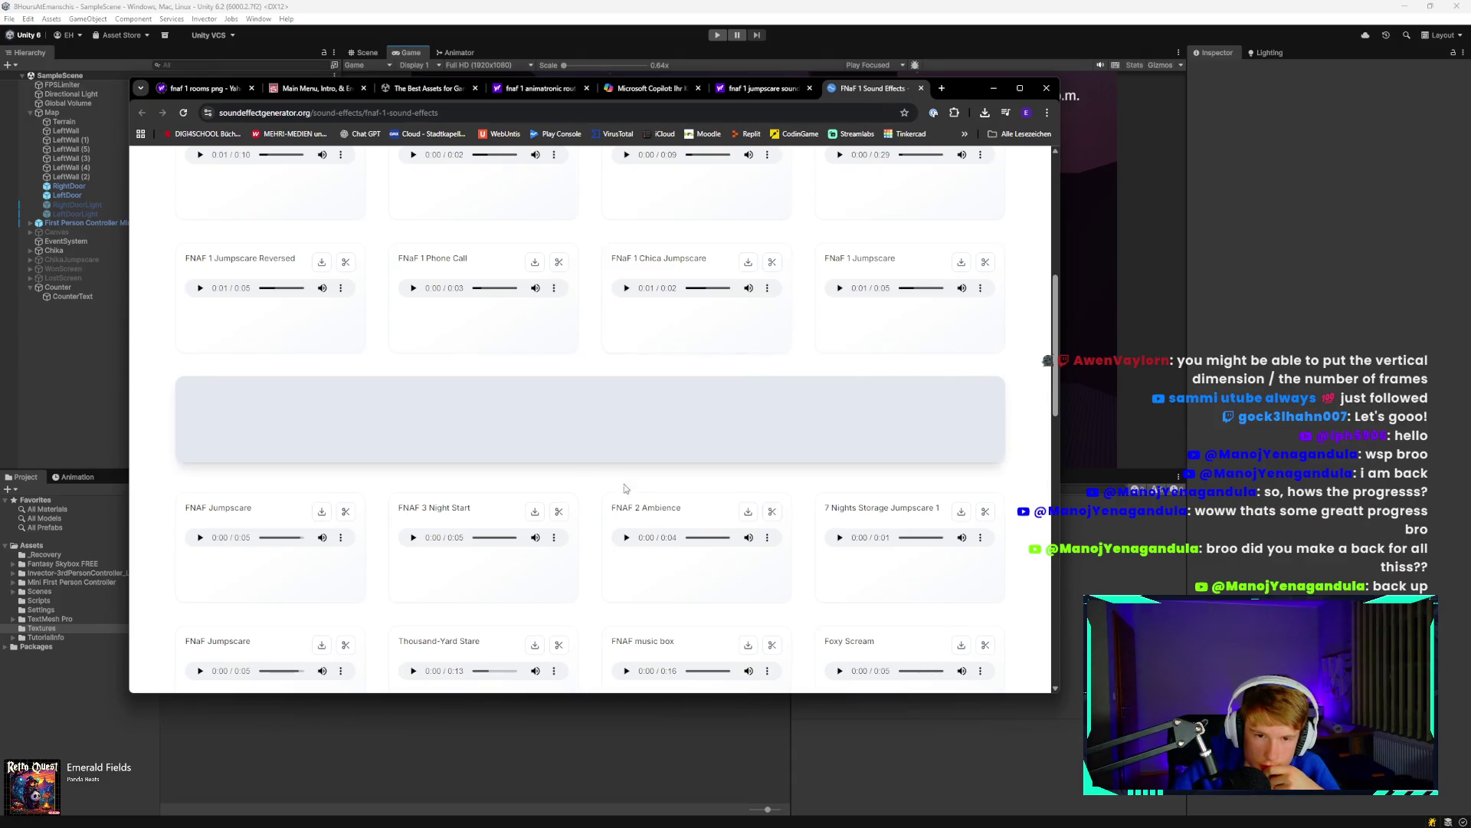
scroll(613, 480, "down", 2)
scroll(719, 536, "up", 5)
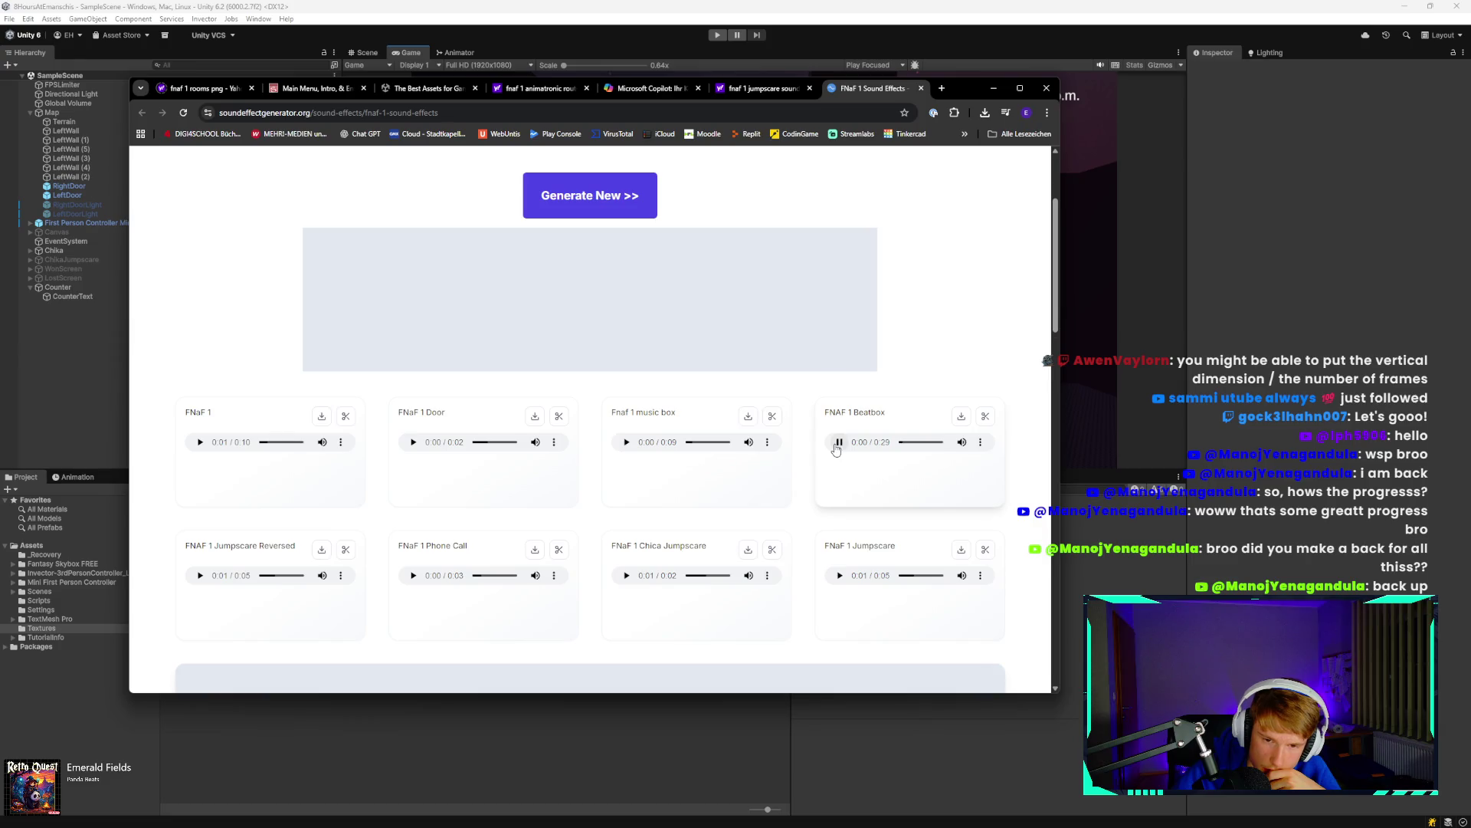
left_click(625, 443)
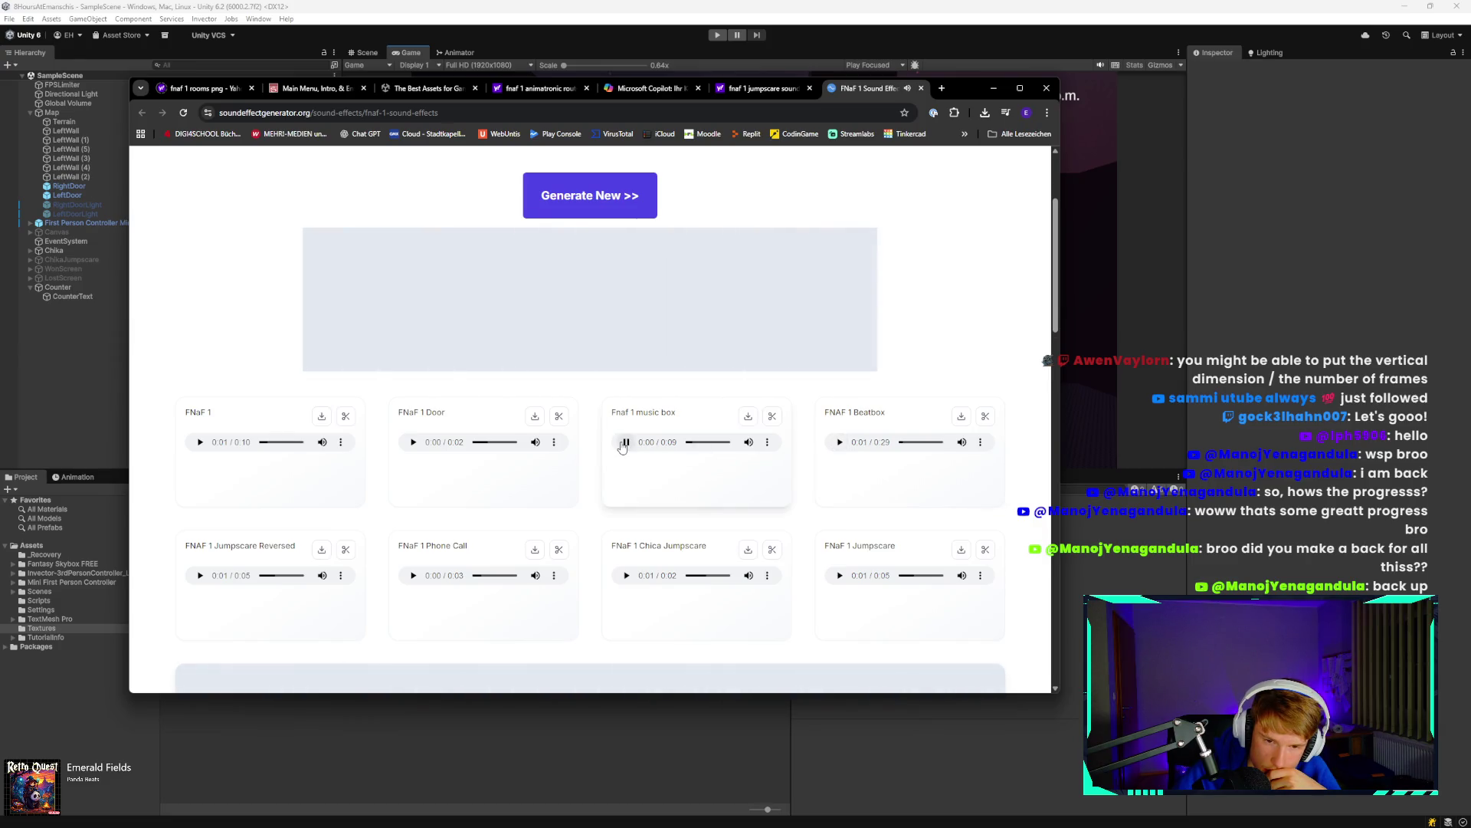
Preview the FNaF 1 Door clip and download it.
left_click(413, 442)
left_click(412, 443)
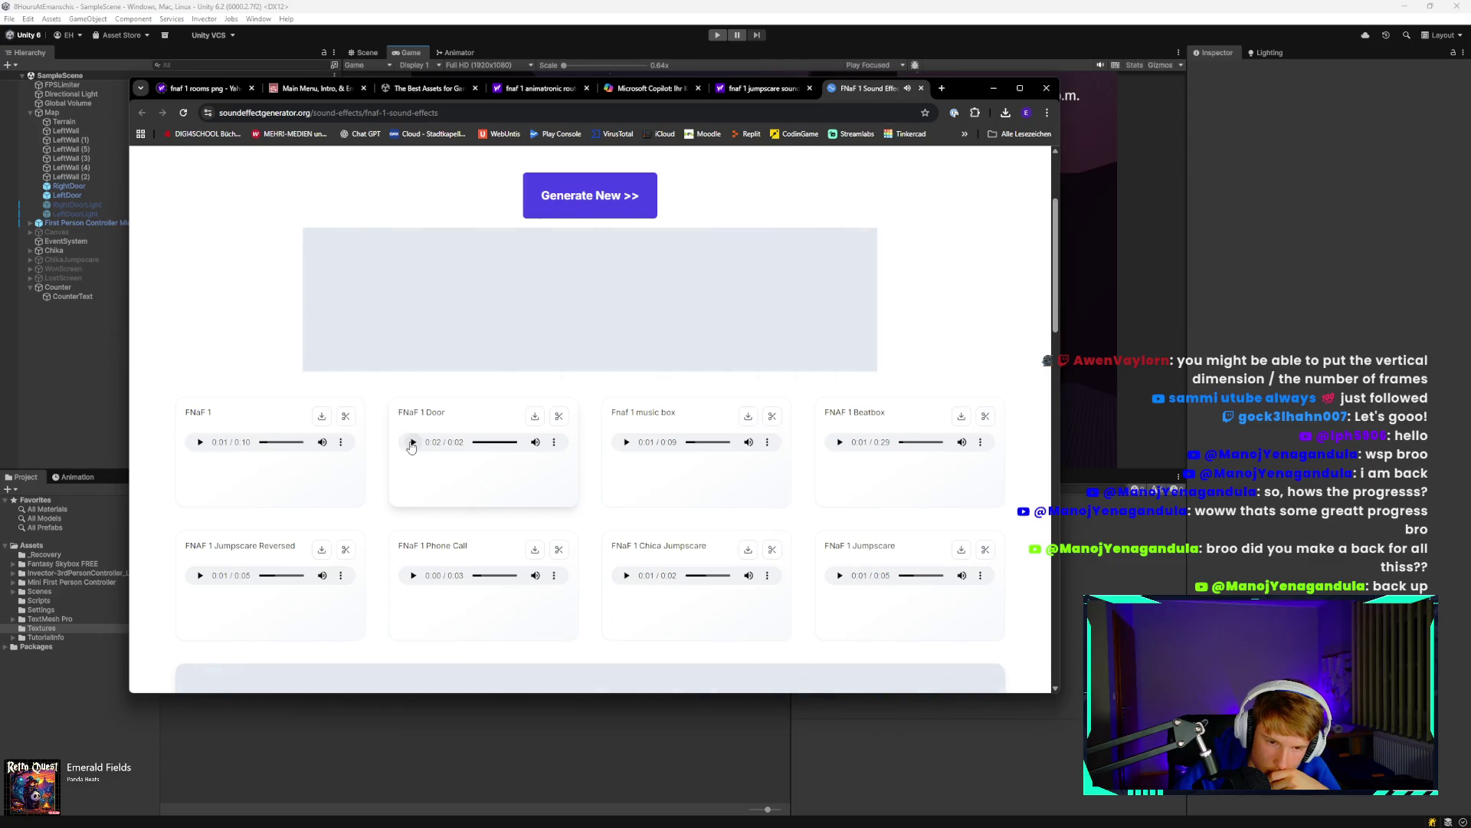
left_click(412, 443)
left_click(534, 416)
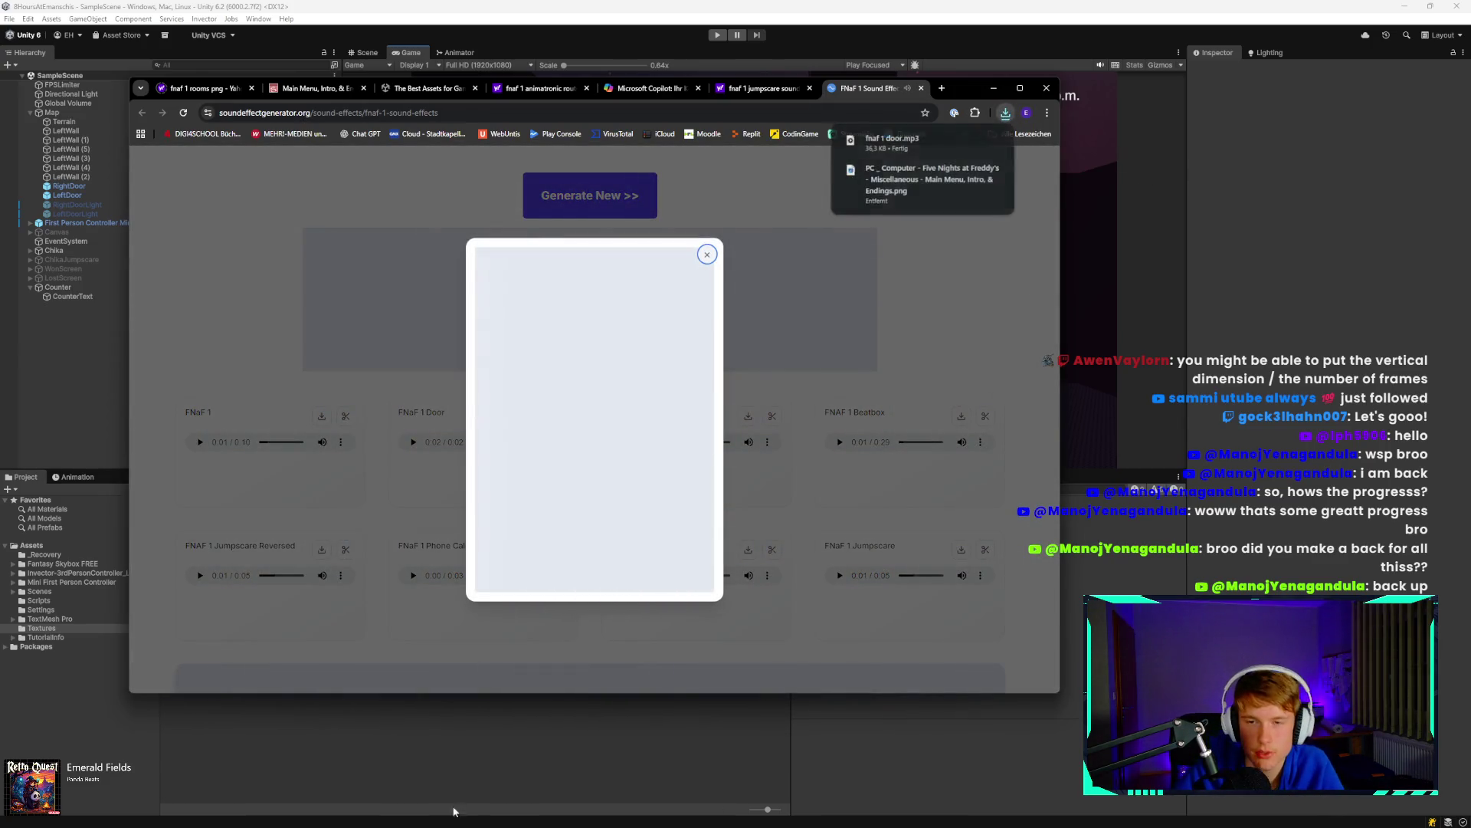
Copy fnaf 1 door.mp3 from Downloads into the project's Assets folder, then check Unity.
left_click(486, 732)
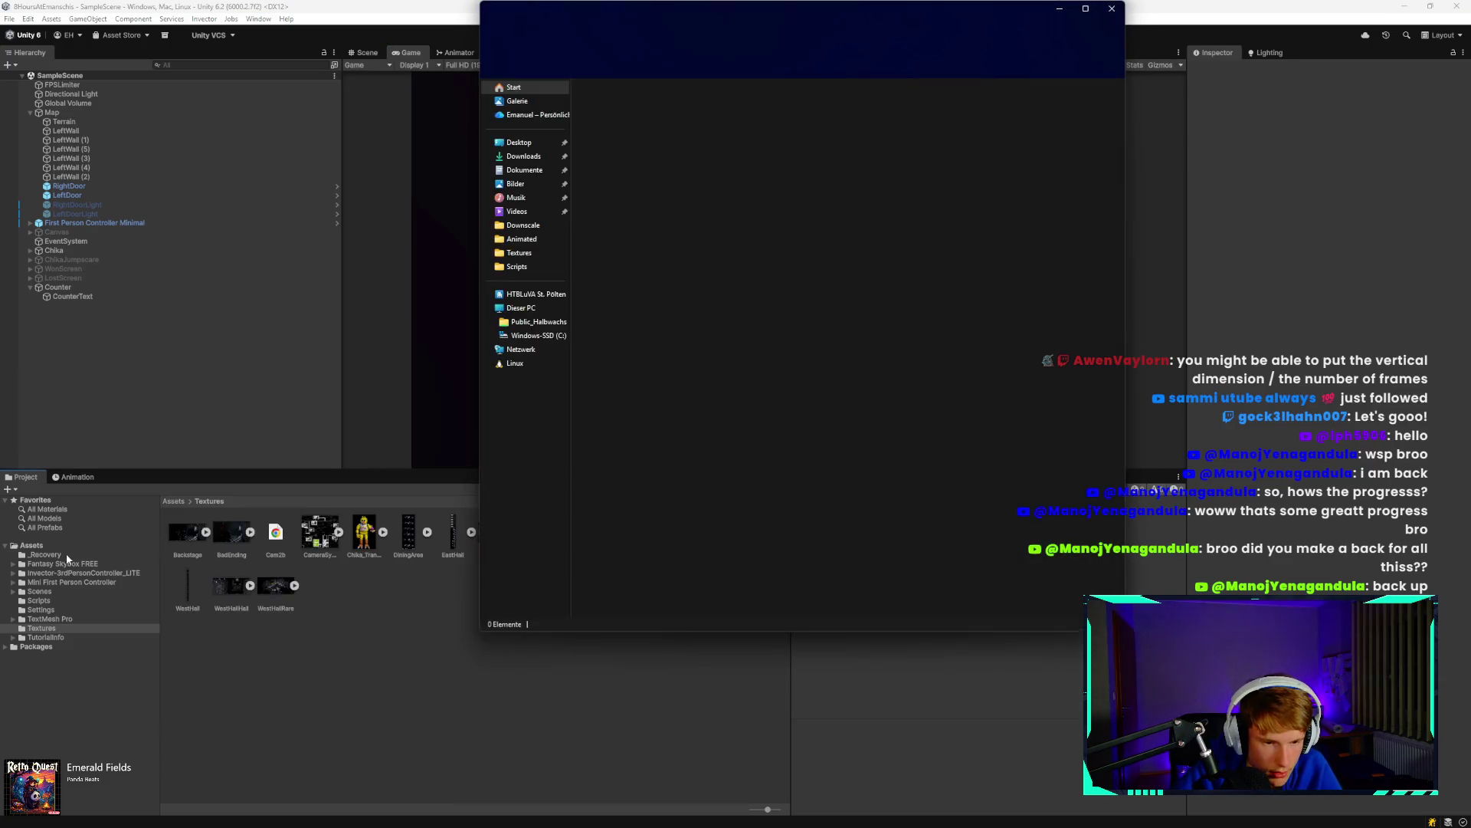
left_click(53, 546)
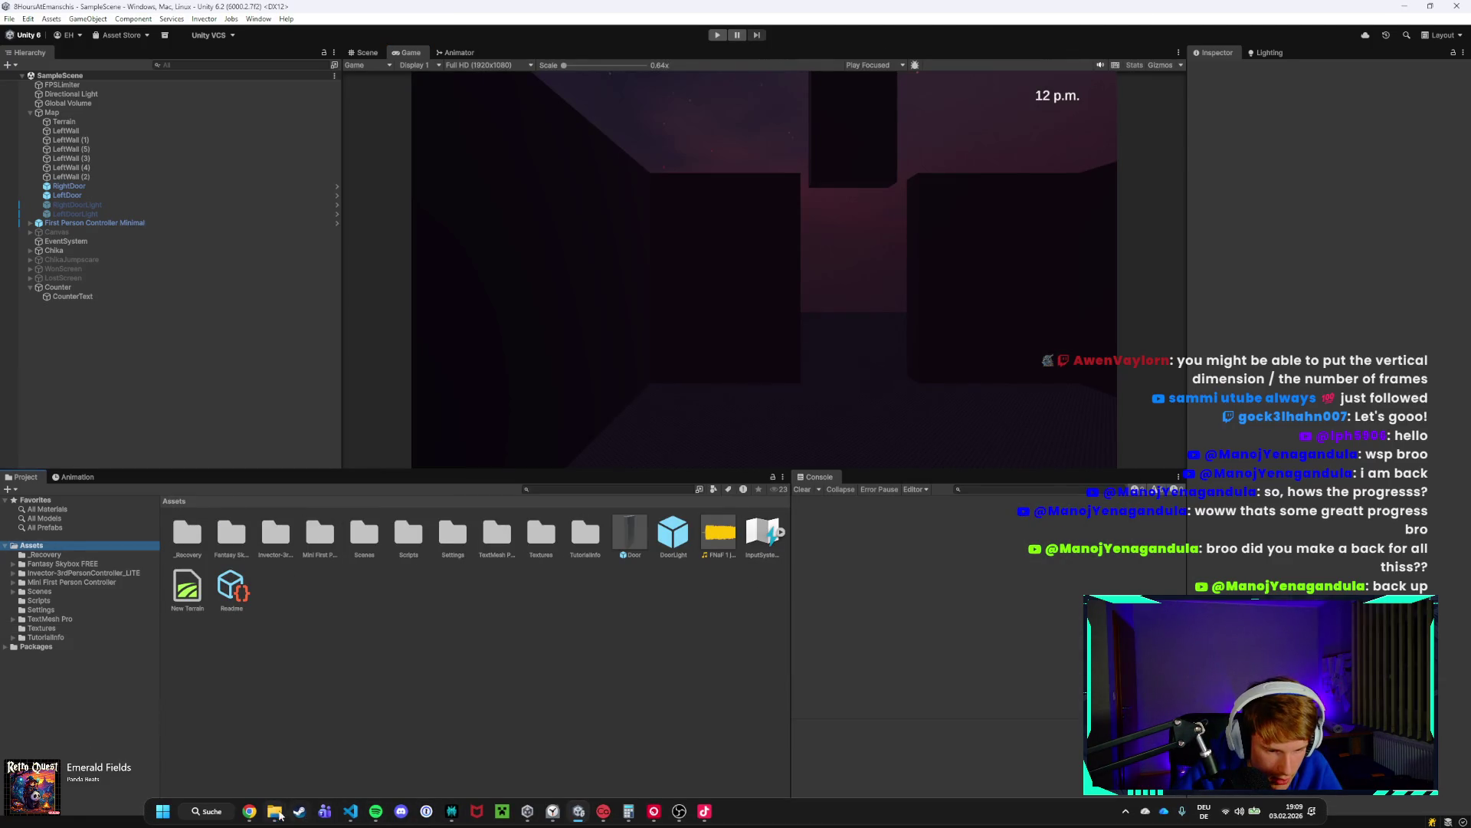
mouse_move(274, 814)
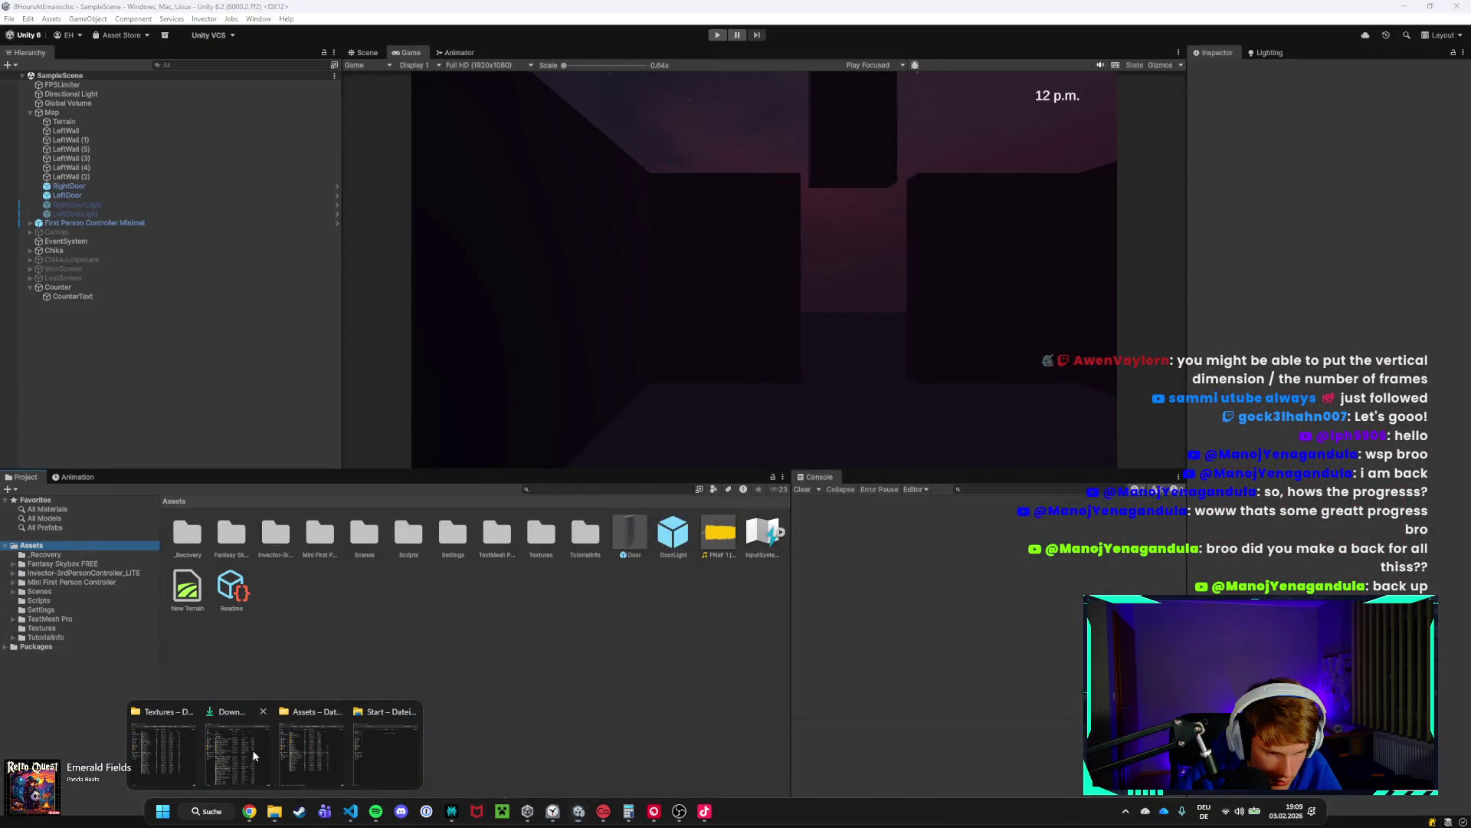
left_click(238, 758)
left_click(640, 289)
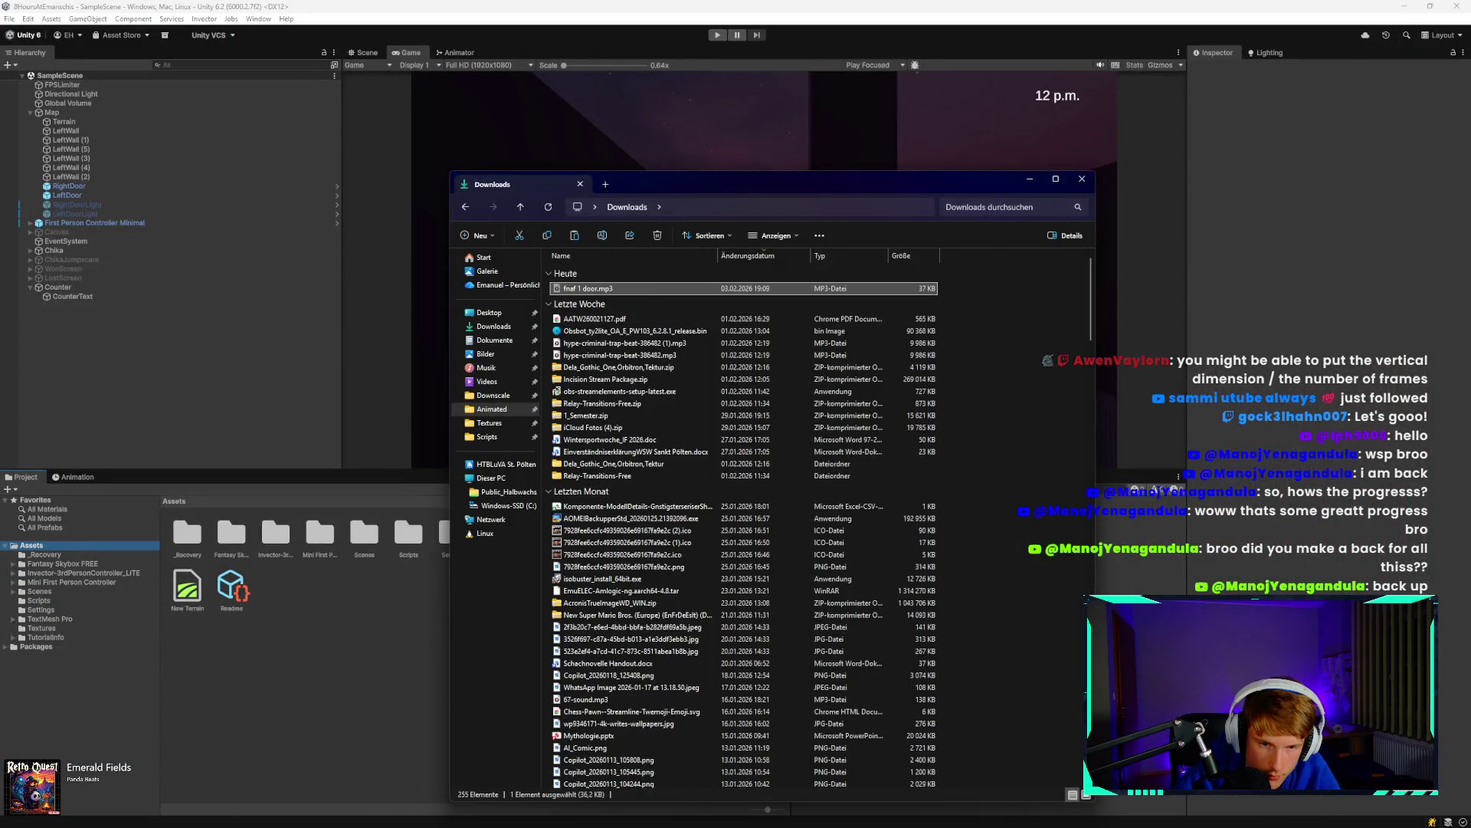
mouse_move(273, 813)
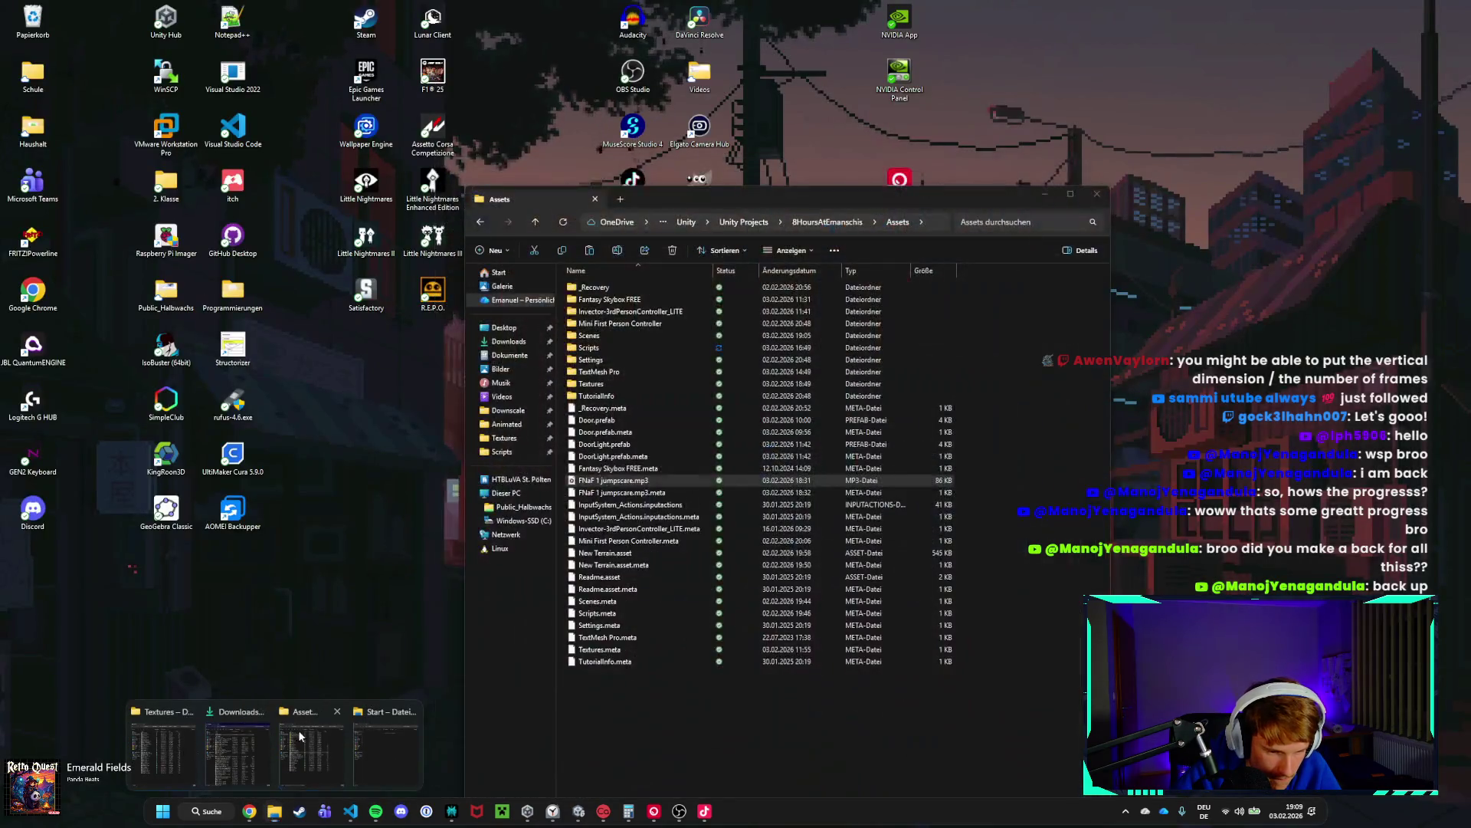
left_click(297, 729)
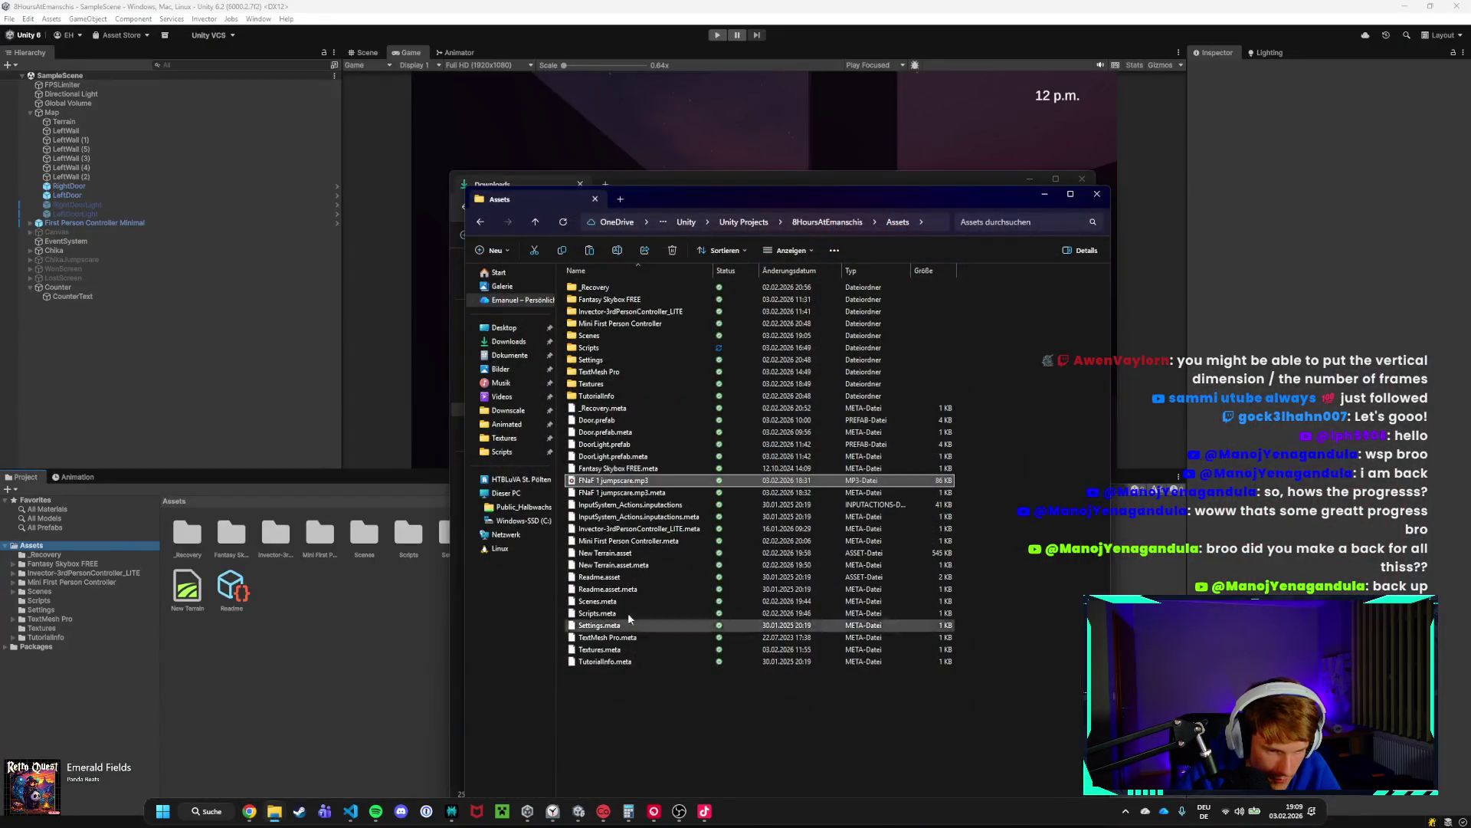
left_click(646, 712)
key("alt+Tab")
left_click(642, 539)
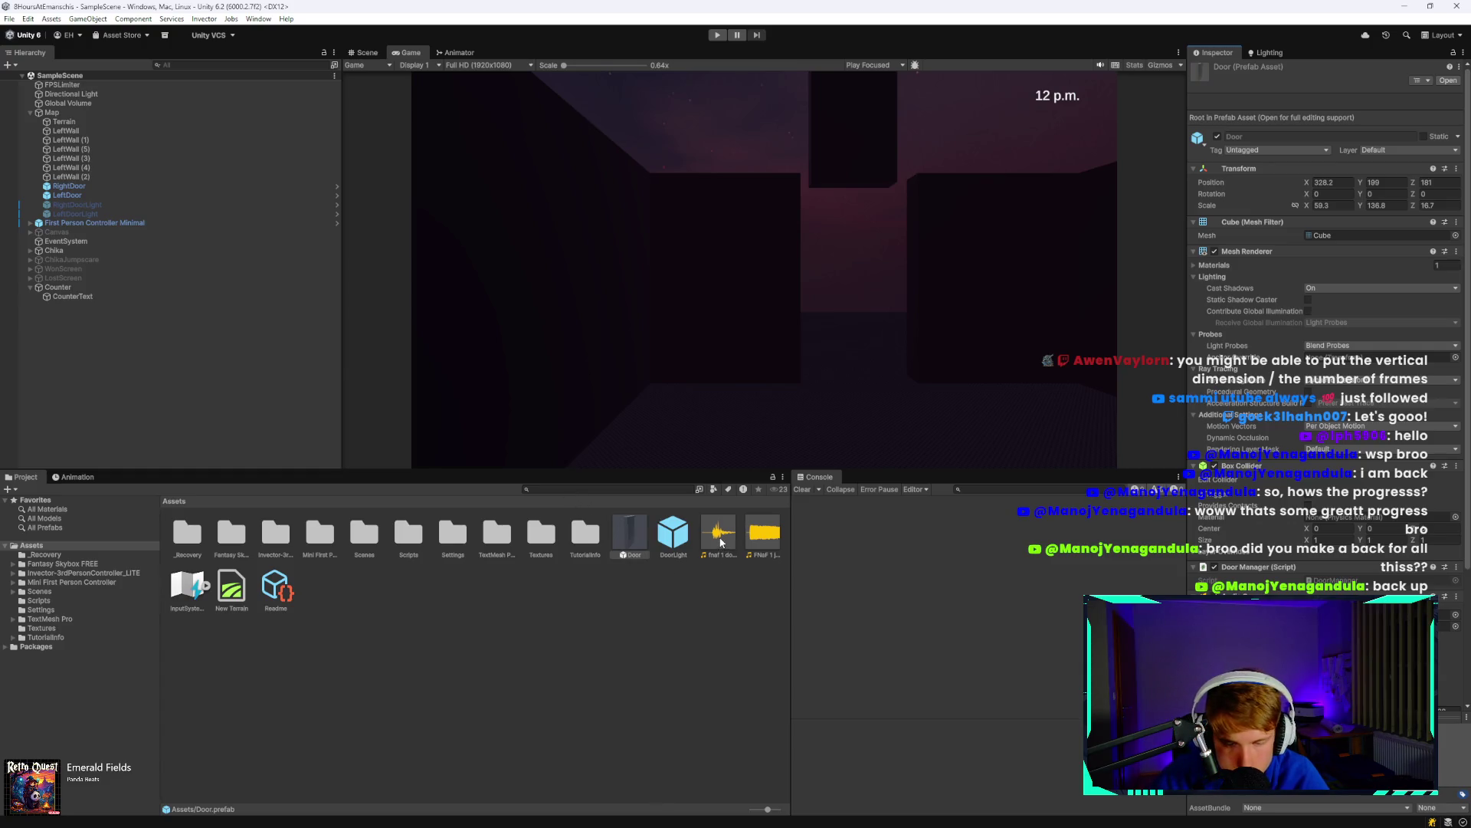
Review the Door prefab's components in the Inspector, then return to Visual Studio Code.
scroll(1303, 567, "down", 4)
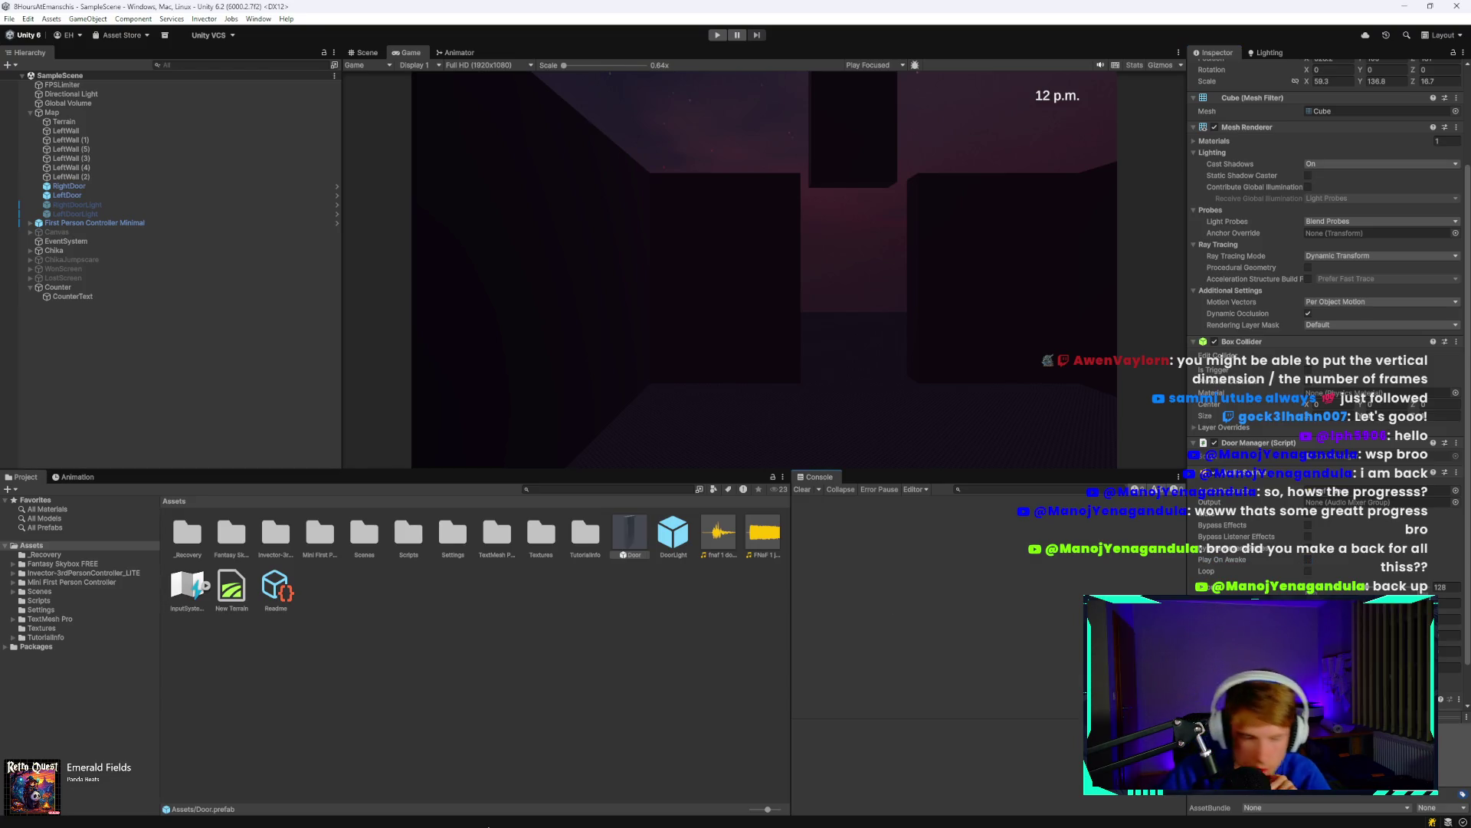
left_click(351, 812)
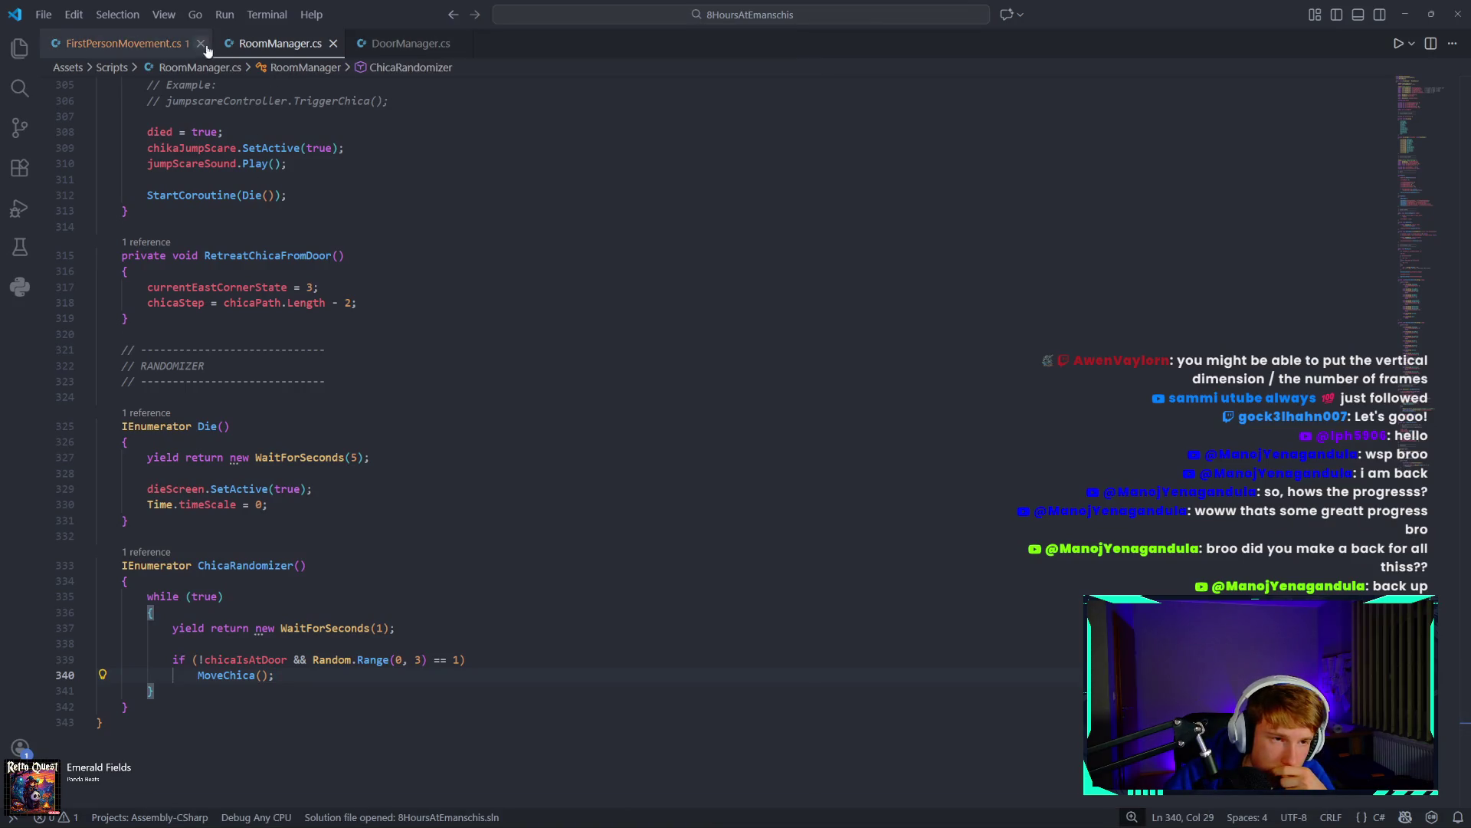
Add 'public AudioSource doorSound;' below the blockDoor field in DoorManager.cs and save.
left_click(407, 44)
left_click(331, 197)
key("Return")
type("public Aud")
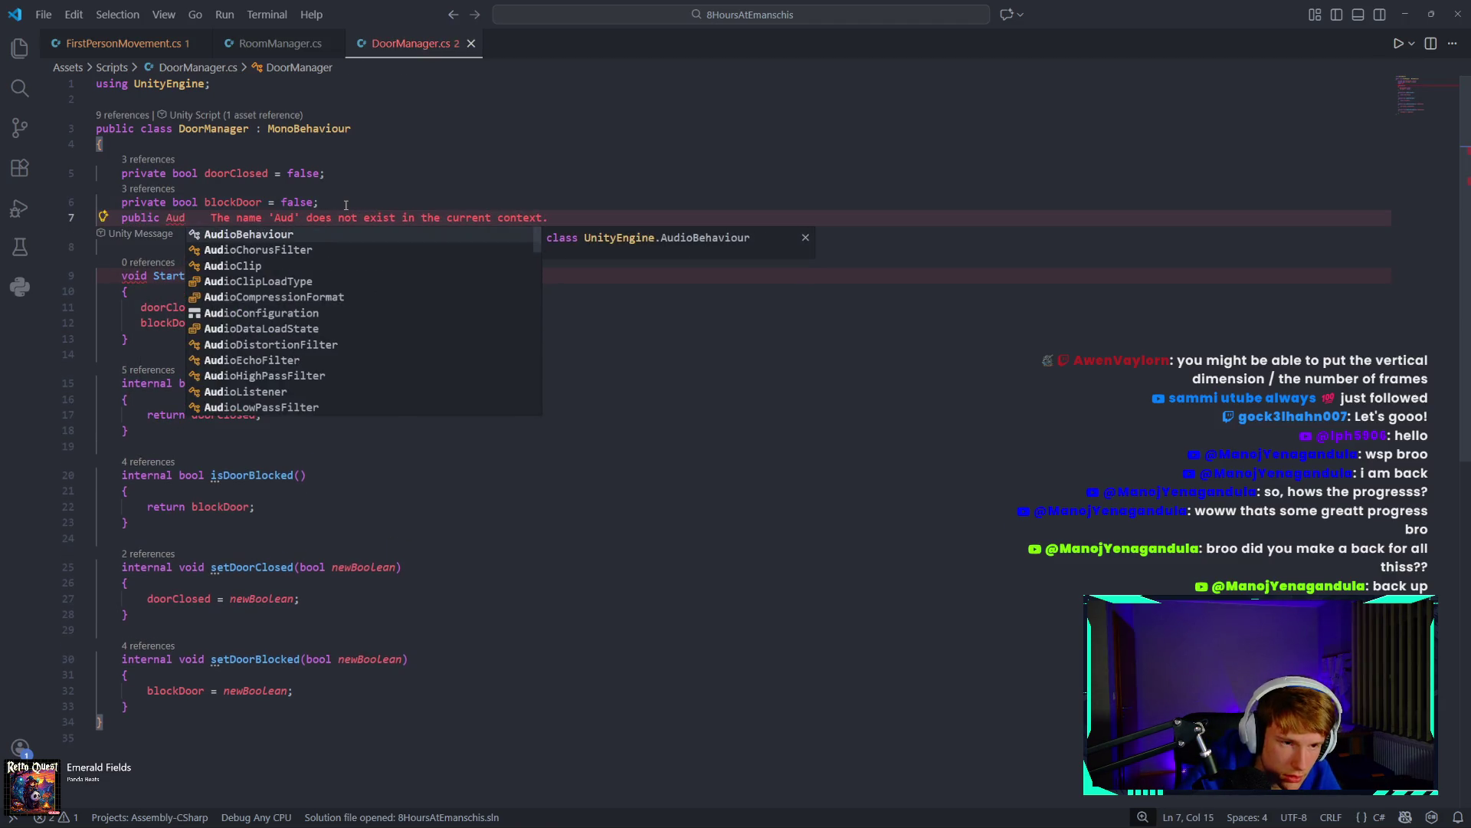
key("Down")
key("Down")
key("Down")
type("ioS")
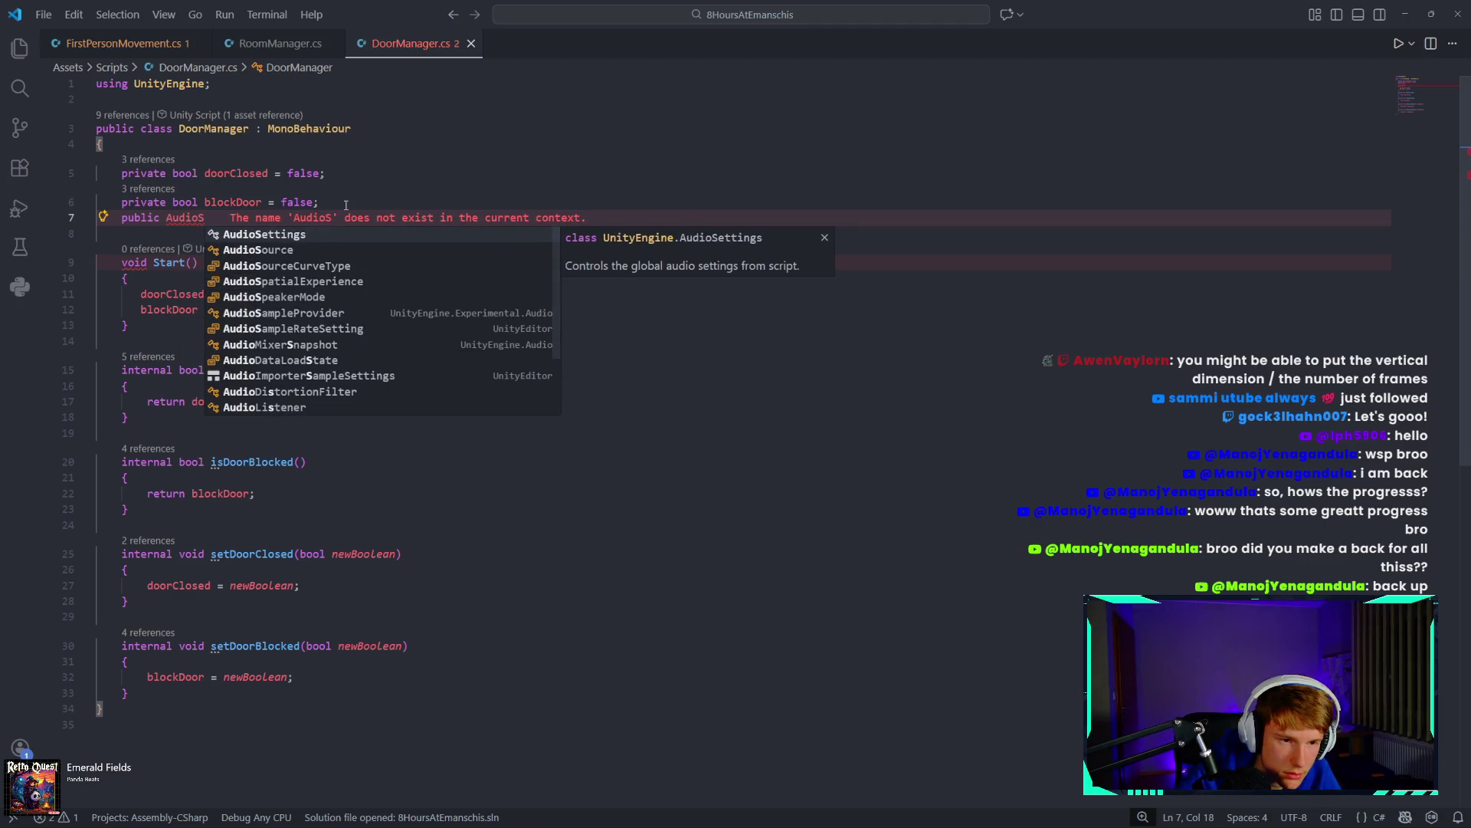
key("Down")
key("Tab")
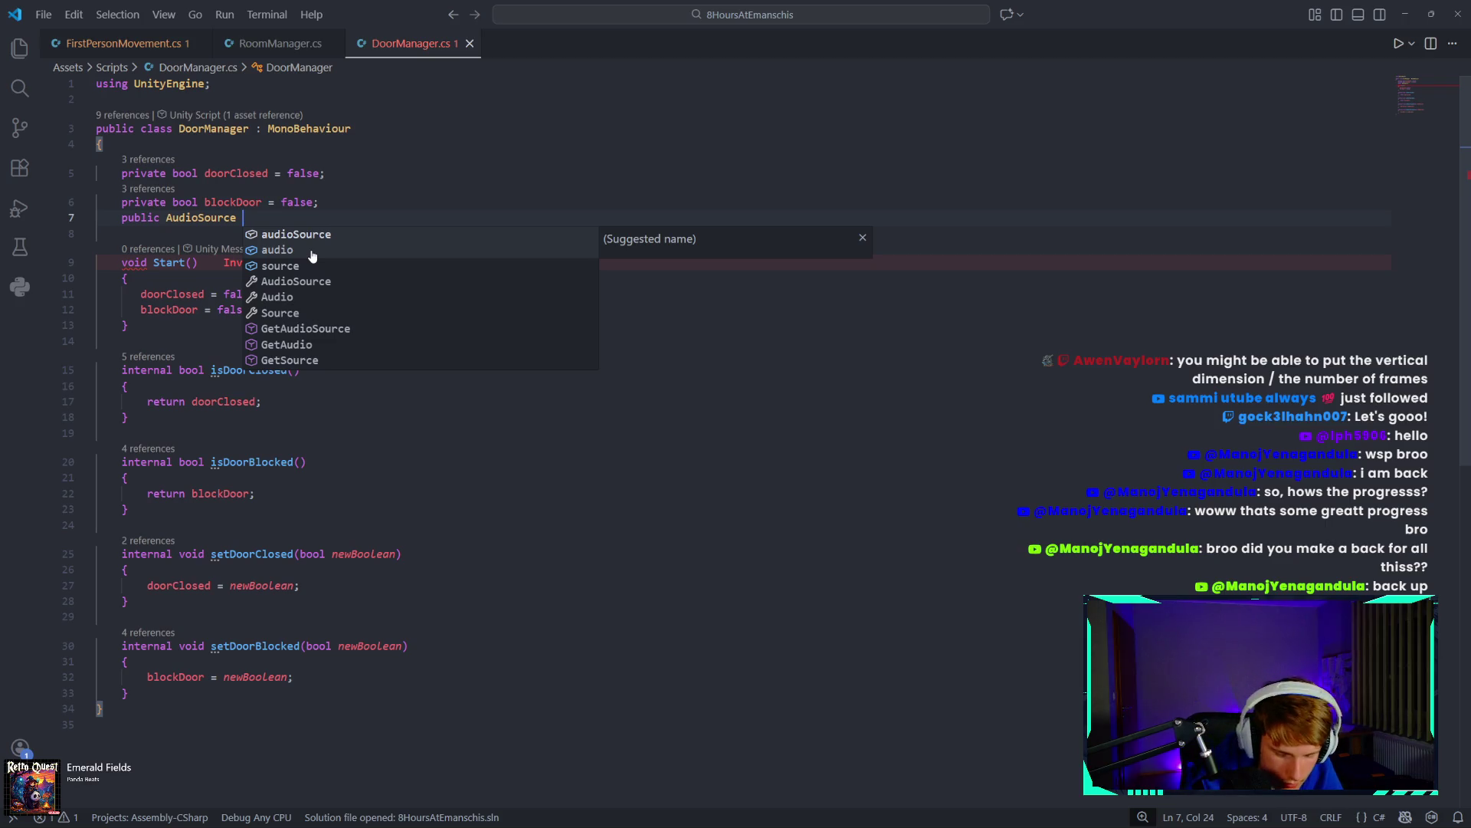
type("doorSo")
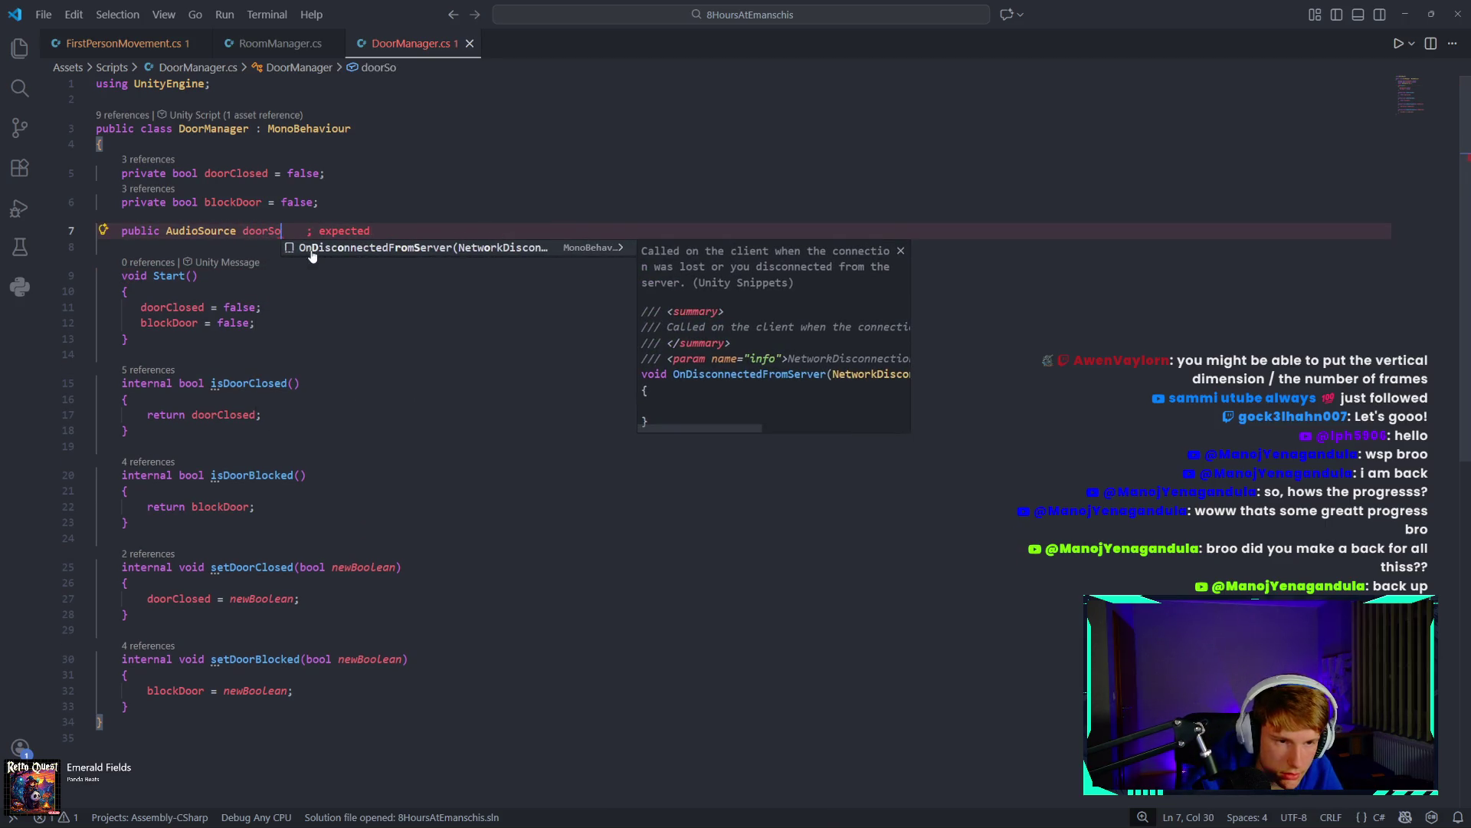
type("und;")
key("ctrl+s")
scroll(265, 560, "down", 1)
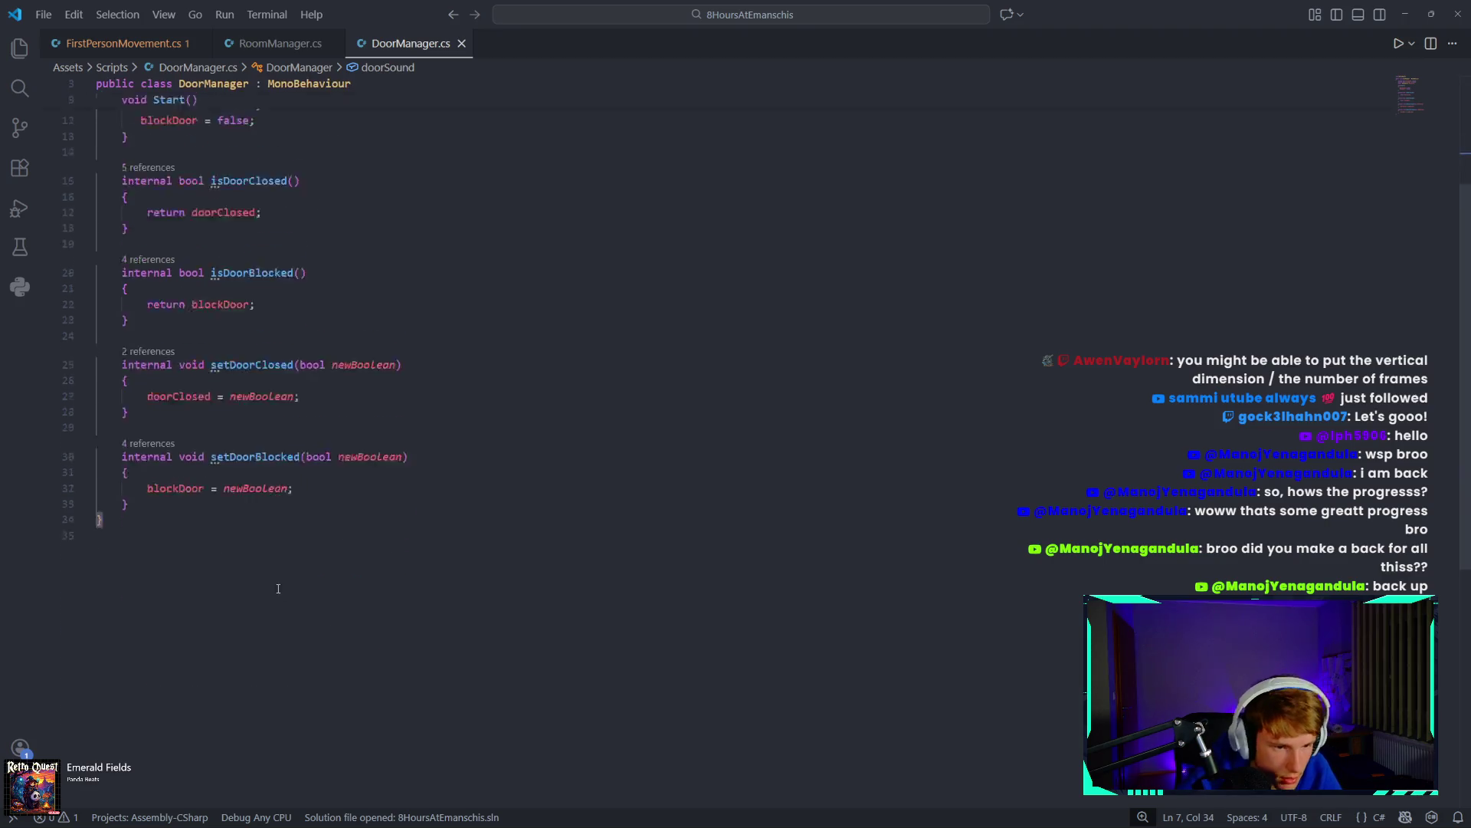
scroll(265, 559, "up", 1)
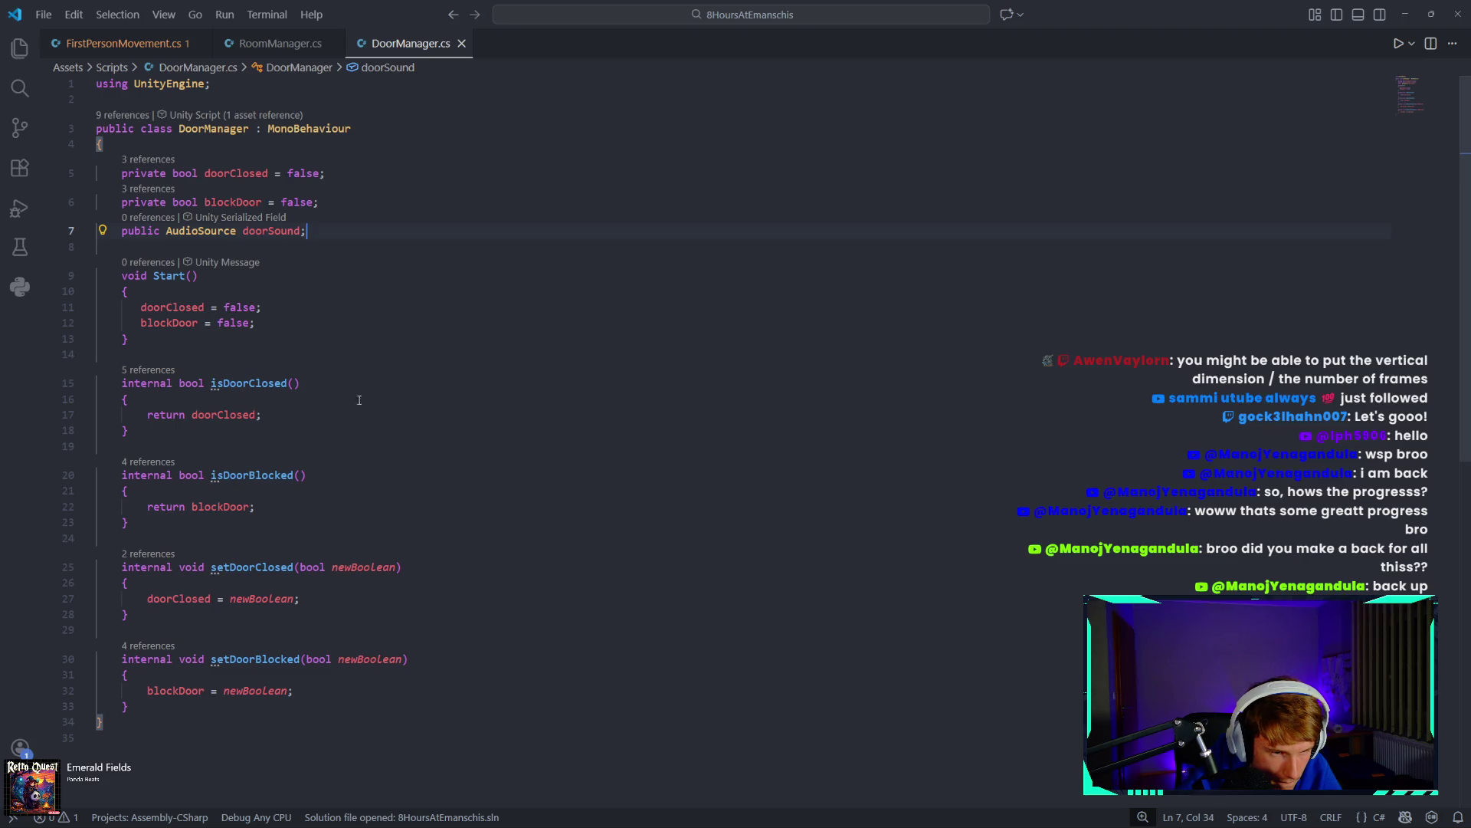
Delete the doorSound field line from DoorManager.cs and bring up RoomManager.cs.
left_click_drag(340, 234, 123, 231)
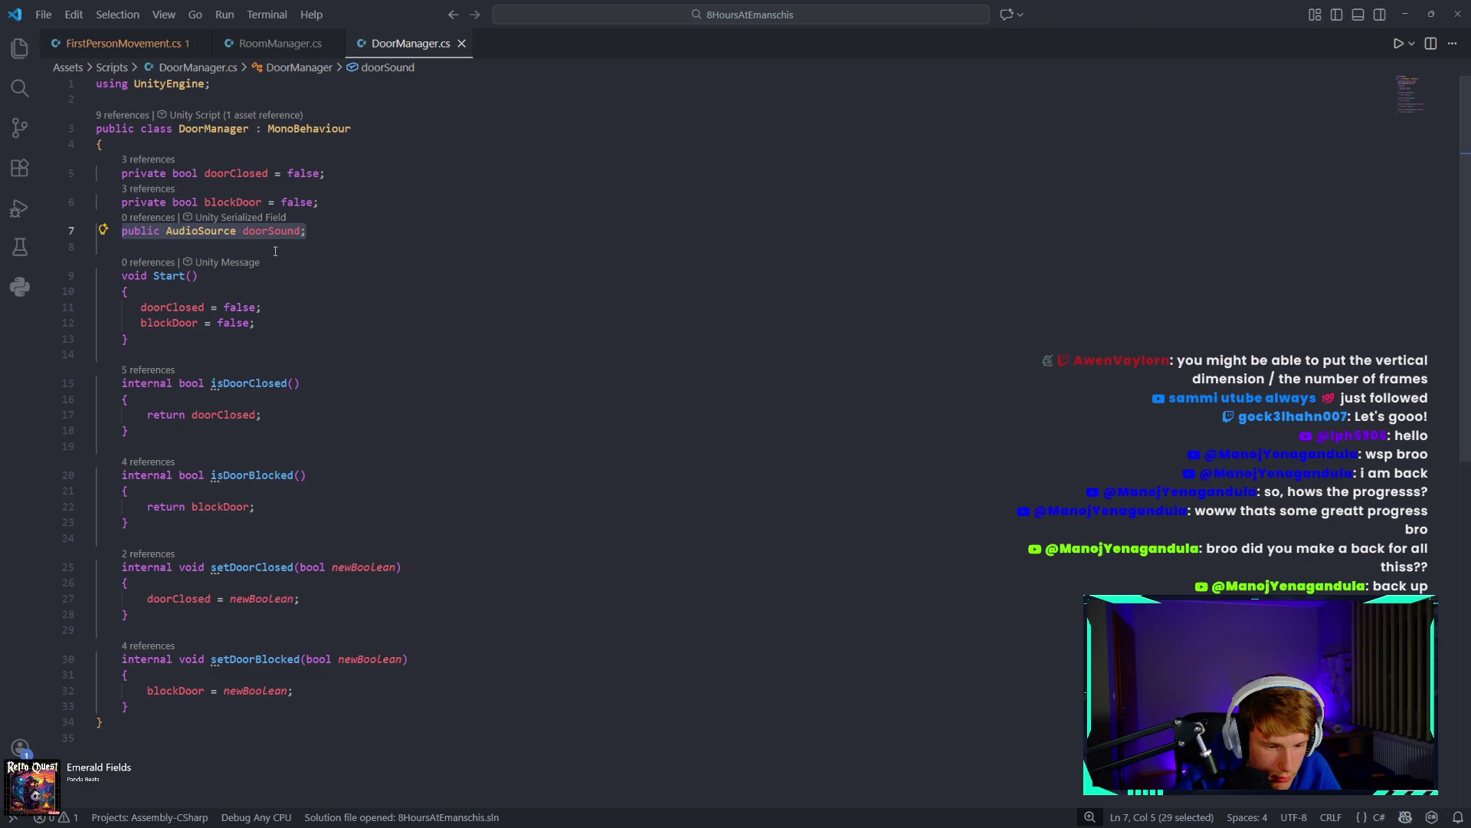
key("BackSpace")
key("BackSpace")
key("BackSpace")
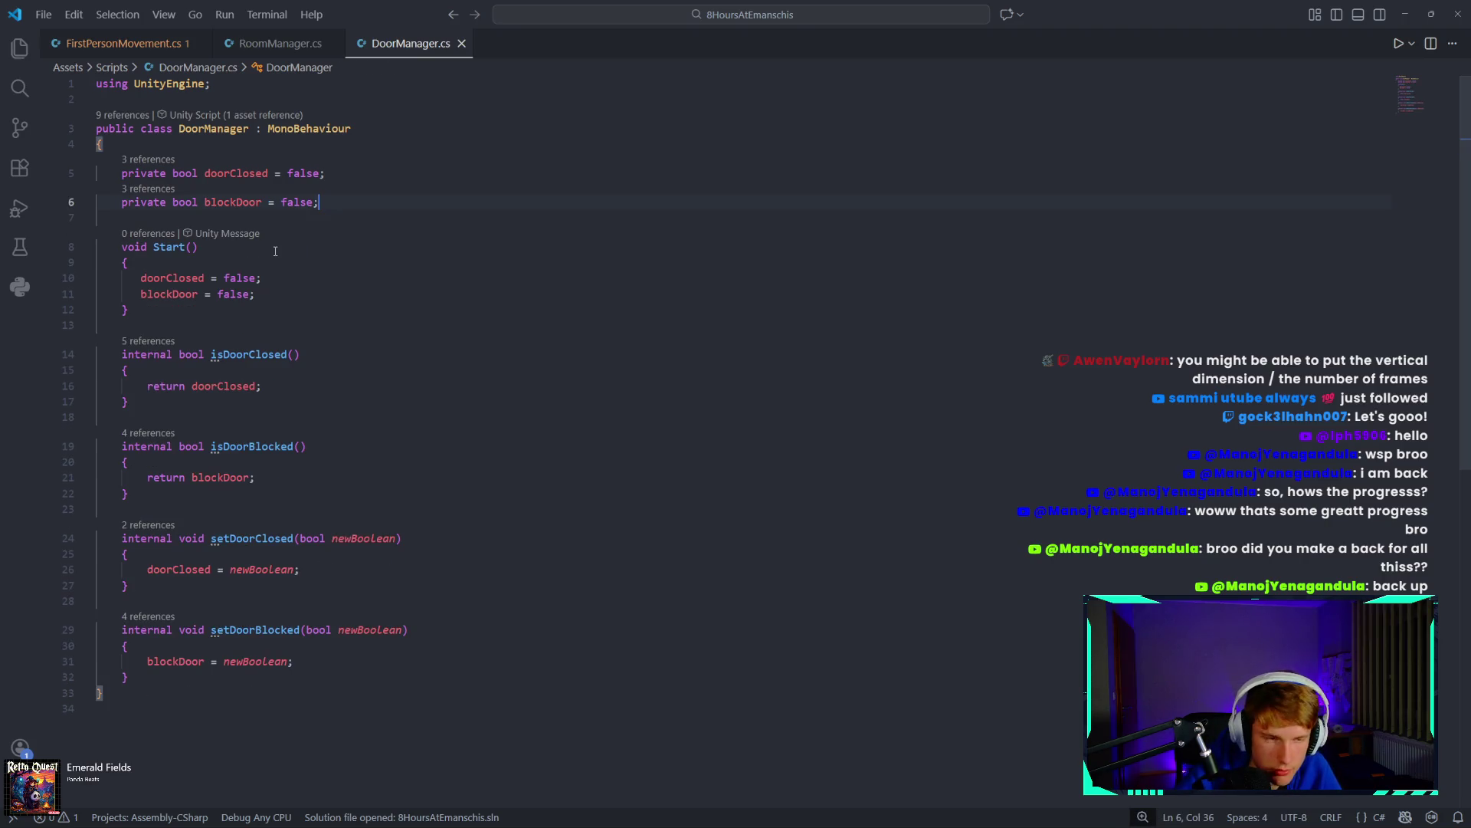
left_click(256, 42)
scroll(277, 413, "up", 15)
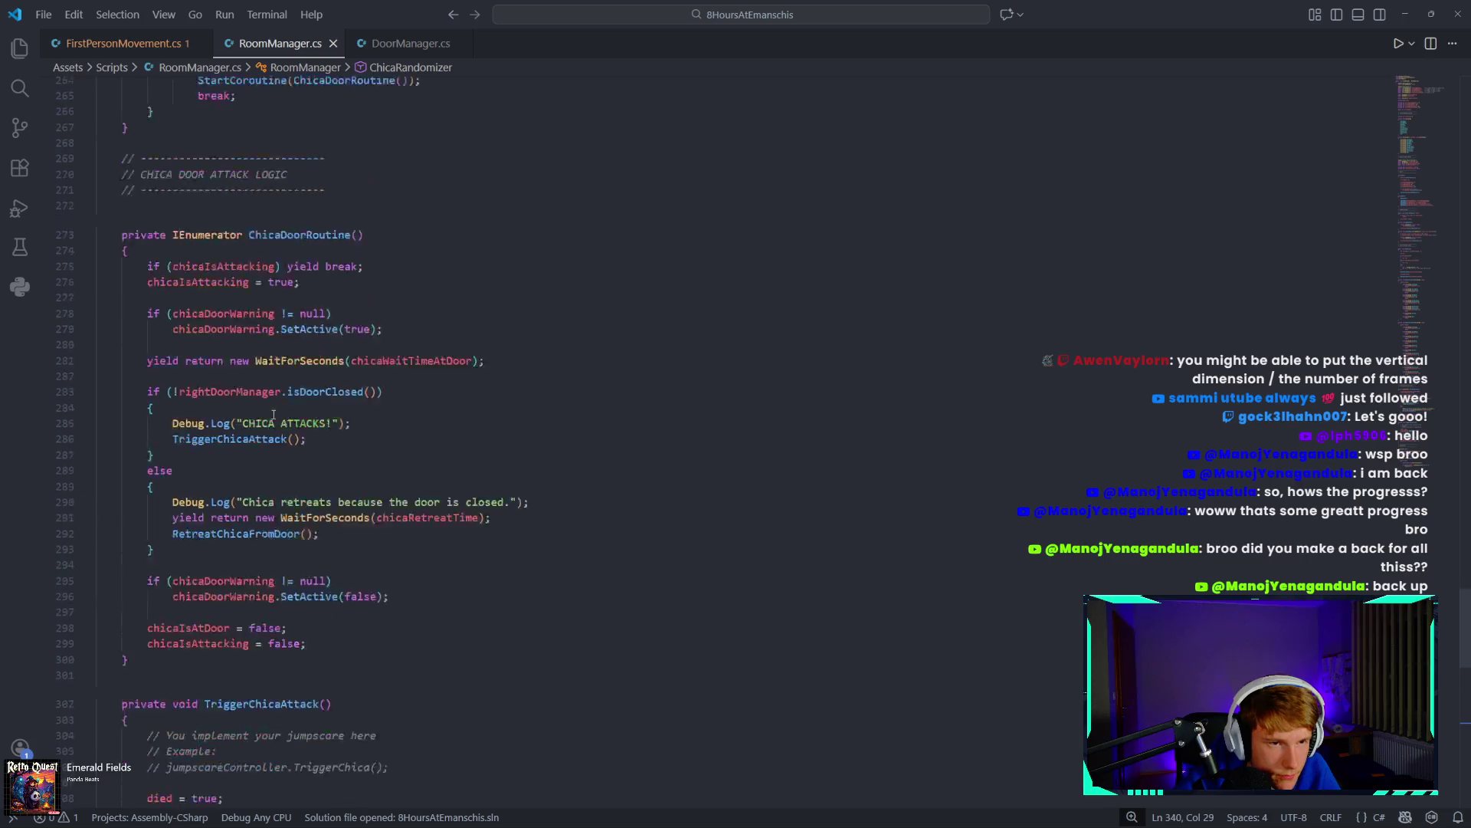
In FirstPersonMovement.cs, declare 'public AudioSource doorSound;' right below the timer field.
key("ctrl+Page_Up")
scroll(277, 316, "up", 10)
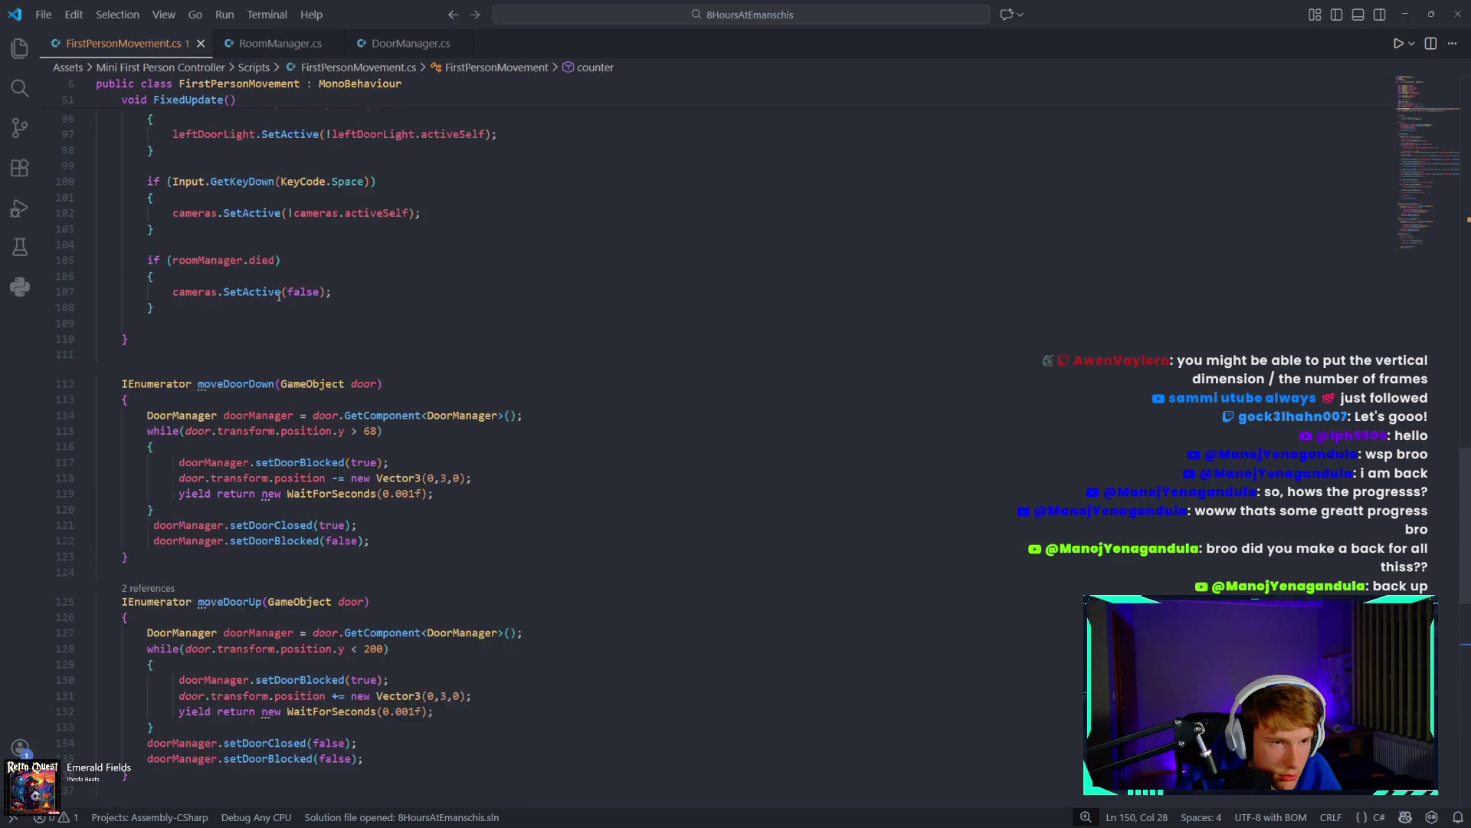
scroll(277, 315, "up", 15)
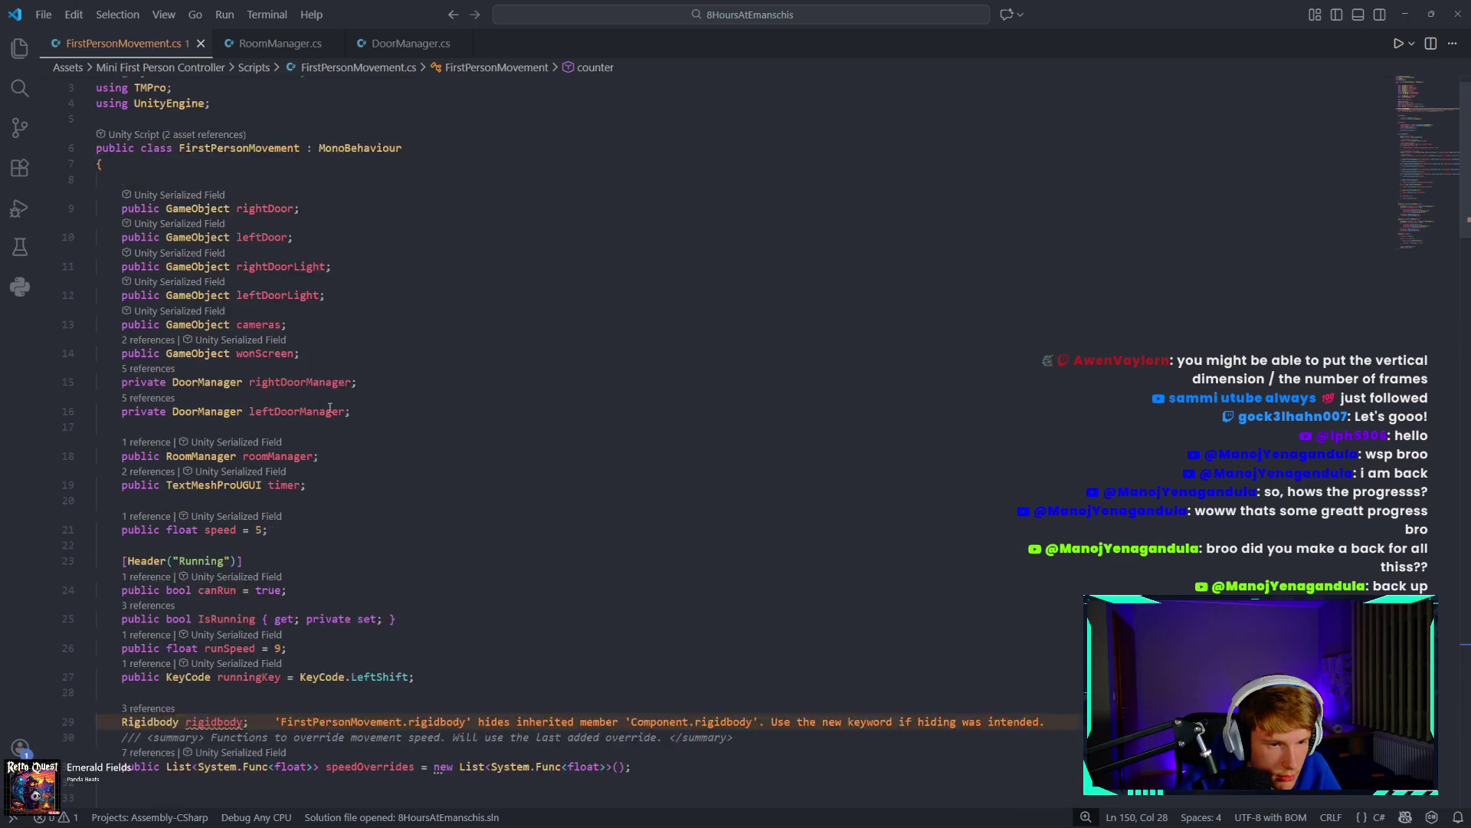
scroll(306, 379, "down", 3)
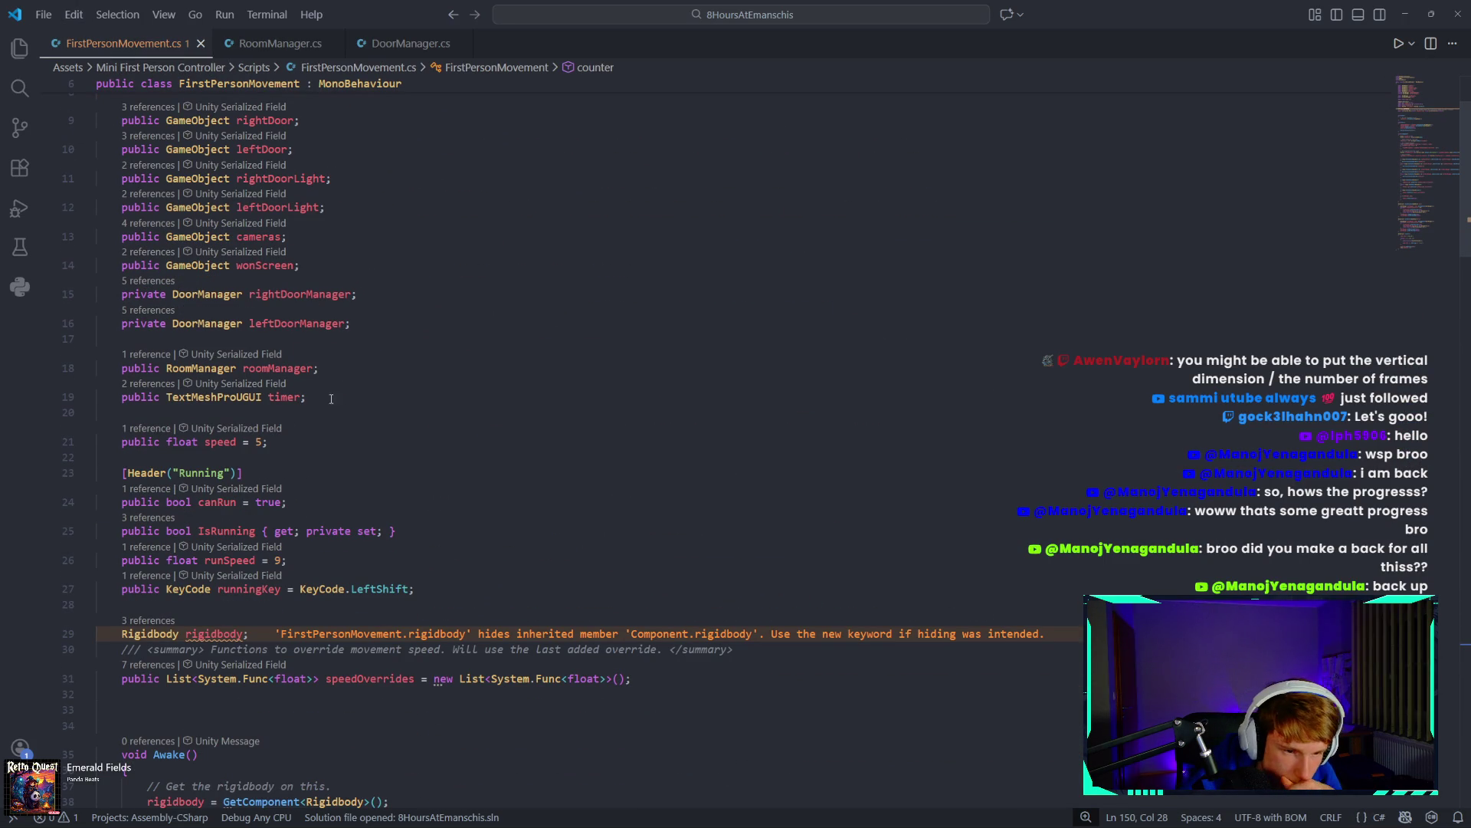
scroll(338, 477, "up", 3)
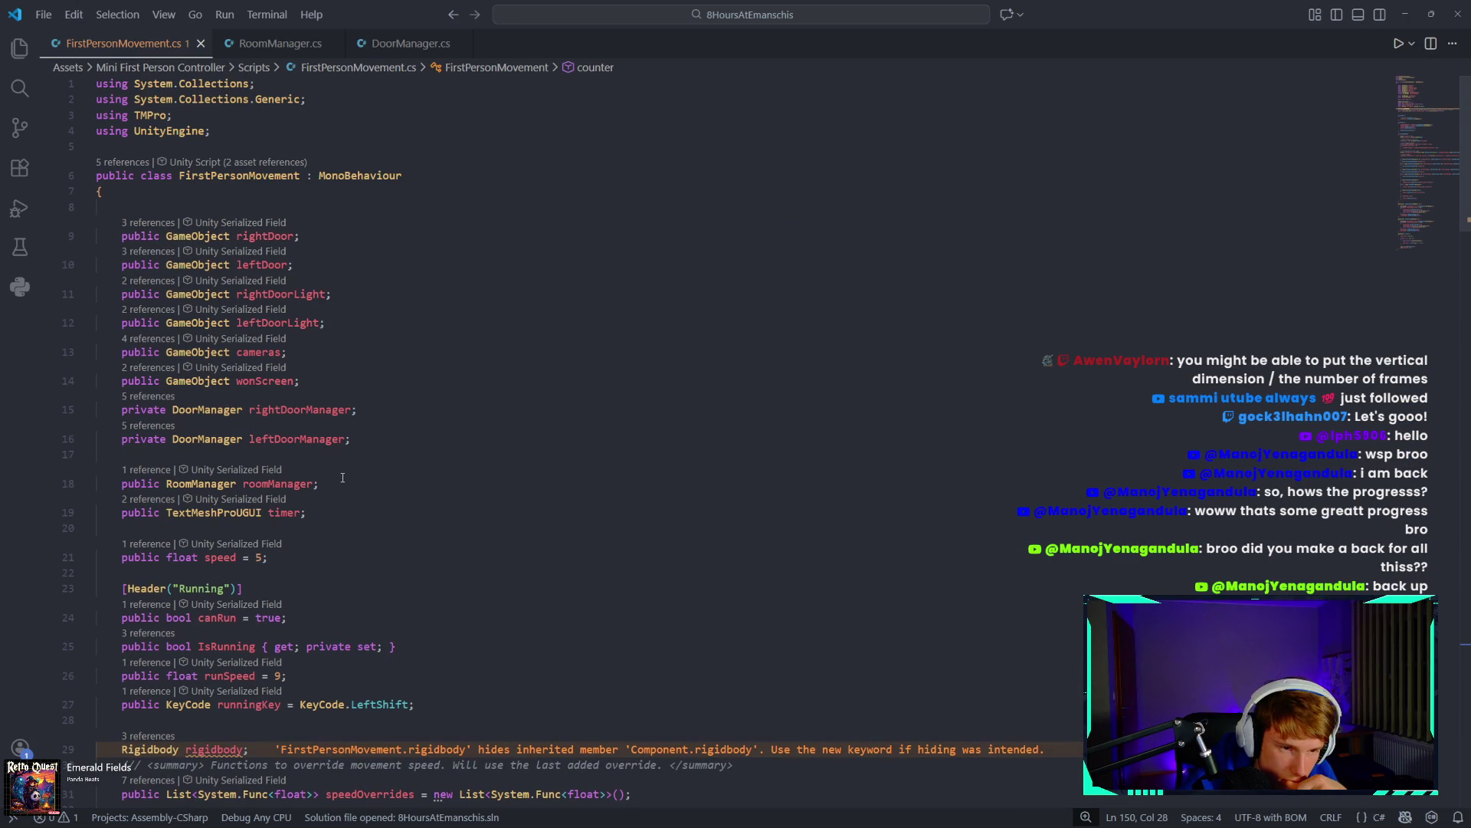
scroll(343, 474, "down", 3)
scroll(341, 477, "up", 2)
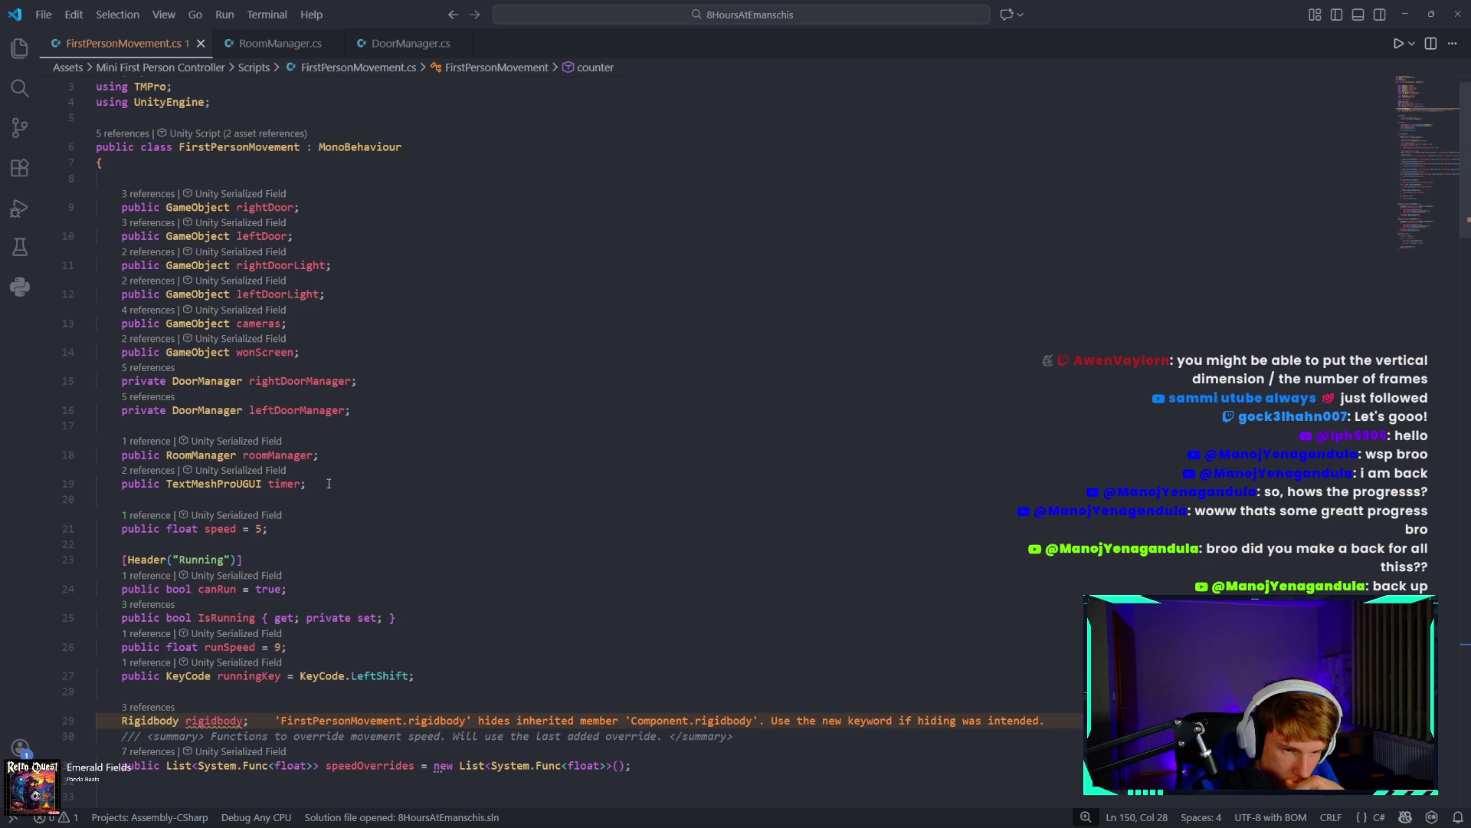
left_click(318, 480)
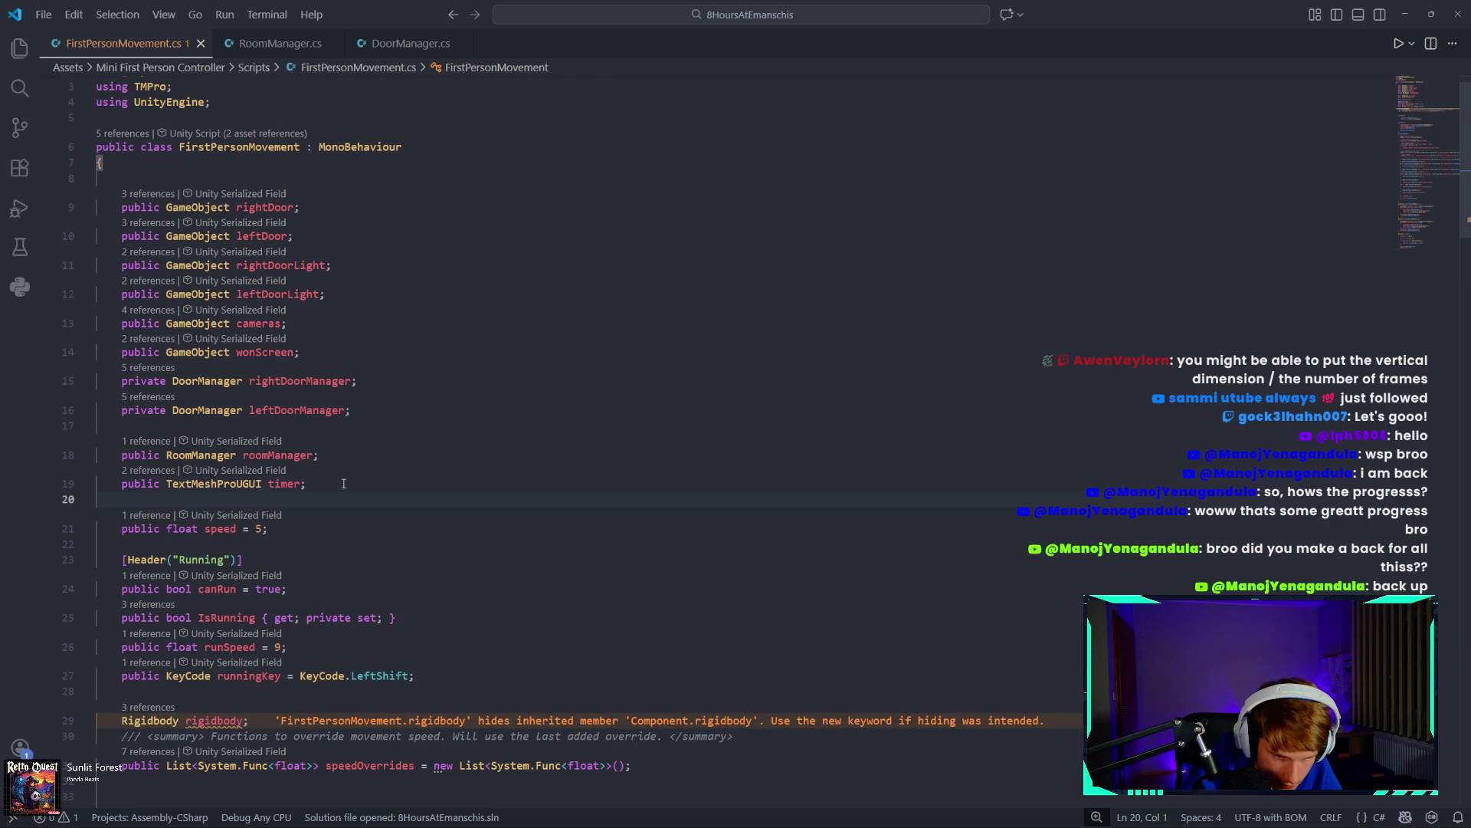
key("Return")
key("Return")
type("public AudioSource doorSound;")
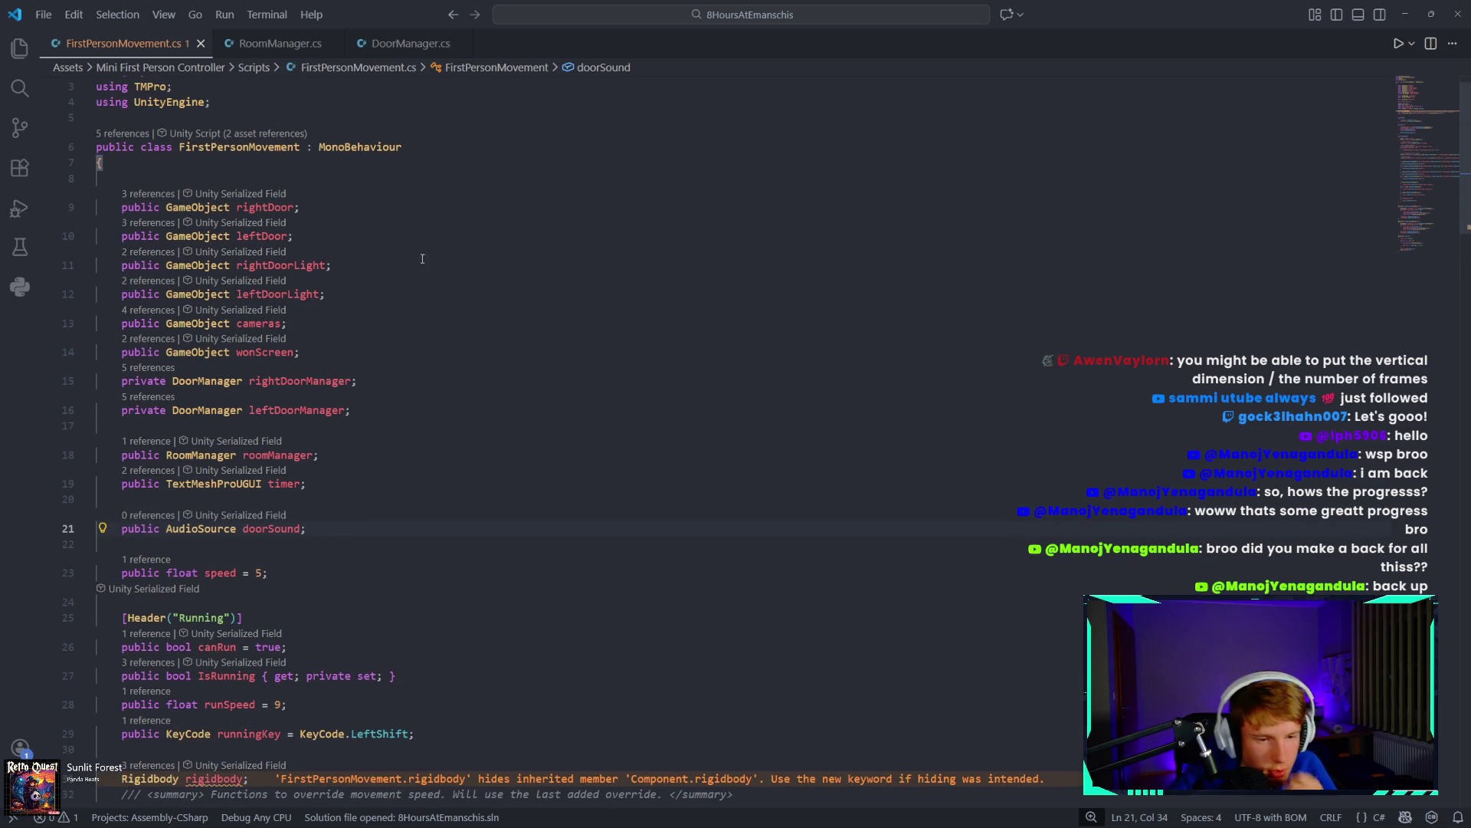
scroll(414, 651, "up", 1)
mouse_move(492, 826)
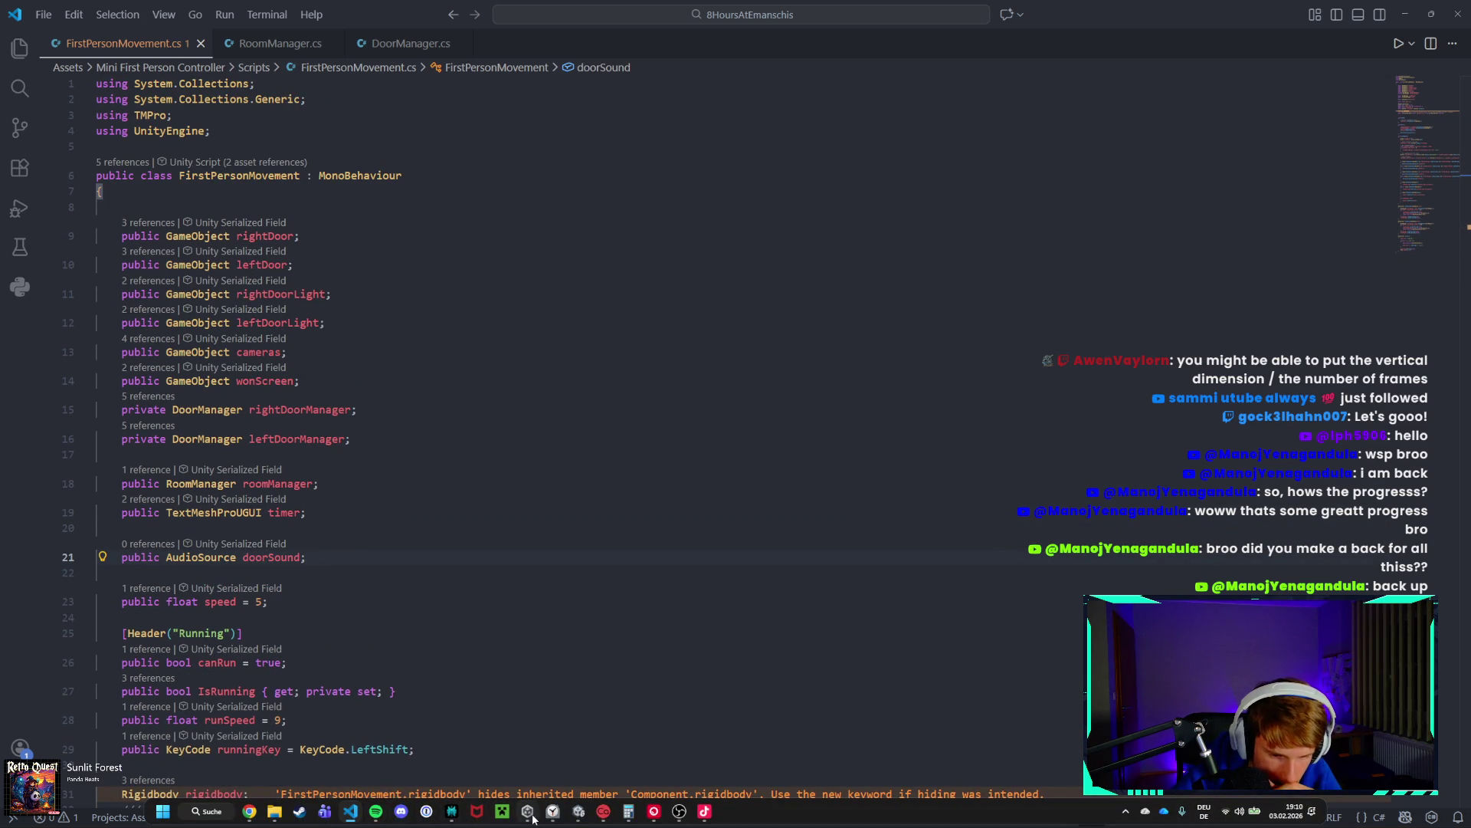
scroll(453, 566, "down", 4)
scroll(453, 566, "down", 15)
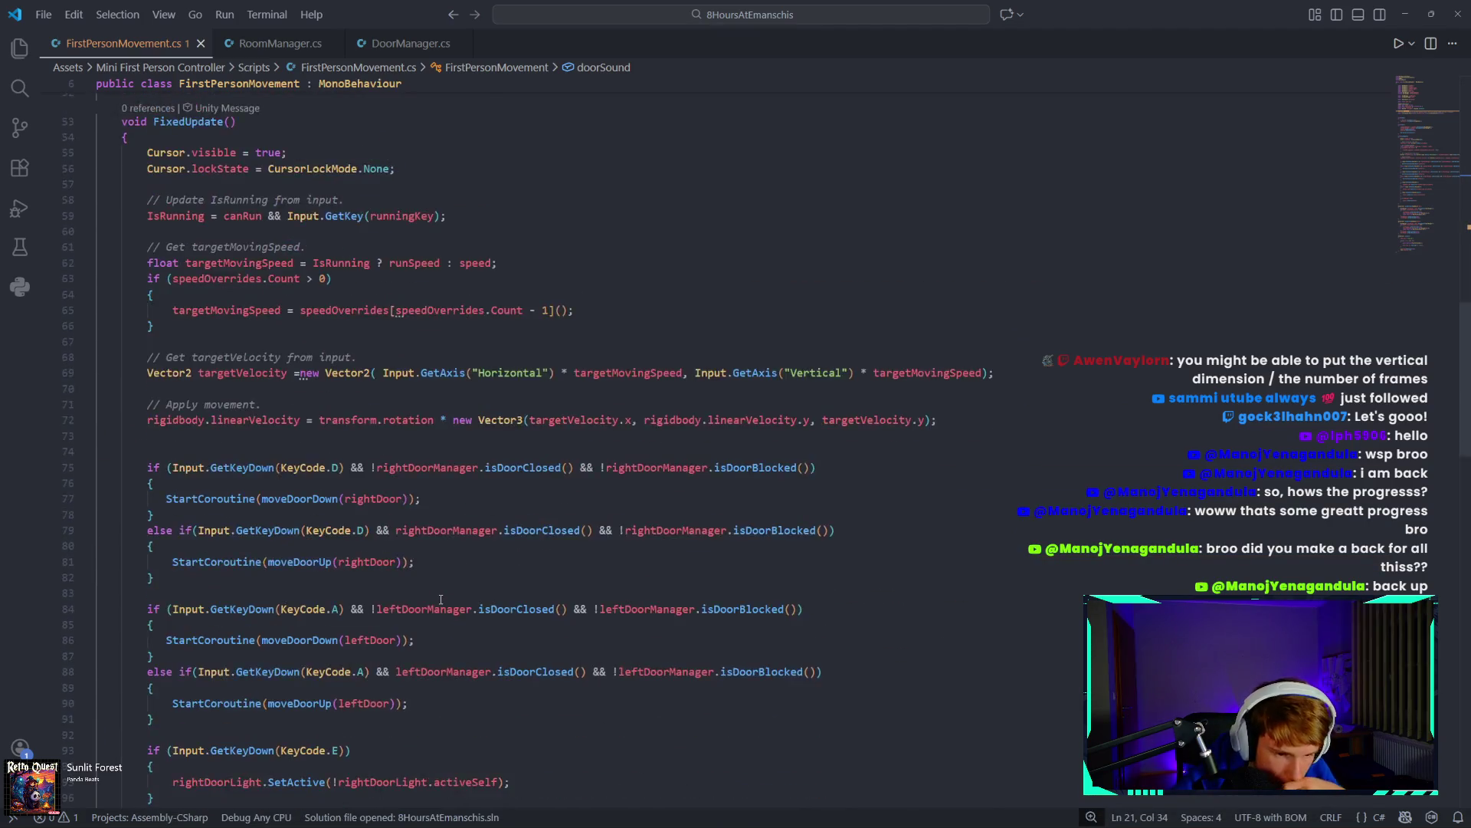
scroll(430, 607, "down", 3)
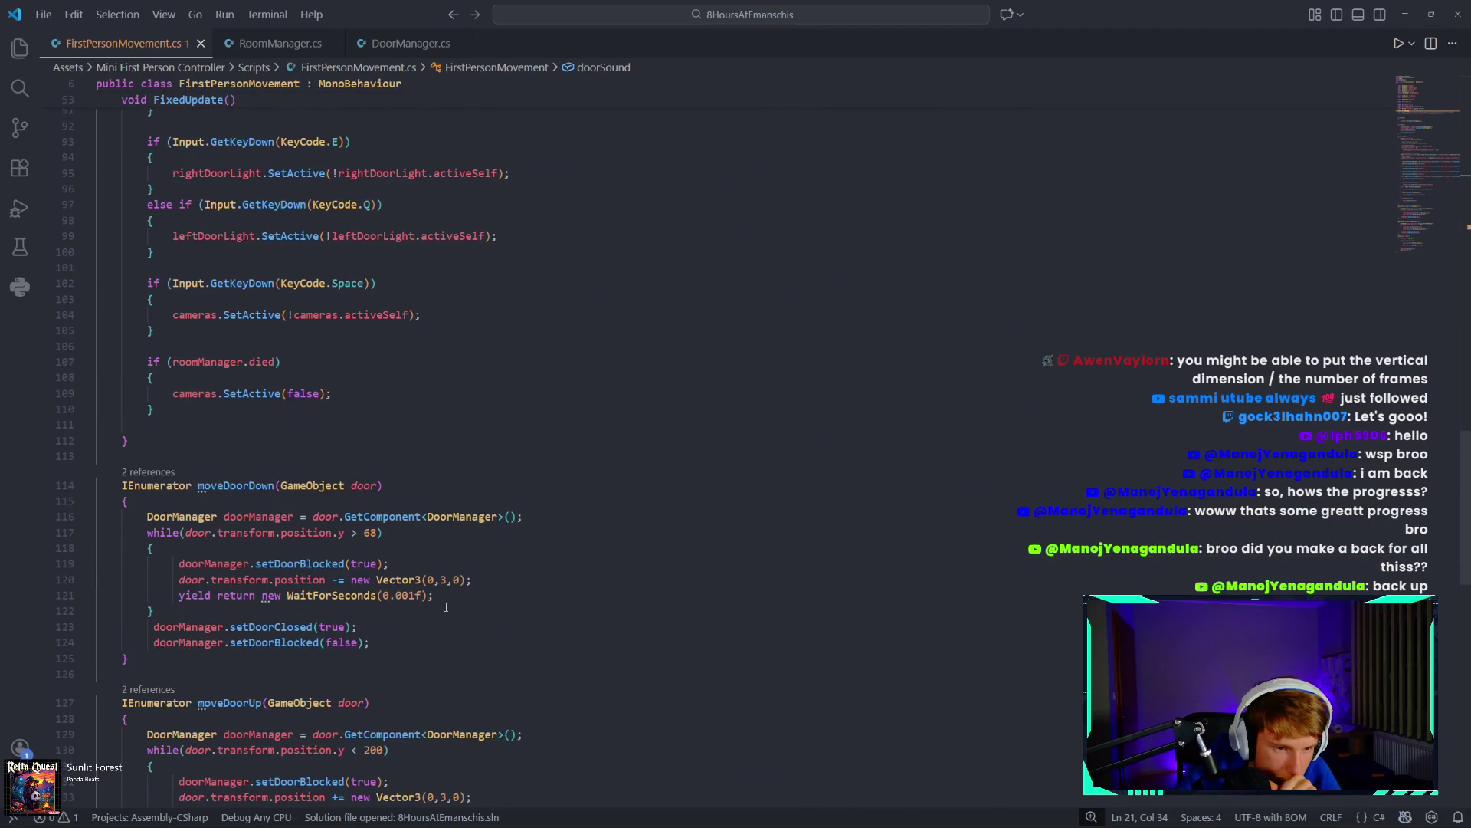
scroll(446, 607, "down", 6)
scroll(453, 610, "up", 5)
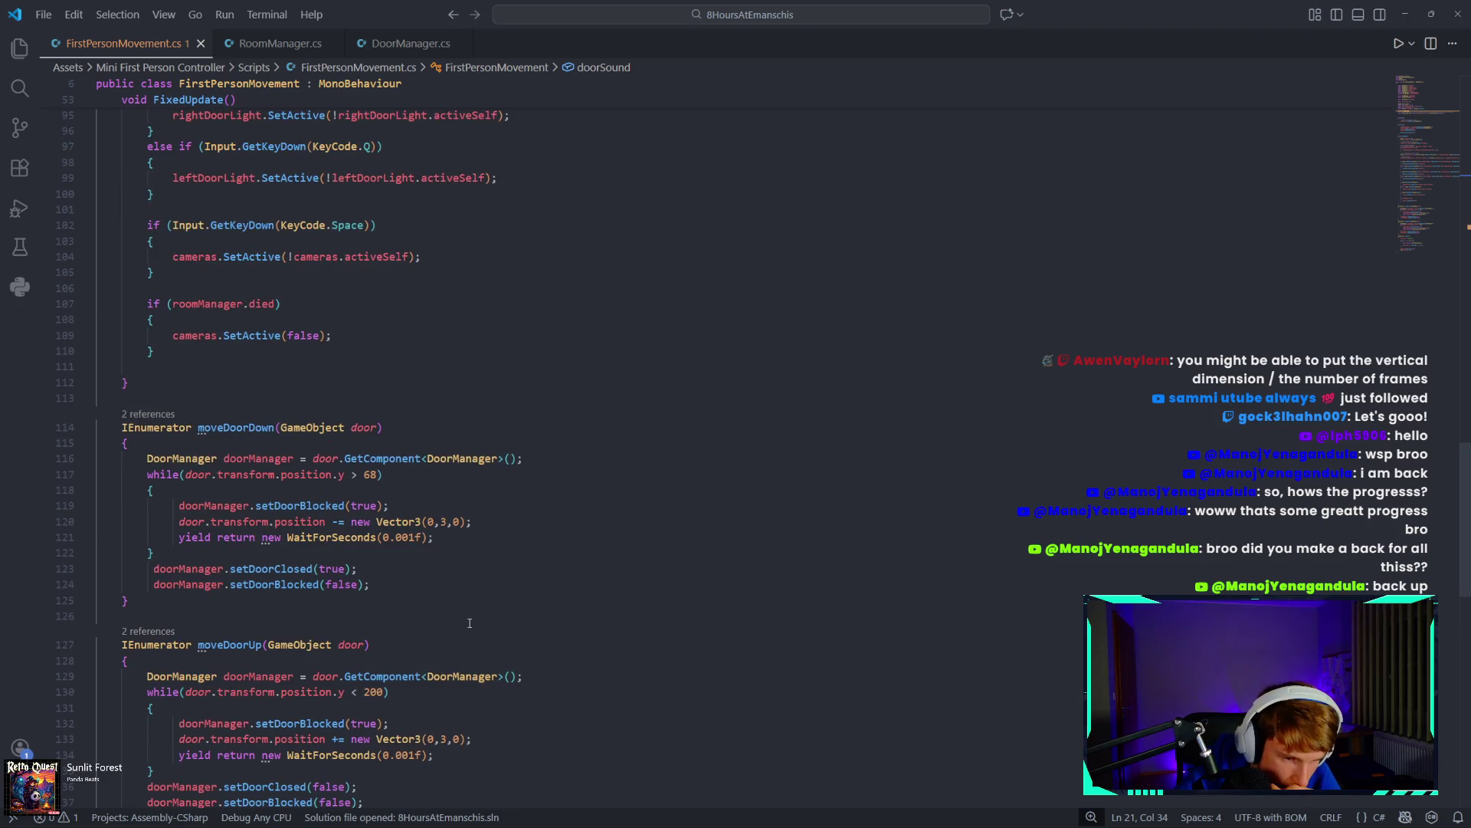
Add 'doorSound.Play();' after setDoorBlocked(false) at the end of moveDoorDown.
left_click(448, 584)
key("Return")
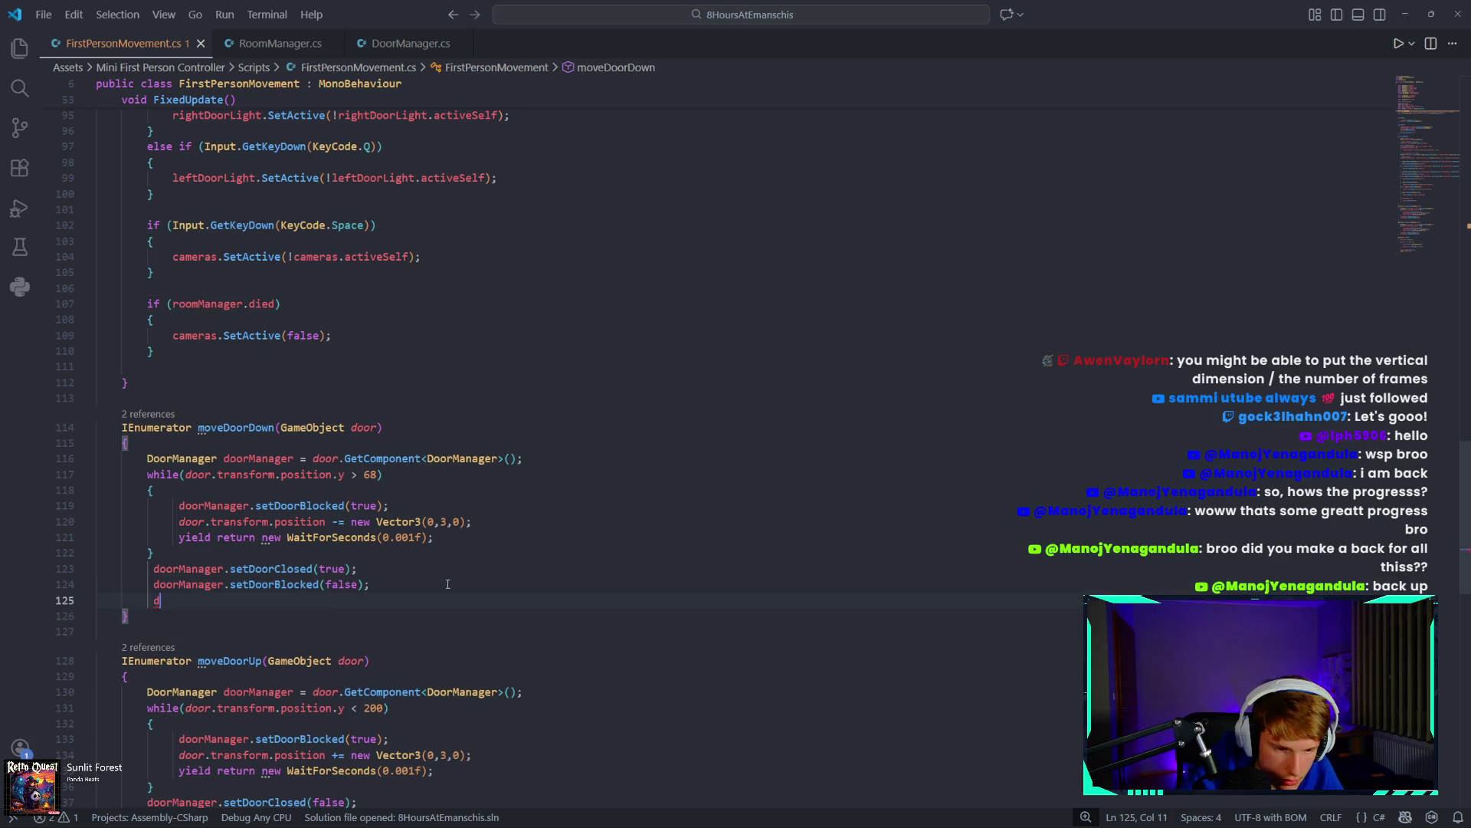
type("ort")
key("BackSpace")
key("BackSpace")
type("or")
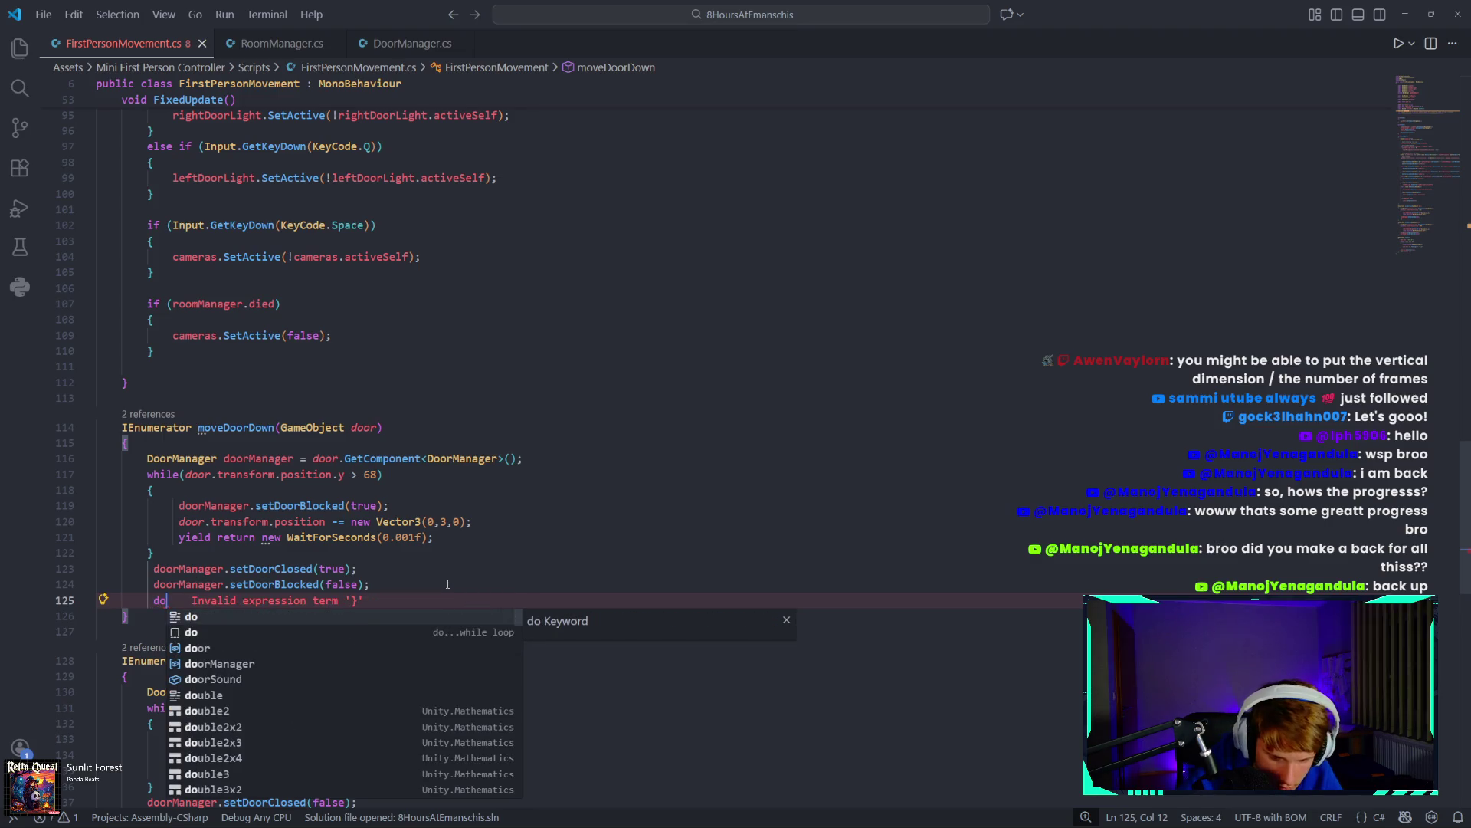
key("Down")
key("Down")
key("Tab")
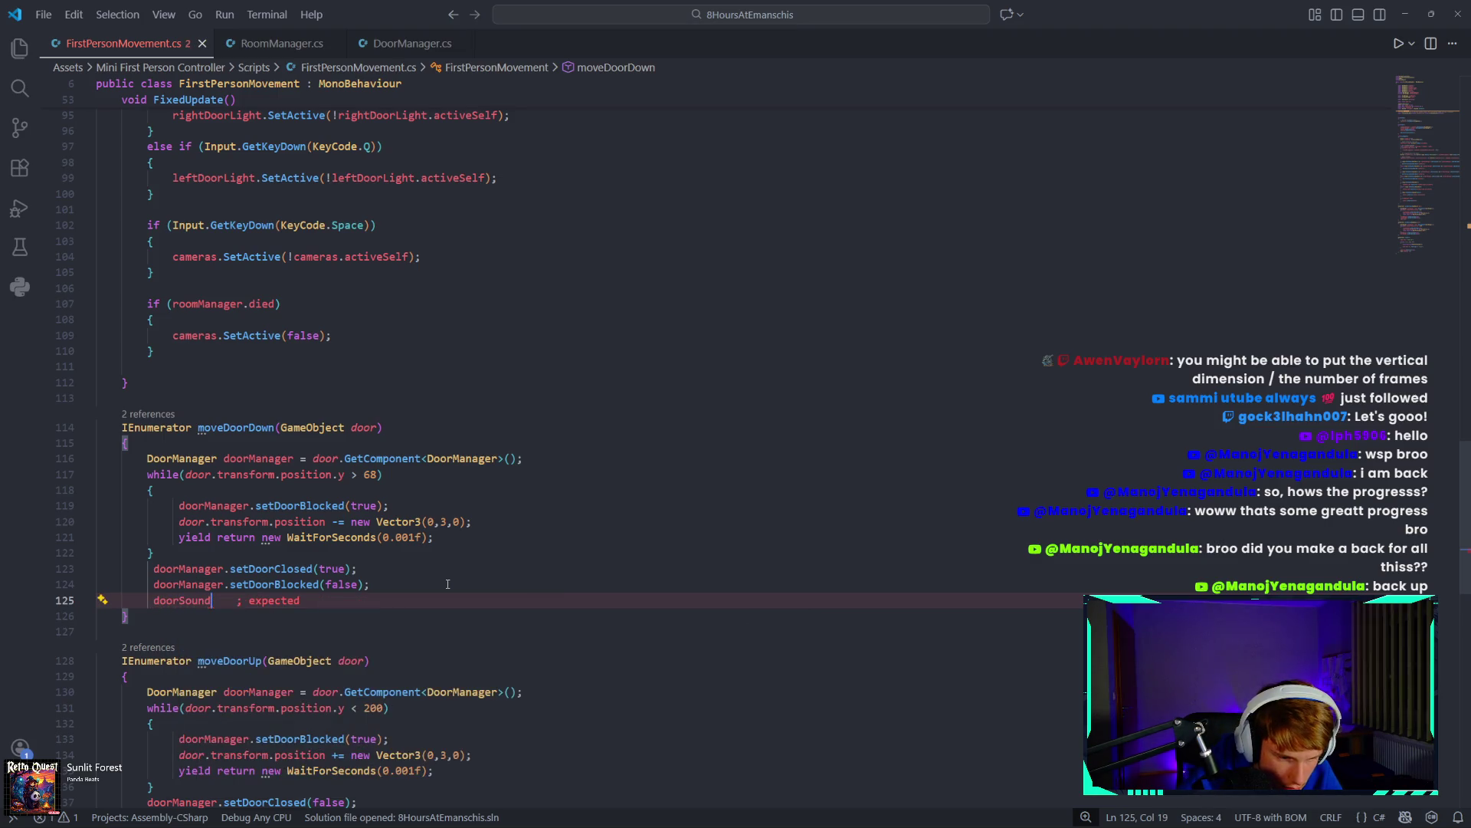
type(",pla")
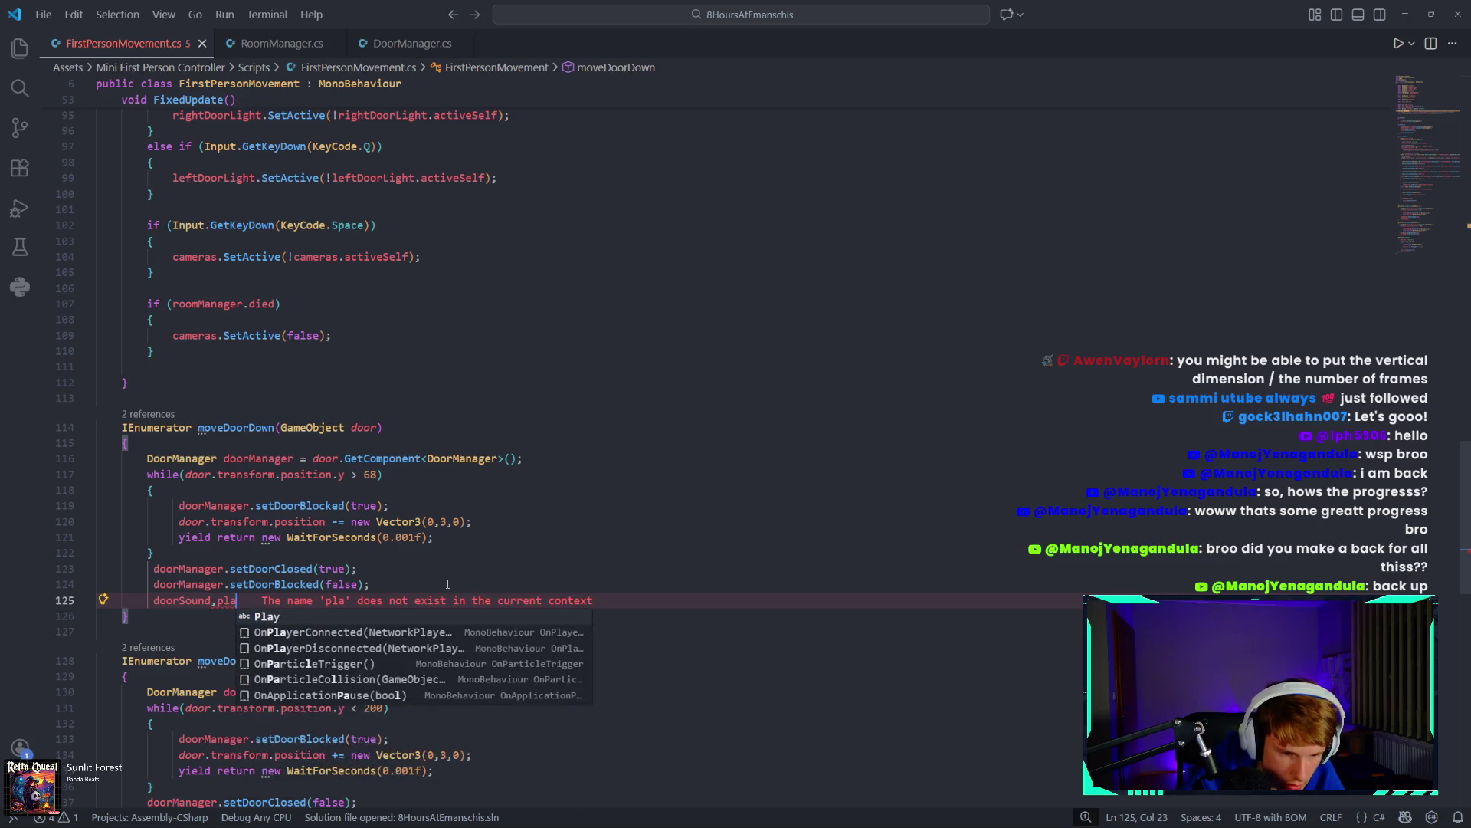
key("BackSpace")
type(".play()")
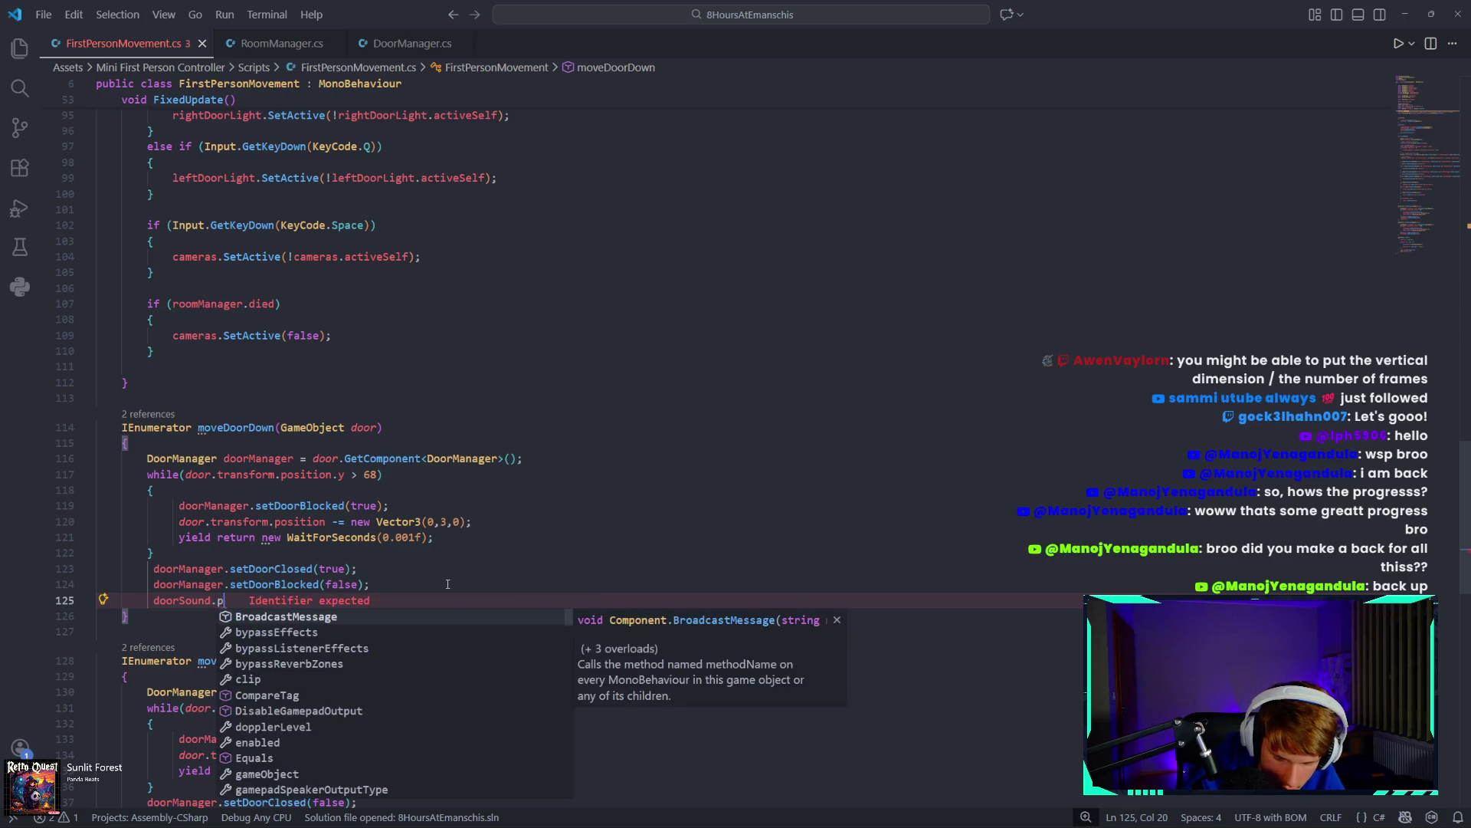
type(";")
mouse_move(231, 605)
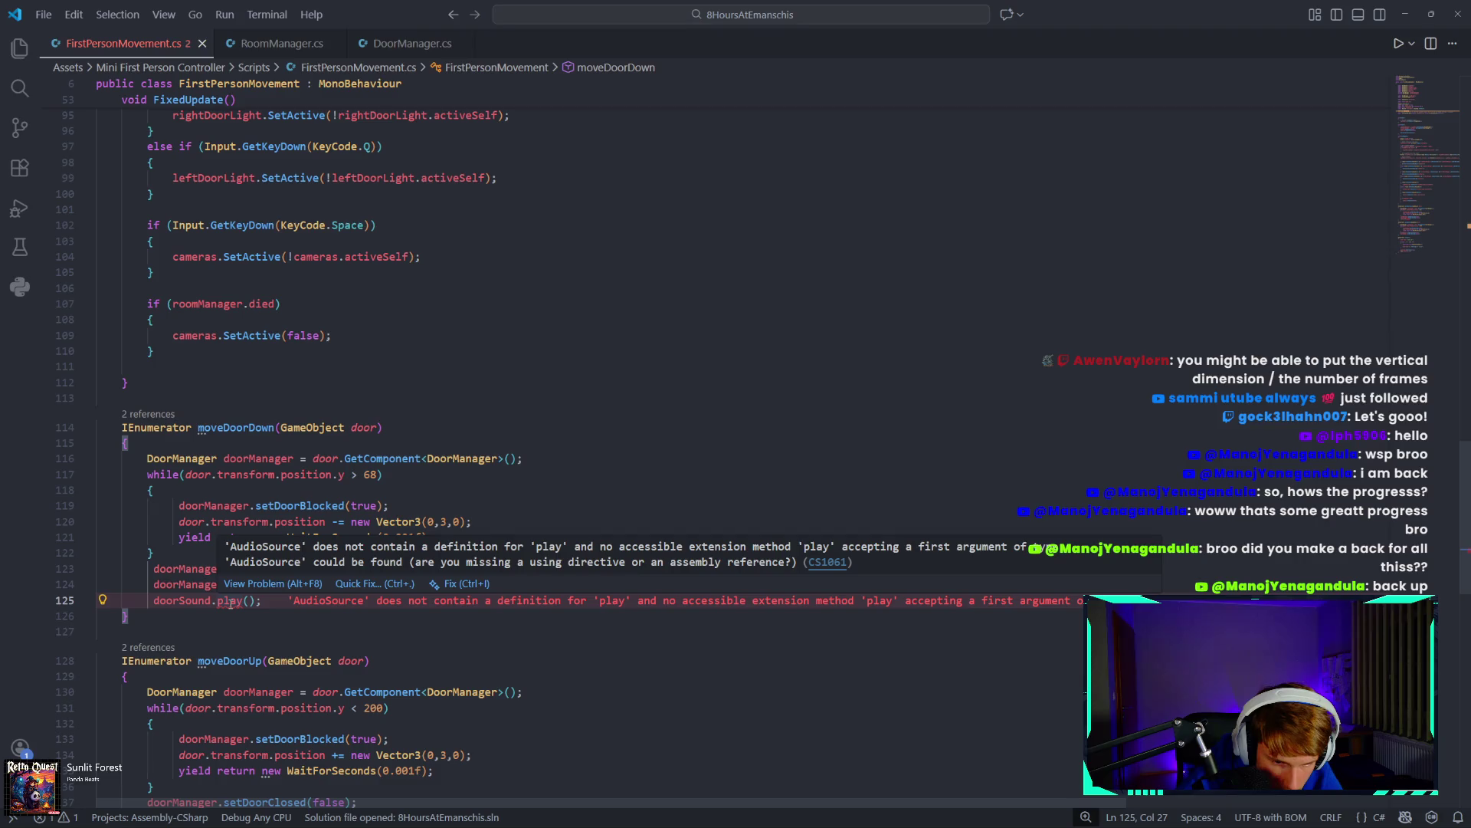
left_click(224, 602)
key("BackSpace")
type("P")
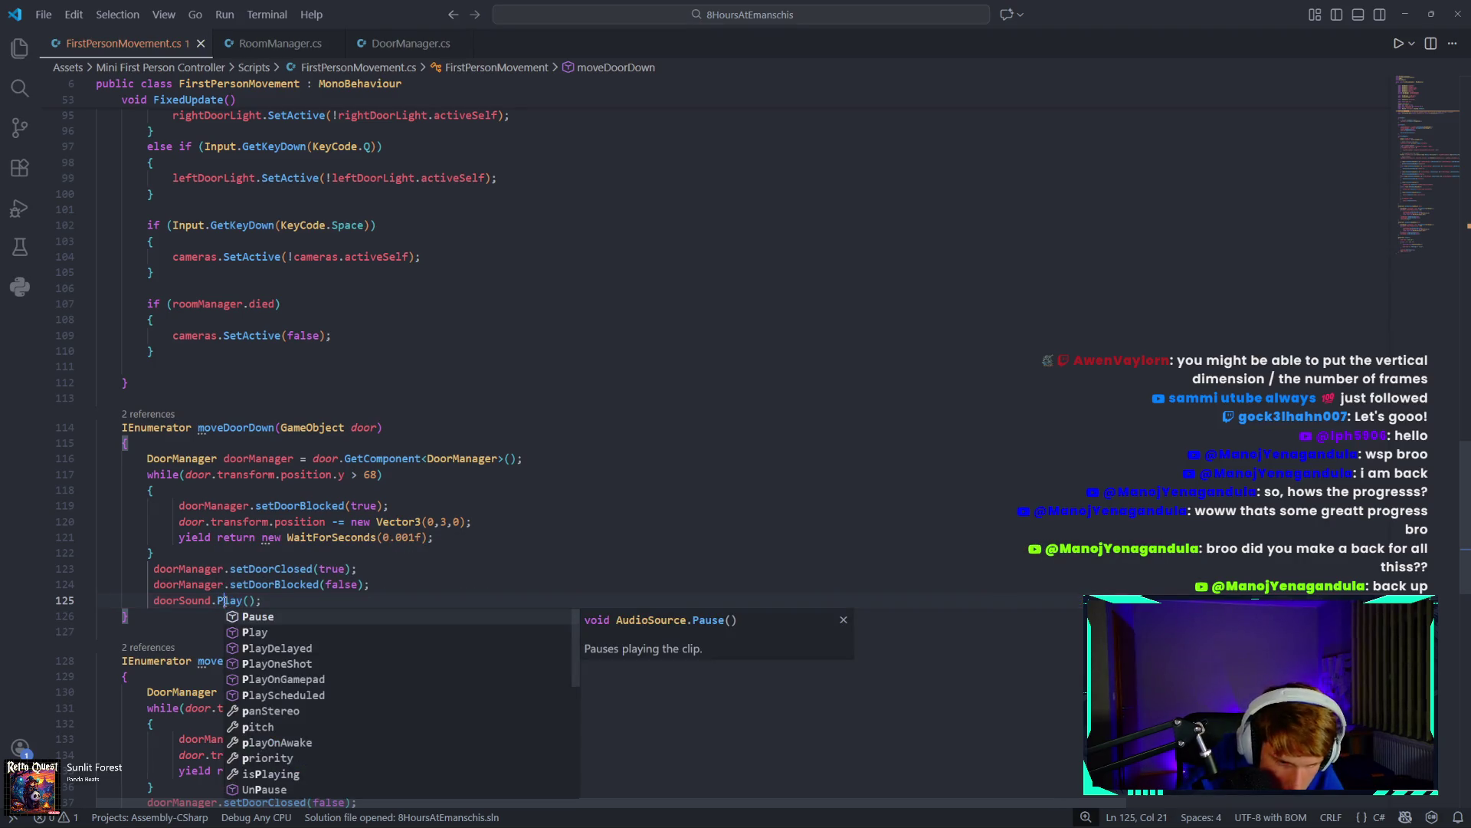
Copy 'doorSound.Play();' to the end of moveDoorUp, then return to Unity.
left_click_drag(261, 601, 152, 602)
key("ctrl+c")
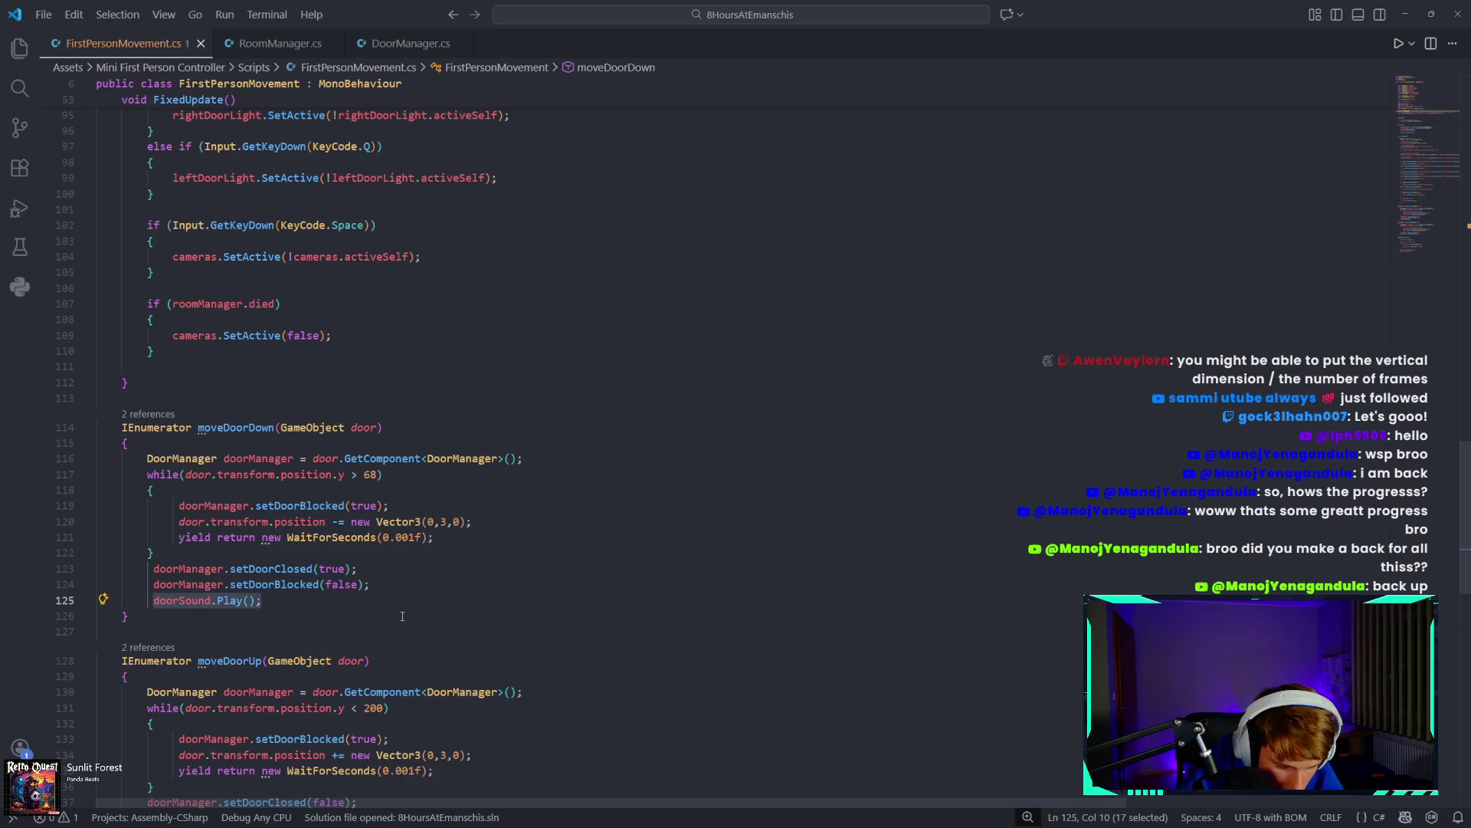
scroll(401, 616, "down", 4)
left_click(393, 616)
key("Return")
key("ctrl+v")
scroll(573, 490, "up", 1)
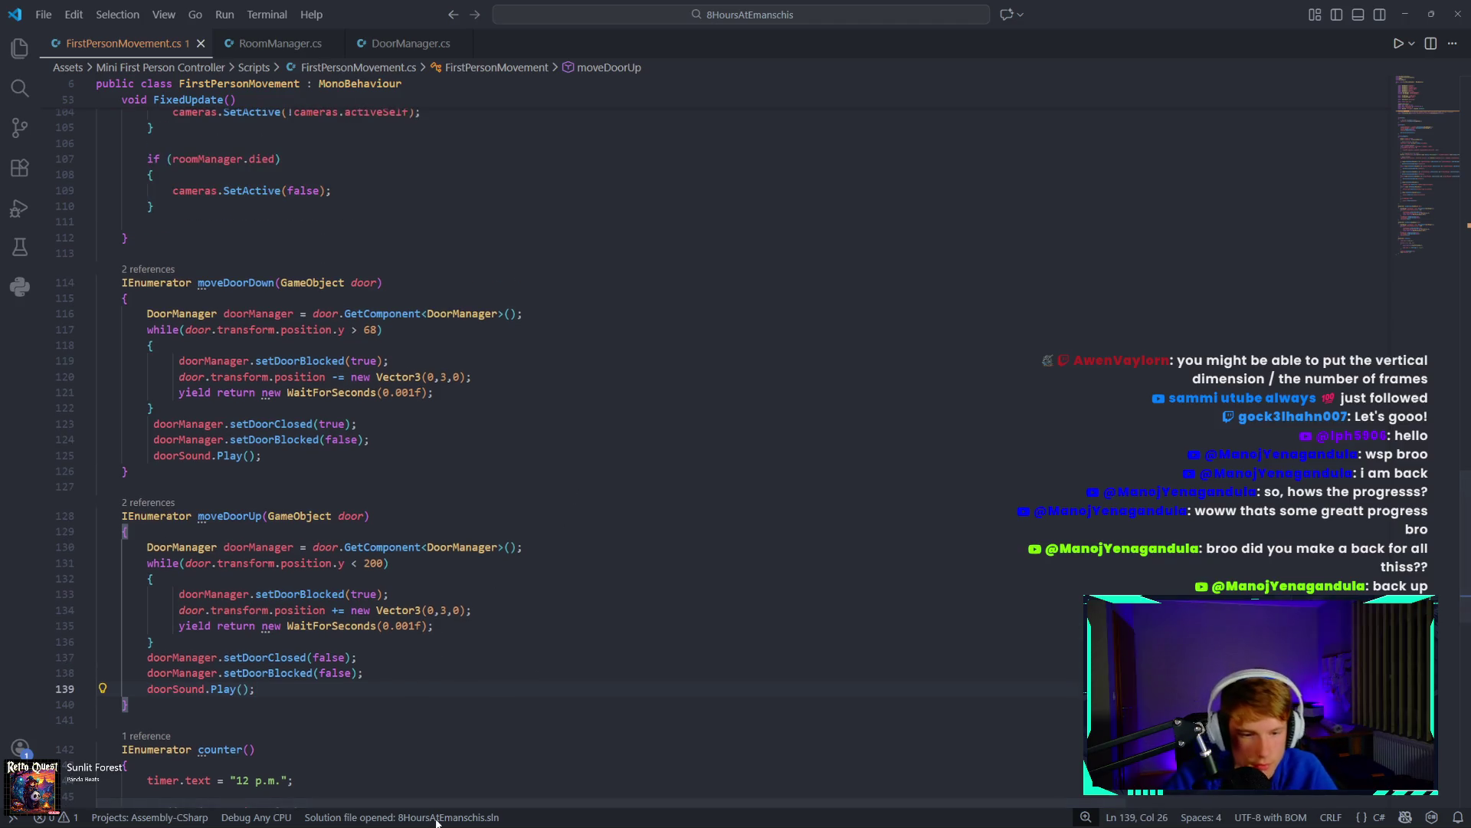
left_click(578, 810)
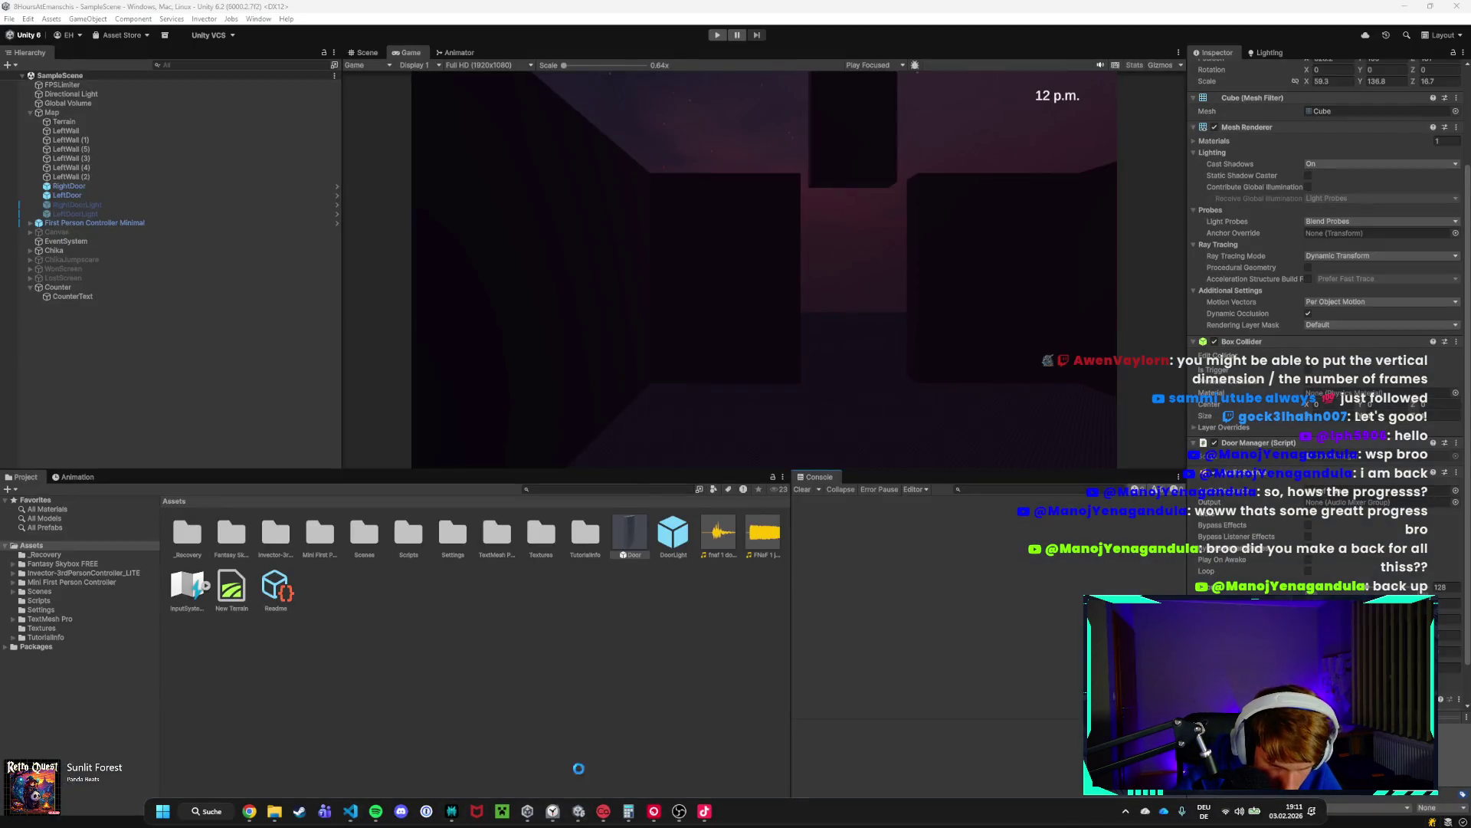
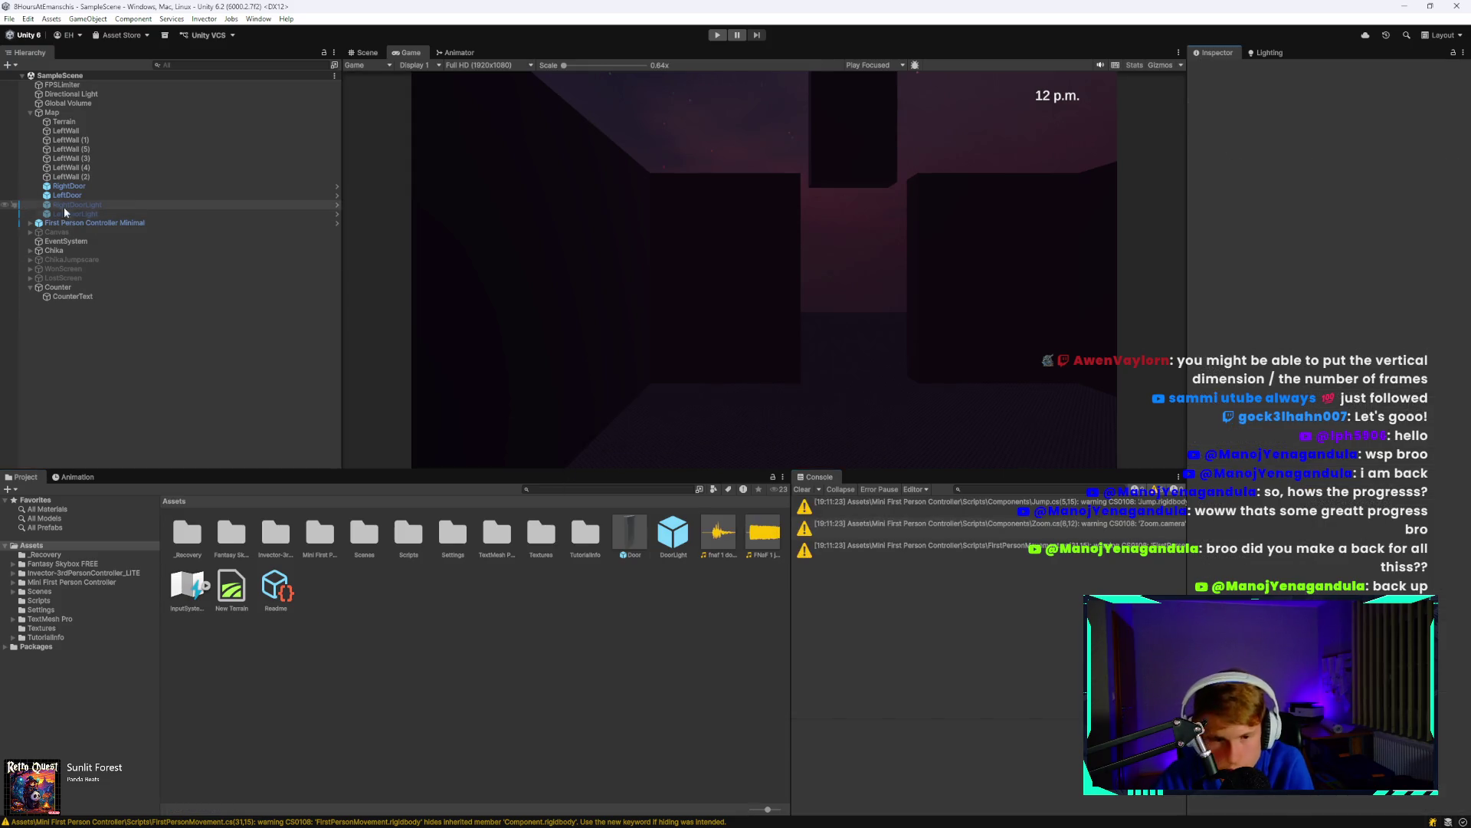
Copy the Door prefab's Audio Source component.
left_click(99, 224)
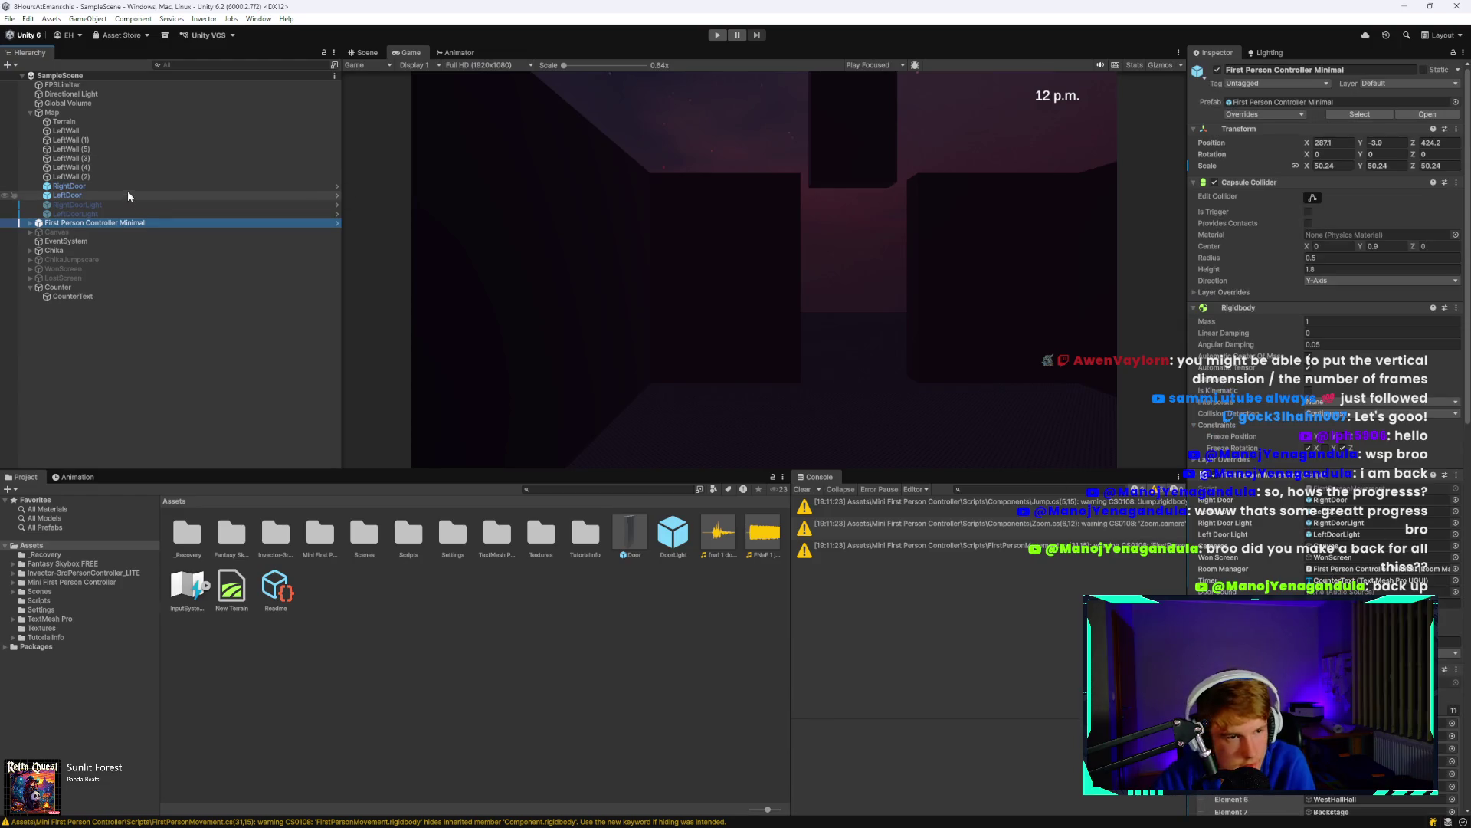
left_click(633, 536)
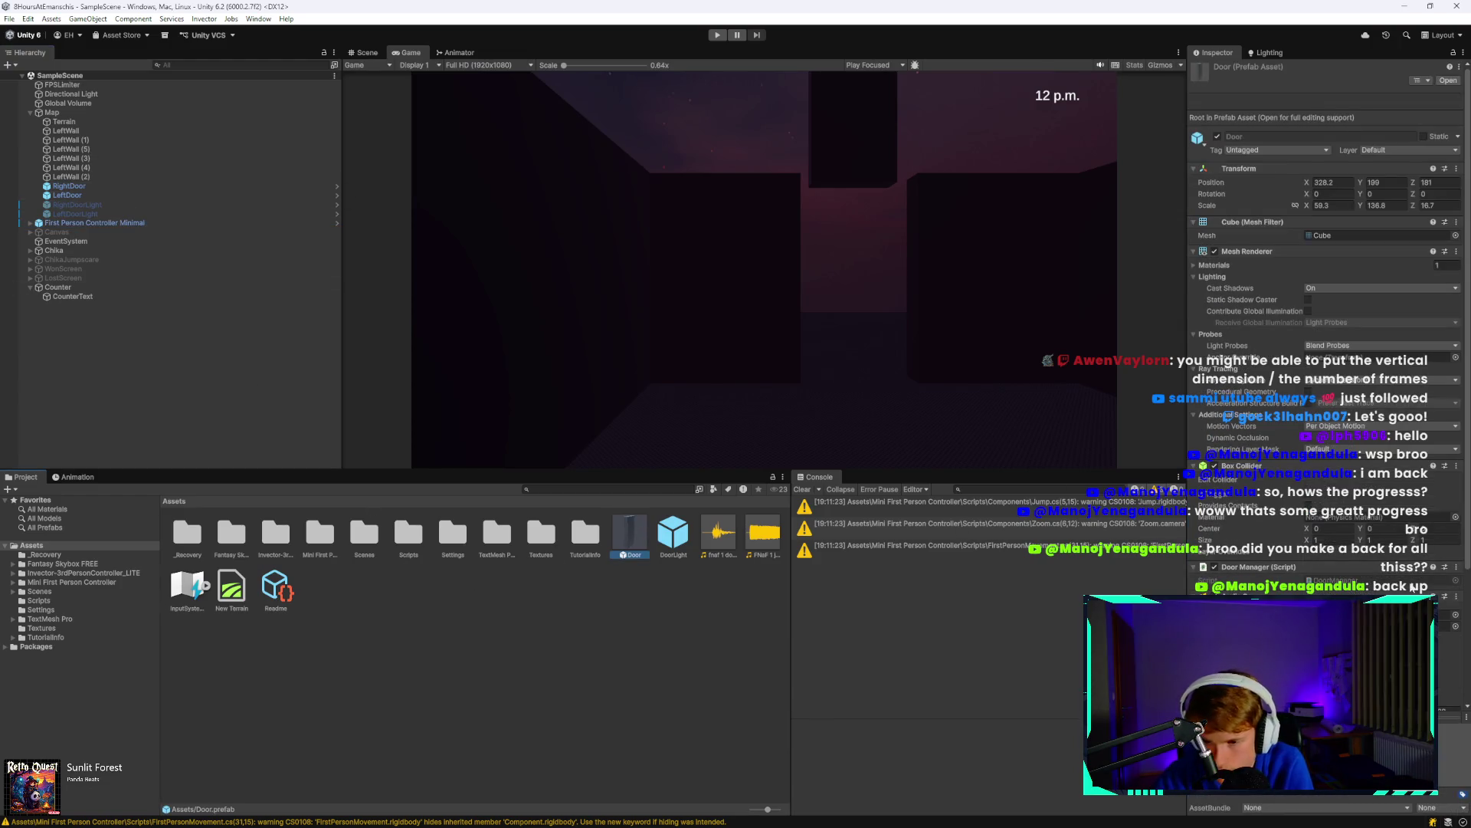
scroll(1412, 586, "down", 5)
left_click(1456, 441)
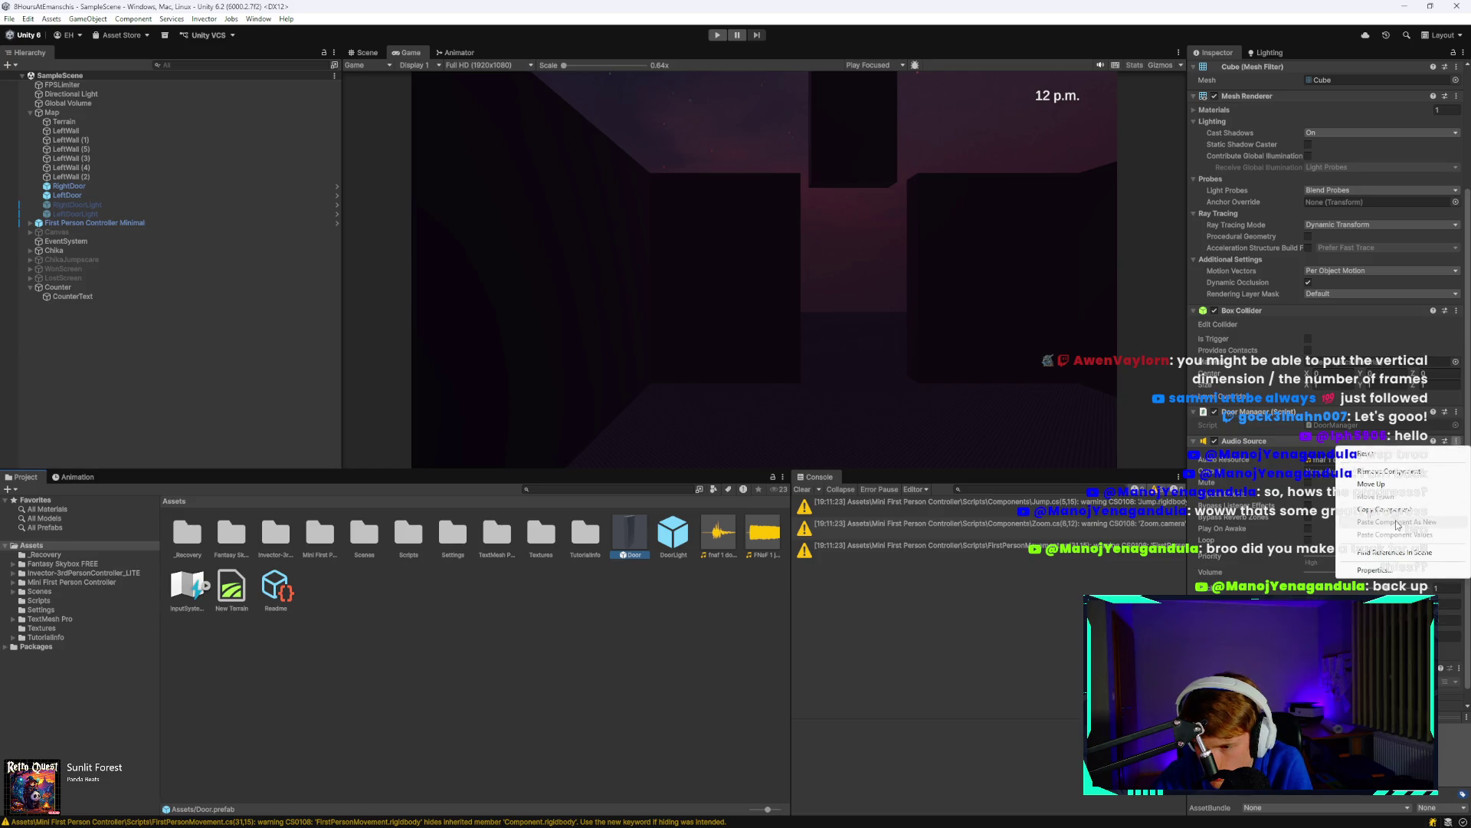
left_click(1384, 482)
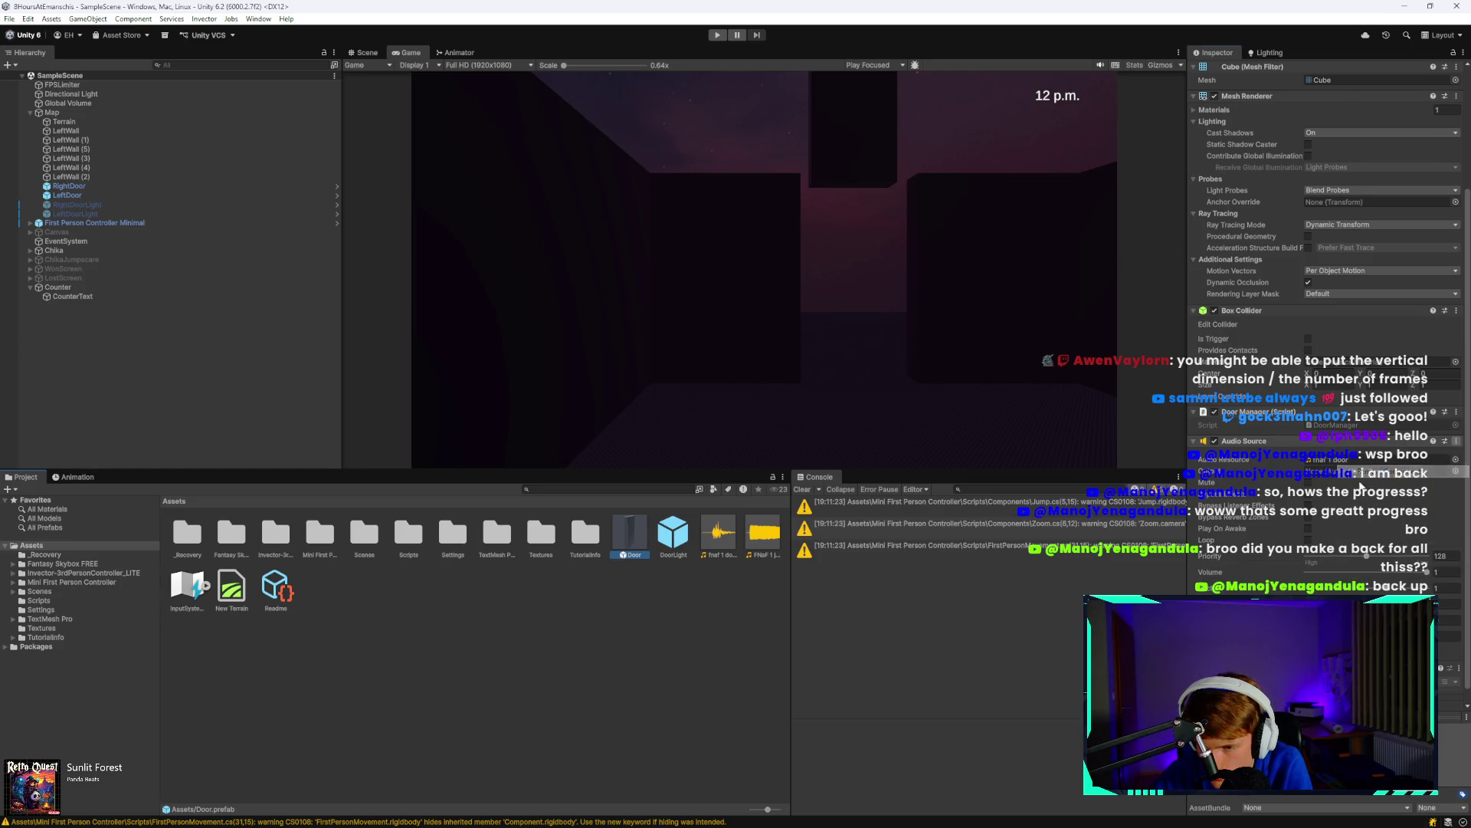
Paste the Audio Source onto First Person Controller Minimal and save the scene.
left_click(127, 223)
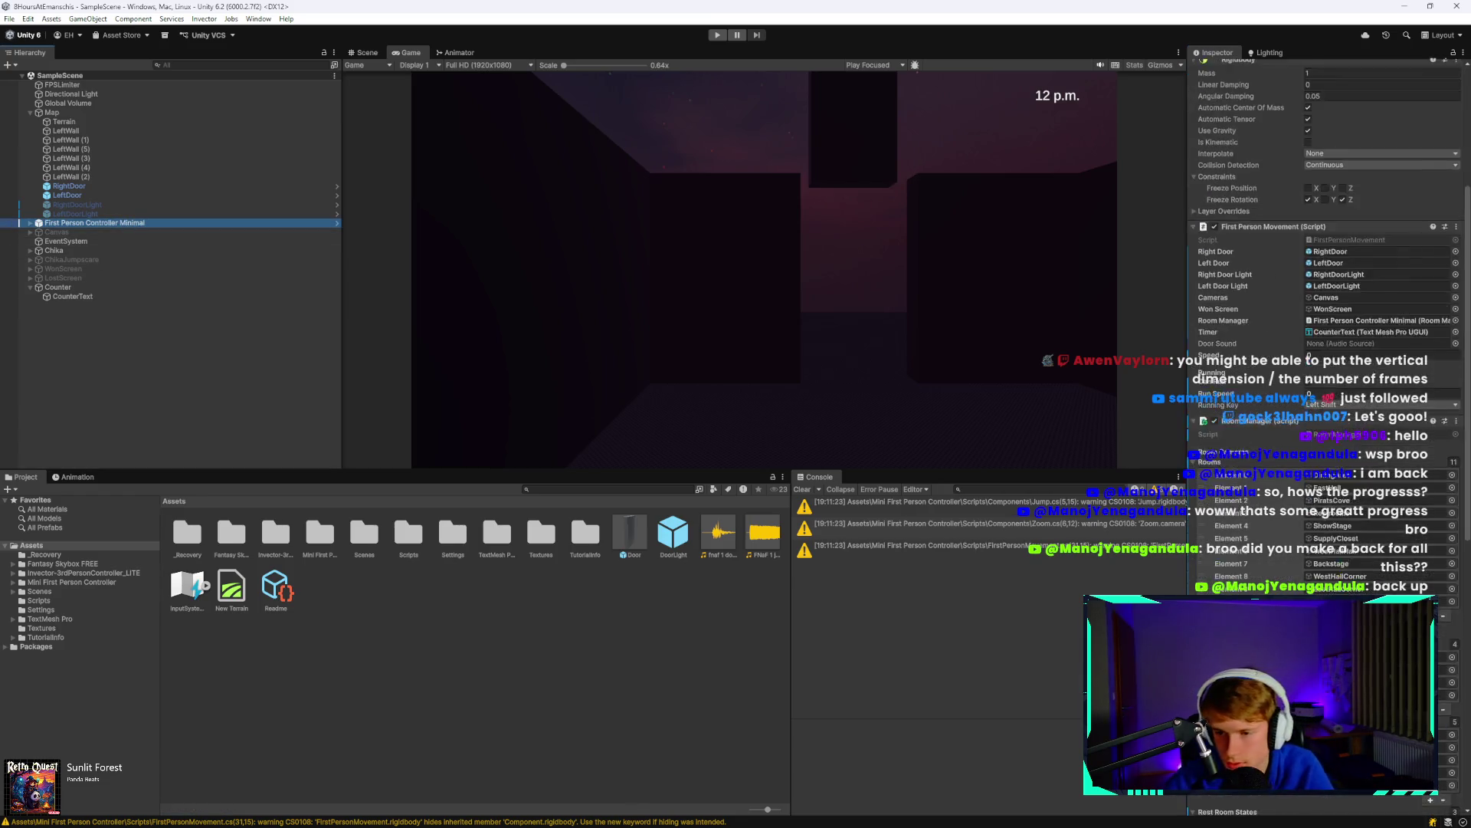
left_click(1296, 799)
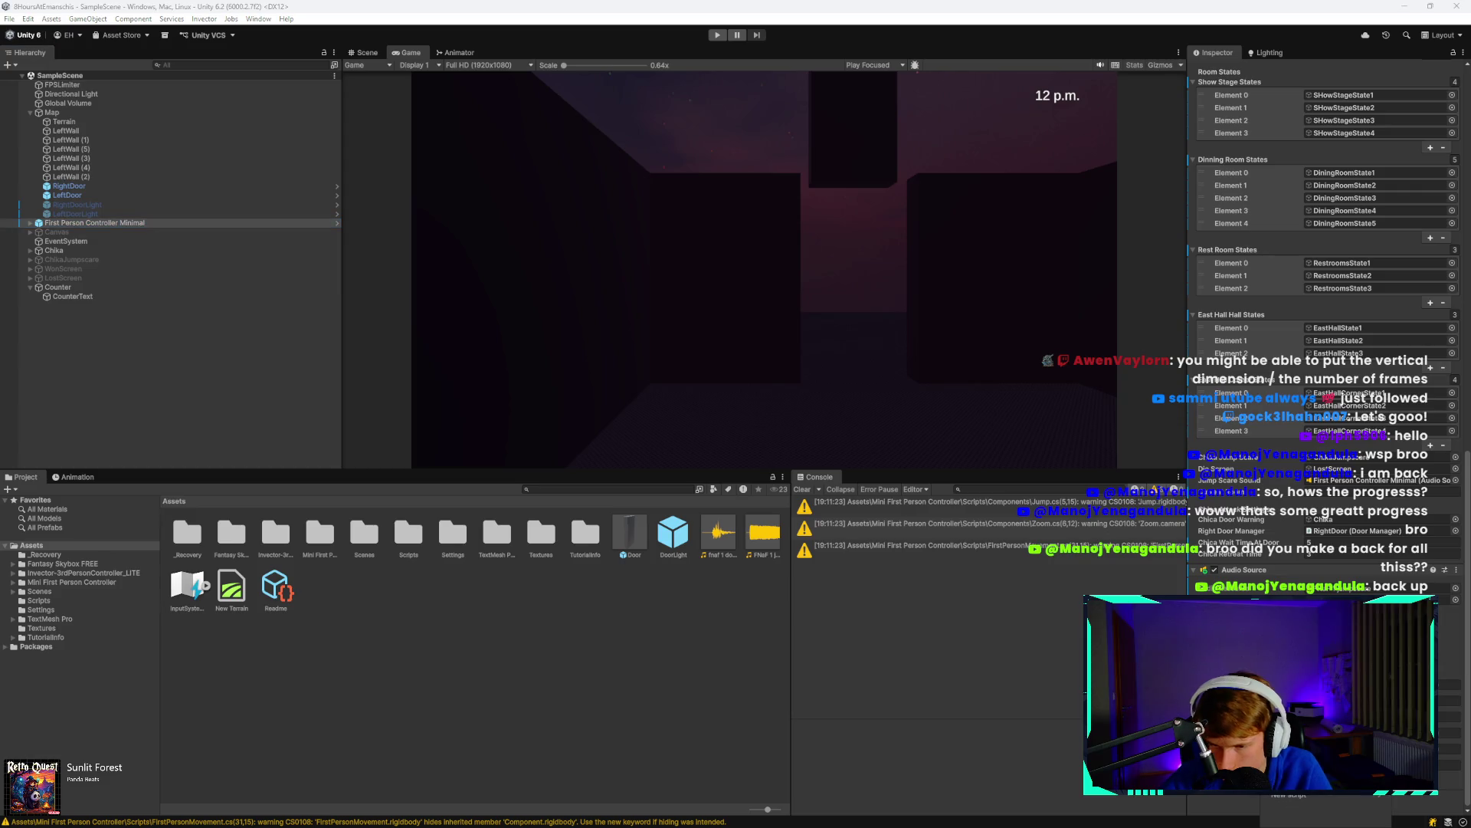
scroll(1325, 306, "up", 8)
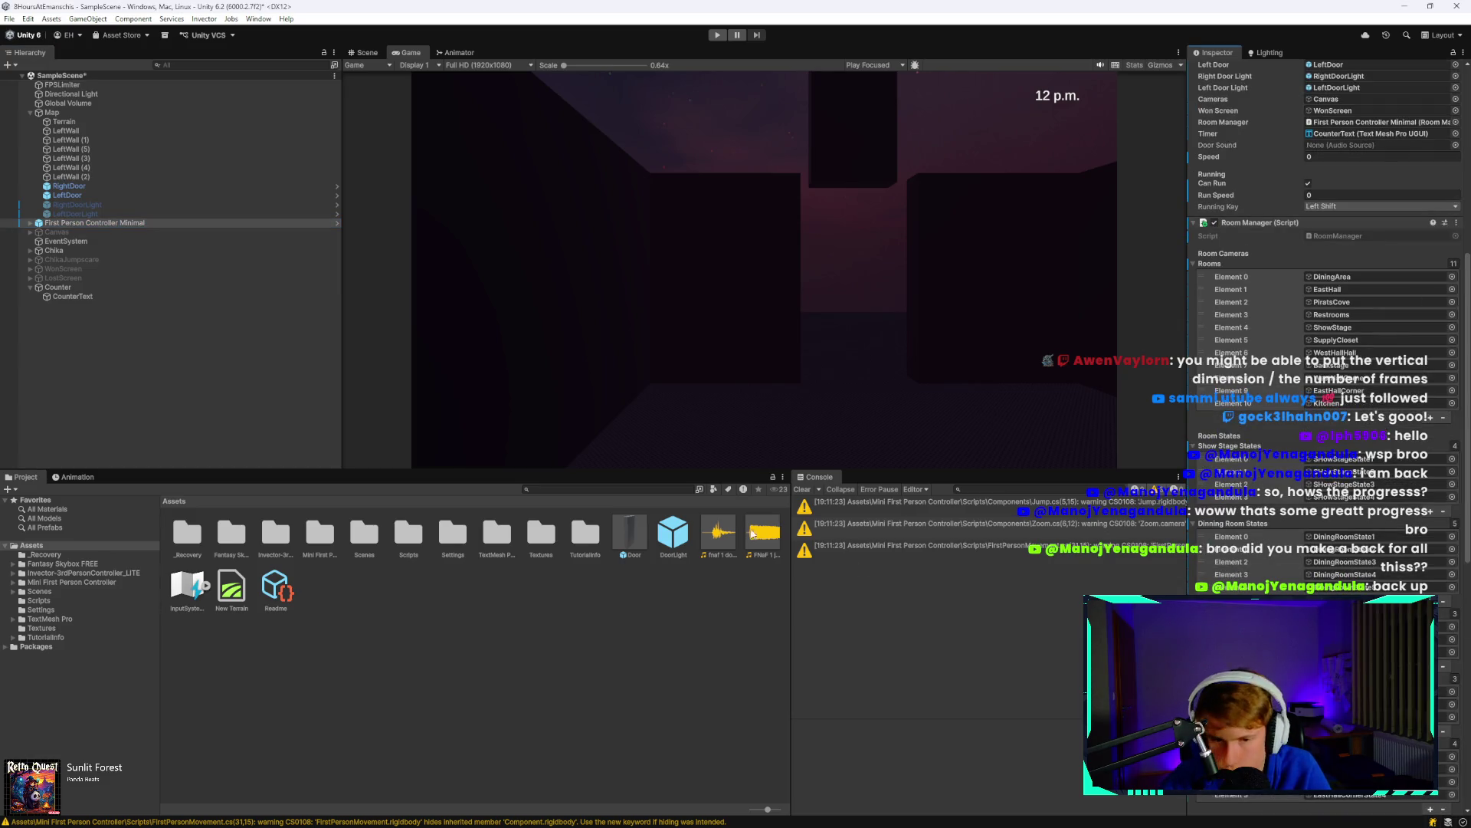
scroll(1230, 565, "down", 10)
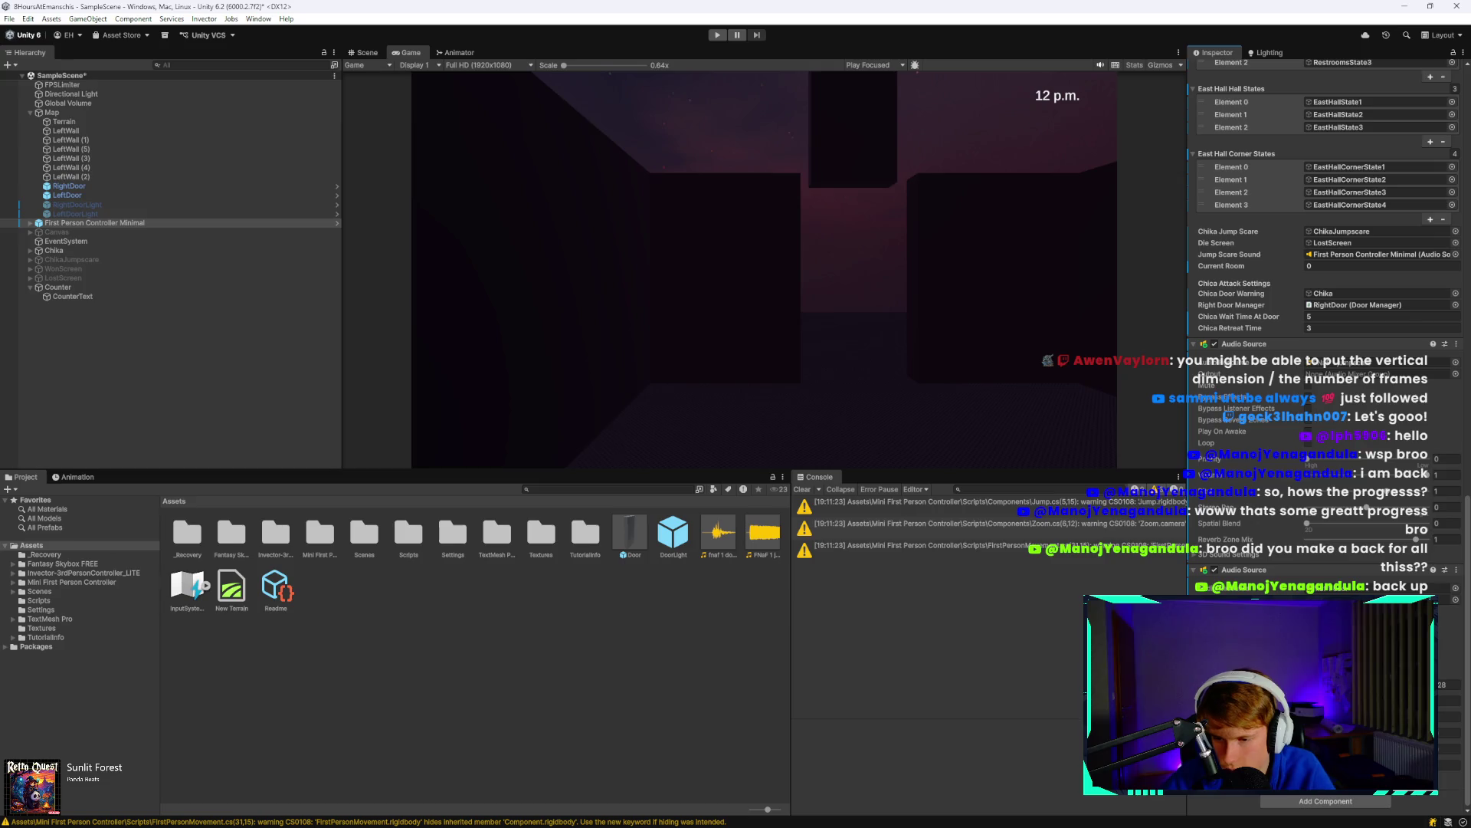
key("ctrl+s")
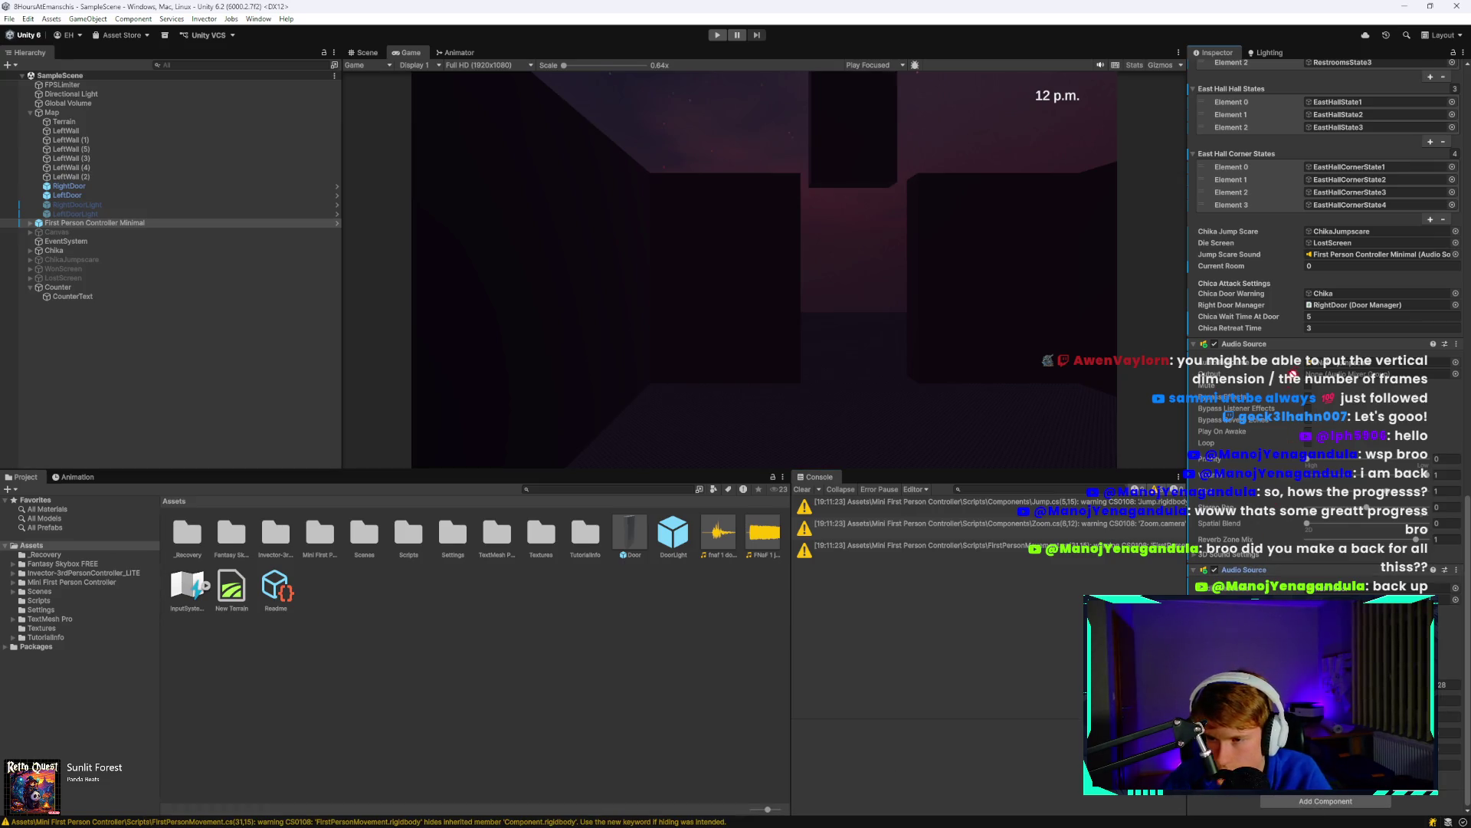
Drag the player's Audio Source toward the First Person Movement script's Door Sound field.
scroll(1311, 210, "up", 15)
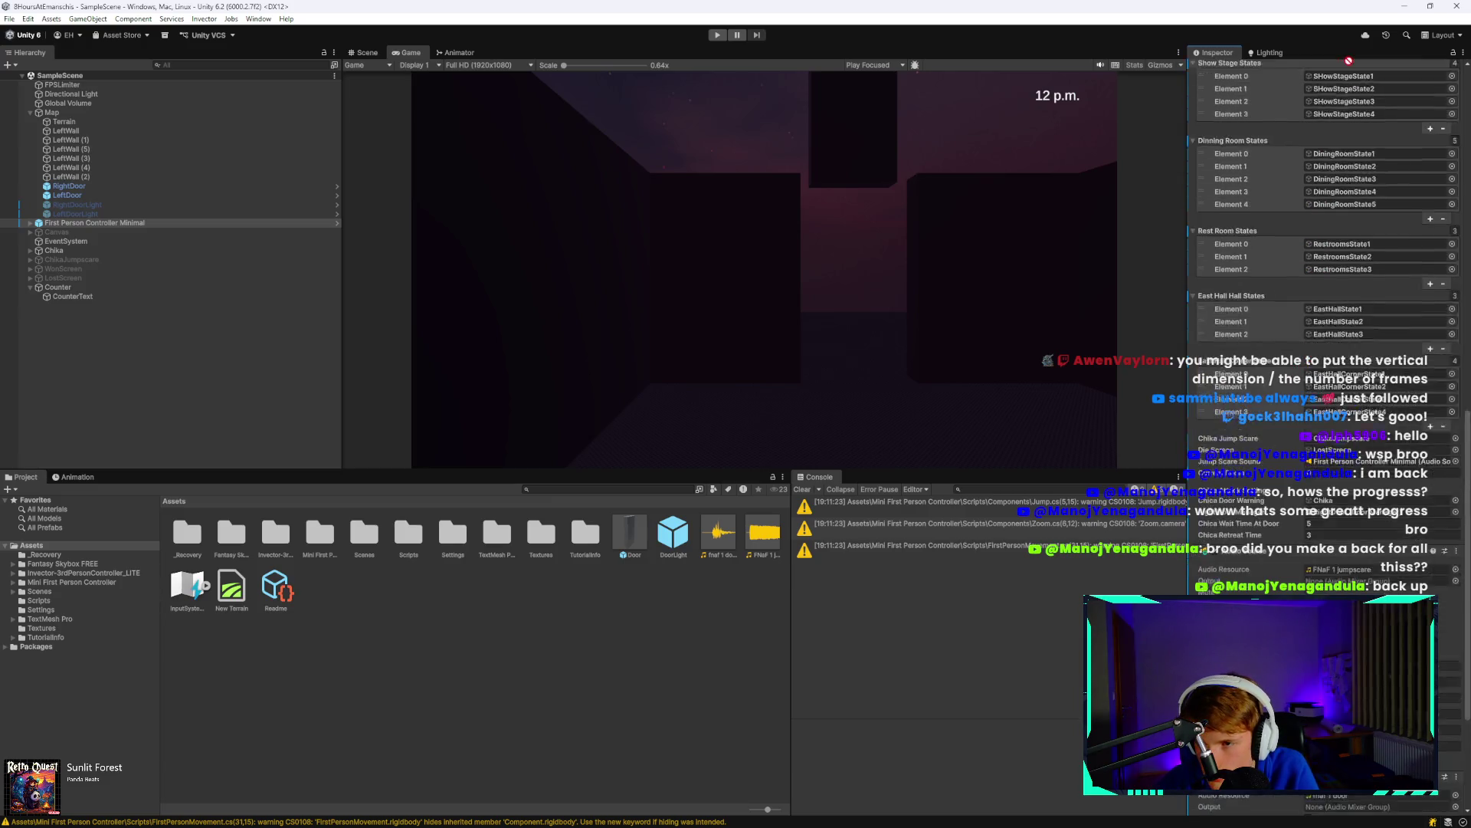
scroll(1347, 67, "up", 3)
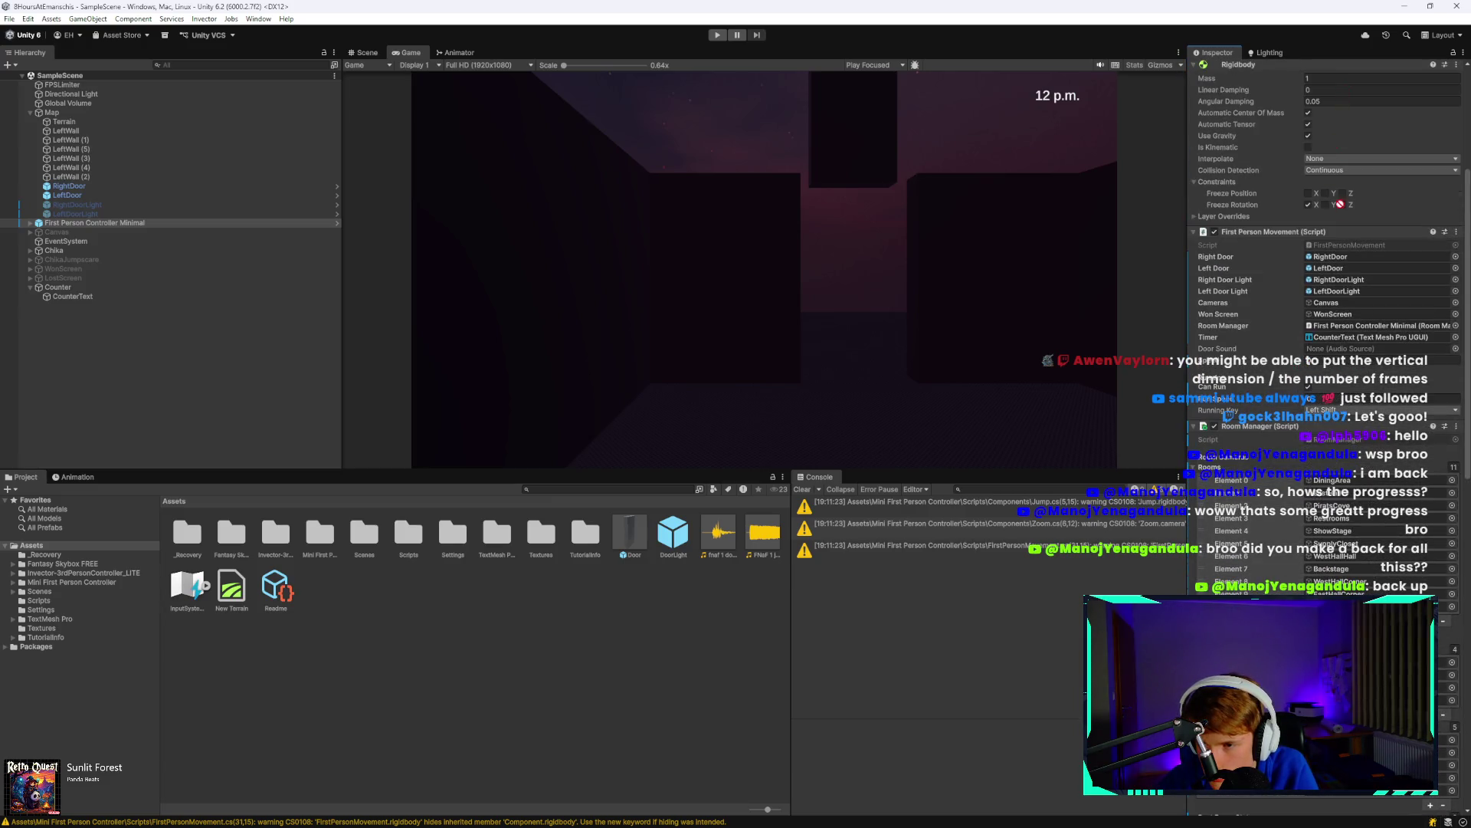
left_click_drag(1355, 340, 1355, 348)
Play-test the game through to the 'Good job, sport!' ending.
left_click(717, 34)
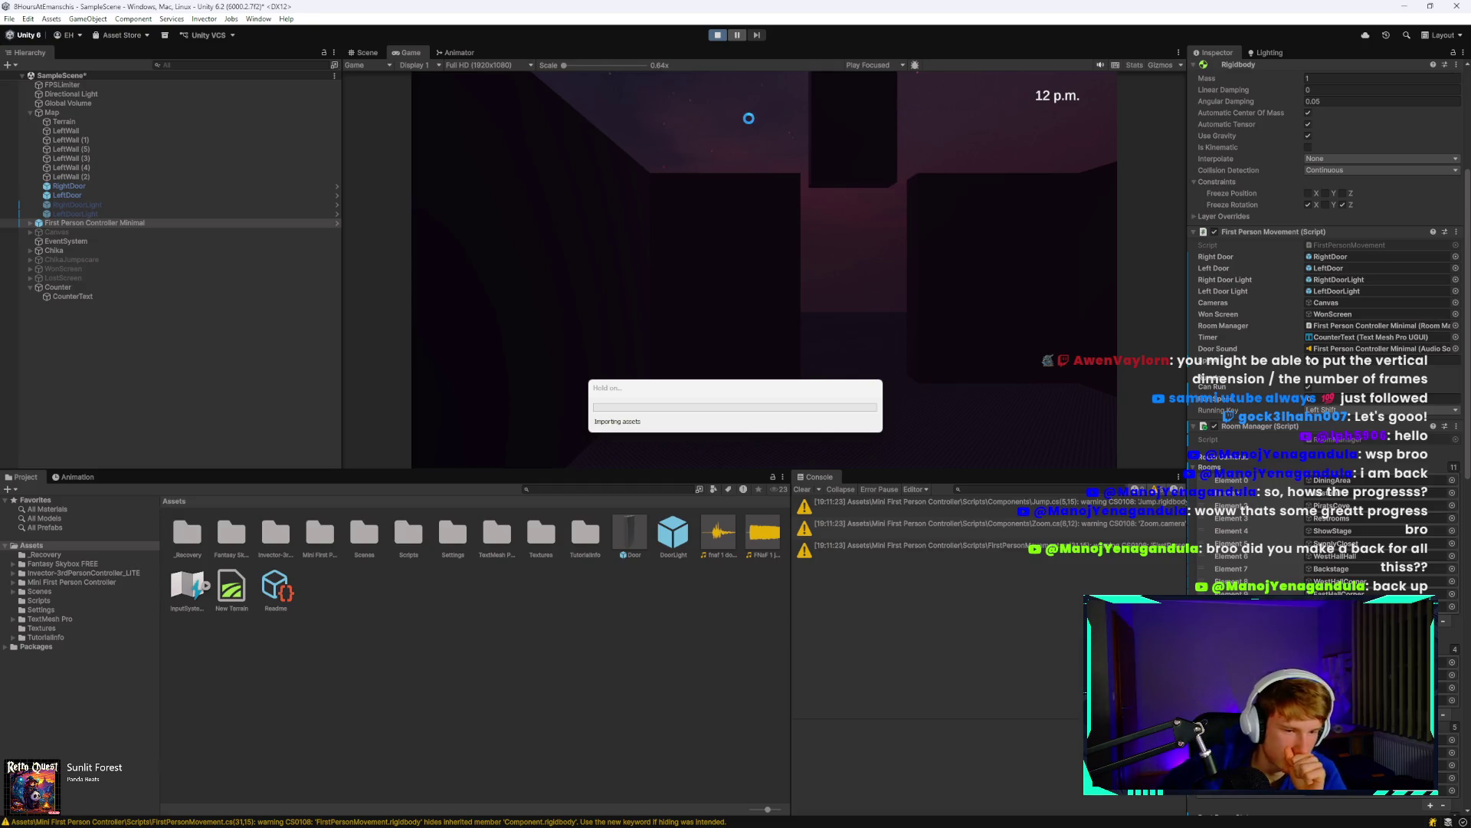
left_click(553, 811)
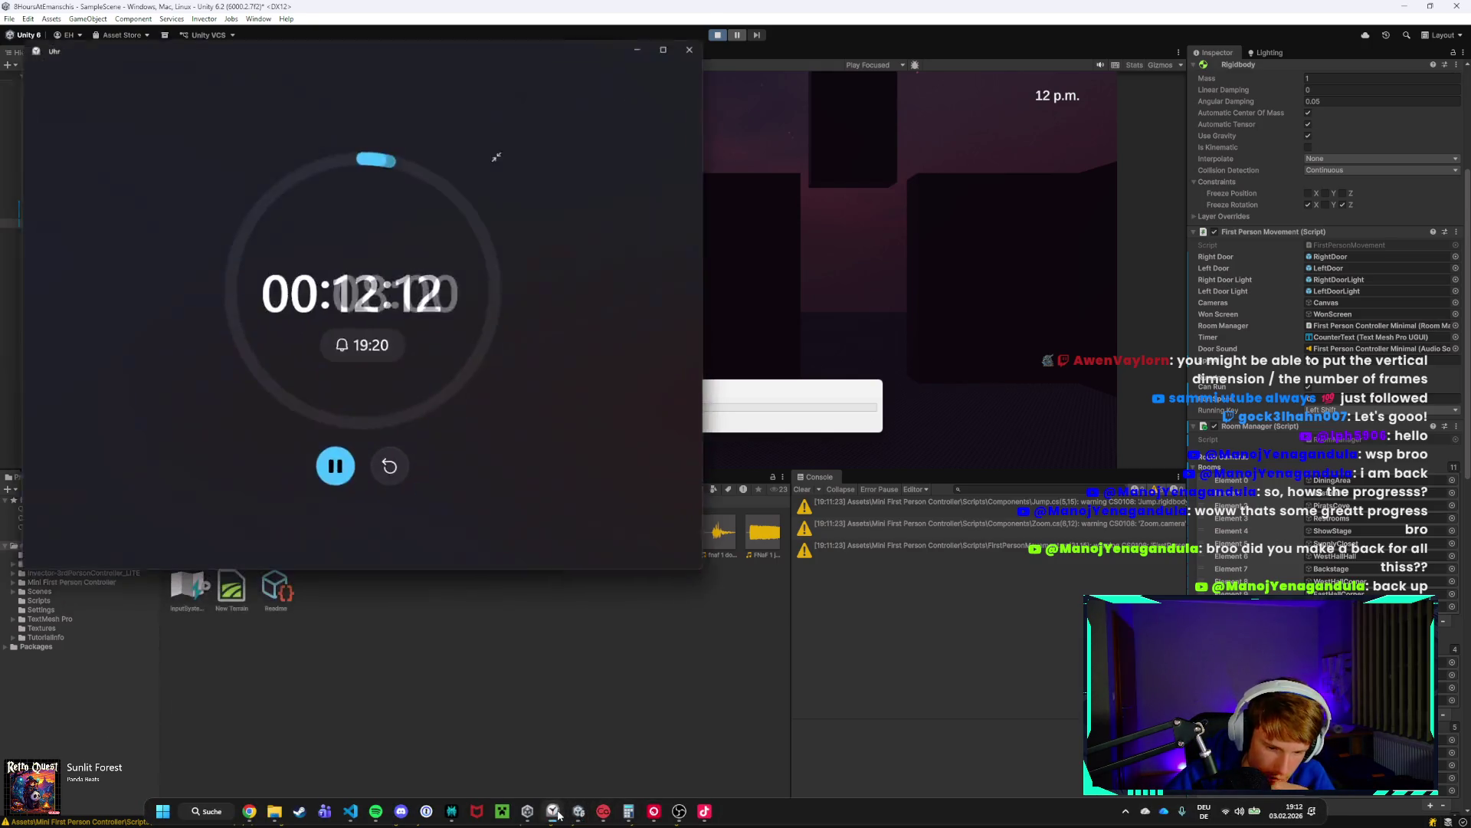
left_click(555, 811)
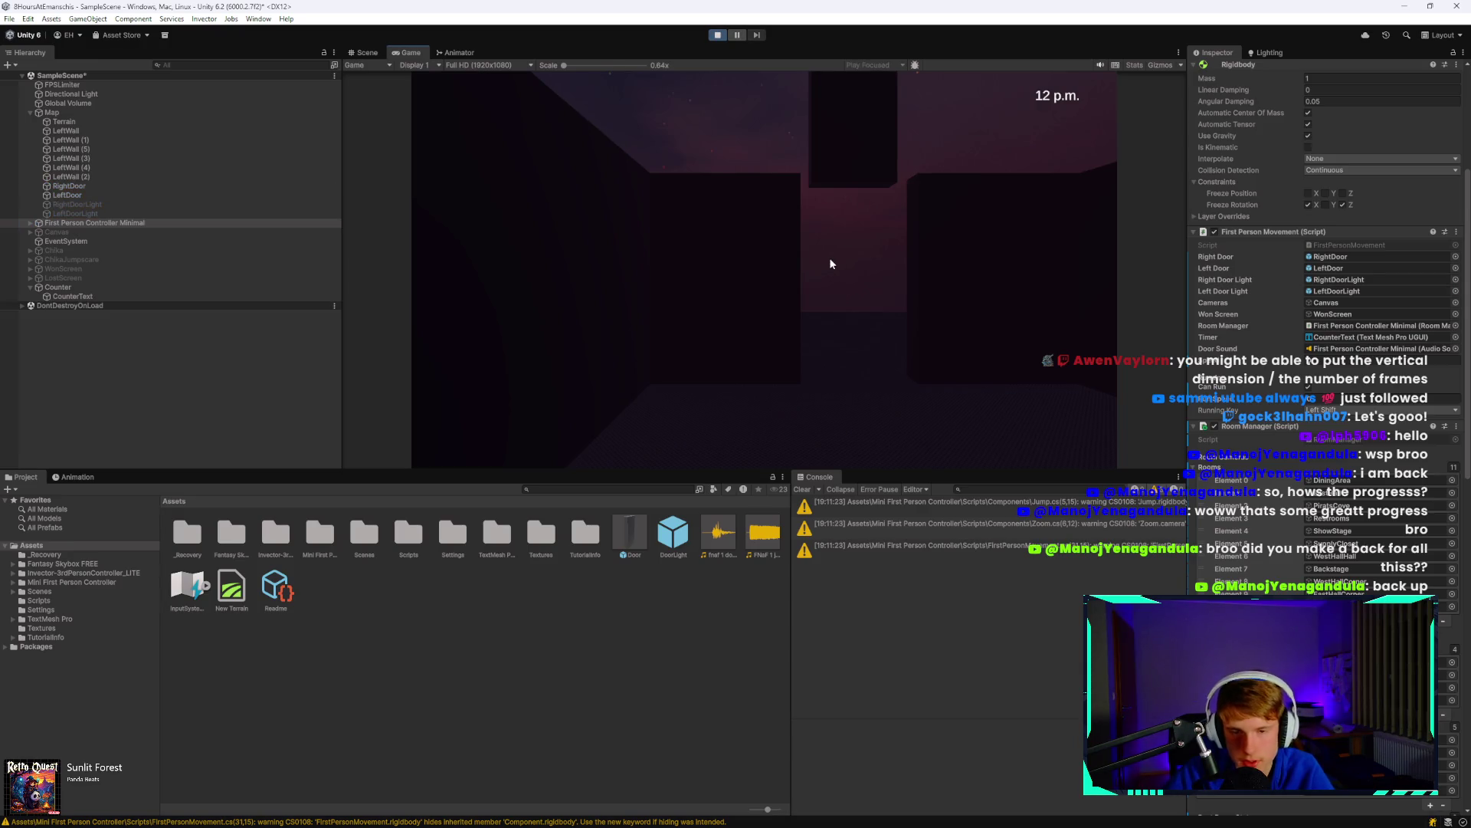
left_click(778, 227)
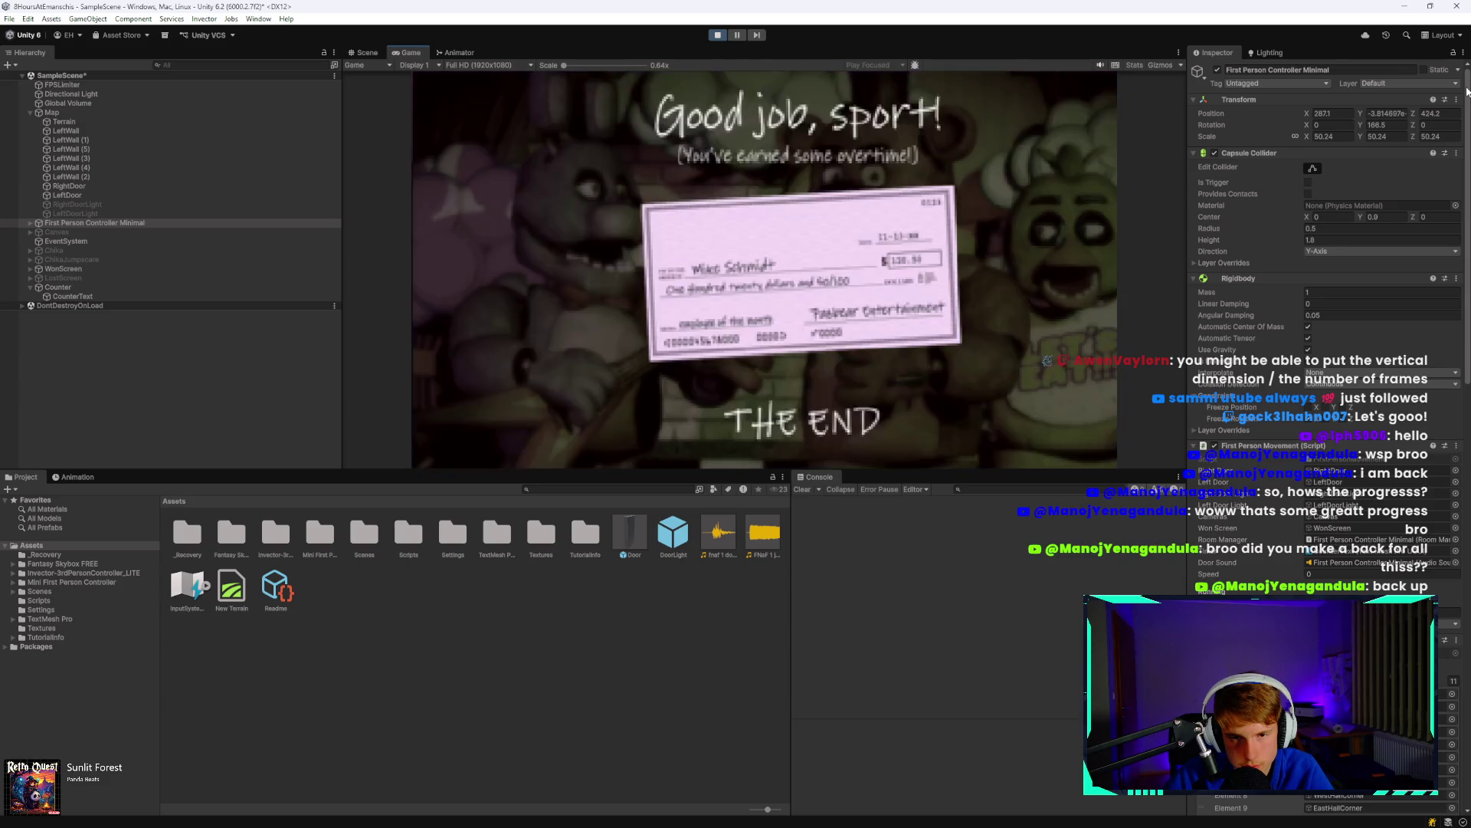
Stop the play test and switch to FirstPersonMovement.cs in VS Code.
left_click(717, 35)
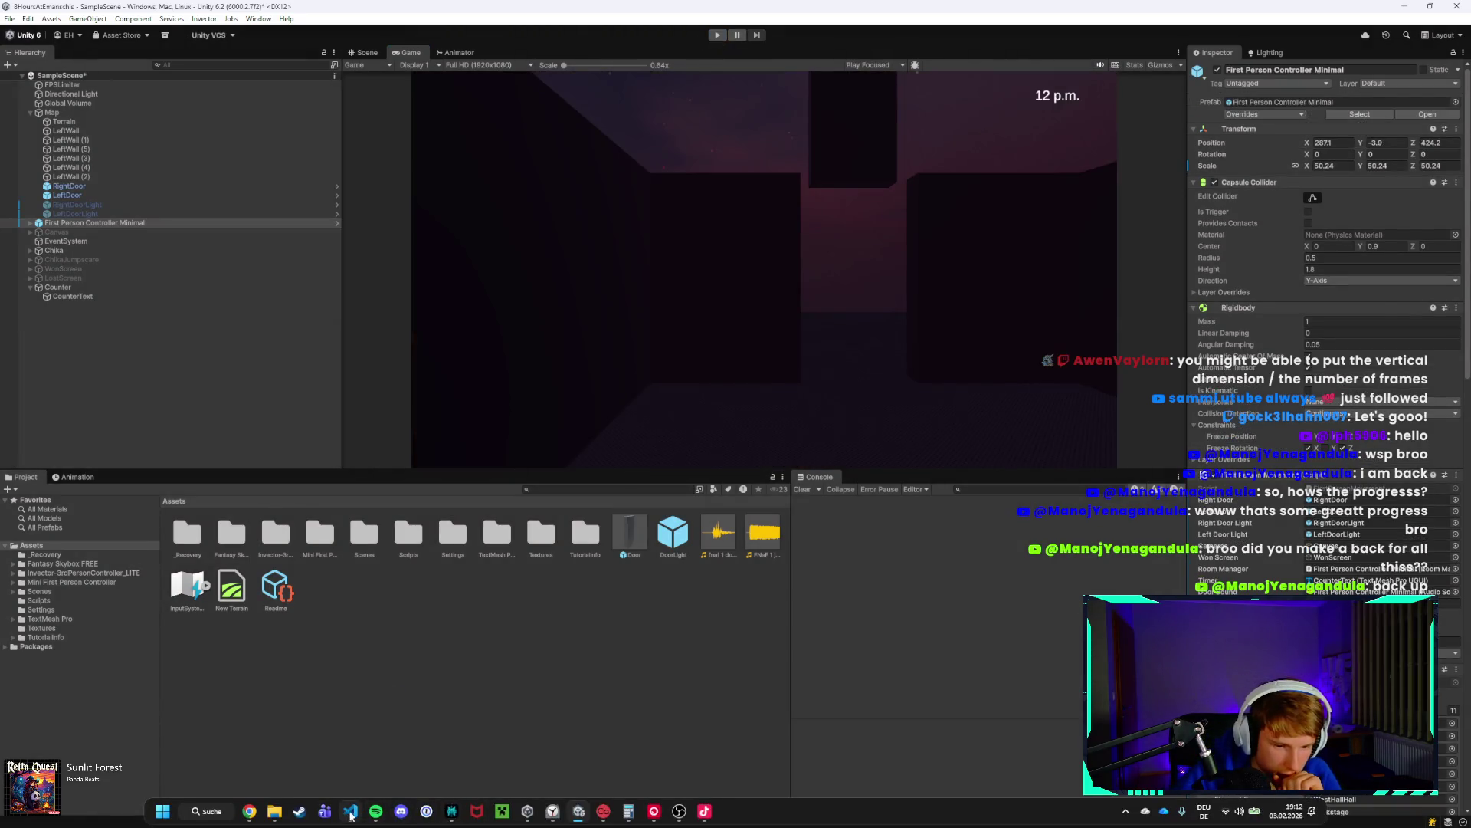
left_click(351, 811)
scroll(441, 611, "down", 5)
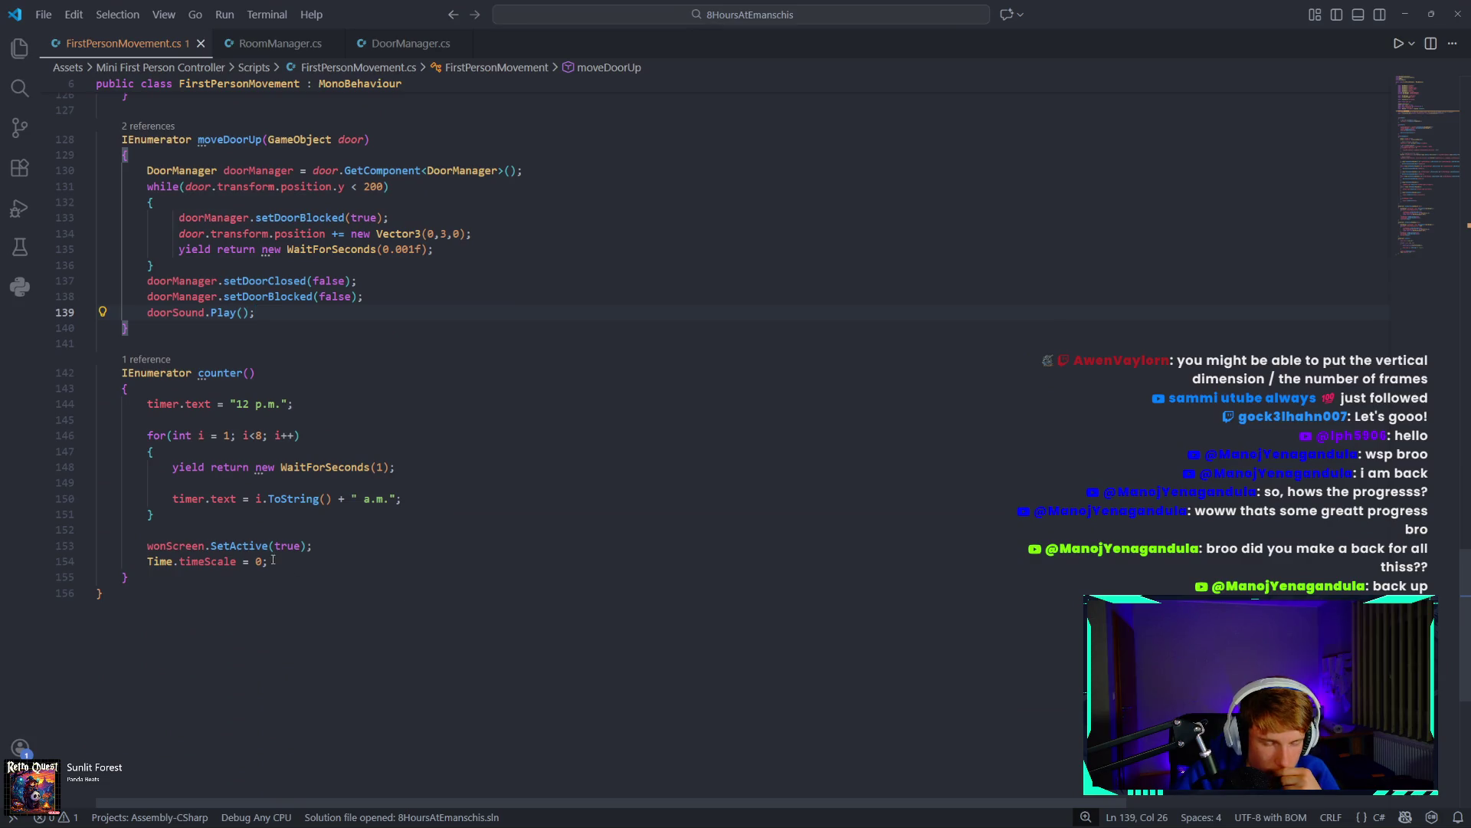
Change the counter's WaitForSeconds(1) to WaitForSeconds(60).
left_click(379, 467)
key("BackSpace")
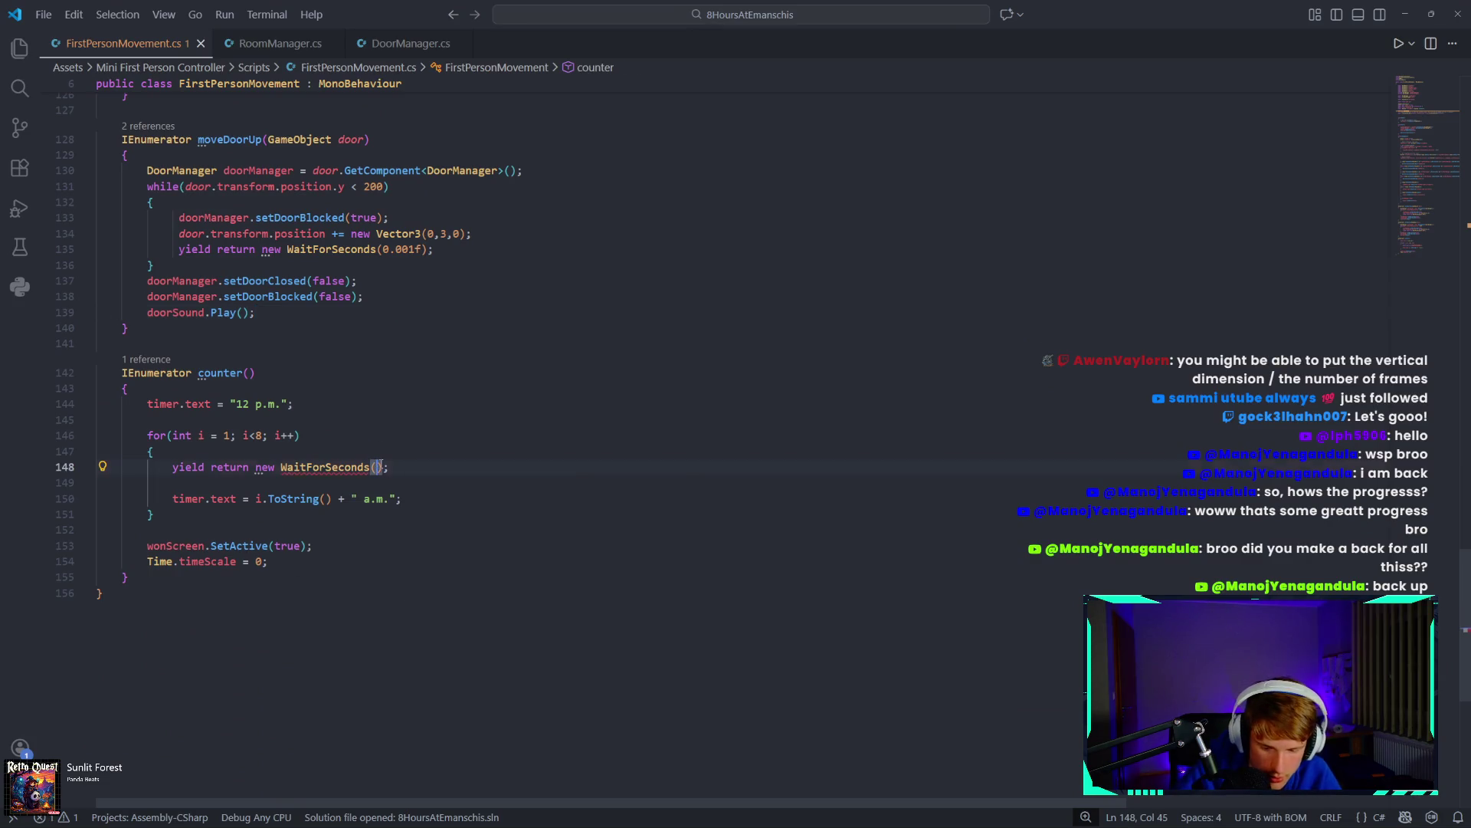
type("60")
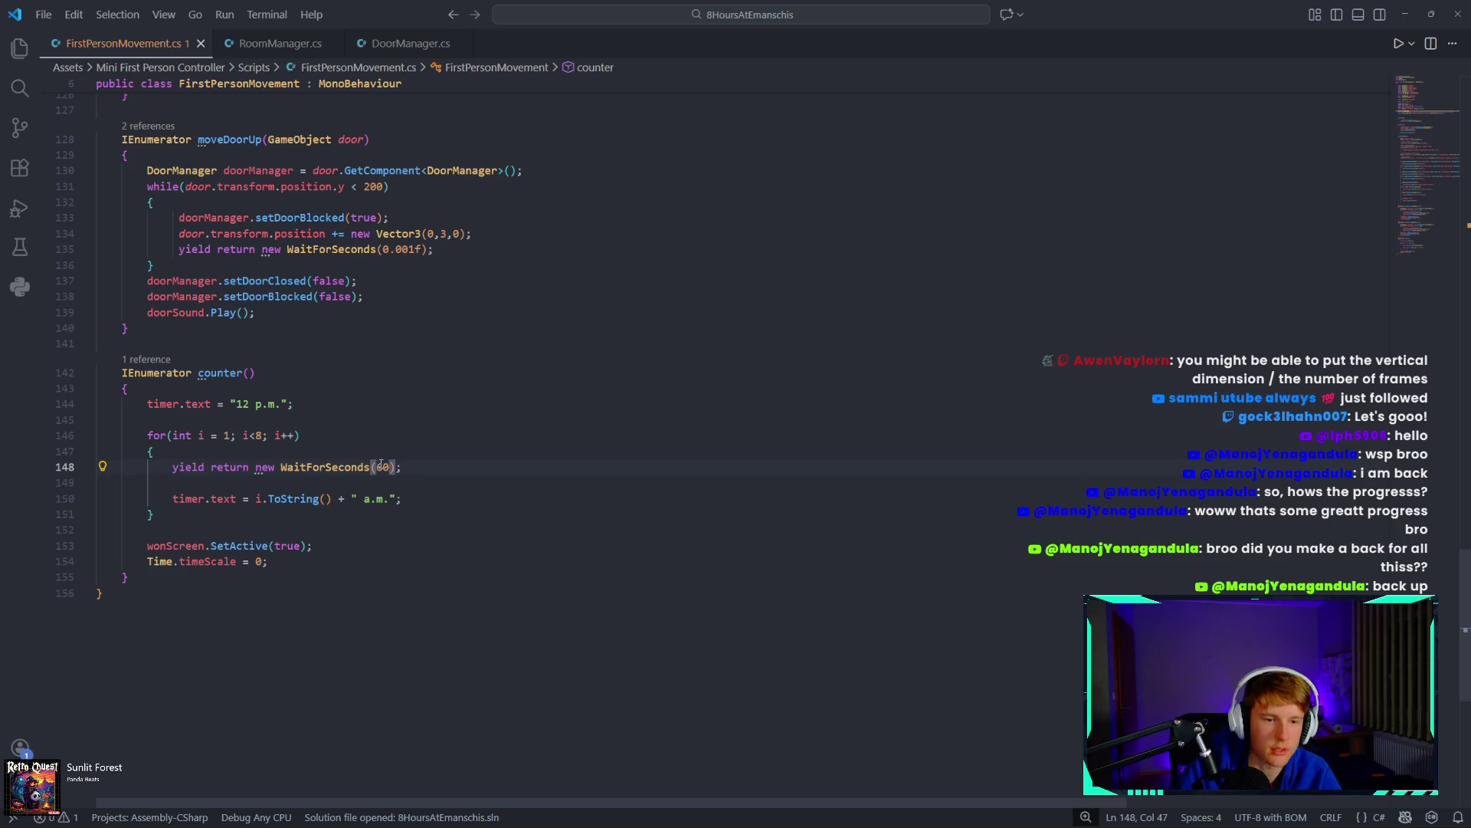
key("End")
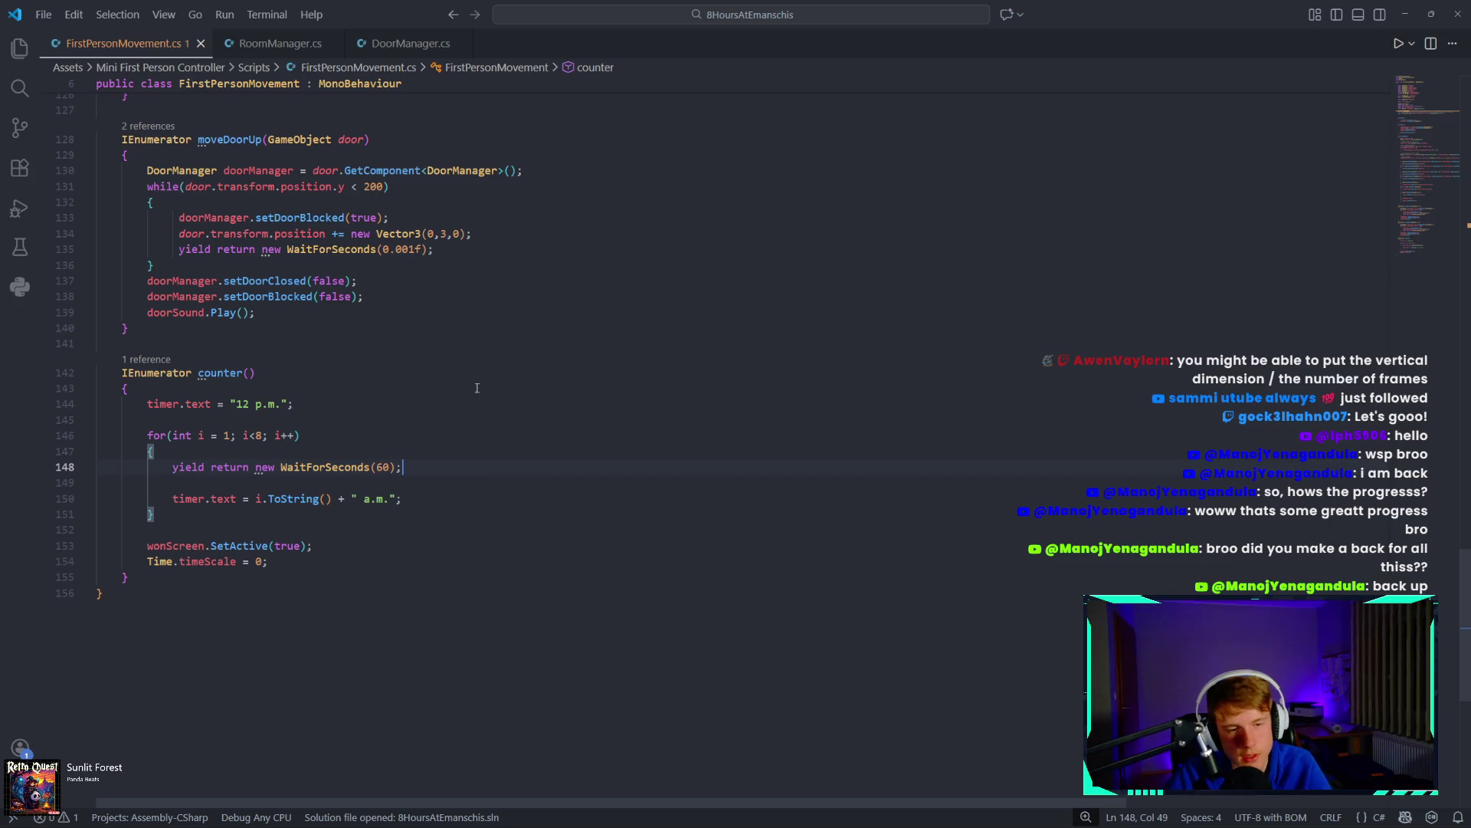
Glance over RoomManager.cs and DoorManager.cs, then return to Unity.
left_click(285, 44)
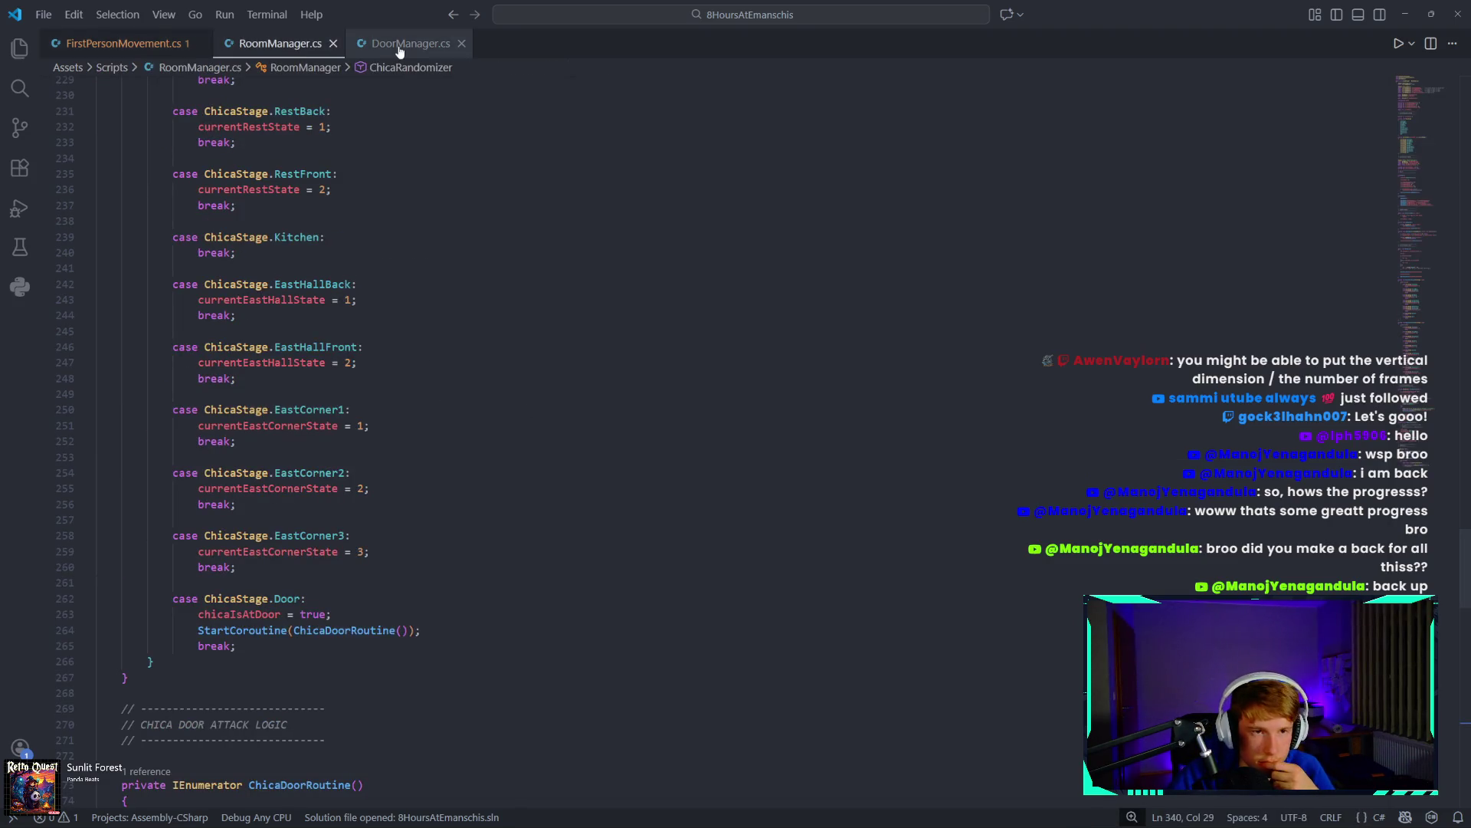
scroll(334, 429, "down", 12)
scroll(384, 85, "up", 10)
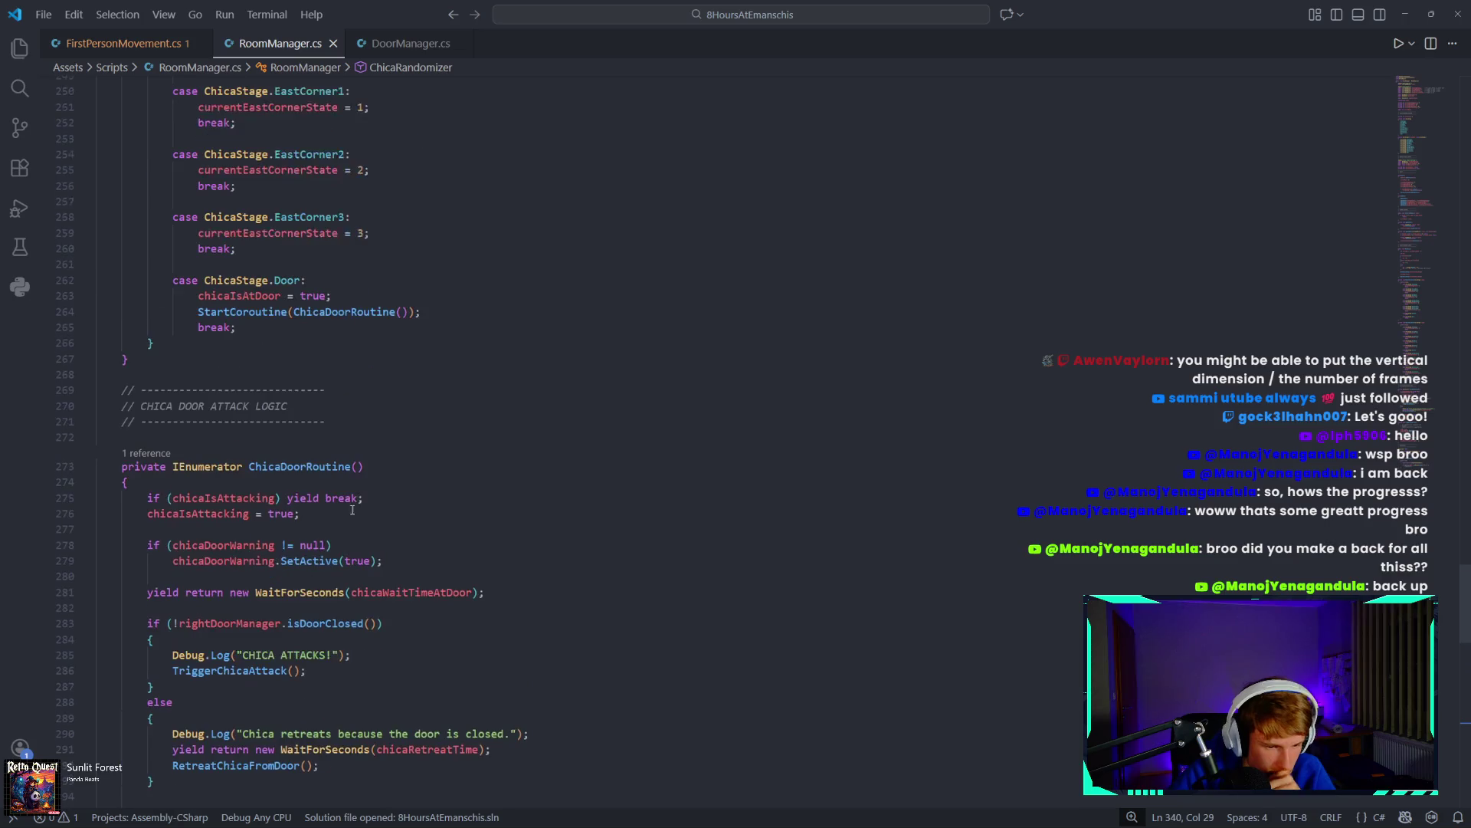
left_click(406, 44)
left_click(122, 44)
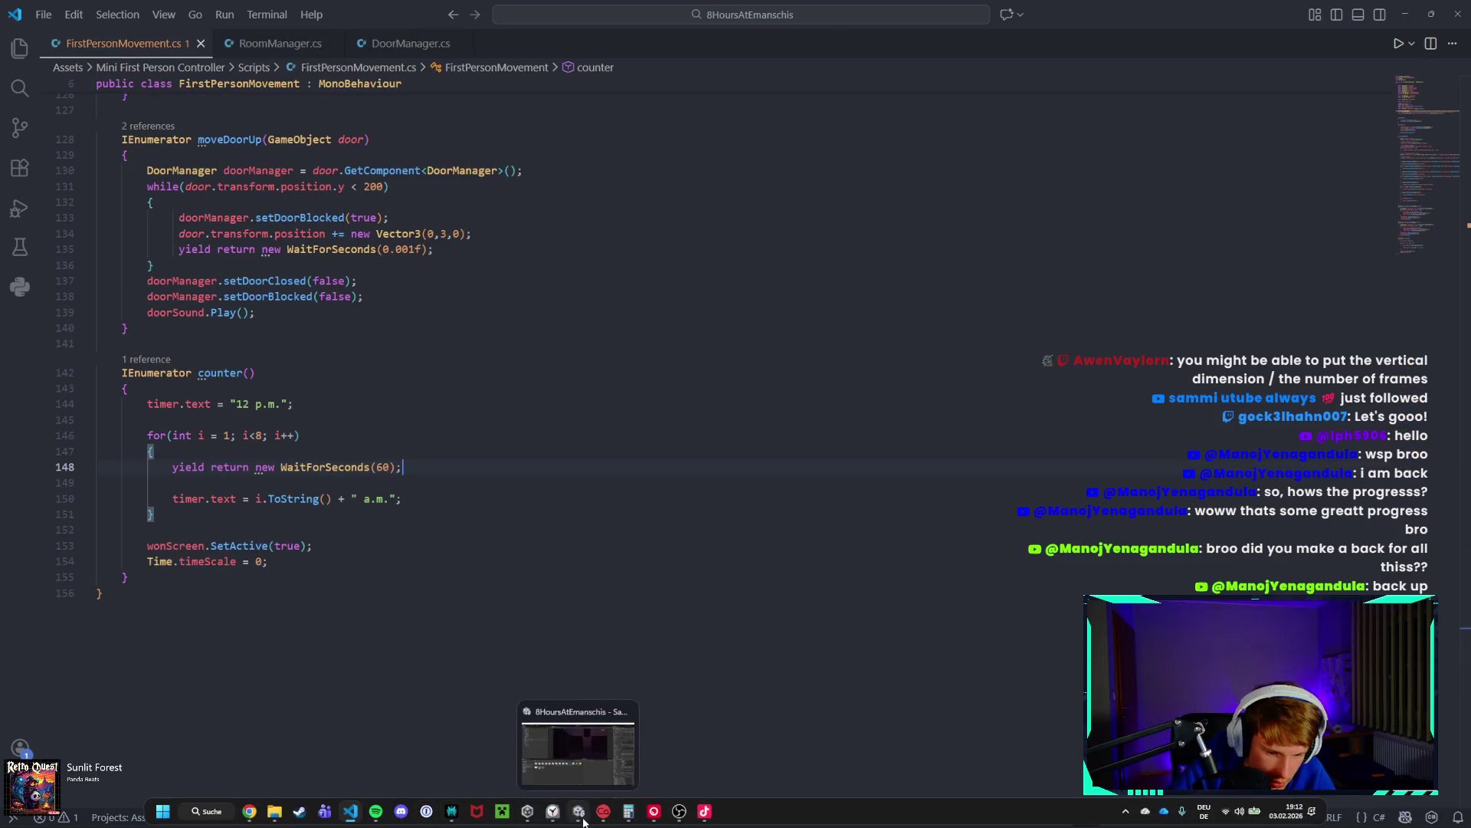
left_click(578, 811)
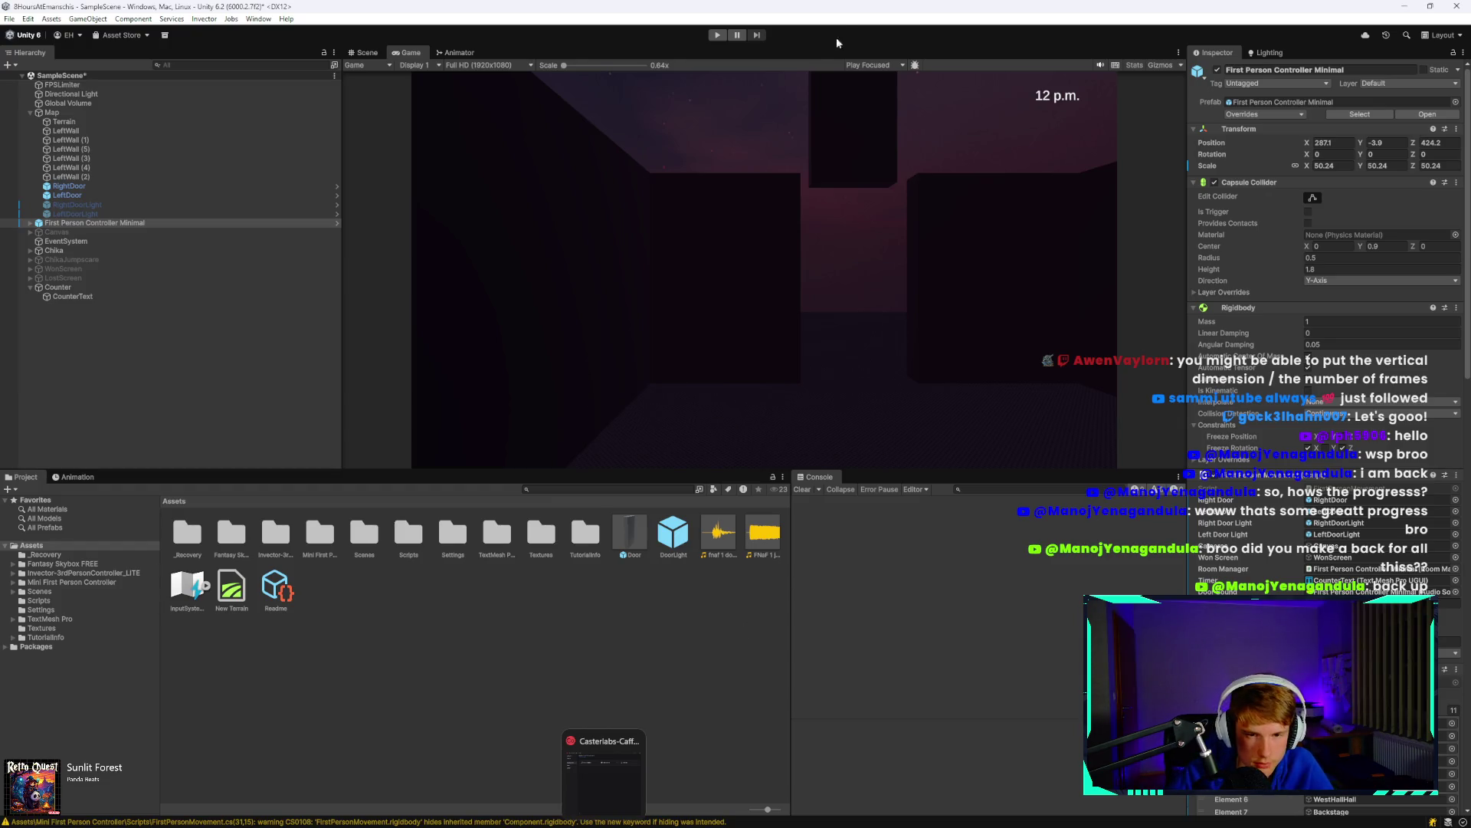
Play-test closing and reopening the door with E, then select the fnaf 1 door clip.
left_click(718, 35)
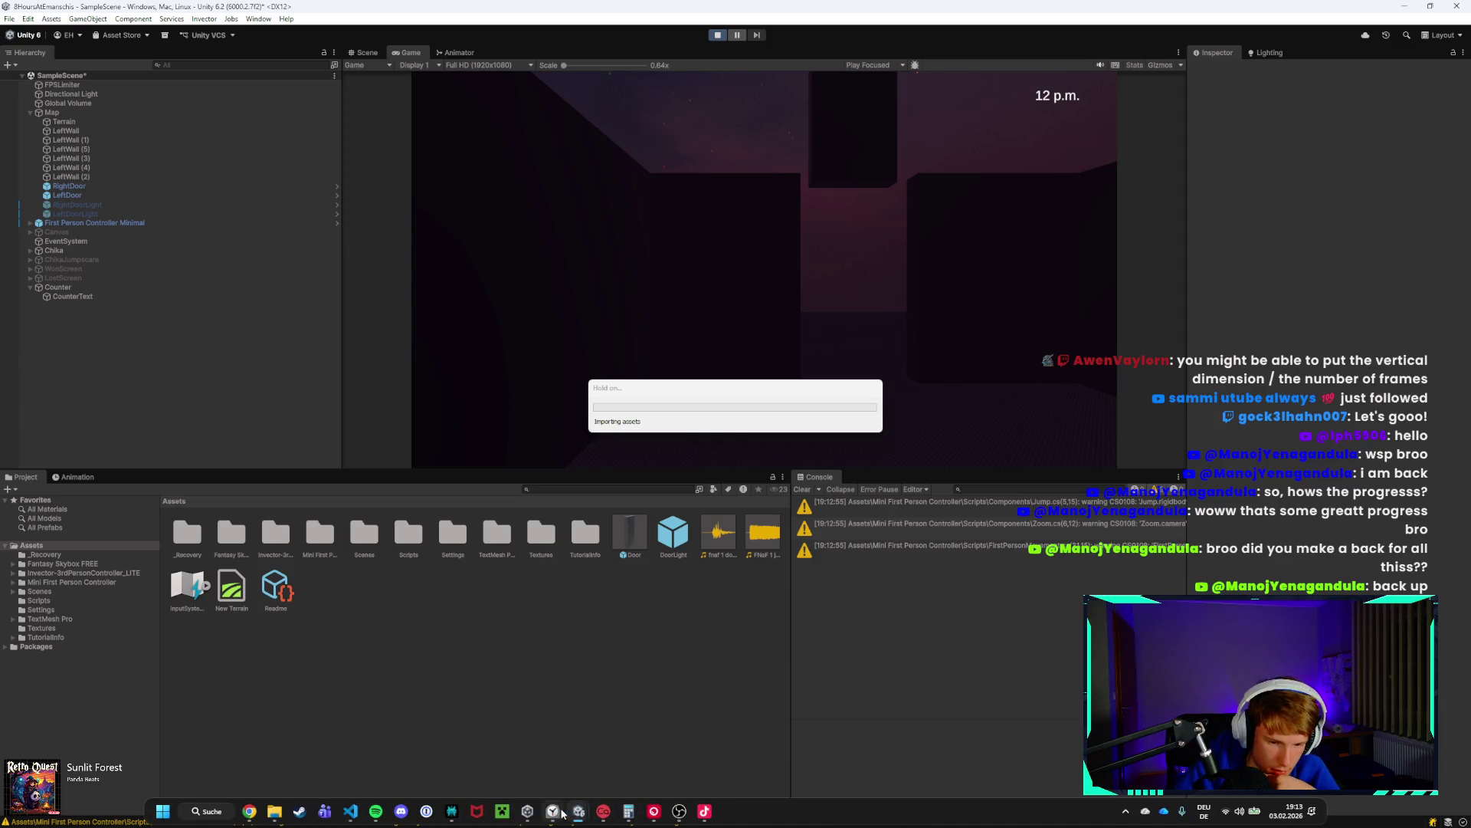
left_click(560, 813)
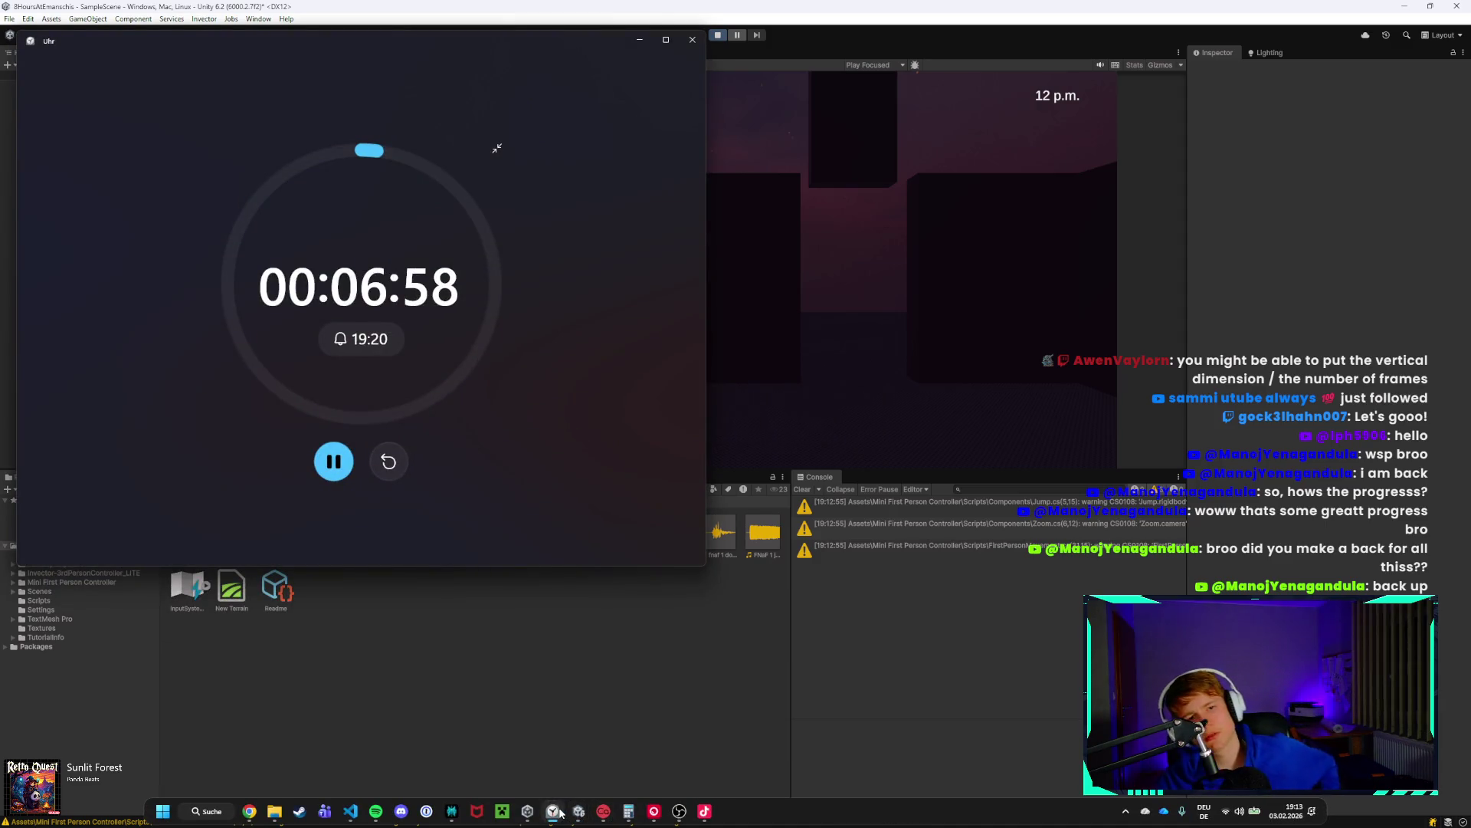
left_click(560, 812)
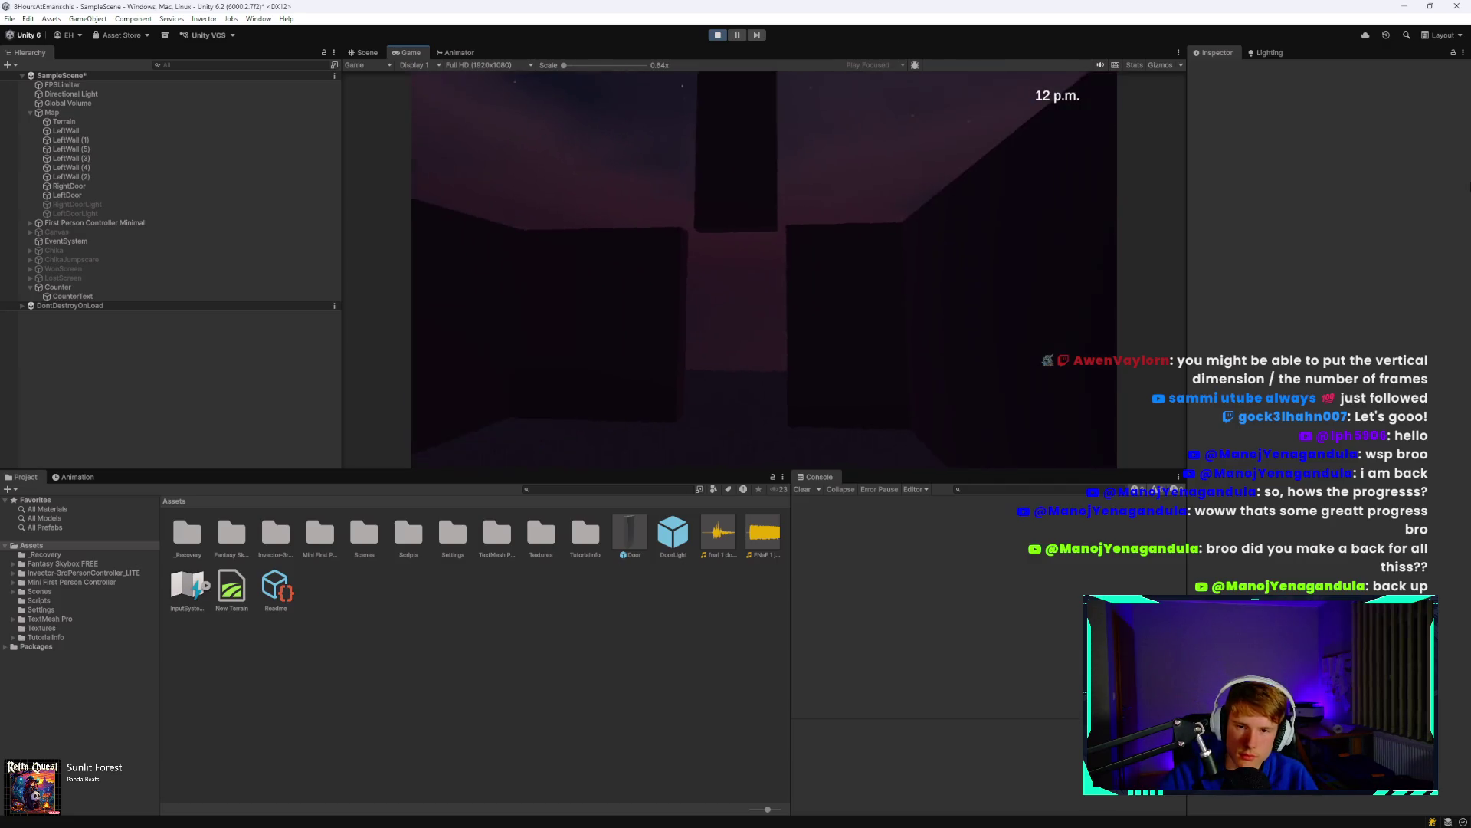
key("e")
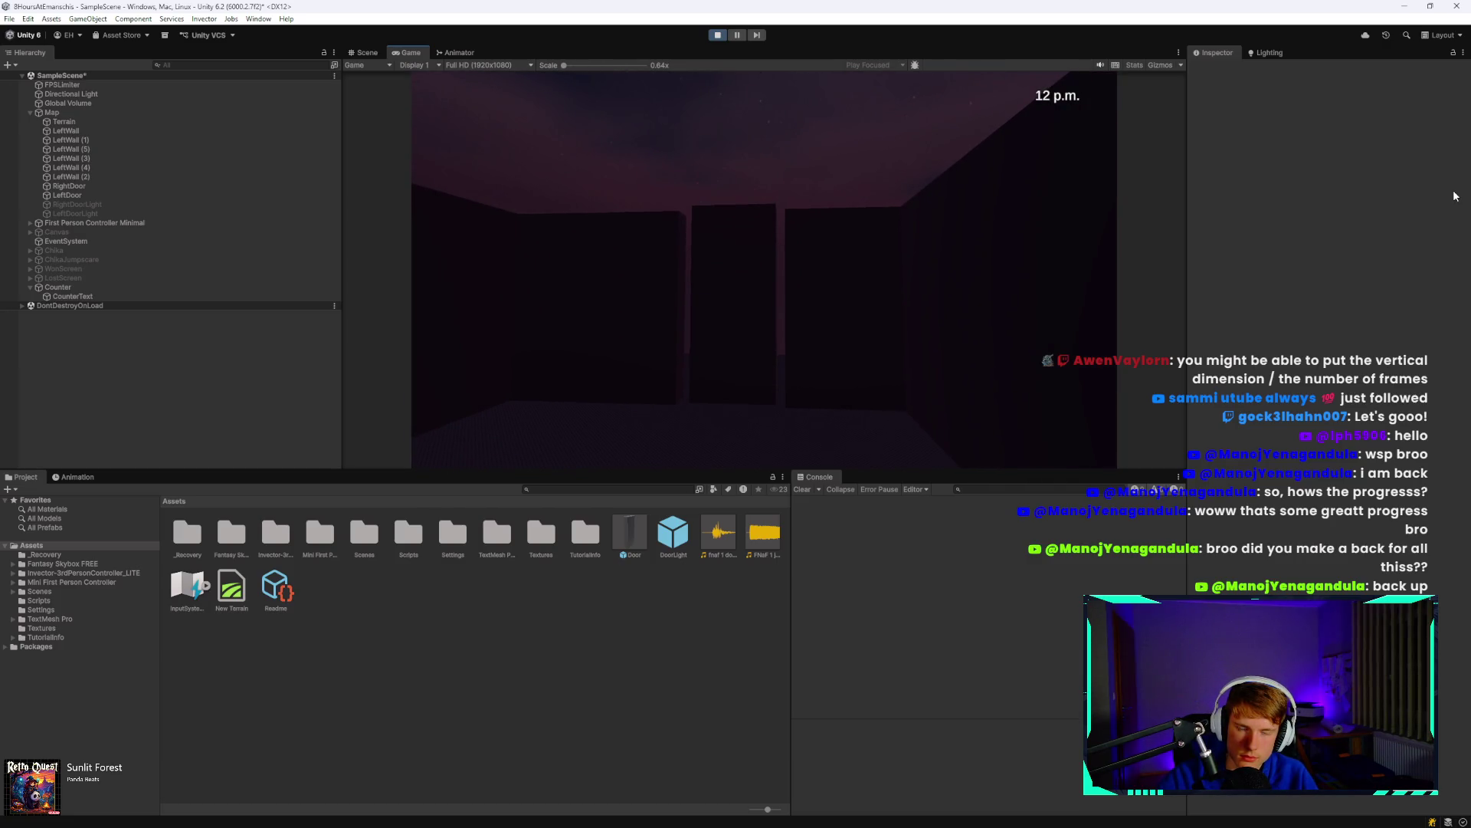
key("e")
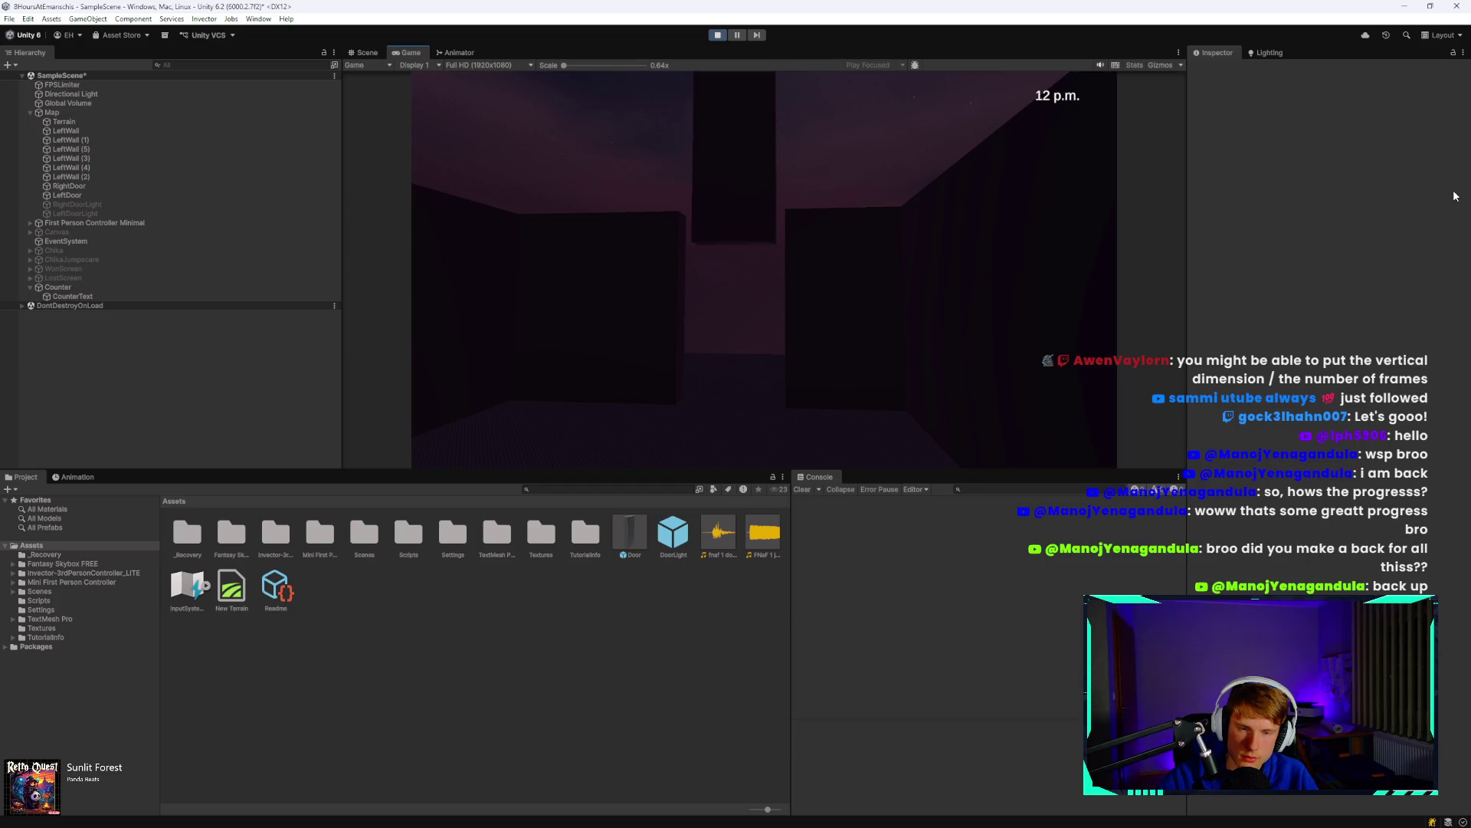
left_click(720, 38)
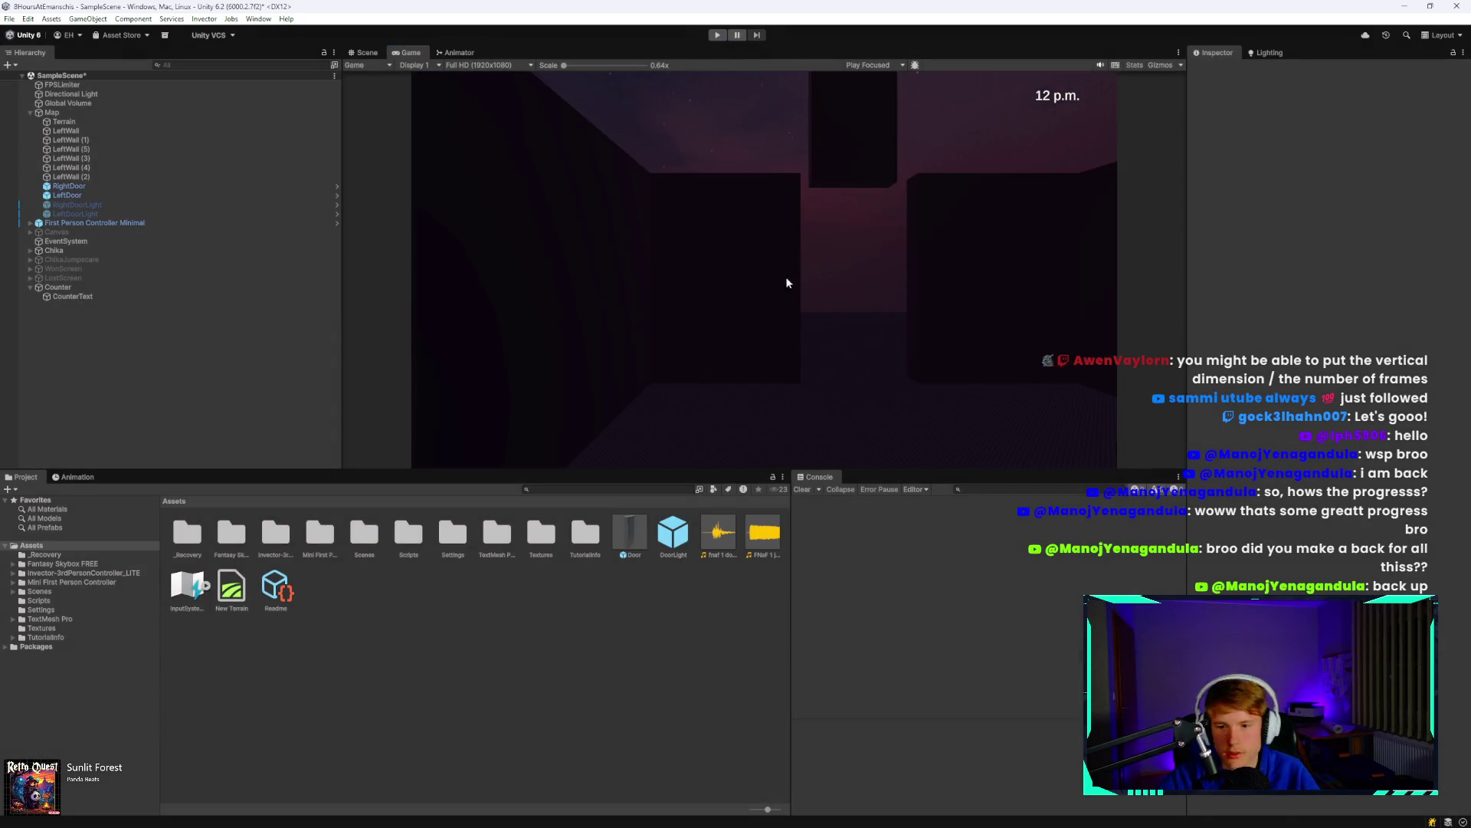
left_click(146, 223)
left_click(715, 541)
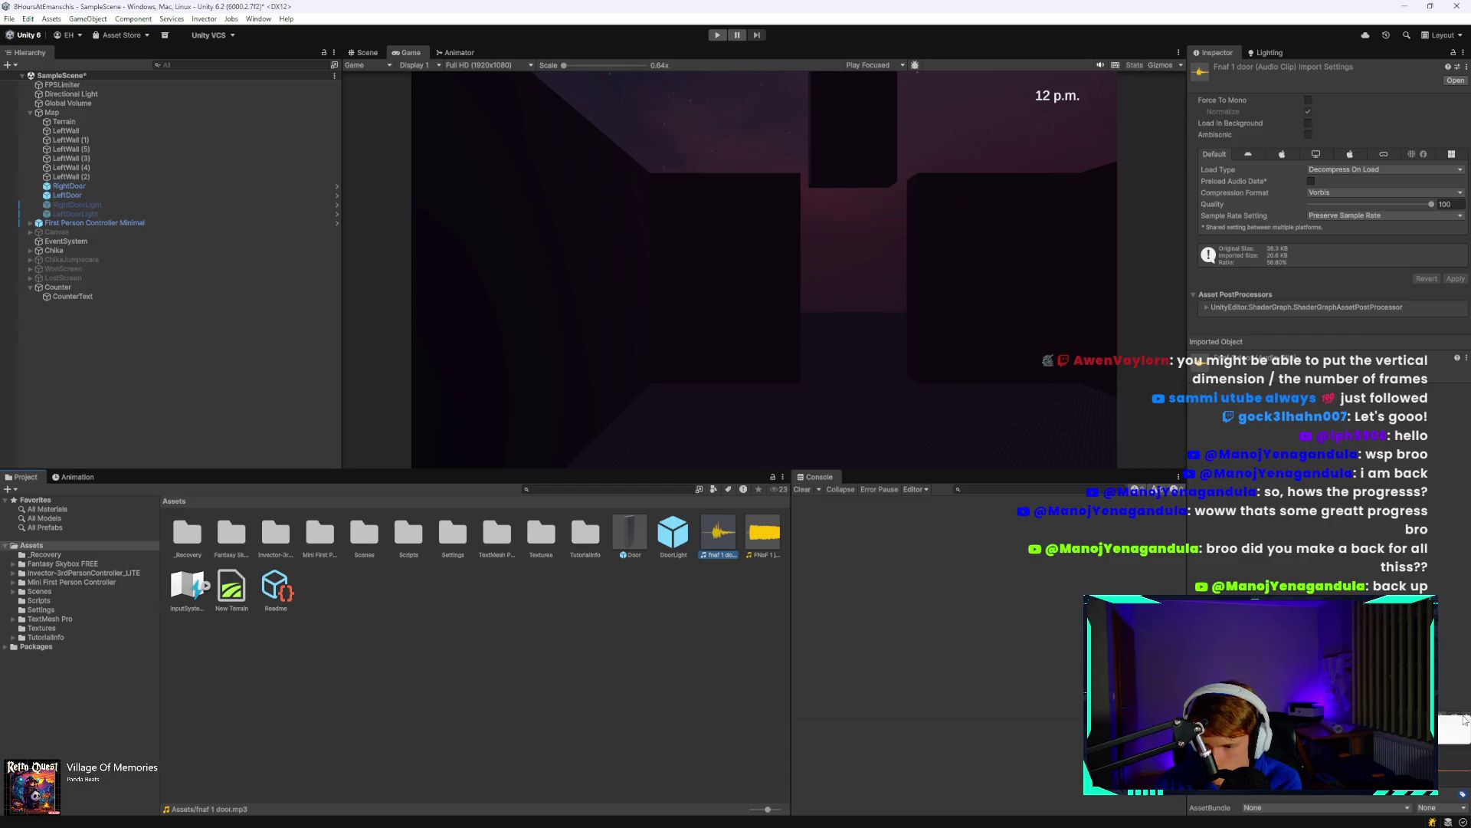
View the clip's Sample Rate Setting options, leaving the setting unchanged.
left_click(1324, 354)
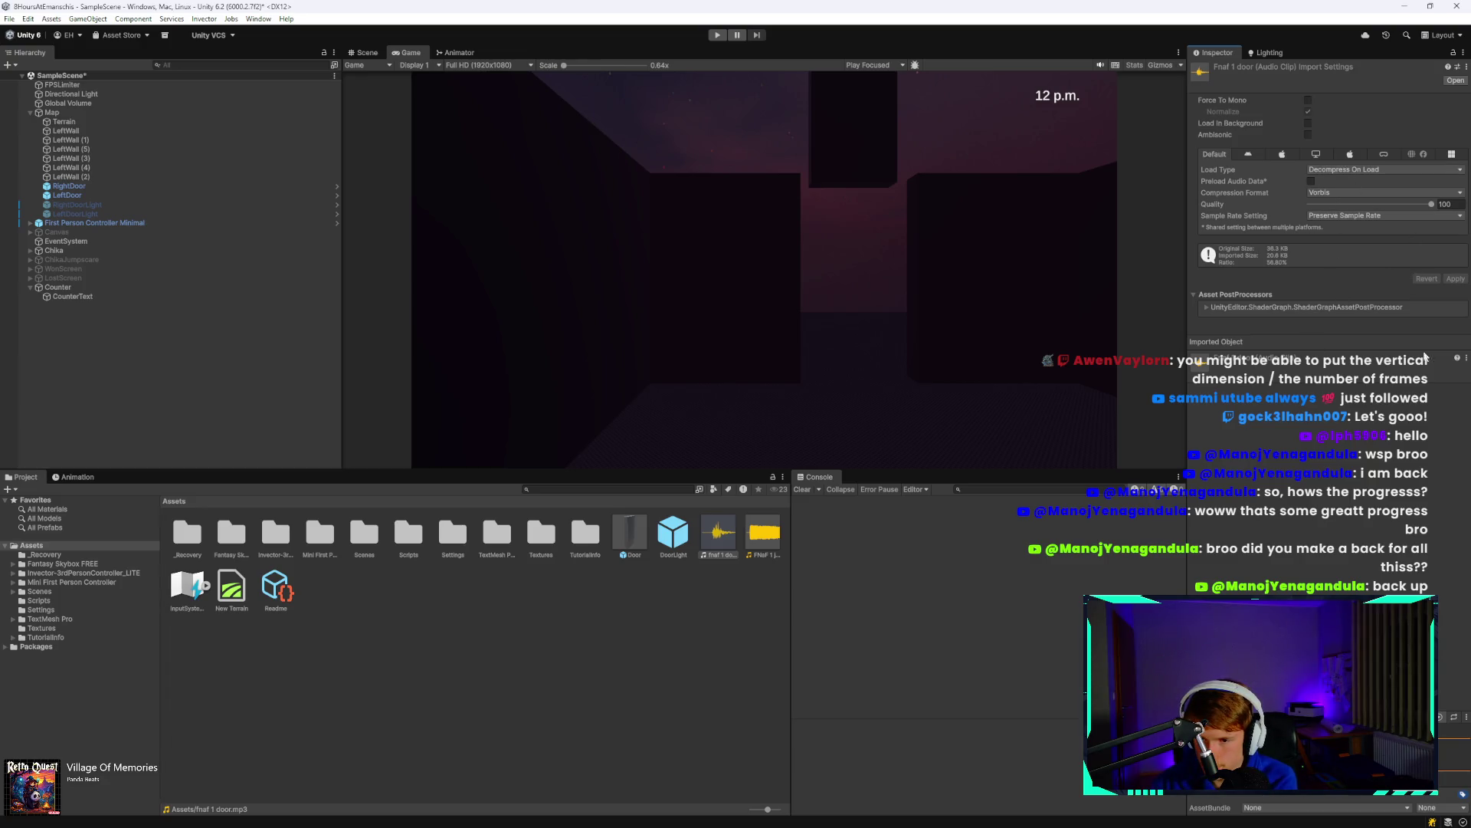
left_click(1360, 216)
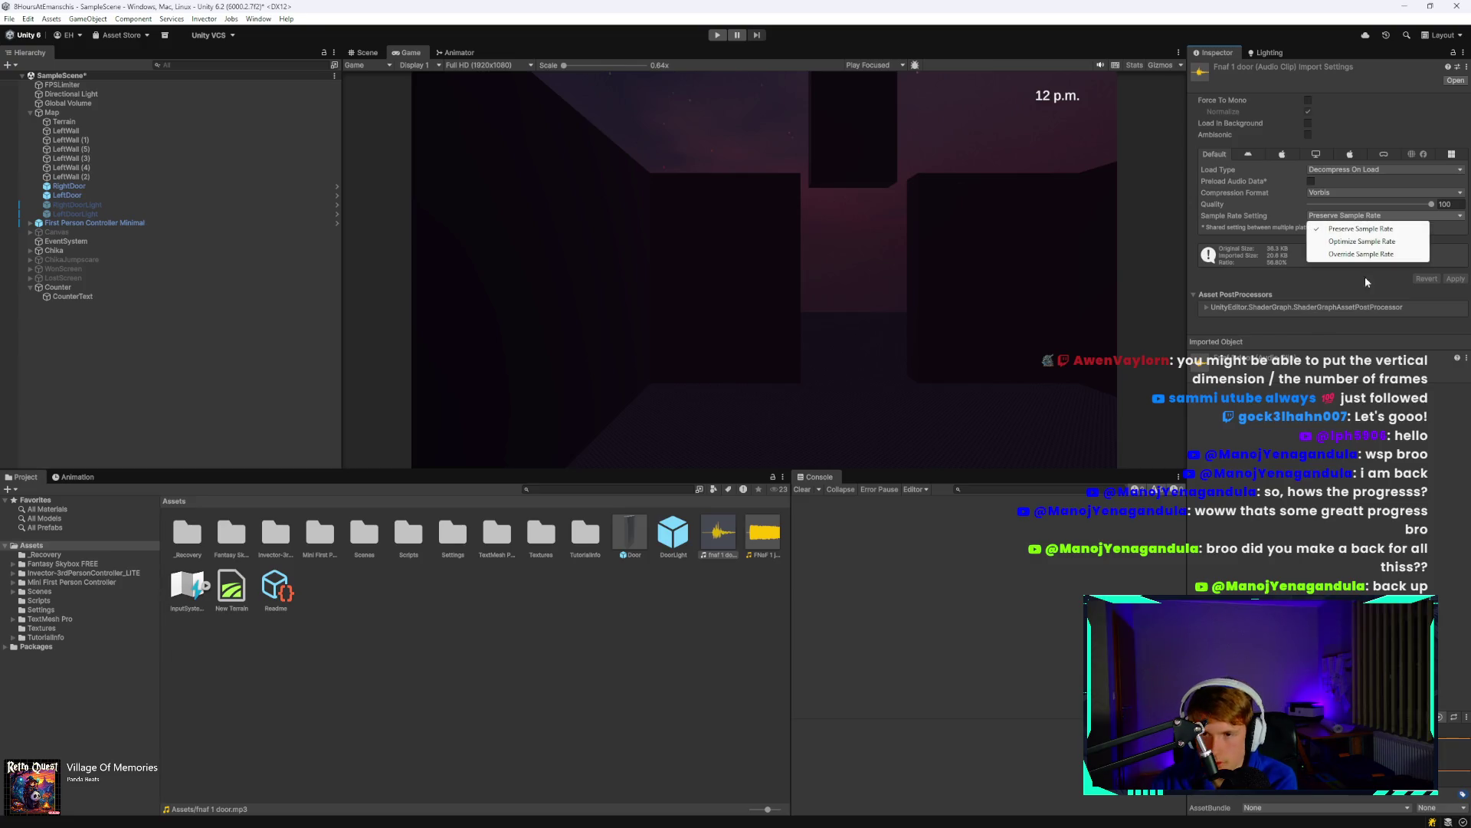
left_click(1368, 217)
left_click(1369, 217)
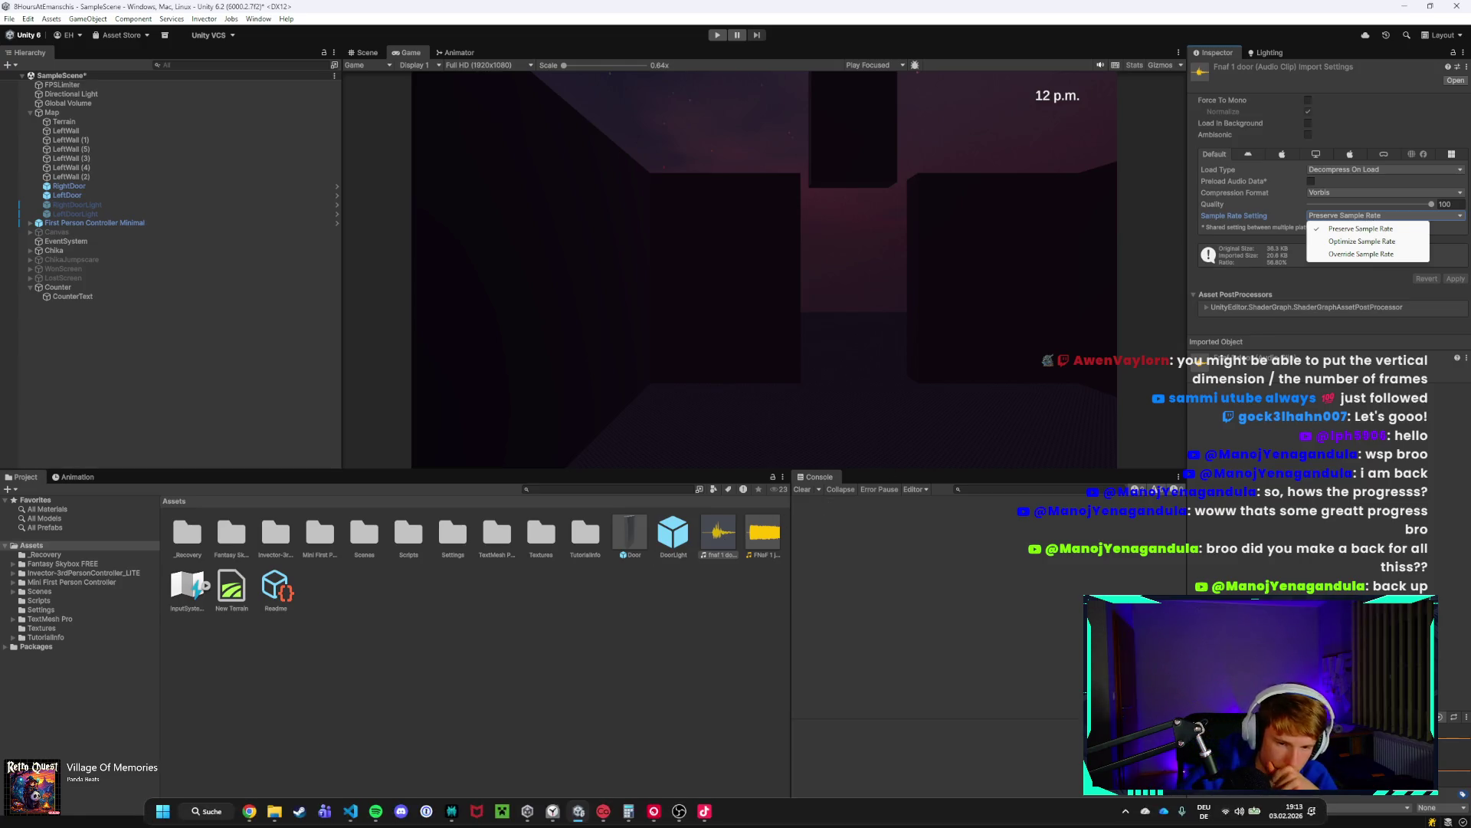
Search Windows for 'audacity'.
left_click(549, 813)
left_click(549, 813)
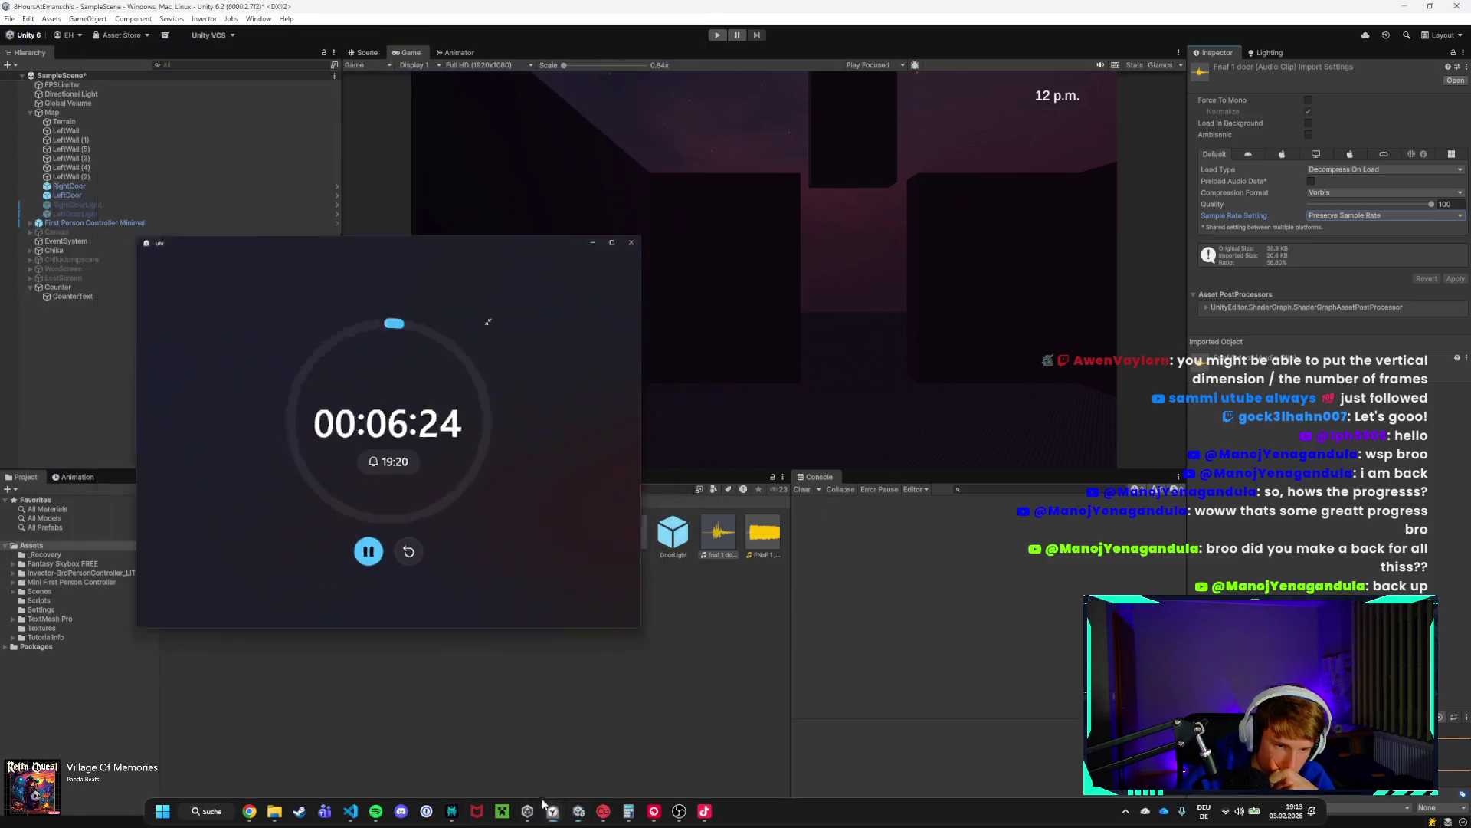
key("super")
type("audacity")
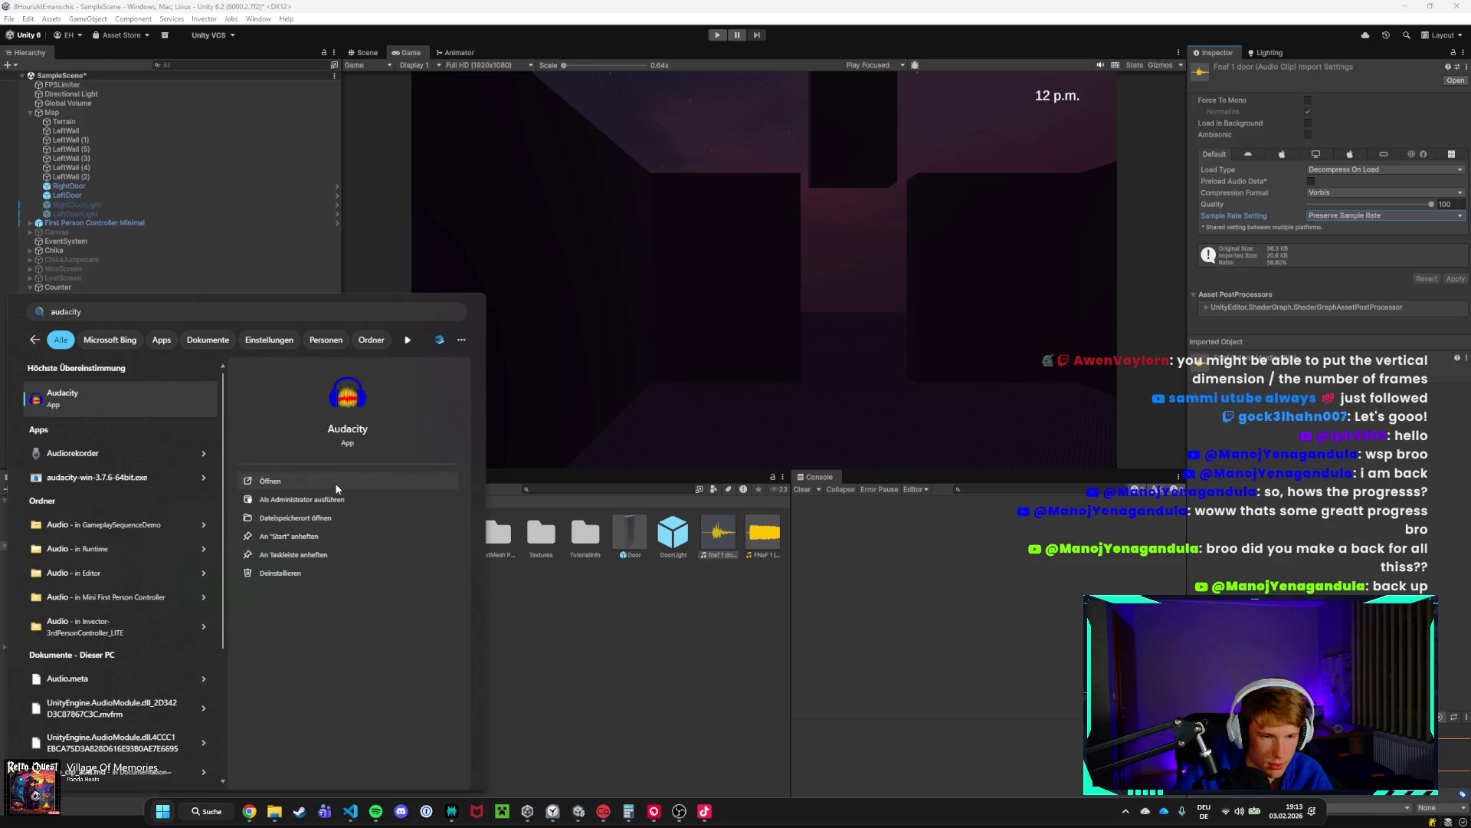
Launch Audacity, skipping the update offer and the welcome screen.
left_click(338, 481)
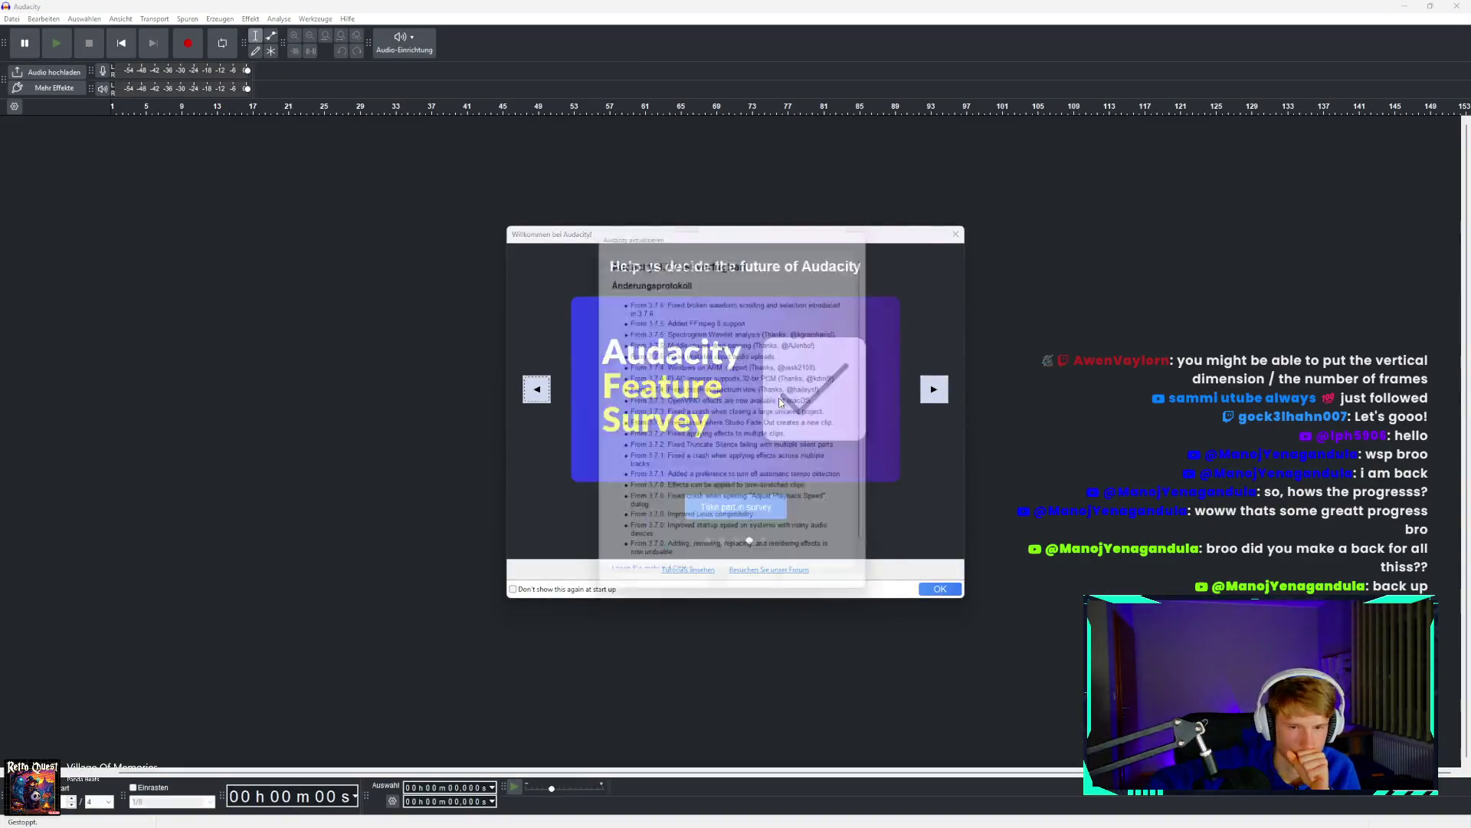
left_click(756, 597)
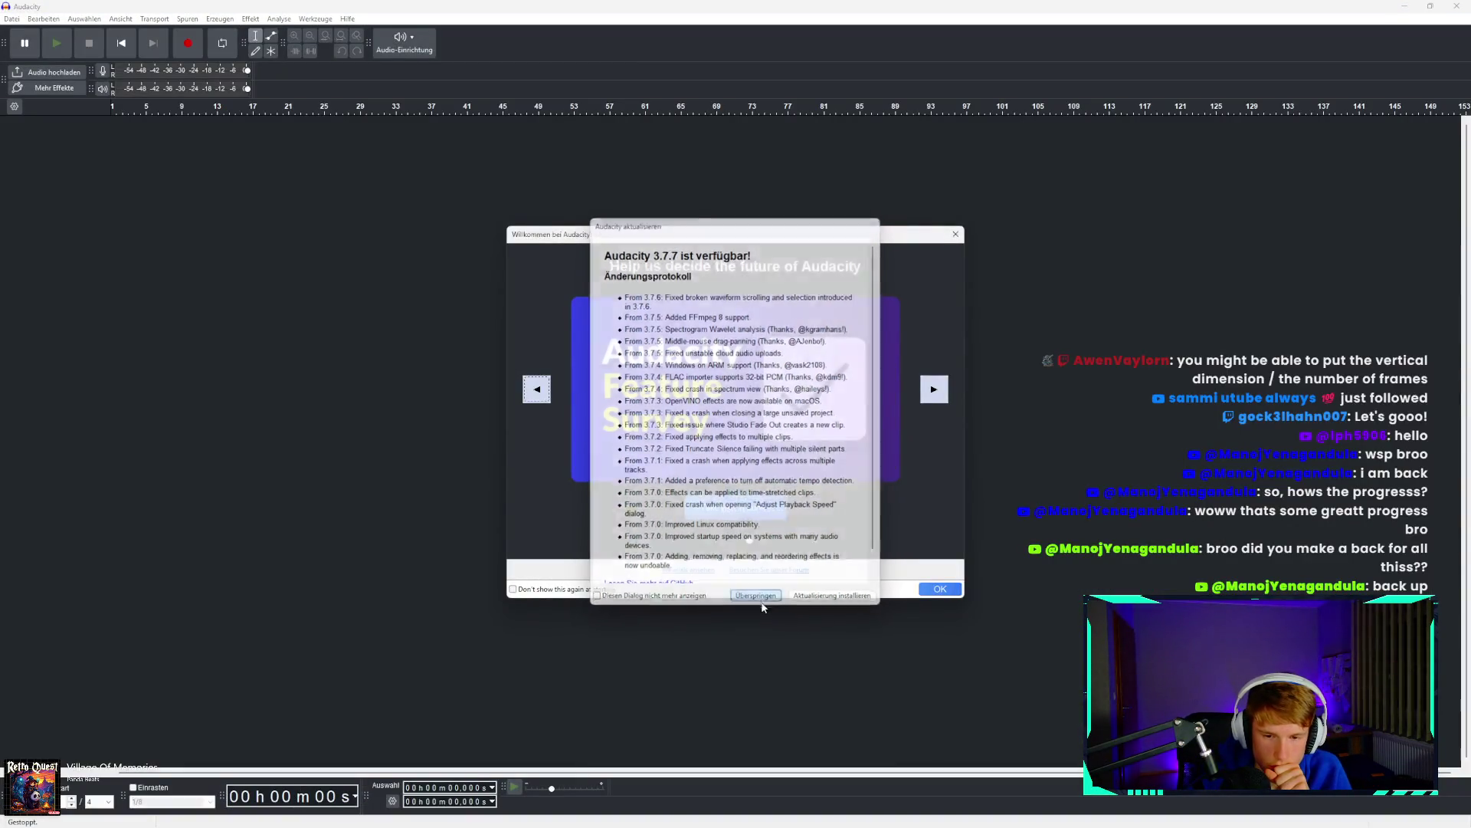
left_click(940, 589)
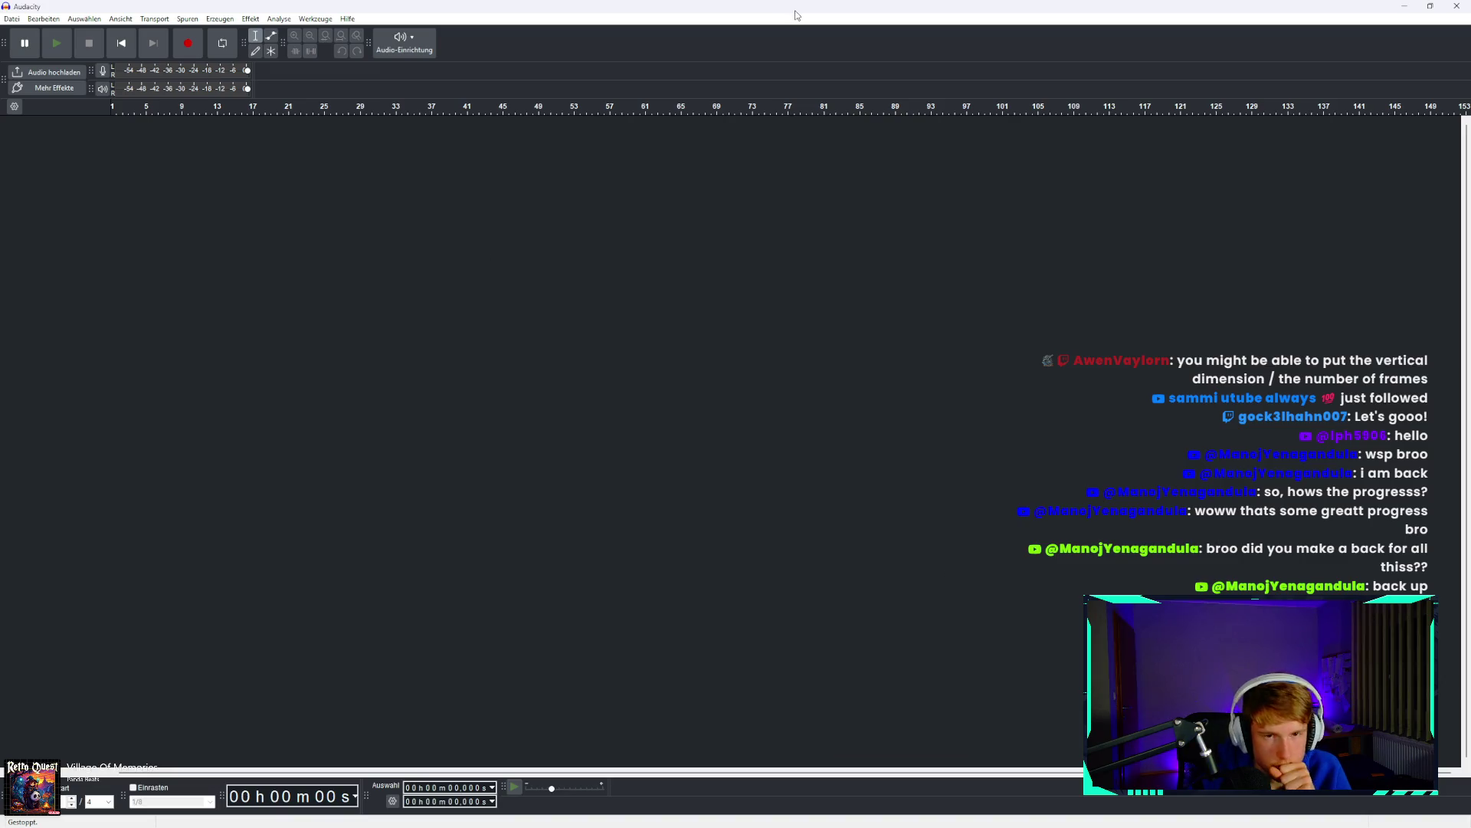
Maximize Audacity and bring the Assets folder Explorer window forward.
double_click(796, 15)
double_click(767, 132)
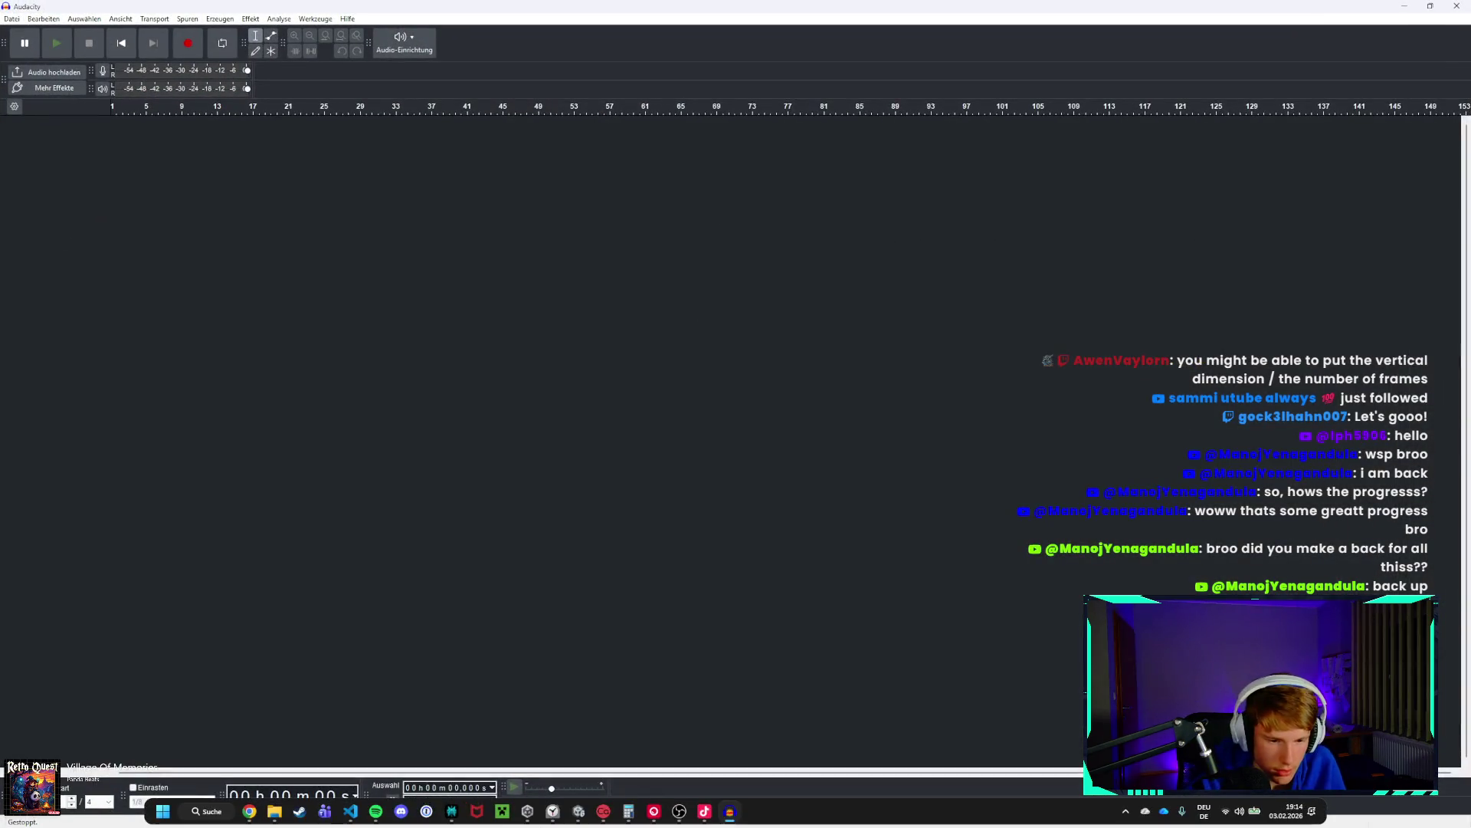
mouse_move(274, 811)
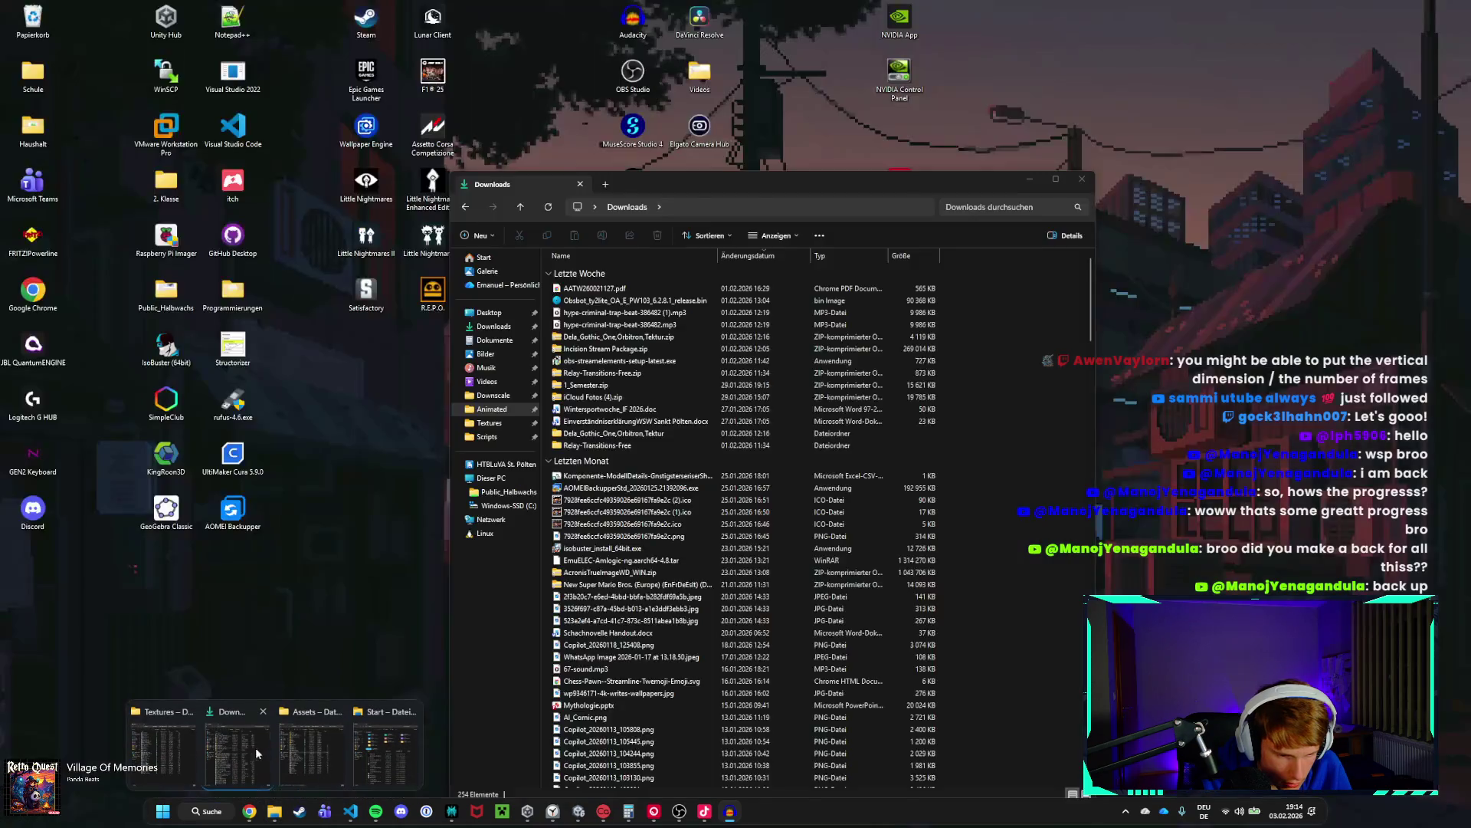
left_click(305, 748)
mouse_move(628, 483)
left_mouse_down()
mouse_move(302, 431)
mouse_move(279, 407)
left_mouse_up()
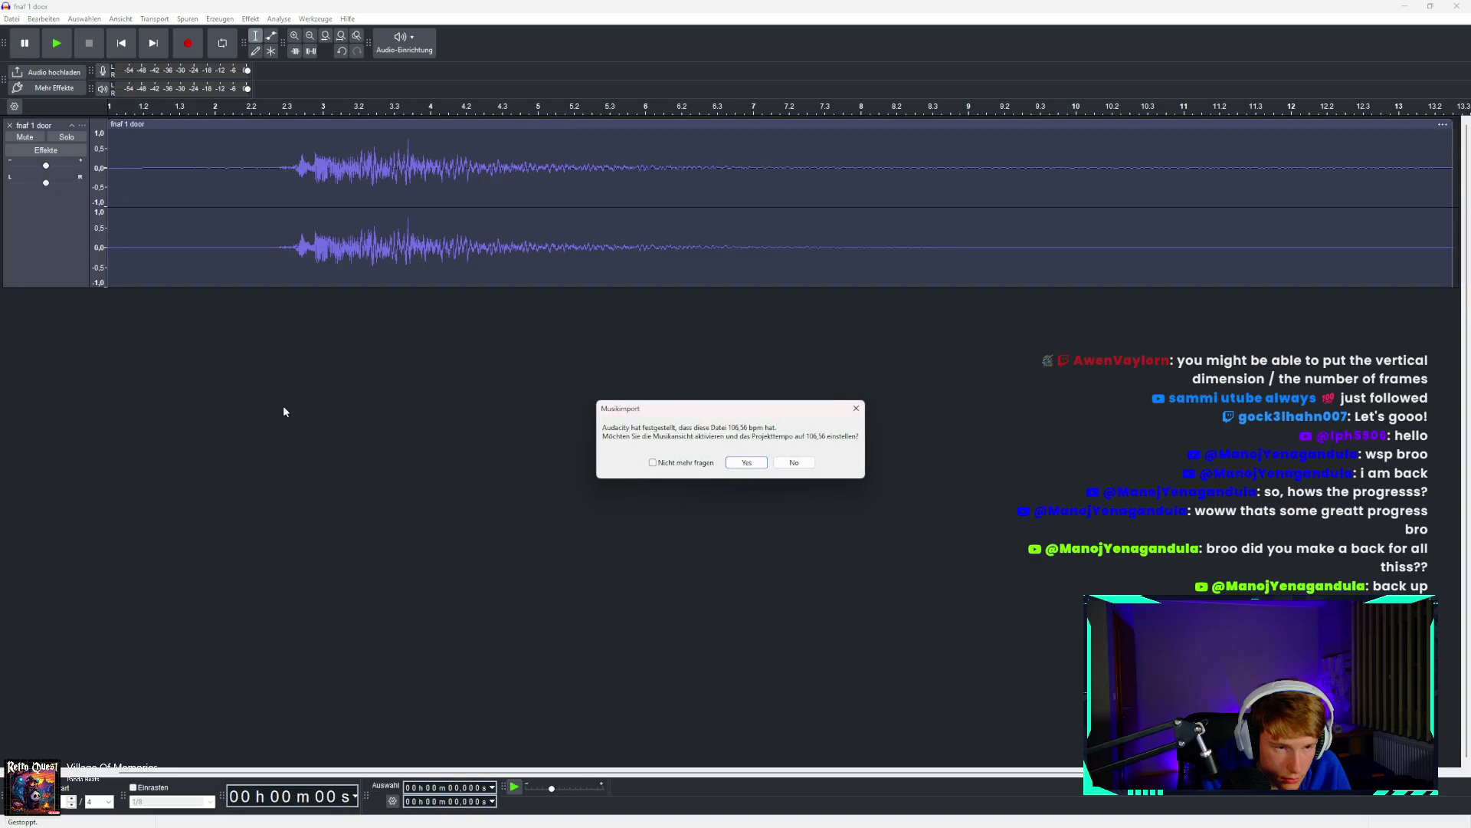
left_click(792, 463)
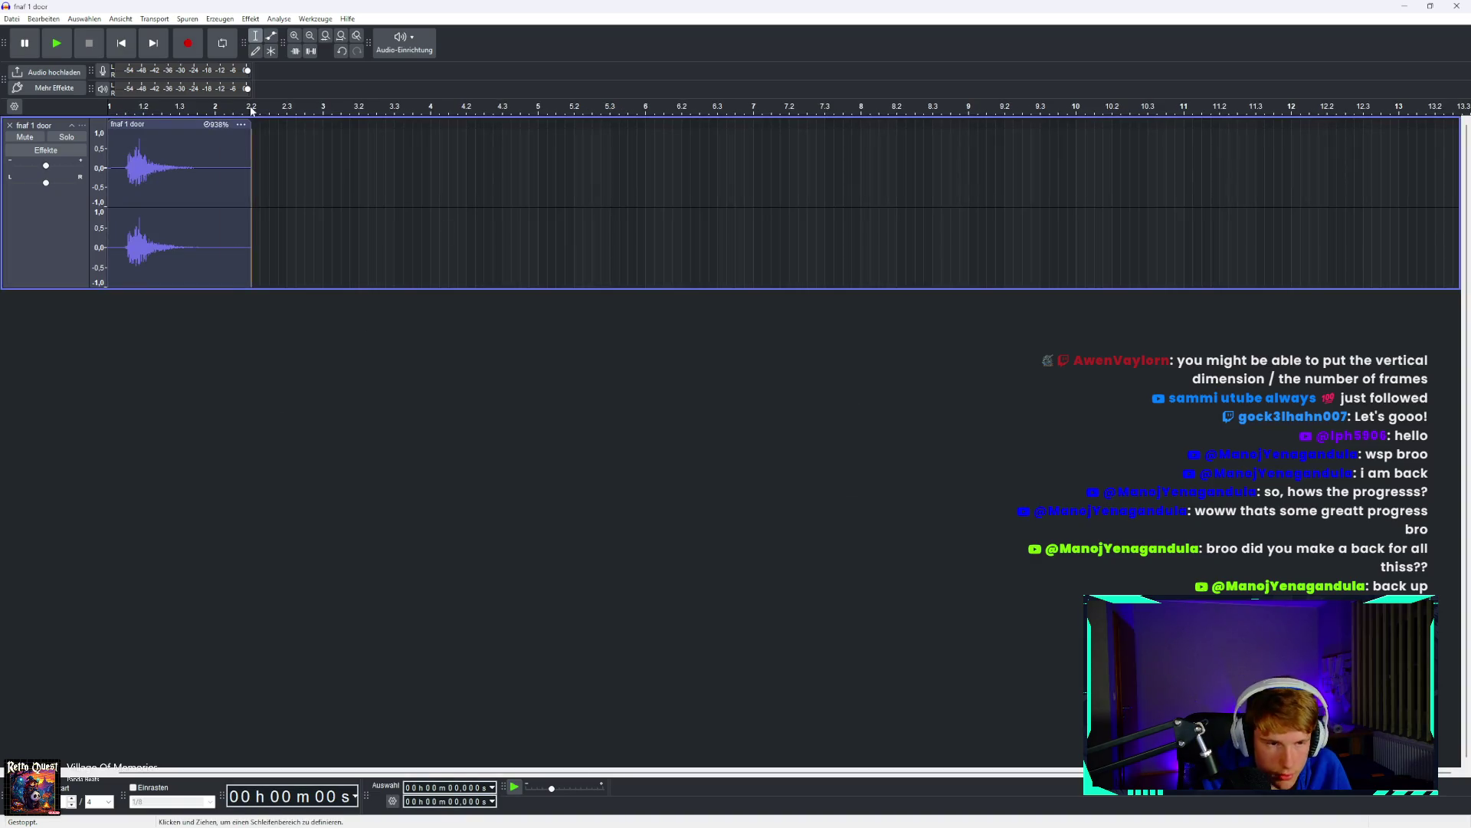
scroll(128, 181, "up", 3)
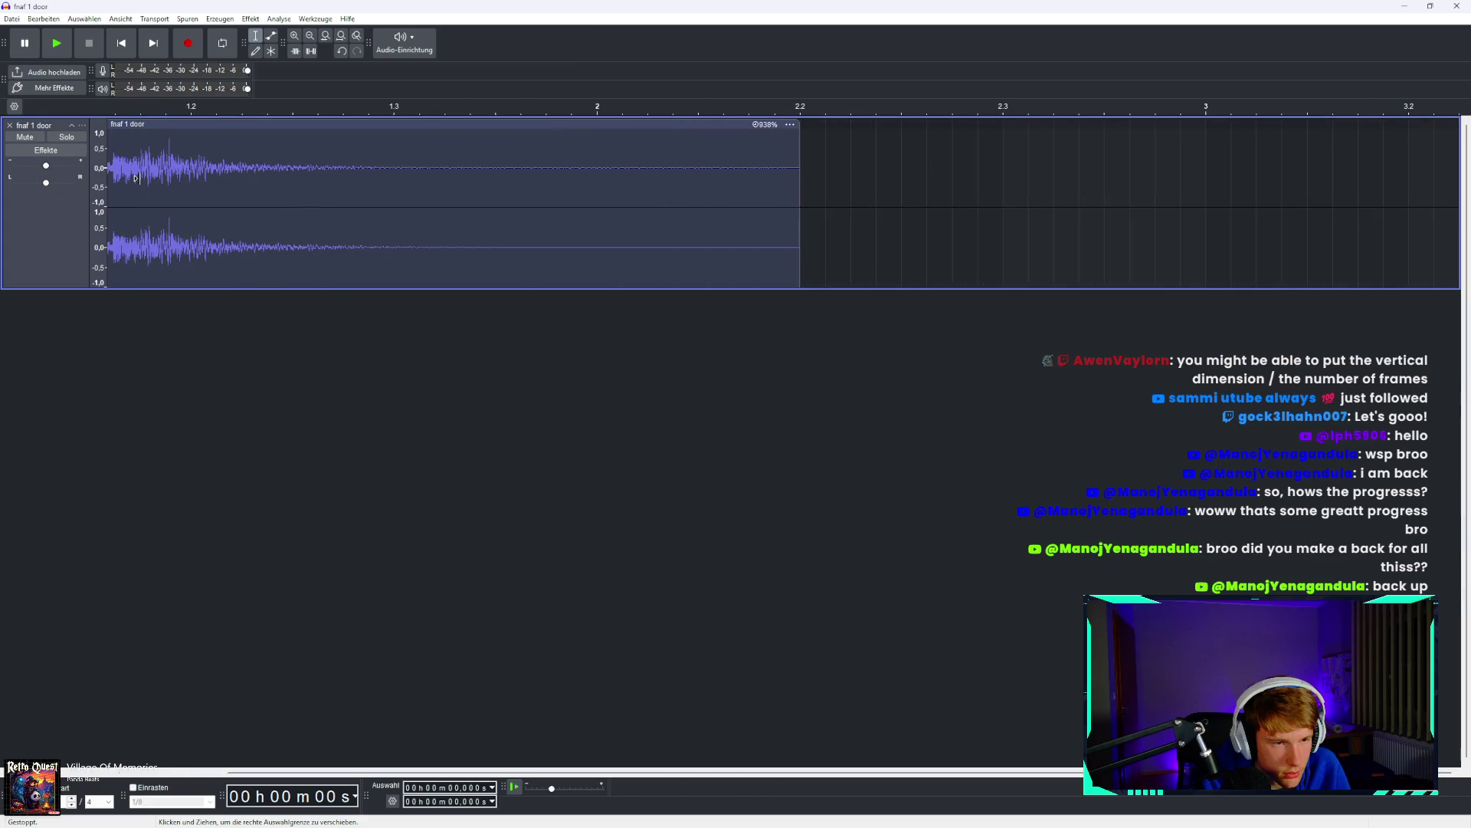
scroll(217, 189, "down", 2)
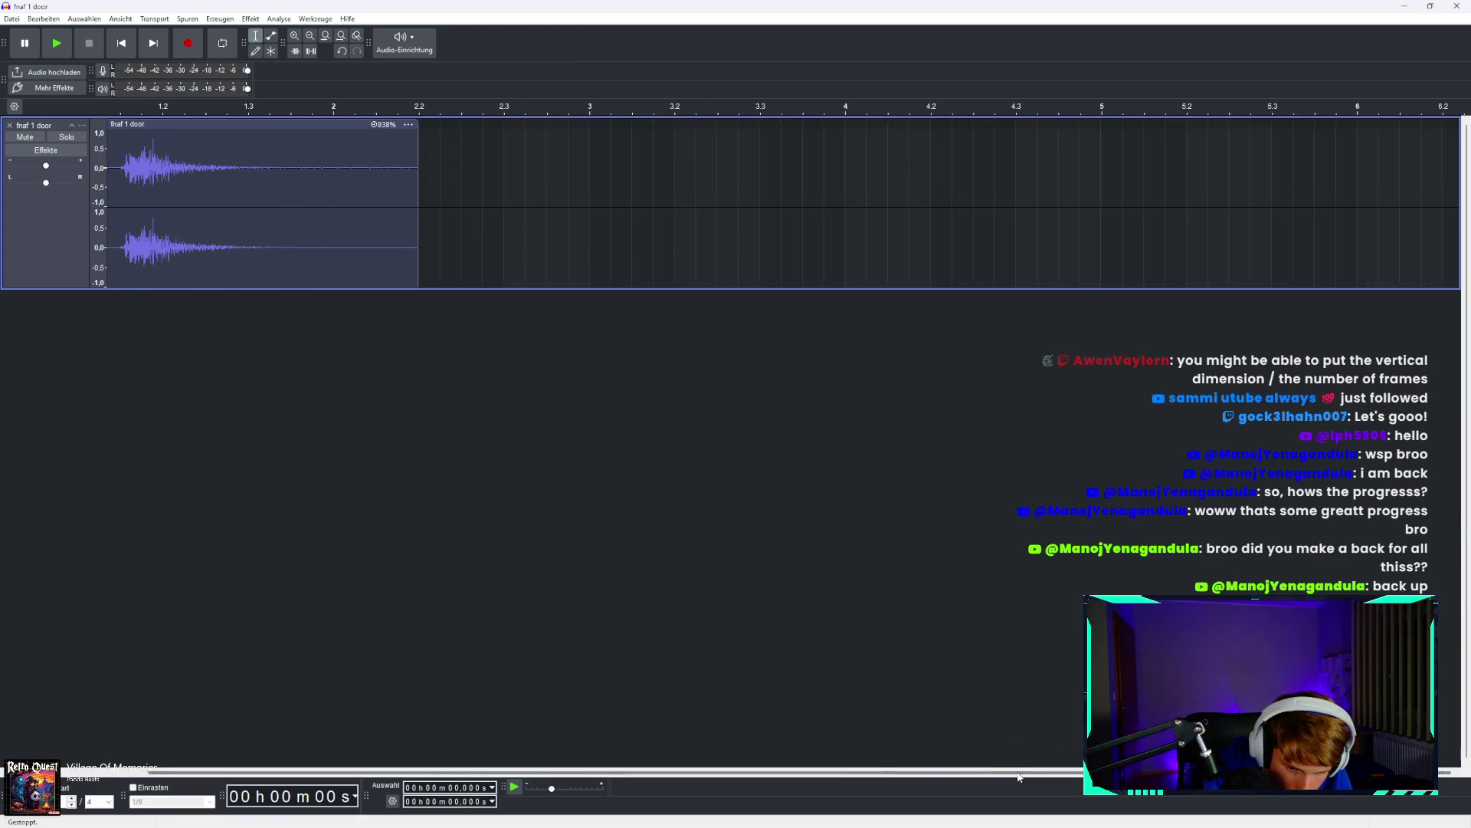
scroll(217, 189, "up", 1)
left_click(111, 140)
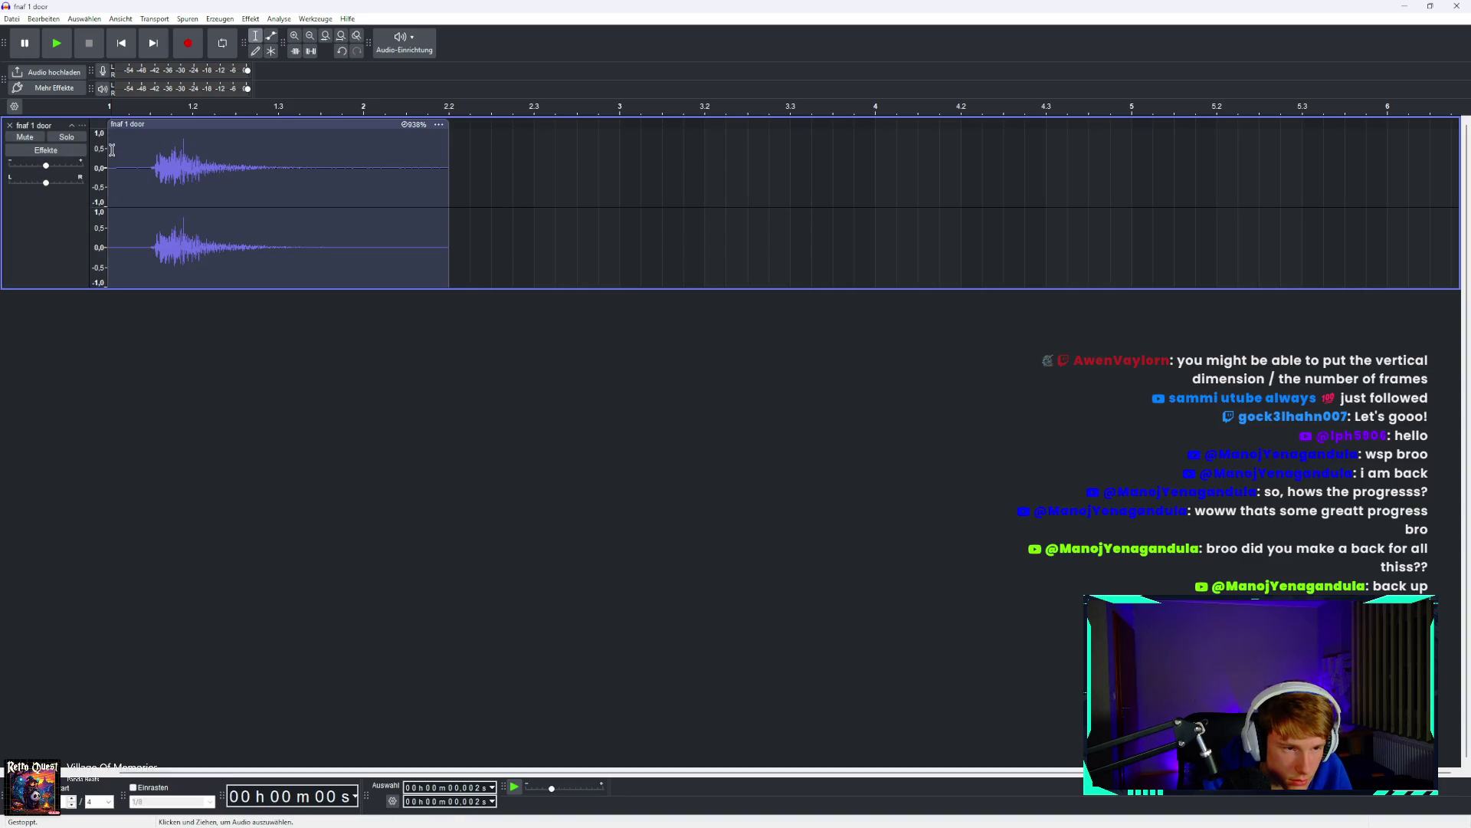
left_click(112, 147)
left_click_drag(112, 147, 150, 149)
key("Delete")
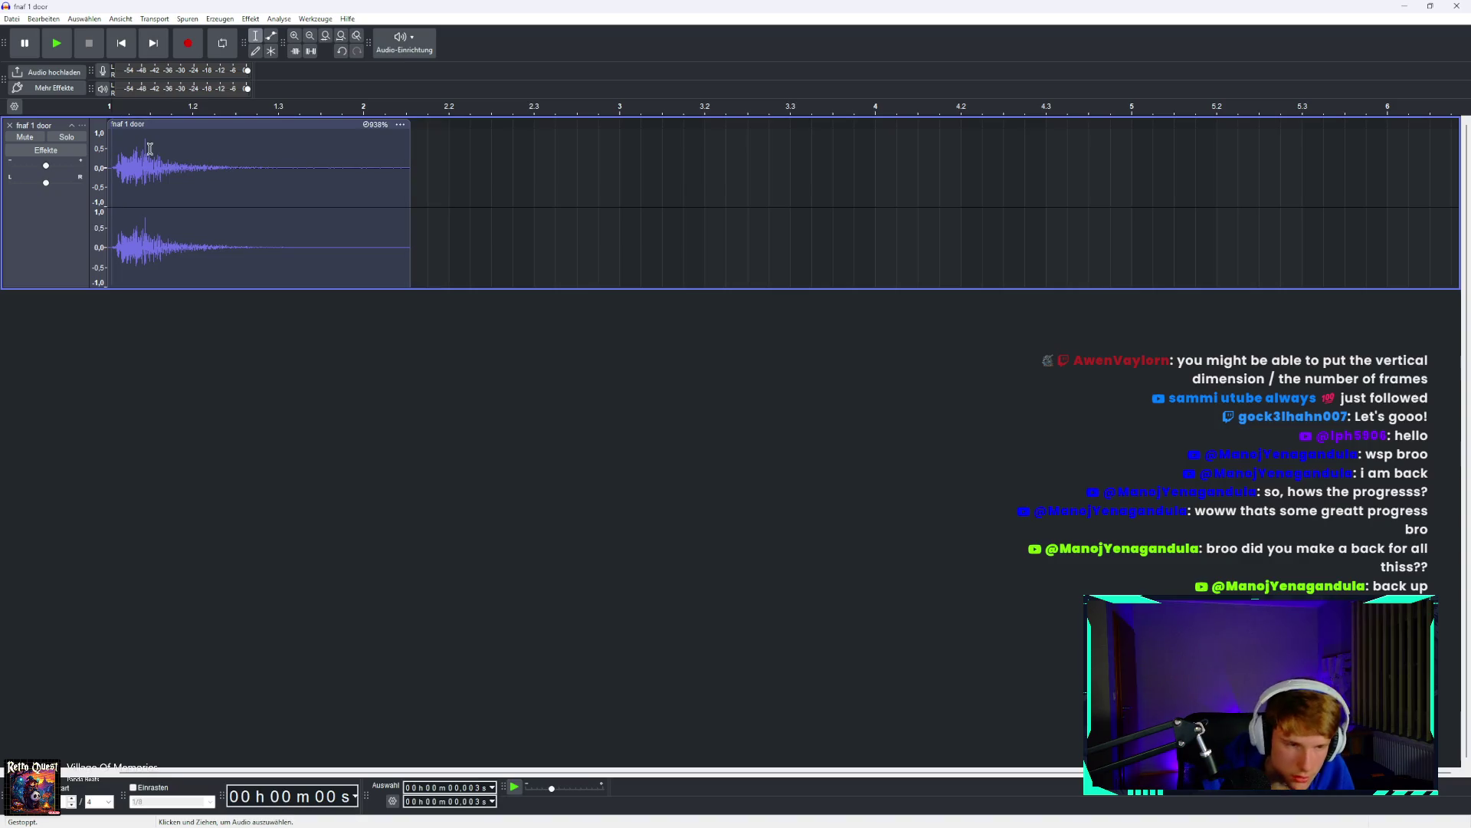
left_click_drag(114, 148, 106, 148)
key("Delete")
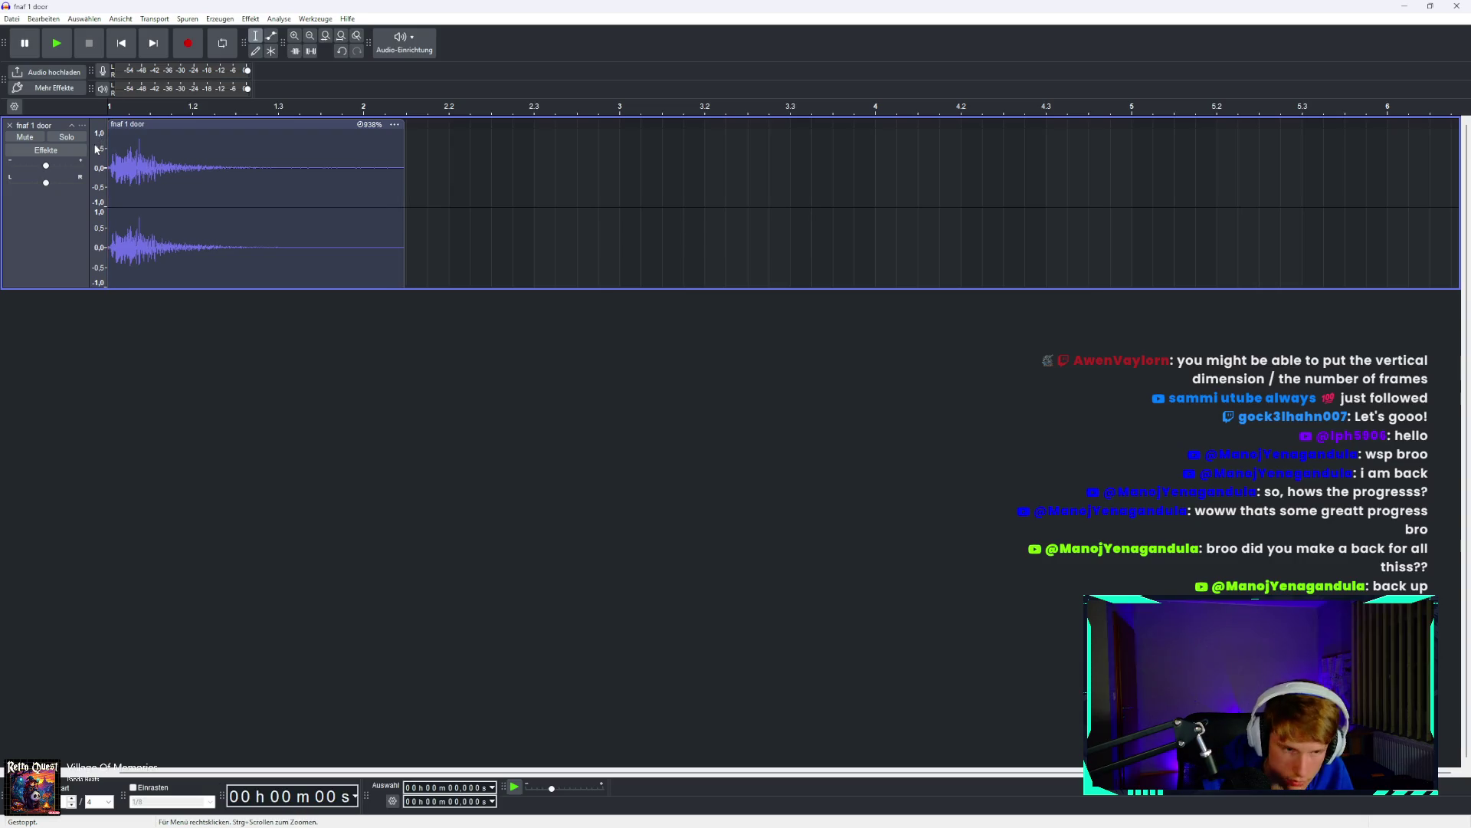
left_click(57, 45)
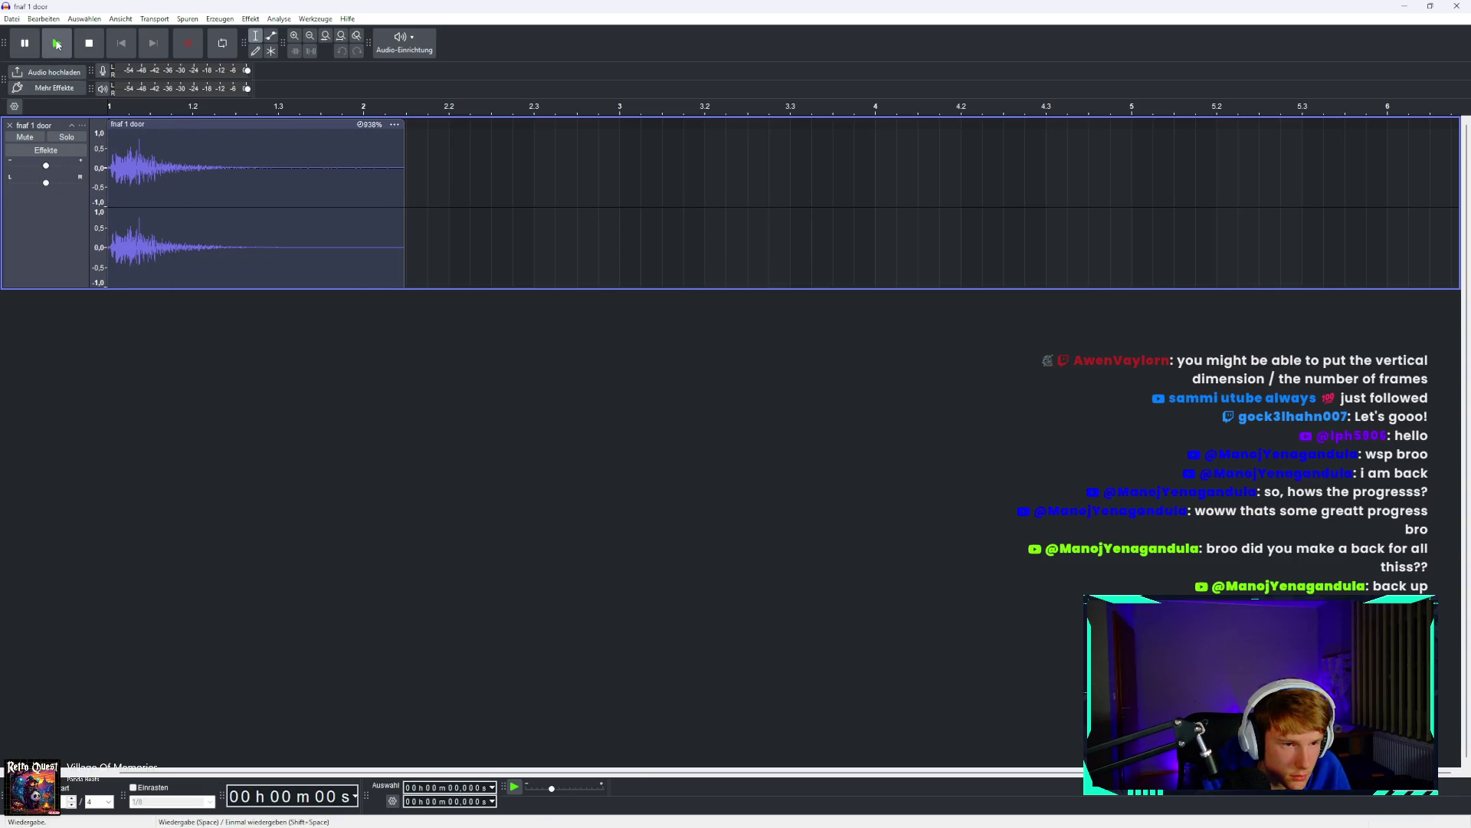
left_click(57, 45)
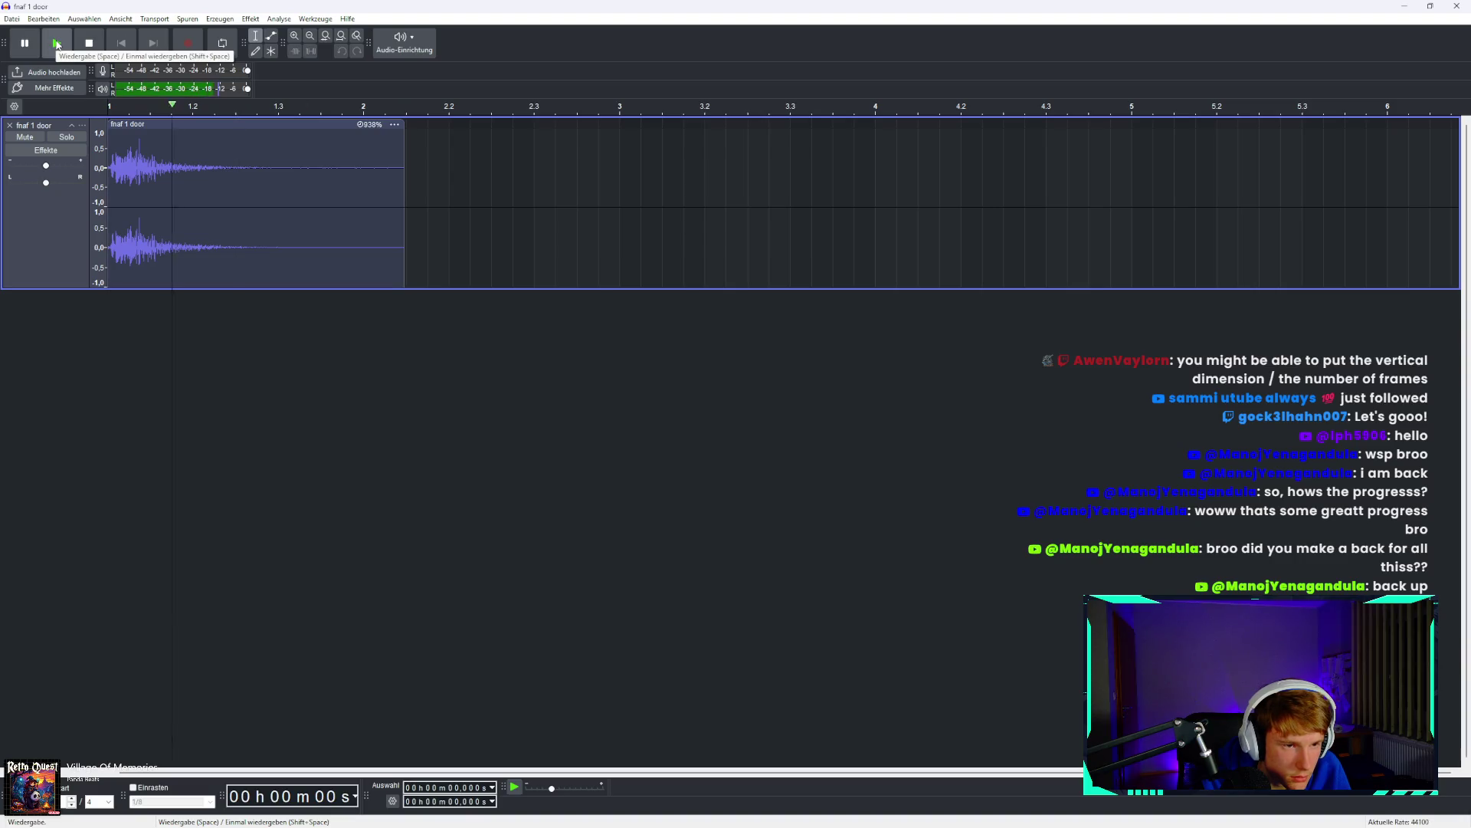
left_click(56, 45)
left_click(57, 45)
key("ctrl+z")
key("ctrl+z")
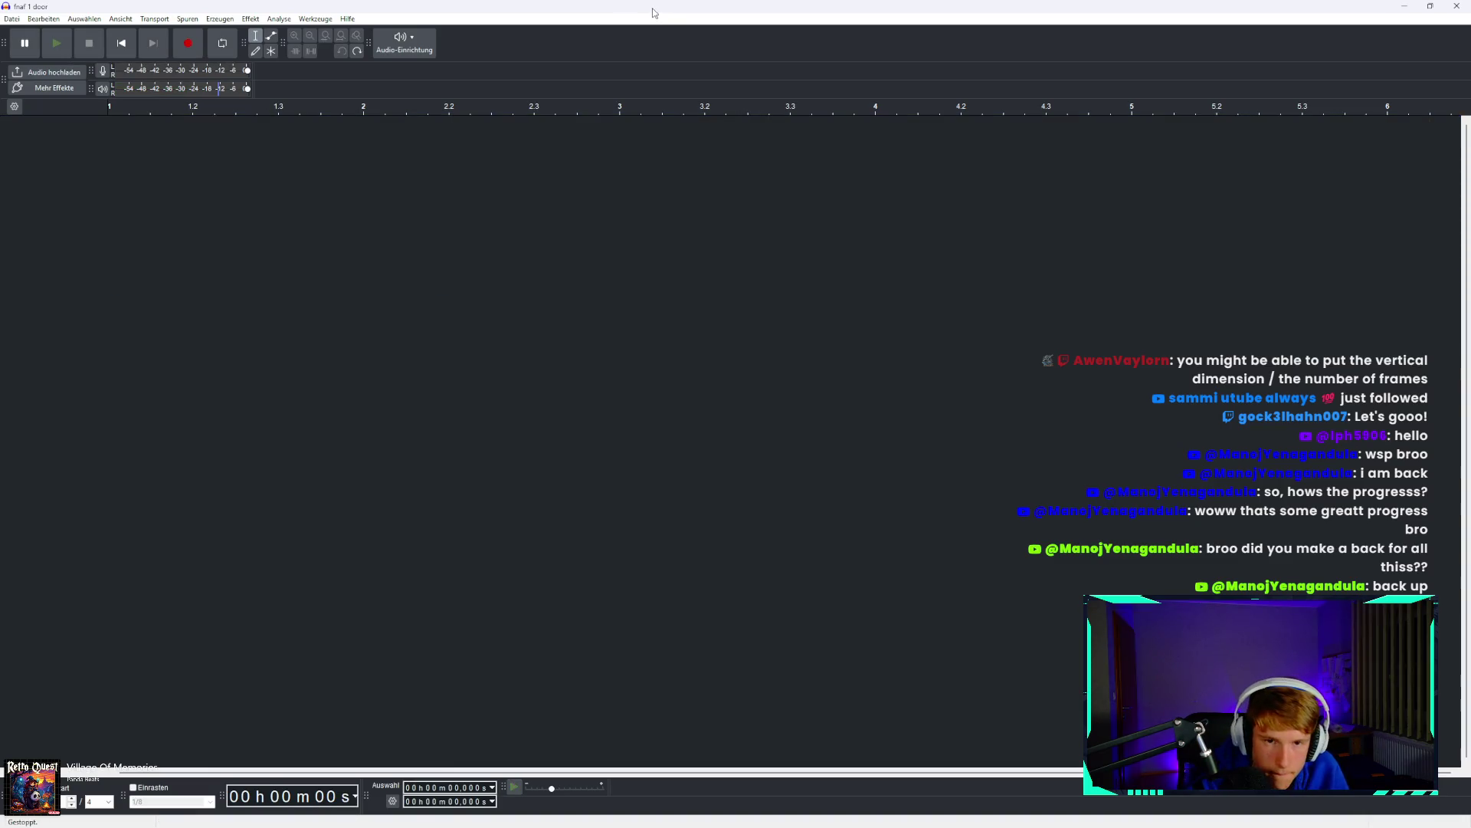
Drag fnaf 1 door.mp3 from the Assets folder into Audacity and dismiss the tempo prompt.
mouse_move(322, 810)
mouse_move(276, 810)
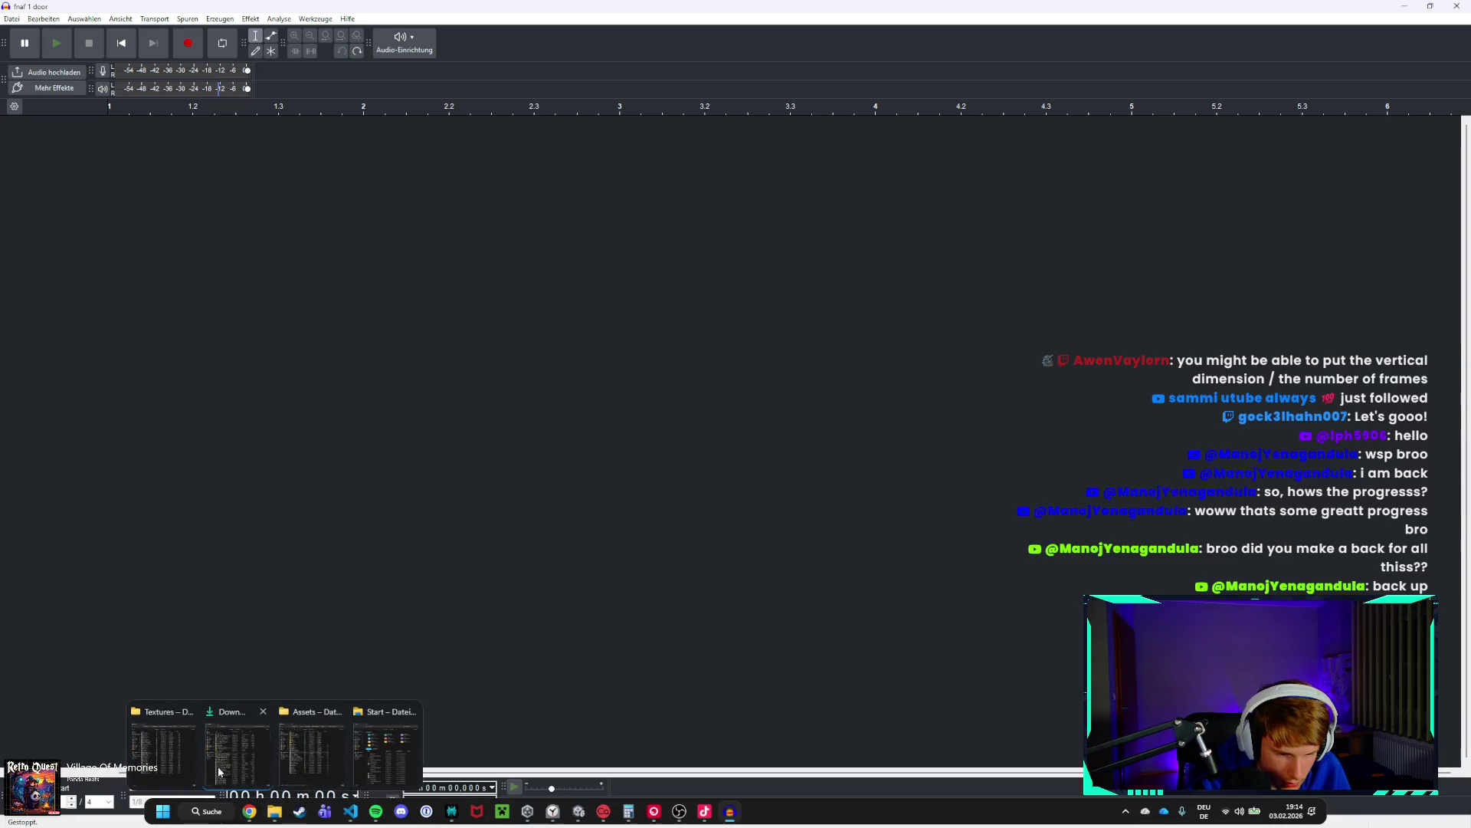
left_click(173, 752)
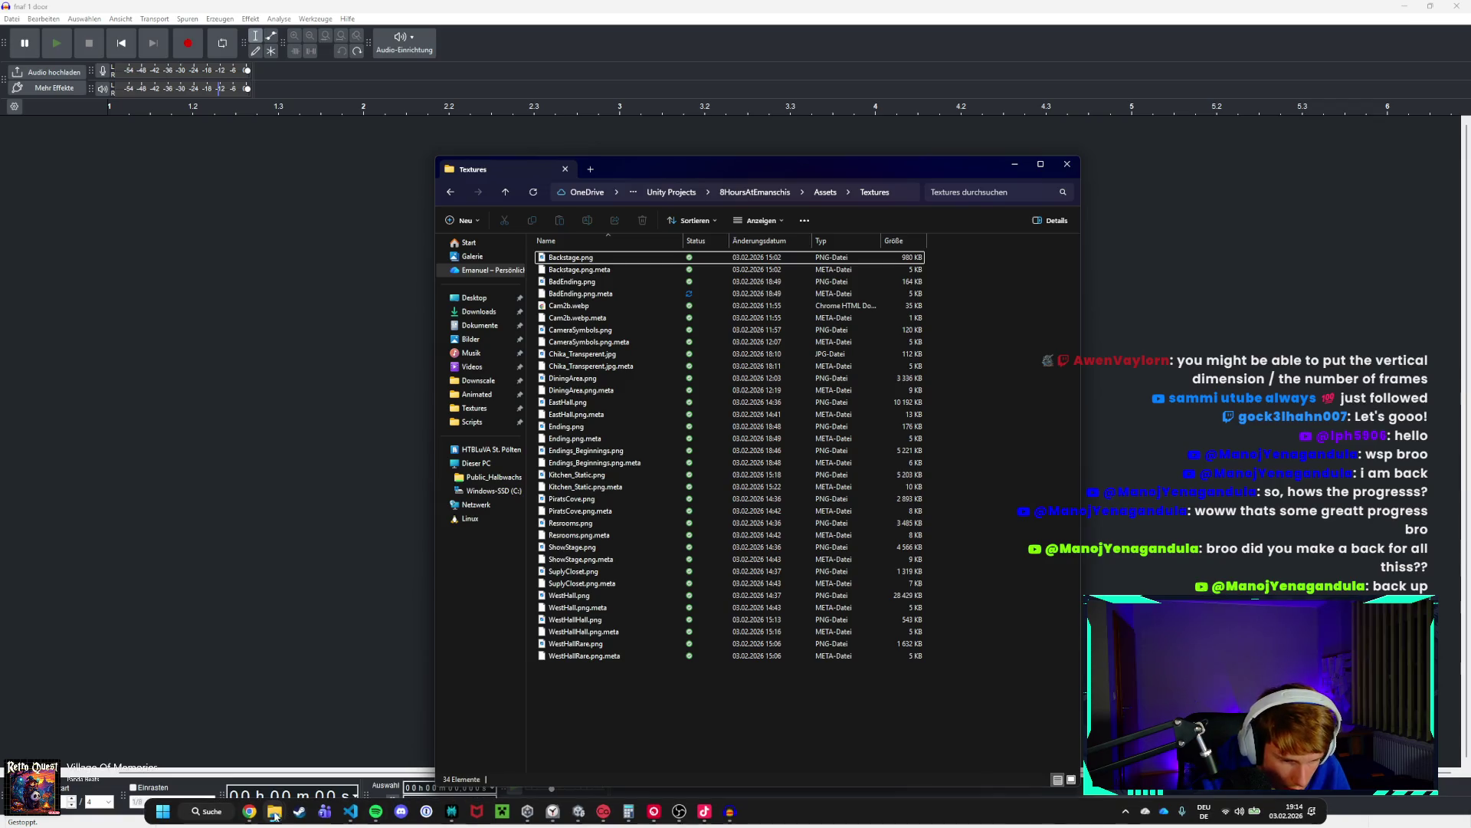
mouse_move(279, 814)
left_click(334, 725)
mouse_move(603, 480)
left_mouse_down()
mouse_move(333, 405)
mouse_move(182, 318)
left_mouse_up()
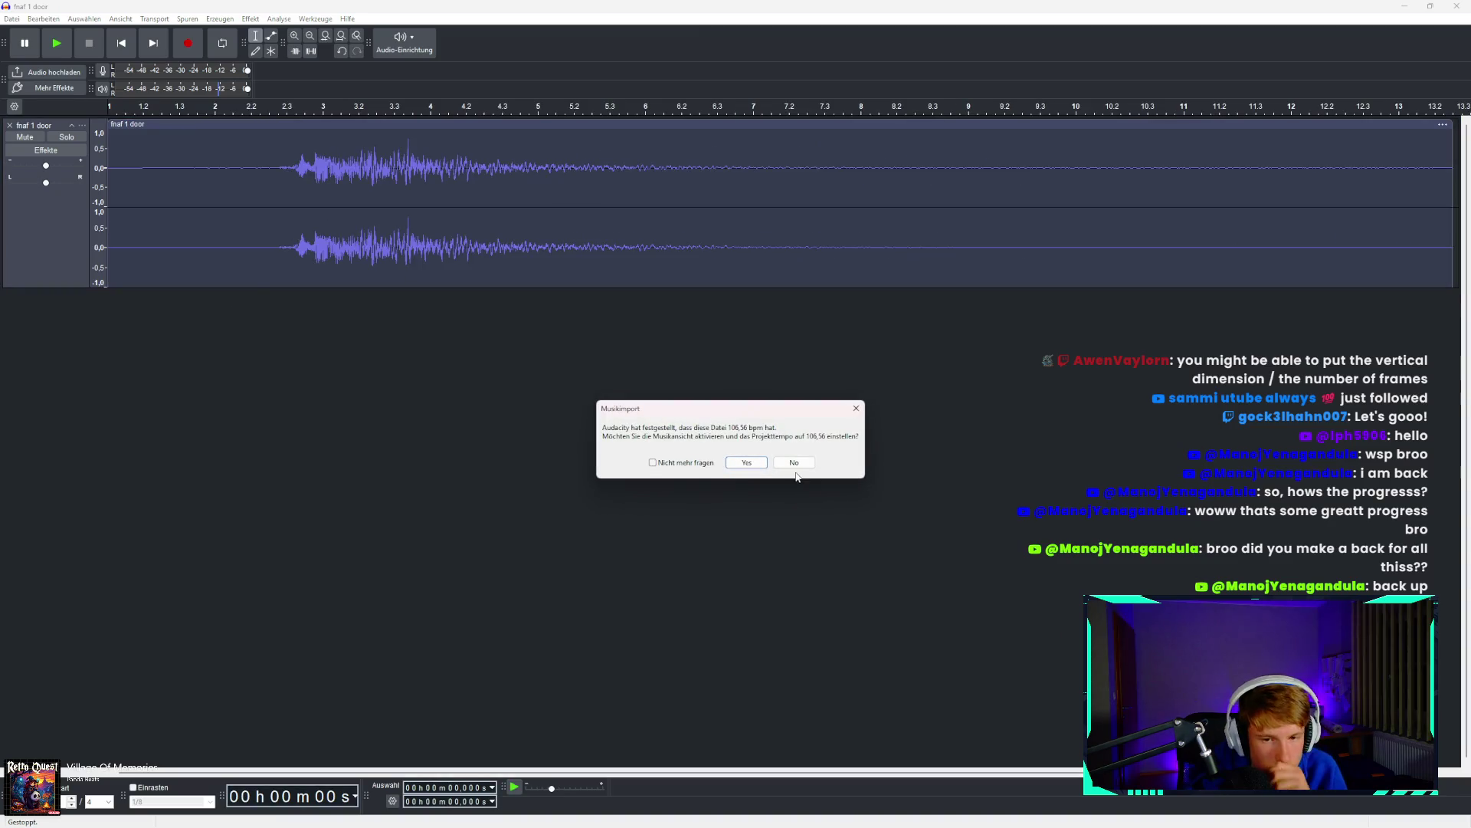
left_click(747, 462)
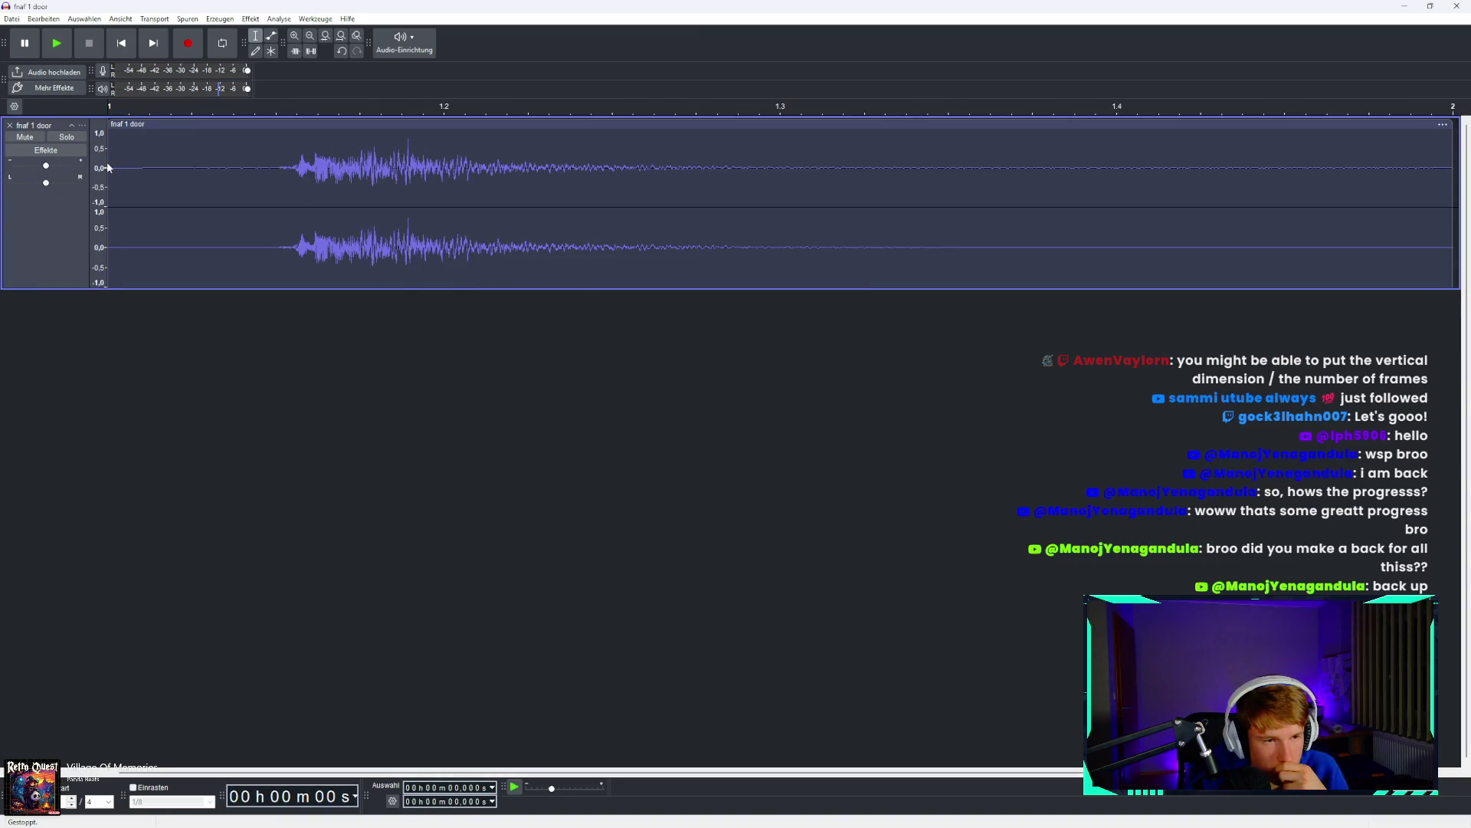
Cut the silent lead-in up to 0.285 s and preview the door sound.
left_click_drag(108, 167, 273, 179)
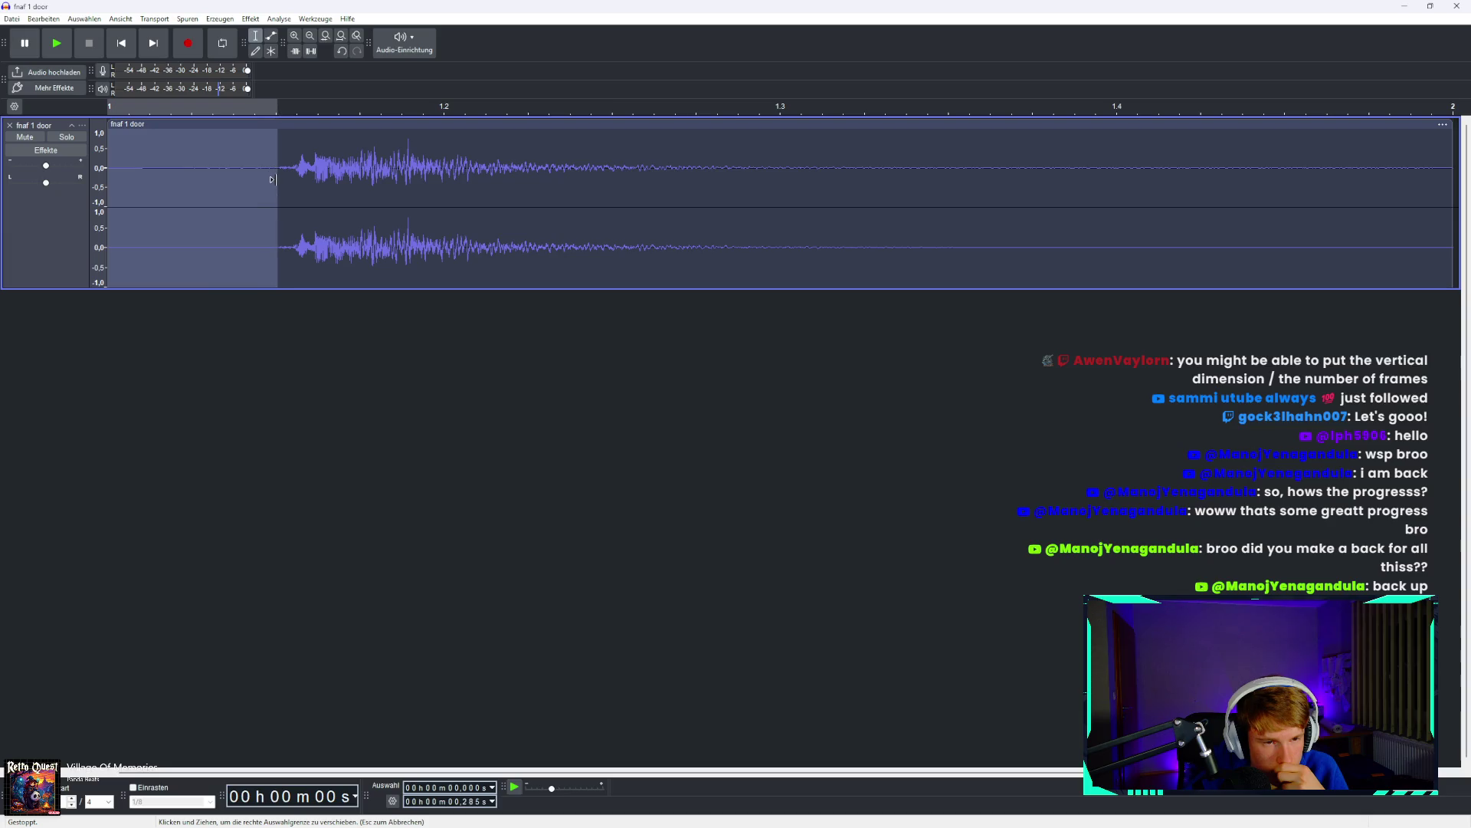
key("Delete")
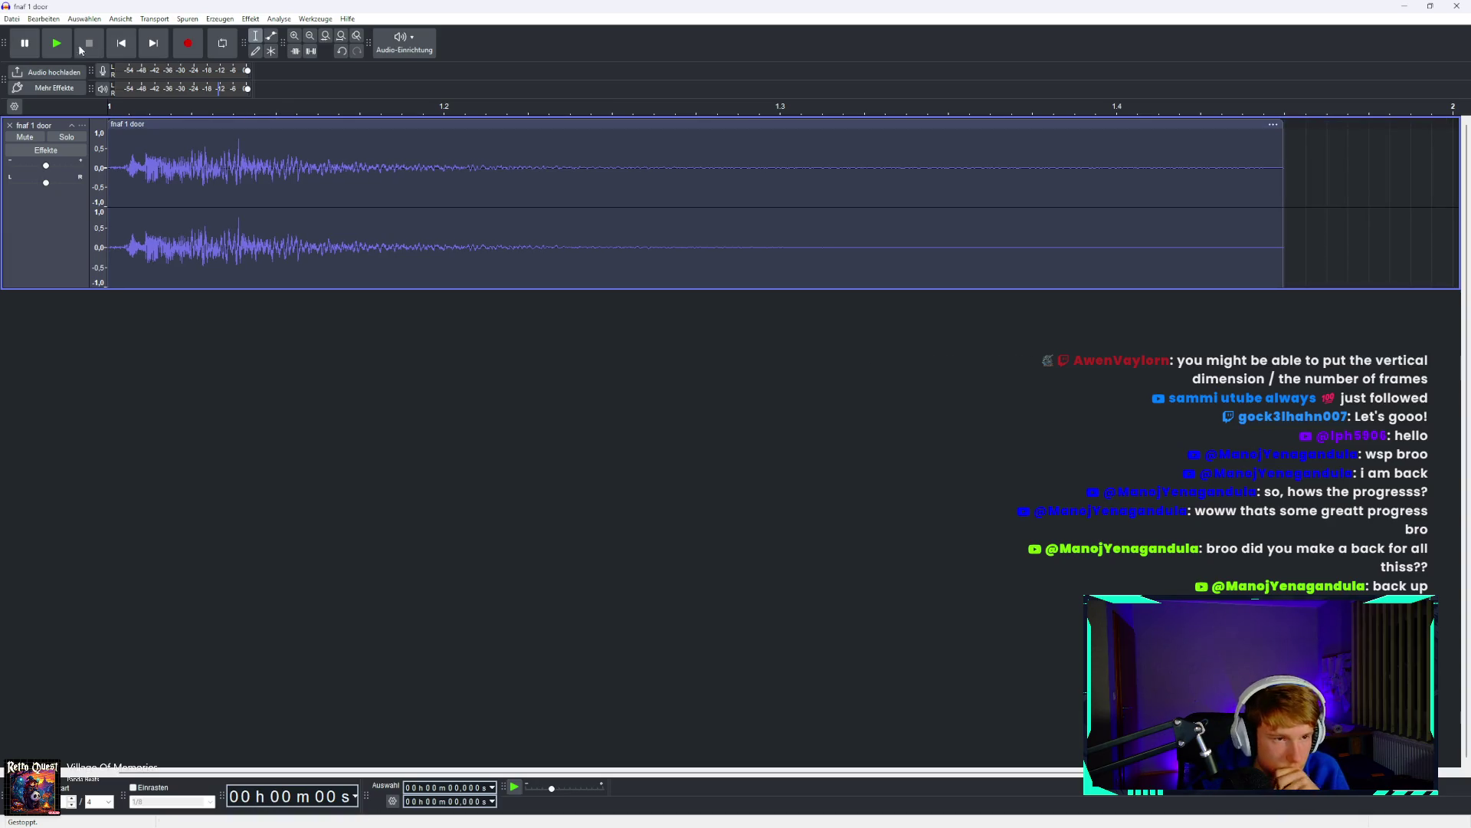
left_click(58, 45)
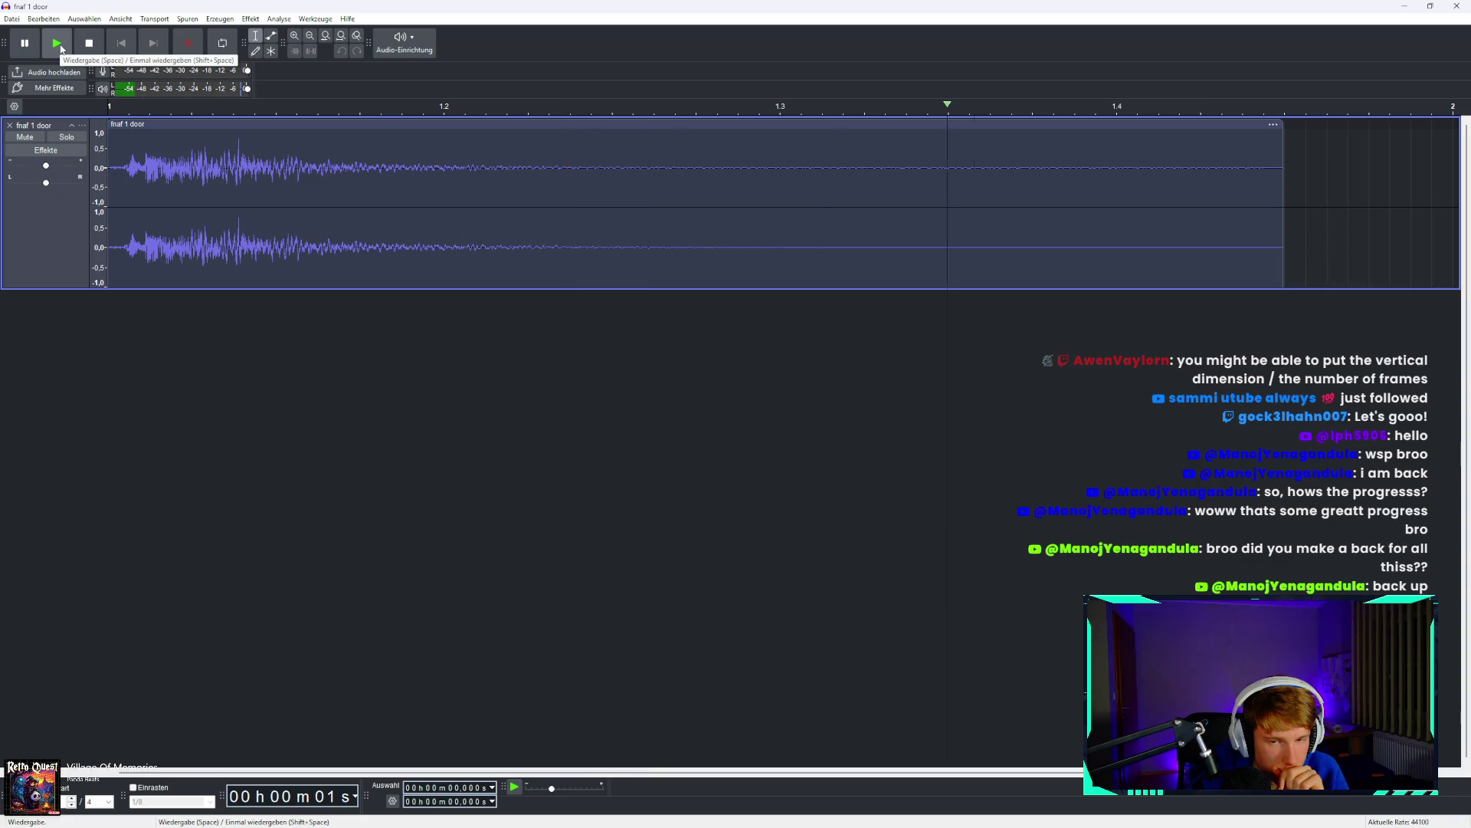
left_click(60, 48)
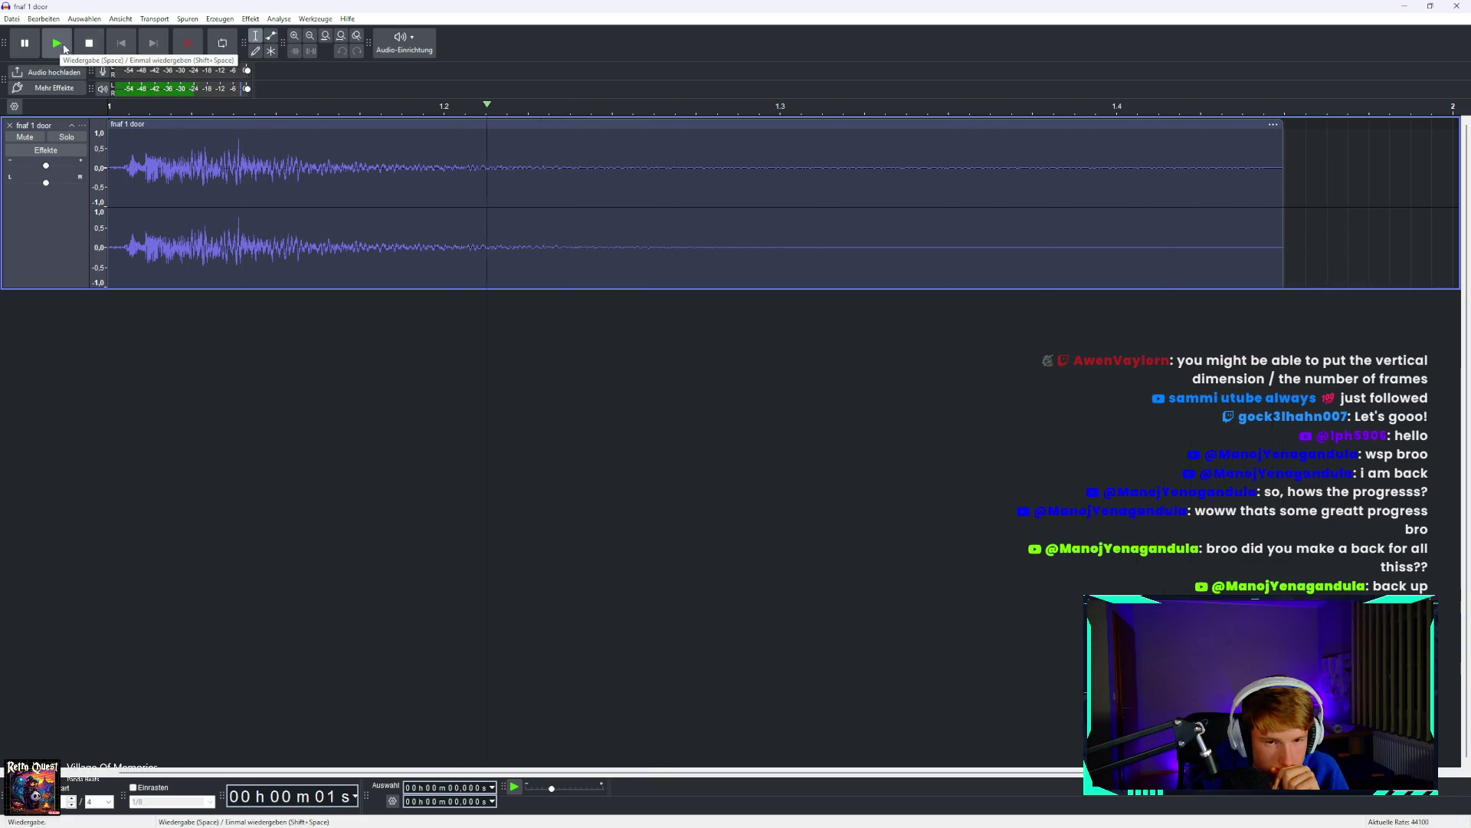
Cut the quiet tail after 0.927 s.
left_click_drag(661, 163, 1328, 185)
key("Delete")
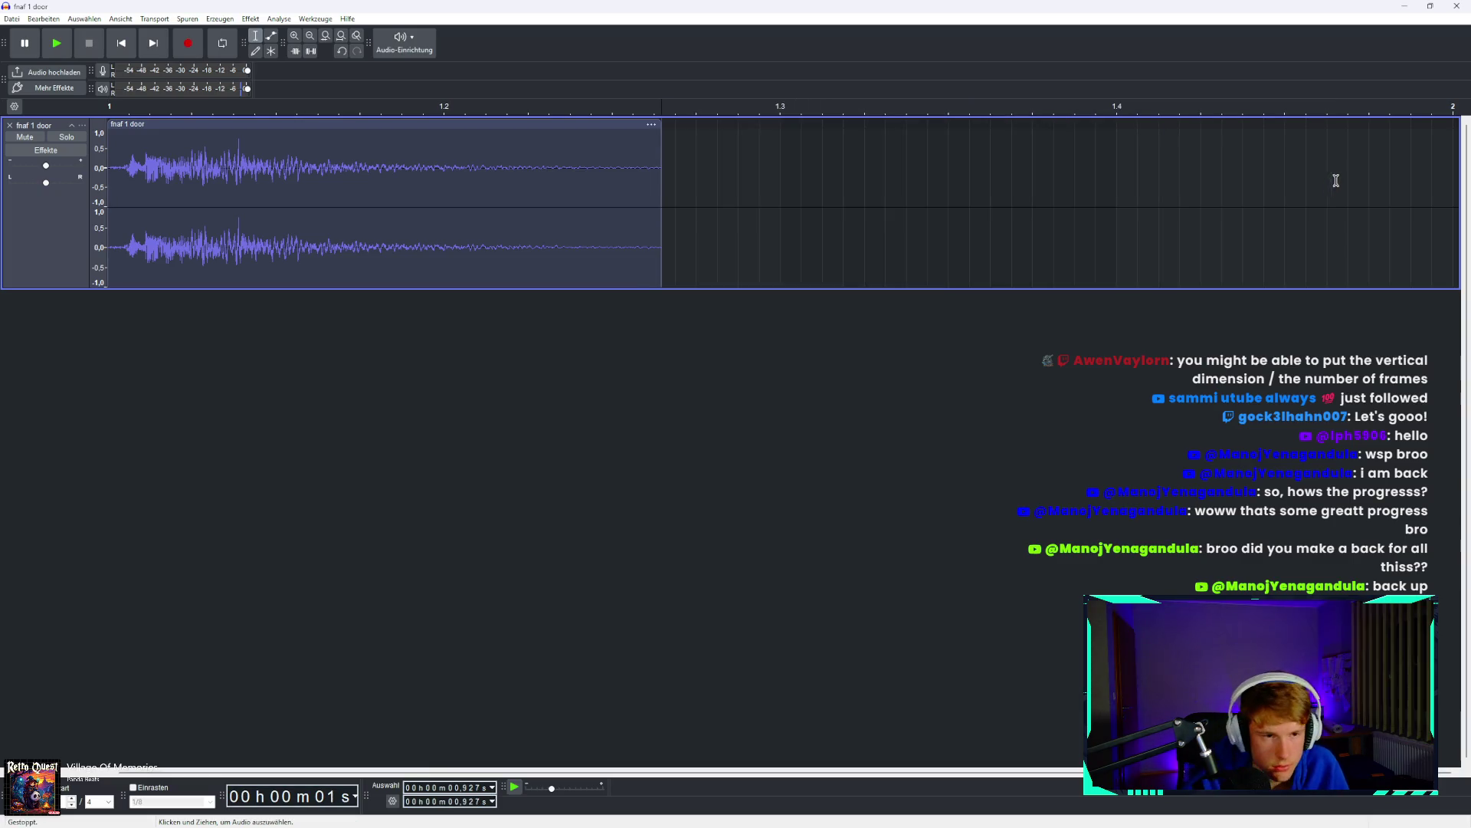
left_click(12, 18)
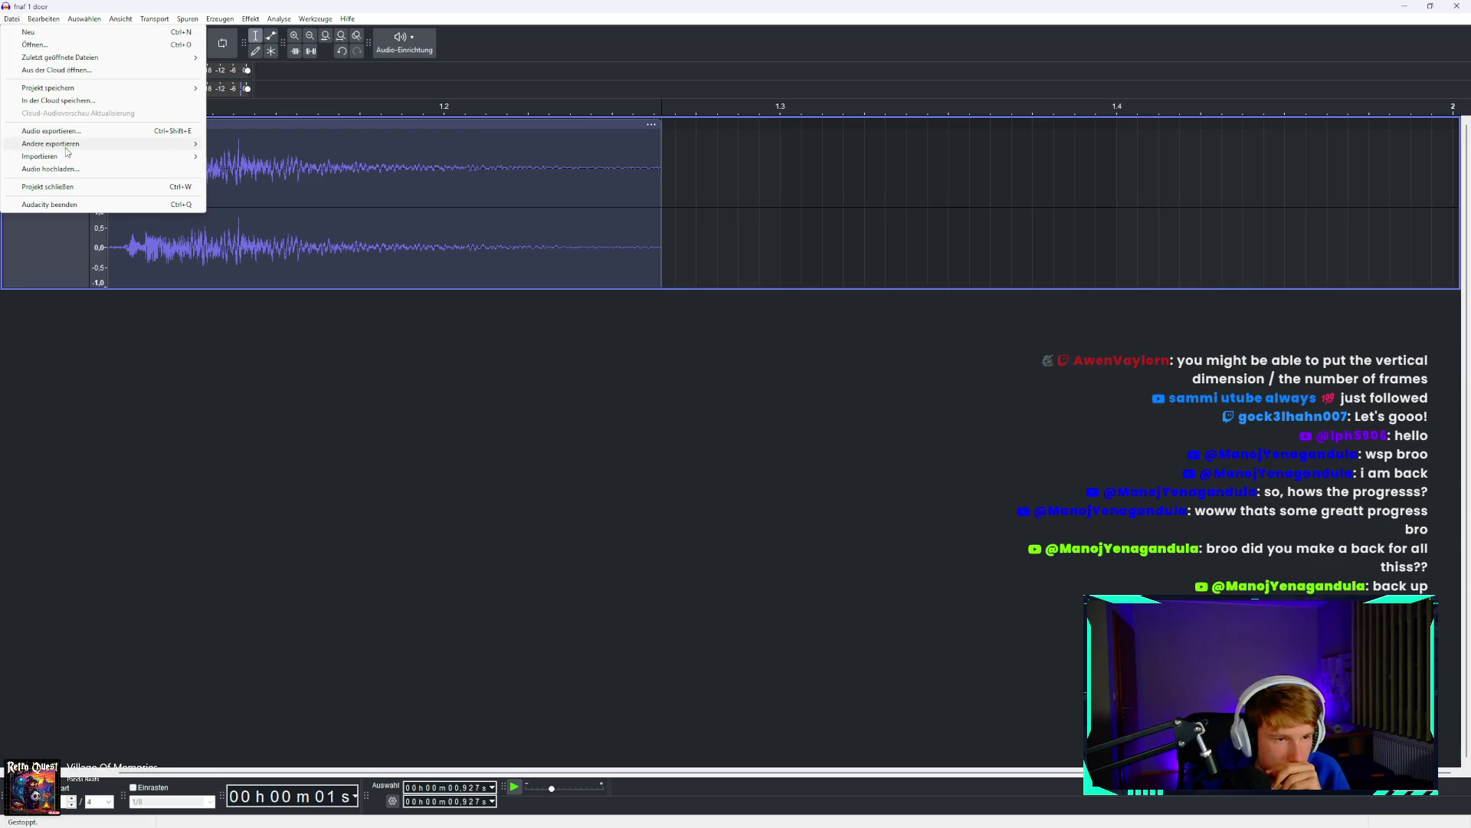
left_click(217, 387)
Replay the shortened sound and choose Datei > Exportieren > Audio exportieren.
left_click(58, 46)
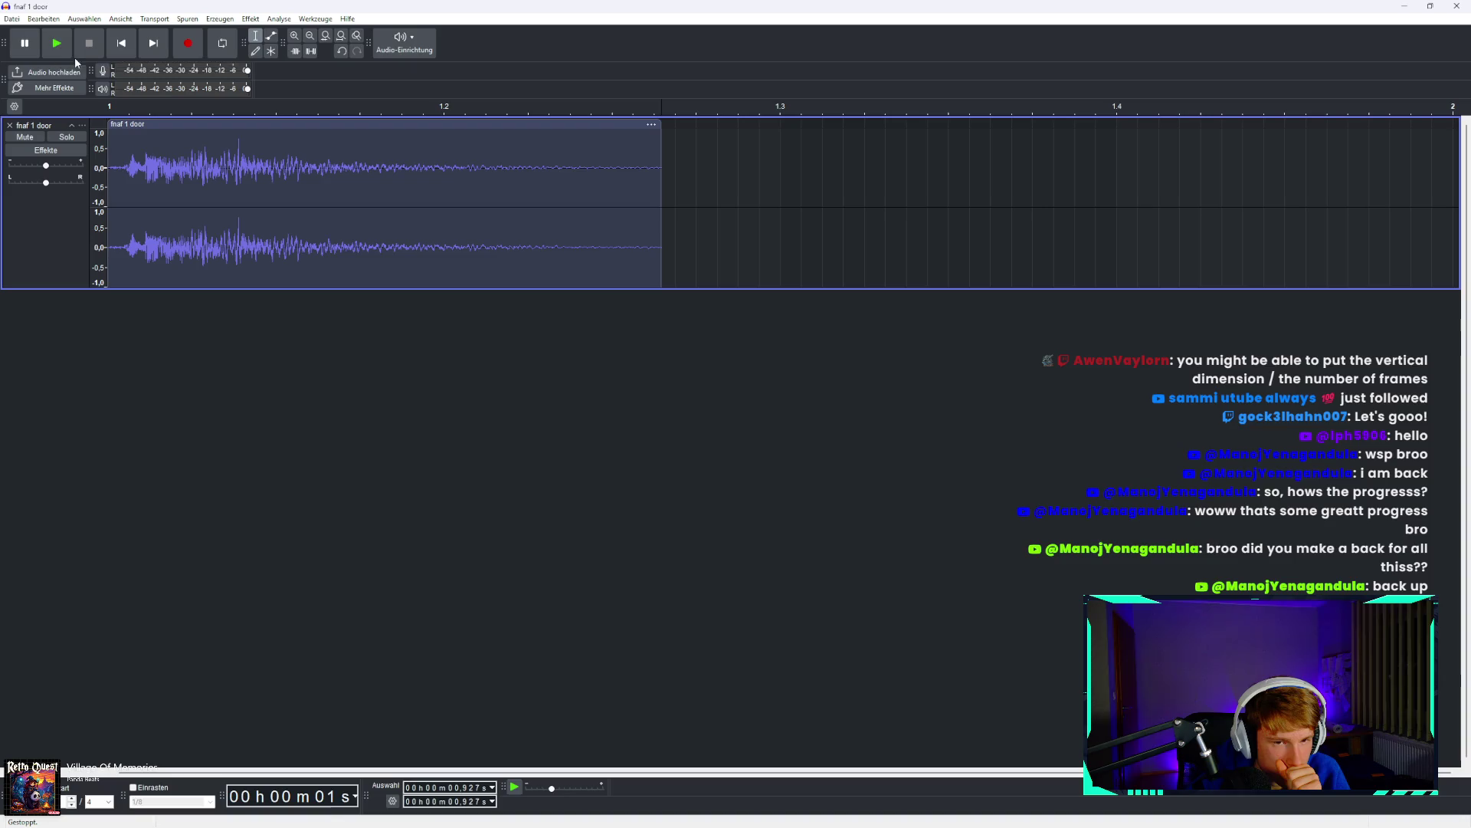
left_click(61, 46)
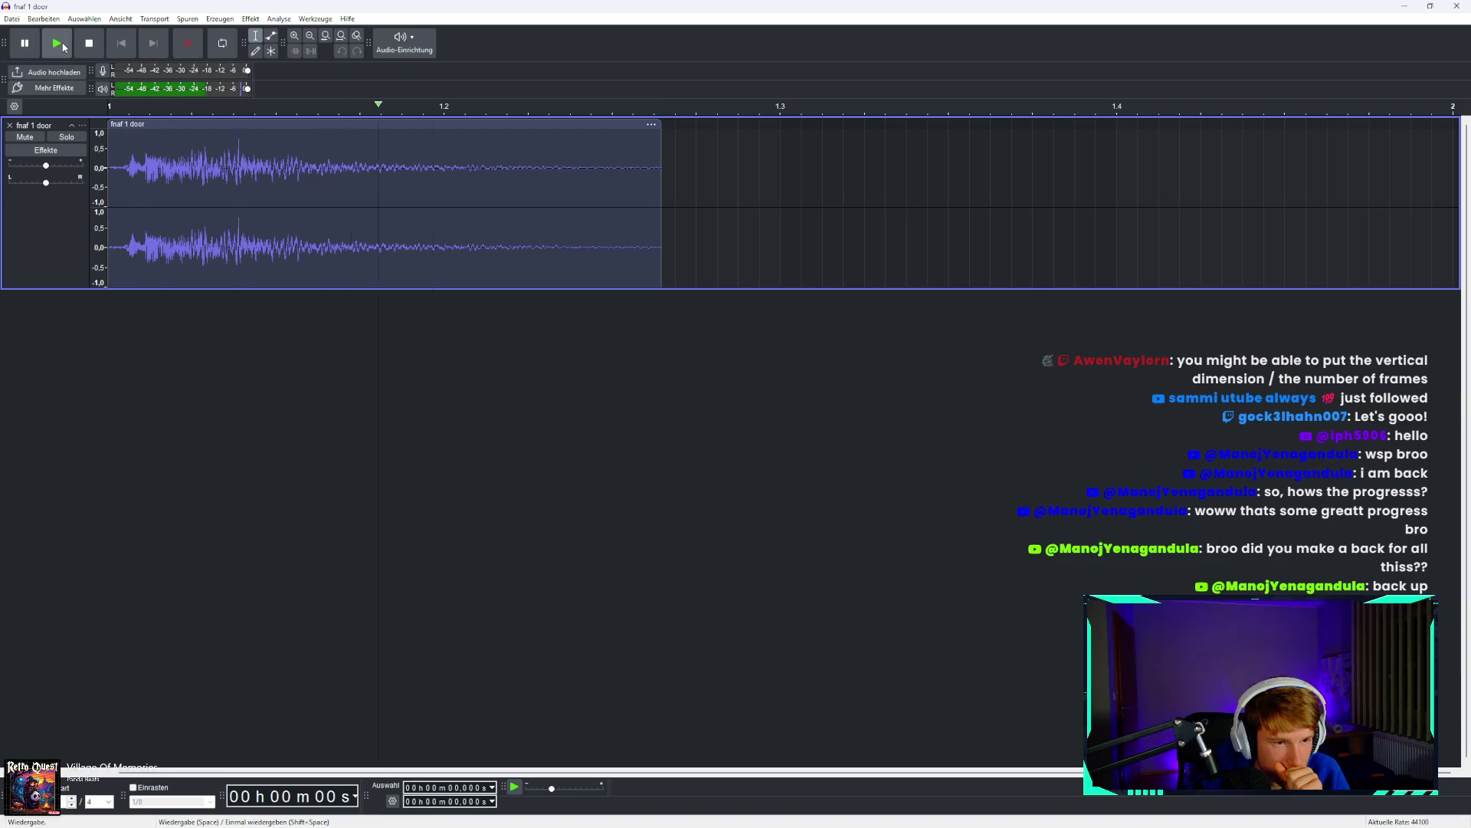
left_click(11, 18)
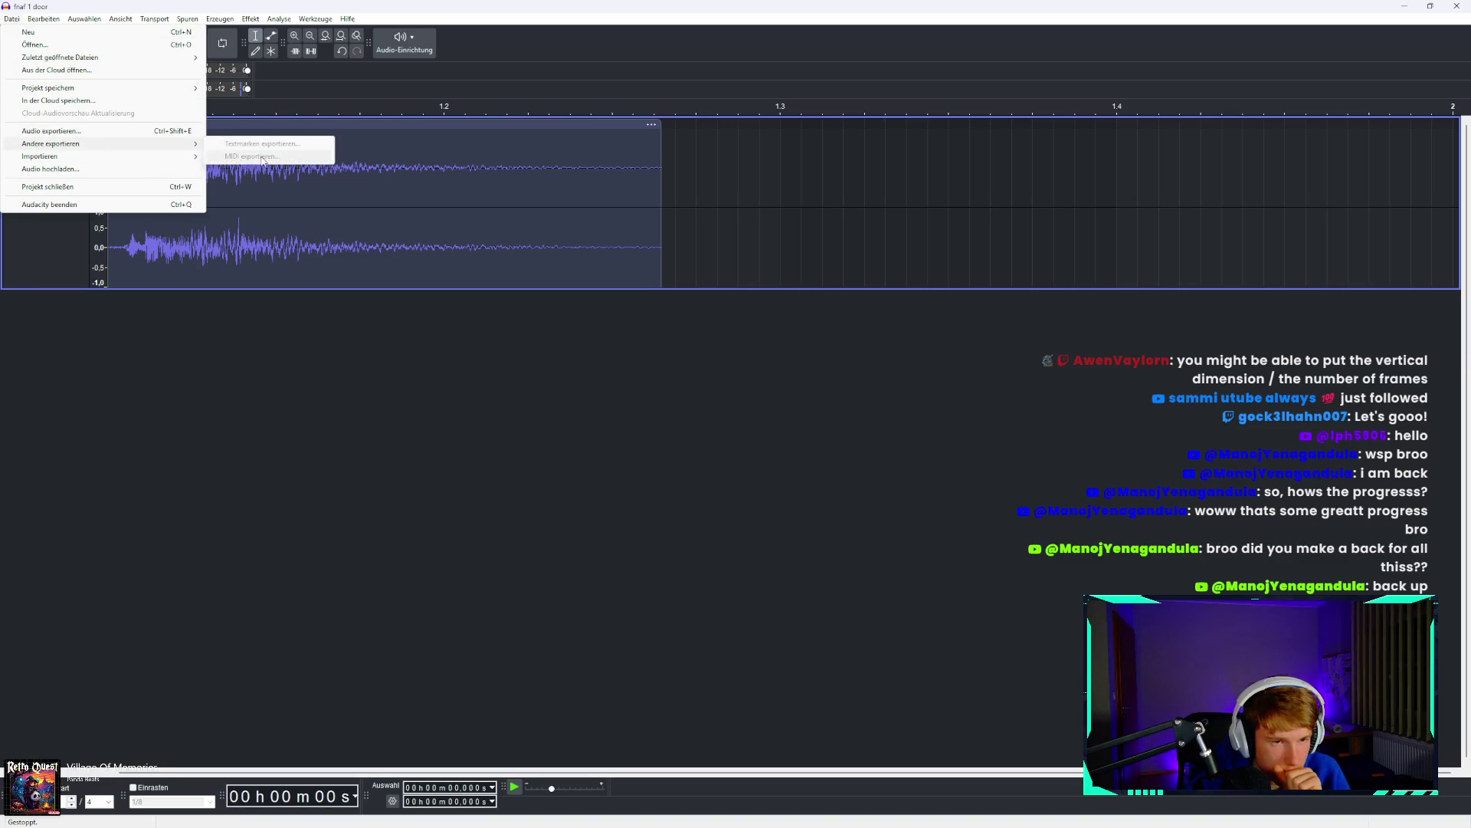
left_click(77, 131)
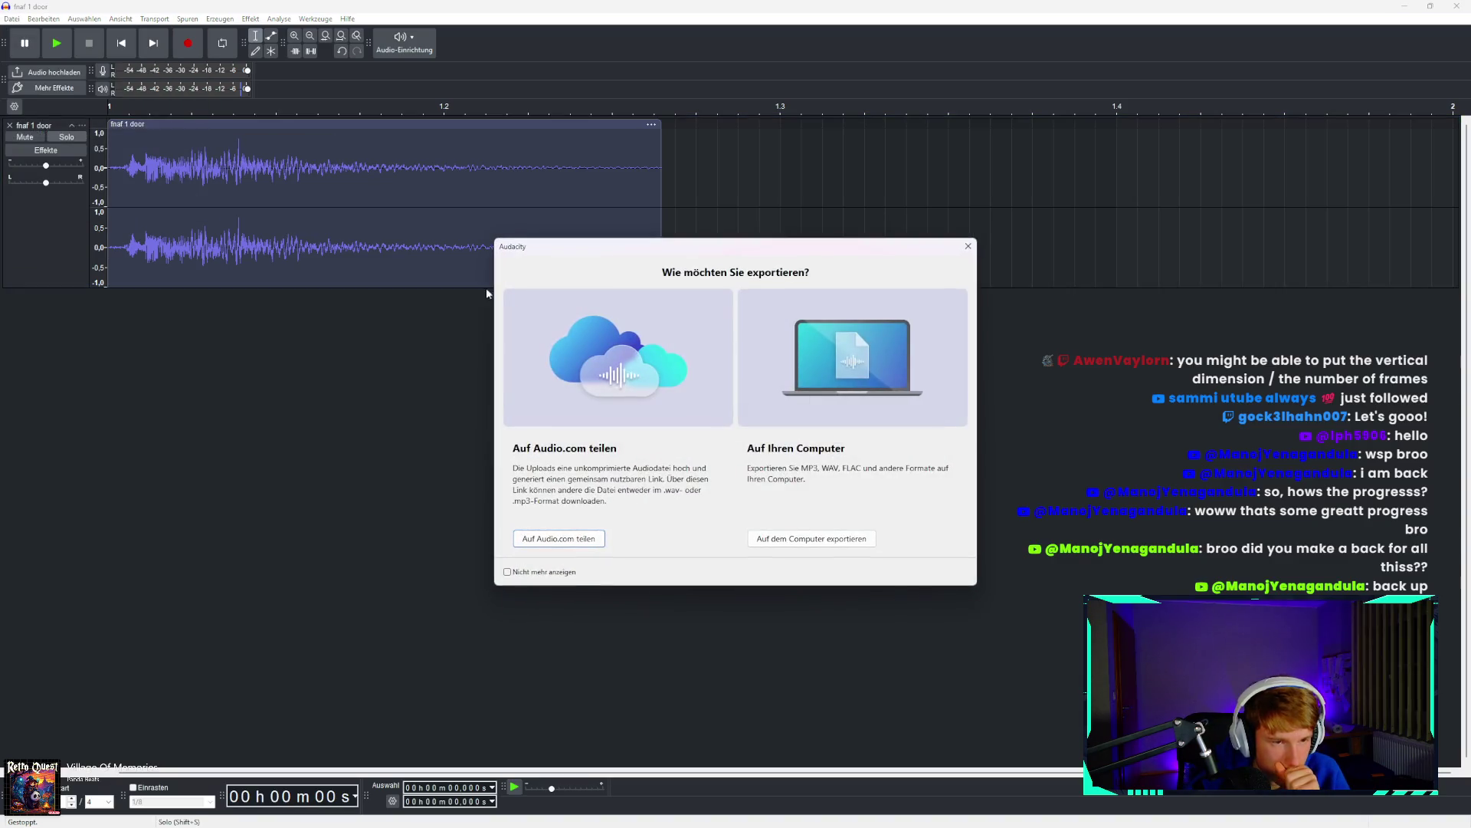
Export to the computer as fnaf 1 door new.wav in the project's Assets folder.
left_click(772, 534)
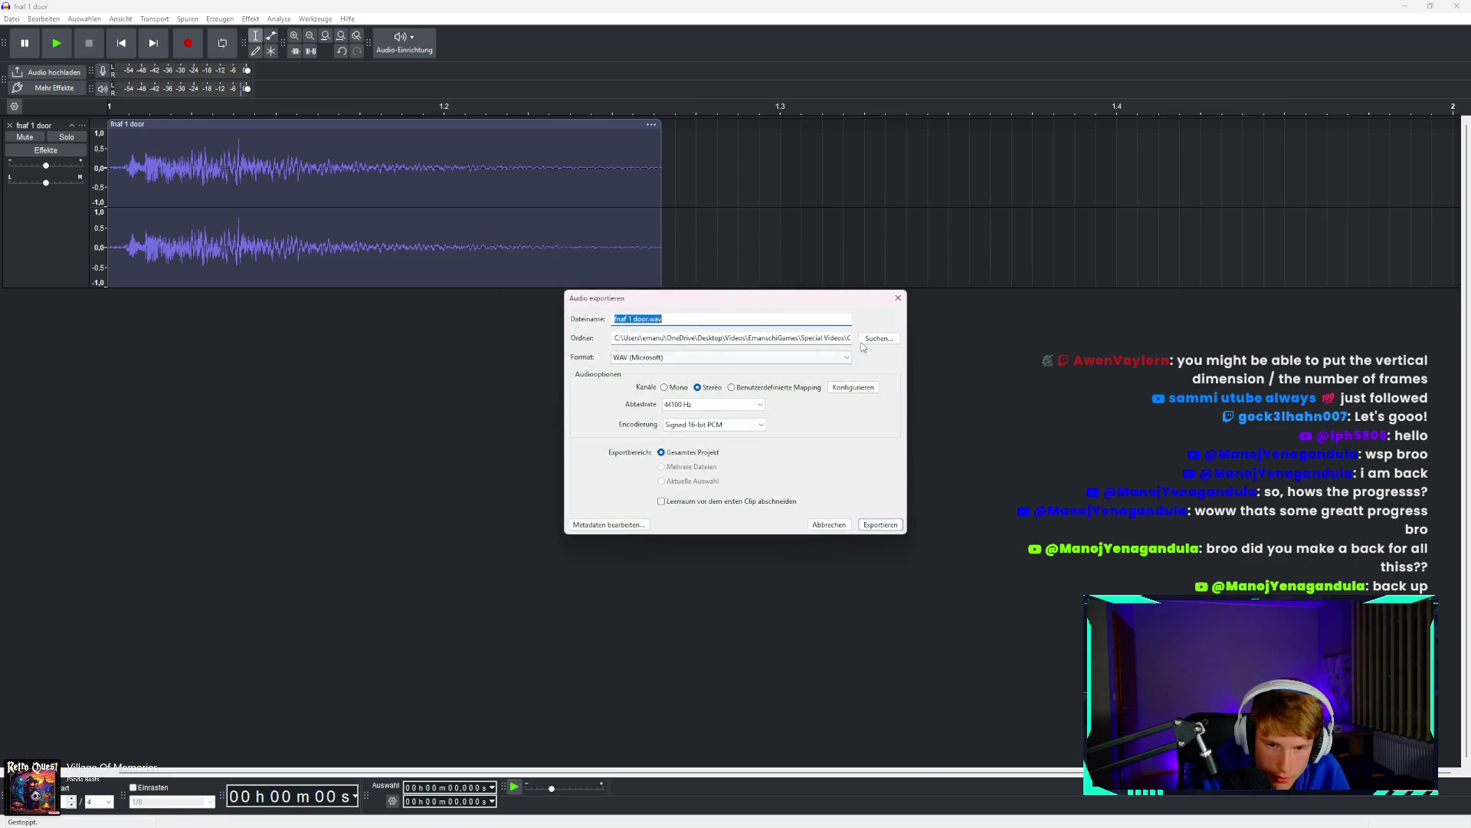
left_click(884, 342)
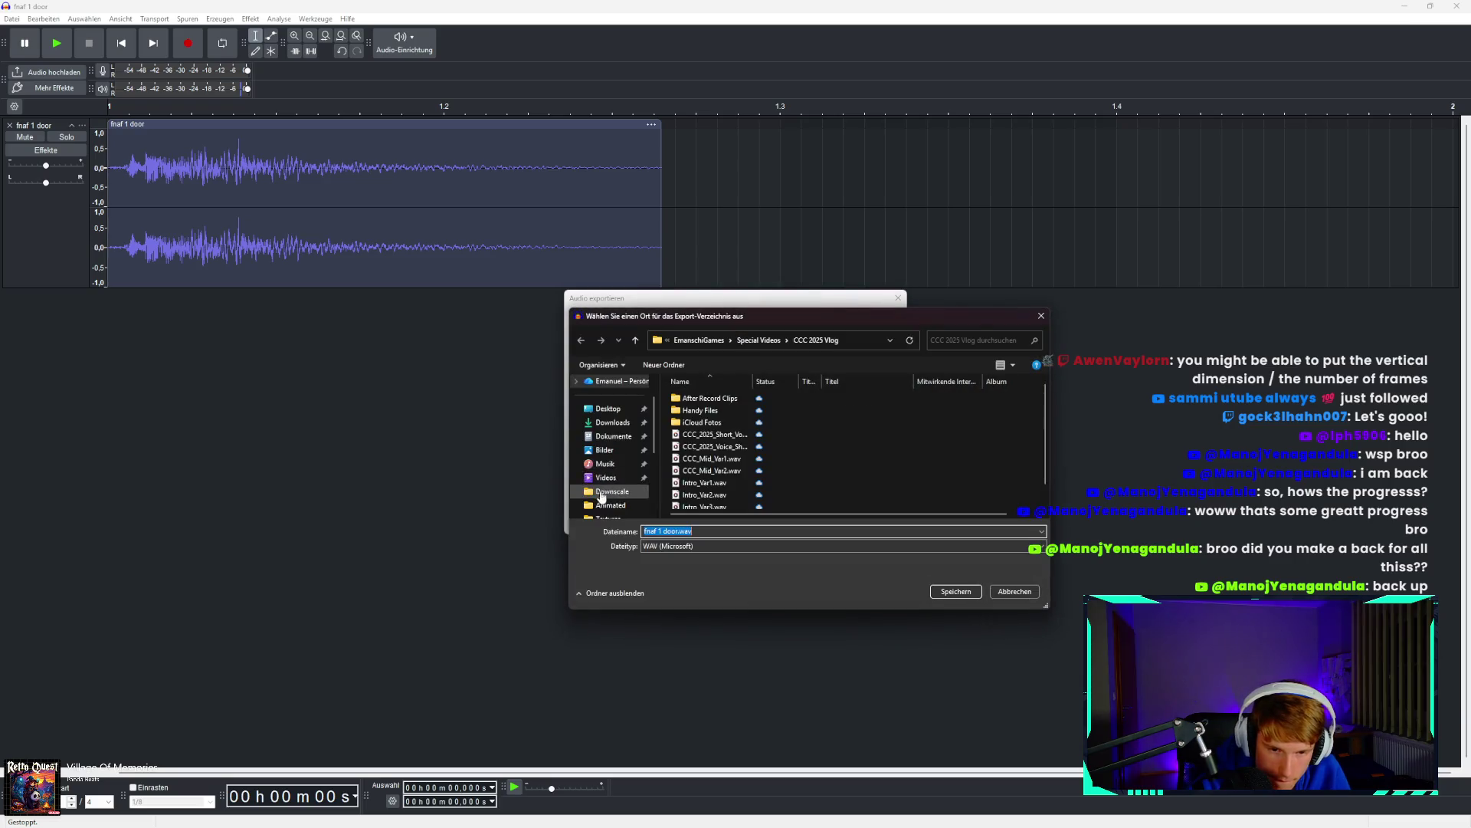
left_click(609, 409)
left_click(610, 395)
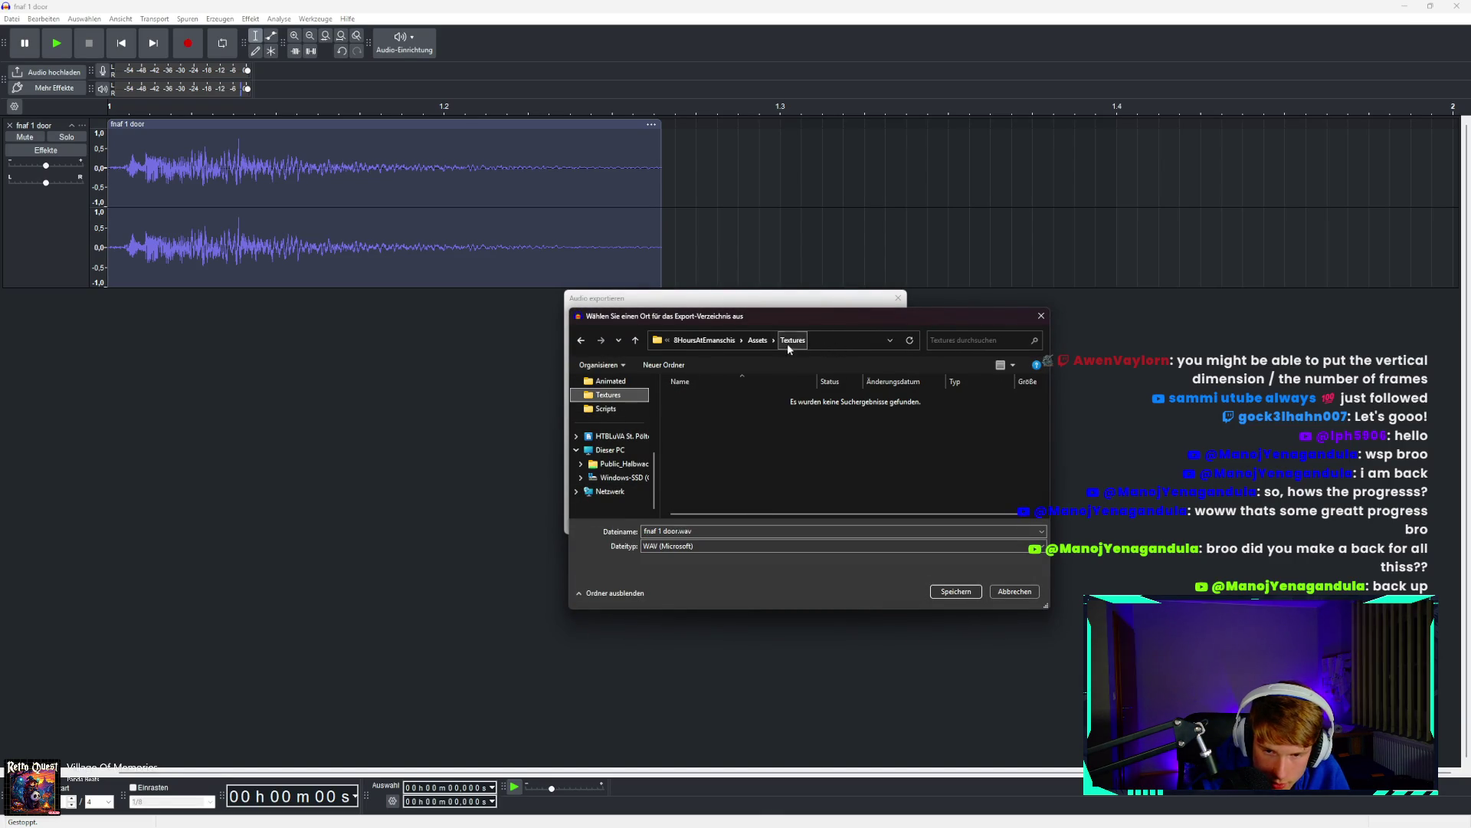
left_click(757, 339)
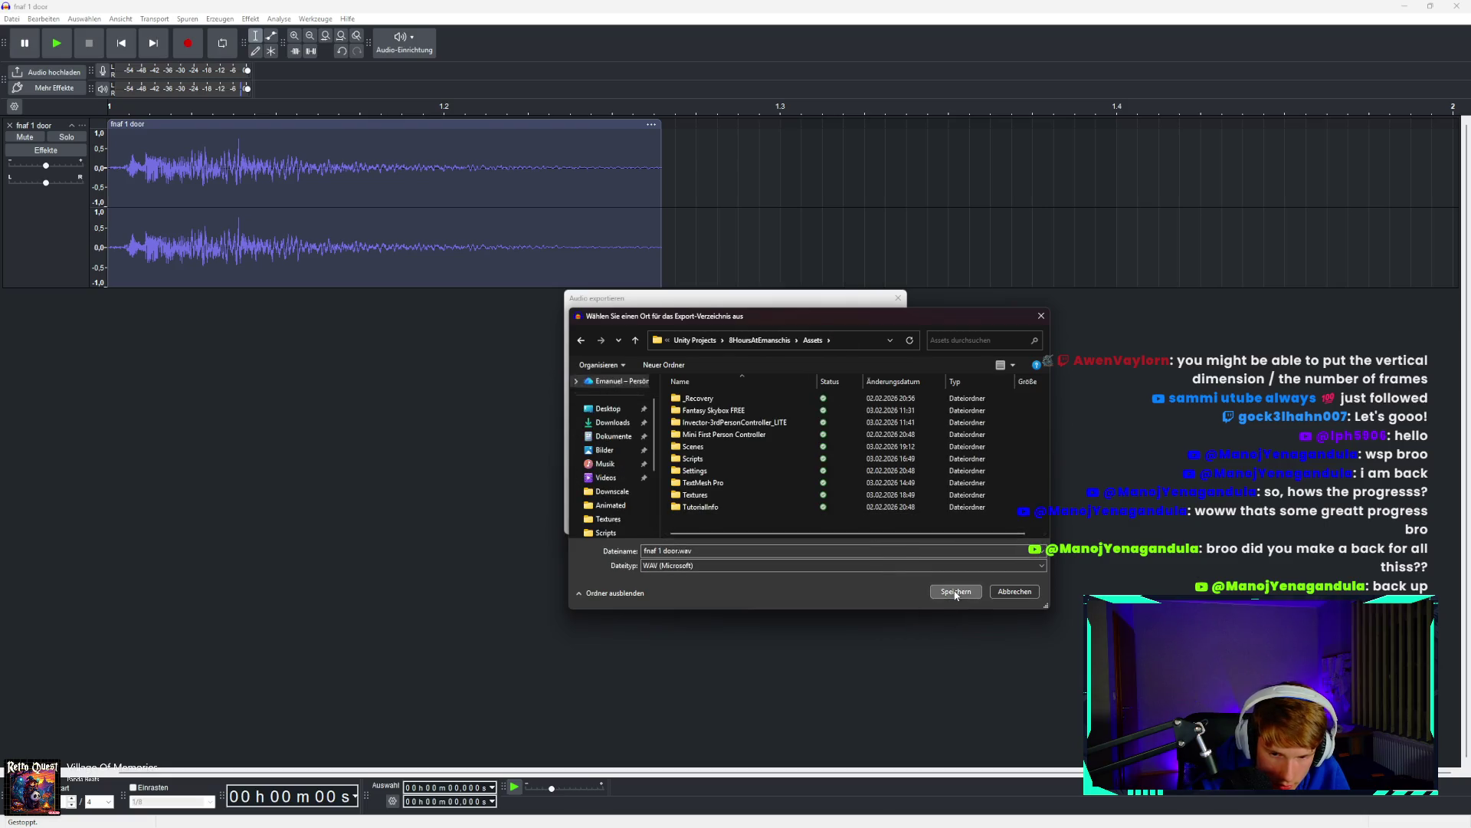
left_click(956, 592)
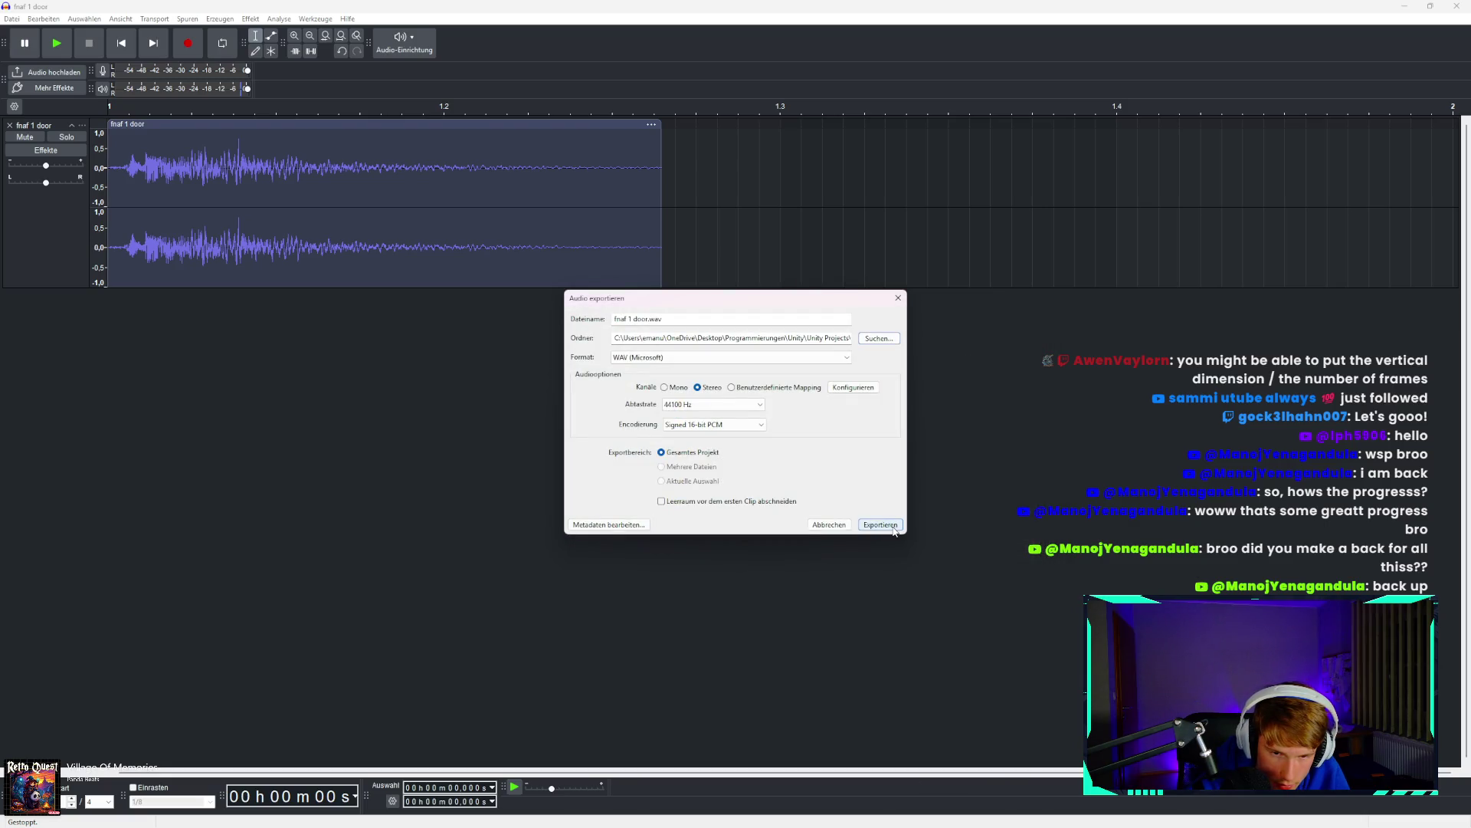
left_click(649, 319)
type("new")
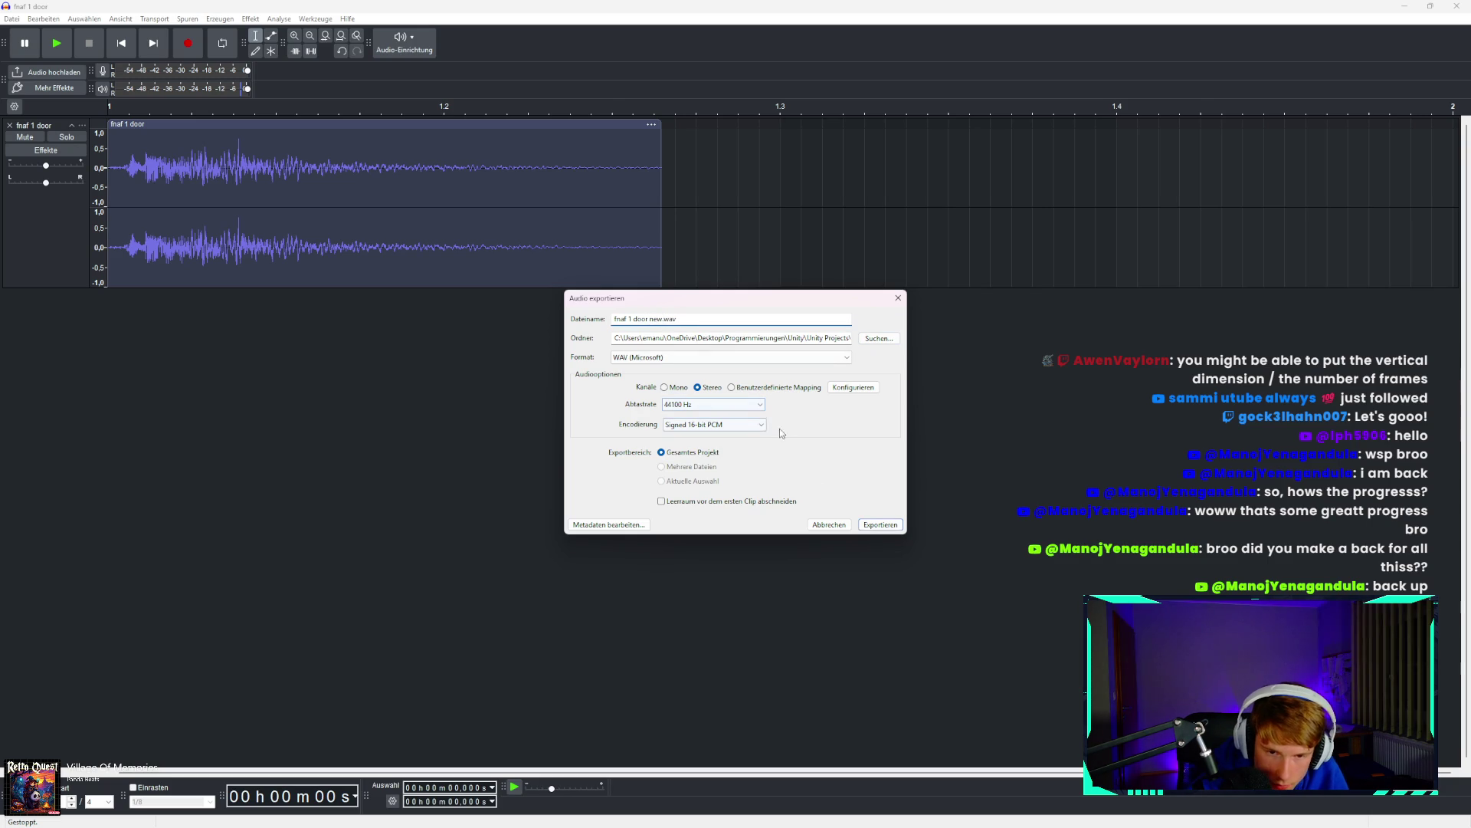
left_click(879, 526)
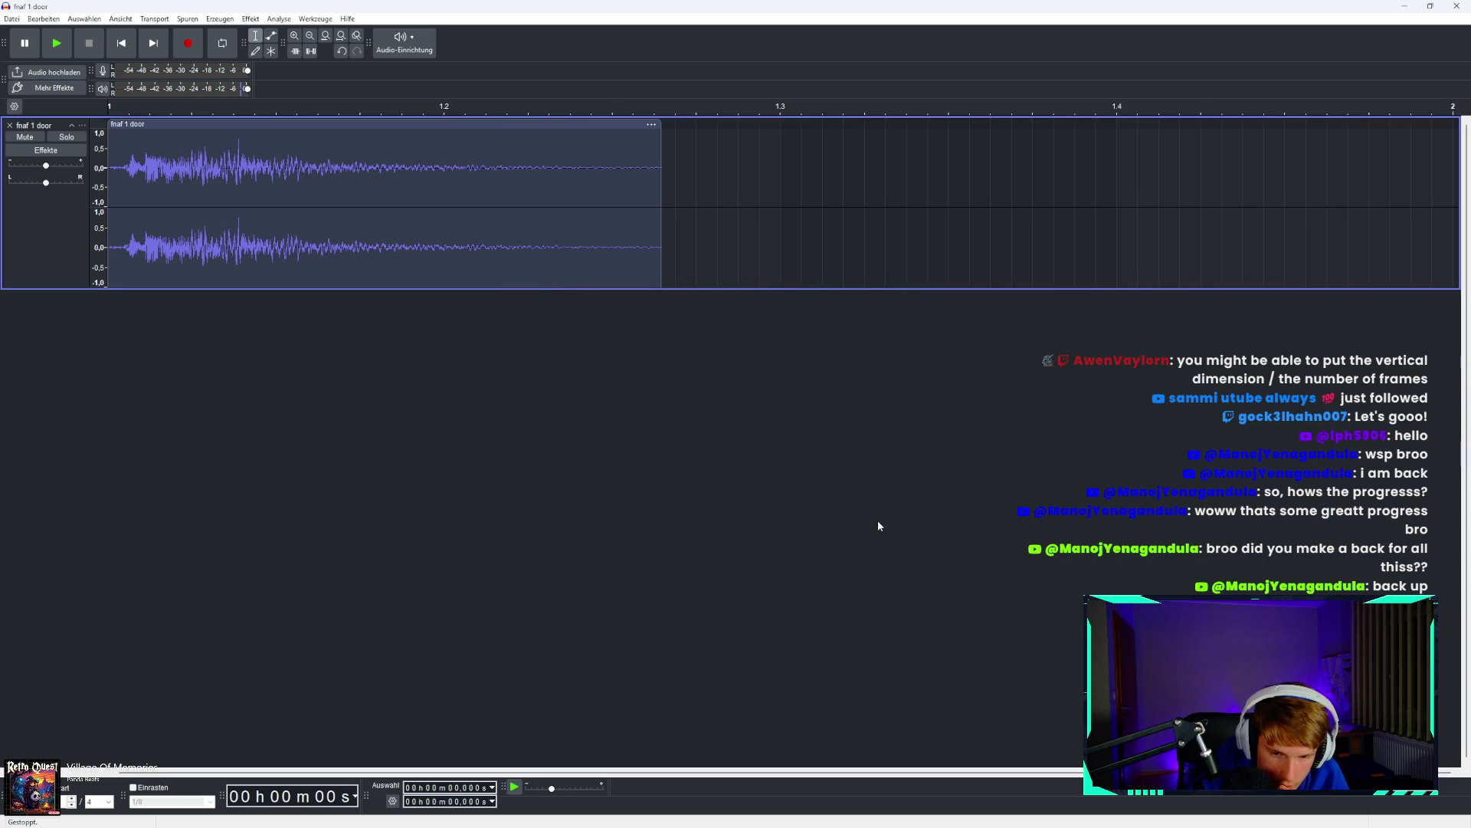
Put the Fnaf 1 door new clip into First Person Controller Minimal's second Audio Source.
mouse_move(669, 806)
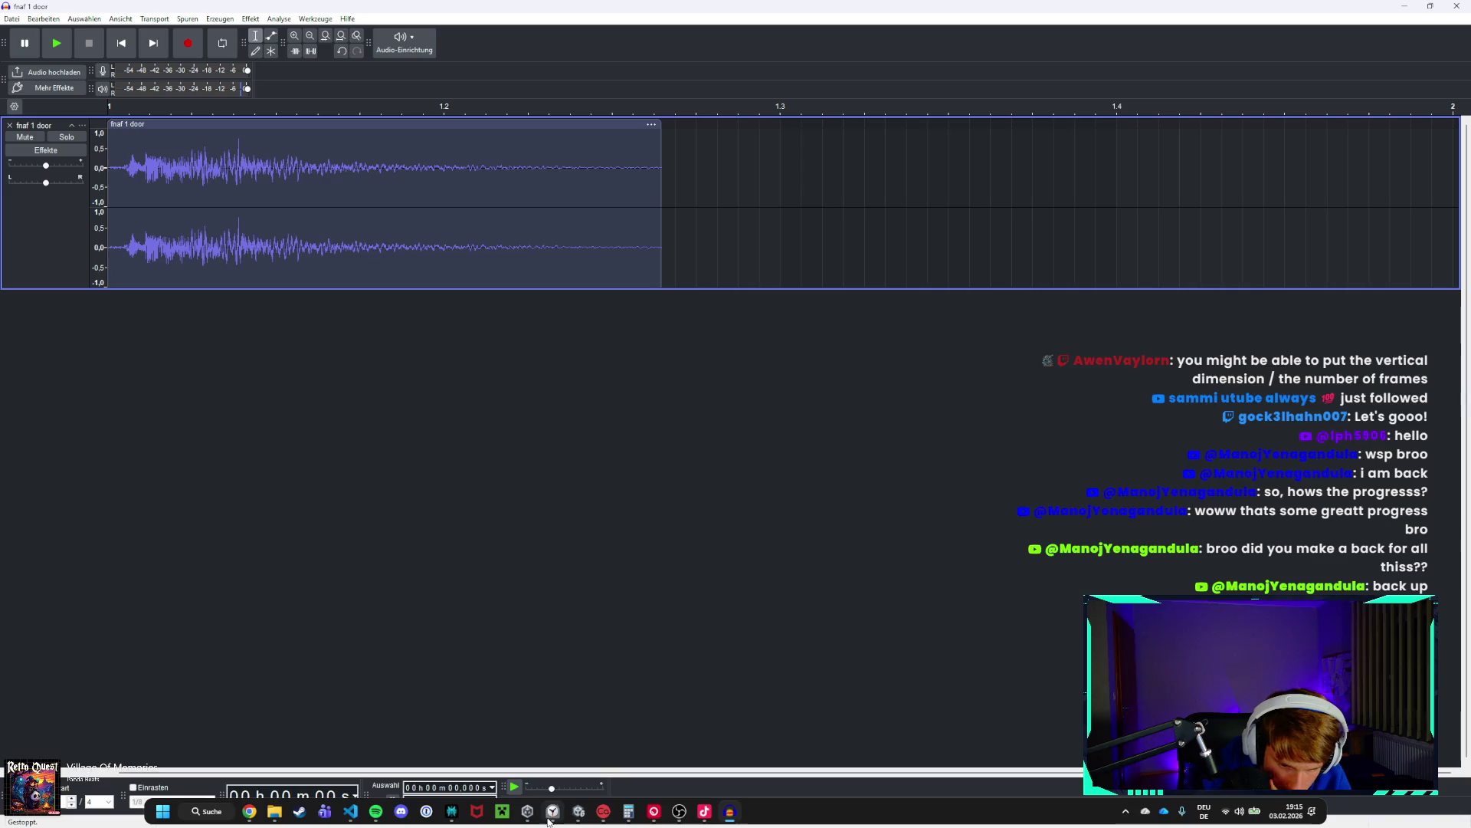
mouse_move(579, 810)
left_click(570, 746)
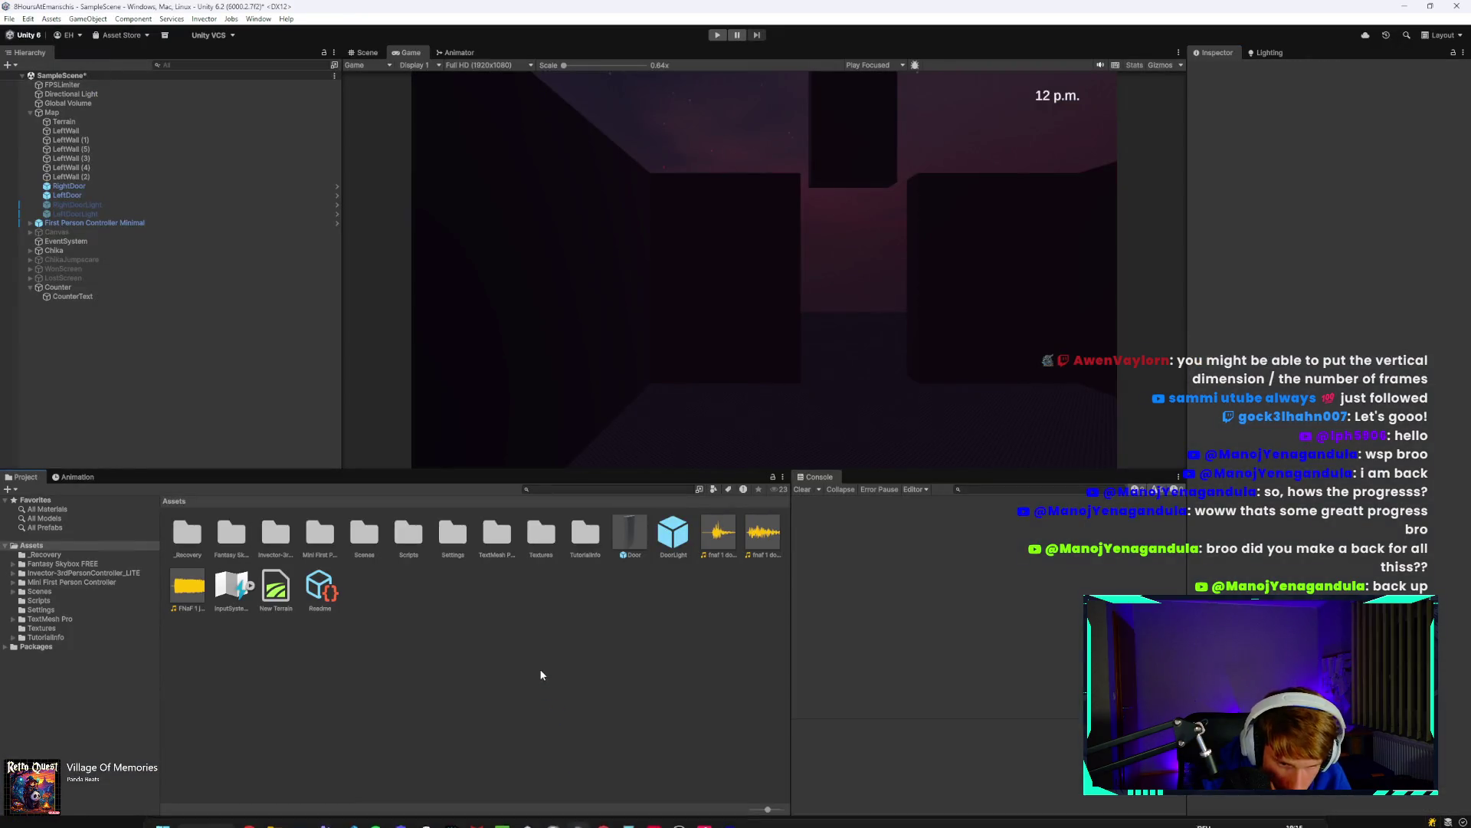
left_click(761, 538)
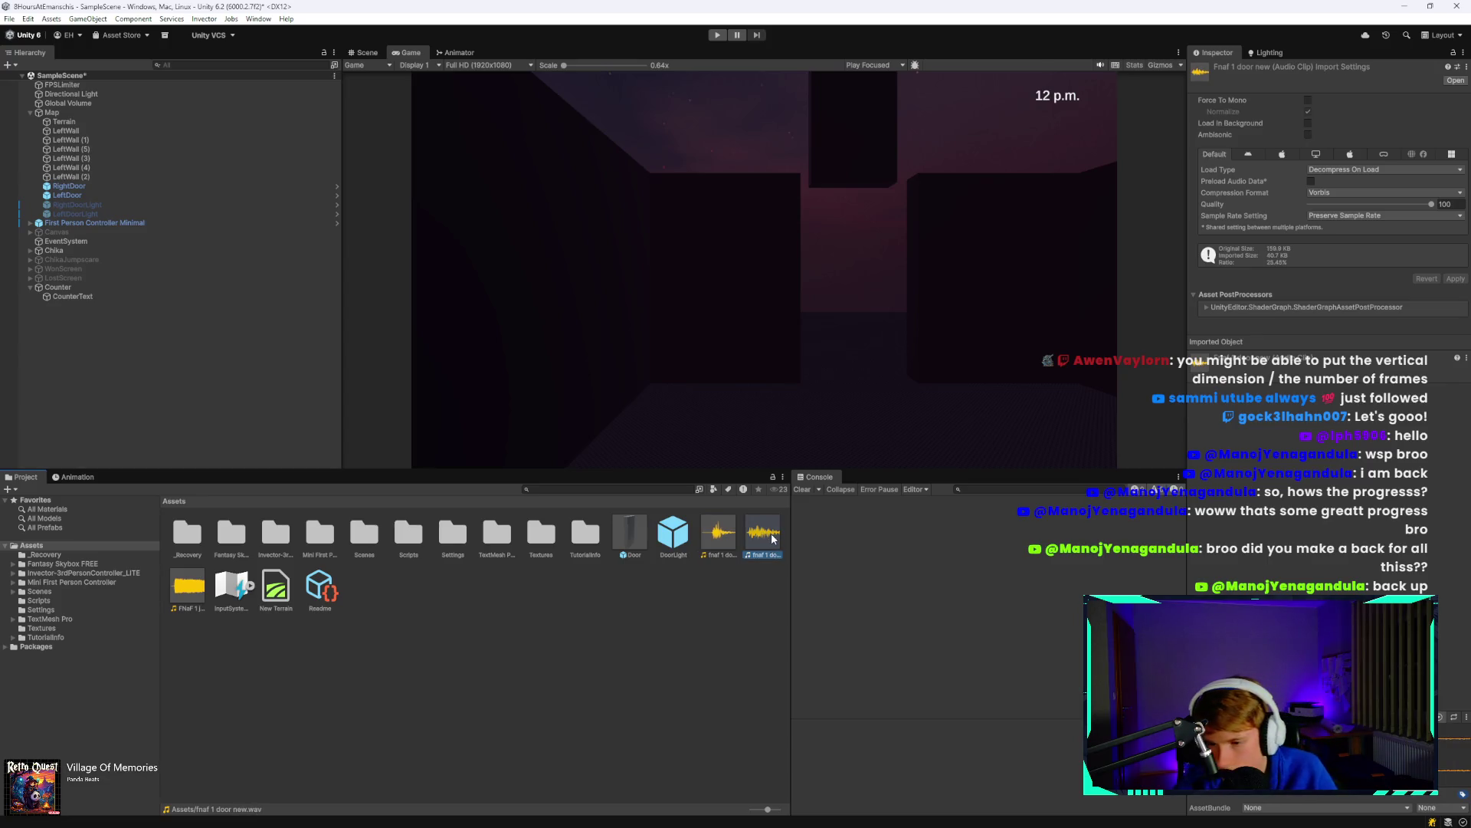
left_click(92, 222)
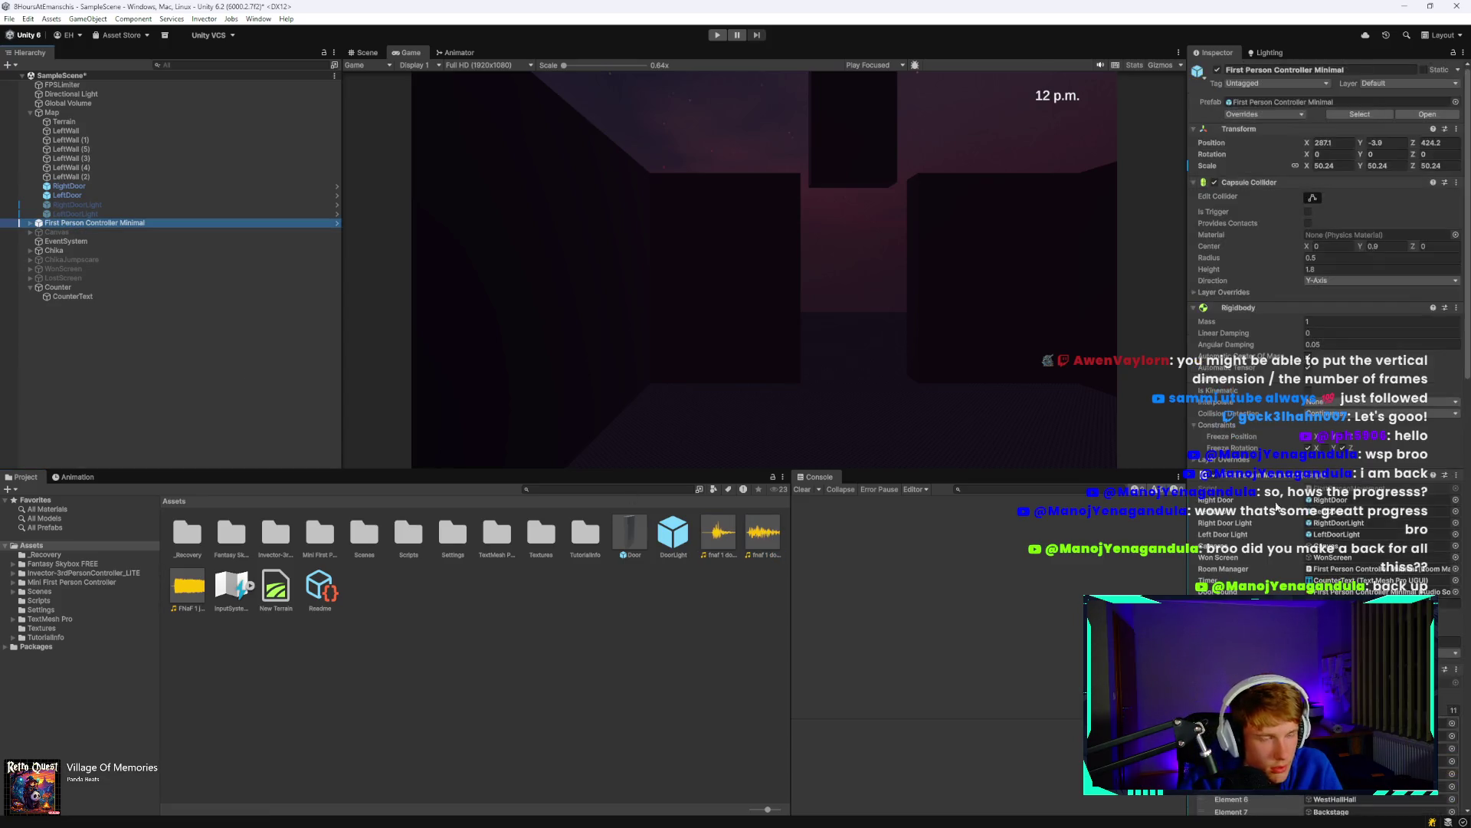
scroll(1345, 551, "down", 15)
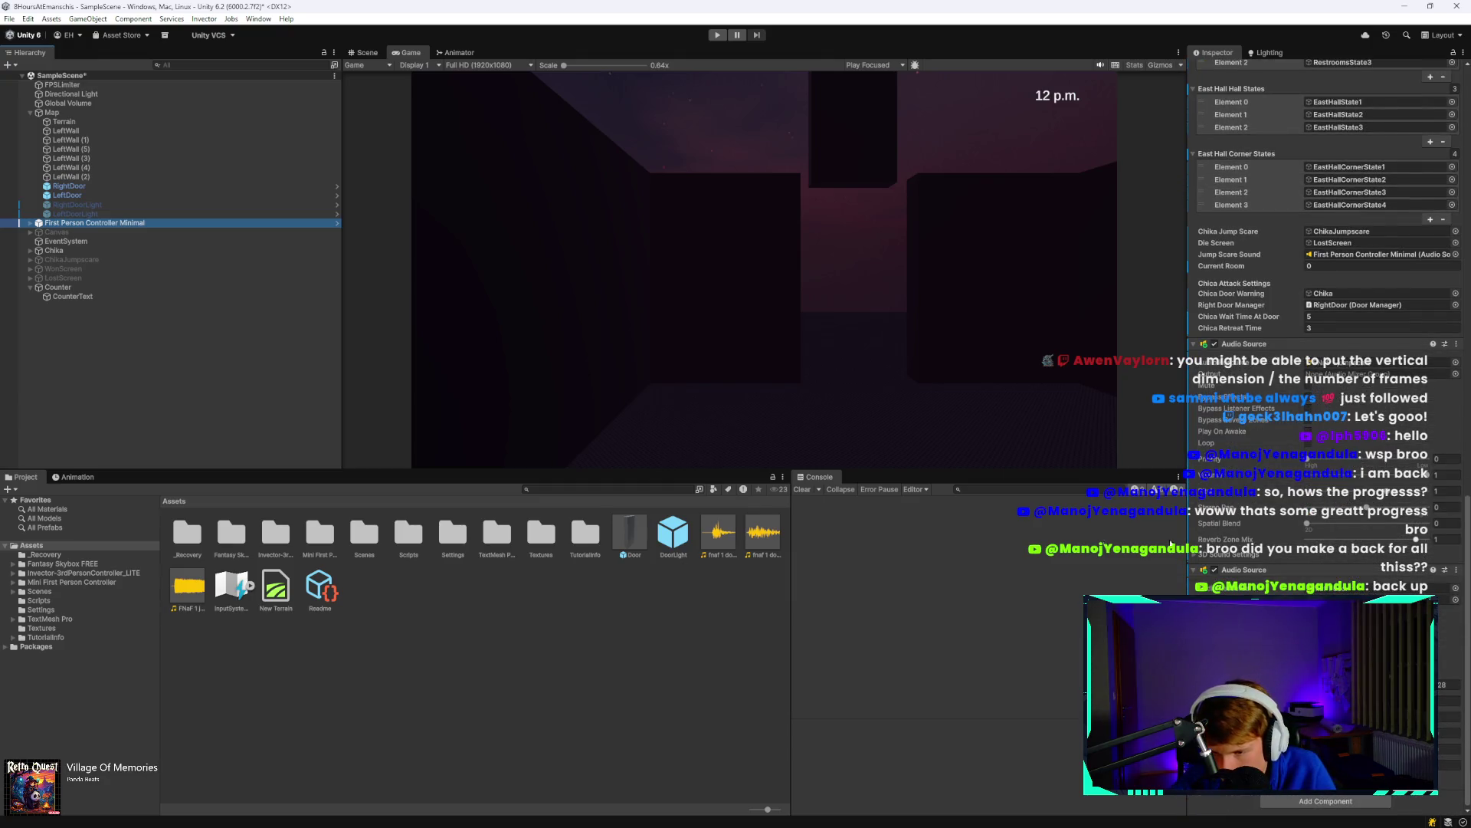
left_click_drag(755, 546, 1348, 592)
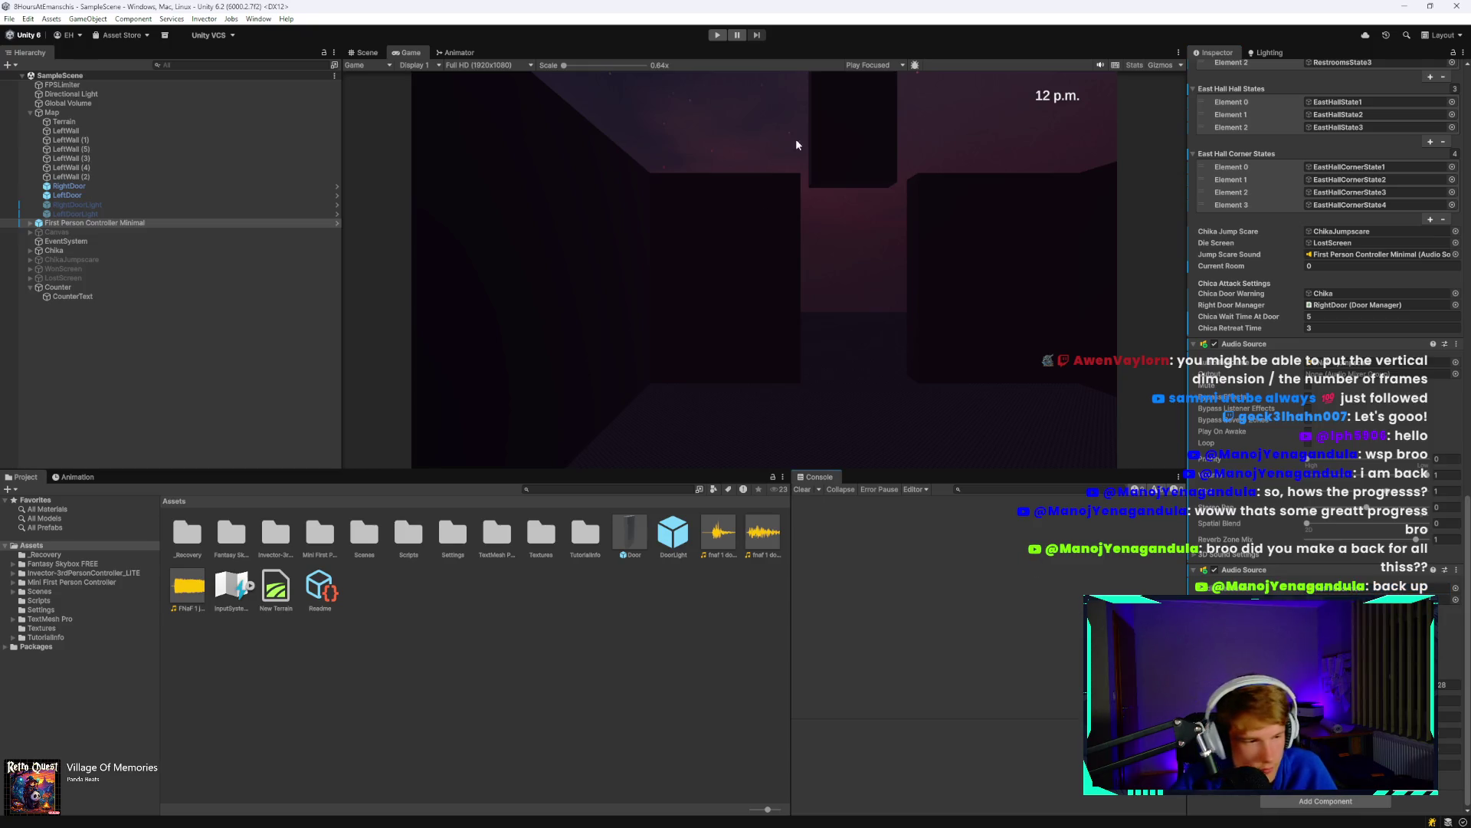
Start a new play test and check the timer.
left_click(715, 36)
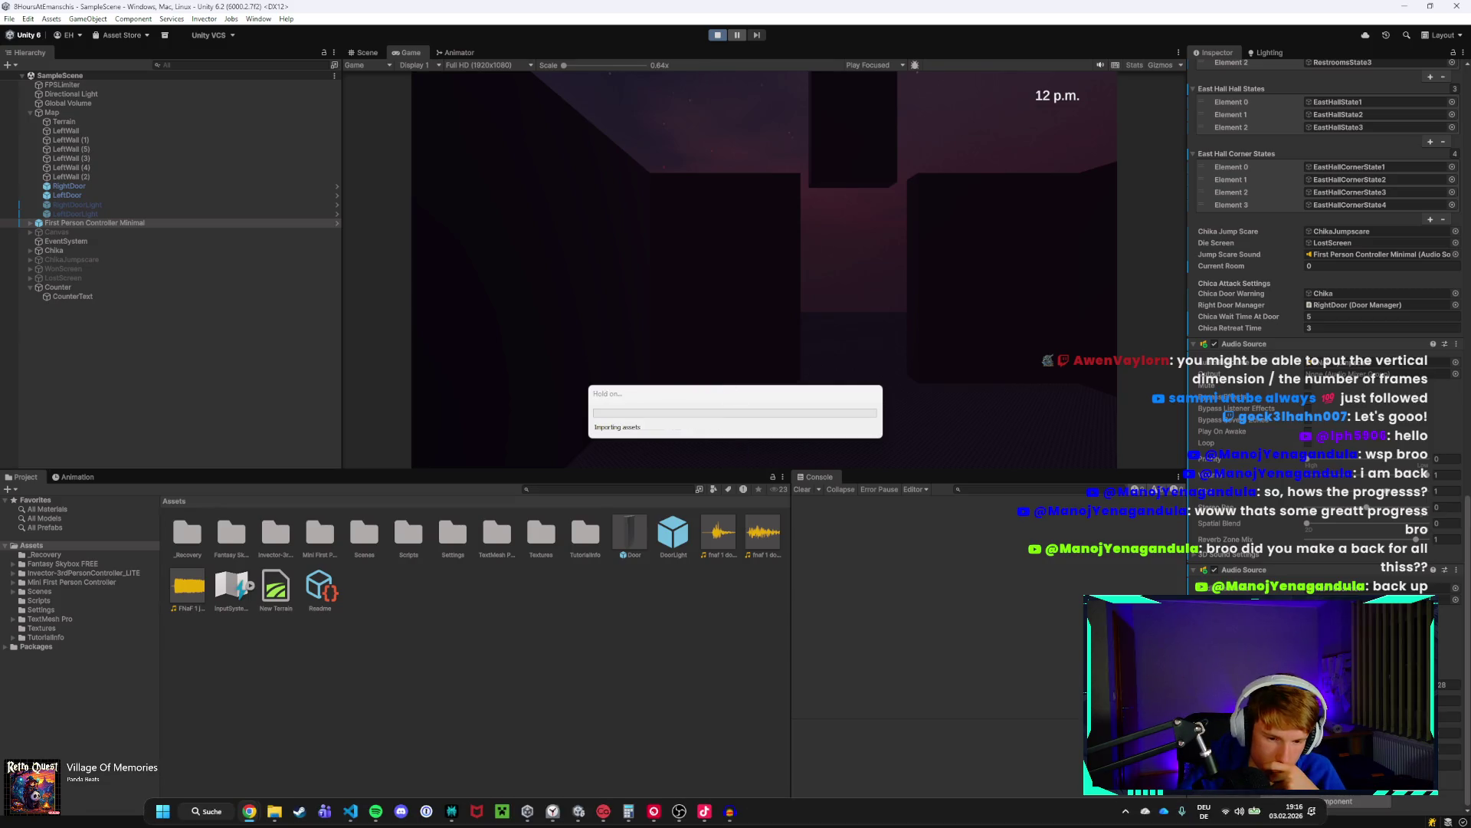
left_click(556, 812)
left_click(556, 812)
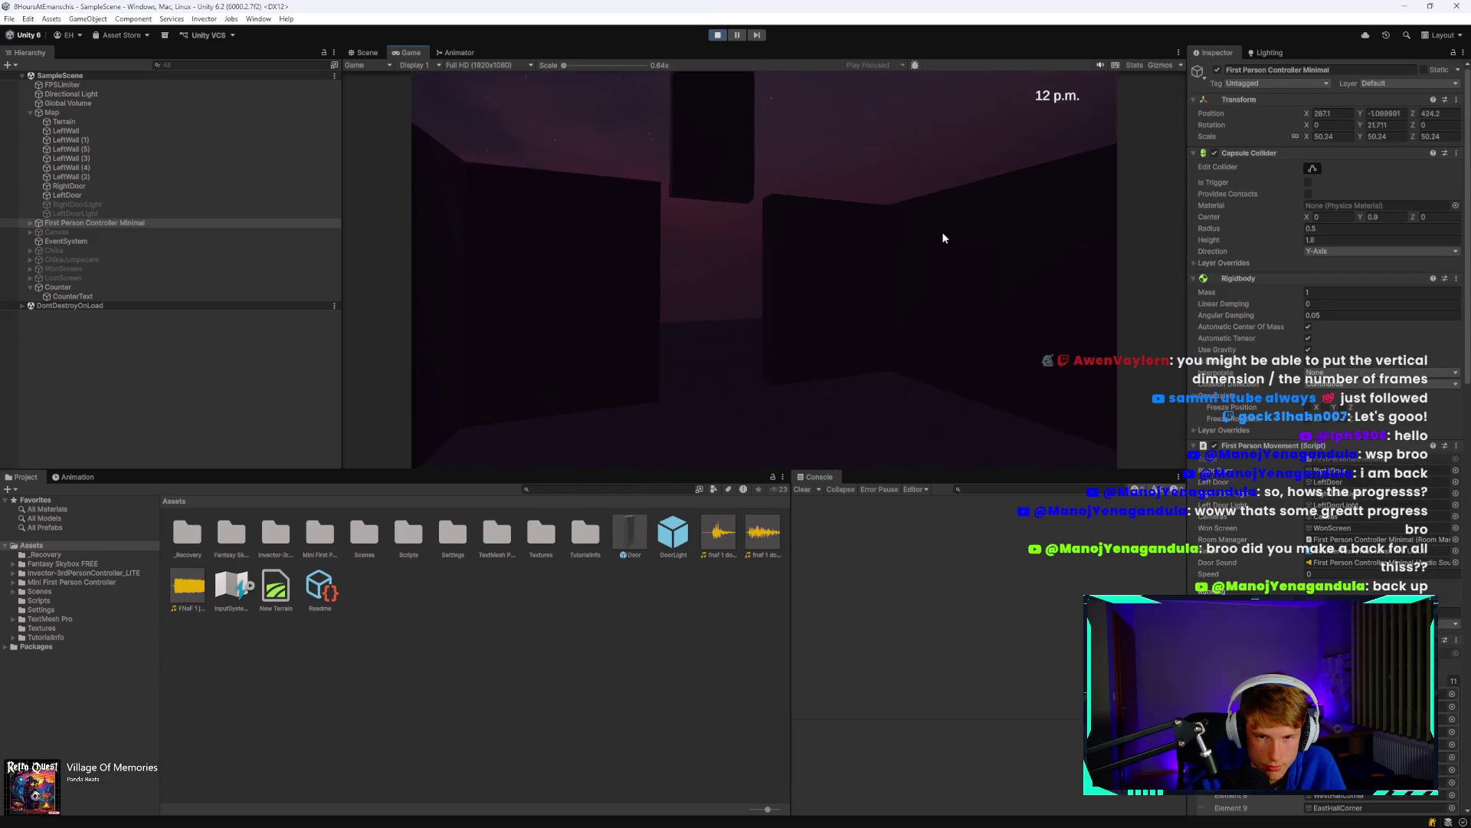
Play-test in the maximized Game view, stop the run, and return to FirstPersonMovement.cs in VS Code.
double_click(407, 52)
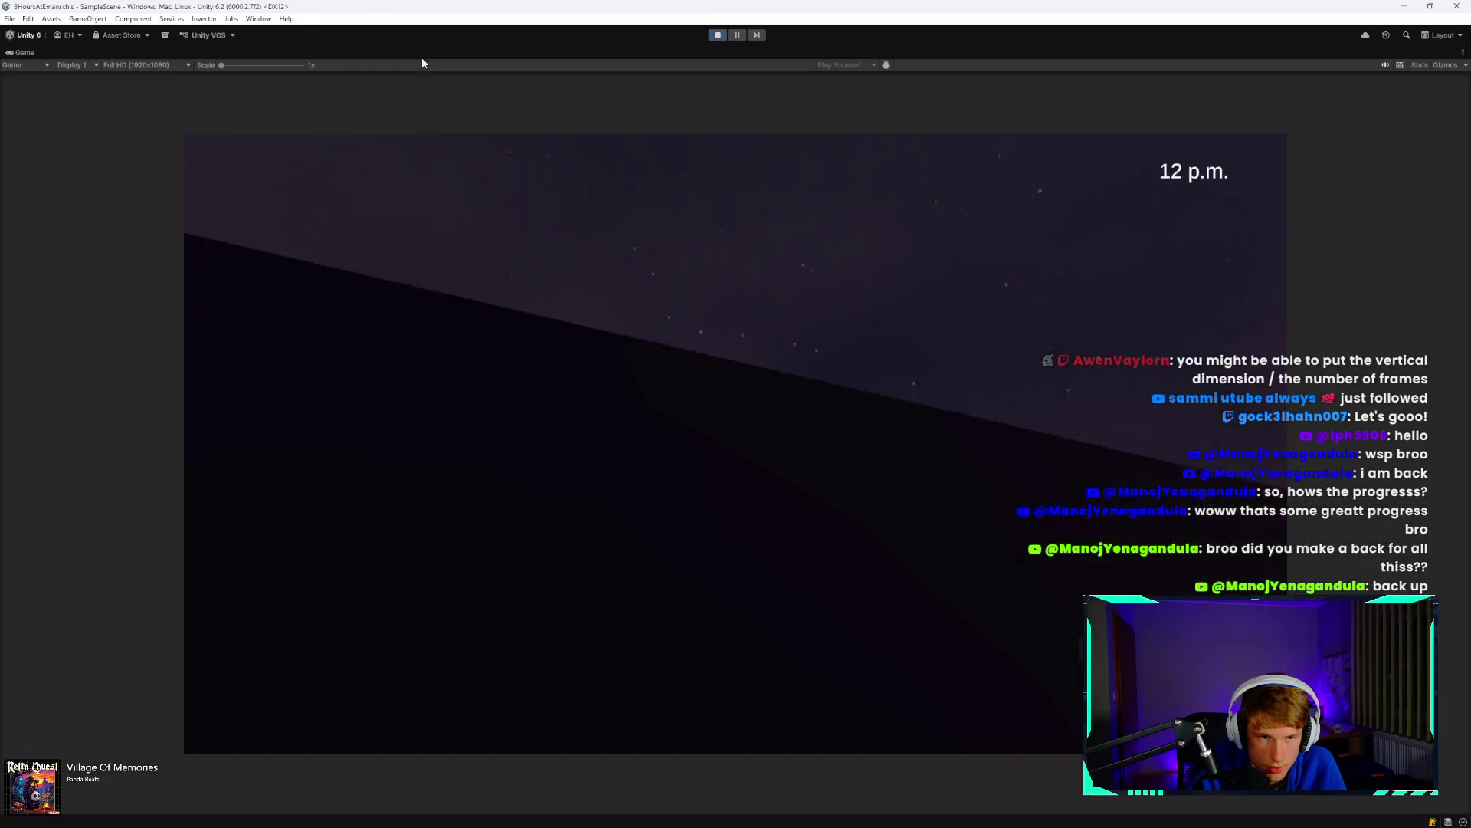
left_click(943, 340)
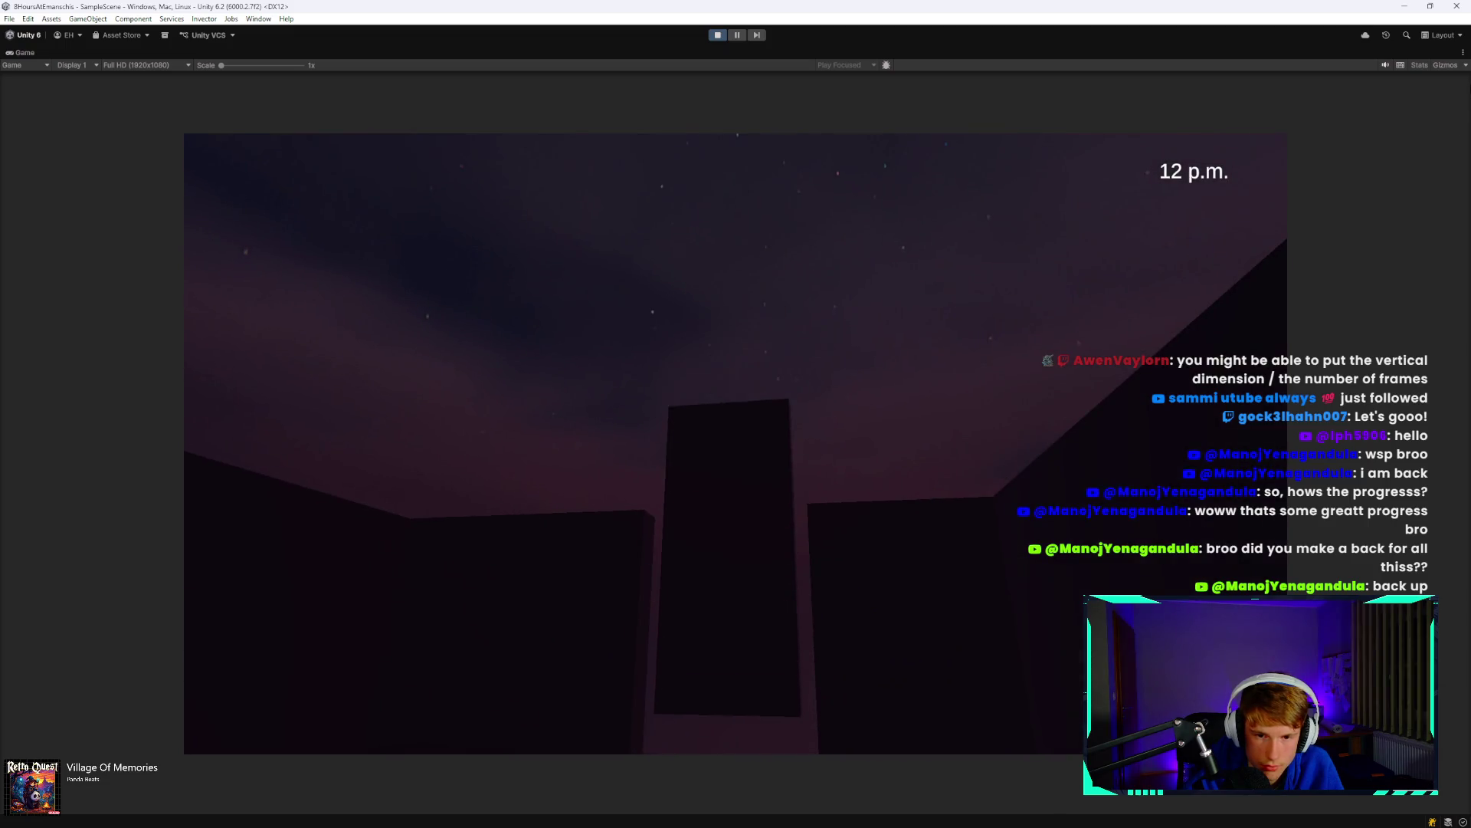
key("Escape")
left_click(715, 35)
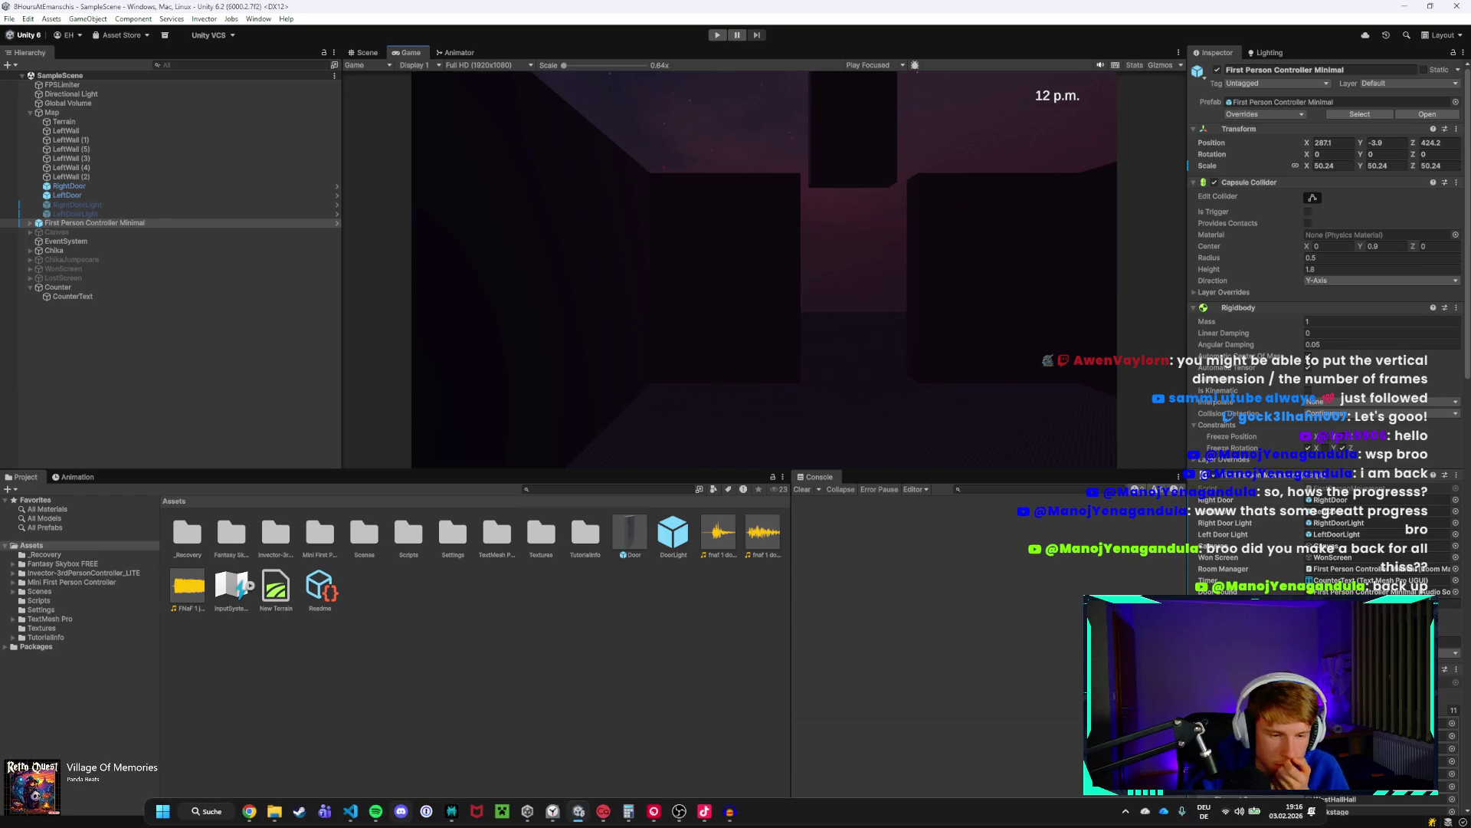
left_click(351, 812)
scroll(396, 523, "up", 5)
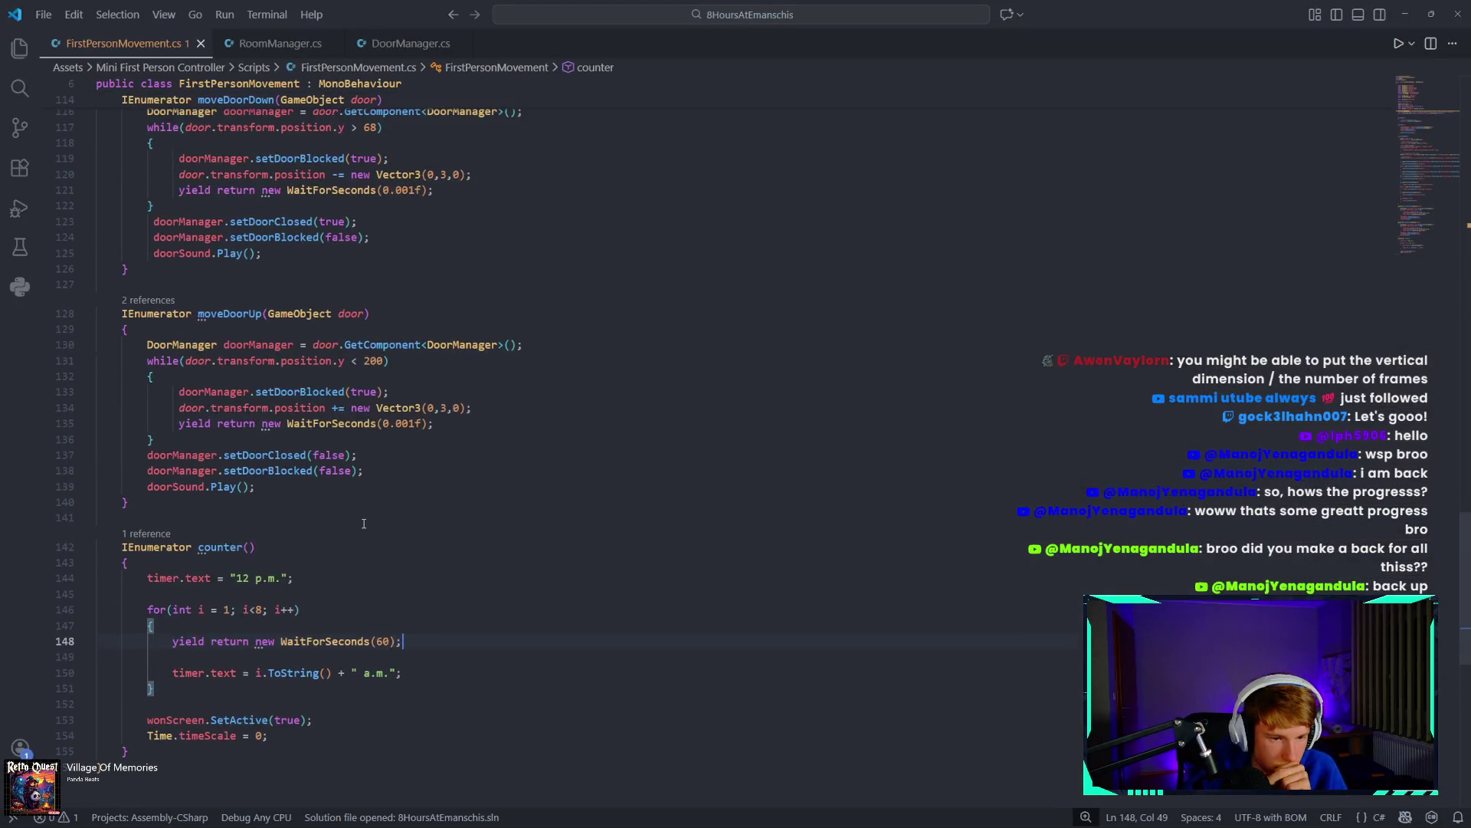
Move doorSound.Play(); from the end of moveDoorDown to just after its DoorManager lookup.
scroll(397, 523, "up", 3)
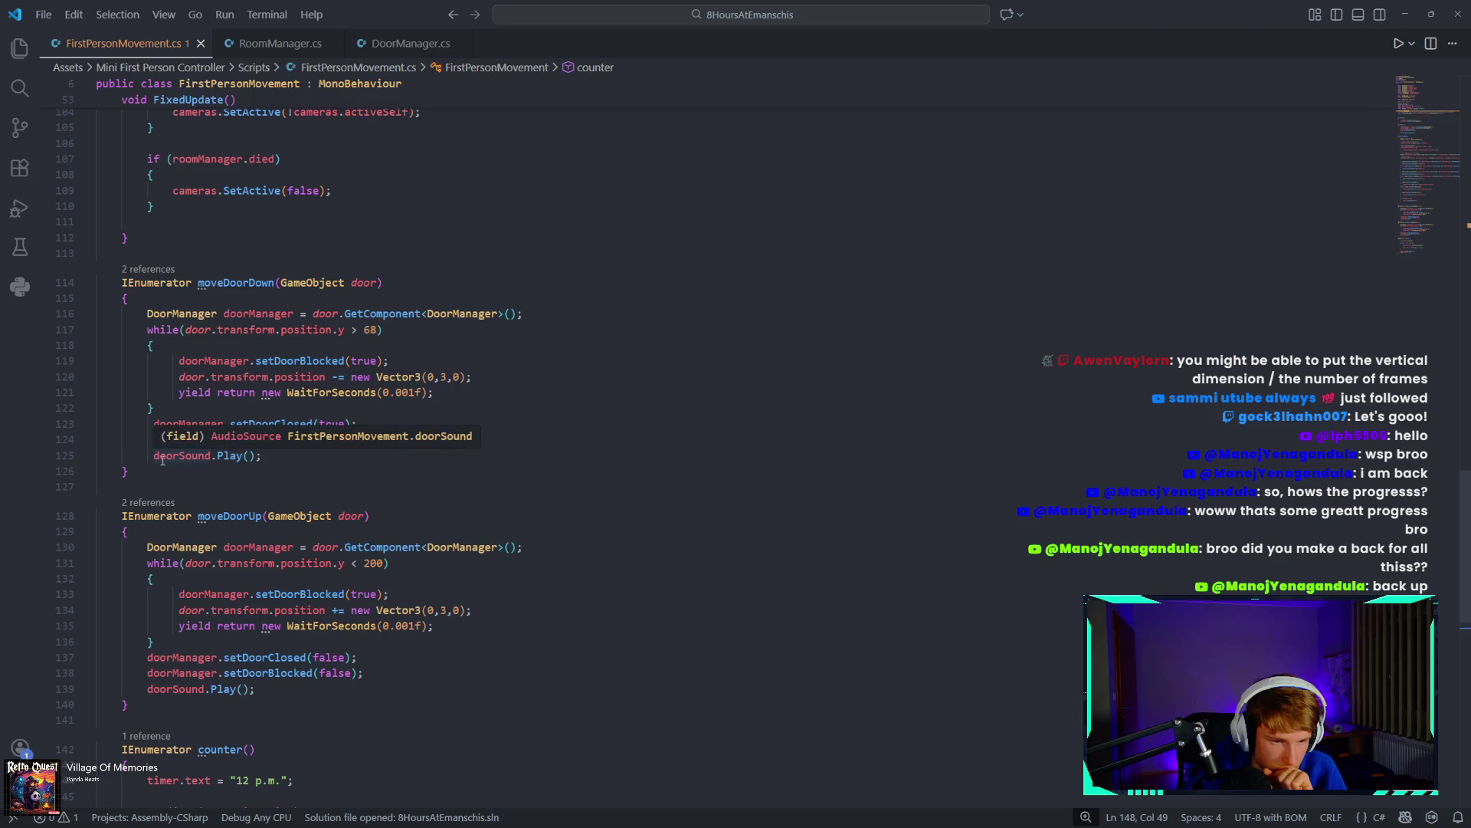
left_click_drag(154, 458, 263, 457)
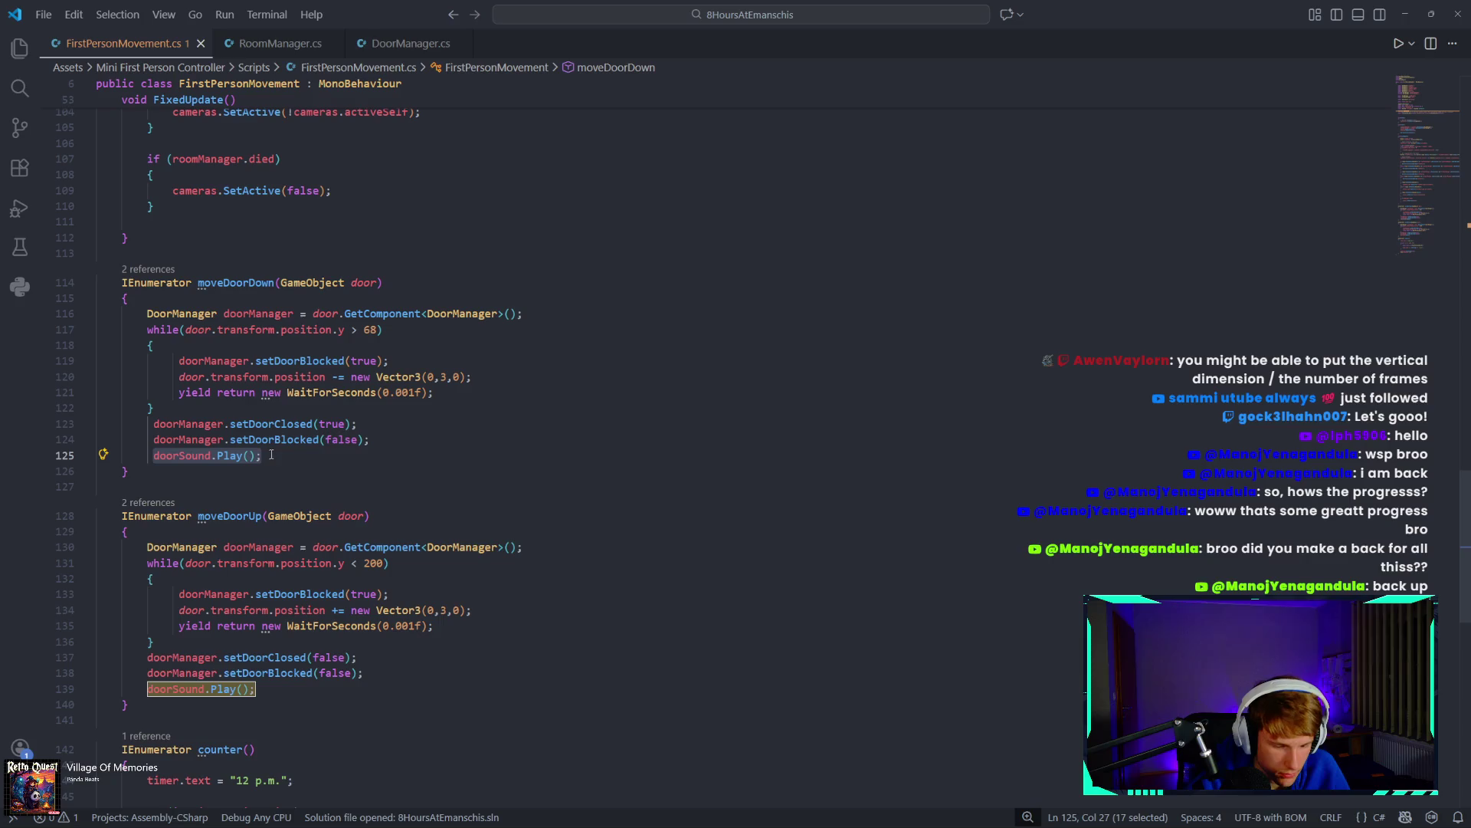
key("BackSpace")
key("BackSpace")
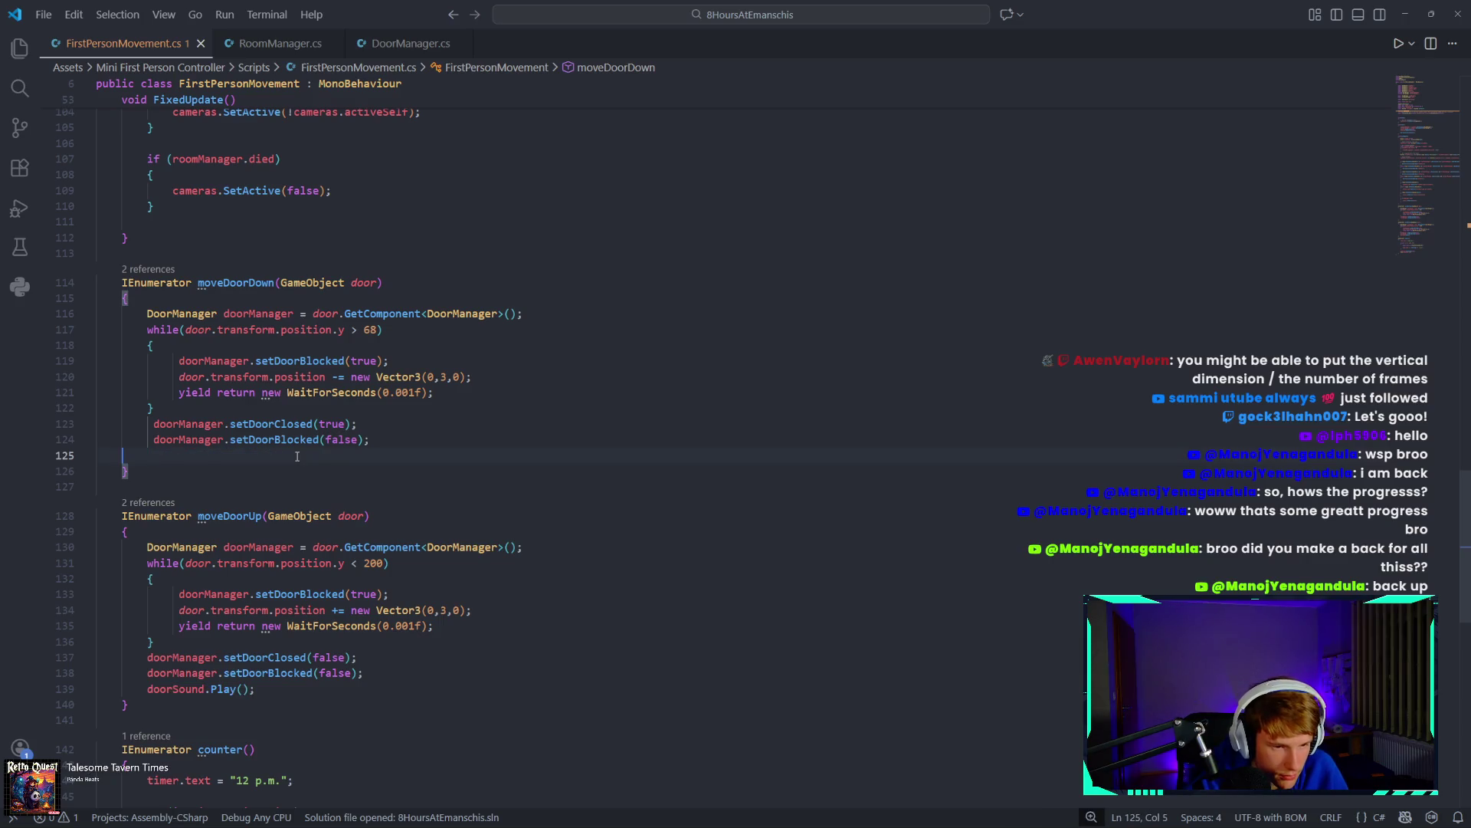
key("BackSpace")
key("BackSpace")
left_click(576, 314)
key("Return")
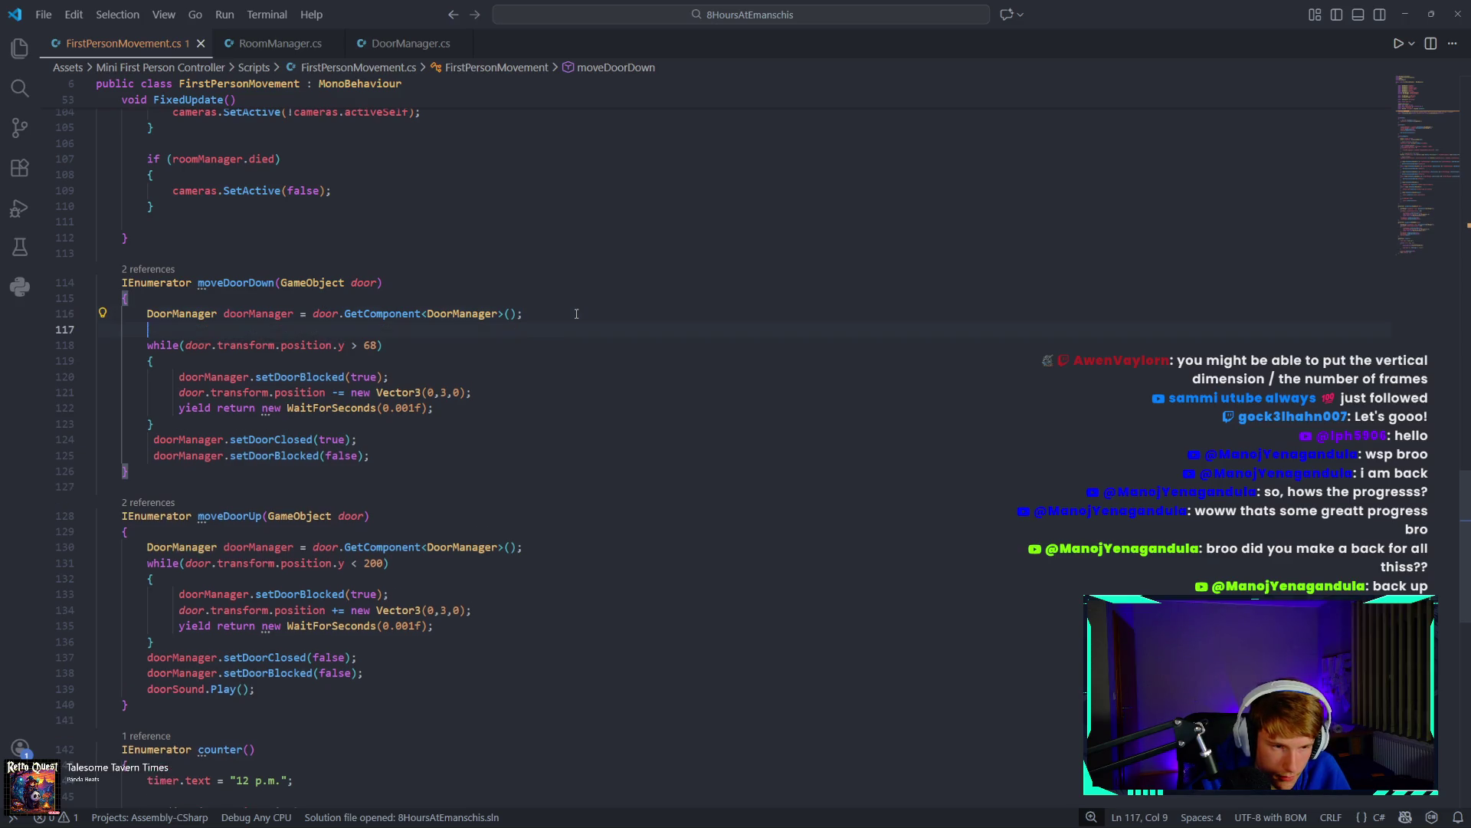
type("doorSound.Play();")
Move doorSound.Play(); from the end of moveDoorUp to just after its DoorManager lookup.
scroll(510, 407, "down", 4)
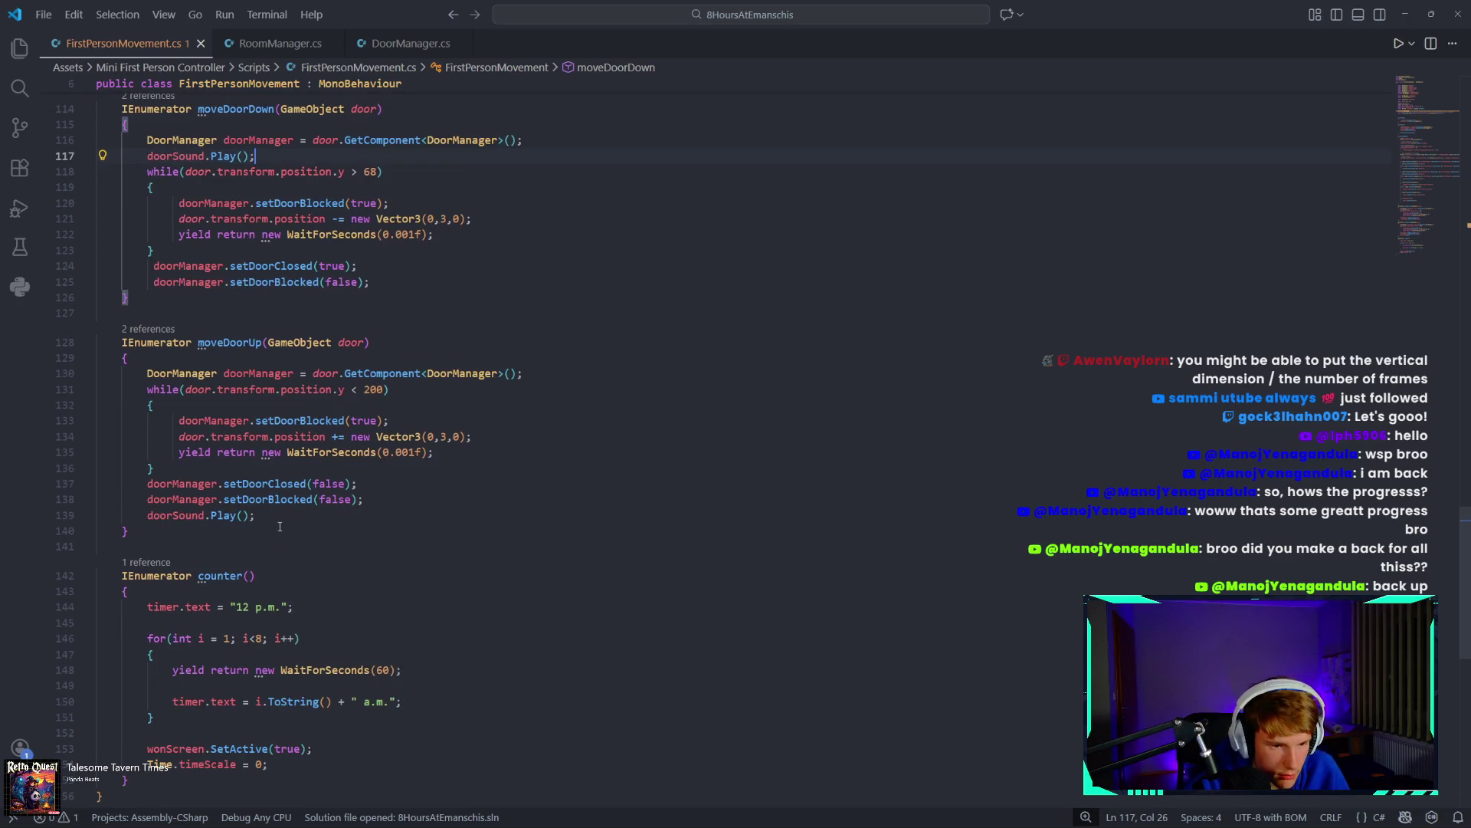
left_click_drag(279, 527, 148, 516)
key("ctrl+c")
key("BackSpace")
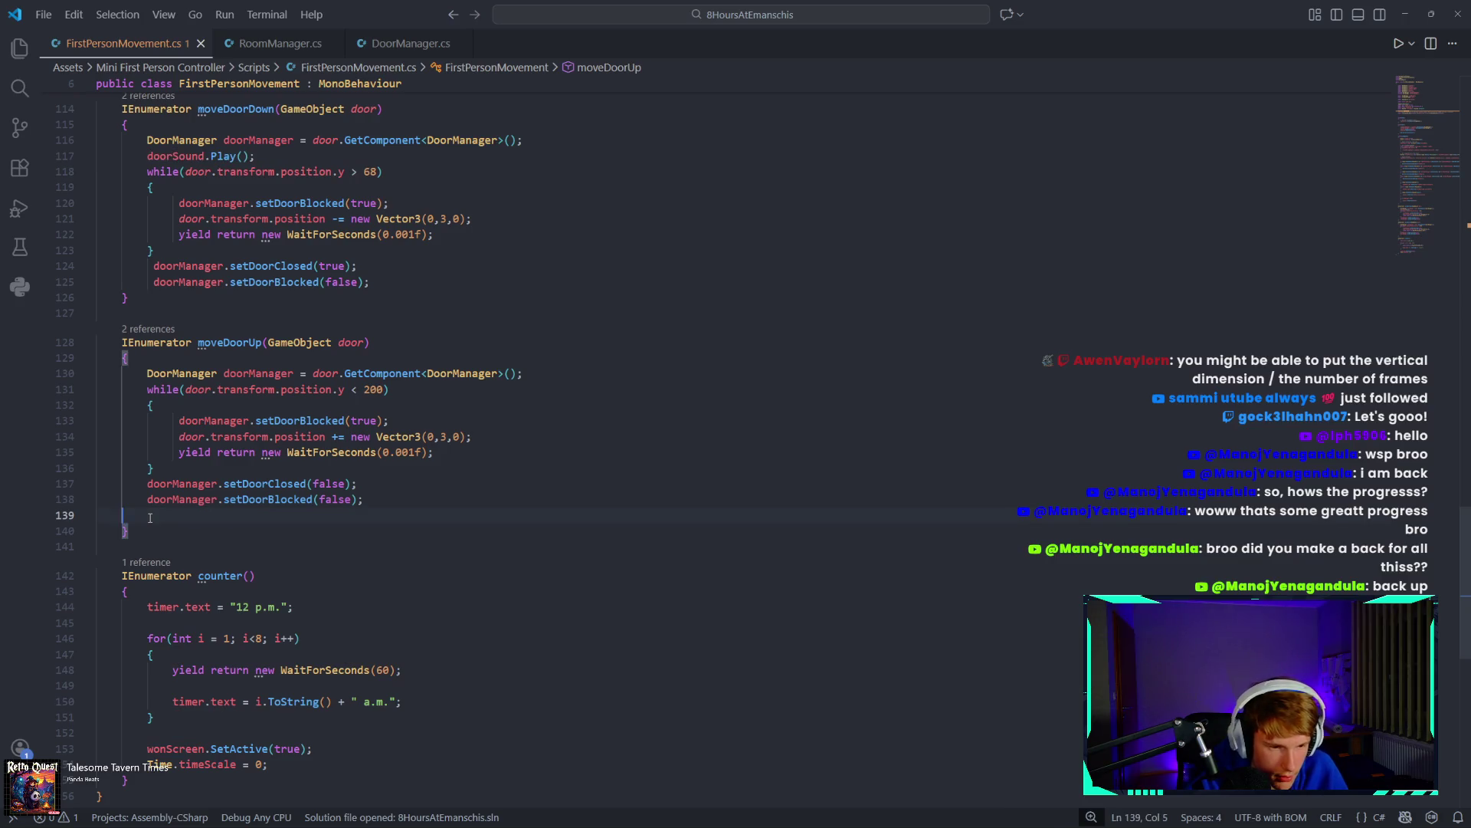
key("BackSpace")
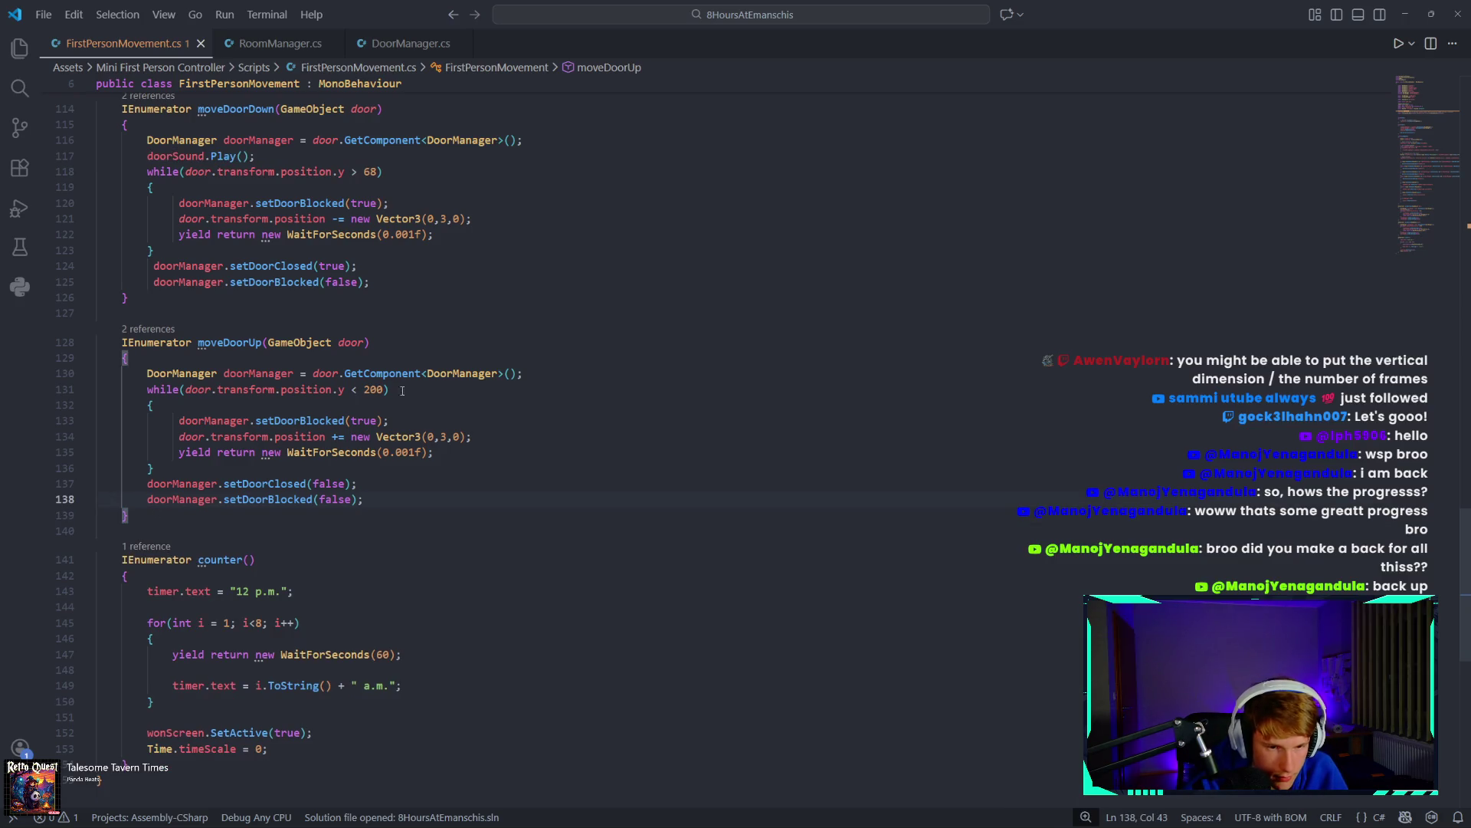
key("Return")
key("ctrl+v")
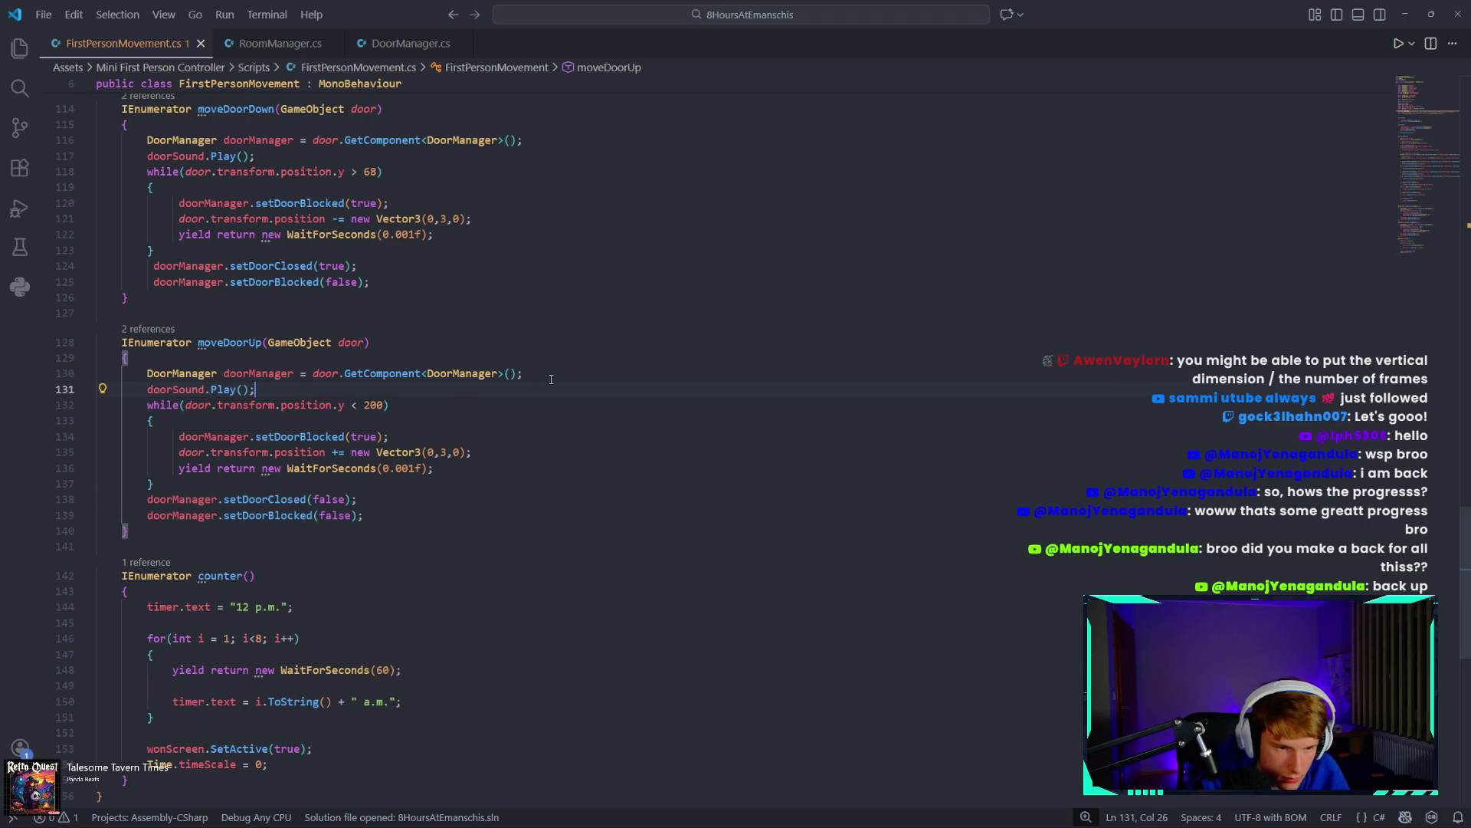
mouse_move(498, 822)
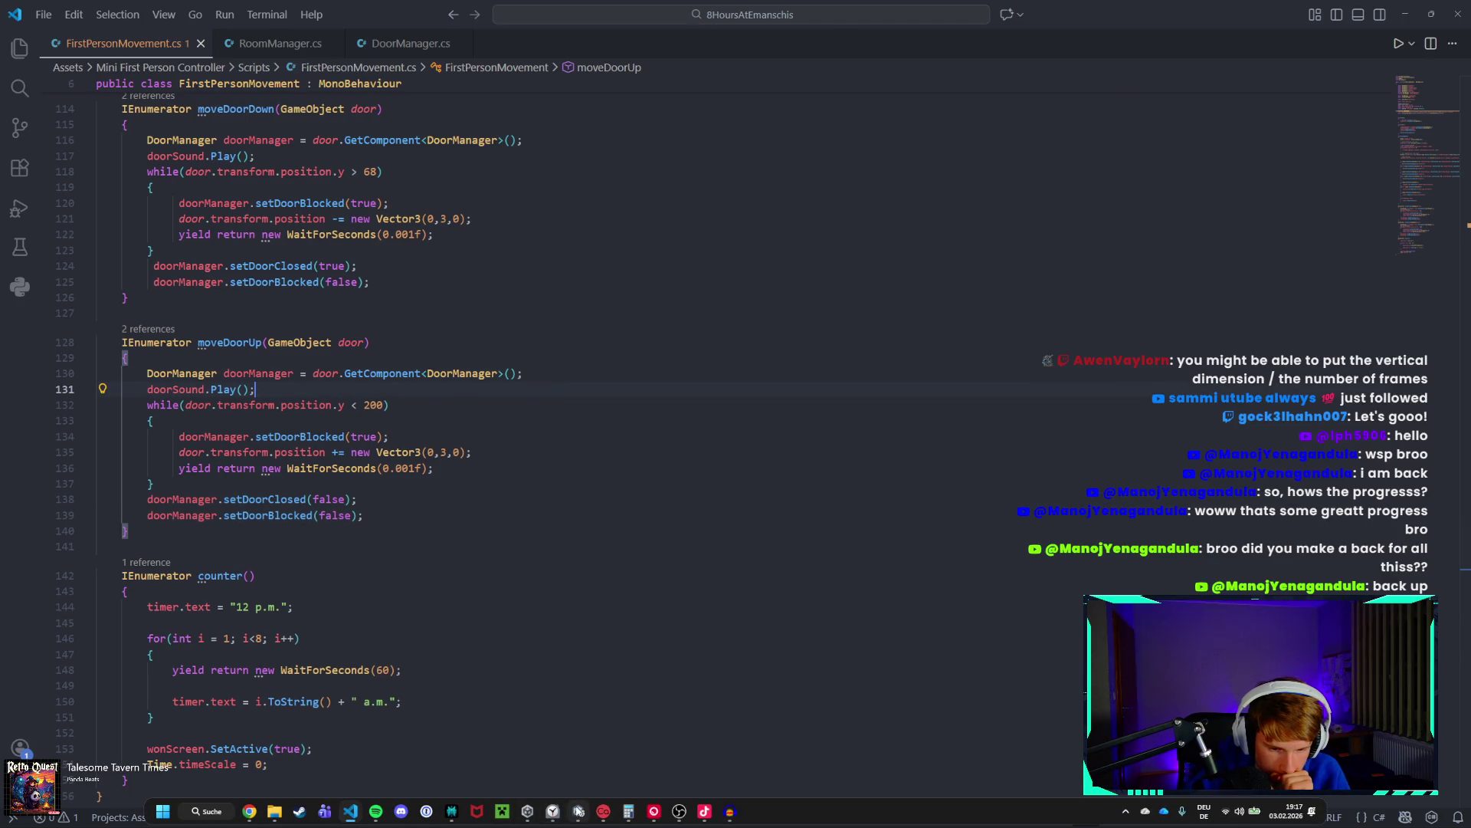
left_click(578, 810)
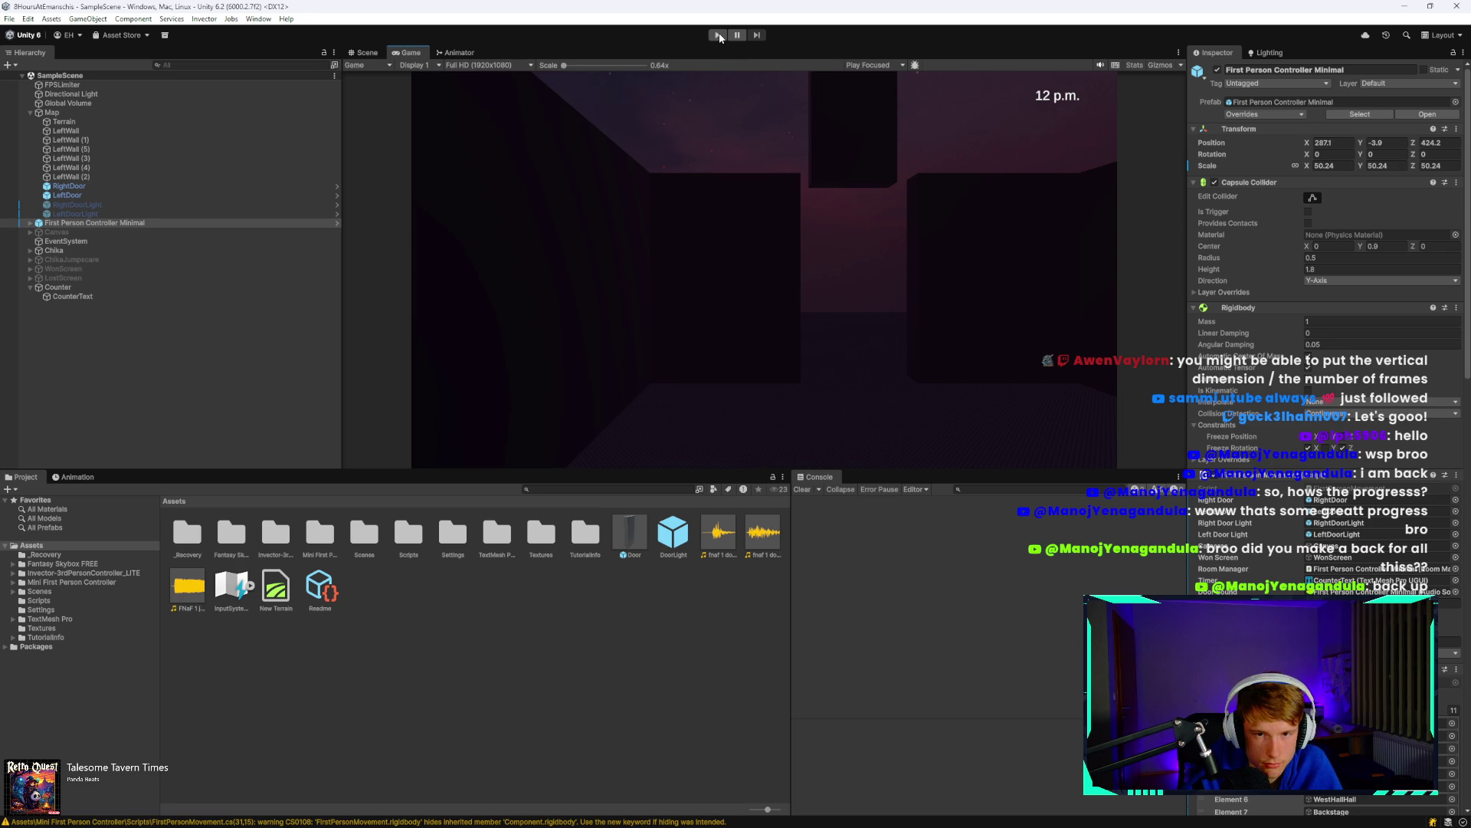
Run the game in a maximized Game view to hear the door sounds, then stop it.
left_click(719, 35)
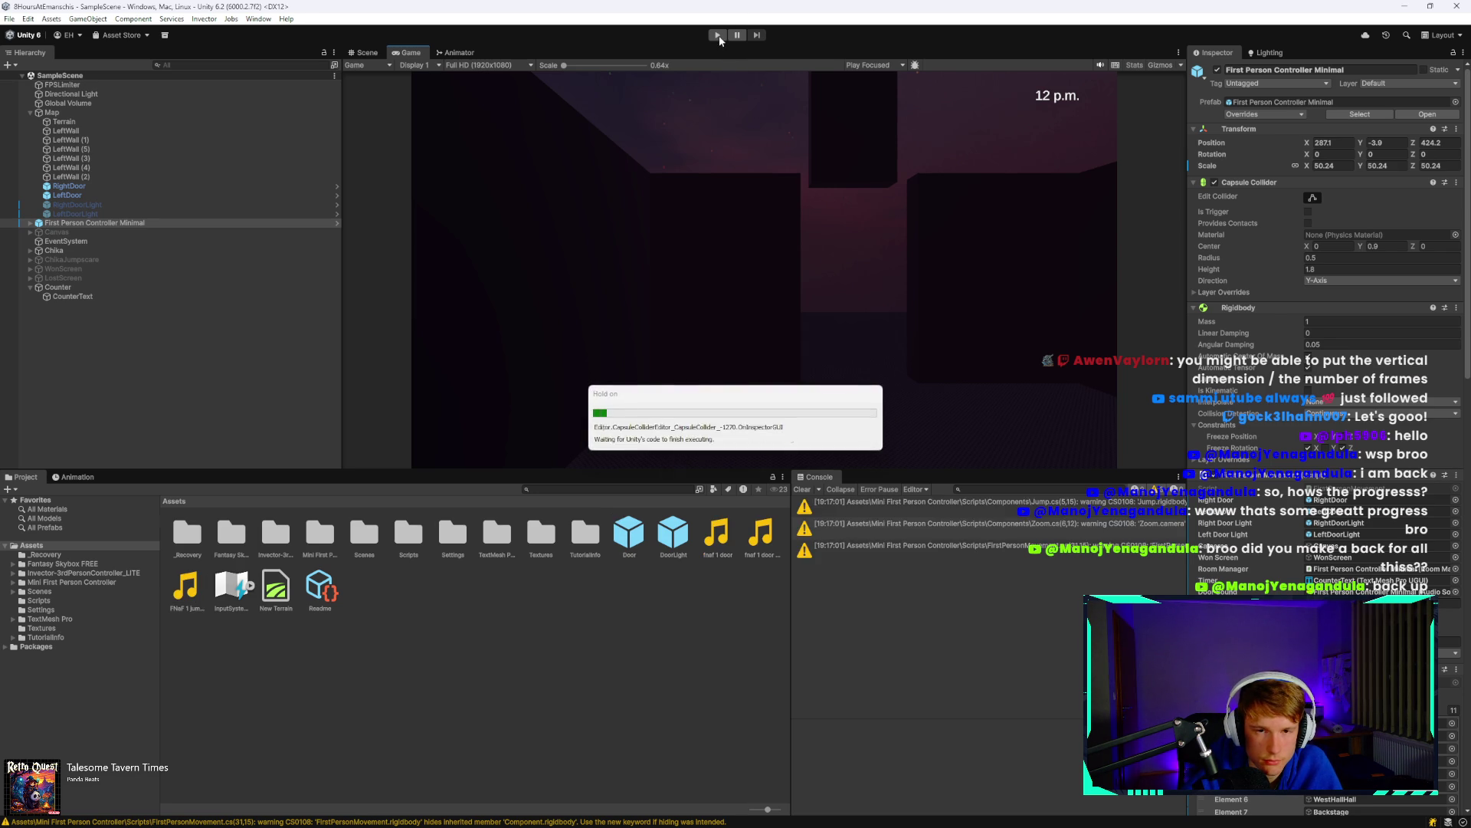
left_click(718, 35)
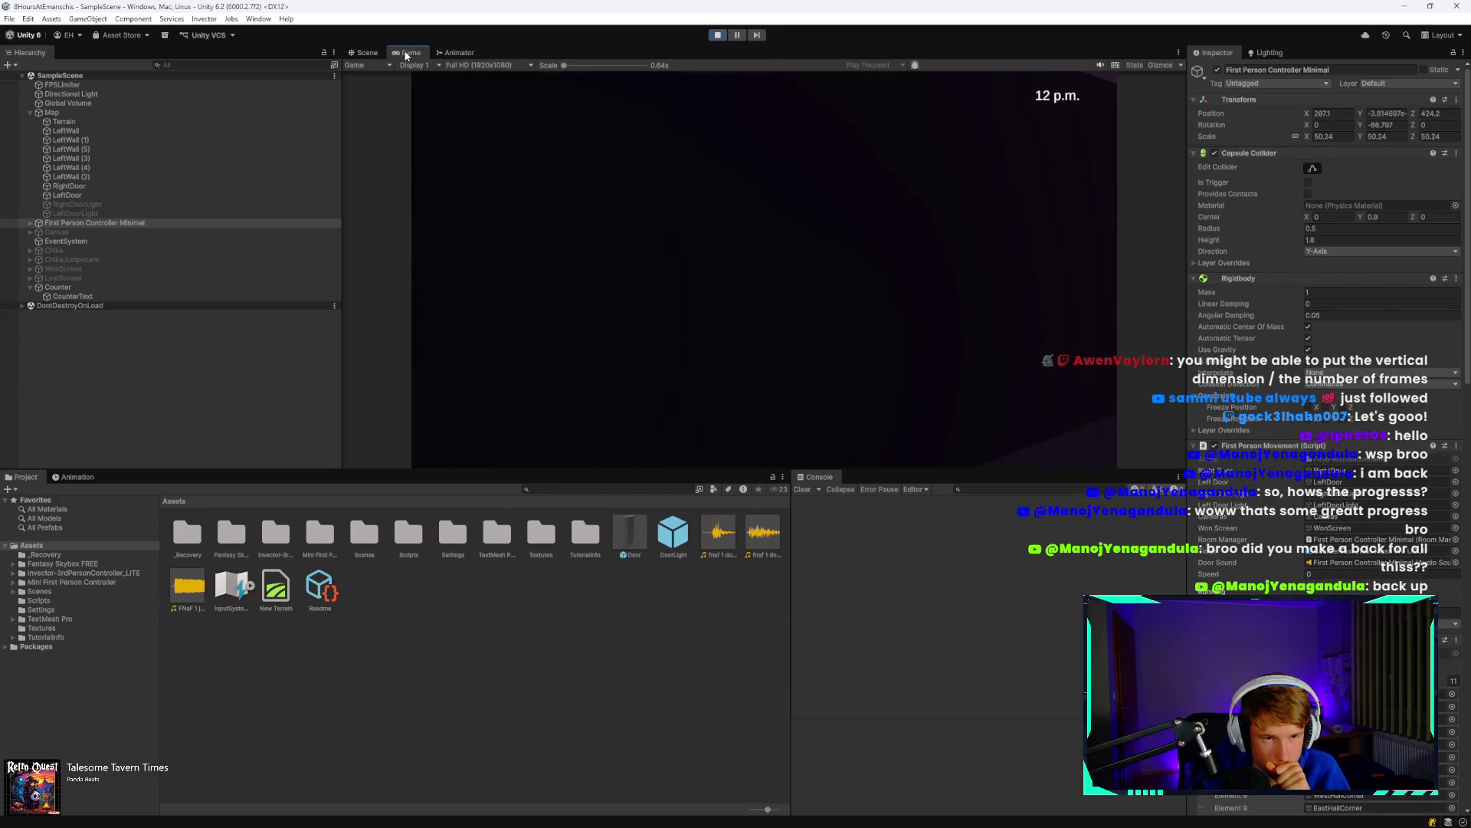
key("shift+space")
left_click(1050, 269)
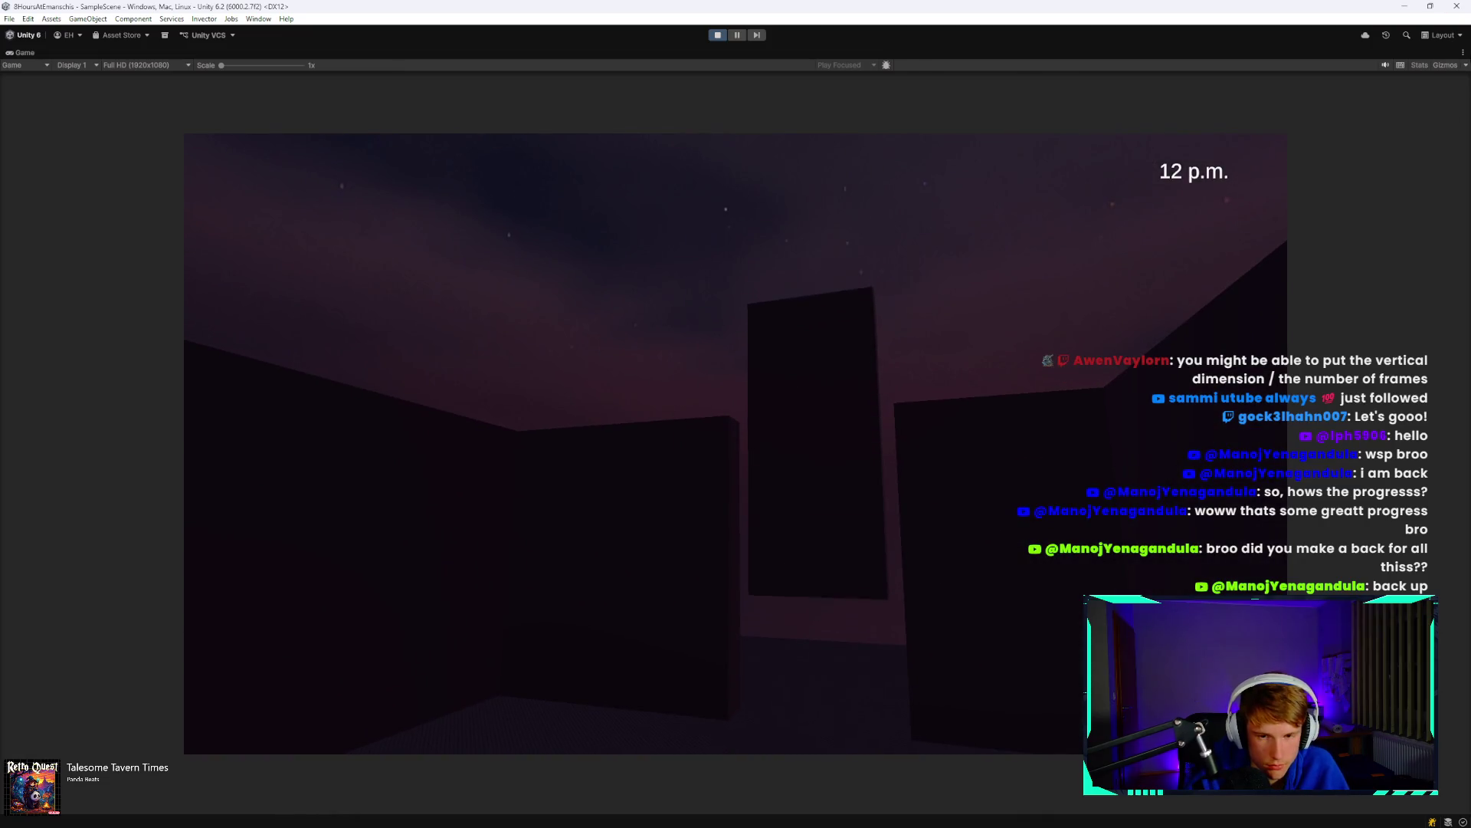
key("Escape")
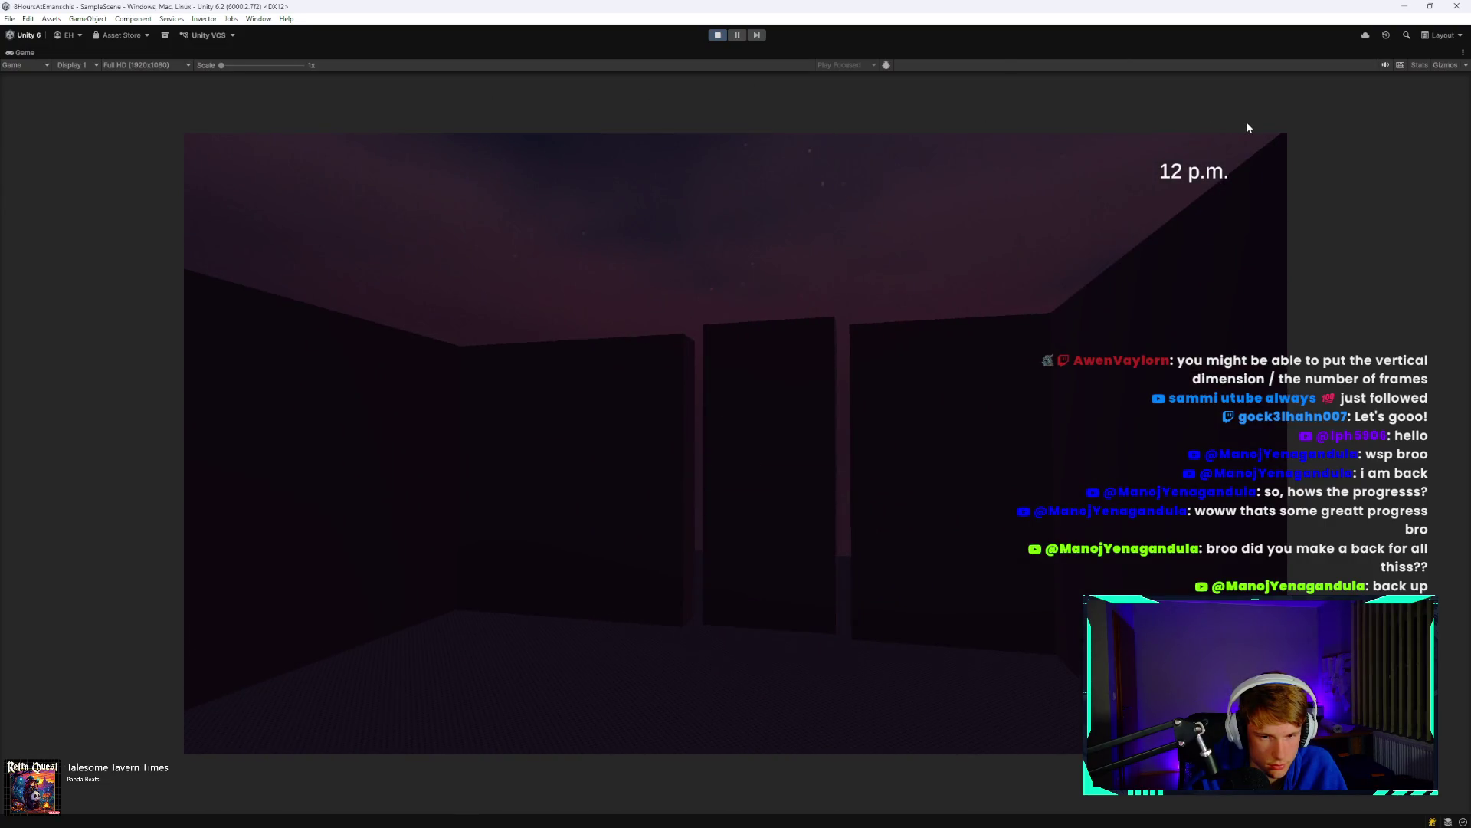
left_click(718, 35)
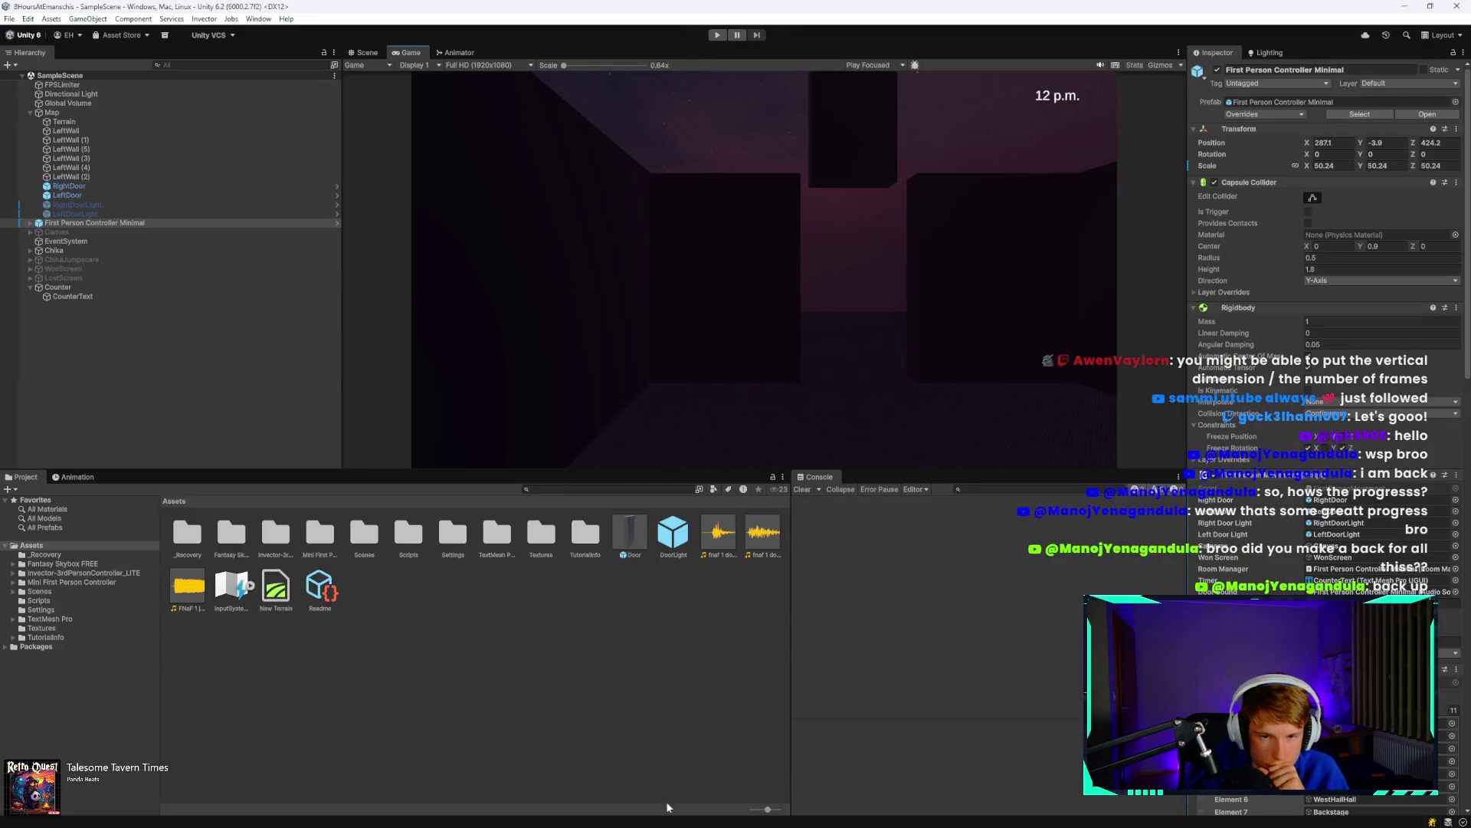
Check the Windows Clock timer, then start a fresh run in the enlarged Game view.
mouse_move(740, 815)
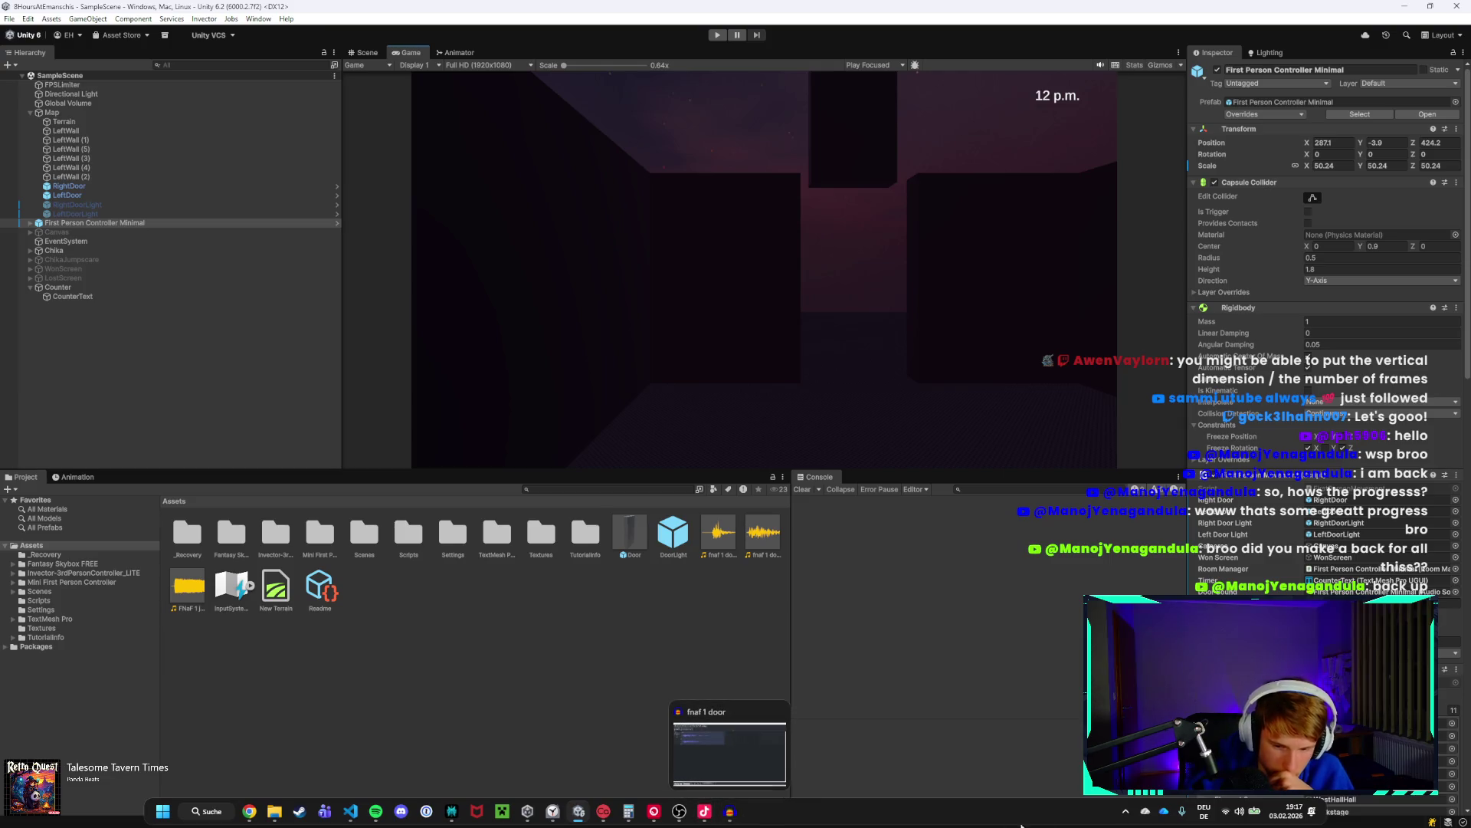
left_click(553, 811)
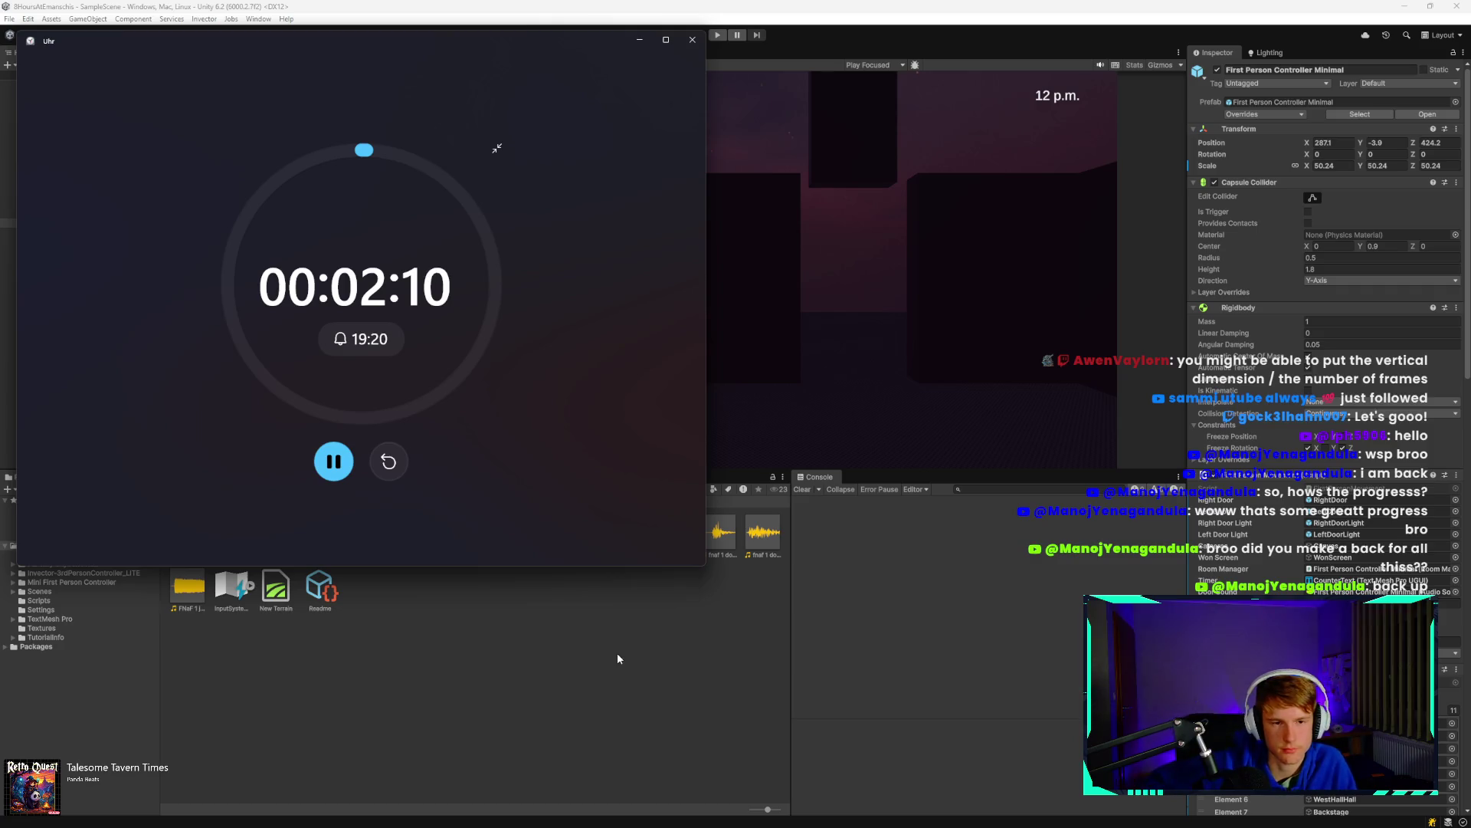
left_click(839, 284)
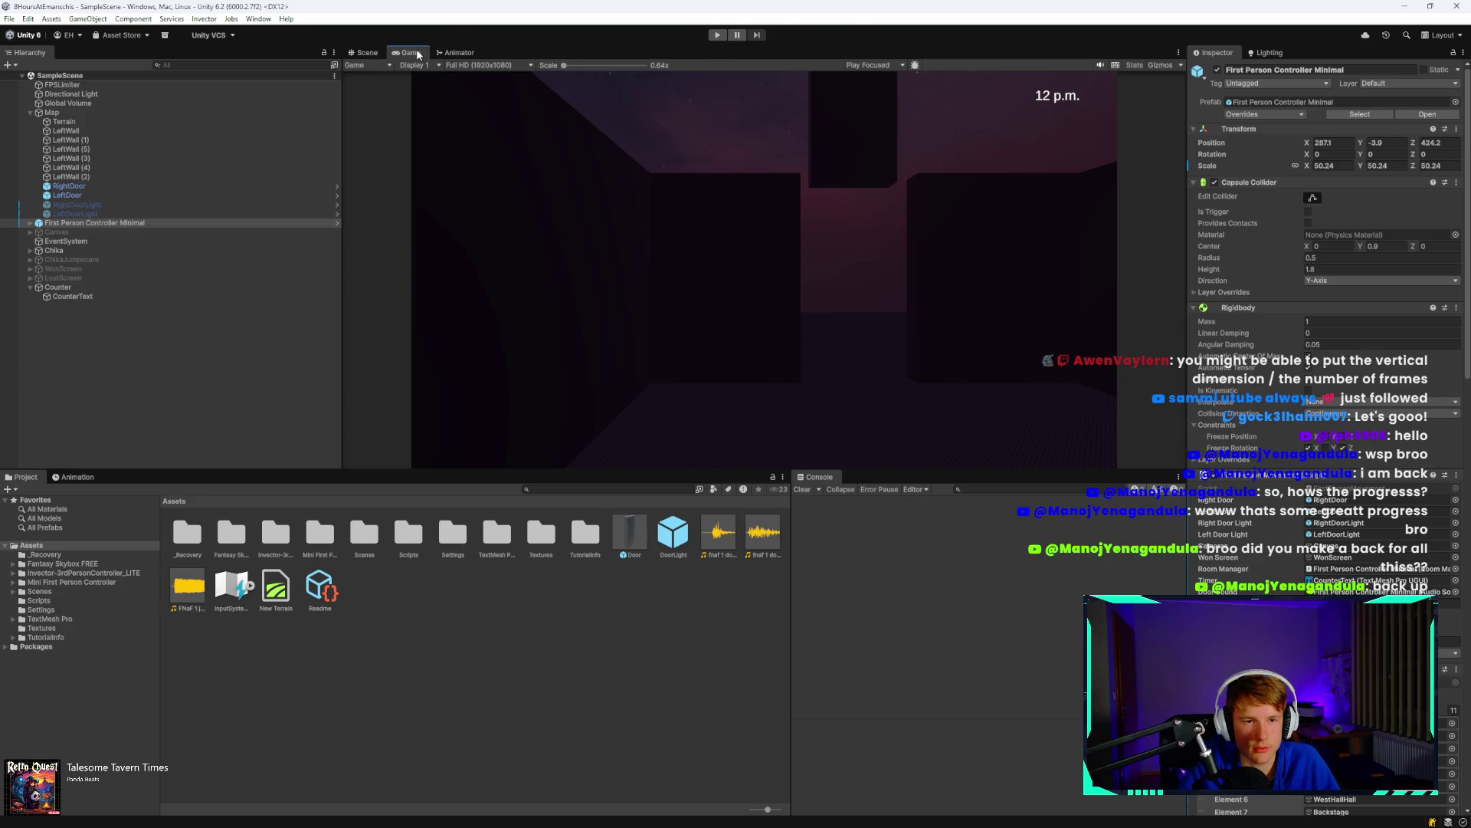
key("shift+space")
left_click(716, 36)
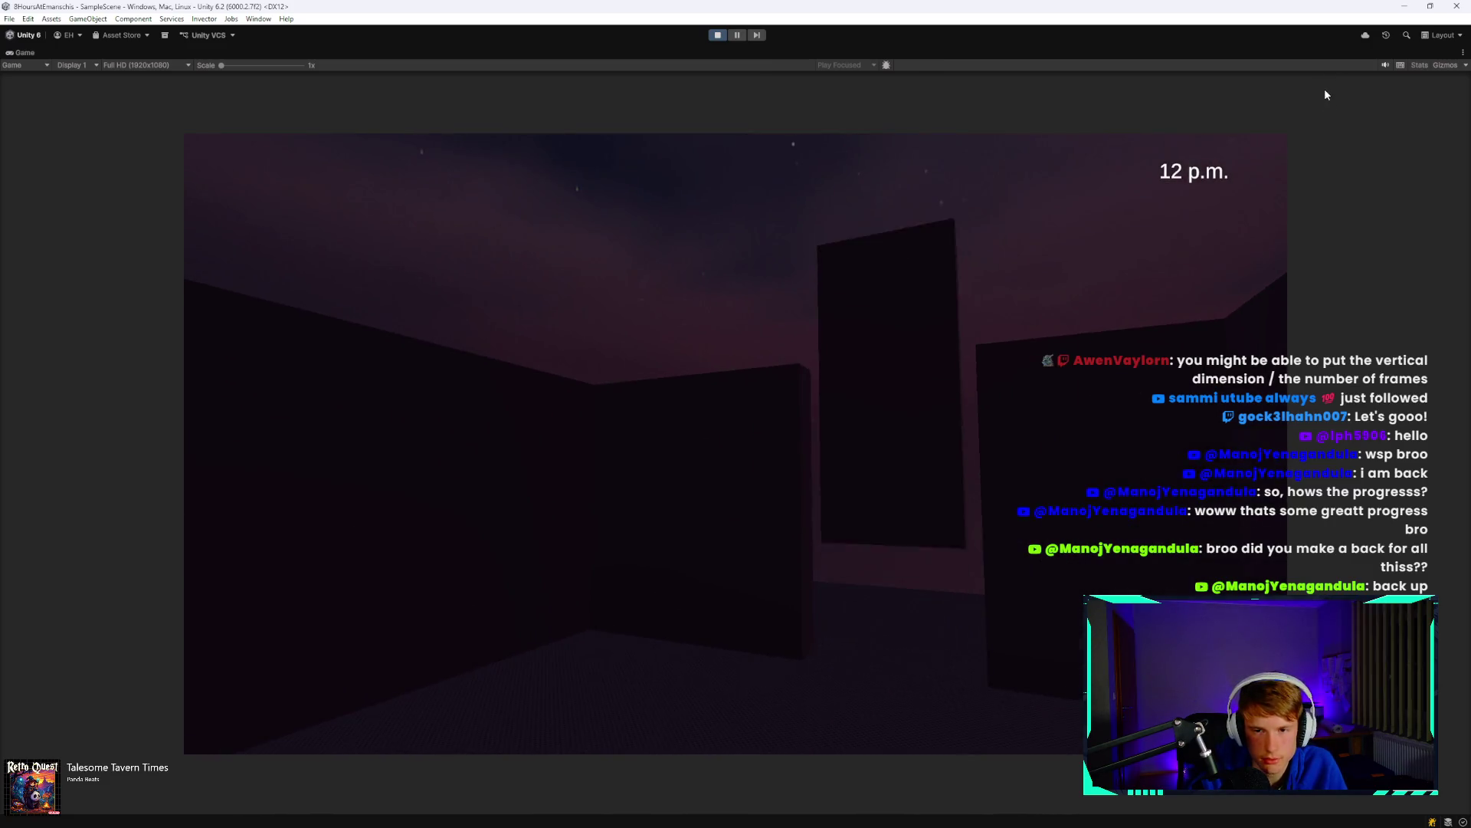
Open the security camera monitor to show Bonnie's close-up and the CAM map.
key("space")
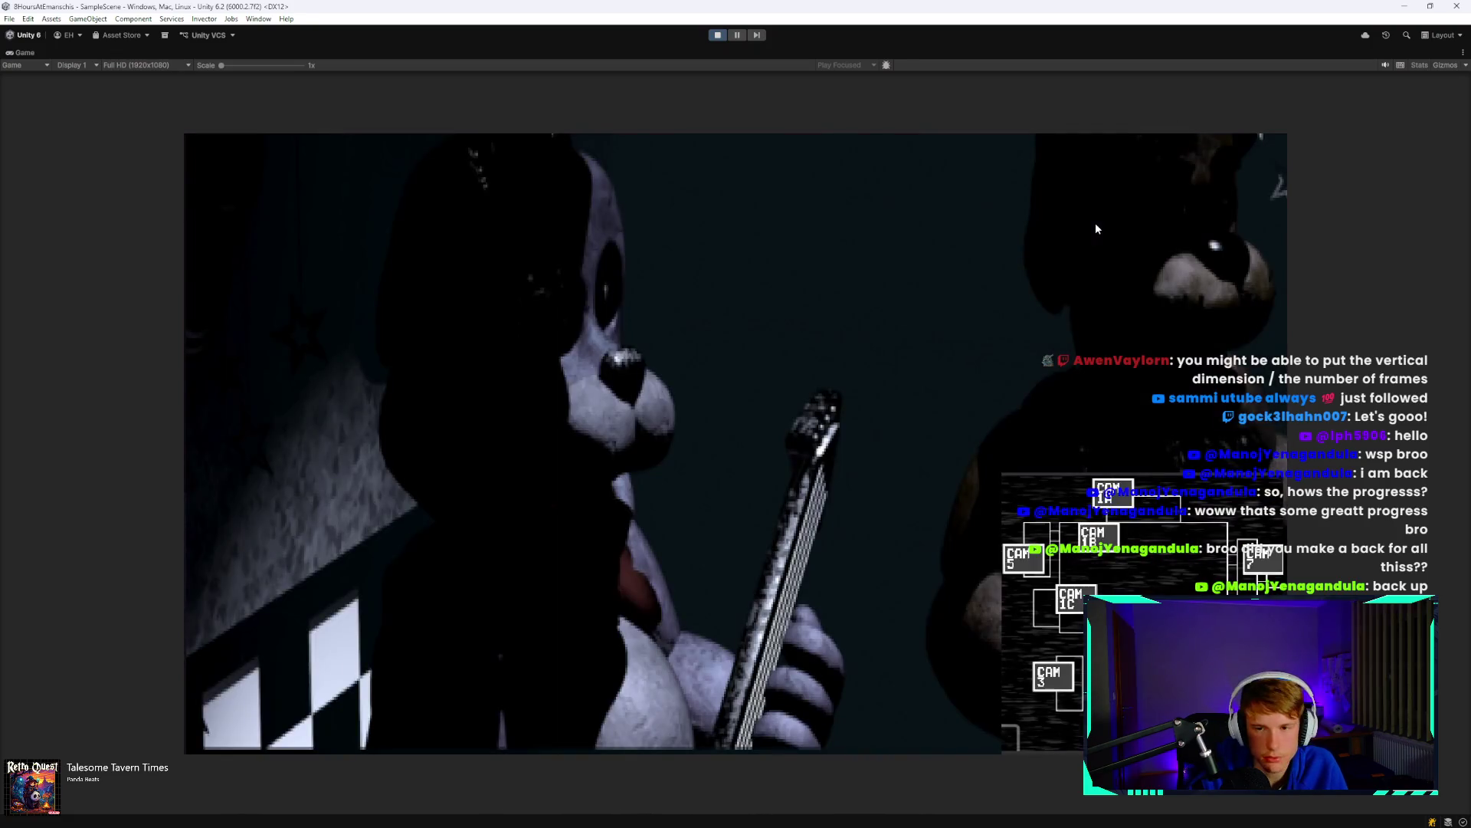
Cycle through the dining area, restroom and Pirate Cove feeds, then close the monitor.
left_click(1089, 537)
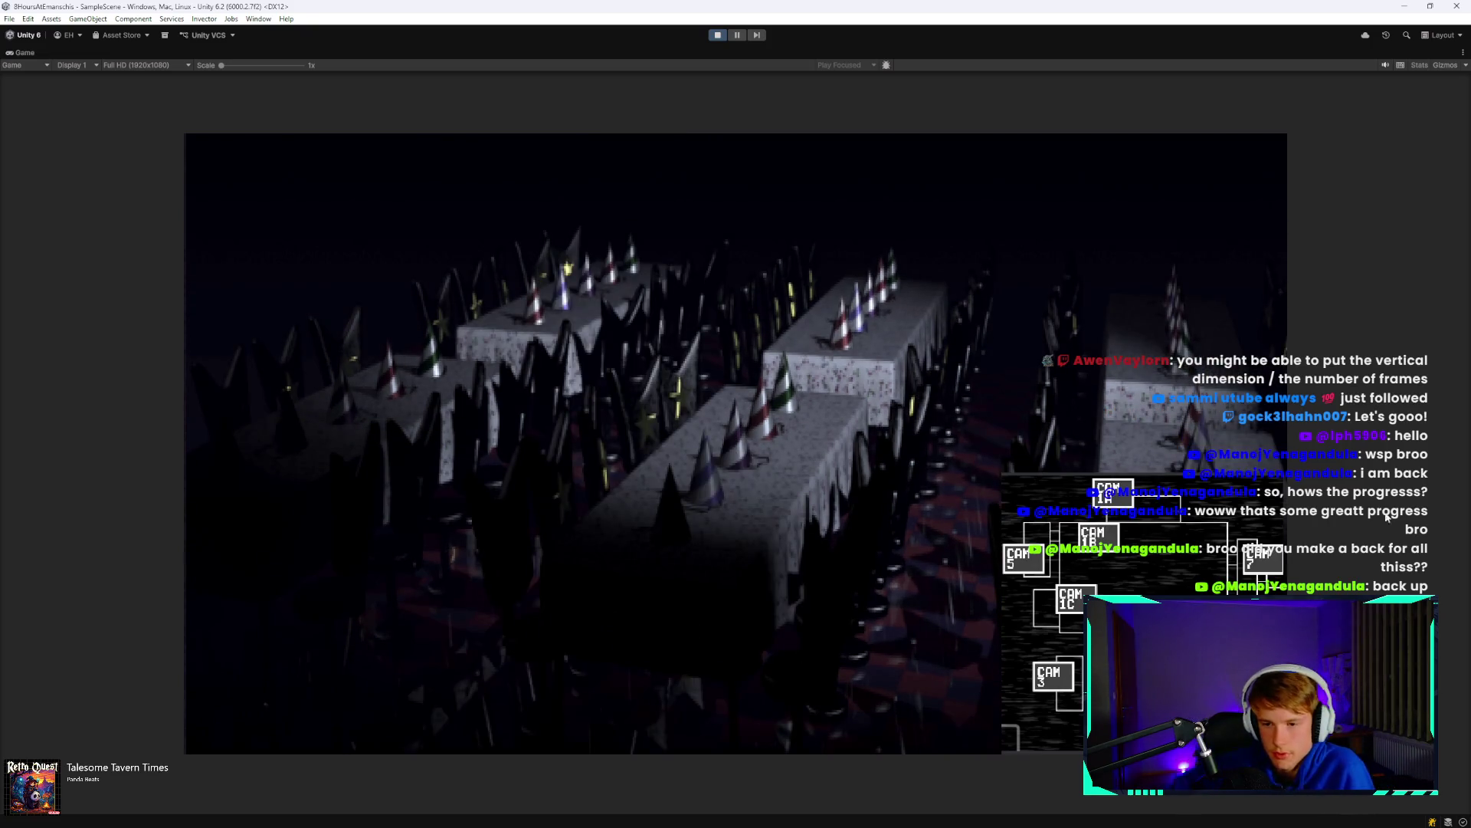
left_click(1268, 566)
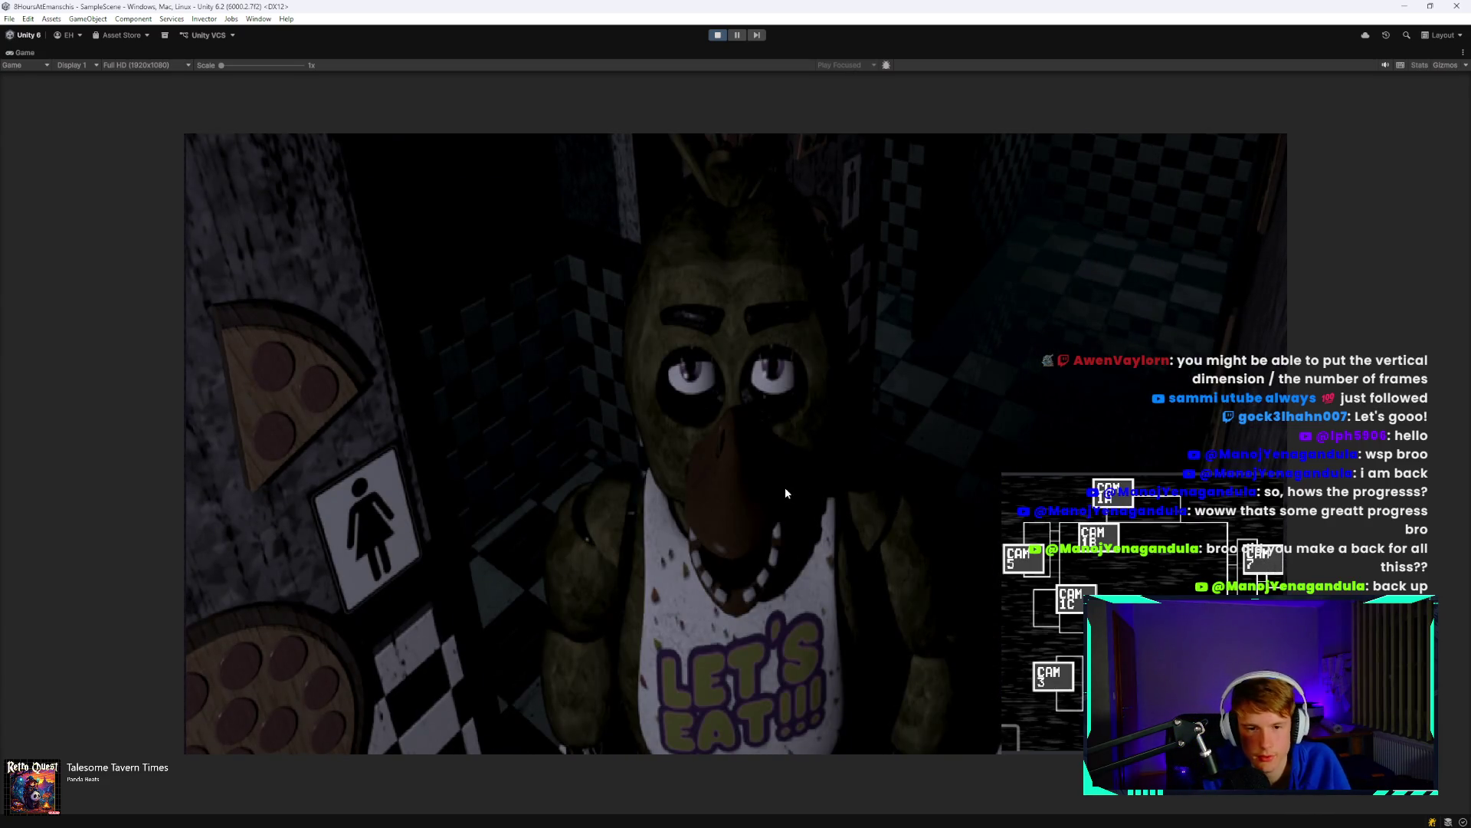
left_click(1071, 599)
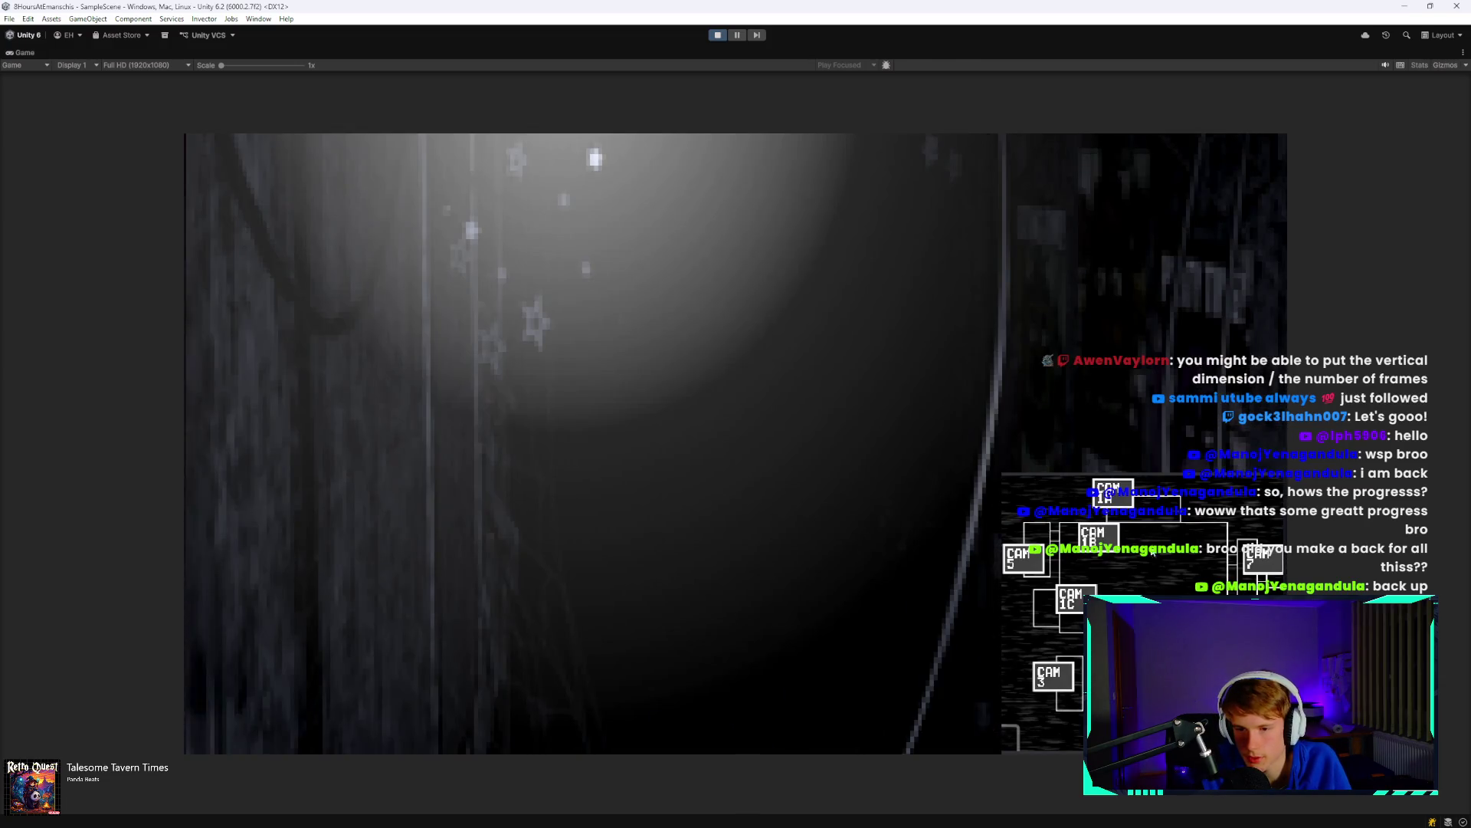
left_click(1099, 534)
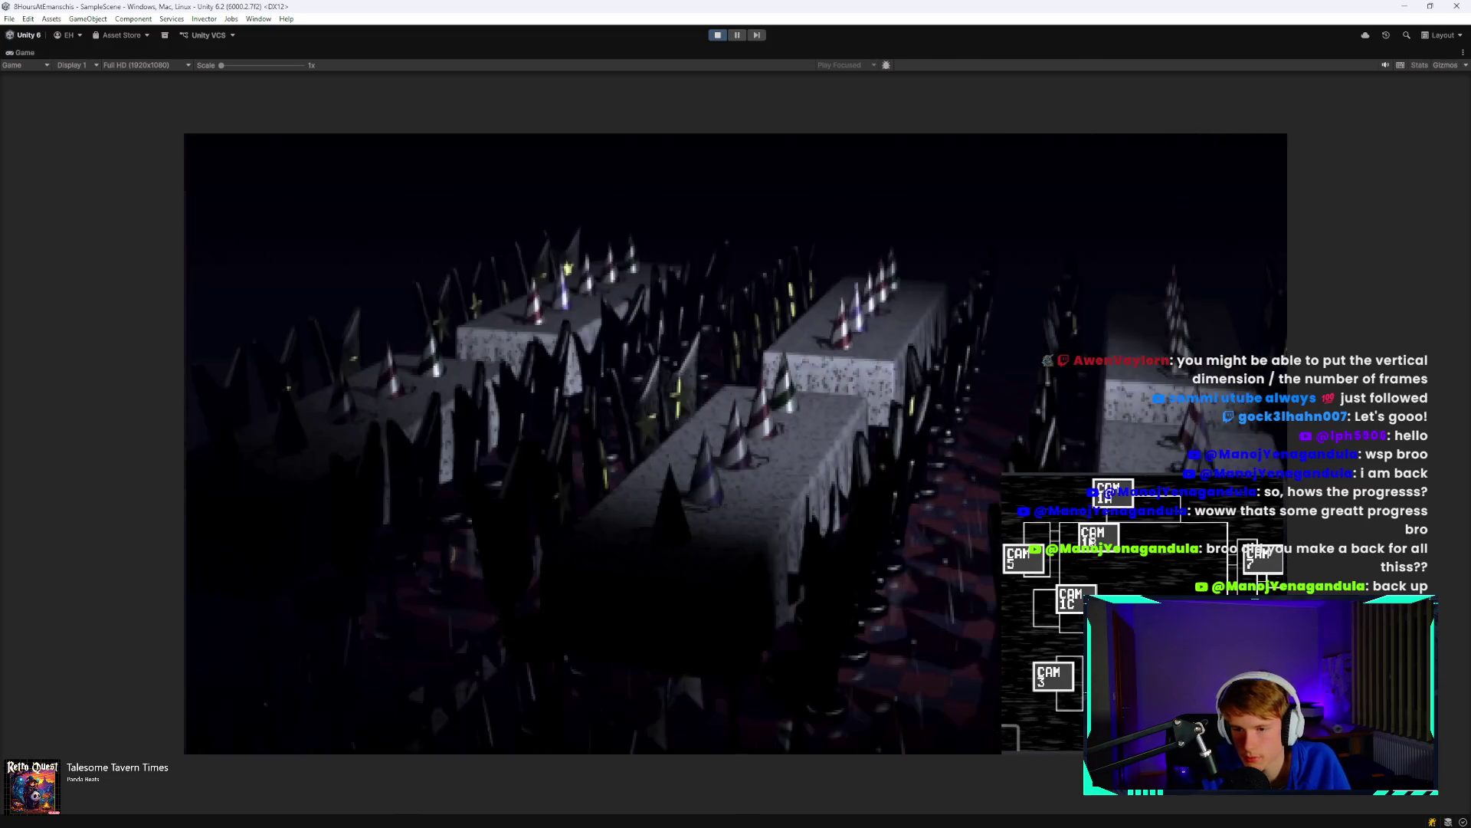
left_click(1264, 565)
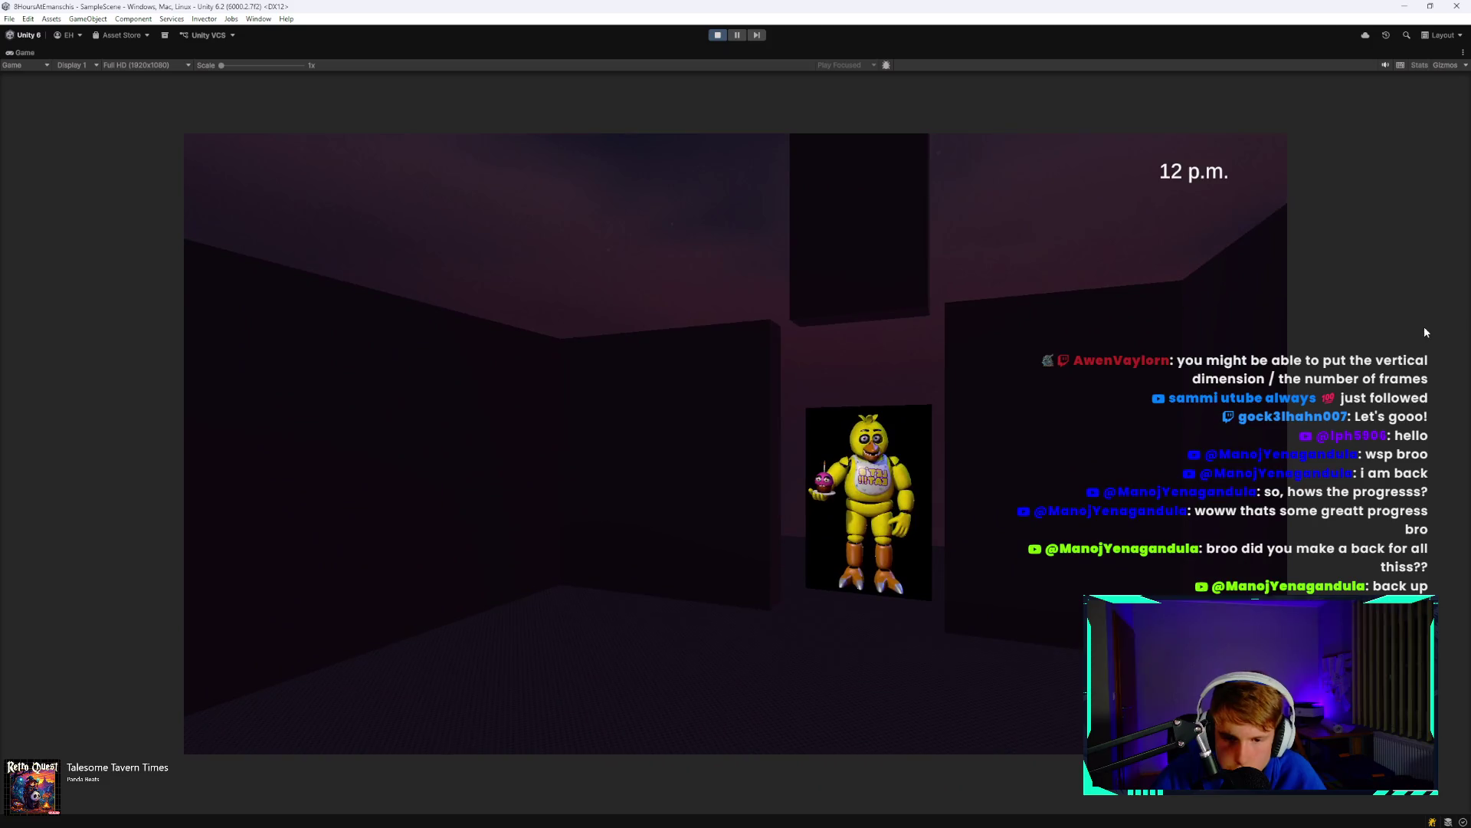
key("space")
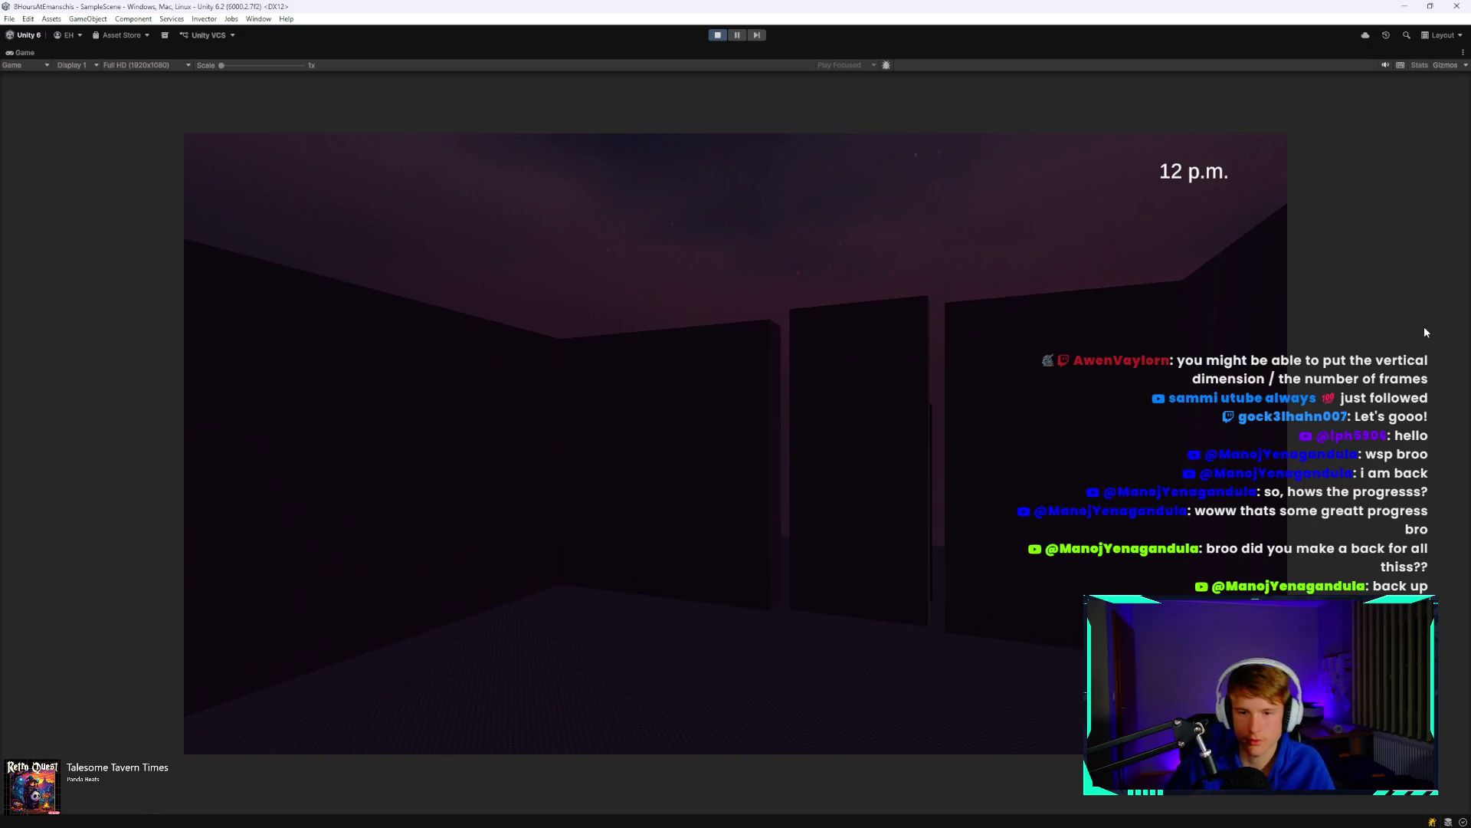
Toggle the right door on Chica and reopen the cameras, ending on the Pirate Cove feed.
mouse_move(1290, 372)
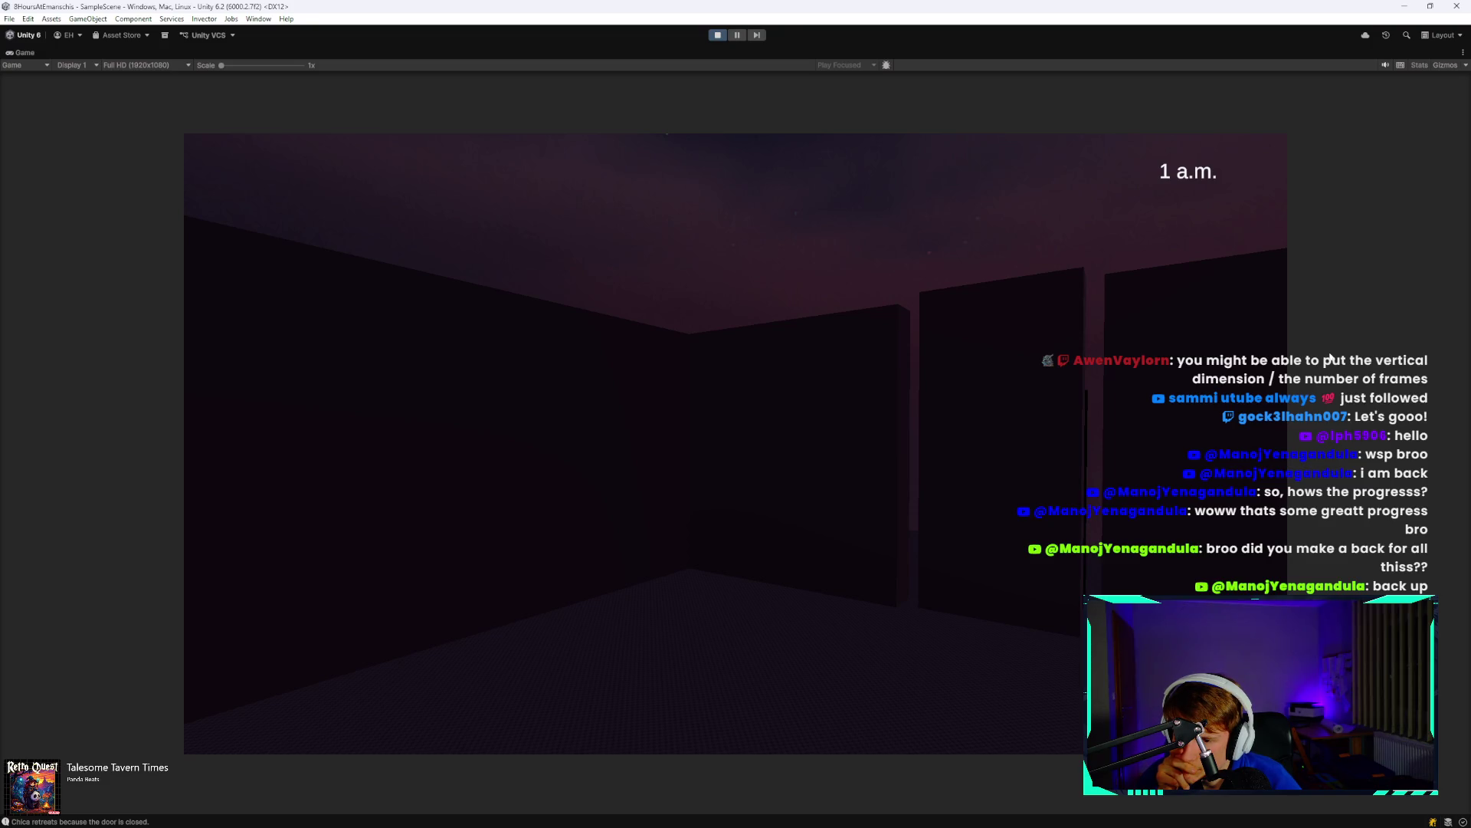
key("e")
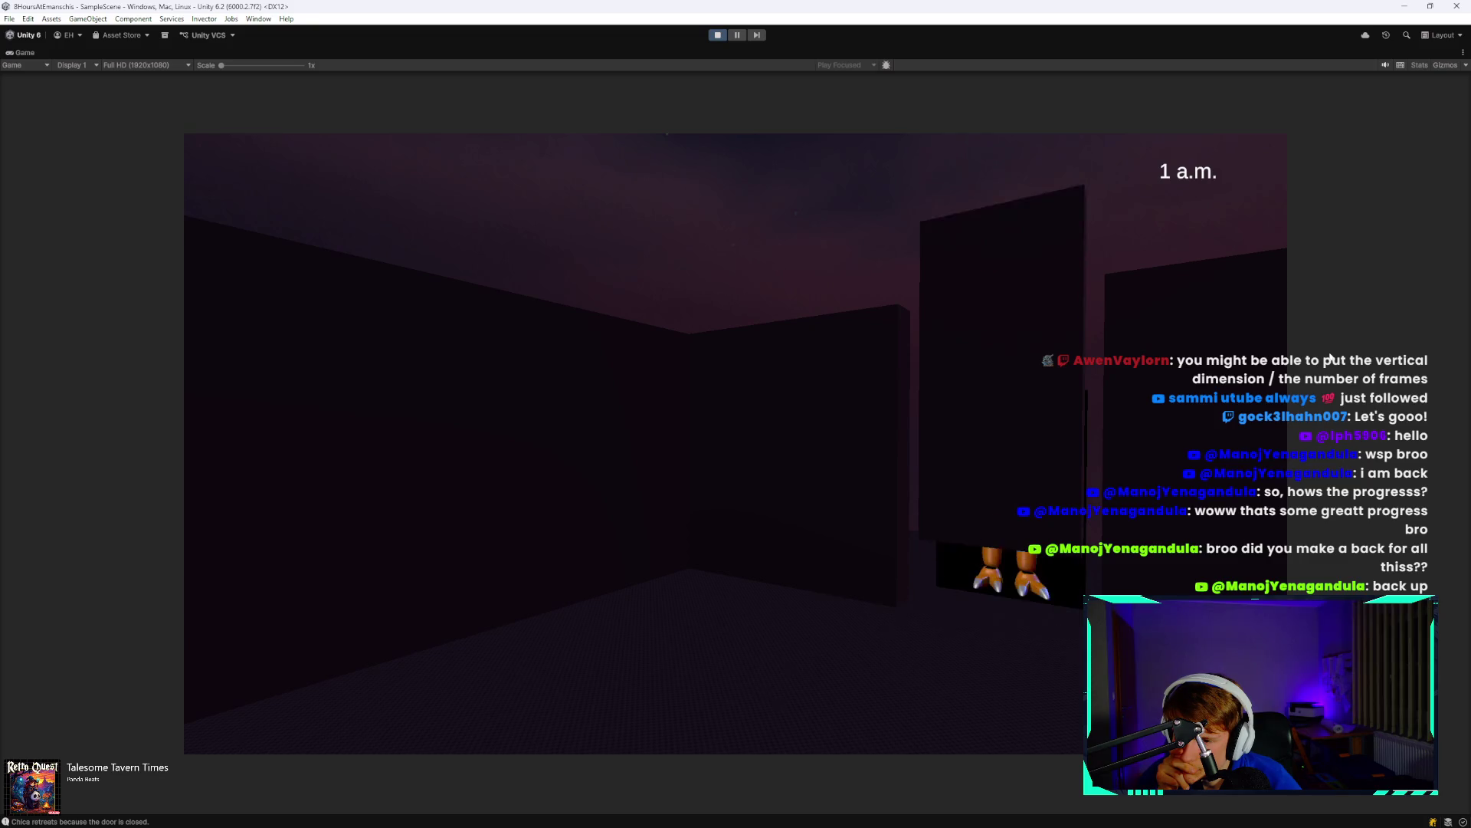
key("e")
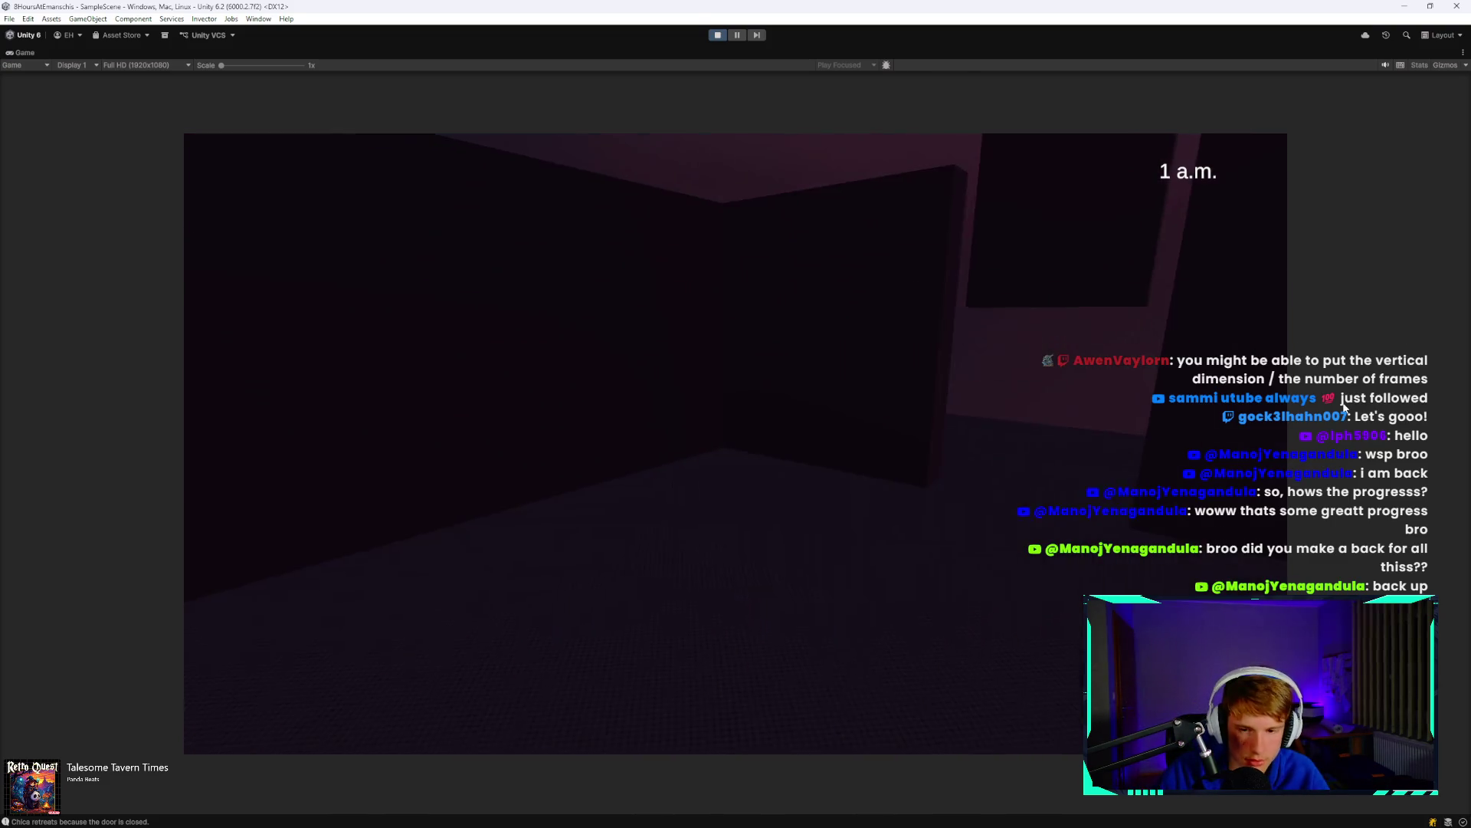
key("space")
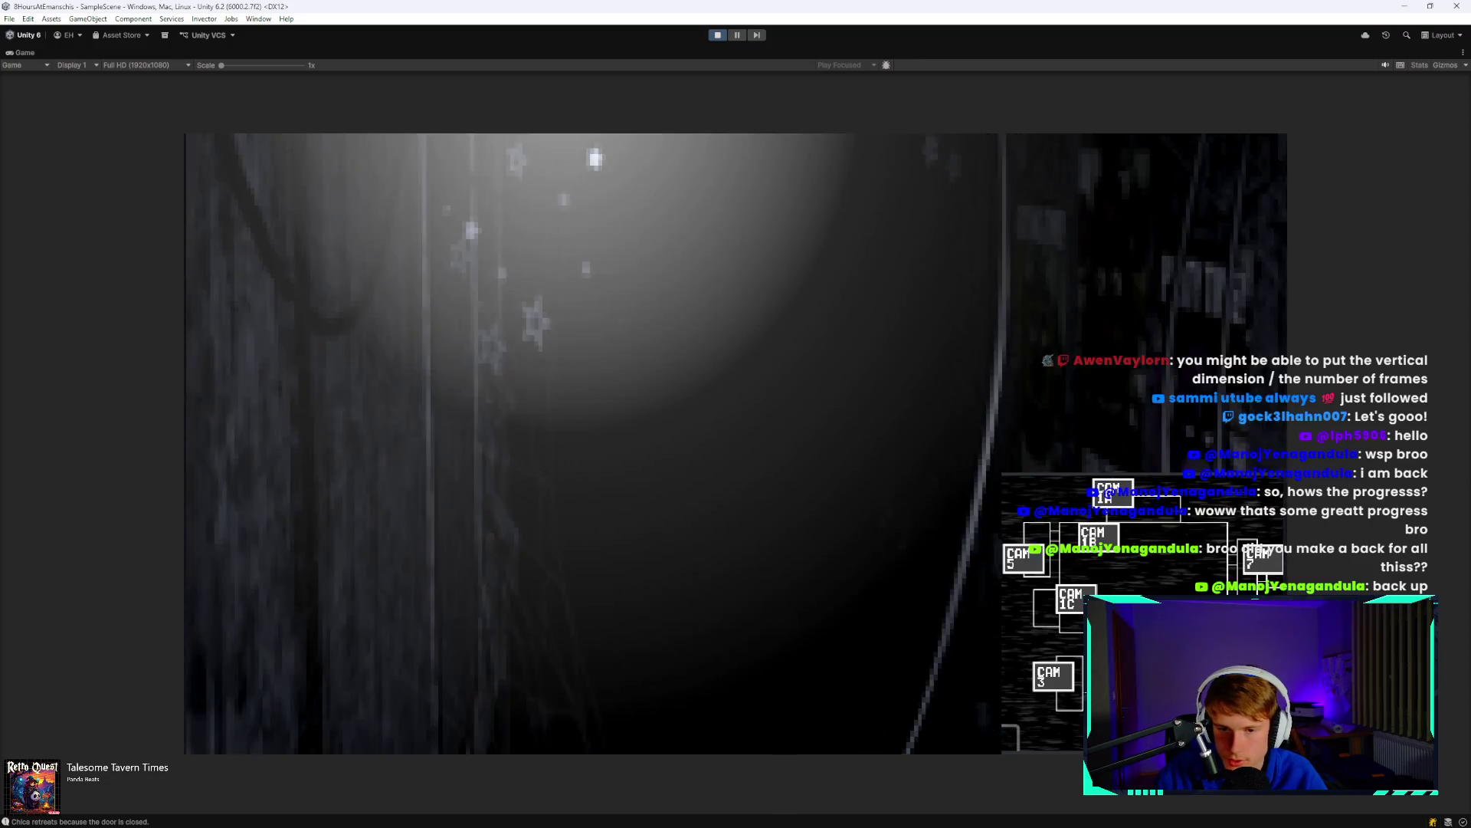
key("space")
key("e")
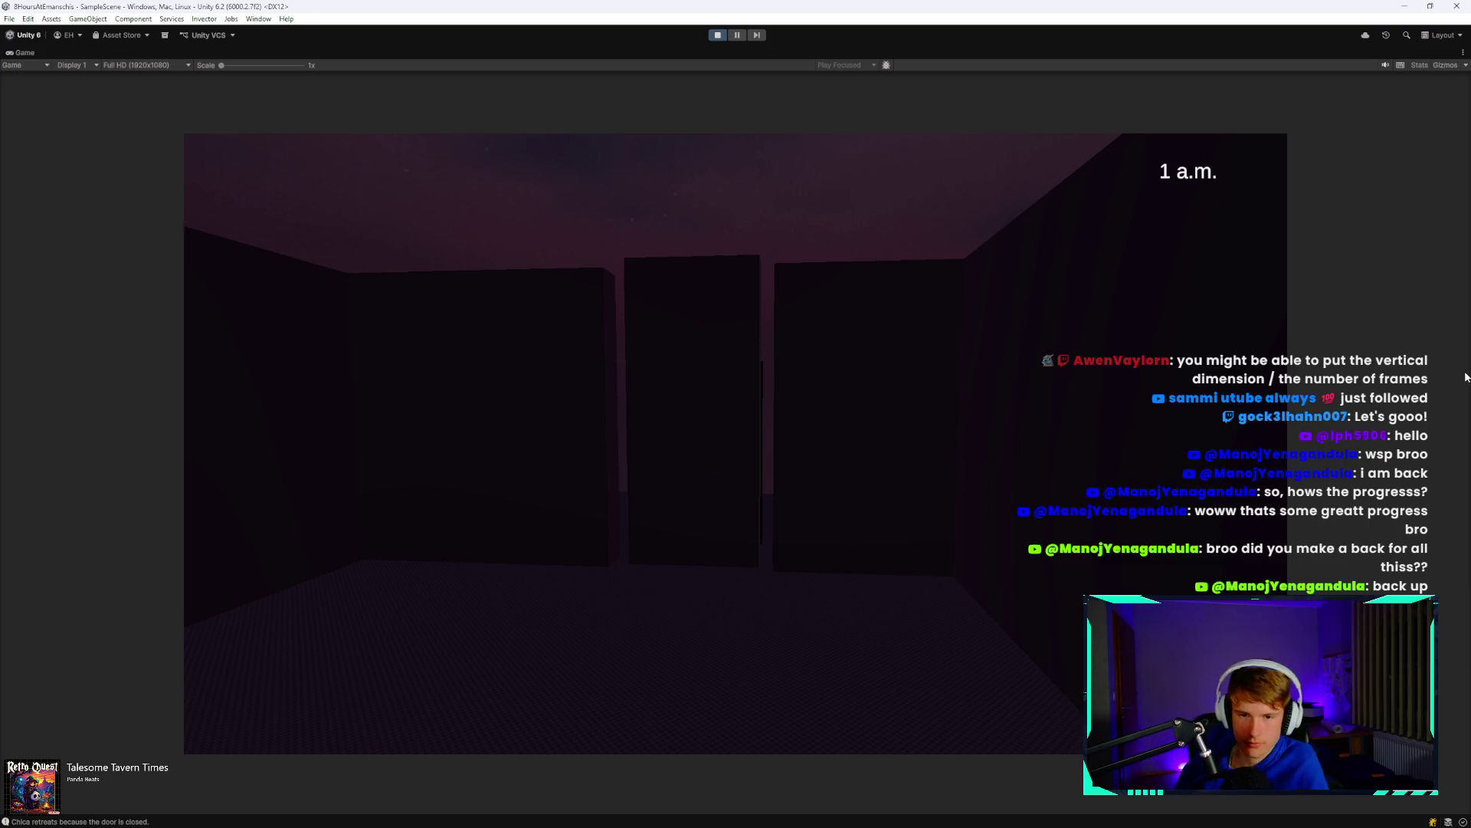
key("space")
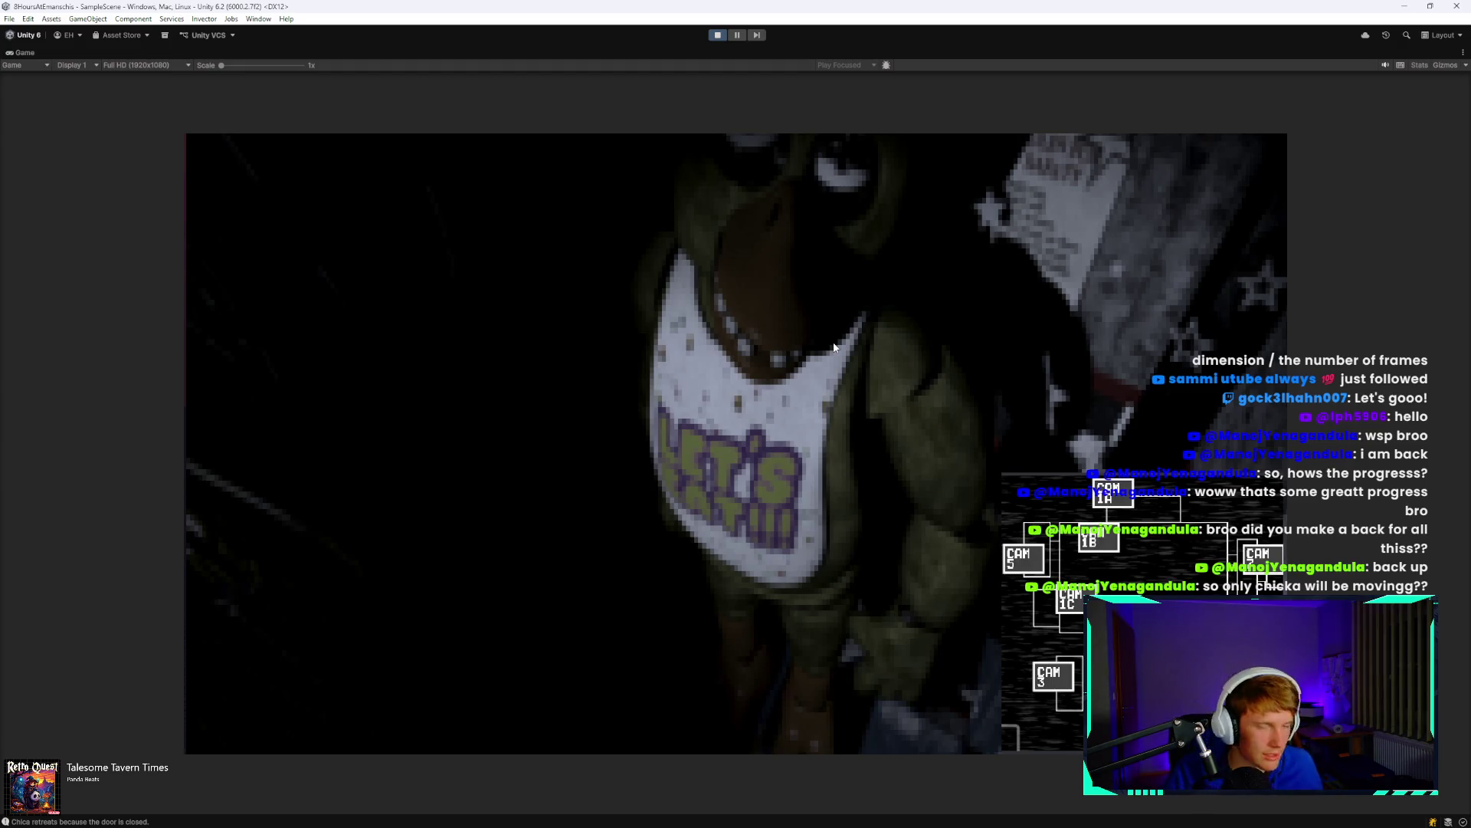
left_click(1046, 594)
Shut the door, reopen the cameras, and flip through the dining area and Bonnie feeds.
key("space")
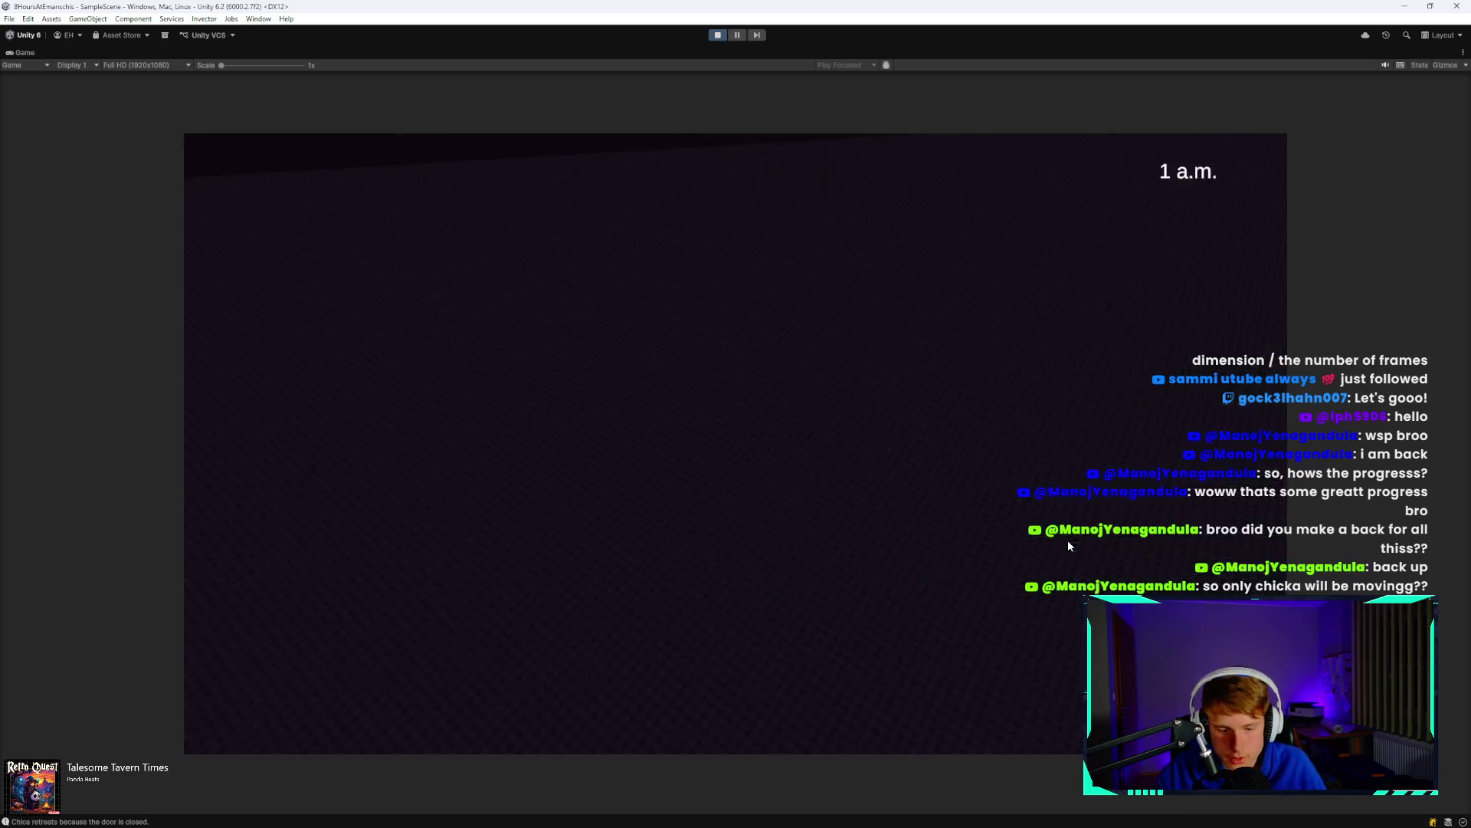
key("e")
key("space")
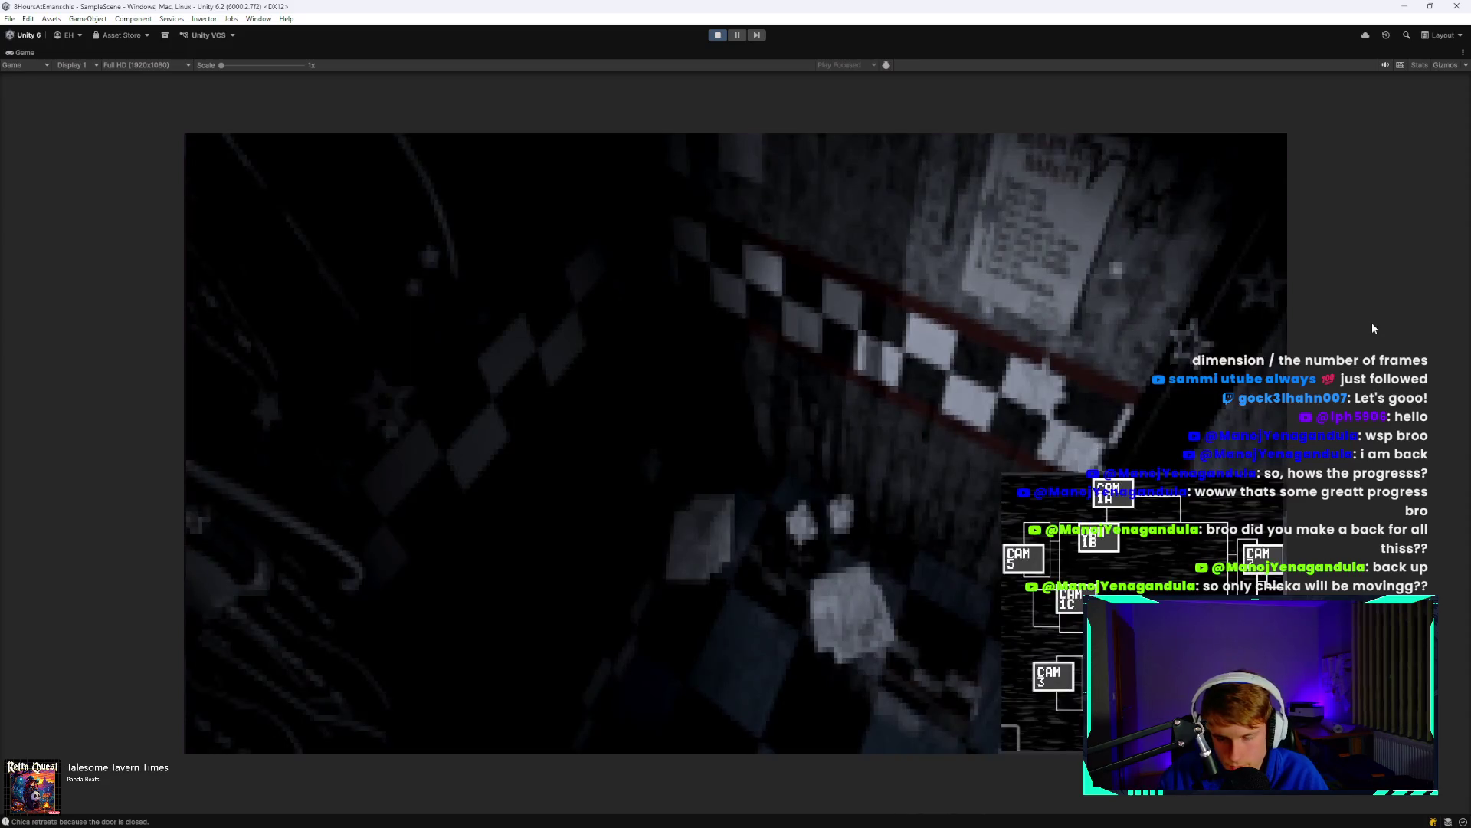
left_click(1098, 540)
left_click(1115, 492)
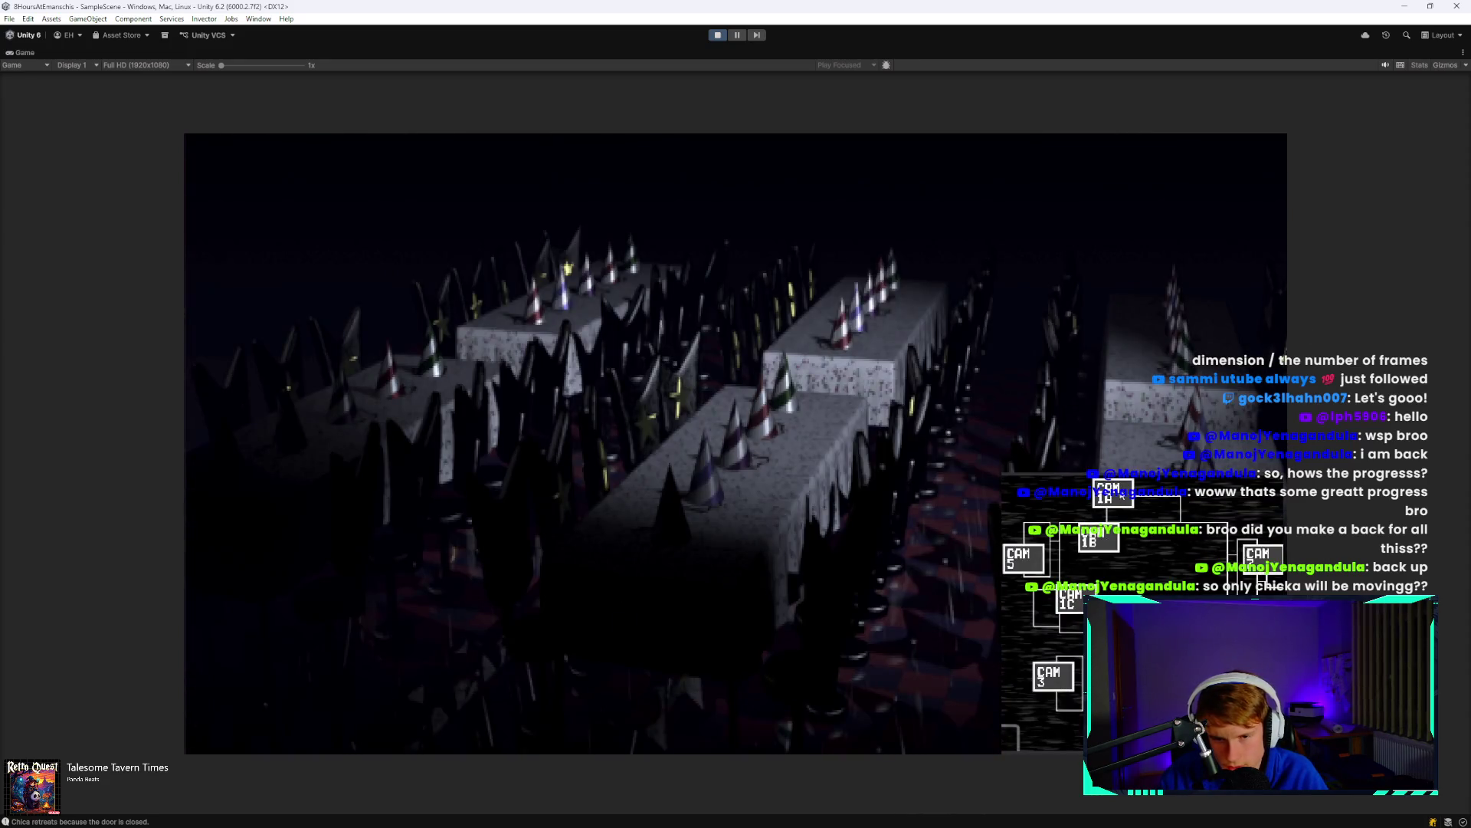
left_click(1127, 535)
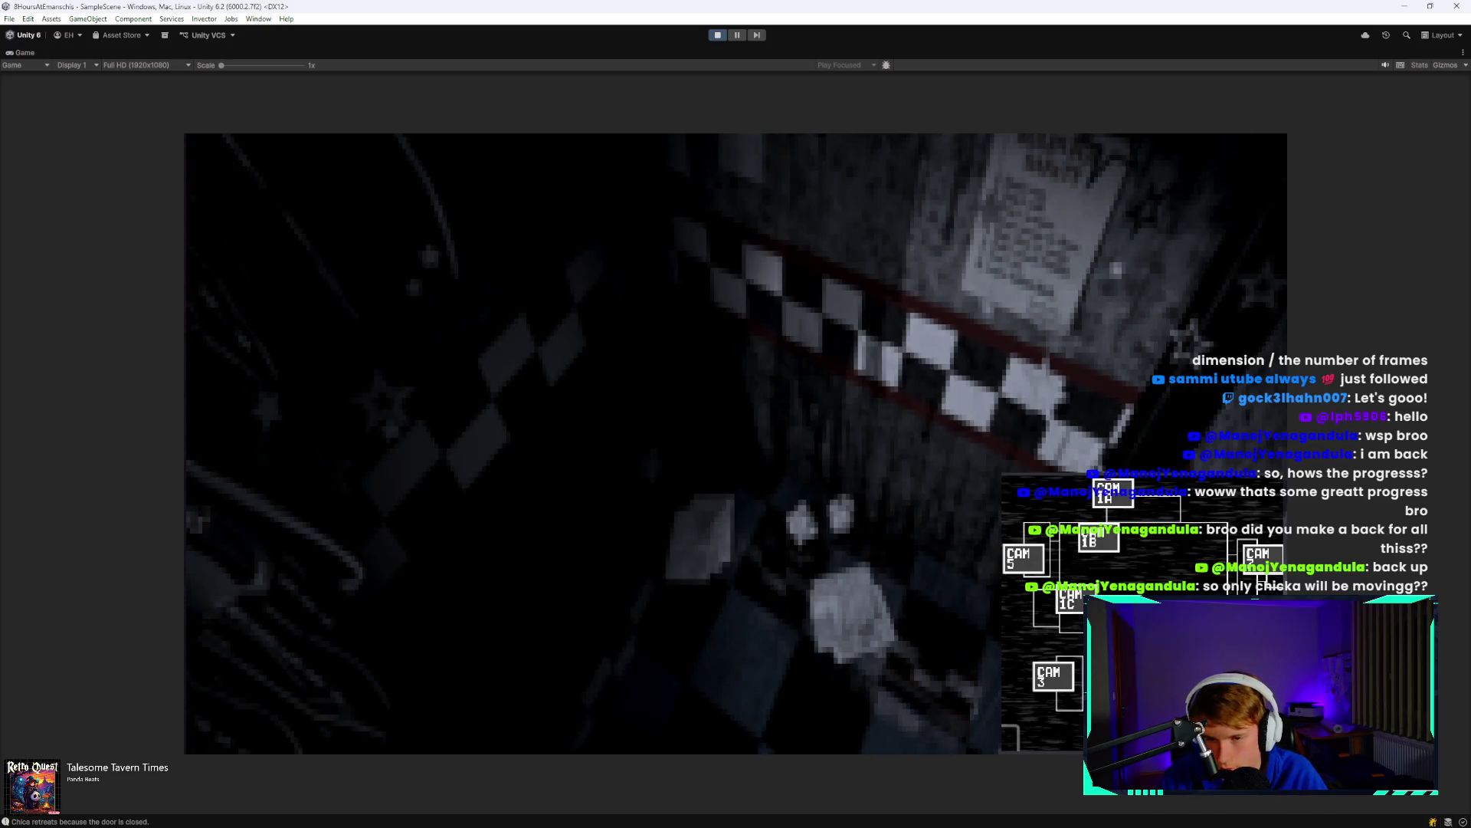
key("space")
key("space")
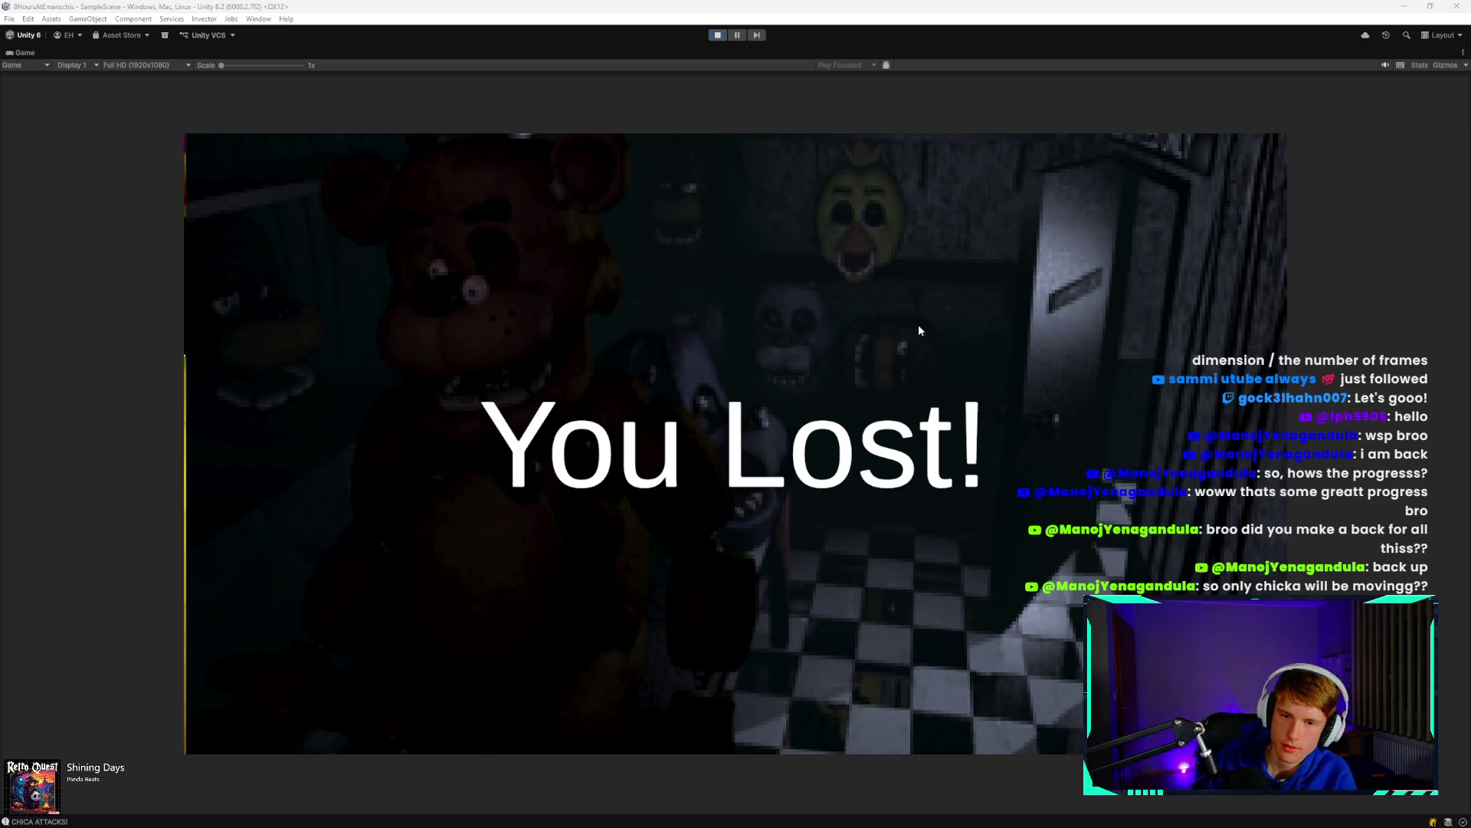
Stop play mode and restore the full editor layout to view the 'CHICA ATTACKS!' log.
left_click(715, 37)
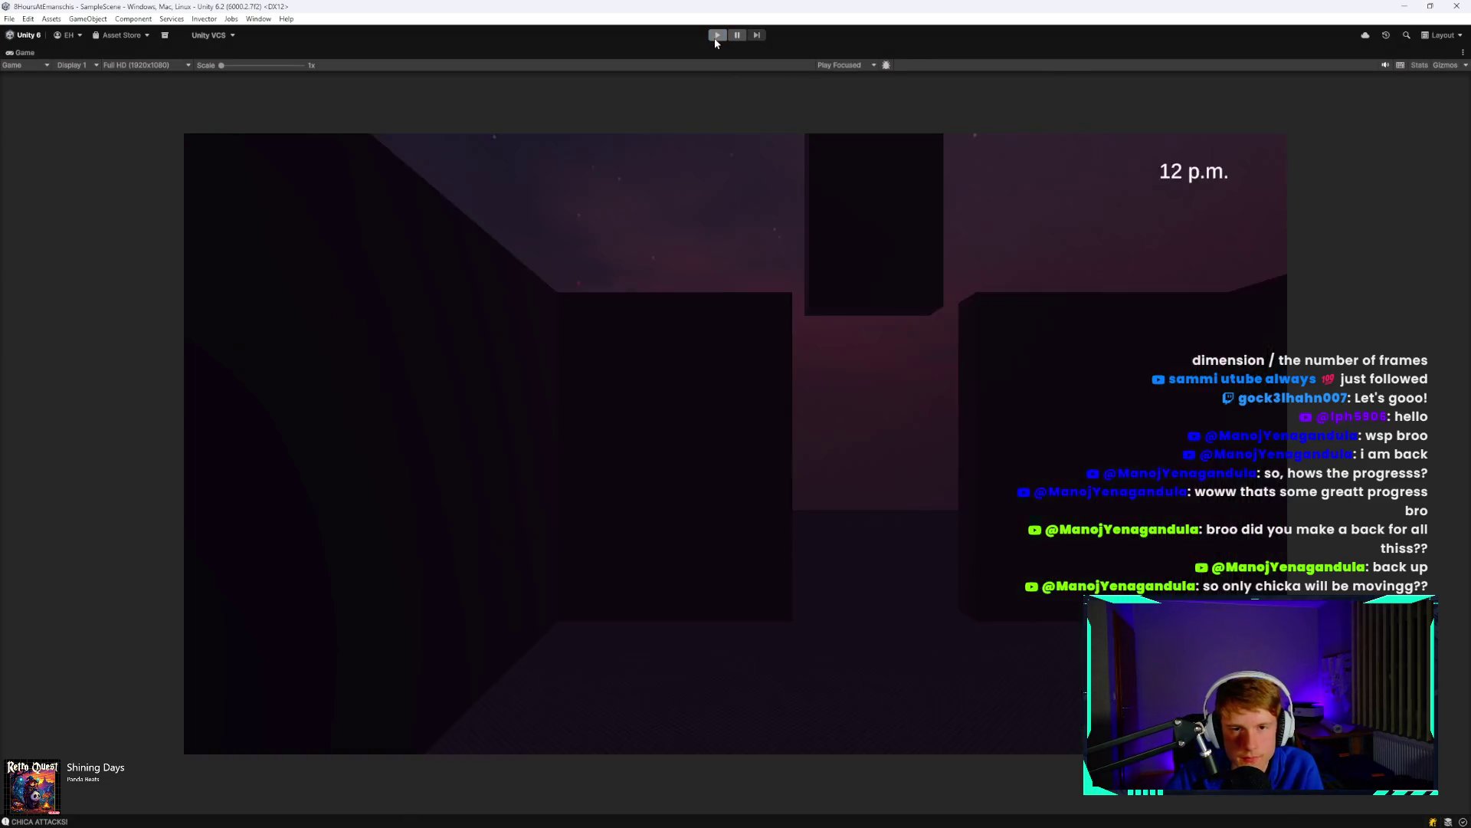
double_click(54, 58)
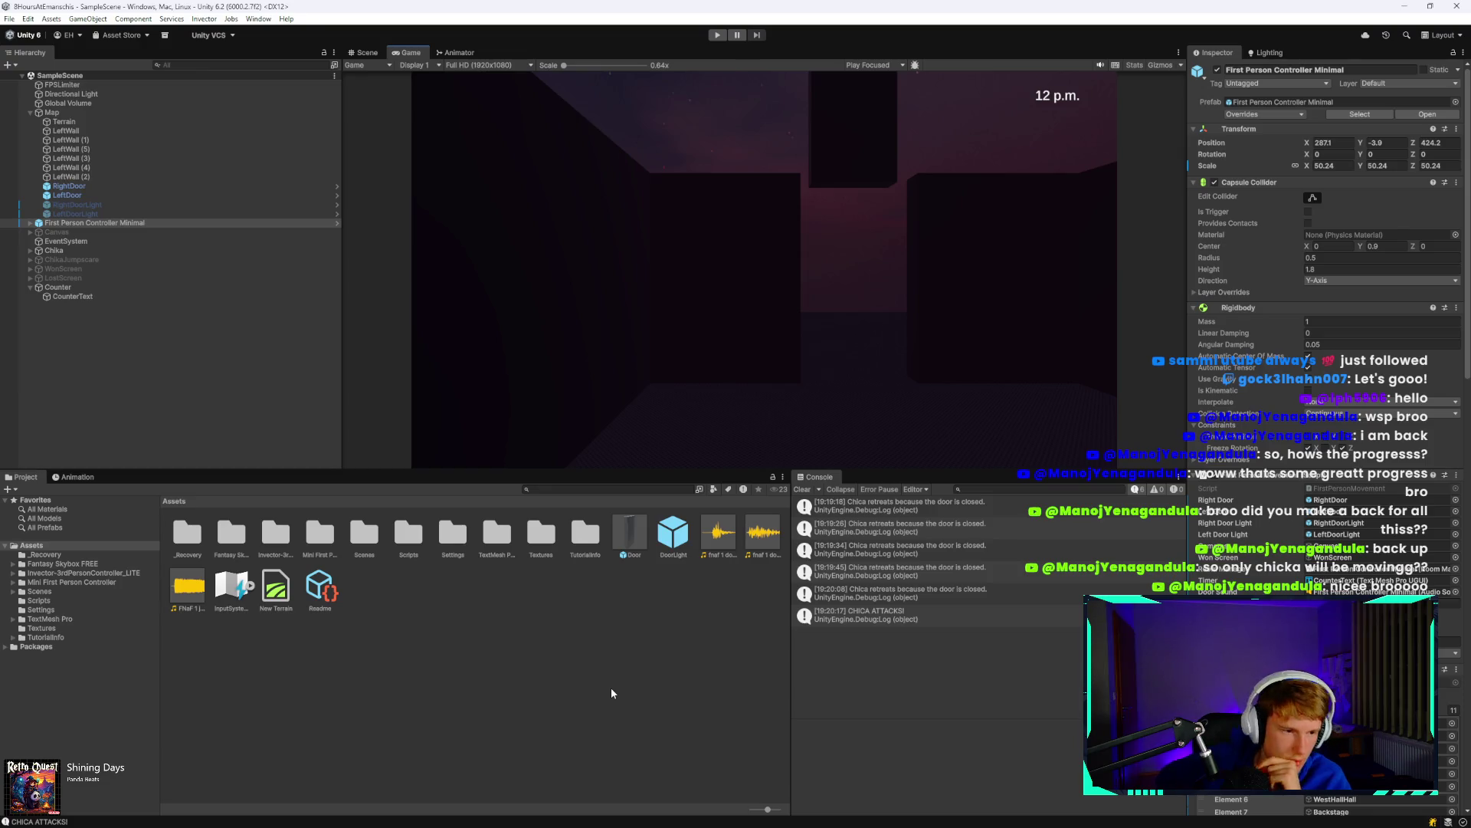
mouse_move(640, 816)
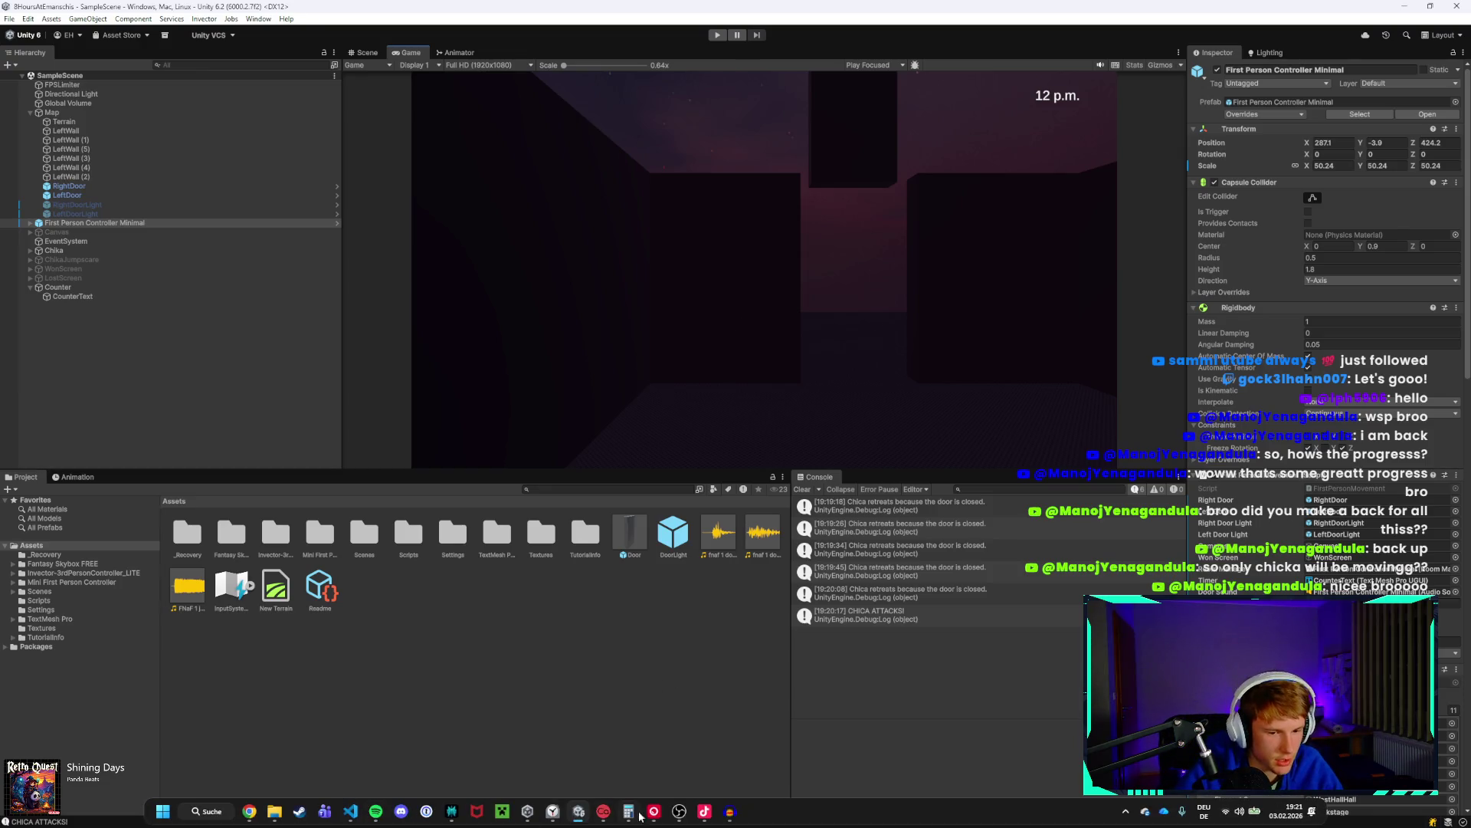